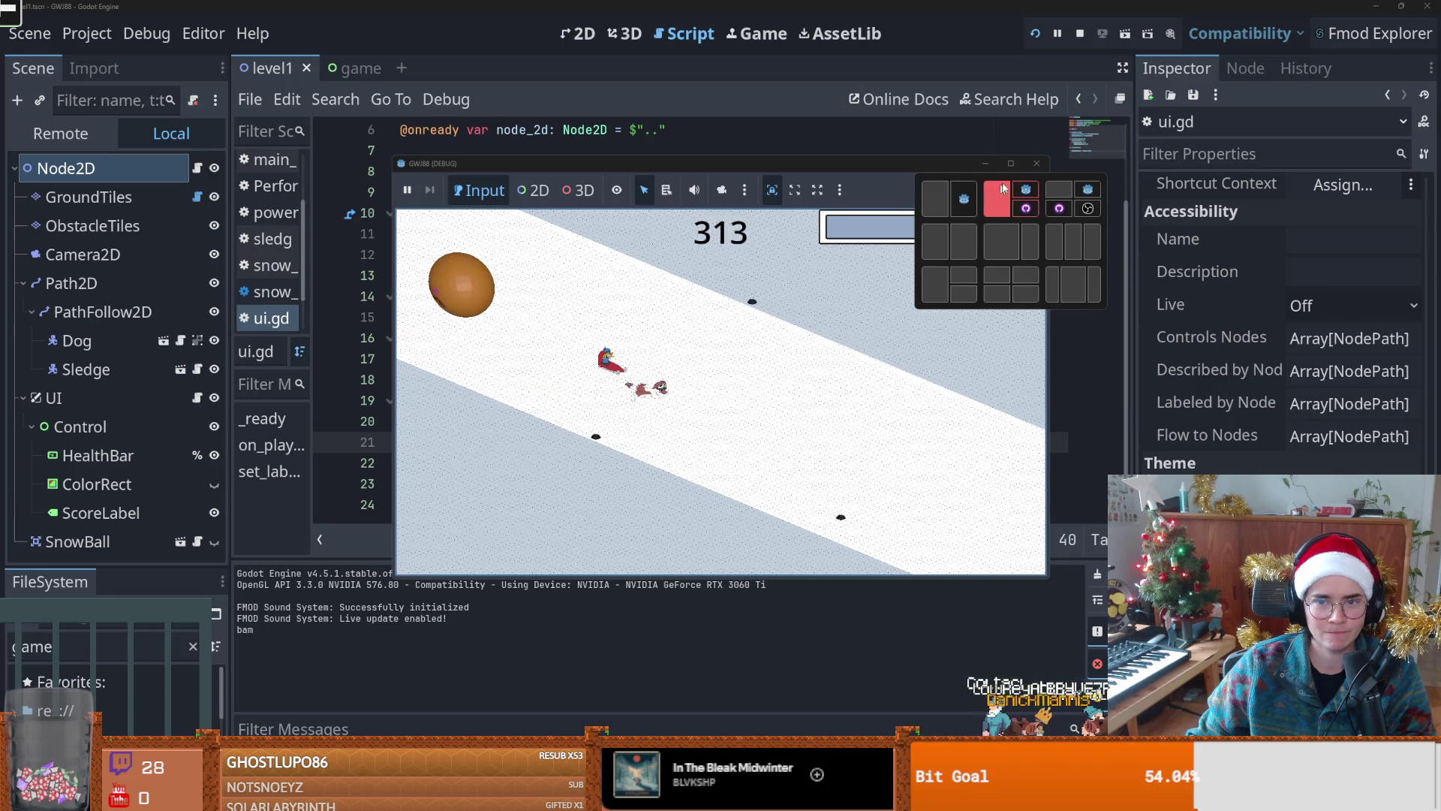
Step: End the sledding game's test run and show level1 in the 2D editor
left_click(1036, 167)
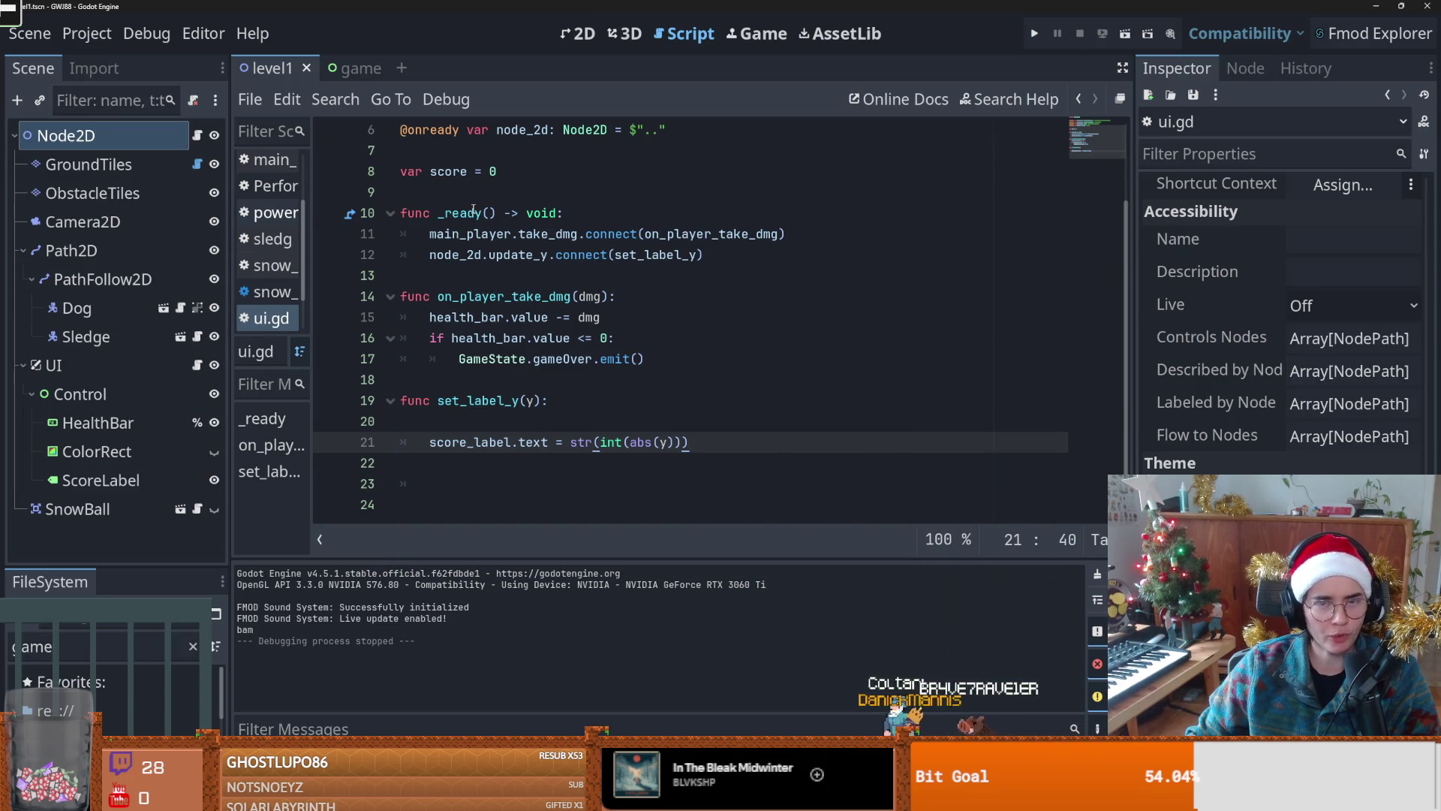
left_click(567, 39)
left_click(500, 349)
Step: Zoom out to frame the whole diagonal ground strip, then clear the generated ground tiles
scroll(548, 344, "down", 5)
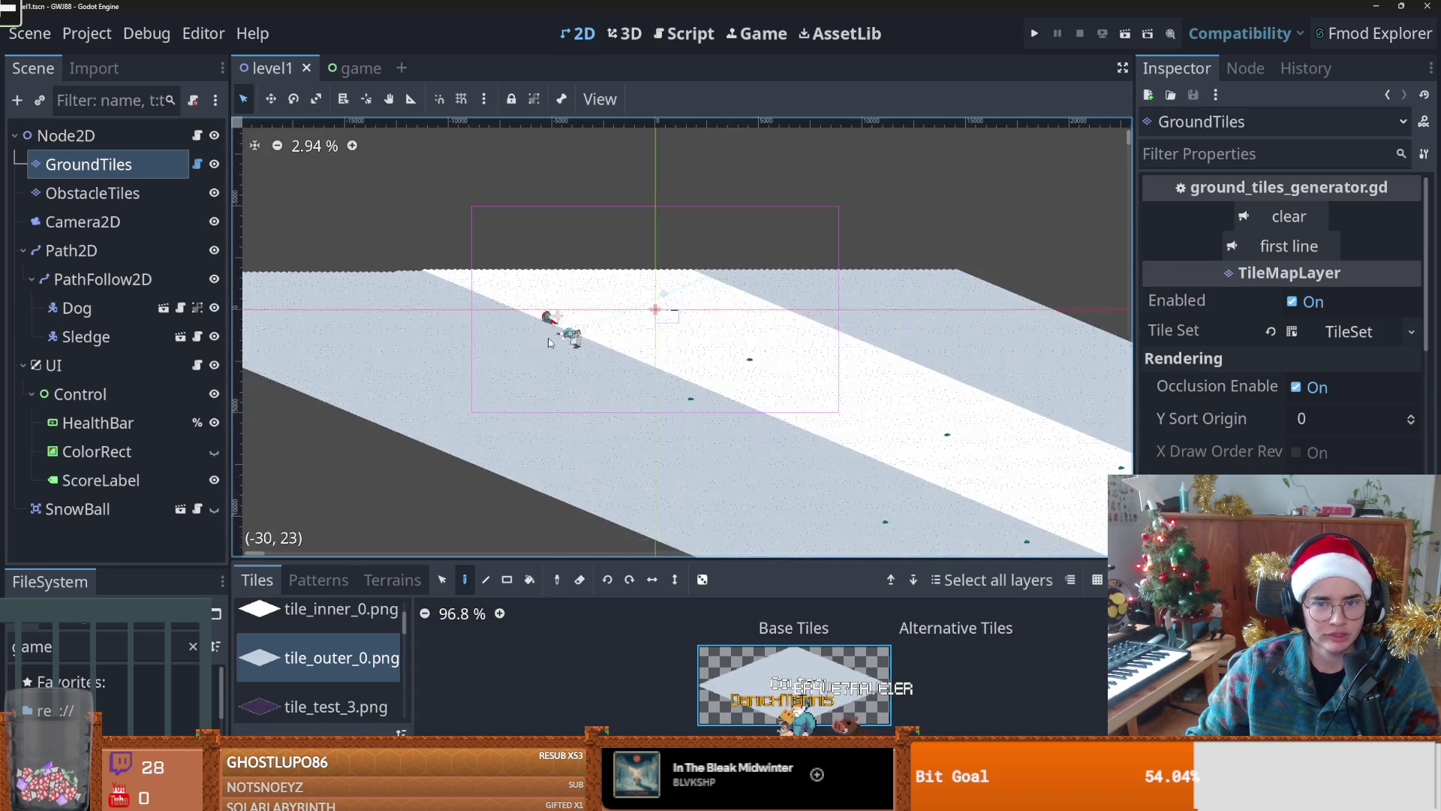
scroll(548, 344, "down", 2)
scroll(498, 322, "down", 4)
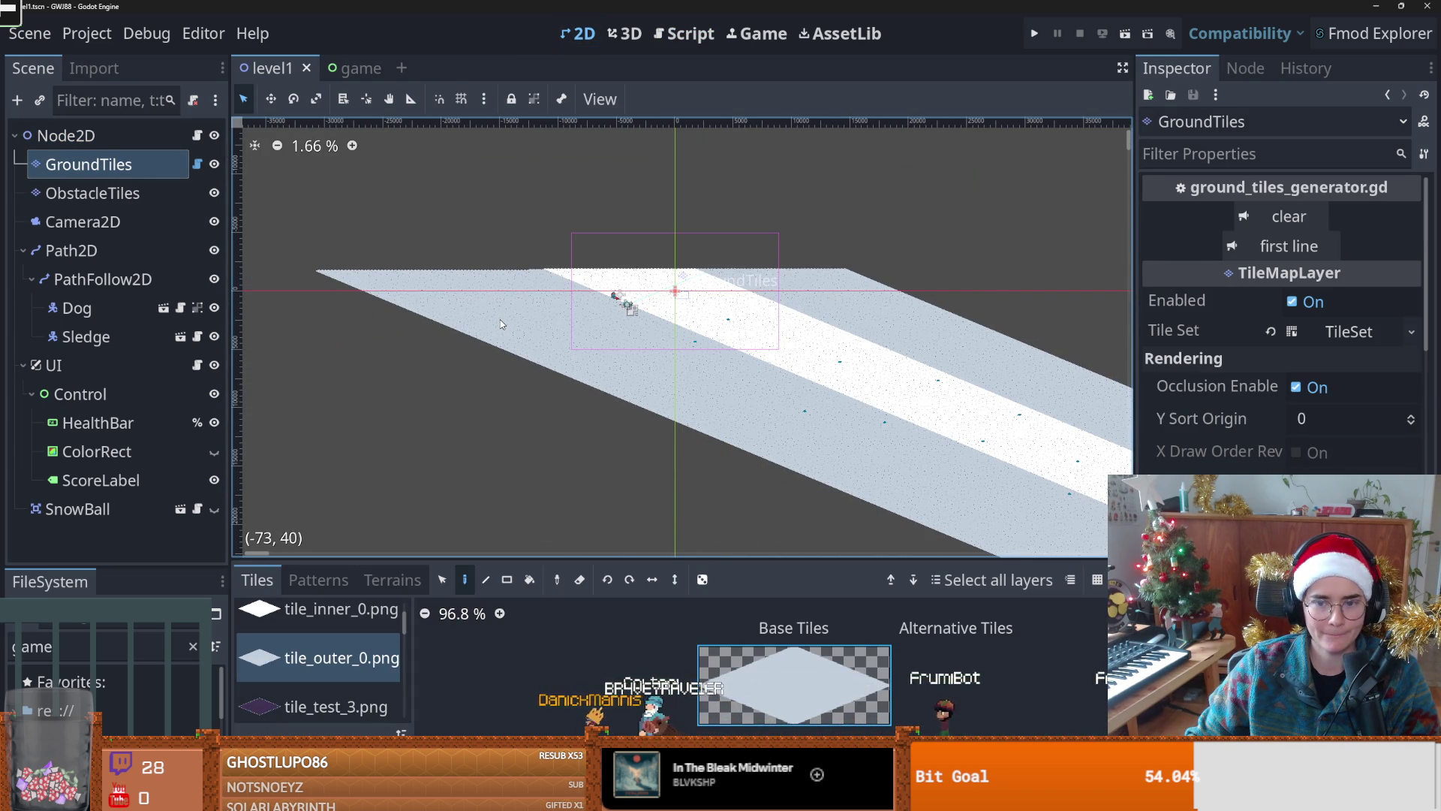
left_click_drag(745, 376, 573, 316)
scroll(574, 316, "down", 4)
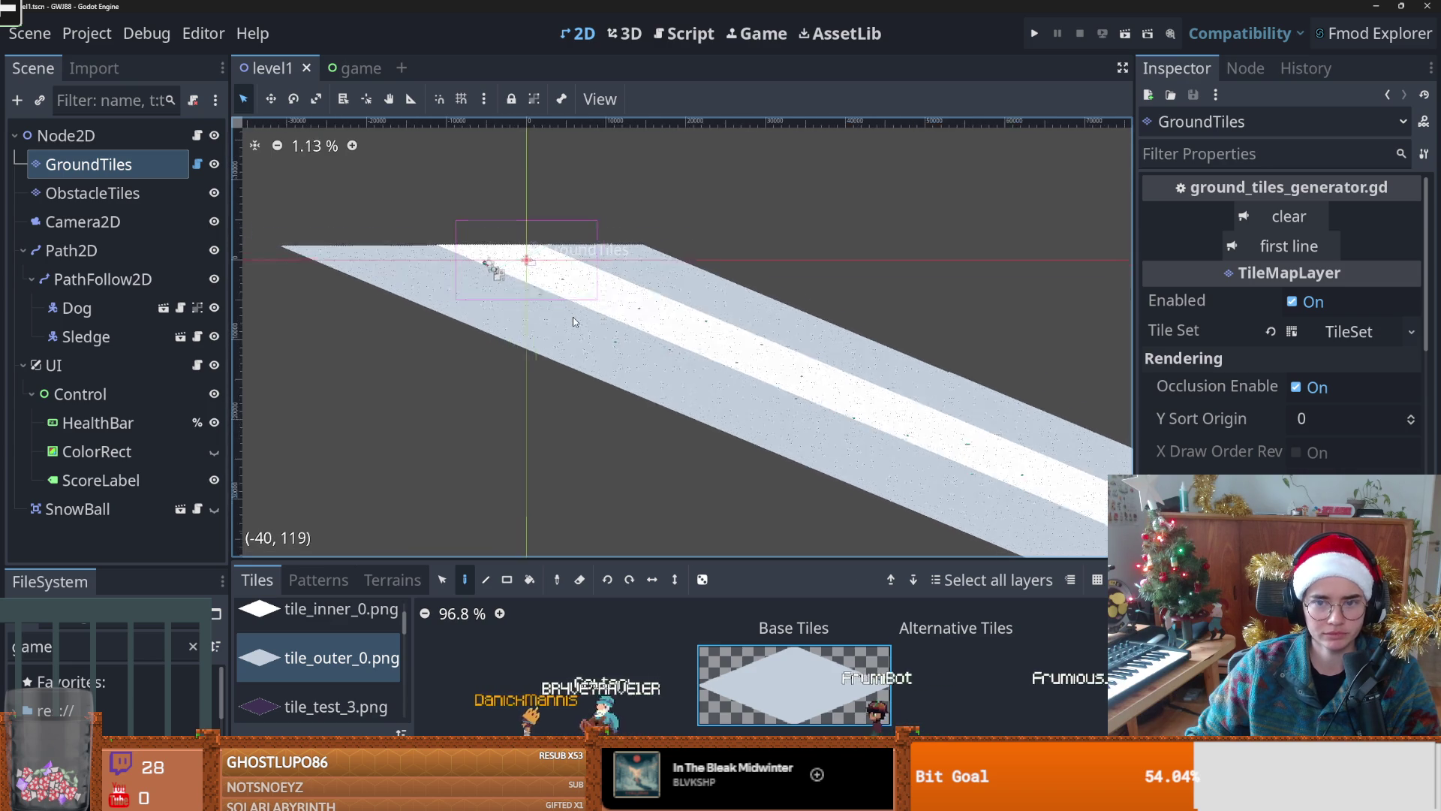
scroll(573, 316, "down", 6)
scroll(573, 317, "up", 2)
scroll(573, 317, "down", 2)
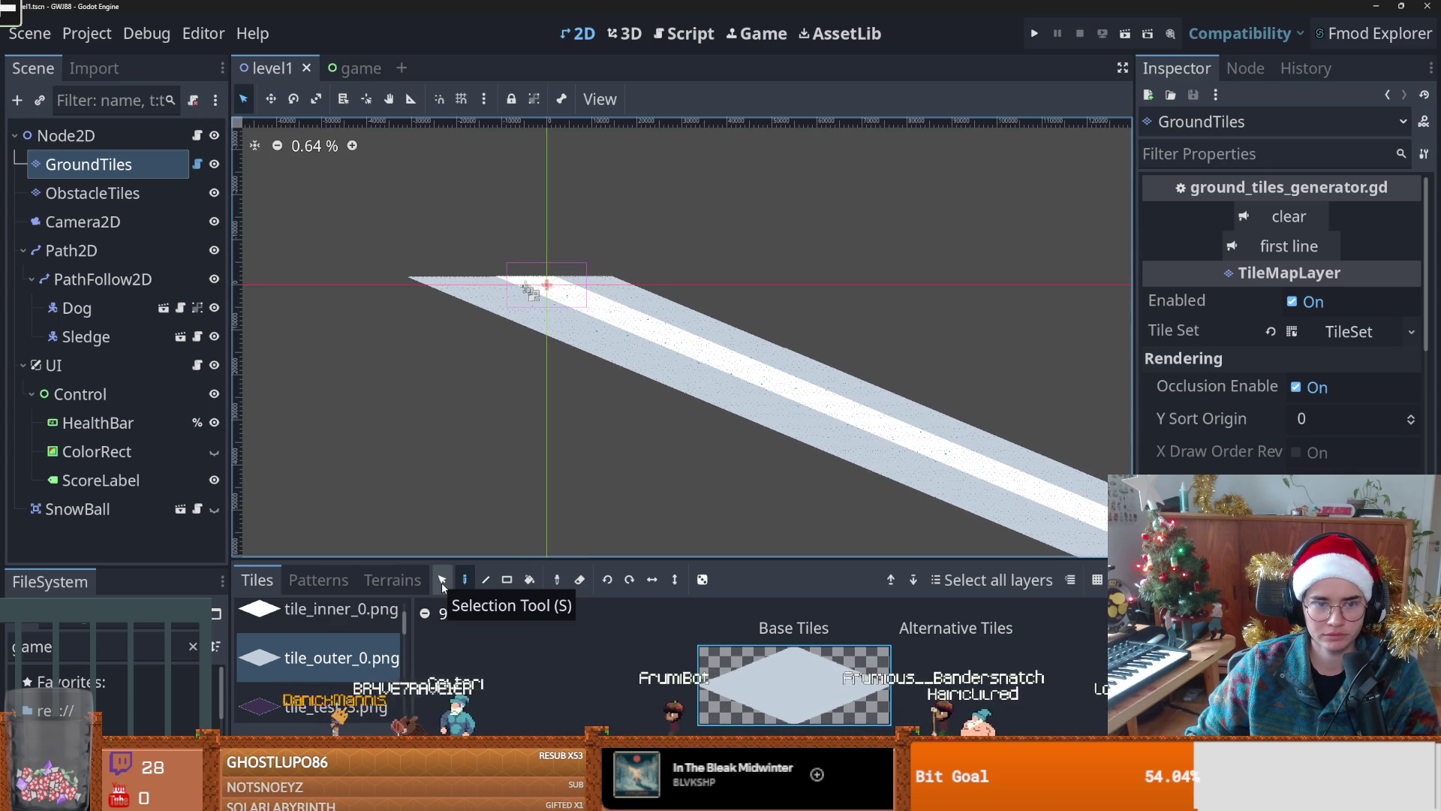
left_click(1289, 217)
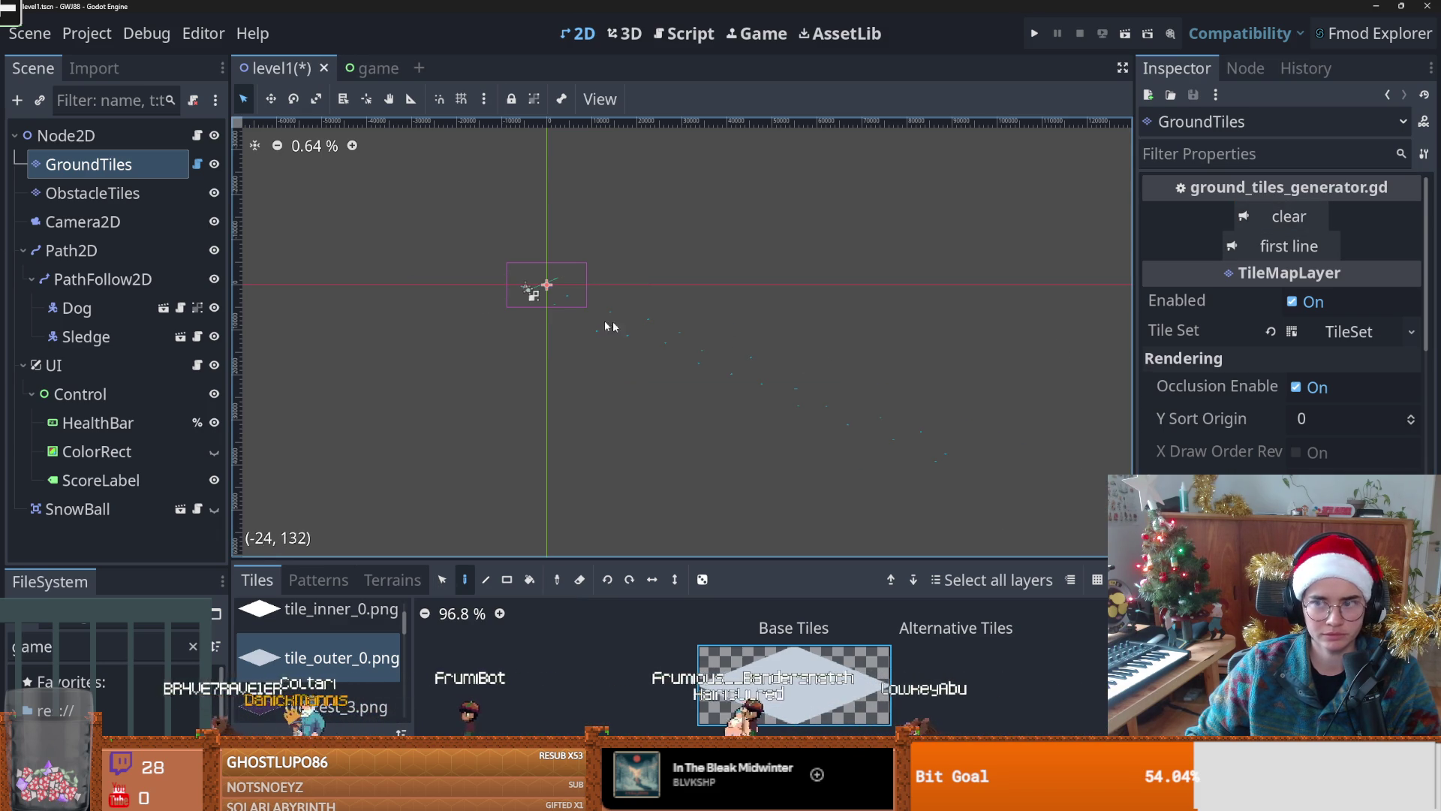
Step: Select the GroundTiles layer and generate only its first line of ground tiles
scroll(556, 317, "up", 6)
scroll(520, 283, "up", 4)
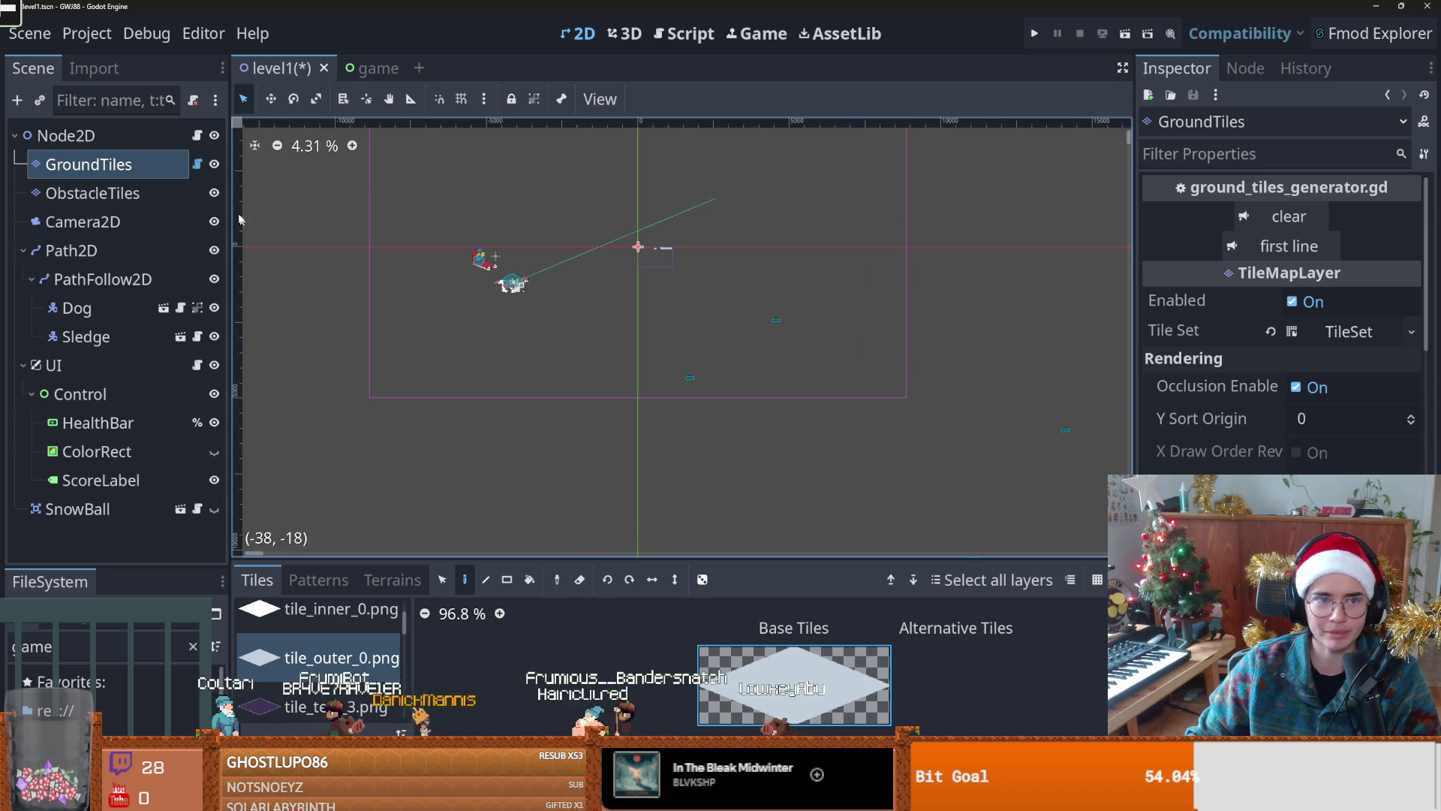
scroll(682, 375, "down", 1)
left_click(118, 169)
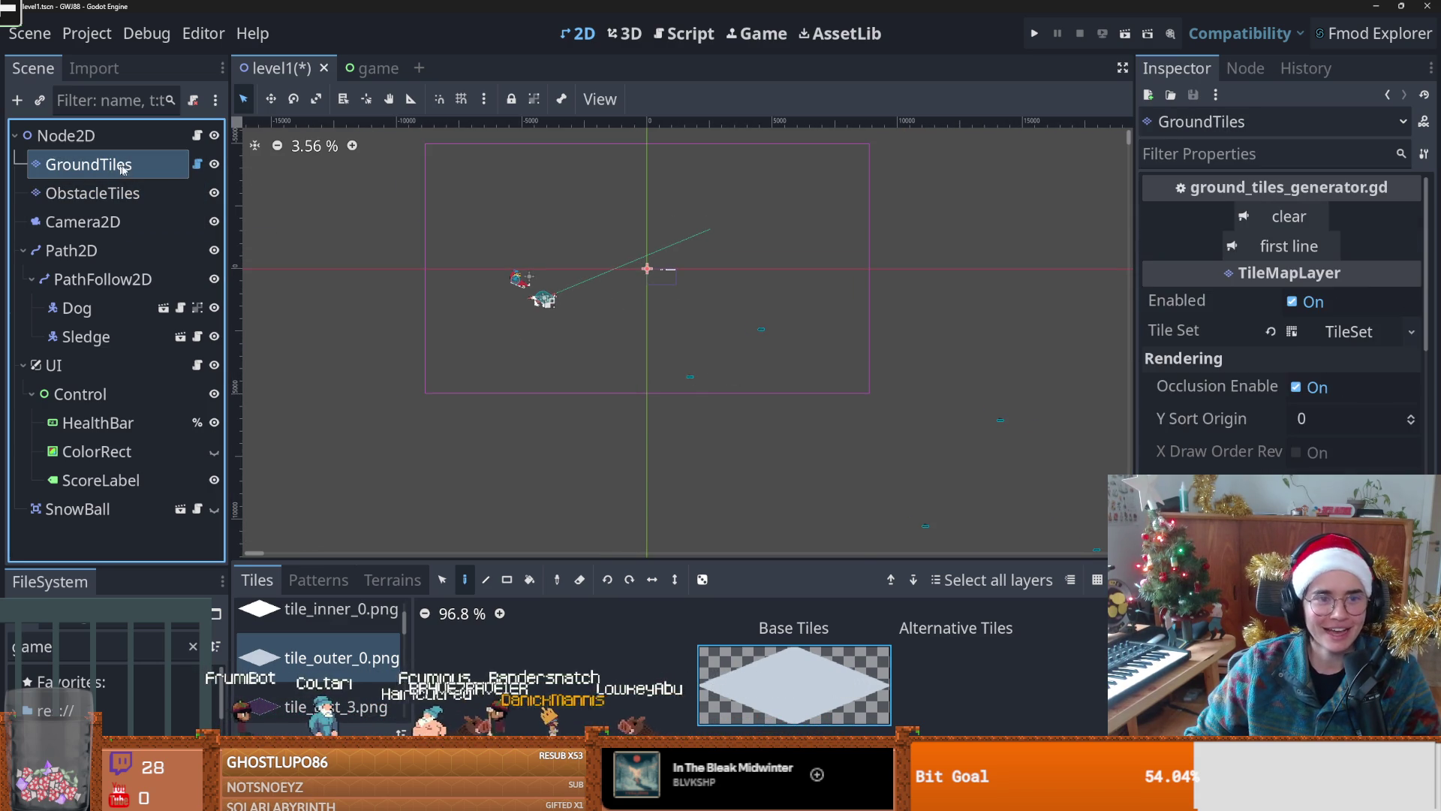
left_click(1290, 246)
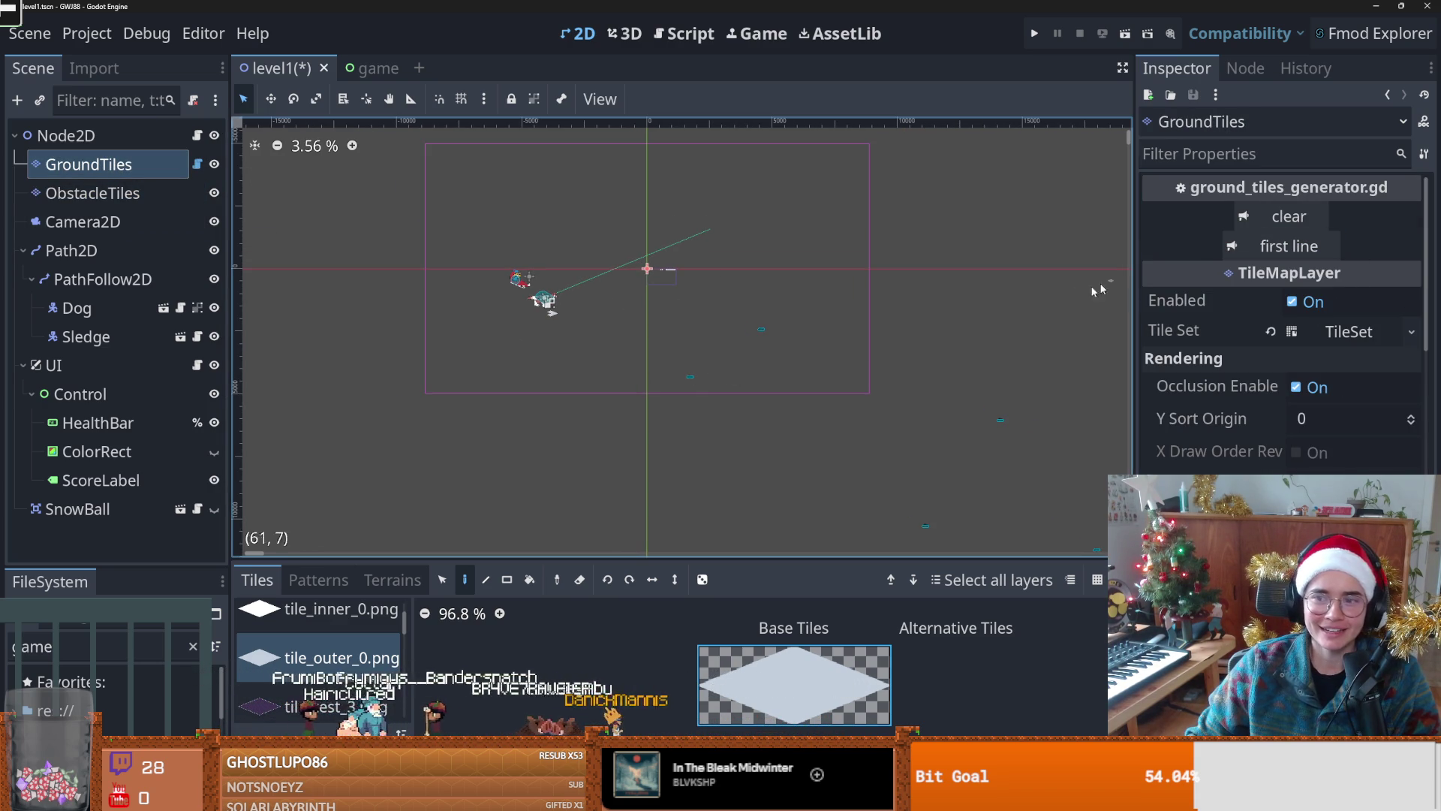
scroll(627, 420, "down", 1)
scroll(615, 400, "up", 2)
scroll(614, 390, "down", 2)
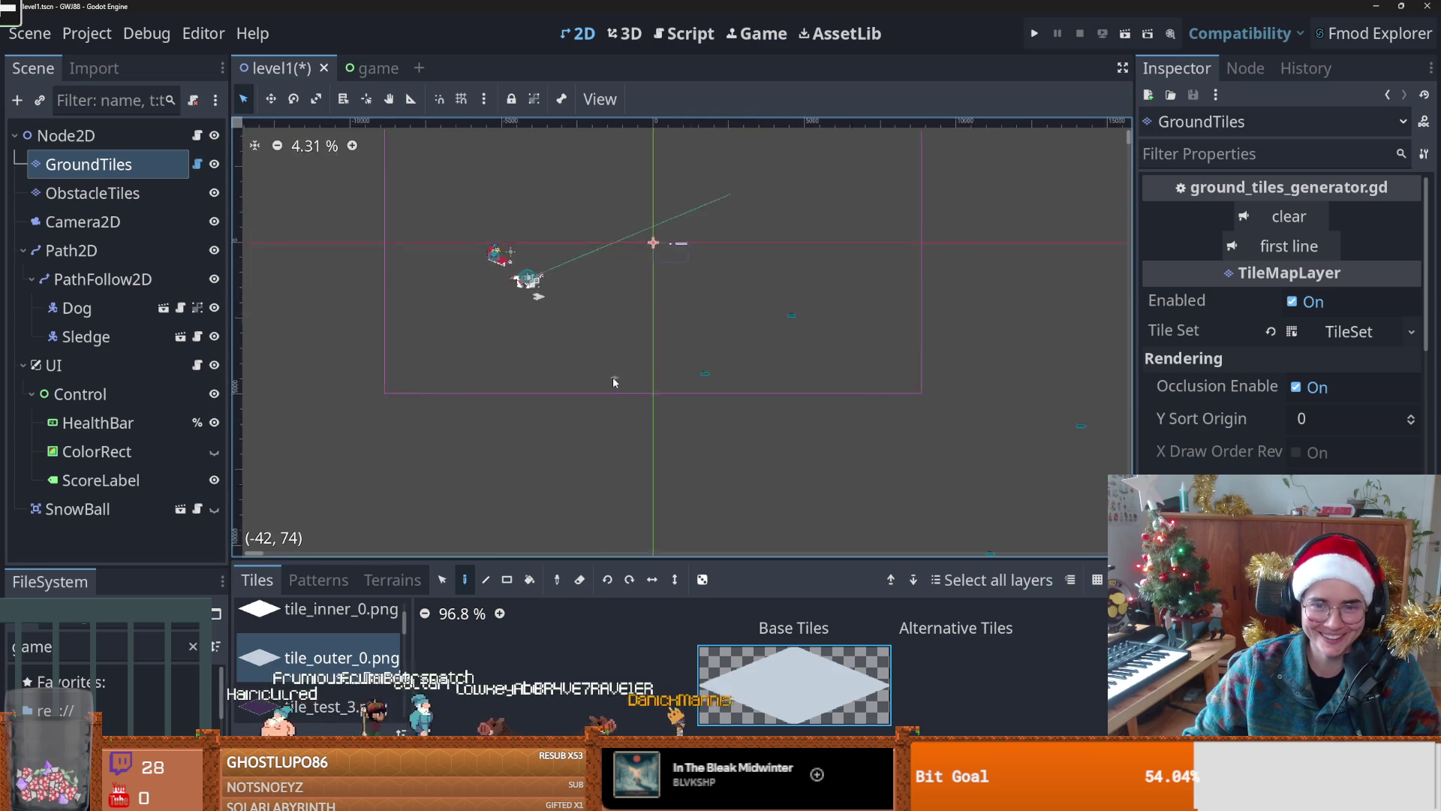
scroll(593, 368, "up", 2)
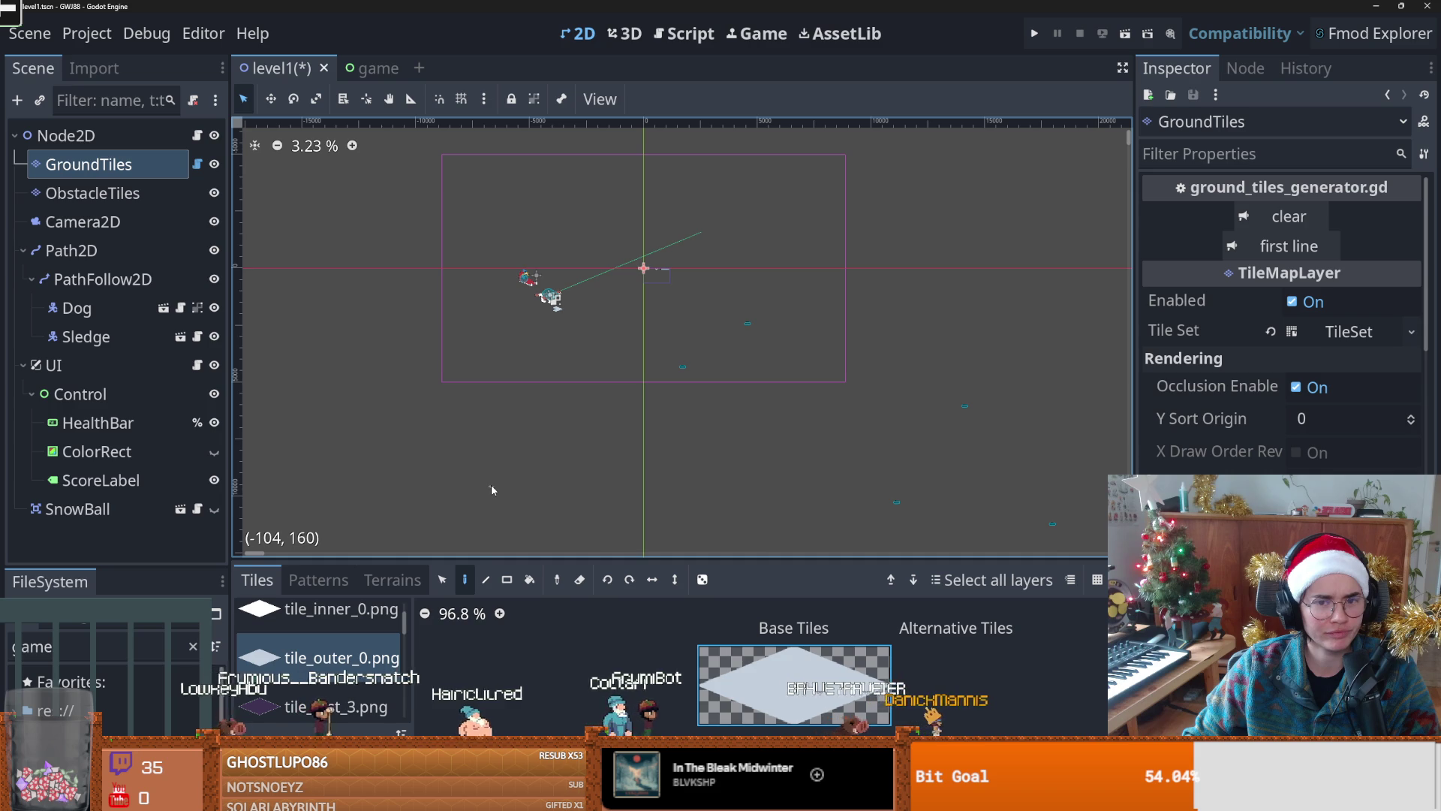
Step: Save the level1 scene with Ctrl+S
key("ctrl+s")
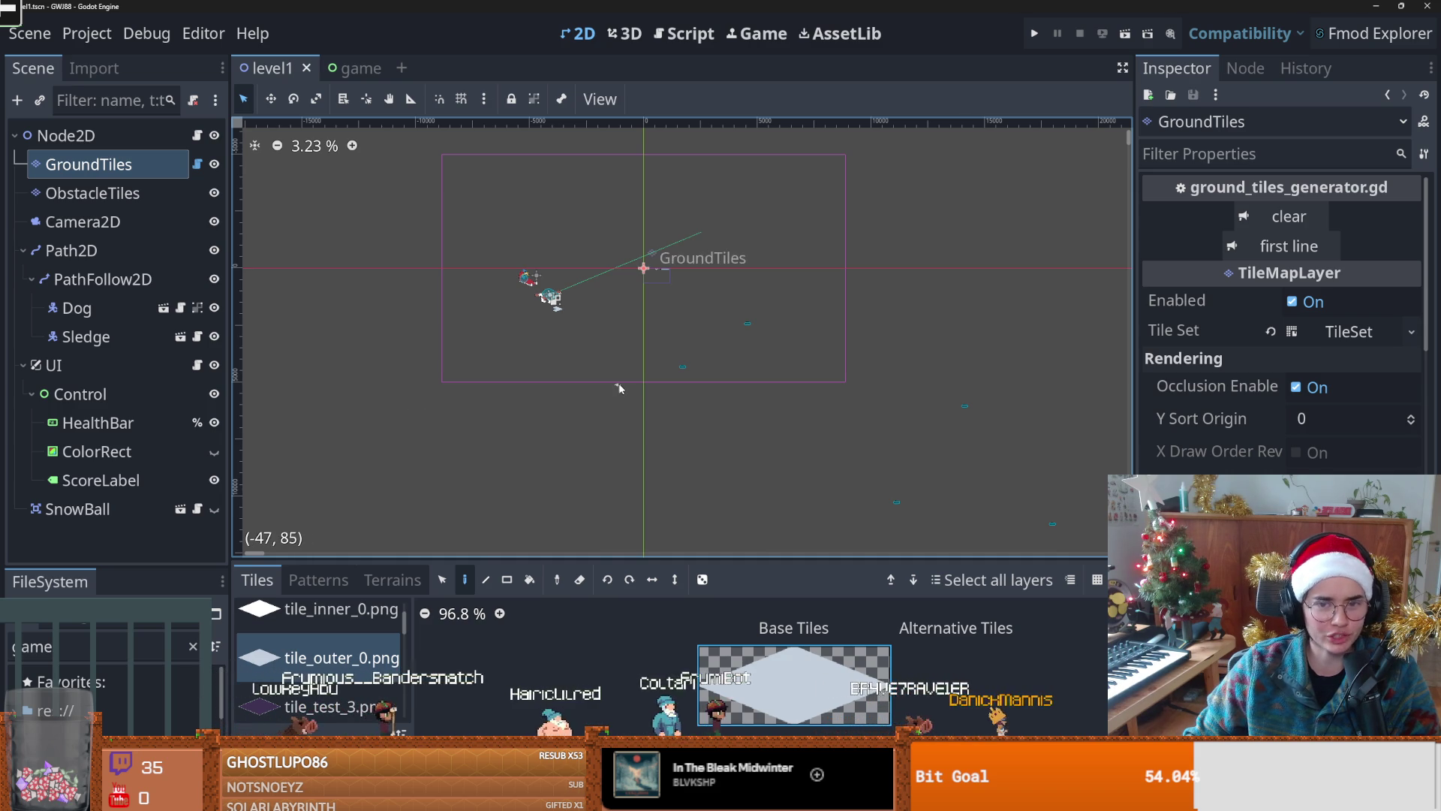
scroll(631, 398, "down", 4)
scroll(556, 385, "up", 2)
scroll(546, 383, "down", 1)
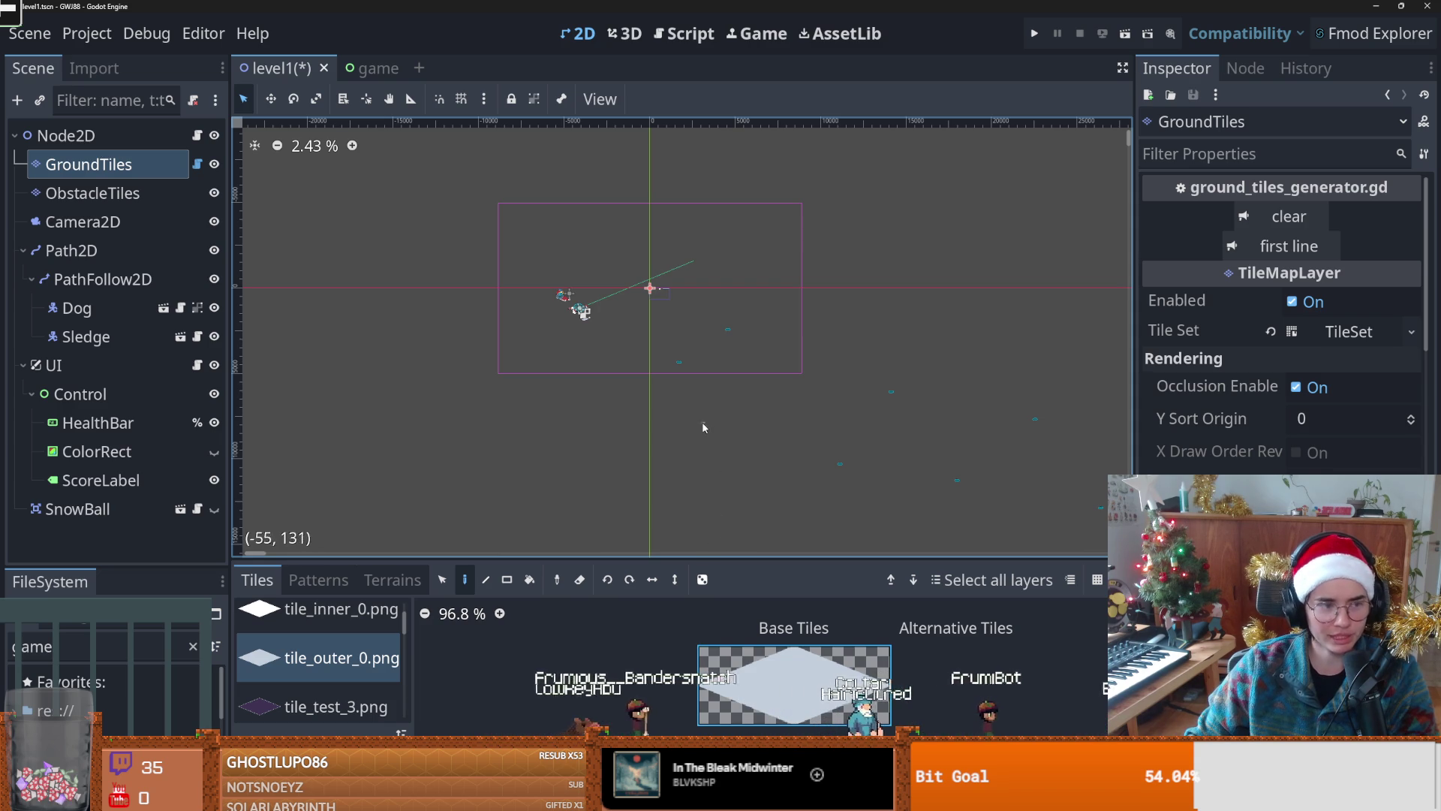
scroll(692, 458, "up", 1)
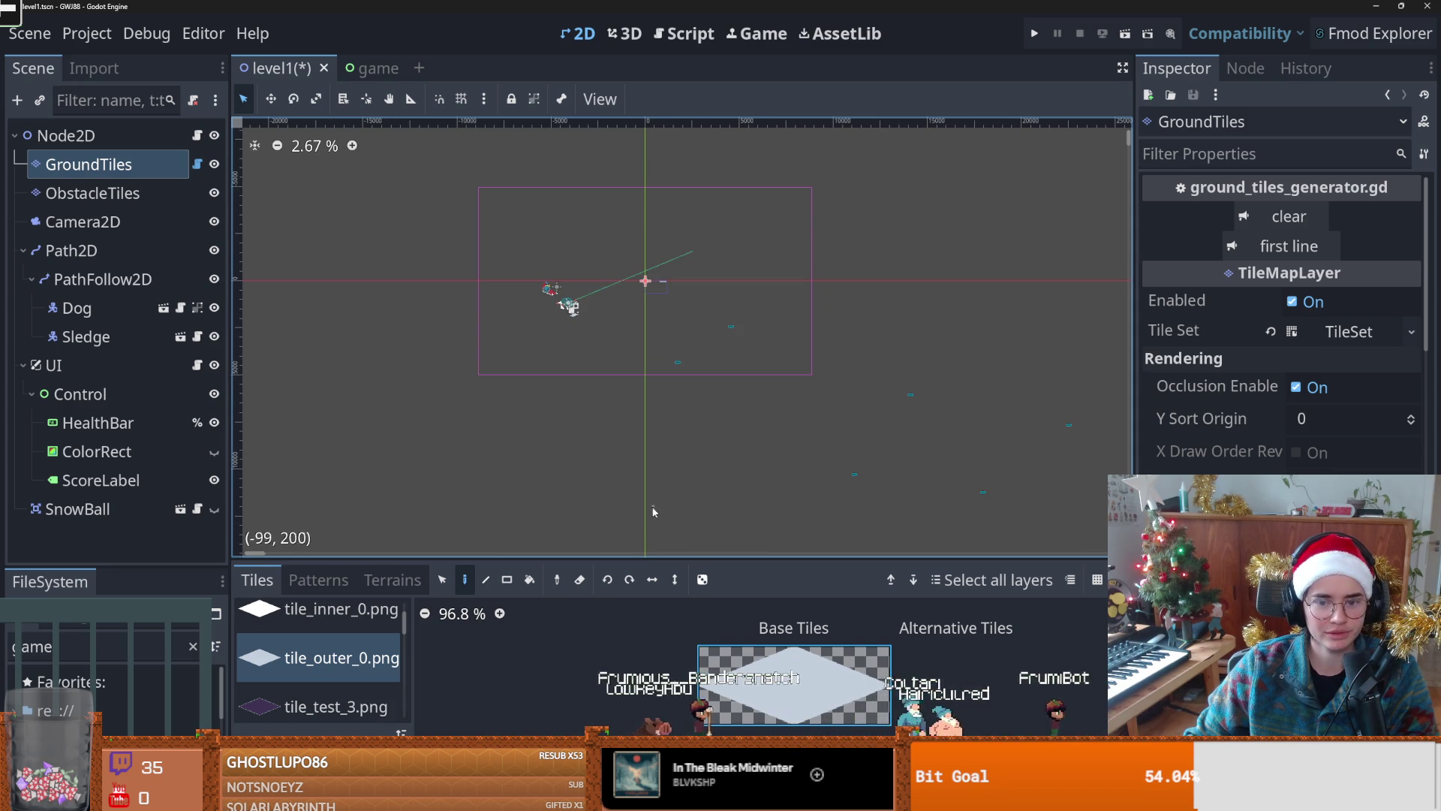
scroll(577, 318, "up", 8)
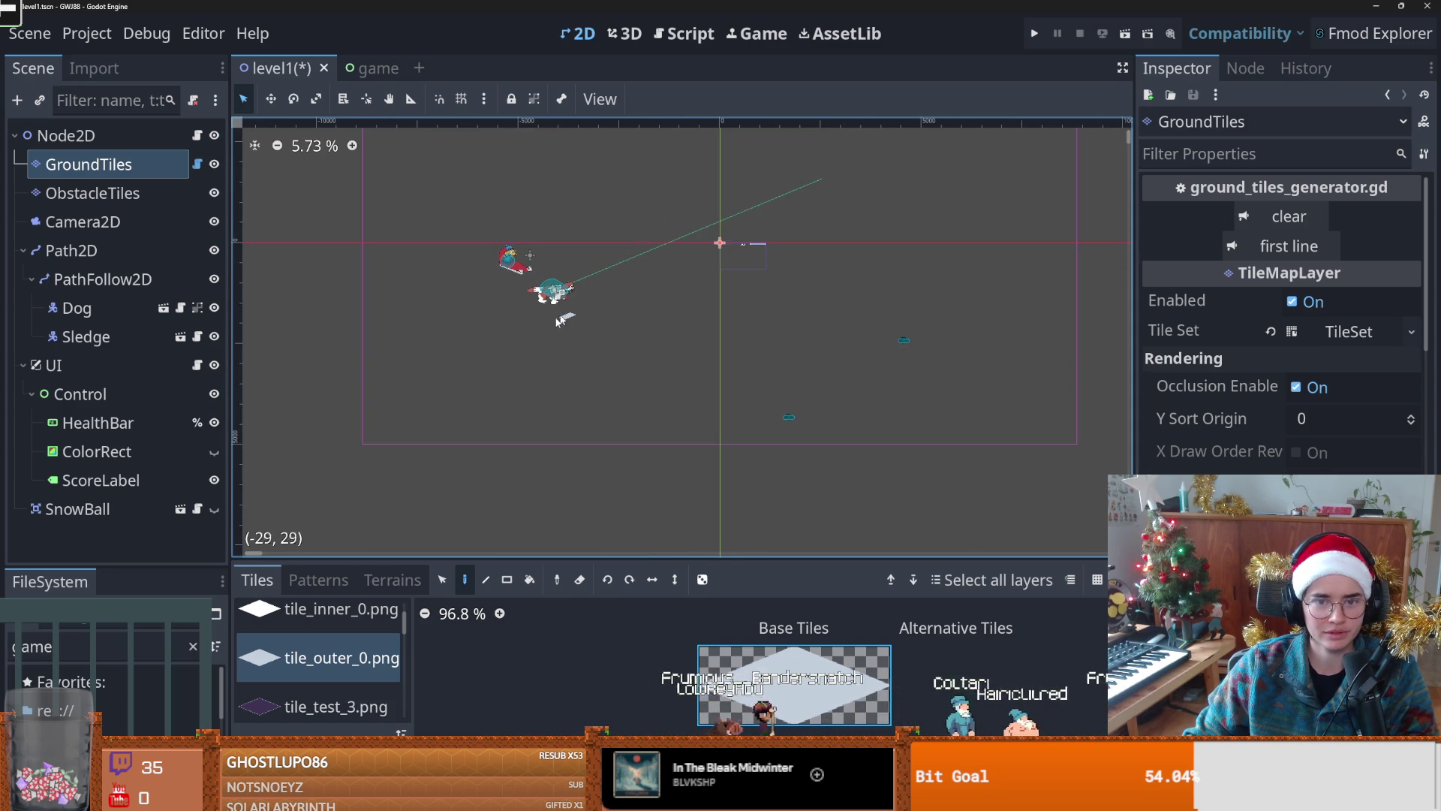
scroll(585, 319, "up", 3)
key("ctrl+s")
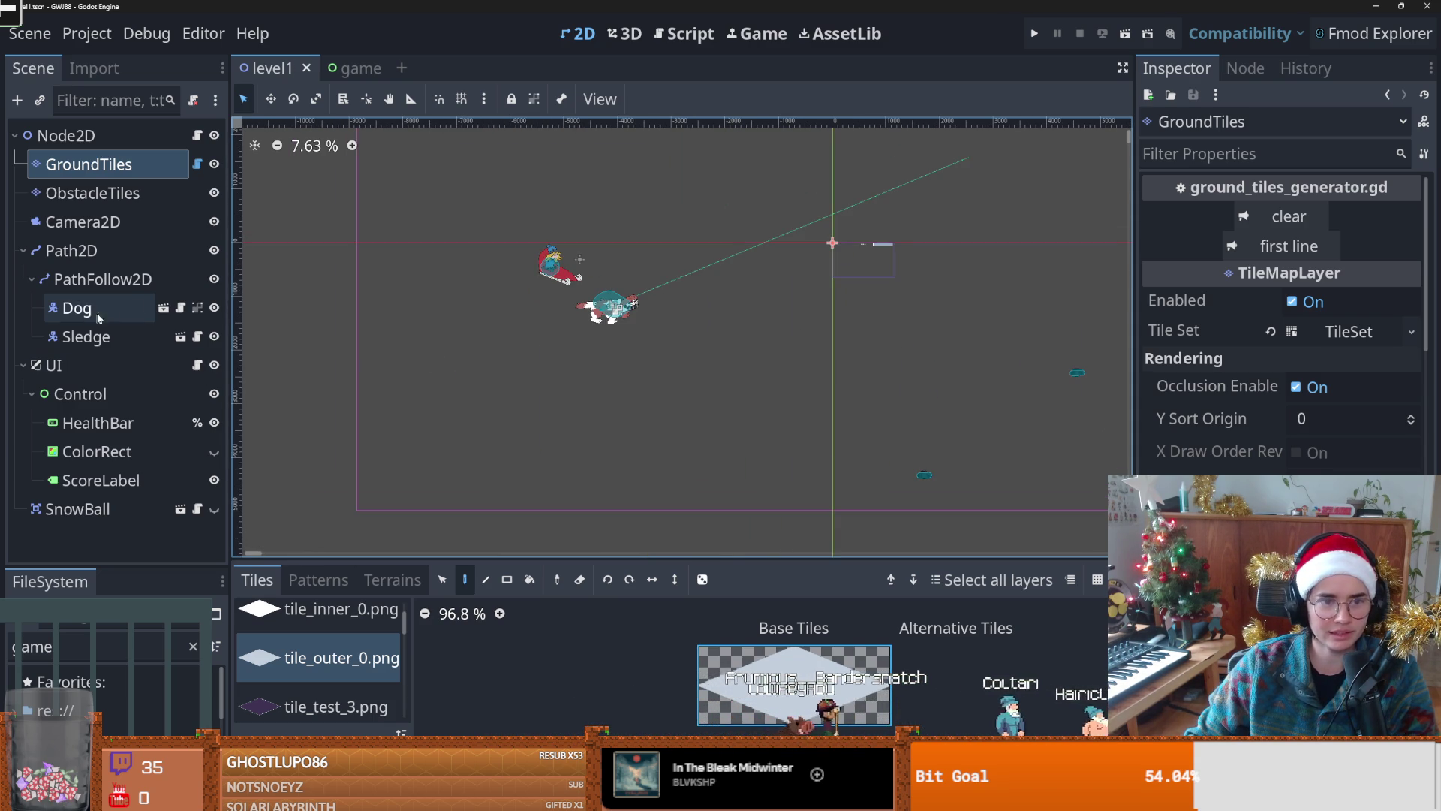
left_click(141, 304)
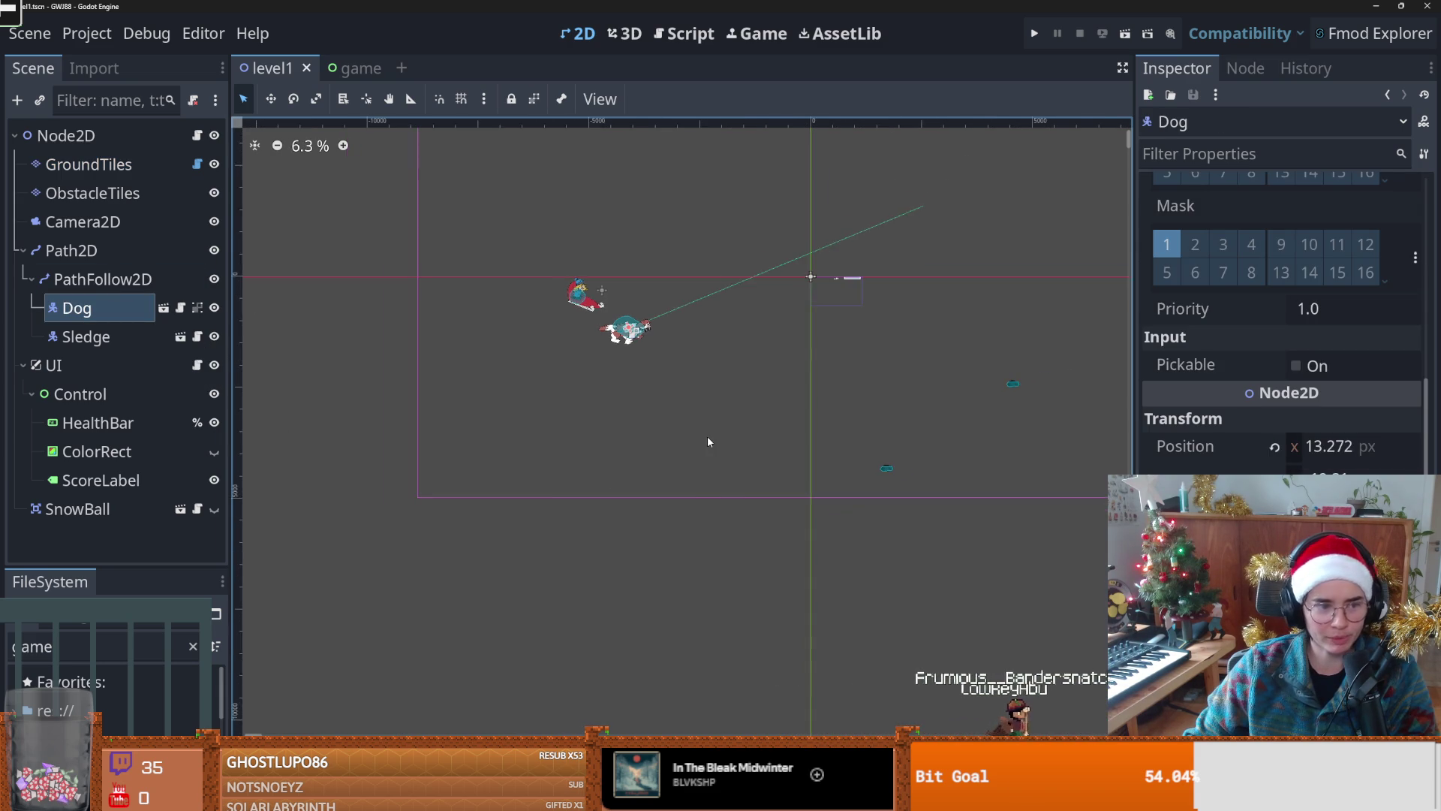
mouse_move(719, 428)
left_mouse_down()
mouse_move(641, 439)
mouse_move(617, 481)
left_mouse_up()
key("ctrl+s")
scroll(681, 443, "down", 4)
scroll(723, 345, "up", 4)
scroll(704, 384, "down", 2)
scroll(707, 395, "down", 2)
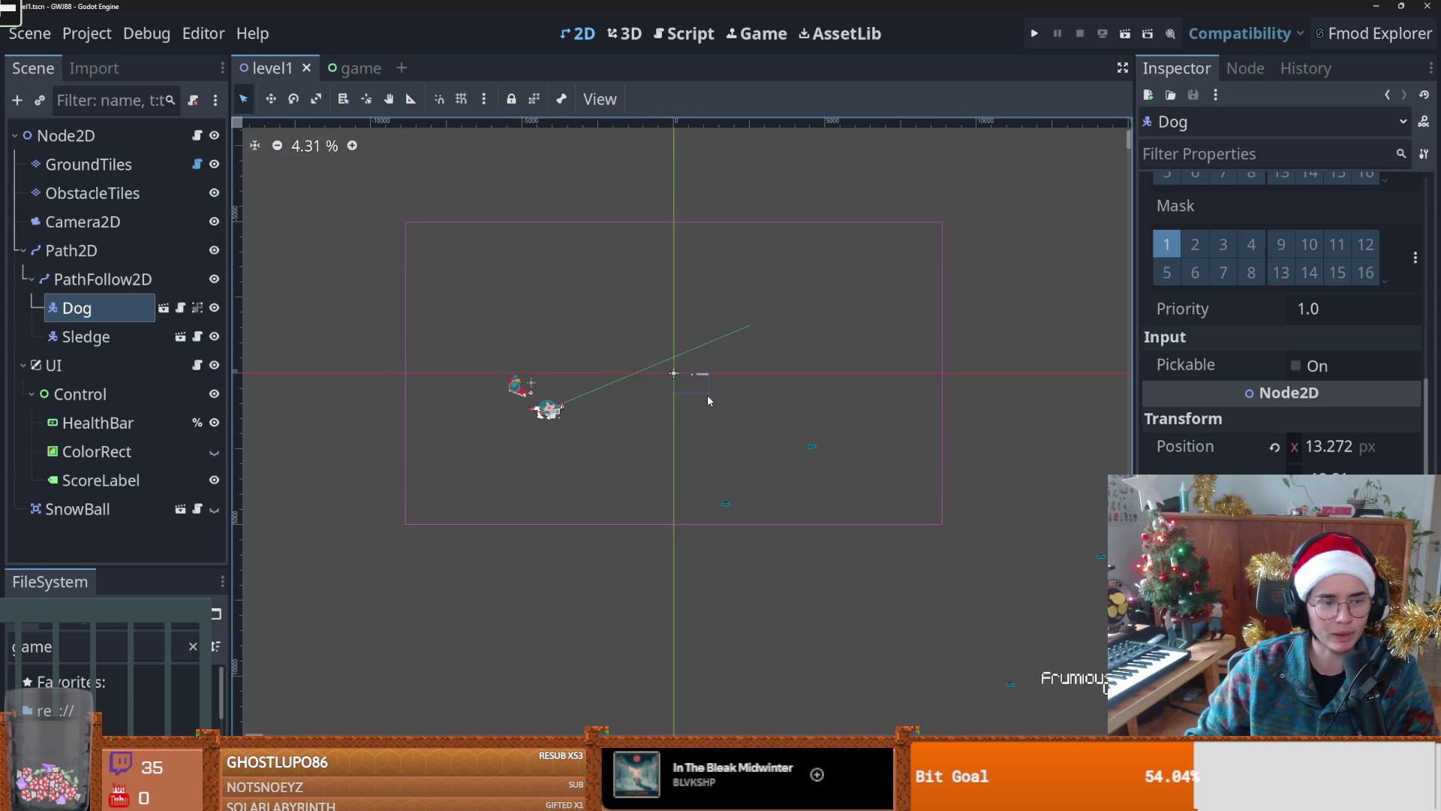
scroll(632, 387, "down", 2)
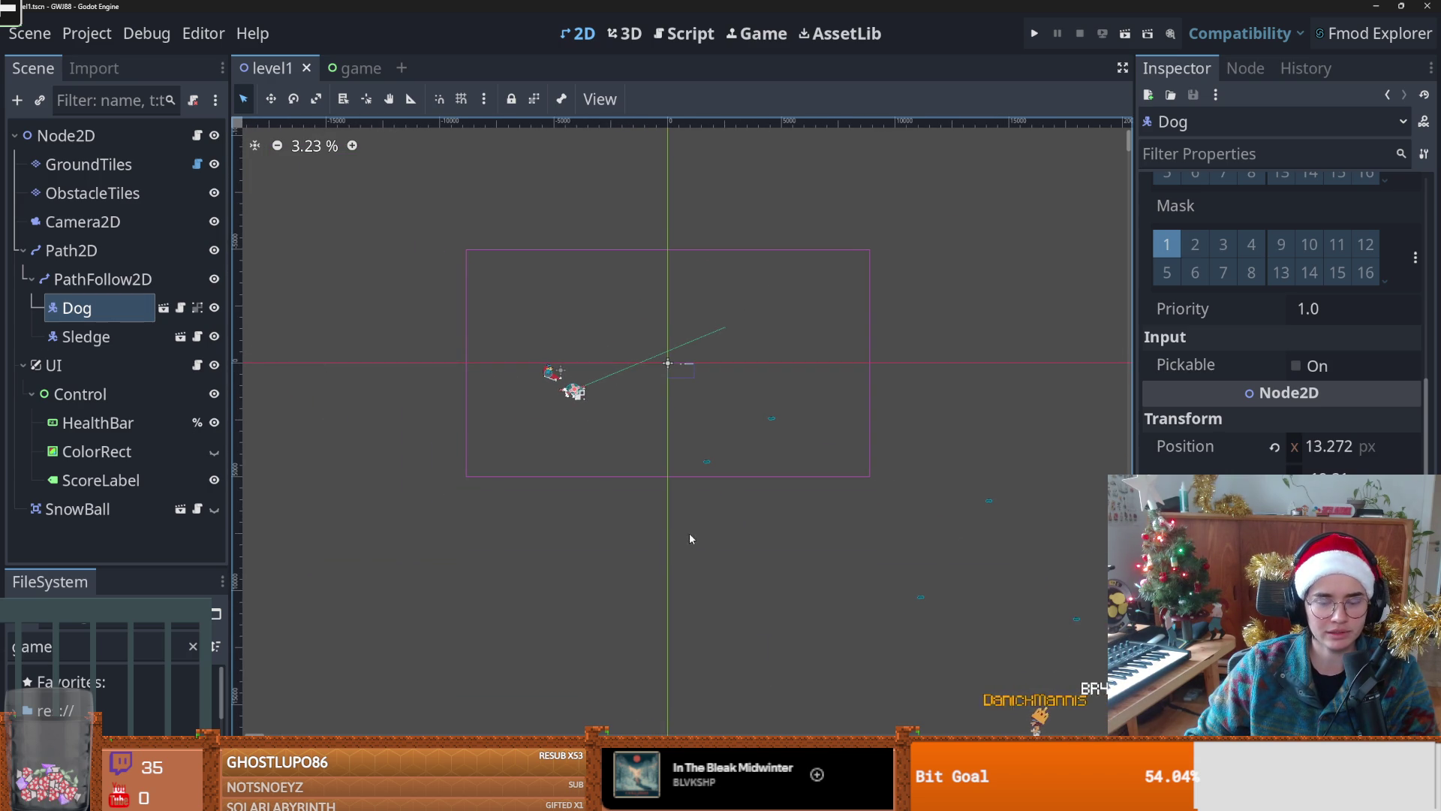
scroll(635, 442, "up", 1)
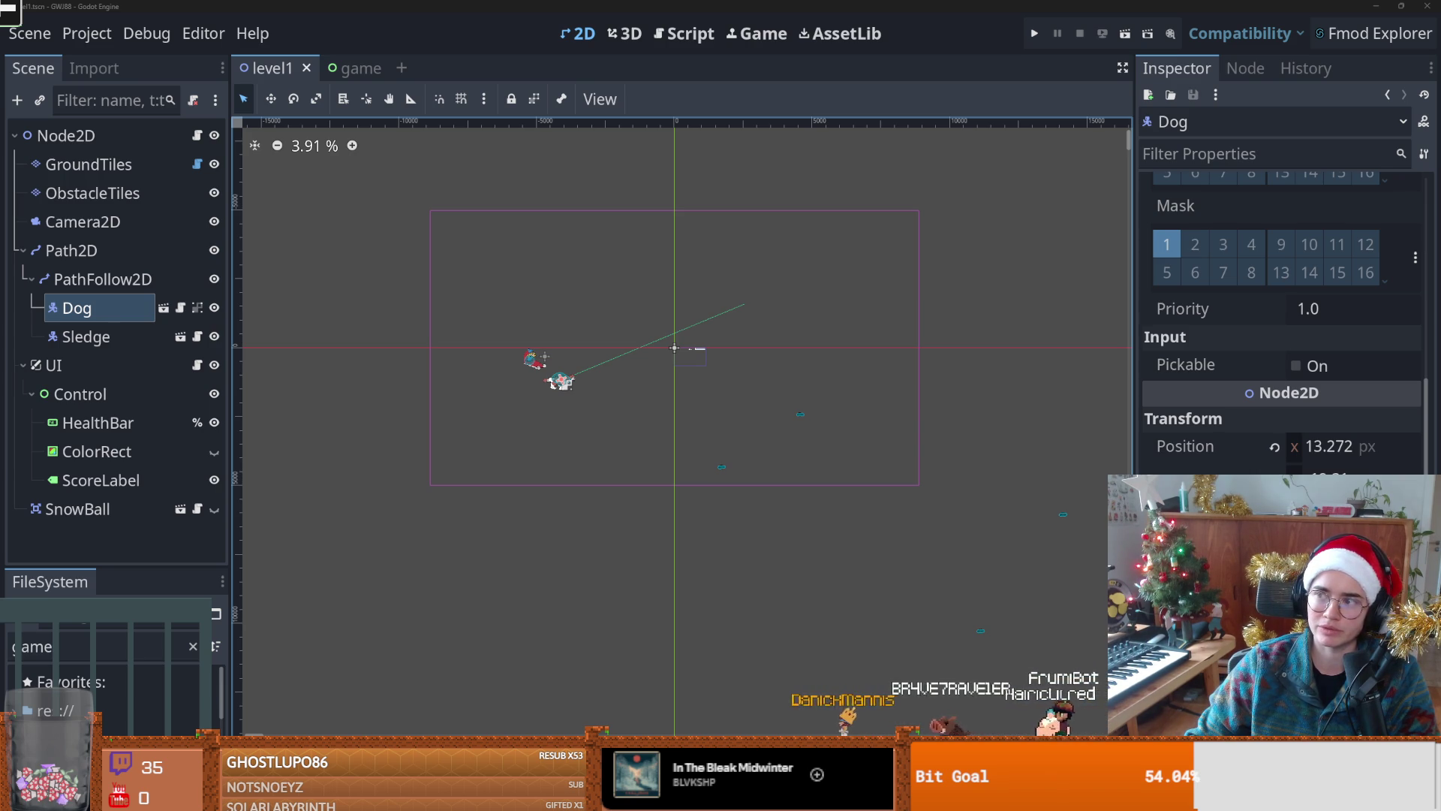
scroll(553, 376, "up", 2)
scroll(547, 389, "down", 4)
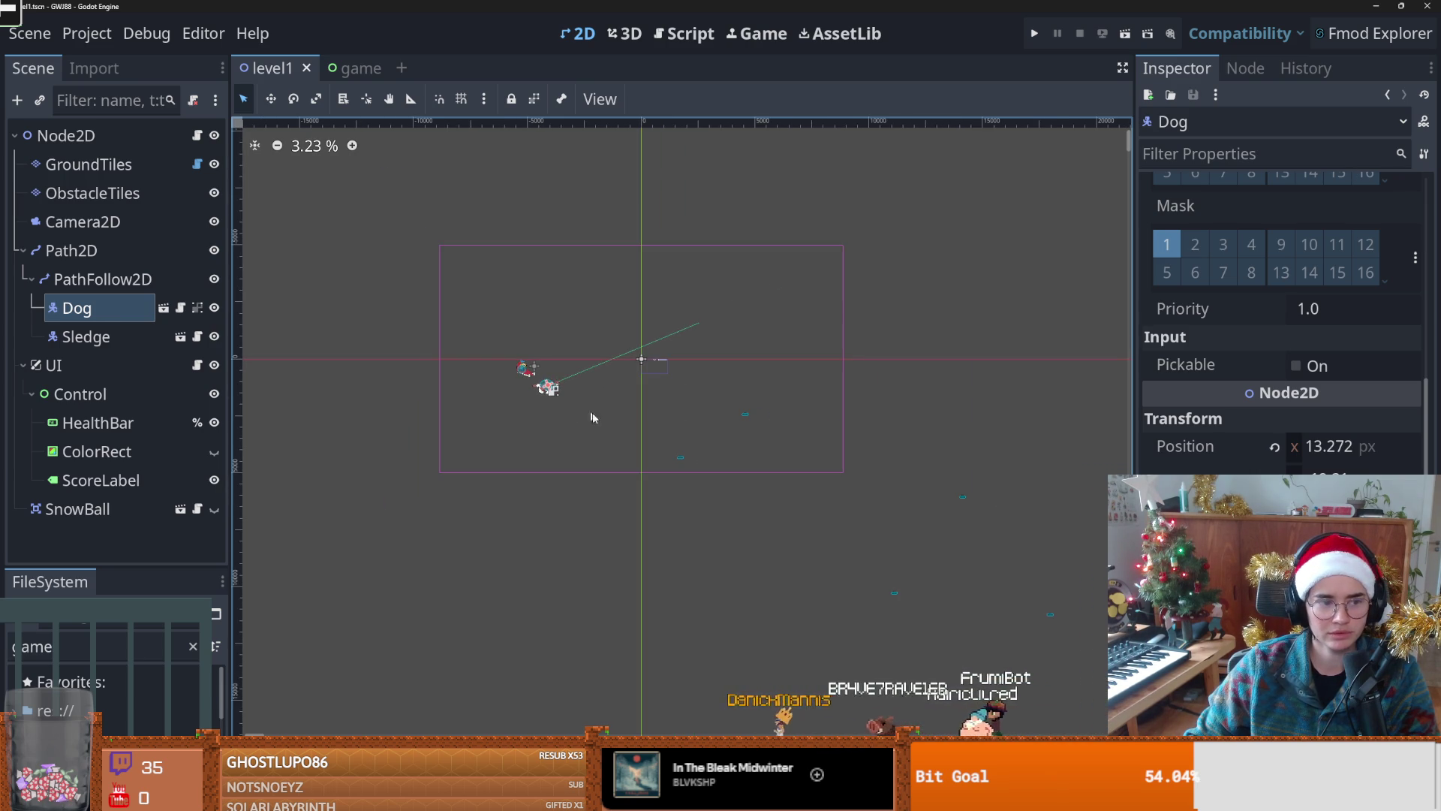
scroll(531, 422, "down", 1)
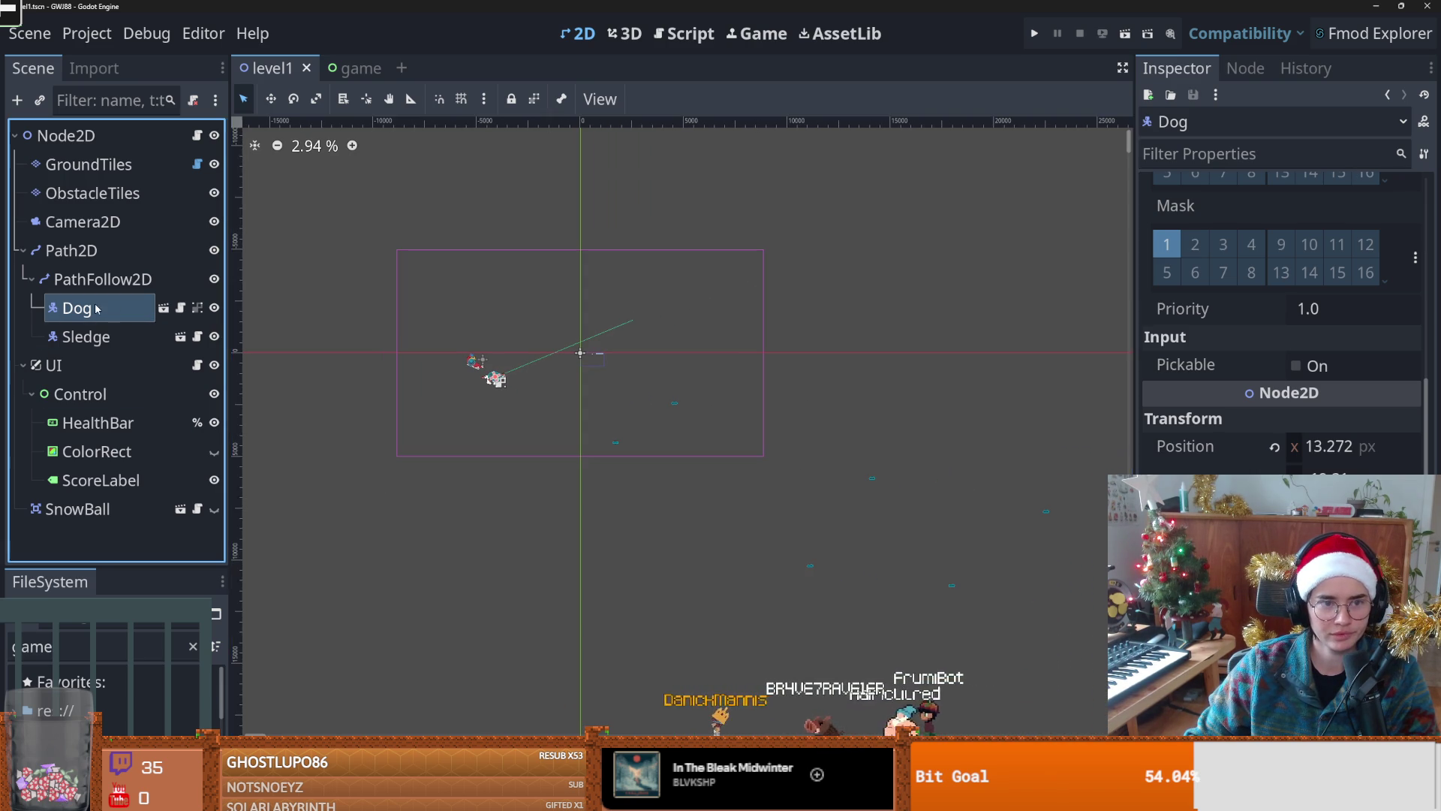
left_click(89, 164)
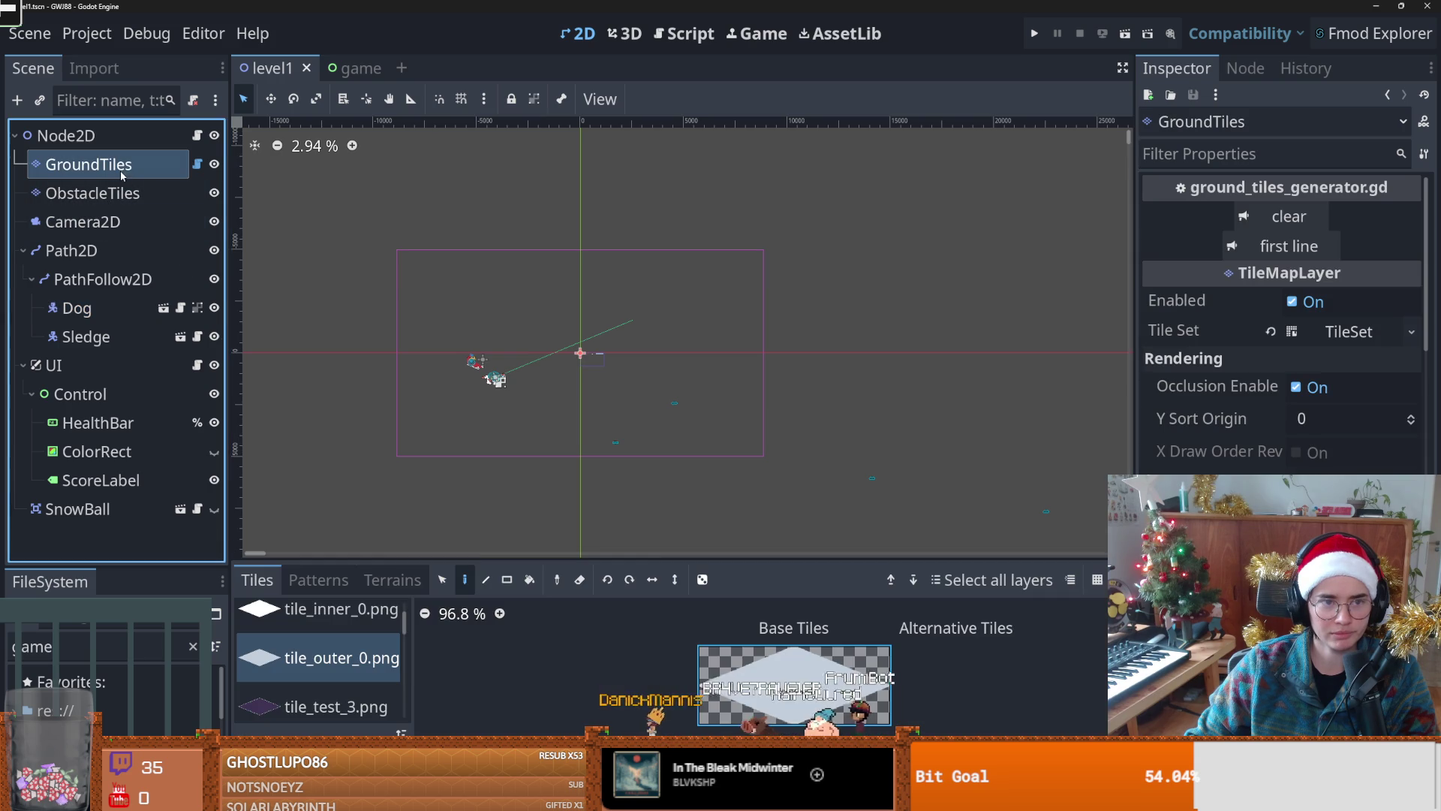
Step: Pick tile_outer_0.png as the tile source and pan the level view upward
left_click(343, 652)
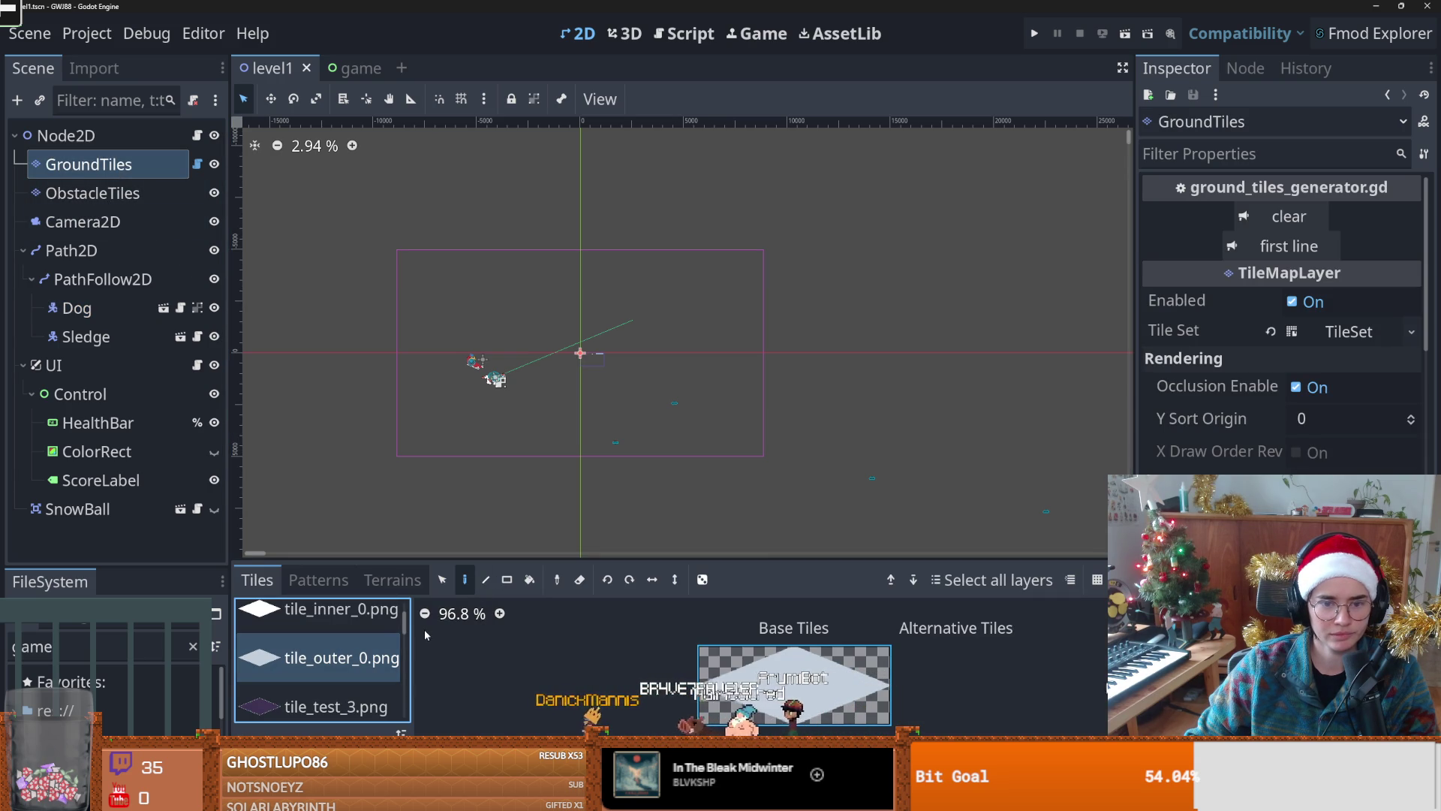
mouse_move(550, 439)
left_mouse_down()
mouse_move(533, 208)
mouse_move(557, 334)
left_mouse_up()
scroll(548, 303, "down", 1)
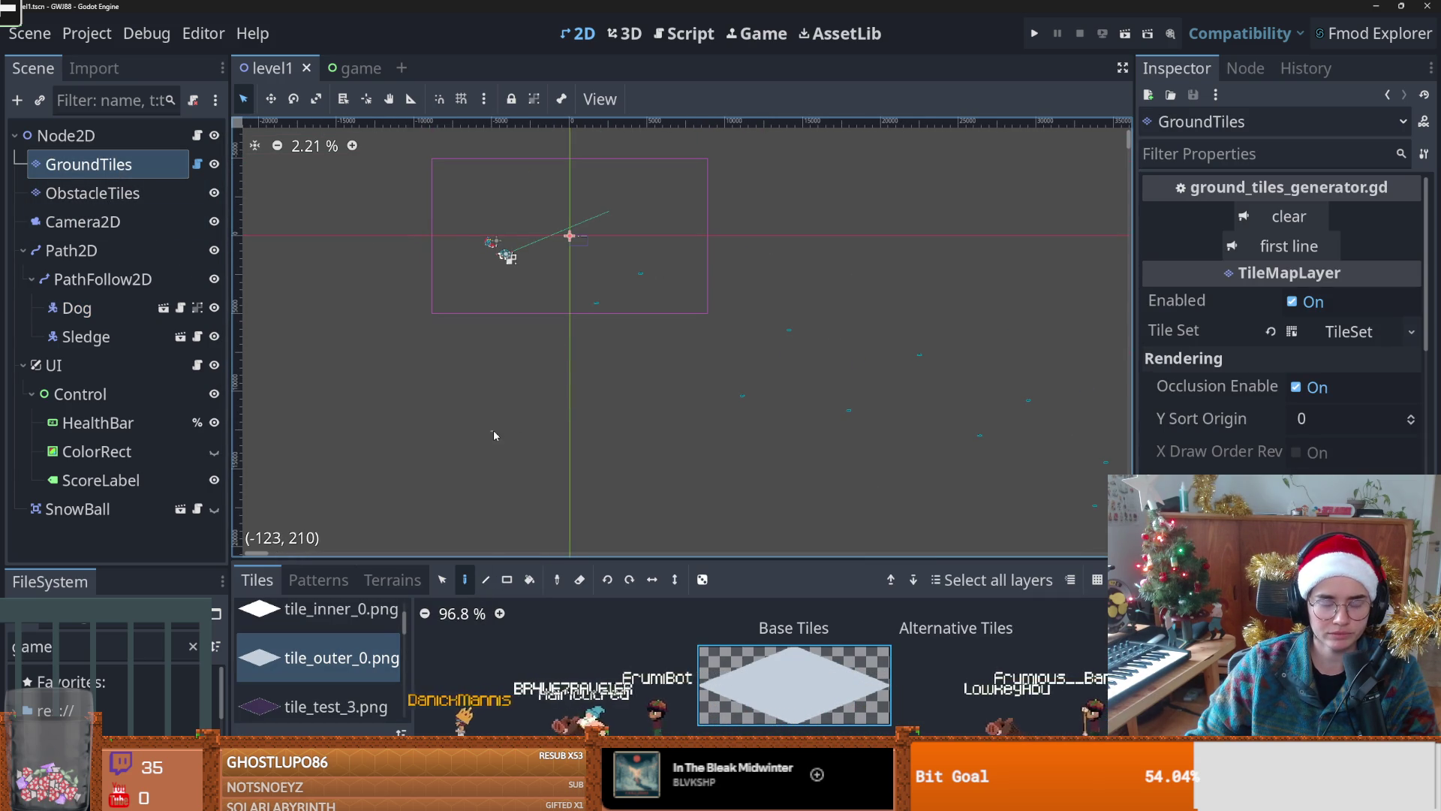
scroll(493, 434, "down", 1)
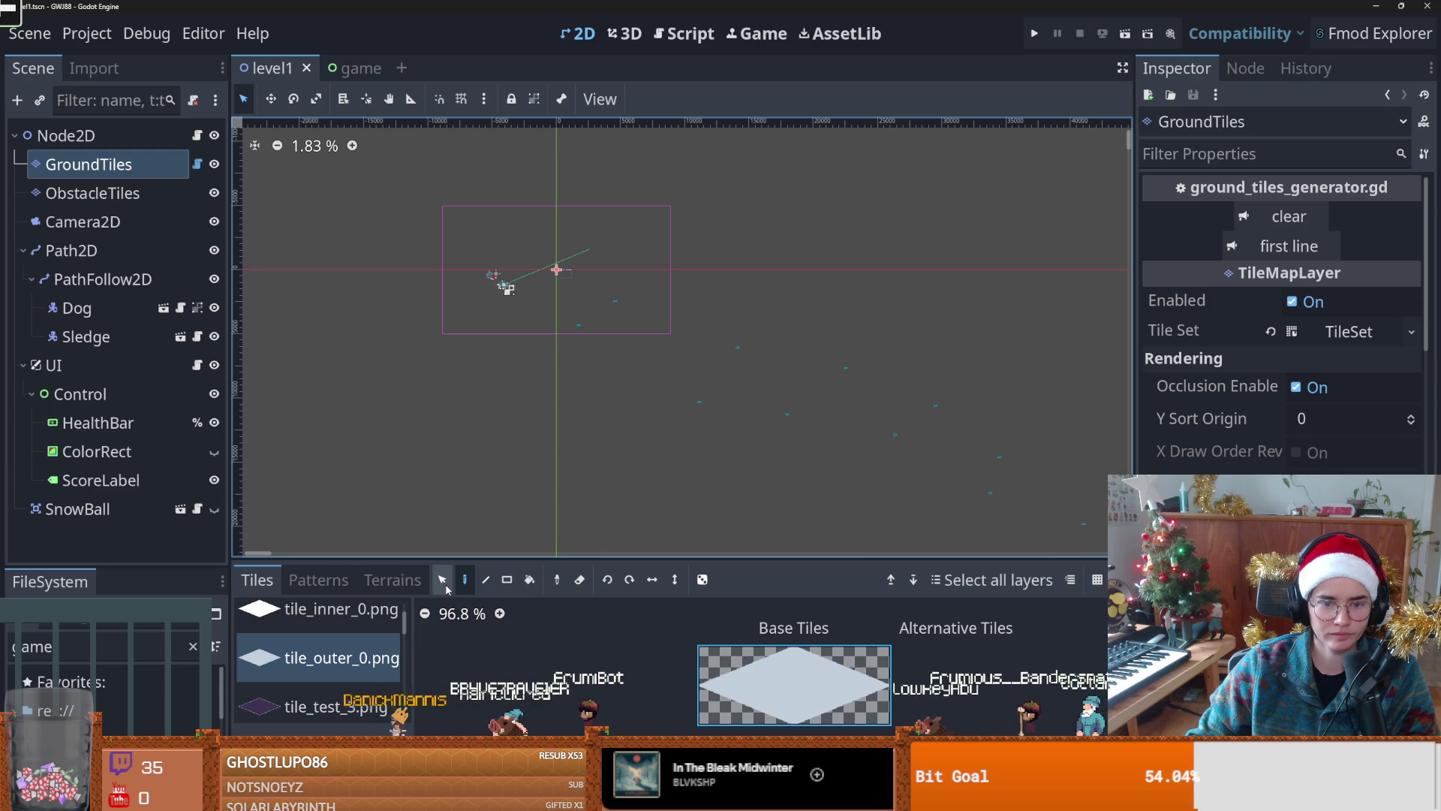
scroll(386, 623, "down", 2)
scroll(388, 661, "up", 3)
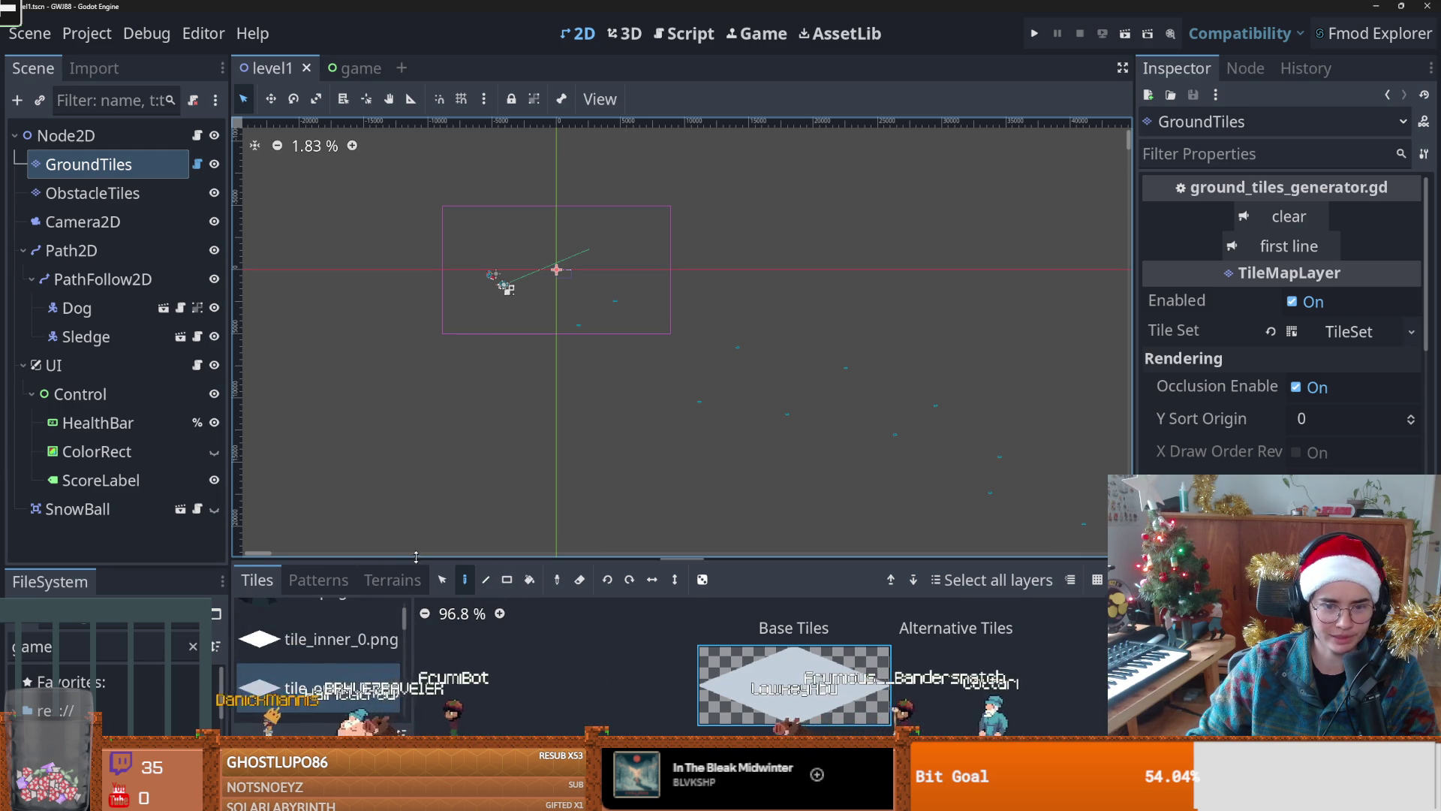
Step: Enlarge the tiles panel to inspect the tiles, then shrink it back to reveal the canvas
key("shift+F12")
scroll(349, 540, "down", 3)
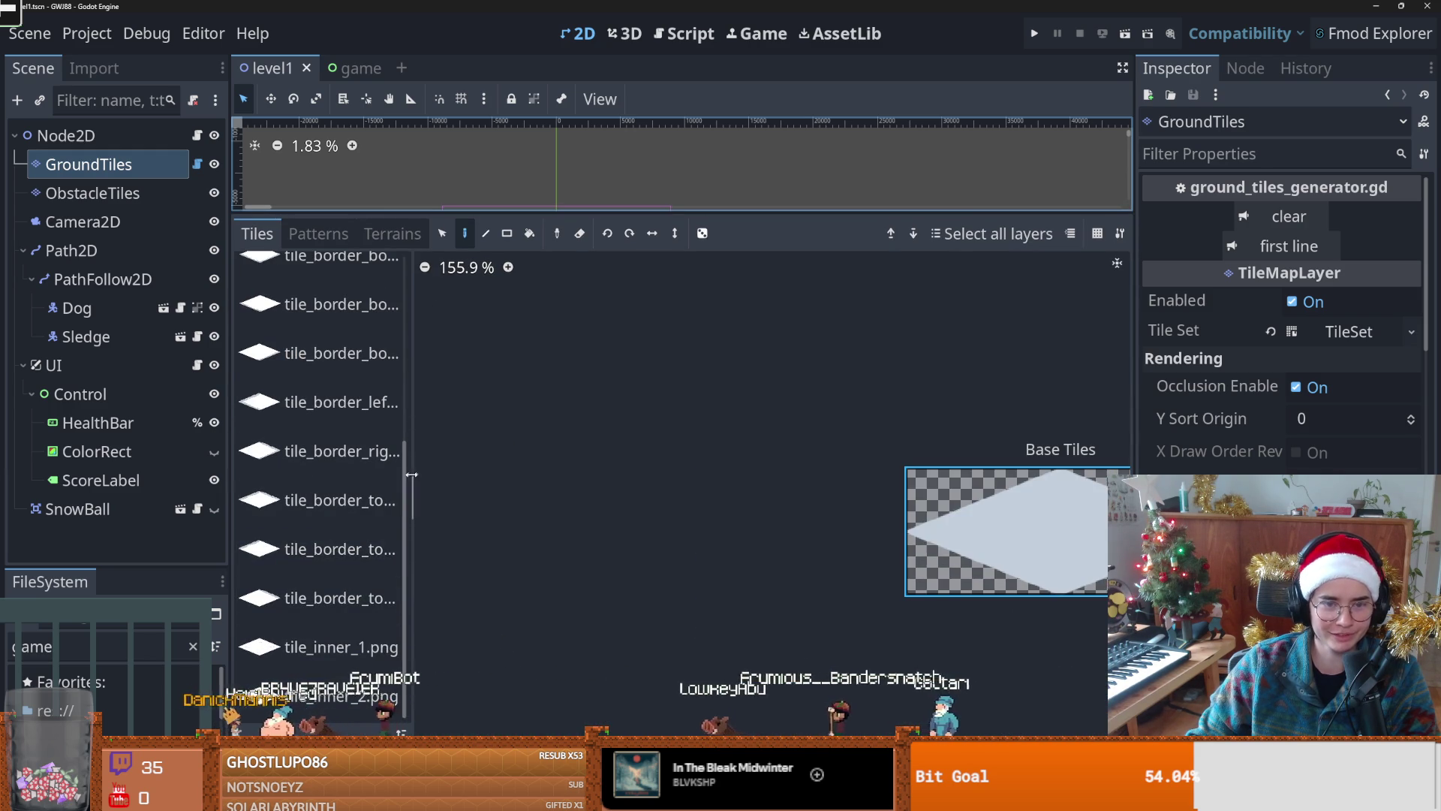
scroll(361, 451, "up", 4)
key("shift+F12")
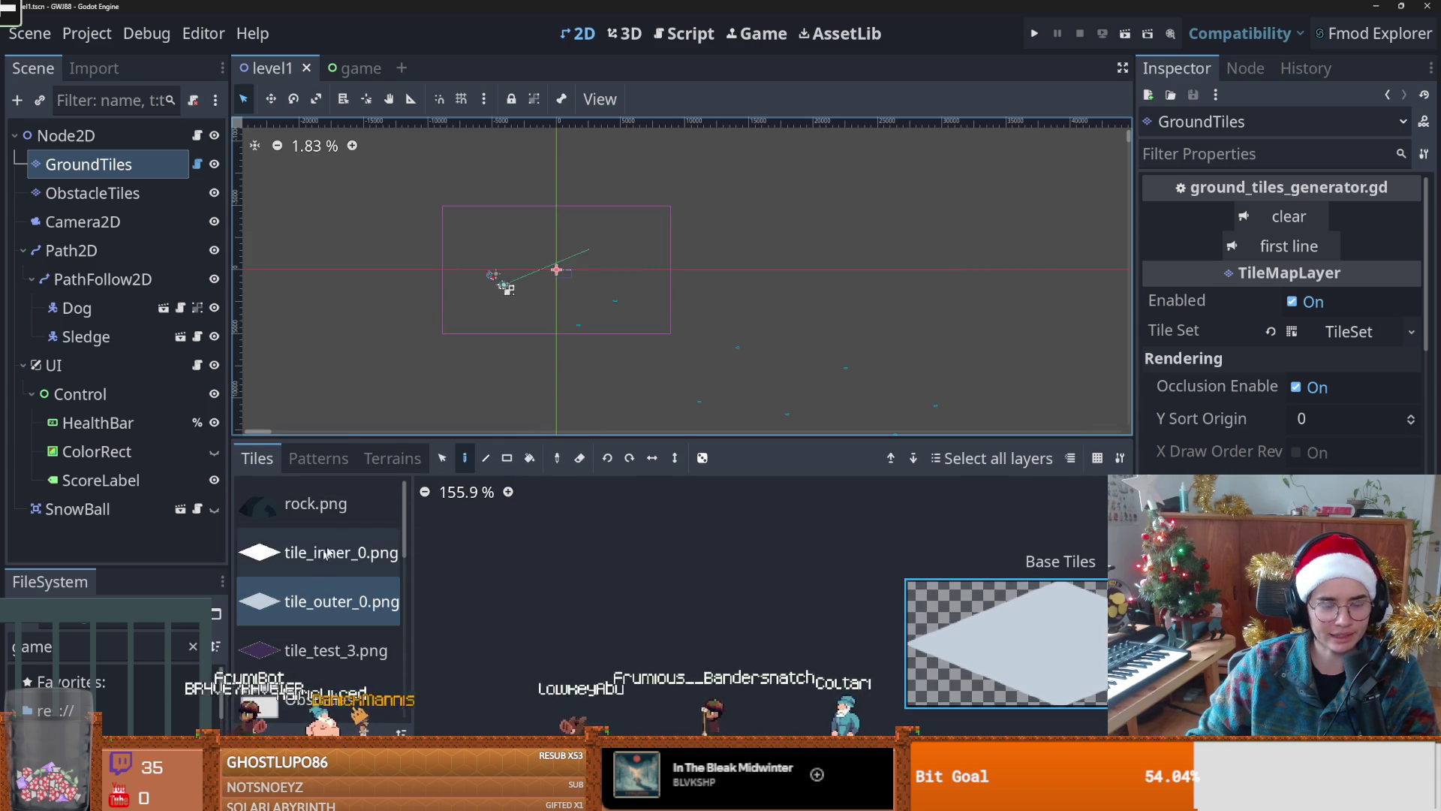
scroll(361, 559, "down", 1)
scroll(361, 560, "up", 1)
Step: Preview tile_inner_0.png, settle on tile_outer_0.png as the paint tile, and save level1
left_click(361, 554)
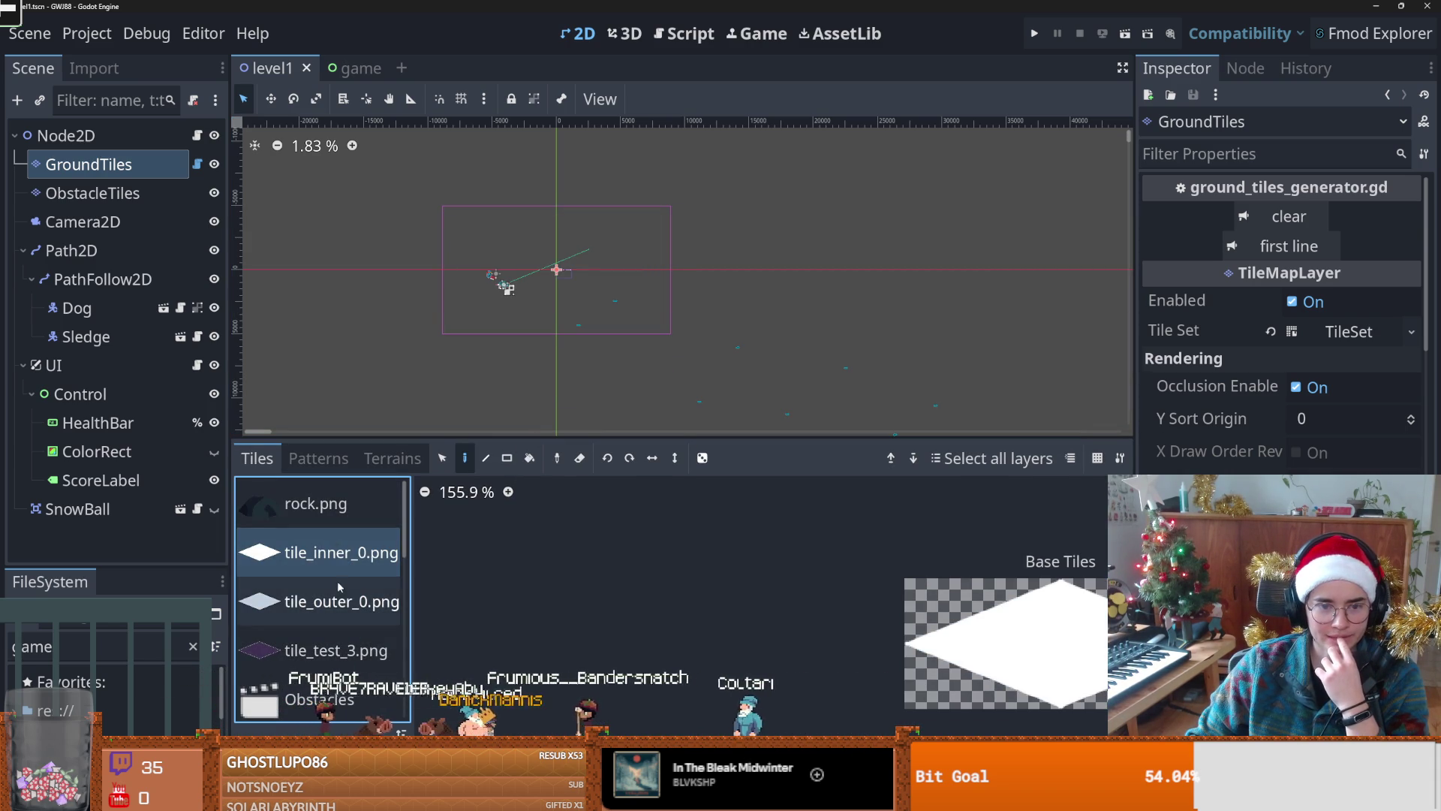
left_click(373, 602)
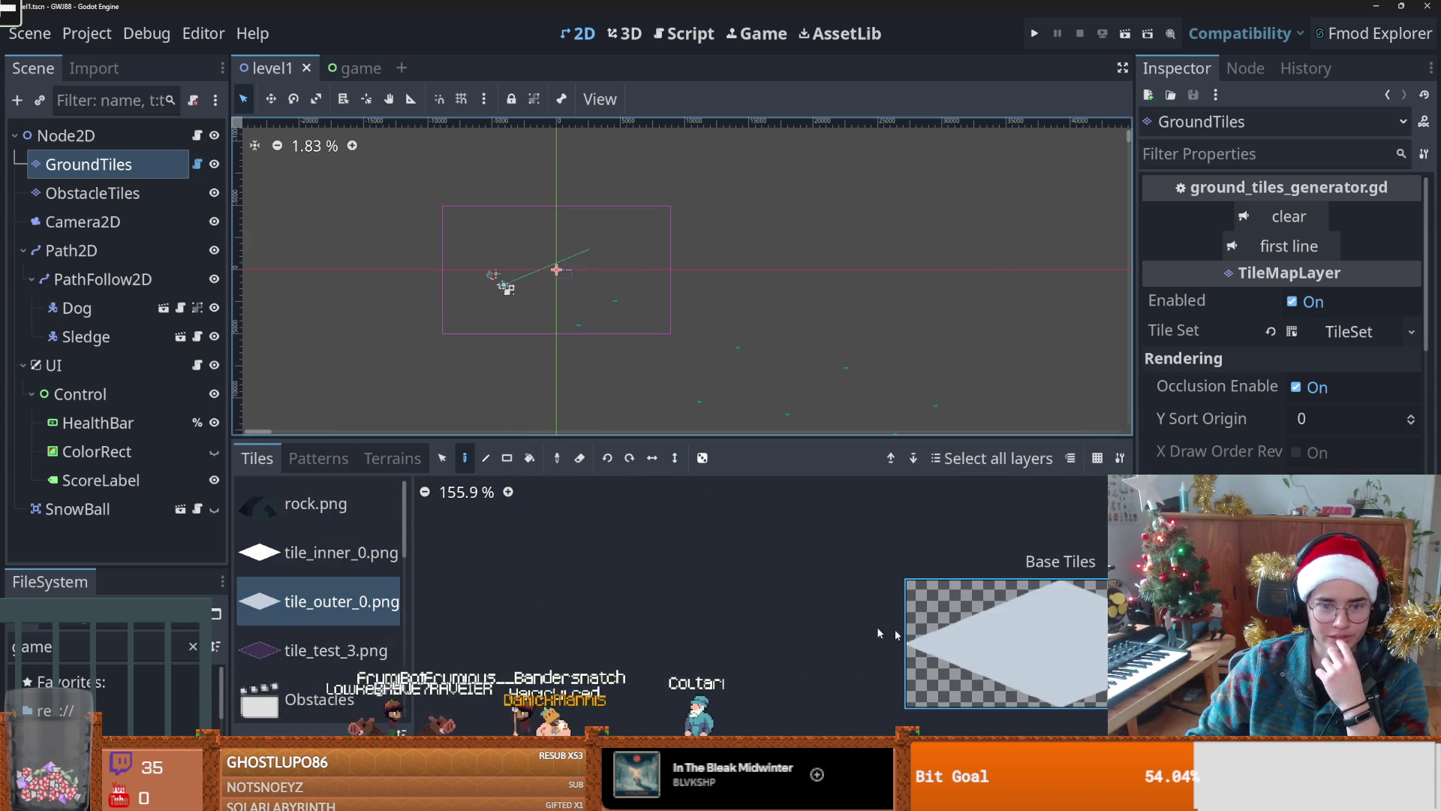
scroll(540, 418, "down", 2)
scroll(541, 418, "right", 3)
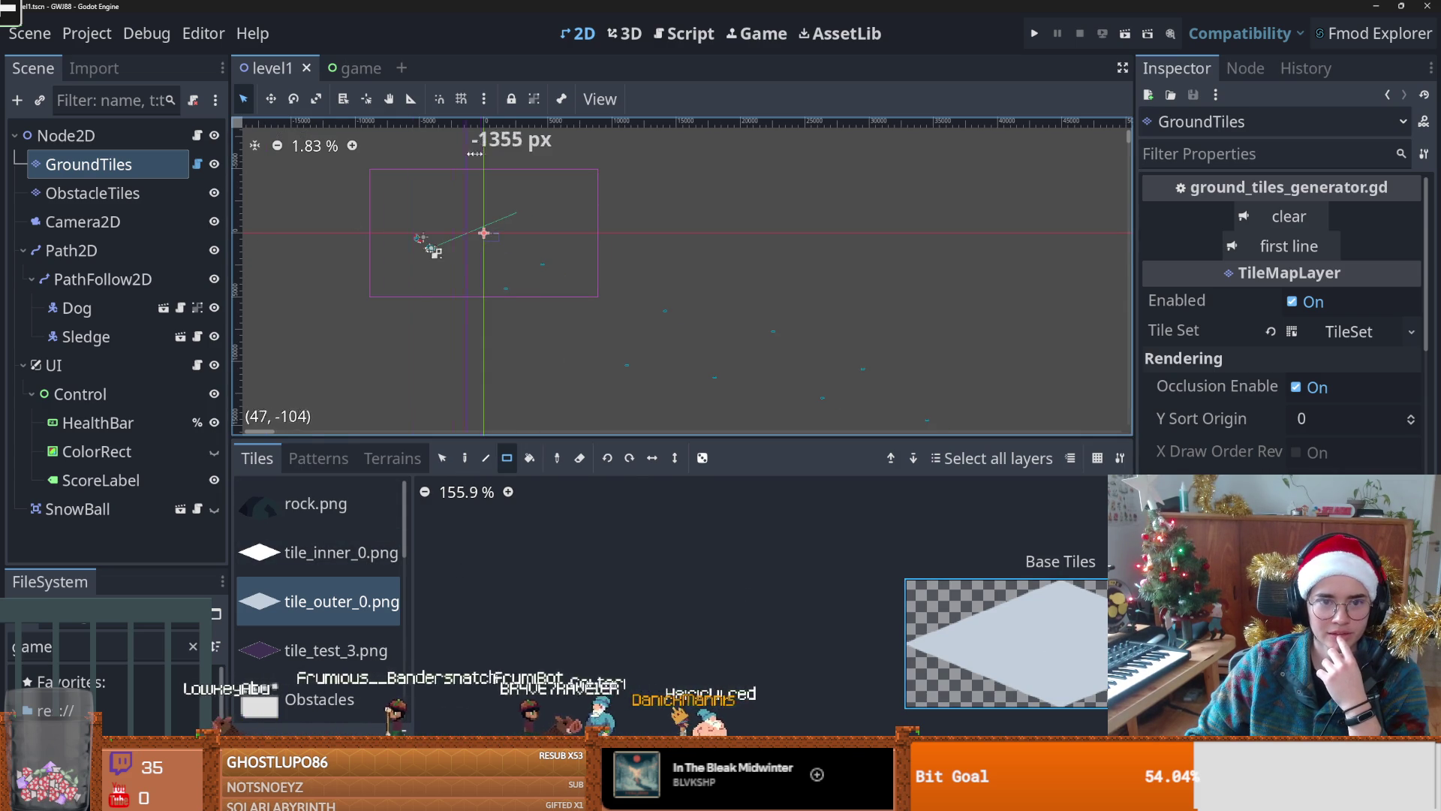
scroll(592, 295, "down", 3)
key("ctrl+s")
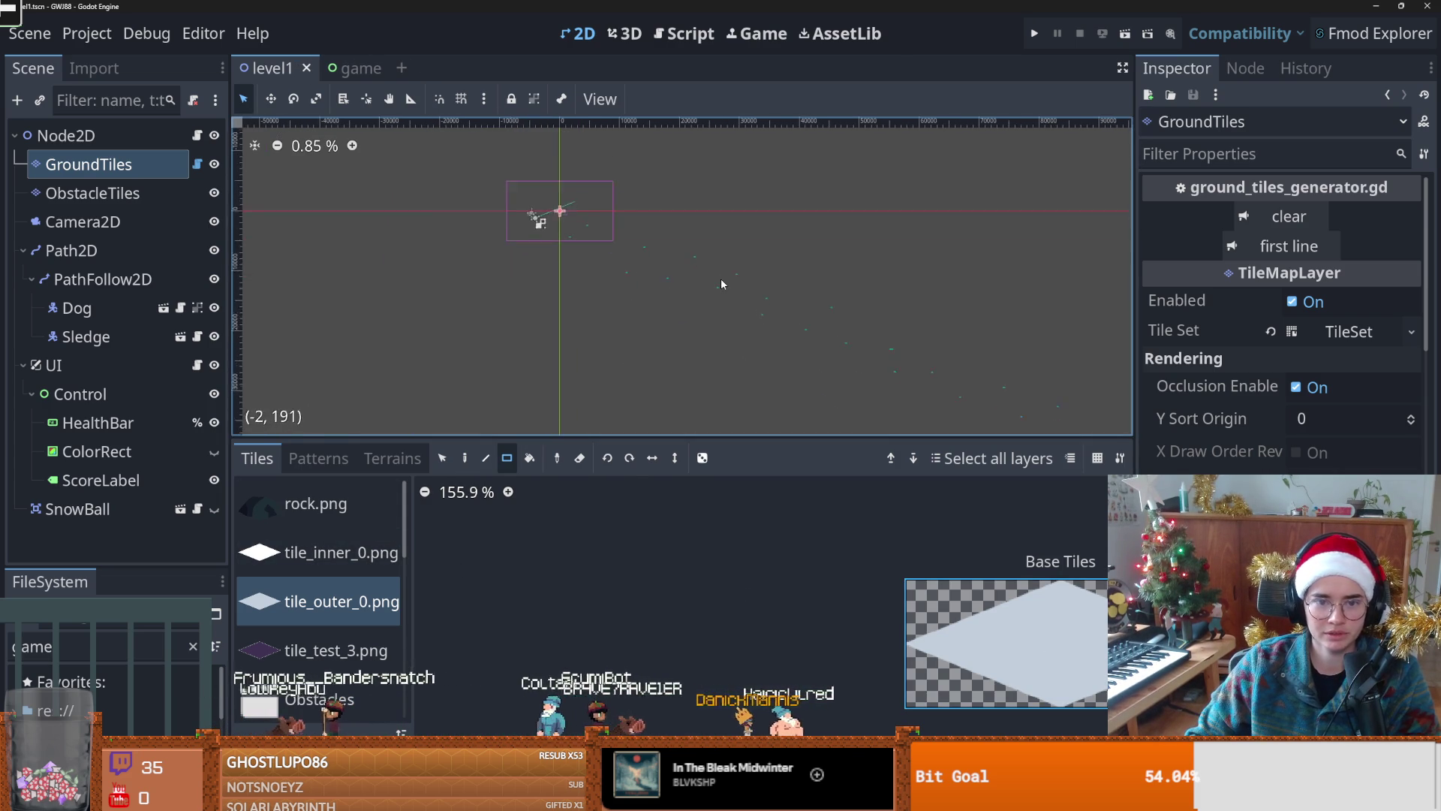
Step: Paint a large Rect of outer snow tiles along the diagonal band, undoing and reframing to redraw
scroll(527, 422, "down", 1)
mouse_move(463, 202)
left_mouse_down()
mouse_move(690, 217)
mouse_move(940, 373)
mouse_move(1034, 380)
mouse_move(1022, 411)
mouse_move(985, 323)
mouse_move(651, 149)
mouse_move(683, 171)
left_mouse_up()
key("ctrl+z")
scroll(635, 254, "up", 1)
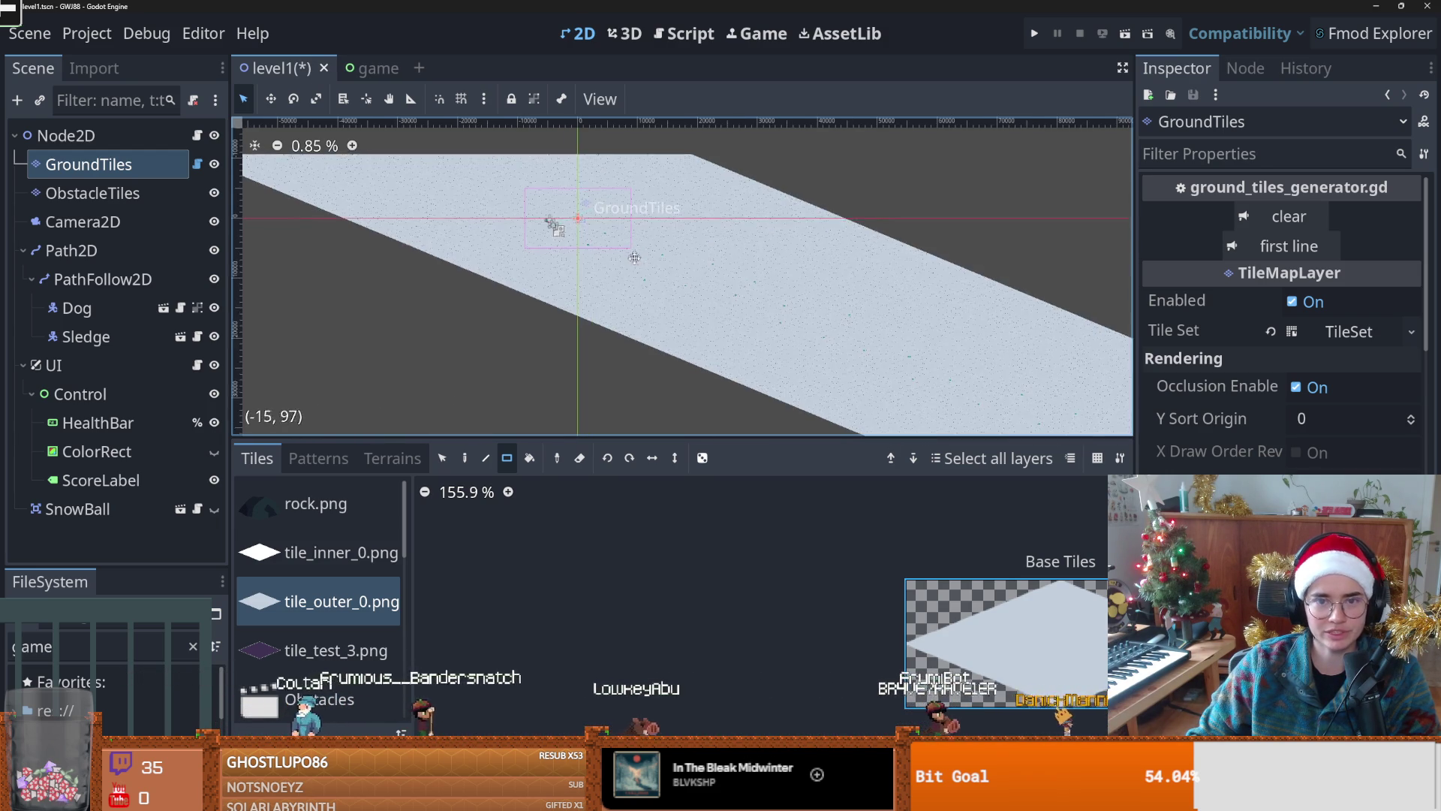
left_click_drag(635, 255, 633, 273)
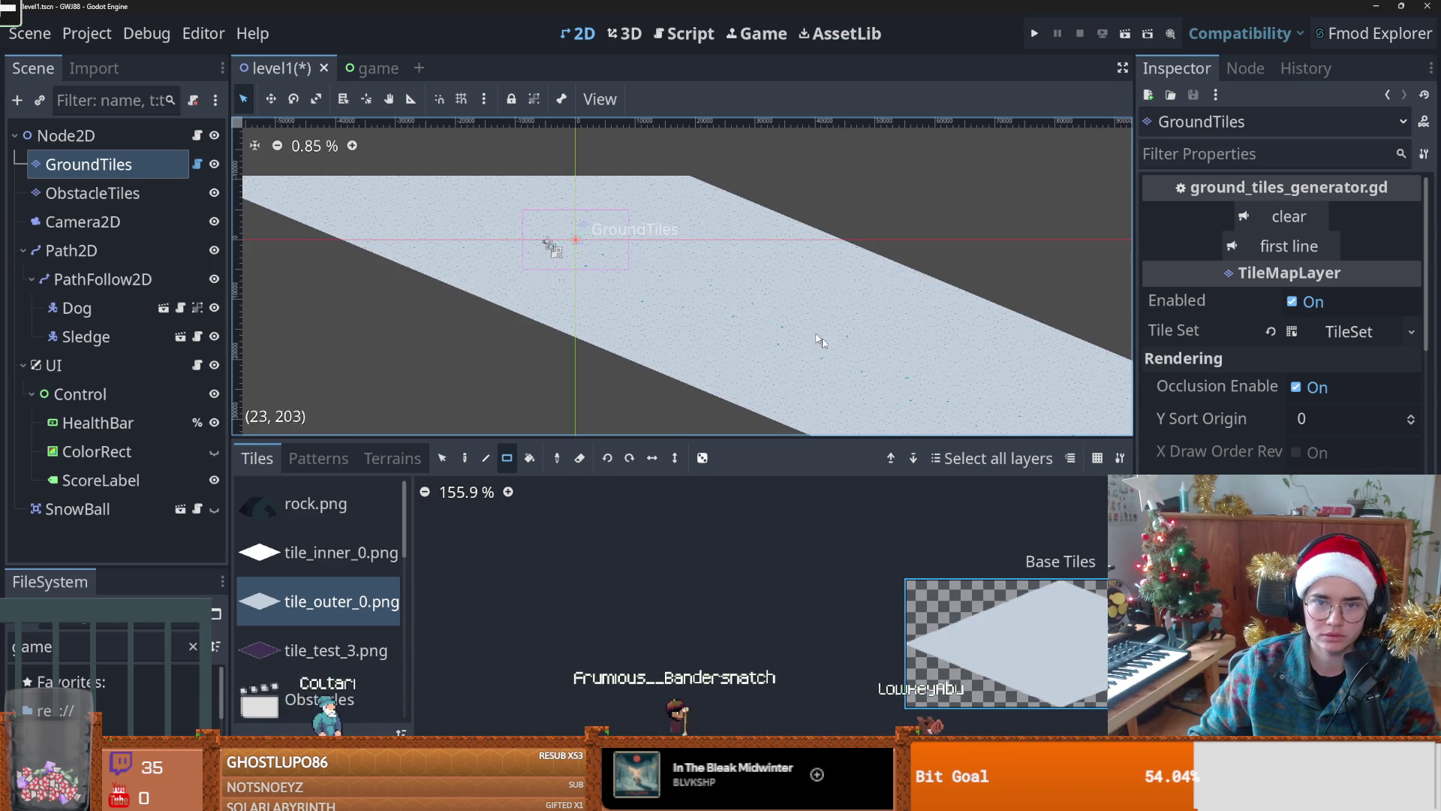
scroll(683, 300, "down", 1)
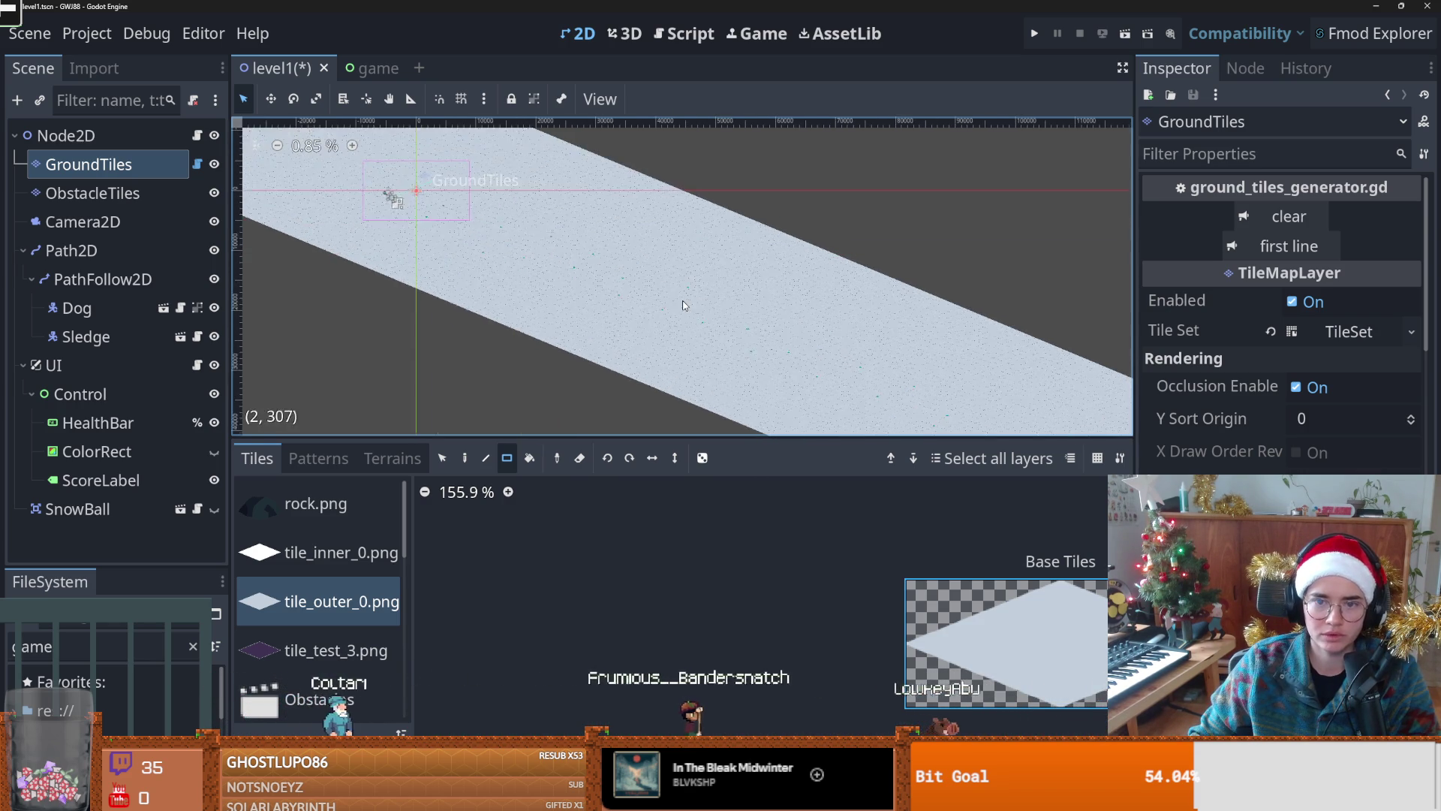
Step: Switch to terrain painting with the Rect tool and frame the snow band
left_click(392, 458)
left_click_drag(246, 161, 339, 185)
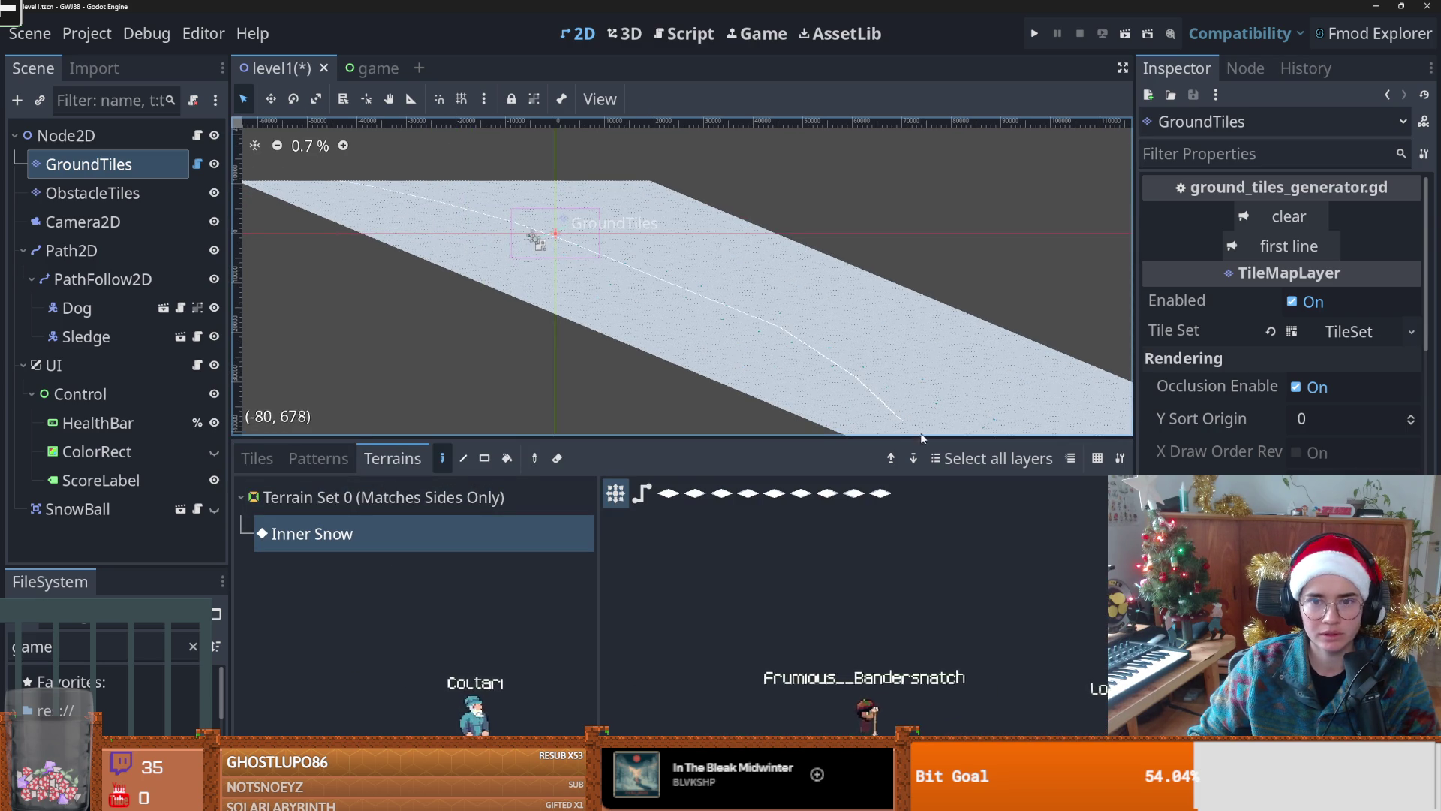
left_click_drag(839, 389, 744, 339)
scroll(744, 343, "down", 1)
key("r")
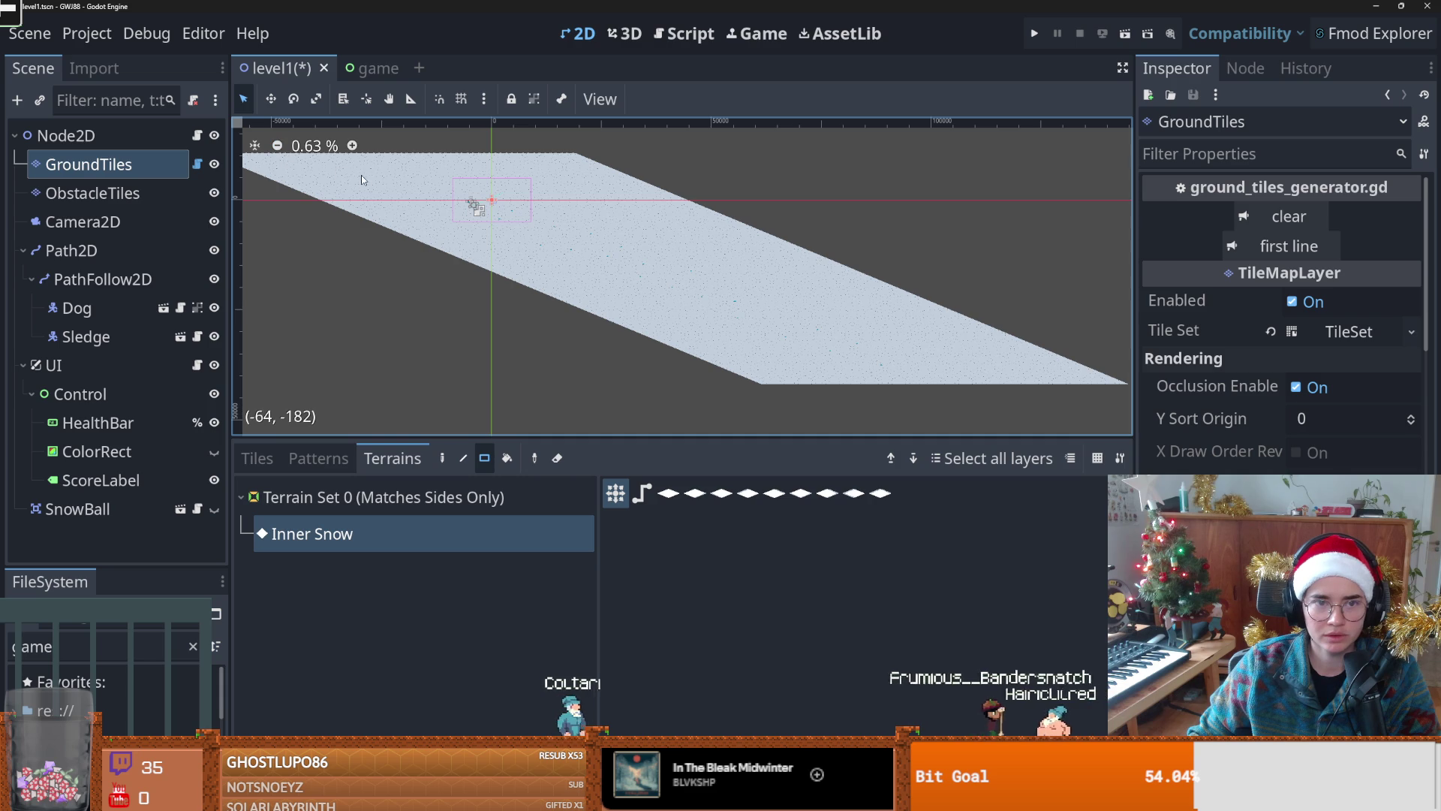
Step: Drag Inner Snow rectangles down the middle of the band, leaving outer-snow edges
mouse_move(820, 385)
left_mouse_down()
mouse_move(743, 274)
mouse_move(615, 175)
mouse_move(521, 149)
mouse_move(542, 154)
left_mouse_up()
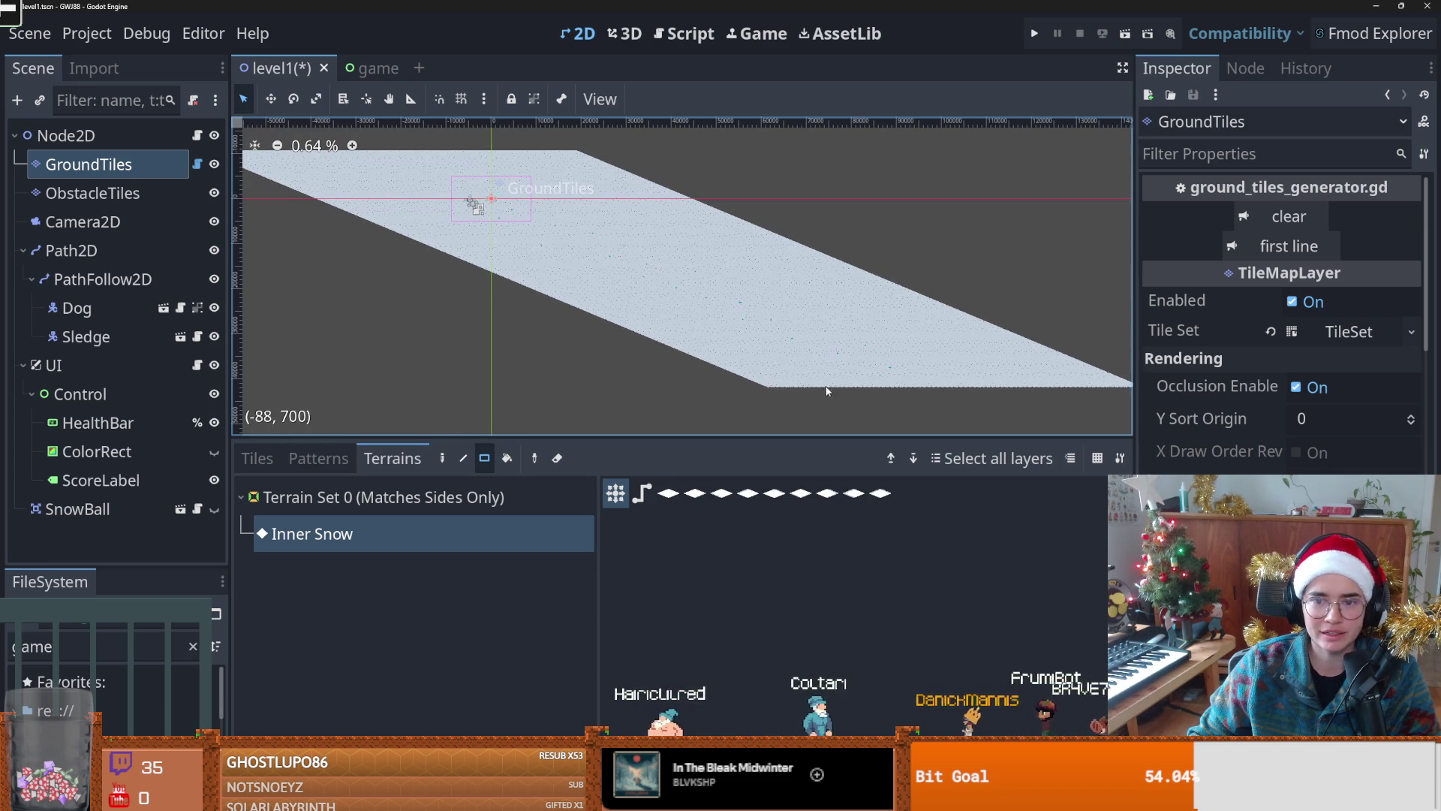
left_click_drag(1034, 378, 508, 157)
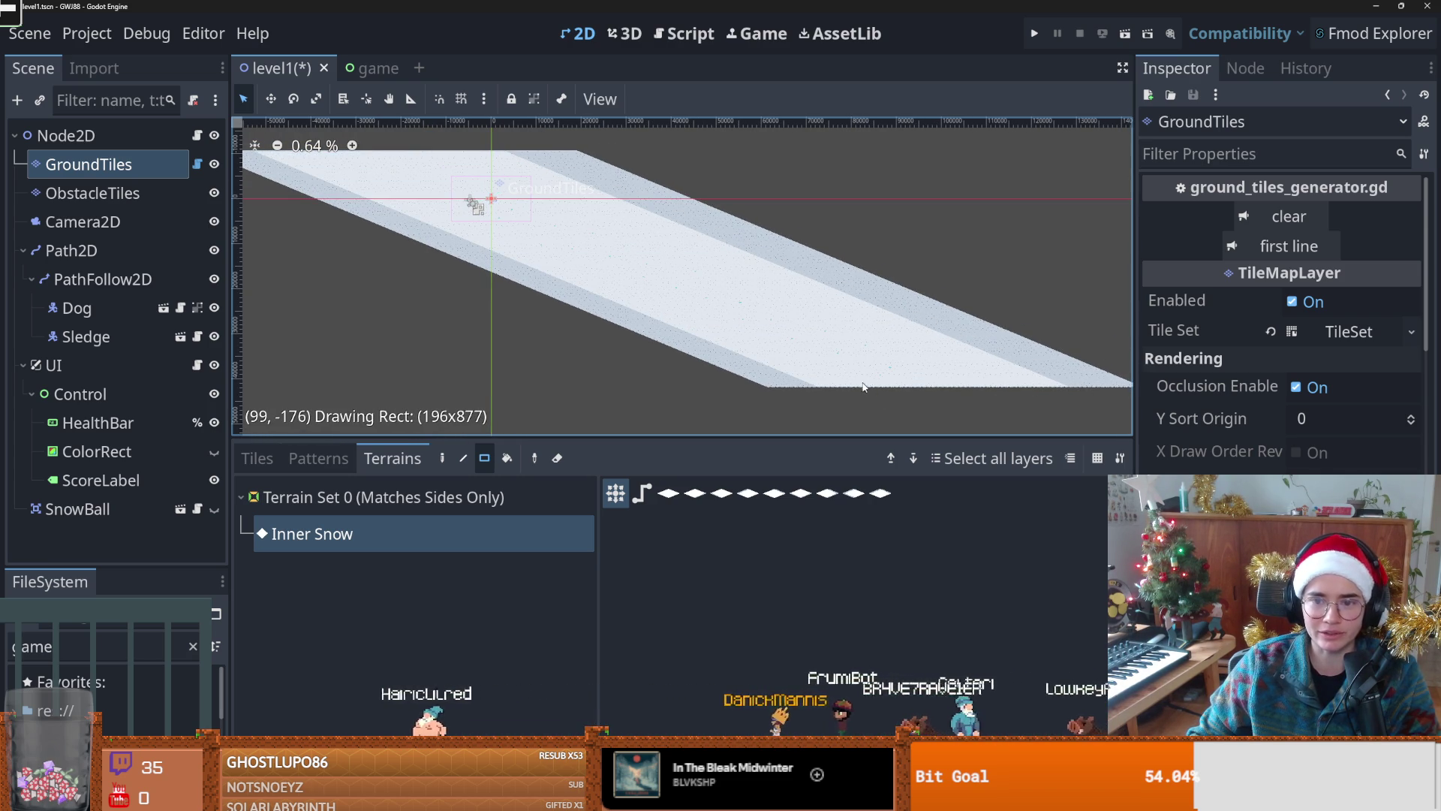
left_click_drag(880, 390, 866, 395)
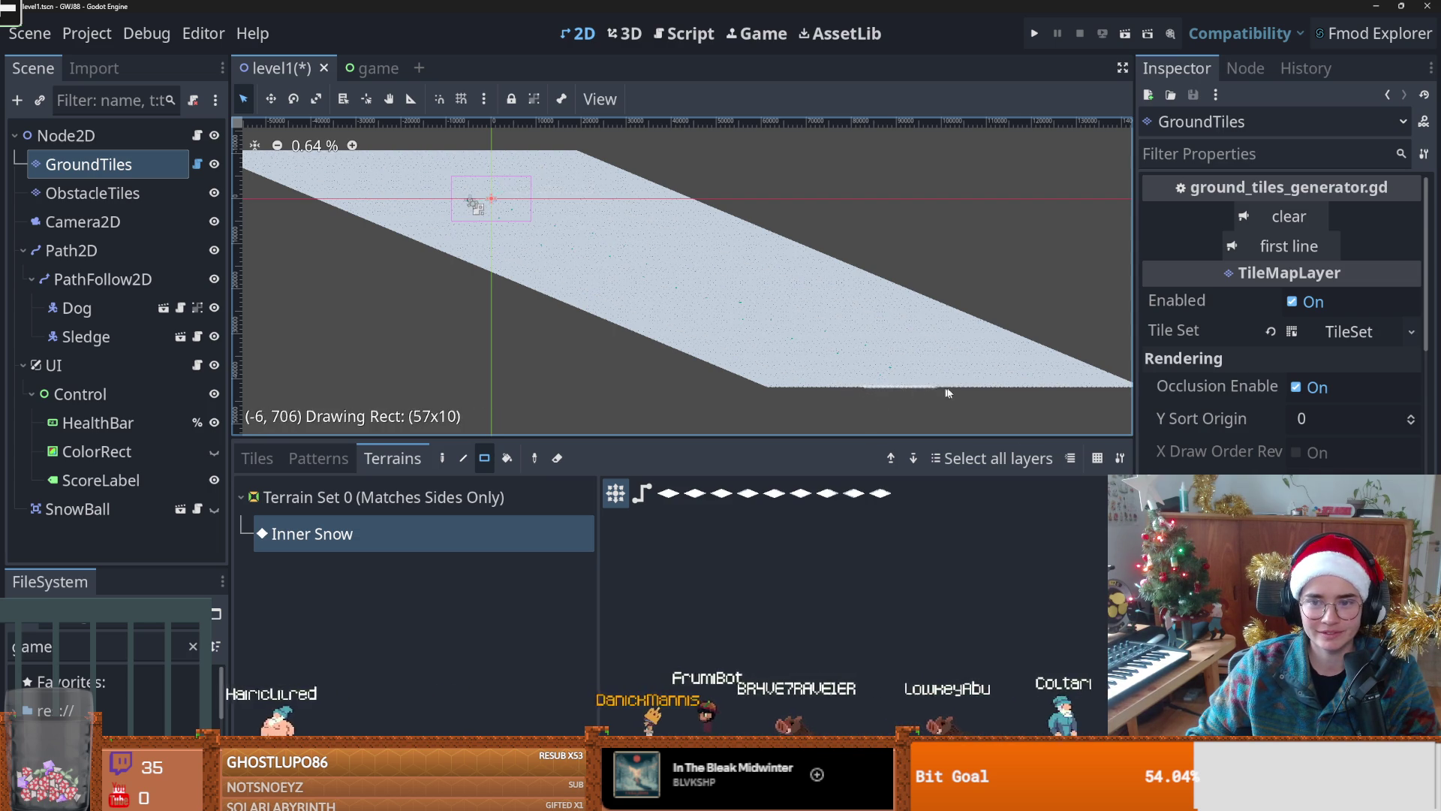
mouse_move(1030, 388)
left_mouse_down()
mouse_move(679, 309)
mouse_move(417, 197)
mouse_move(526, 168)
mouse_move(513, 156)
left_mouse_up()
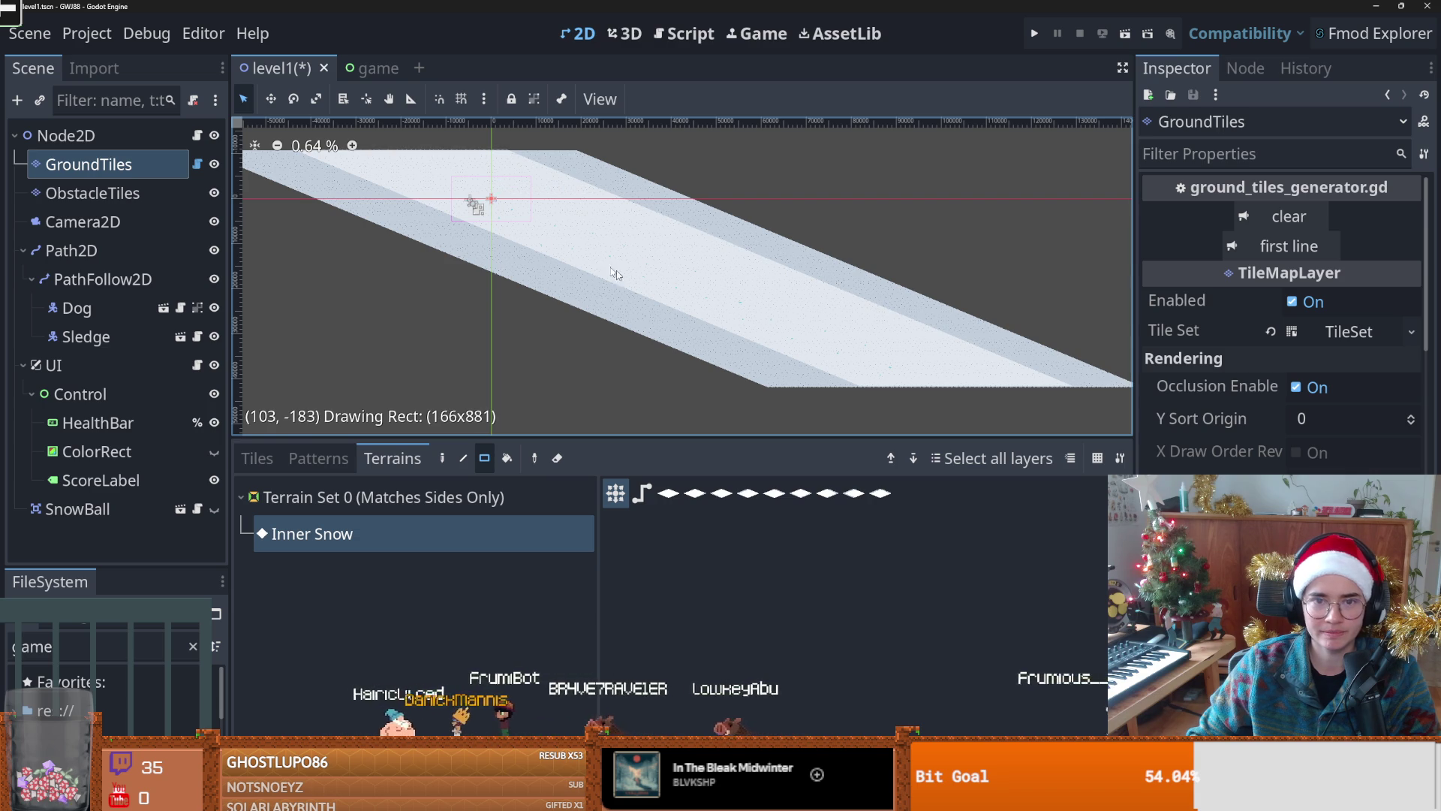
left_click_drag(519, 248, 518, 248)
Step: Recentre the view on the Inner Snow band and return to the individual tile list
scroll(594, 300, "up", 3)
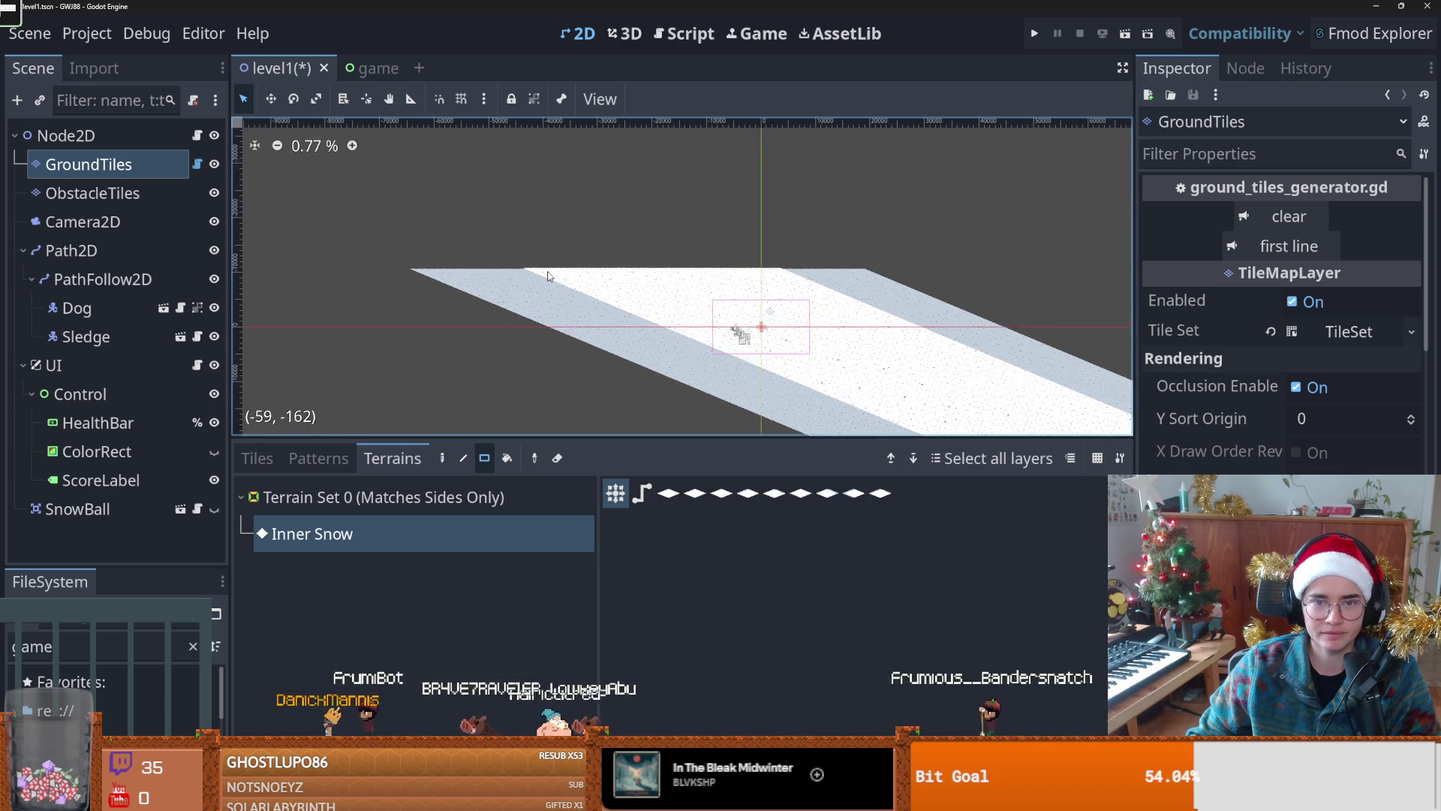
scroll(588, 283, "up", 1)
scroll(588, 283, "down", 2)
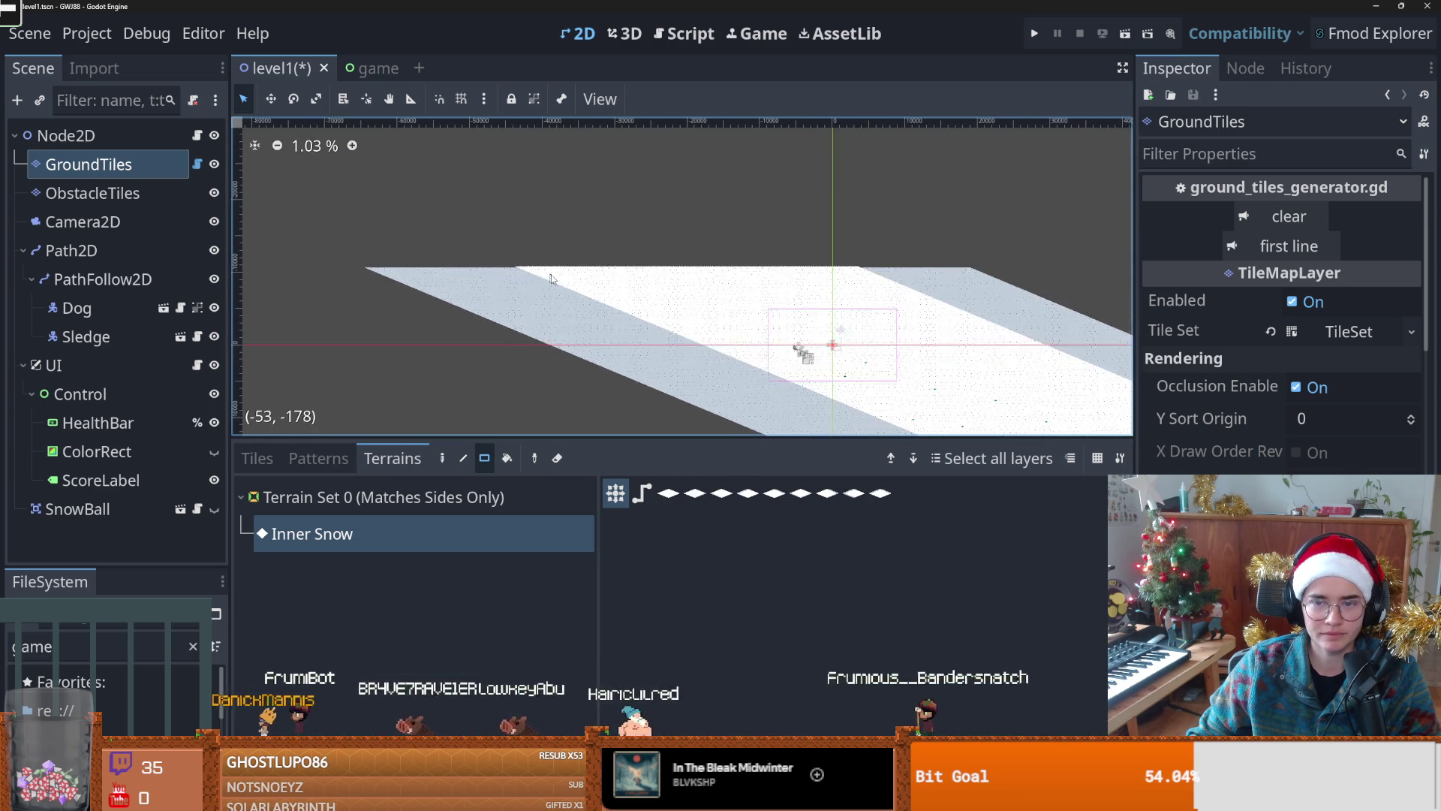
scroll(588, 283, "up", 1)
left_click_drag(808, 274, 602, 175)
scroll(602, 175, "right", 5)
scroll(602, 175, "down", 2)
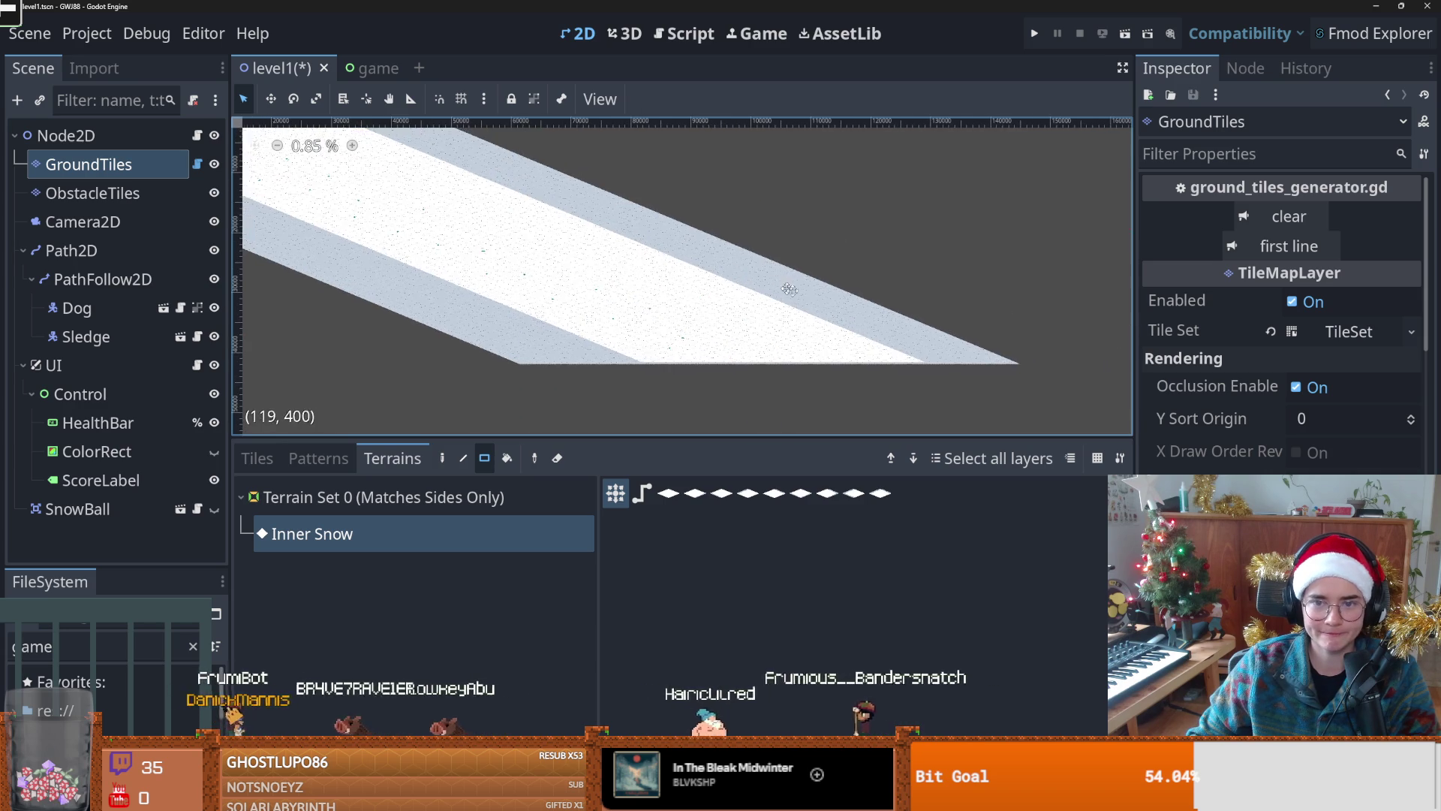
scroll(750, 284, "down", 2)
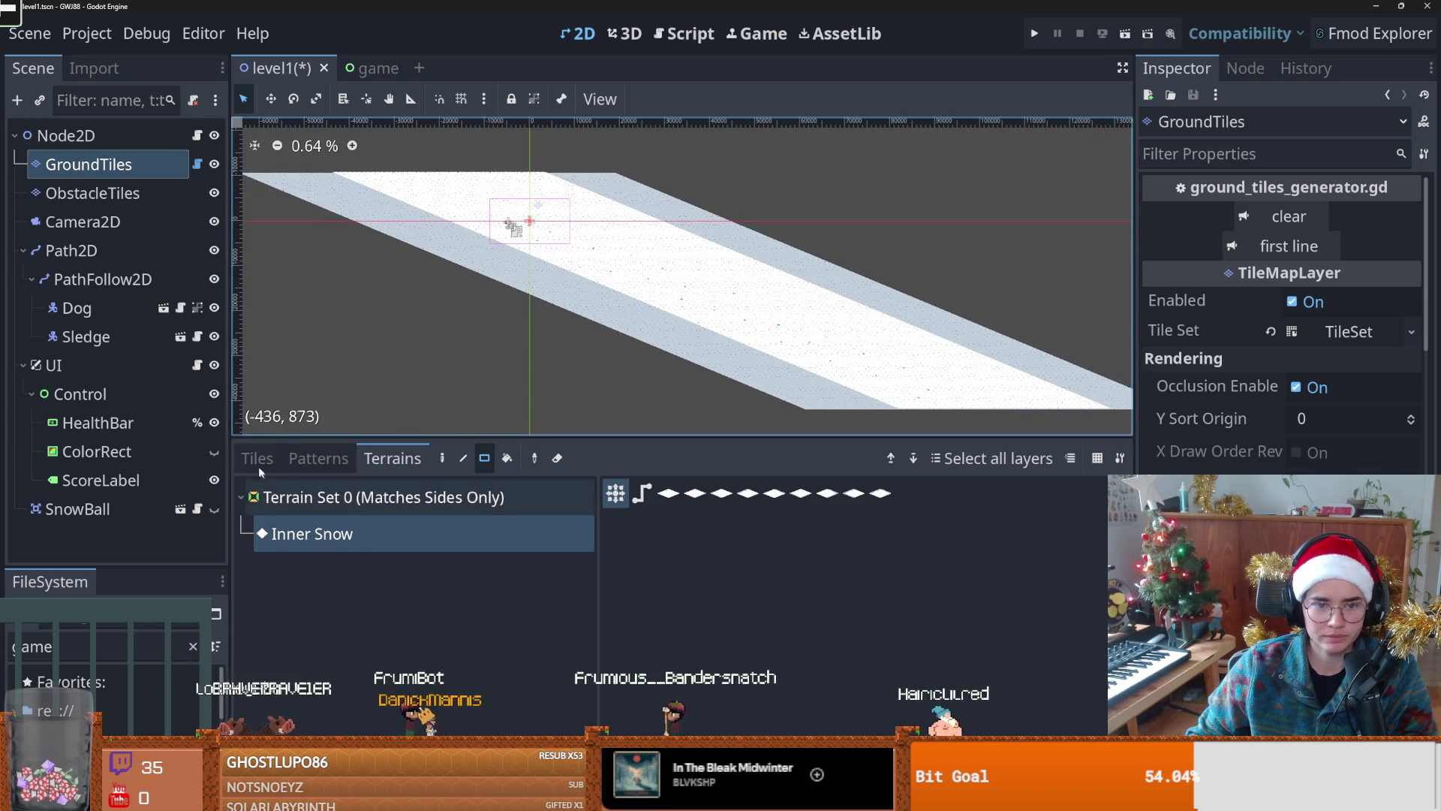
left_click(257, 460)
Step: Pan across the snow band and set the TileMap tool to Paint with the eraser on
scroll(623, 386, "down", 1)
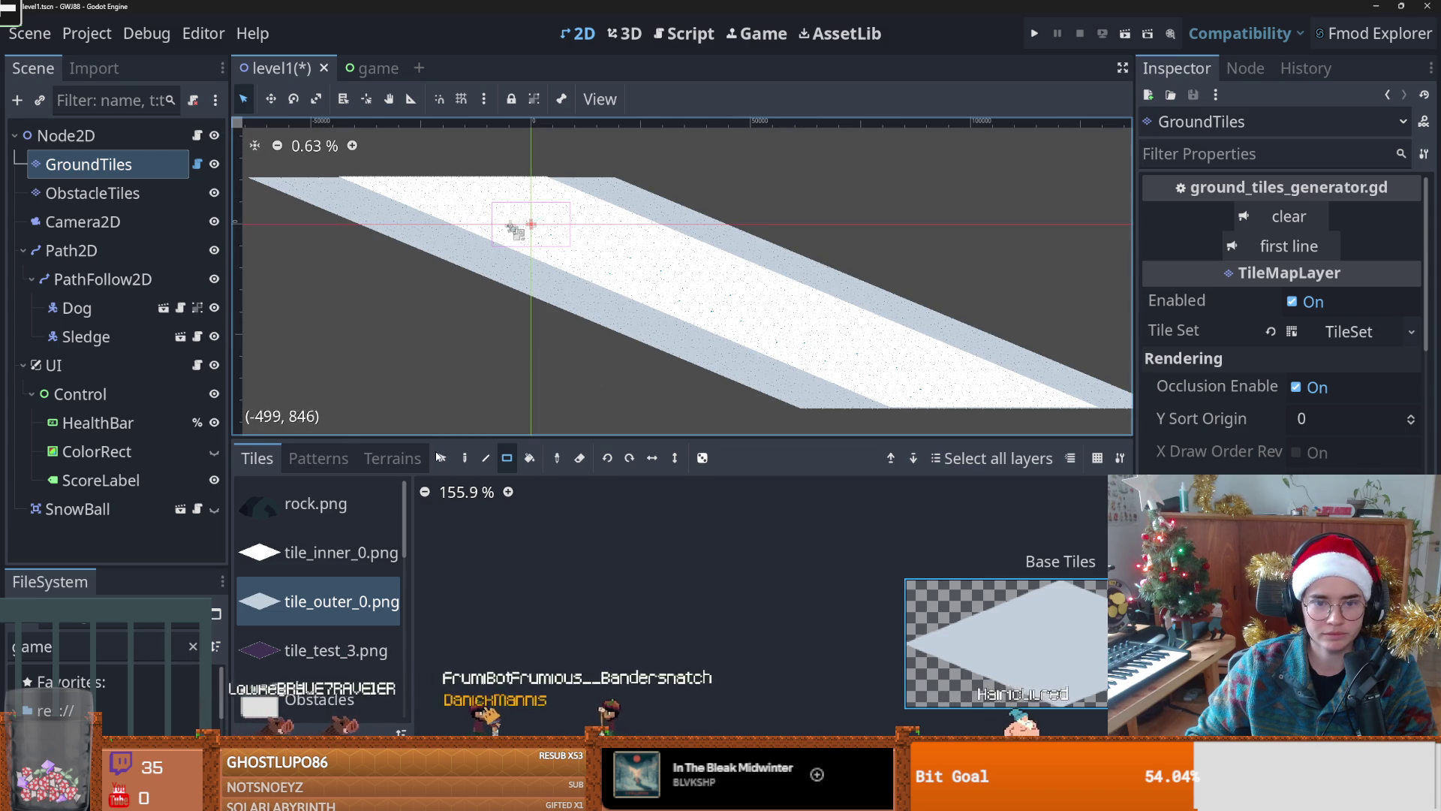
scroll(514, 298, "down", 1)
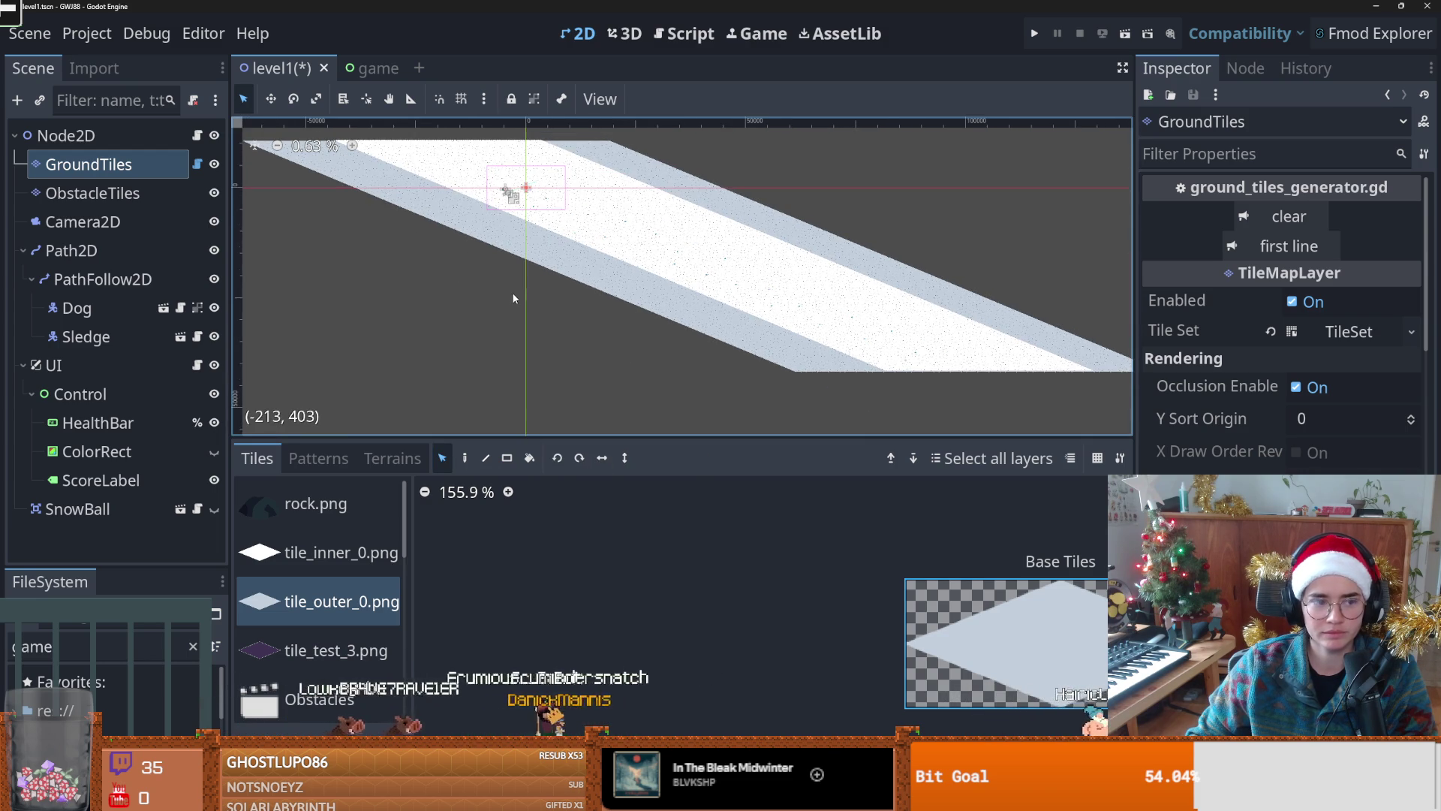
scroll(1042, 382, "right", 2)
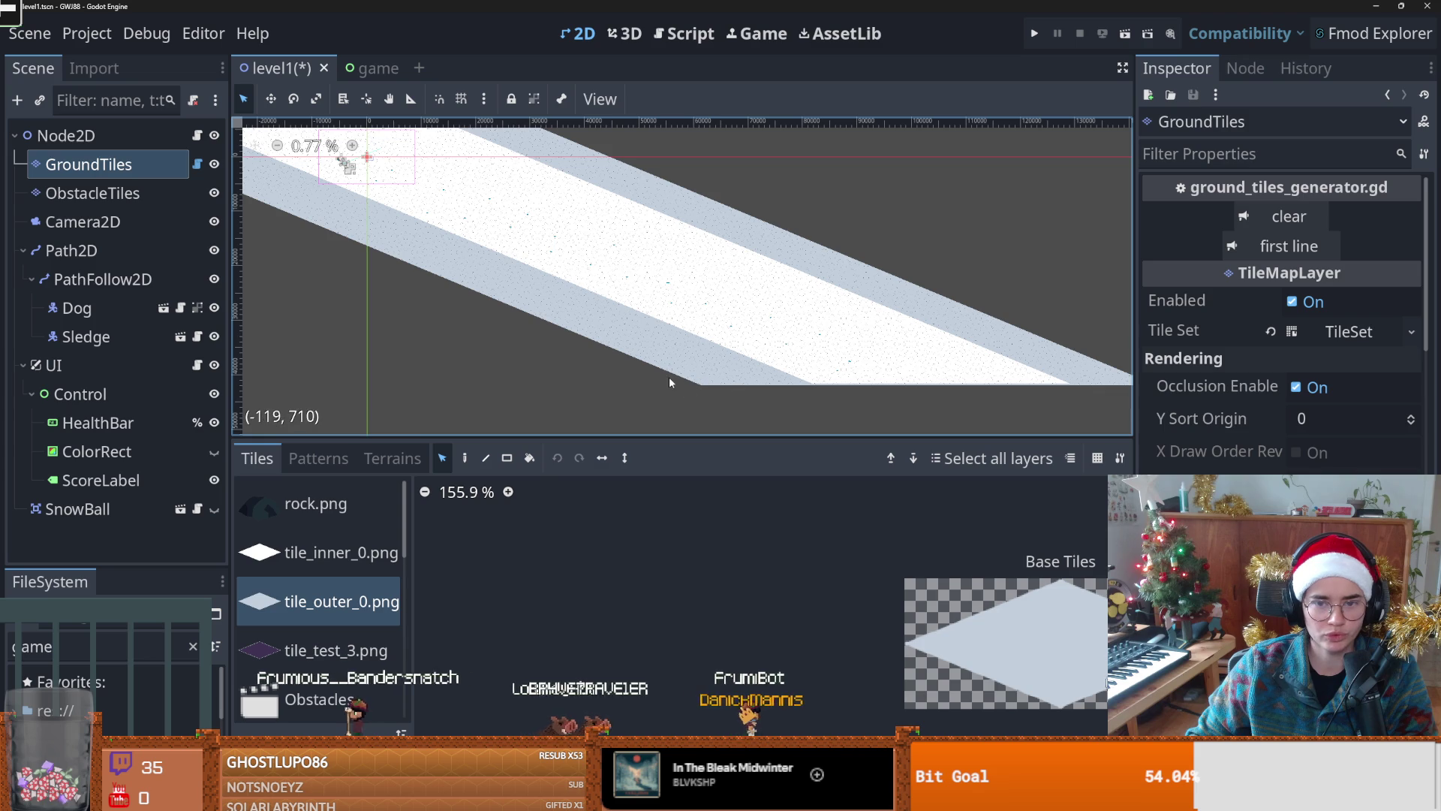
scroll(678, 400, "down", 1)
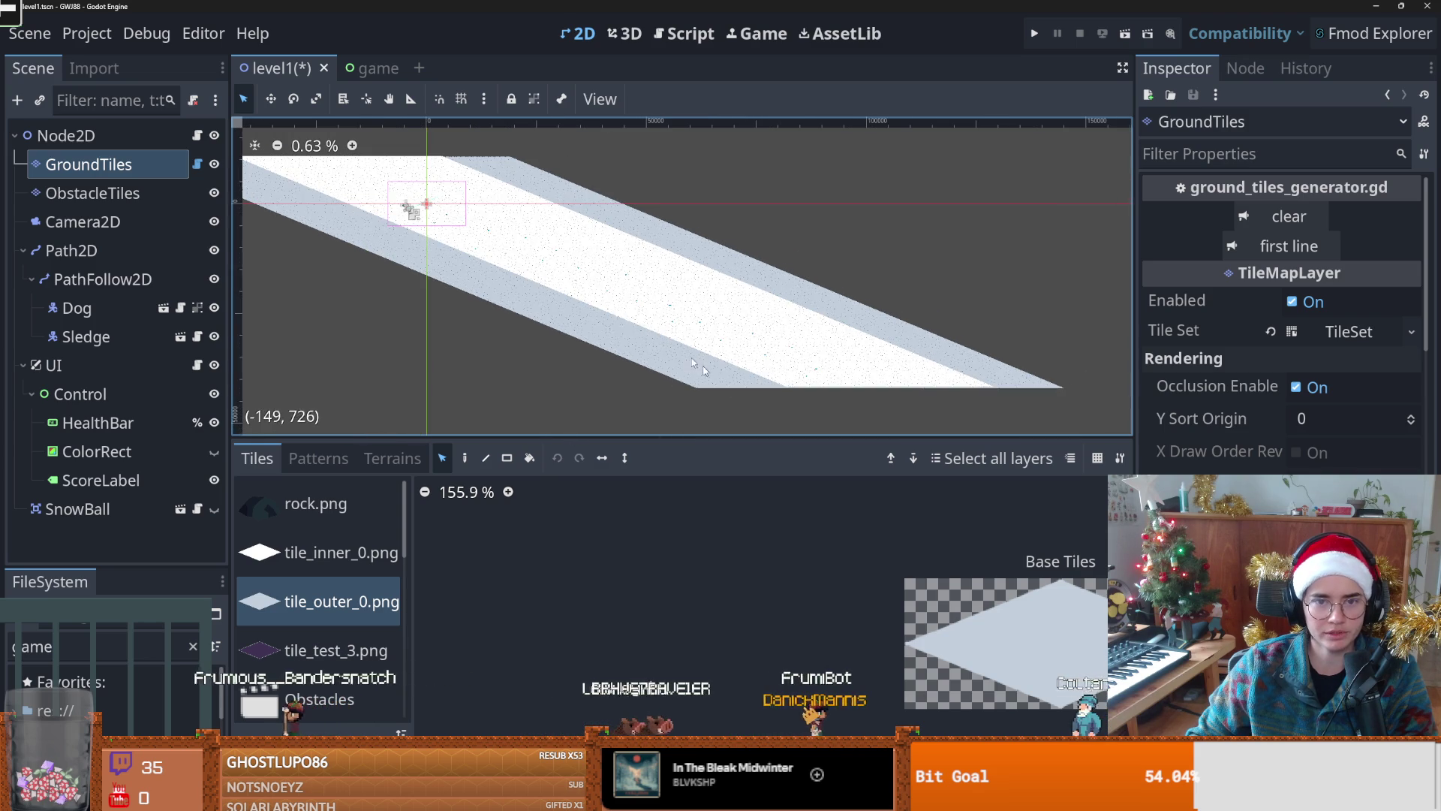
scroll(527, 258, "left", 2)
scroll(527, 257, "left", 1)
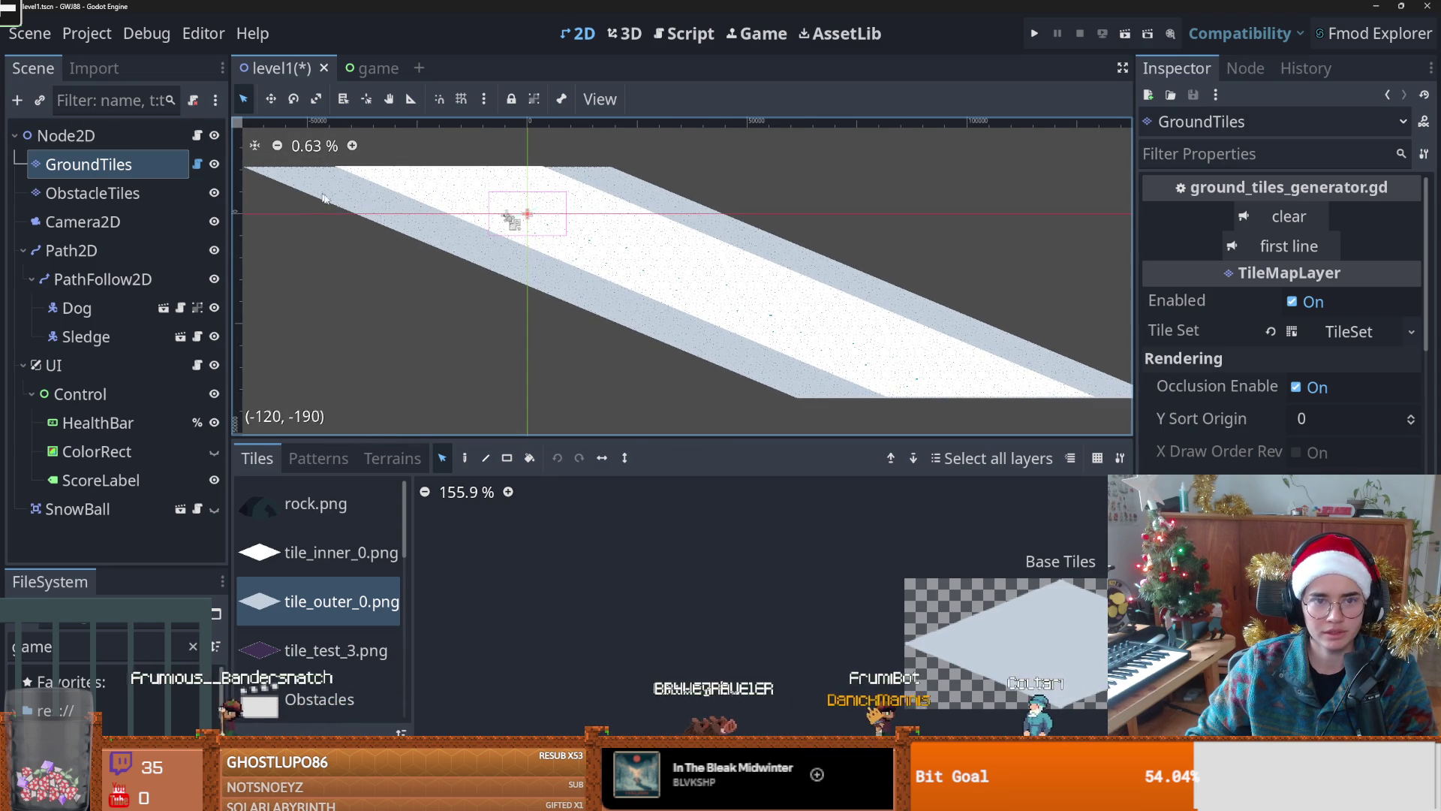
scroll(489, 315, "up", 1)
scroll(451, 311, "up", 2)
scroll(405, 309, "up", 1)
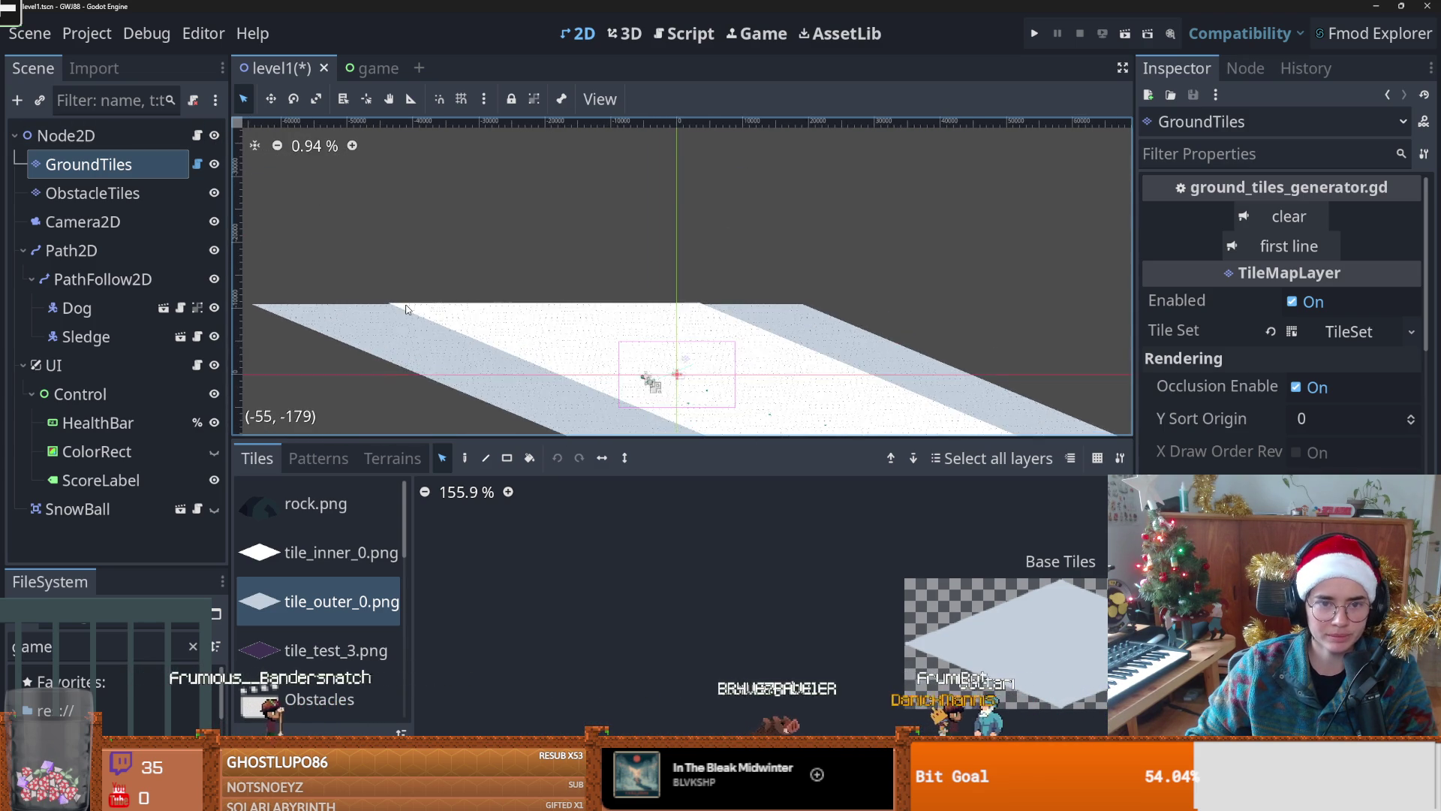
scroll(405, 309, "up", 5)
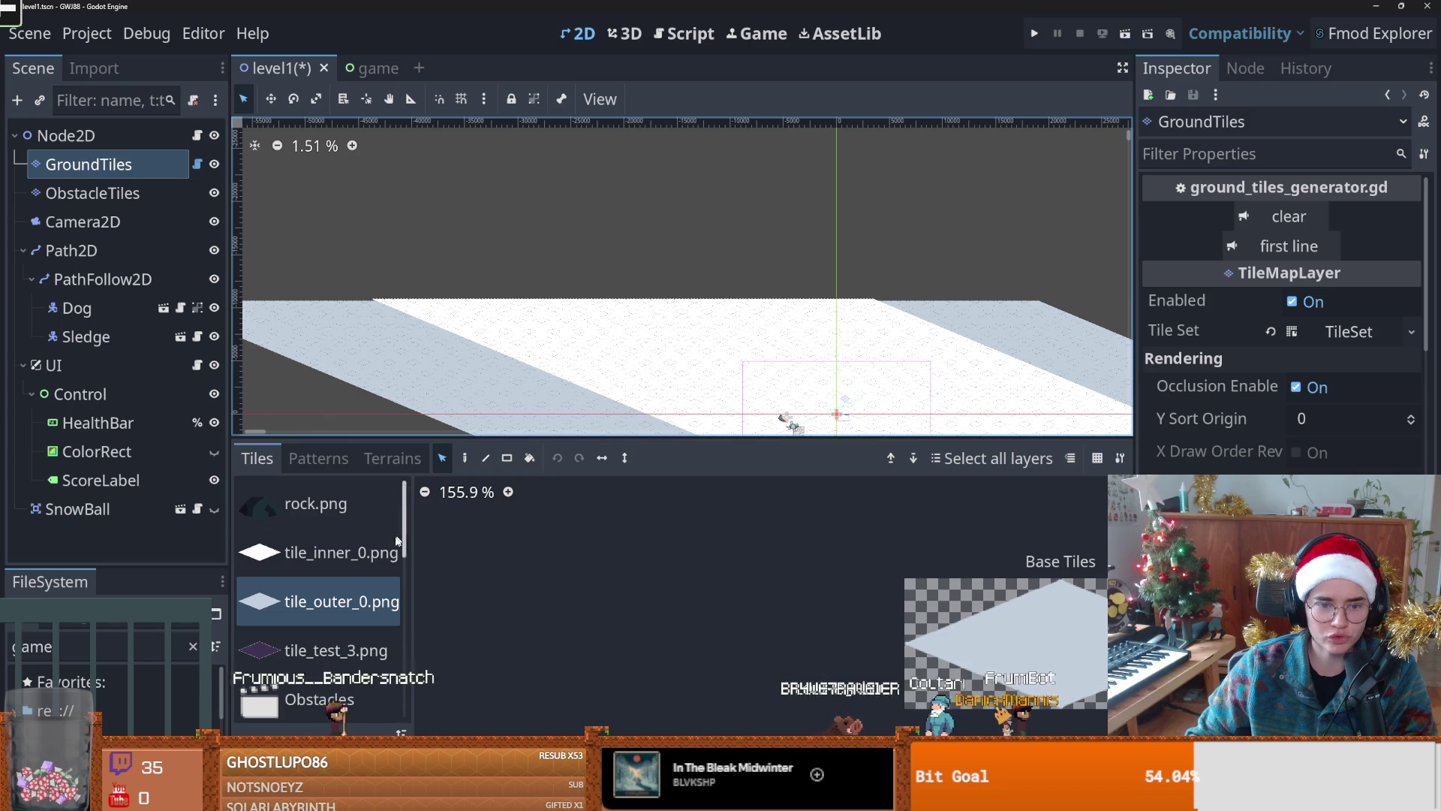
left_click(487, 459)
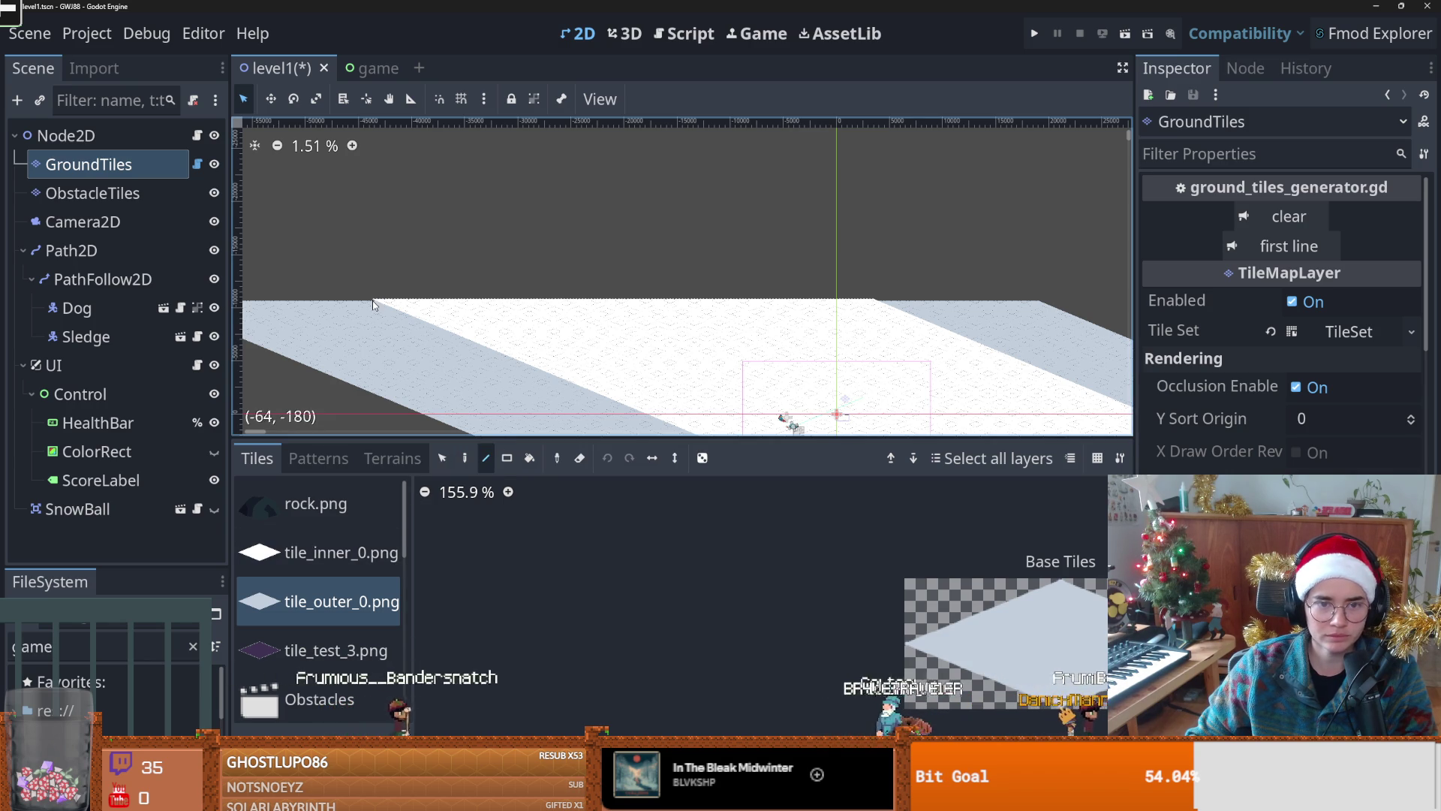
left_click(579, 459)
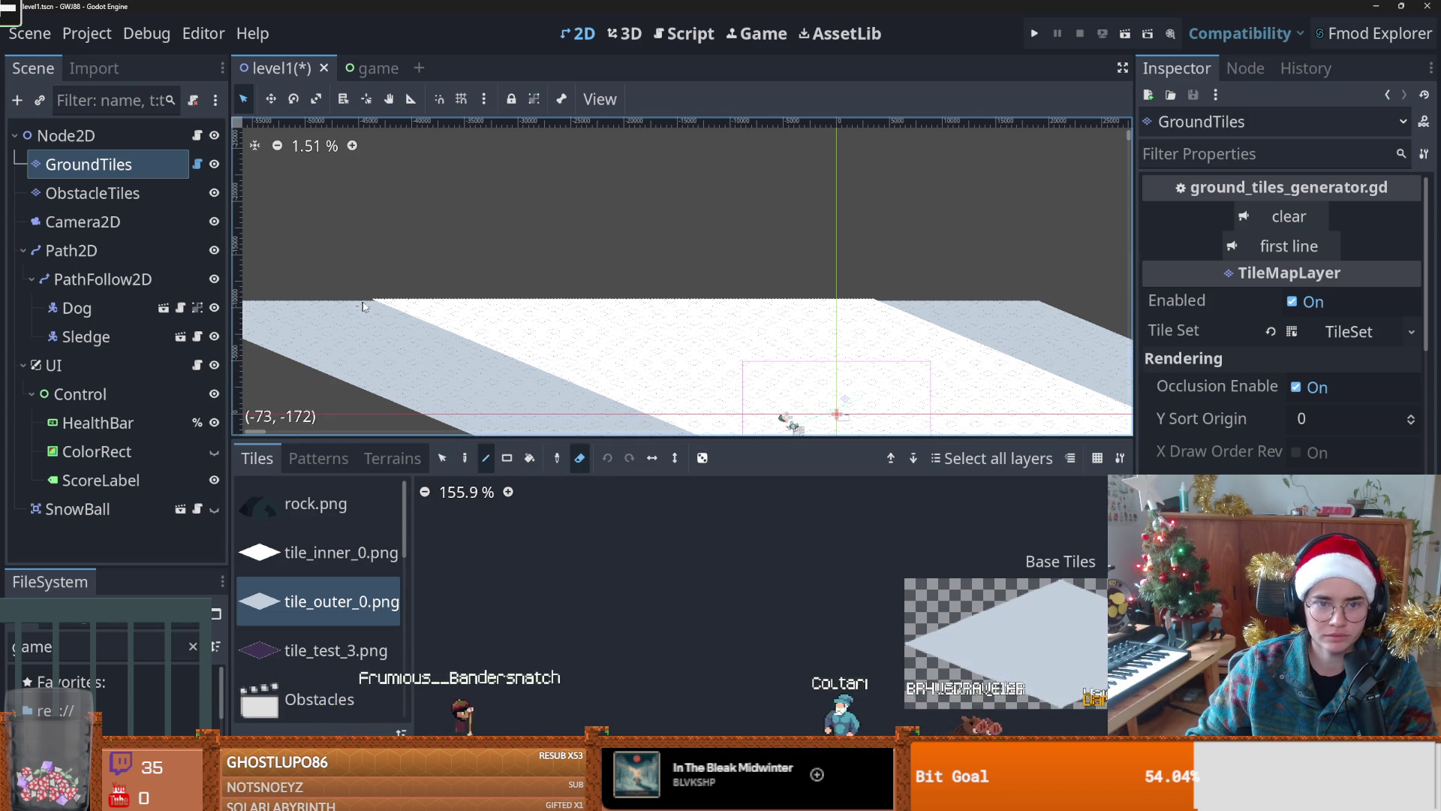
Step: Erase the band's top row of tiles and a rectangular strip of tiles
left_click_drag(521, 305, 900, 303)
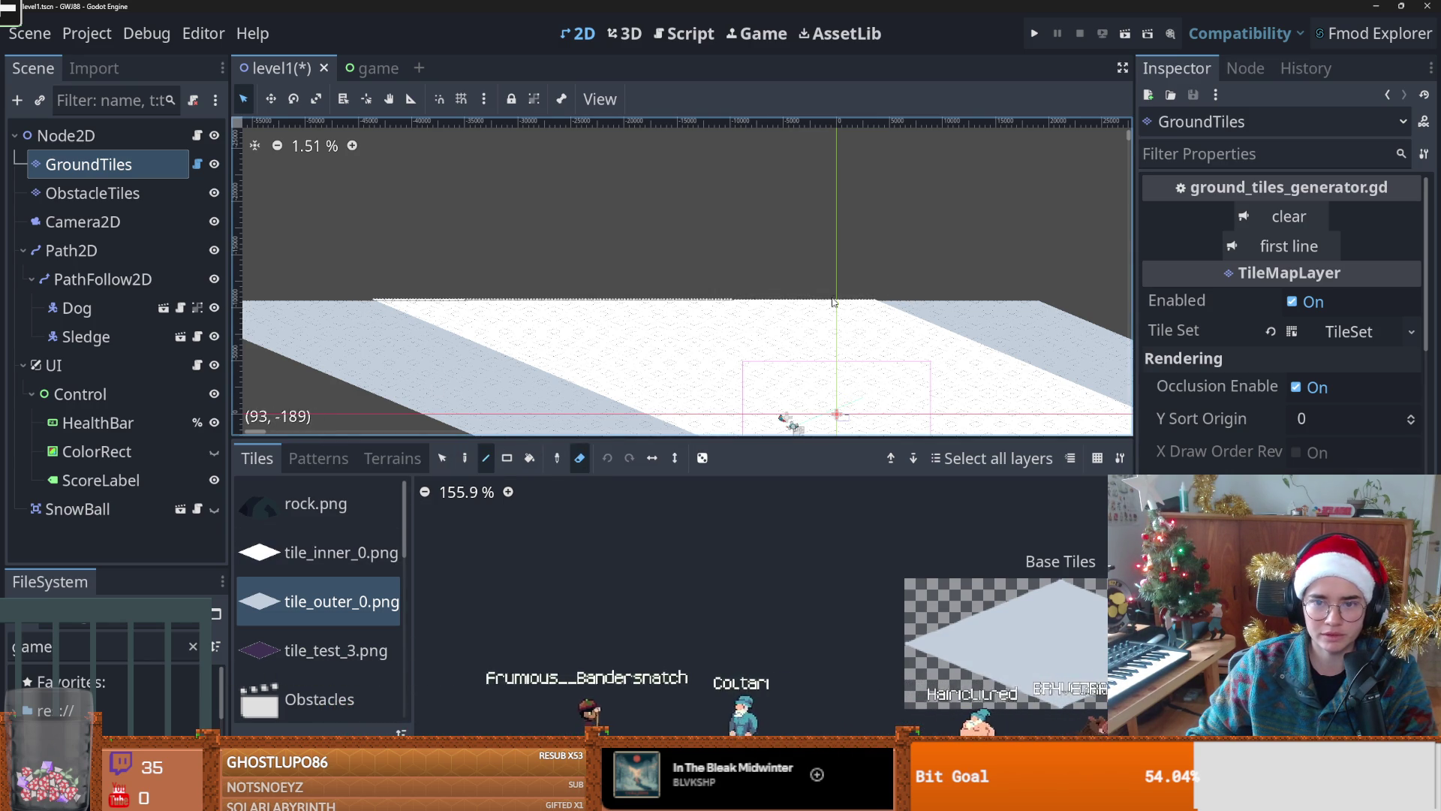
scroll(788, 409, "up", 5)
scroll(775, 351, "down", 2)
key("r")
mouse_move(569, 337)
left_mouse_down()
mouse_move(1042, 347)
mouse_move(369, 312)
mouse_move(263, 331)
mouse_move(257, 347)
mouse_move(840, 349)
mouse_move(1048, 332)
mouse_move(226, 341)
left_mouse_up()
Step: Switch the TileMap editor to the Select tool, reframe the strip, and open Create New Node with Ctrl+A
scroll(428, 365, "down", 3)
scroll(428, 365, "down", 1)
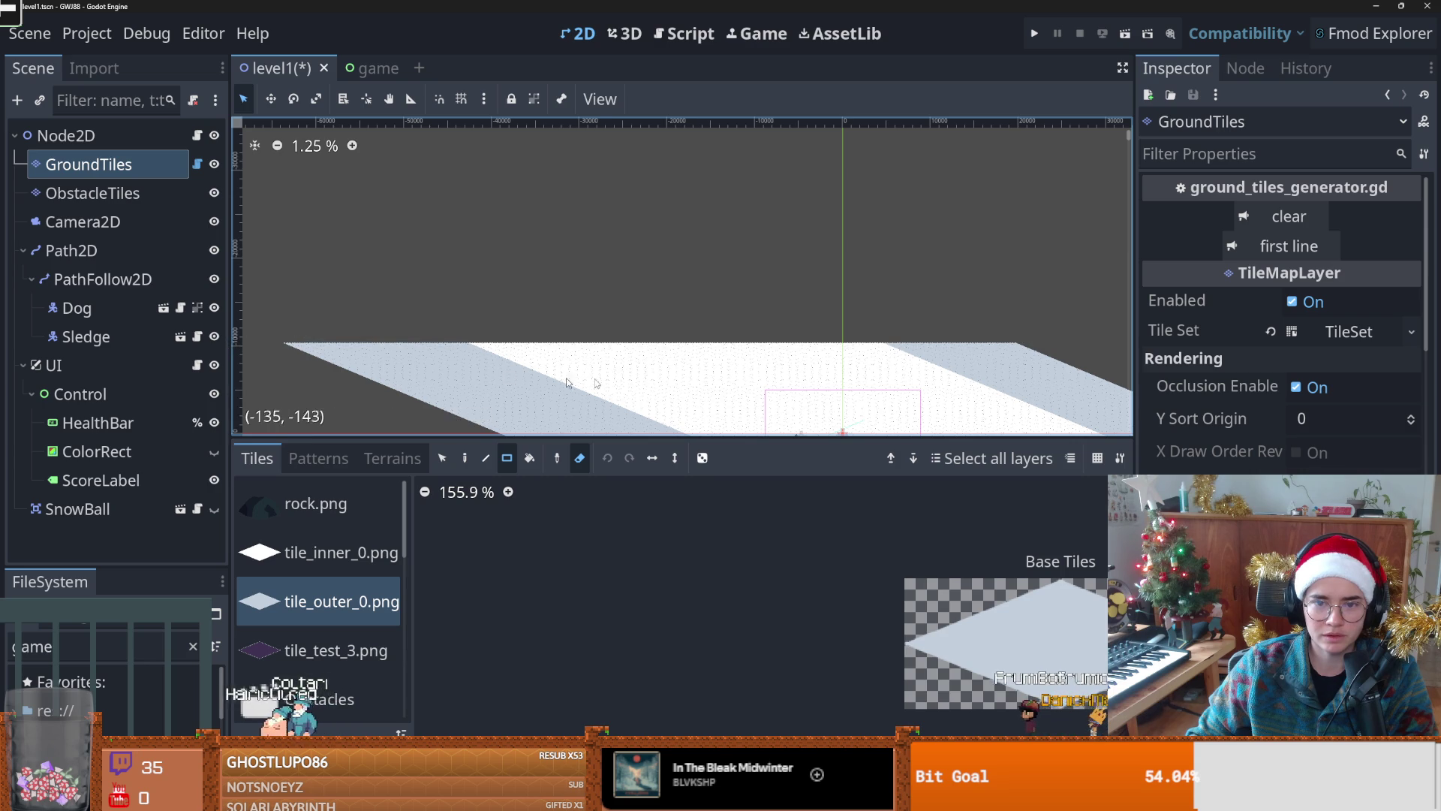
scroll(526, 316, "down", 2)
scroll(559, 262, "up", 3)
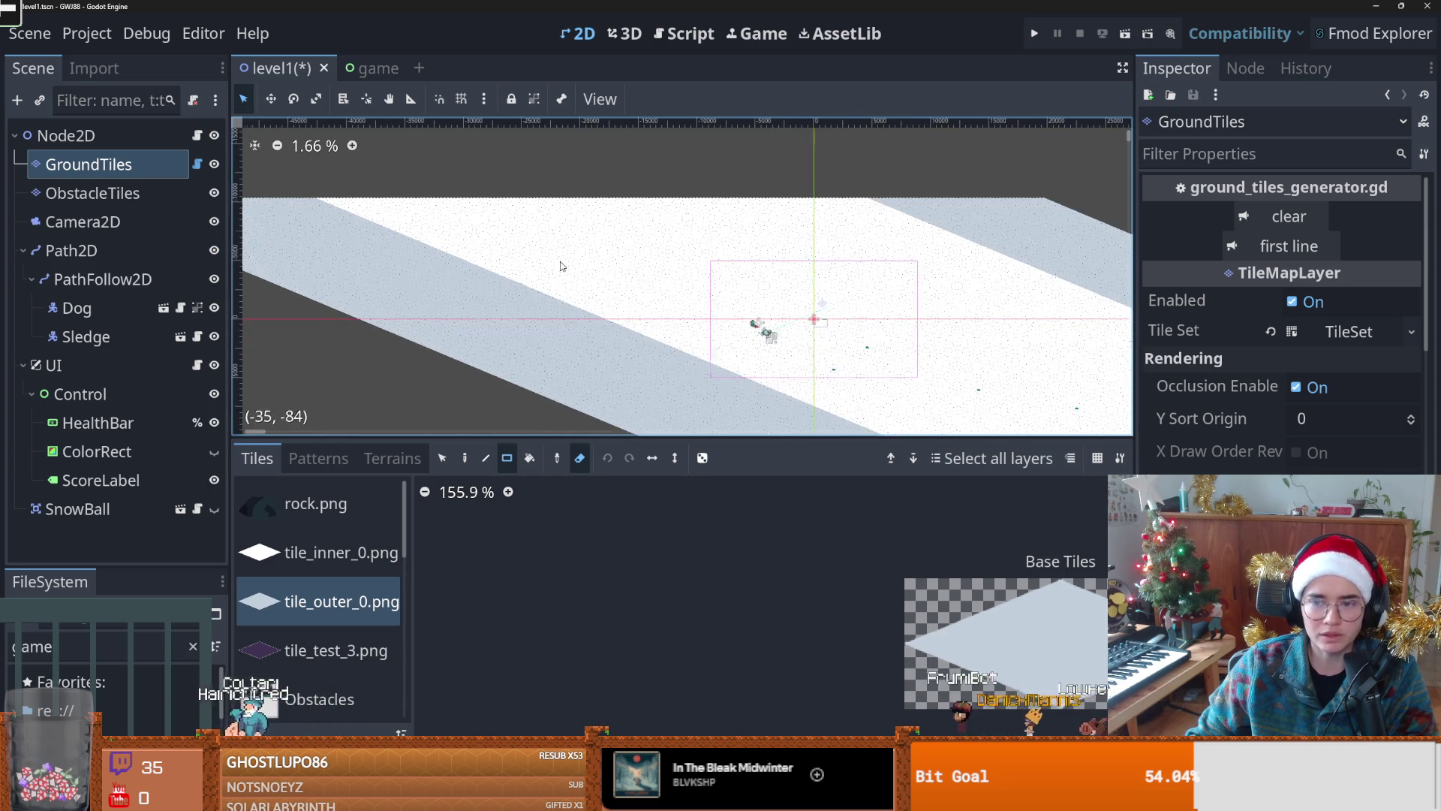
scroll(525, 293, "down", 1)
scroll(491, 319, "up", 2)
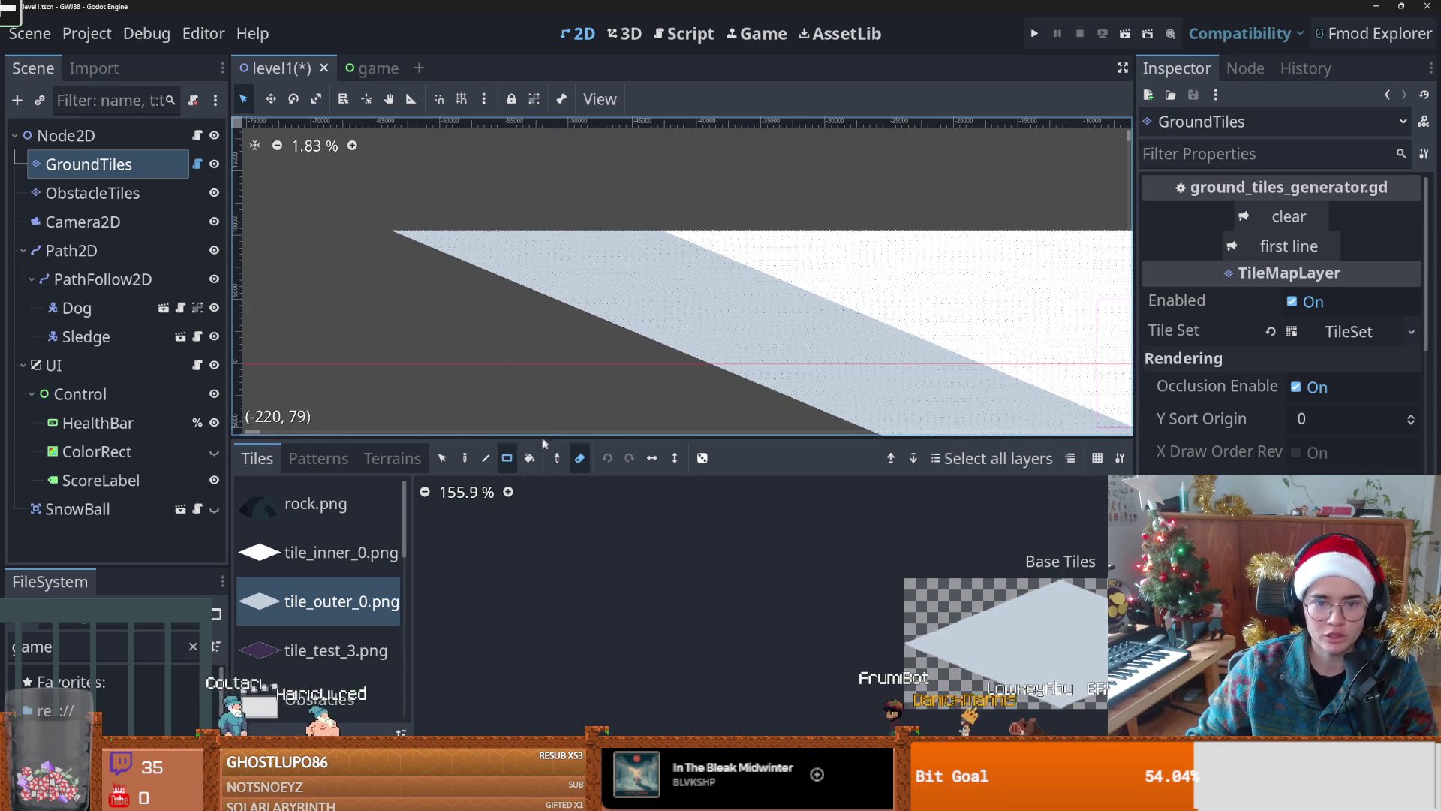
left_click(507, 458)
scroll(570, 330, "down", 5)
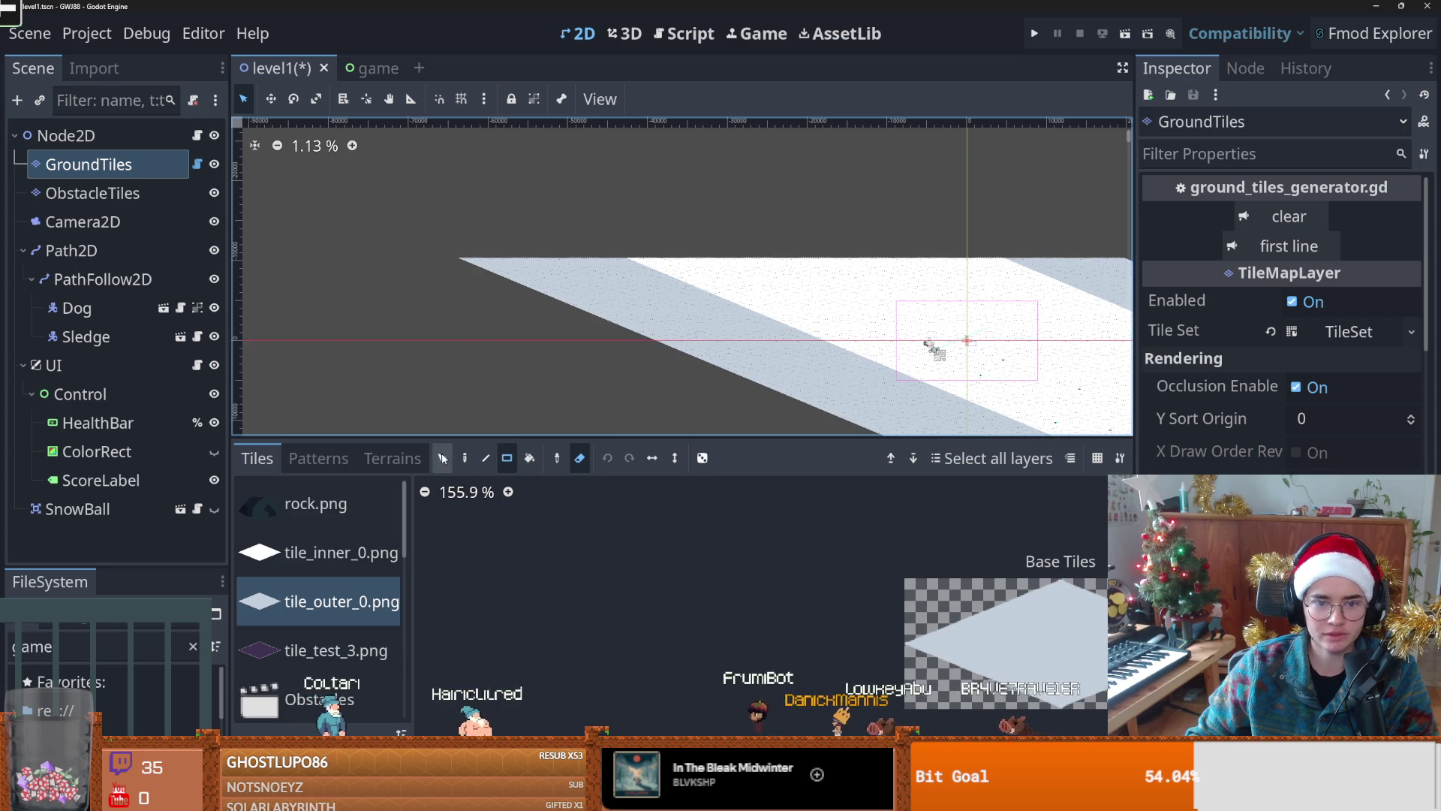
key("s")
left_click_drag(846, 346, 620, 260)
key("ctrl+a")
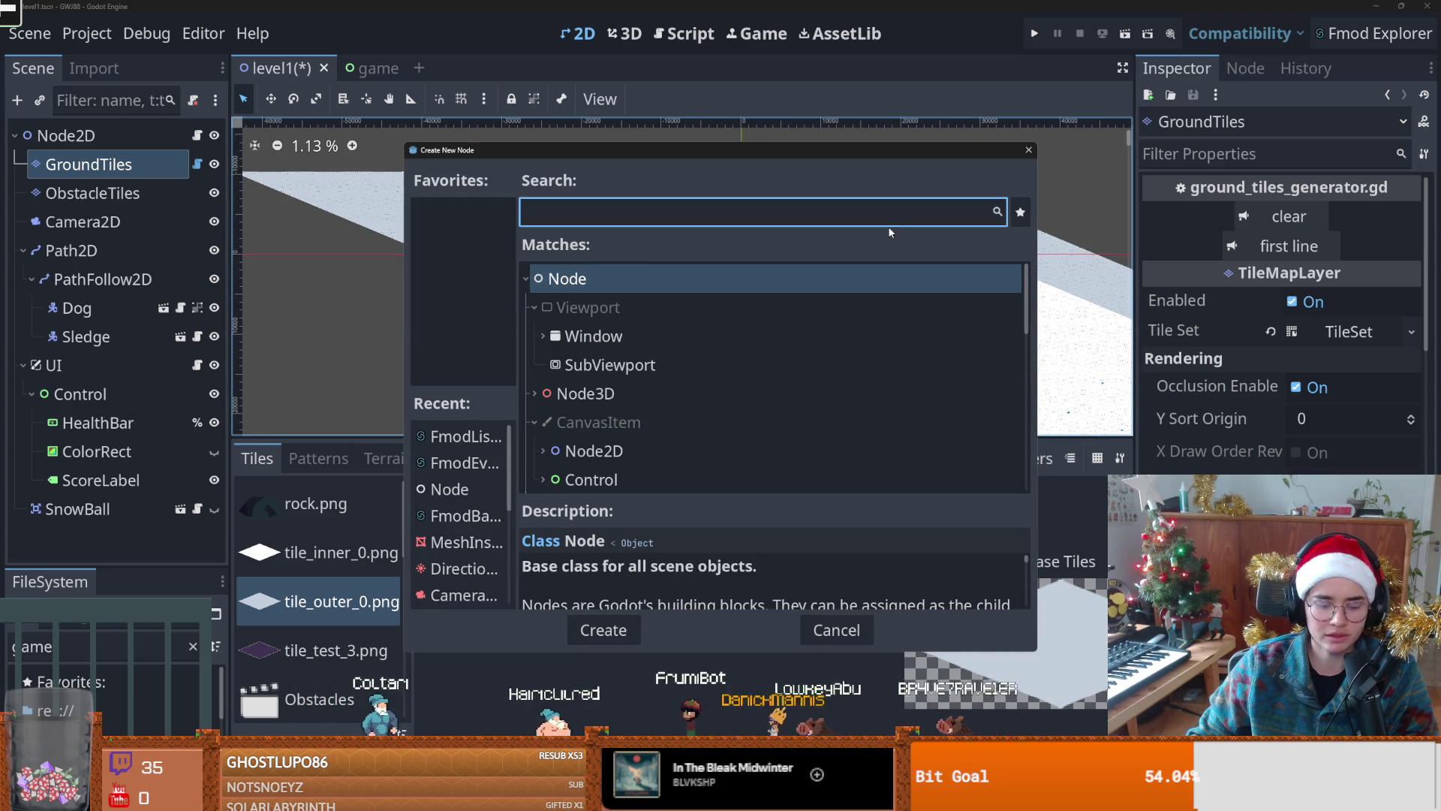
Step: Close the Create New Node dialog and zoom out over the level
key("Escape")
scroll(796, 324, "down", 3)
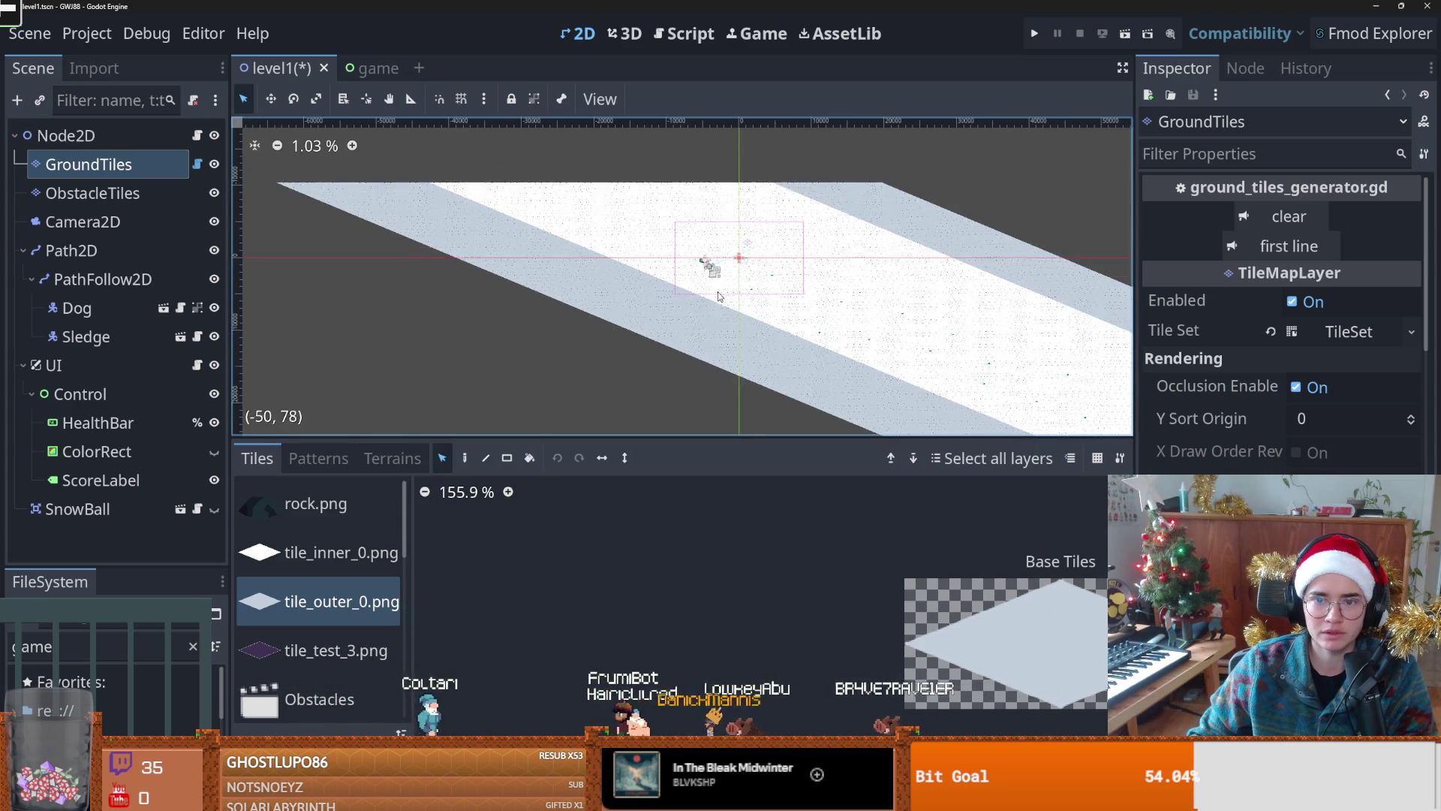
left_click_drag(782, 320, 525, 240)
scroll(565, 259, "down", 1)
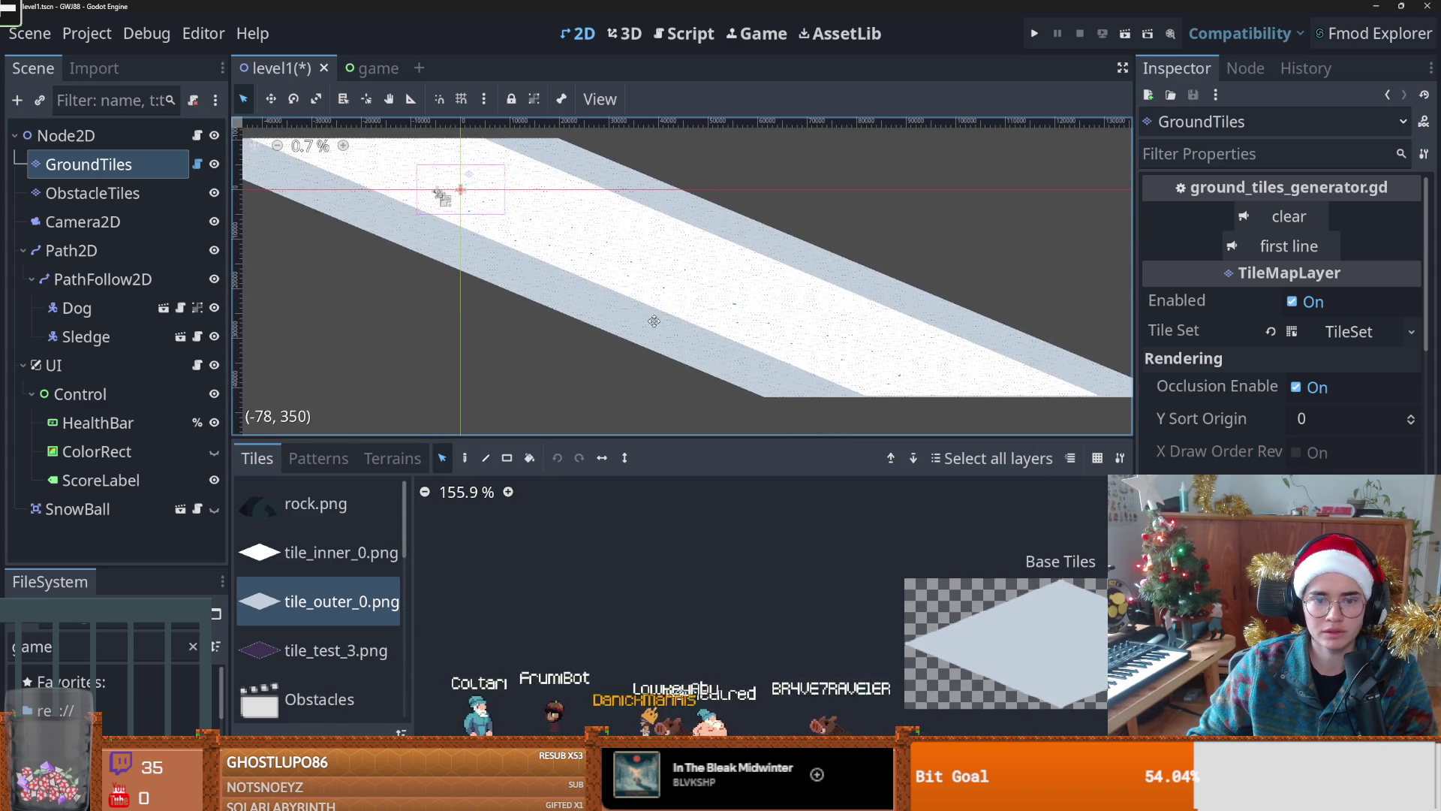
scroll(647, 318, "down", 1)
Step: Select a band of tiles across the ground strip and show the tile Patterns list
mouse_move(245, 167)
left_mouse_down()
mouse_move(804, 412)
mouse_move(809, 429)
left_mouse_up()
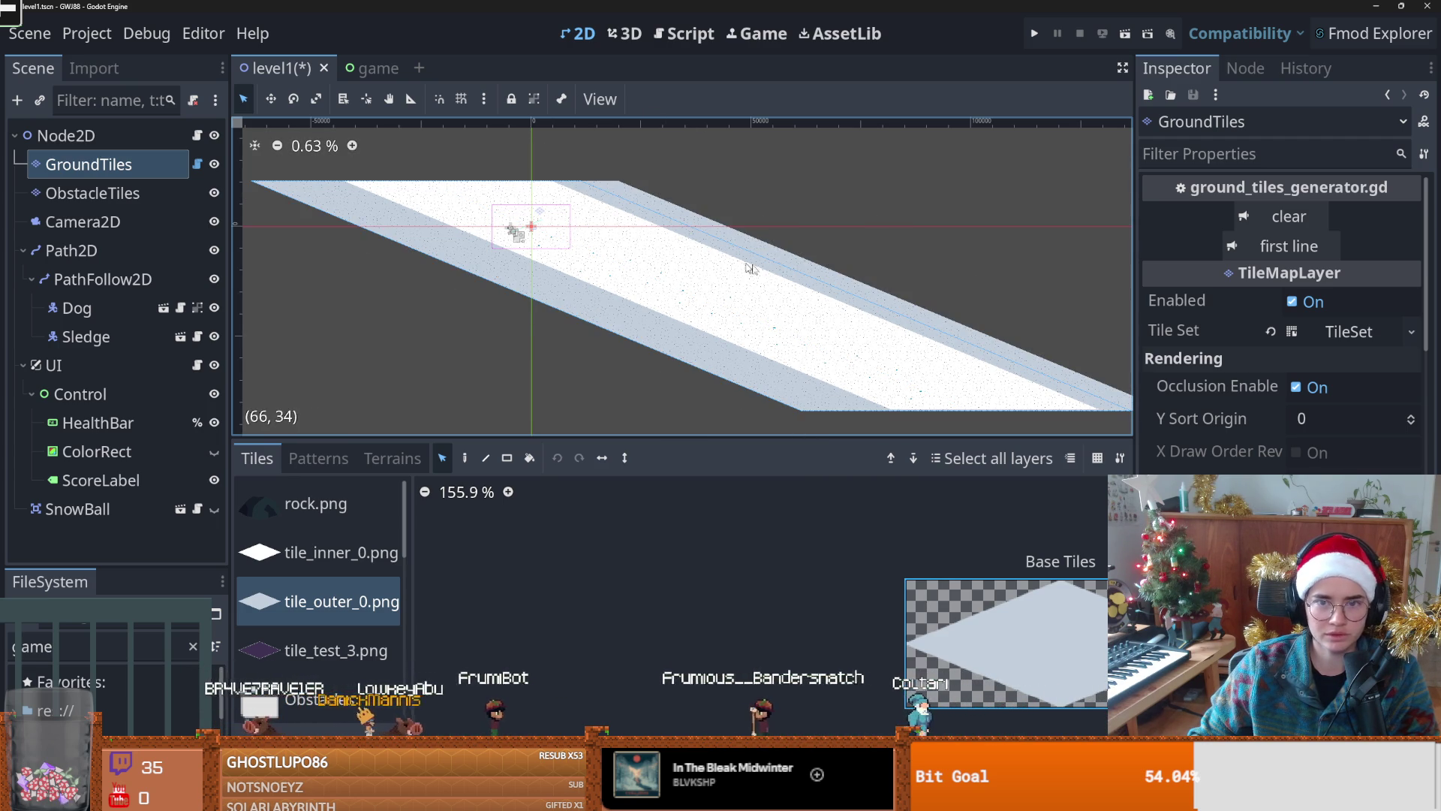
left_click_drag(874, 346, 835, 339)
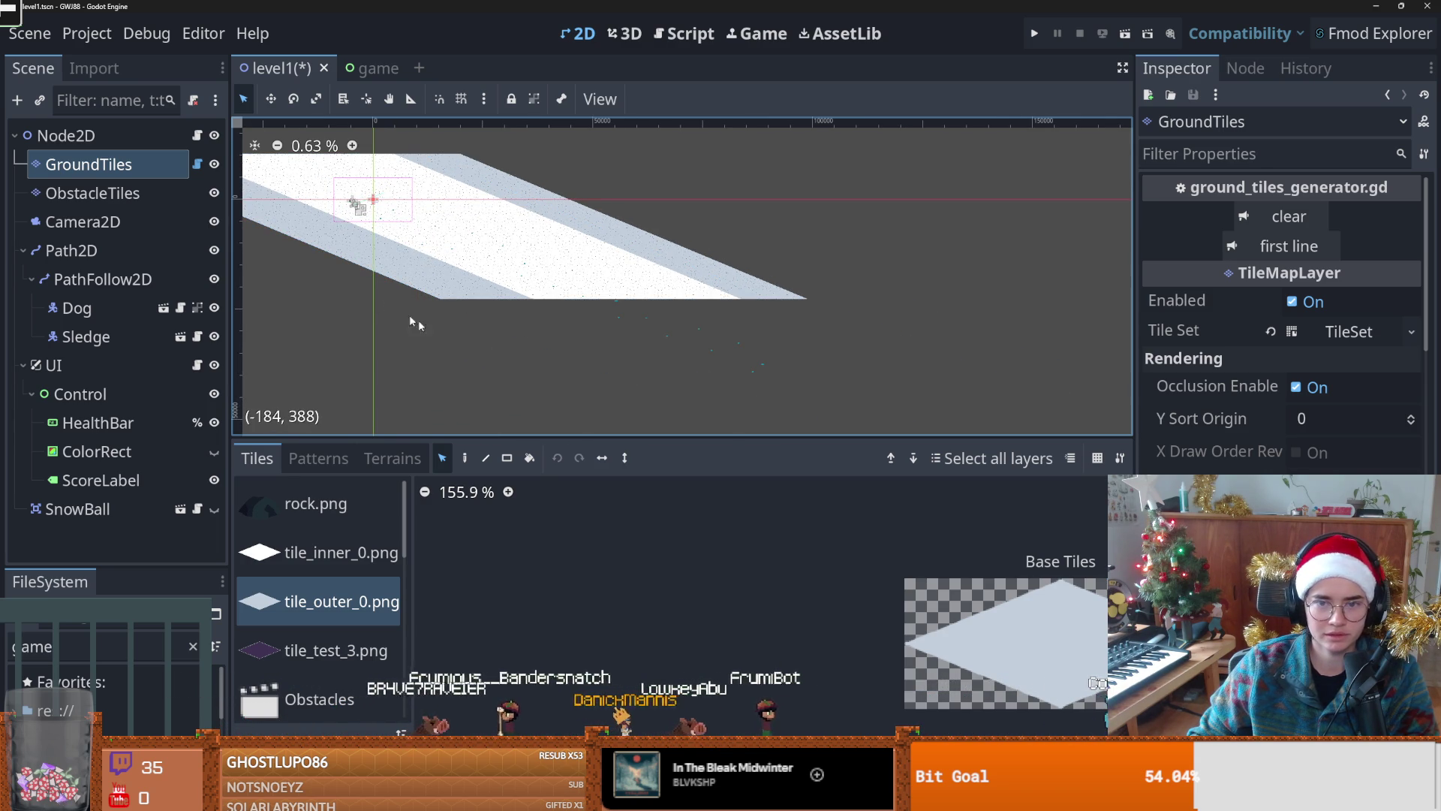
left_click_drag(386, 300, 578, 376)
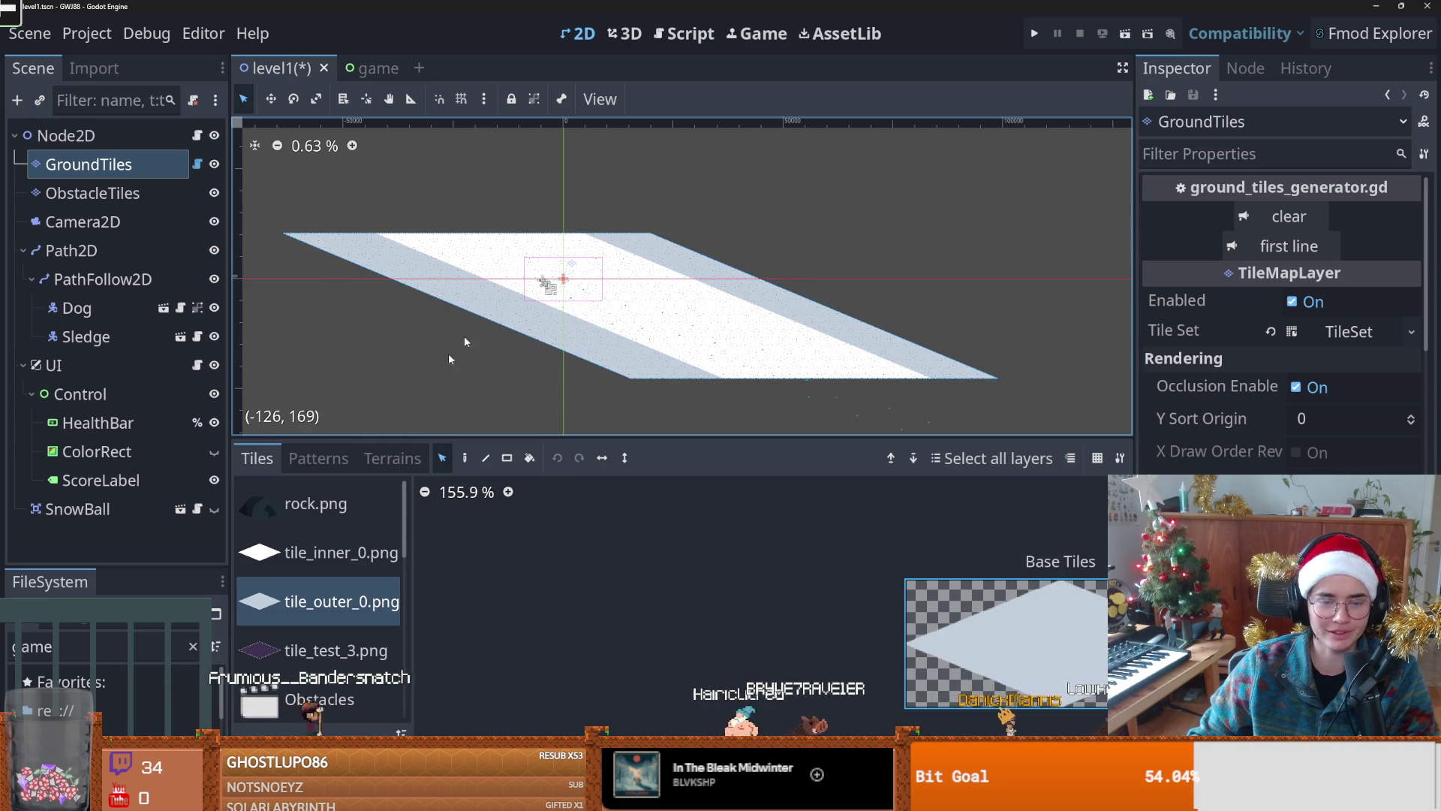
left_click(332, 457)
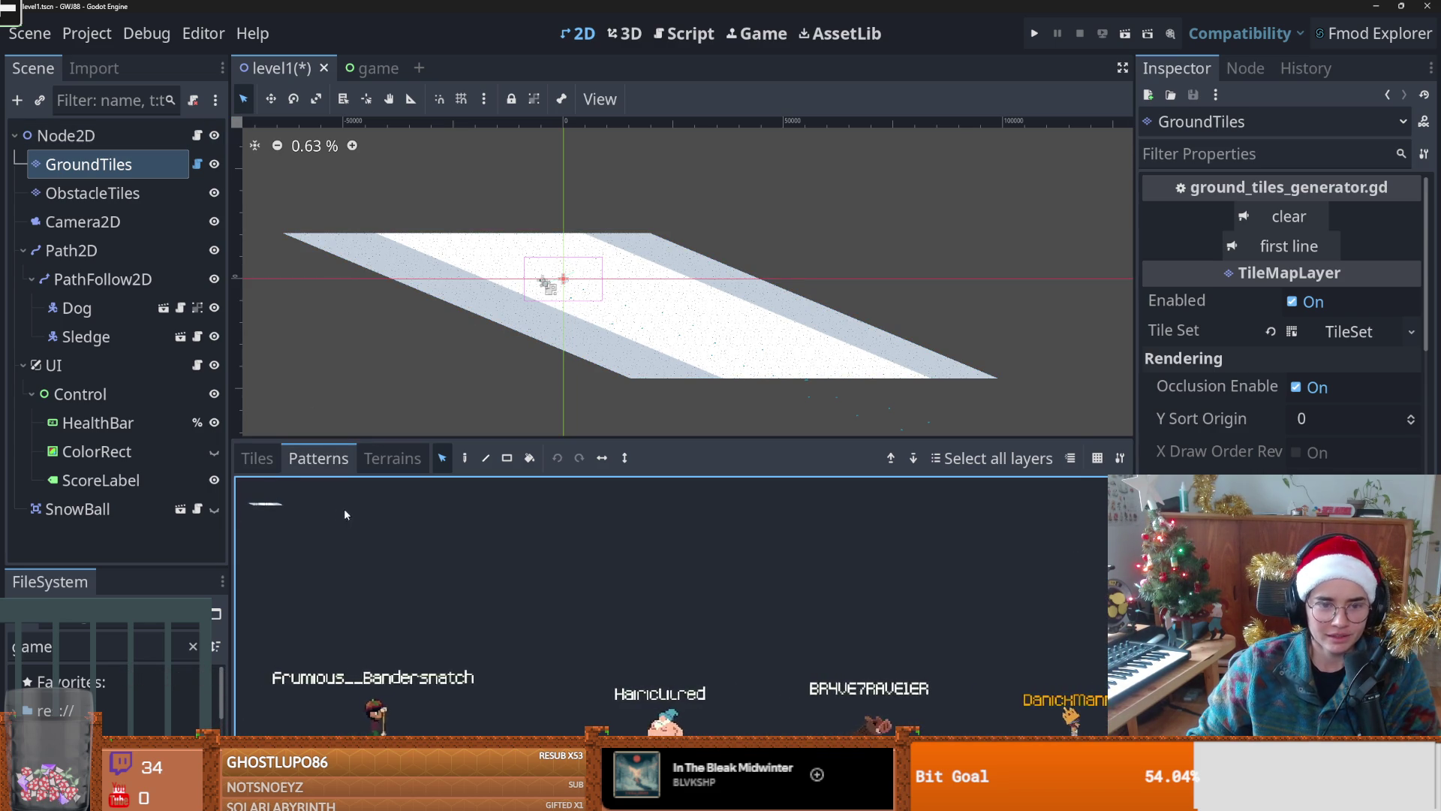
Step: Store the selected tiles as a new pattern and switch to Paint with the eraser
key("ctrl+v")
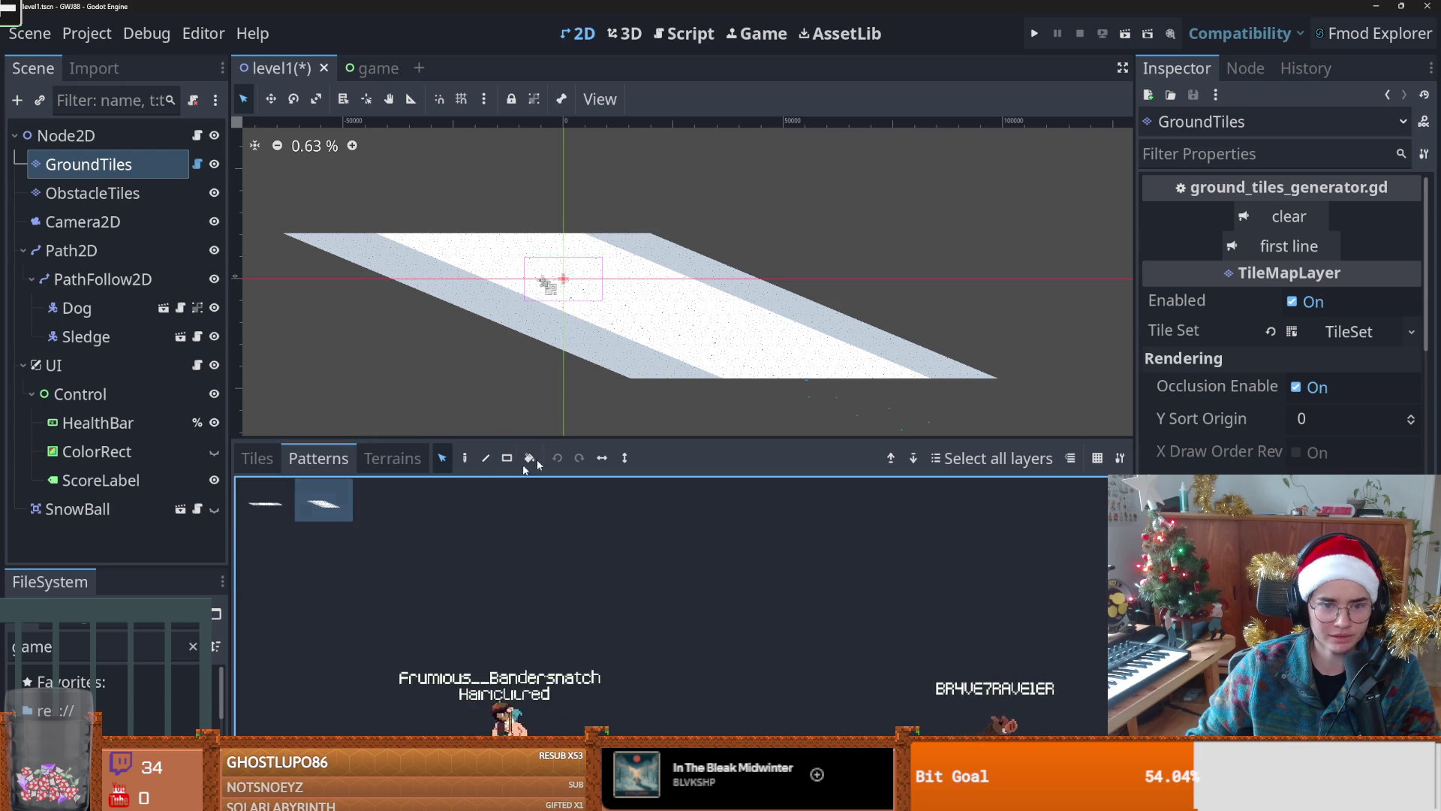
key("d")
key("e")
mouse_move(675, 322)
left_mouse_down()
mouse_move(567, 245)
mouse_move(530, 324)
left_mouse_up()
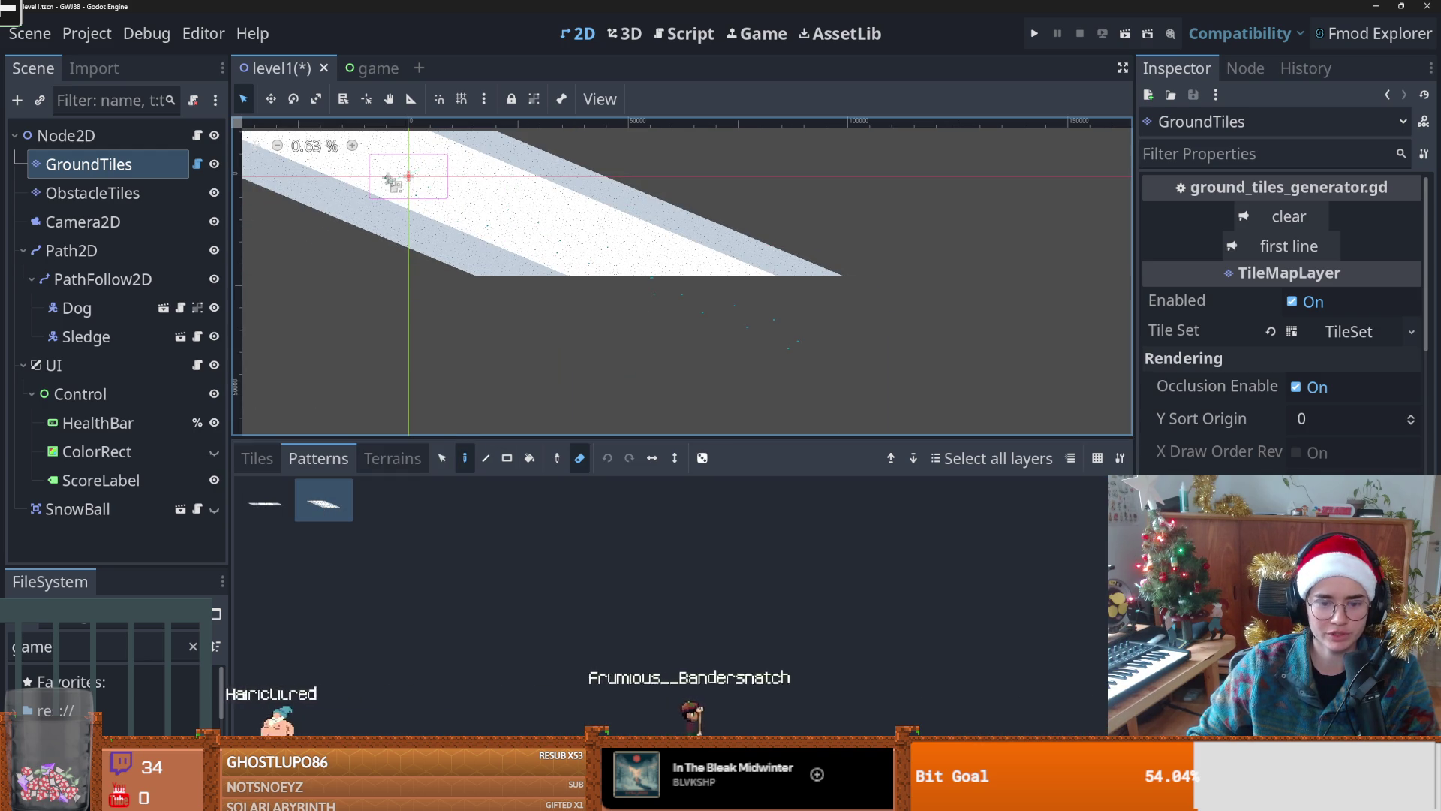
Step: Save level1, close the game jam project, and switch to the Git client
double_click(841, 6)
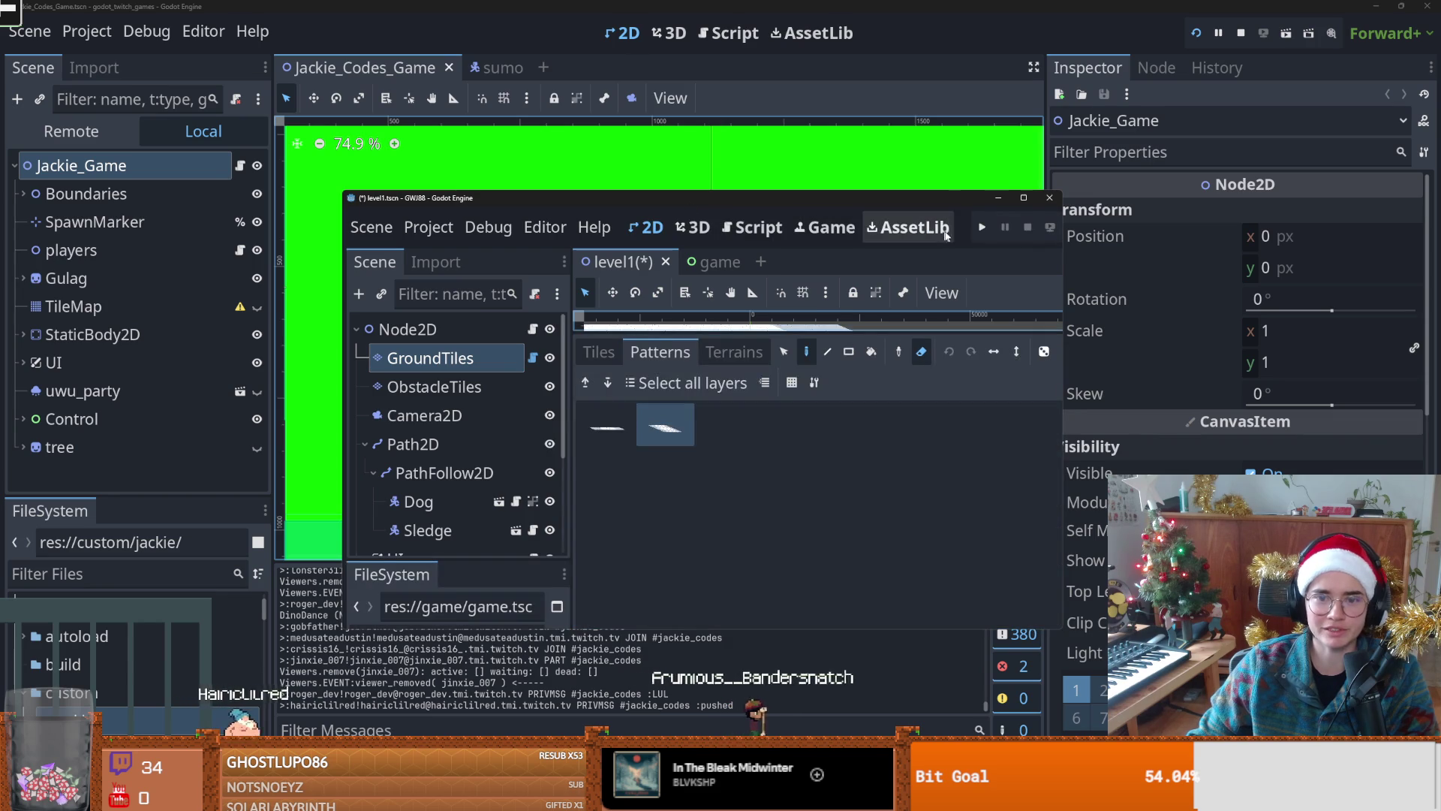
key("ctrl+s")
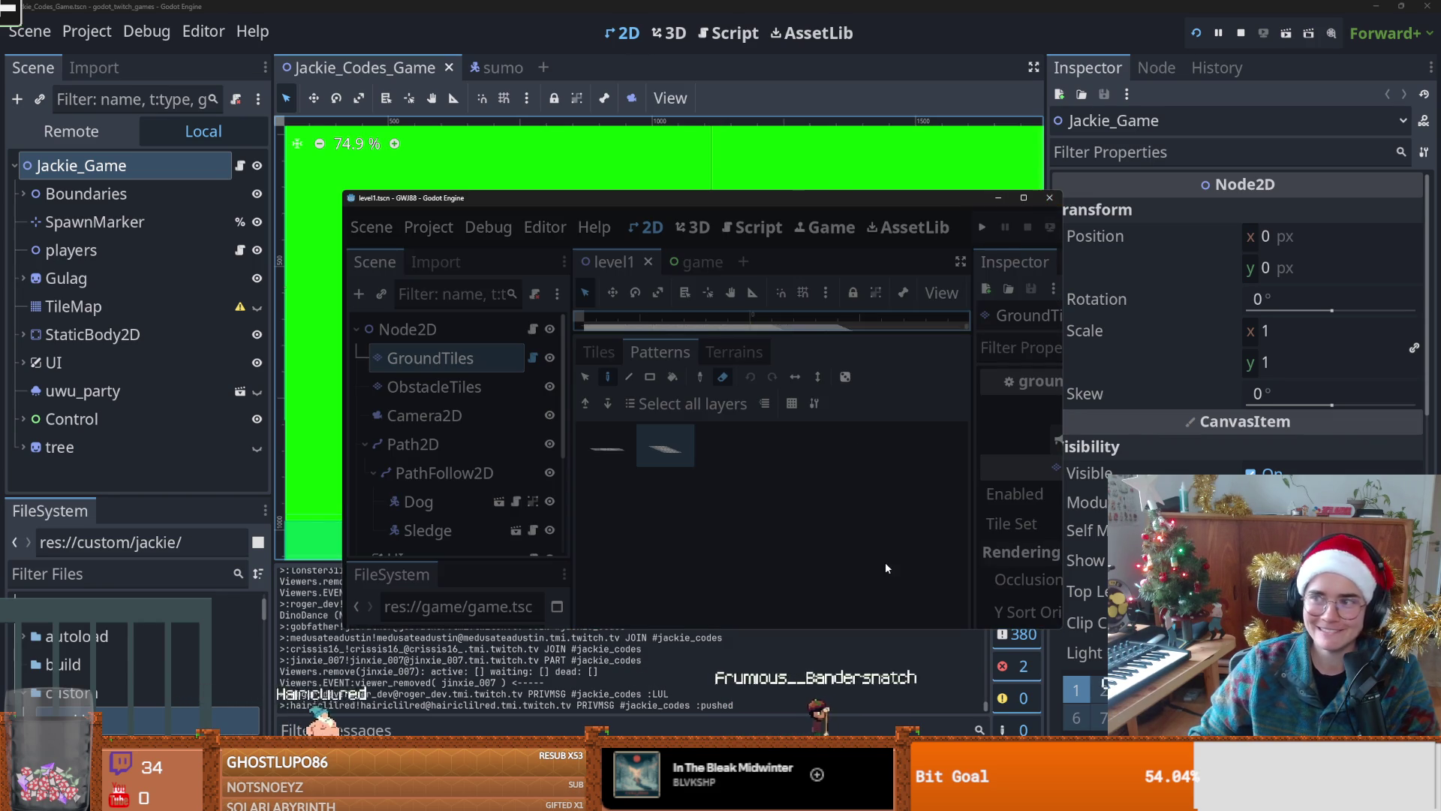
key("ctrl+q")
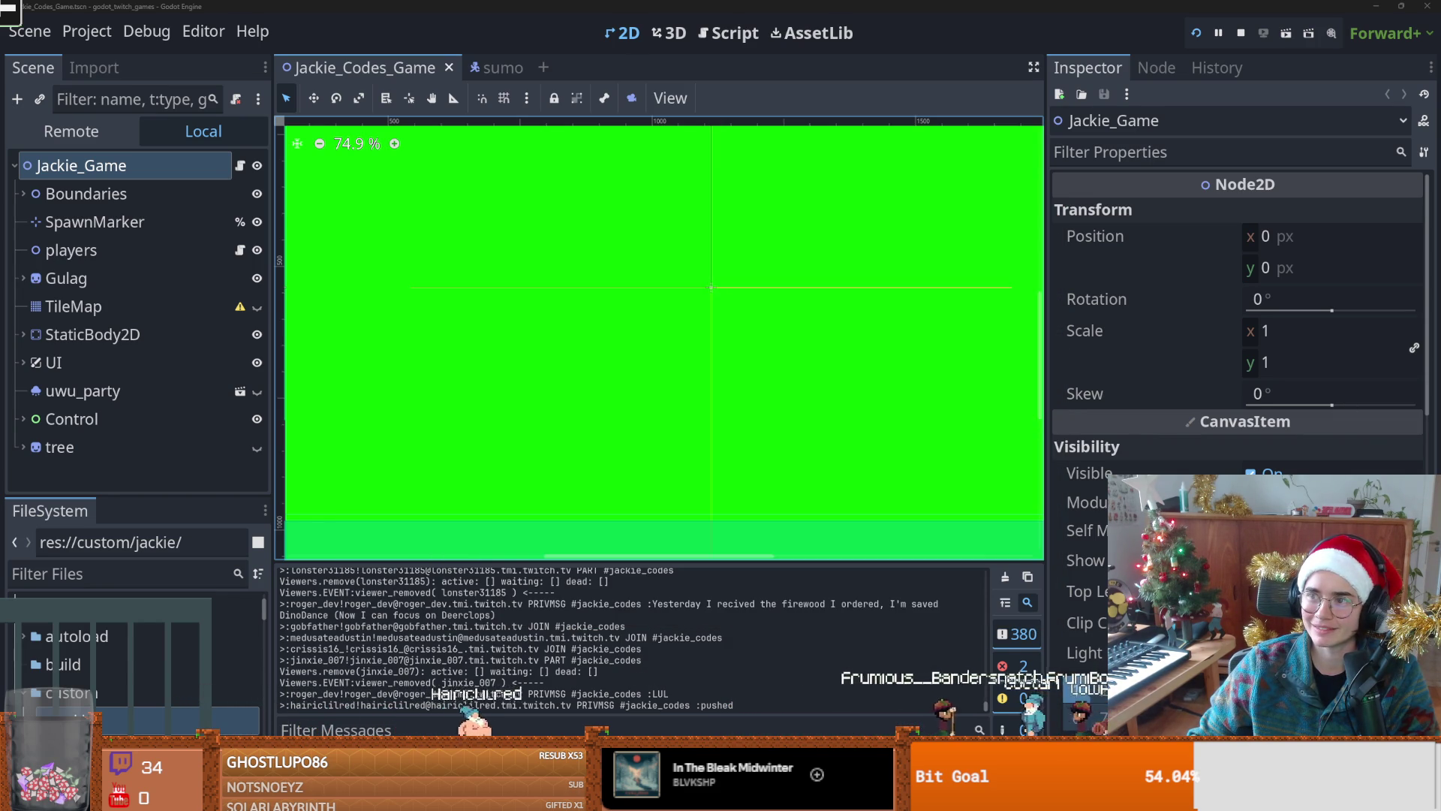
key("alt+Tab")
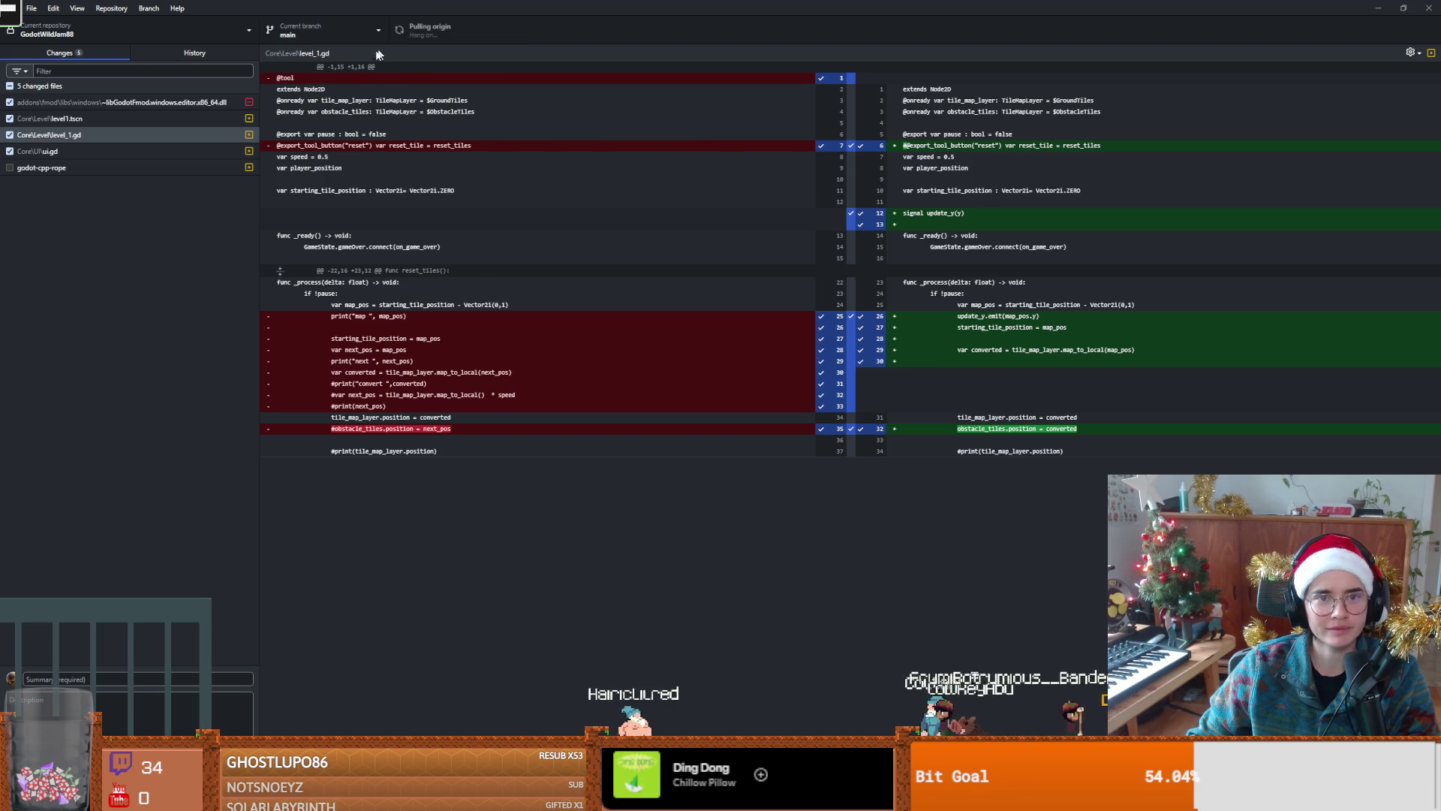
Step: Check the branch list and dismiss the can't-pull error
left_click(293, 36)
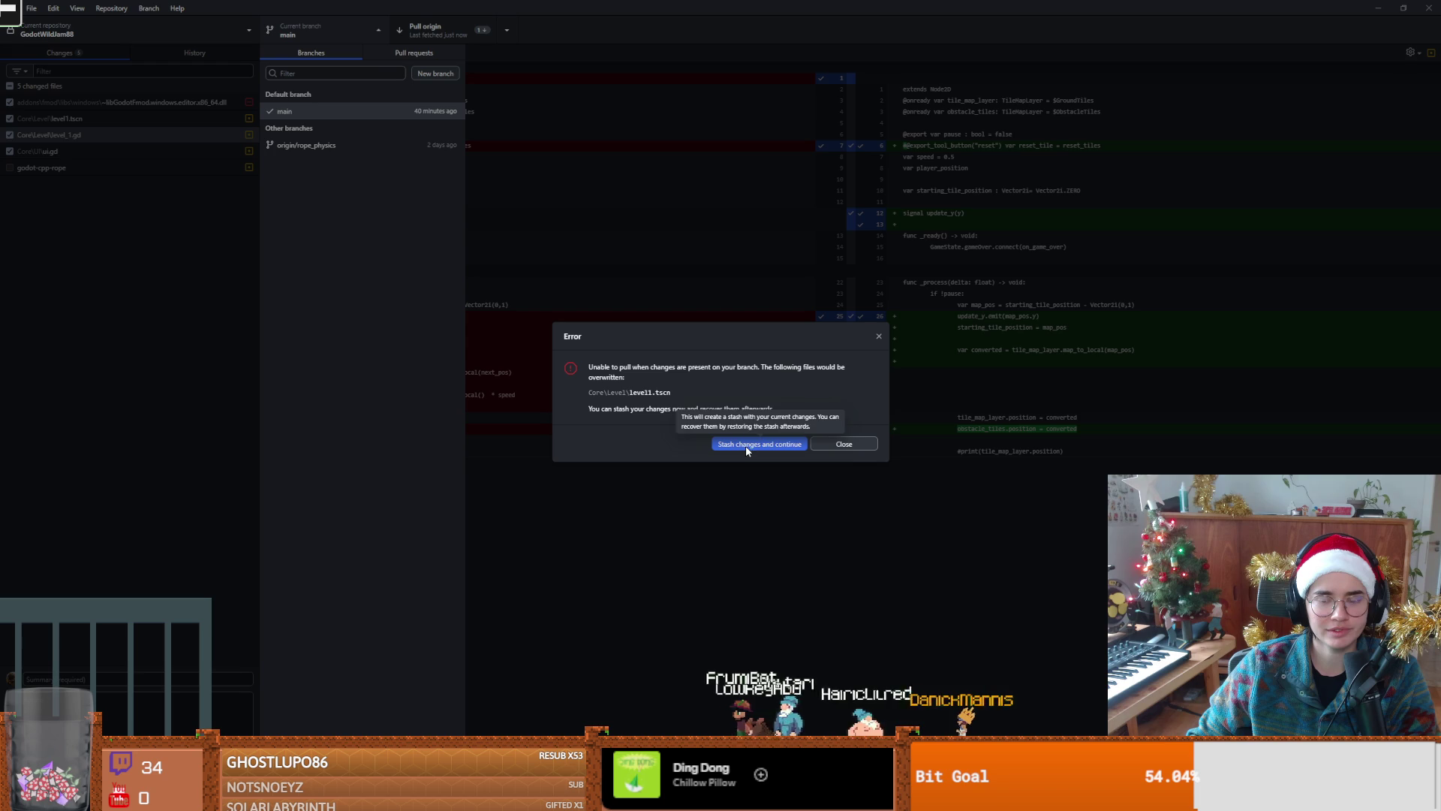
left_click(879, 336)
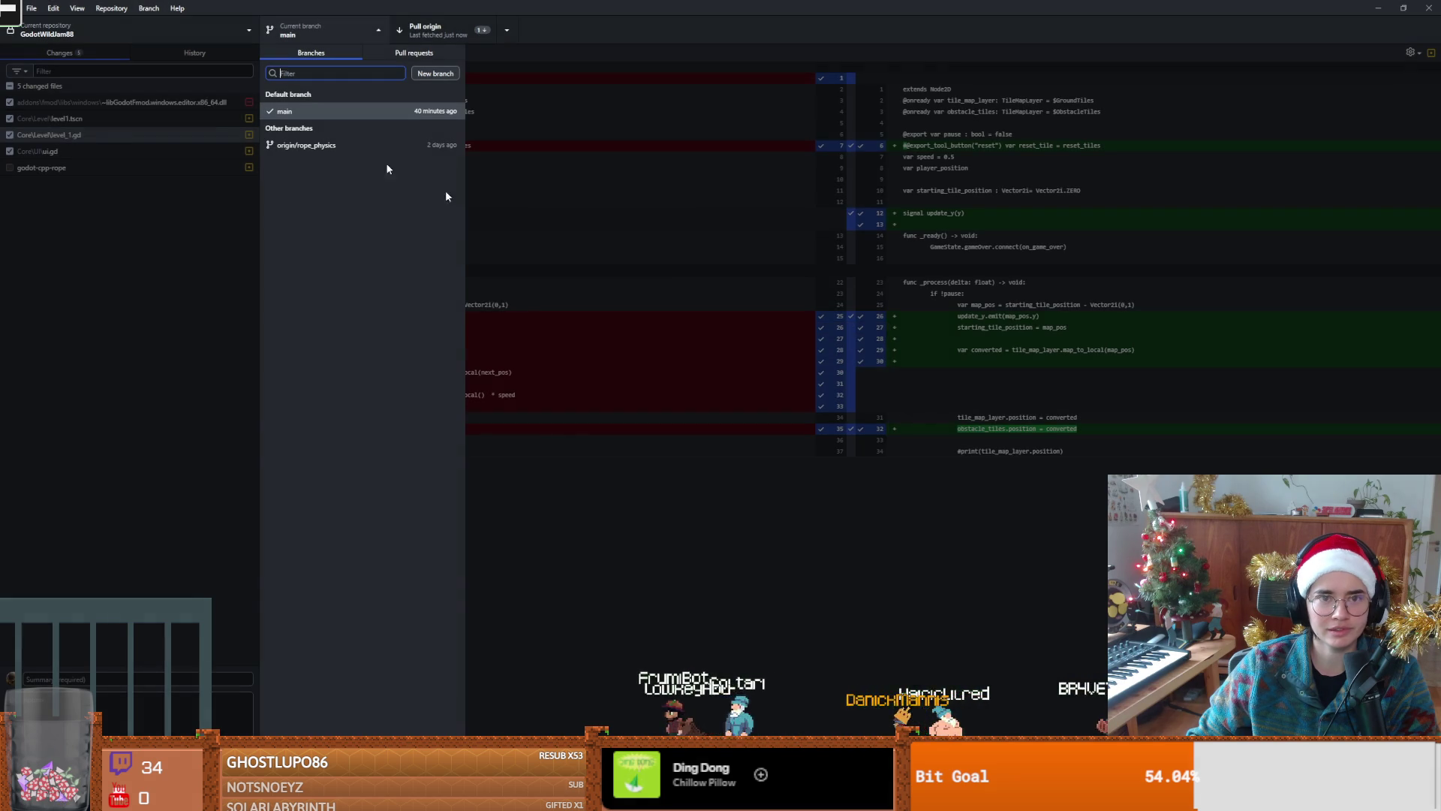
left_click(84, 139)
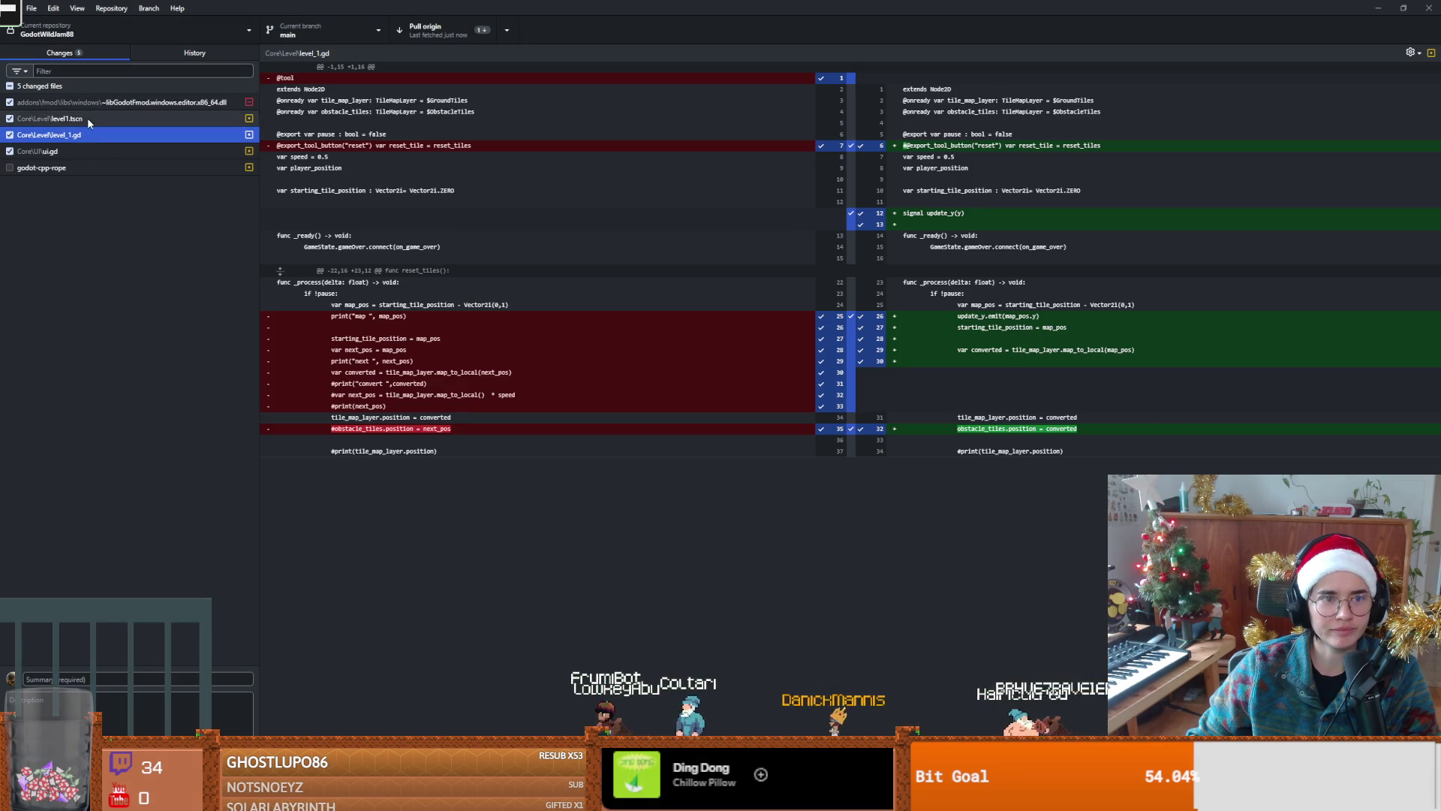
Step: Review the pending .dll, level1.tscn, level_1.gd and ui.gd changes and commit history
left_click(92, 101)
left_click(92, 118)
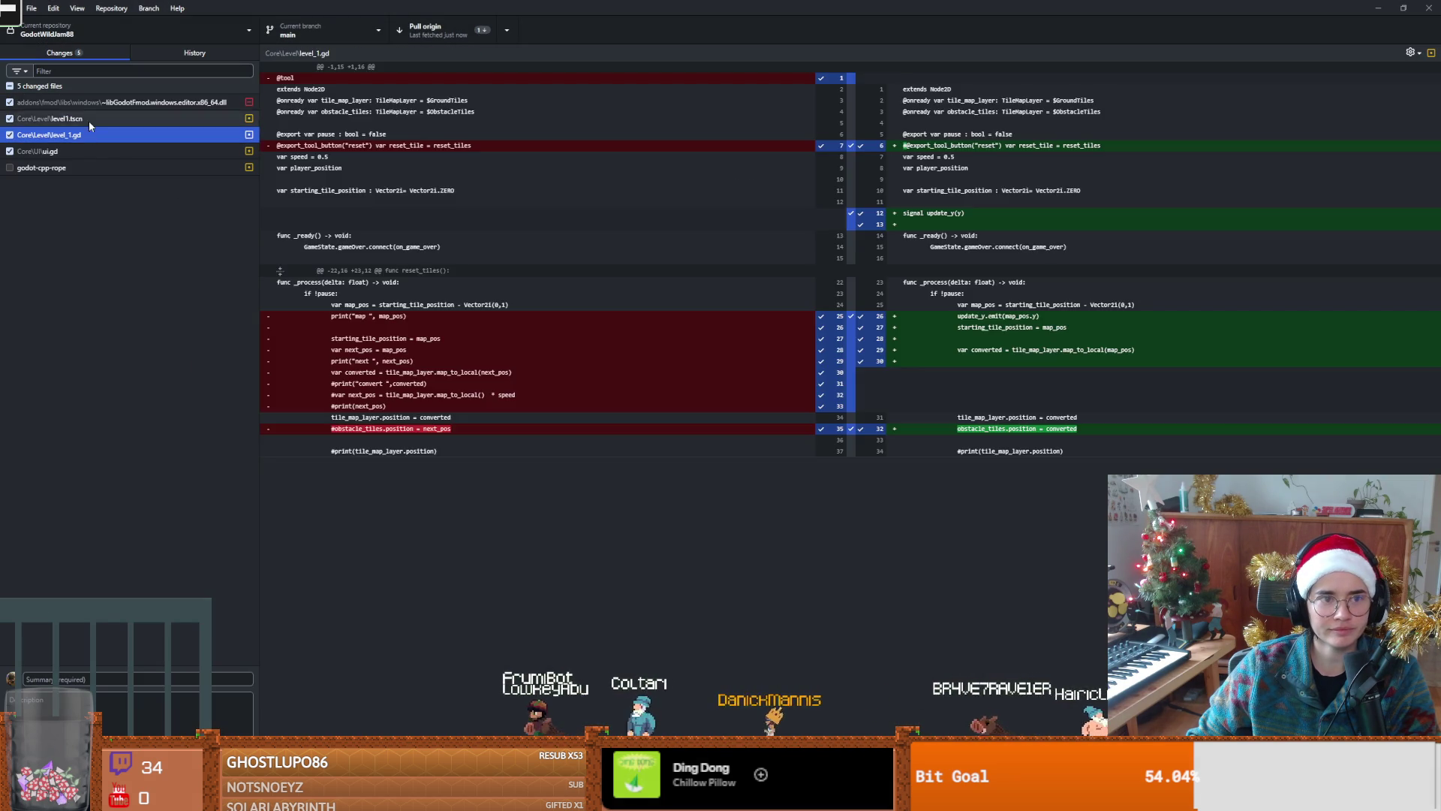
left_click(96, 680)
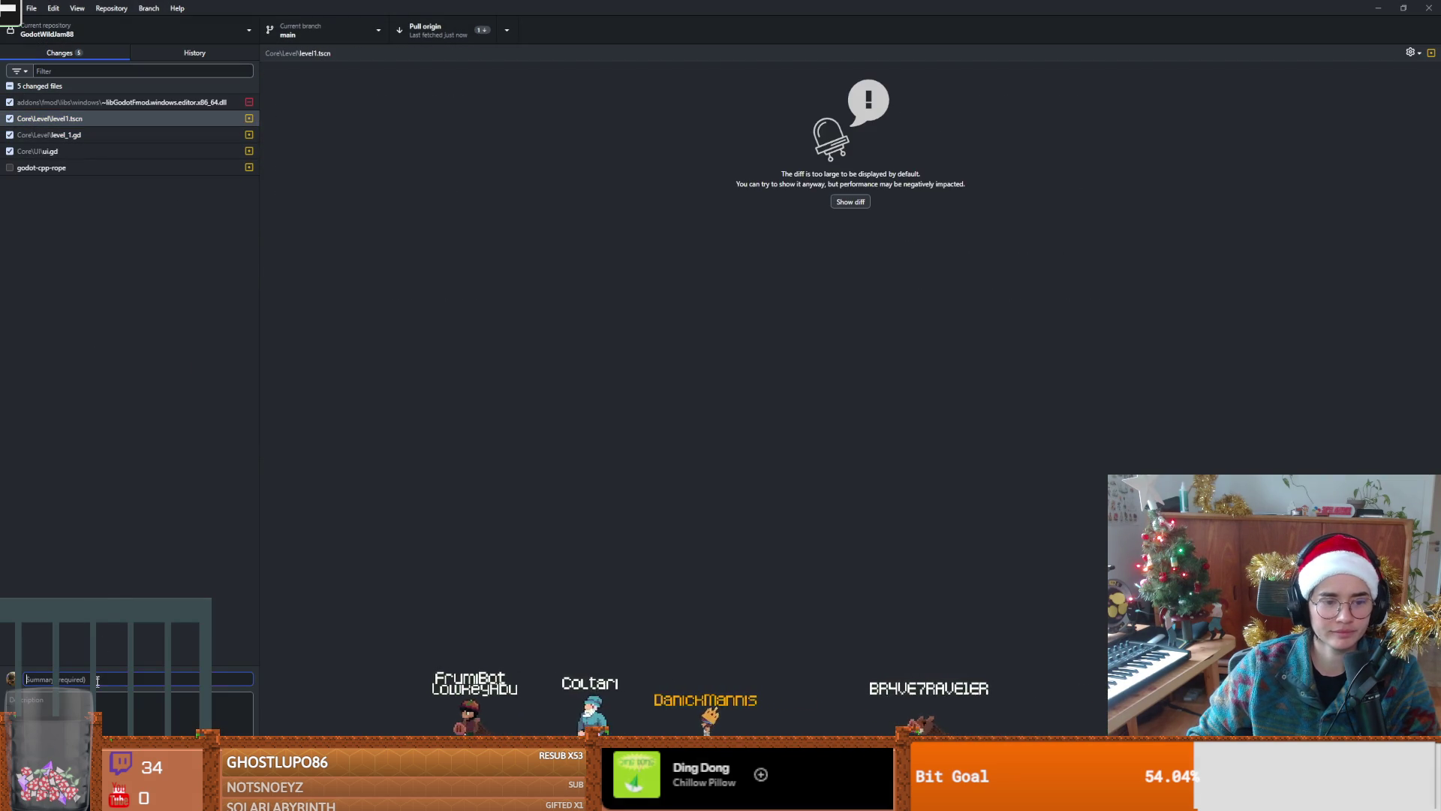
left_click(163, 51)
left_click(83, 52)
left_click(84, 137)
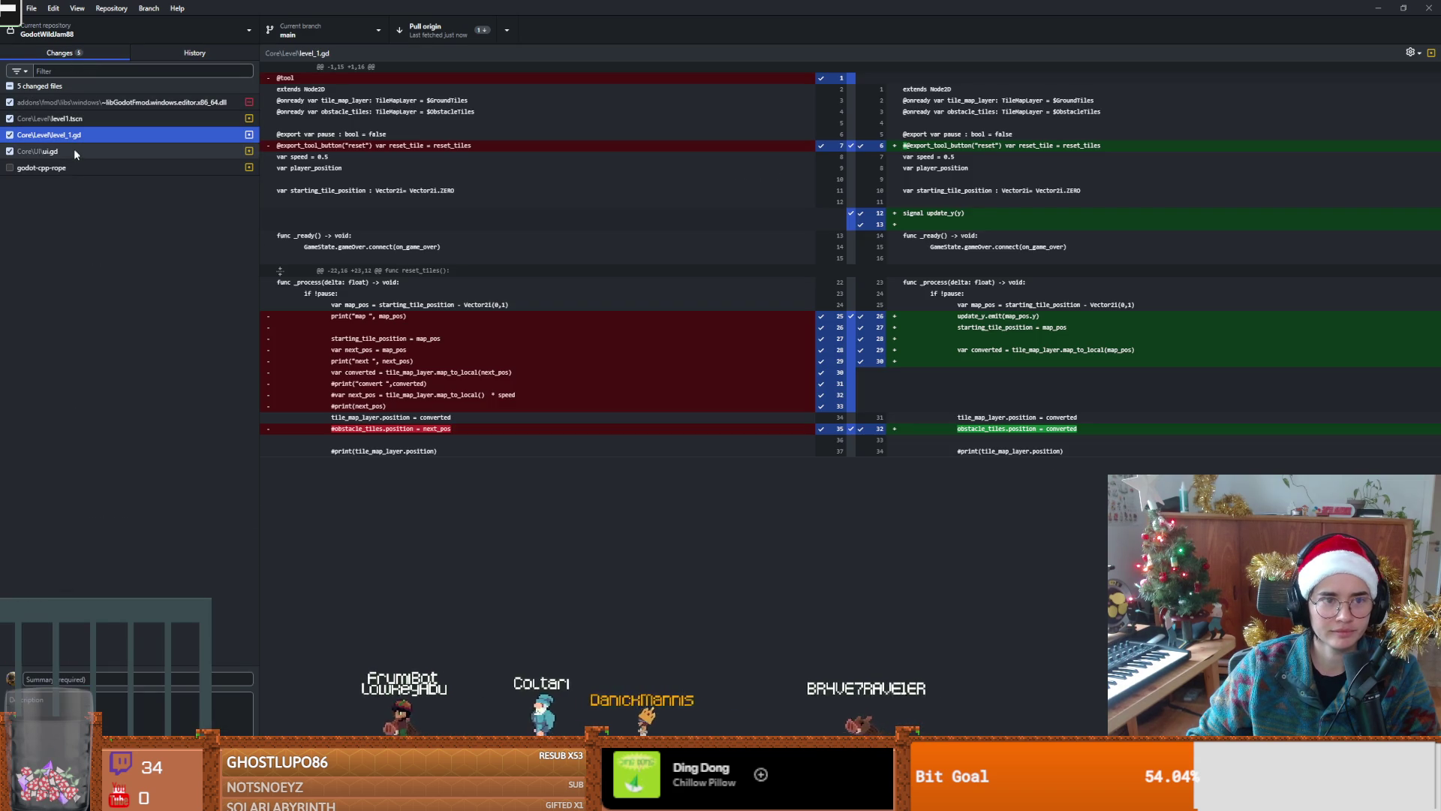
left_click(75, 150)
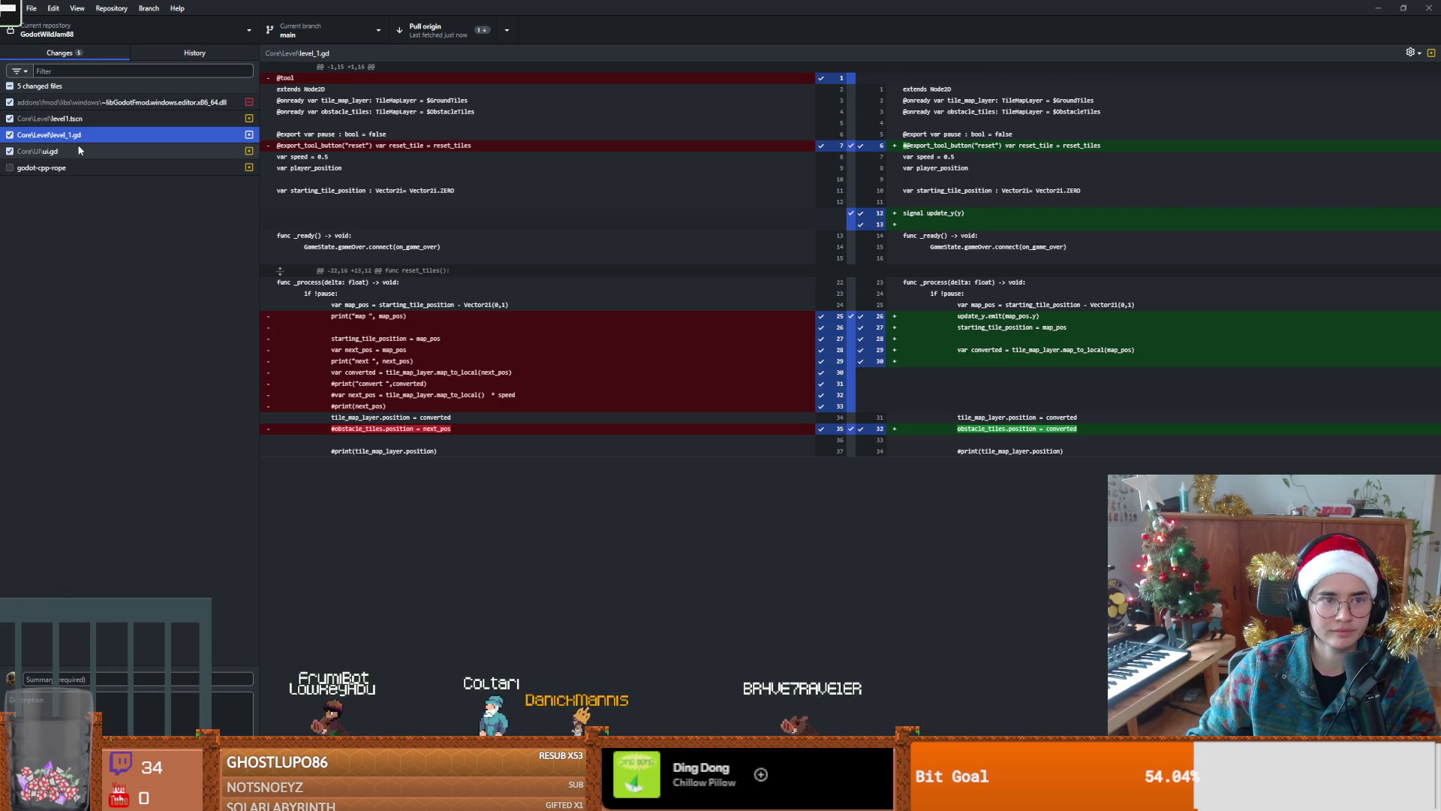
left_click(78, 137)
Step: Commit with summary 'le', pull origin, and open the conflicted level1.tscn in Visual Studio Code
left_click(103, 680)
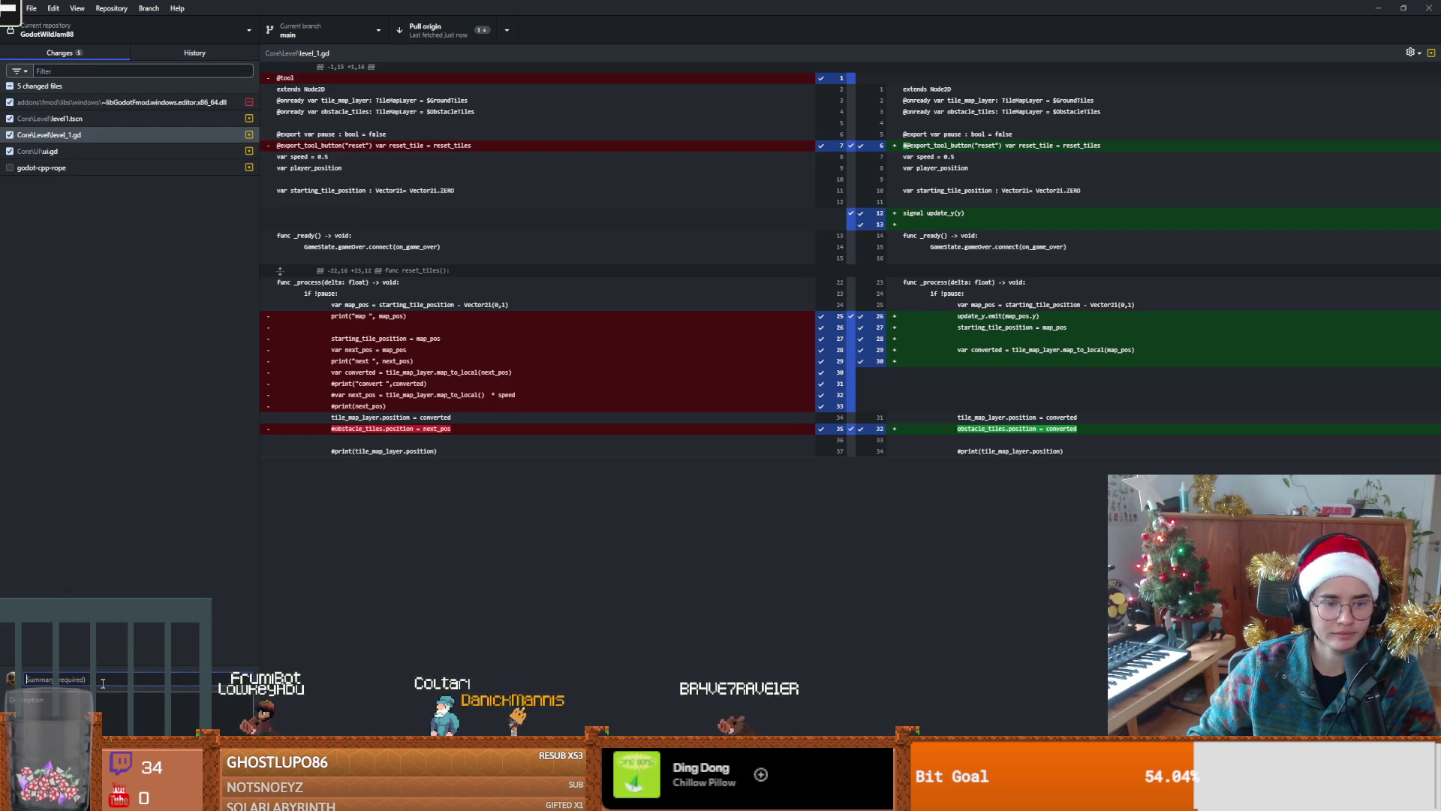
type("level movement")
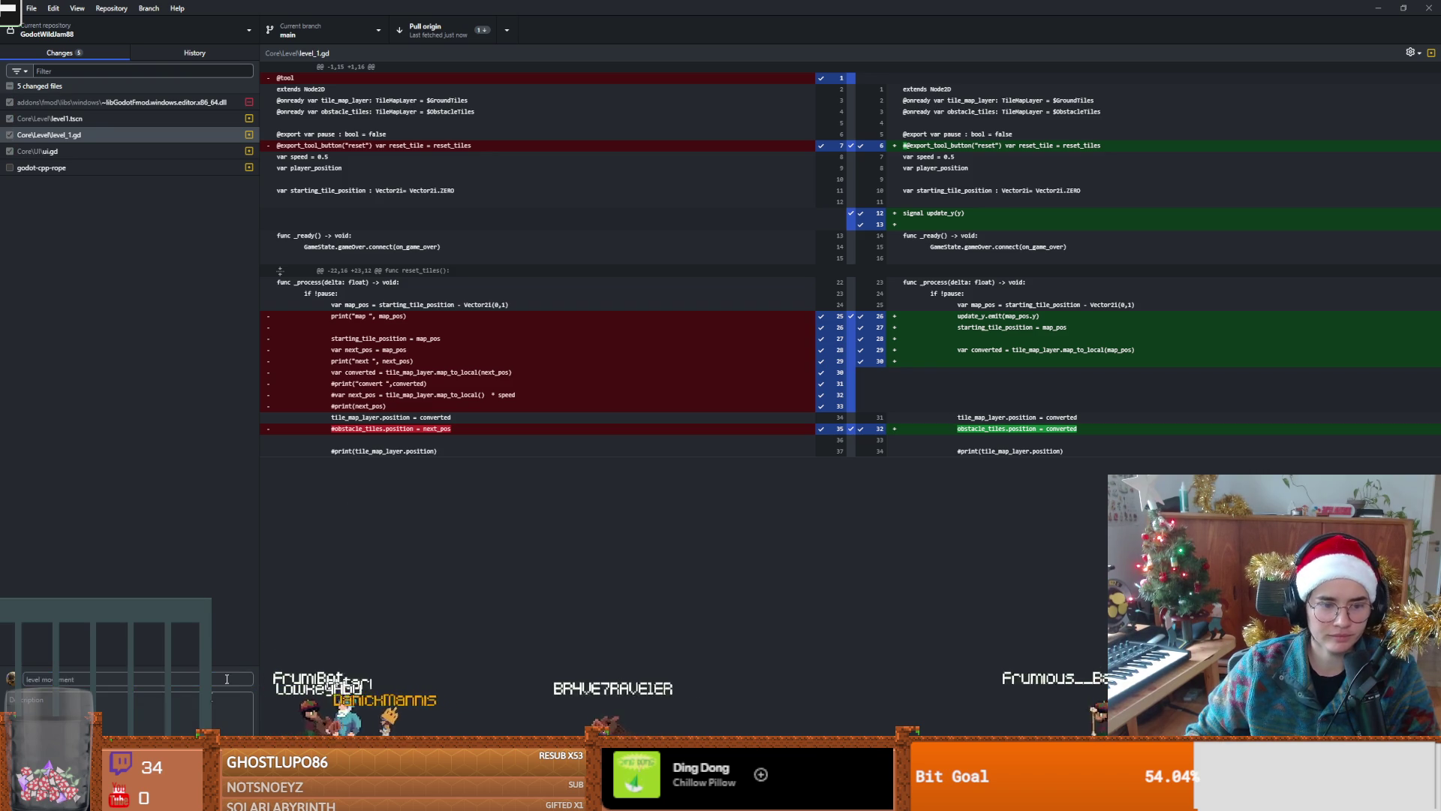
left_click(179, 726)
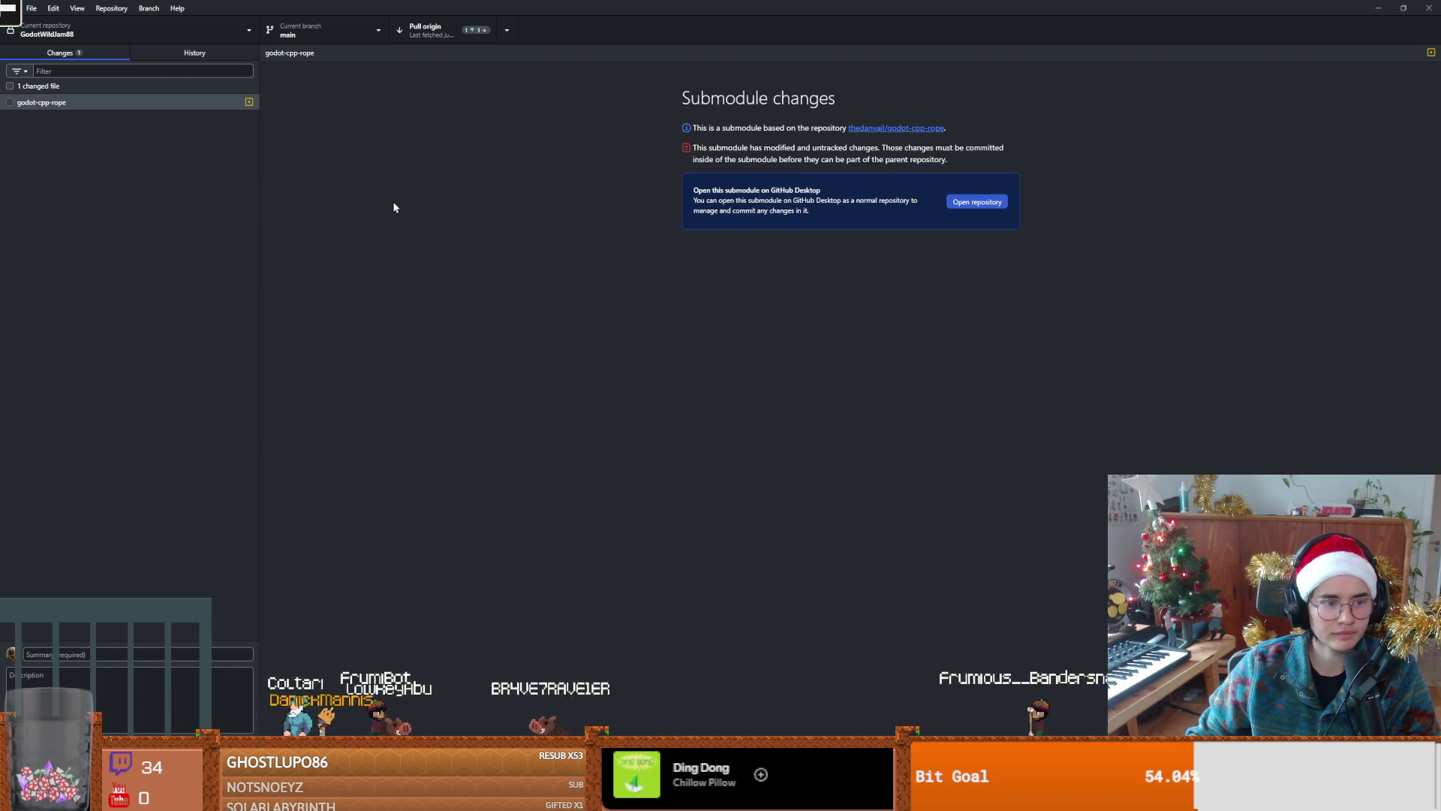
left_click(449, 31)
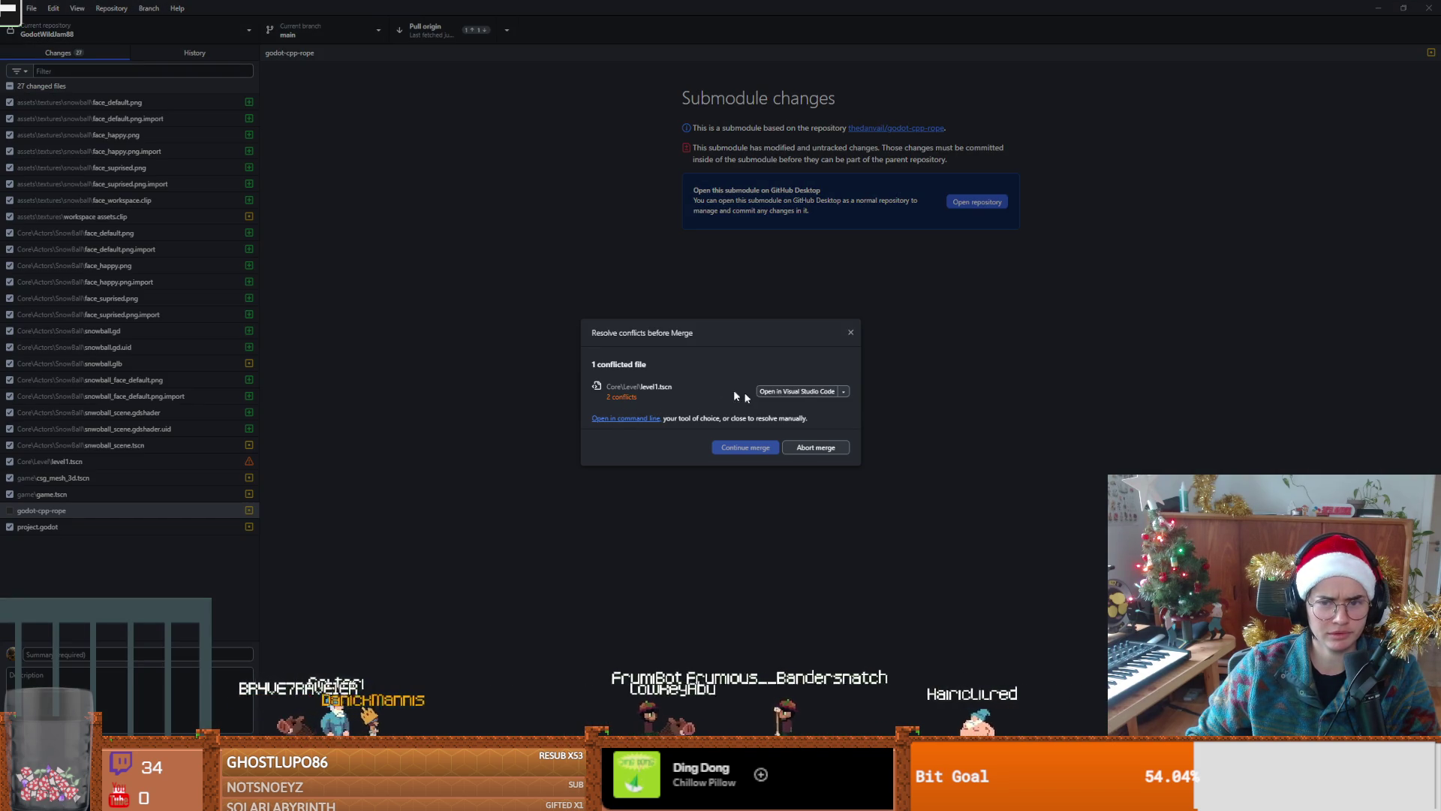
left_click(800, 391)
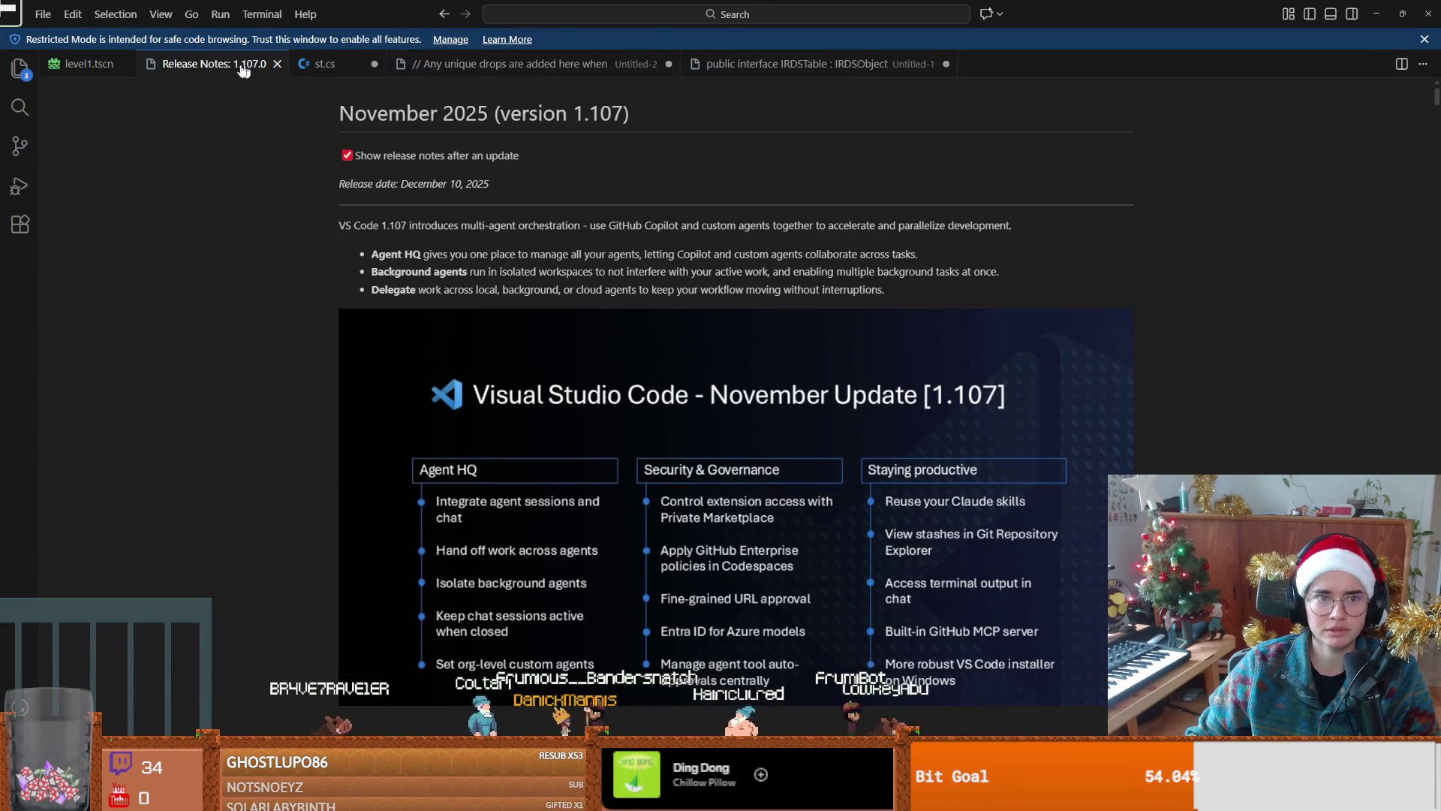
Step: Open level1.tscn in VS Code and locate its merge conflicts
left_click(102, 69)
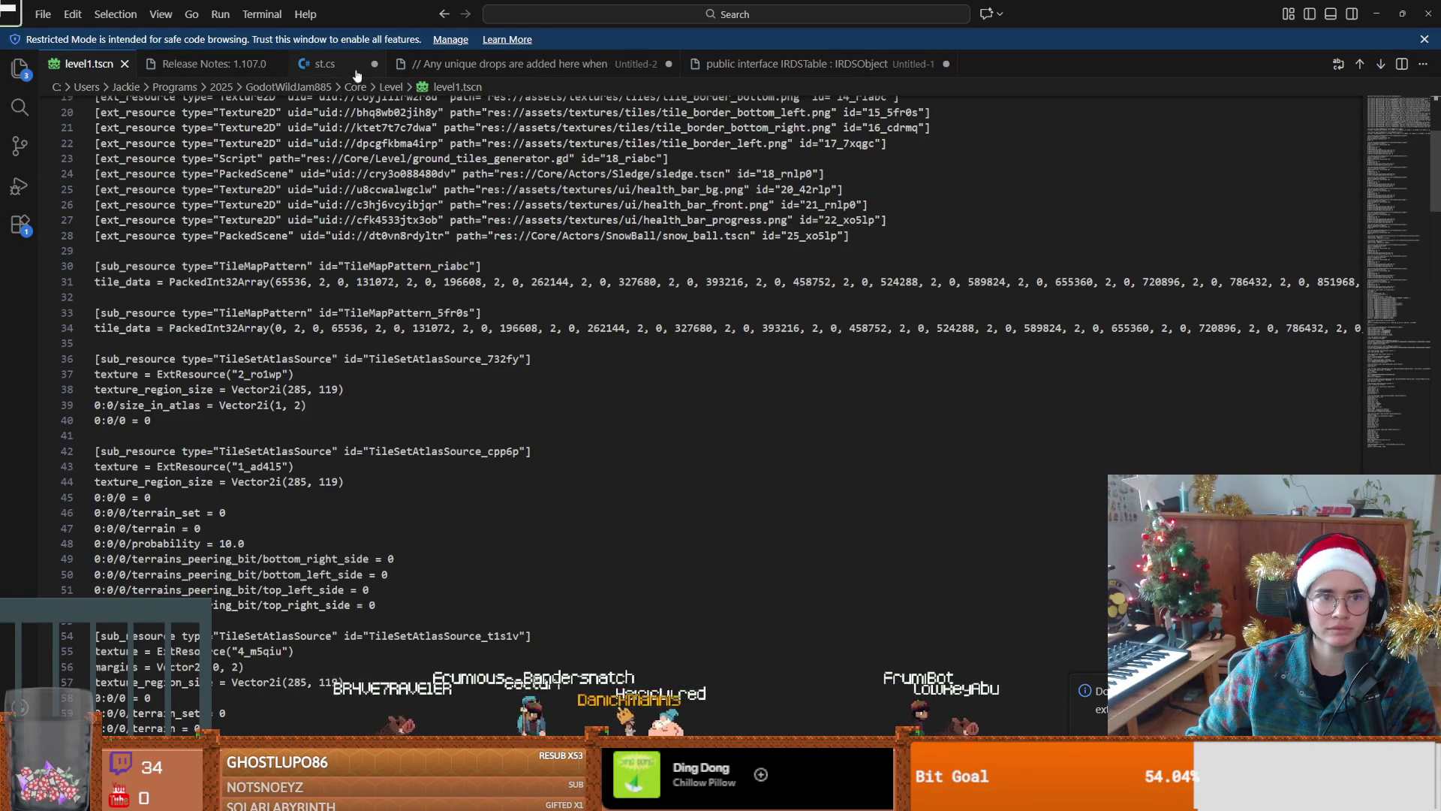
scroll(619, 366, "down", 5)
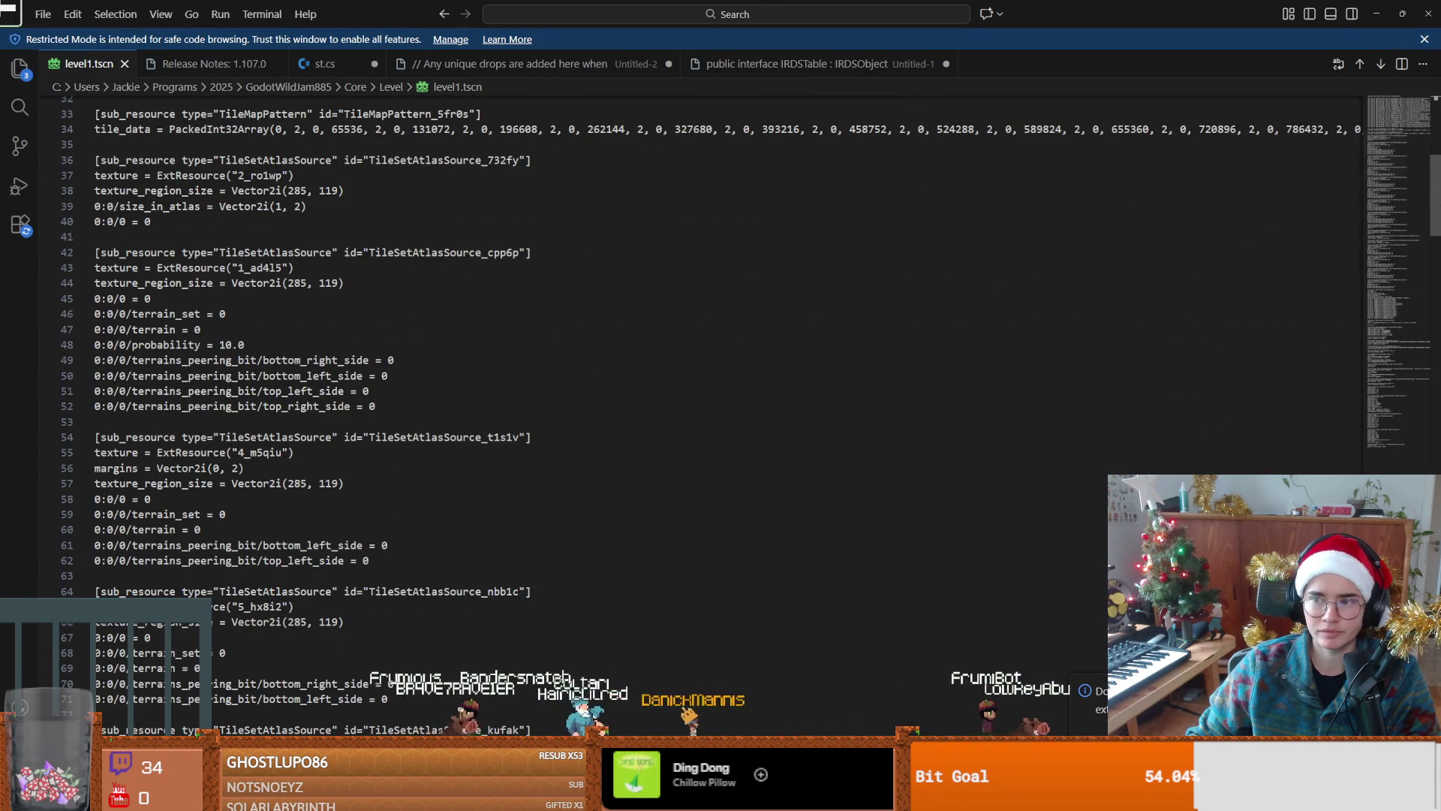
scroll(721, 337, "down", 8)
left_click(1396, 372)
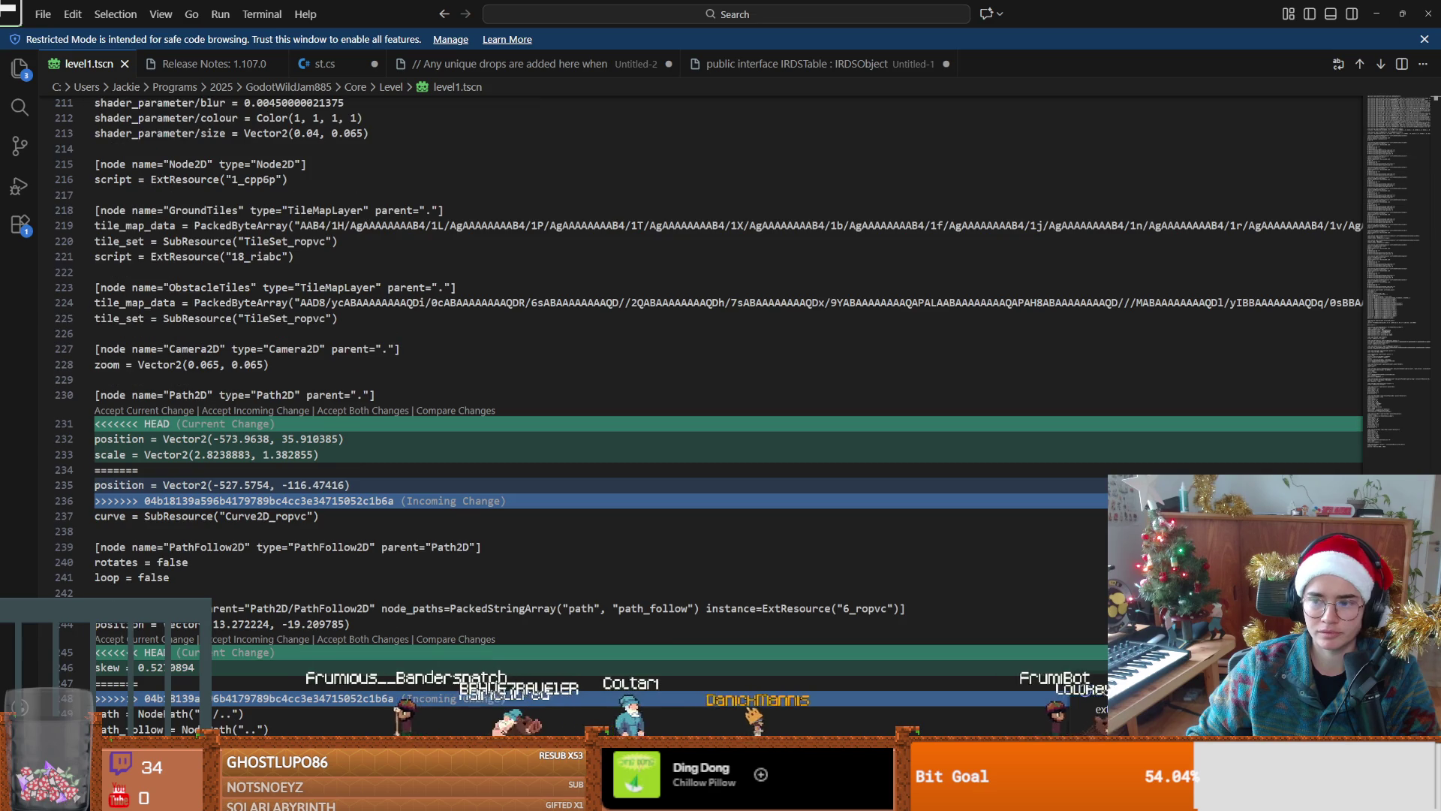
scroll(260, 455, "down", 1)
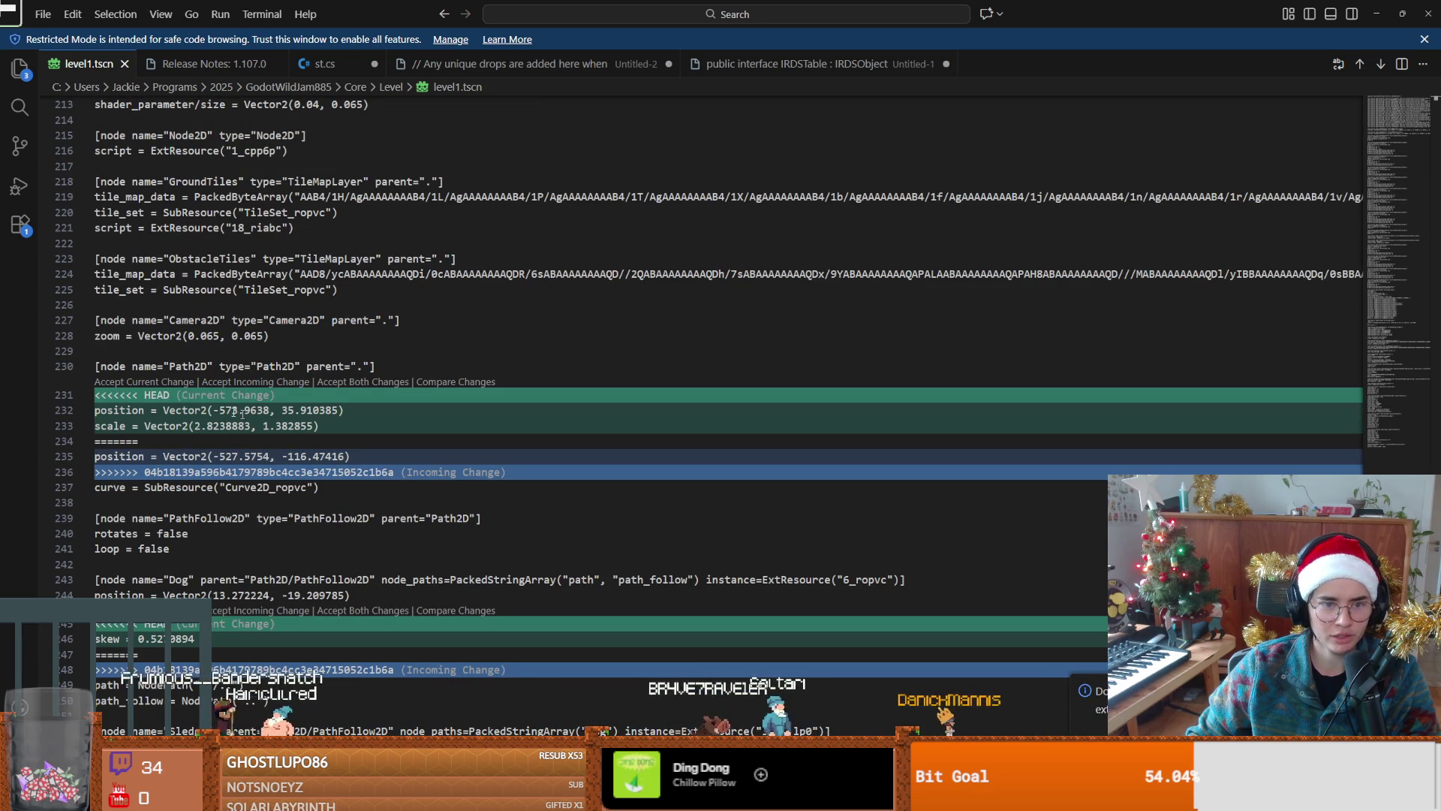
scroll(217, 414, "up", 1)
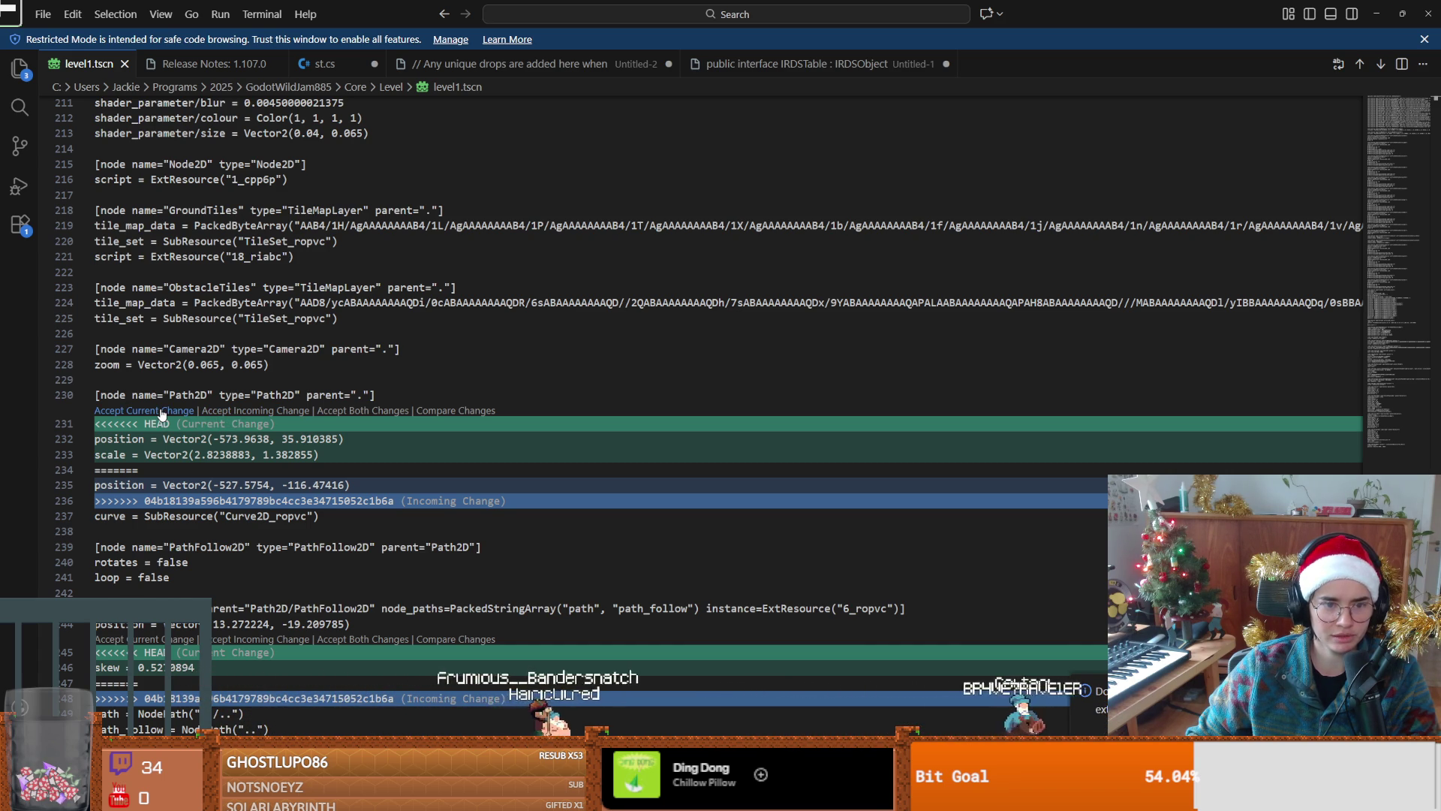
Step: Keep the current Path2D transform and the incoming Dog path lines, then restore the window
left_click(160, 411)
scroll(147, 507, "down", 2)
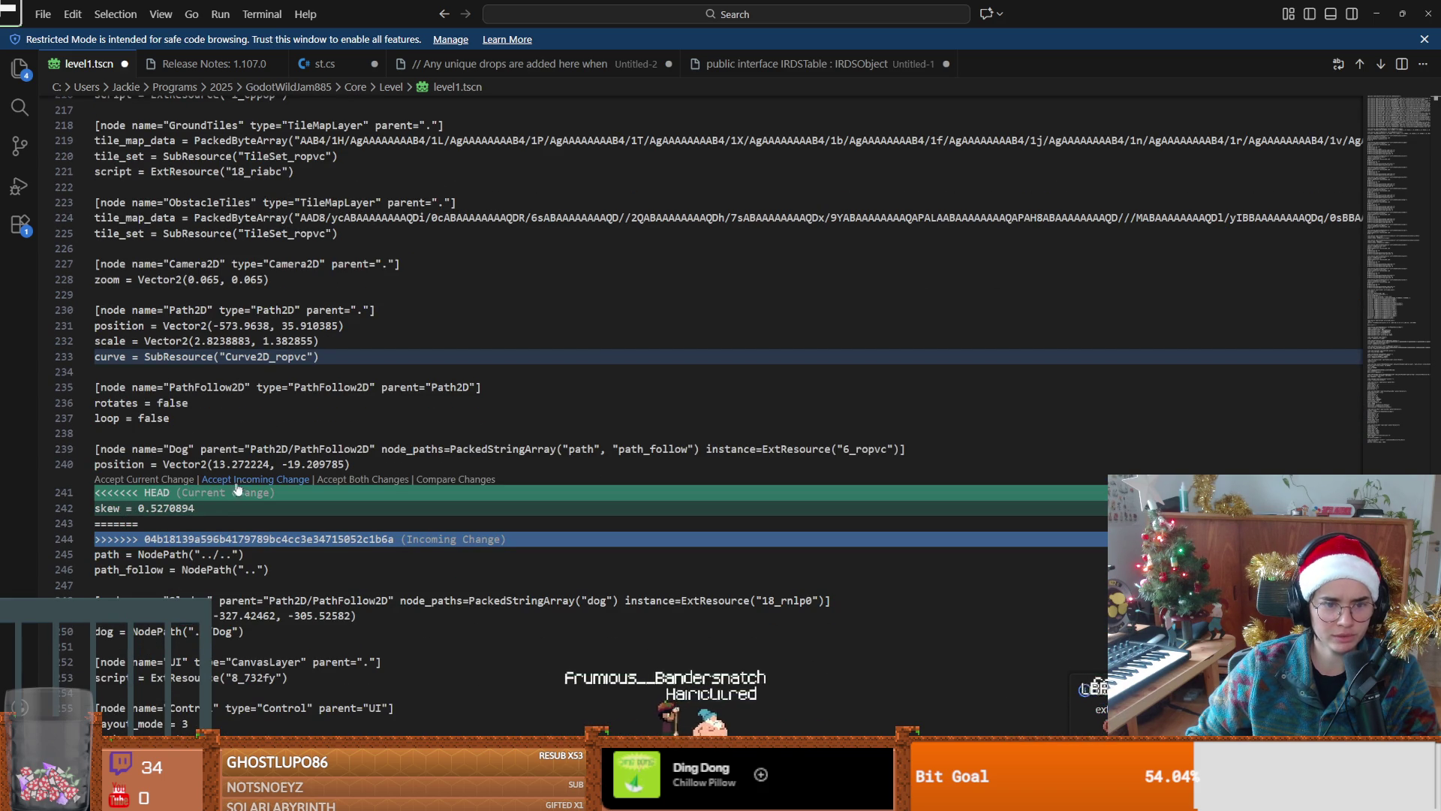
left_click(285, 481)
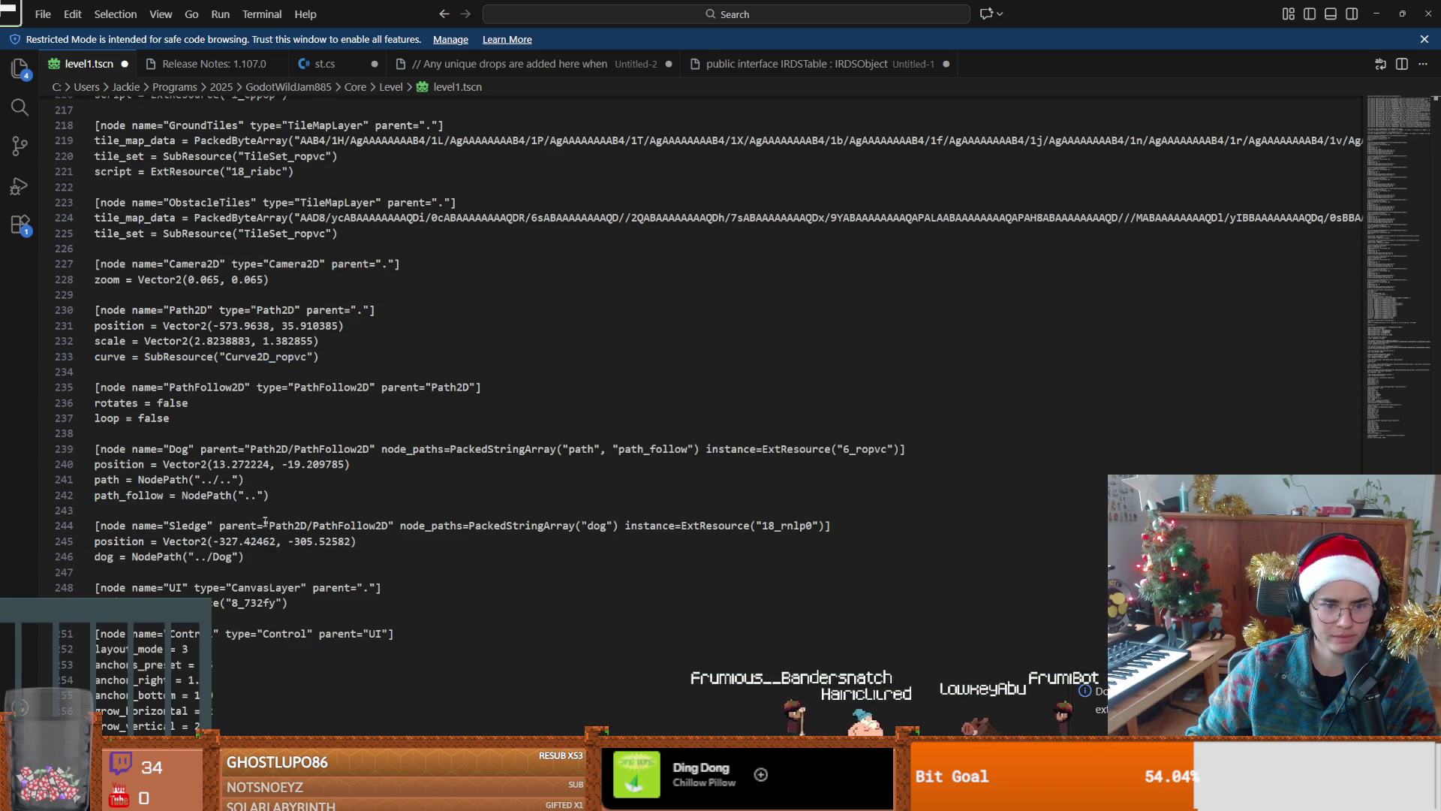
scroll(261, 520, "down", 20)
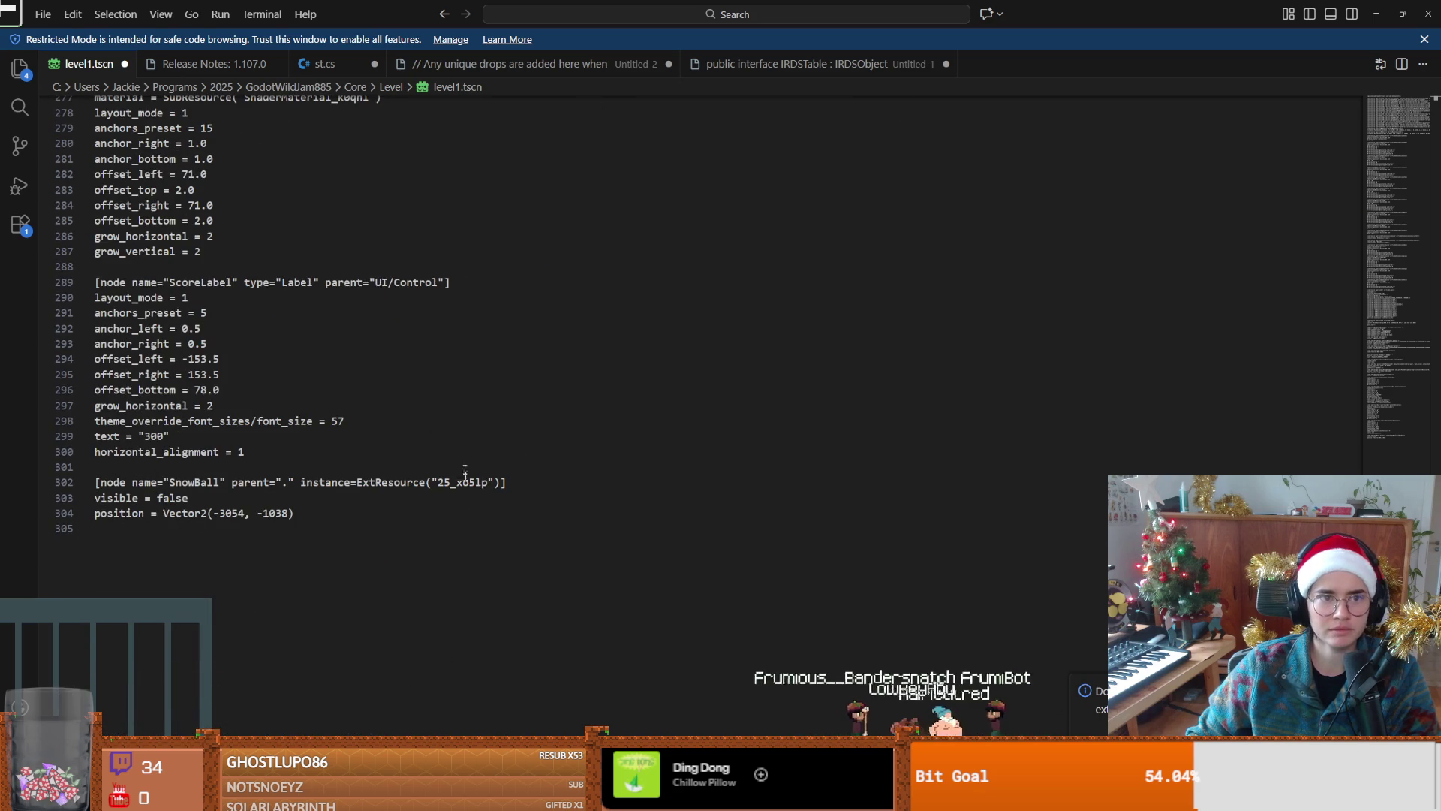
left_click(1402, 14)
Step: Finish merging origin/main into main, glance at History, and maximize the Godot project list
left_click(1093, 211)
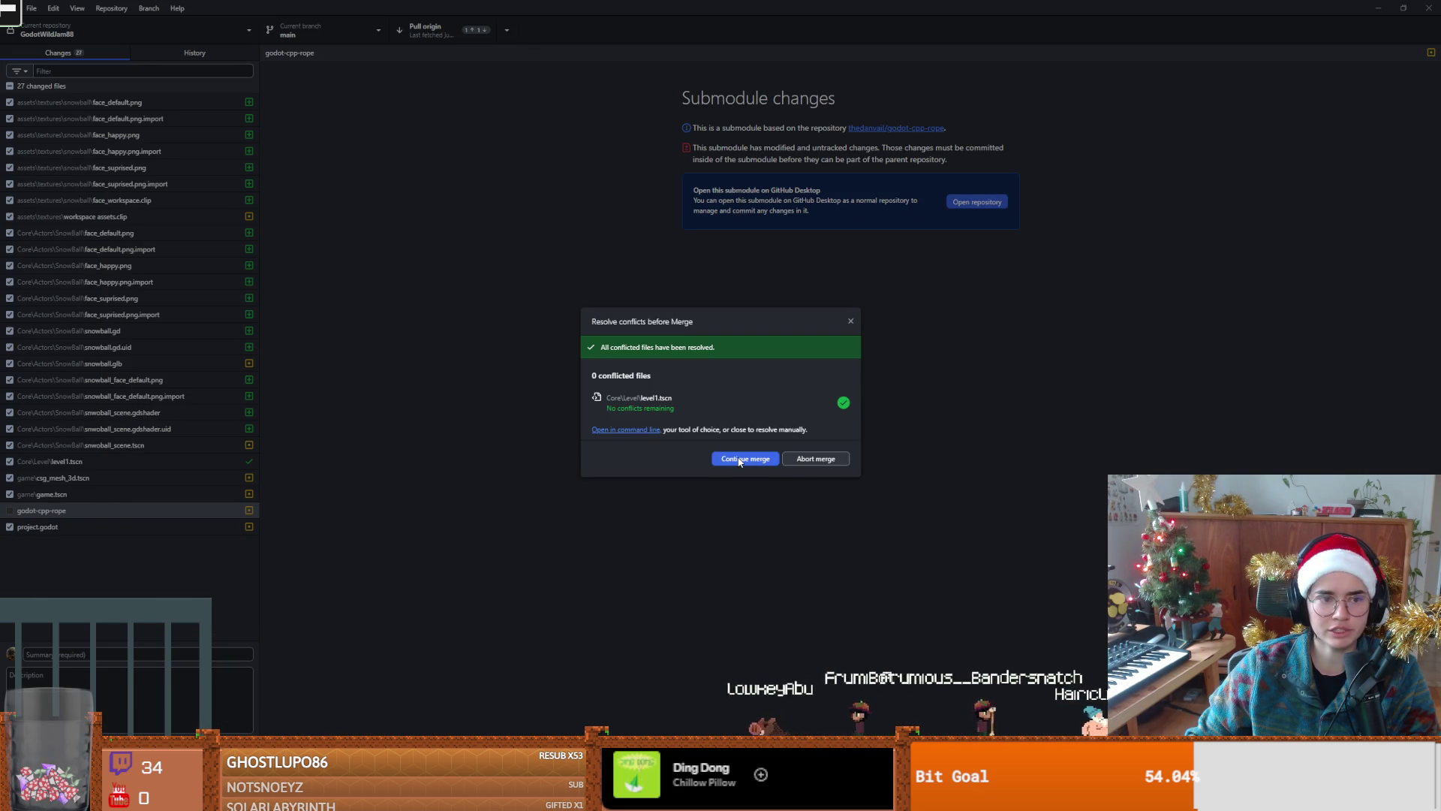
left_click(738, 458)
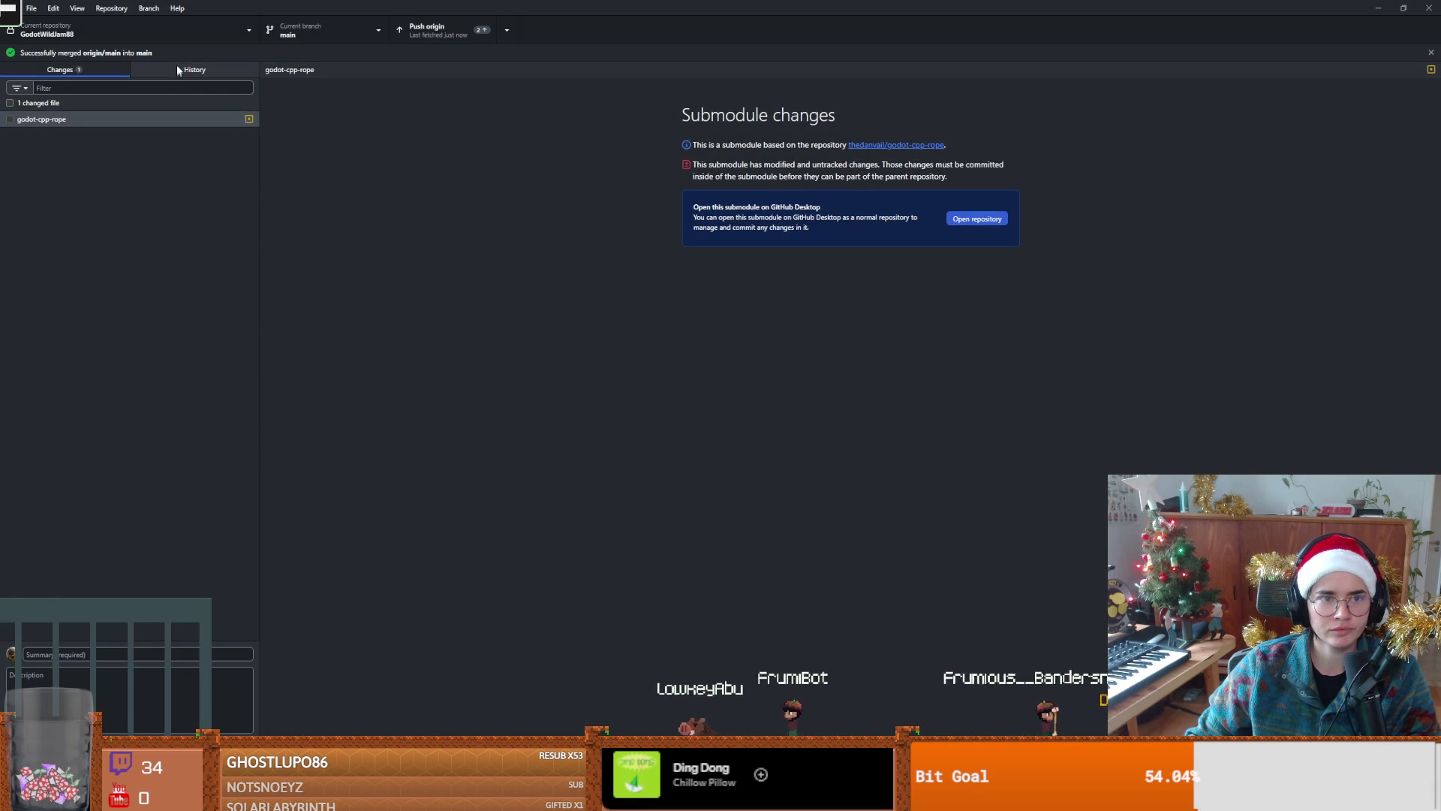
left_click(177, 71)
left_click(60, 70)
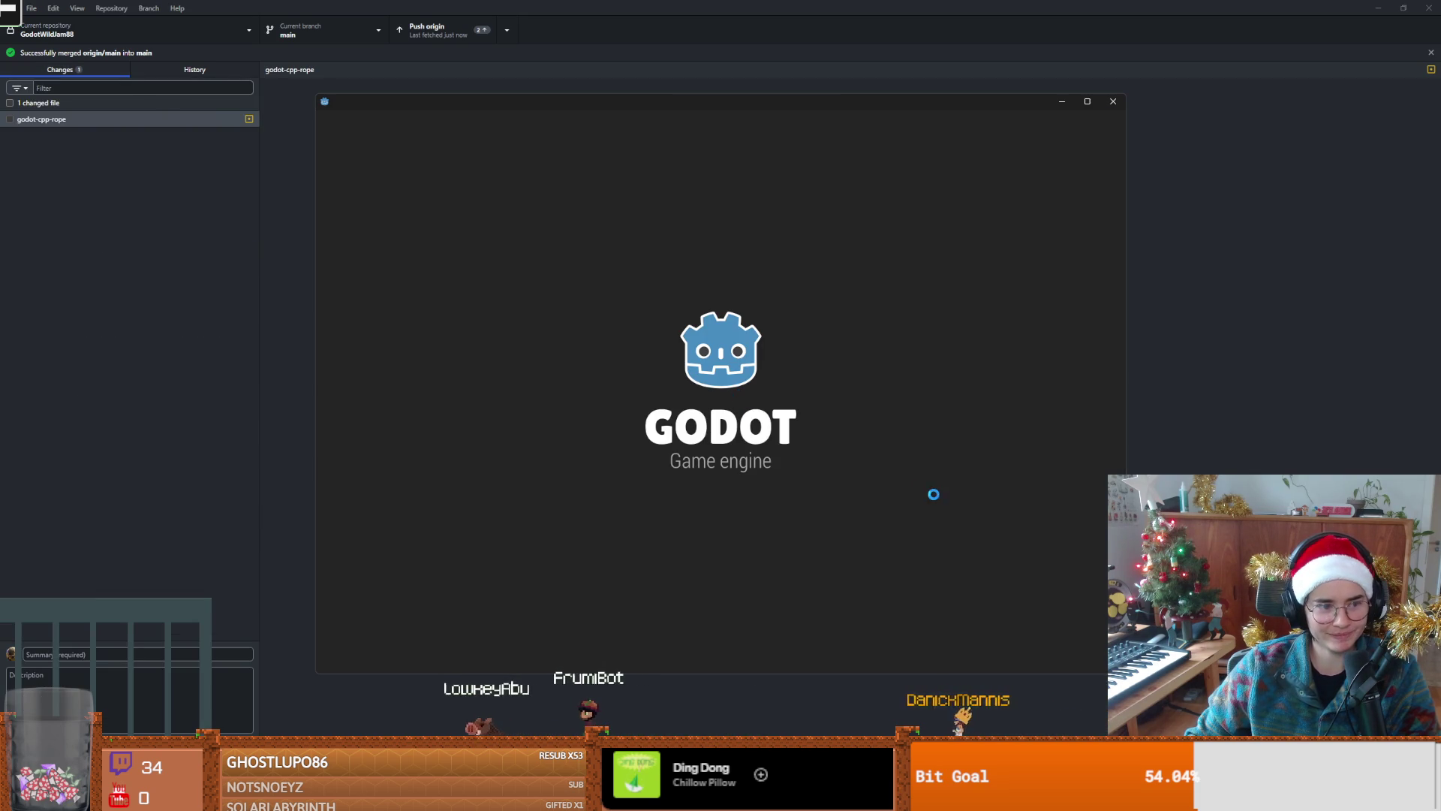
left_click(1086, 101)
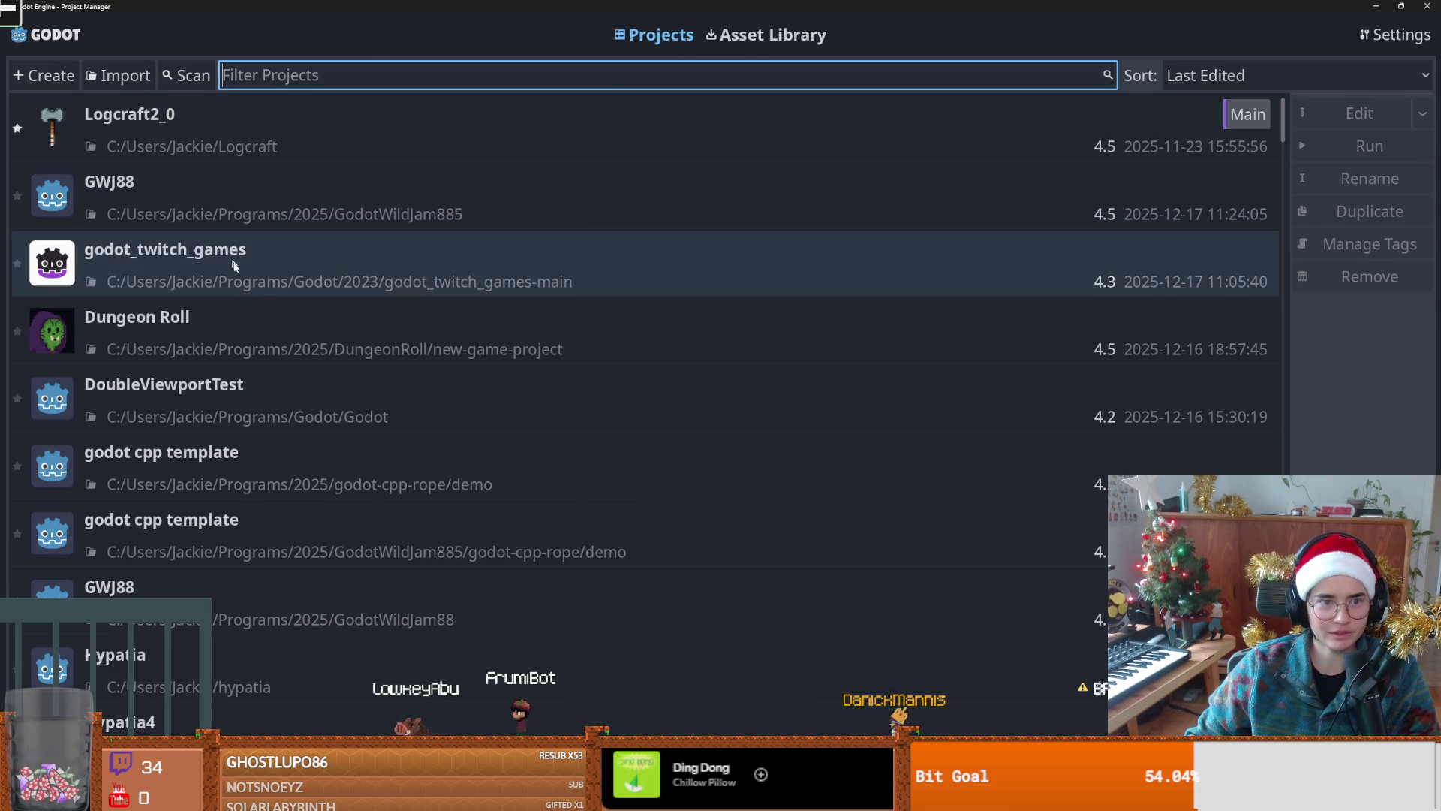
Step: Open the GWJ88 project from the Godot Project Manager
double_click(315, 213)
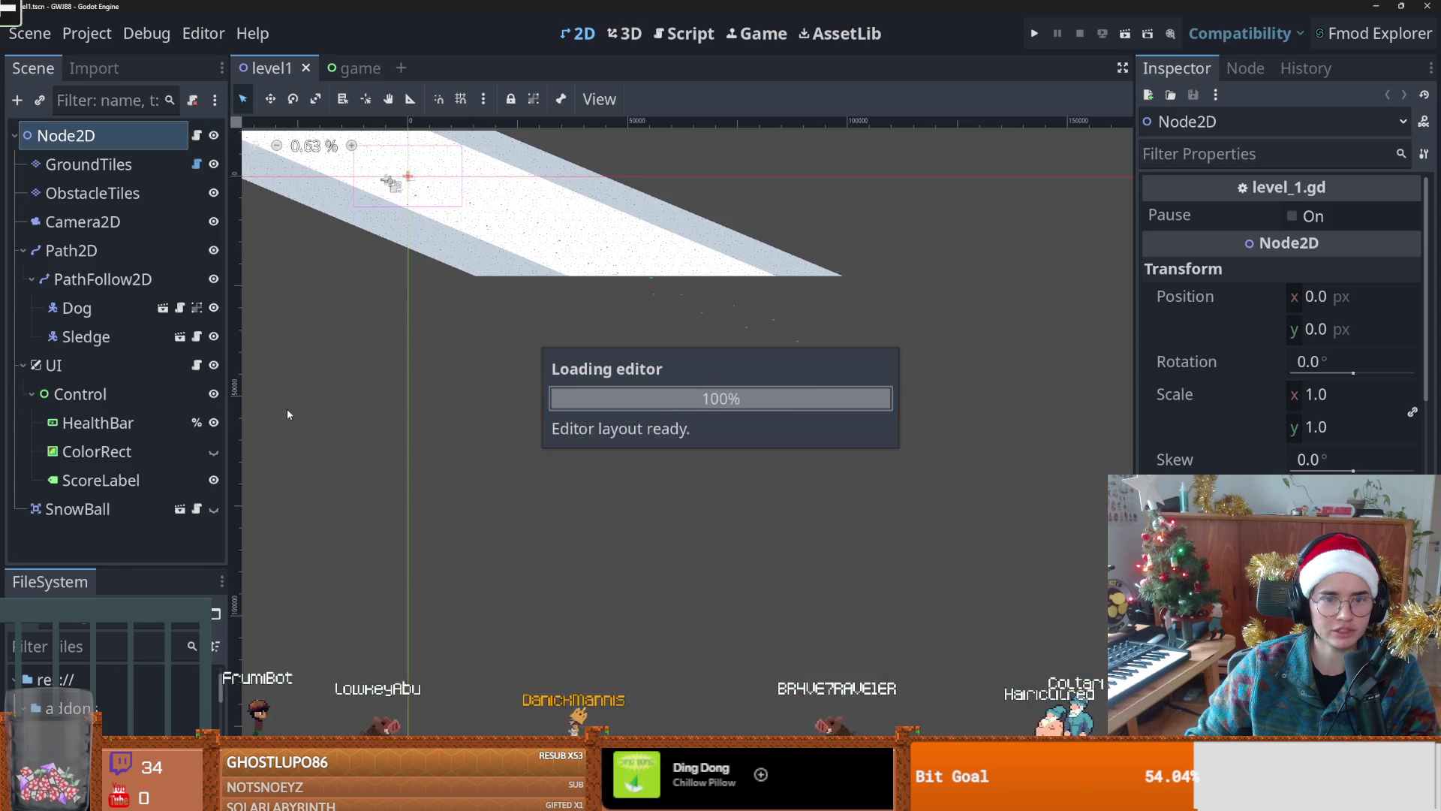
scroll(684, 400, "up", 5)
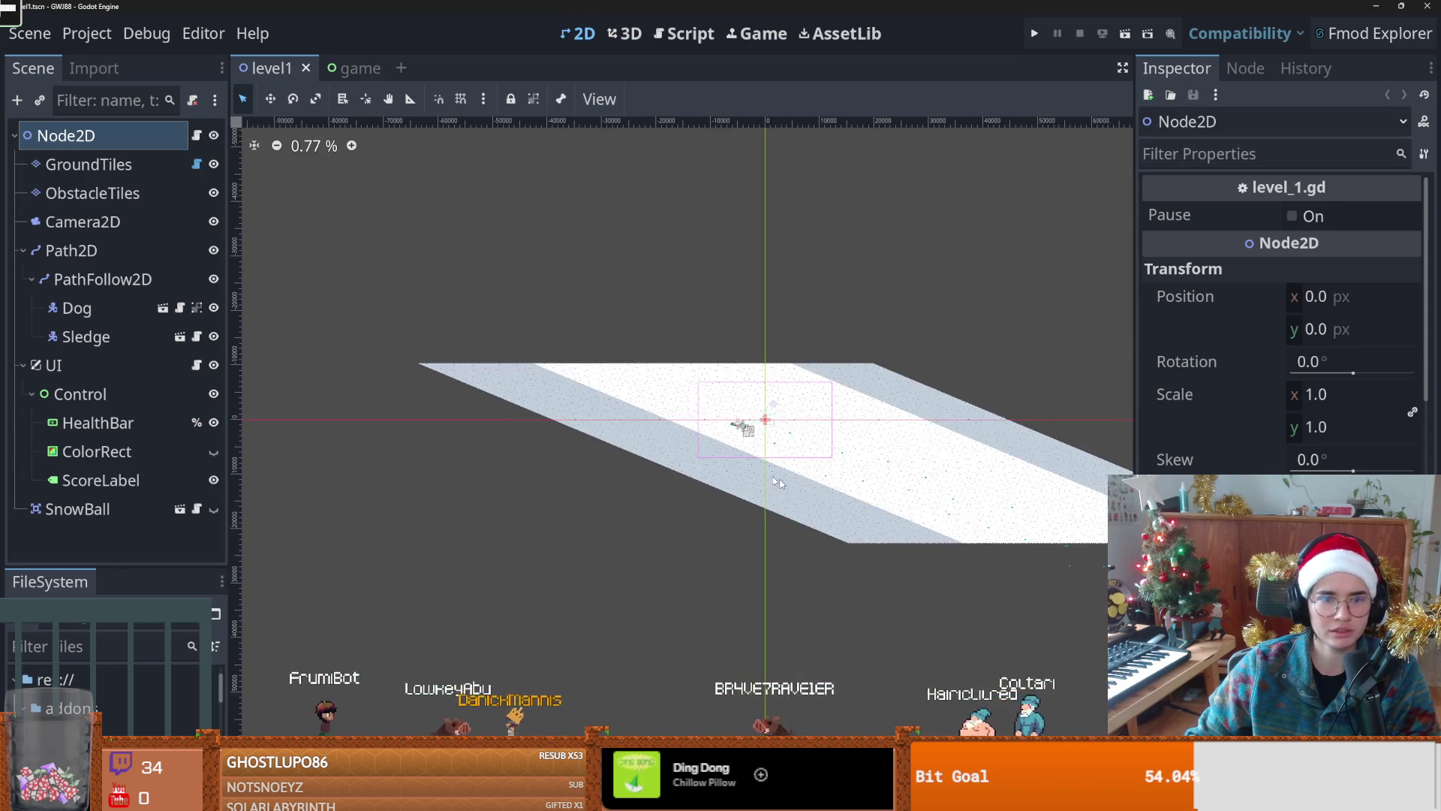
scroll(802, 343, "up", 4)
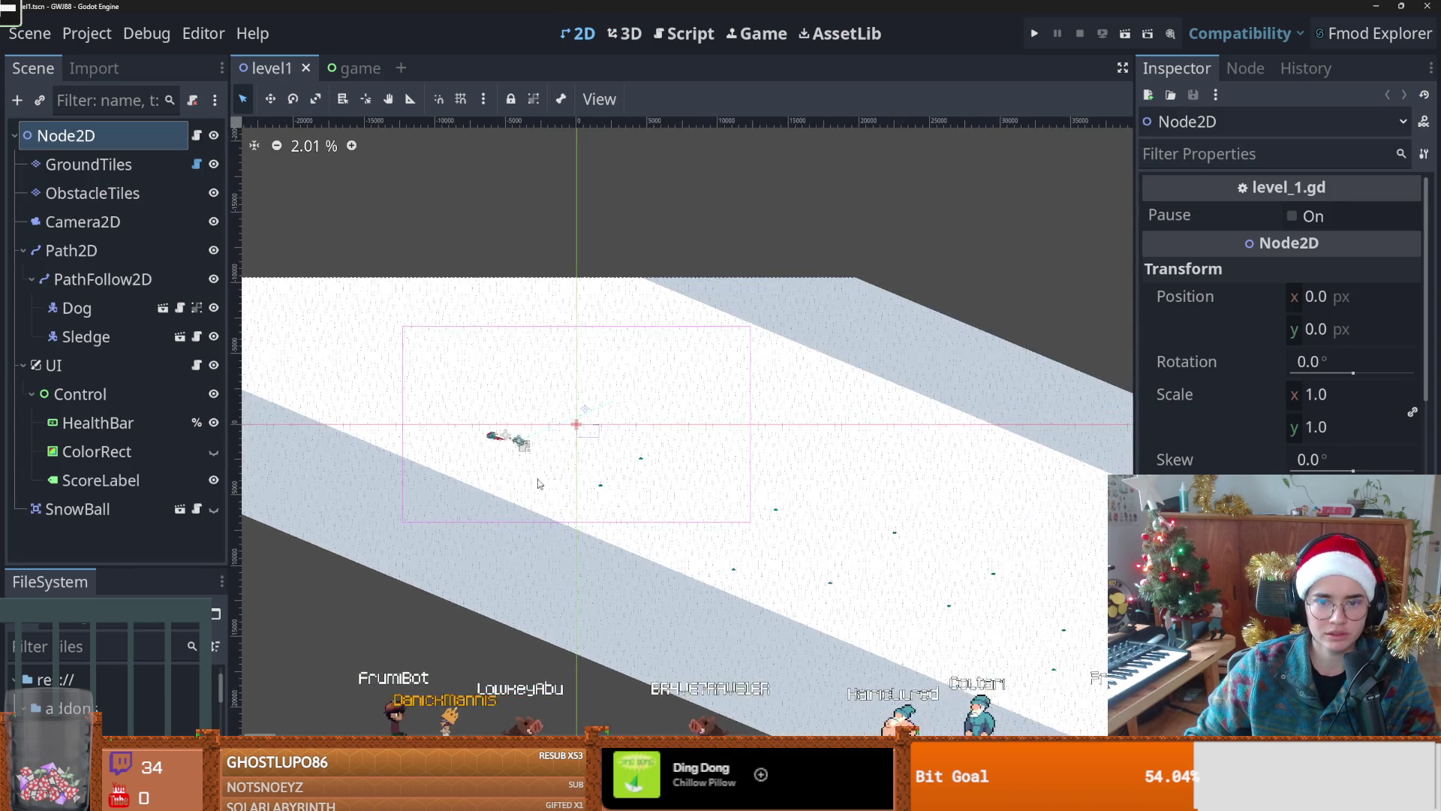
Step: Test-run the sledding level, stop it, save level1, and switch to the game scene
left_click(1036, 33)
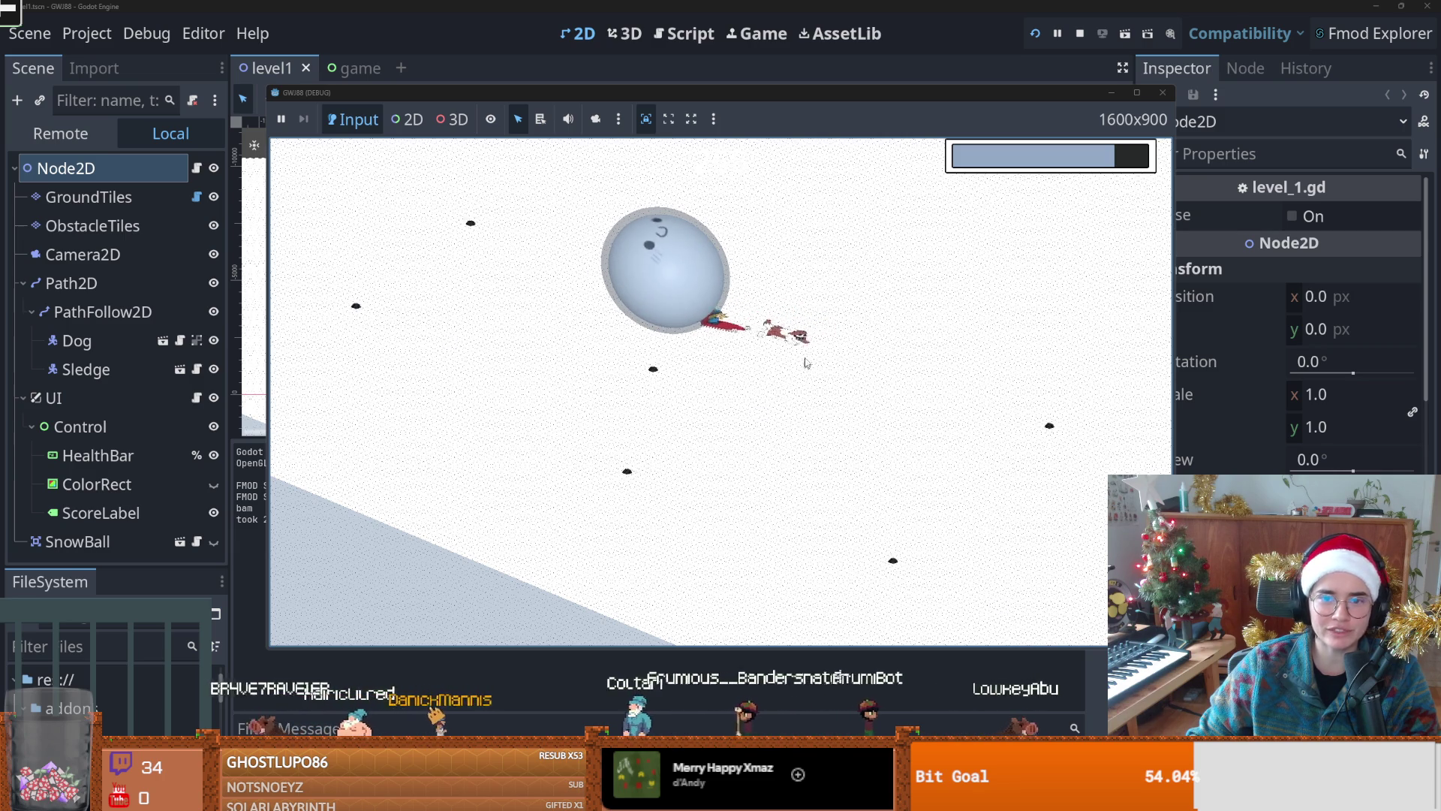
left_click(1162, 94)
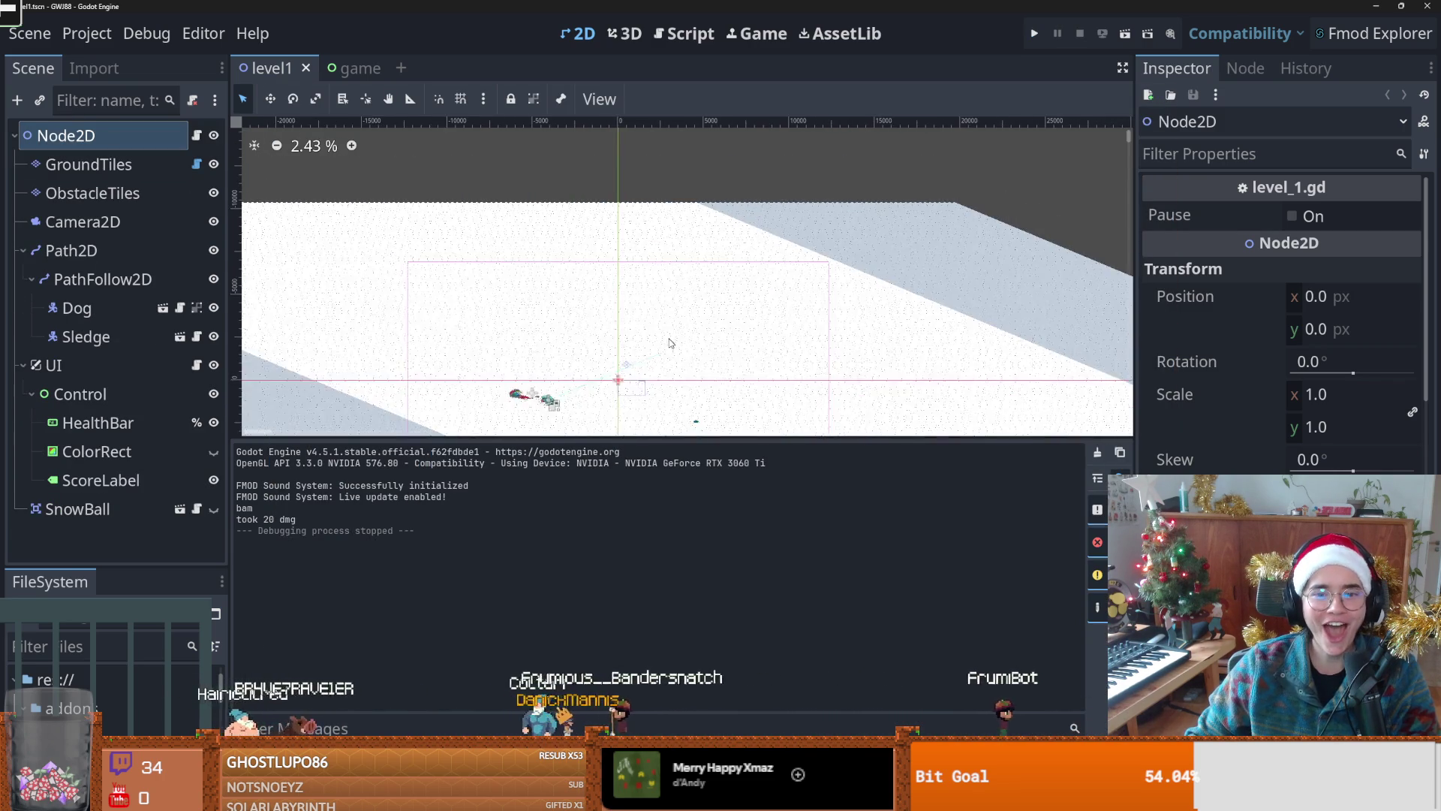
scroll(671, 342, "down", 1)
scroll(600, 306, "up", 2)
key("ctrl+s")
left_click(346, 68)
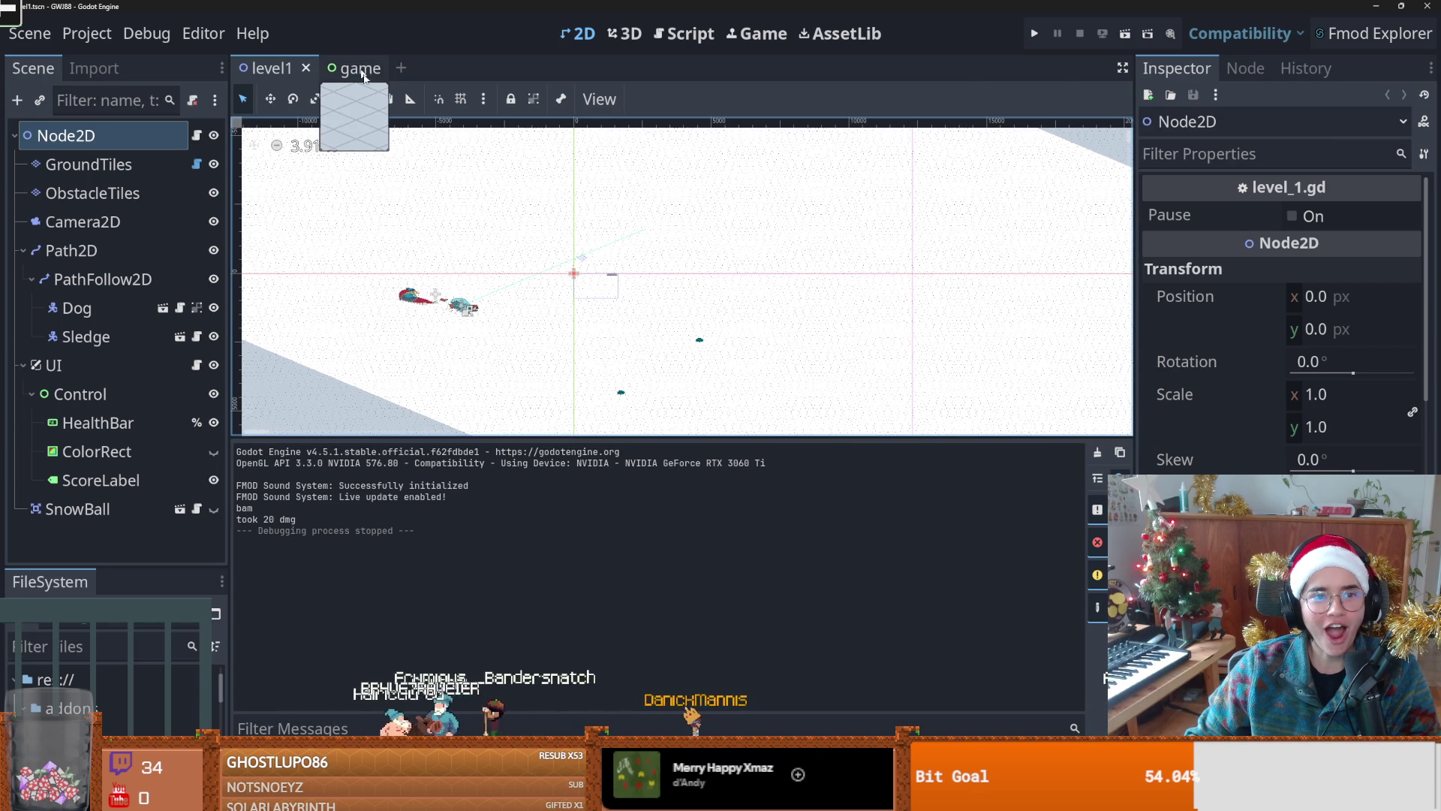
Step: Save the game scene
scroll(641, 302, "down", 2)
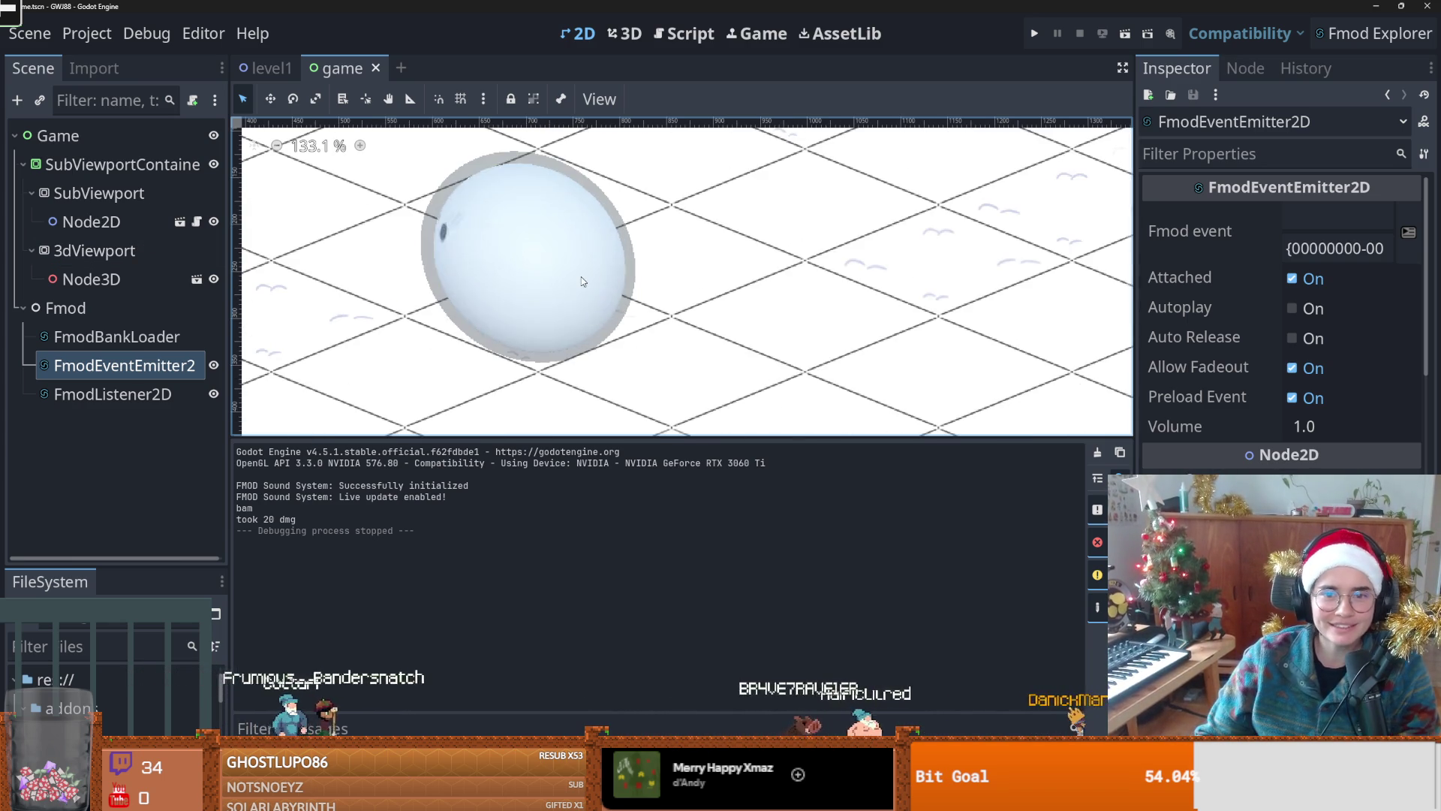
scroll(558, 277, "up", 5)
scroll(559, 277, "up", 2)
key("ctrl+s")
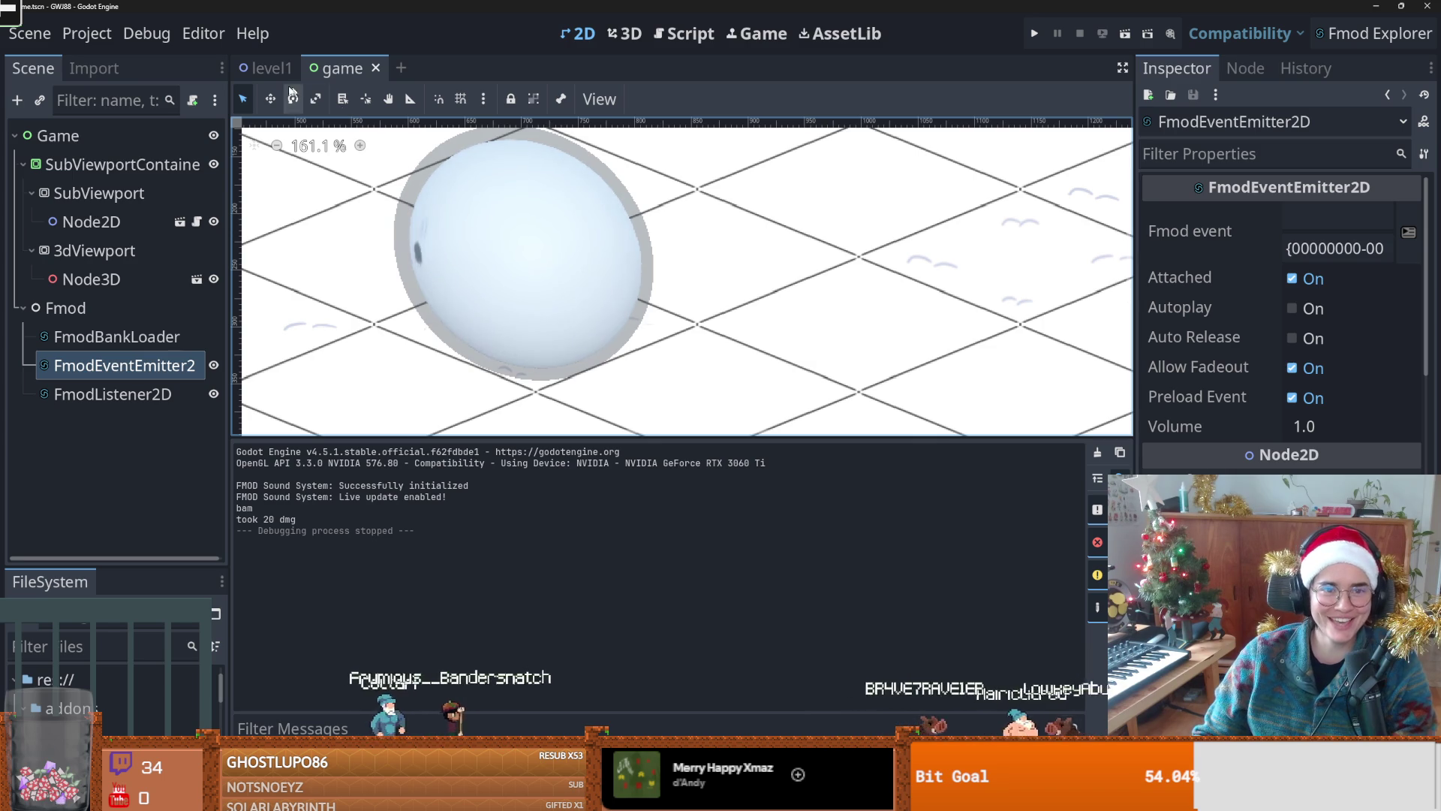
Step: Switch to the level1 scene and back to the game scene
scroll(259, 294, "down", 1)
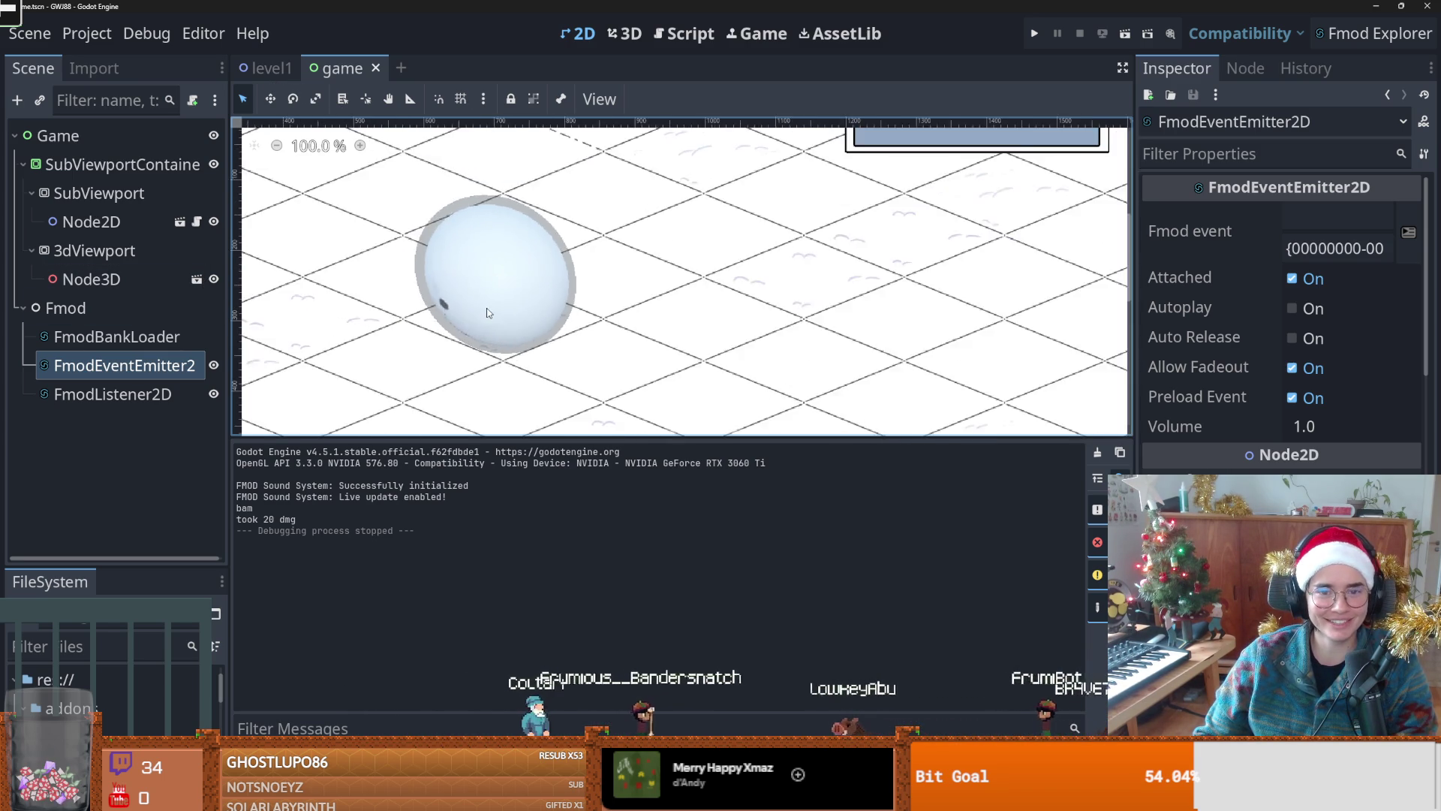
scroll(492, 308, "up", 1)
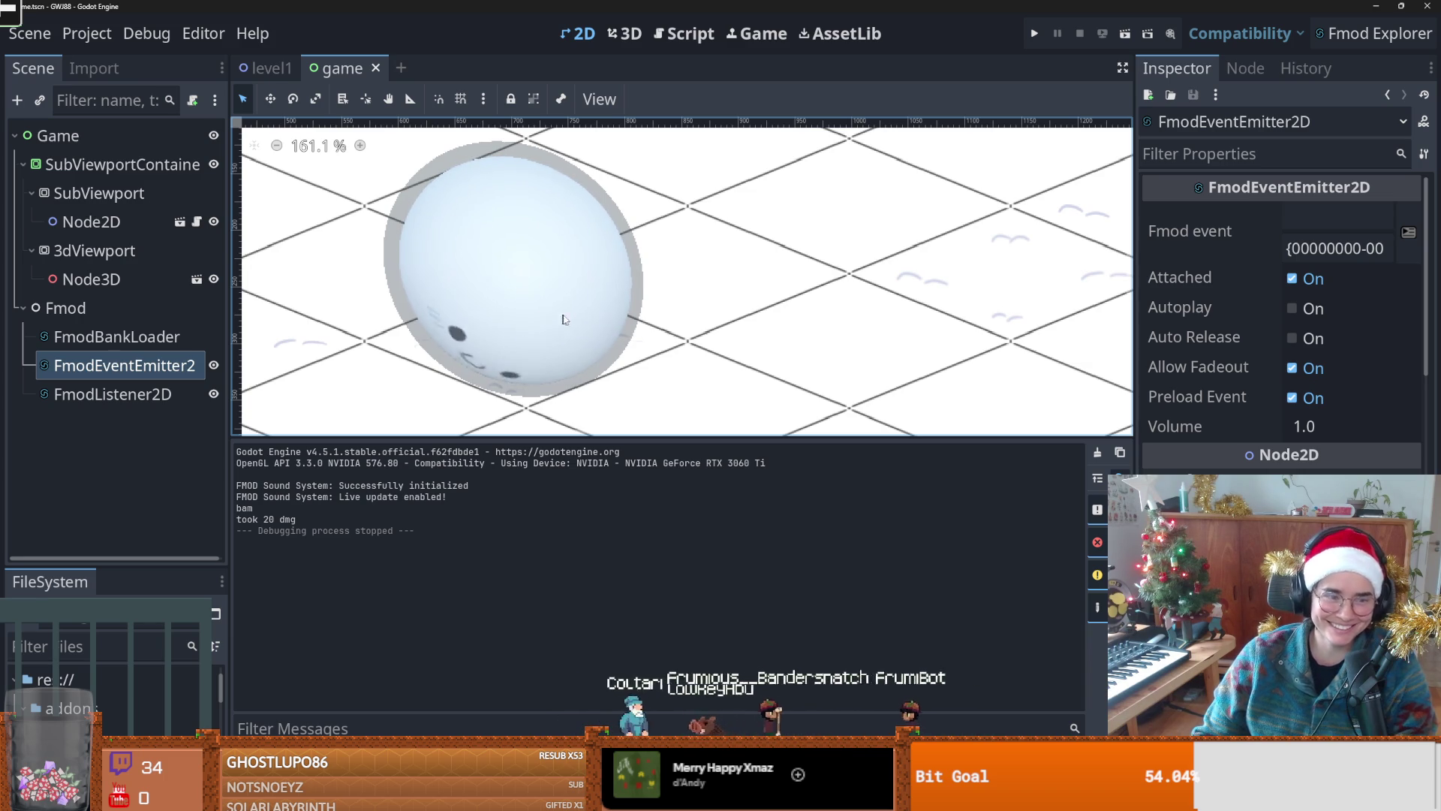
left_click(272, 69)
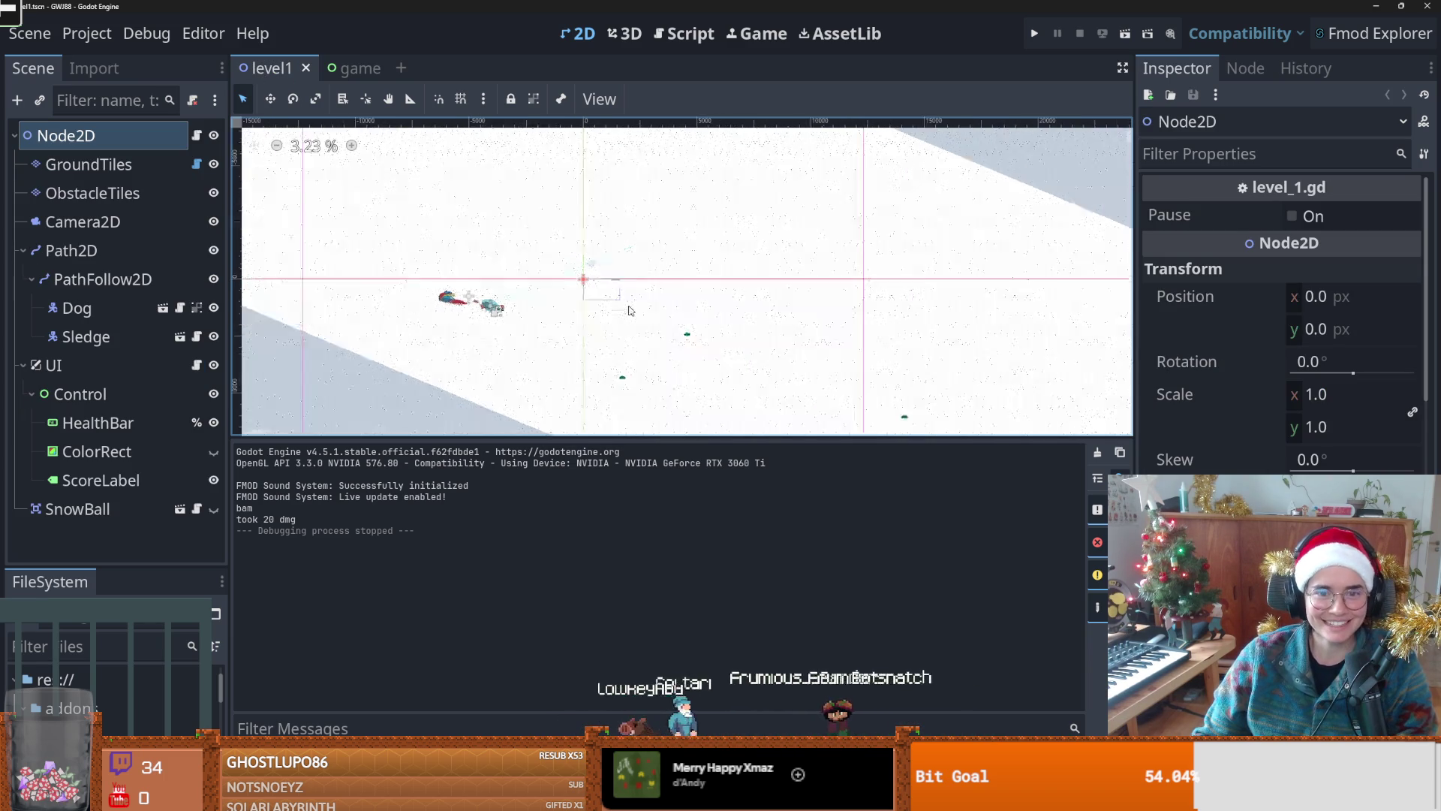
scroll(570, 295, "up", 1)
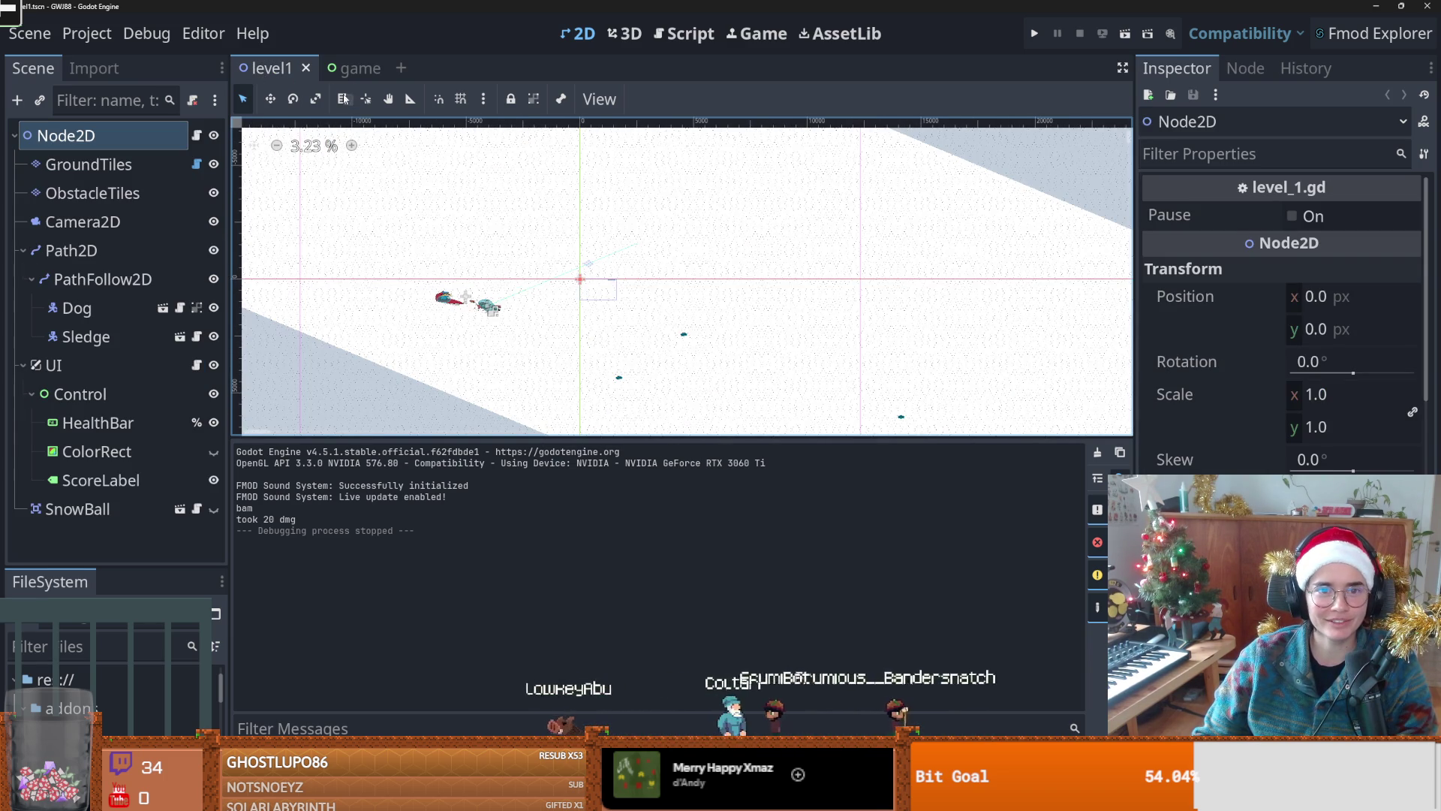
left_click(351, 68)
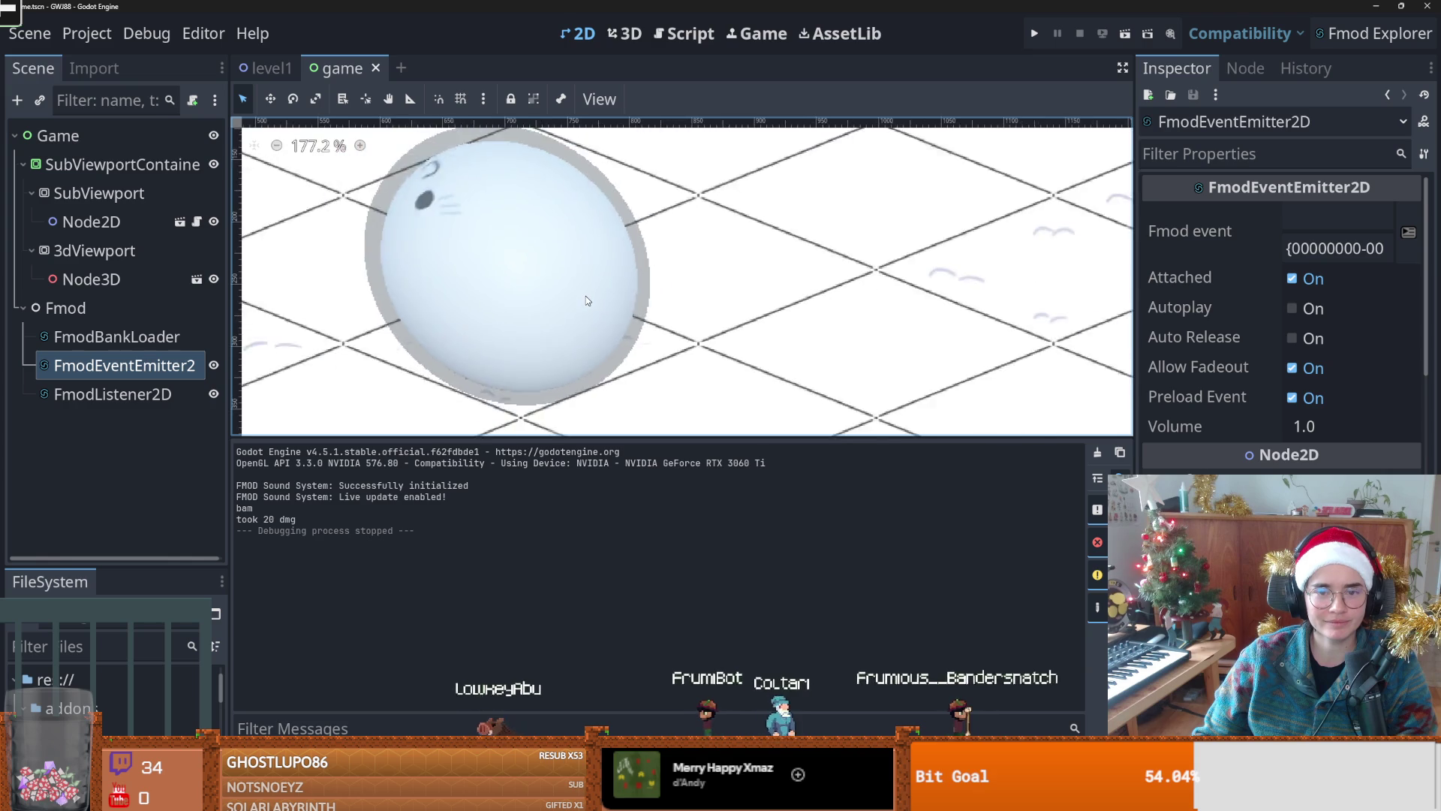
Step: Test-run the game, stop it, and open the snowball scene in its editor
scroll(586, 300, "down", 19)
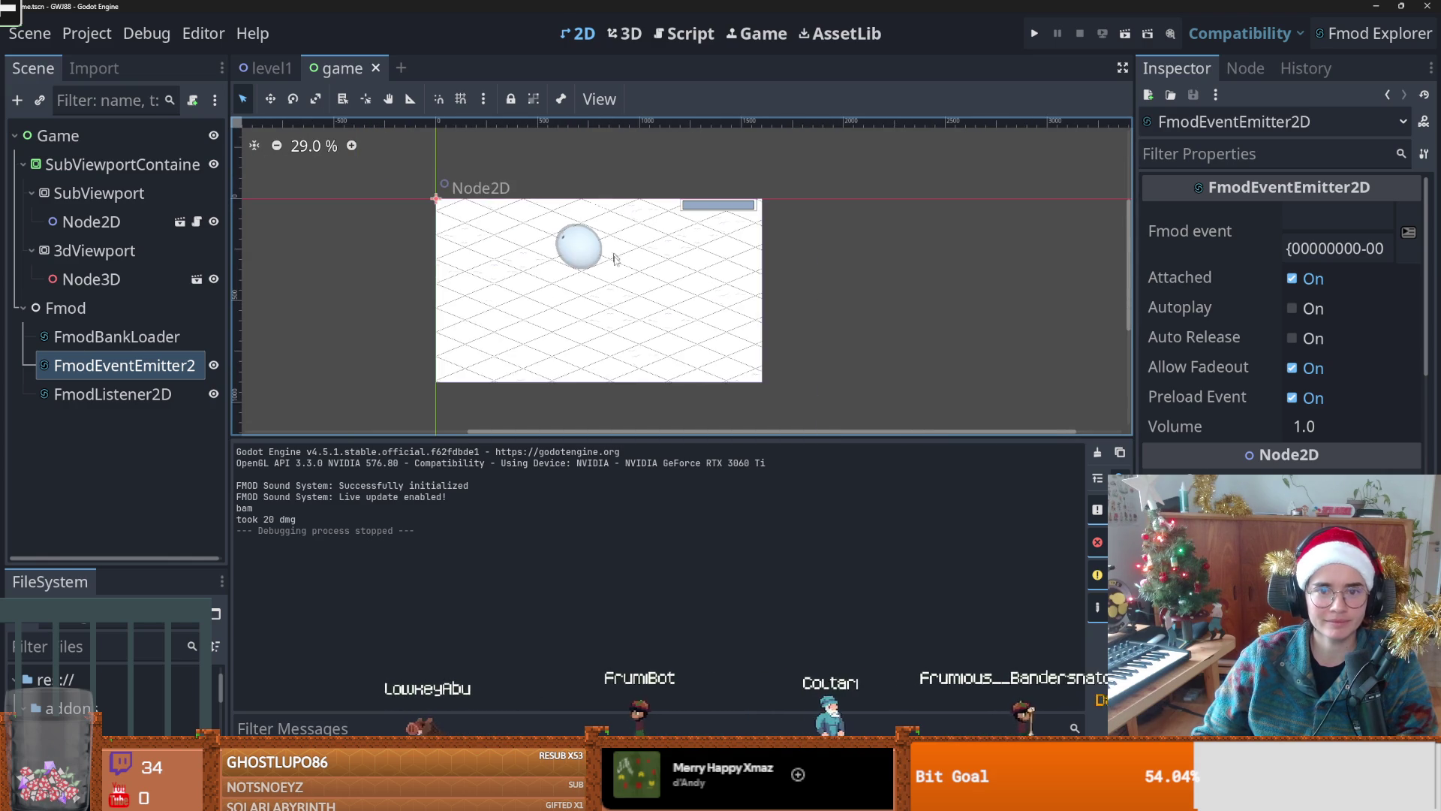
scroll(594, 250, "up", 2)
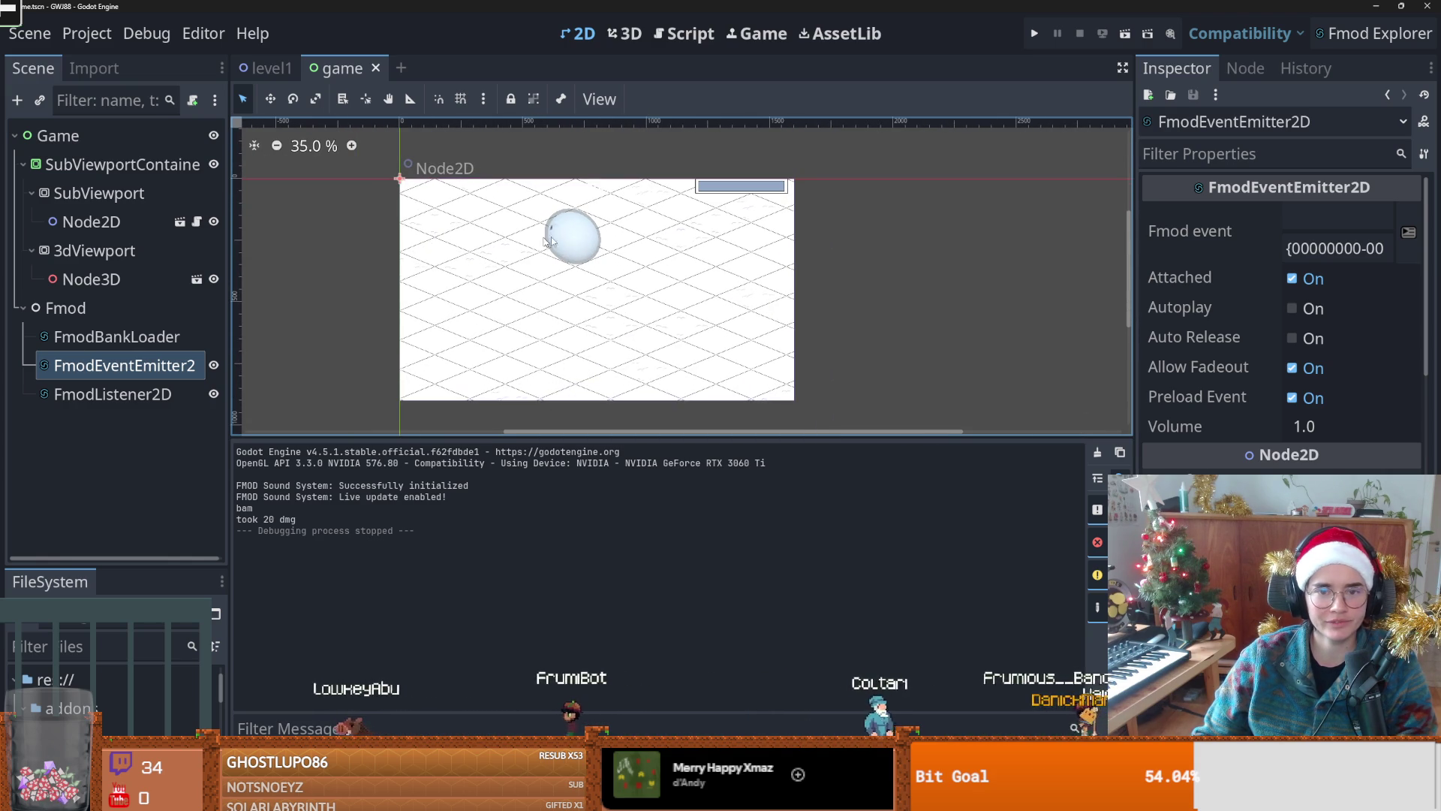
left_click(1034, 33)
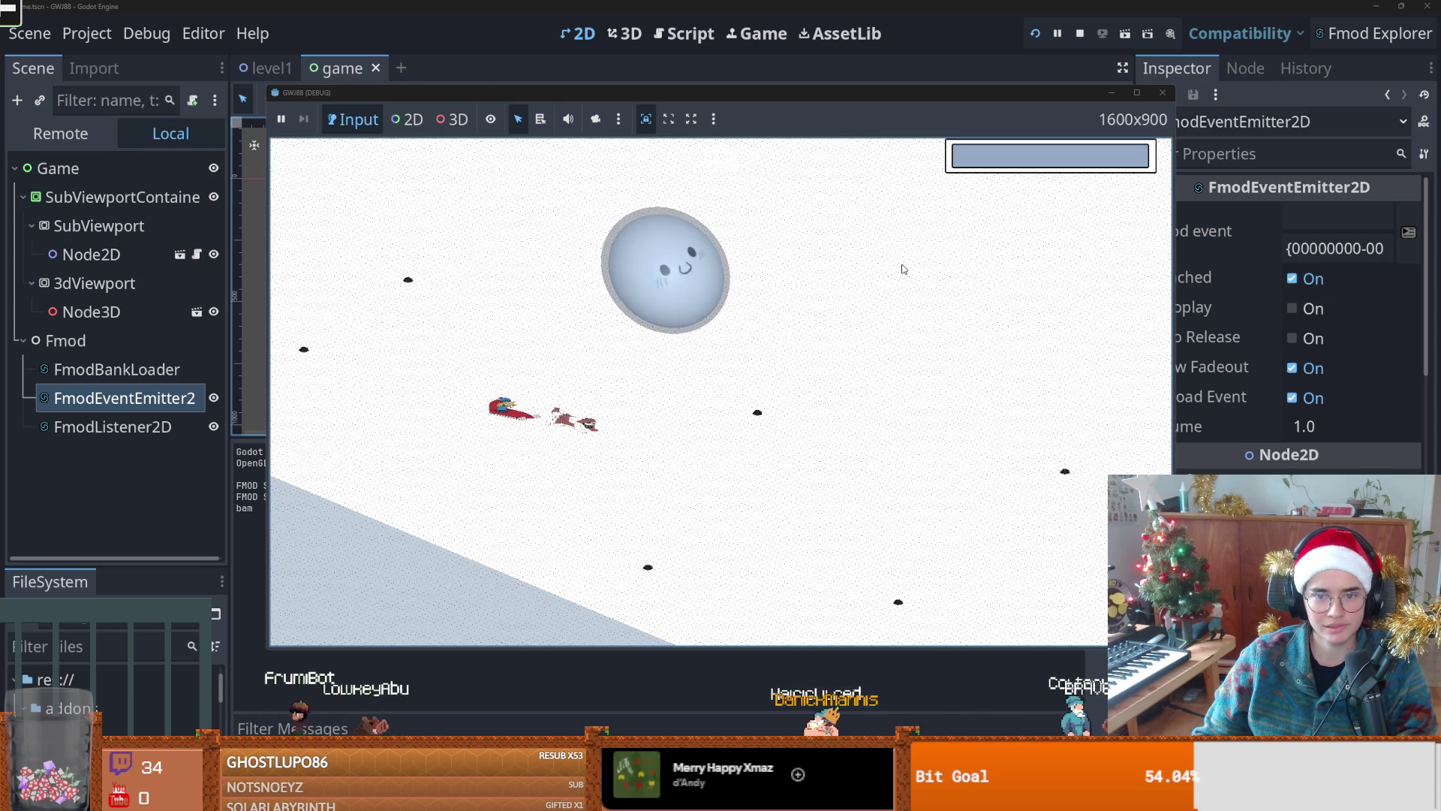
left_click(1098, 158)
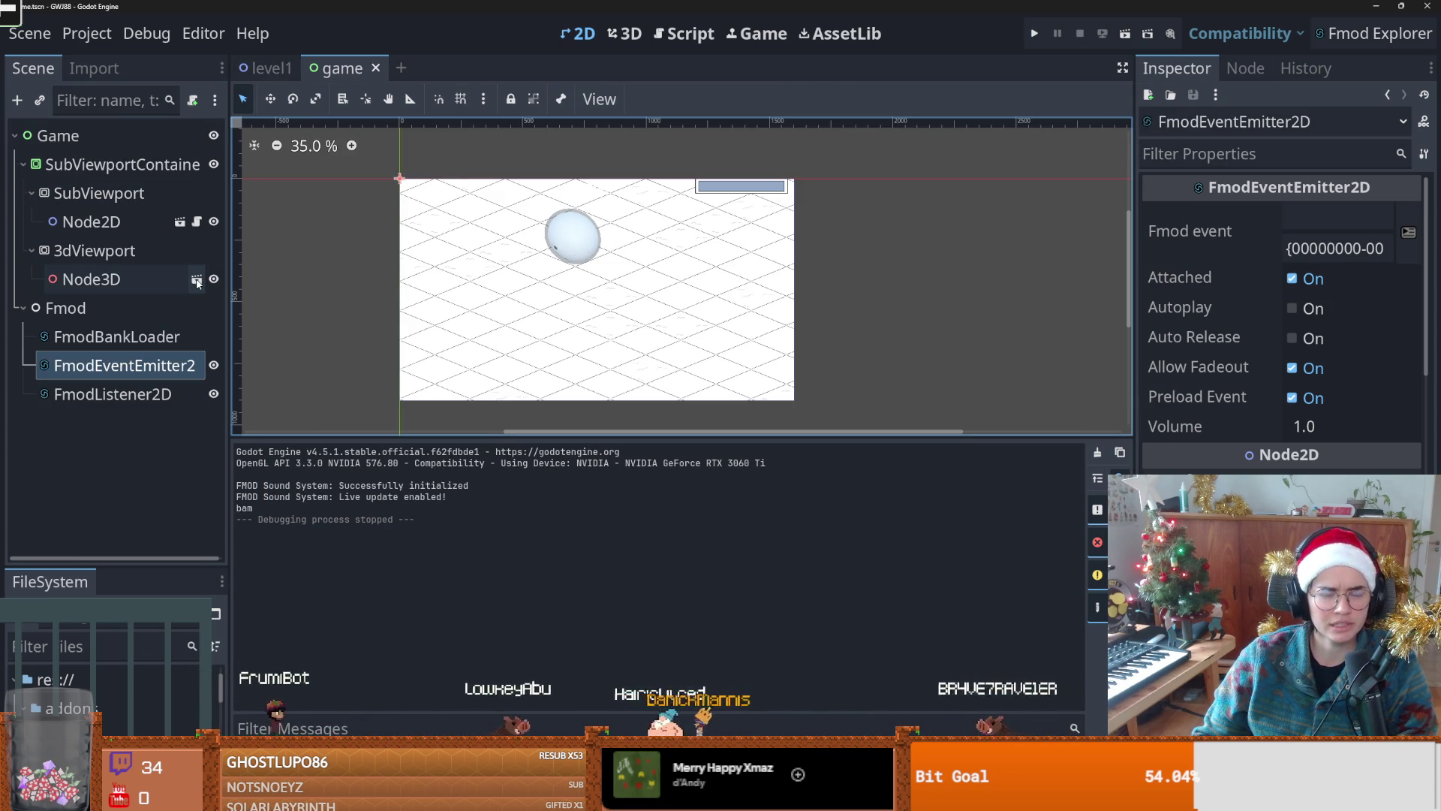
left_click(196, 283)
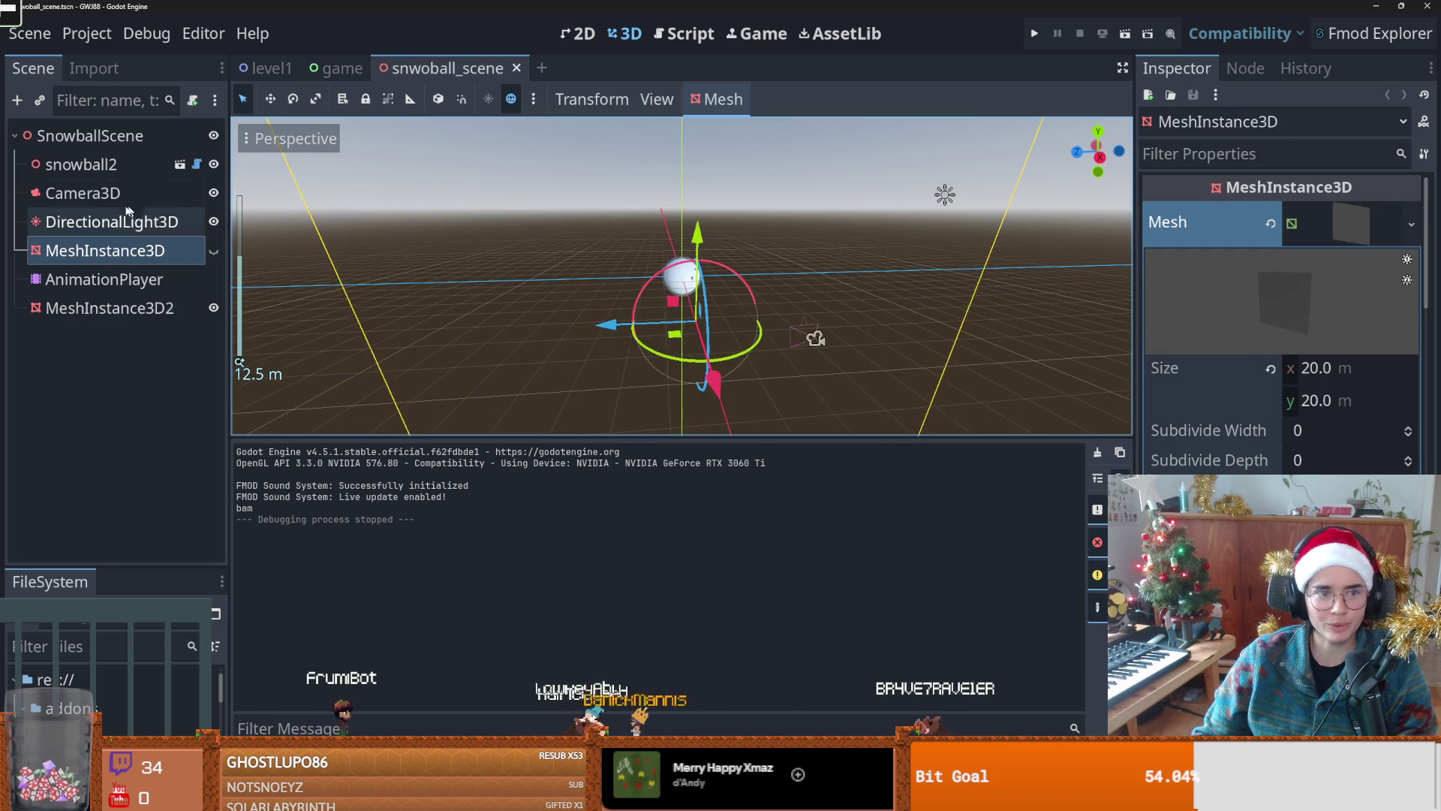
Step: Reposition the snowball scene's Camera3D along Z and Y, then save the scene
left_click(88, 199)
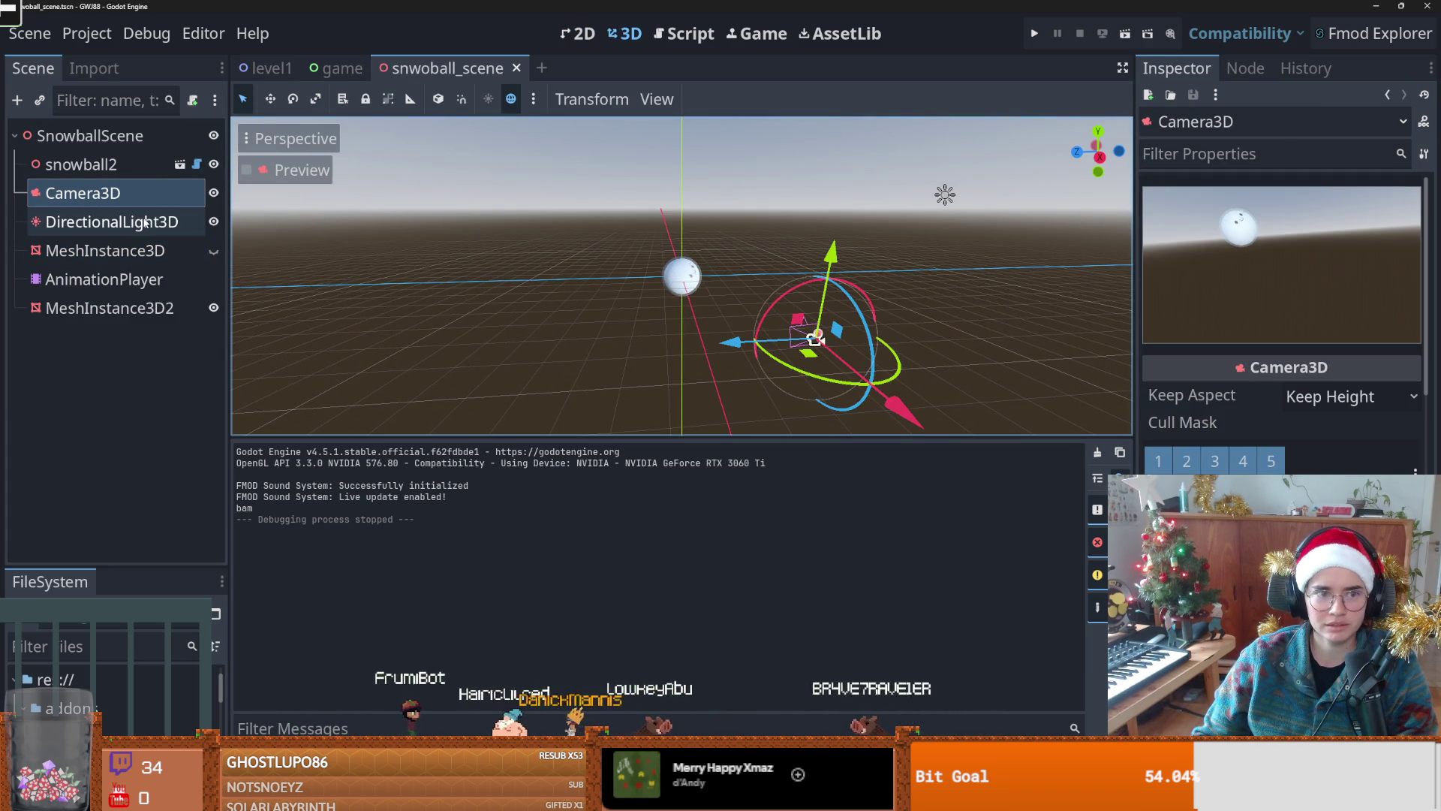
left_click_drag(728, 345, 851, 346)
mouse_move(947, 255)
left_mouse_down()
mouse_move(953, 241)
mouse_move(964, 266)
left_mouse_up()
key("ctrl+s")
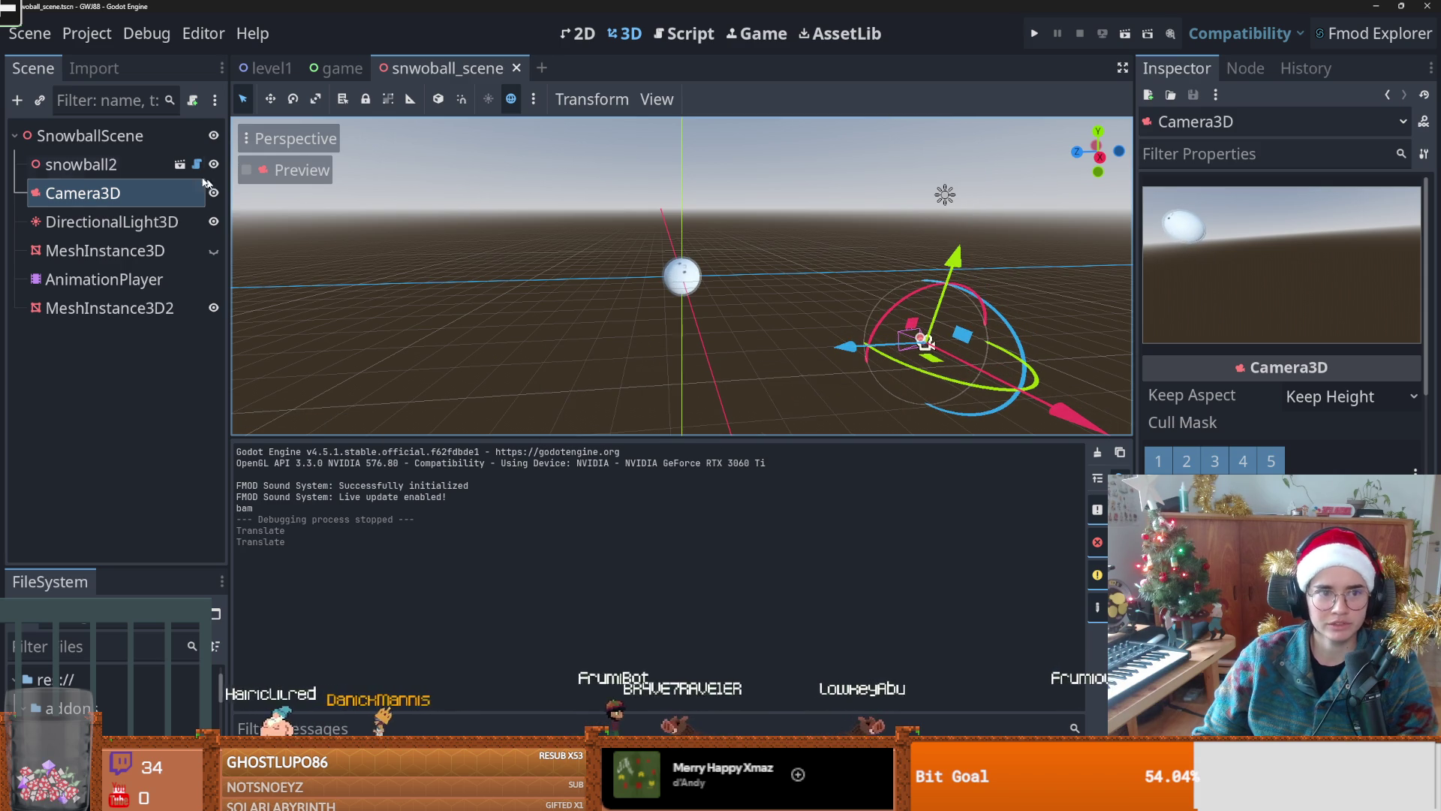
Step: Switch to the game scene, widen the scene tree panel, and reopen the snowball scene
left_click(336, 68)
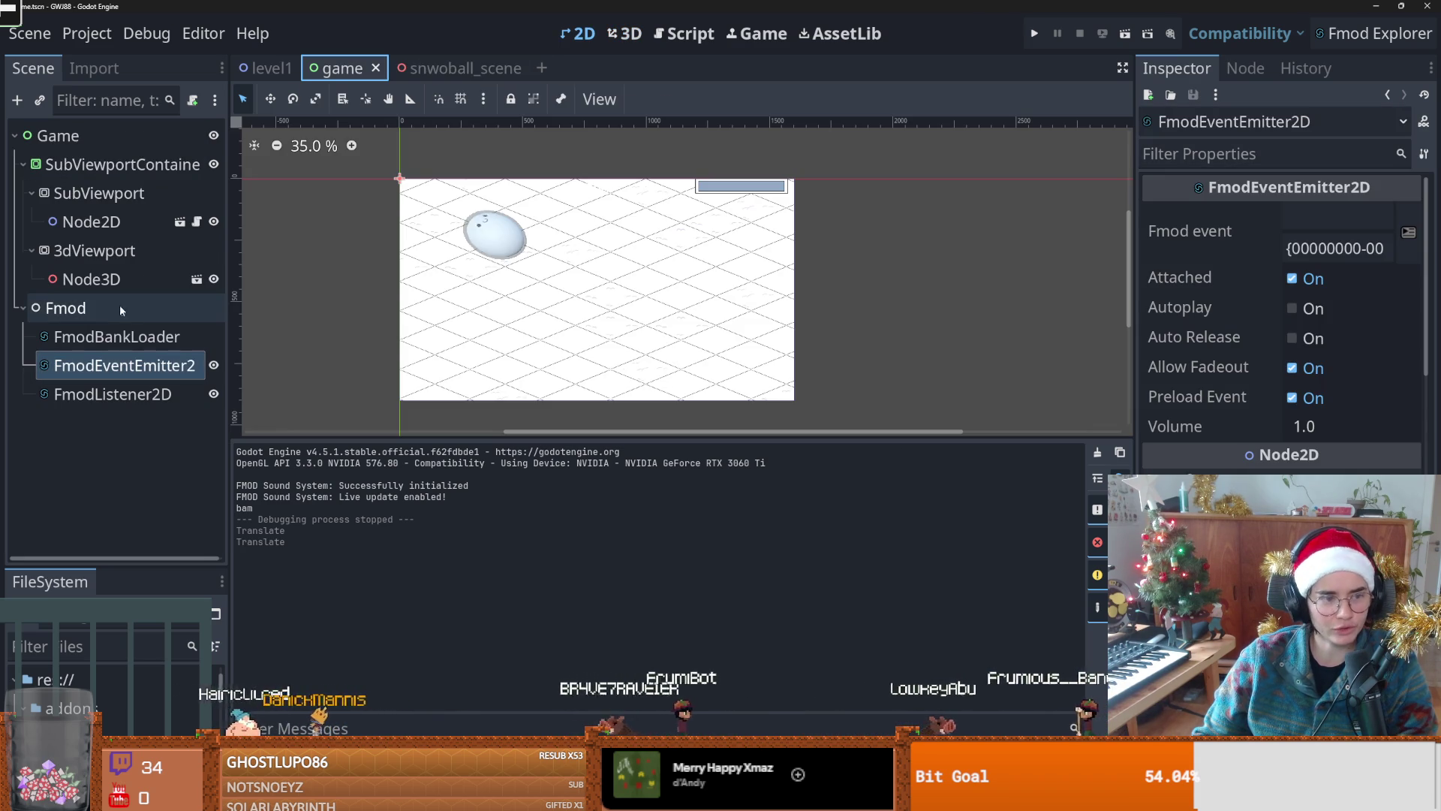
left_click_drag(231, 301, 308, 300)
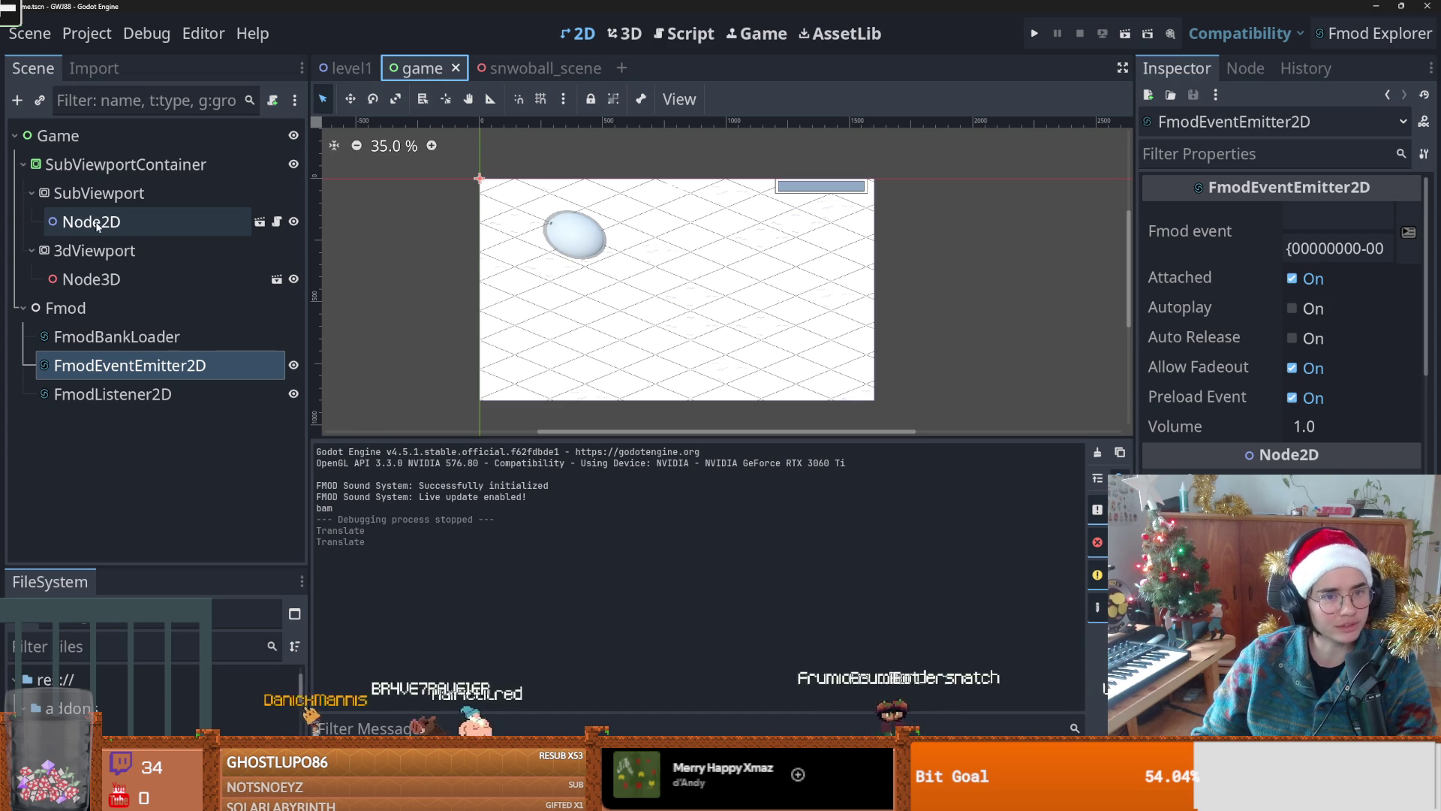
left_click(274, 281)
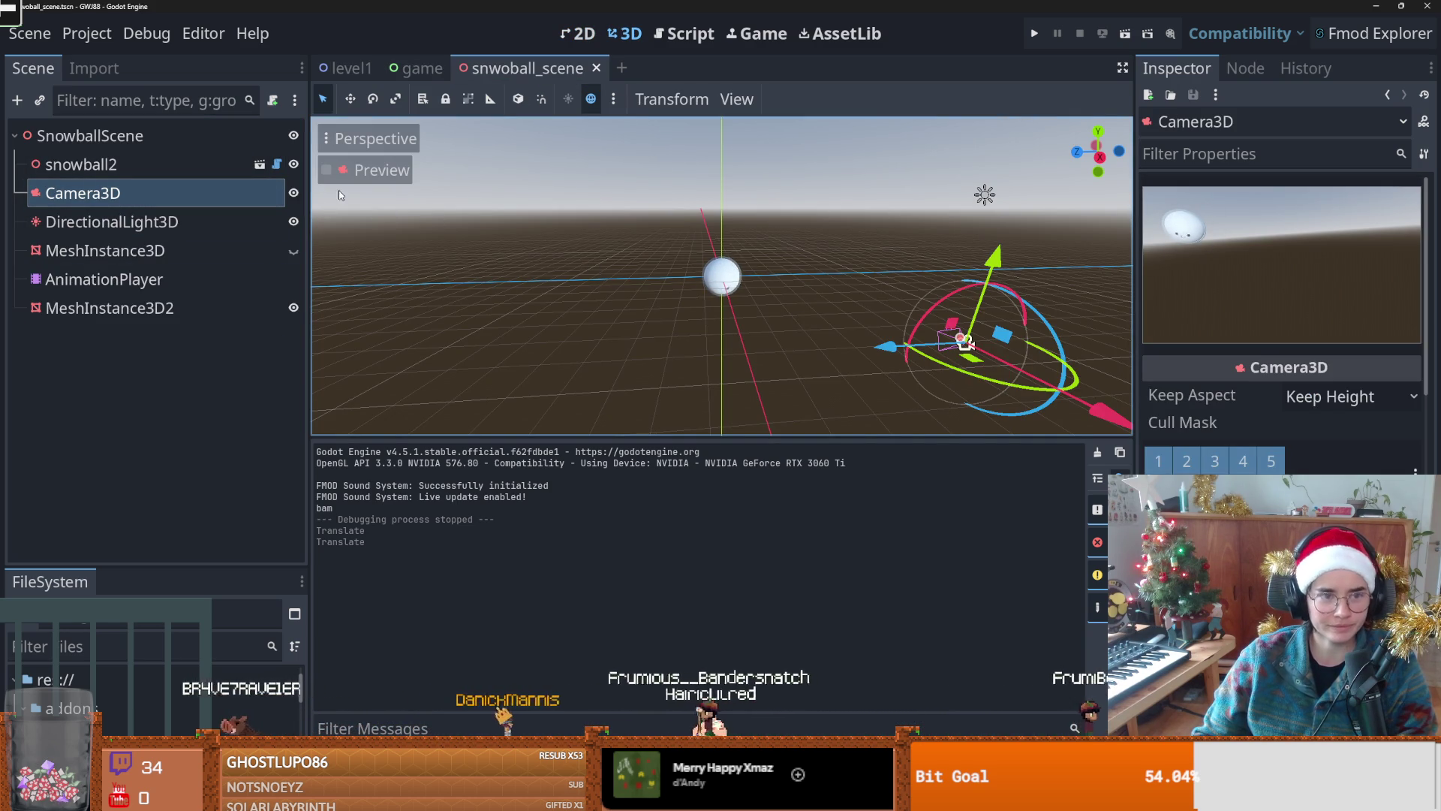
Step: Toggle MeshInstance3D visibility, delete the blank lines in snowball.gd, save, and return to the game scene
left_click(292, 251)
left_click(292, 251)
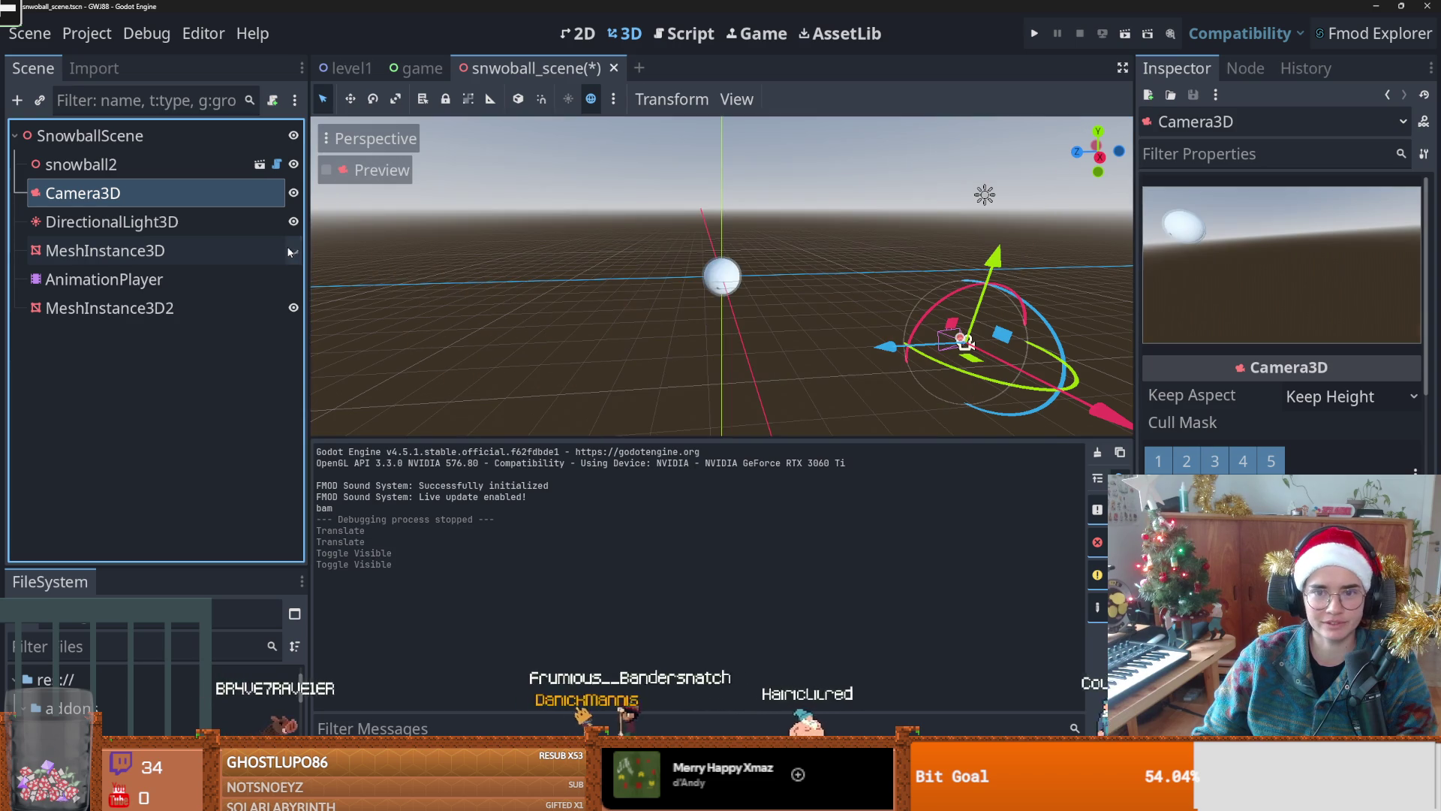
left_click(279, 167)
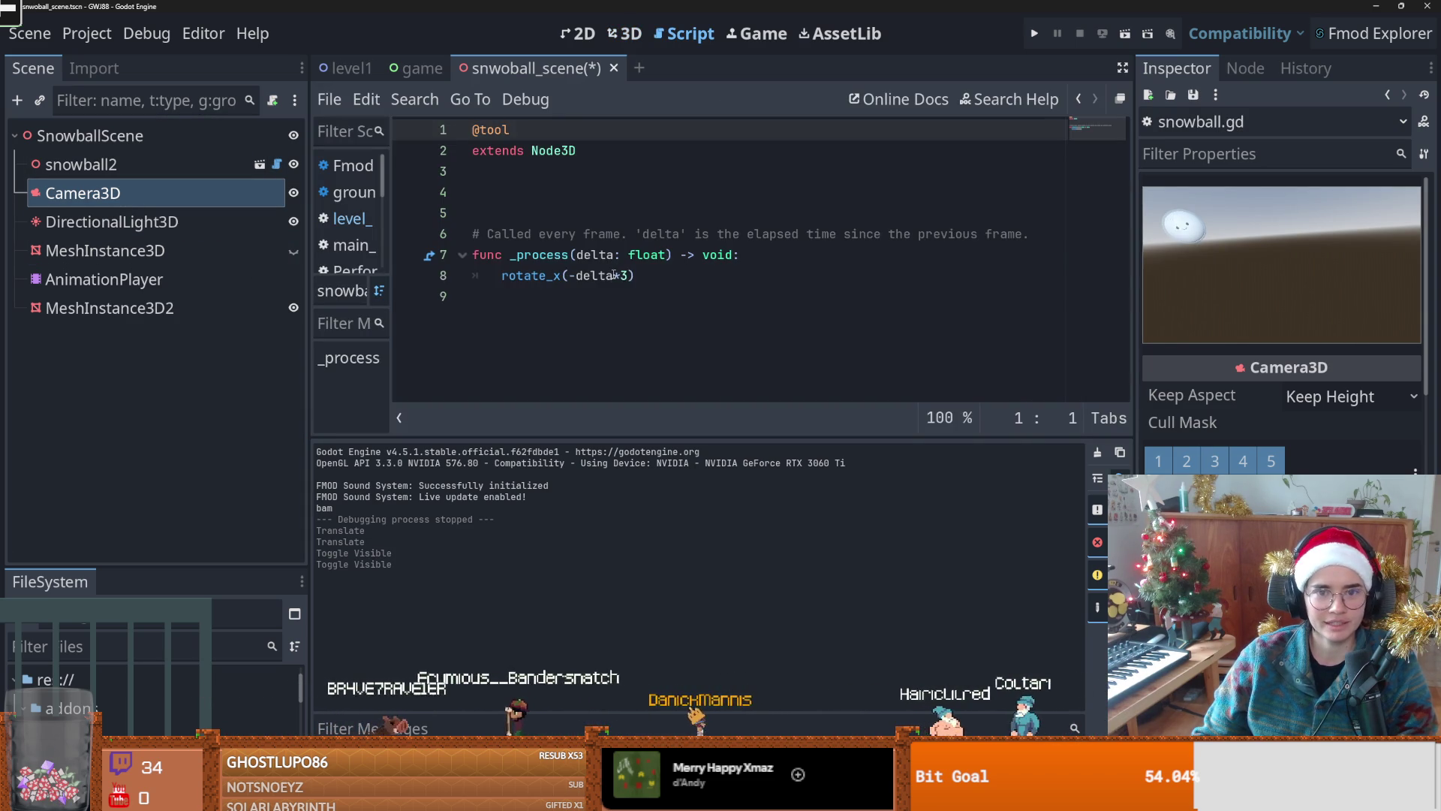
double_click(578, 276)
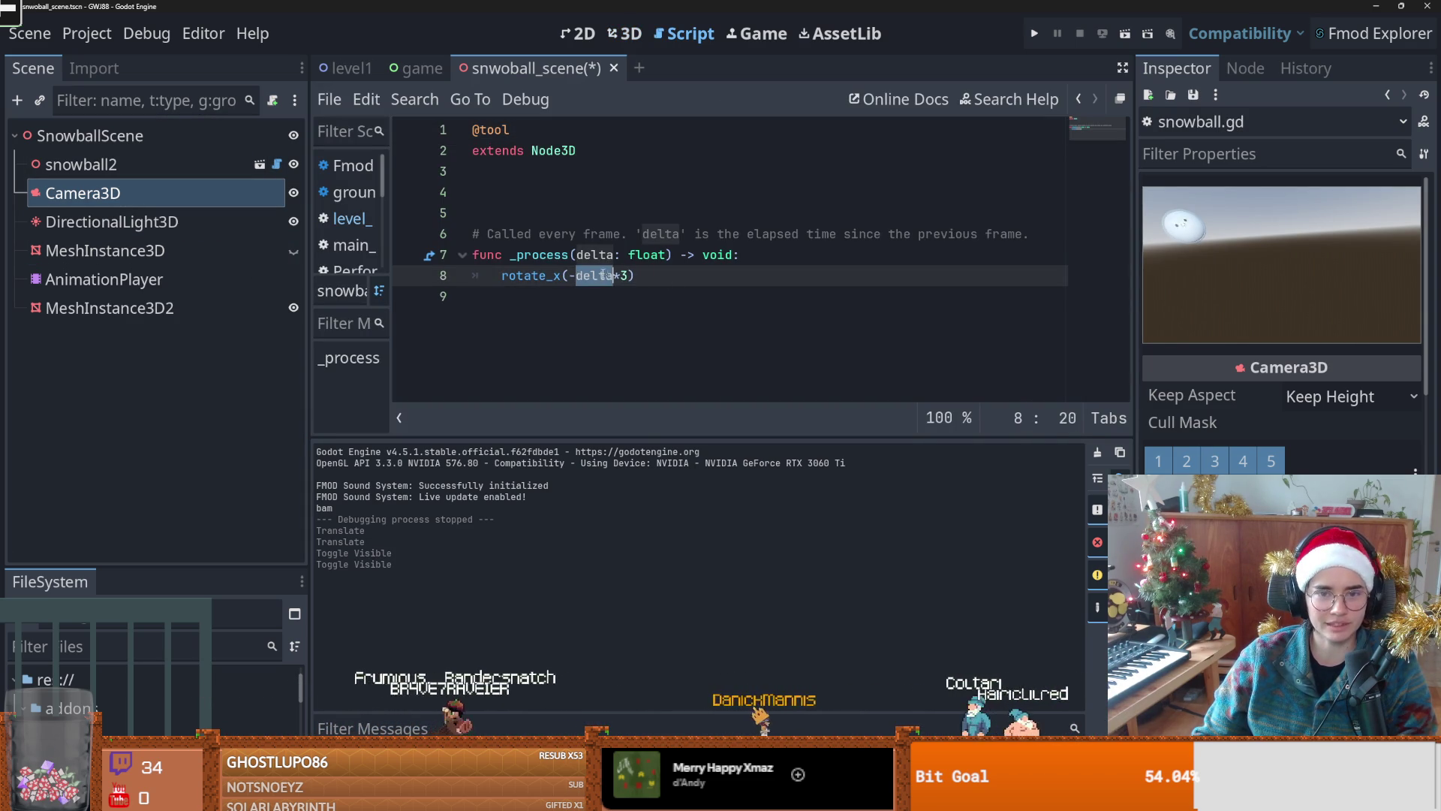
key("ctrl+s")
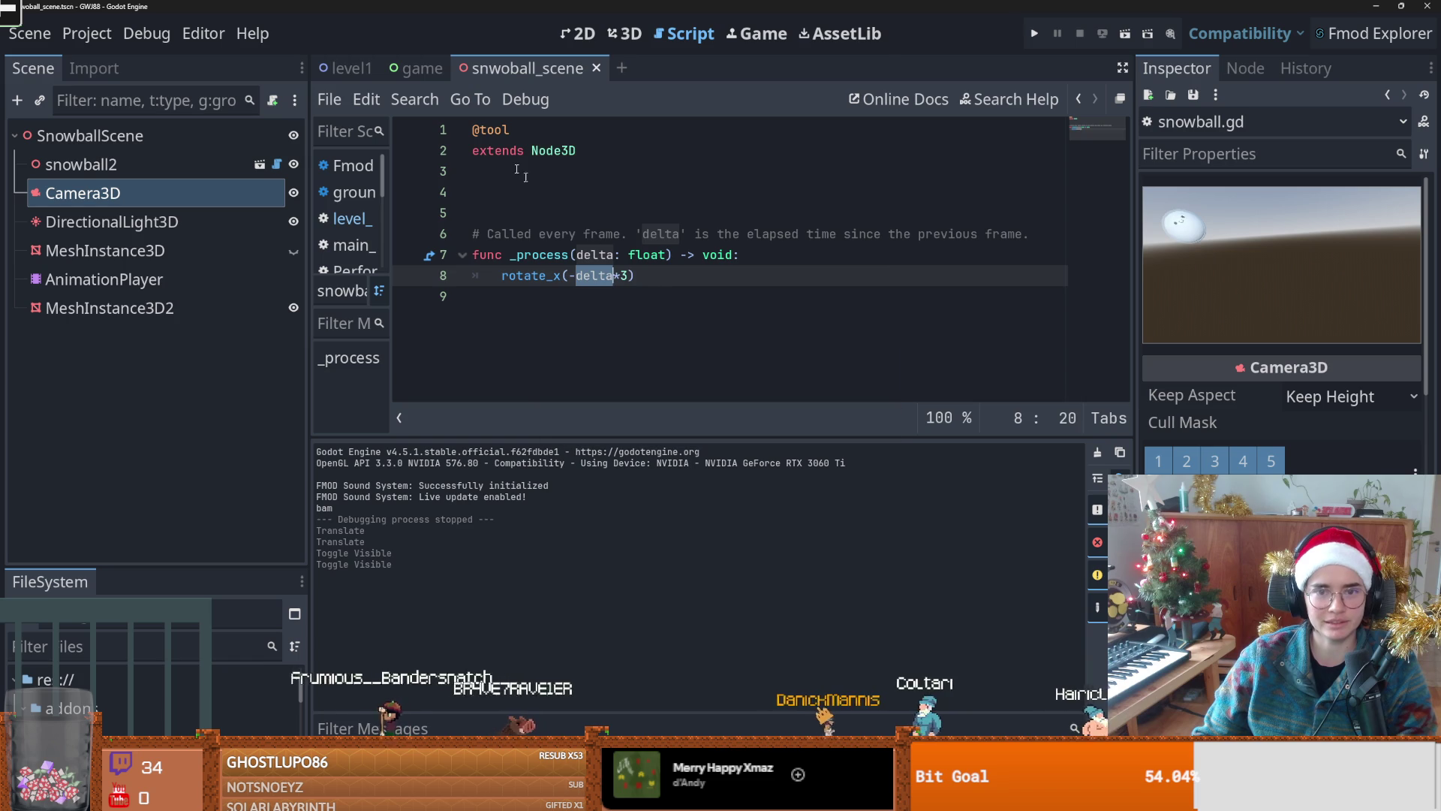
left_click(510, 213)
key("BackSpace")
key("BackSpace")
left_click(409, 68)
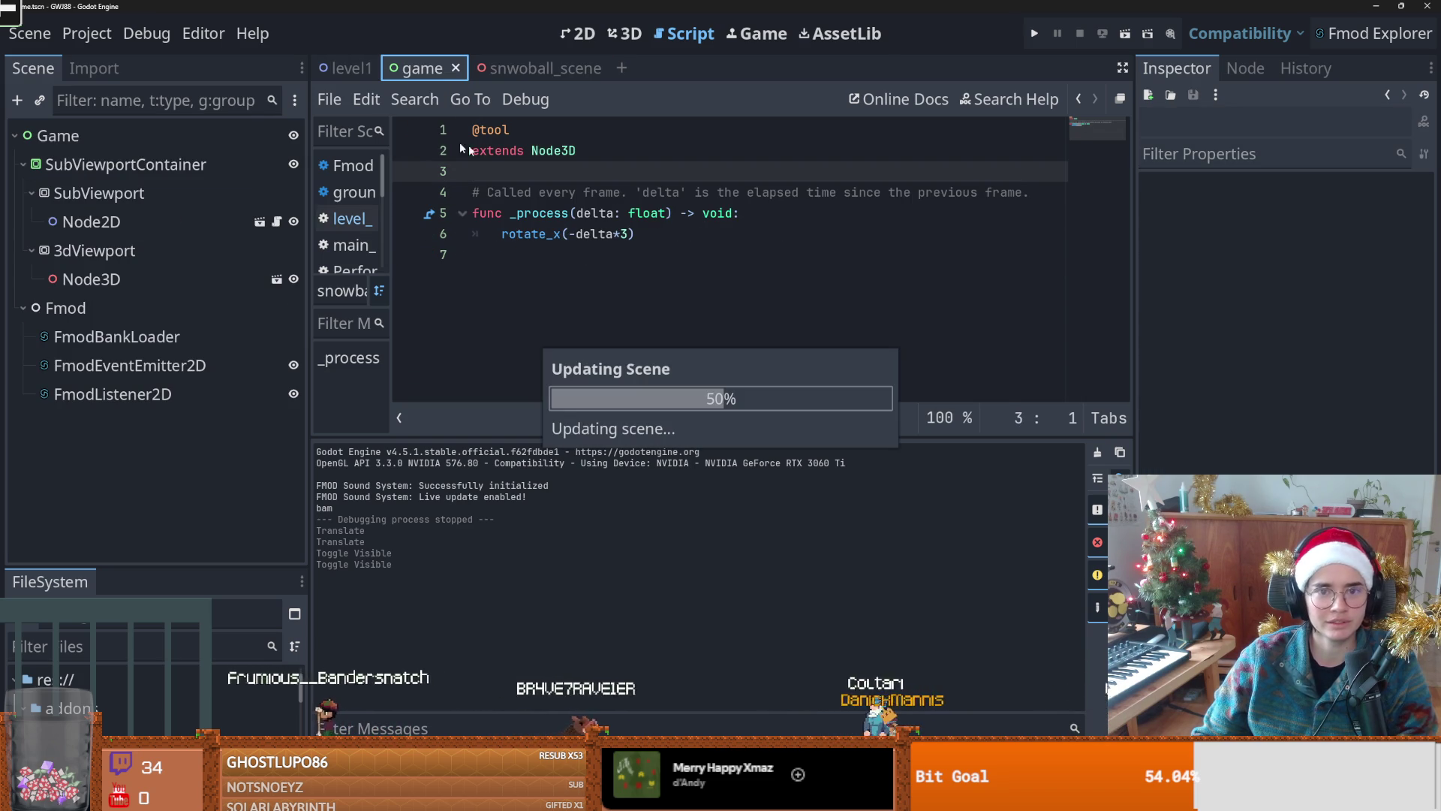
Step: Run the game with the snowball rolling beside the sledge, stop it, and open level1
left_click(1032, 34)
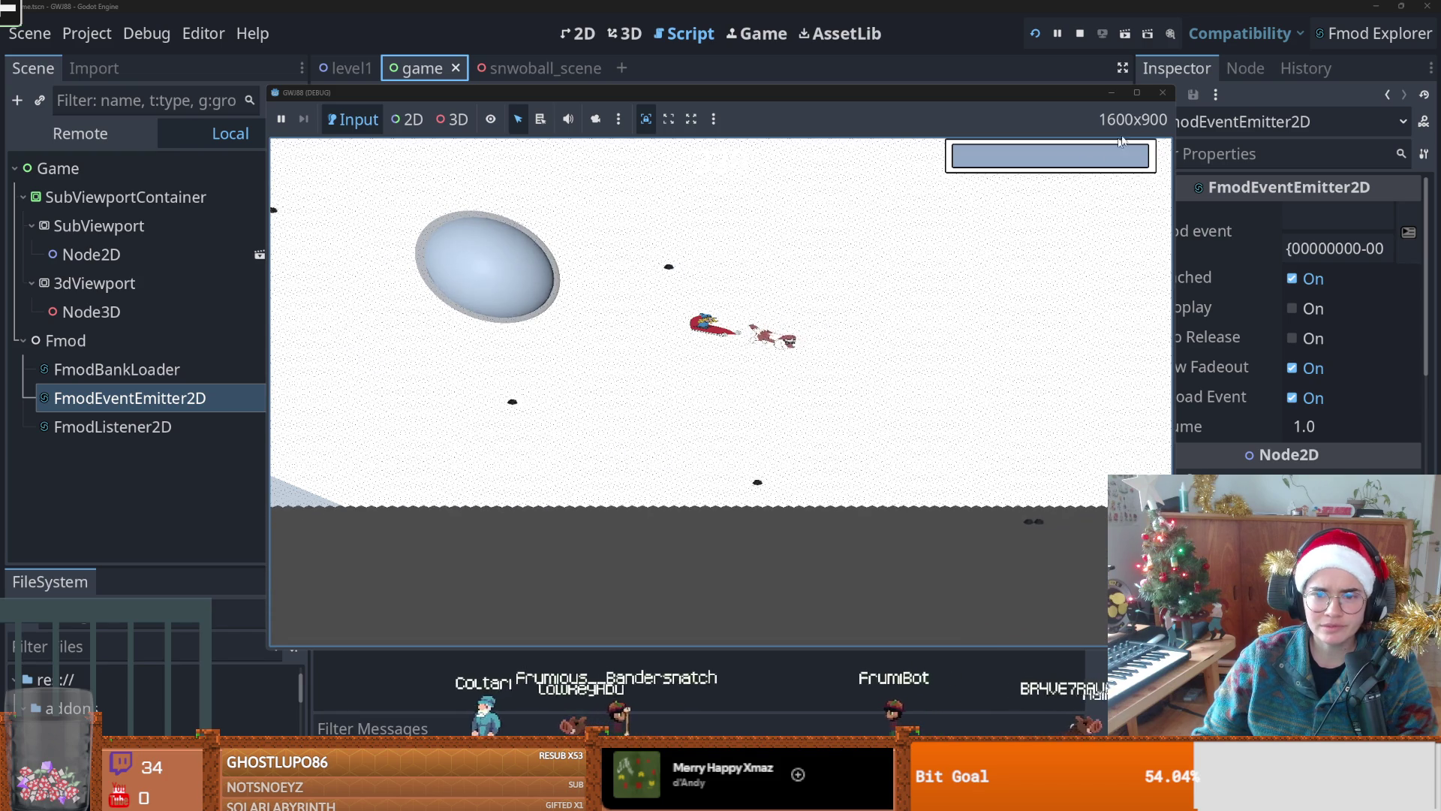
left_click(1162, 92)
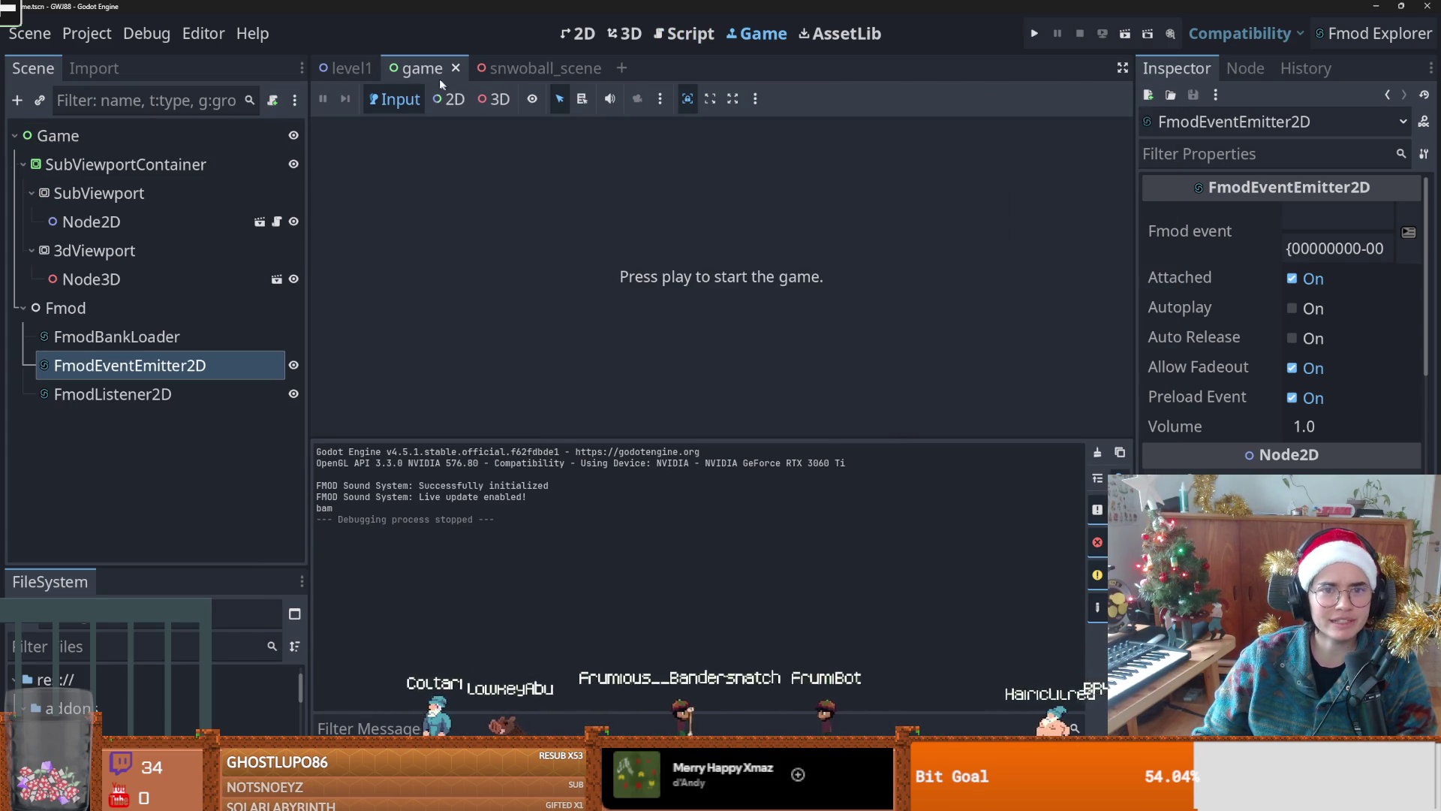
left_click(346, 68)
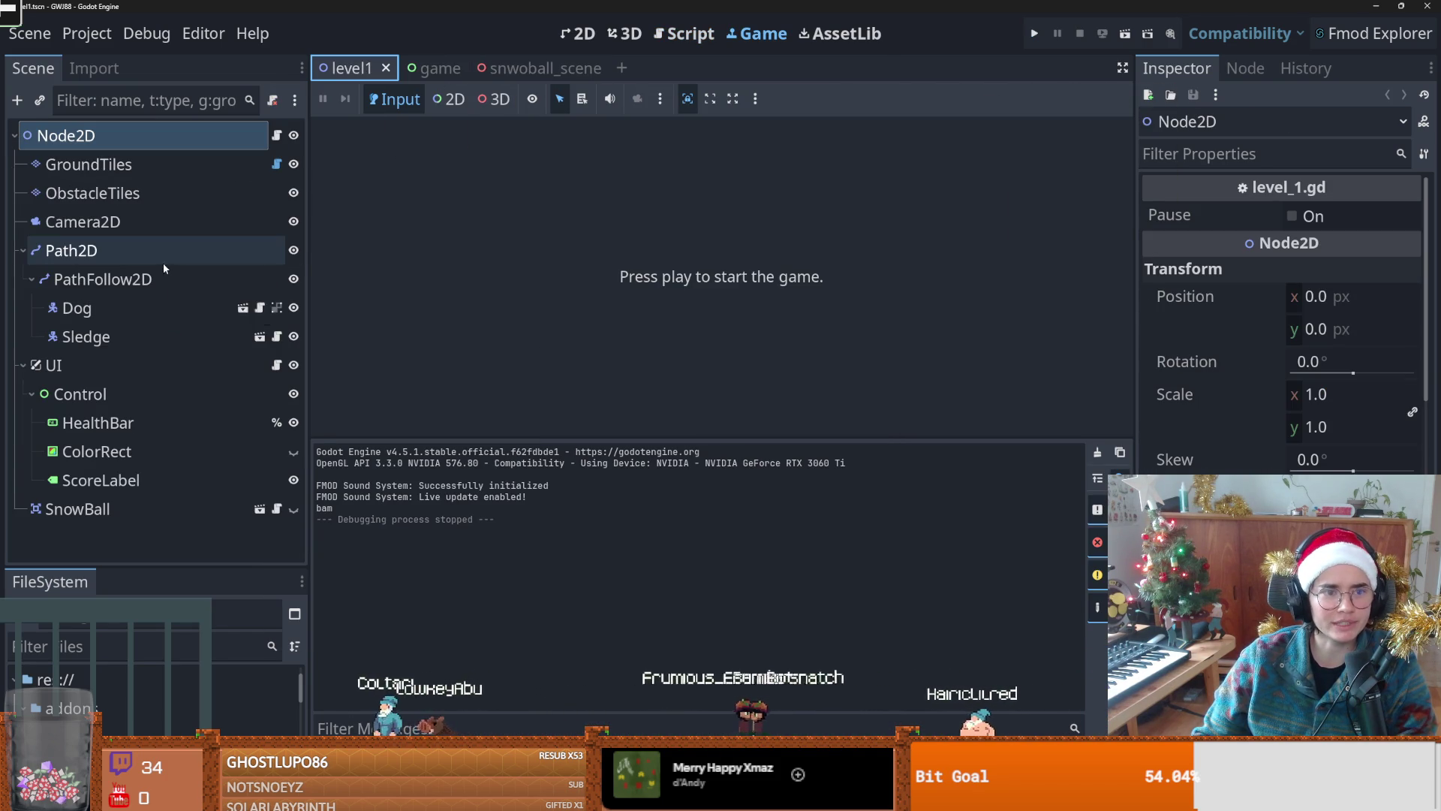
Step: Set Project Settings > Rendering > Textures Default Texture Filter back to Linear
left_click(87, 33)
left_click(113, 58)
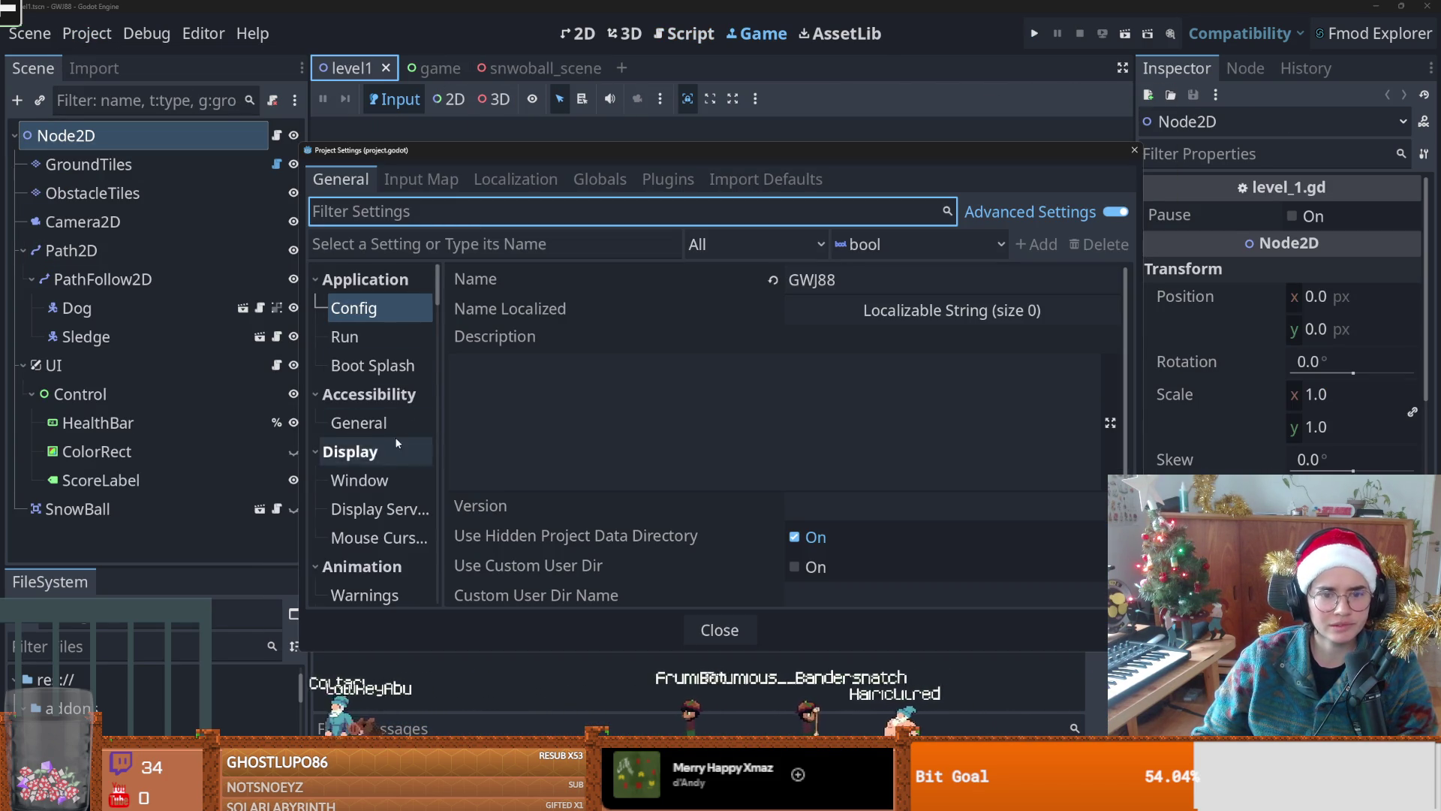
scroll(394, 438, "down", 5)
left_click_drag(440, 312, 439, 381)
left_click(391, 398)
left_click(876, 307)
left_click(778, 308)
left_click(1134, 149)
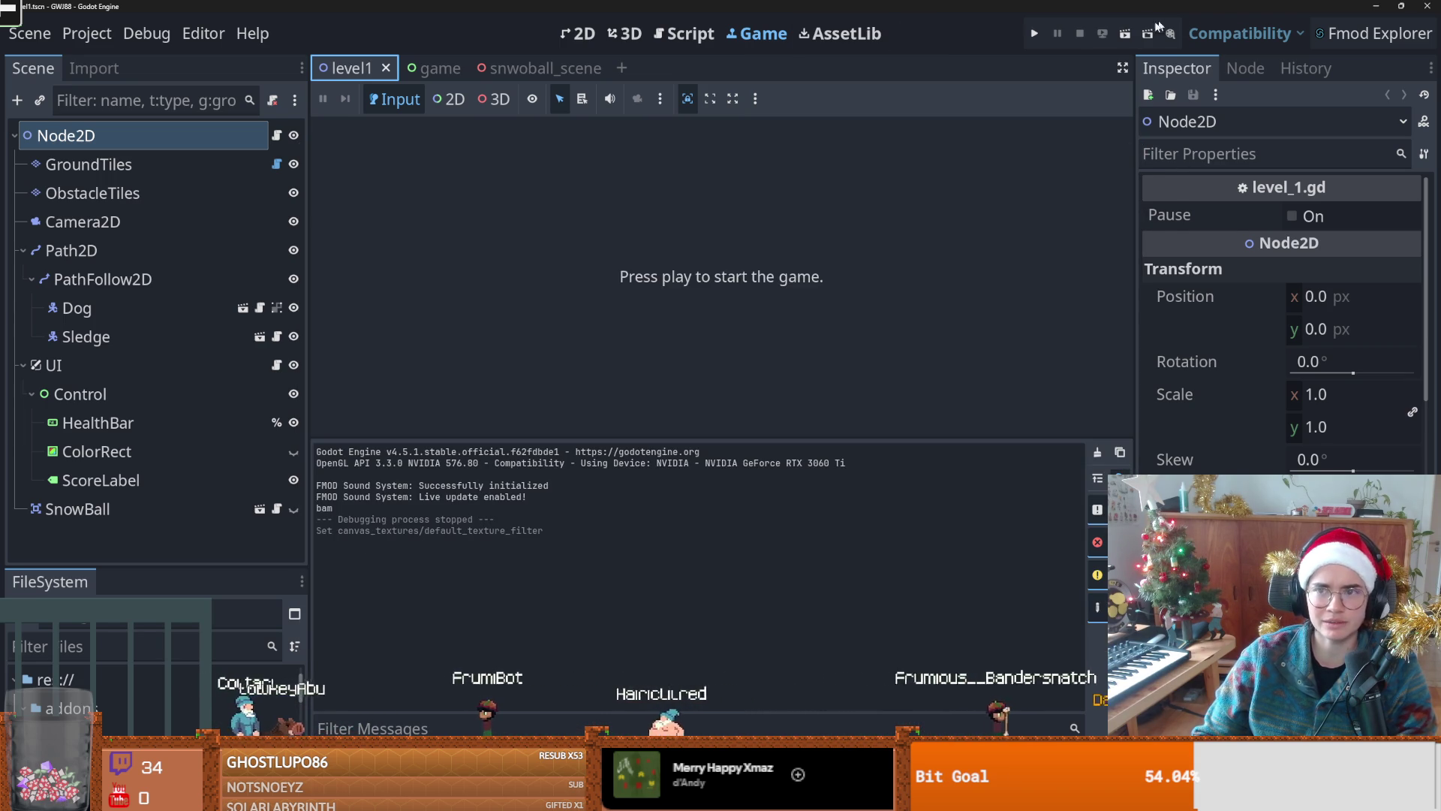
Step: Test-run the level with Linear filtering, stop it, and save the scene
left_click(1035, 33)
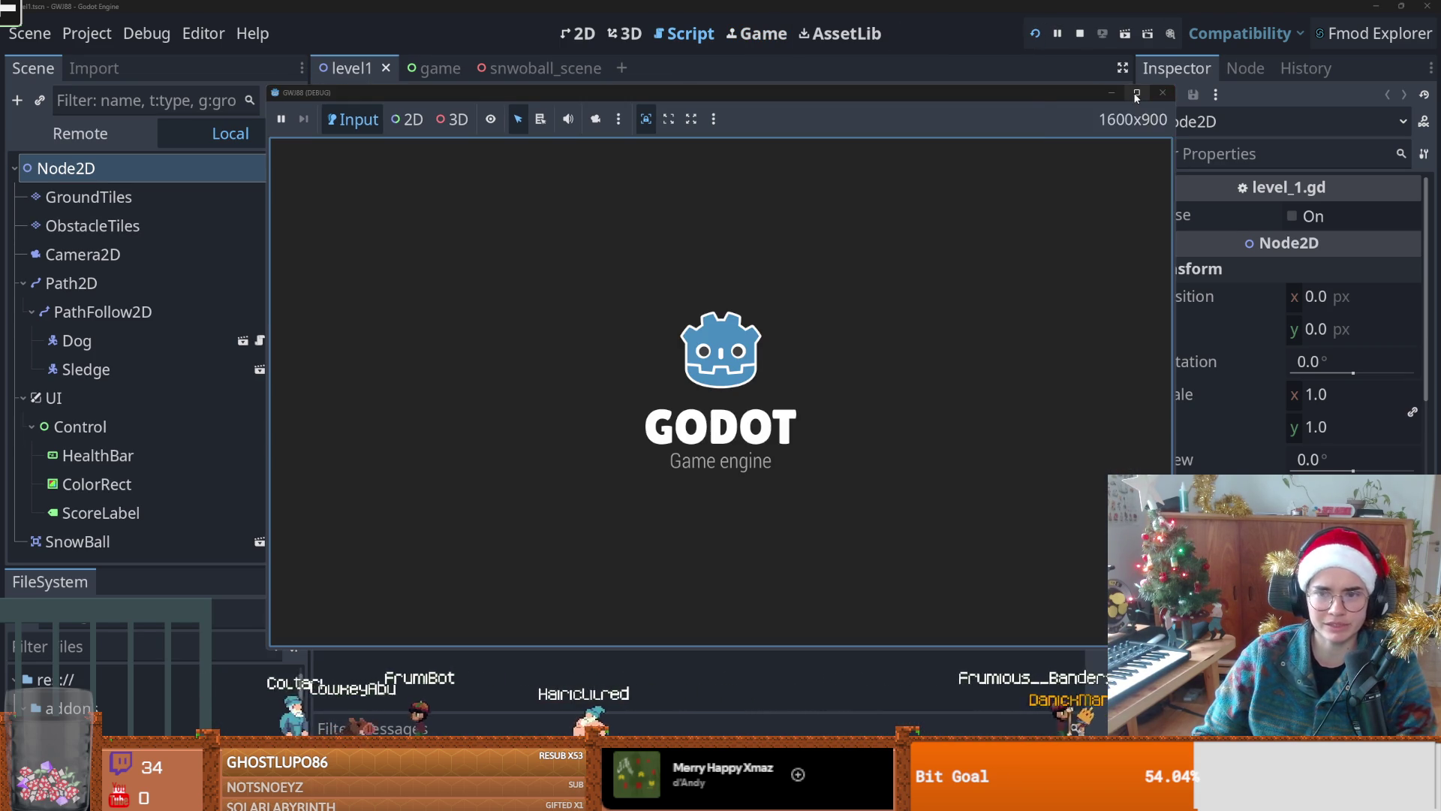
mouse_move(1137, 93)
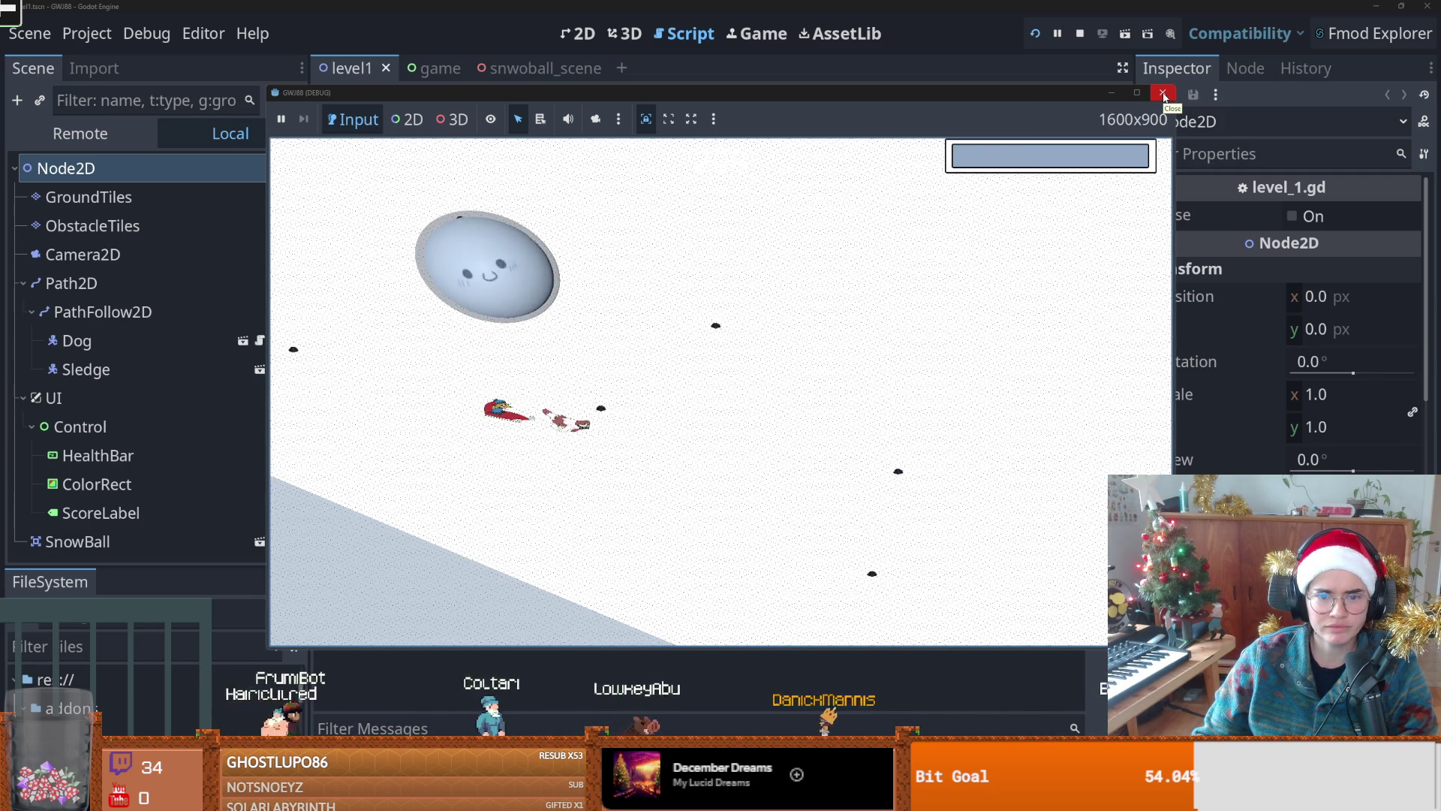
left_click(1164, 94)
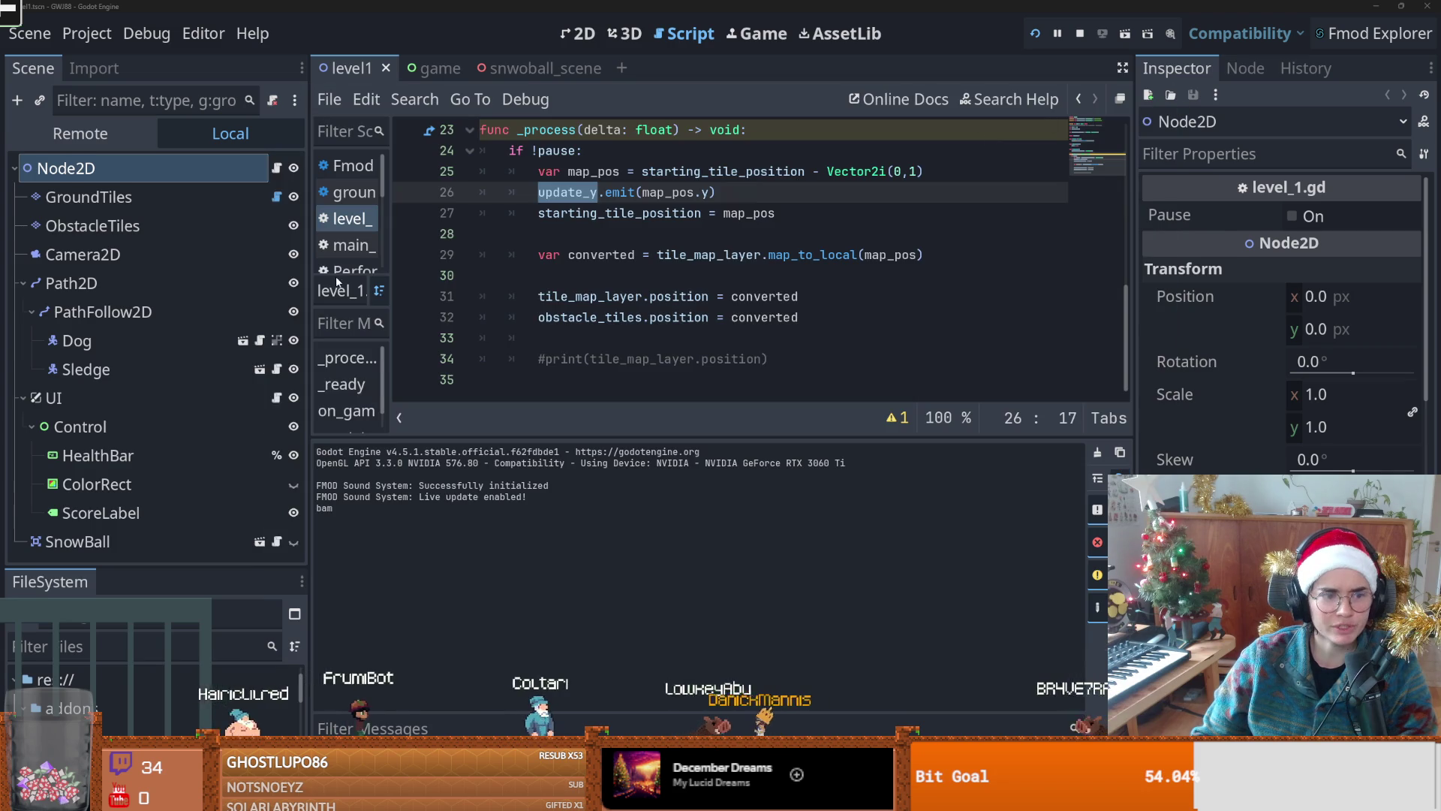
key("ctrl+s")
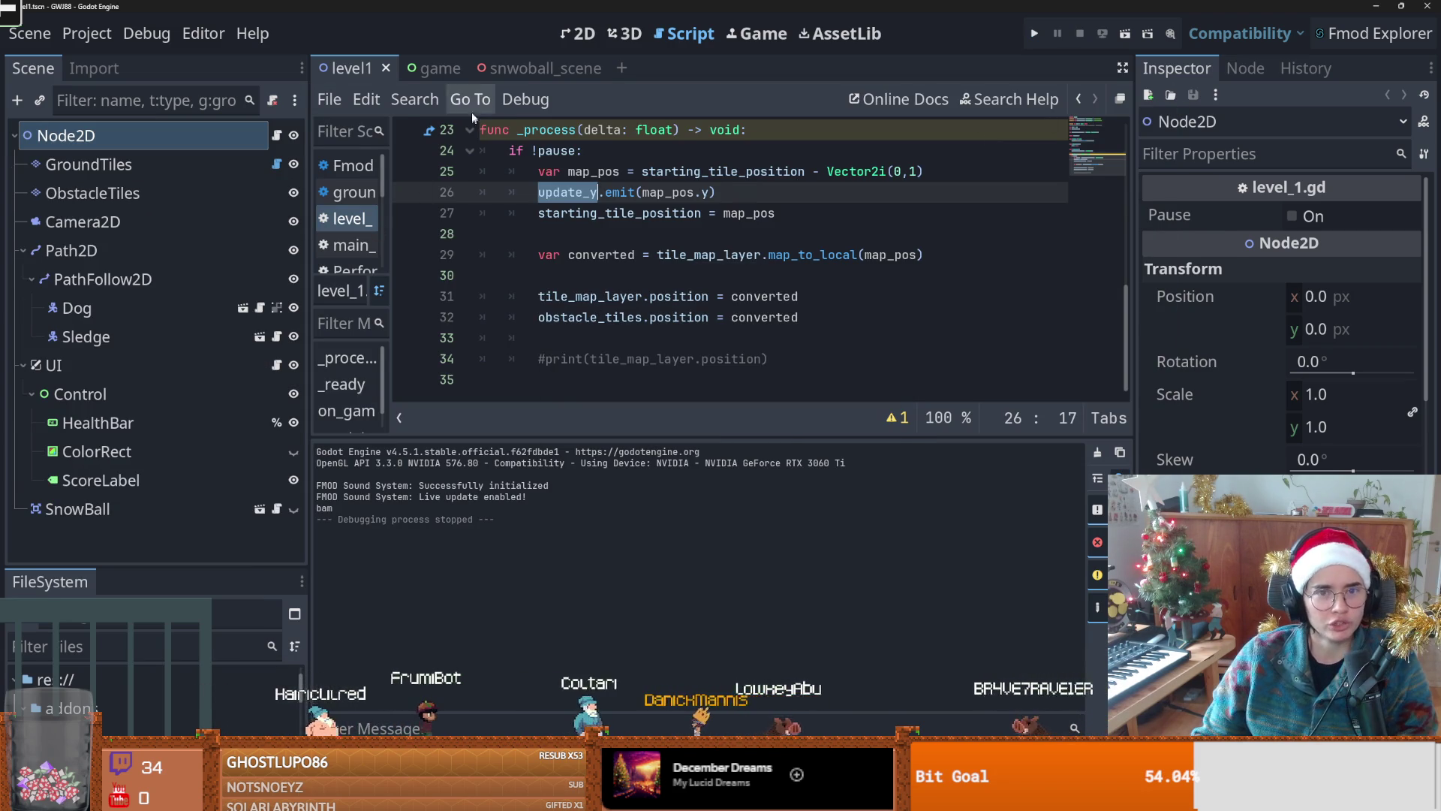
left_click(709, 214)
key("ctrl+s")
Step: Set the Camera2D zoom to 0.095, save and run with F5, then close the game
mouse_move(527, 66)
left_click(82, 222)
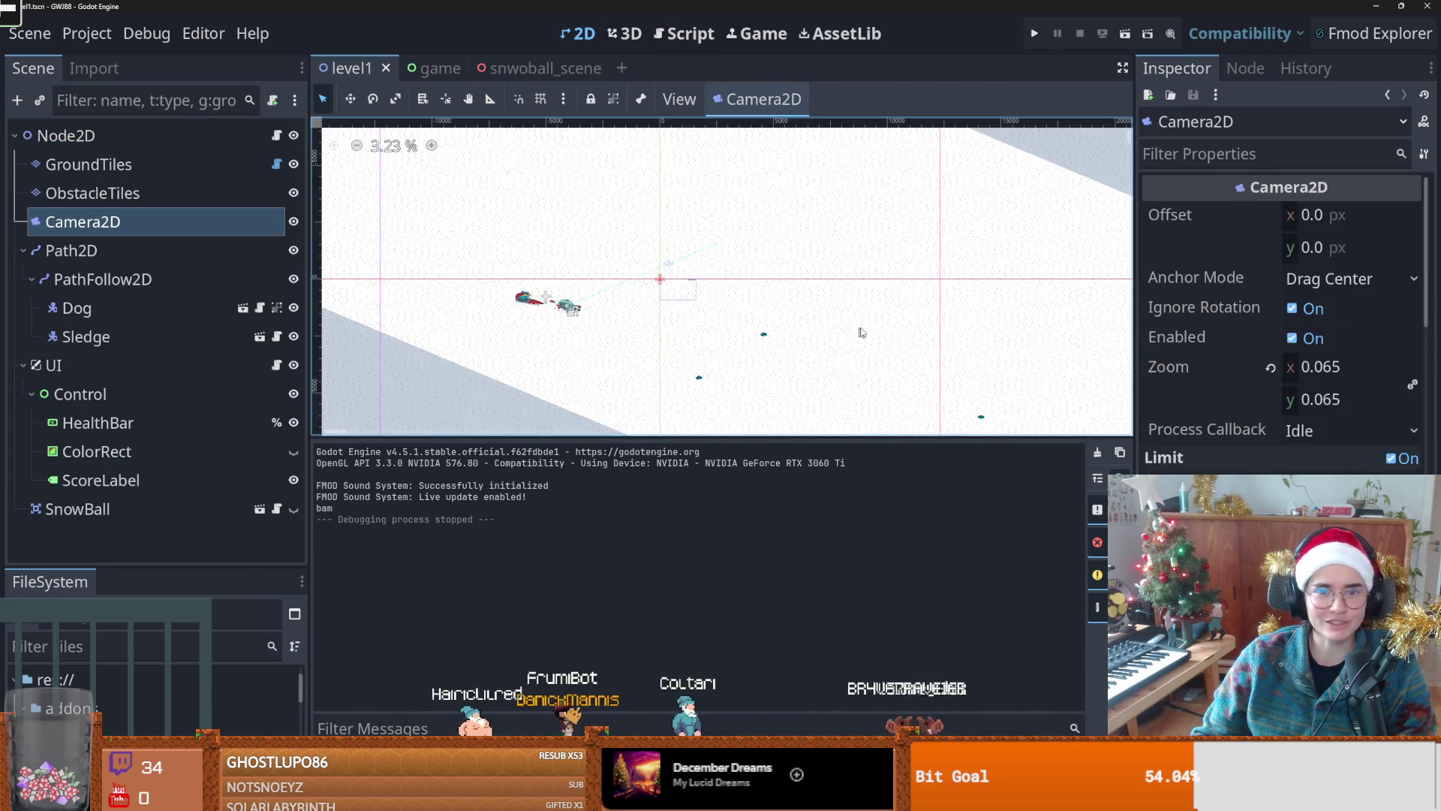
mouse_move(1290, 370)
left_mouse_down()
mouse_move(1335, 371)
mouse_move(1297, 371)
mouse_move(1313, 371)
left_mouse_up()
key("F5")
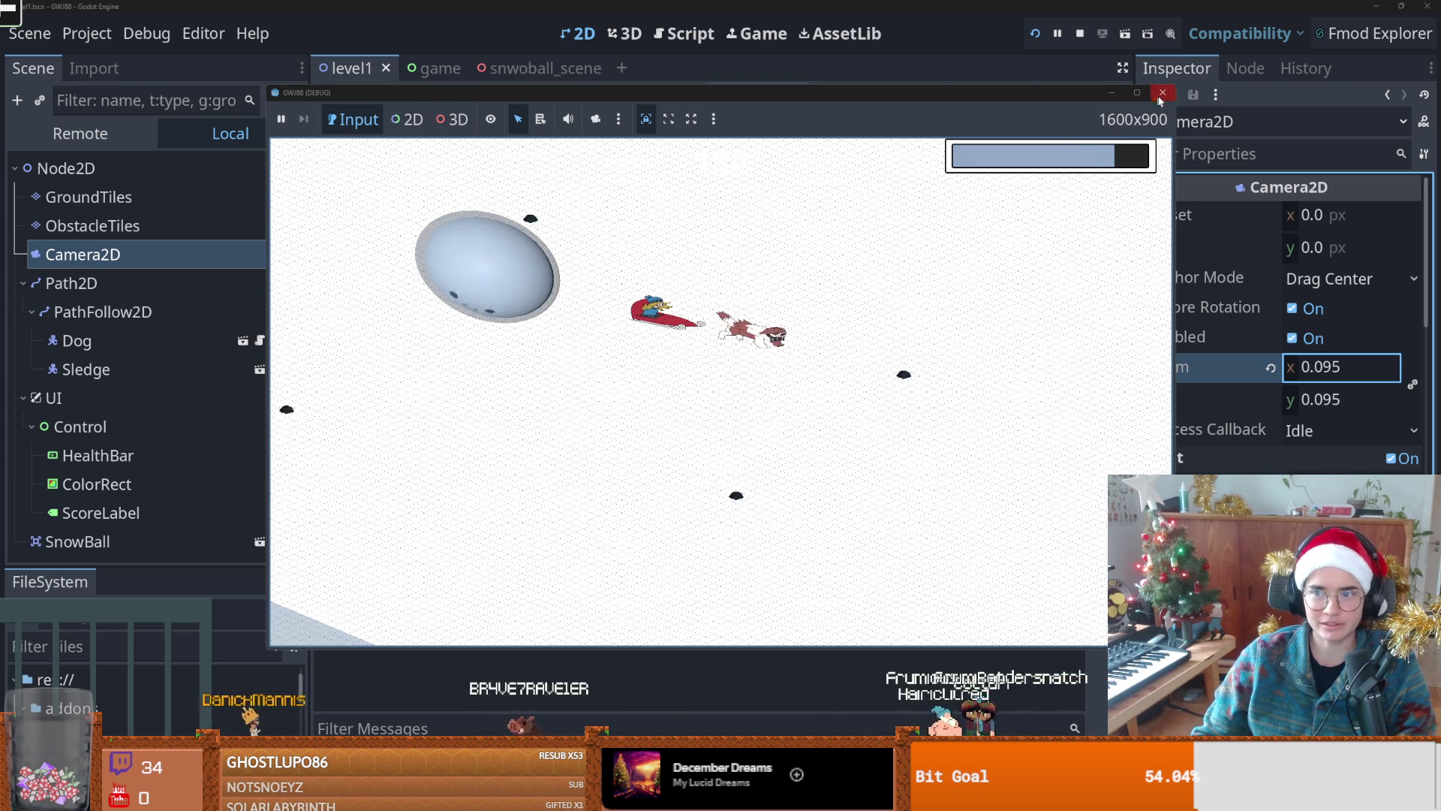
left_click(1083, 204)
key("F8")
key("alt+Tab")
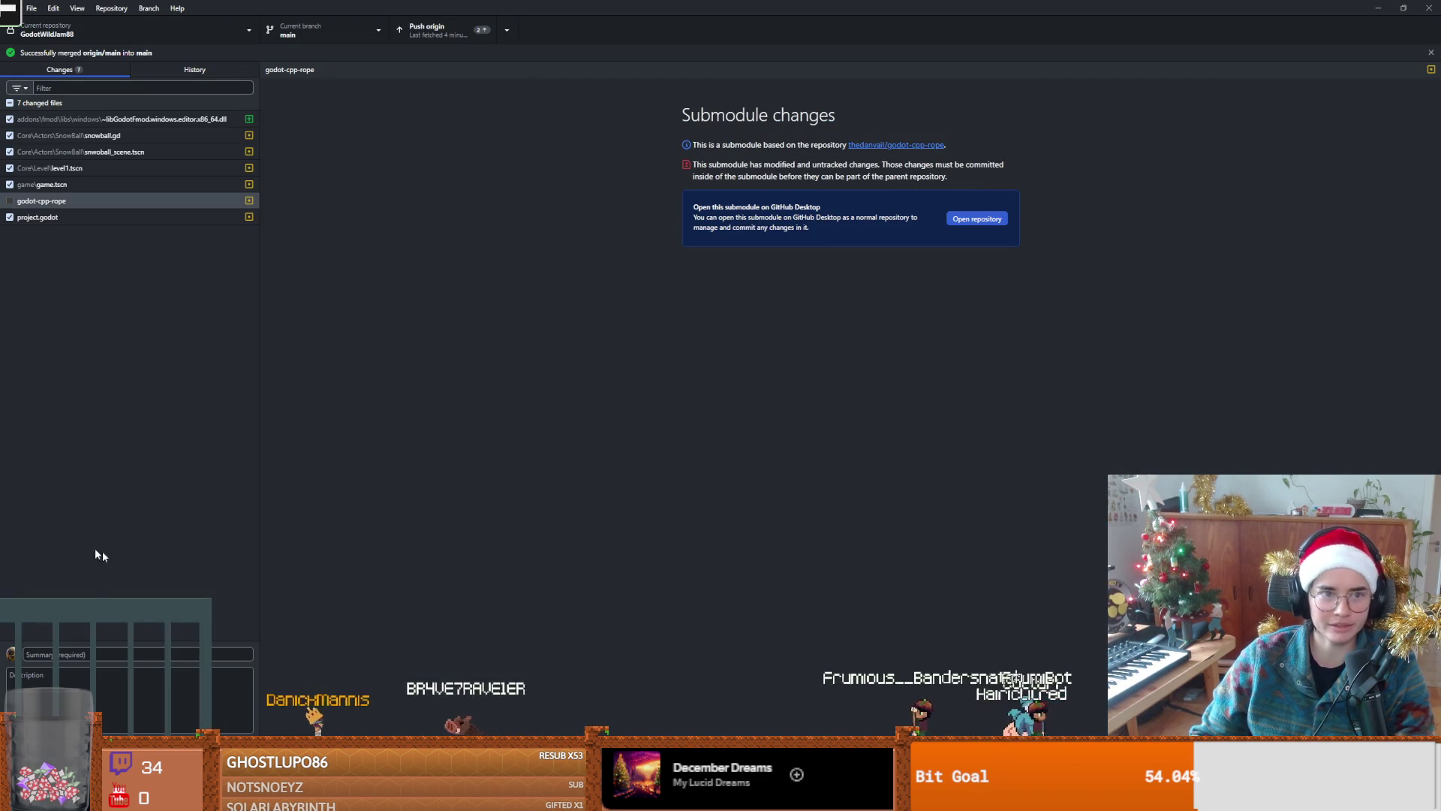
Step: Commit the changed files to main with summary 'merged' and push to origin
left_click(88, 656)
type("merged")
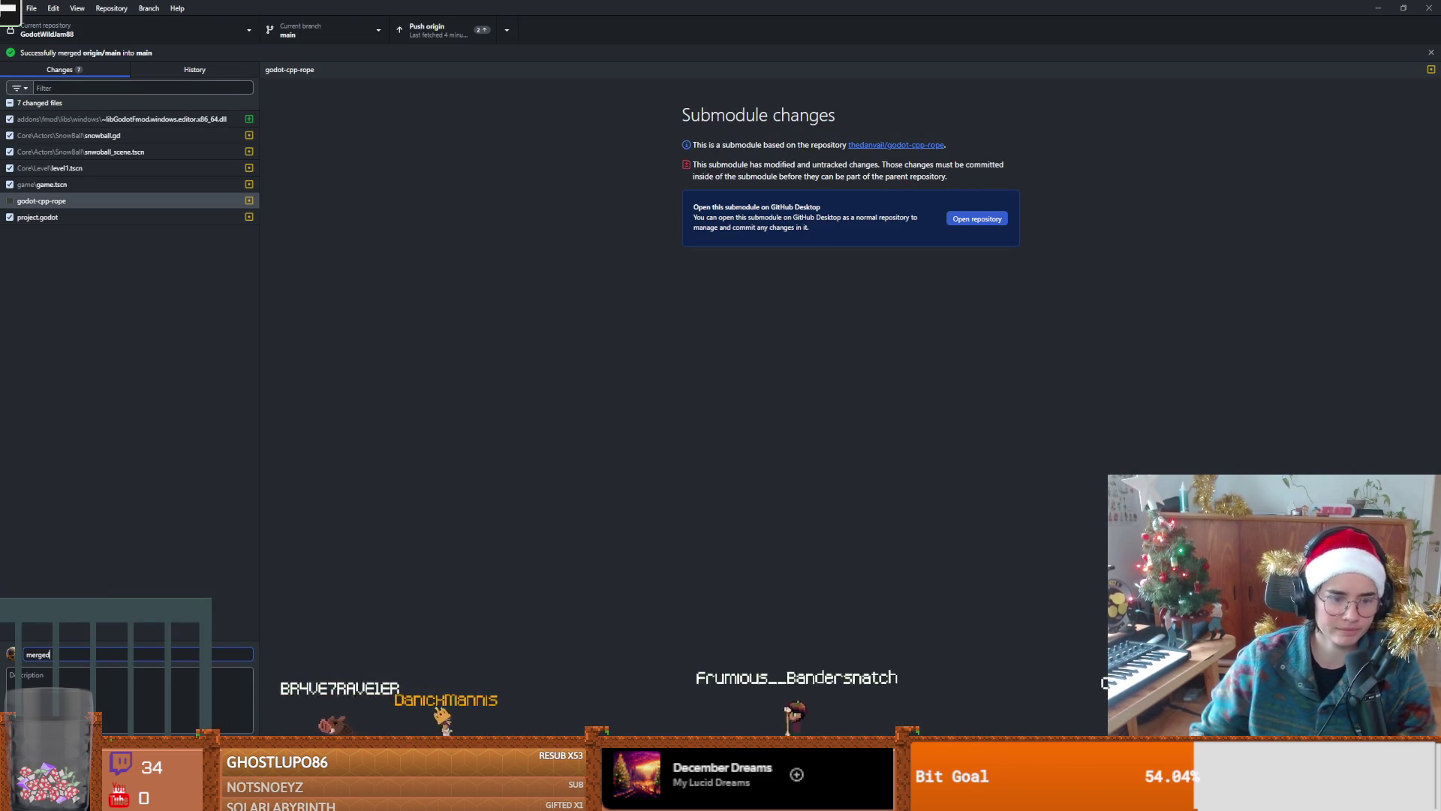
key("ctrl+Return")
left_click(434, 34)
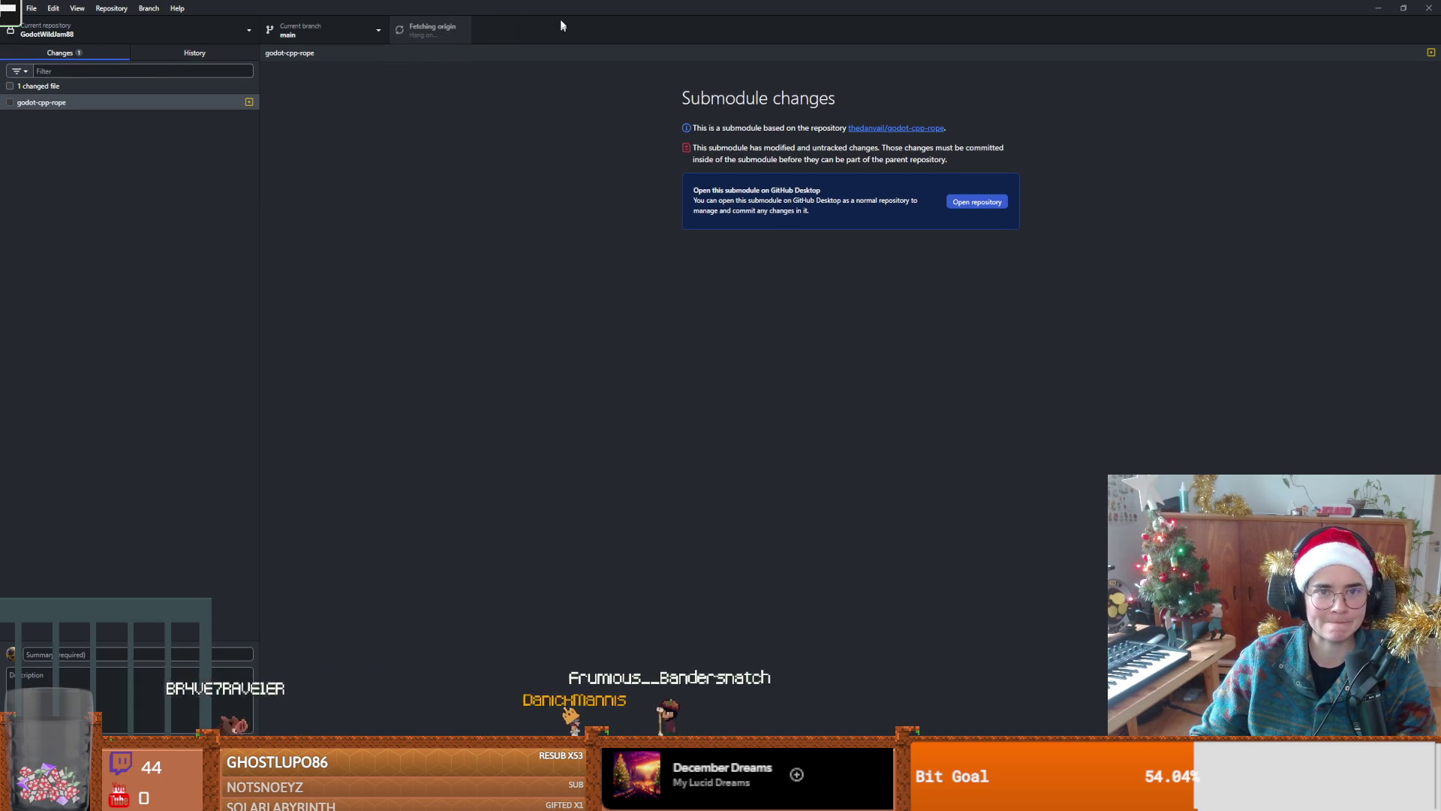
key("alt+Tab")
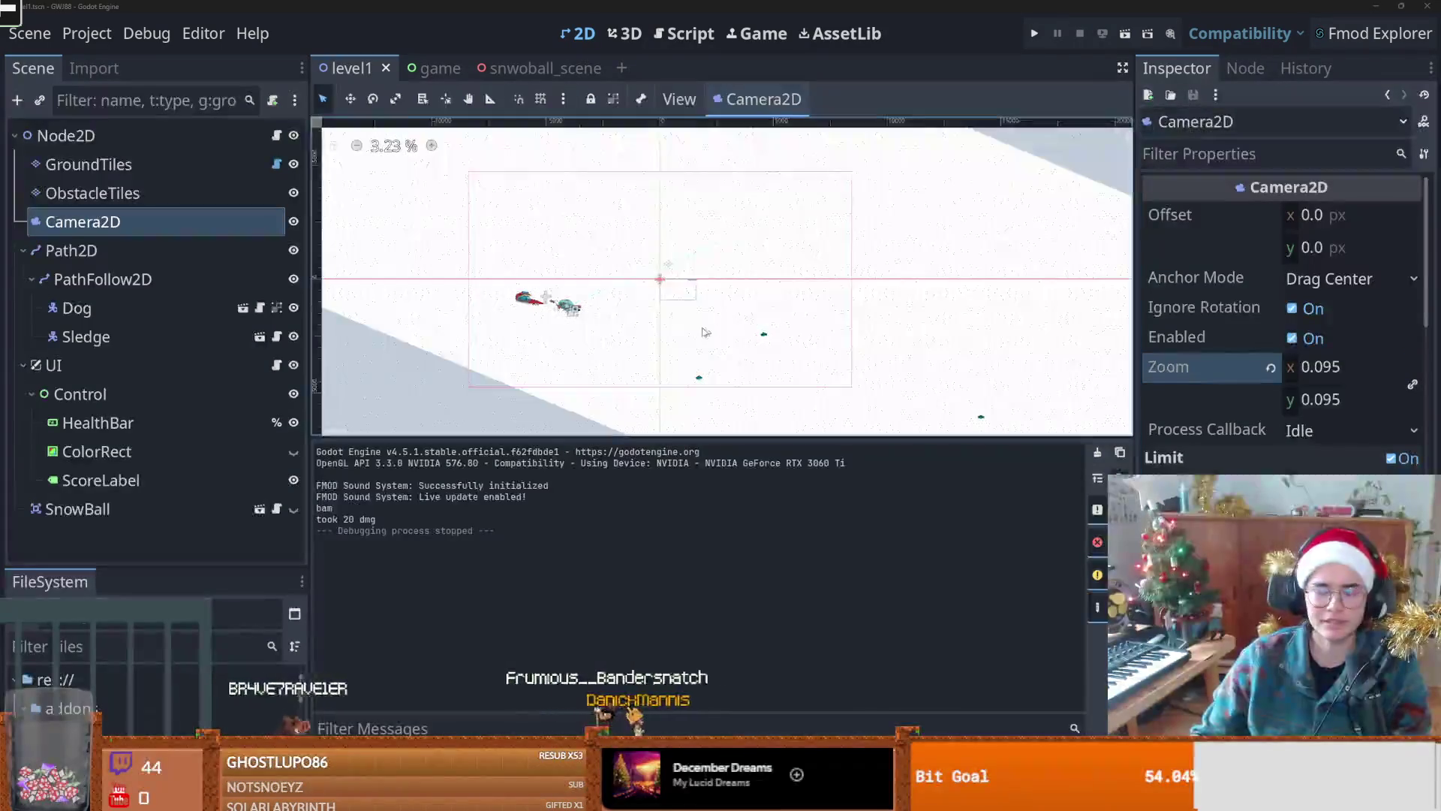
scroll(635, 308, "up", 3)
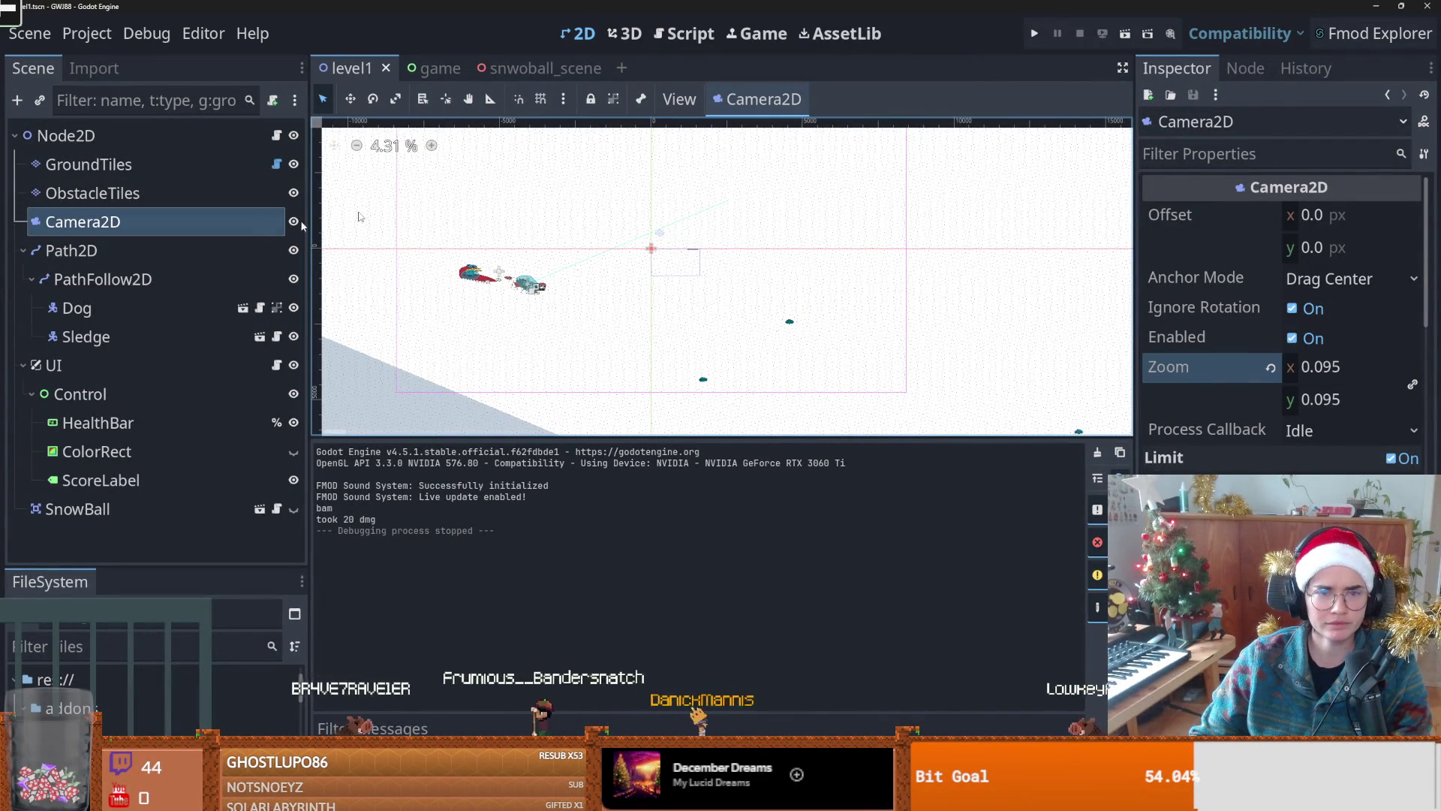
key("F5")
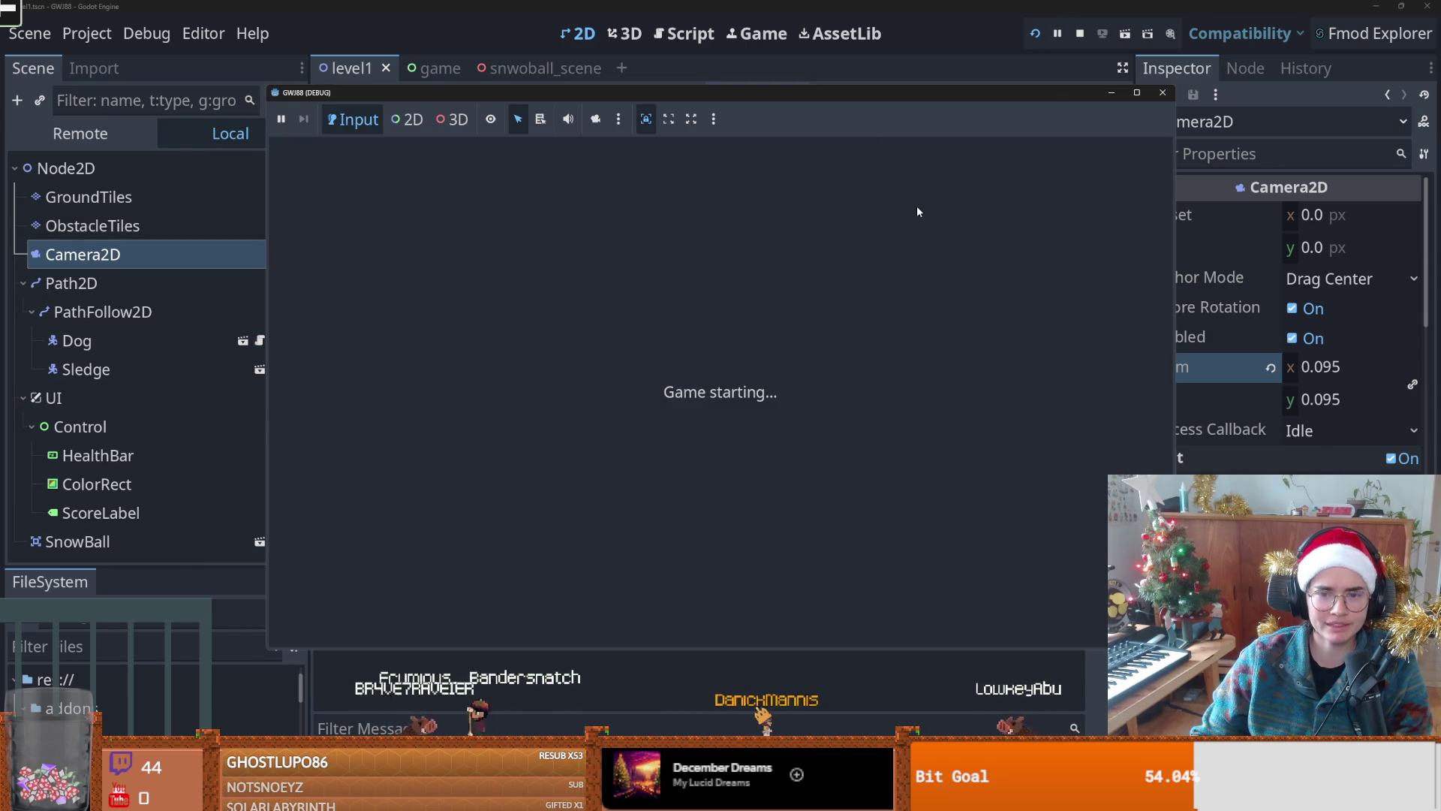
left_click(1136, 93)
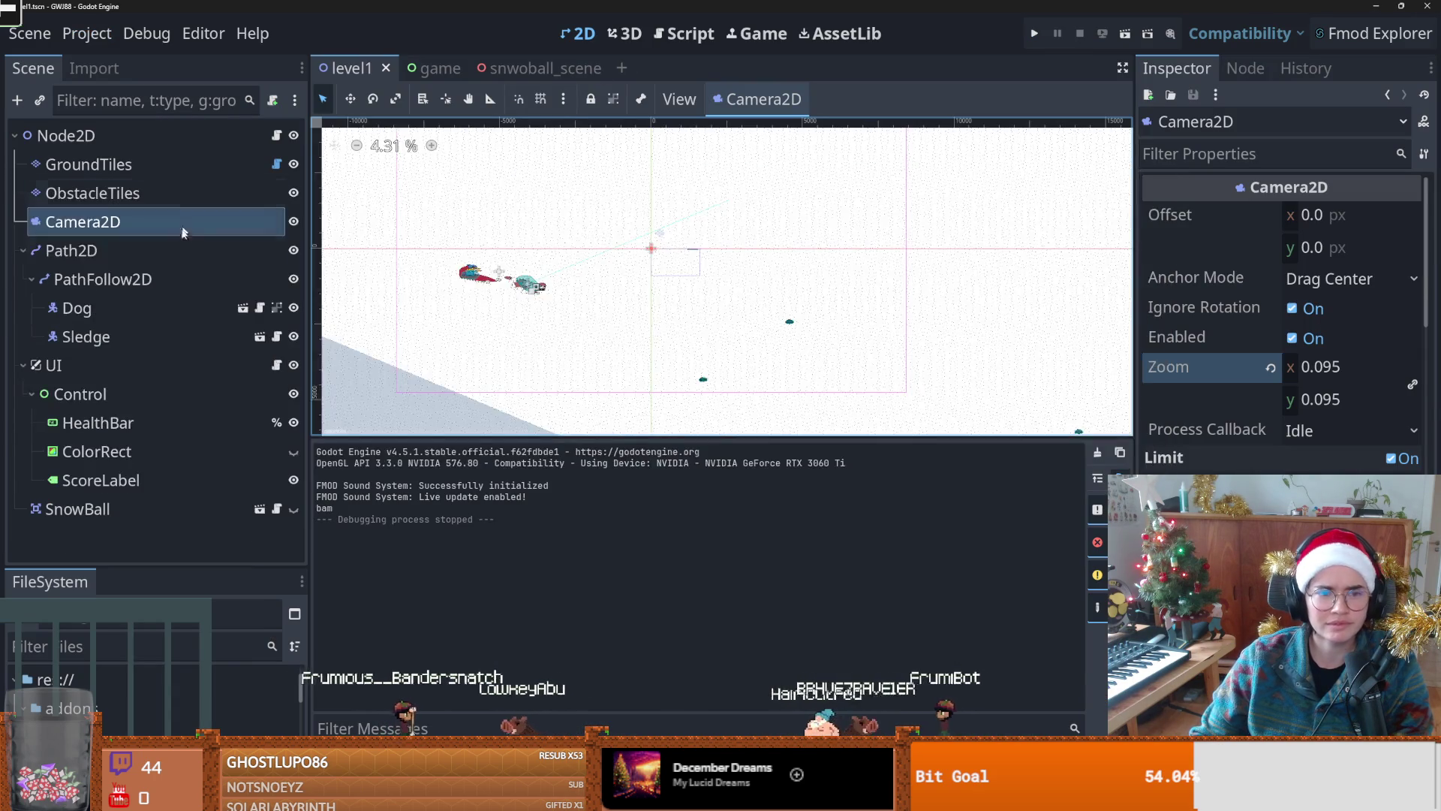
scroll(467, 278, "up", 8)
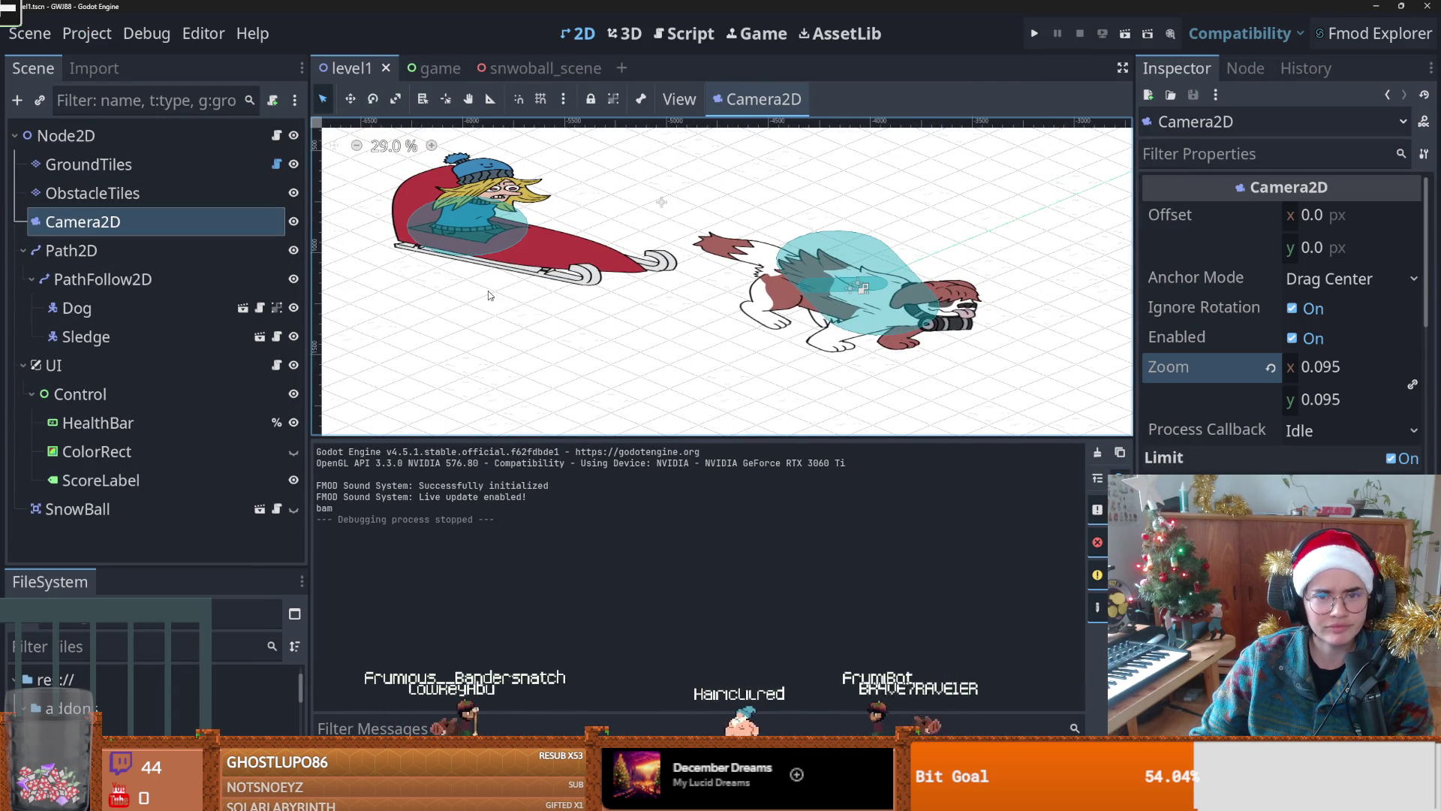
scroll(489, 295, "down", 10)
scroll(489, 295, "up", 6)
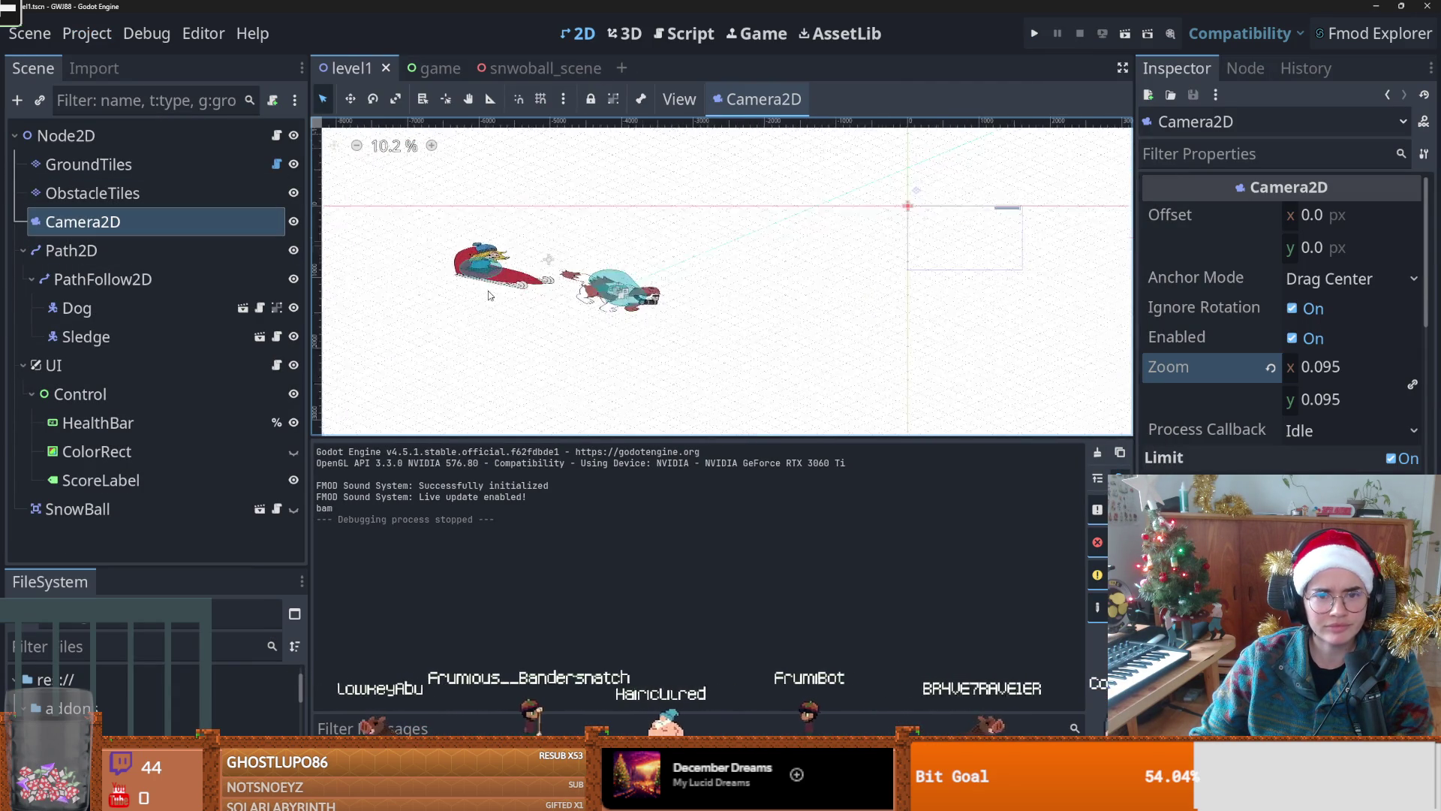
scroll(488, 295, "down", 3)
key("ctrl+s")
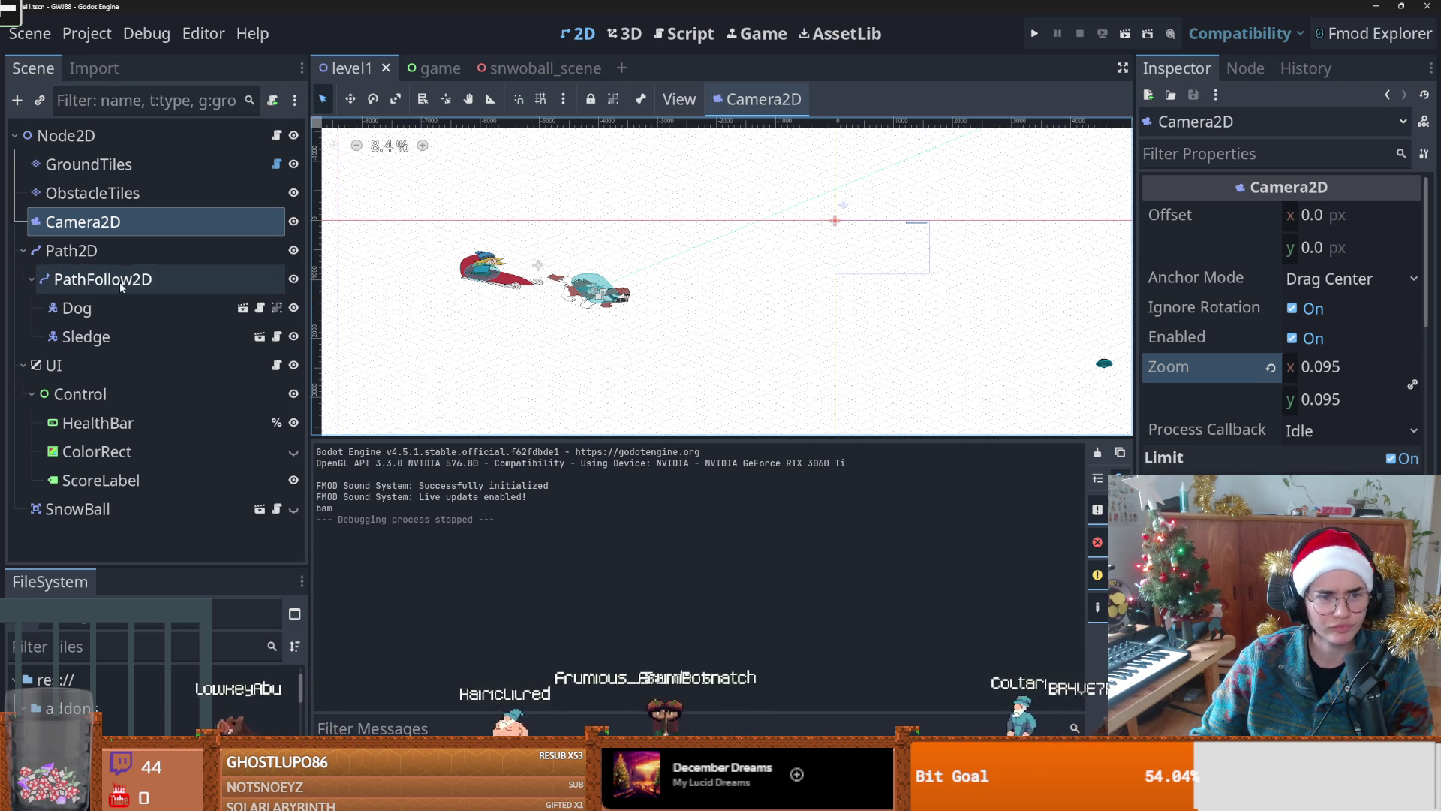
left_click(75, 31)
Step: Set the default texture filter to Linear Mipmap and briefly test-run the game
left_click(112, 61)
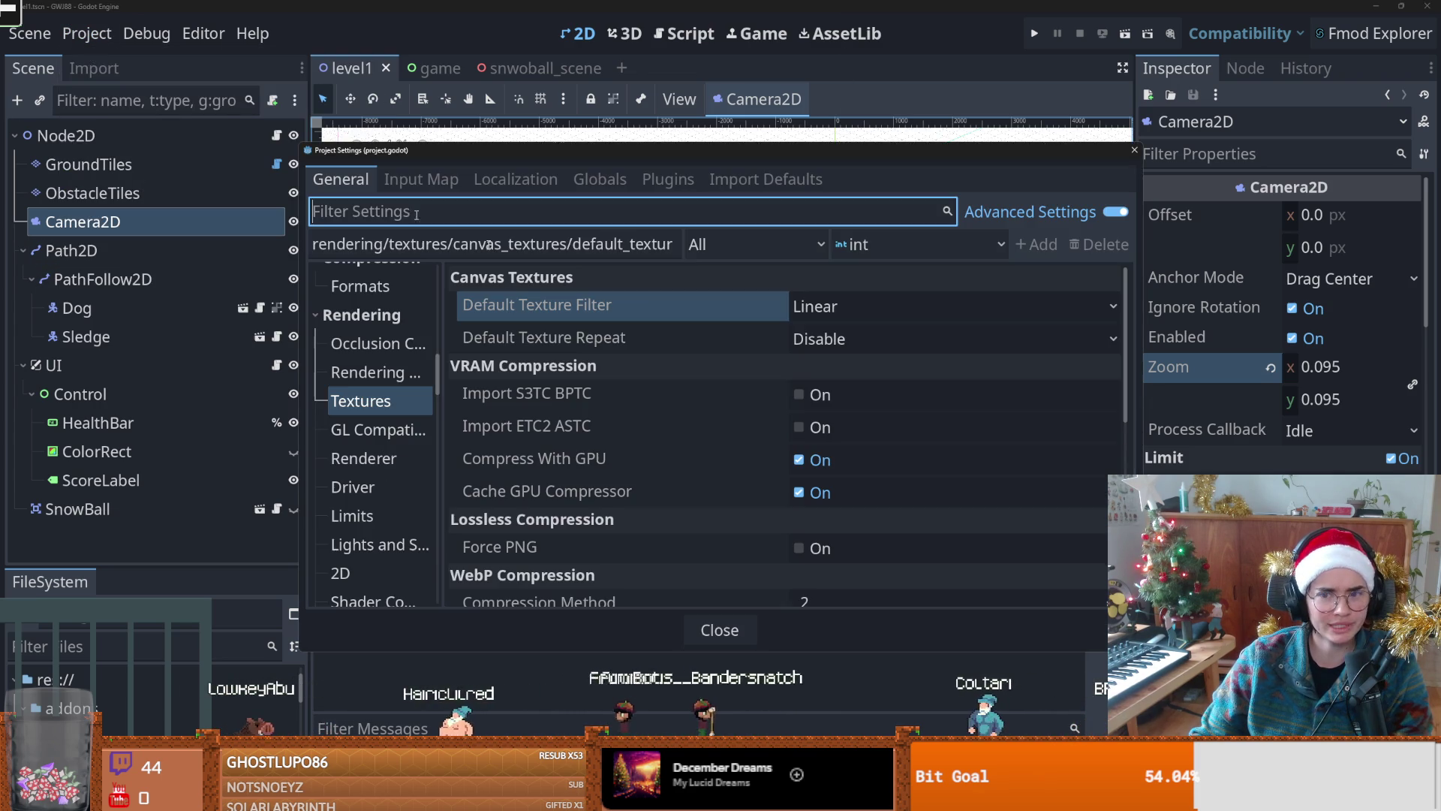
left_click(797, 313)
left_click(825, 389)
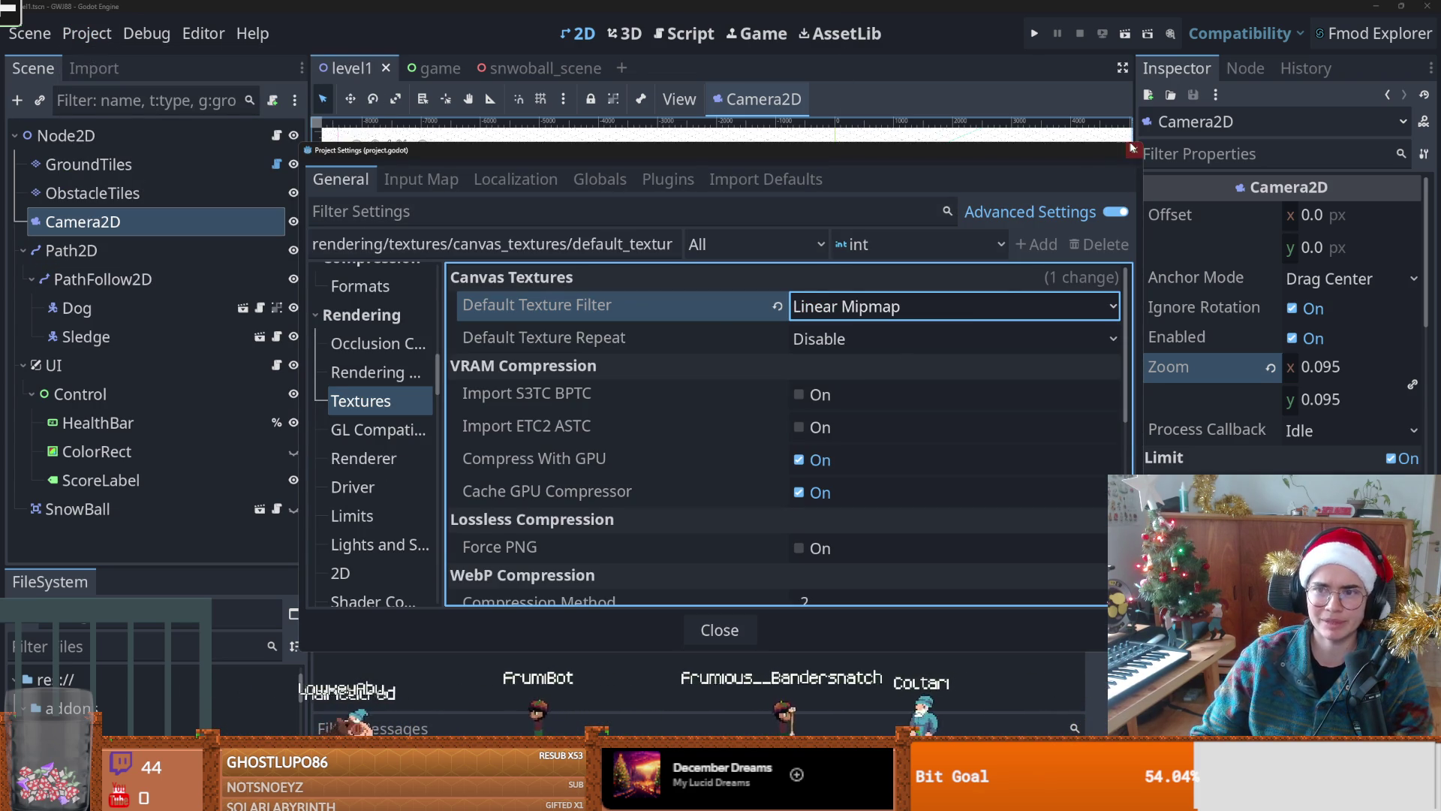
left_click(1132, 148)
left_click(1038, 33)
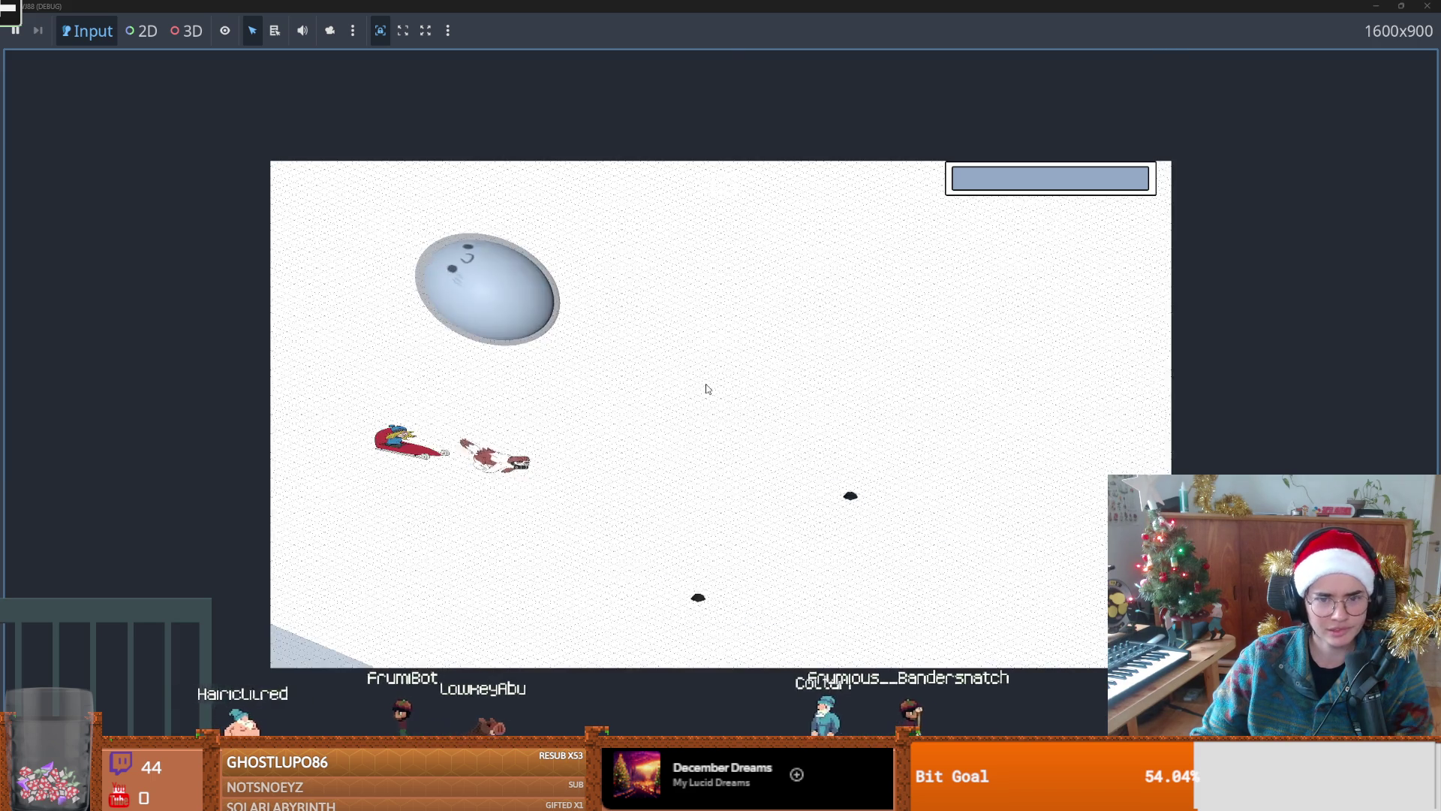
left_click_drag(719, 24, 827, 303)
left_click(1081, 265)
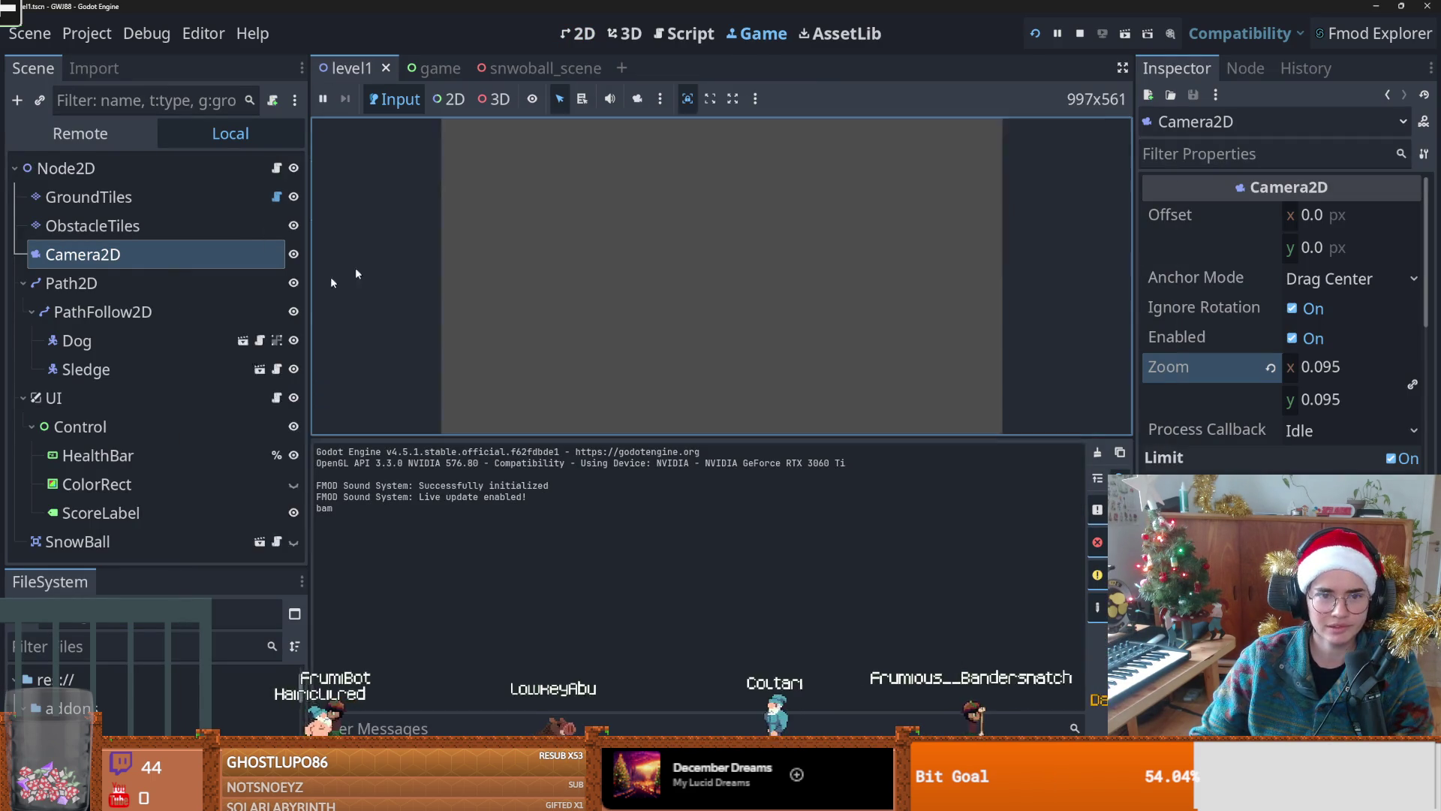
Step: Change the default canvas texture filter to Nearest Mipmap in Project Settings
left_click(87, 33)
left_click(105, 57)
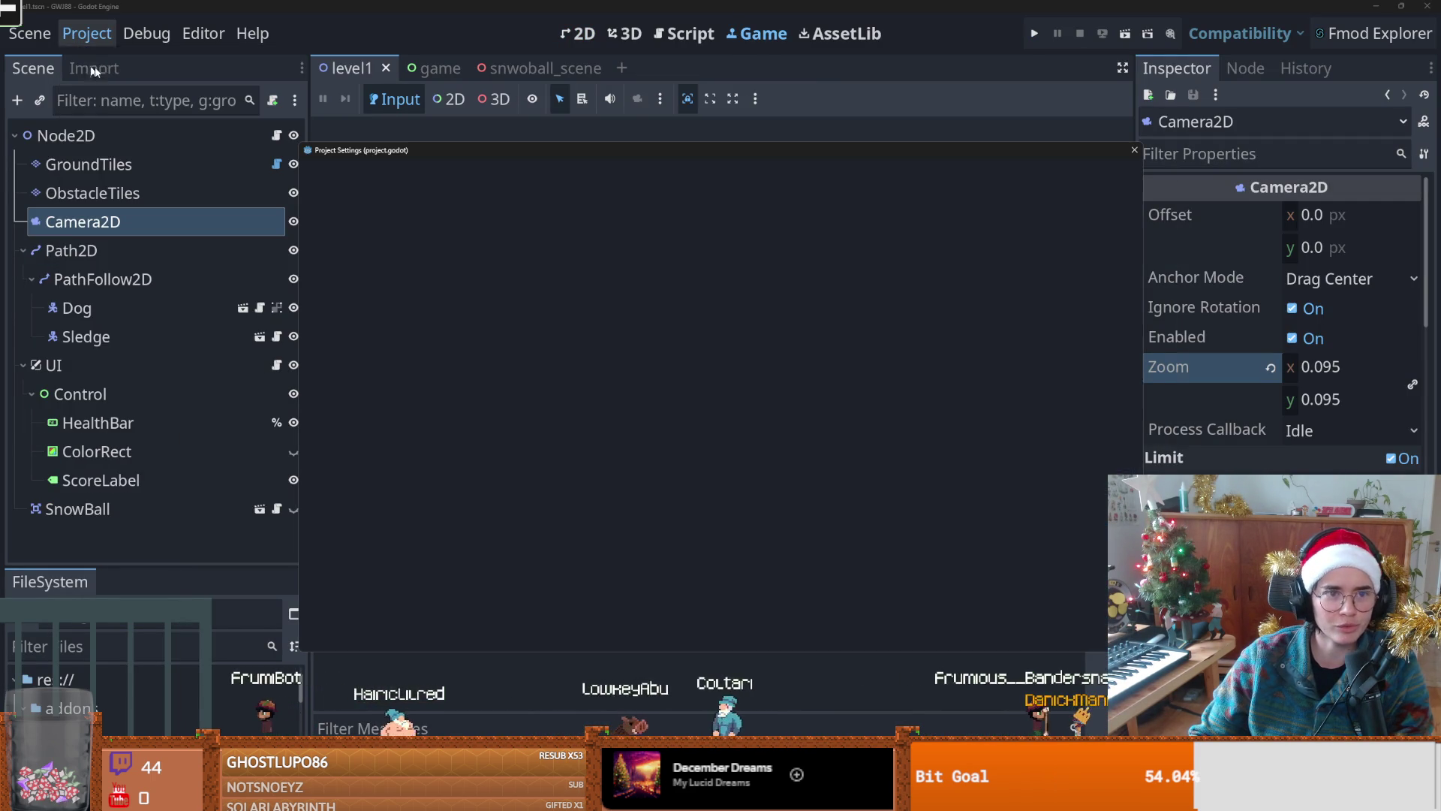
left_click(845, 310)
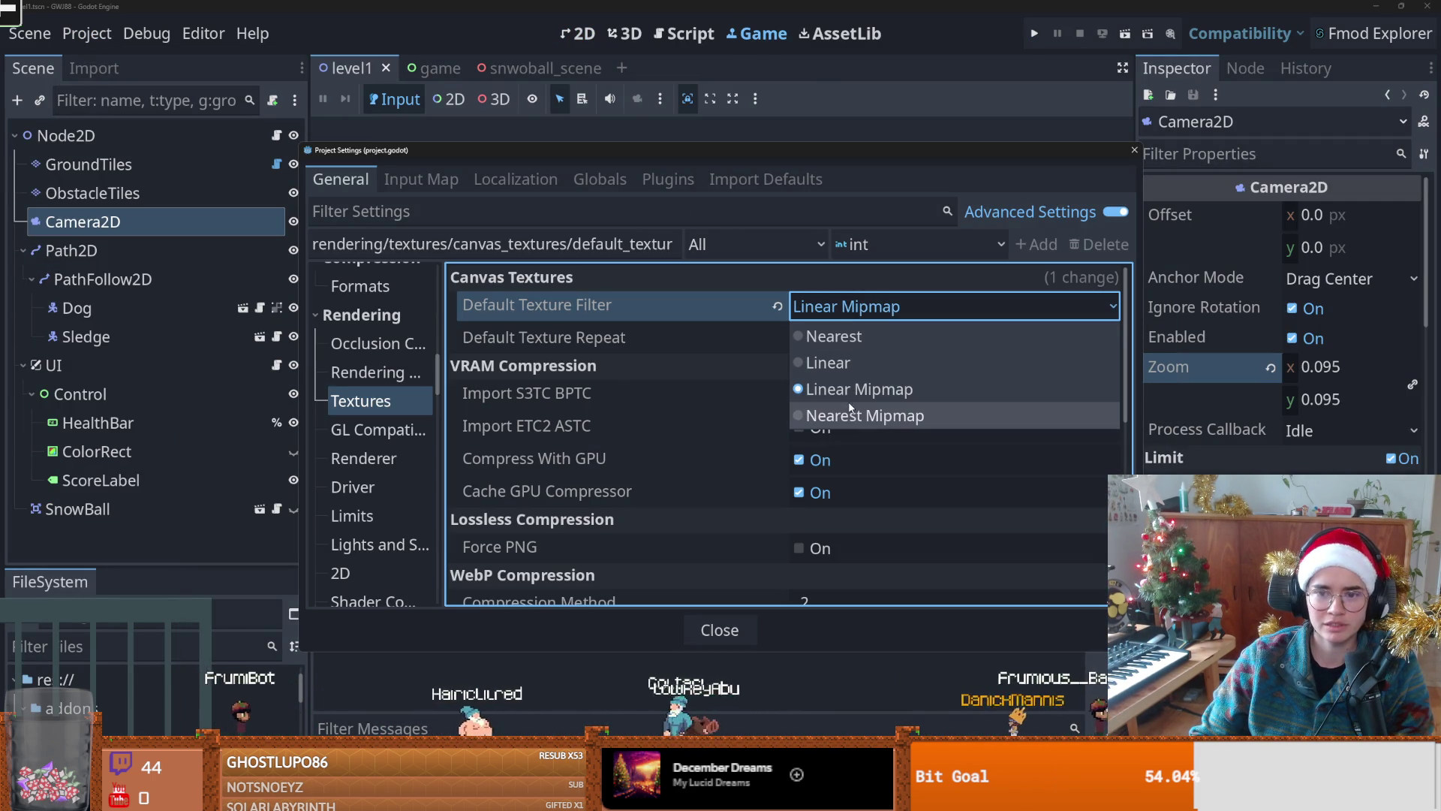
left_click(816, 415)
left_click(1134, 150)
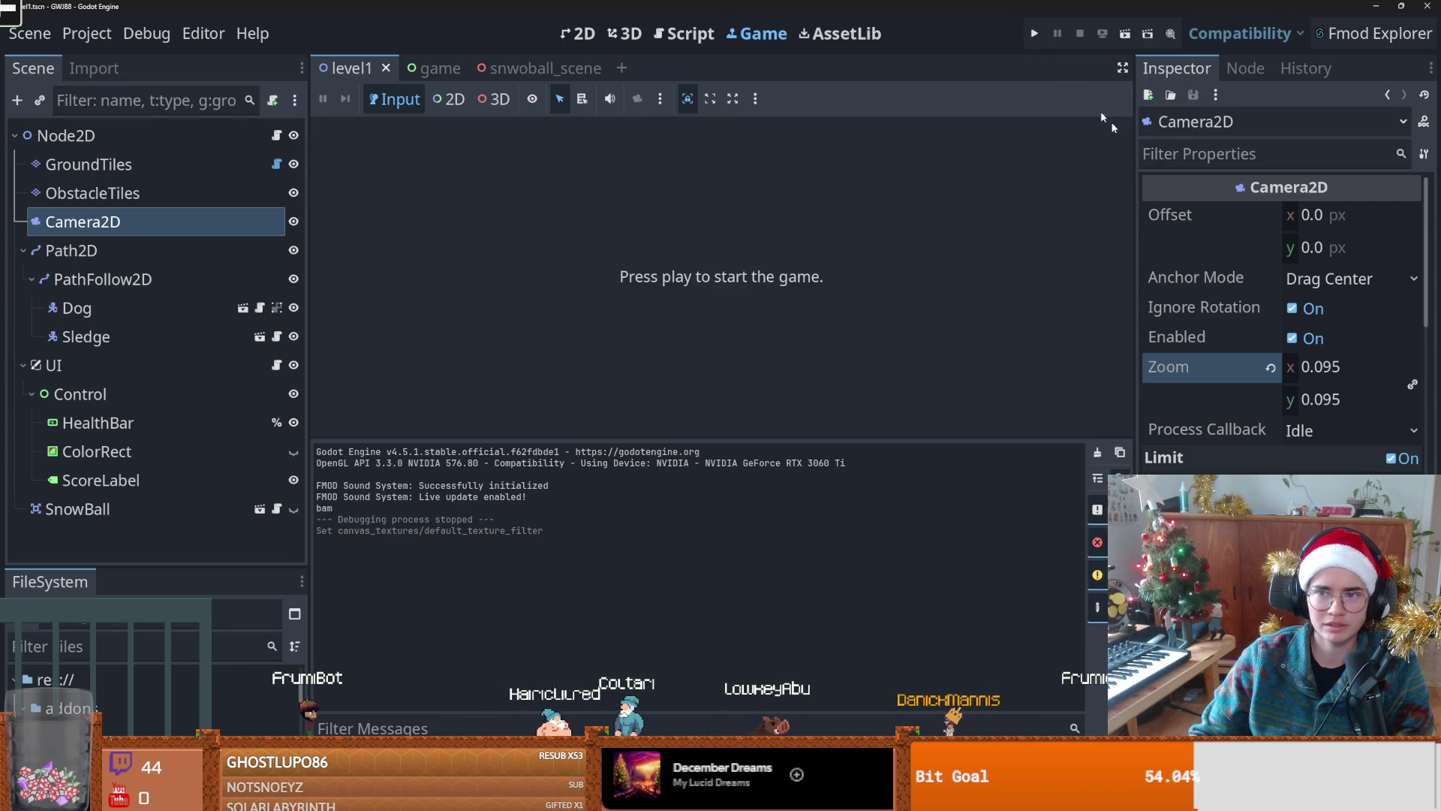
Step: Test-run the game with Nearest Mipmap filtering, stop it, and save the level1 scene
left_click(1032, 35)
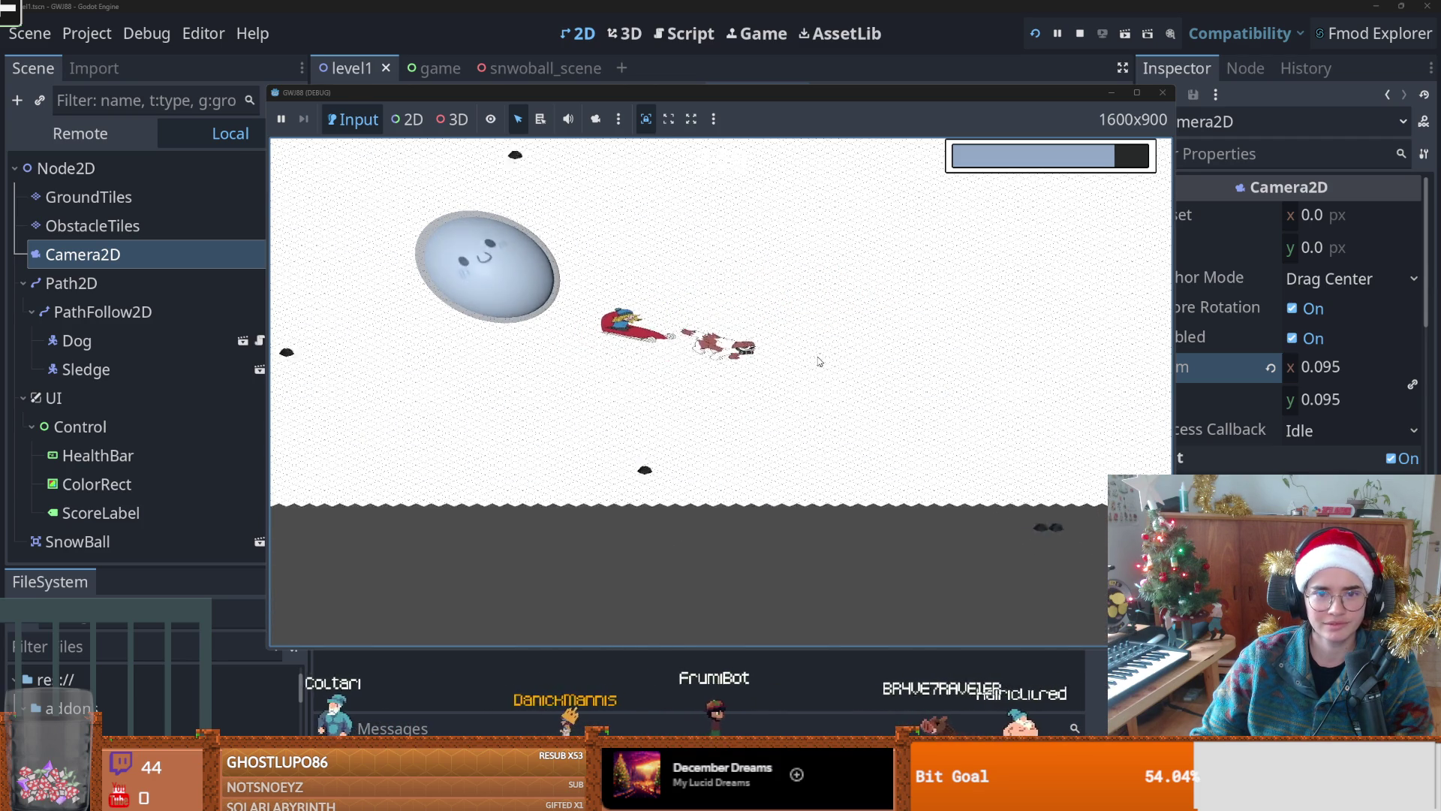
left_click(1079, 33)
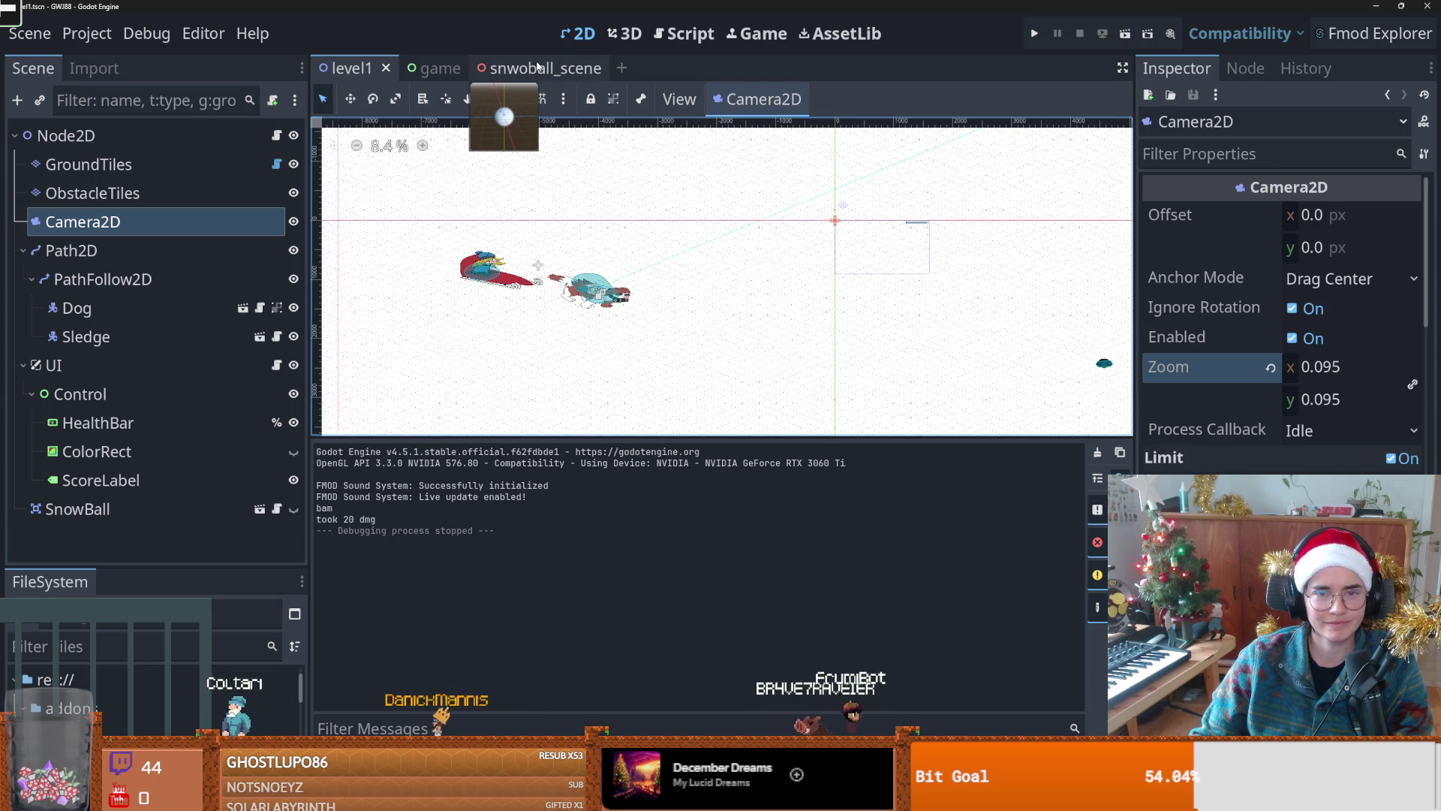
scroll(639, 304, "down", 1)
key("ctrl+s")
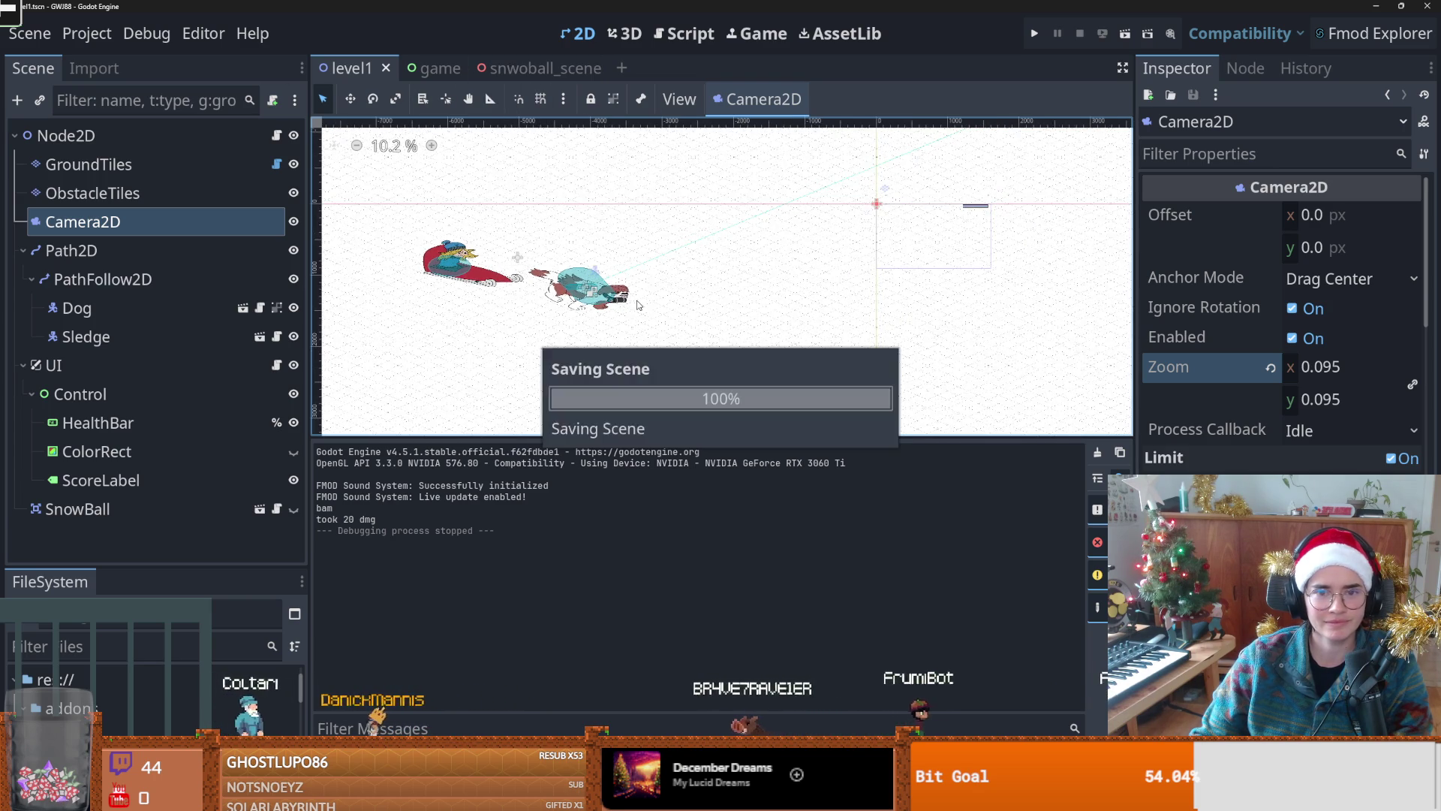
scroll(638, 304, "down", 3)
scroll(581, 308, "up", 1)
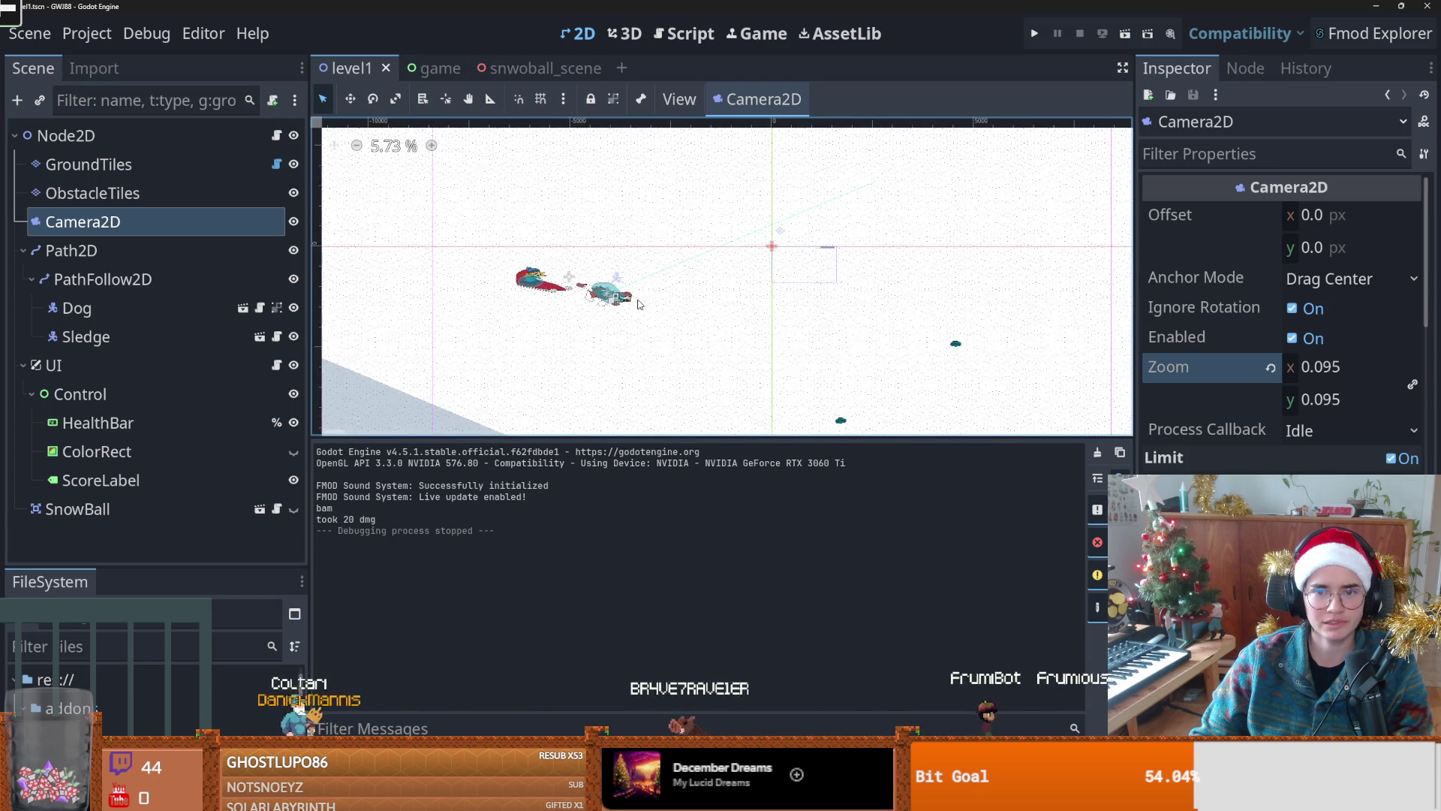
scroll(577, 306, "down", 1)
scroll(555, 304, "up", 1)
key("ctrl+s")
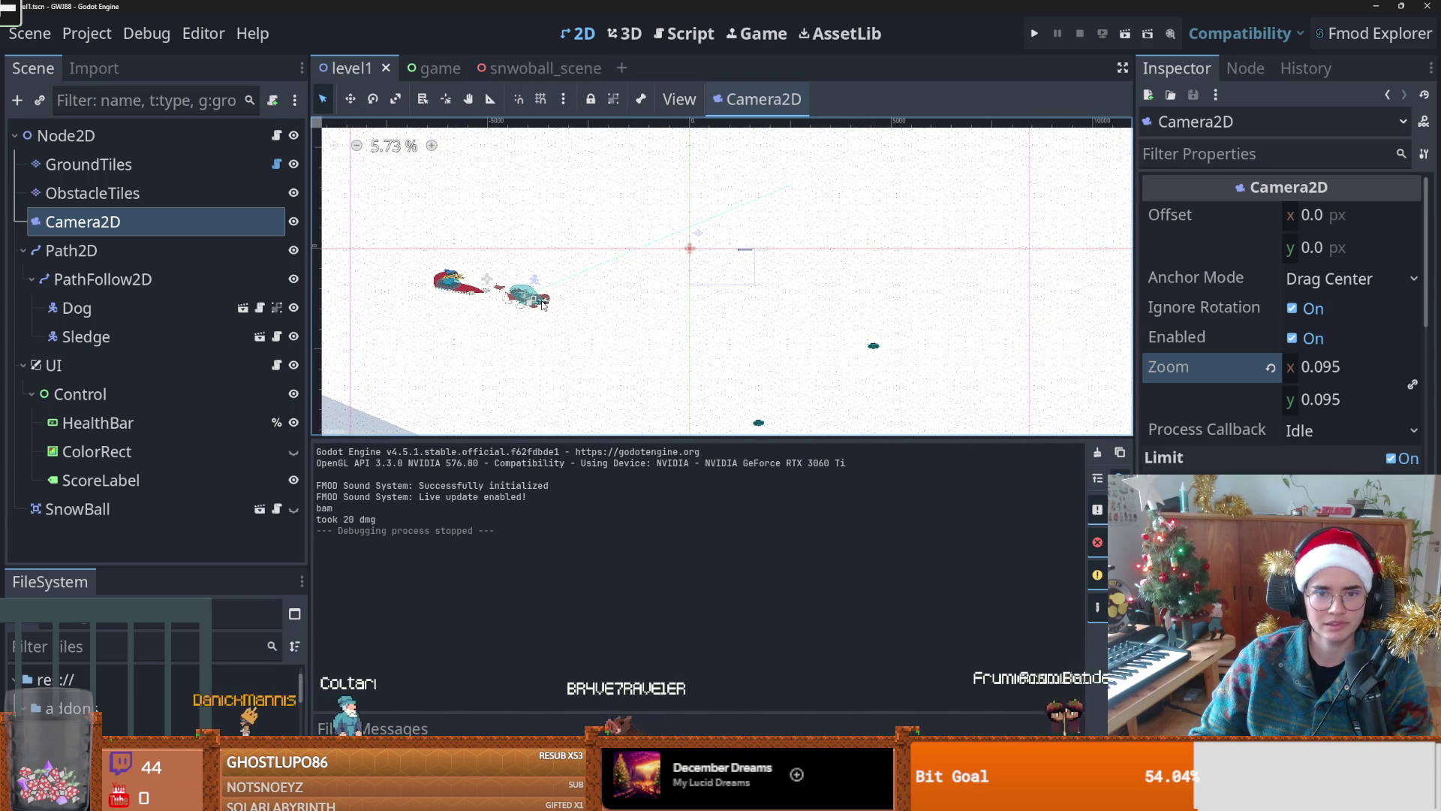
scroll(524, 301, "up", 3)
scroll(525, 301, "up", 4)
scroll(560, 308, "down", 4)
scroll(559, 308, "down", 17)
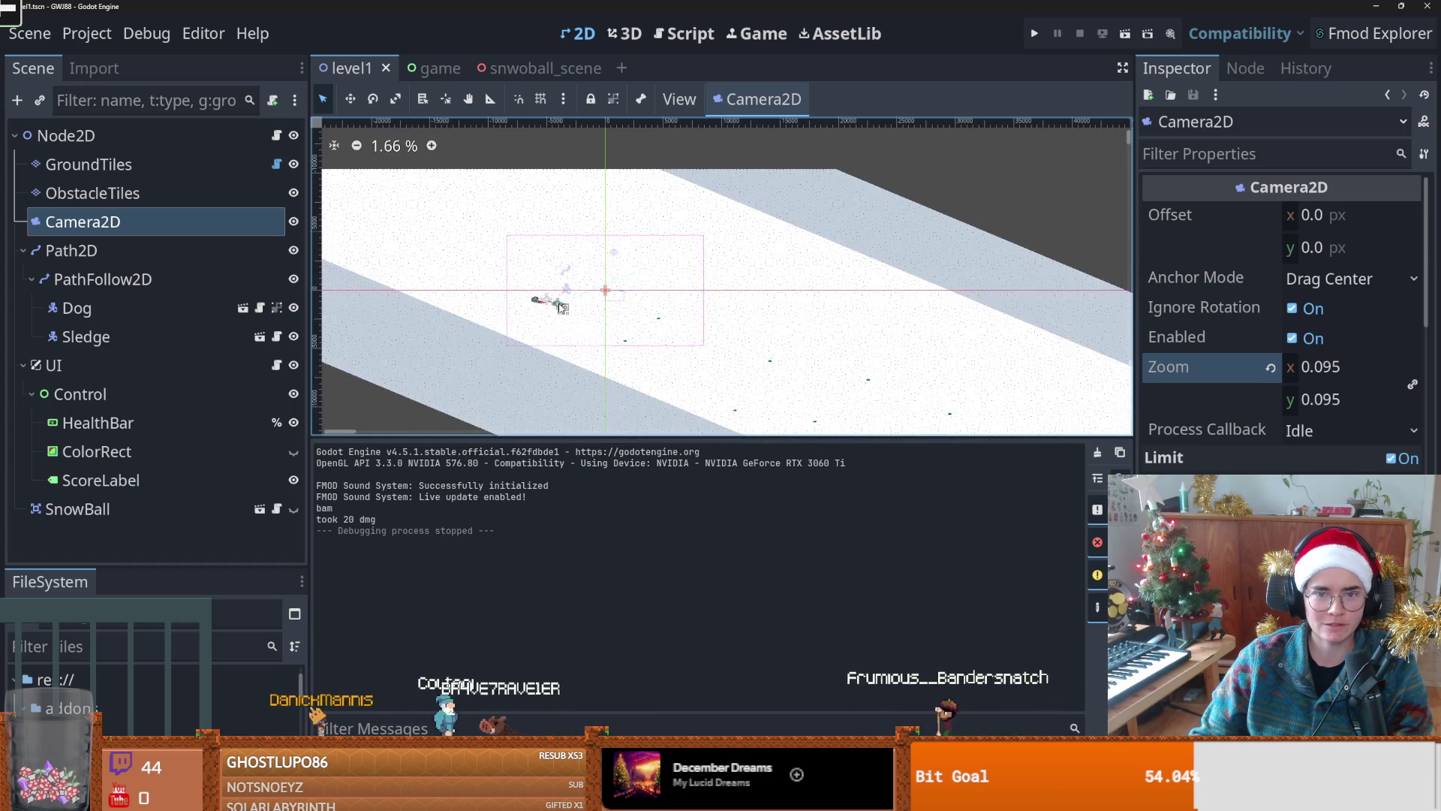
scroll(636, 179, "down", 7)
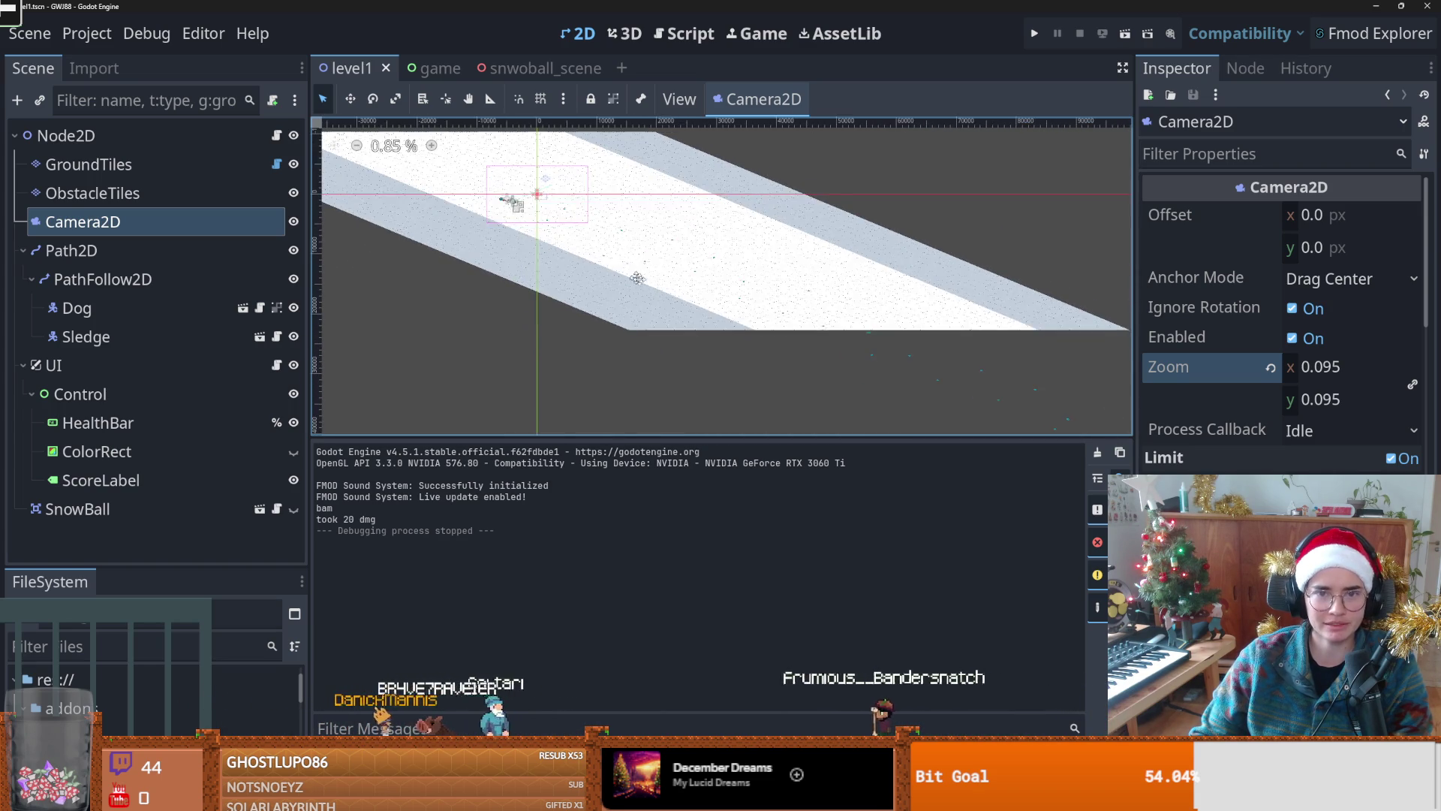
Step: On GroundTiles, choose the light-blue tile_outer tile and try a bucket fill, then undo it
left_click(136, 167)
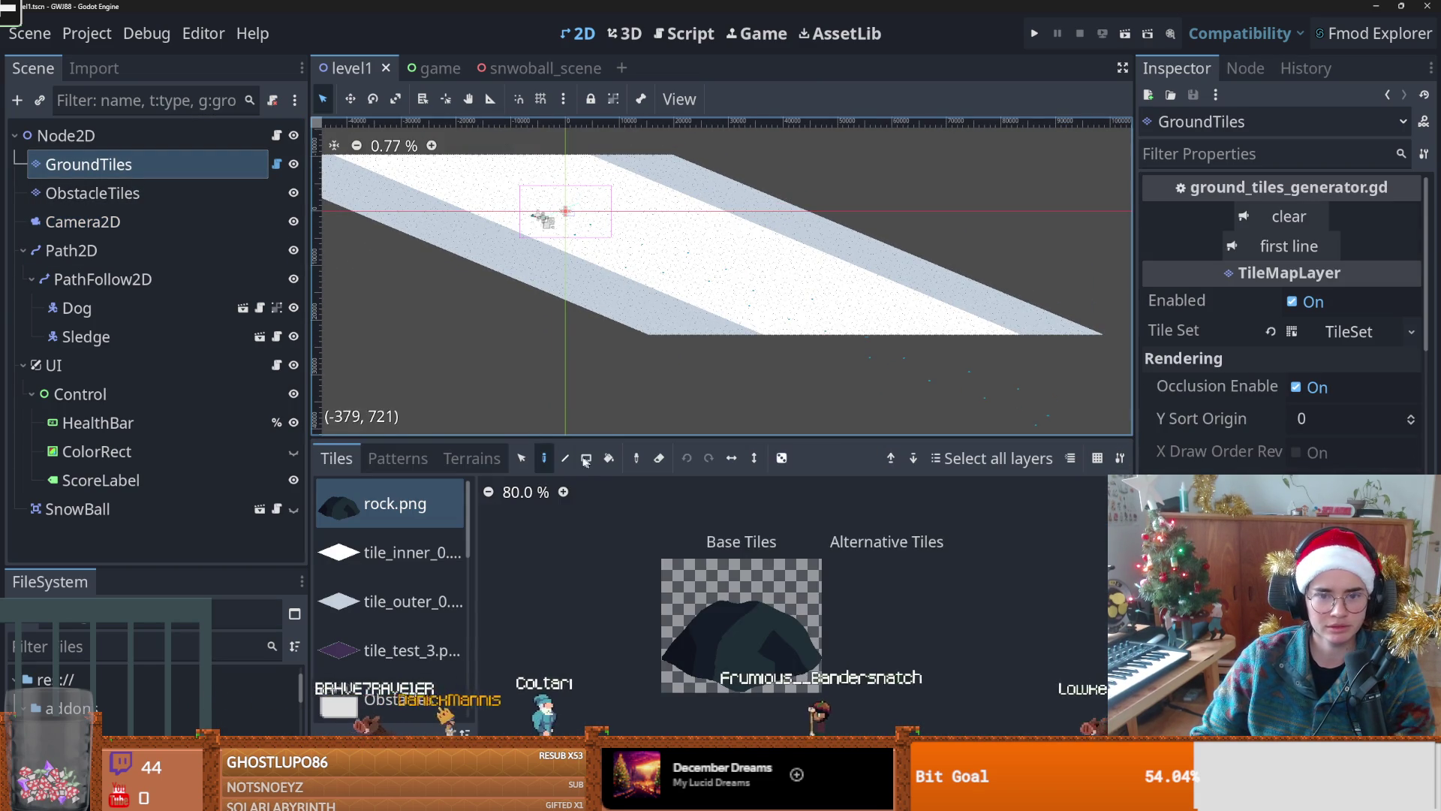
scroll(660, 386, "up", 2)
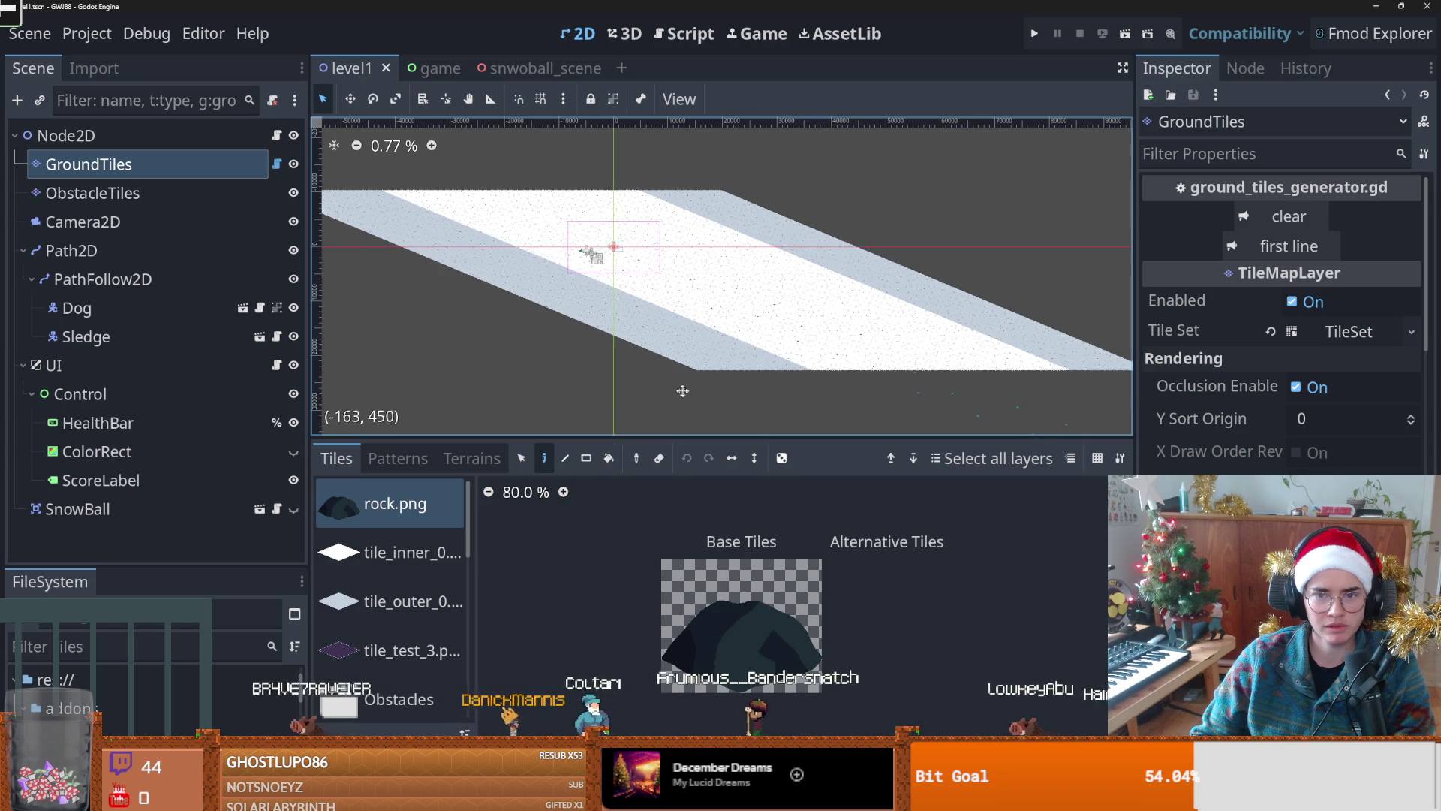
left_click(406, 601)
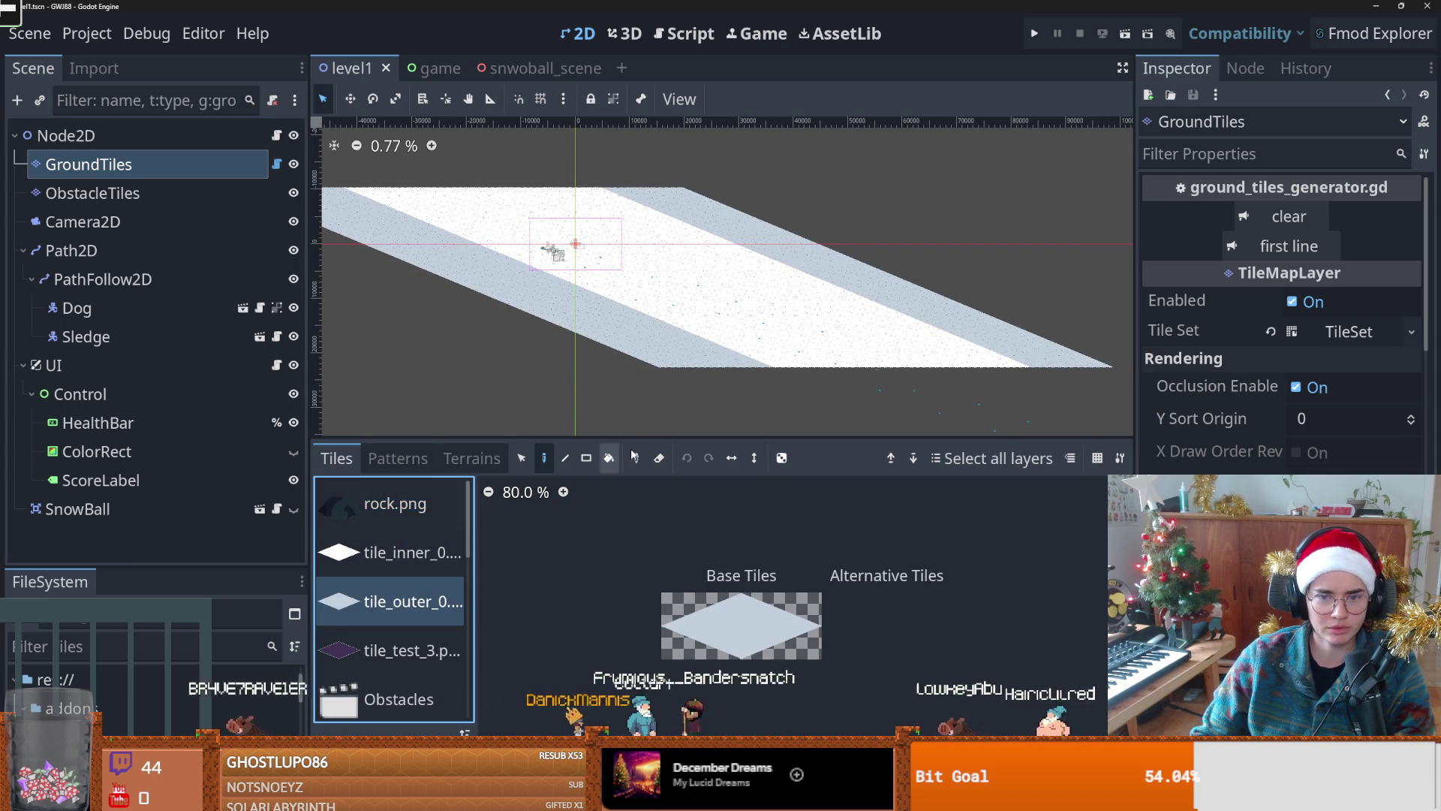
left_click(610, 458)
left_click(734, 321)
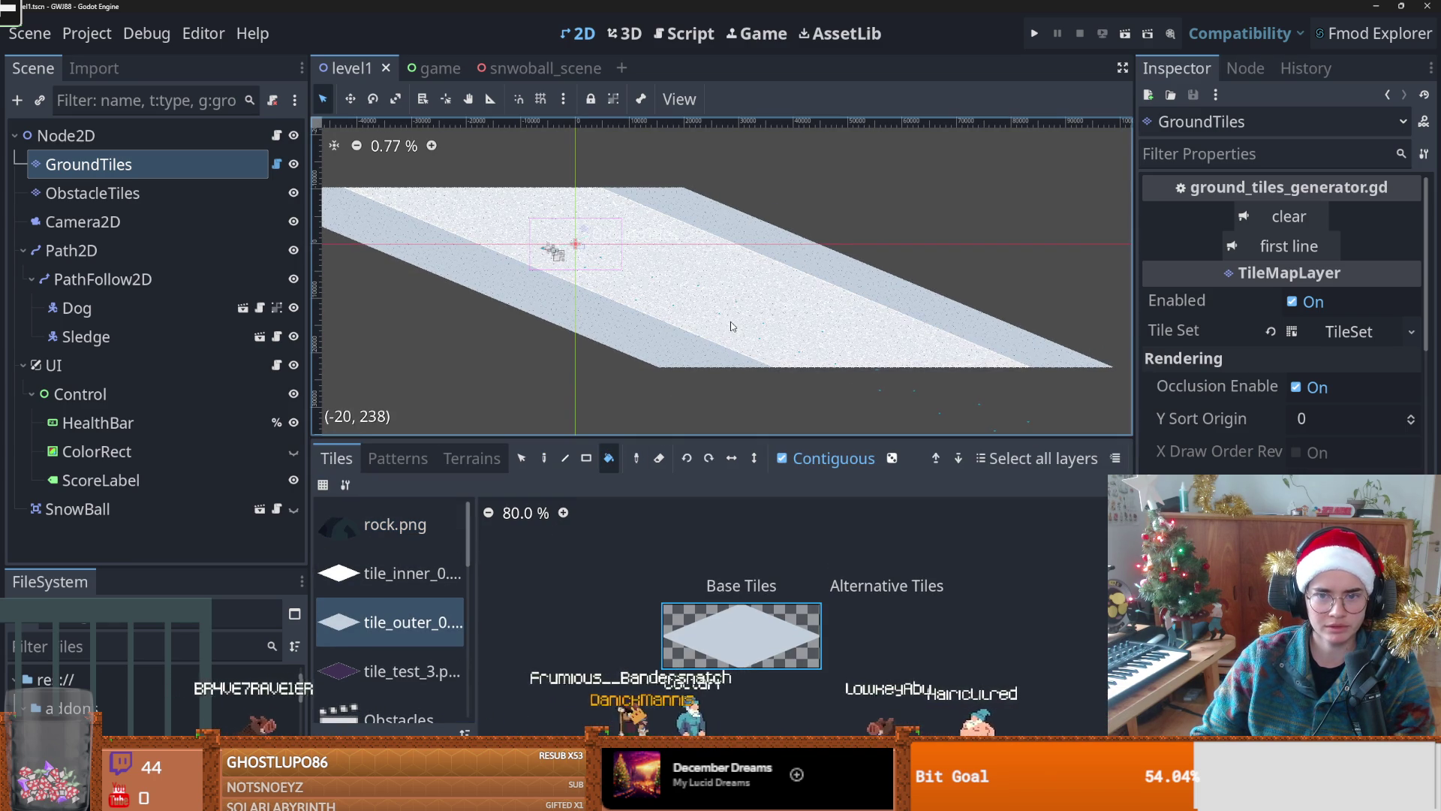
left_click(729, 326)
scroll(698, 325, "up", 4)
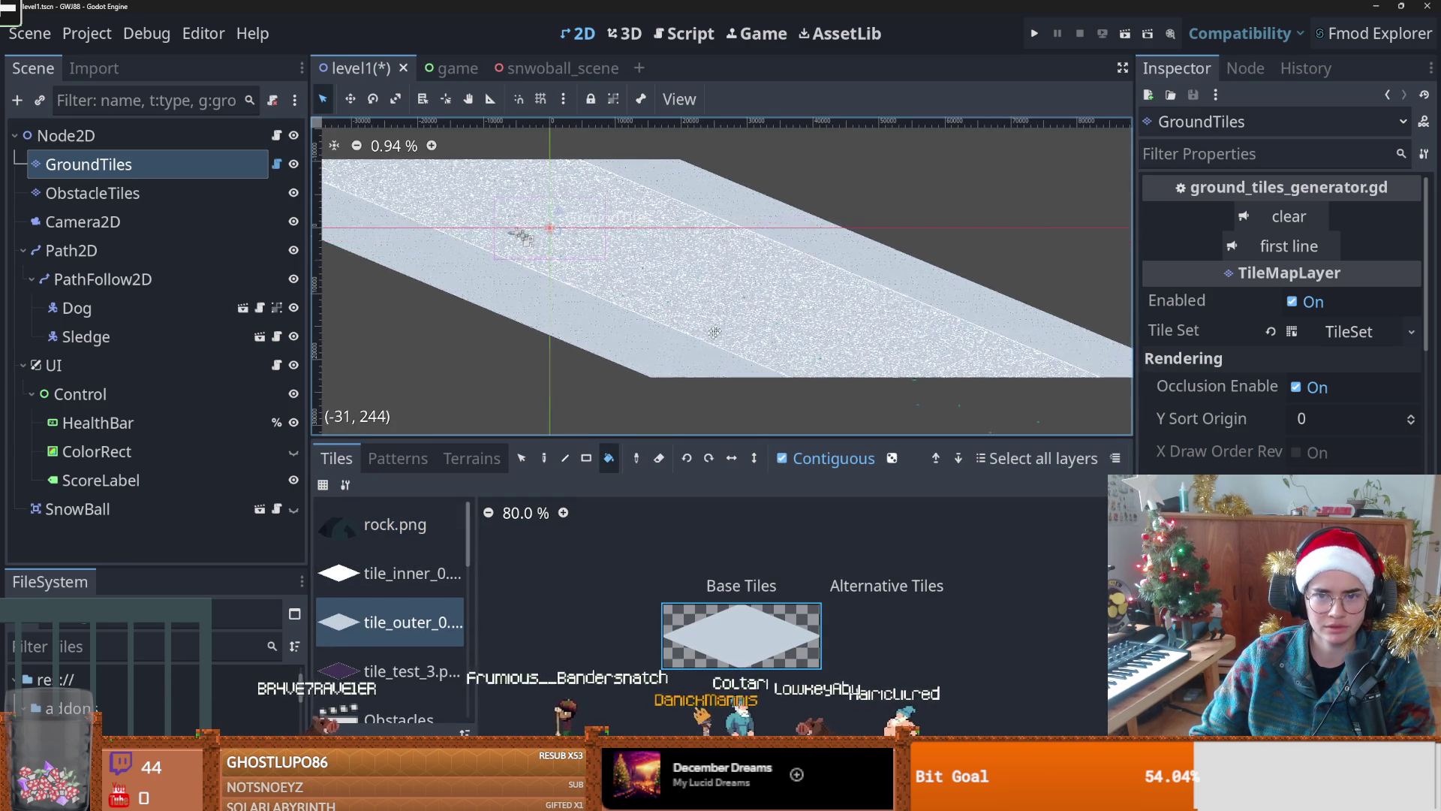
scroll(680, 280, "down", 3)
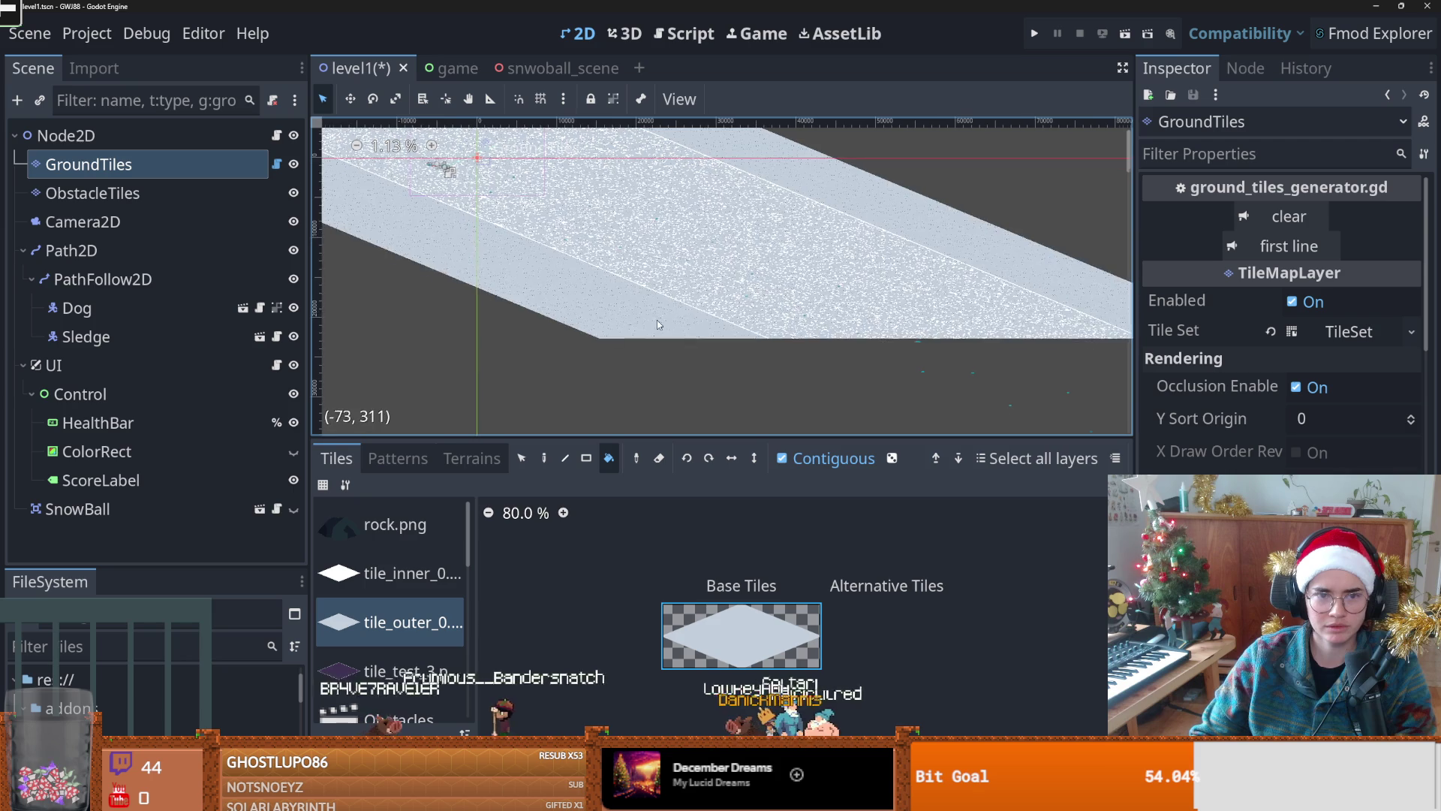
key("ctrl+z")
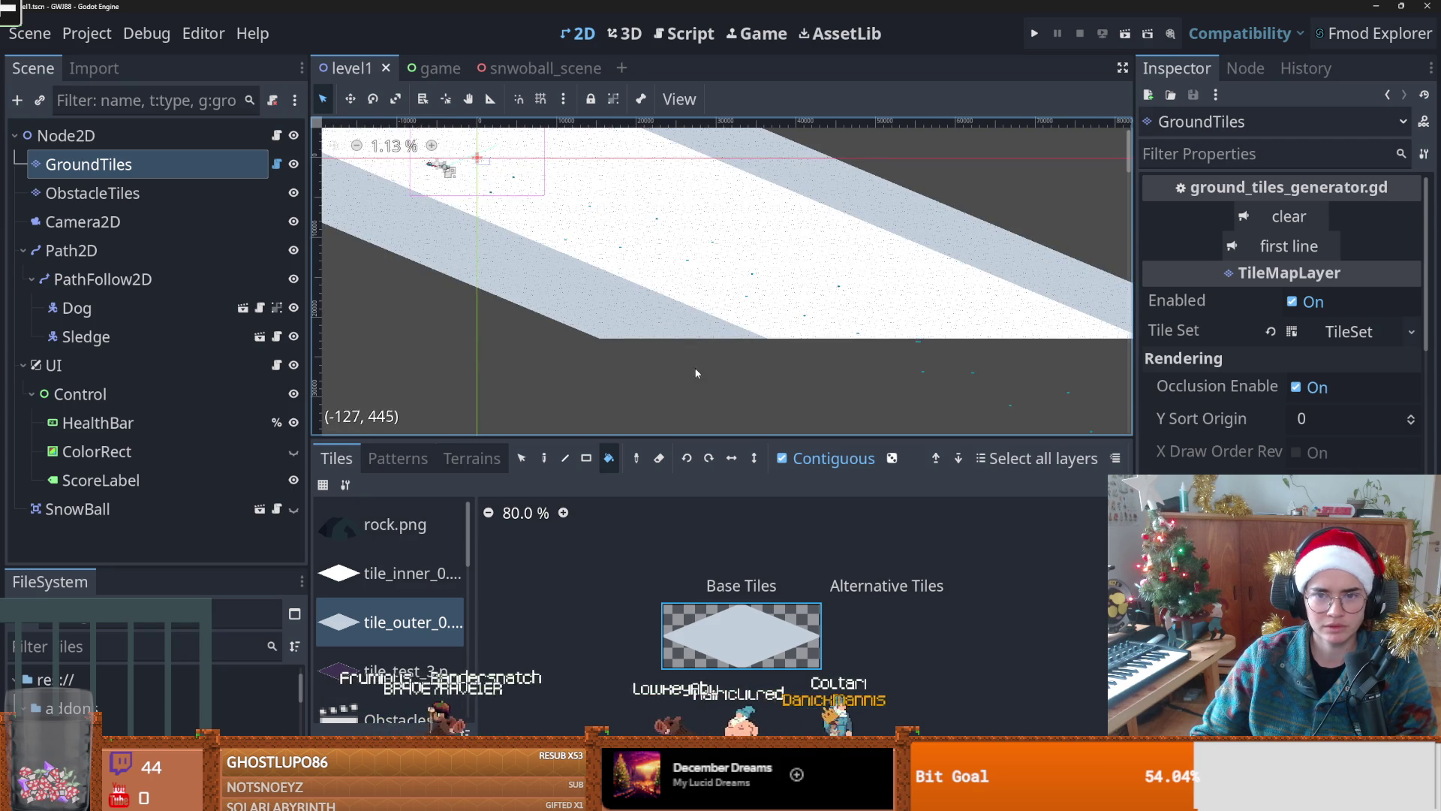
scroll(720, 367, "down", 1)
Step: Paint rectangles of tile_outer across the slope to cover the whole white inner band
left_click(586, 458)
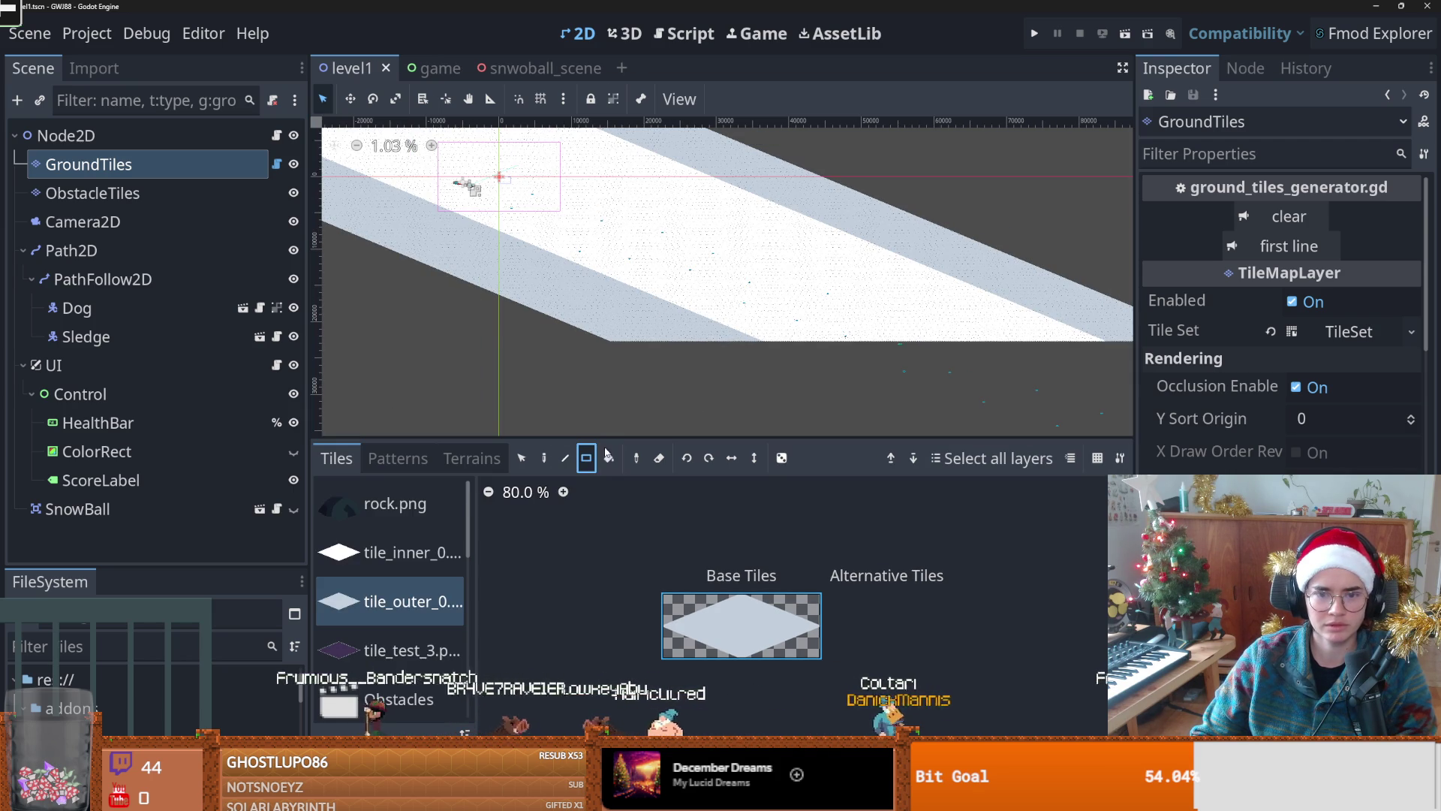
scroll(757, 378, "down", 1)
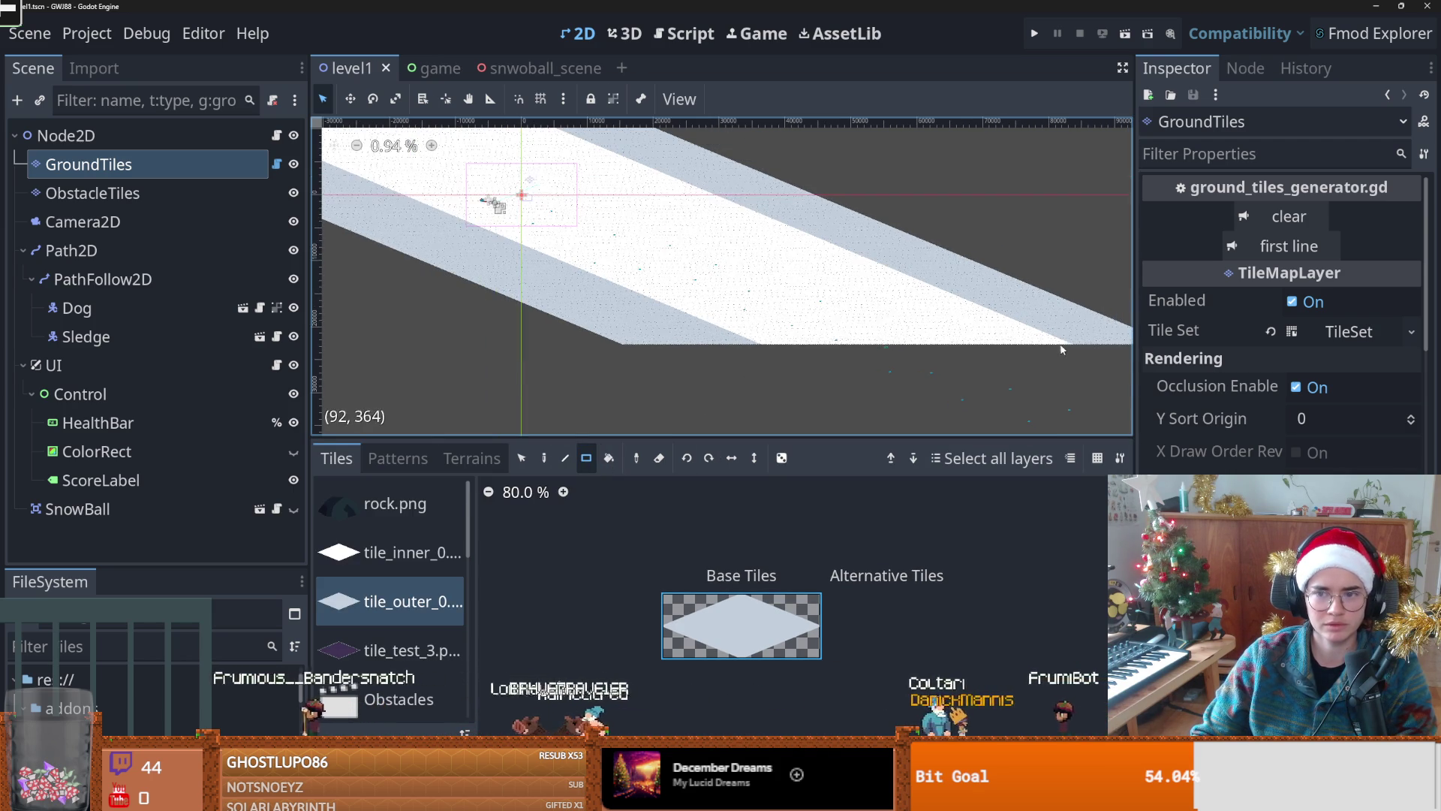
mouse_move(1074, 348)
left_mouse_down()
mouse_move(532, 232)
mouse_move(396, 194)
mouse_move(323, 154)
left_mouse_up()
scroll(627, 328, "up", 2)
scroll(676, 323, "up", 3)
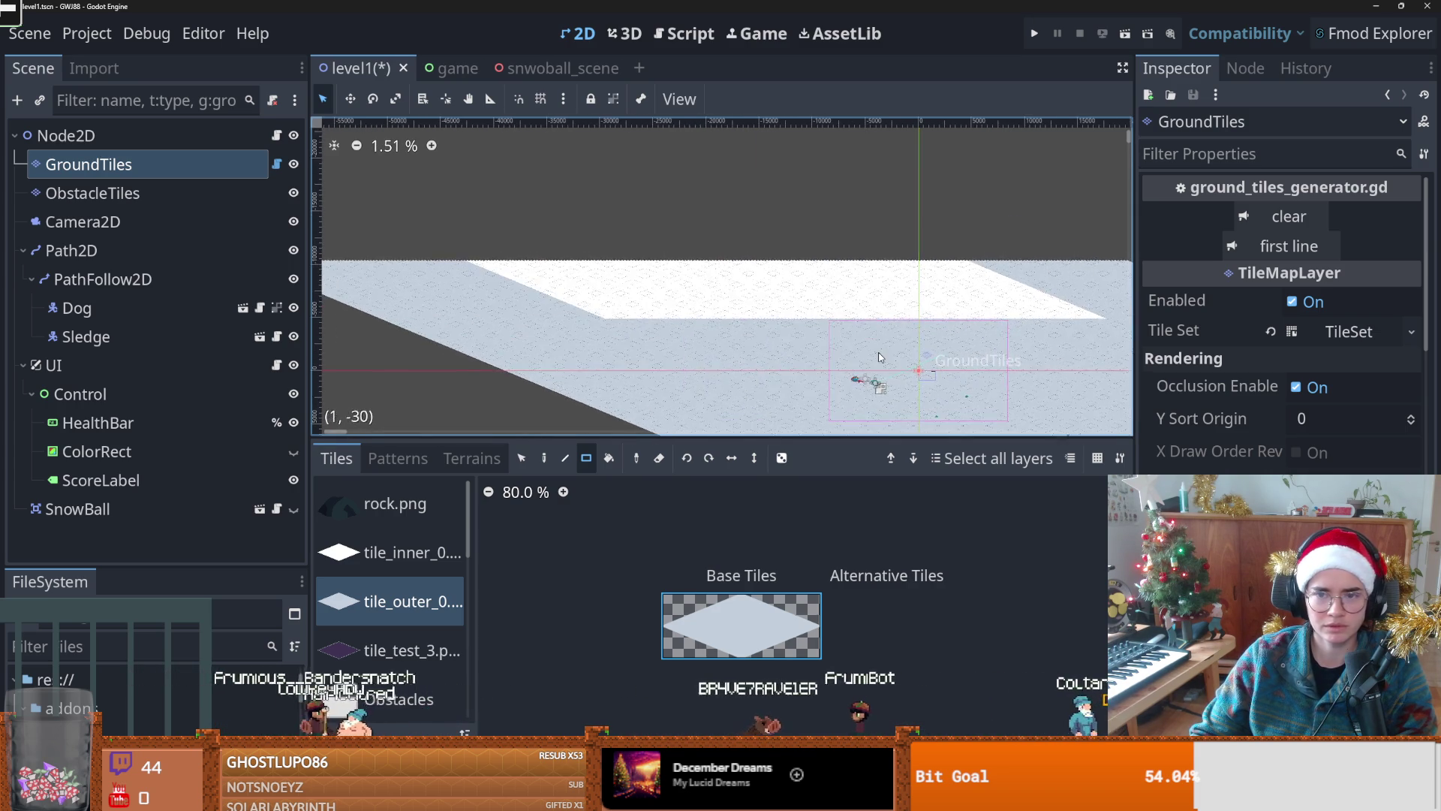
scroll(1051, 315, "up", 1)
scroll(983, 317, "down", 1)
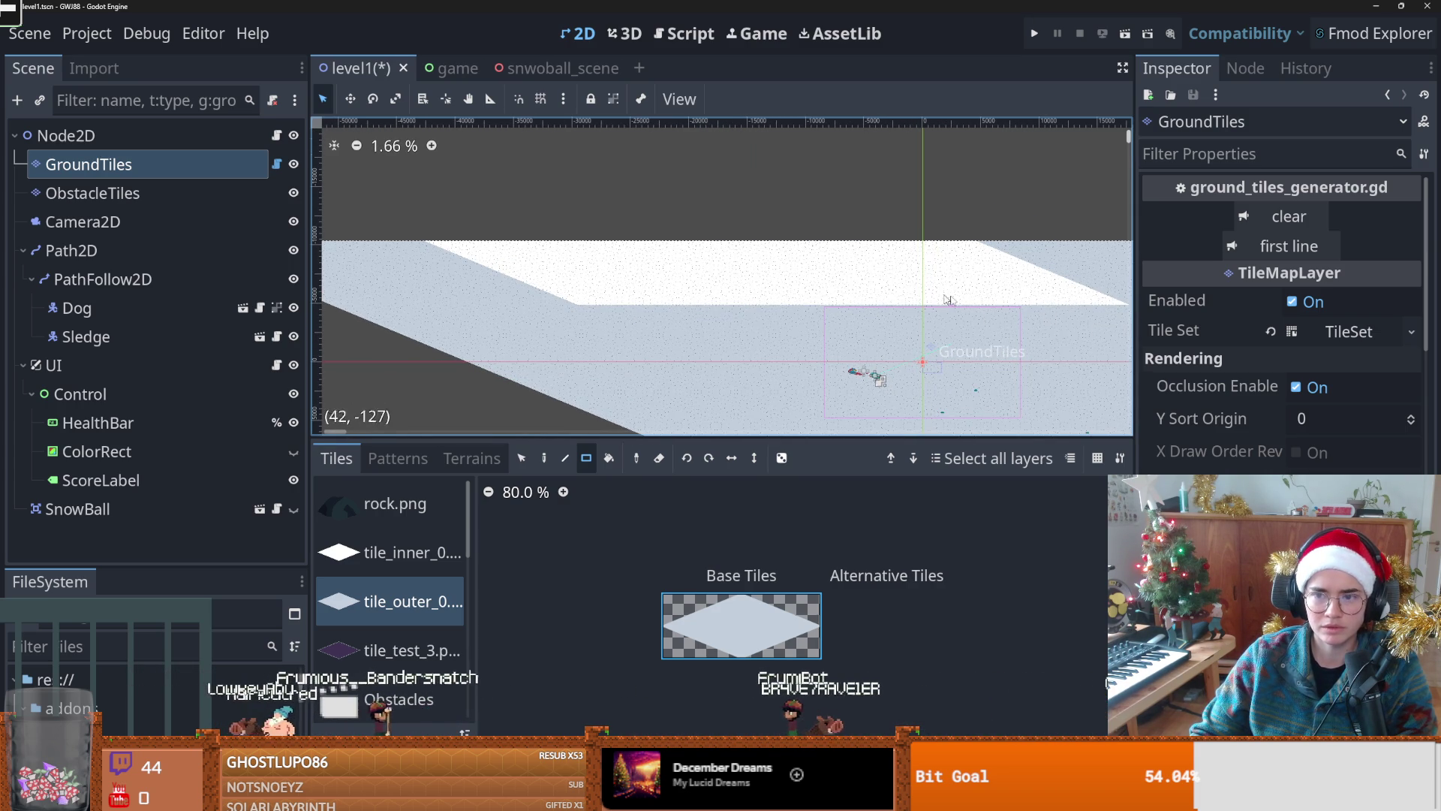
scroll(1090, 328, "right", 3)
mouse_move(893, 309)
left_mouse_down()
mouse_move(976, 304)
mouse_move(1047, 337)
left_mouse_up()
mouse_move(888, 315)
left_mouse_down()
mouse_move(390, 274)
mouse_move(342, 254)
left_mouse_up()
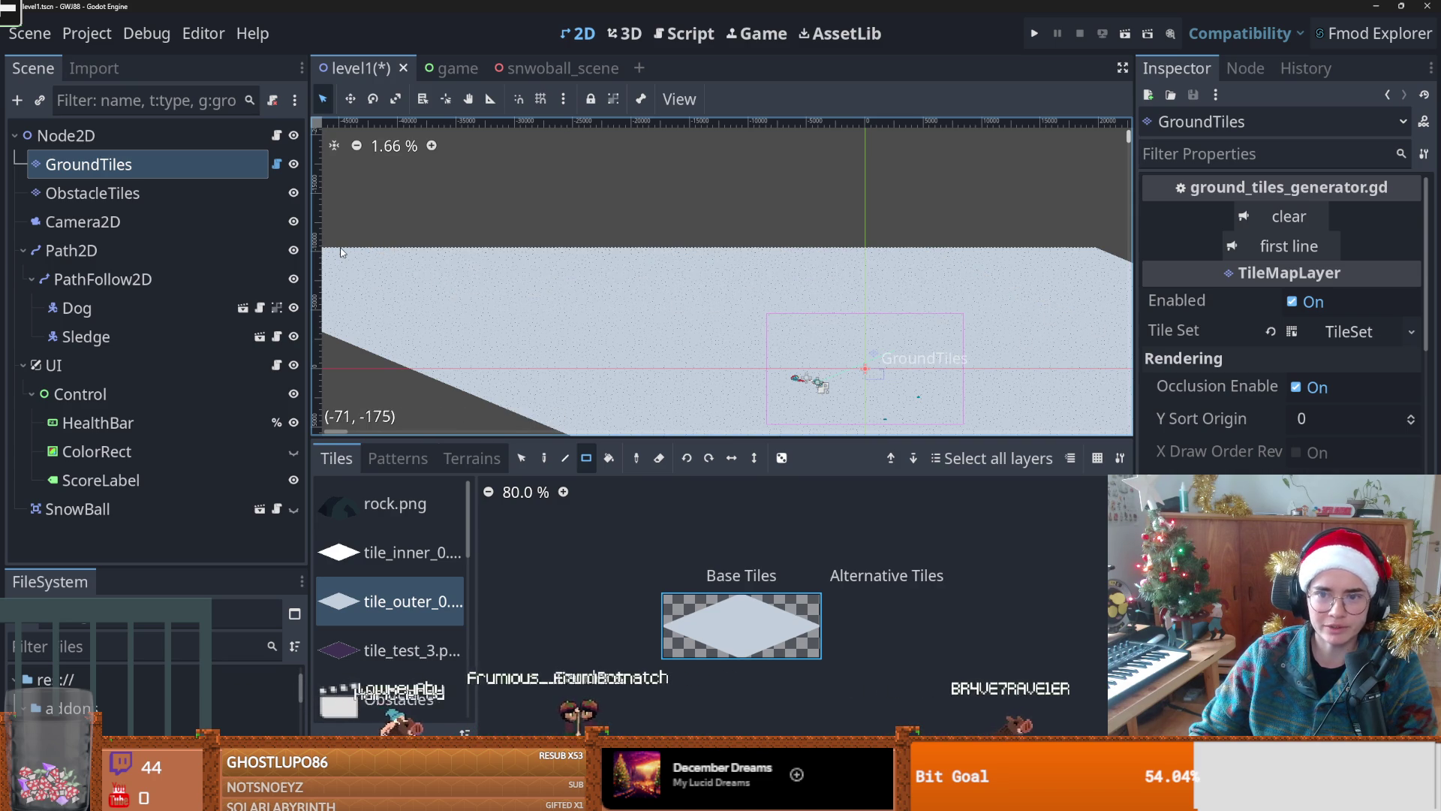
scroll(810, 380, "down", 5)
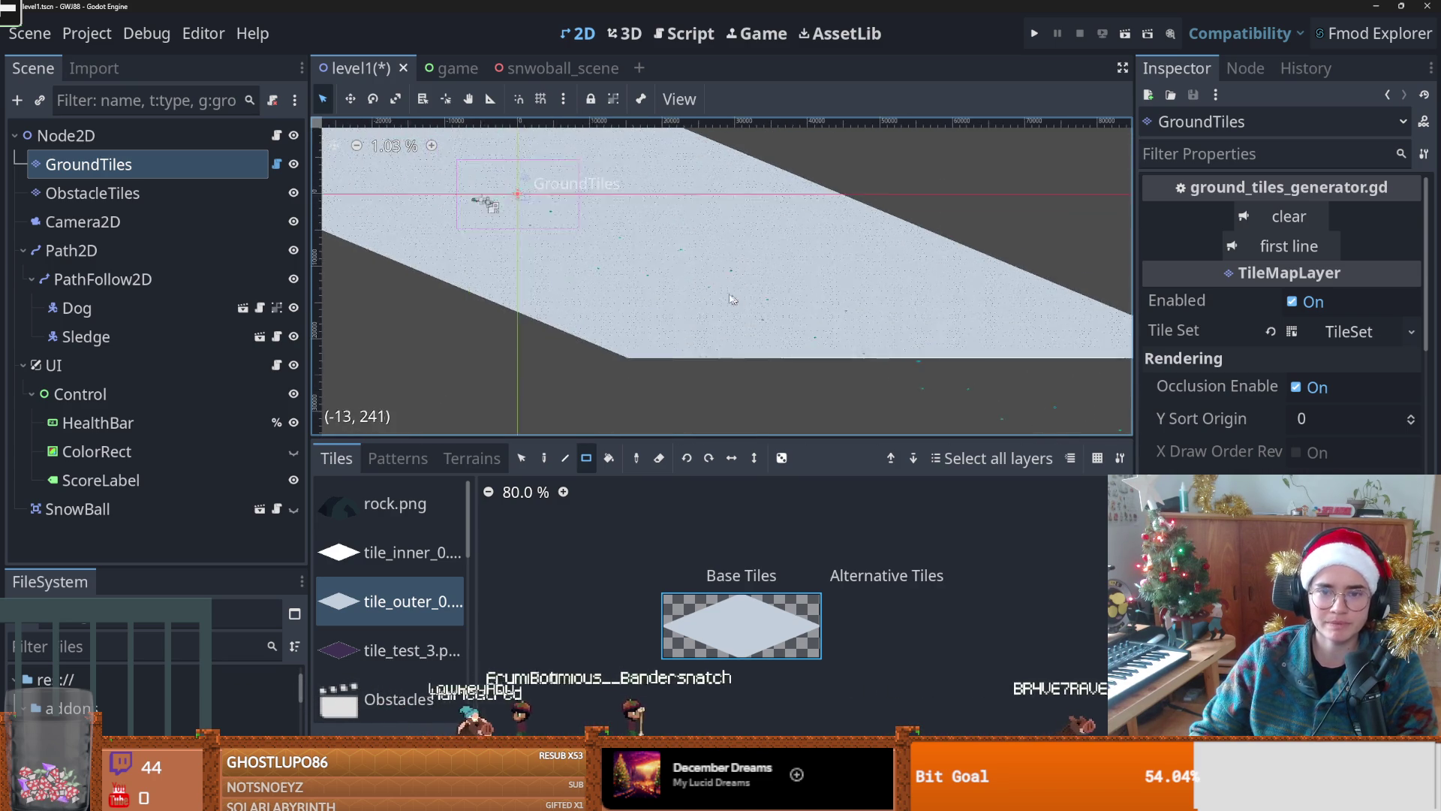
scroll(719, 225, "down", 2)
left_click_drag(753, 375, 1041, 256)
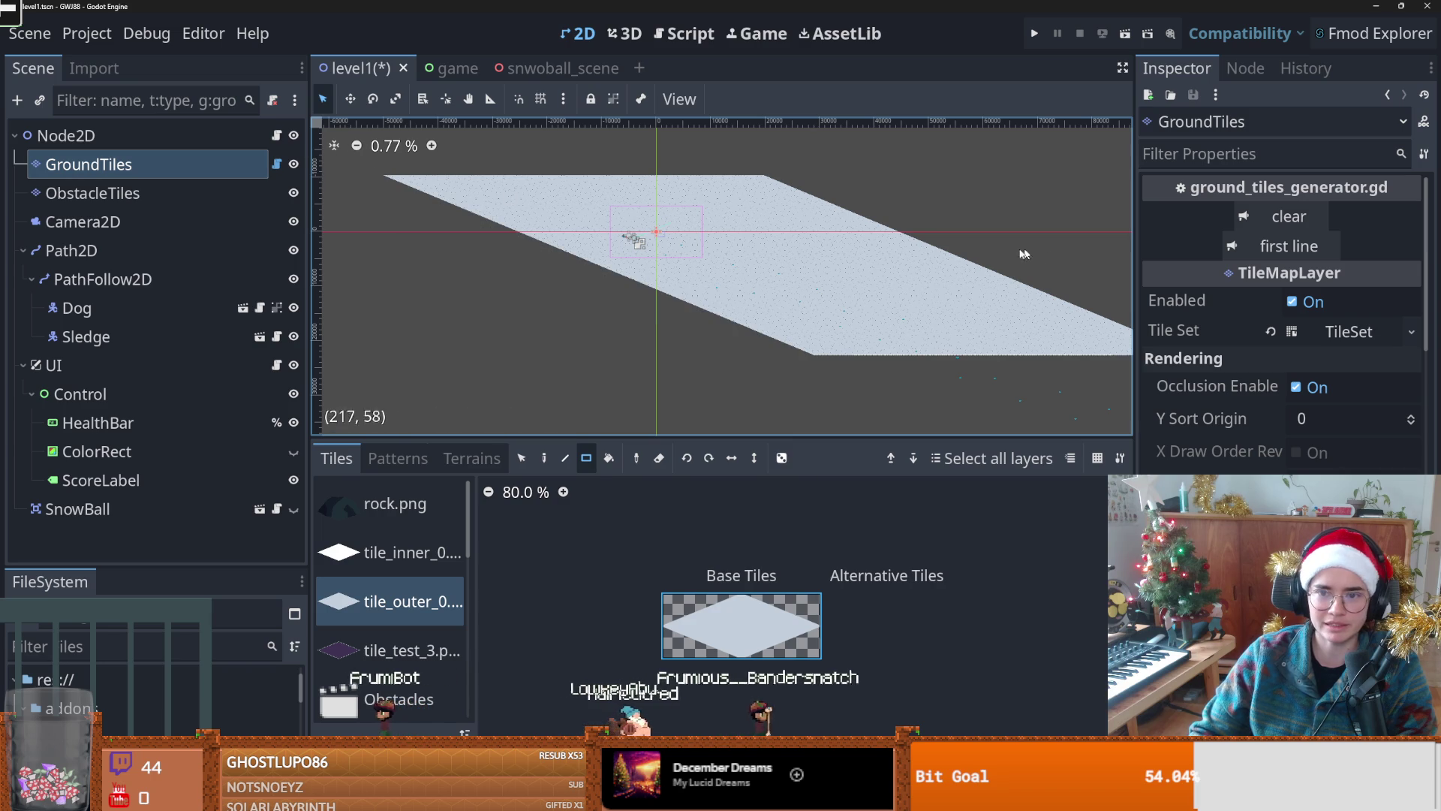
scroll(764, 276, "right", 3)
mouse_move(1116, 375)
left_mouse_down()
mouse_move(660, 181)
mouse_move(595, 188)
left_mouse_up()
scroll(680, 316, "up", 2)
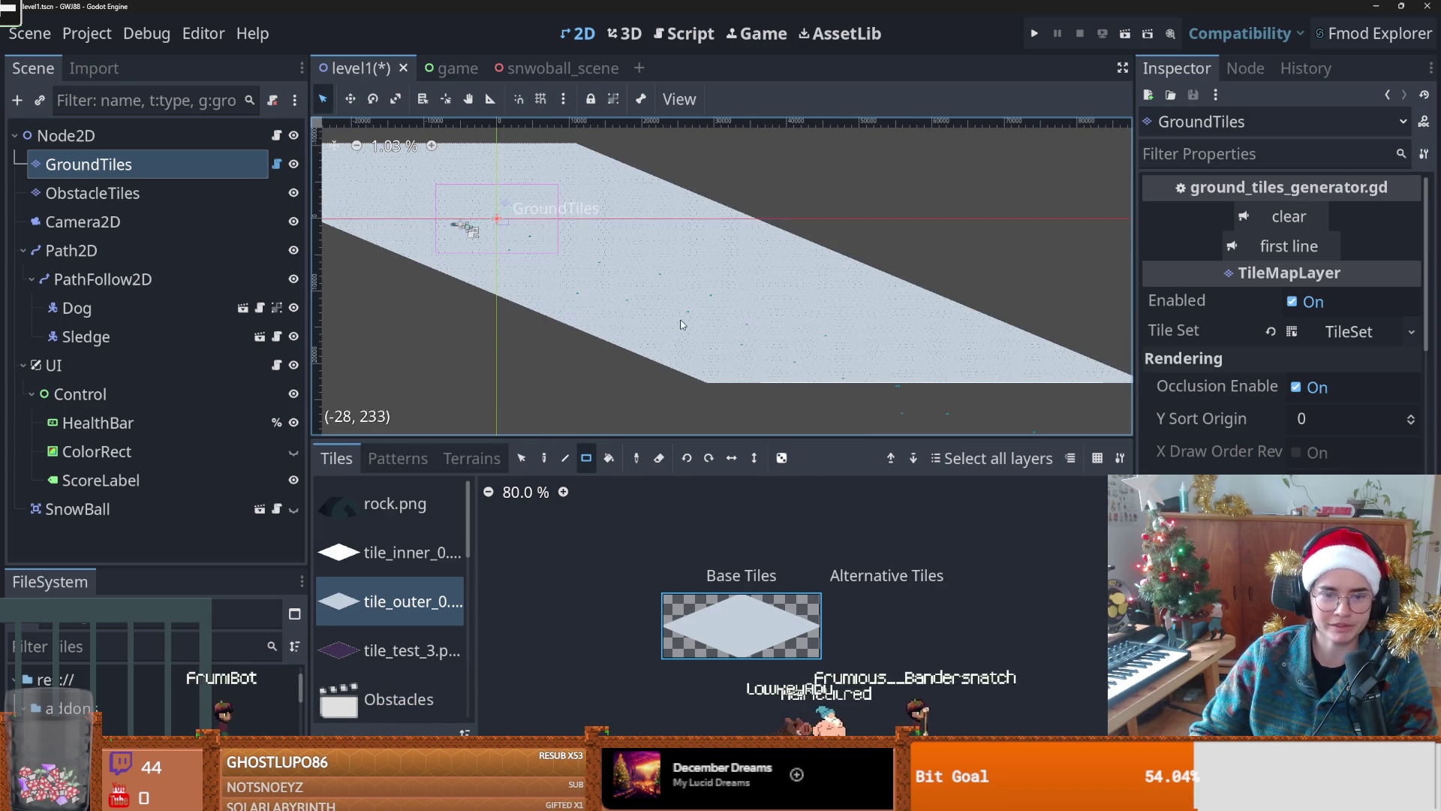
Step: With Inner Snow terrain and the rectangle tool, paint along the ground's bottom edge and diagonally
left_click(460, 460)
left_click(390, 538)
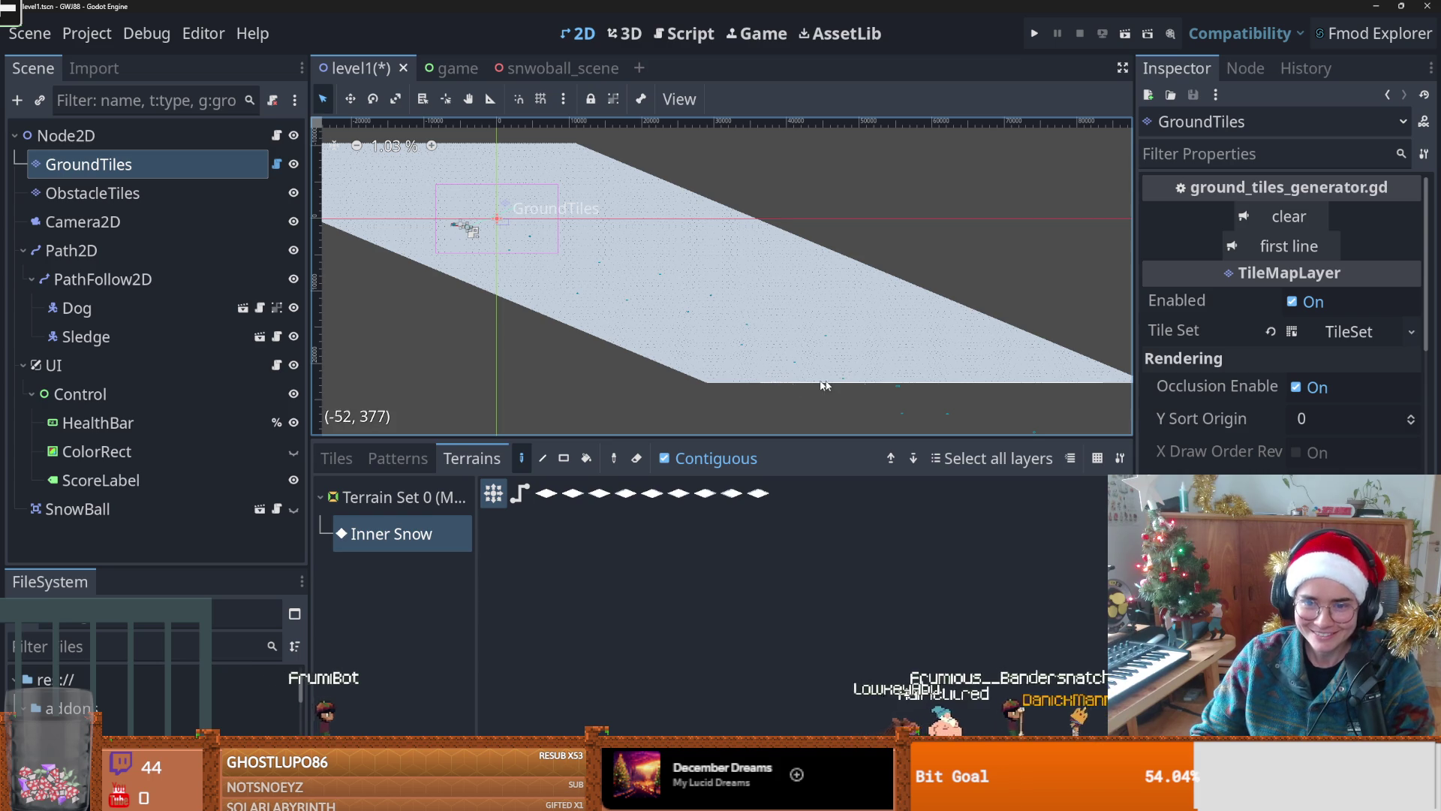
left_click(431, 525)
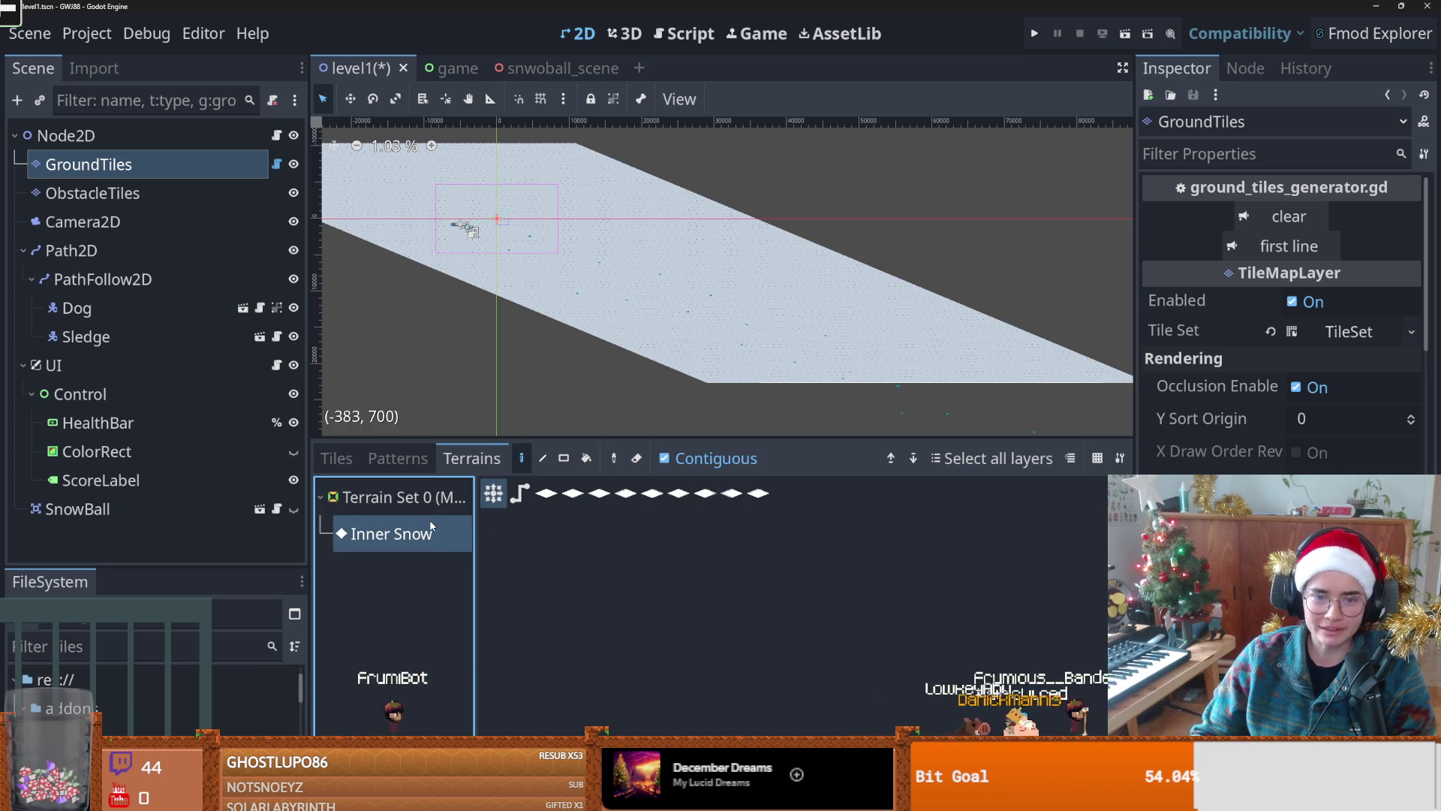
left_click(564, 458)
scroll(691, 391, "down", 1)
scroll(691, 391, "up", 1)
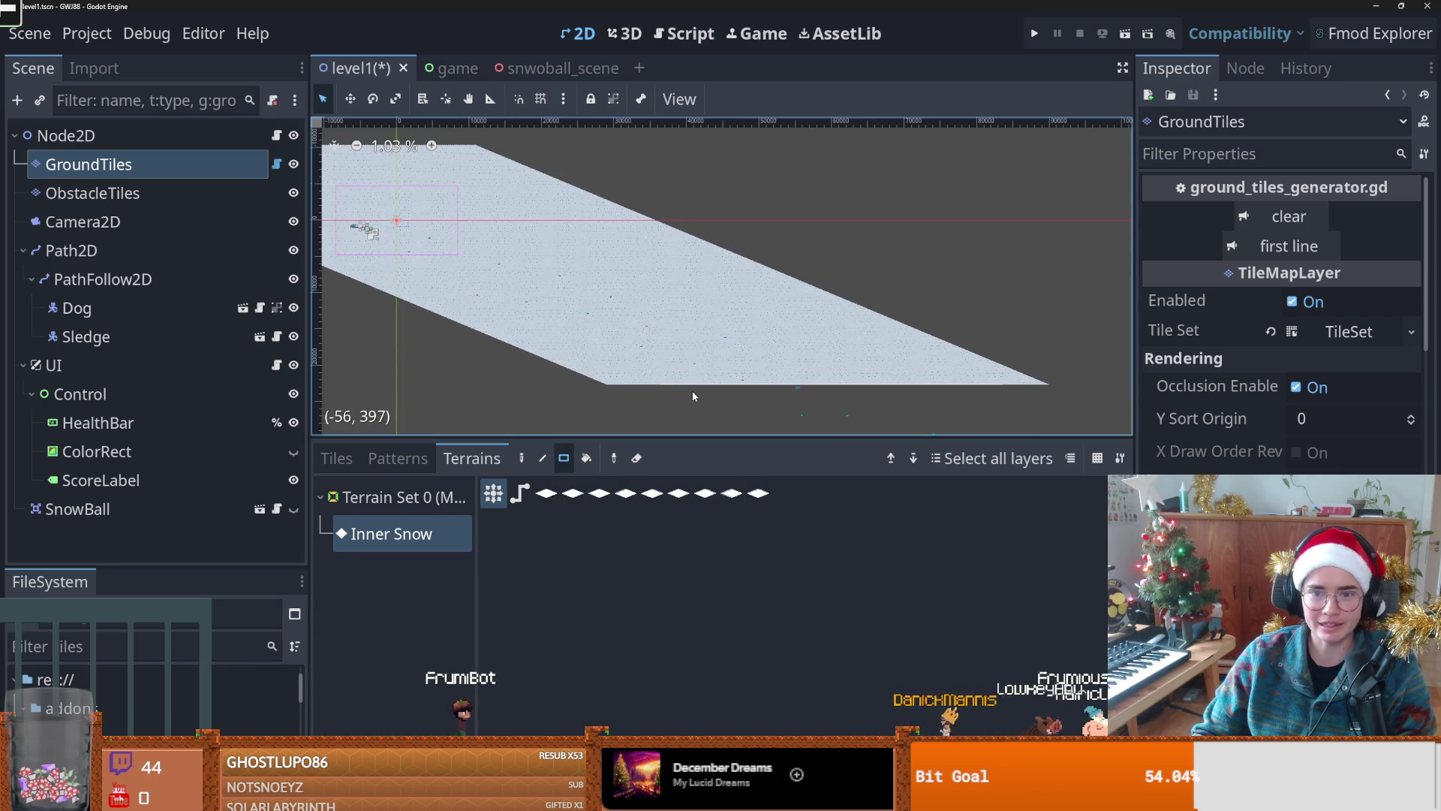
left_click_drag(763, 386, 970, 387)
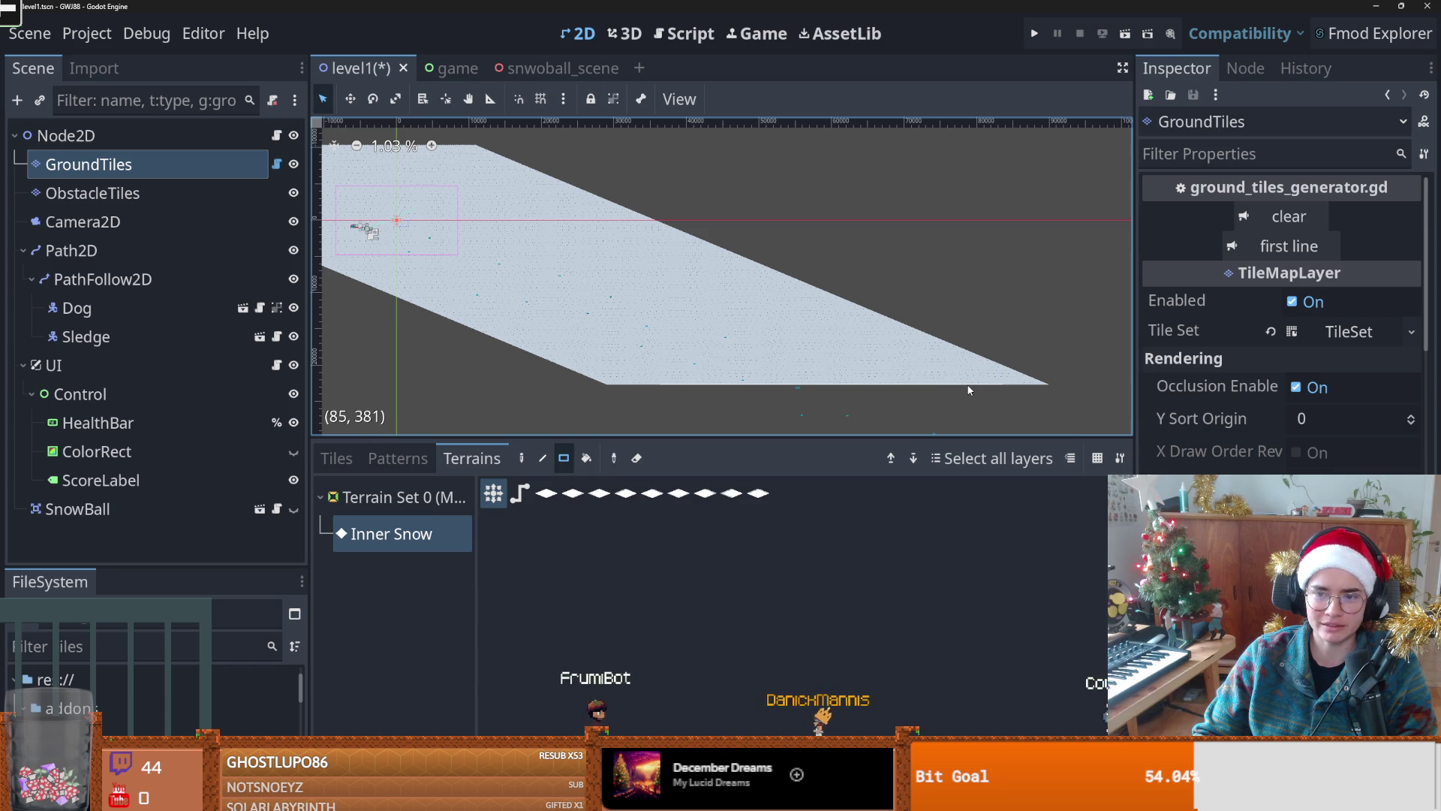
mouse_move(776, 349)
left_mouse_down()
mouse_move(268, 144)
mouse_move(191, 150)
mouse_move(351, 237)
mouse_move(319, 260)
mouse_move(347, 232)
mouse_move(327, 226)
left_mouse_up()
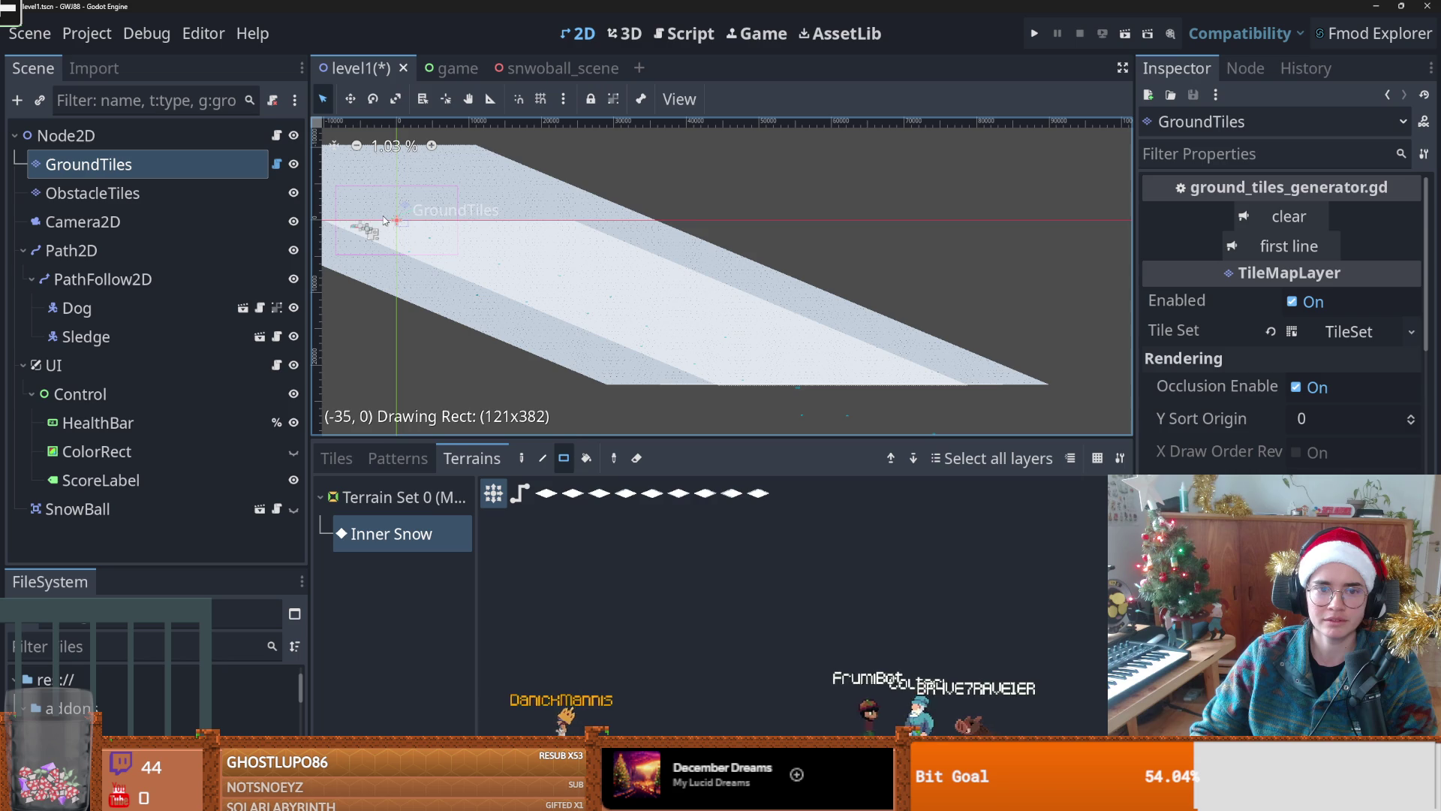
Step: Paint more Inner Snow strips up the slope edge and fill the top-left notch
left_click_drag(605, 328, 601, 315)
scroll(763, 397, "up", 5)
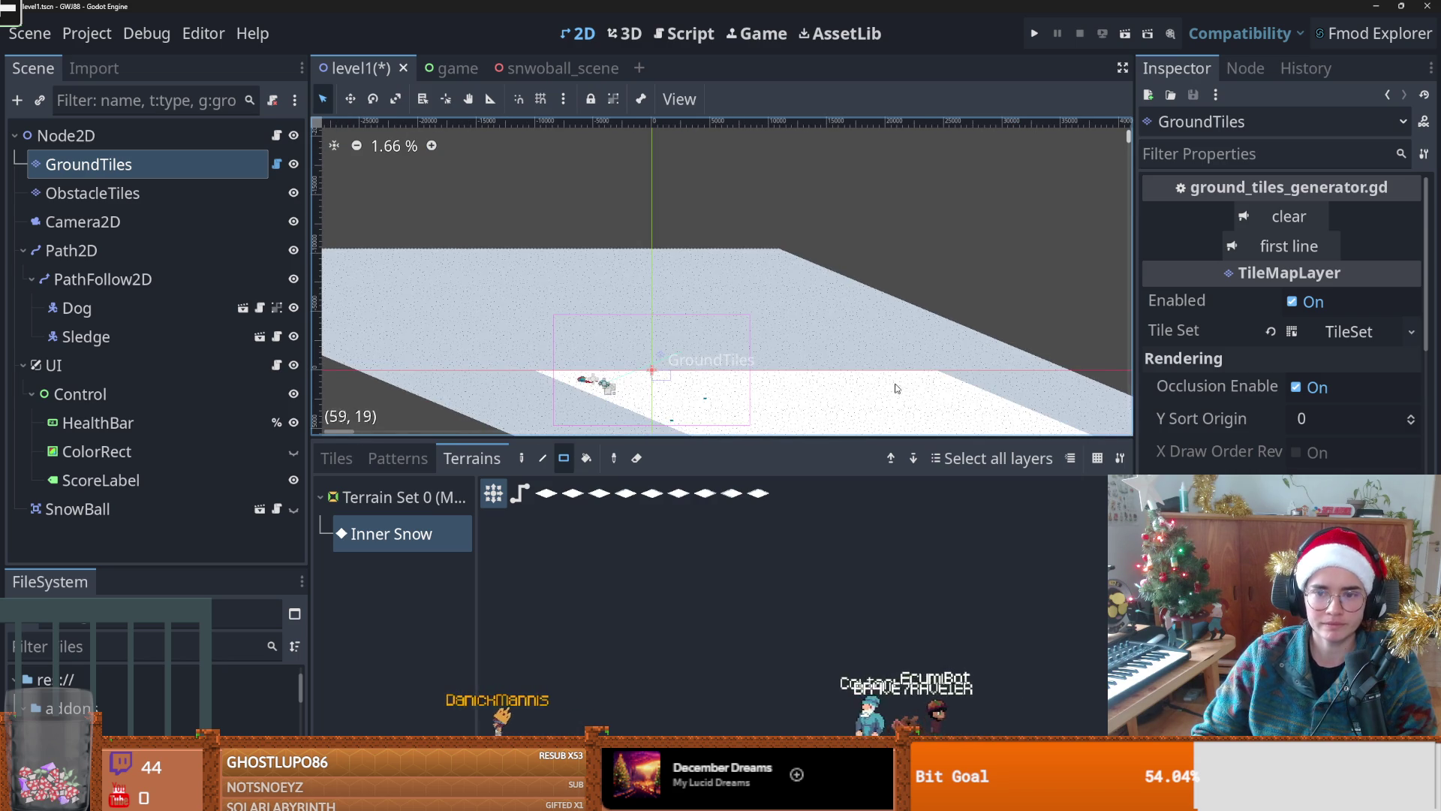
left_click_drag(940, 376, 294, 252)
scroll(817, 358, "up", 3)
mouse_move(817, 358)
left_mouse_down()
mouse_move(365, 210)
mouse_move(781, 375)
mouse_move(654, 327)
left_mouse_up()
scroll(749, 377, "up", 3)
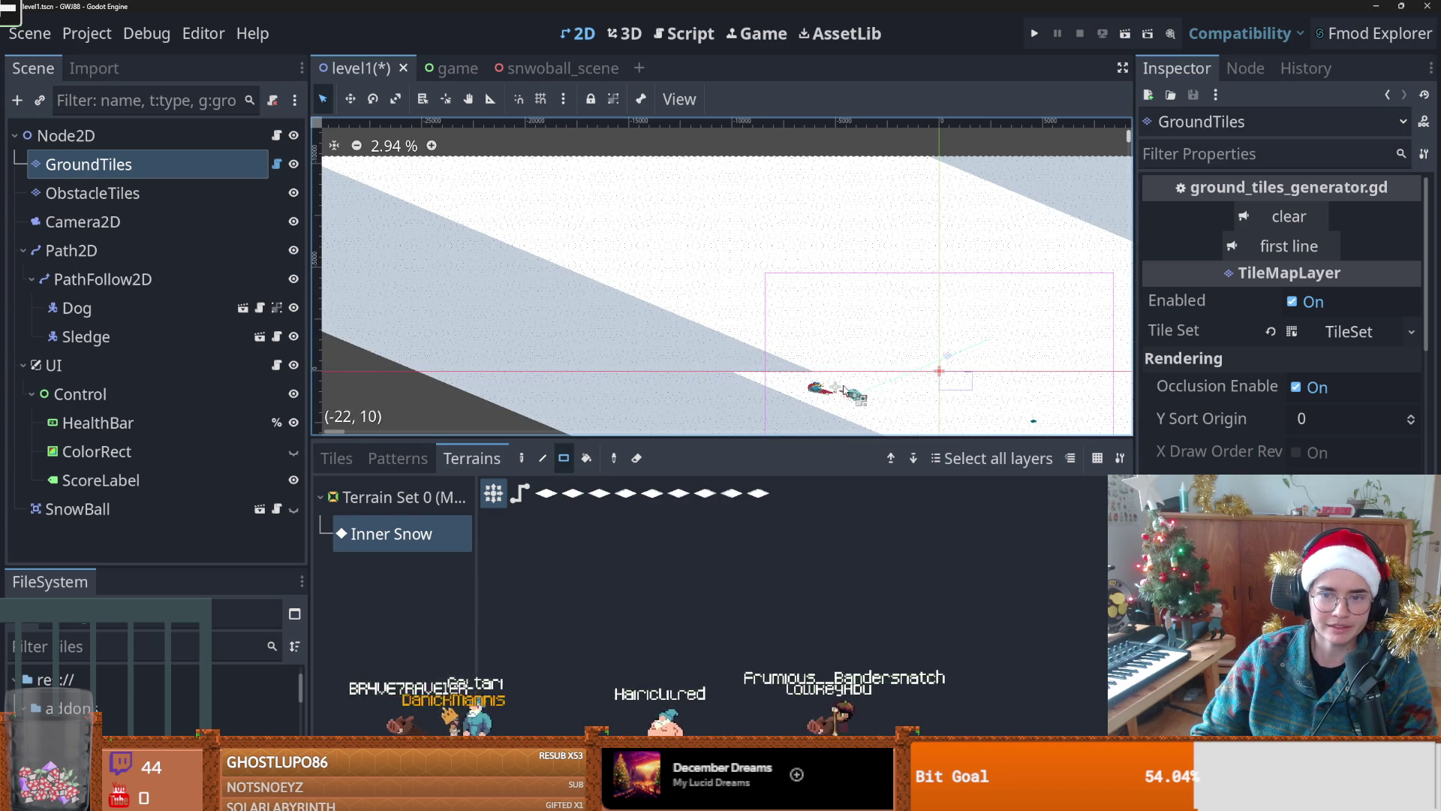
mouse_move(838, 387)
left_mouse_down()
mouse_move(310, 177)
mouse_move(322, 196)
mouse_move(668, 306)
left_mouse_up()
scroll(314, 182, "down", 4)
scroll(668, 307, "up", 8)
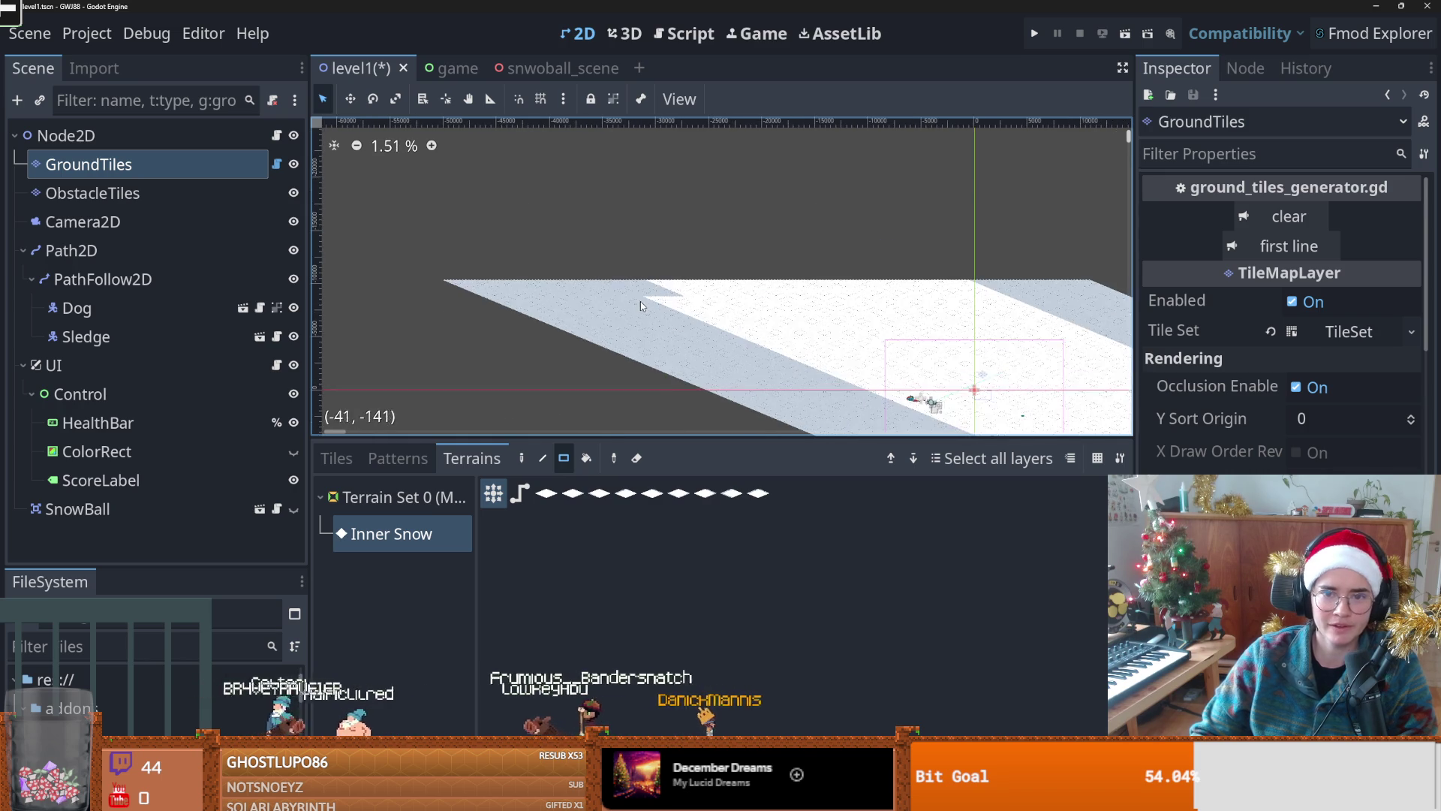
mouse_move(589, 264)
left_mouse_down()
mouse_move(569, 262)
mouse_move(672, 280)
left_mouse_up()
left_click_drag(565, 258, 564, 258)
Step: Show the stored tile patterns and select the old pattern
scroll(626, 284, "up", 1)
scroll(626, 284, "down", 5)
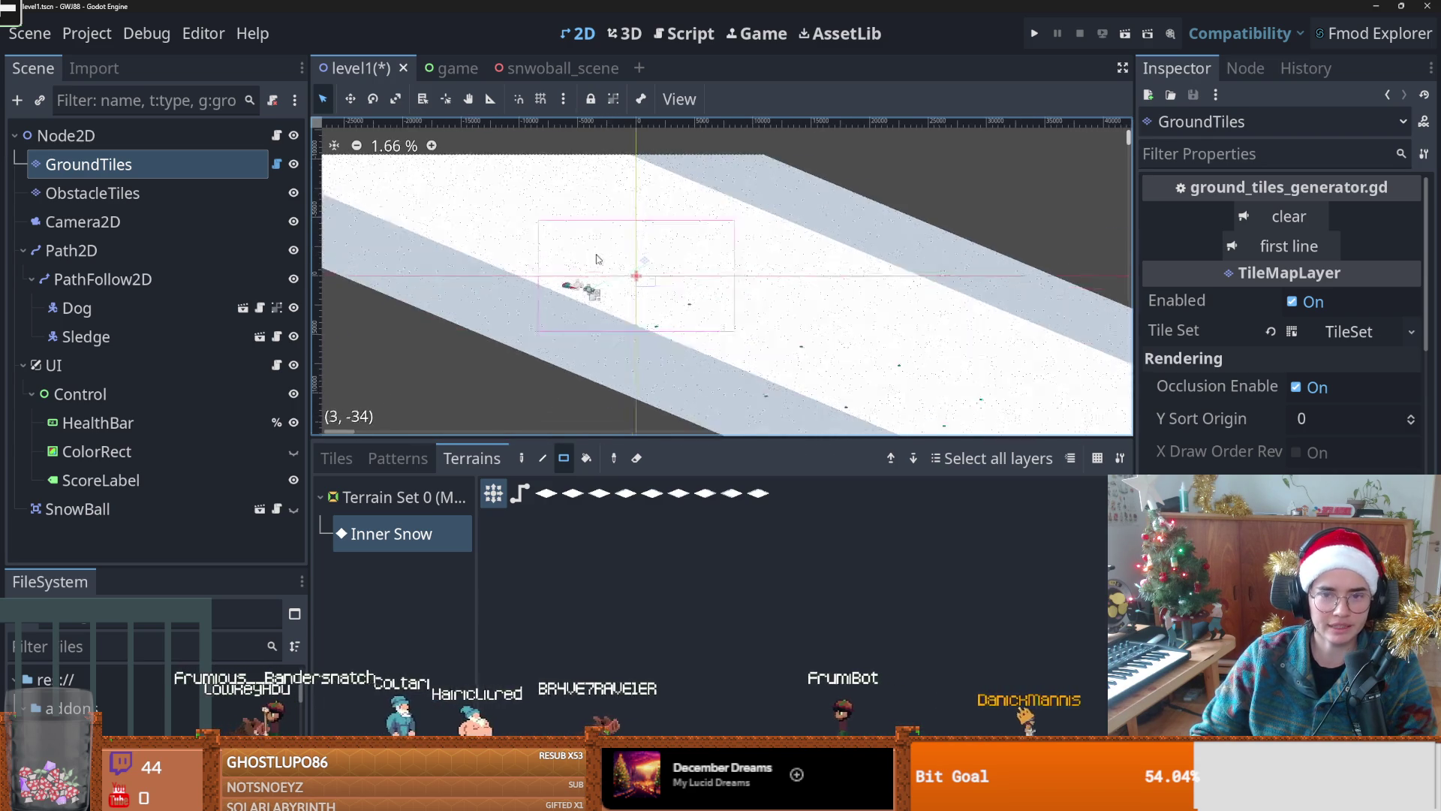
scroll(595, 258, "down", 3)
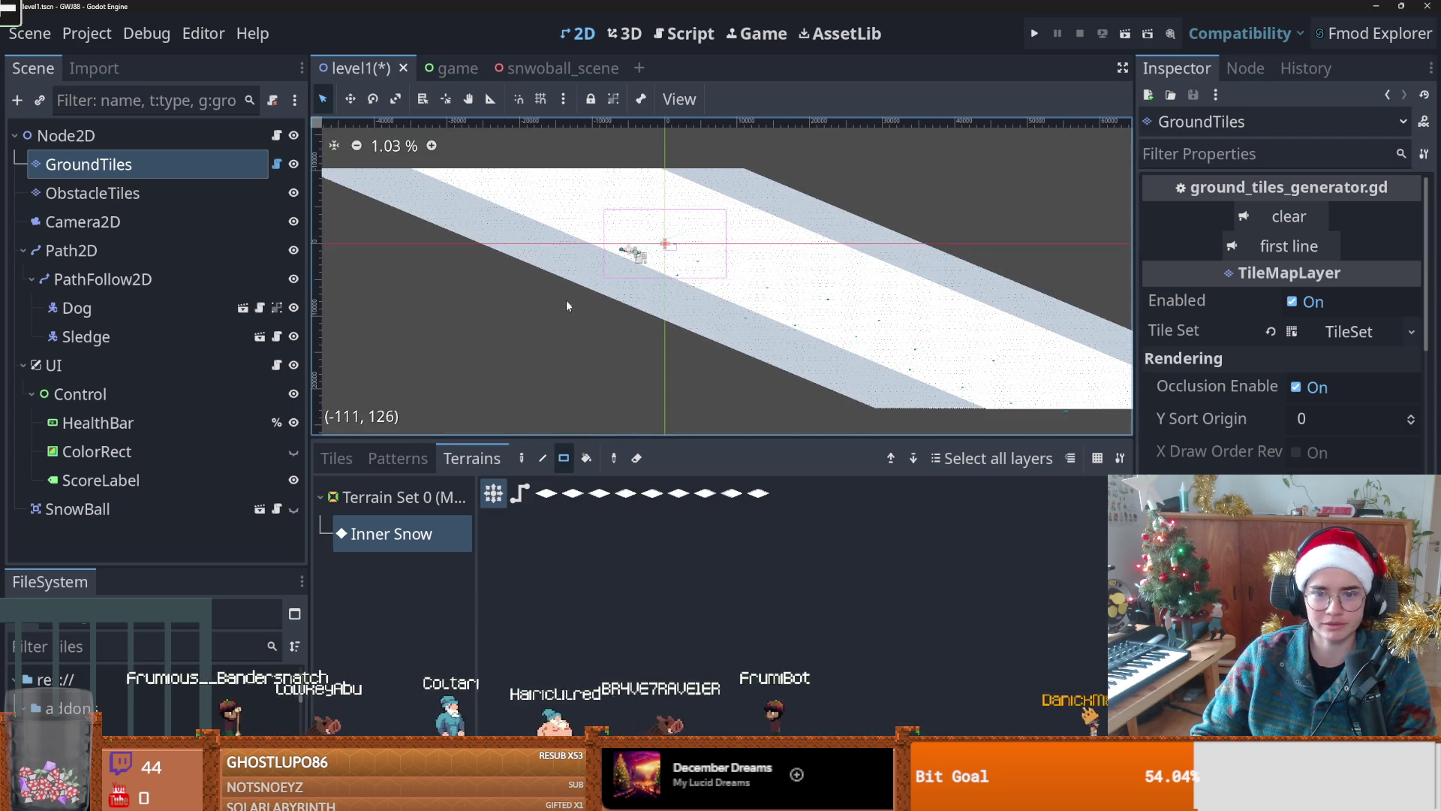
scroll(567, 304, "down", 1)
left_click(384, 464)
left_click(407, 513)
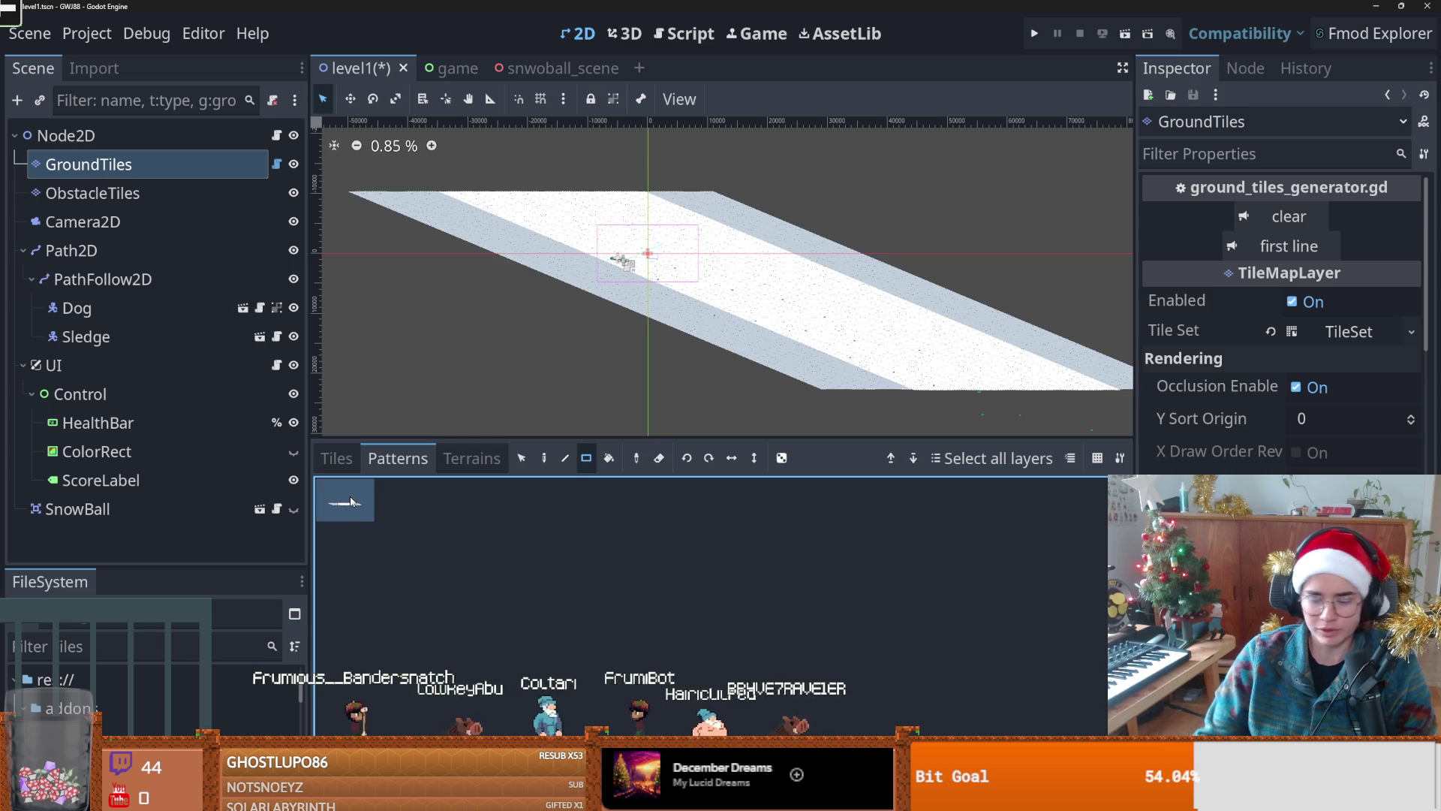
Step: Delete the old pattern, store the selected snow strip as a new pattern, and pick it for painting
key("Delete")
scroll(649, 321, "down", 1)
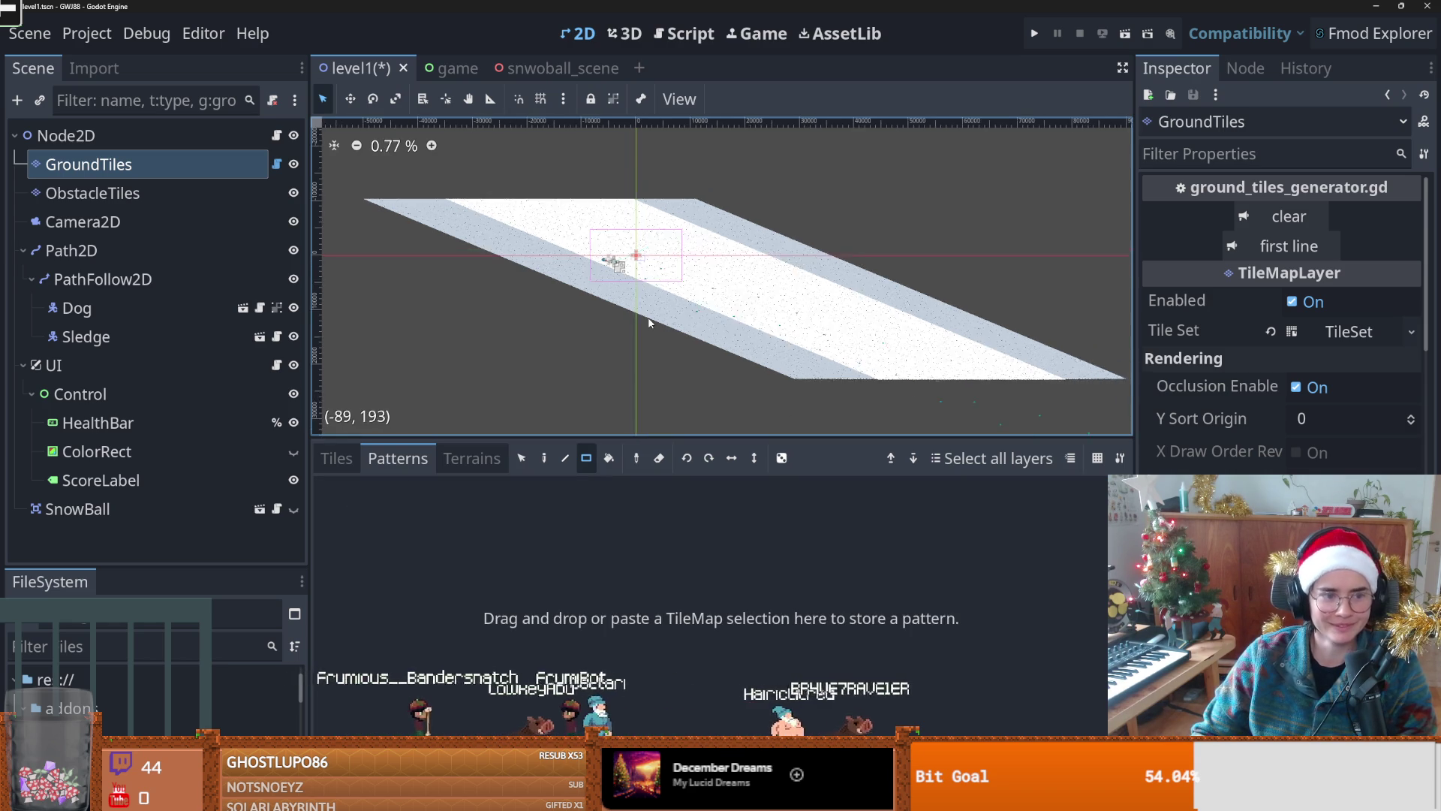
scroll(650, 321, "down", 1)
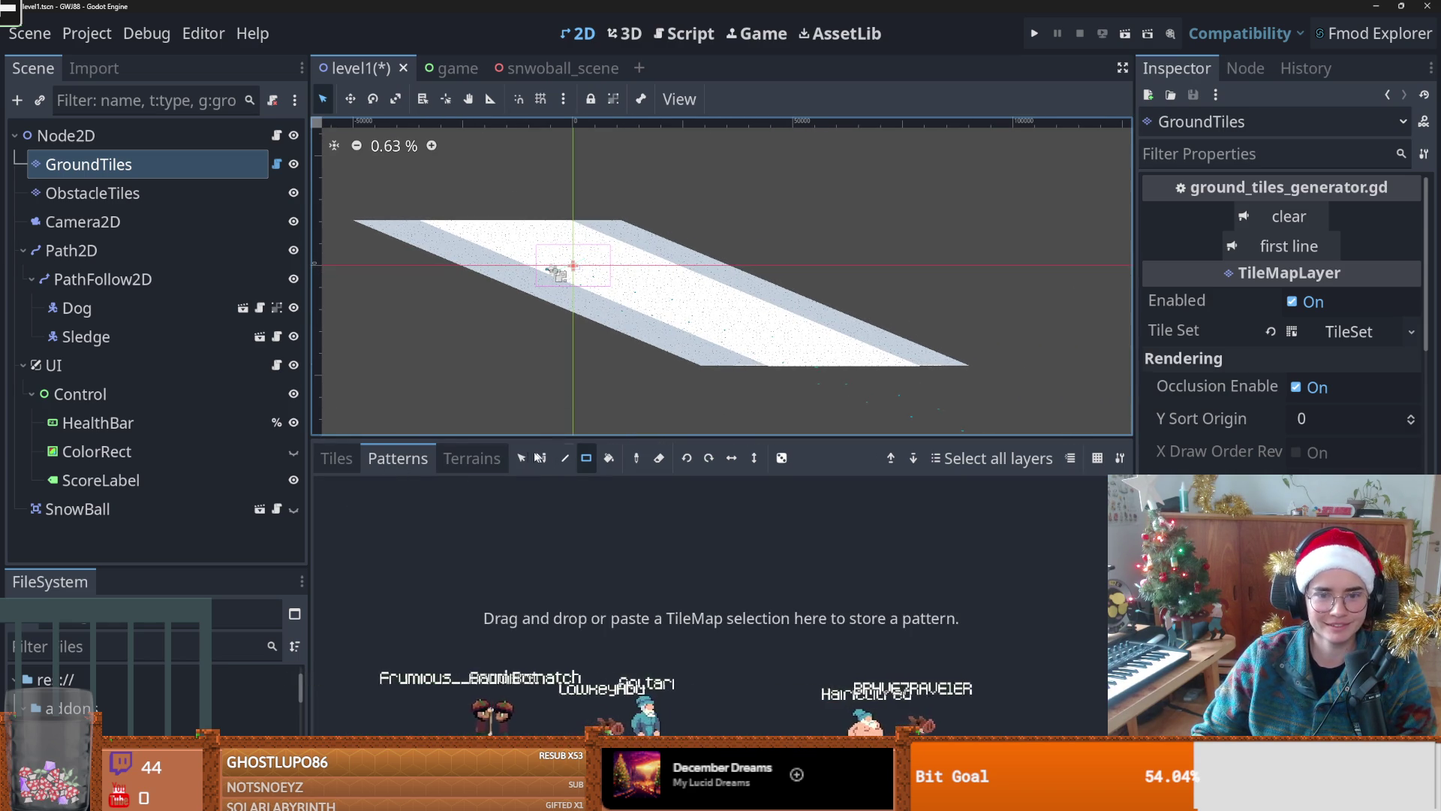
left_click(522, 458)
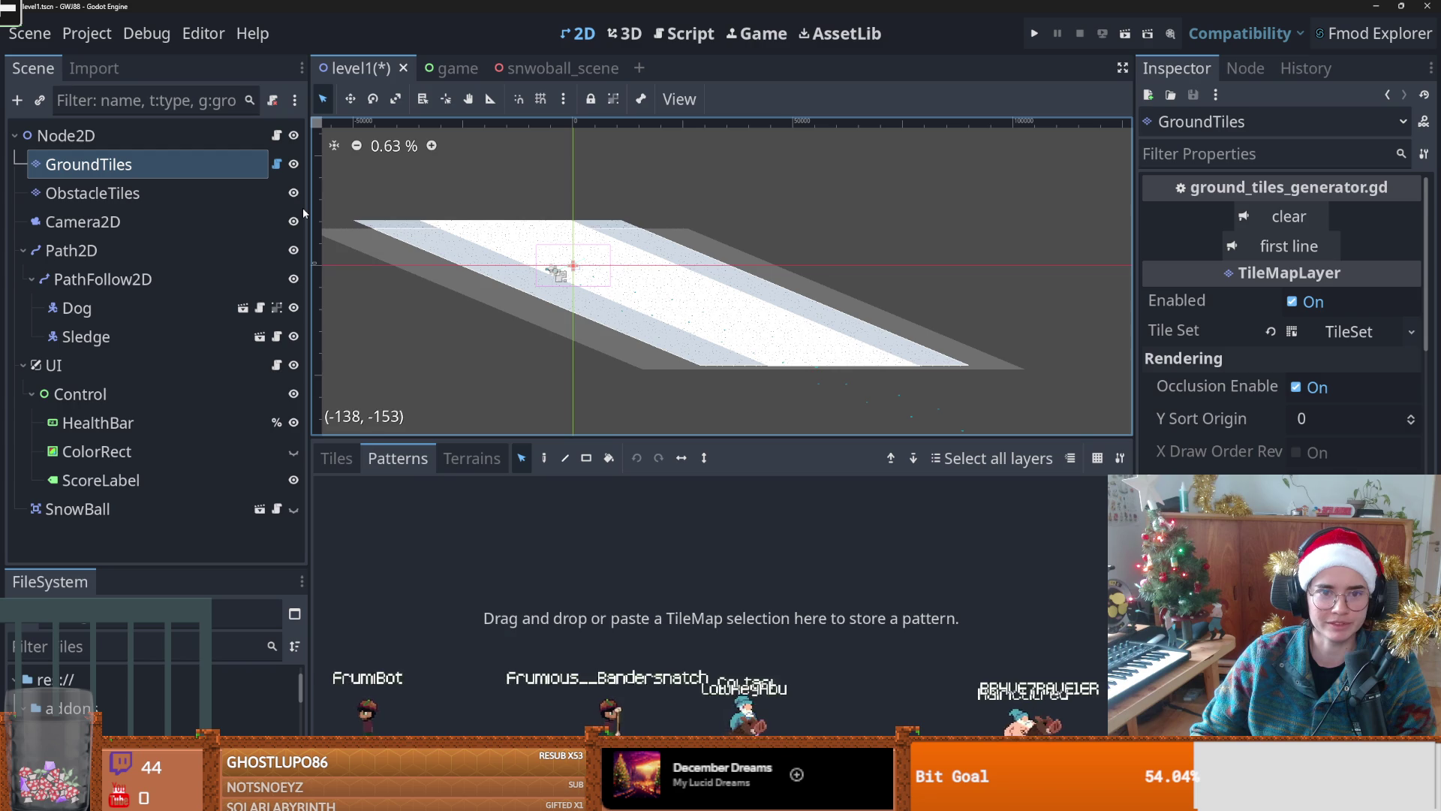
left_click(594, 558)
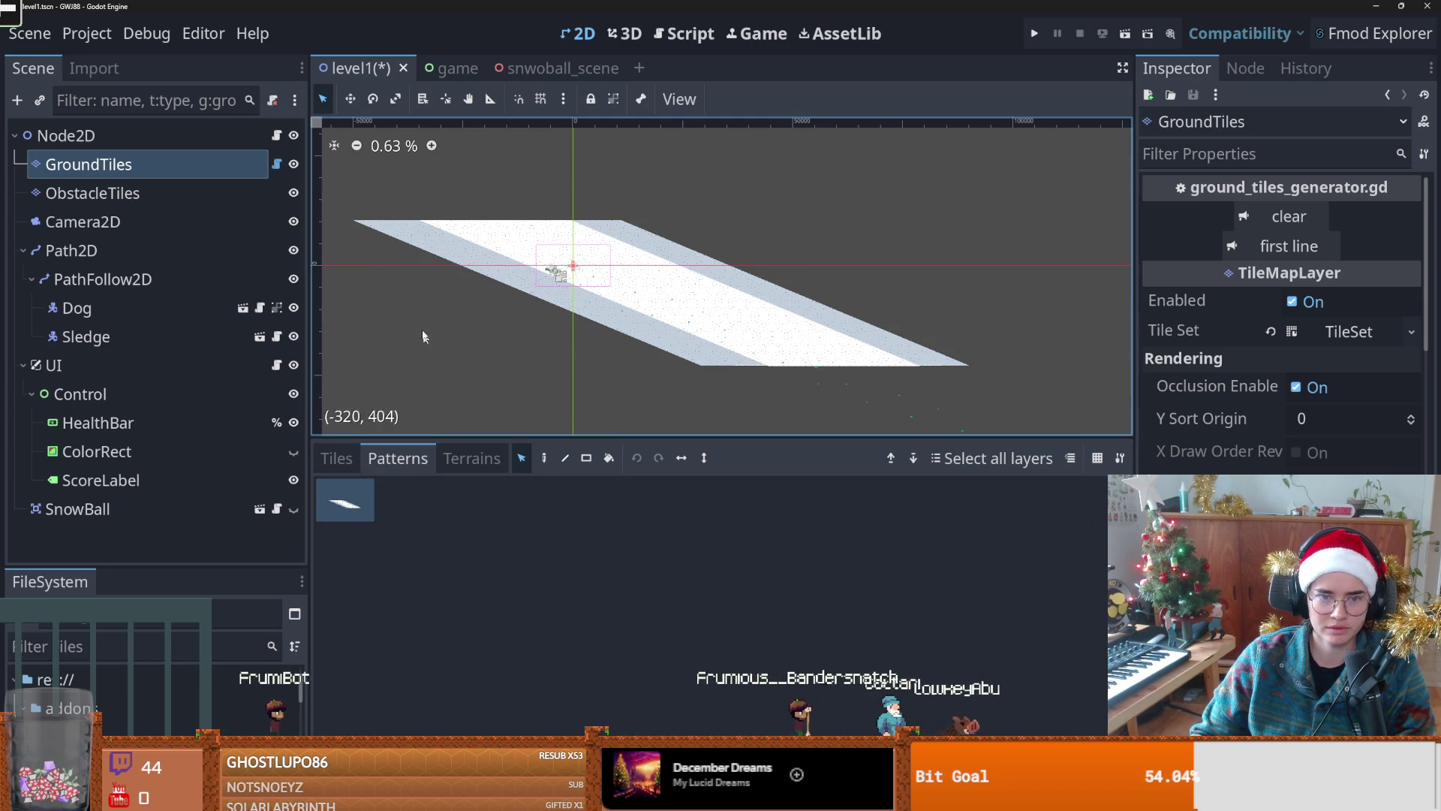
left_click(545, 456)
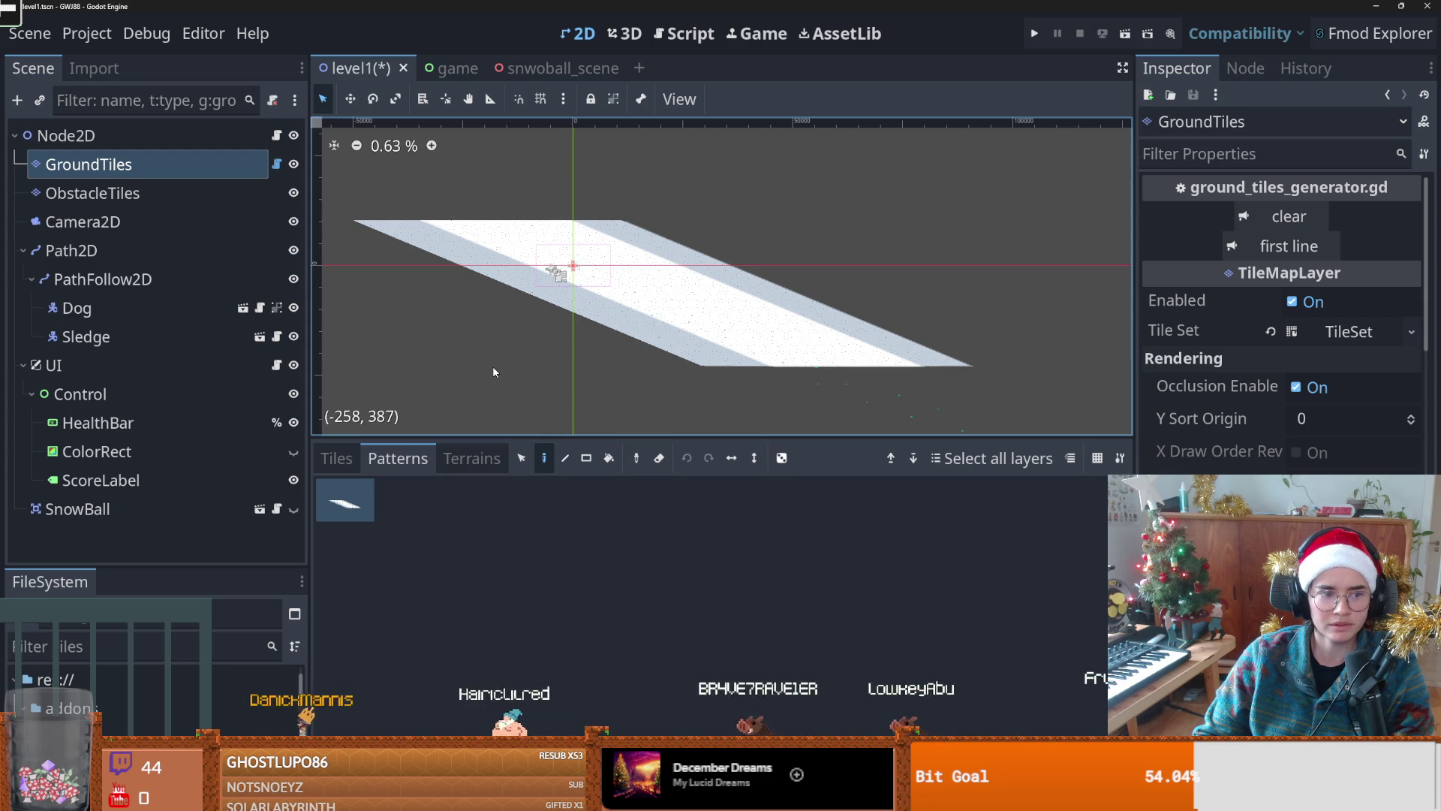
left_click(508, 593)
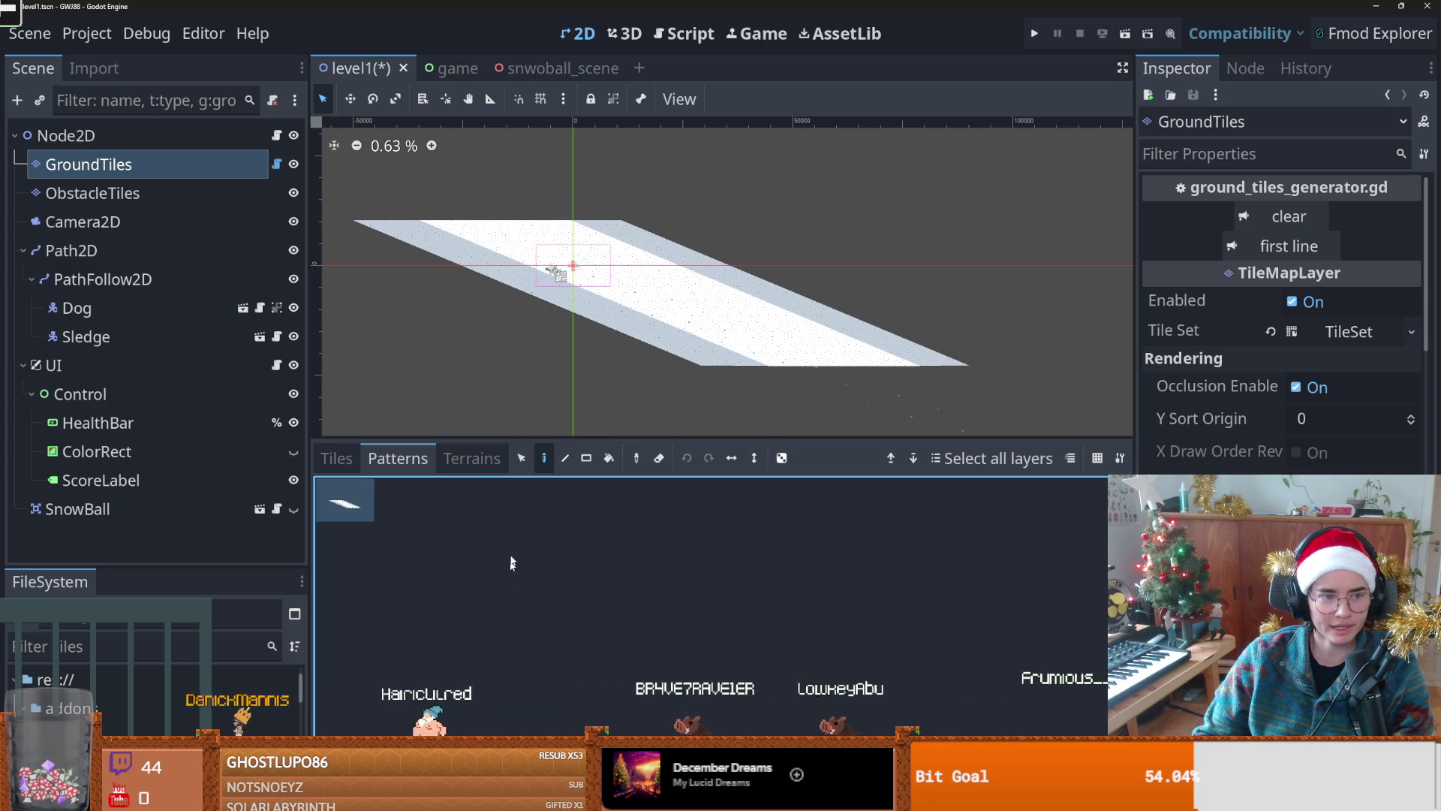
scroll(614, 356, "up", 2)
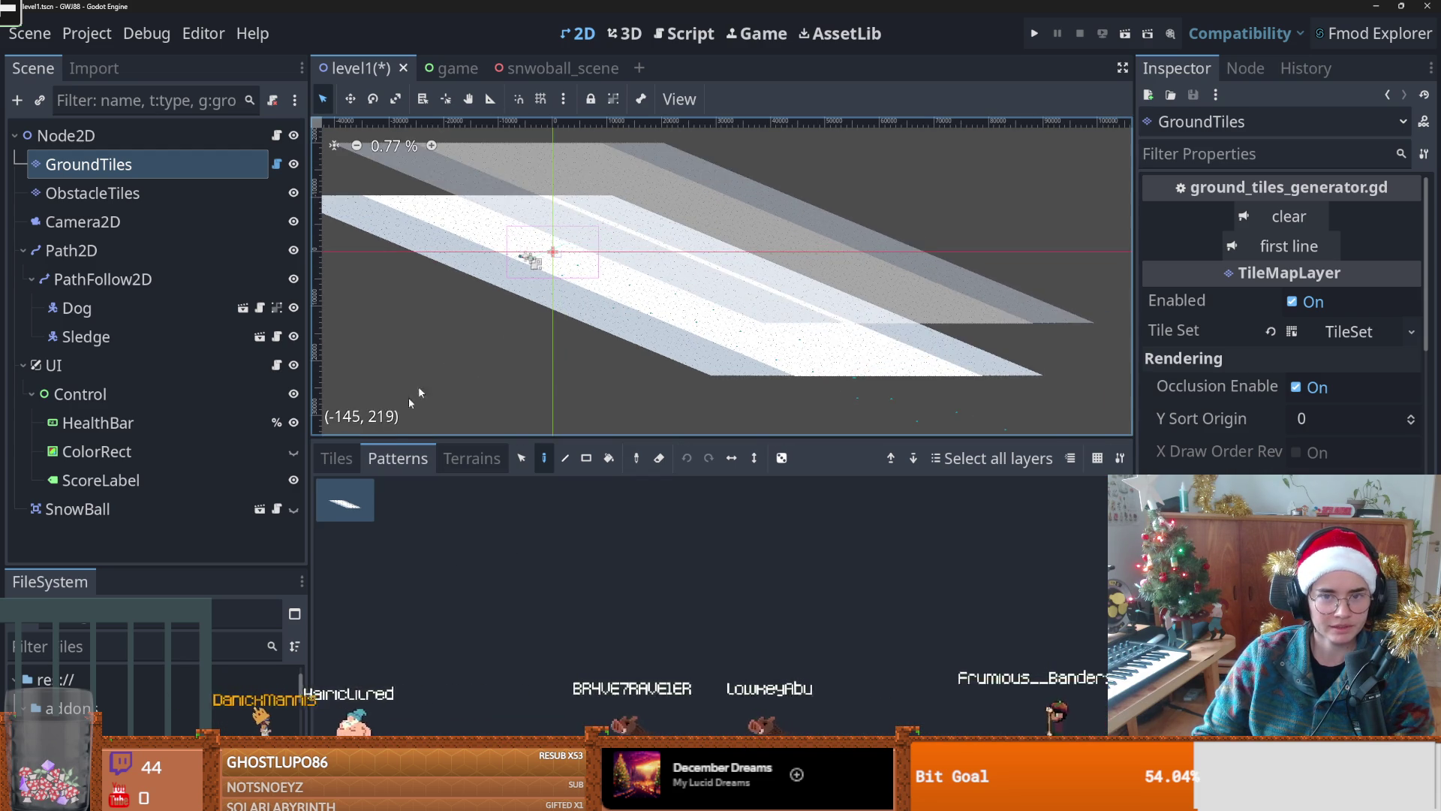
Step: Dismiss the pattern preview and erase the upper outer snow band plus its right-end tail
left_click(386, 560)
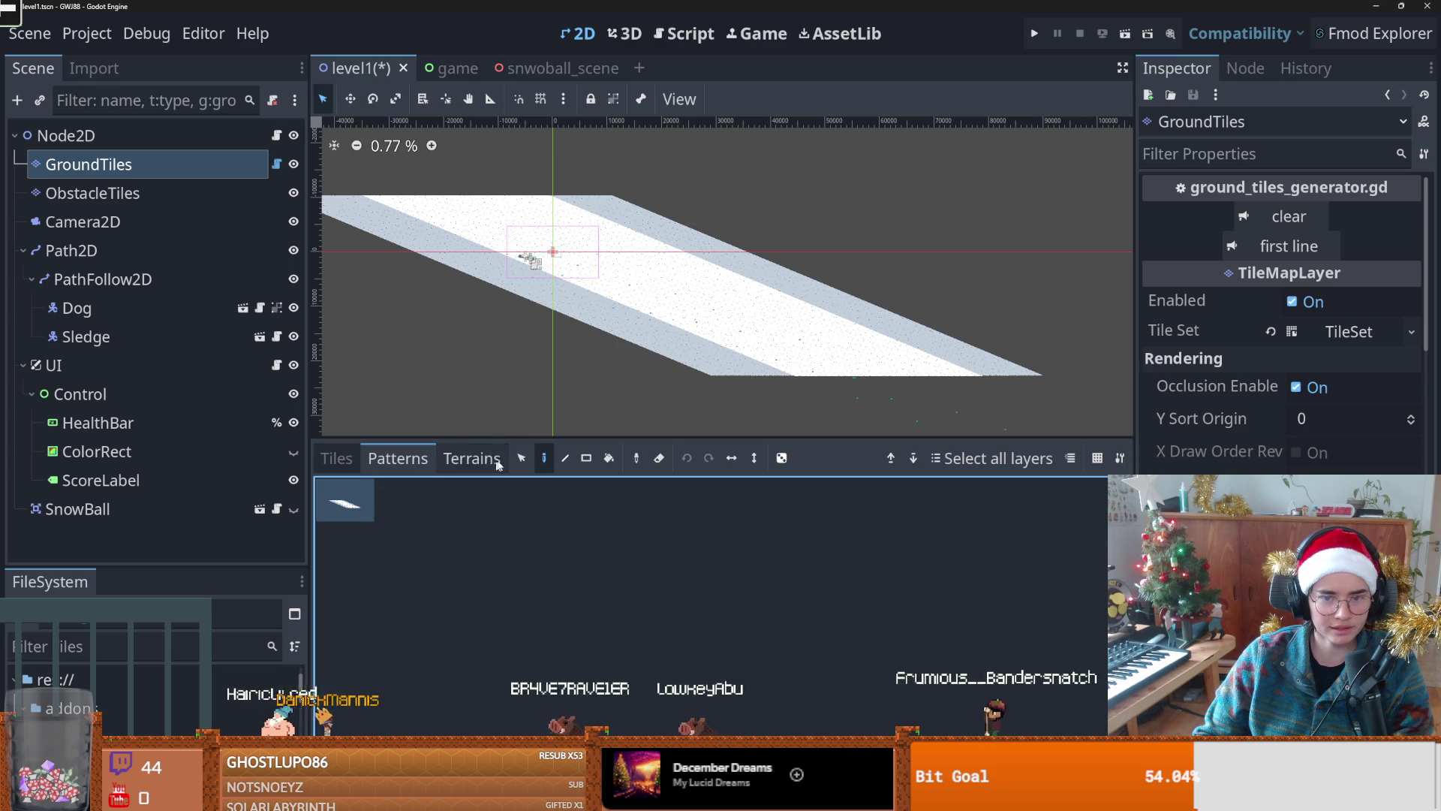
left_click(659, 458)
scroll(914, 351, "up", 1)
scroll(733, 338, "left", 1)
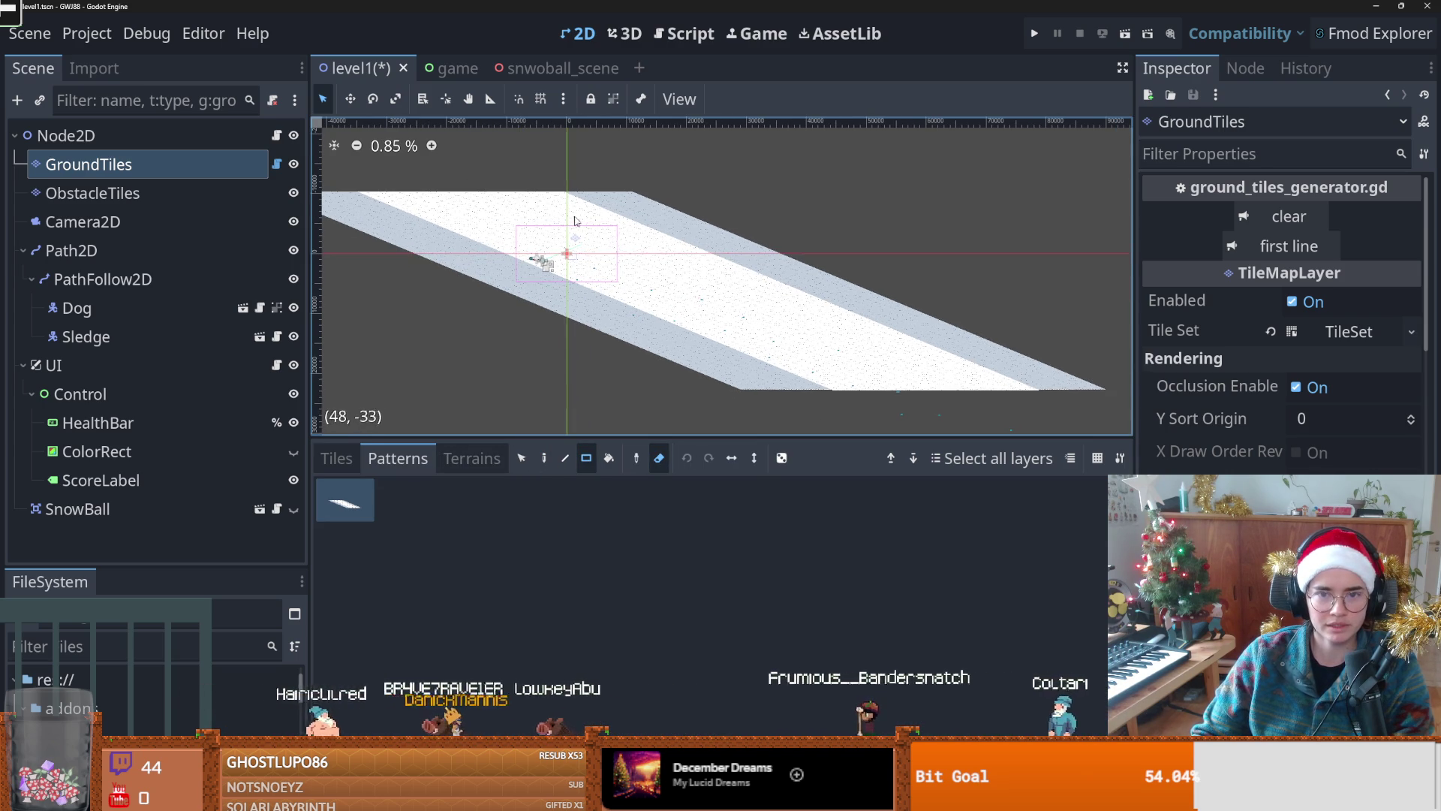
mouse_move(1119, 403)
left_mouse_down()
mouse_move(648, 150)
mouse_move(496, 159)
left_mouse_up()
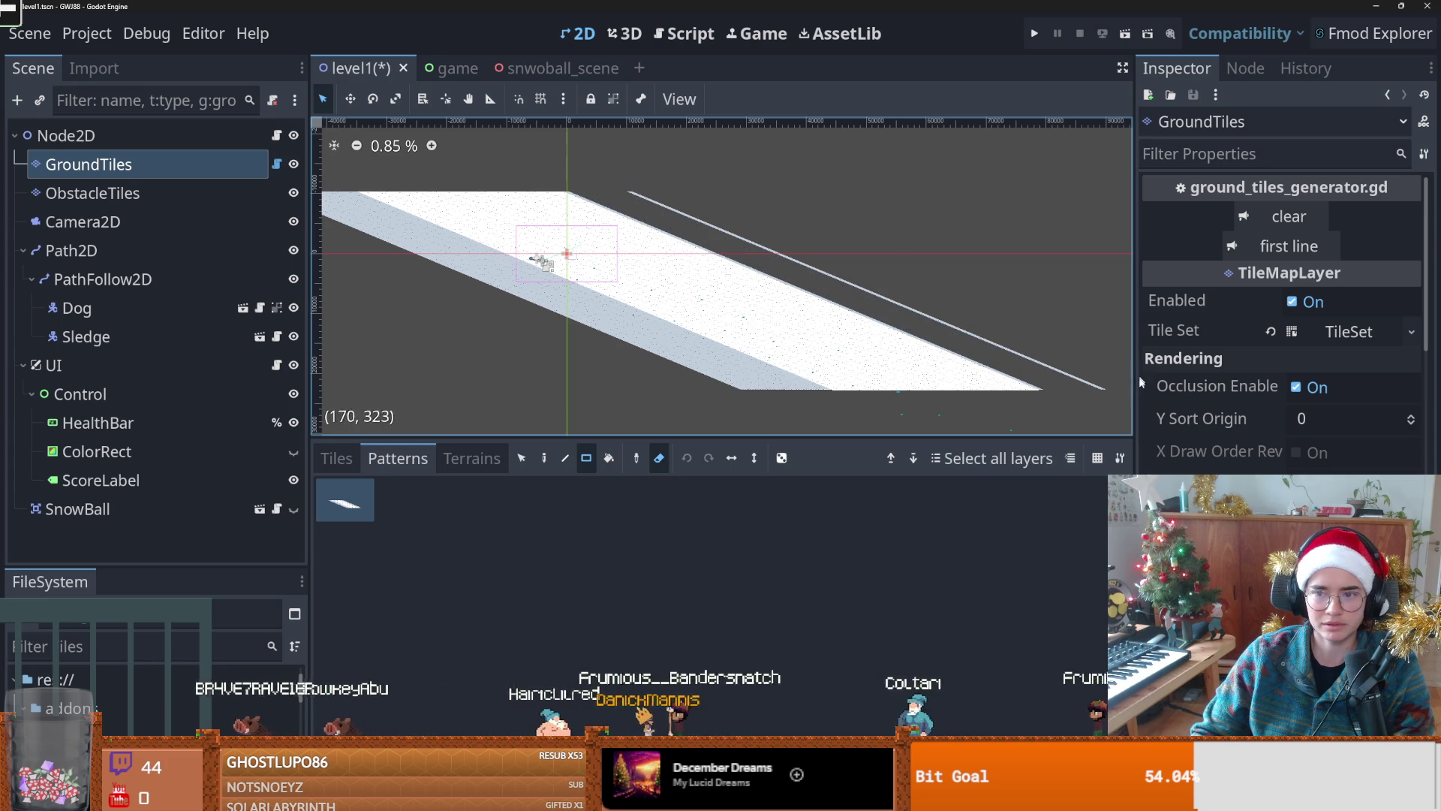
mouse_move(1122, 385)
left_mouse_down()
mouse_move(548, 149)
mouse_move(518, 156)
left_mouse_up()
mouse_move(1115, 374)
left_mouse_down()
mouse_move(1069, 380)
mouse_move(1060, 362)
left_mouse_up()
scroll(571, 376, "up", 3)
left_click(336, 458)
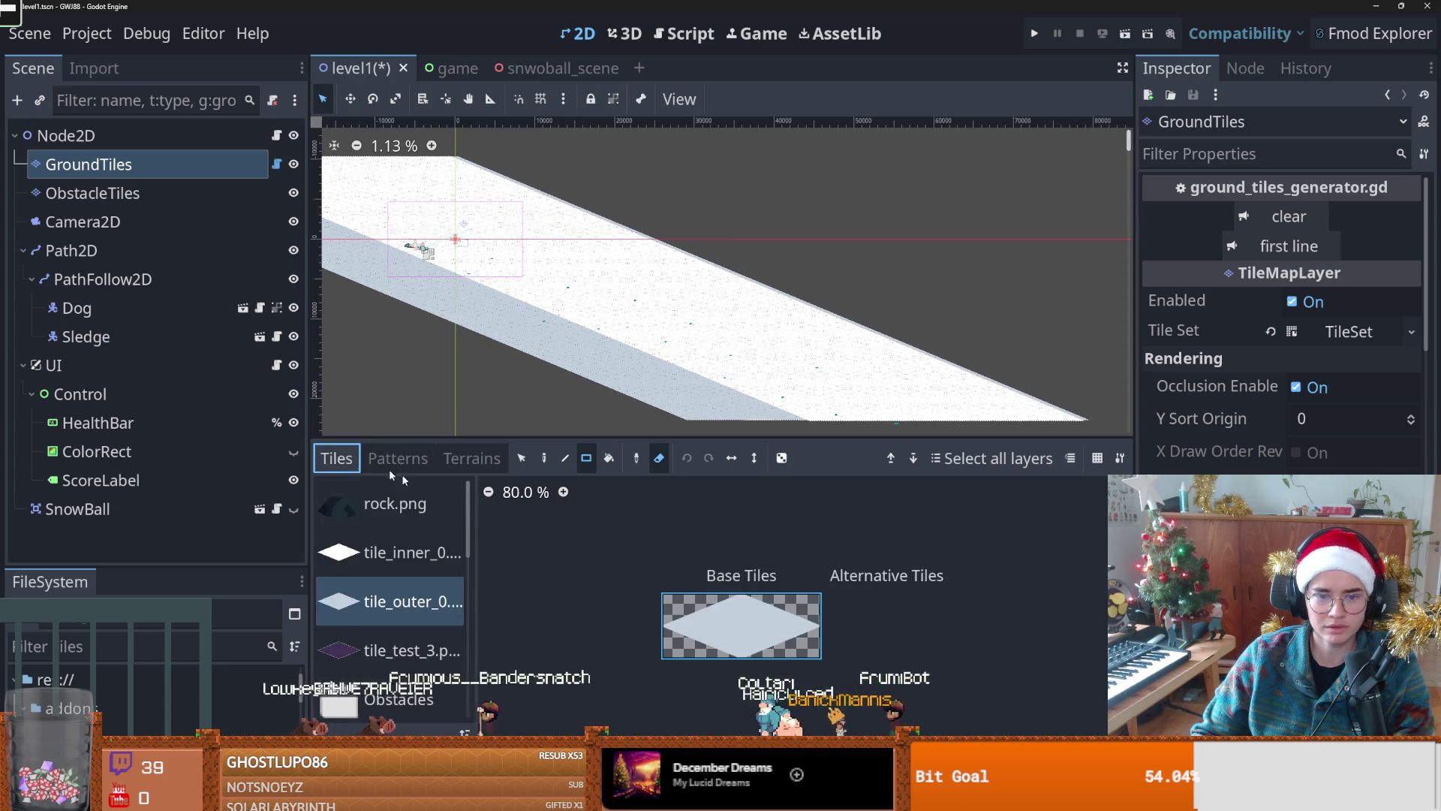
Step: With the Eraser off, paint tile_outer along the slope's top edge, then save level1
left_click_drag(836, 402, 792, 394)
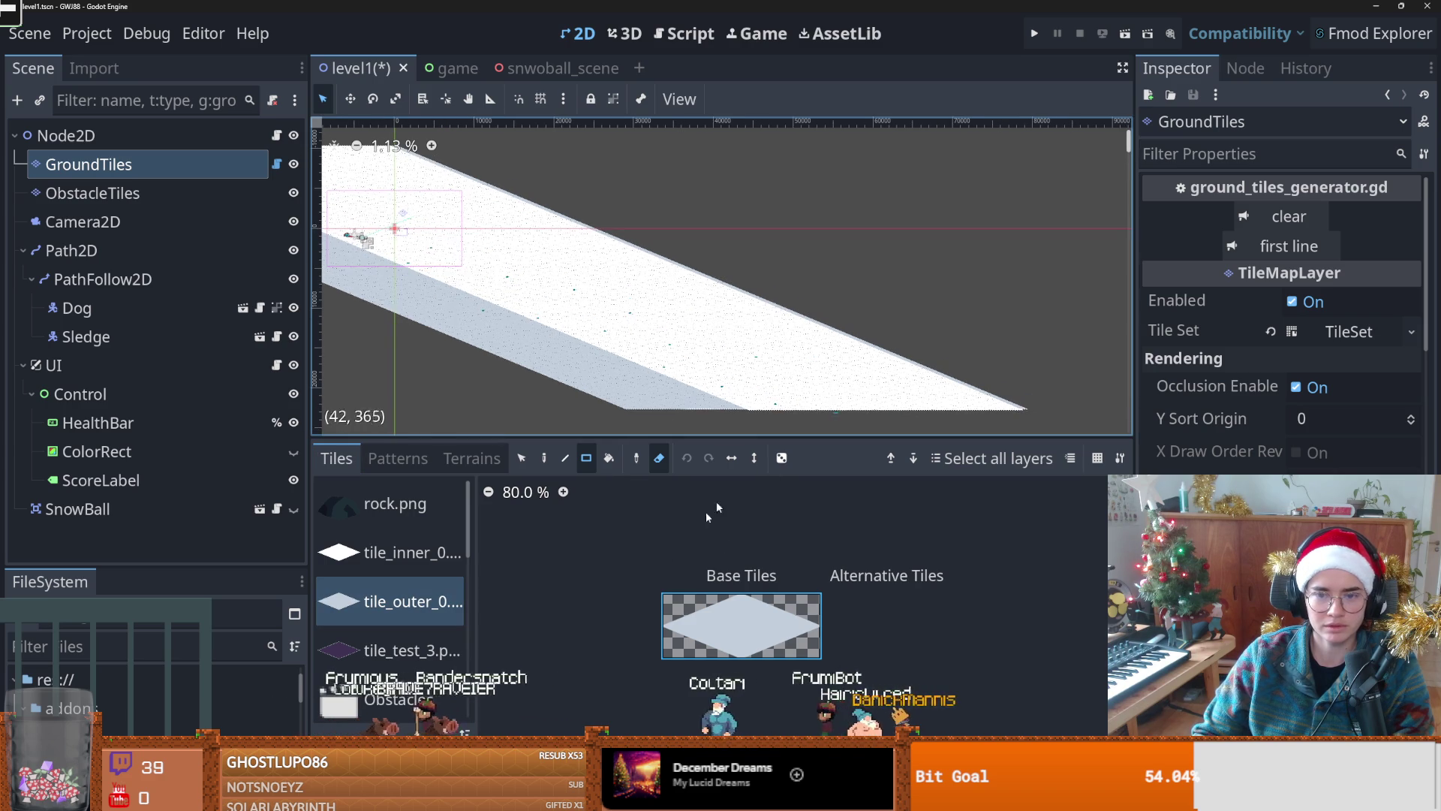
left_click(660, 469)
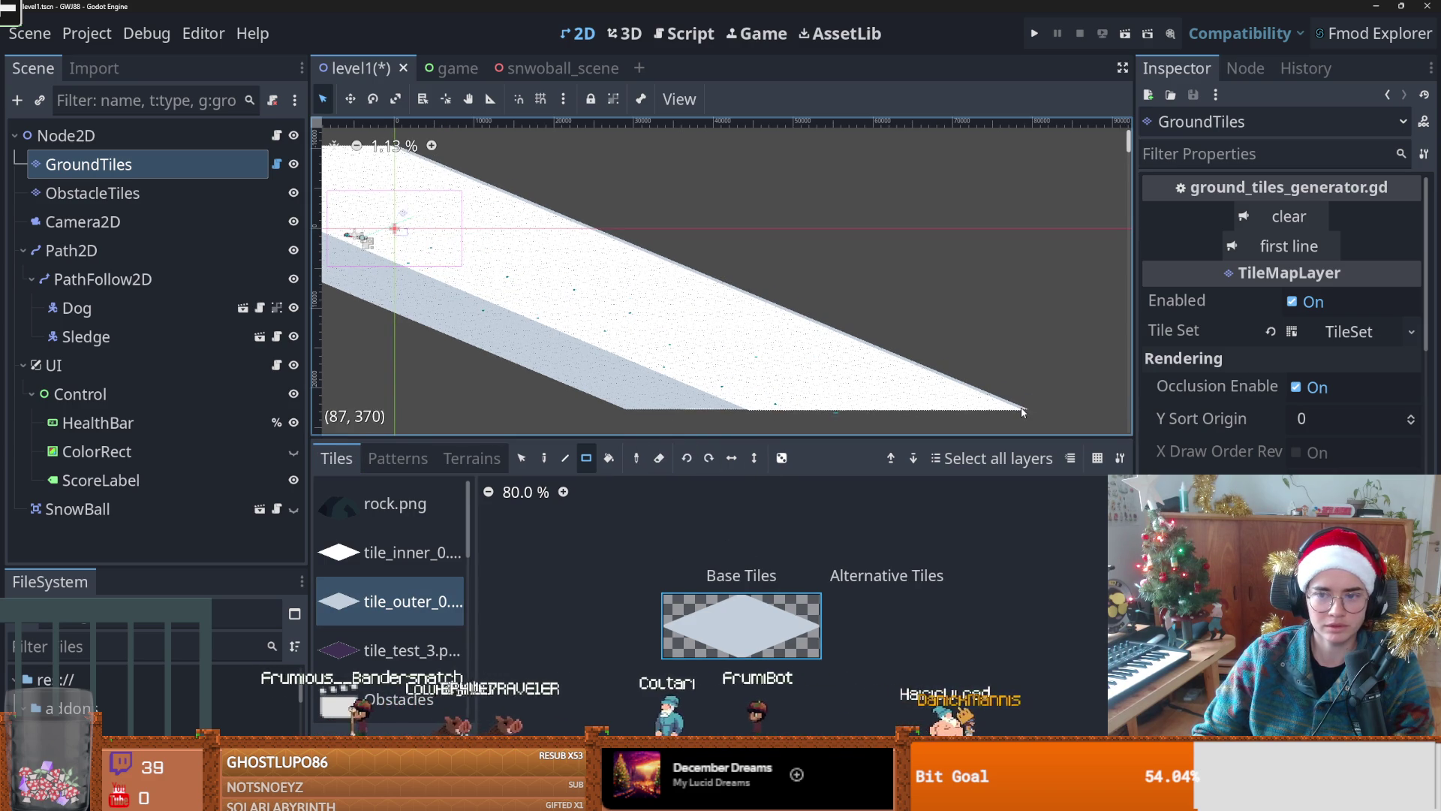
left_click_drag(1026, 409, 343, 151)
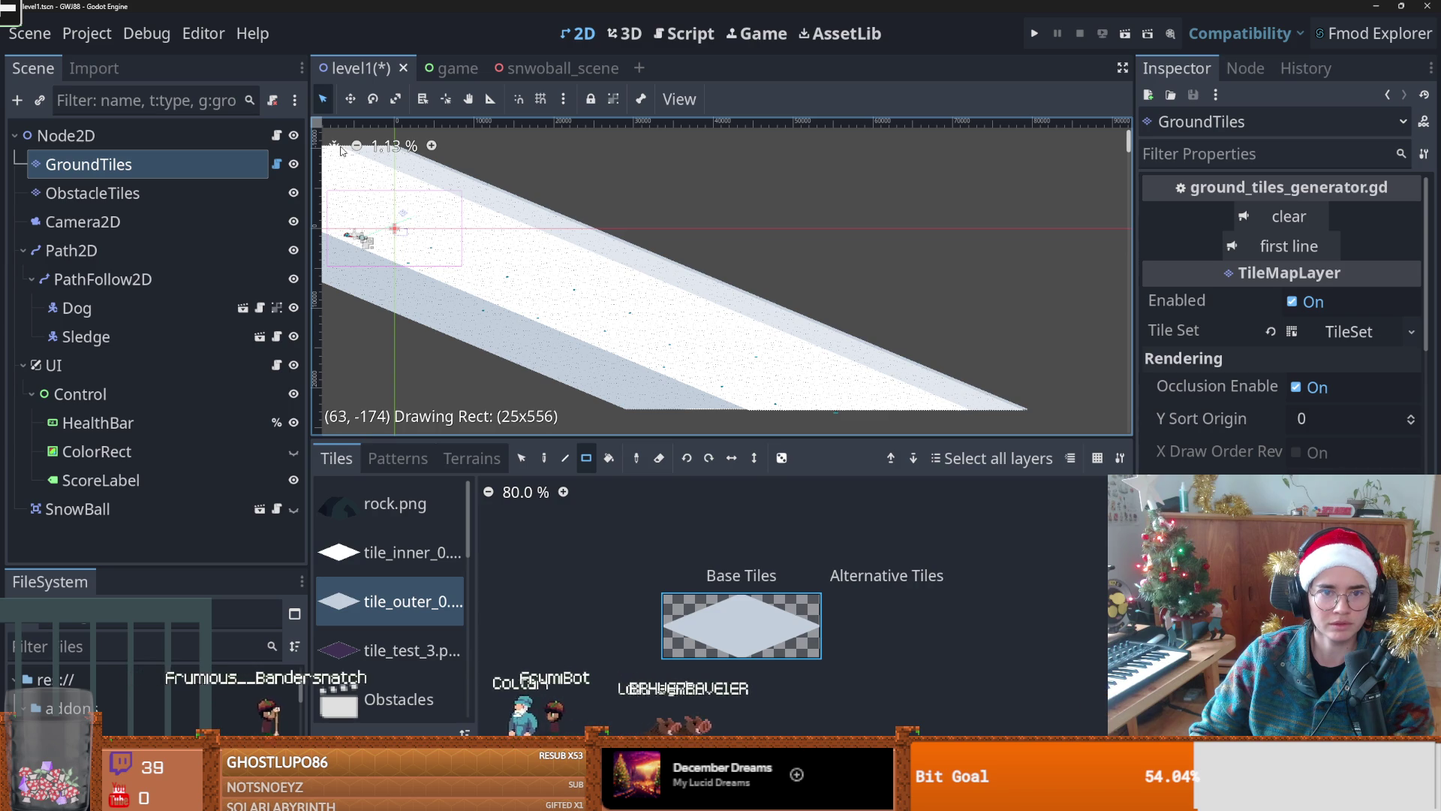
left_click_drag(339, 150, 339, 150)
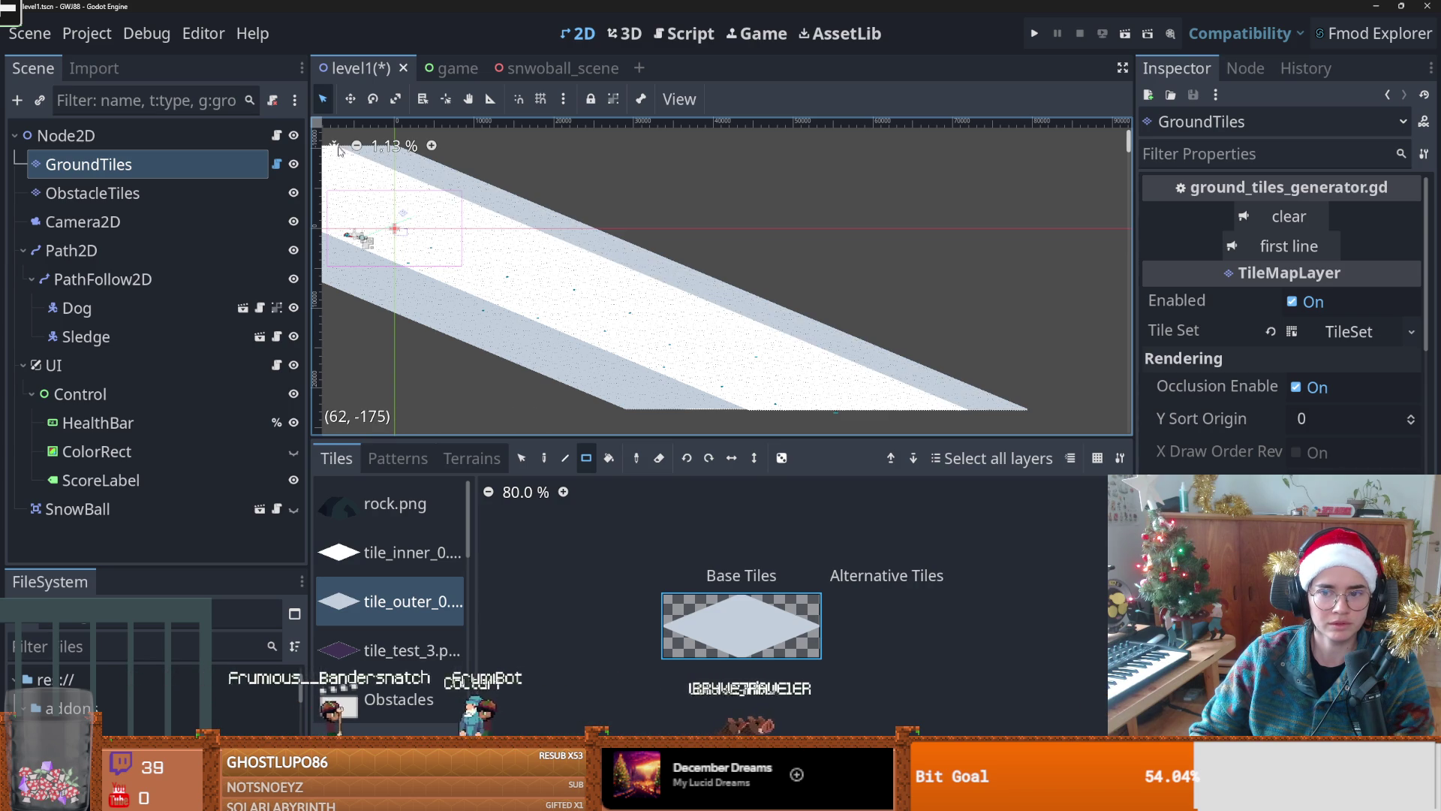
scroll(628, 291, "up", 1)
scroll(638, 297, "down", 3)
scroll(638, 297, "right", 3)
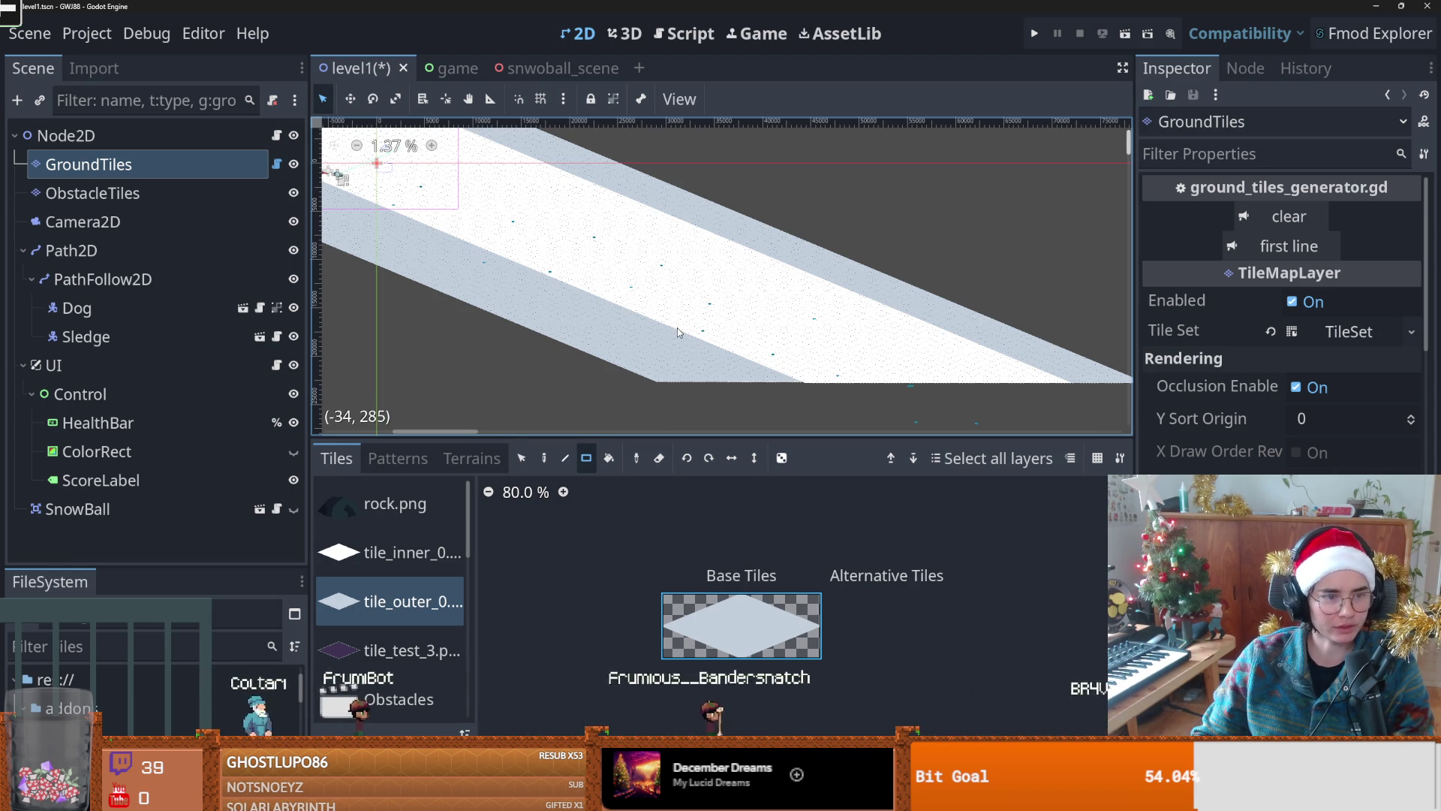
scroll(674, 330, "down", 2)
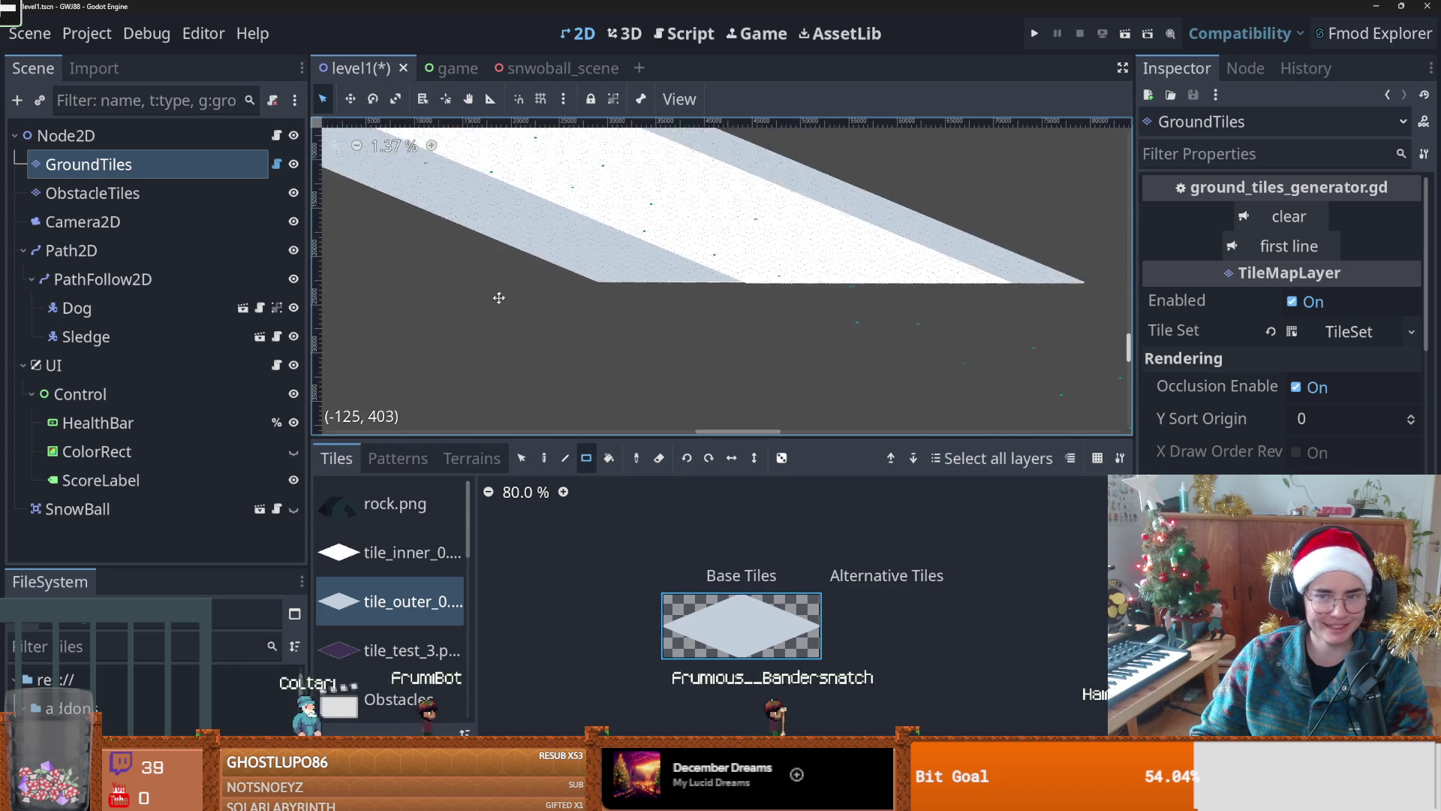
scroll(637, 305, "up", 2)
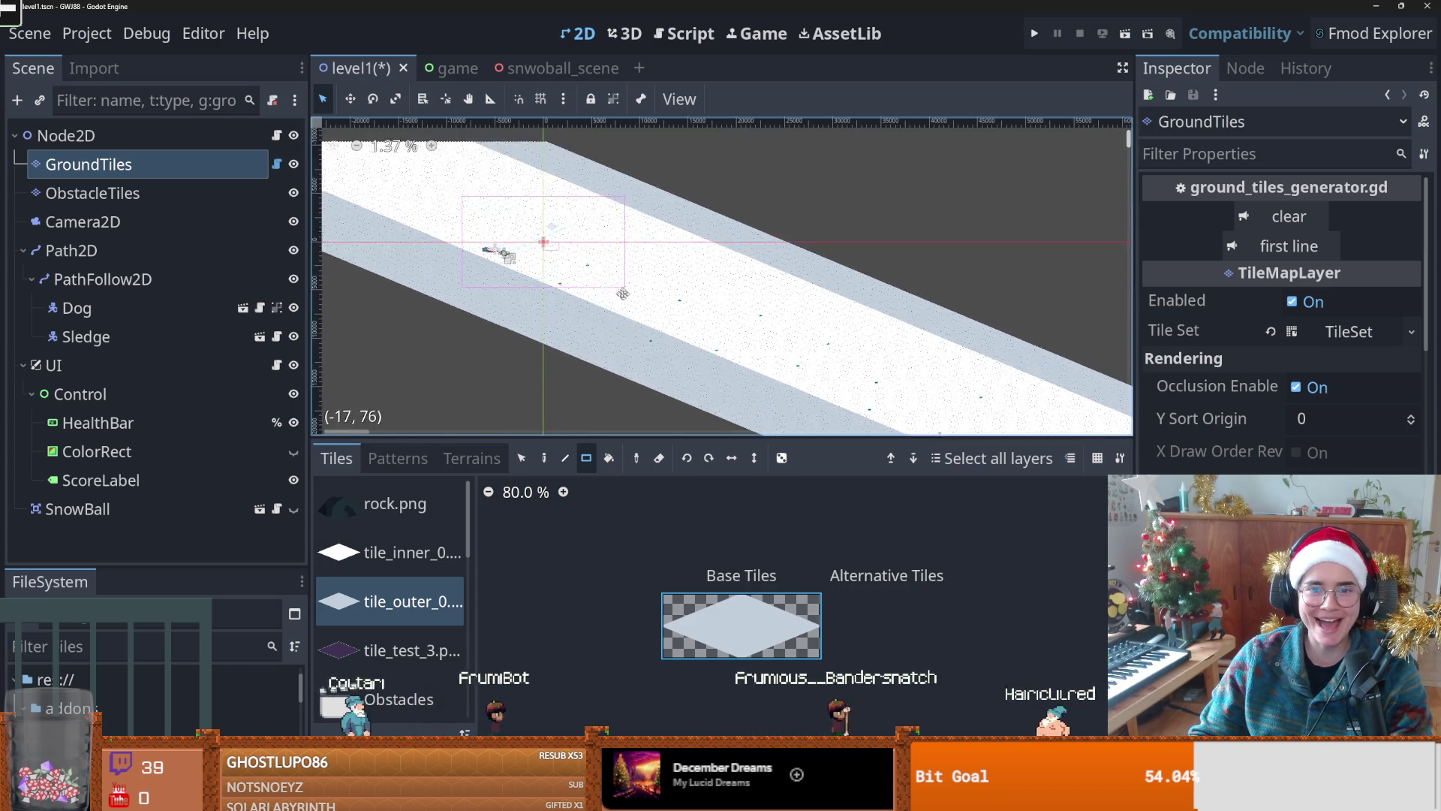
scroll(637, 304, "up", 3)
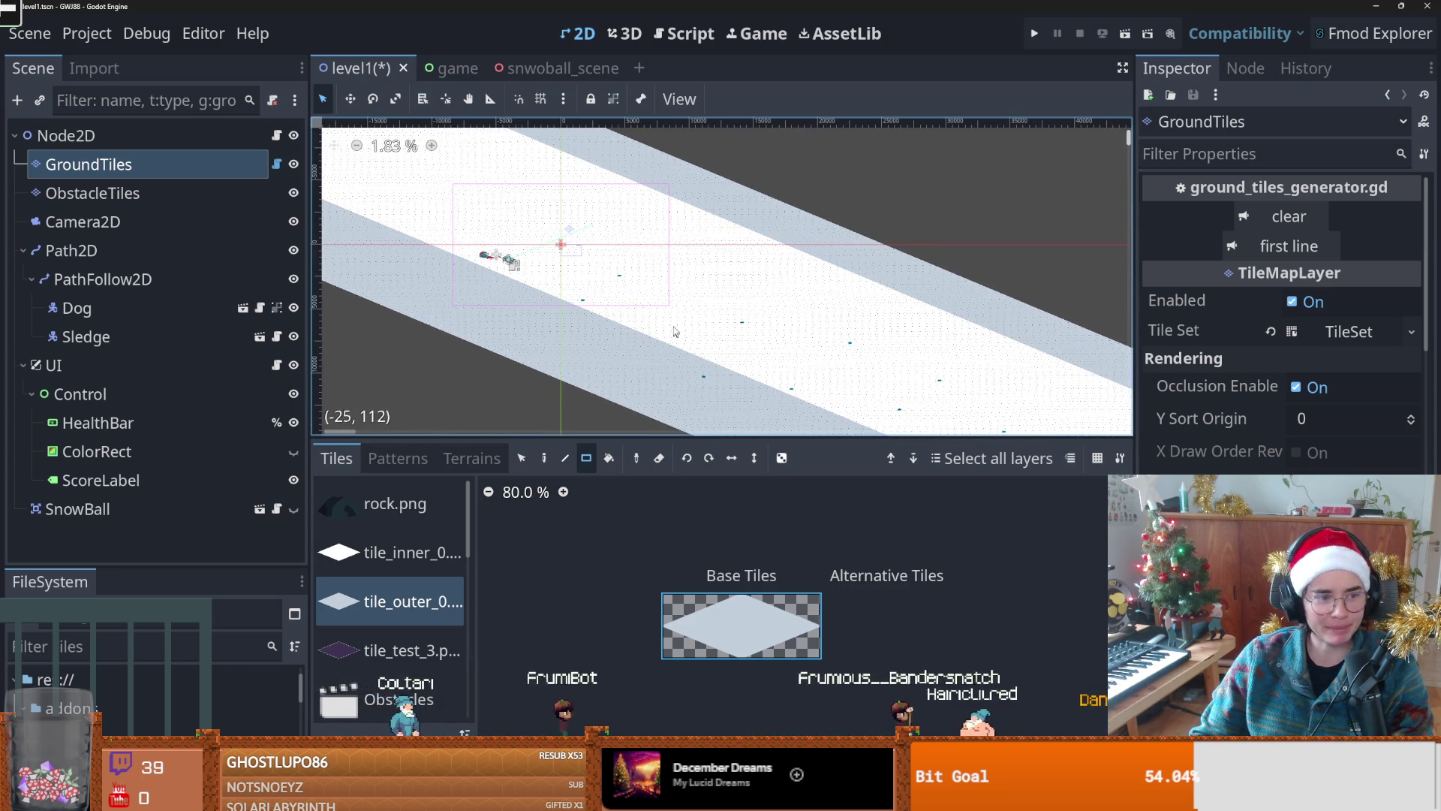
scroll(676, 285, "down", 2)
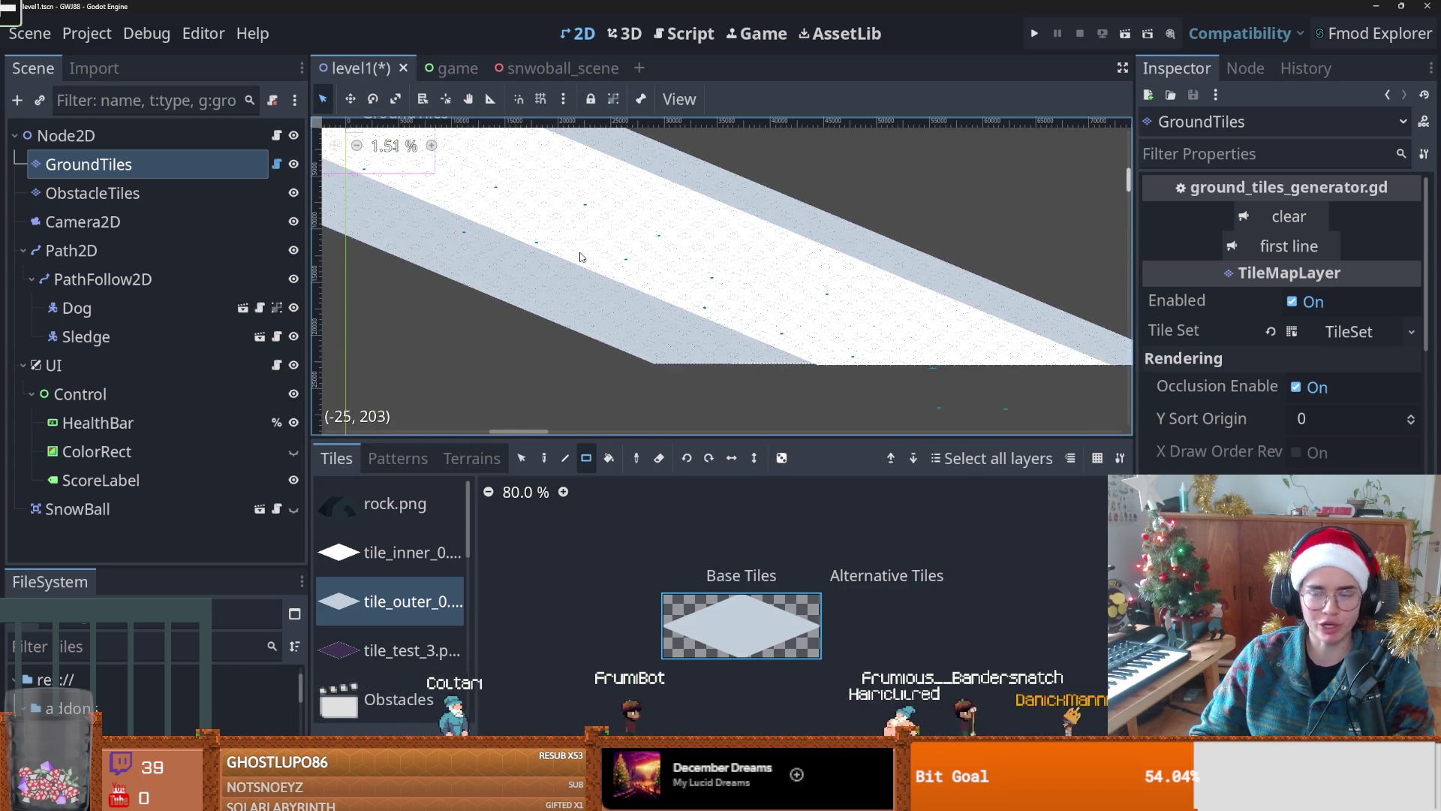
key("ctrl+s")
Step: Delete the previously stored snow strip pattern from the Patterns list
scroll(607, 399, "down", 6)
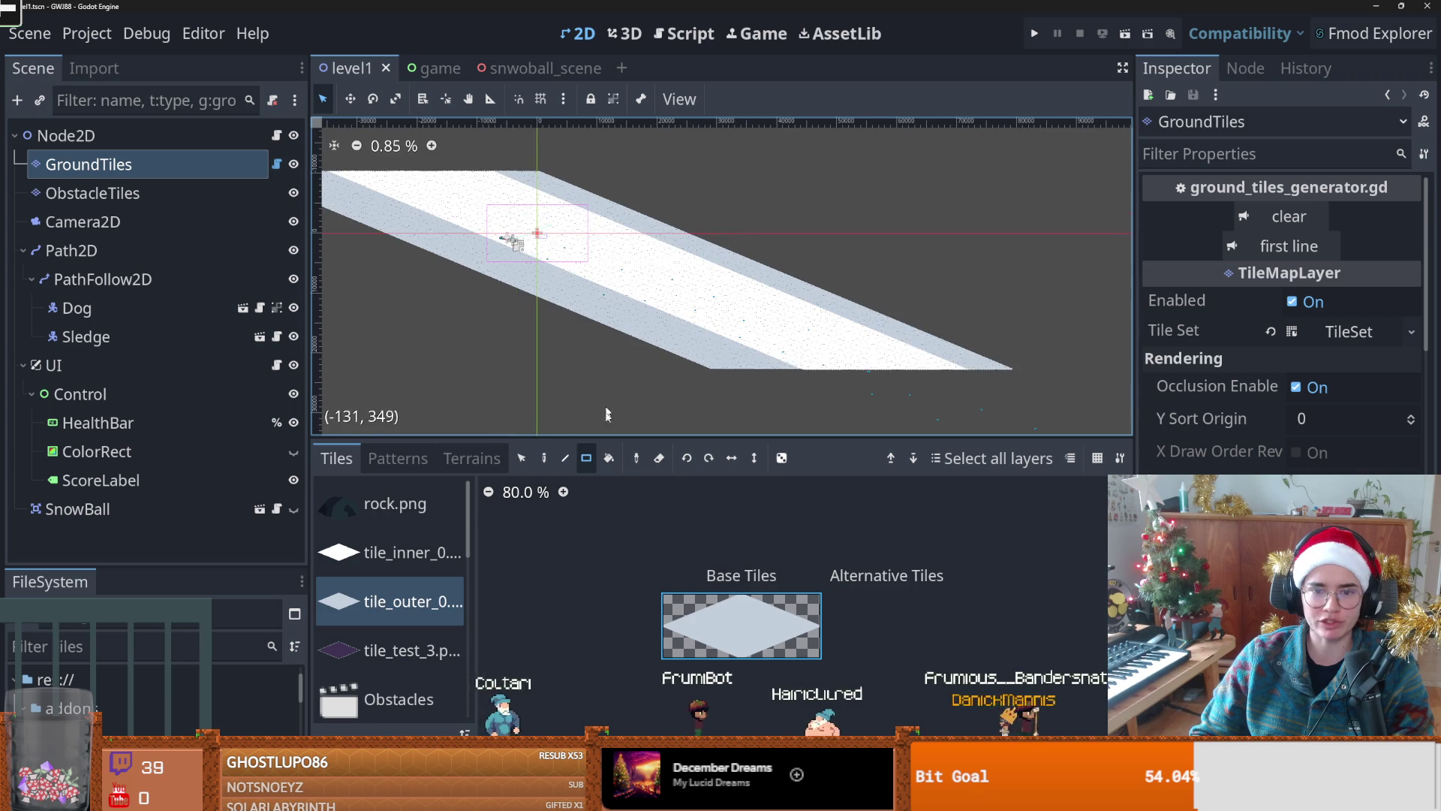
scroll(548, 351, "down", 1)
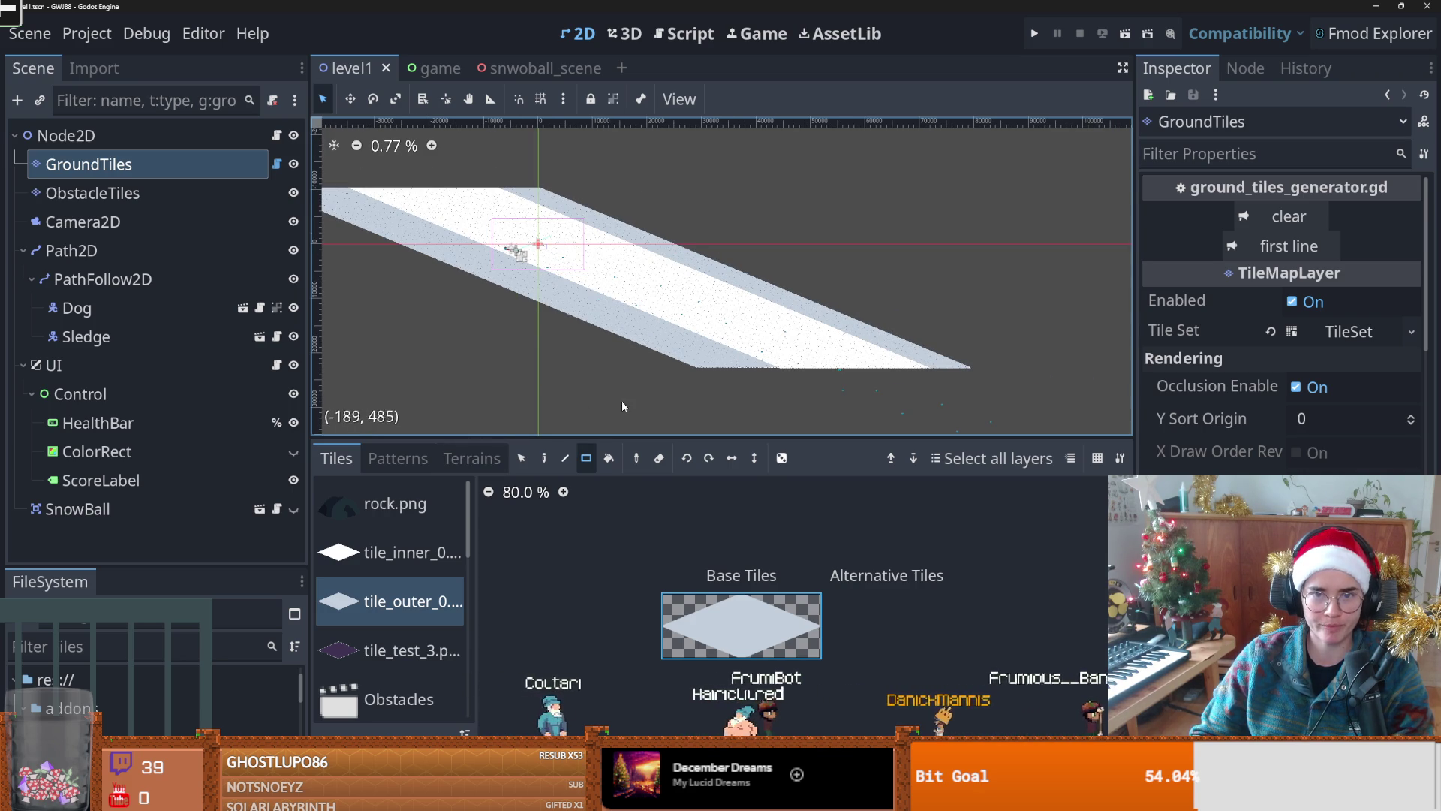
left_click(424, 458)
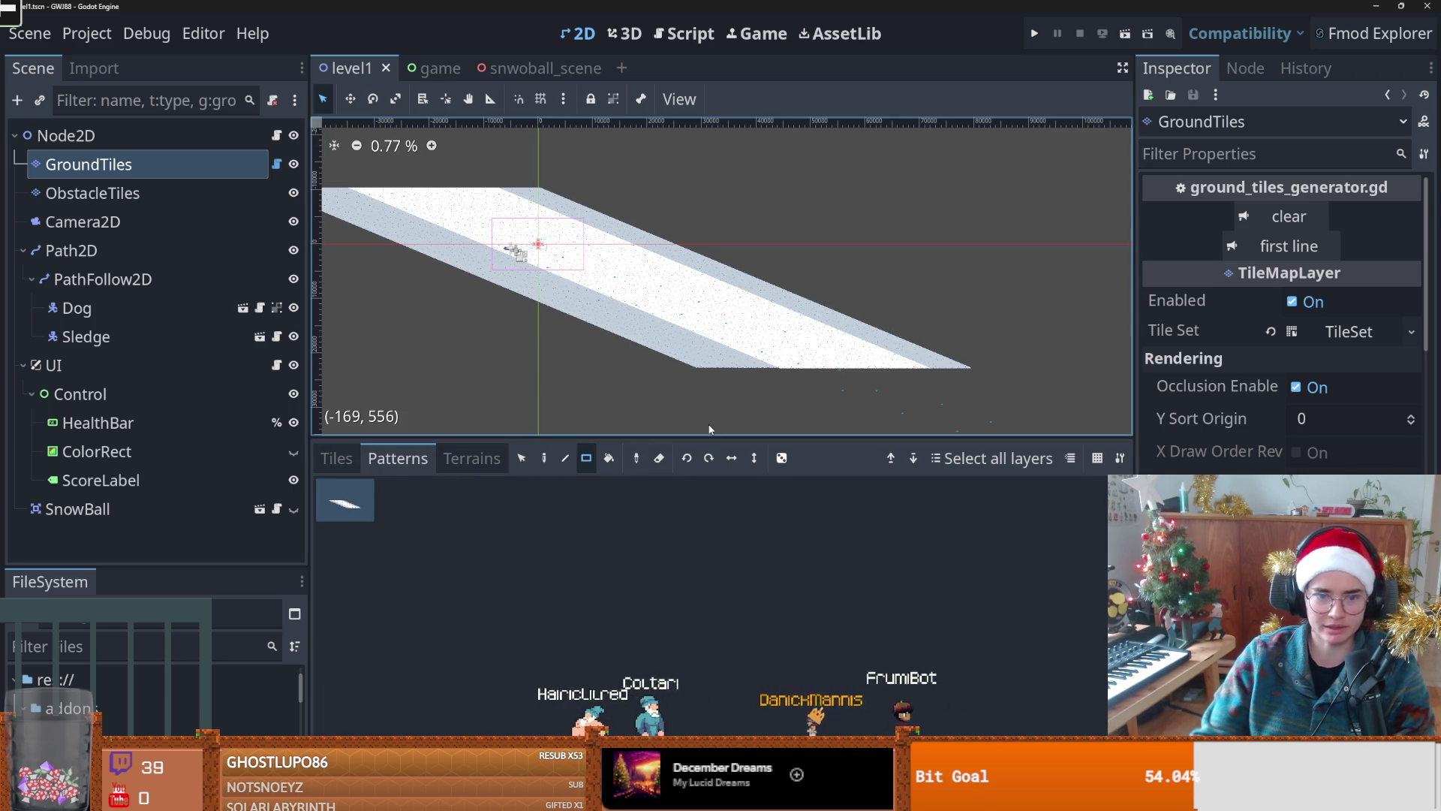
left_click(361, 503)
key("Delete")
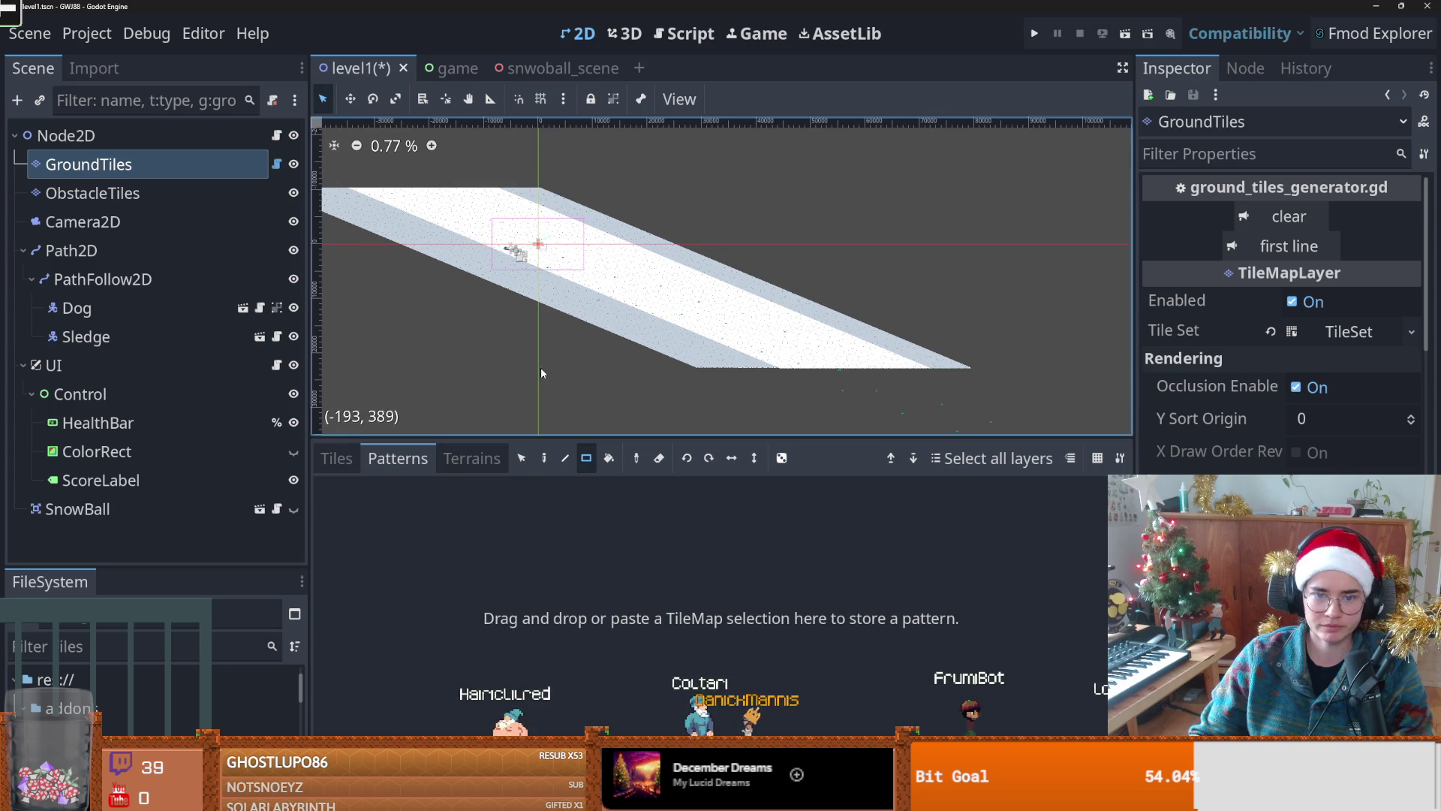
scroll(893, 301, "down", 1)
Step: Select the ground strip's tiles on the map and copy them
key("s")
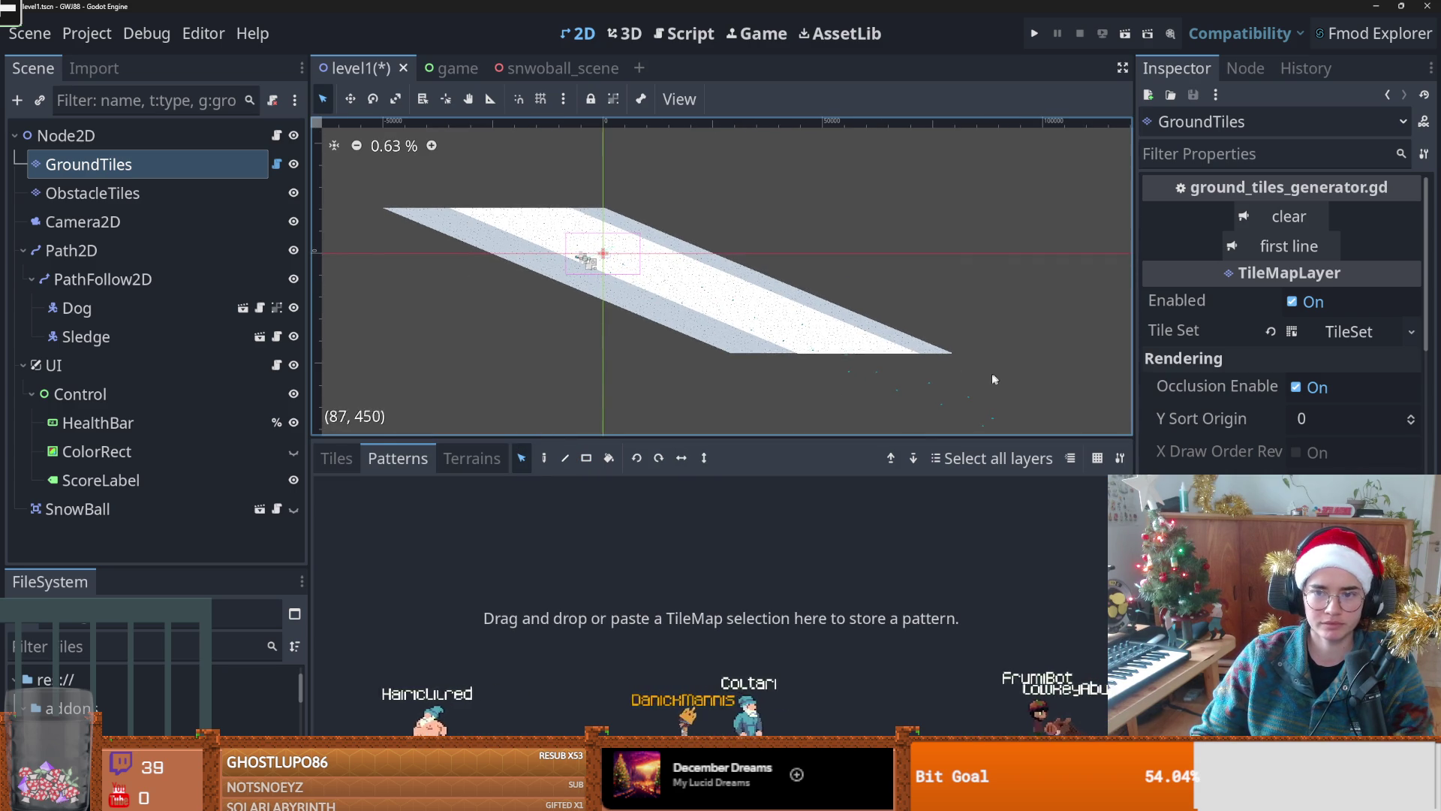
left_click(935, 334)
mouse_move(755, 337)
left_mouse_down()
mouse_move(335, 233)
mouse_move(304, 195)
mouse_move(570, 247)
mouse_move(995, 382)
left_mouse_up()
left_click(322, 194)
mouse_move(1115, 392)
left_mouse_down()
mouse_move(714, 392)
mouse_move(1253, 391)
left_mouse_up()
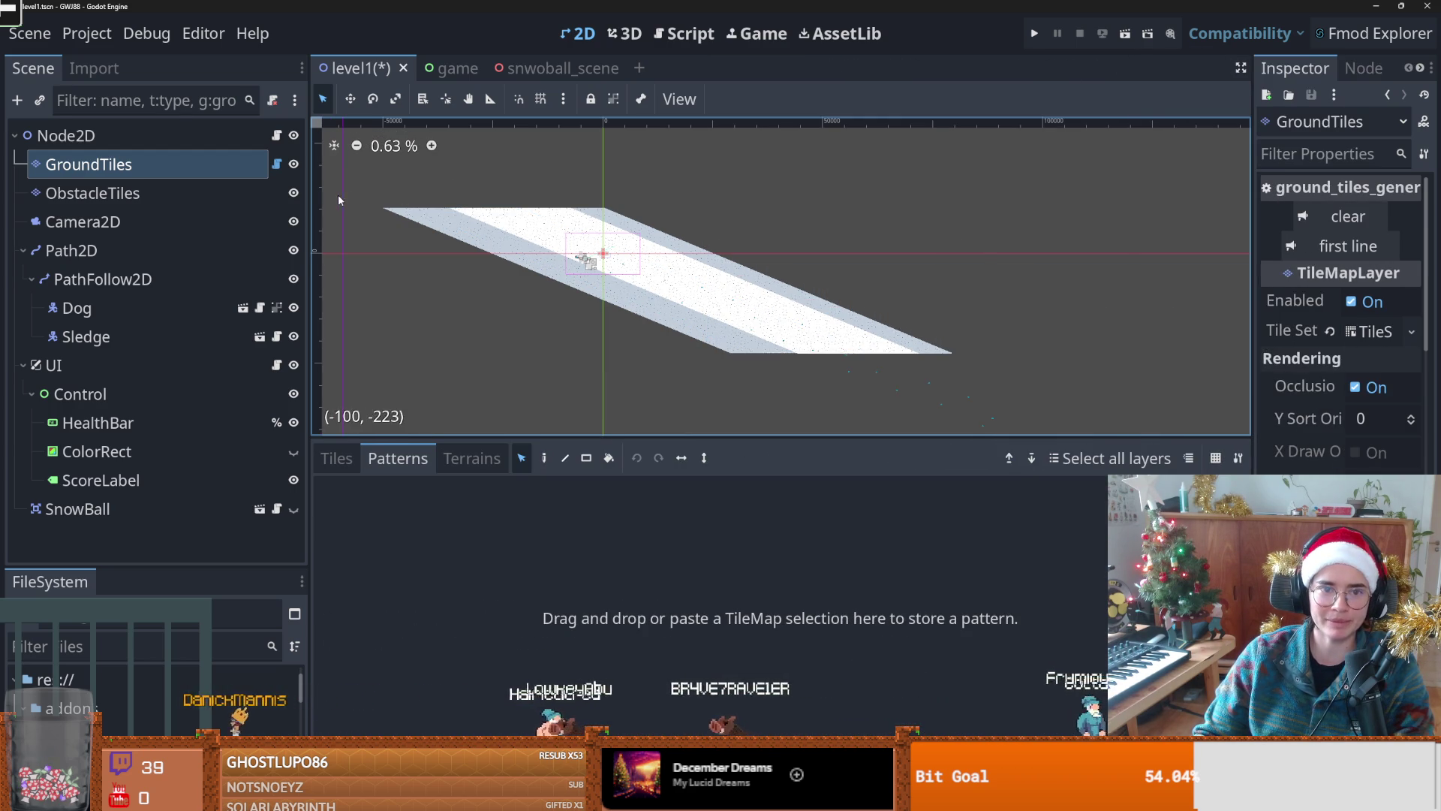
mouse_move(364, 193)
left_mouse_down()
mouse_move(518, 282)
mouse_move(451, 276)
left_mouse_up()
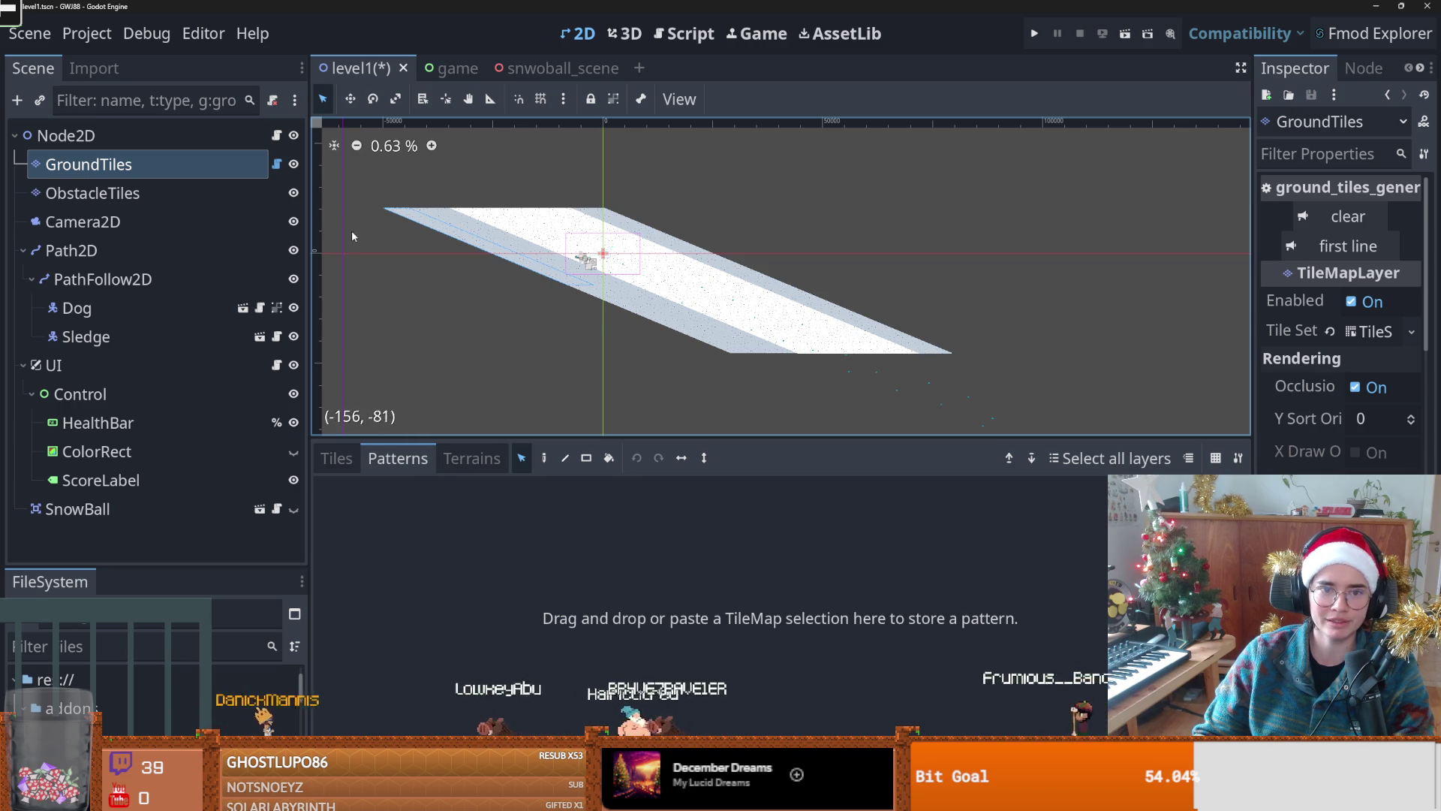
key("ctrl+c")
key("ctrl+v")
key("Escape")
left_click_drag(410, 193, 529, 203)
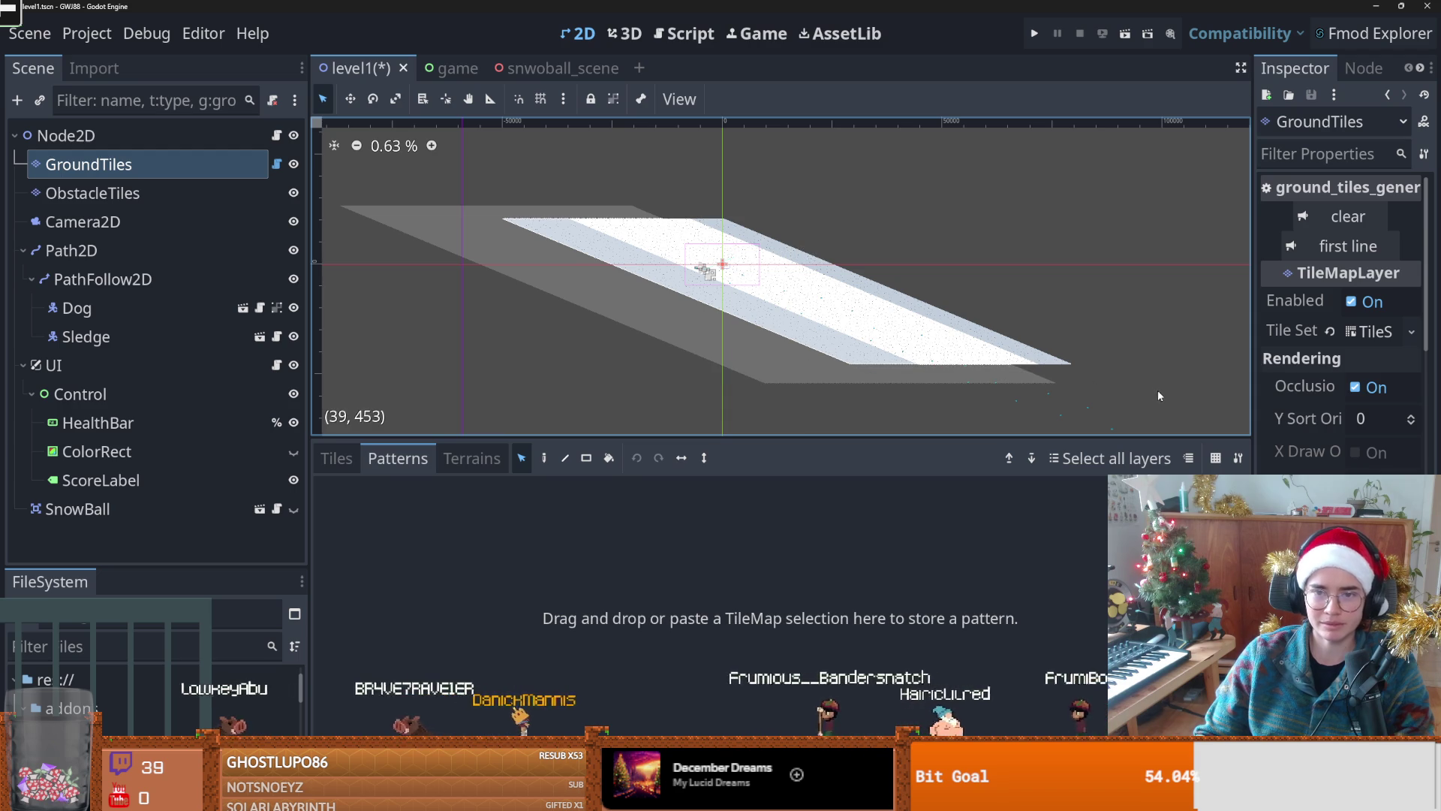
key("Escape")
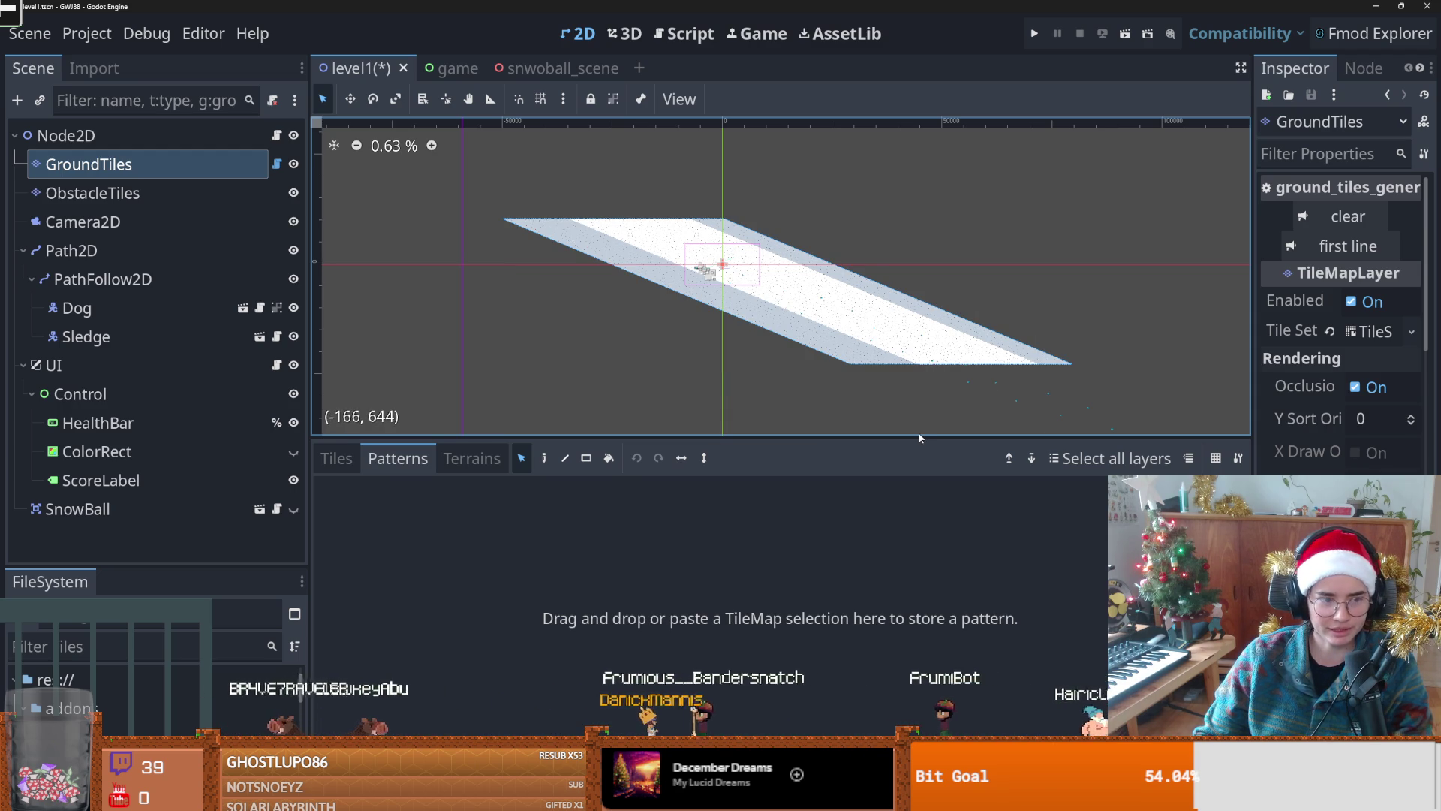
Step: Paste the copied tiles into Patterns as a new pattern, save level1, and test-run the game
left_click(666, 541)
key("ctrl+v")
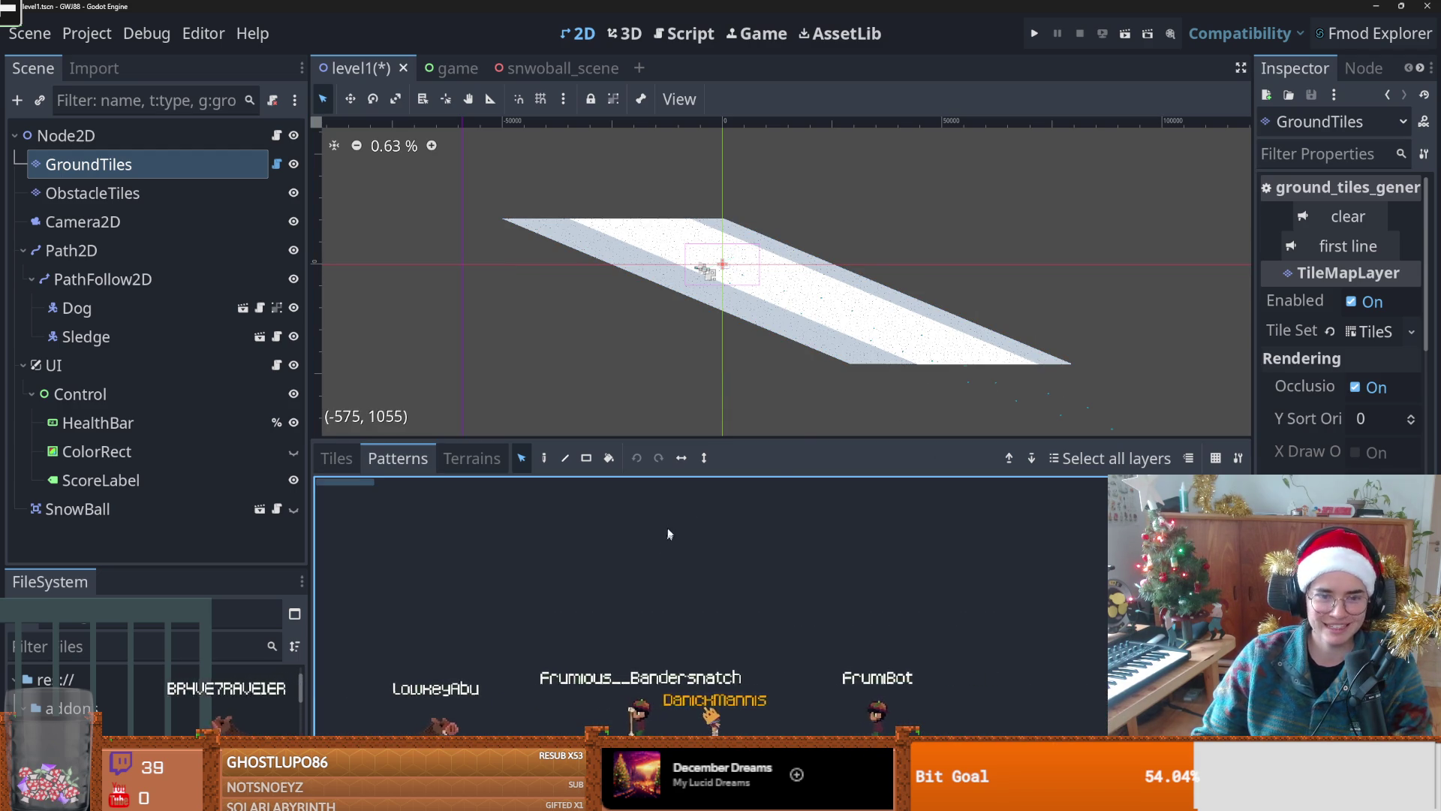
scroll(617, 259, "up", 6)
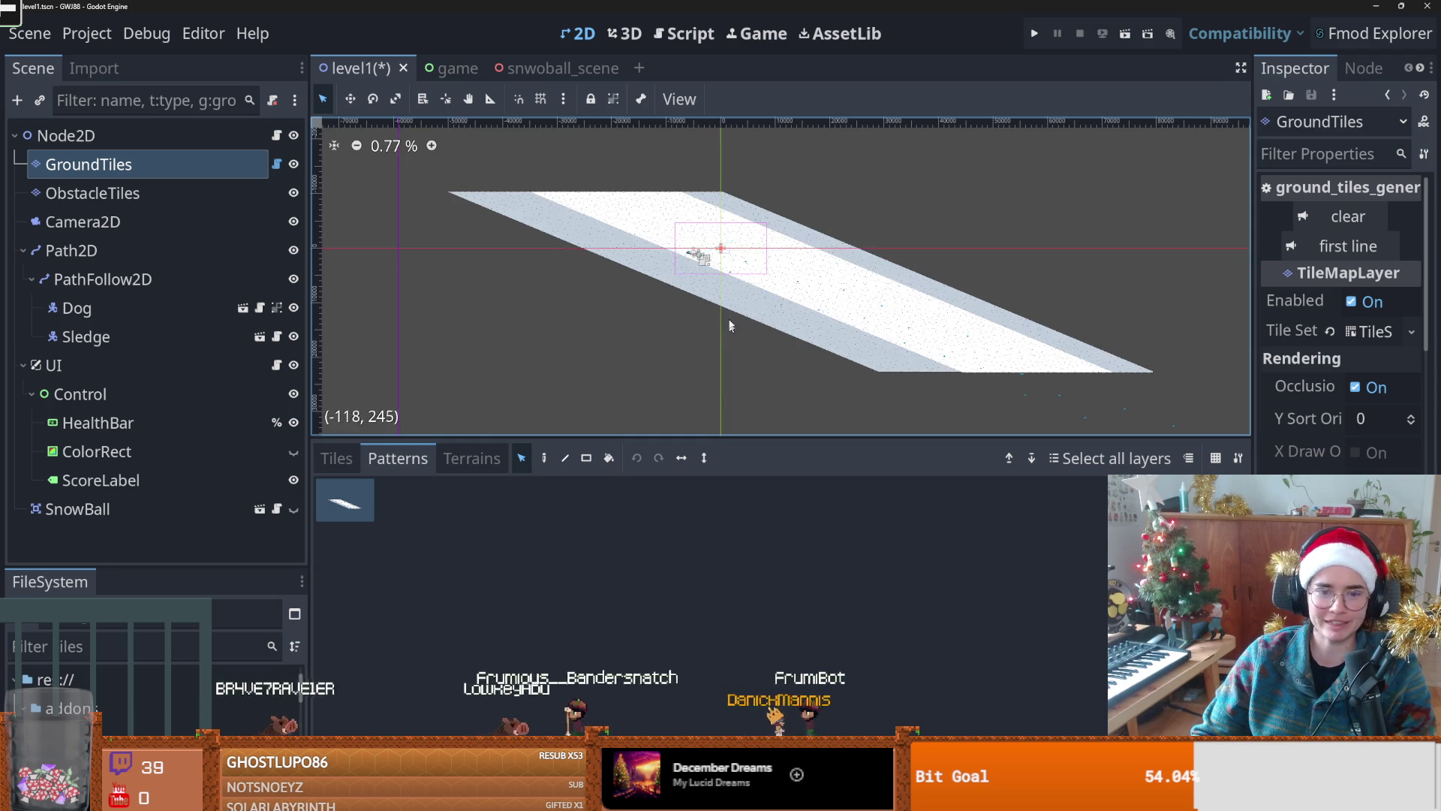
scroll(621, 295, "up", 10)
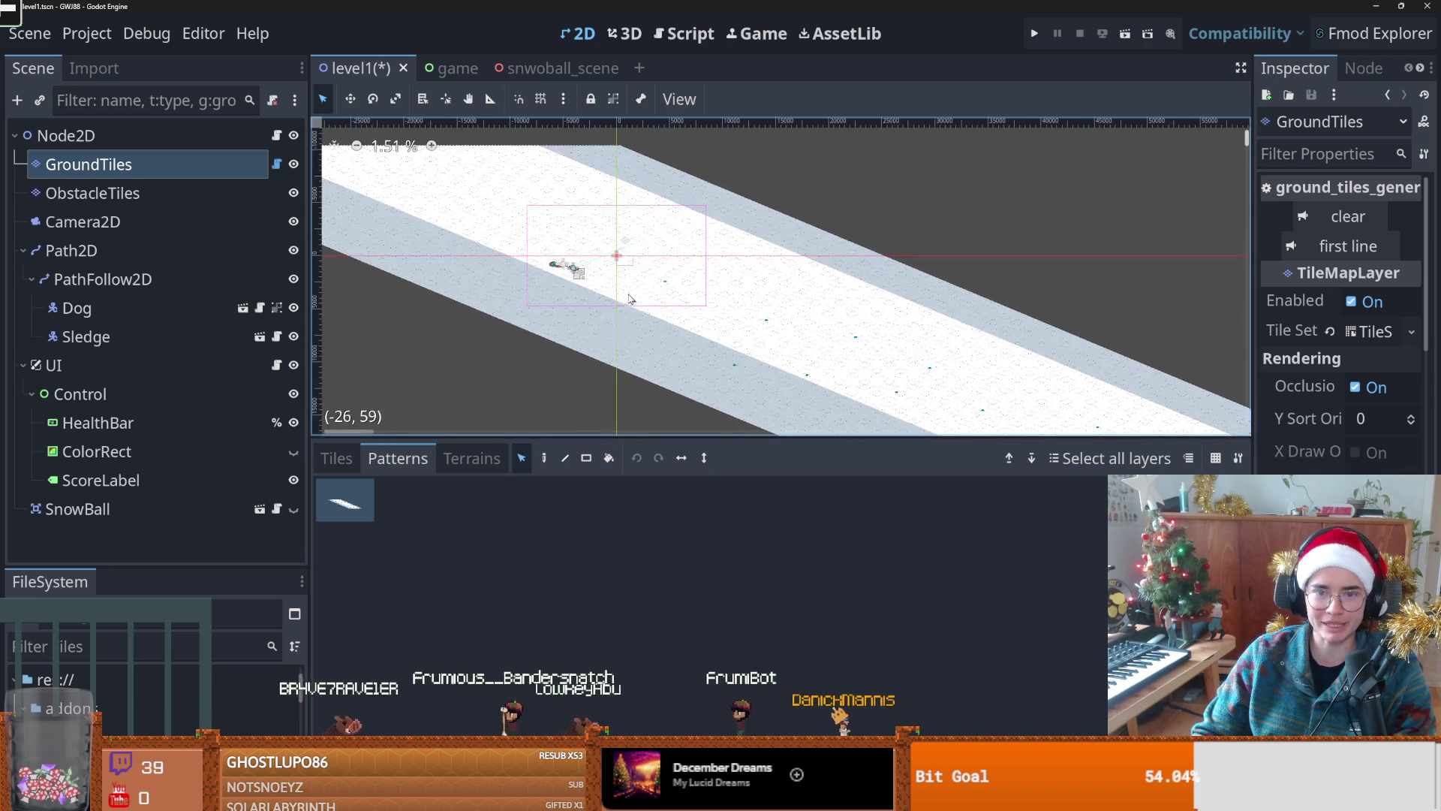
scroll(608, 307, "up", 5)
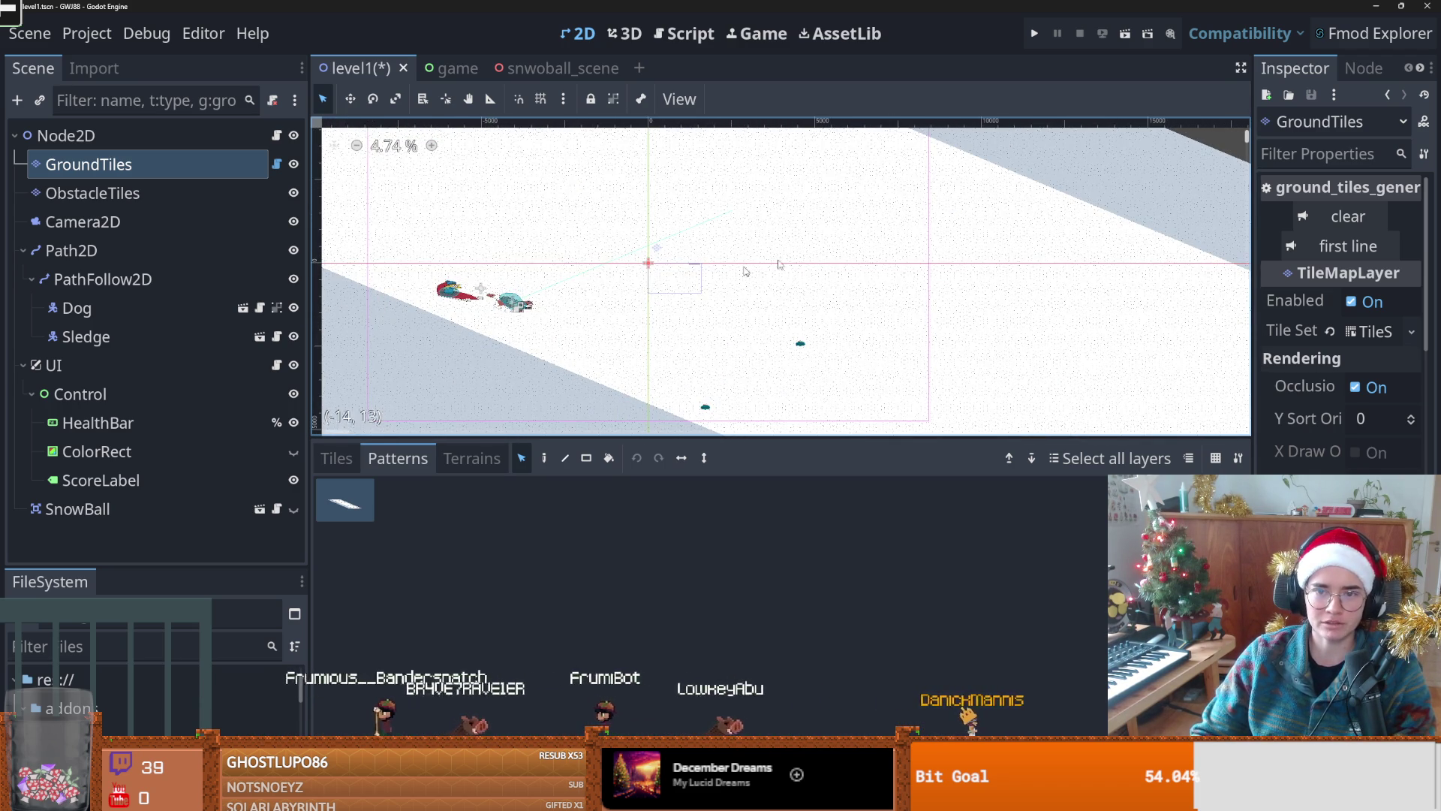
scroll(692, 287, "down", 3)
scroll(672, 275, "up", 2)
scroll(747, 277, "down", 1)
scroll(773, 279, "up", 2)
key("ctrl+s")
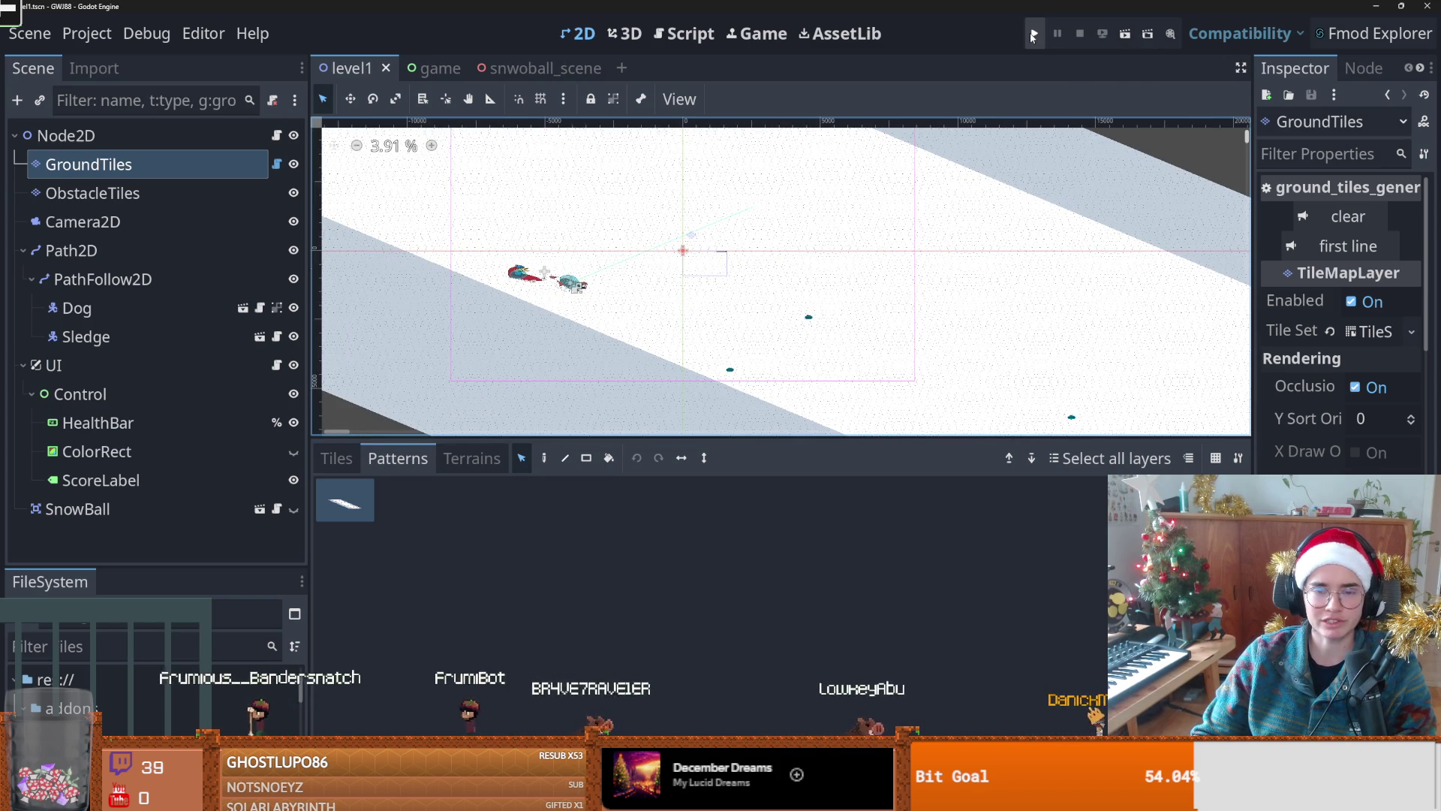
left_click(1033, 34)
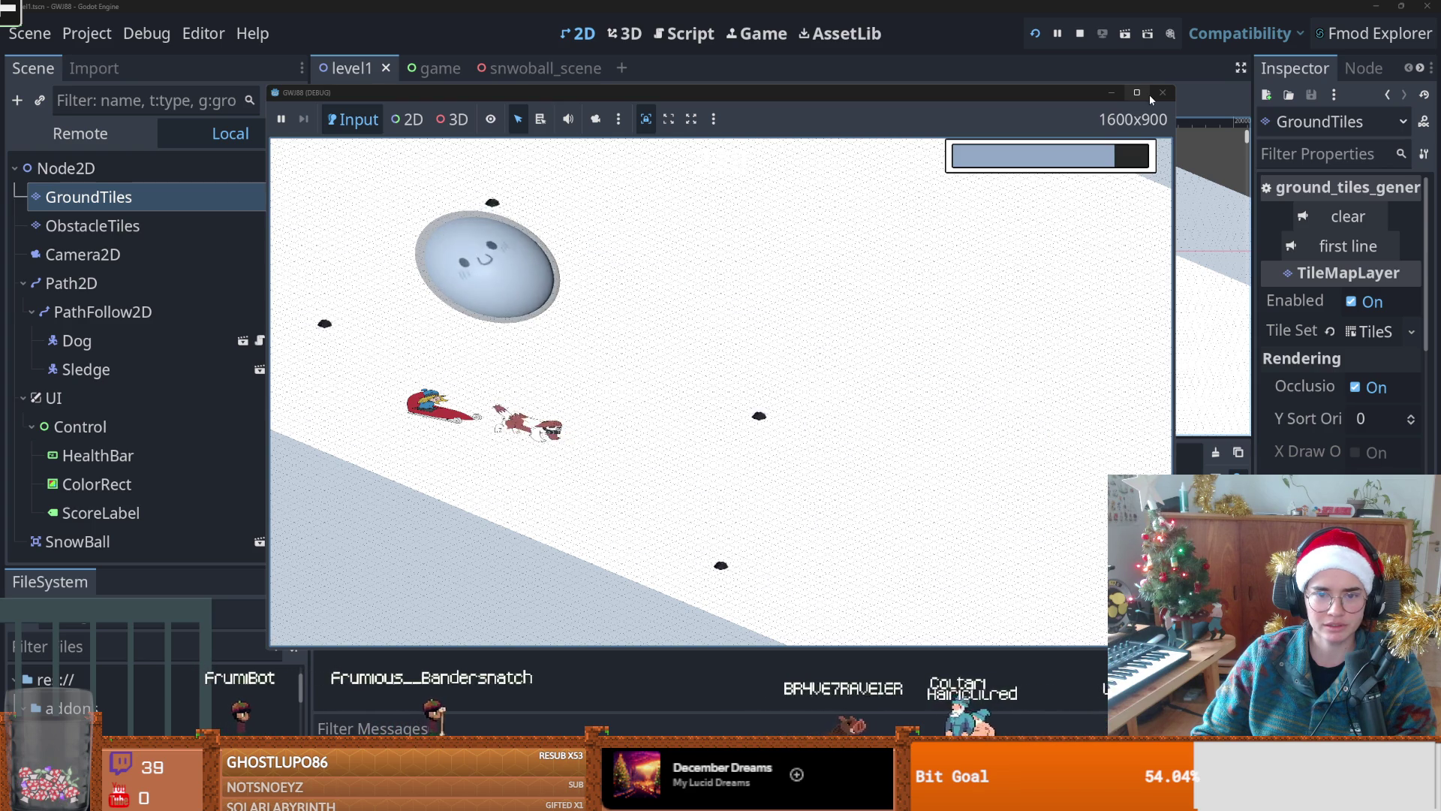
Step: Close the running game and revert Rendering > Textures Default Texture Filter from Nearest Mipmap to Linear
left_click(1162, 92)
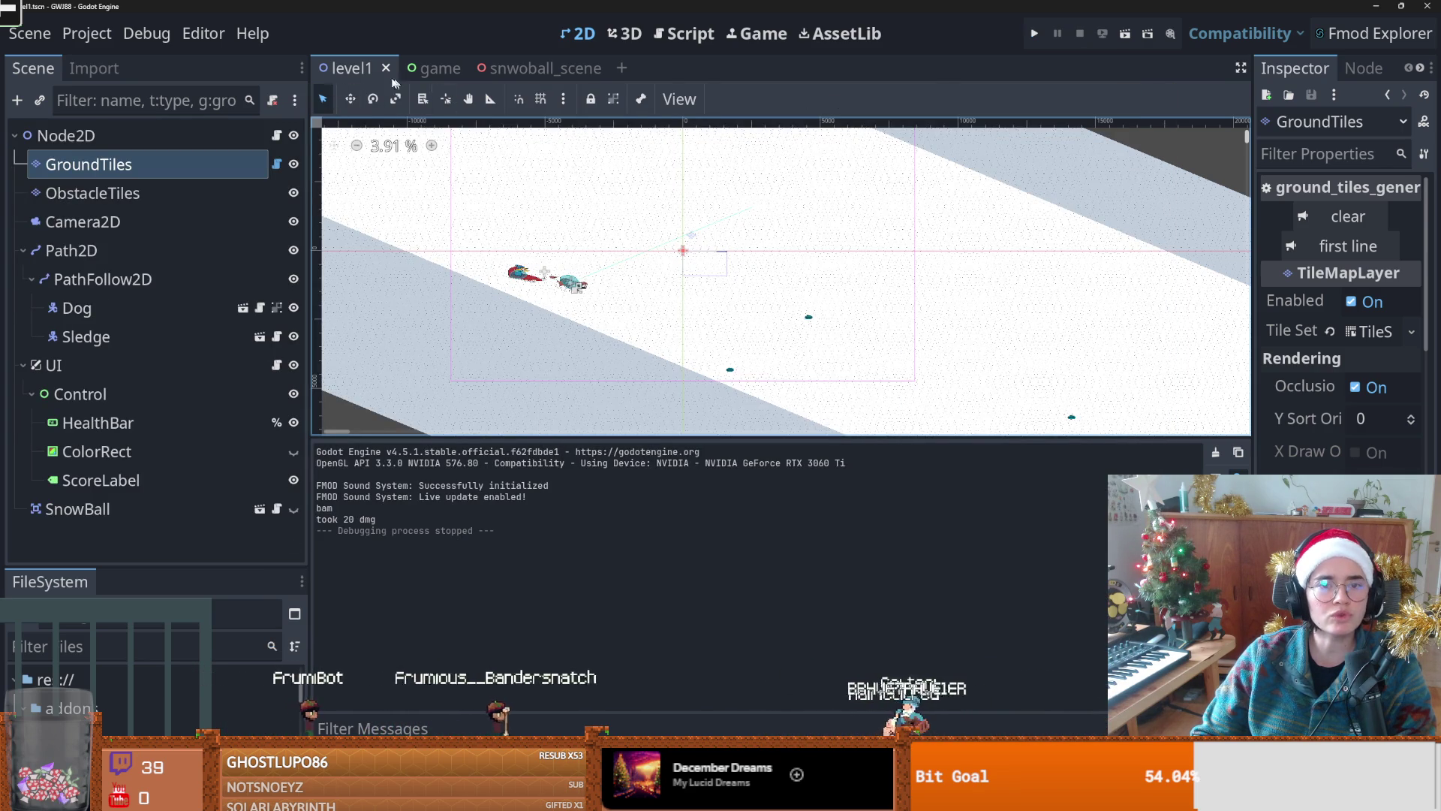
left_click(81, 35)
left_click(102, 60)
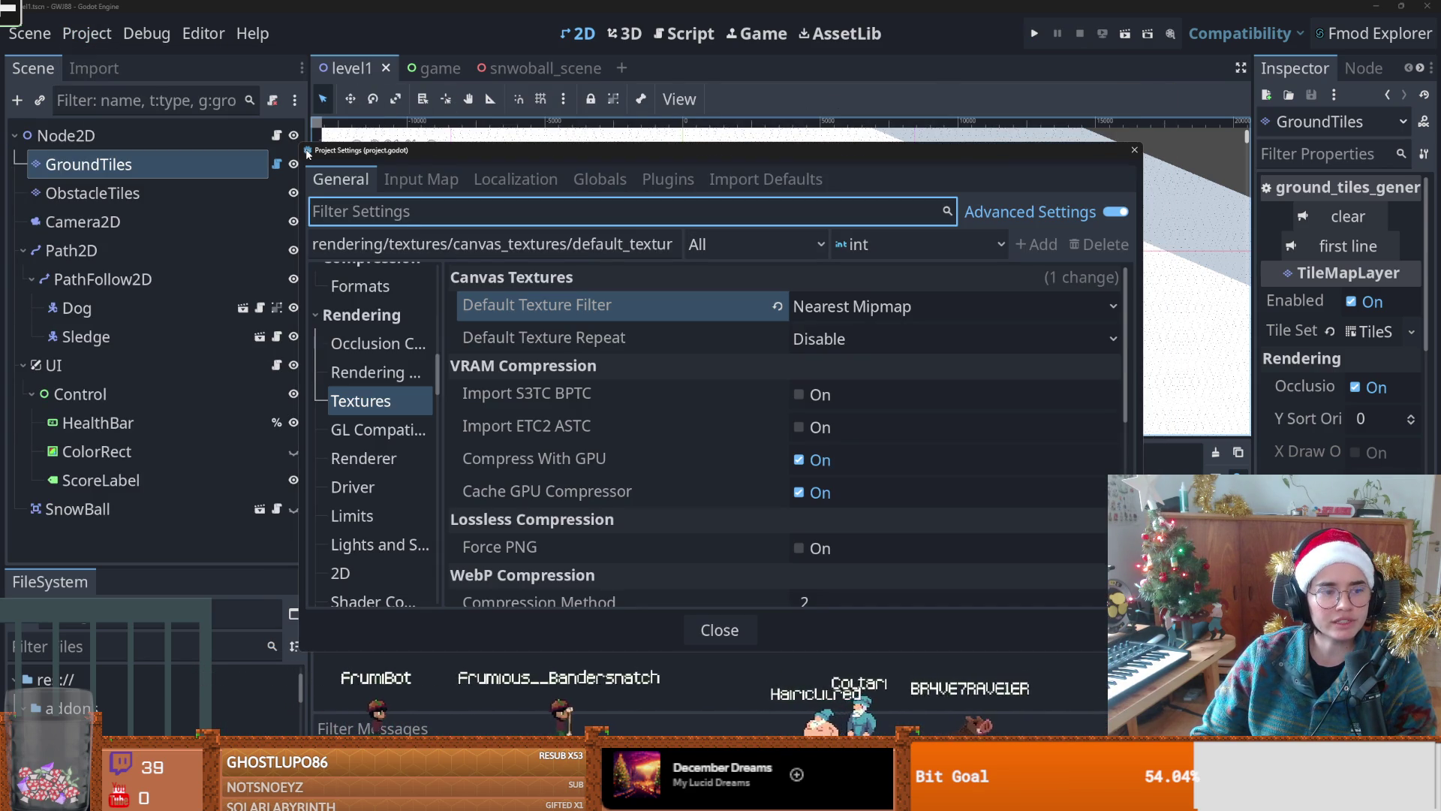
left_click(375, 402)
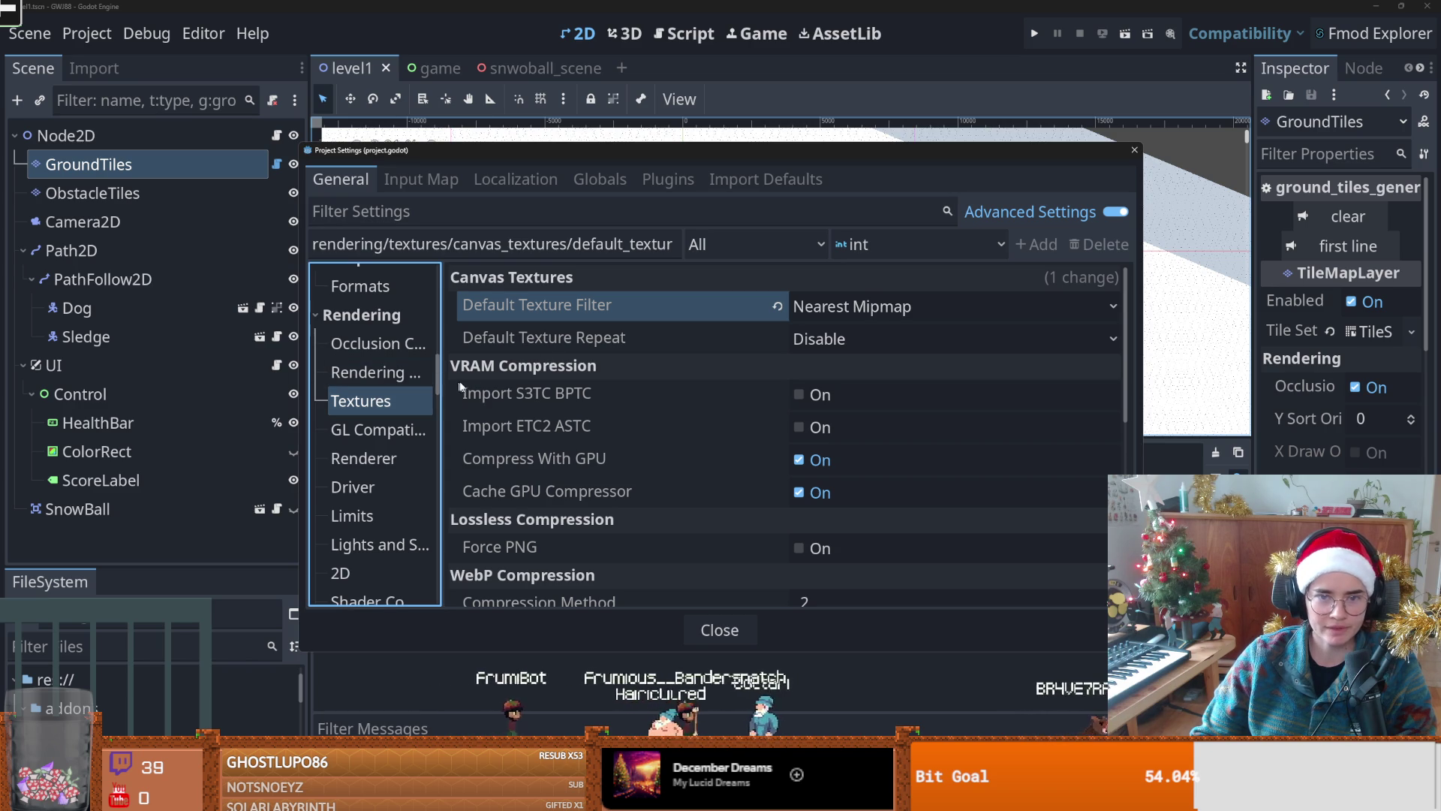
left_click(778, 307)
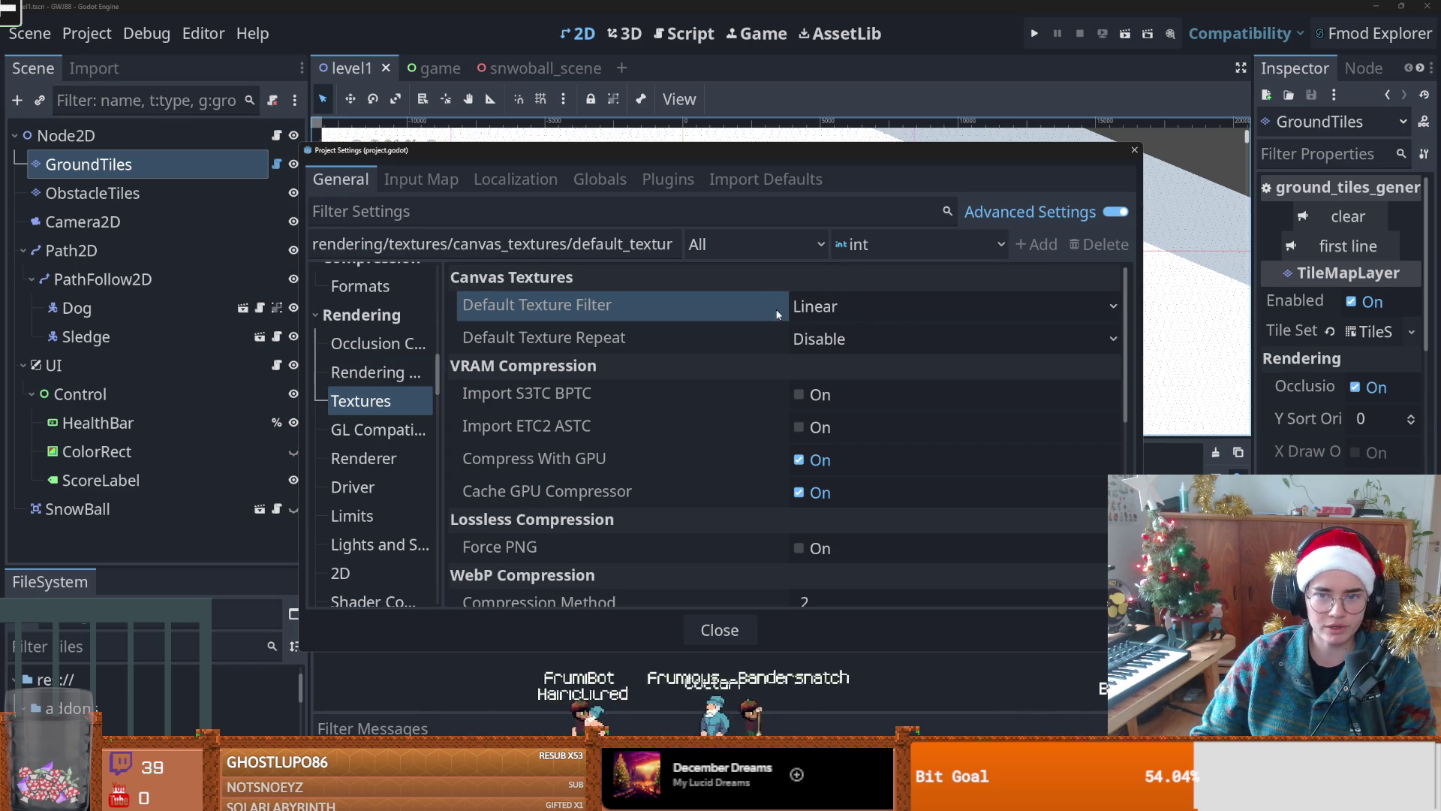
Step: Close Project Settings and select the SubViewport node in the game scene
left_click(1128, 153)
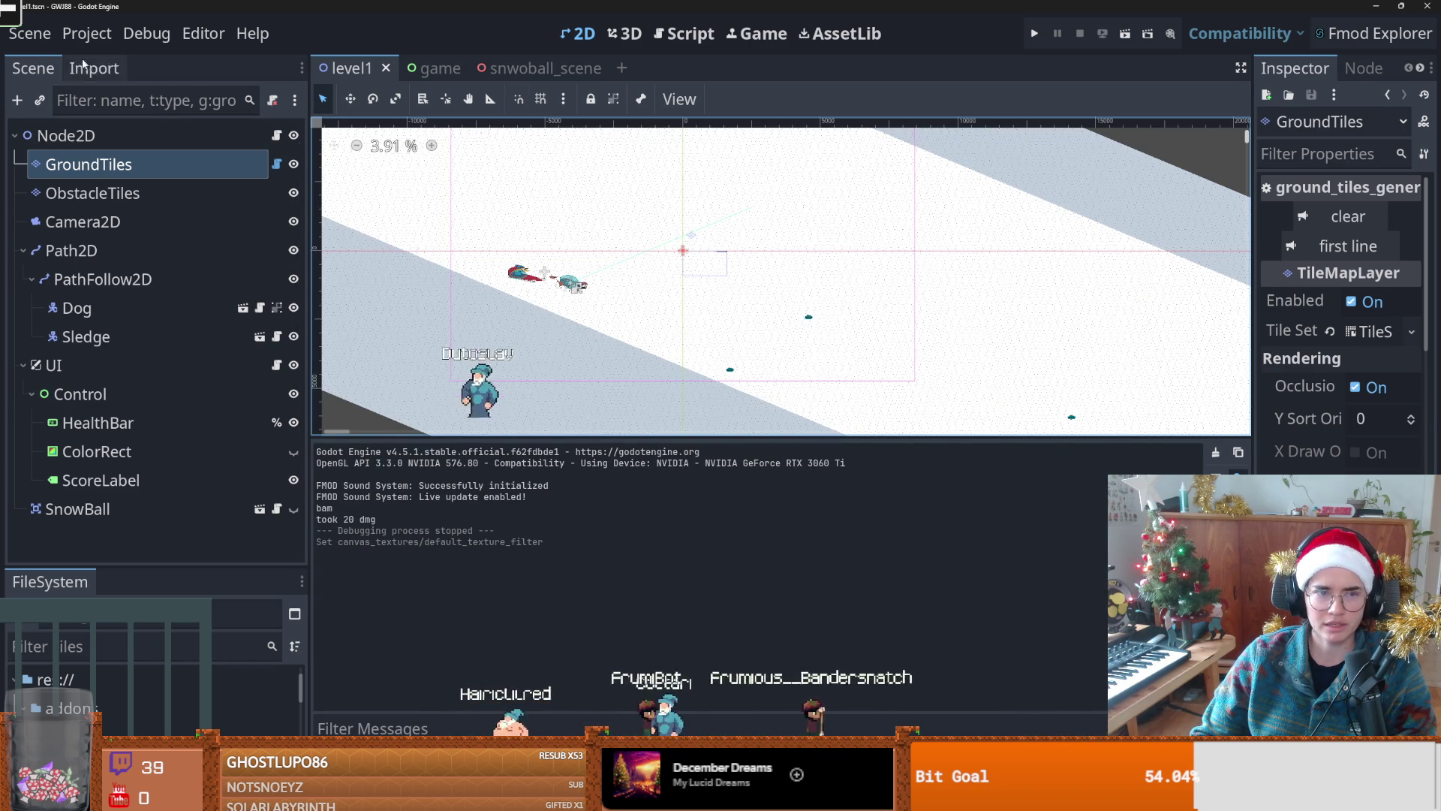
left_click(424, 69)
left_click(98, 193)
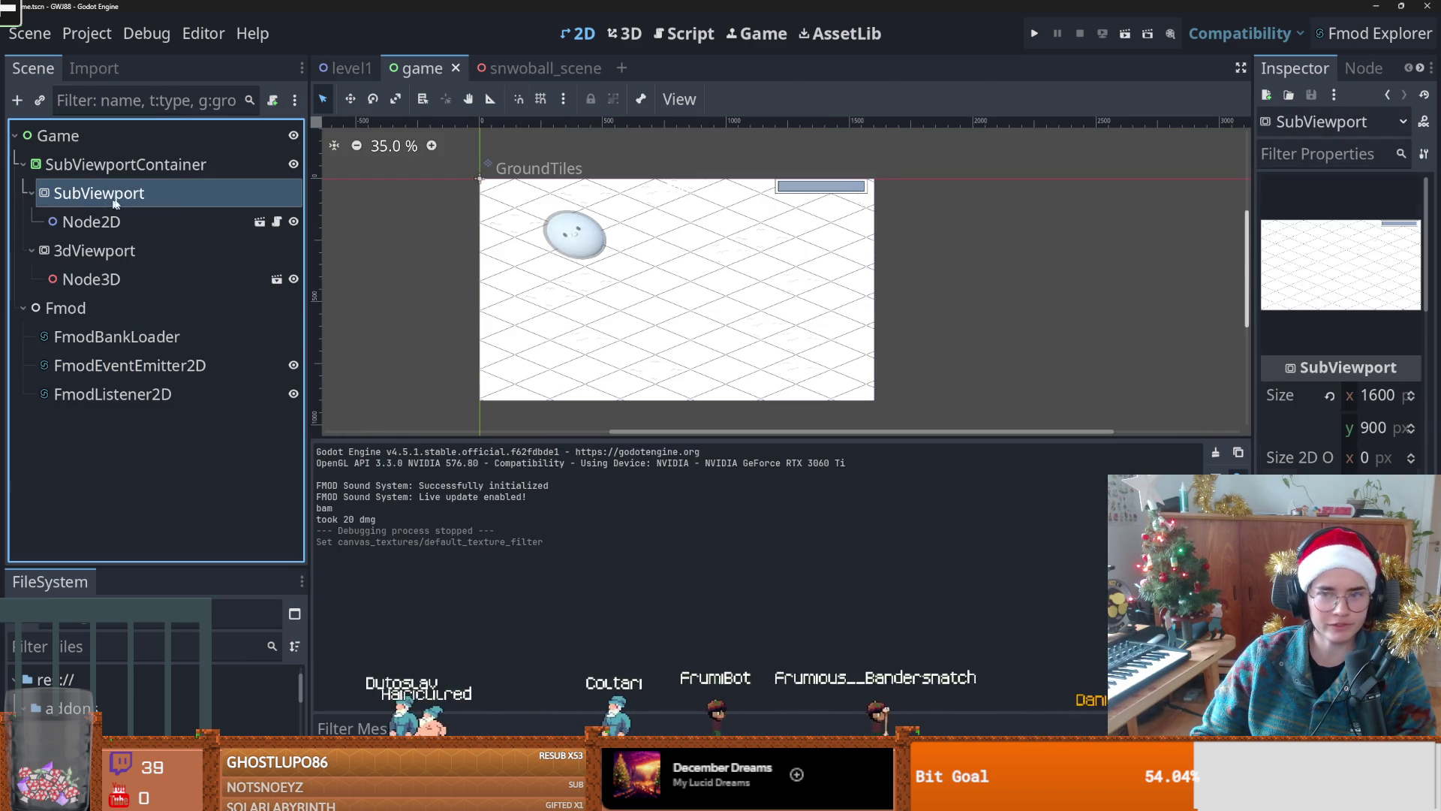
left_click_drag(1253, 395, 901, 395)
scroll(1030, 393, "down", 3)
scroll(1030, 394, "down", 4)
scroll(1030, 393, "up", 4)
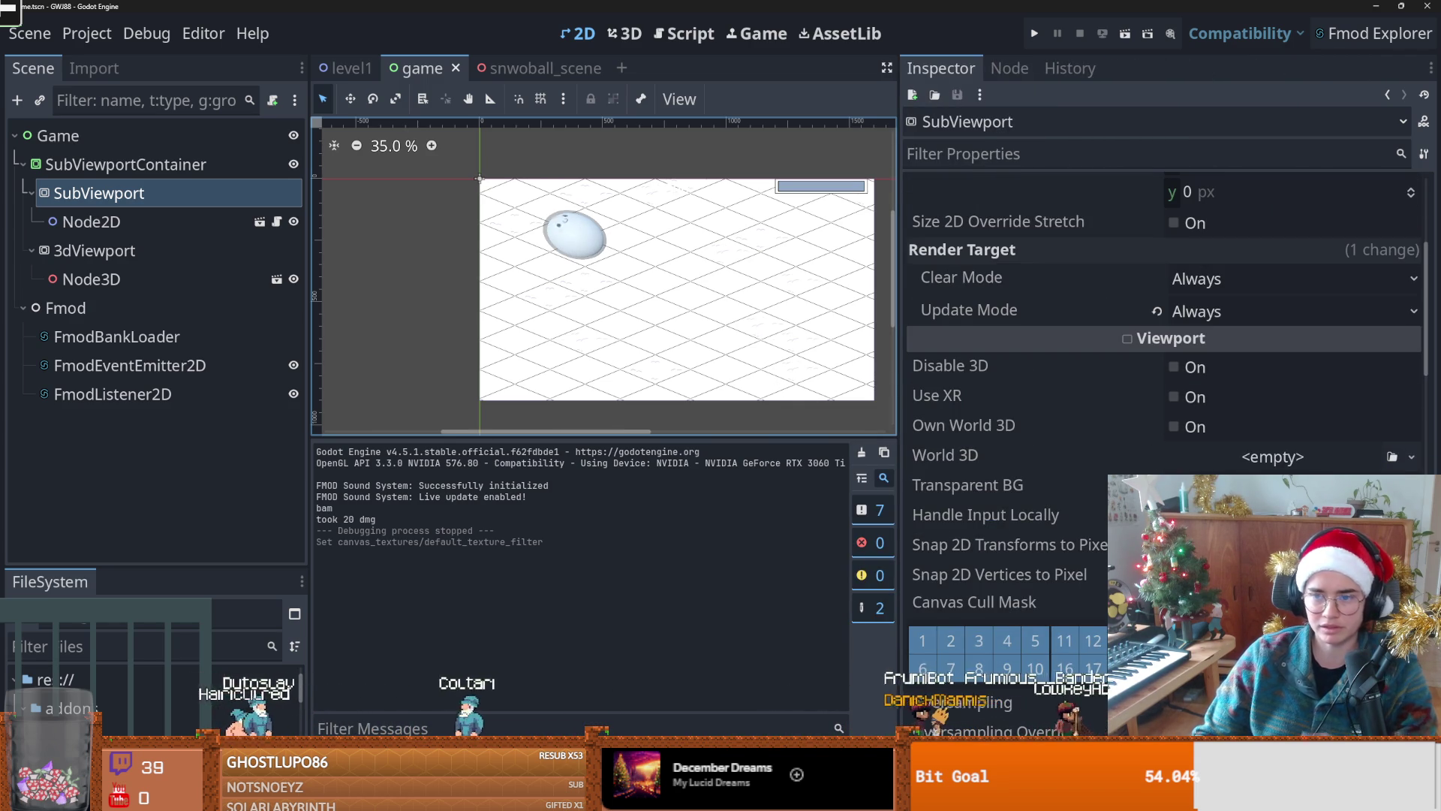
scroll(1029, 394, "down", 5)
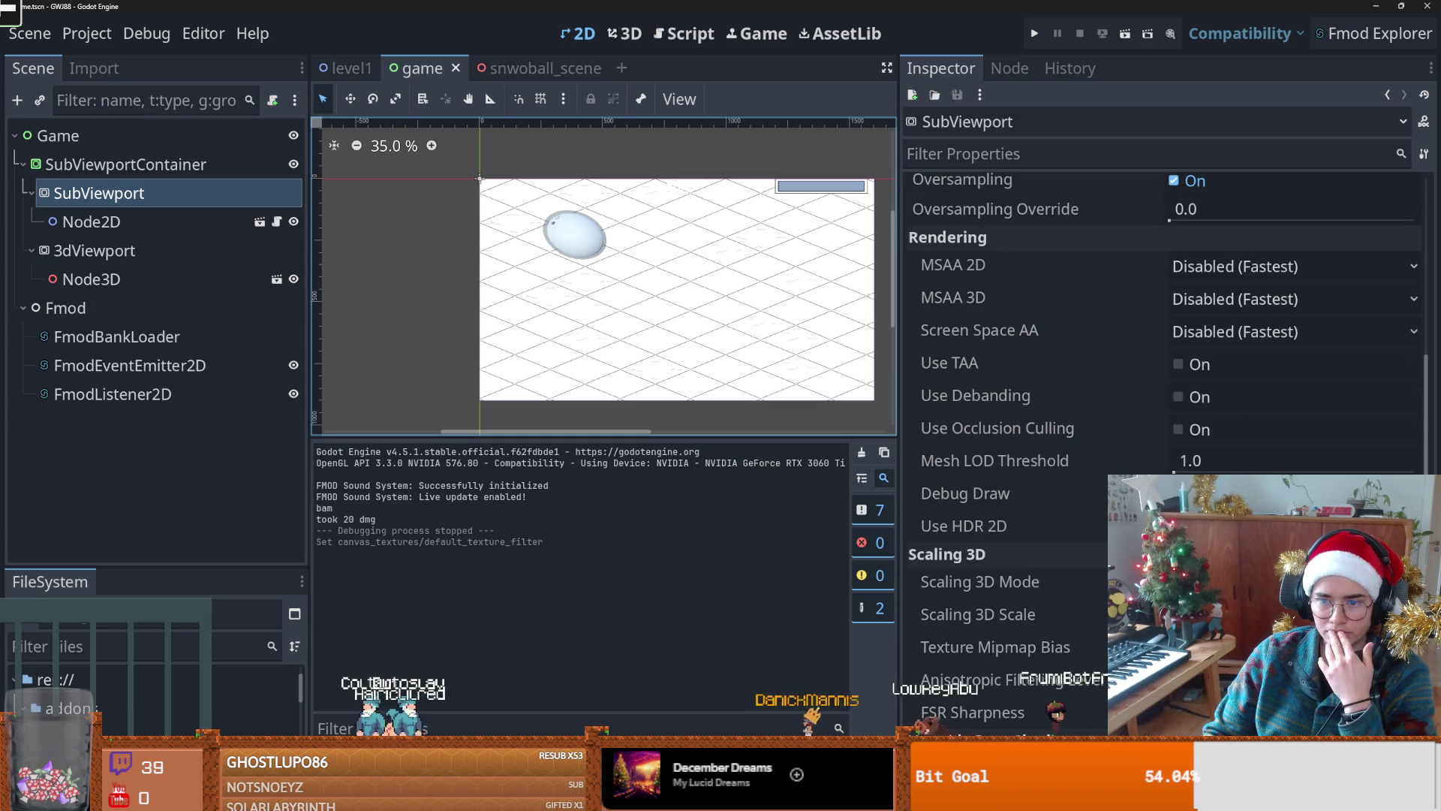
scroll(1164, 375, "down", 2)
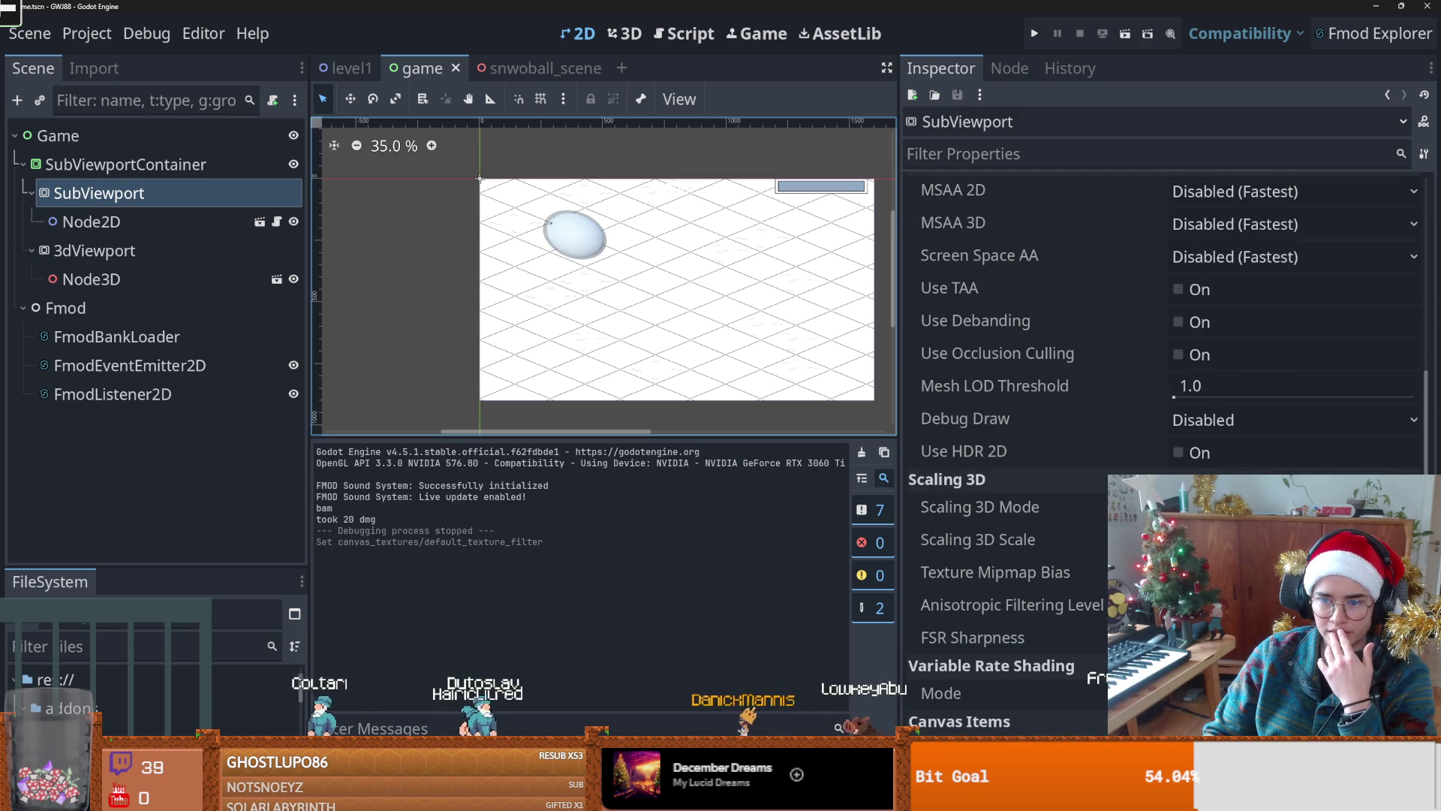
scroll(1100, 678, "down", 4)
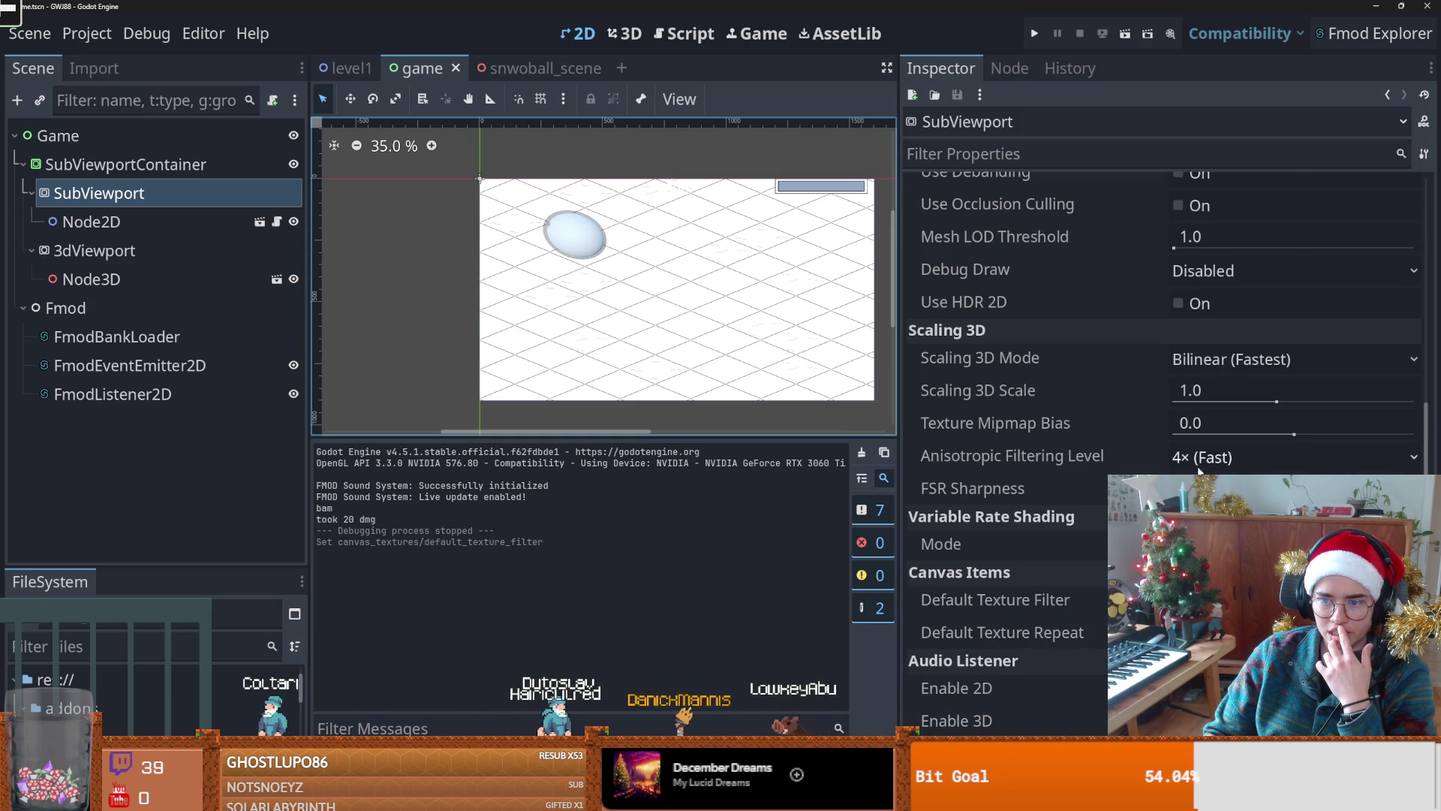
Step: Set the SubViewport's Canvas Items Default Texture Filter to Nearest and test-run the game
scroll(1218, 350, "down", 8)
left_click(1202, 303)
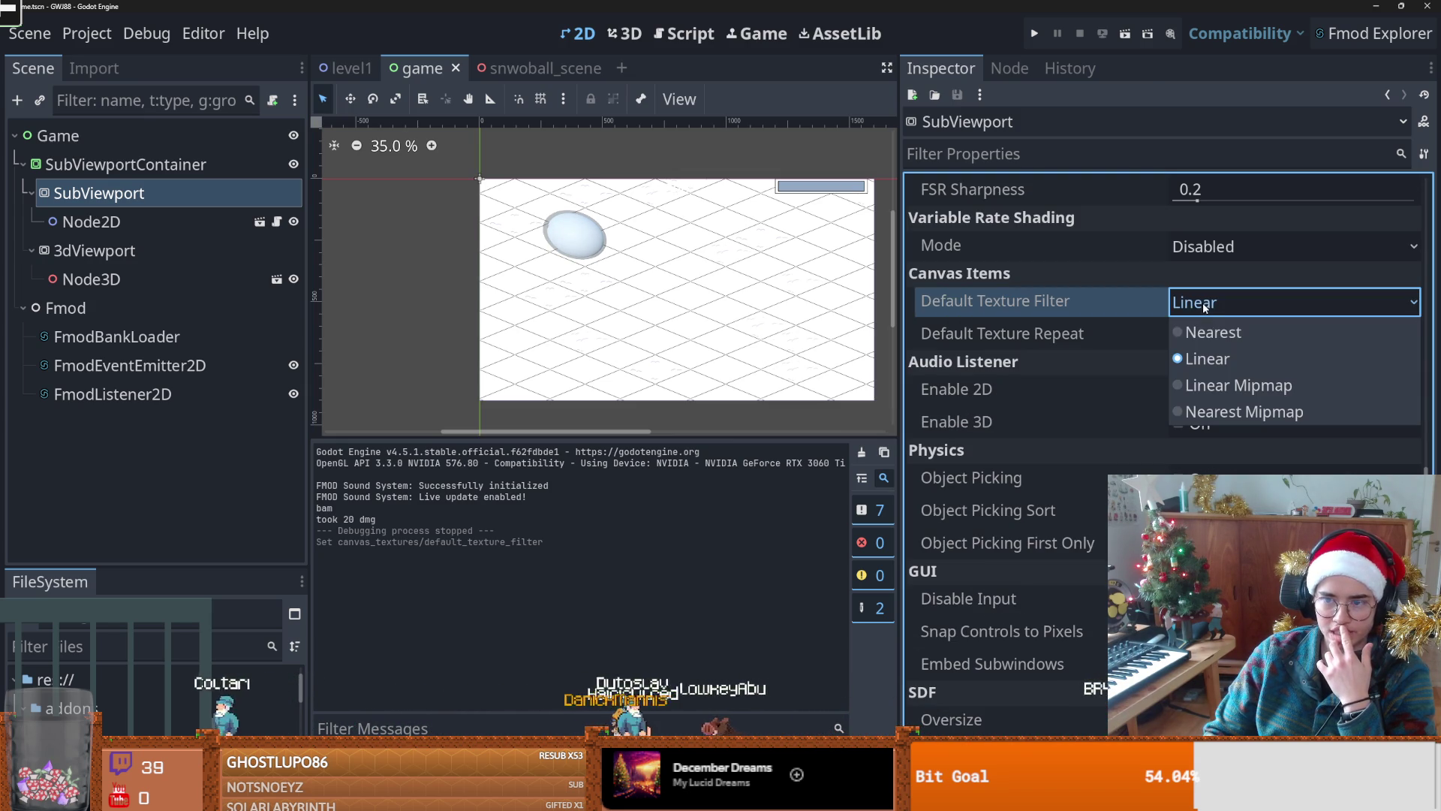
left_click(1209, 335)
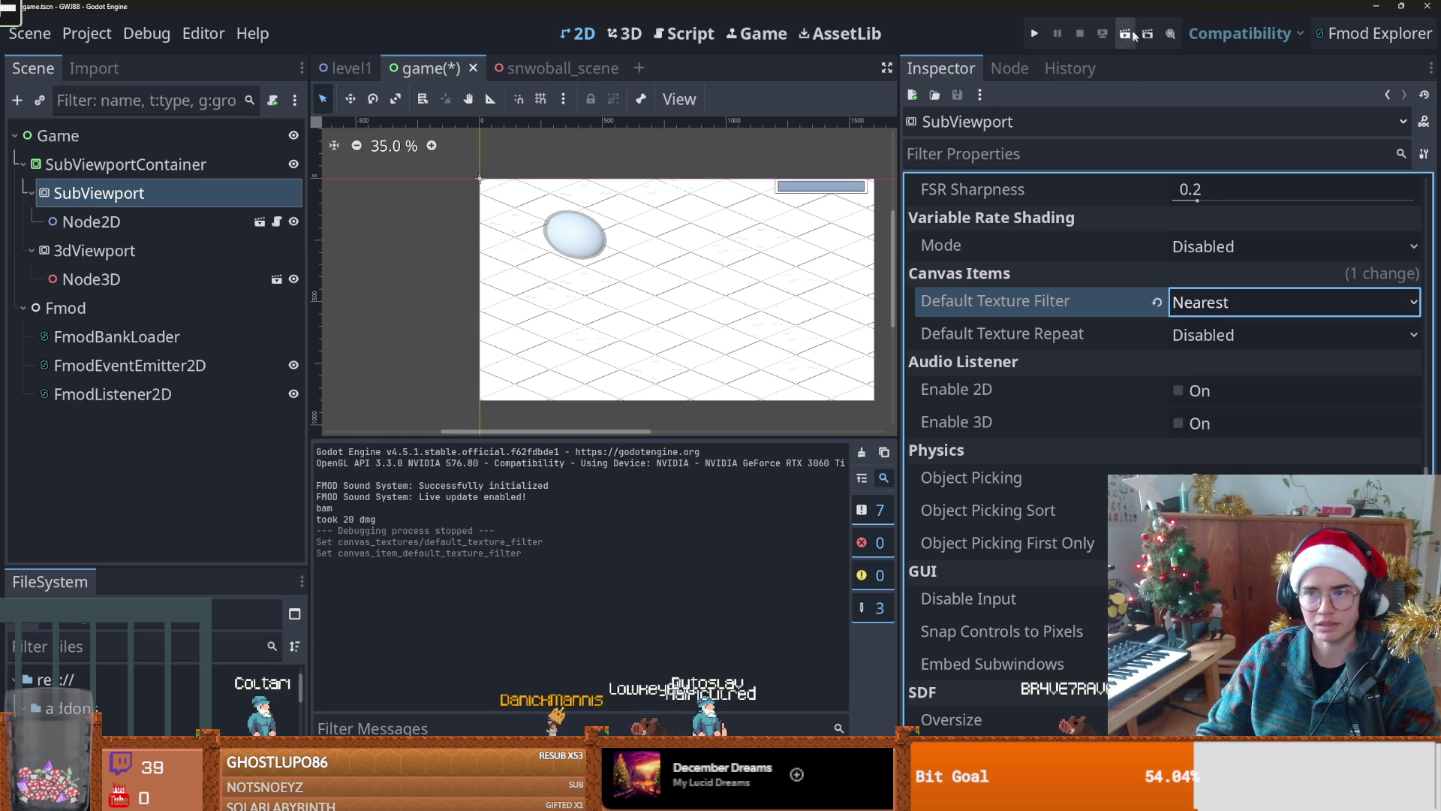
left_click(1037, 33)
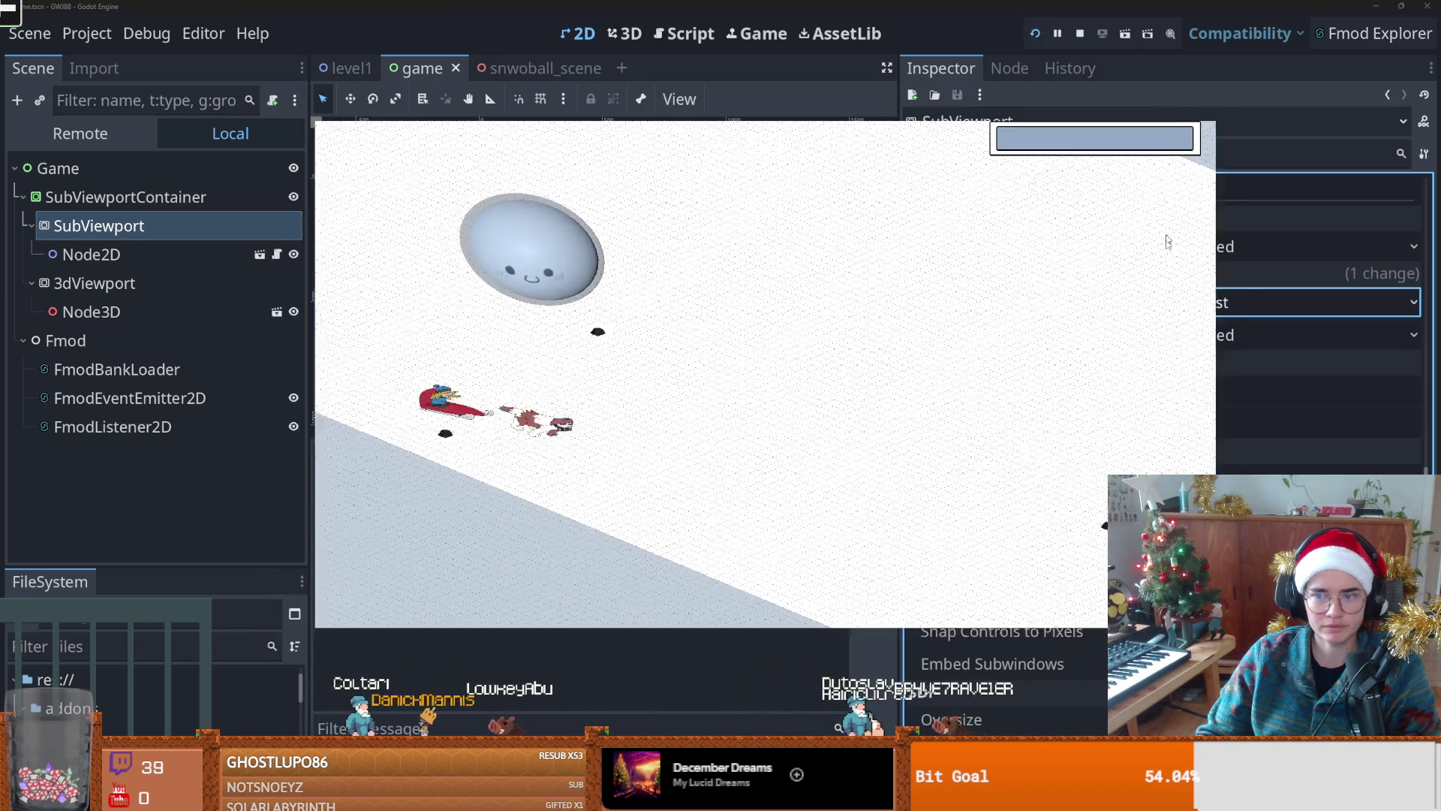
Step: Stop the game and test-run it with the canvas texture filter set to Linear Mipmap
left_click(1080, 33)
left_click(1291, 301)
left_click(1239, 386)
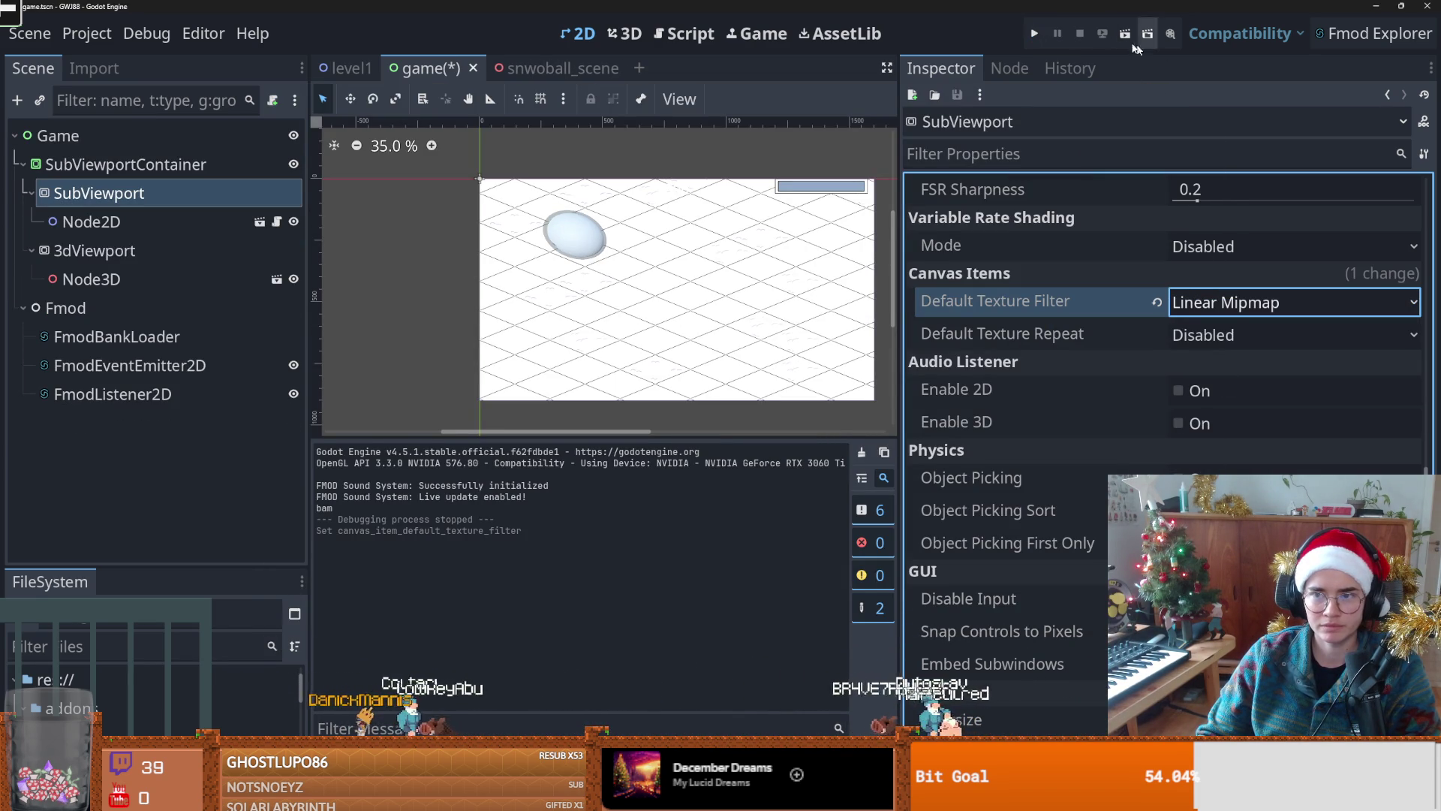
left_click(1035, 34)
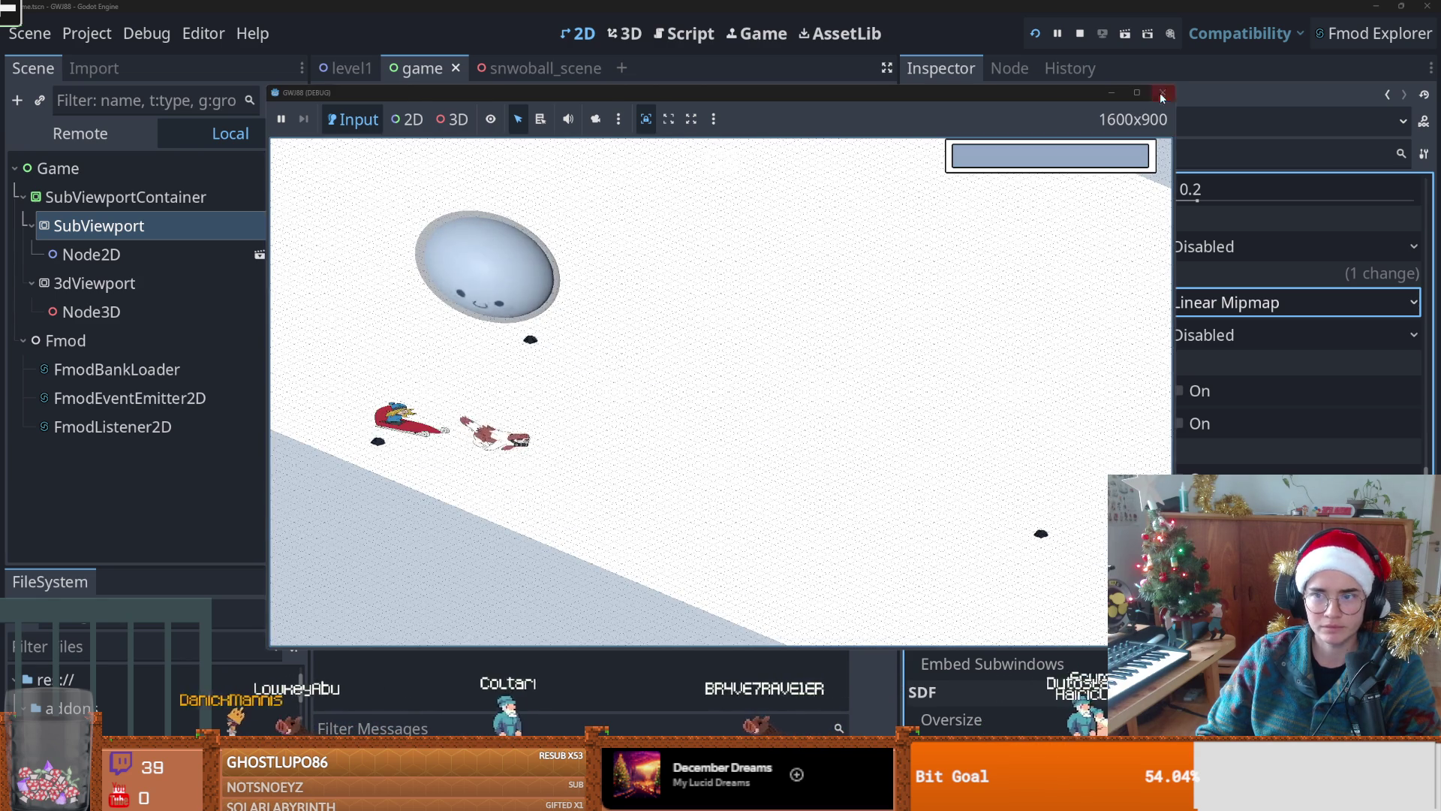
Step: Stop the game and test-run it again with Nearest Mipmap texture filtering
left_click(1162, 96)
left_click(1201, 301)
left_click(1201, 409)
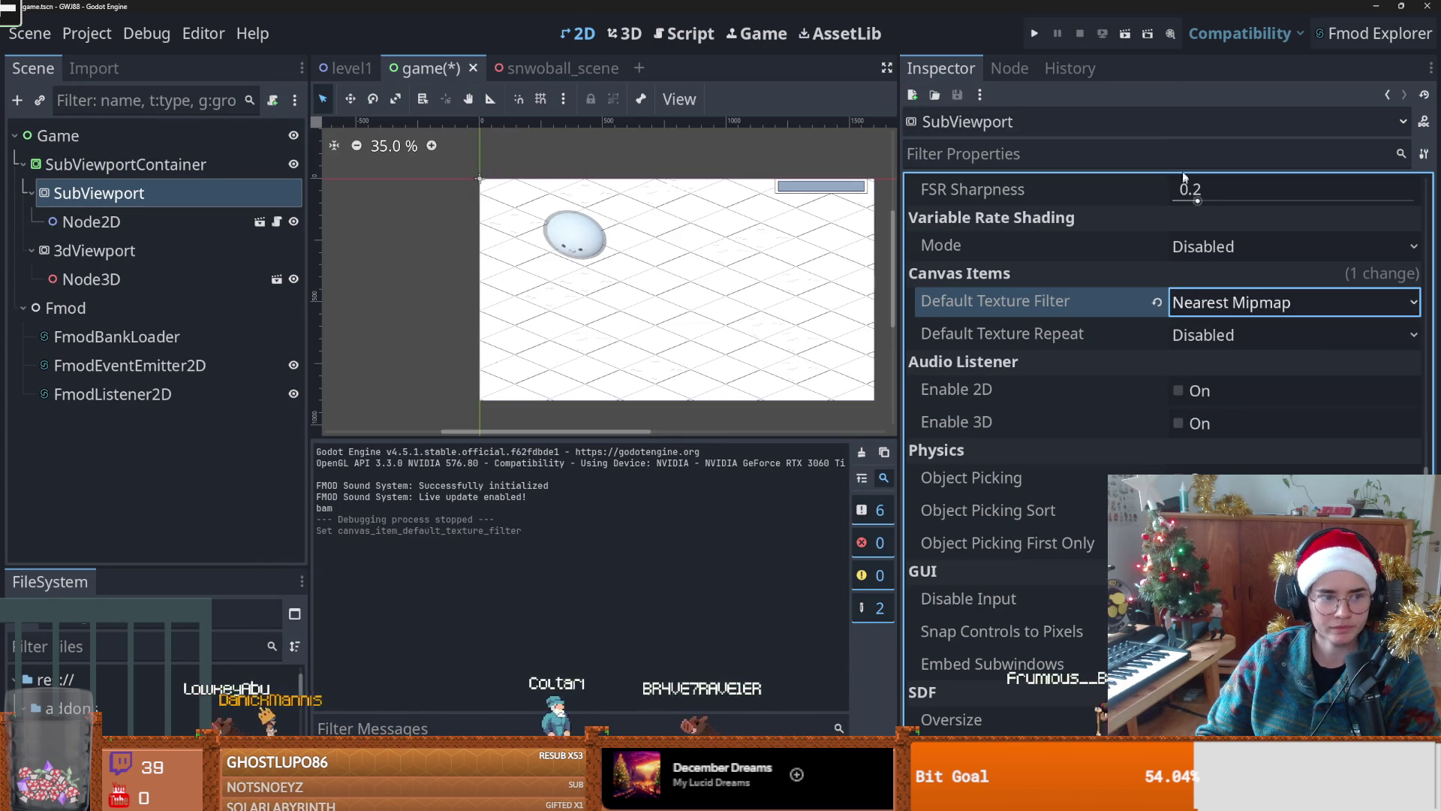
left_click(1035, 34)
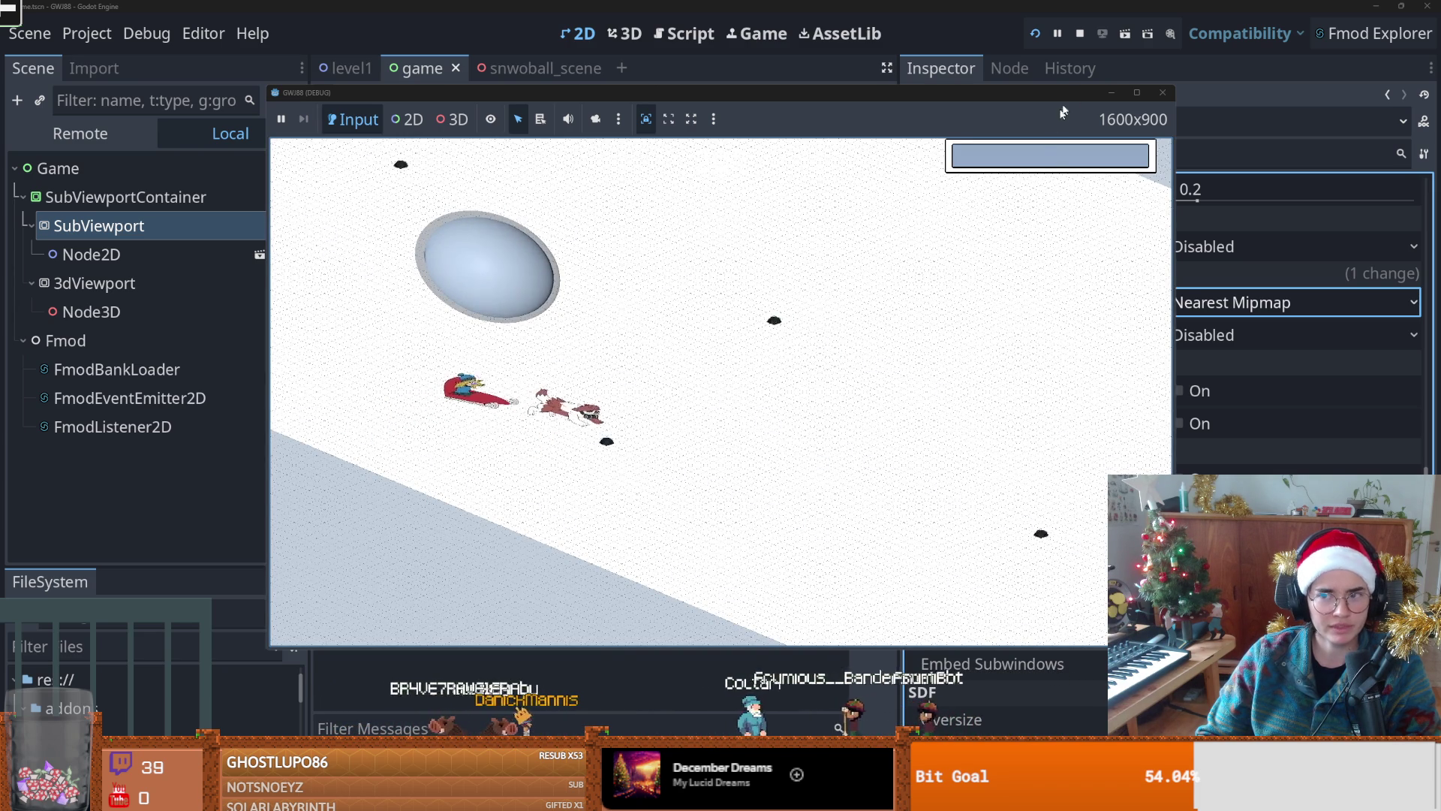
Step: Stop the run, reset the texture filter to default Linear, and save the game scene
left_click(1168, 95)
key("ctrl+s")
left_click(1159, 303)
key("ctrl+s")
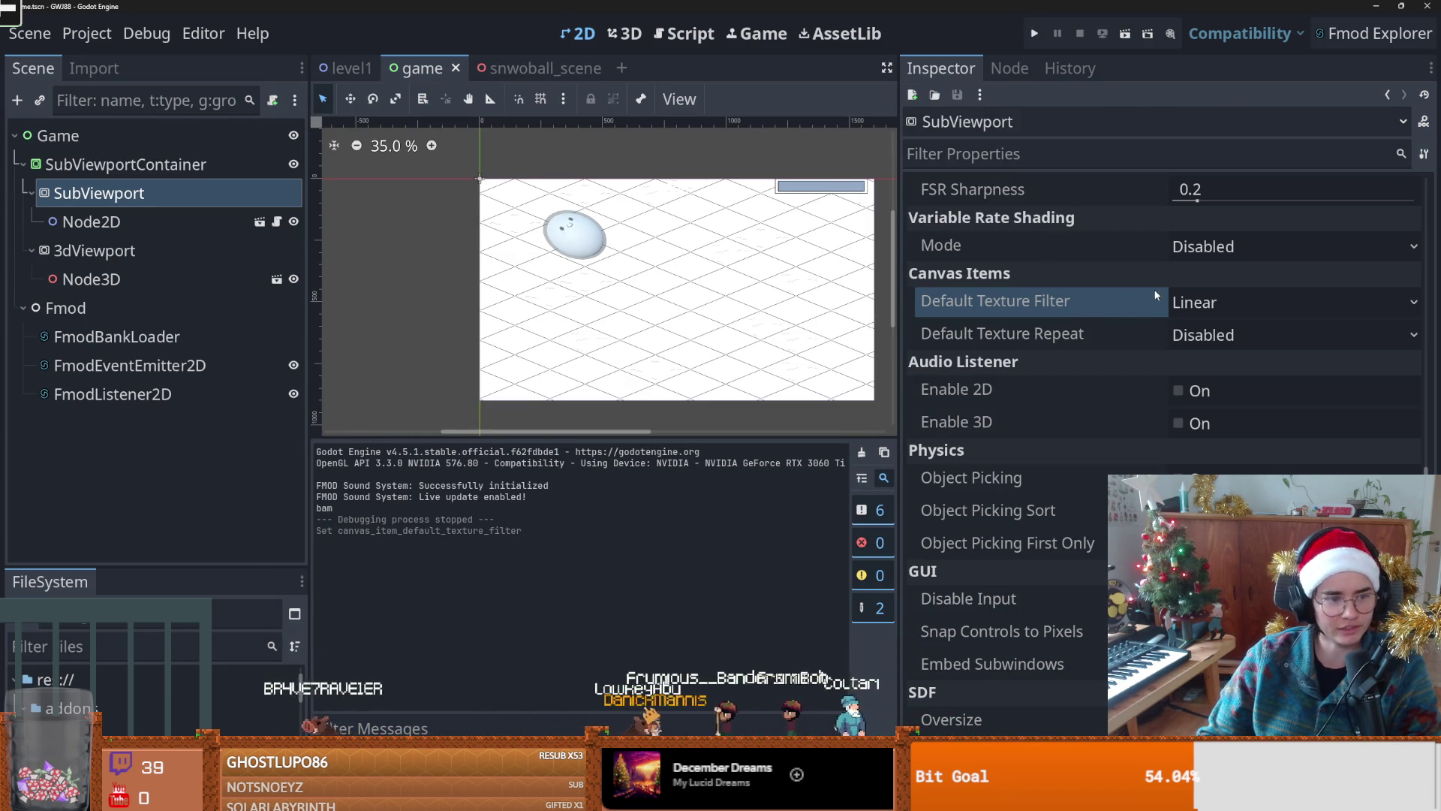
Step: Leave Default Texture Repeat at Disabled and switch to the snwoball_scene 3D scene
scroll(1141, 365, "up", 2)
scroll(1146, 365, "down", 1)
left_click(1230, 409)
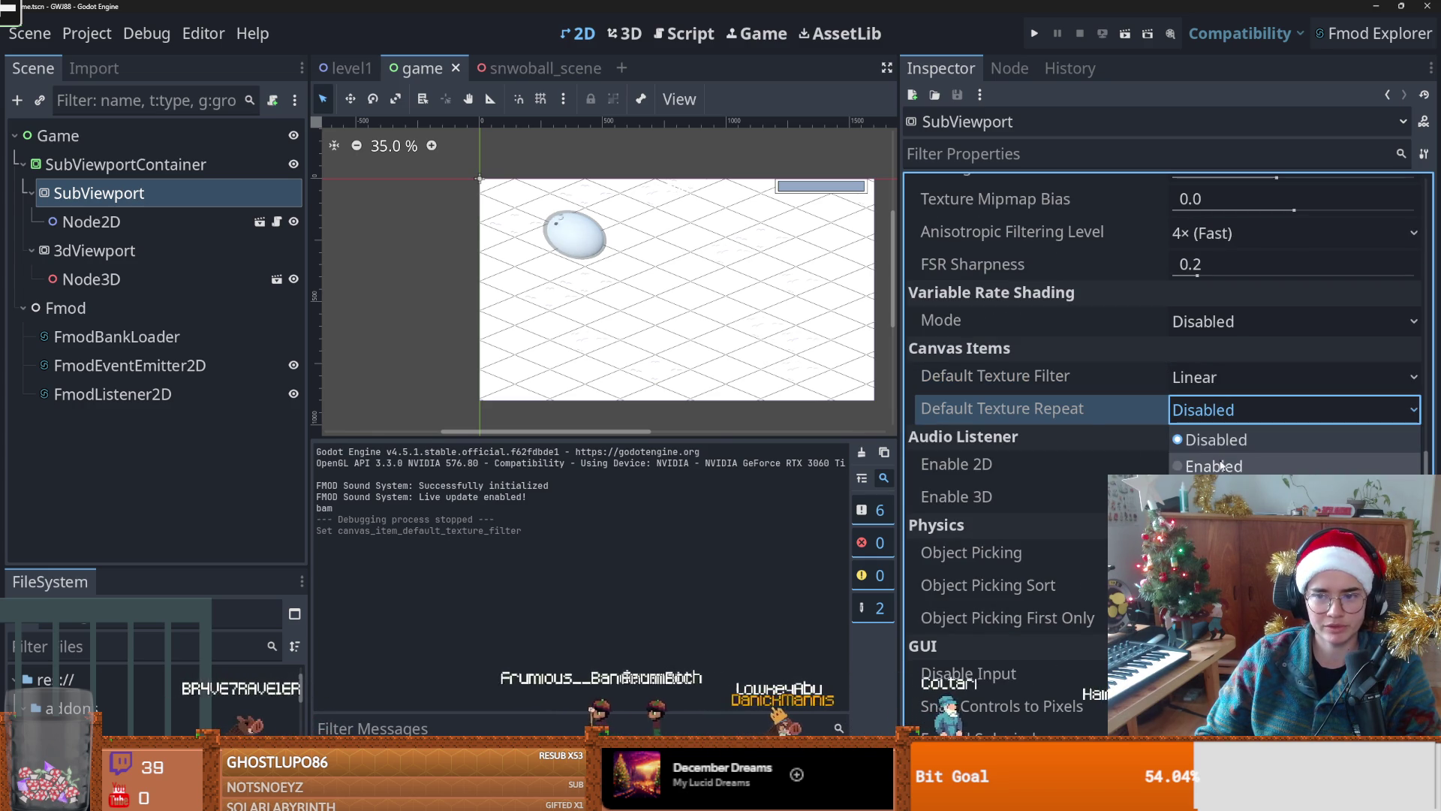
left_click(1216, 439)
left_click(535, 69)
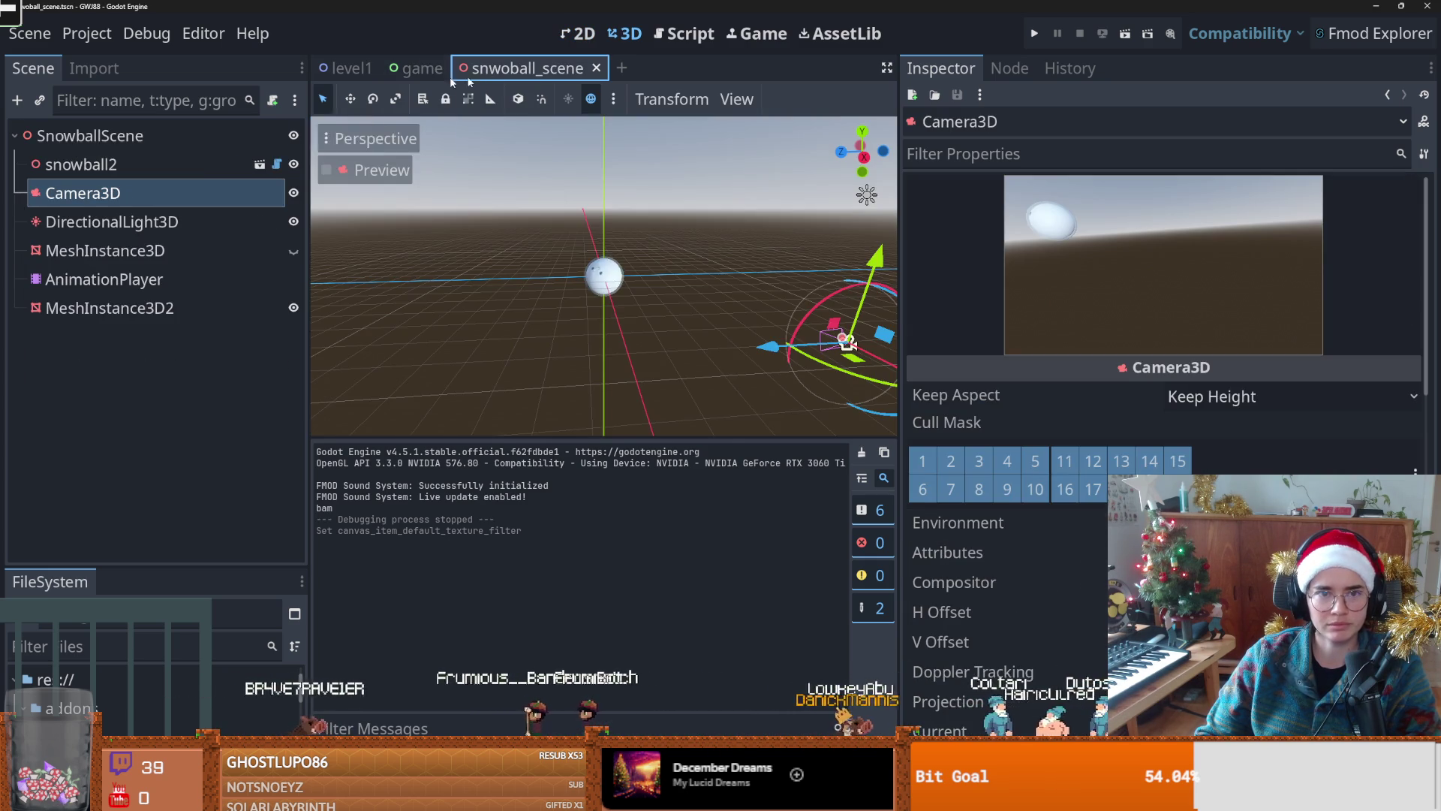
Step: In level1, select Camera2D and keep its Anchor Mode at Drag Center
left_click(353, 68)
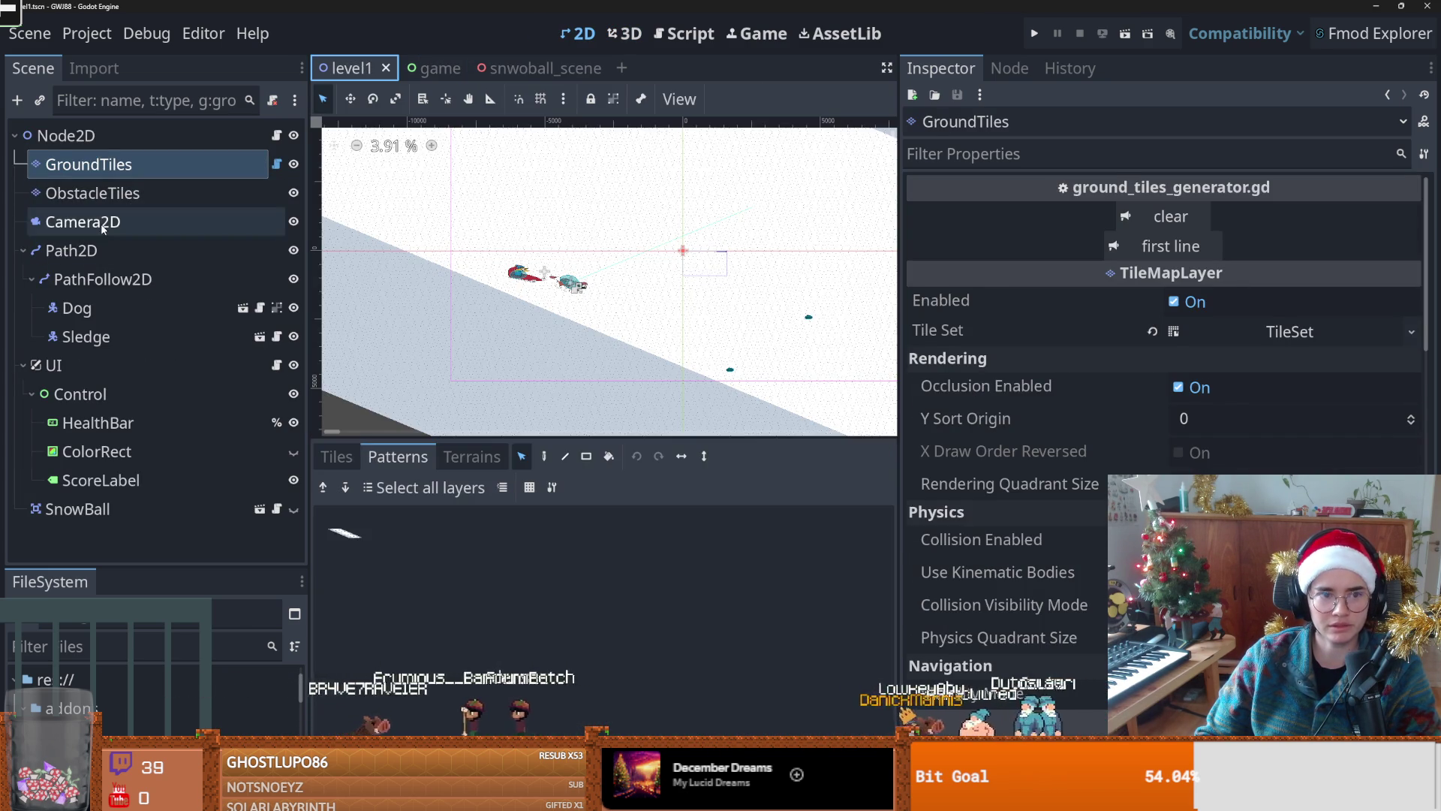
left_click(83, 222)
left_click(1200, 280)
left_click(1203, 281)
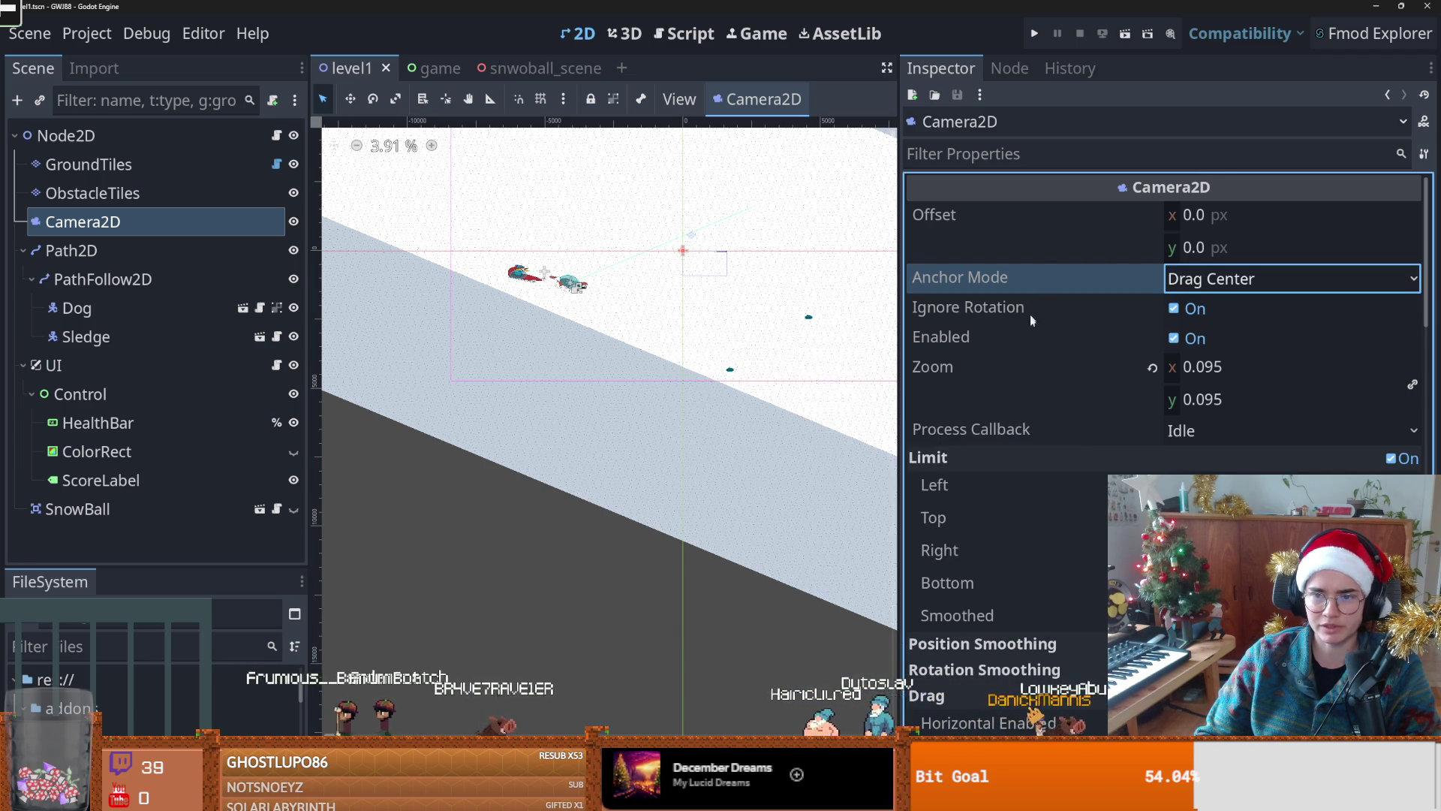
Step: Review Camera2D's Limit and Drag settings, save level1, and return to the game scene
scroll(1039, 353, "down", 2)
scroll(1039, 353, "down", 1)
scroll(1039, 353, "down", 5)
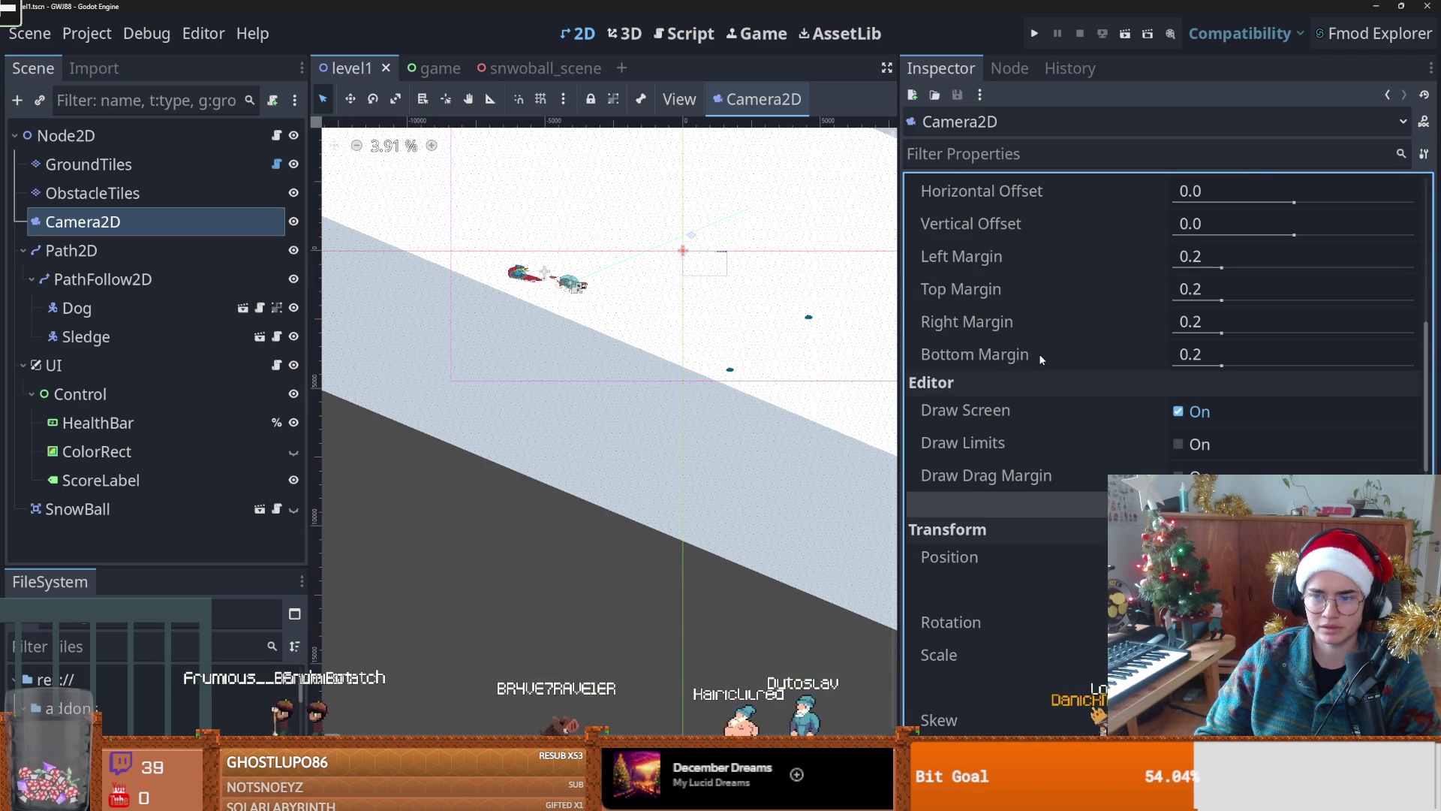
scroll(1038, 353, "up", 8)
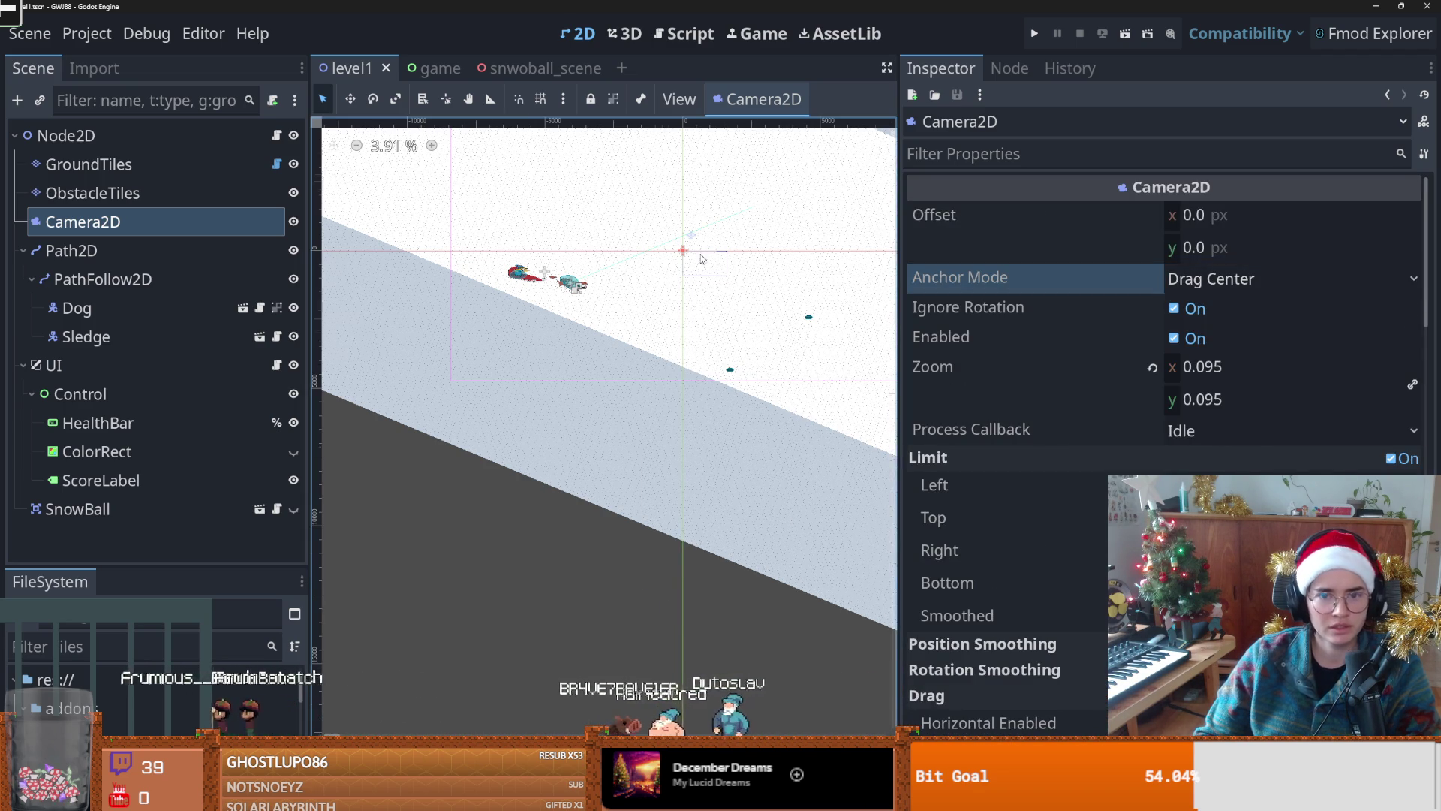
scroll(530, 346, "up", 2)
scroll(526, 349, "up", 5)
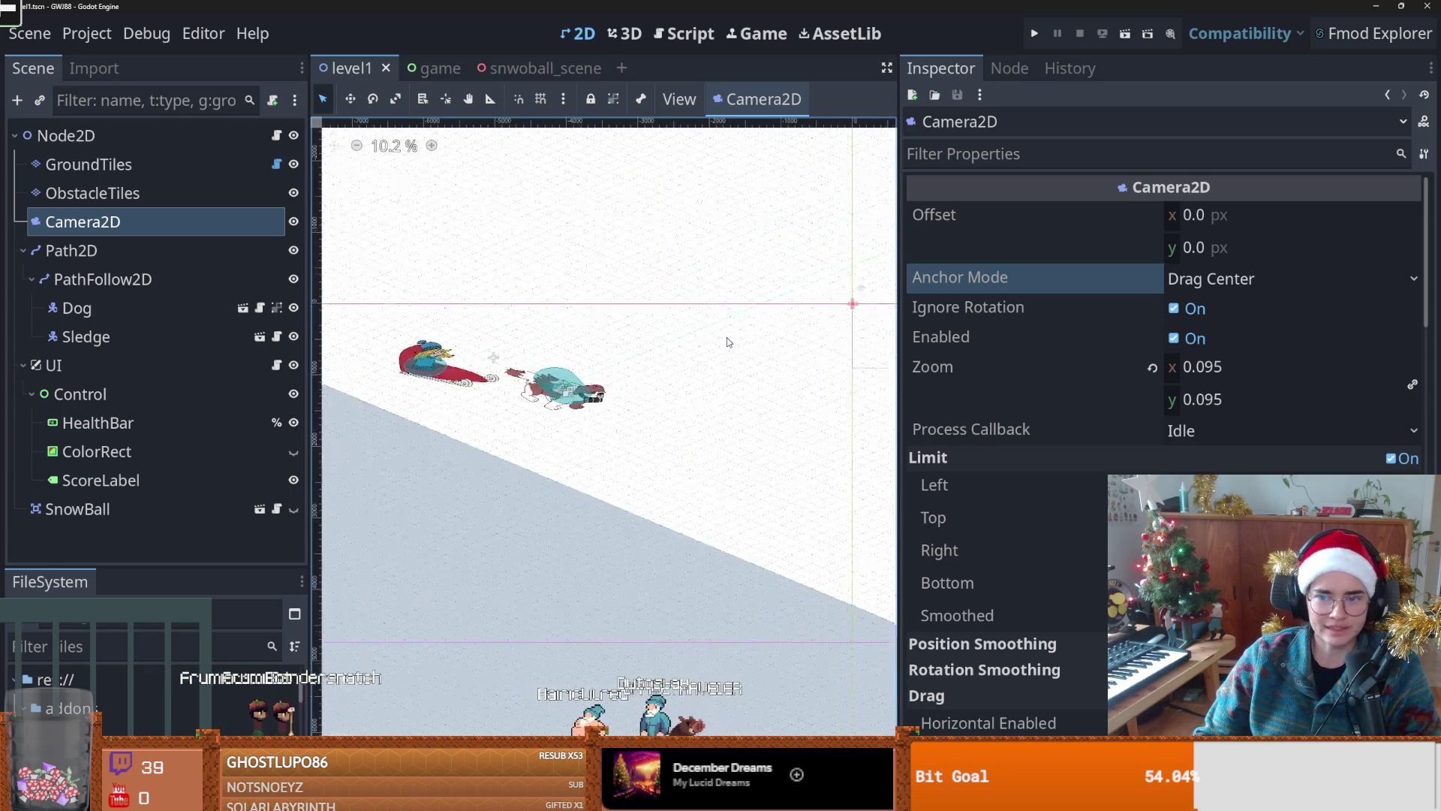
scroll(716, 342, "down", 1)
scroll(1052, 475, "down", 3)
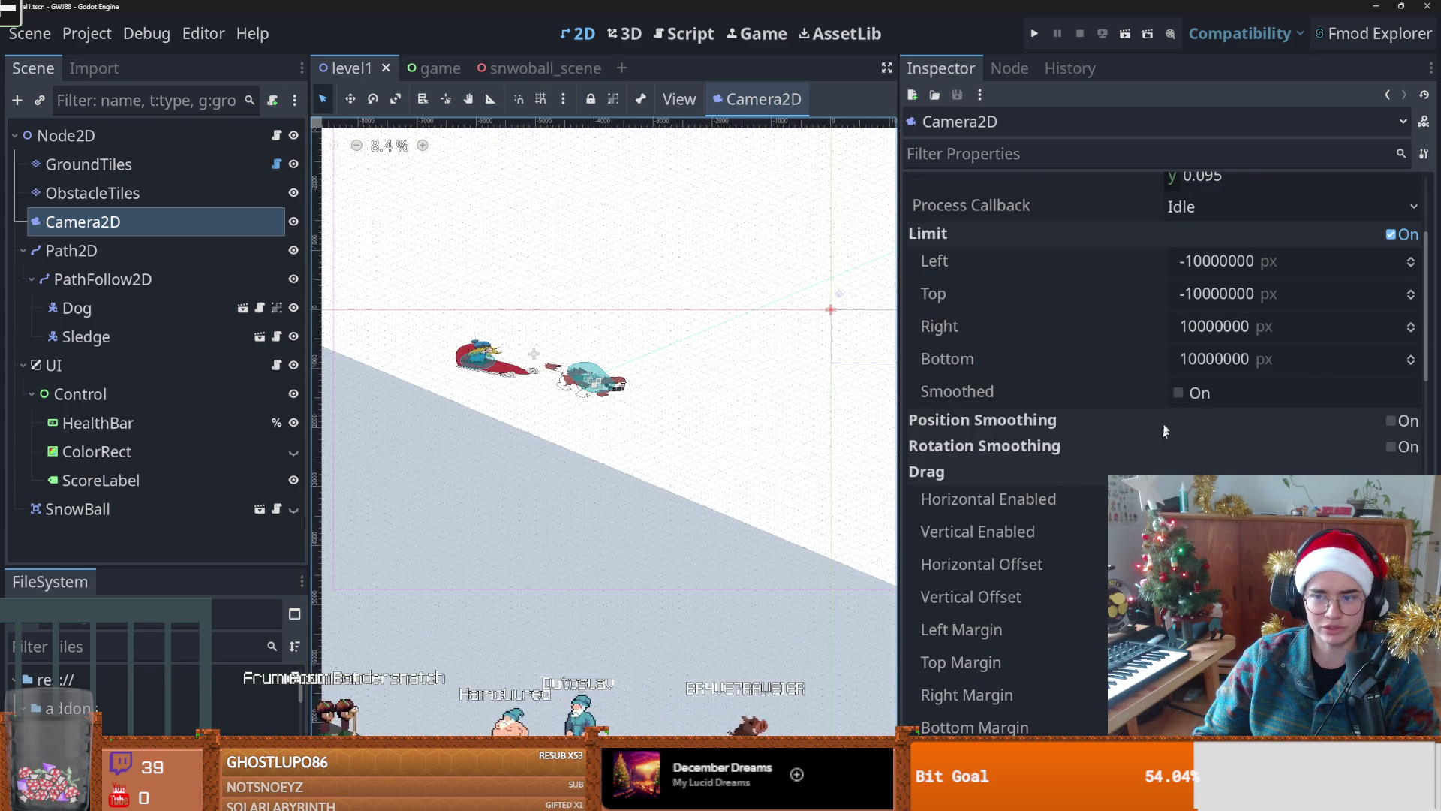
scroll(1082, 496, "up", 3)
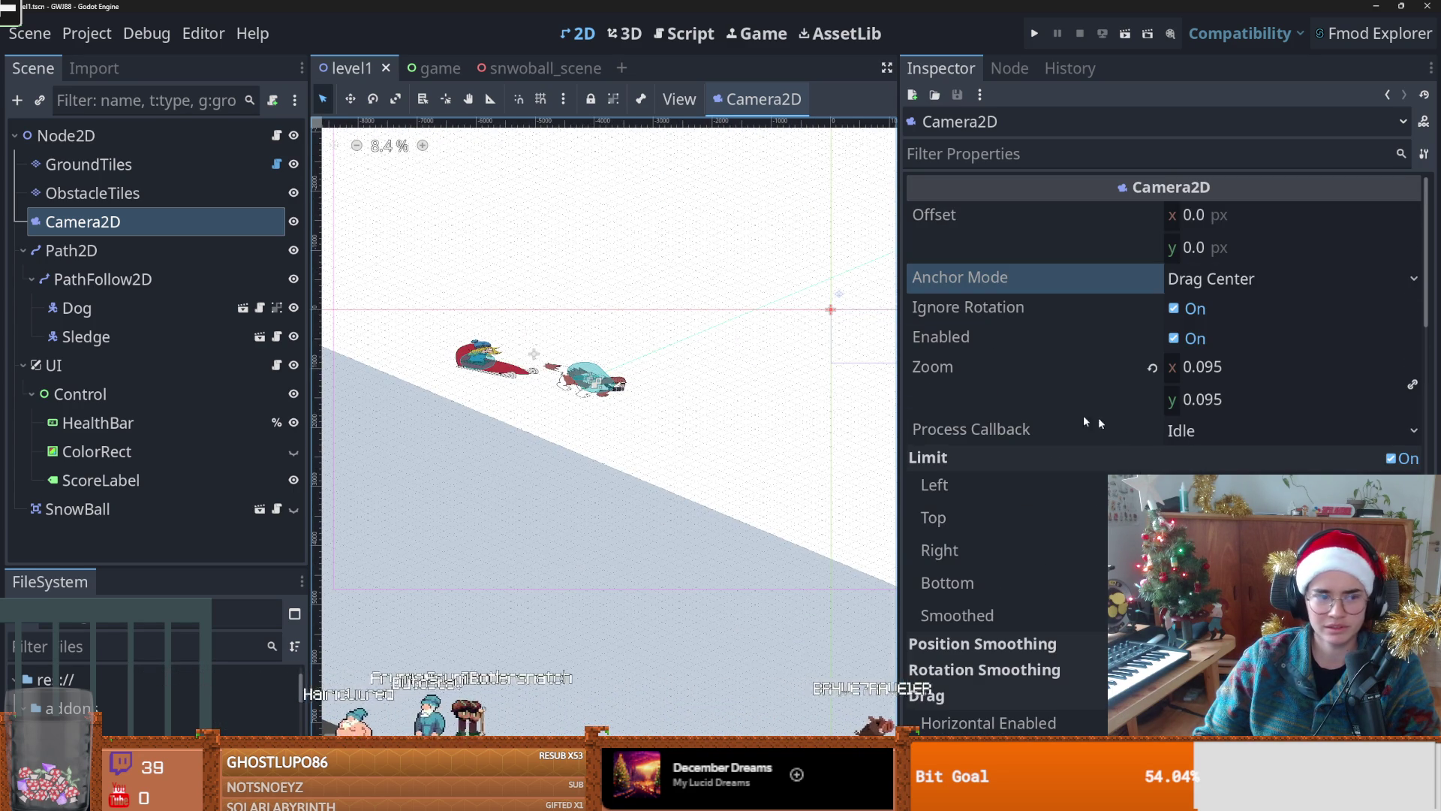
key("ctrl+s")
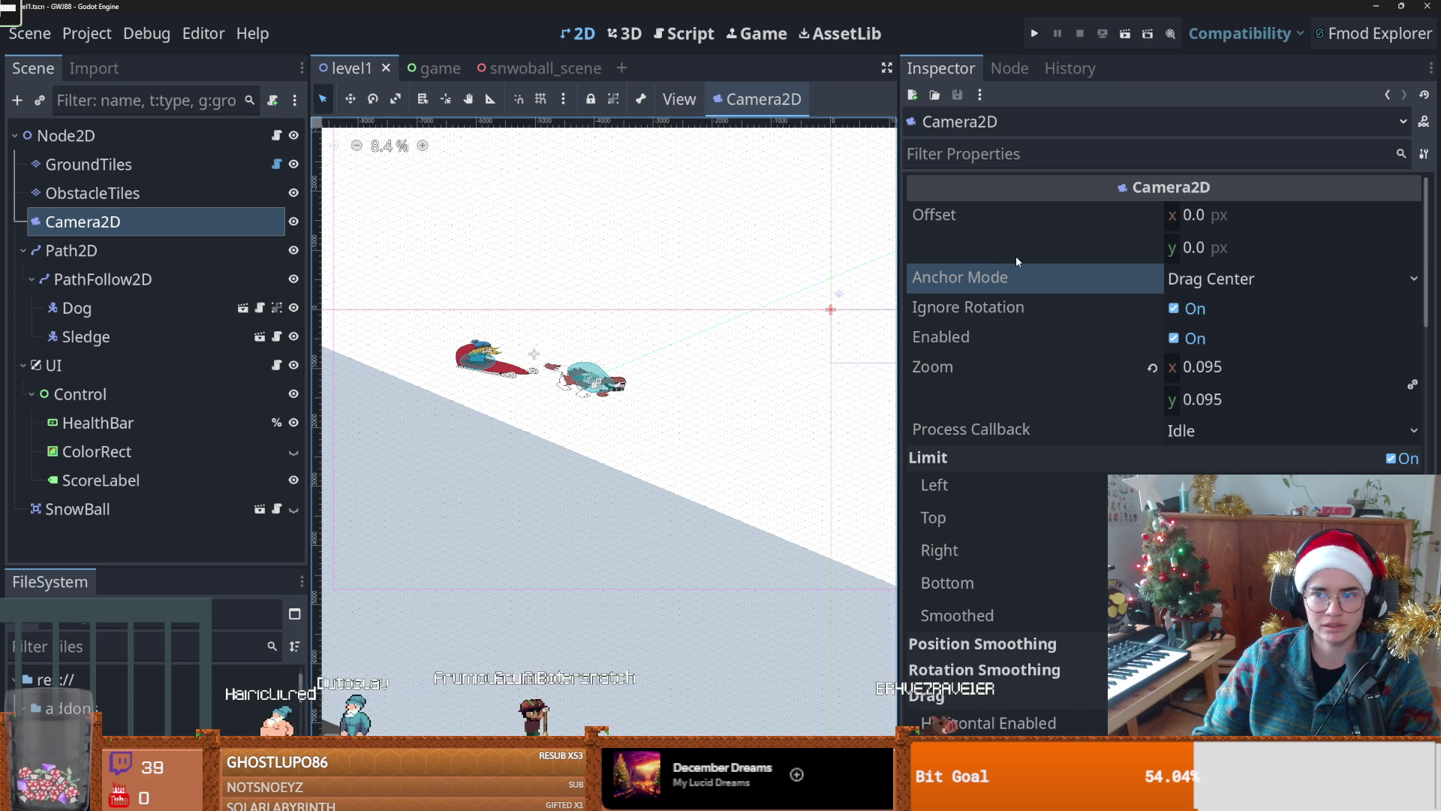
left_click(433, 68)
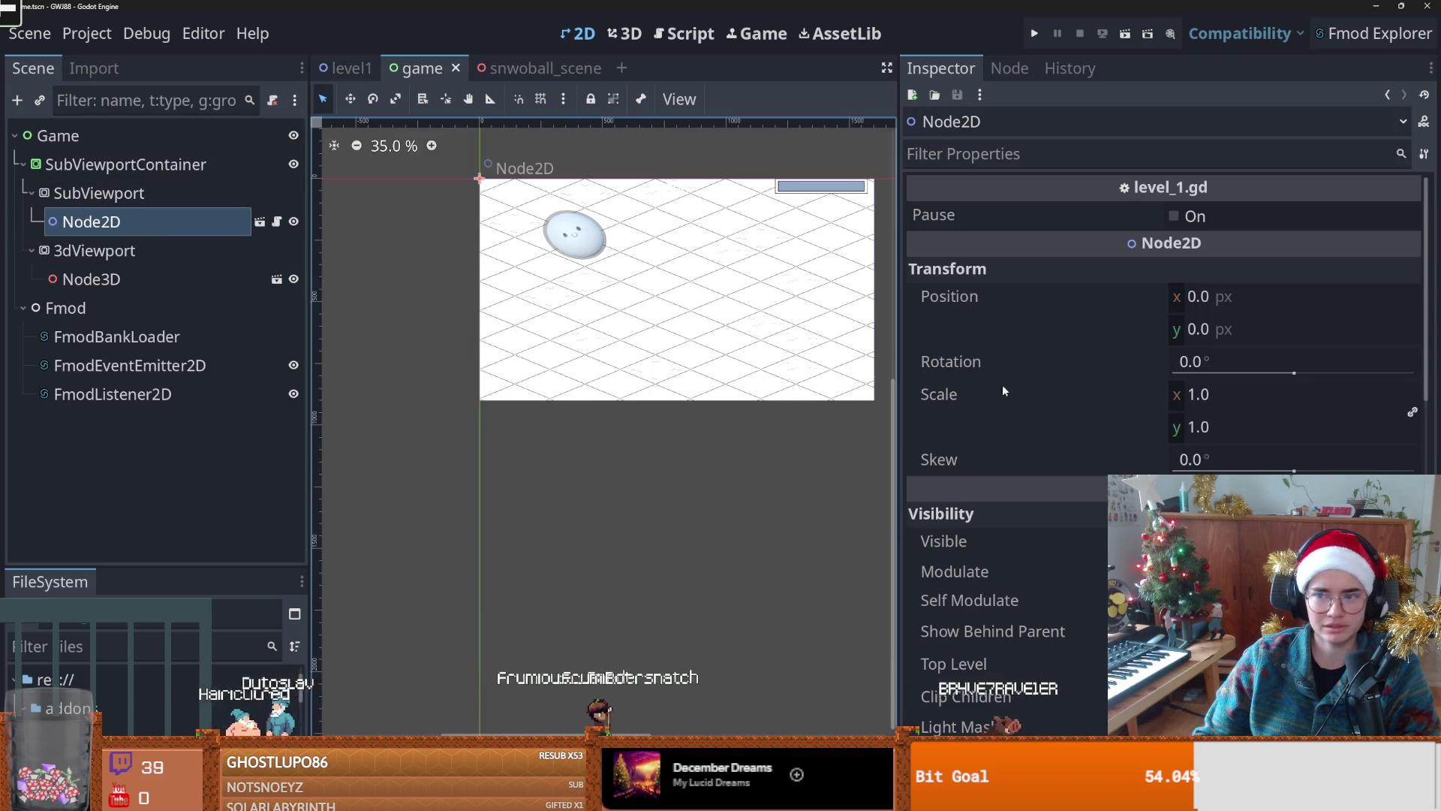
Step: Compare SubViewport's 1600×900 size with 3dViewport's 1900×900, then switch to GitHub Desktop
key("Up")
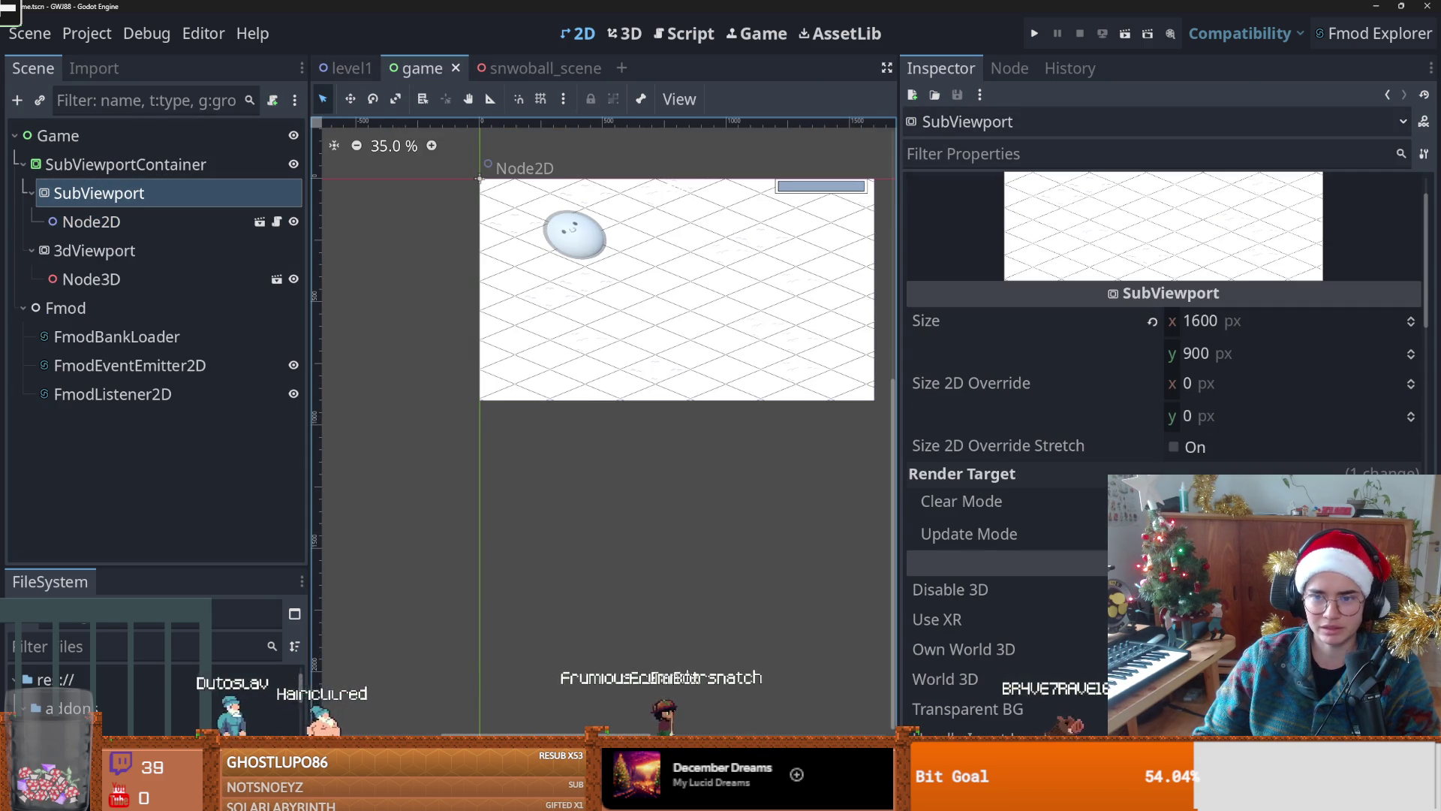
left_click(156, 250)
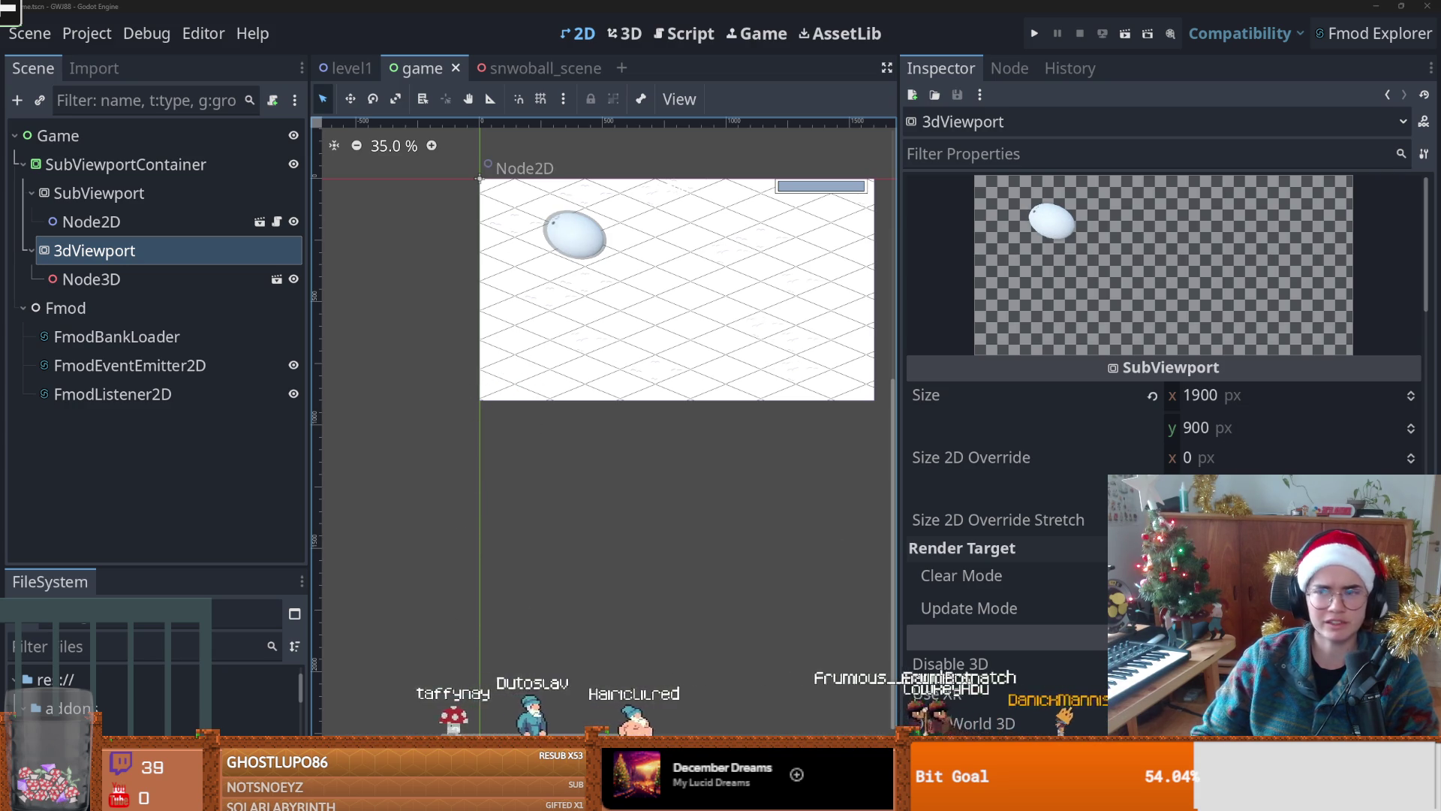
key("alt+Tab")
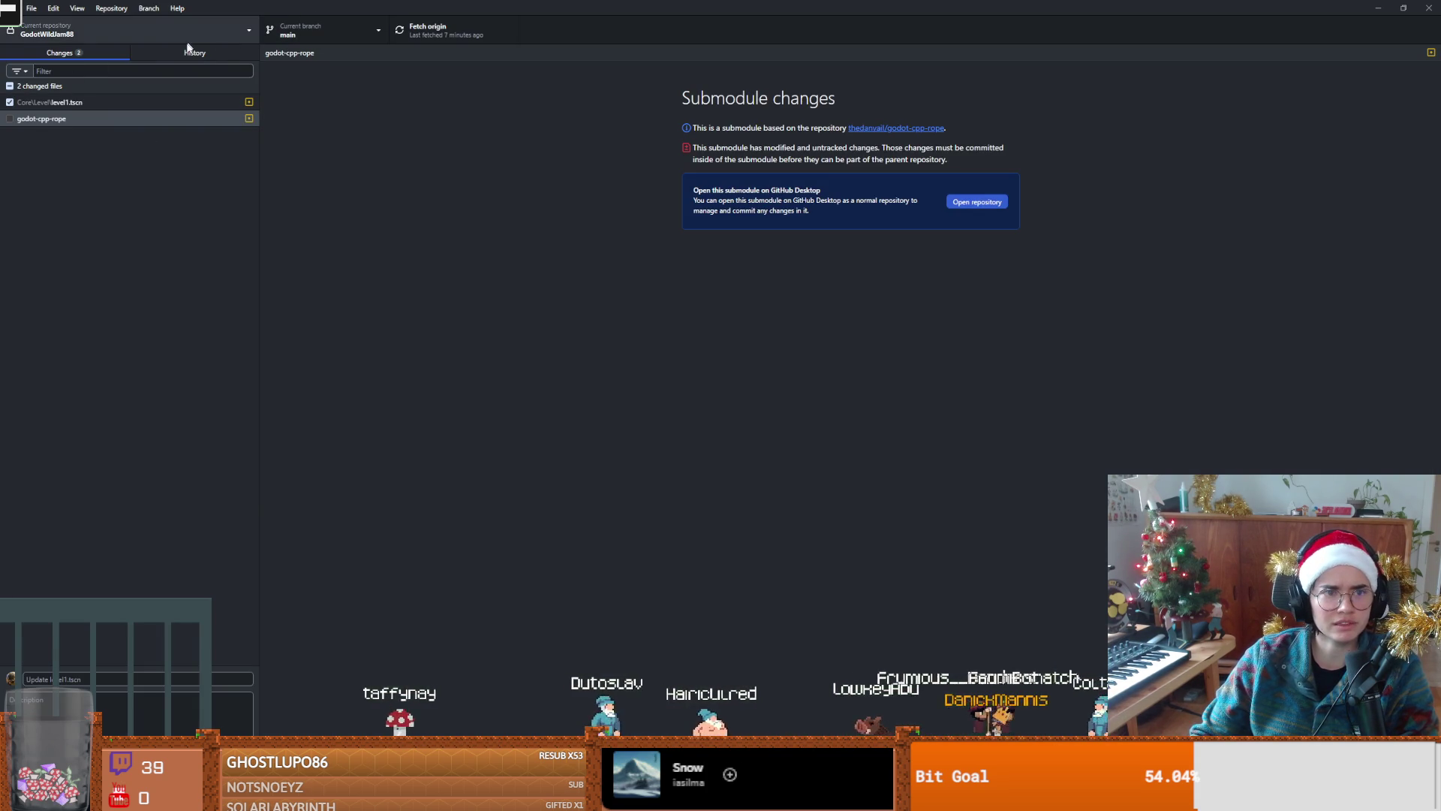
Step: In GitHub History, view the game.tscn diff of the 'work on main scene and snowball' commit
left_click(192, 51)
left_click(52, 179)
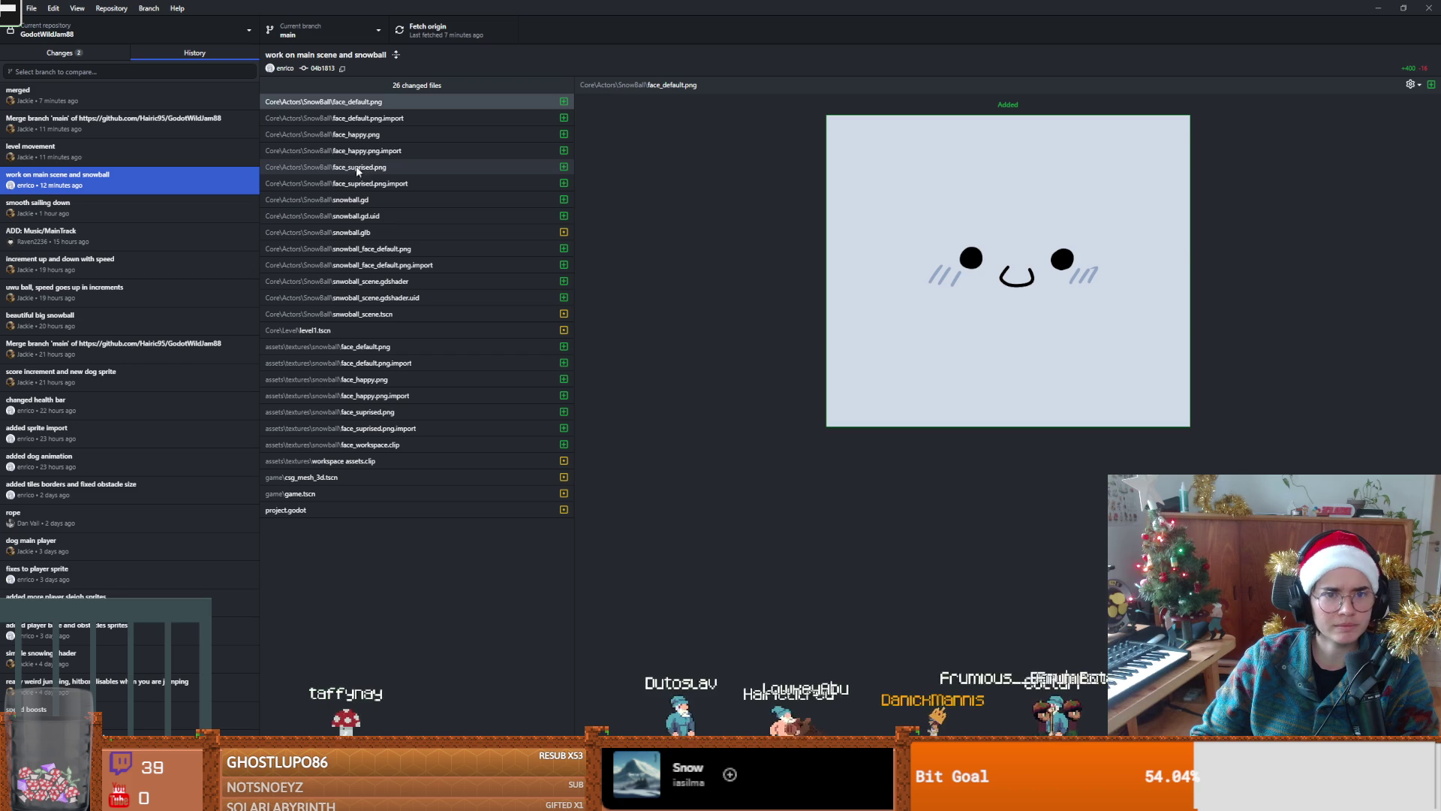
left_click(333, 496)
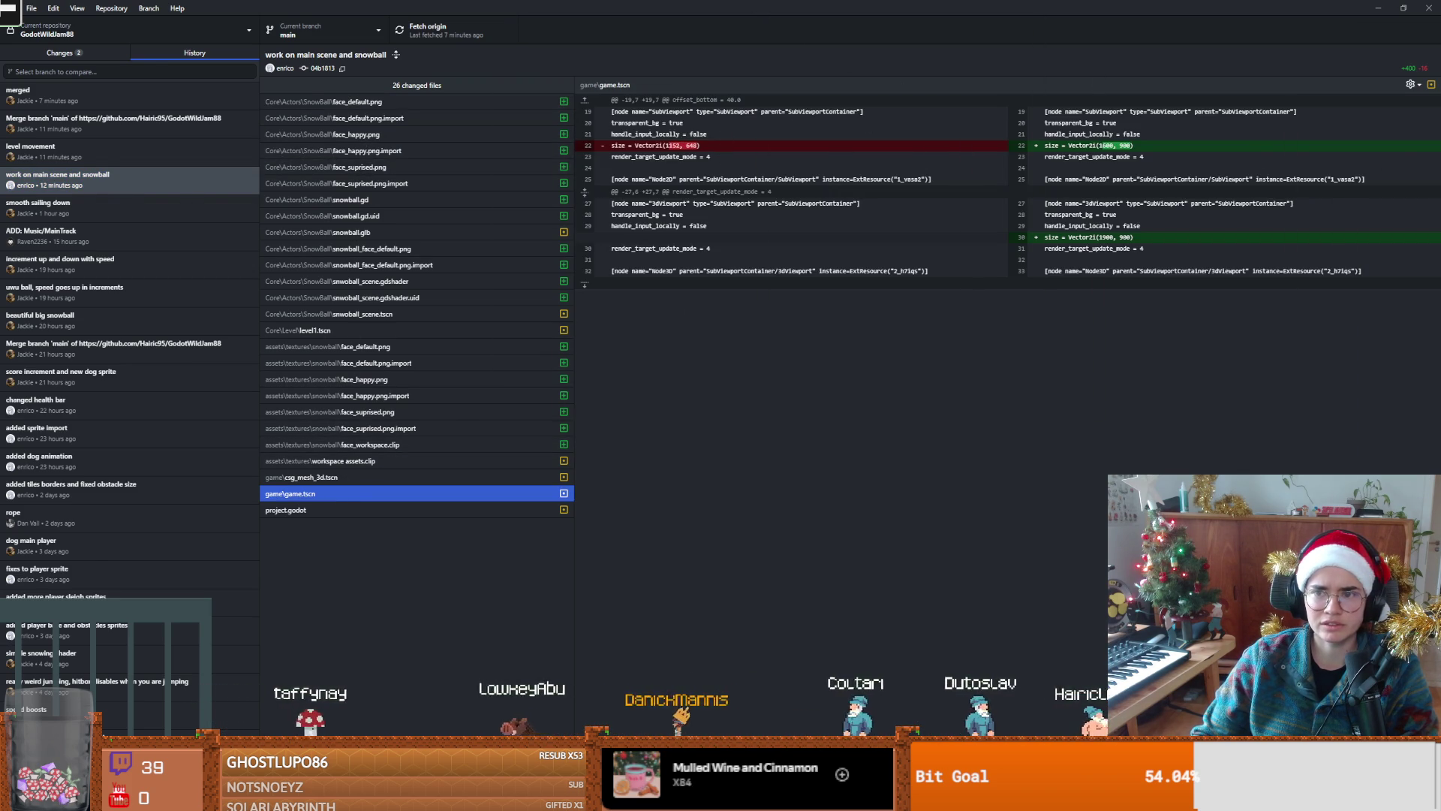
Step: Return to Godot and open the Project Settings window
key("alt+Tab")
left_click(66, 34)
left_click(82, 57)
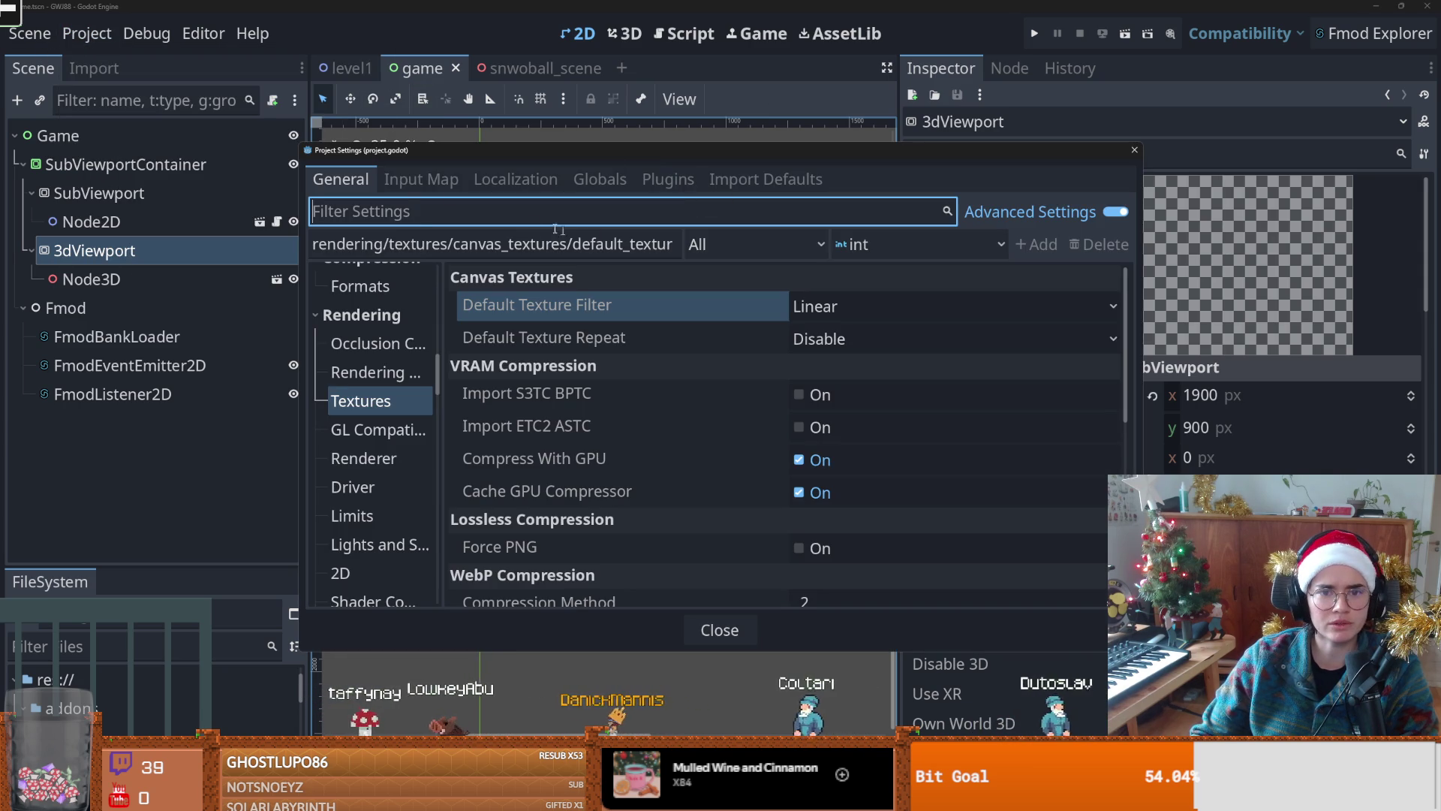
Step: Check the Display > Window viewport size of 1600×900, close Project Settings, and save the game scene
scroll(375, 405, "up", 10)
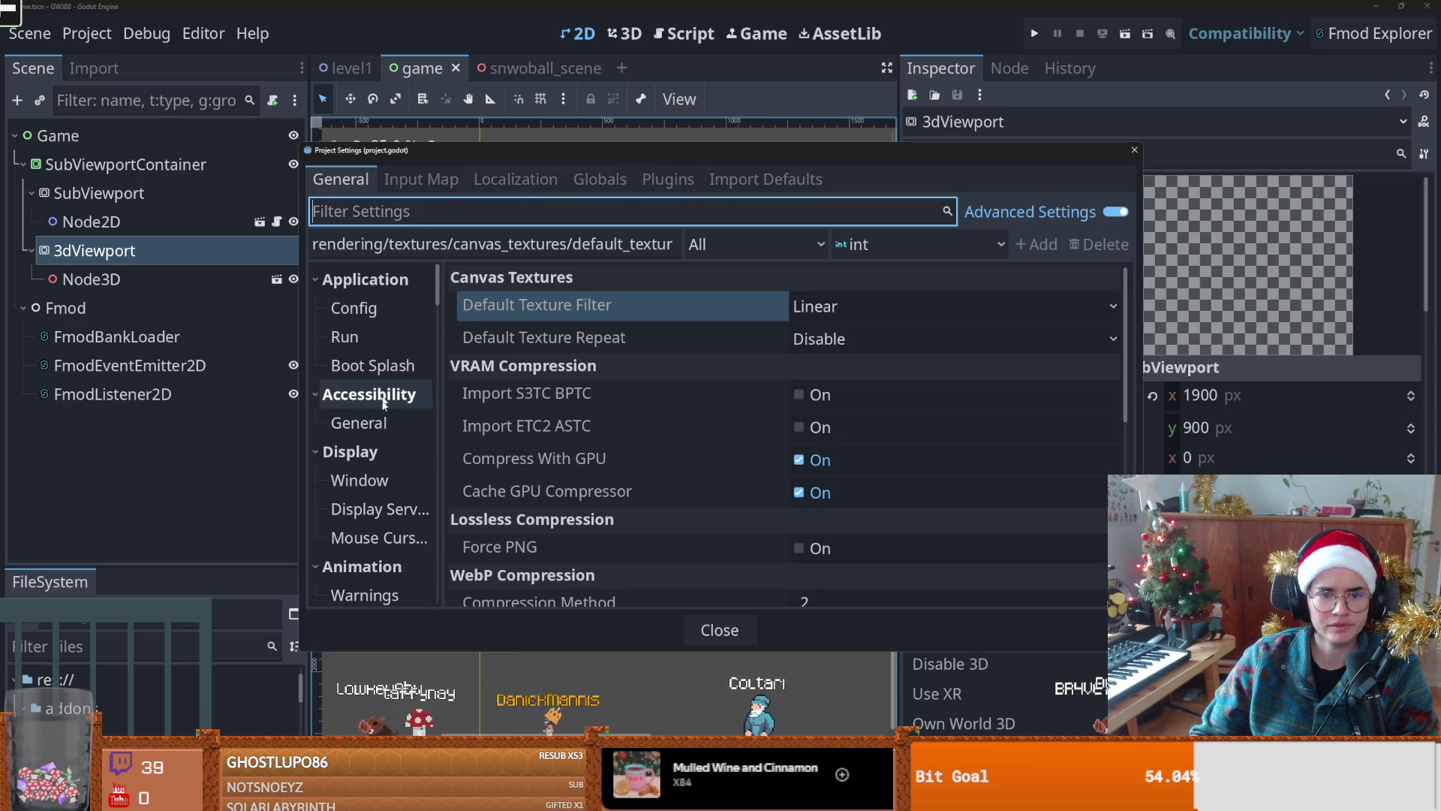
left_click(360, 480)
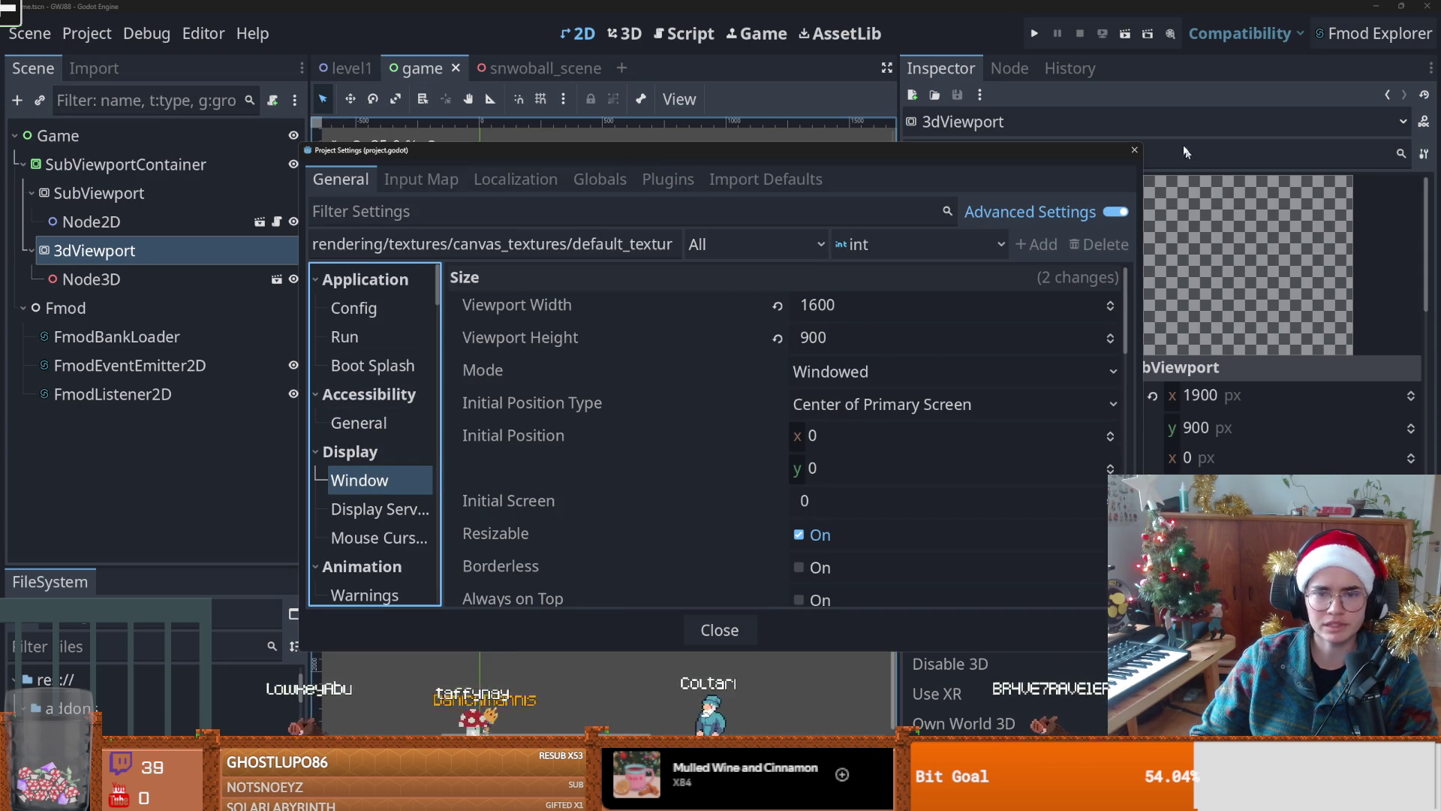
left_click(1133, 152)
scroll(659, 293, "up", 2)
key("ctrl+s")
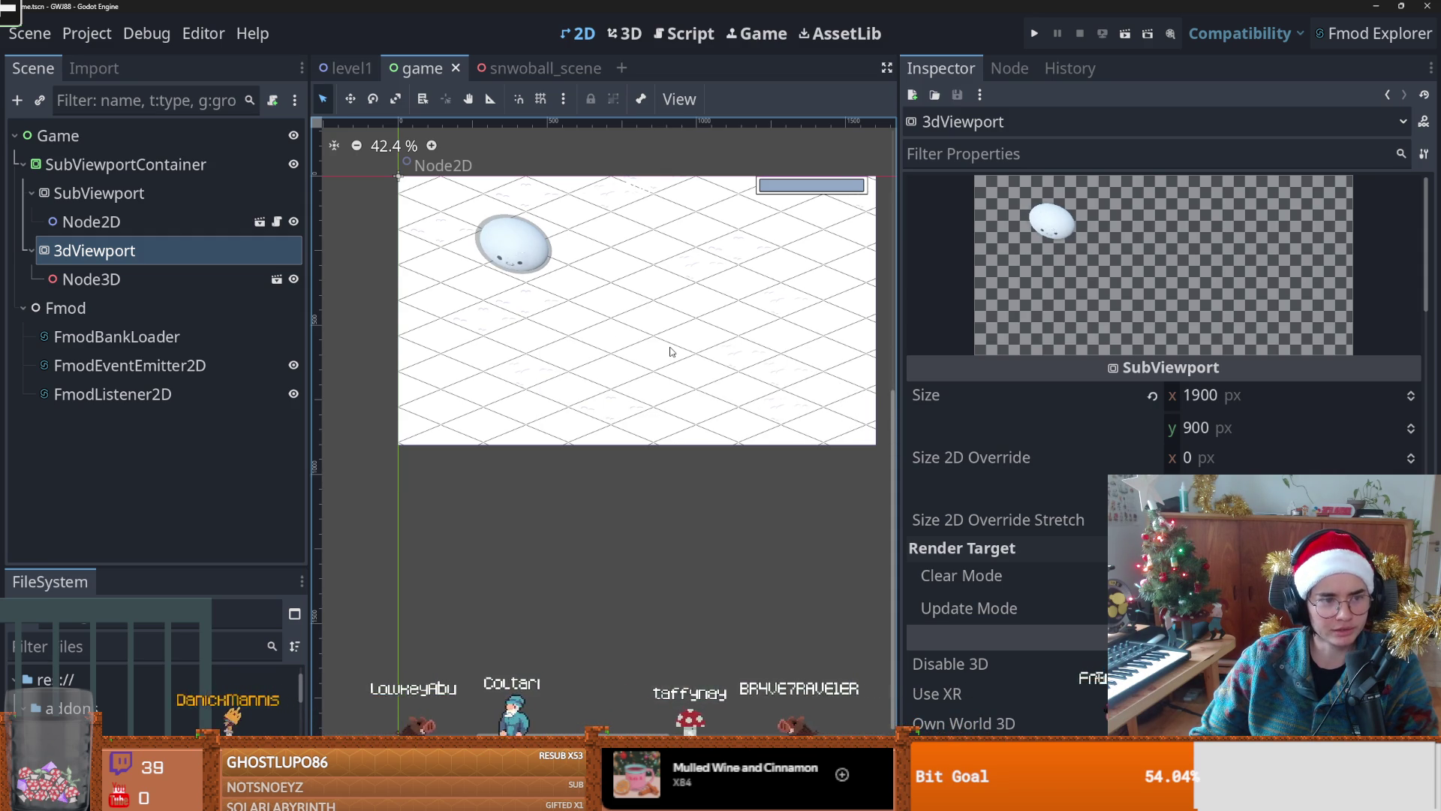
Step: Test-run the sledding game scene, then stop it with F8
scroll(1043, 499, "down", 2)
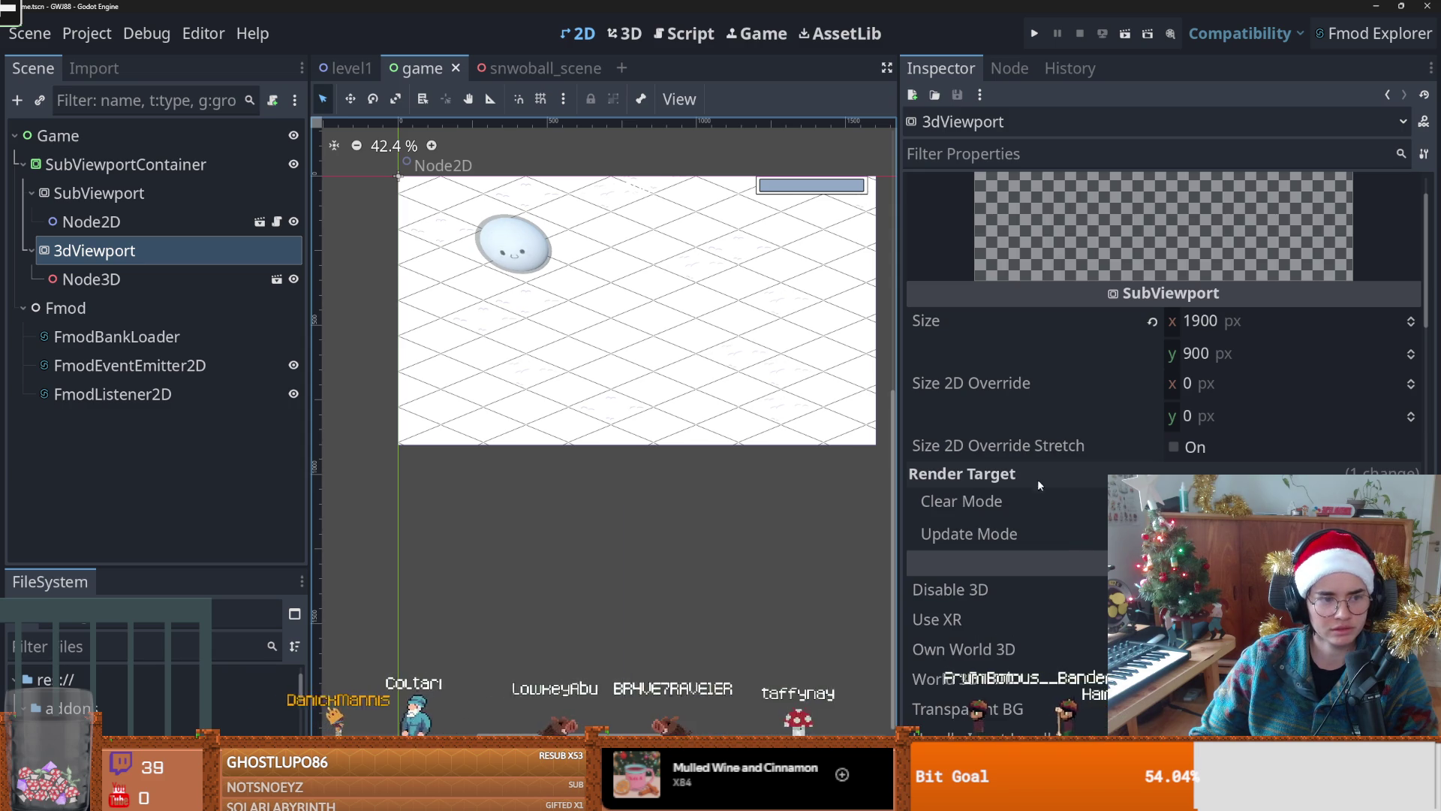
left_click(1034, 33)
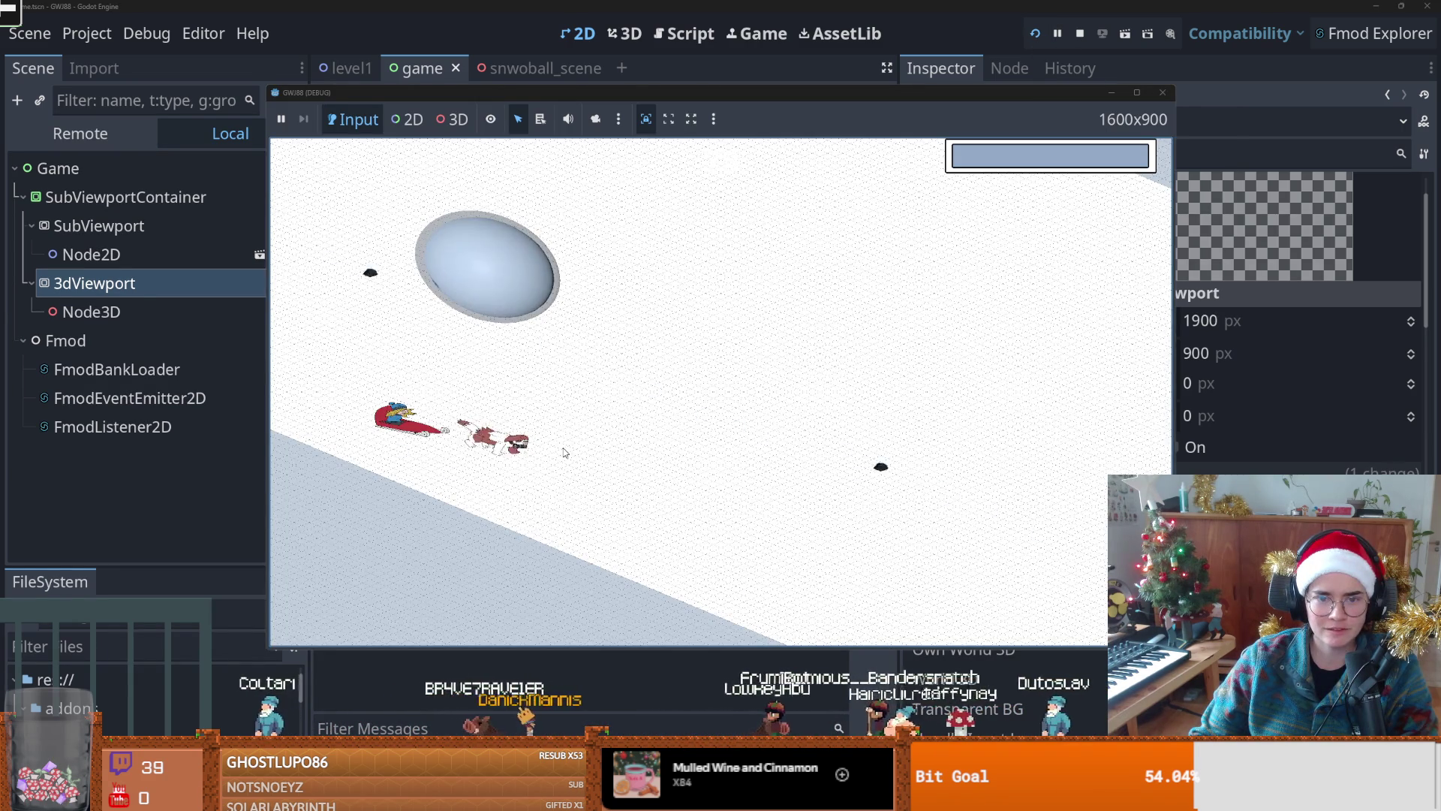
left_click(1137, 91)
key("F8")
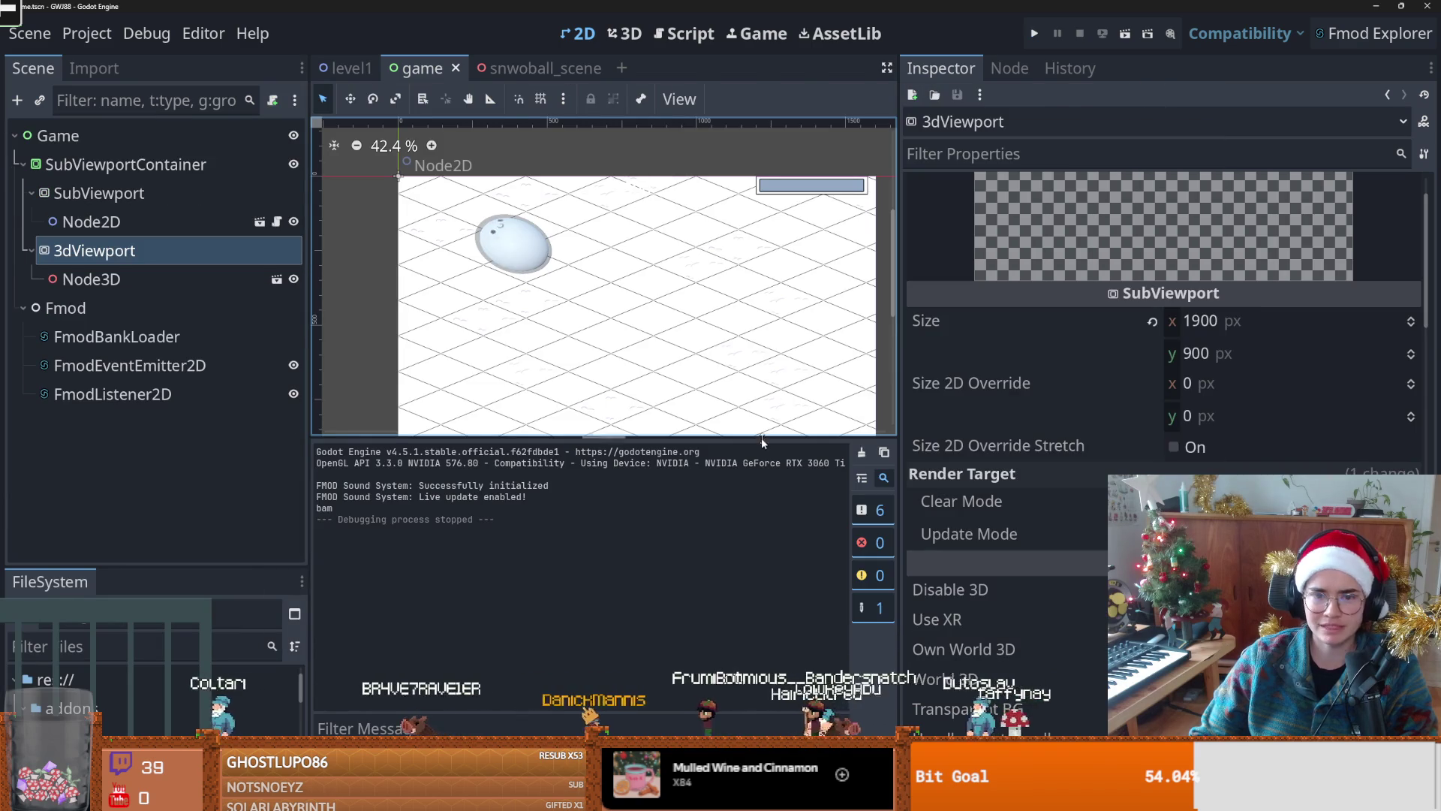
Step: In the 3dViewport's Rendering settings, confirm MSAA 2D stays Disabled
scroll(996, 478, "down", 2)
mouse_move(1100, 503)
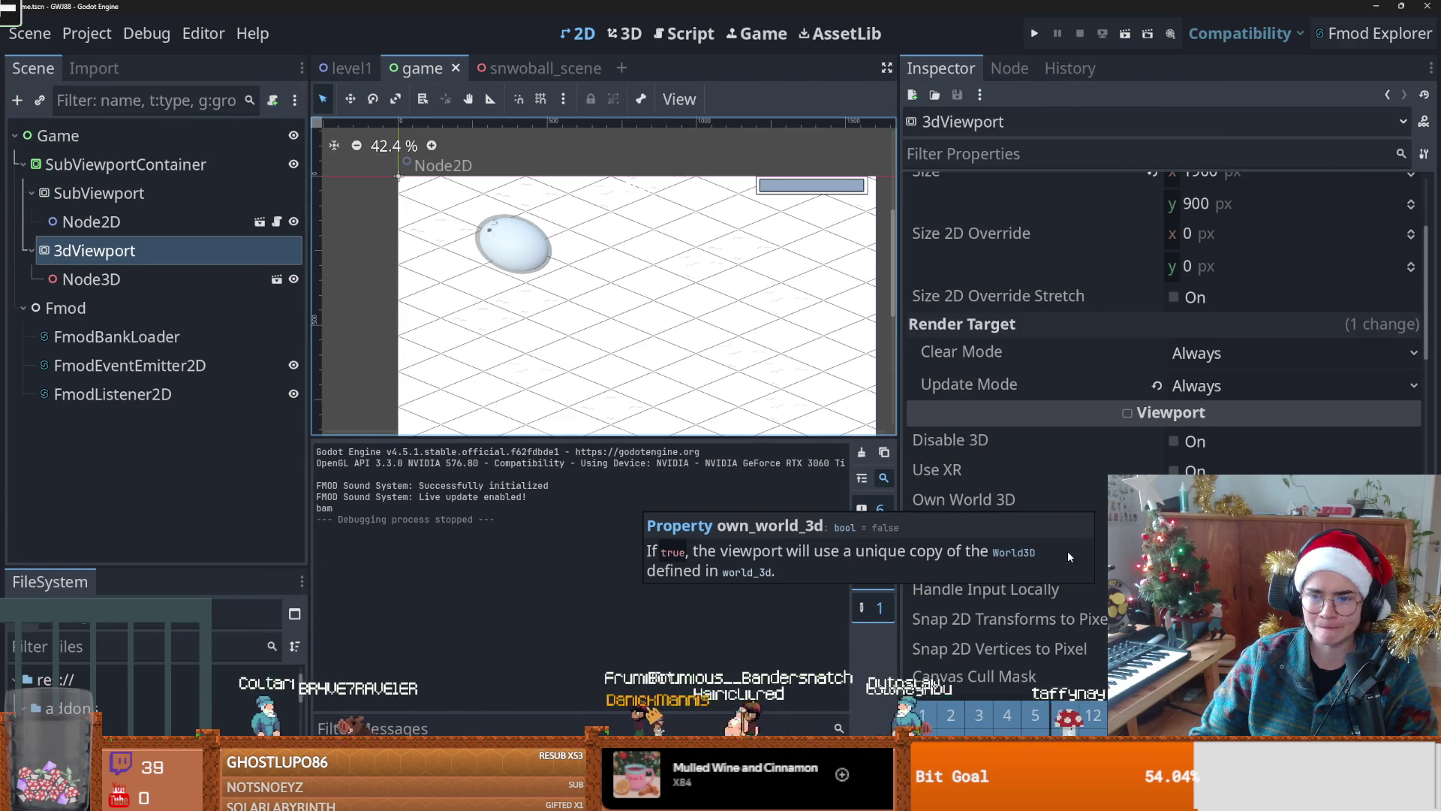
scroll(1066, 622, "down", 3)
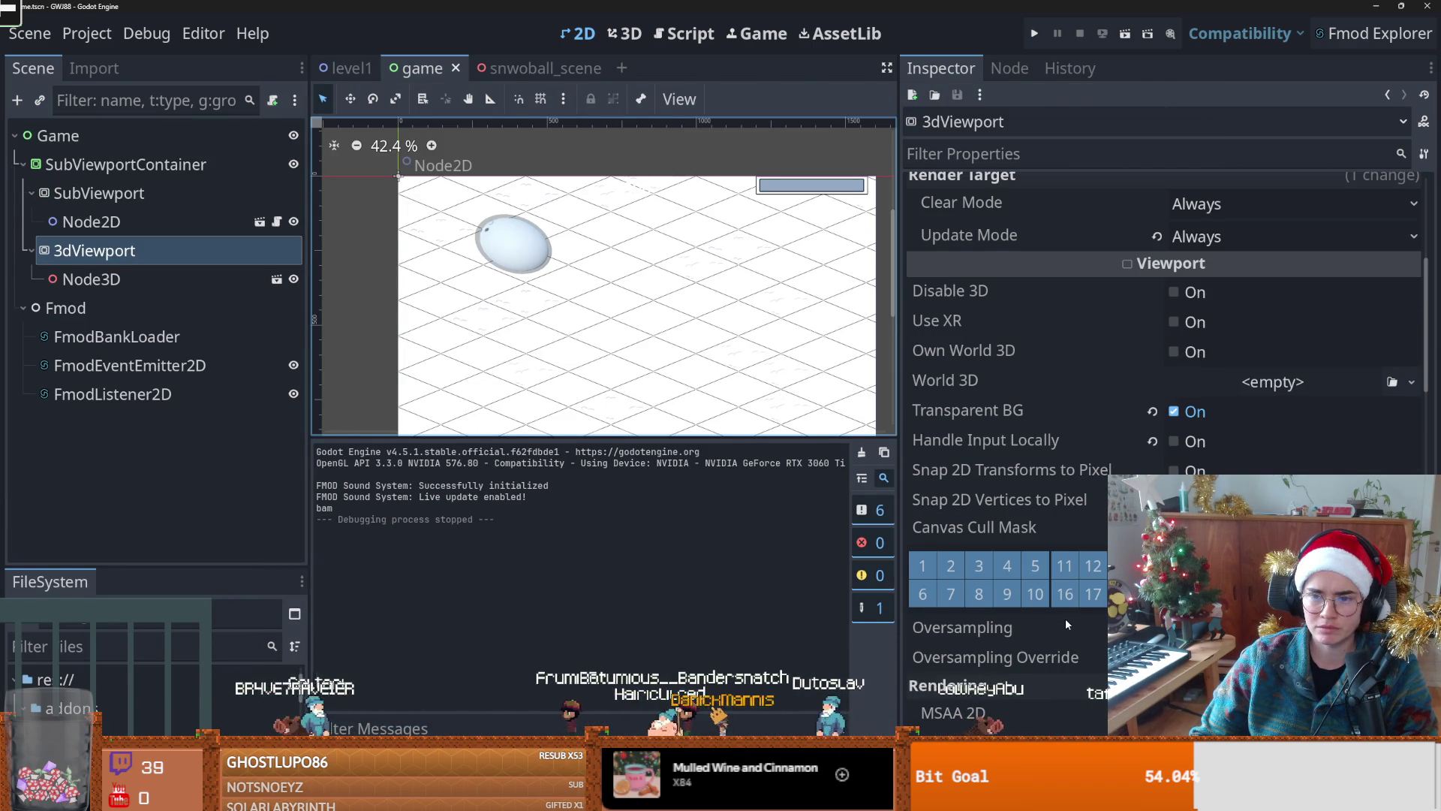
scroll(1066, 621, "down", 5)
scroll(1066, 619, "down", 1)
scroll(1066, 619, "up", 1)
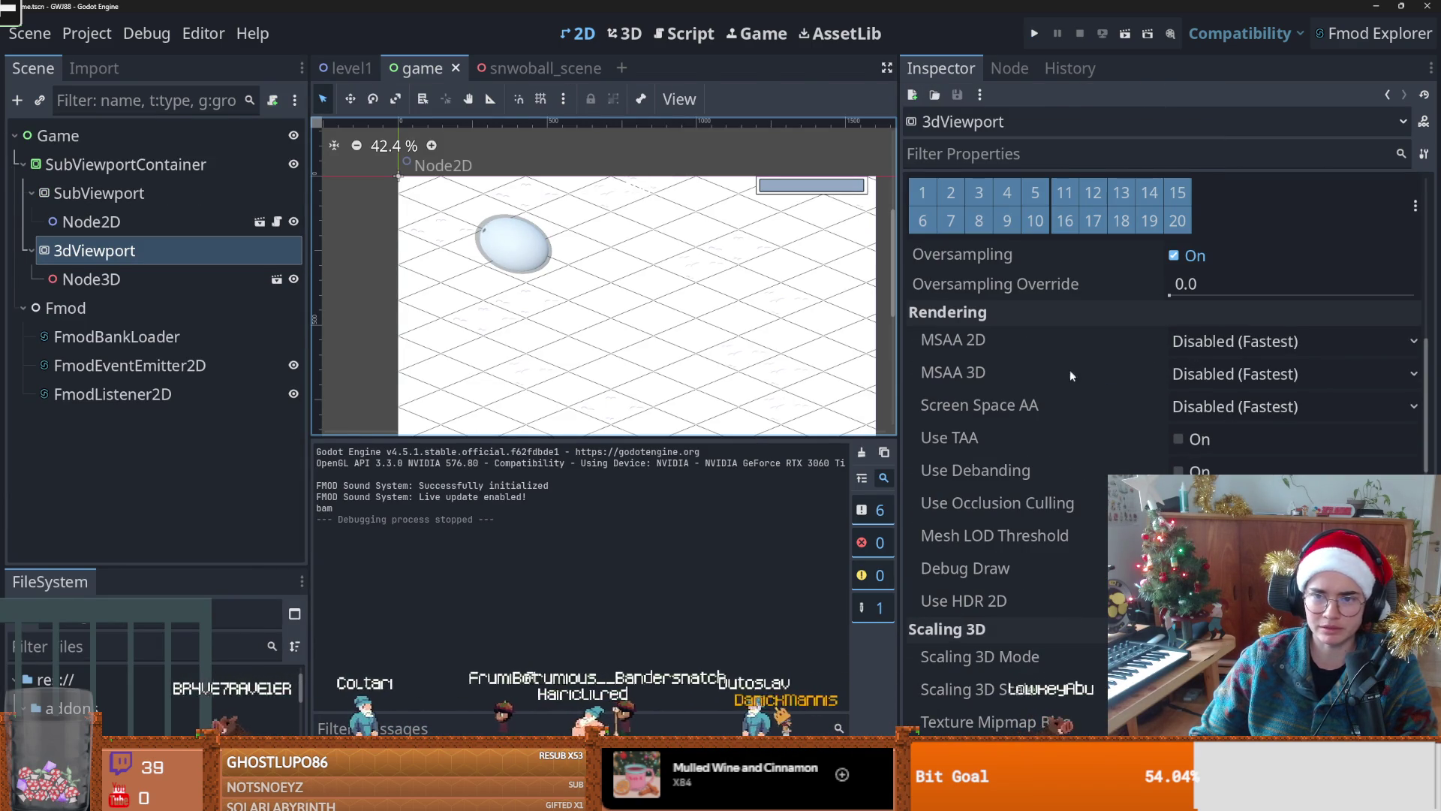
left_click(1220, 348)
left_click(1080, 405)
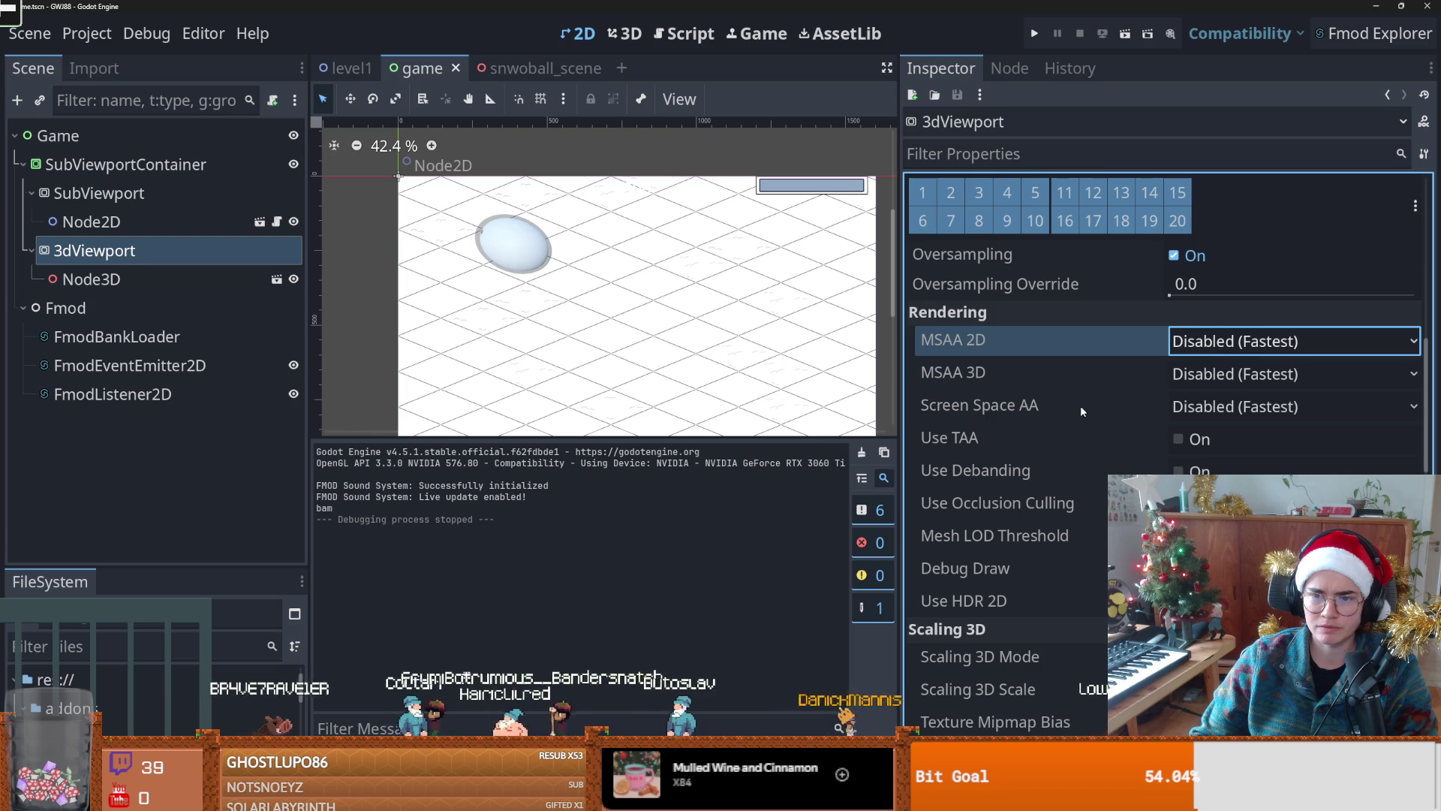
mouse_move(1019, 376)
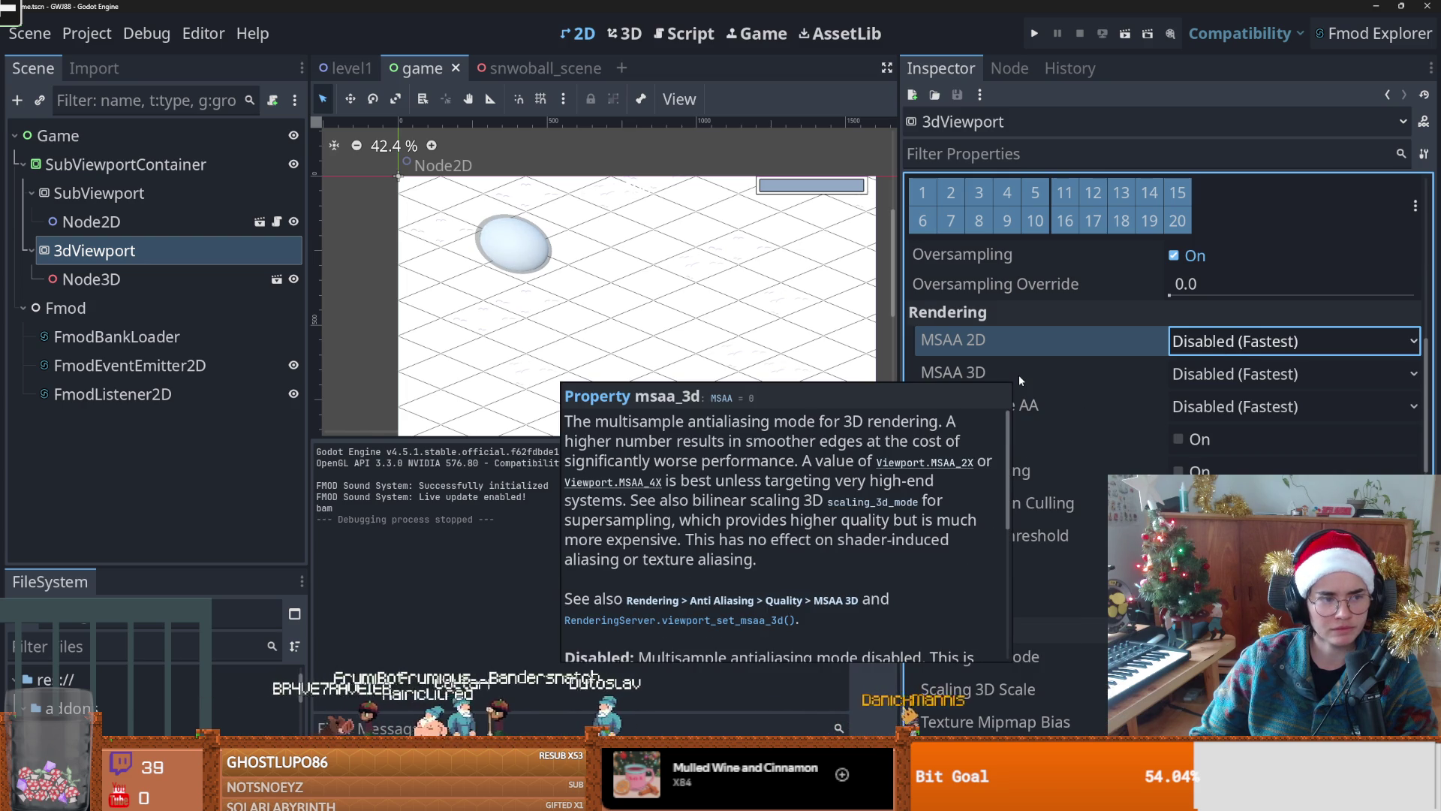
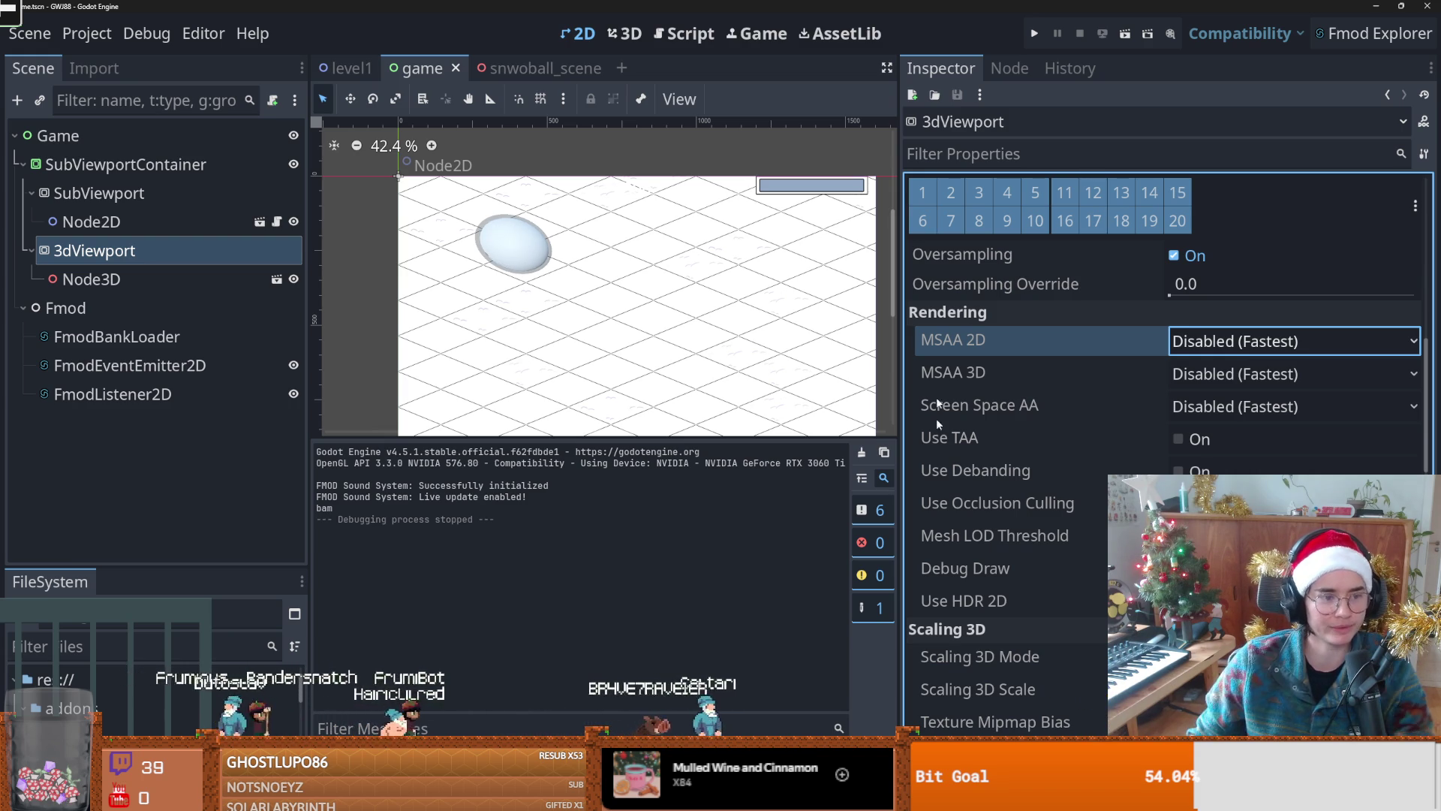
Step: In level1, enlarge the Dog and Sledge sprites by raising their Transform Scale
left_click(347, 68)
left_click(116, 306)
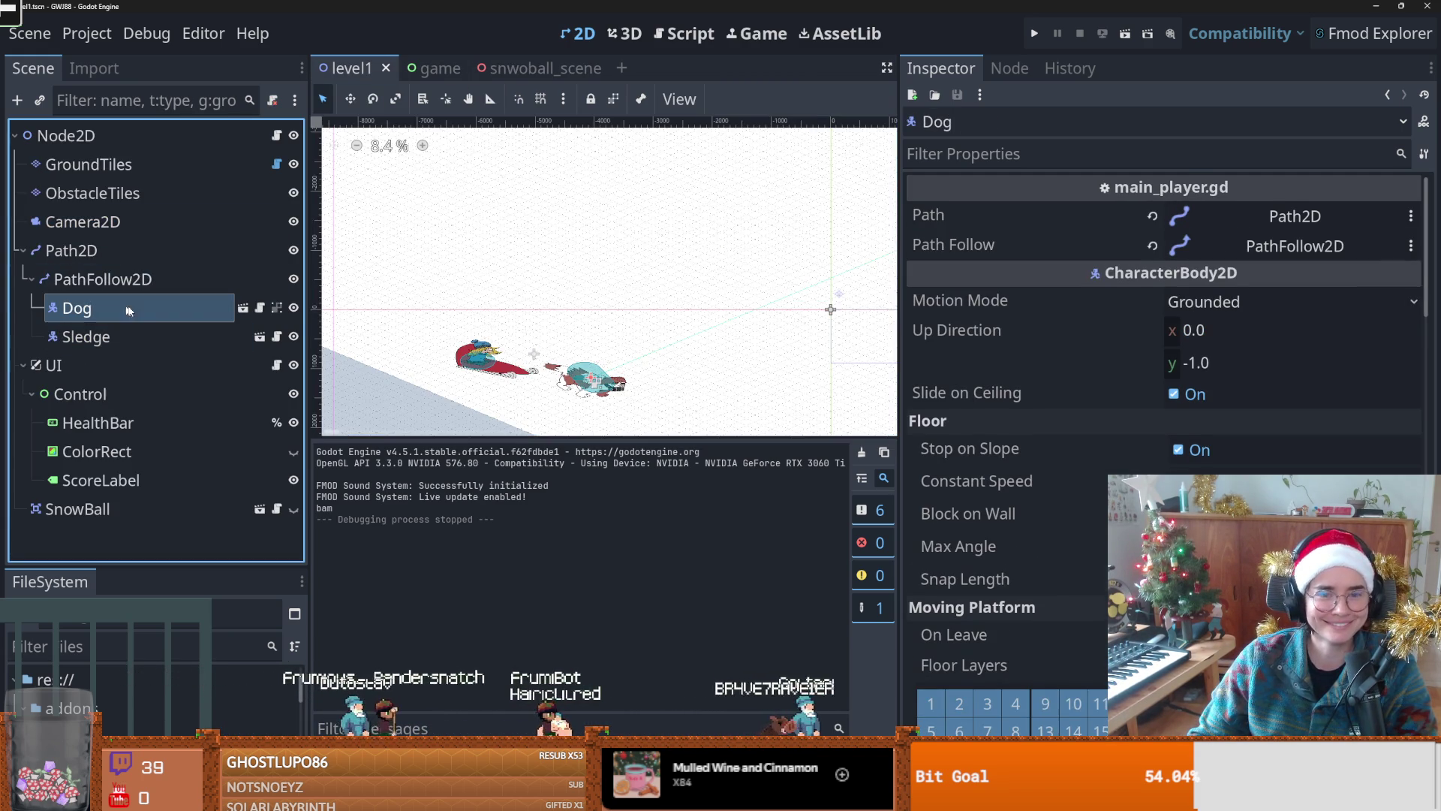
scroll(1074, 344, "down", 5)
scroll(1176, 441, "down", 10)
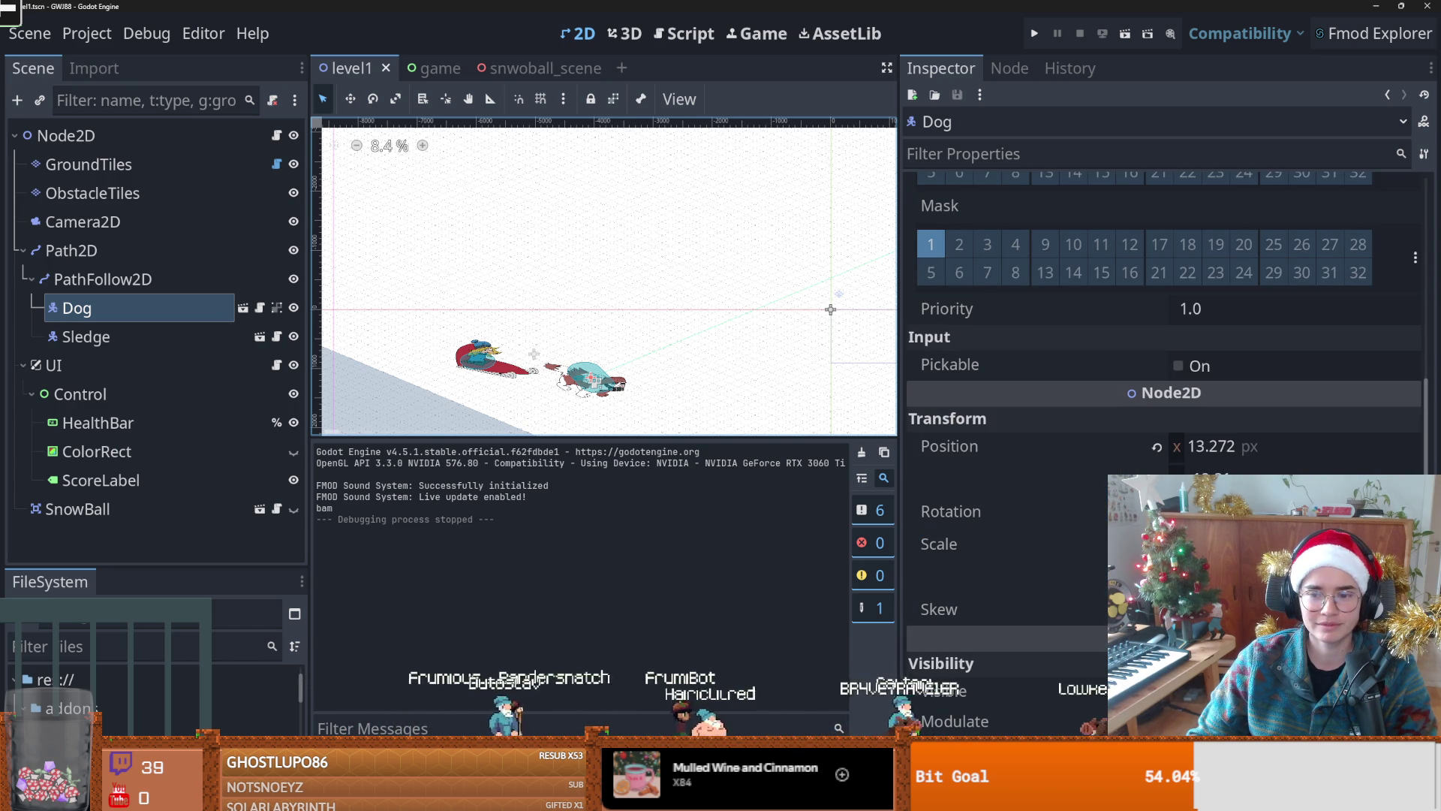
left_click(1201, 544)
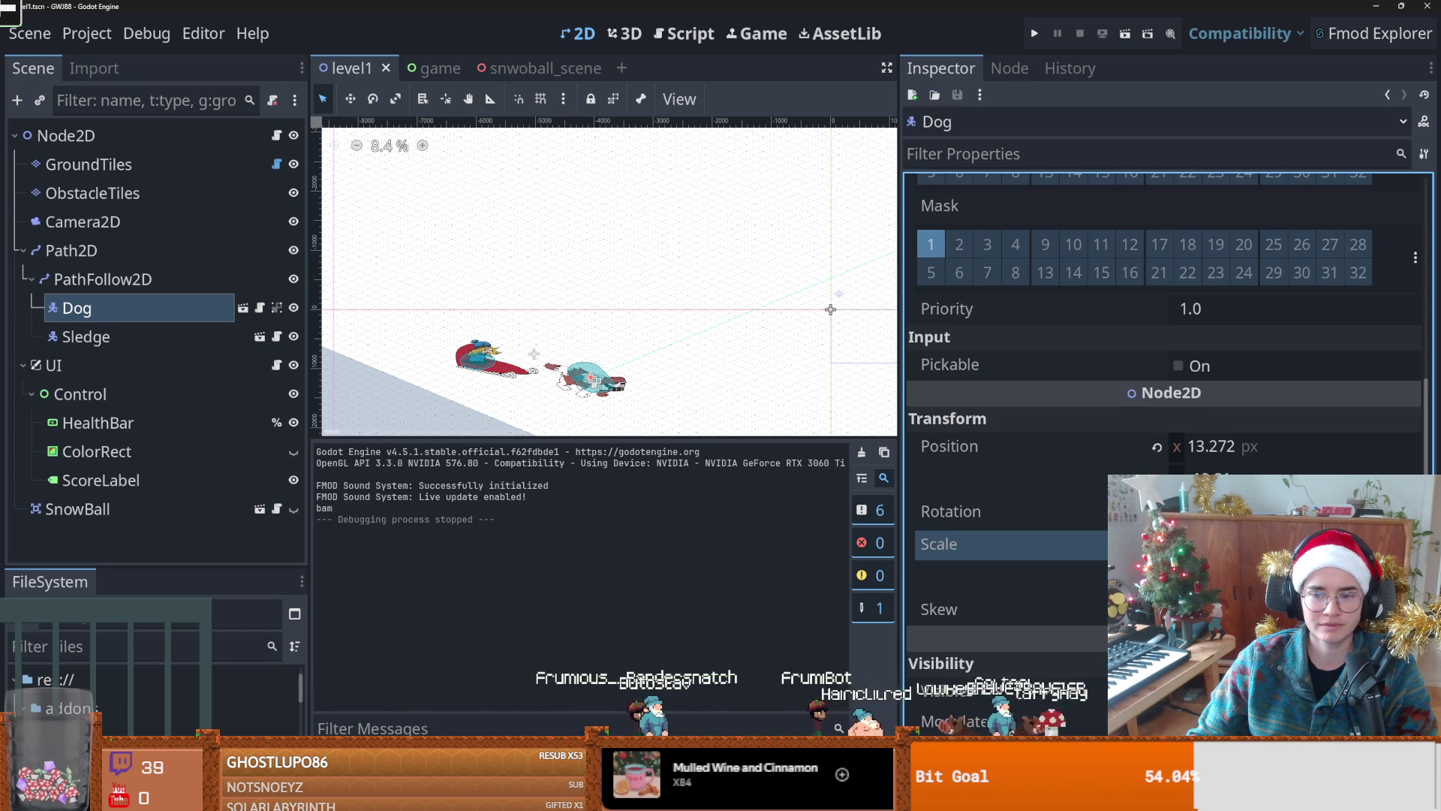
key("Return")
left_click(86, 337)
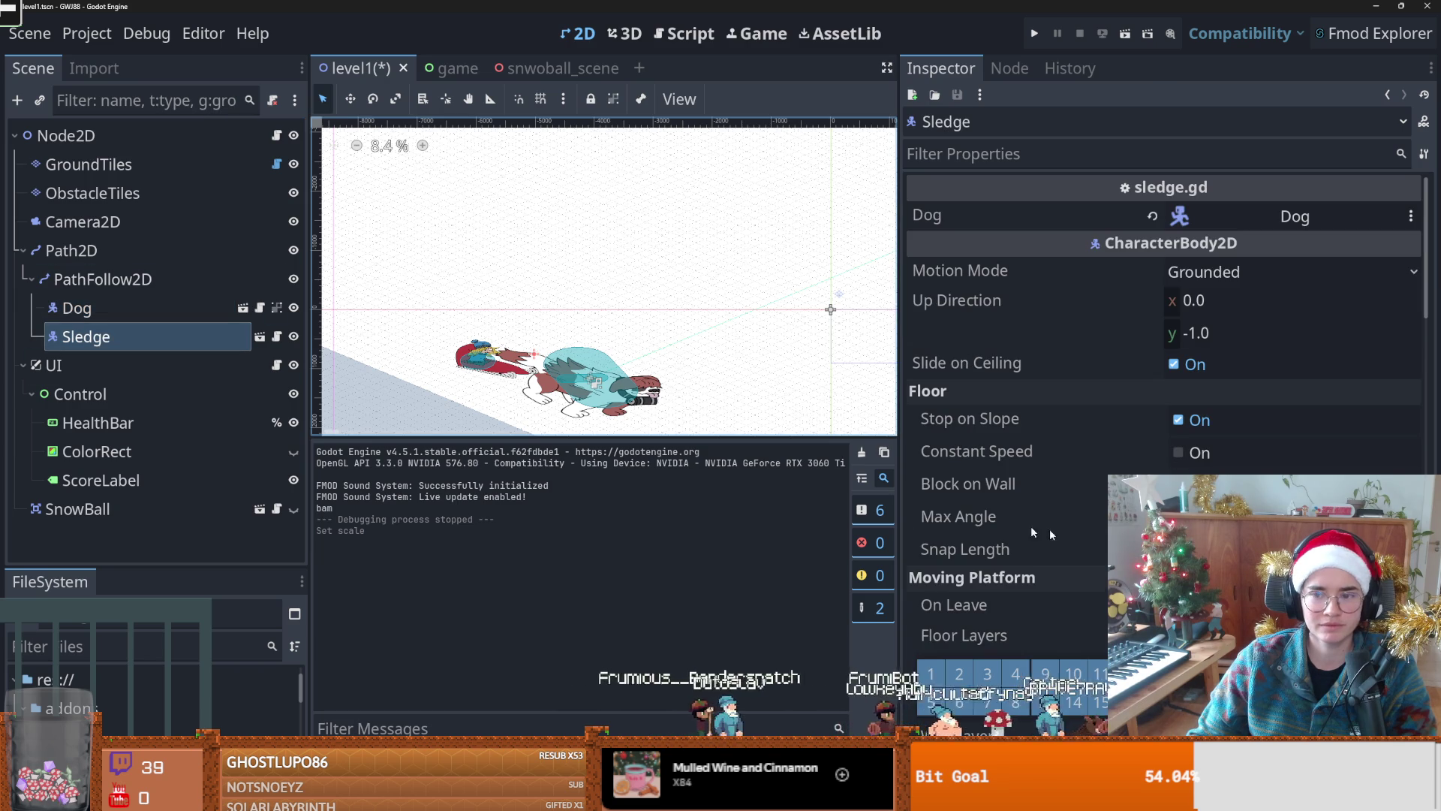
scroll(1164, 337, "down", 10)
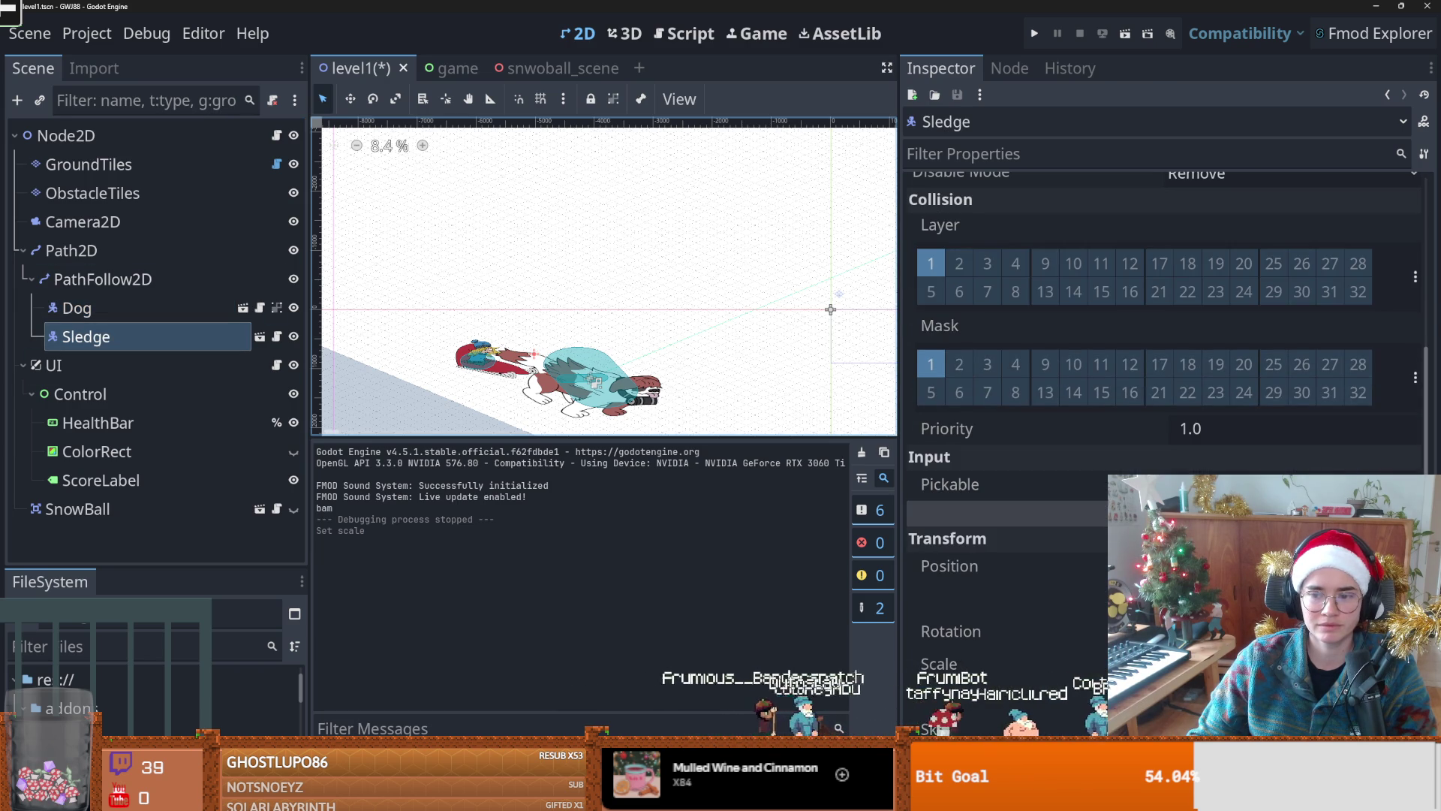
key("Return")
Step: Move the Sledge up-left to (-820, -1286) and save the scene
scroll(637, 315, "down", 2)
scroll(638, 315, "down", 3)
left_click_drag(600, 319, 559, 278)
key("ctrl+s")
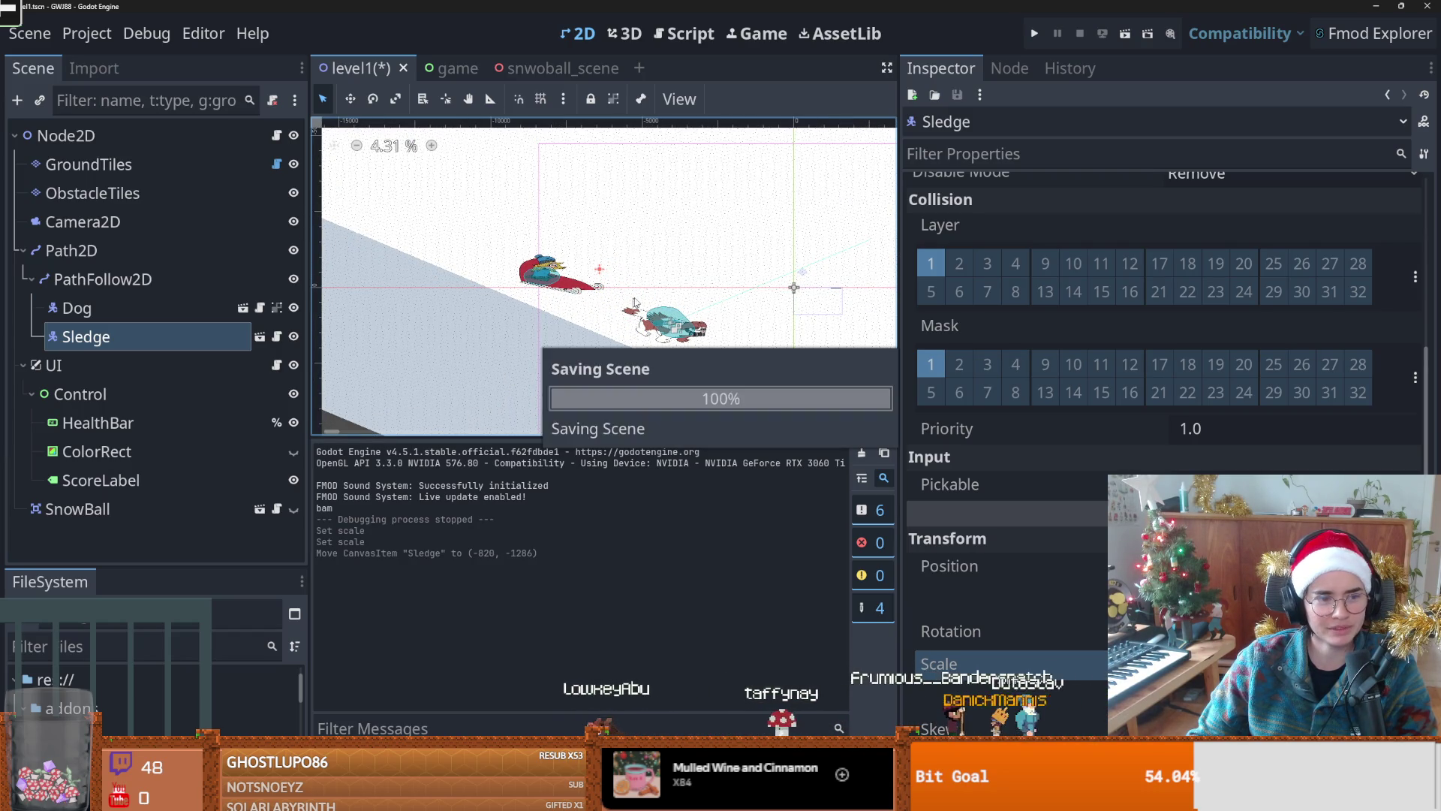
Step: Test-run the level, then adjust the Camera2D zoom value
left_click(1036, 34)
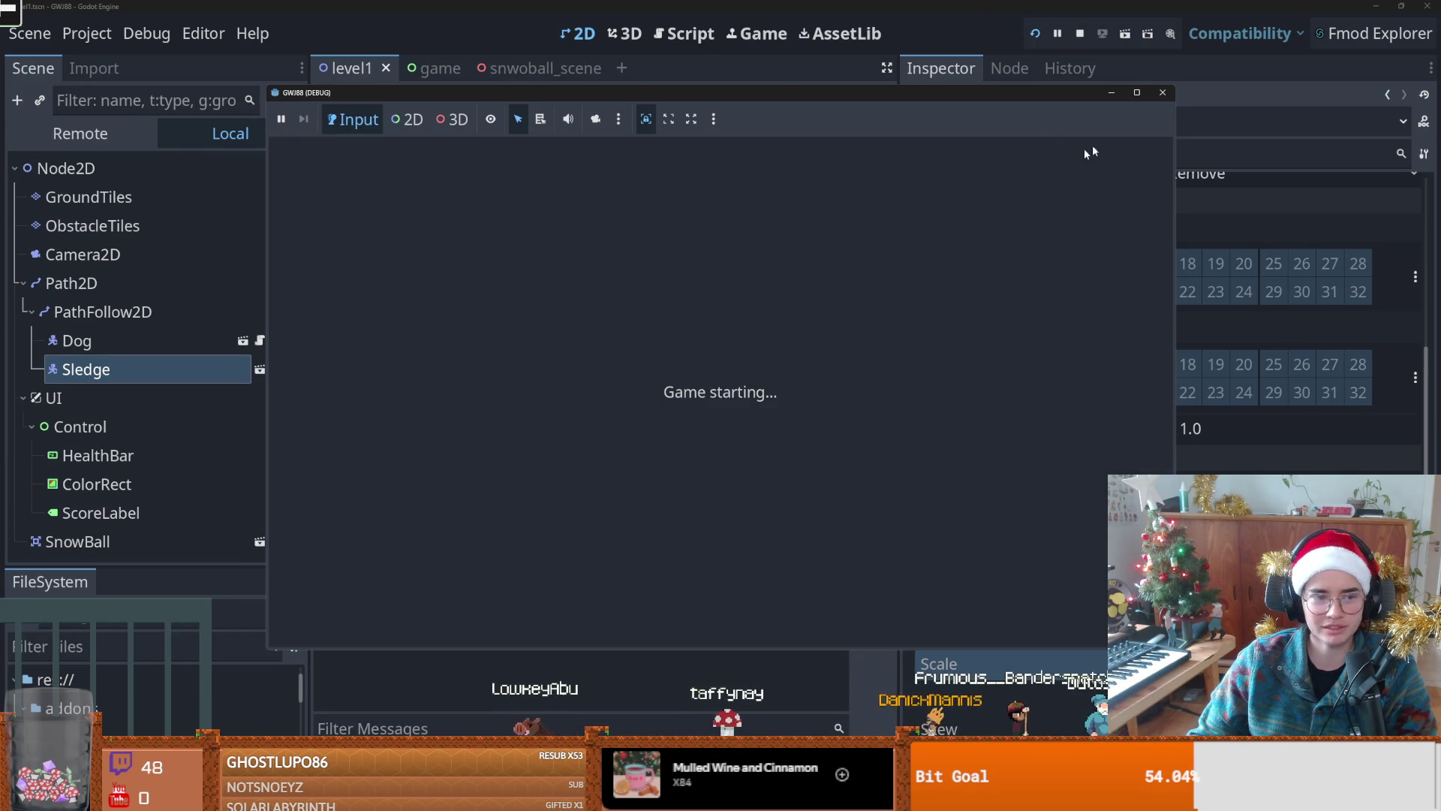
mouse_move(1129, 92)
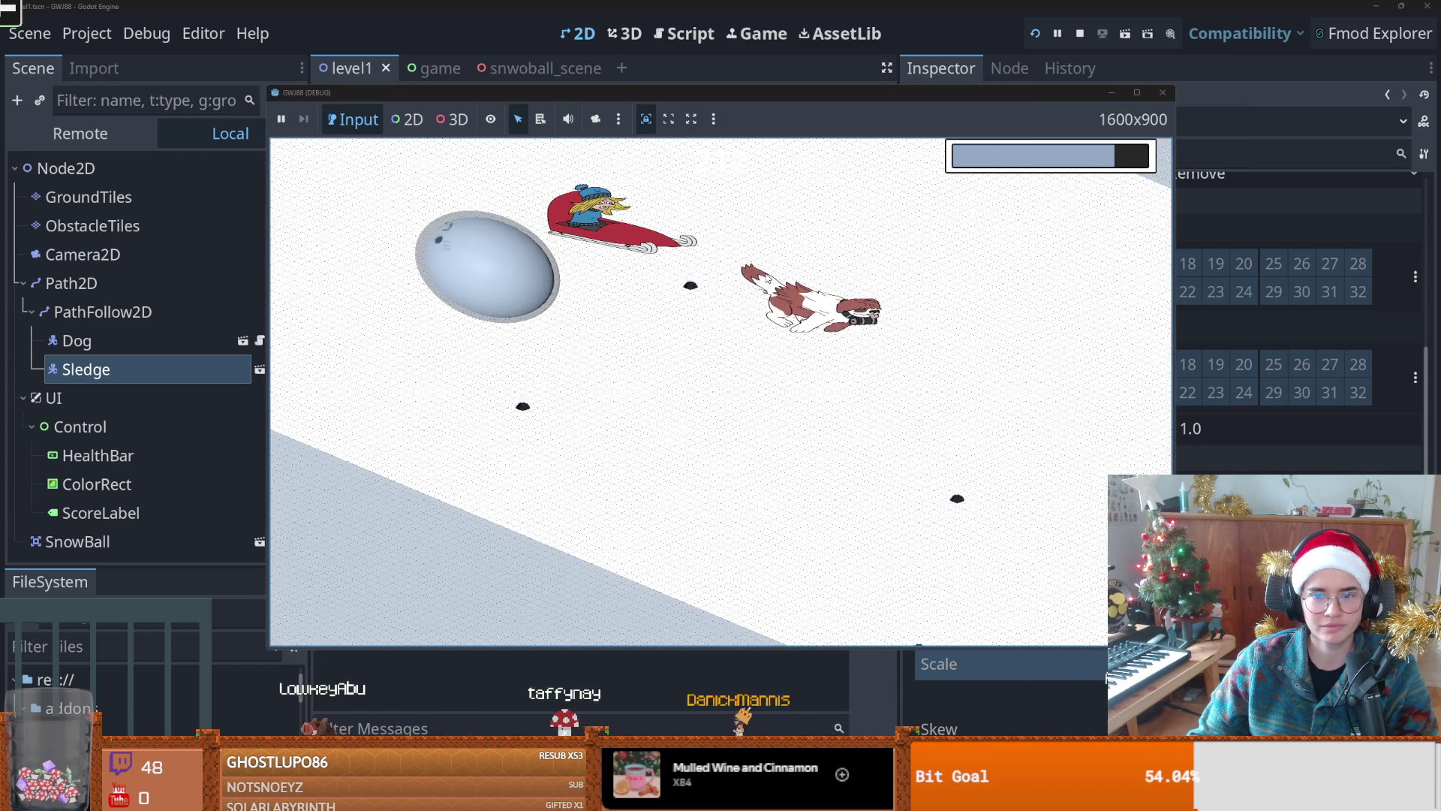
left_click(1162, 93)
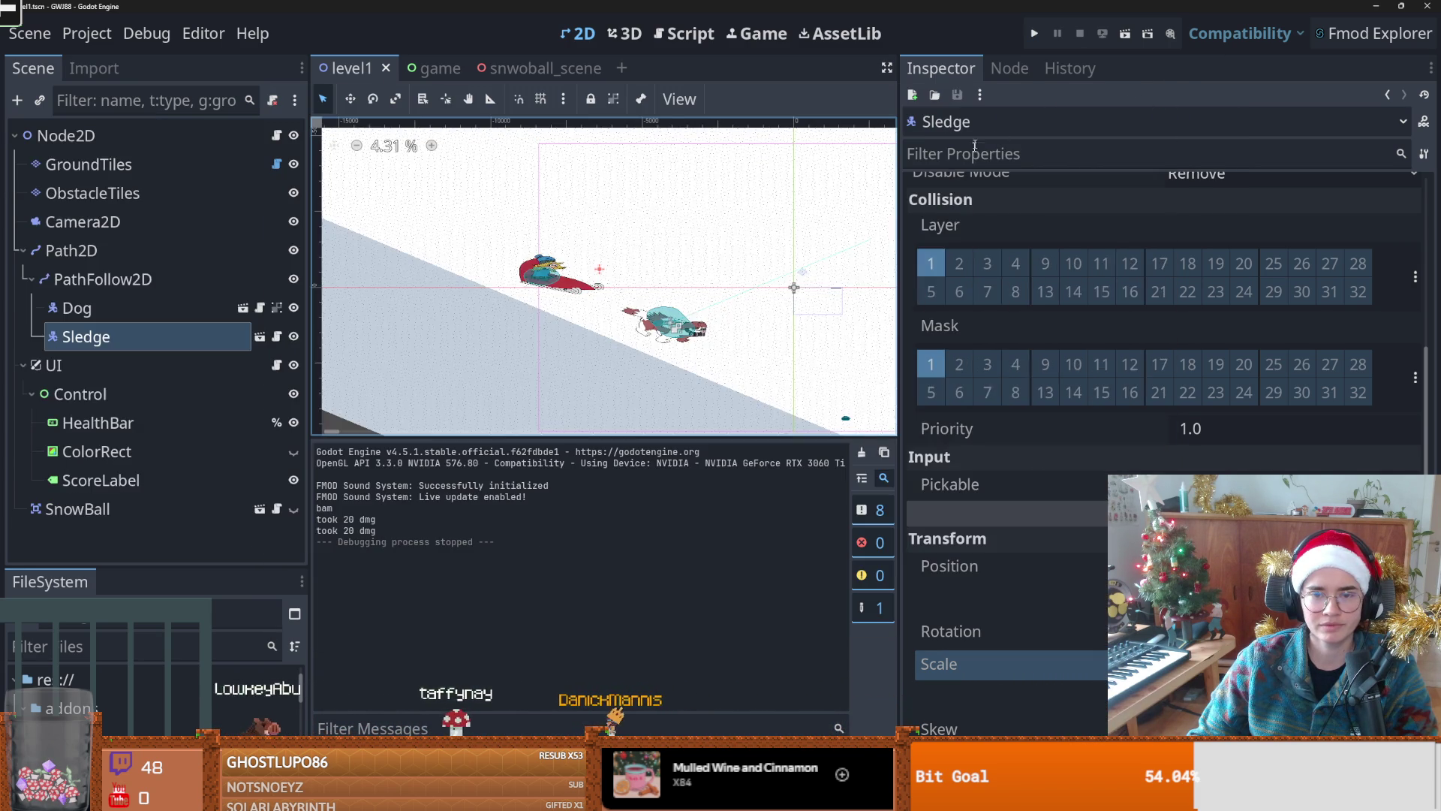
scroll(816, 292, "down", 4)
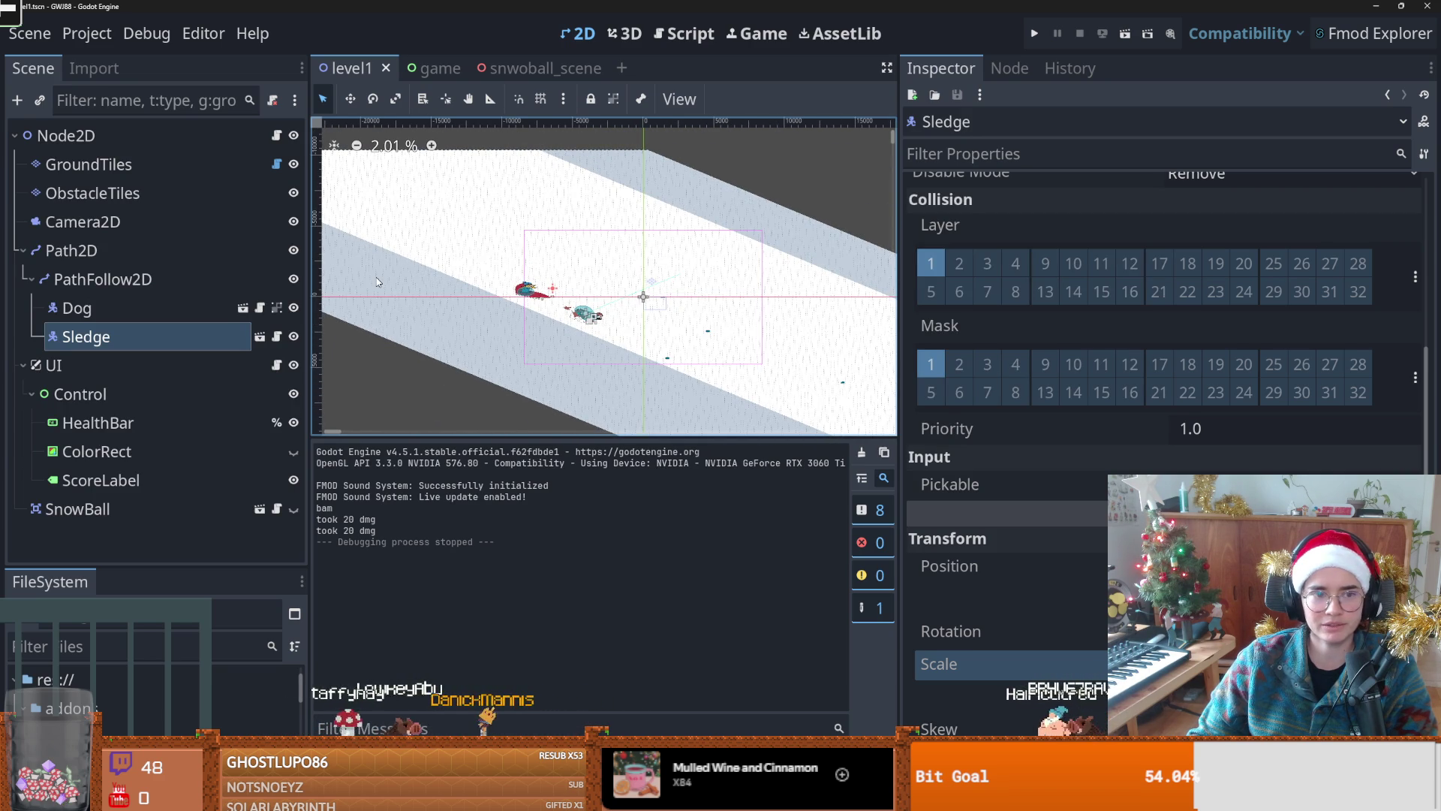
left_click(112, 221)
left_click(1175, 368)
left_click_drag(1175, 372, 1160, 372)
Step: Playtest the changed zoom, then try a camera zoom of 0.045 and playtest again
left_click(1034, 33)
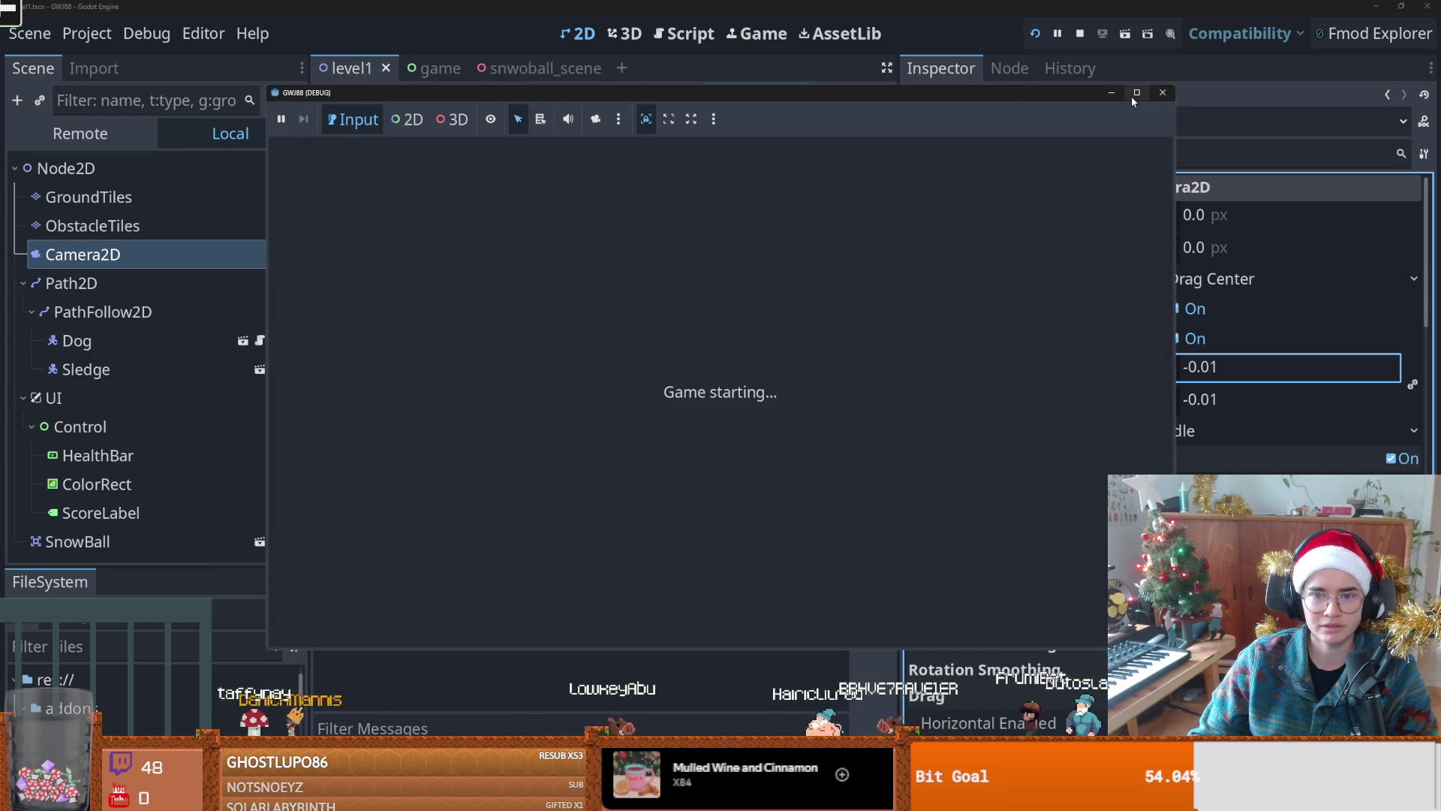
mouse_move(1133, 98)
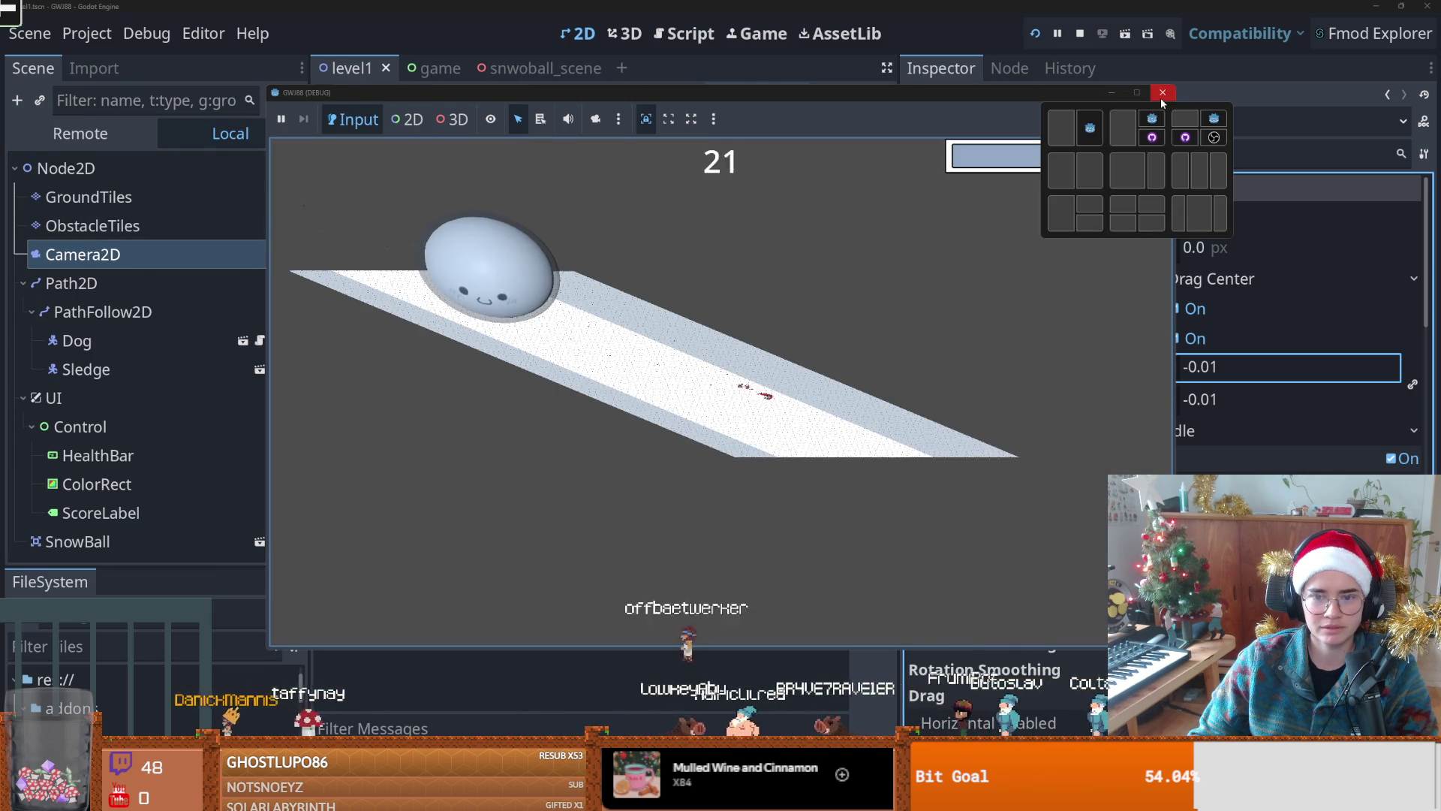
left_click(1162, 93)
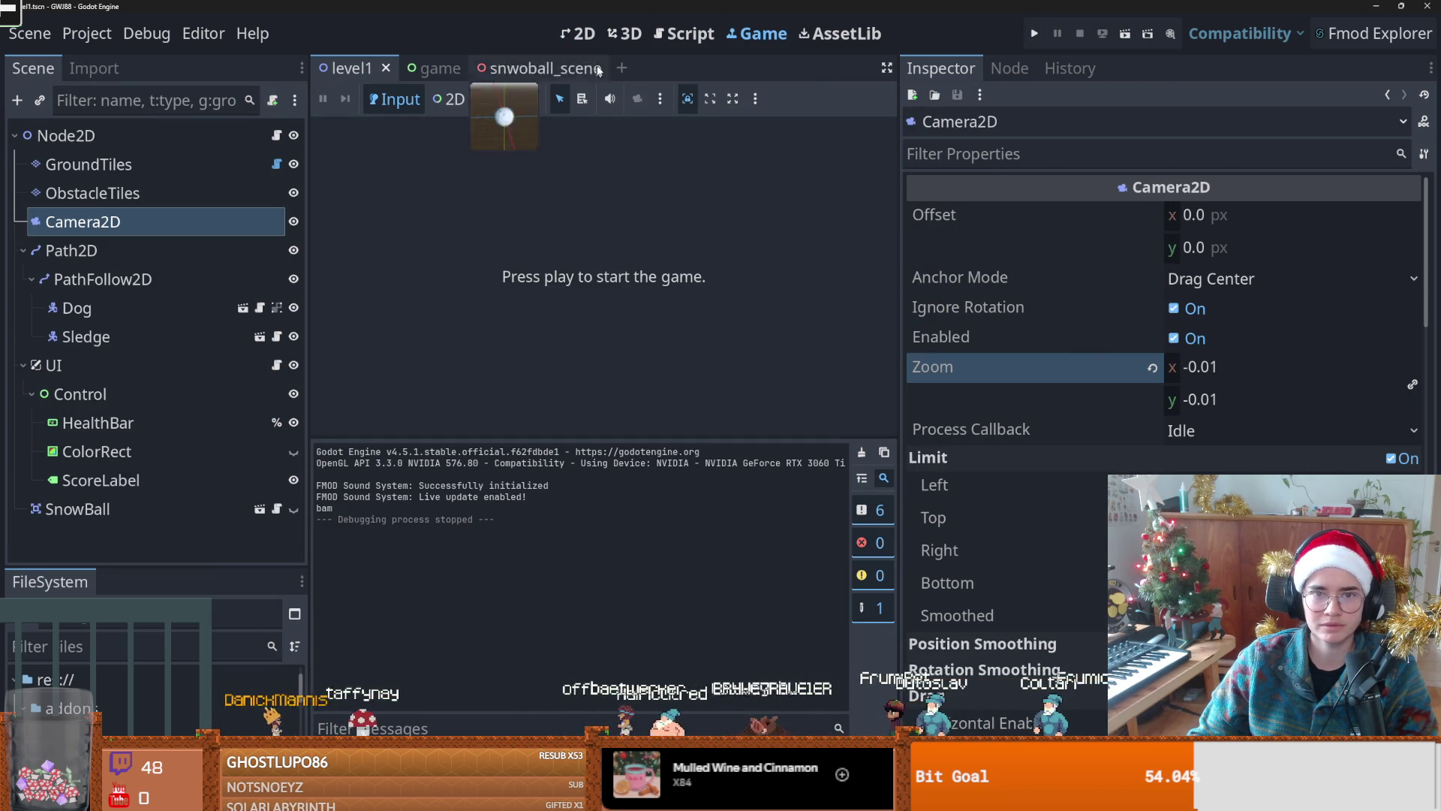
left_click(582, 37)
left_click_drag(1174, 370, 1217, 371)
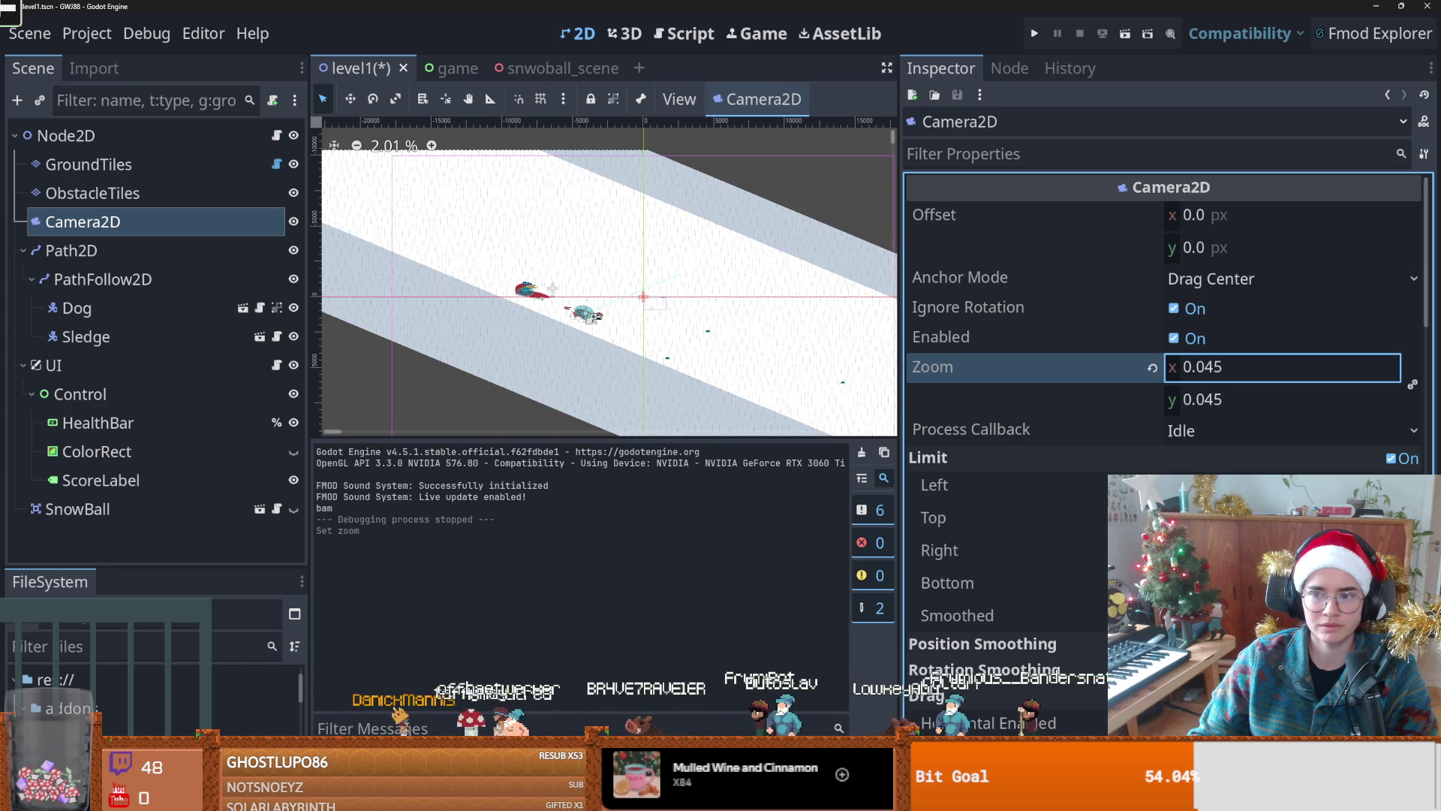
left_click(1034, 33)
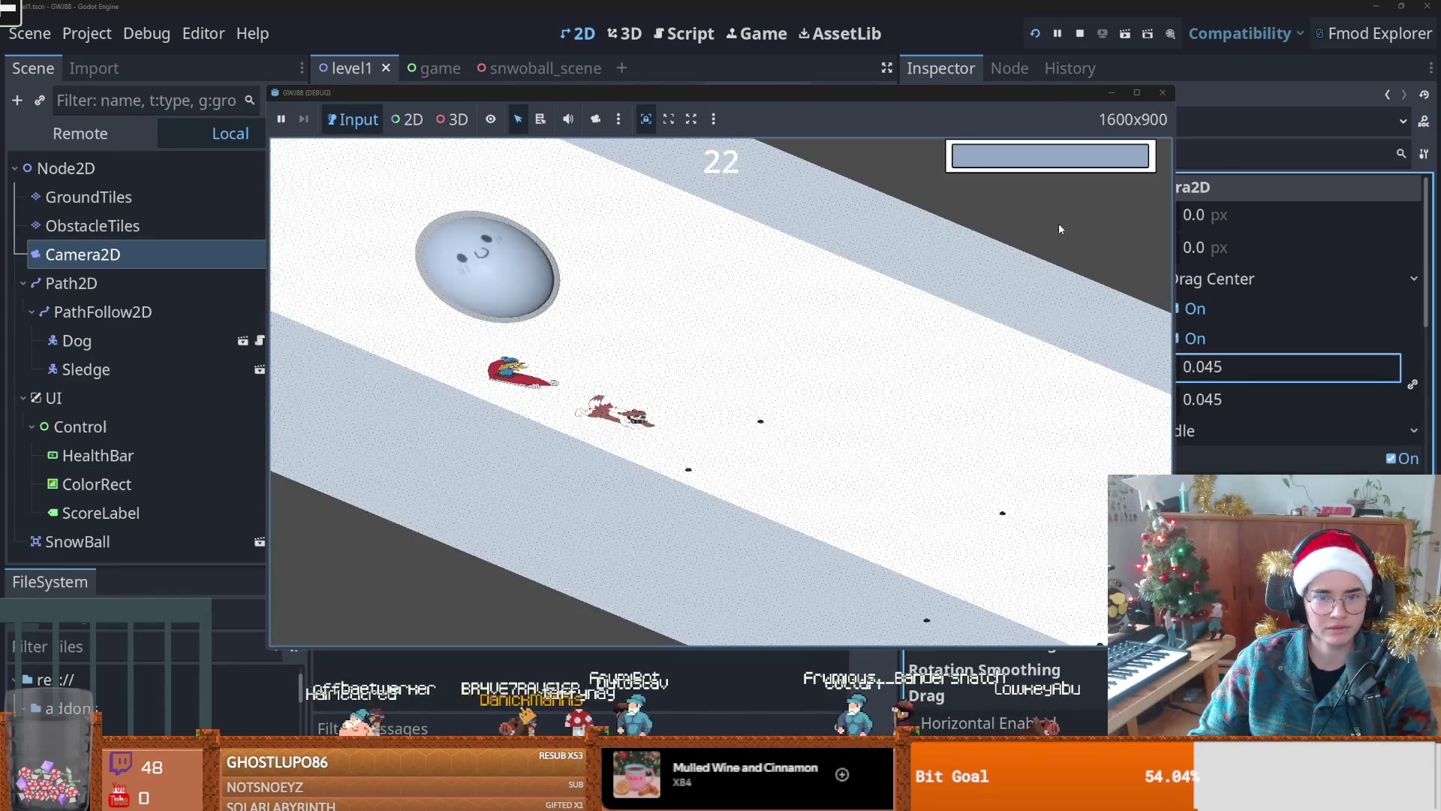
left_click(1162, 92)
Step: Undo the zoom, Sledge move and sprite scaling changes, and save level1
key("ctrl+z")
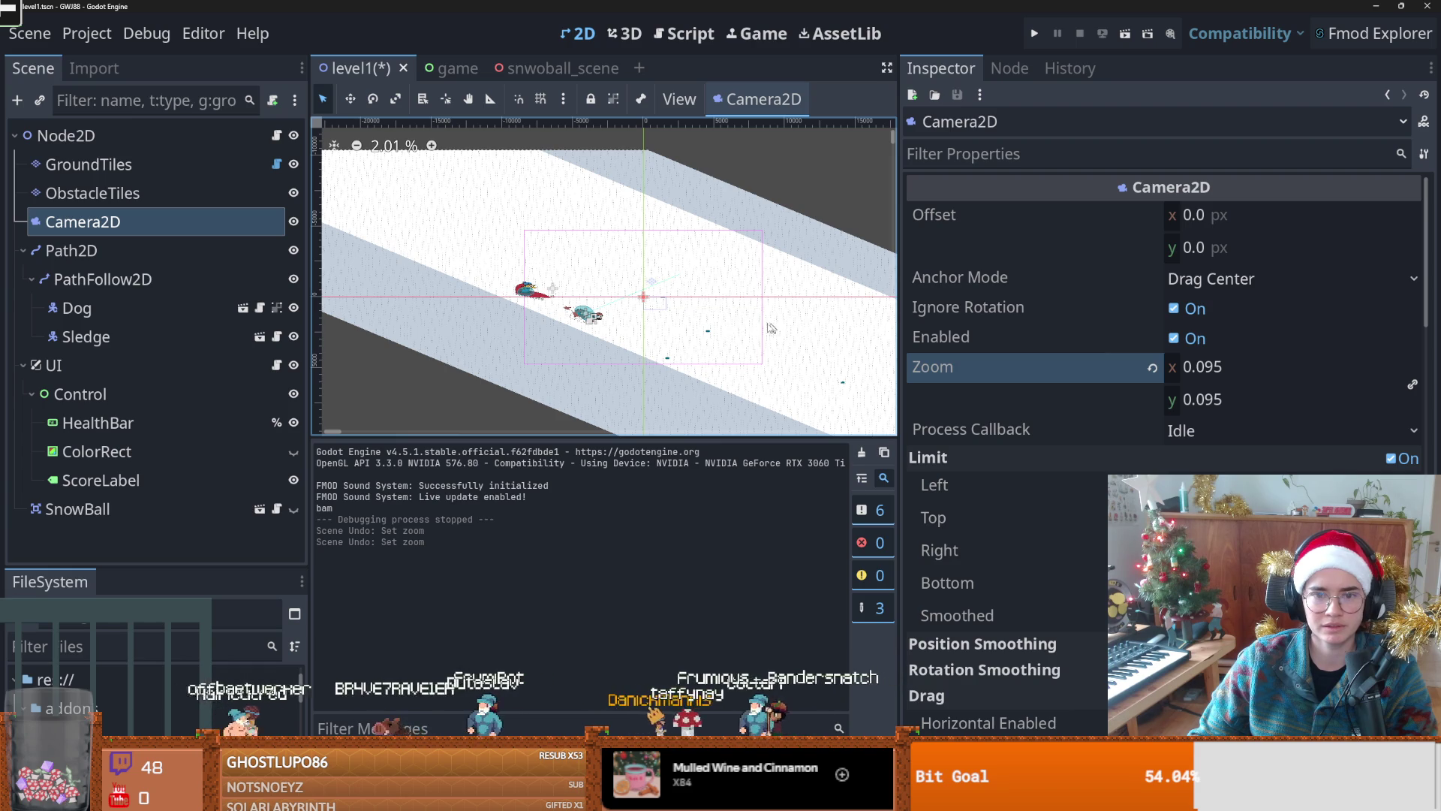
scroll(676, 328, "up", 3)
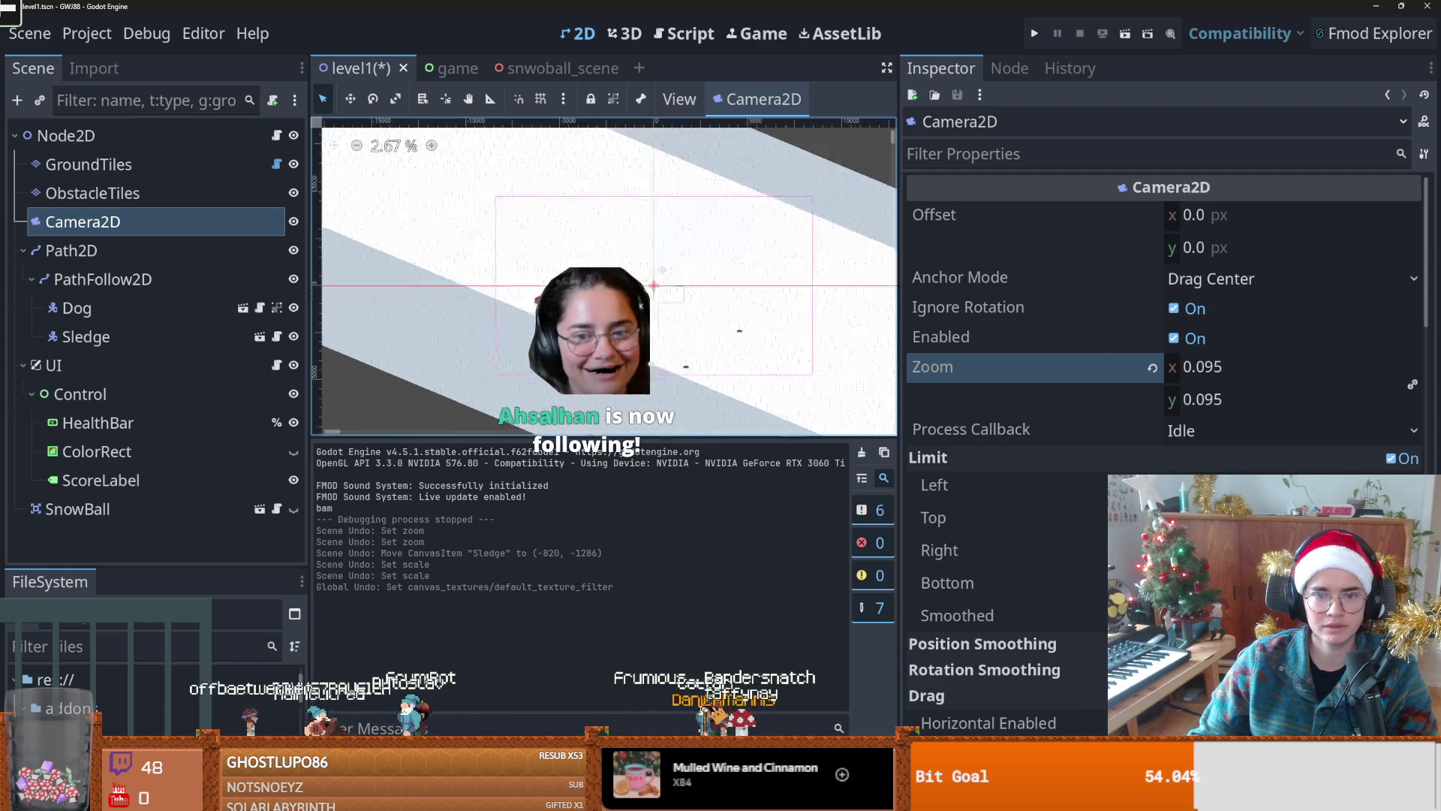
key("ctrl+s")
scroll(657, 329, "up", 2)
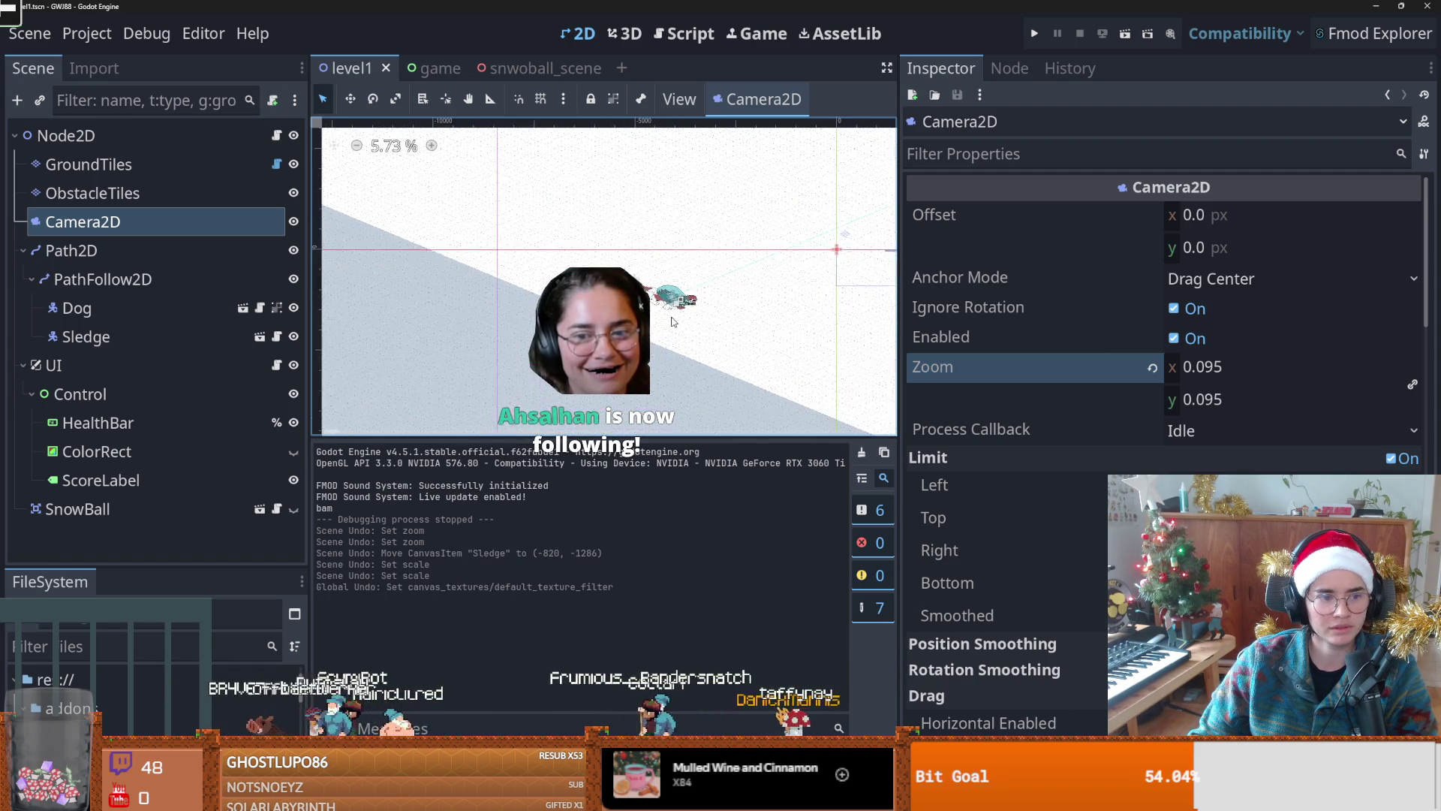
scroll(573, 326, "up", 1)
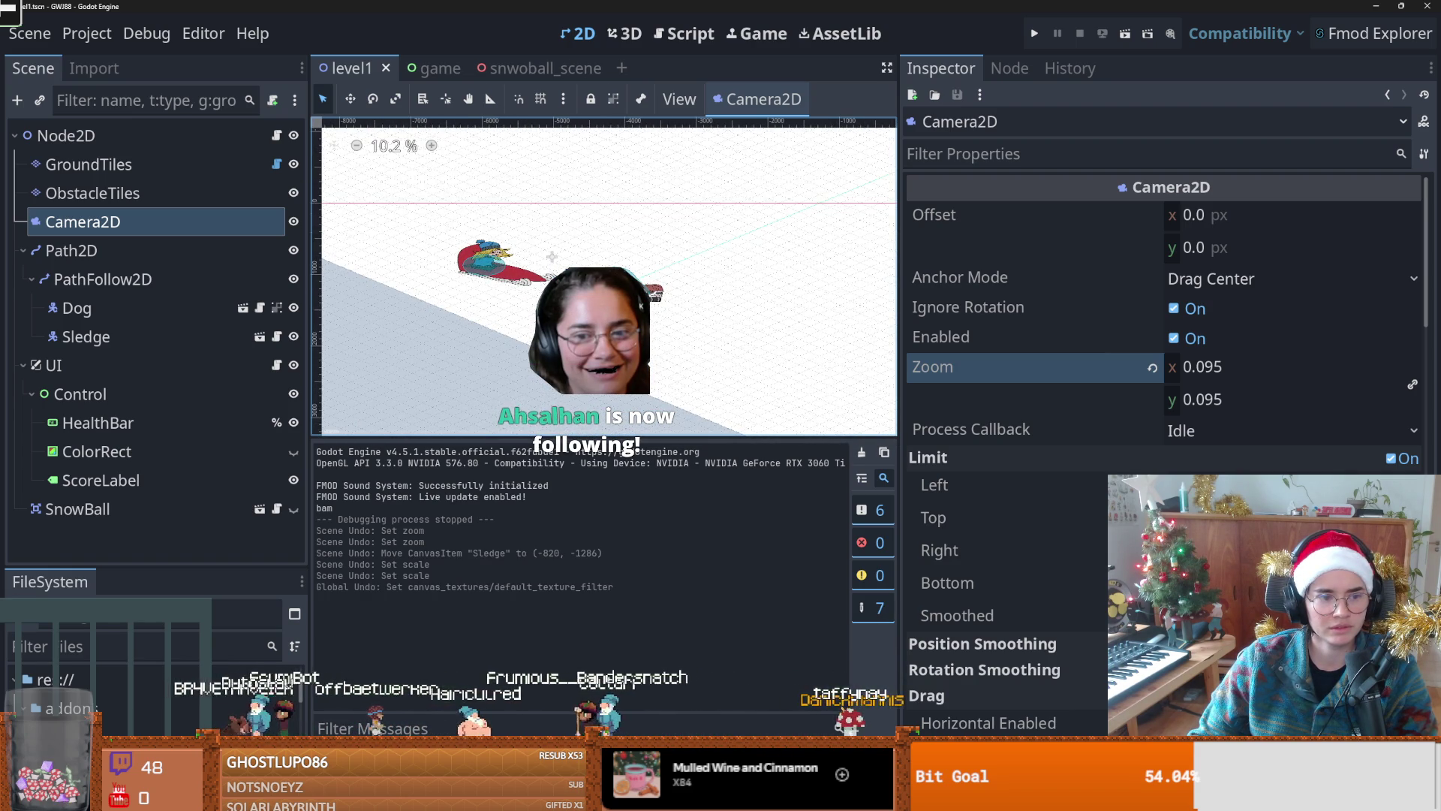
scroll(663, 322, "up", 1)
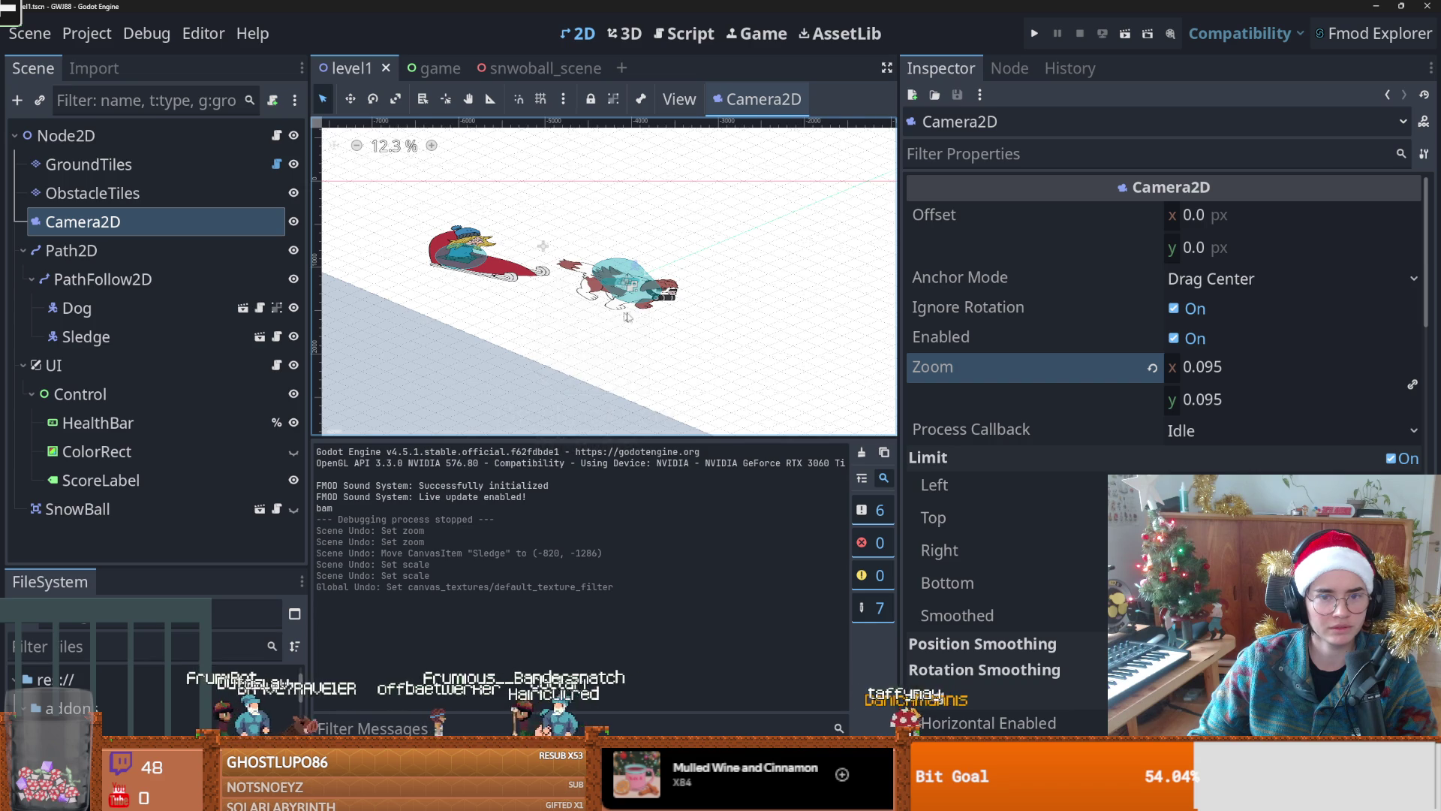
key("ctrl+s")
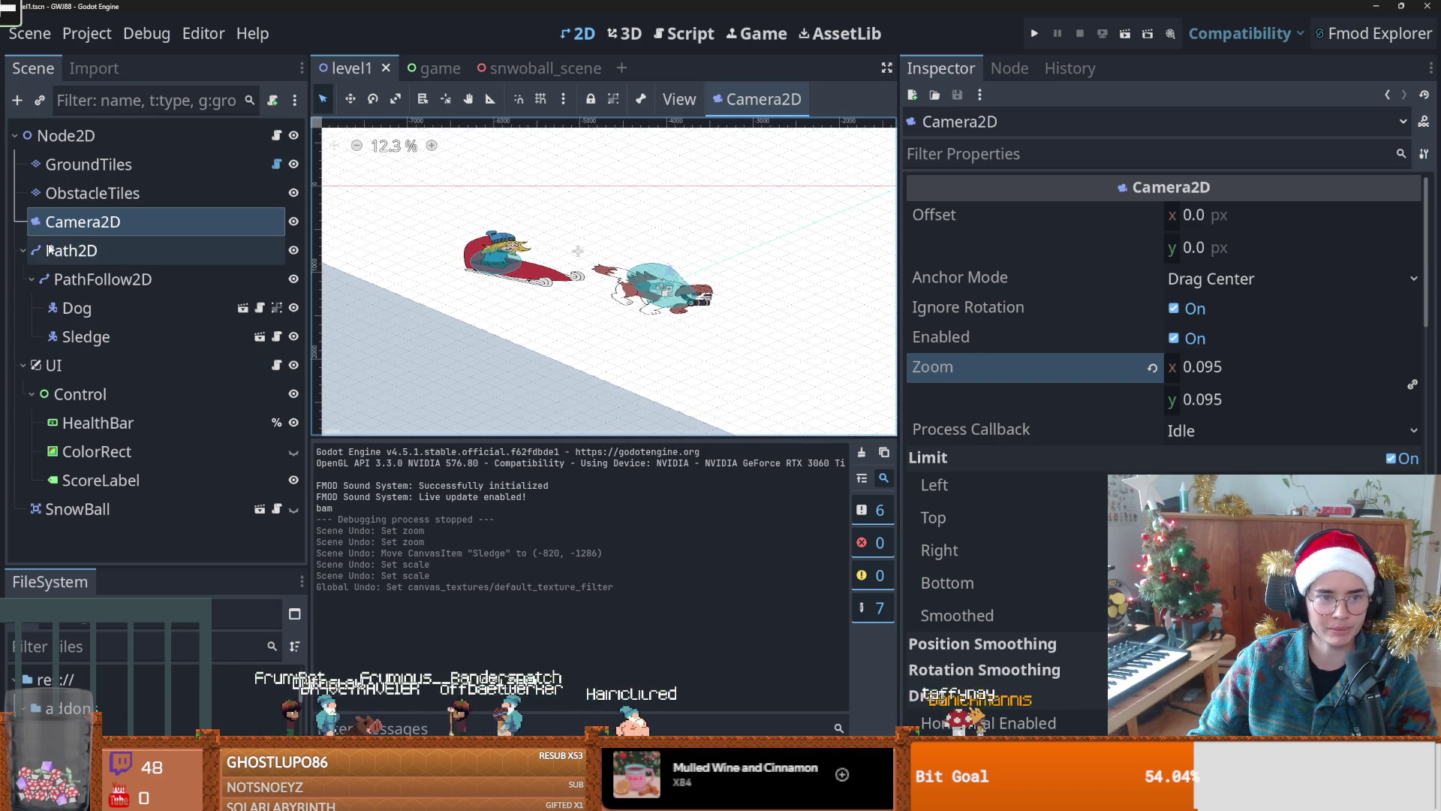
Step: Select Path2D, give the level view more room, and save level1
left_click(85, 255)
left_click_drag(899, 262, 1252, 263)
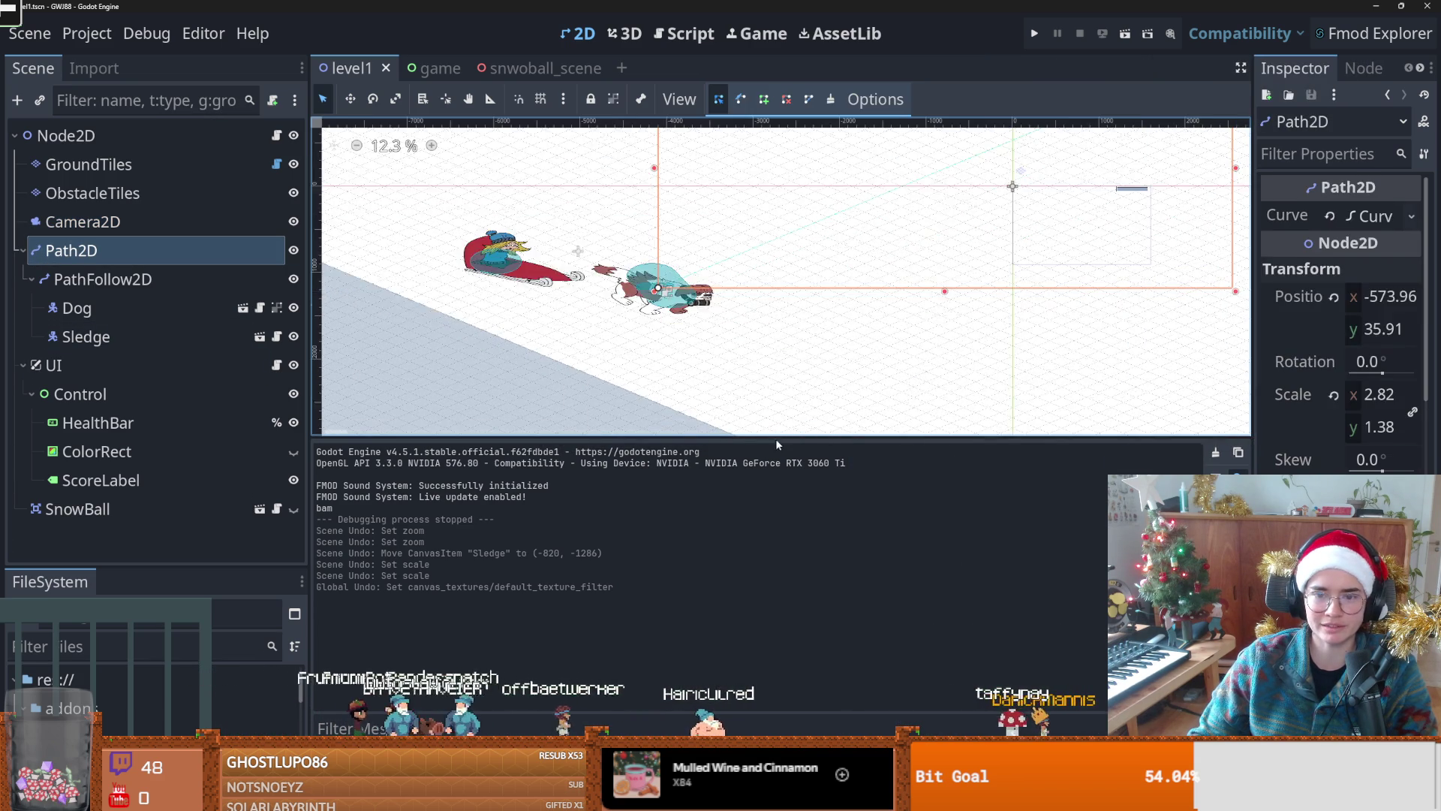
left_click_drag(786, 437, 751, 557)
scroll(725, 406, "down", 3)
key("ctrl+s")
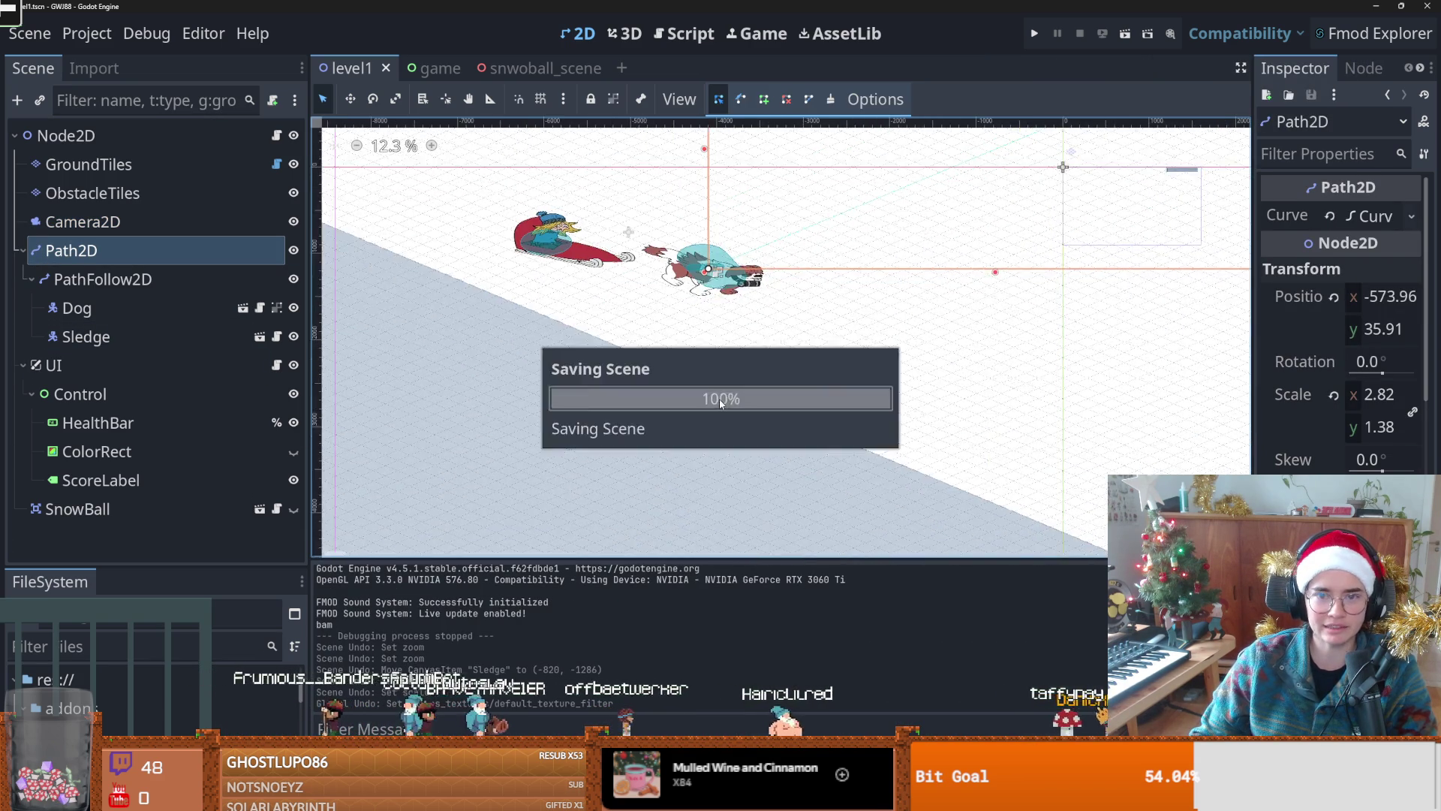
scroll(724, 406, "down", 2)
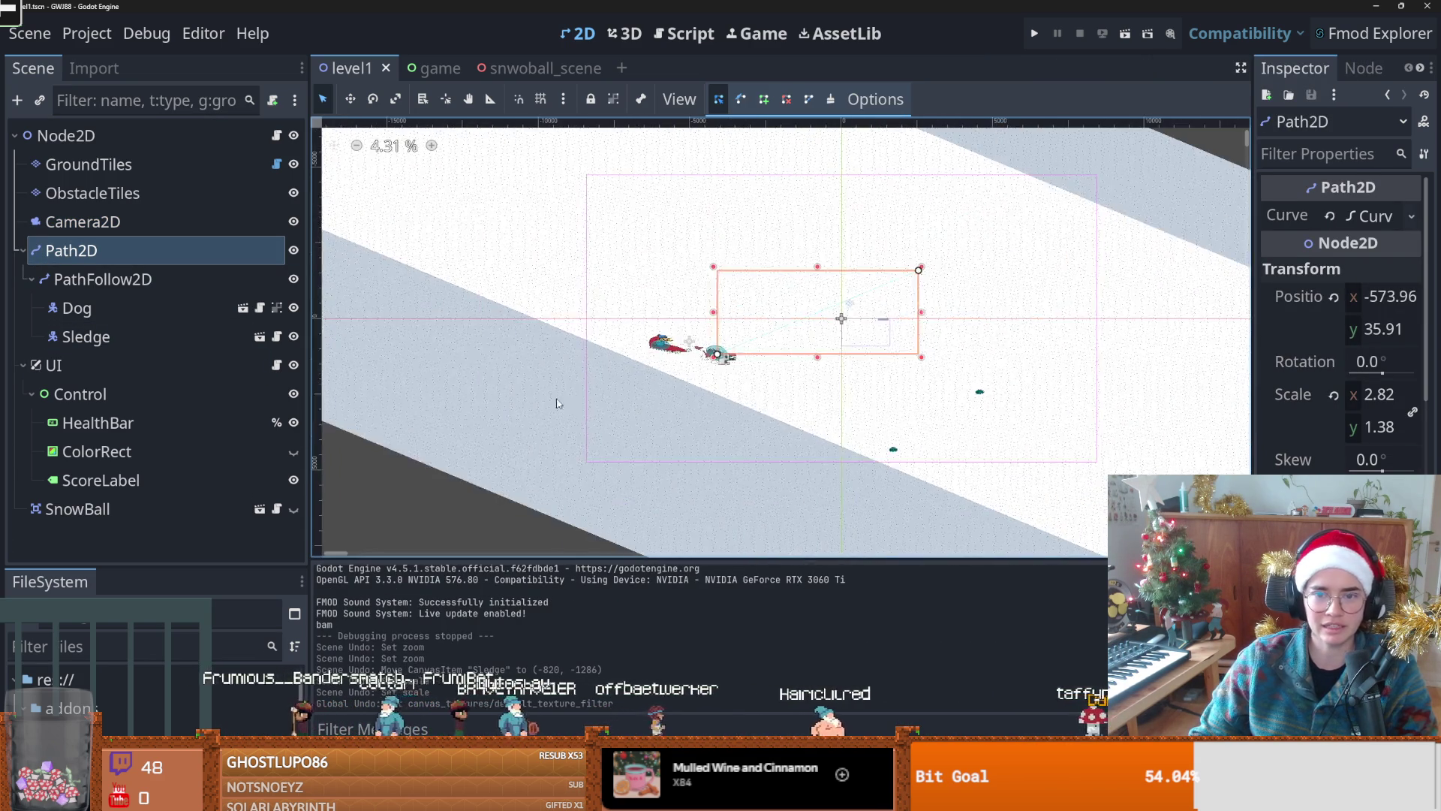
left_click(22, 250)
key("ctrl+s")
Step: Test-run the level while inspecting the GroundTiles and ObstacleTiles layers
left_click(136, 169)
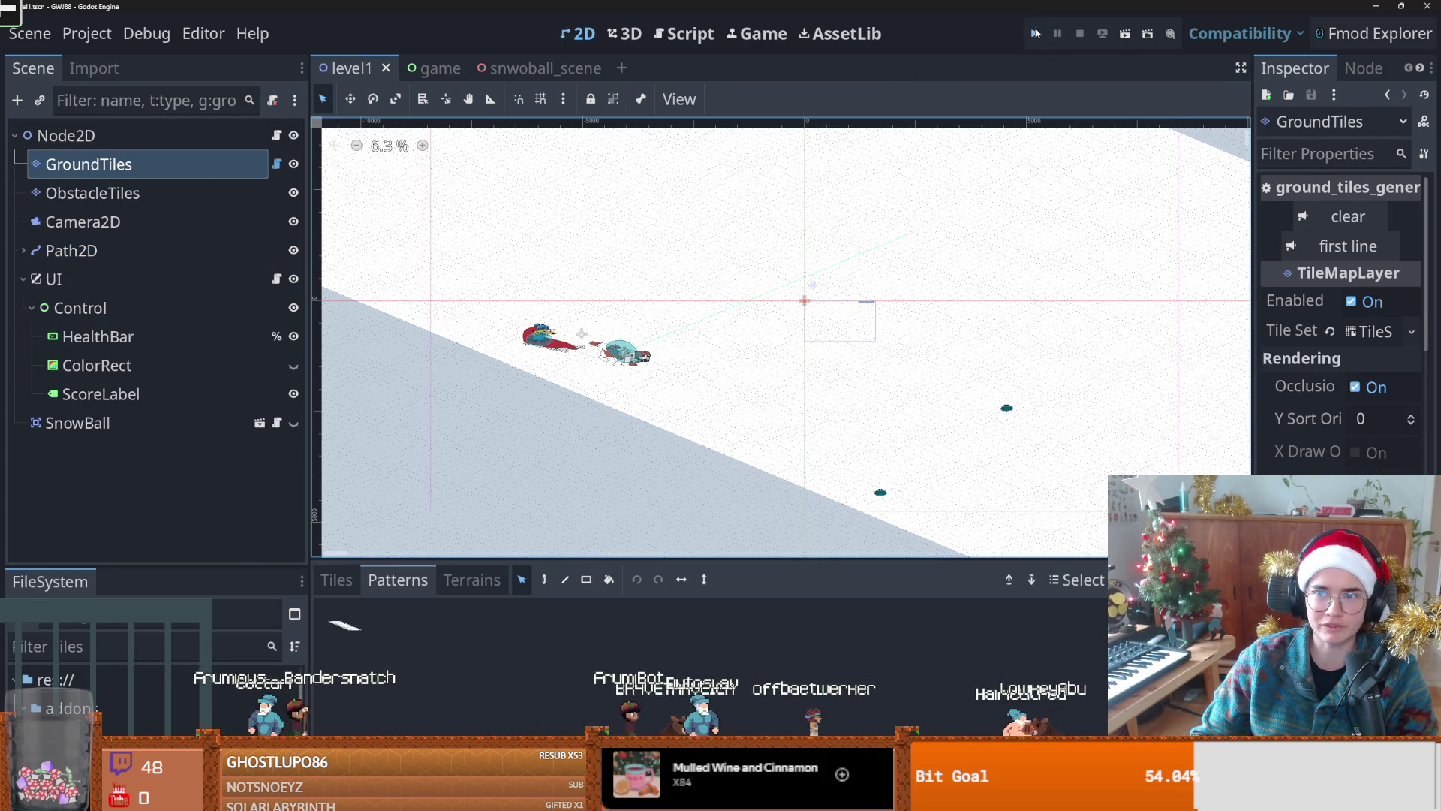
left_click(1035, 33)
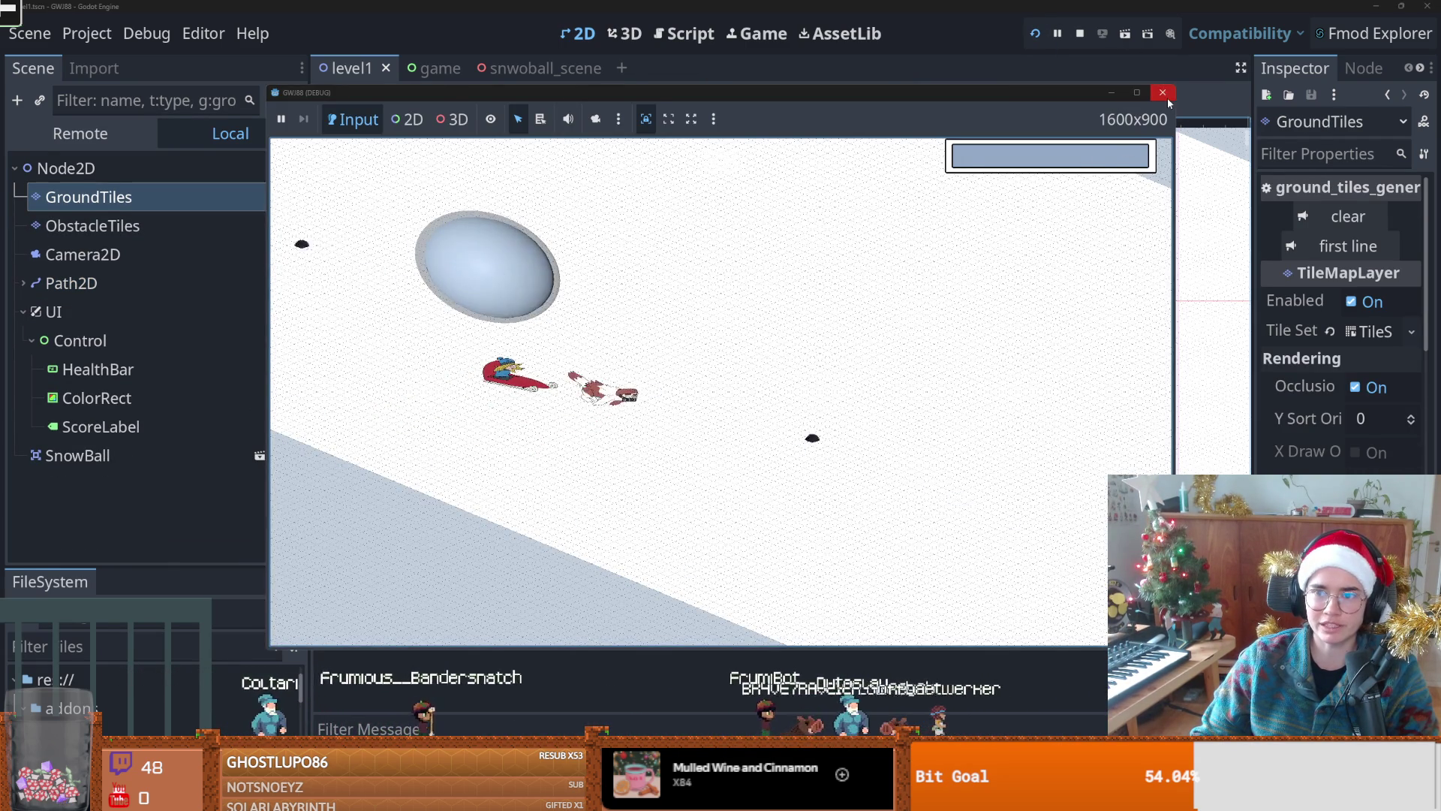
left_click(1162, 93)
left_click(208, 199)
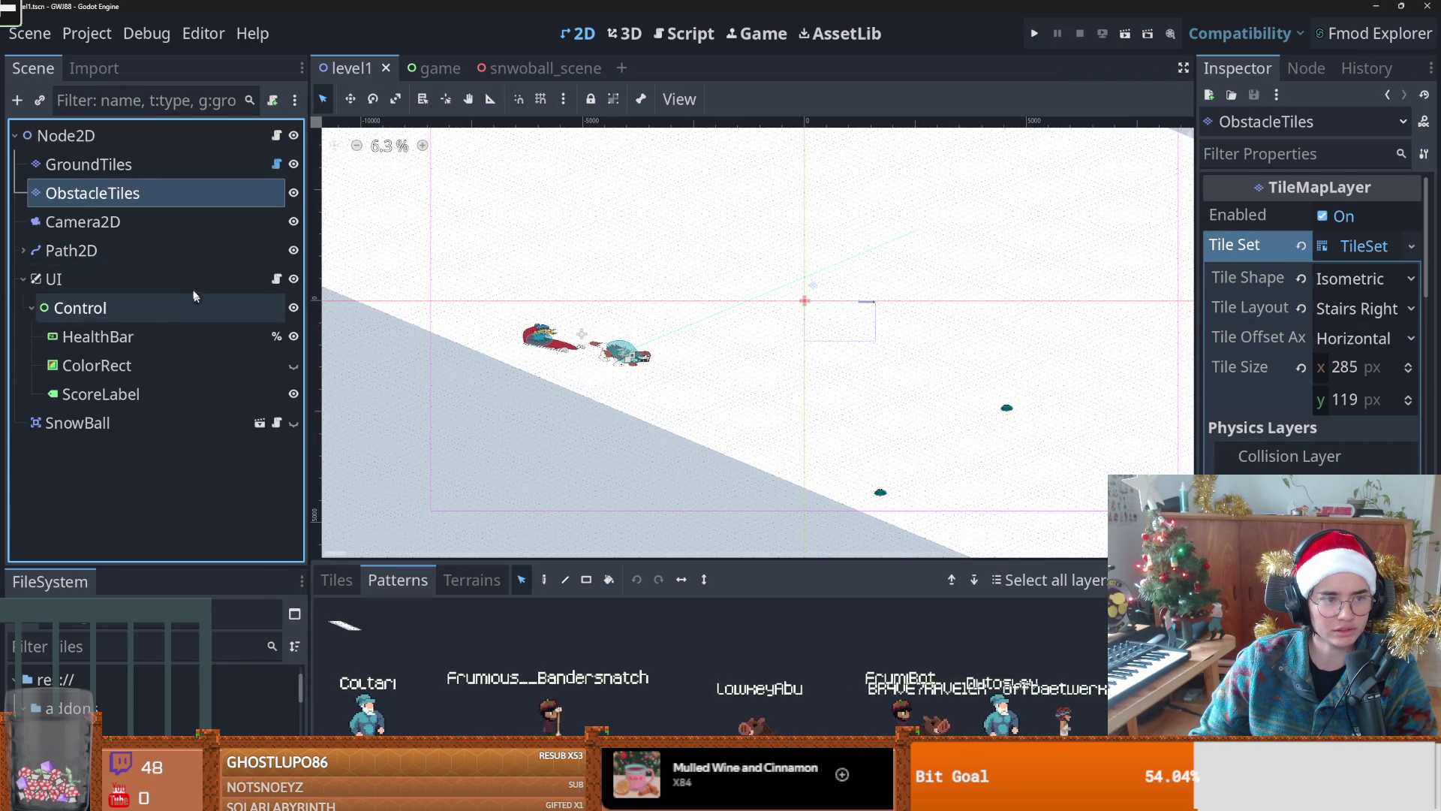
Step: Reset the Path2D scale to 1, 1 and test, then enlarge it to 1.82 and run the scene
left_click(20, 251)
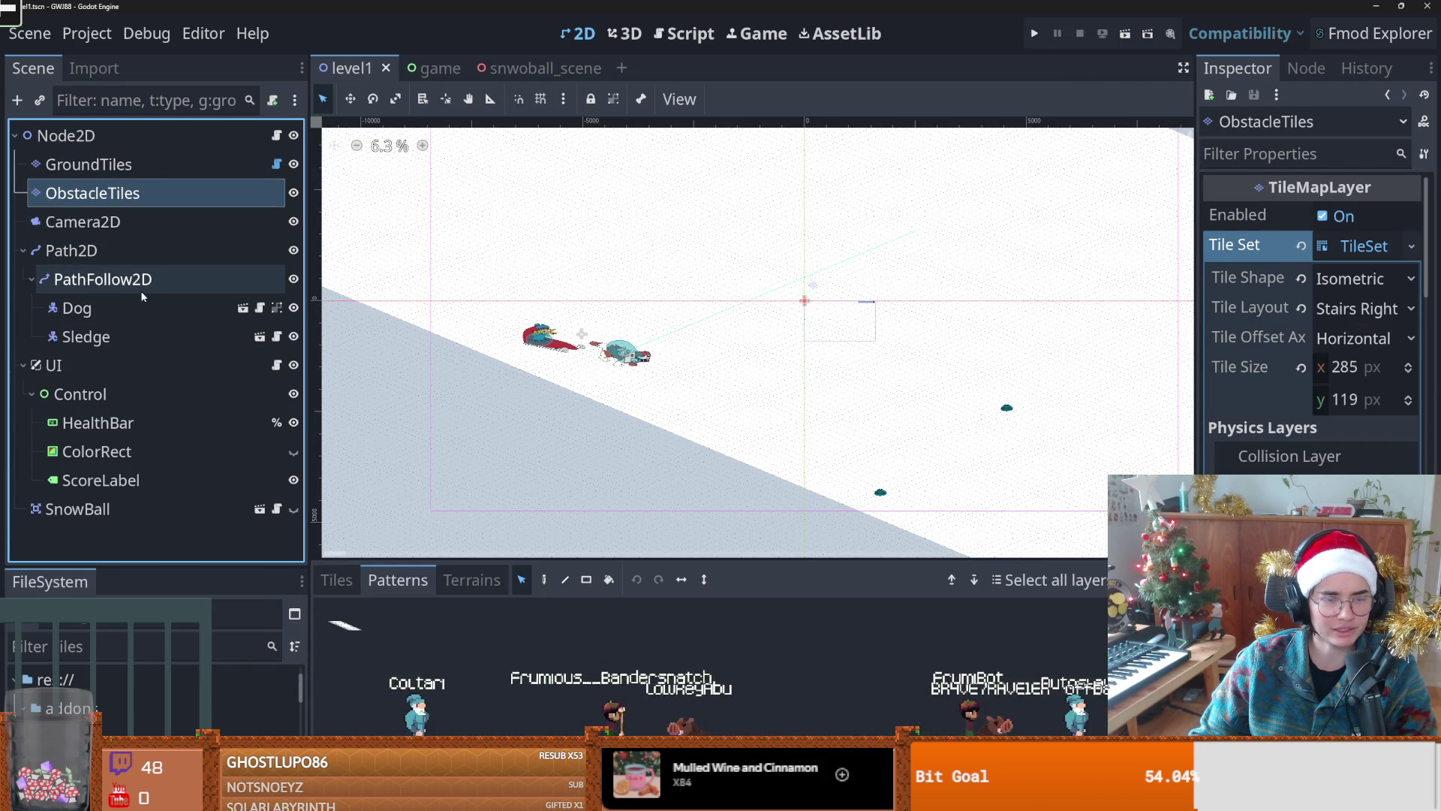
left_click(90, 250)
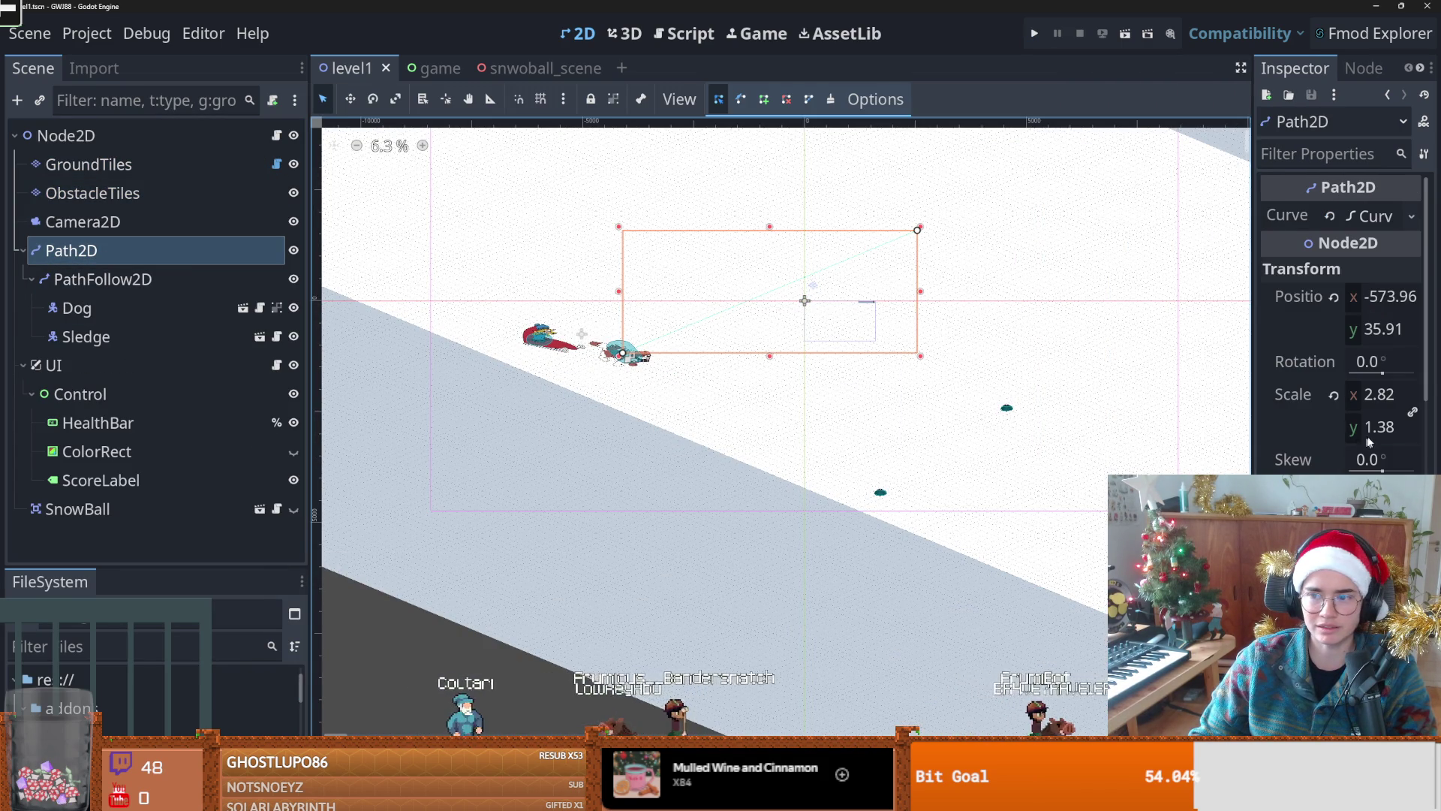
left_click(1335, 397)
scroll(708, 383, "up", 3)
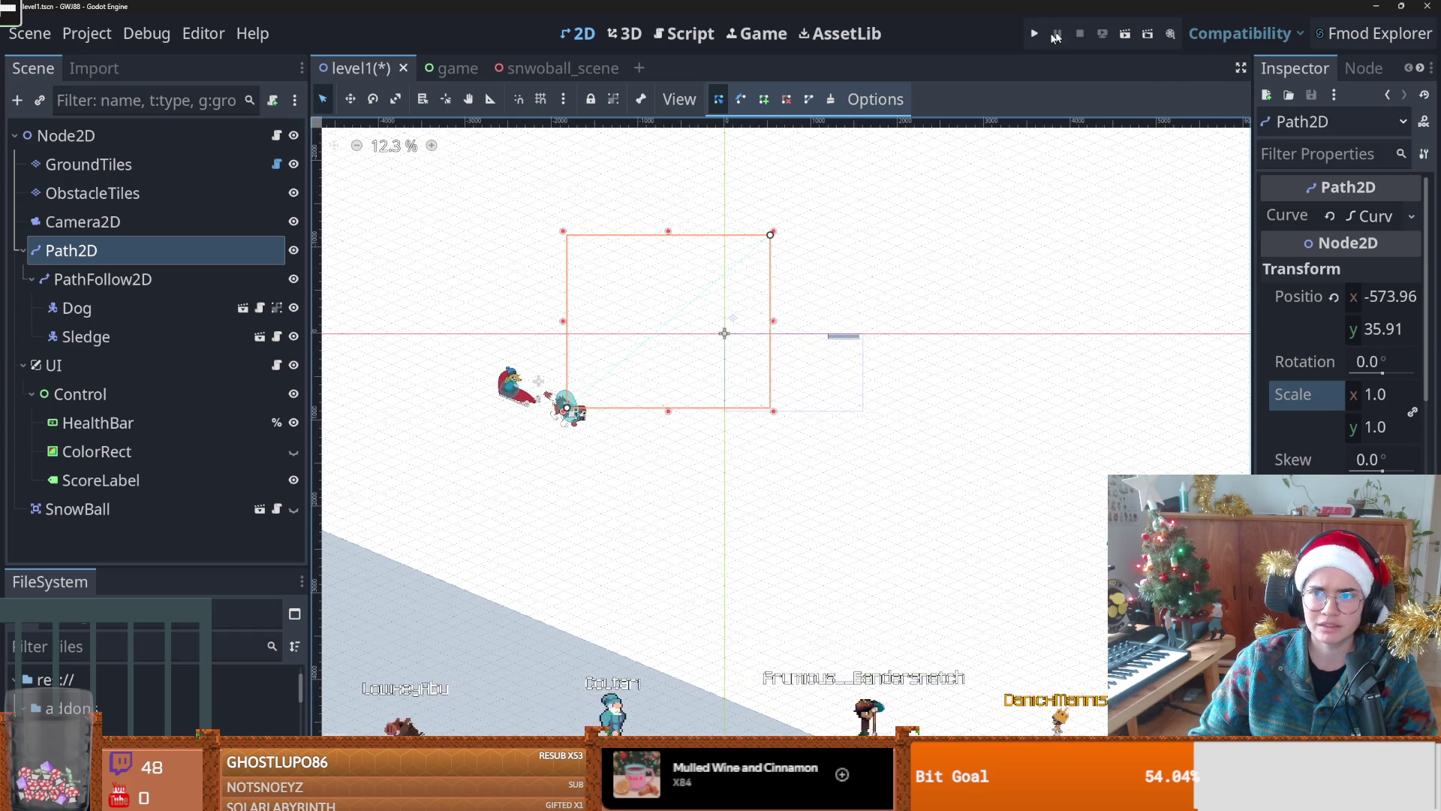
key("F5")
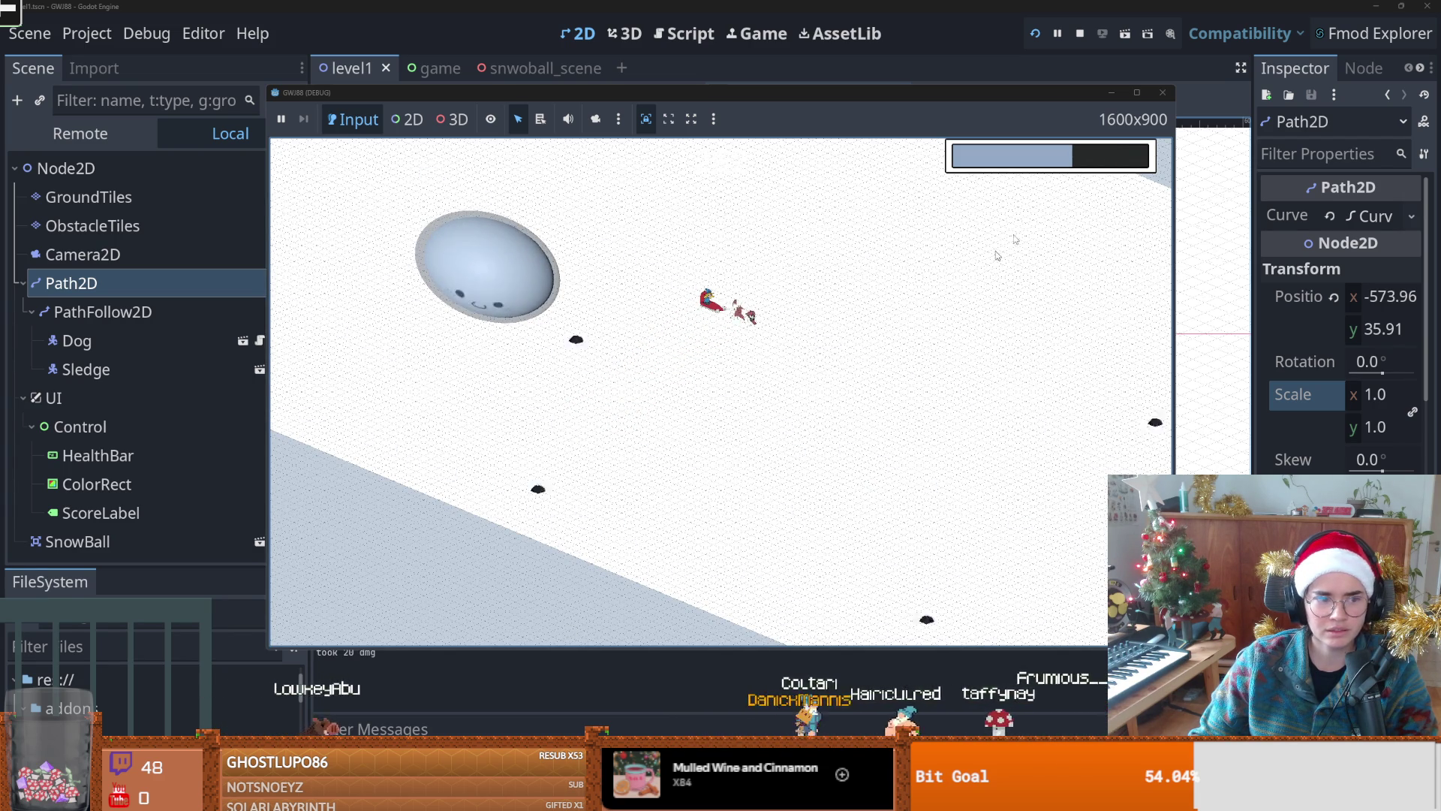
key("F8")
key("ctrl+s")
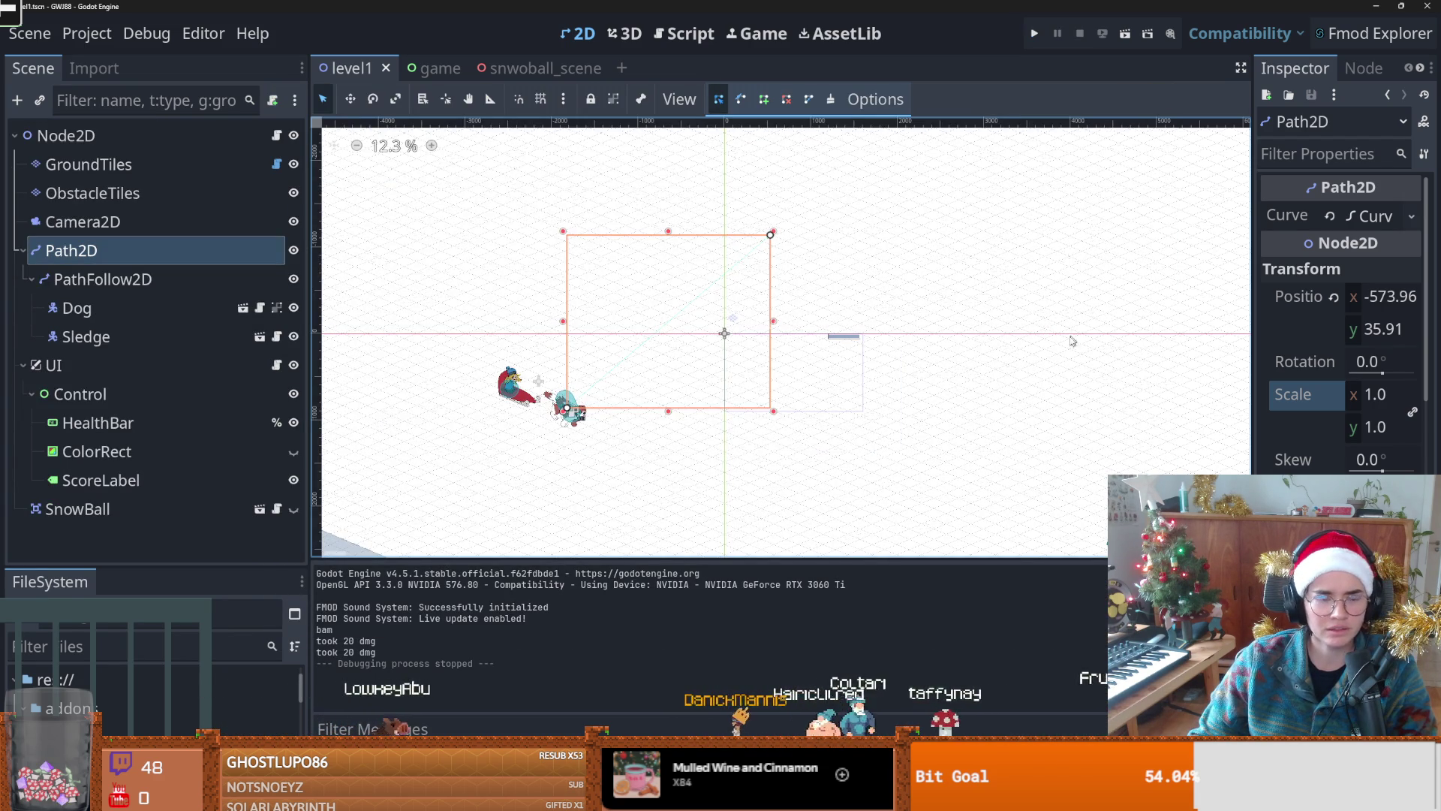
left_click_drag(1375, 399, 1416, 398)
left_click(1146, 40)
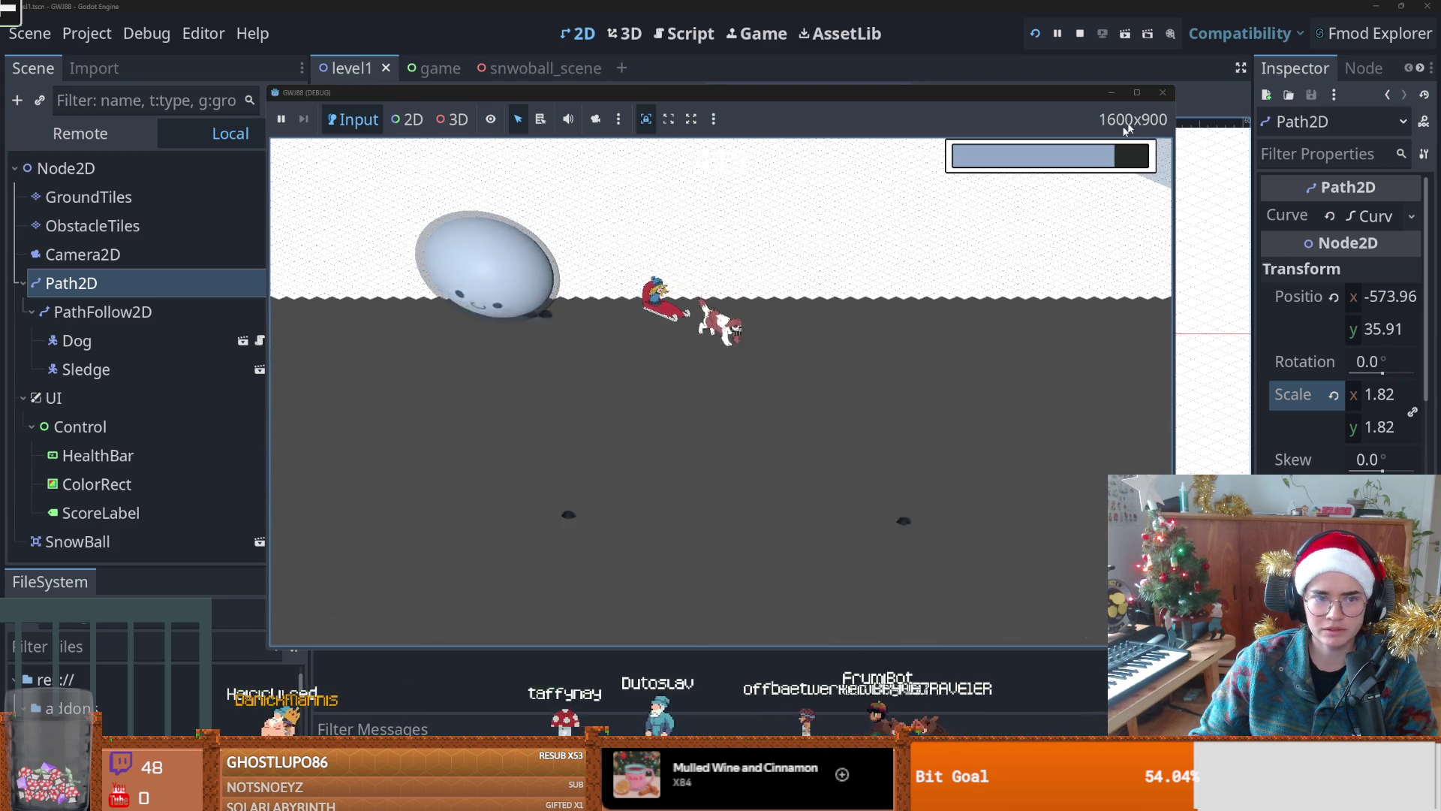
Step: Stop the game, set the Path2D scale to 2, and test-run the level
left_click(1164, 93)
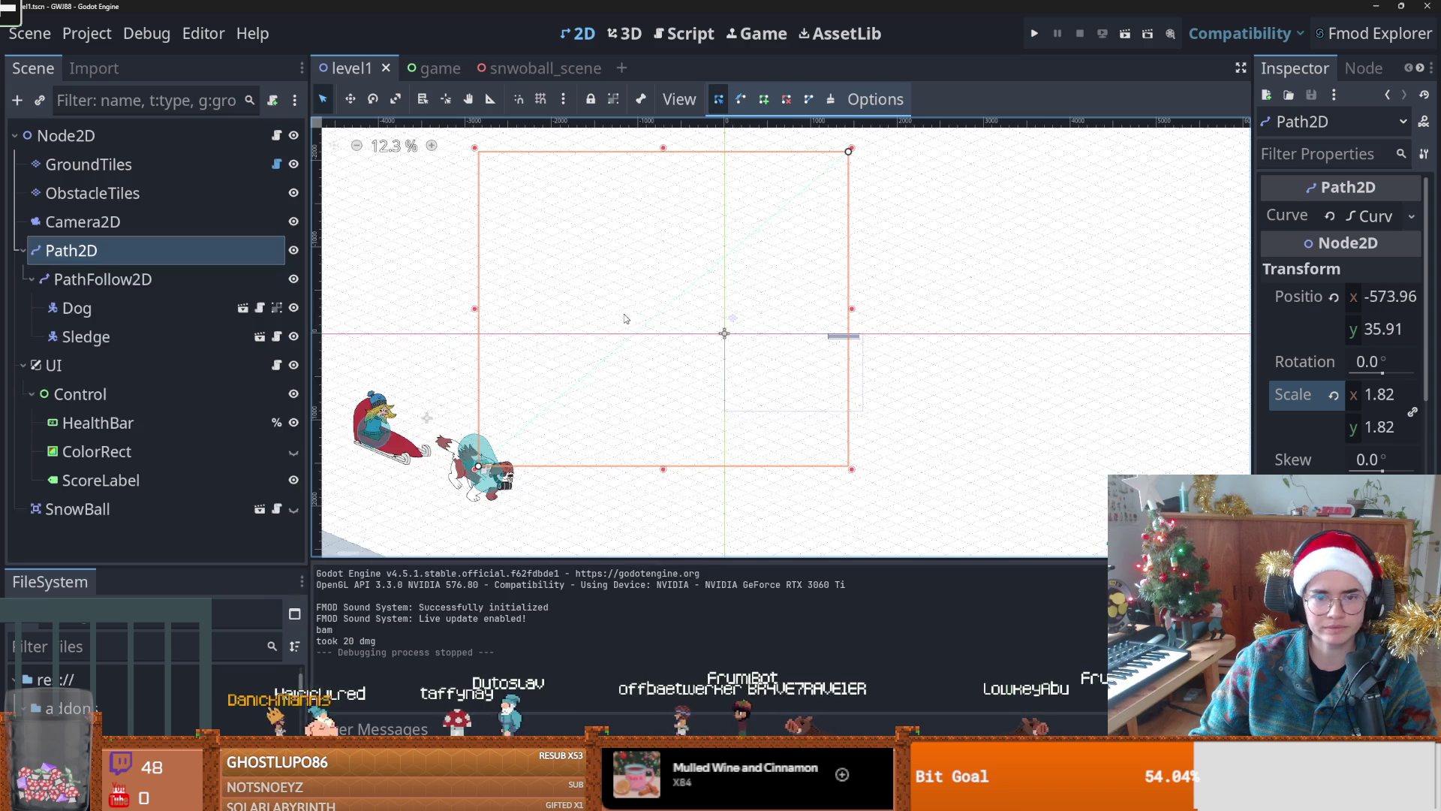
scroll(634, 409, "down", 5)
left_click(1378, 394)
type("2")
key("Return")
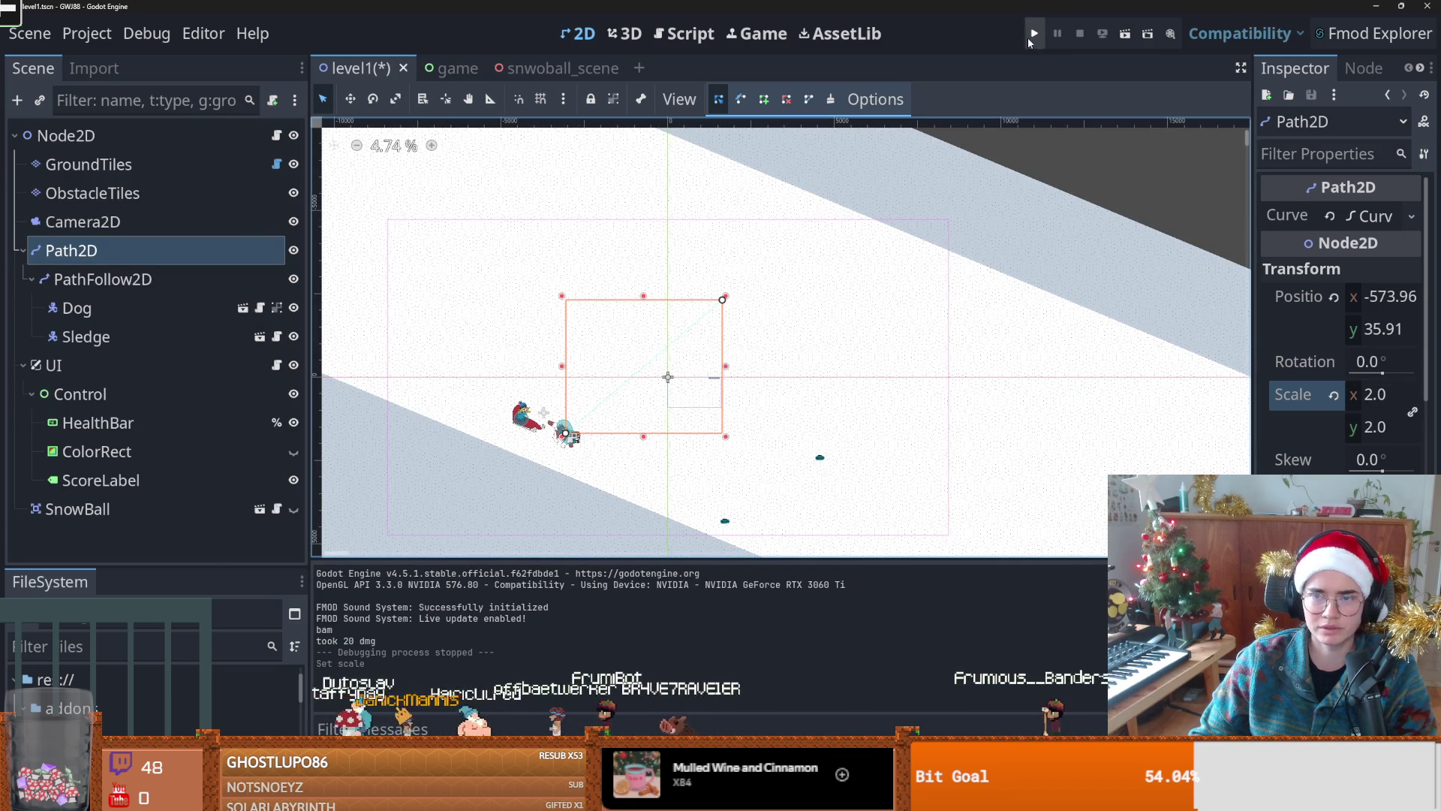
left_click(1030, 36)
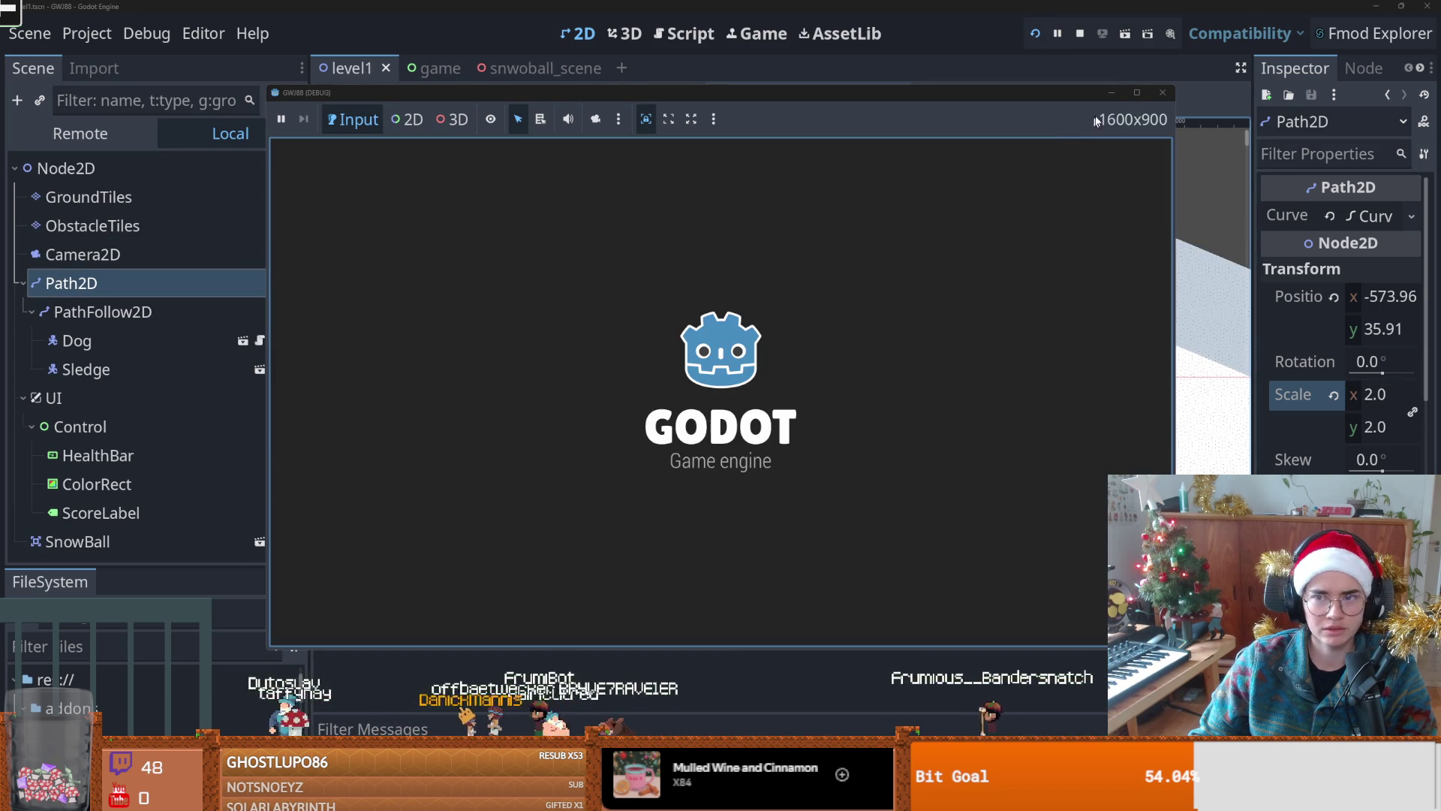
left_click(1138, 94)
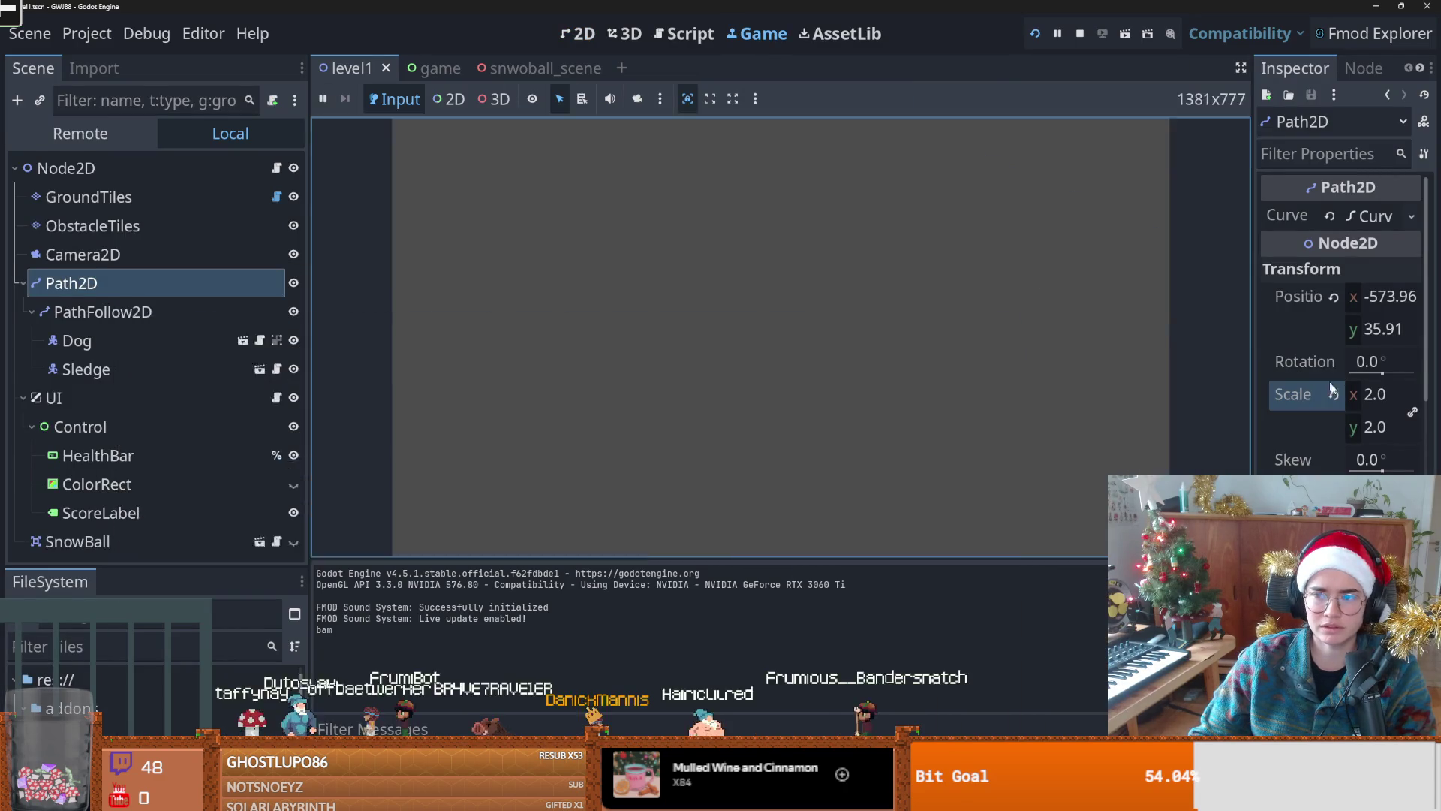
Step: Raise the Path2D scale to 2.5, playtest, then collapse Path2D in the Scene tree
left_click(1385, 398)
type("2.5")
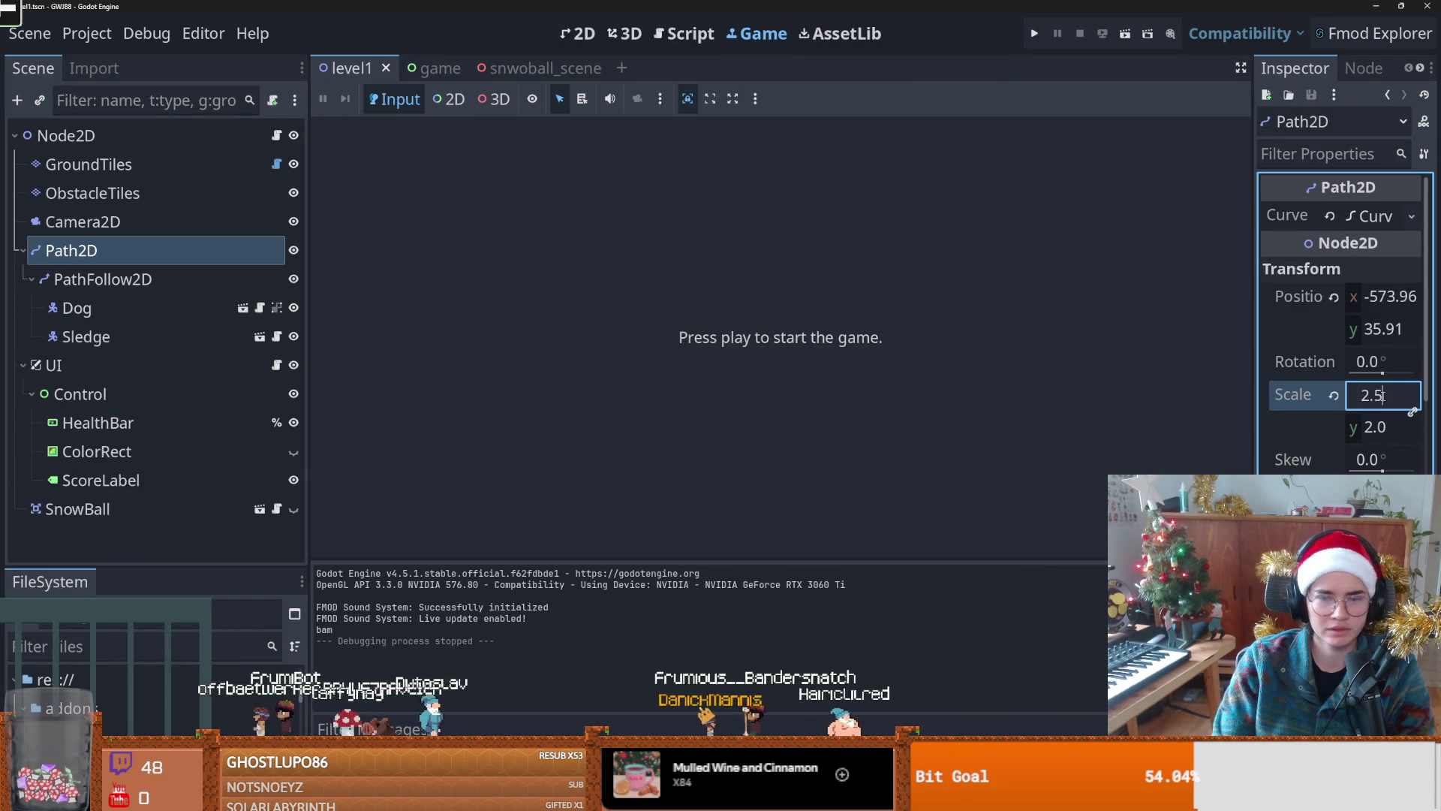
key("Return")
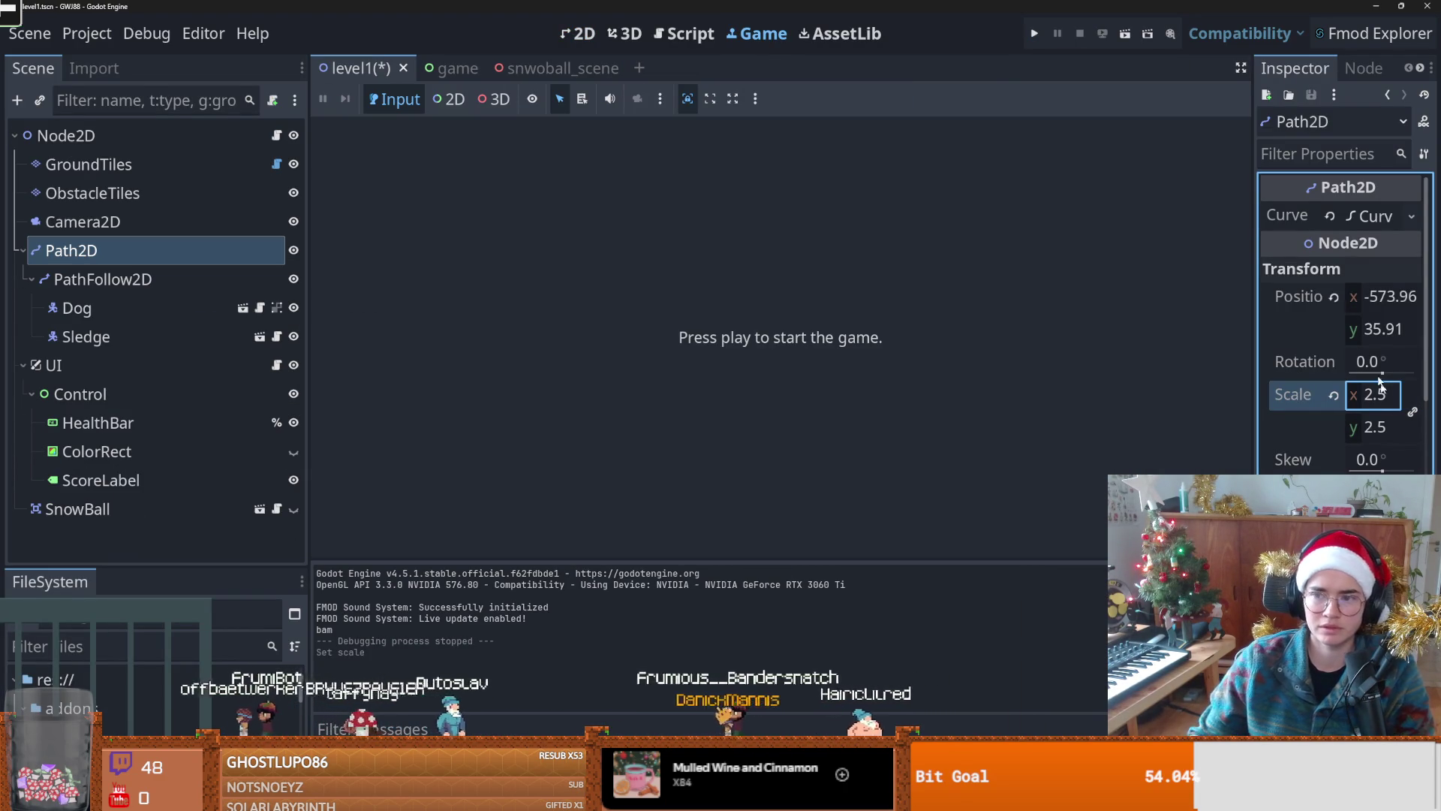
left_click(1034, 34)
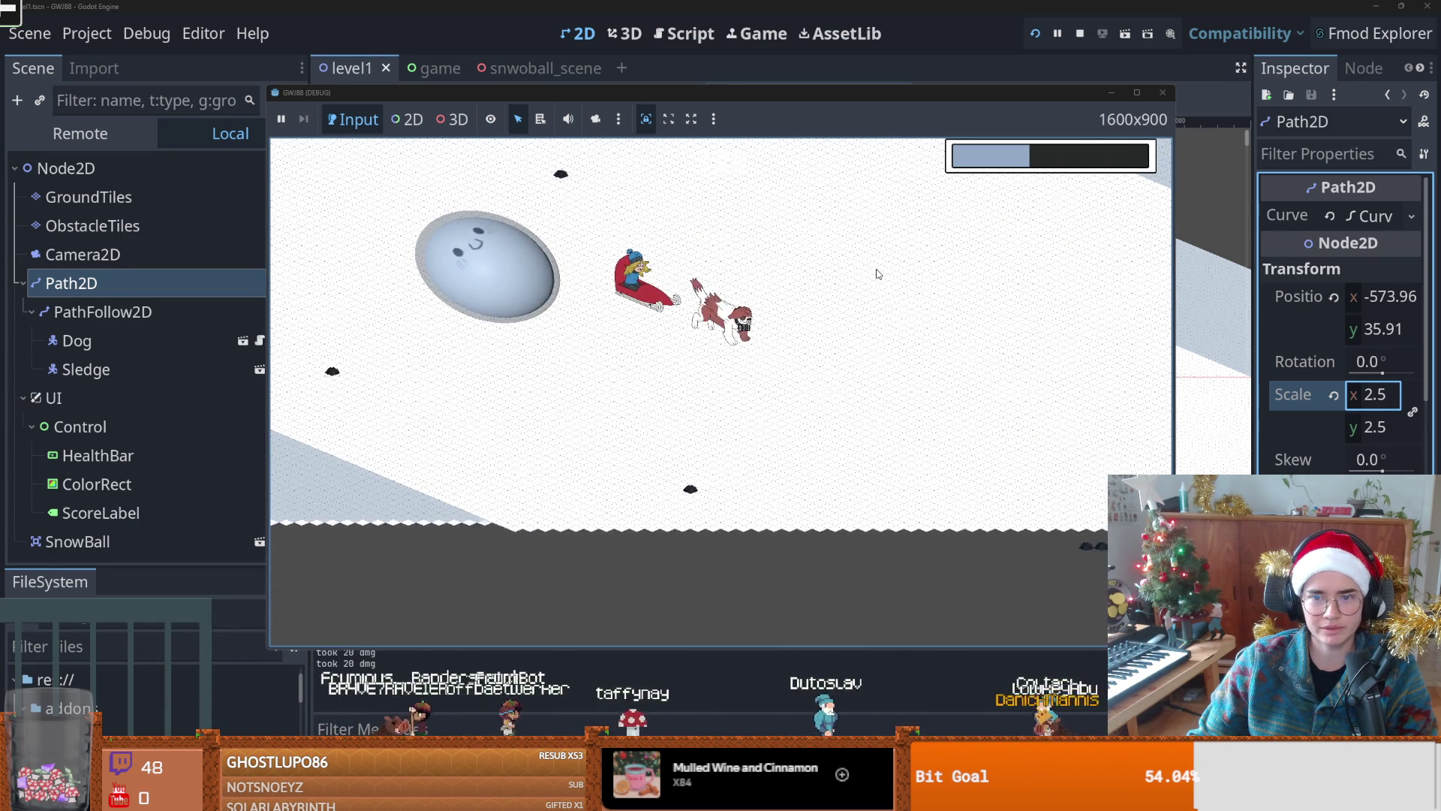
left_click(1167, 93)
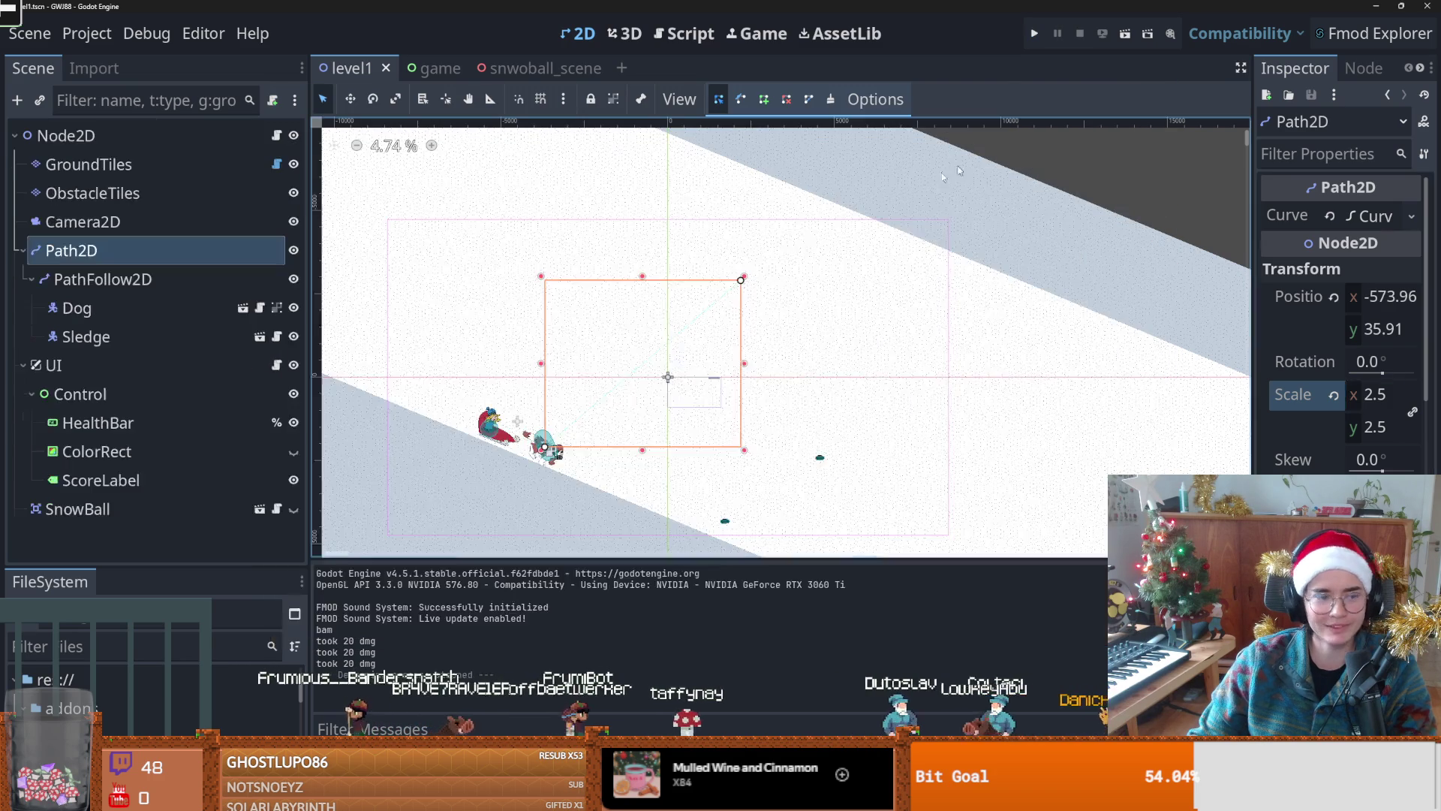
left_click(24, 254)
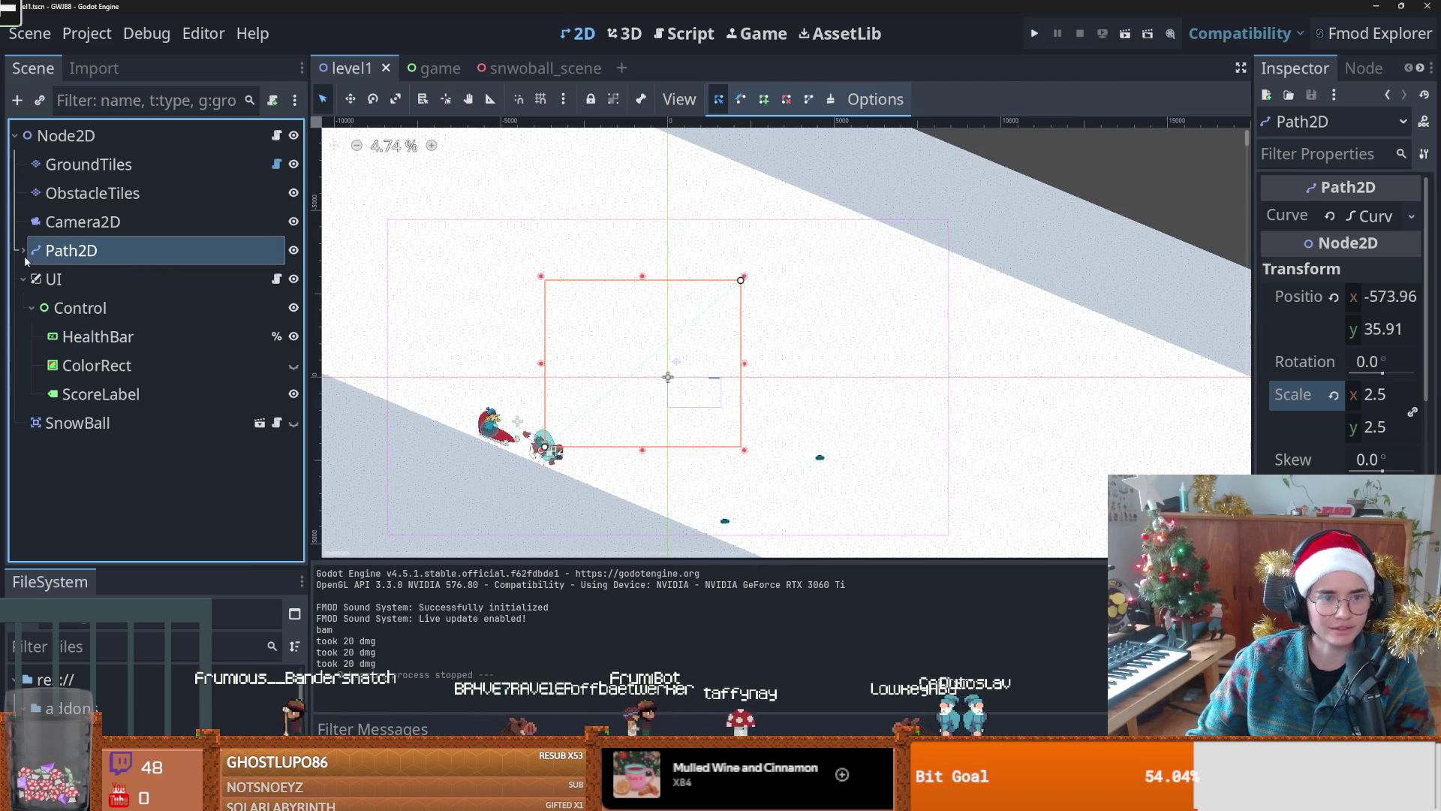
Step: Select ObstacleTiles, collapse its tile set details, and widen the Inspector to reach its Physics settings
left_click(101, 195)
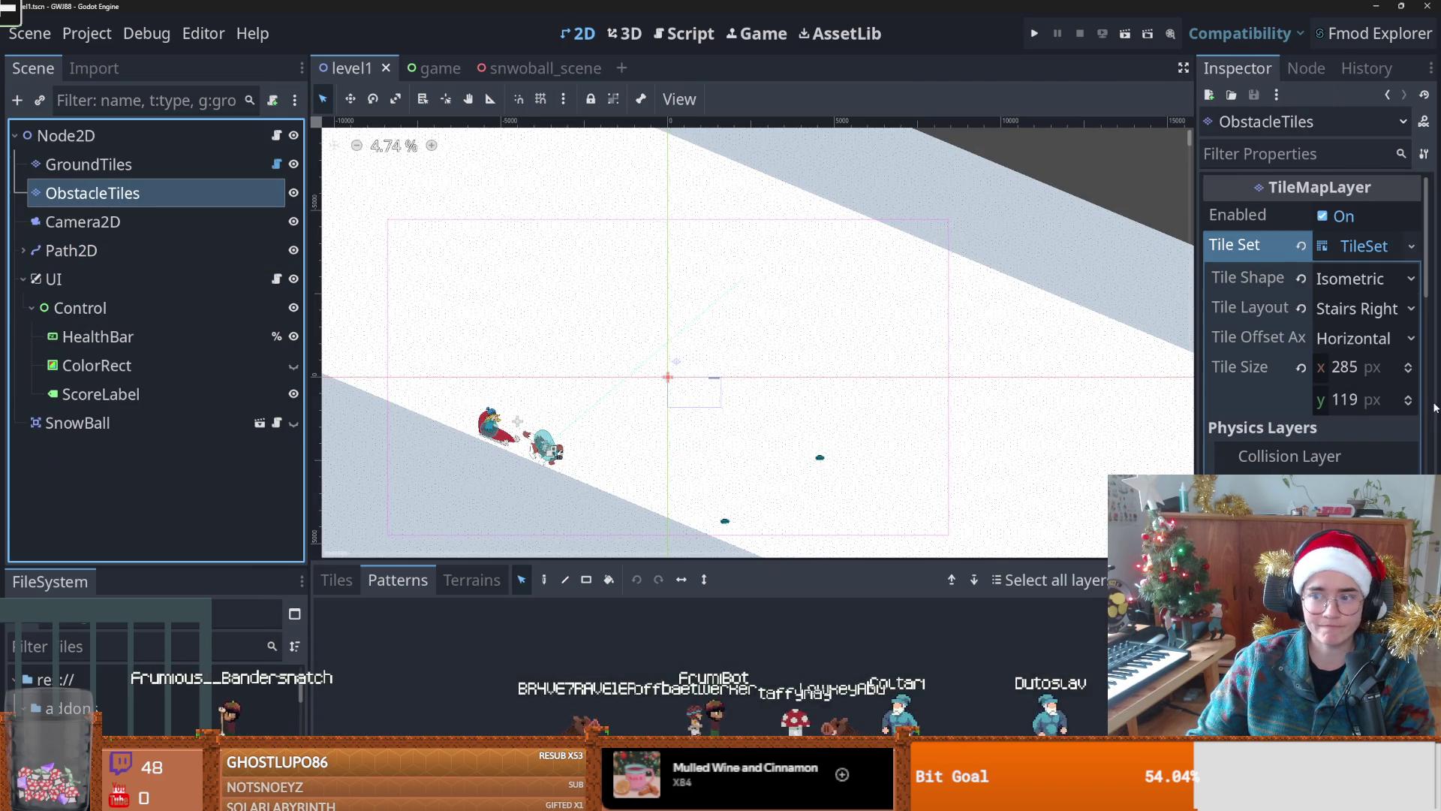
scroll(1335, 380, "down", 5)
scroll(1335, 360, "up", 5)
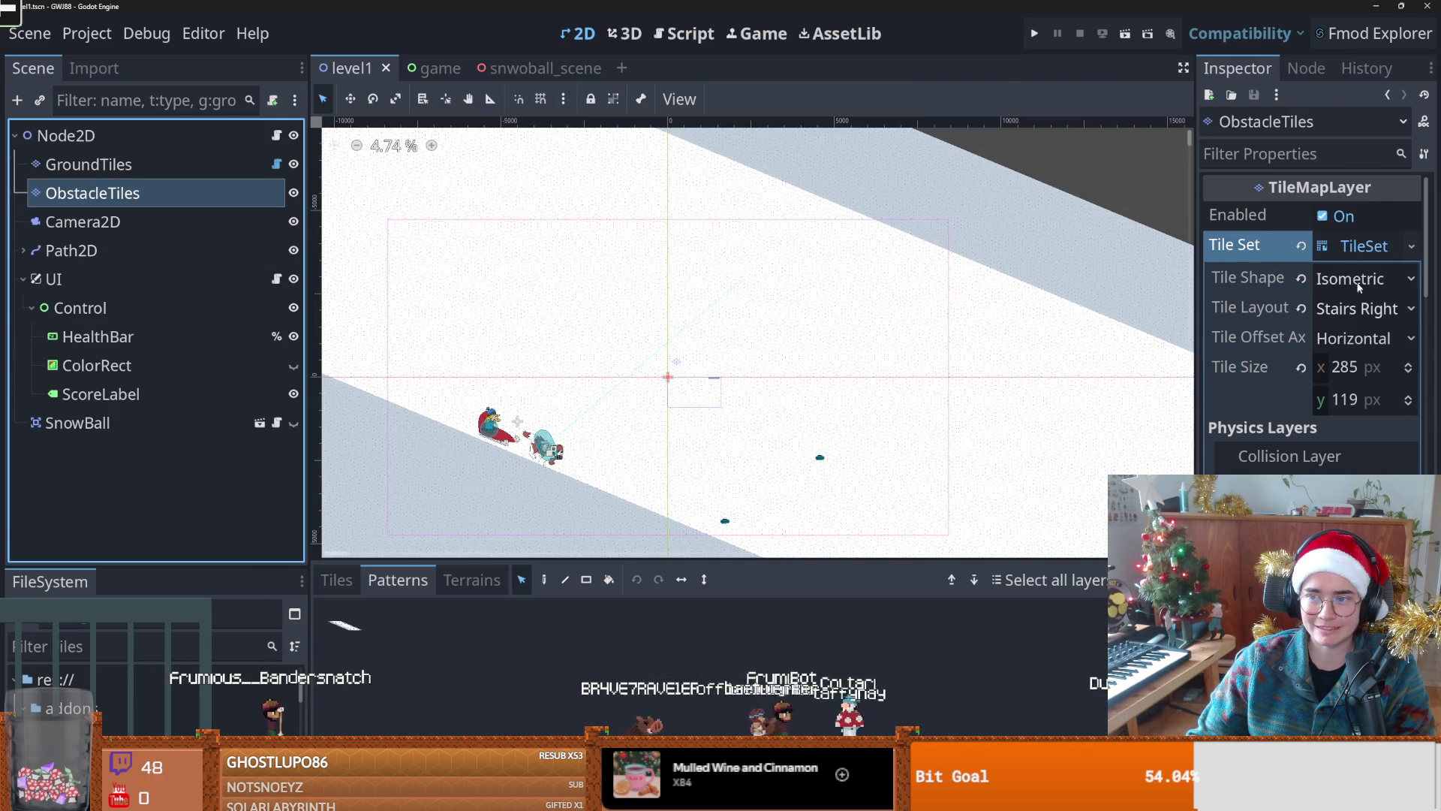
left_click(1339, 254)
scroll(1339, 301, "down", 4)
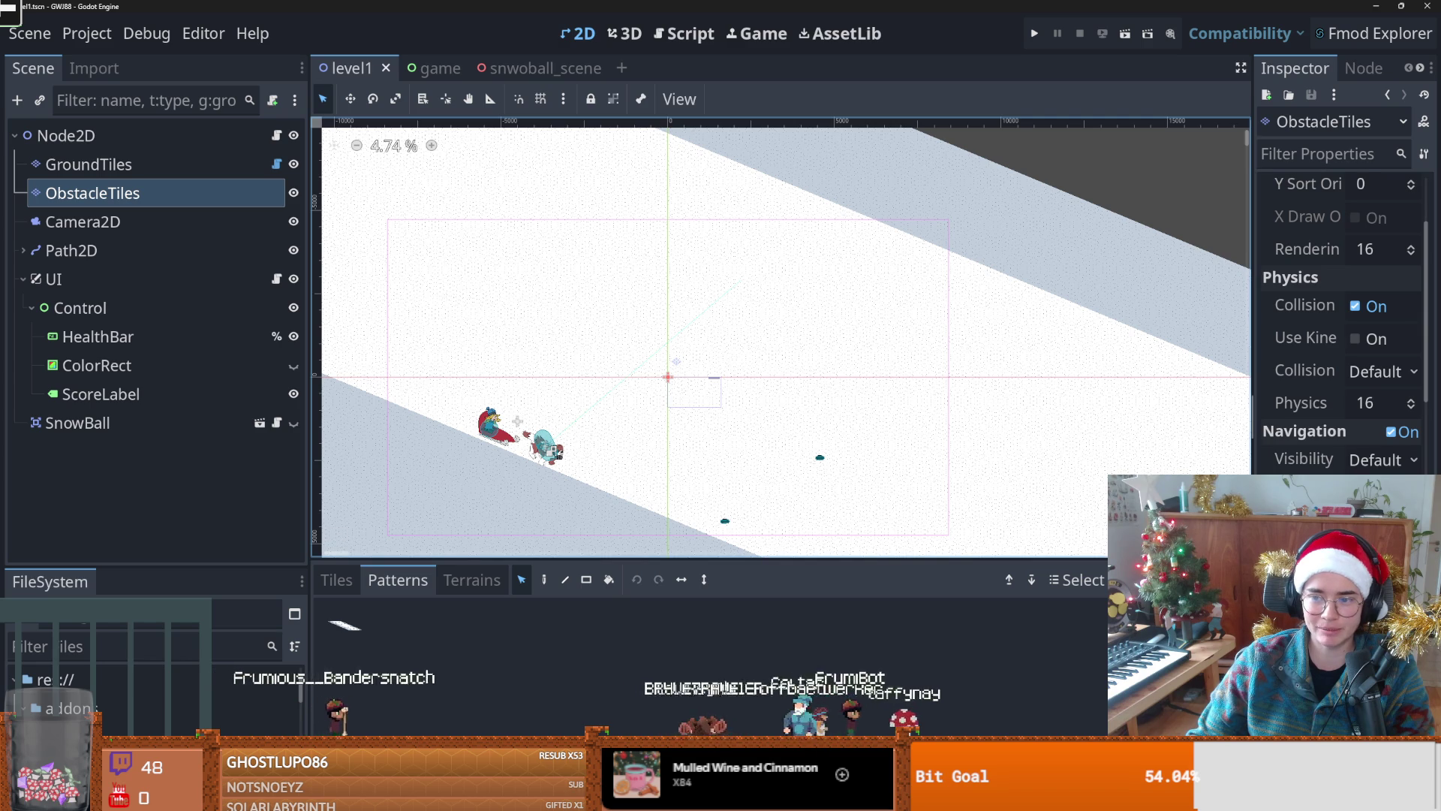
left_click_drag(1252, 406, 1181, 406)
scroll(705, 381, "down", 4)
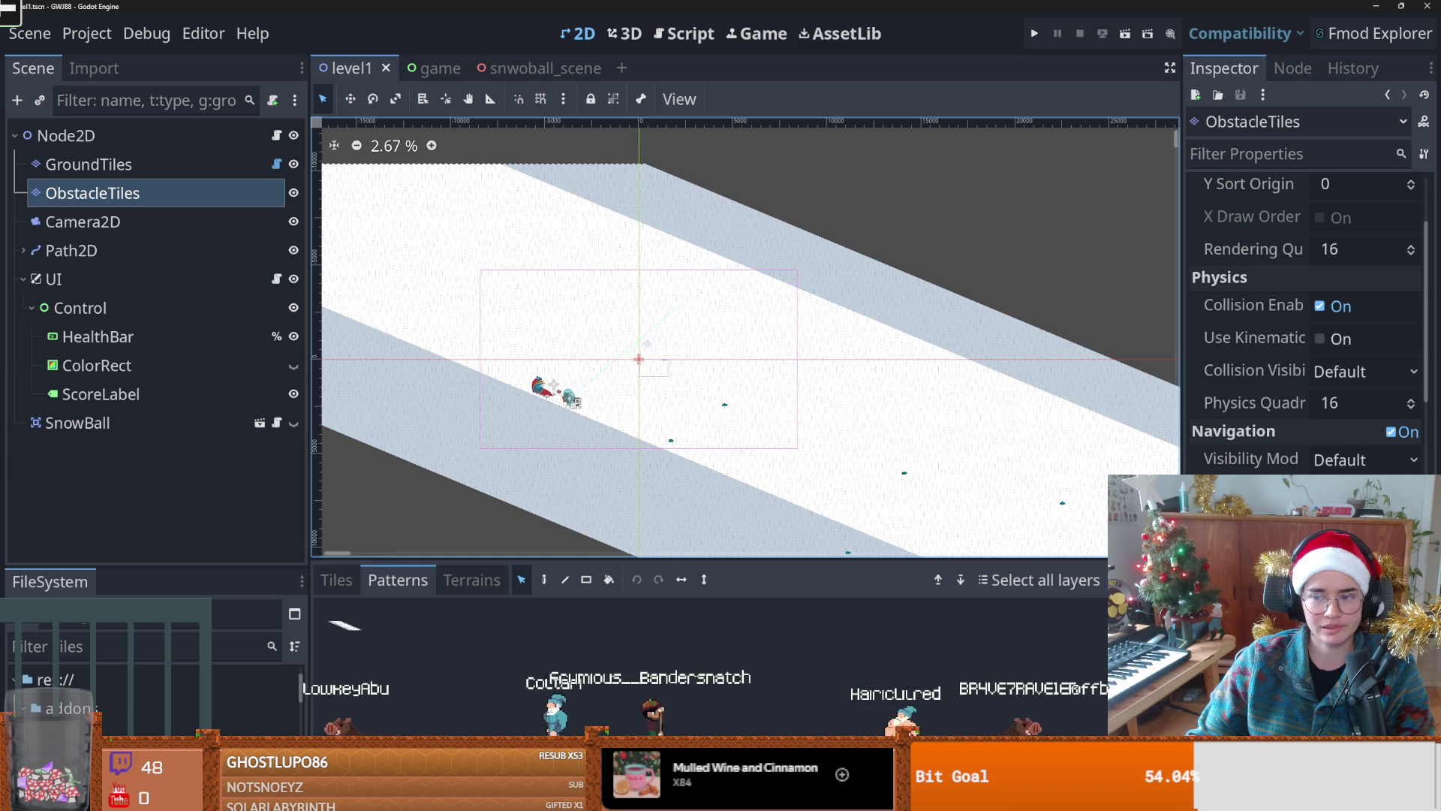
left_click(1310, 323)
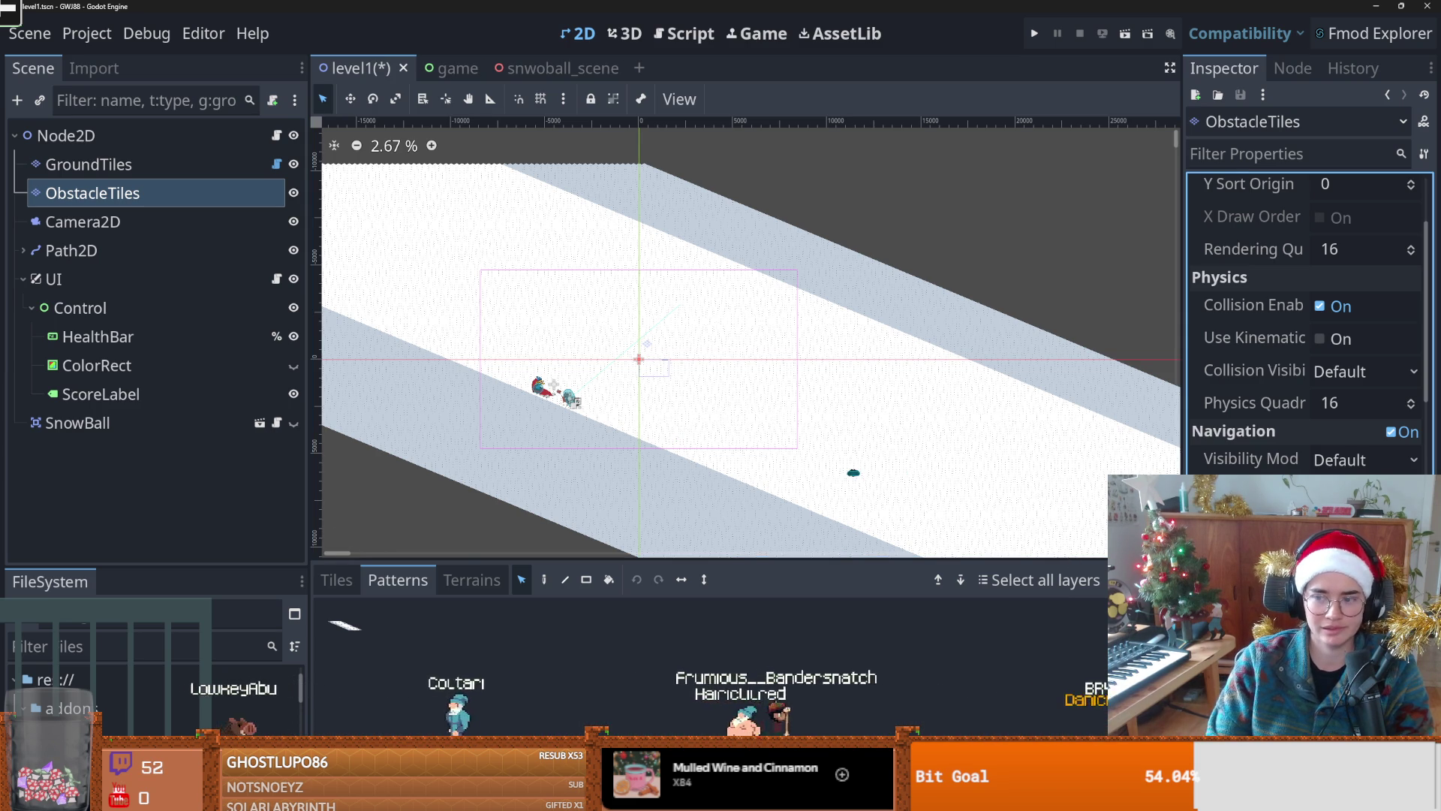
Step: Playtest the level once more and stop the game
left_click(1034, 33)
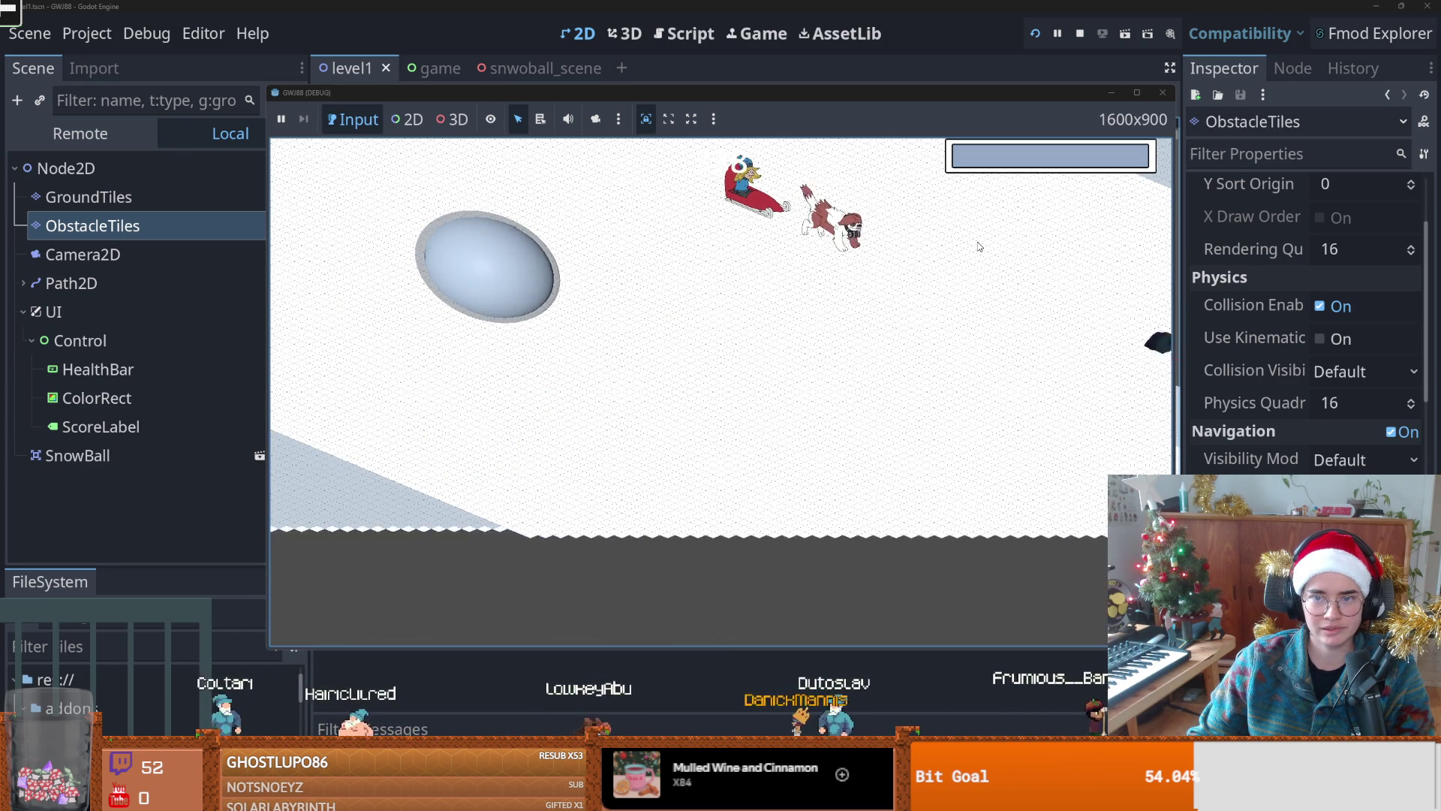
left_click(1164, 93)
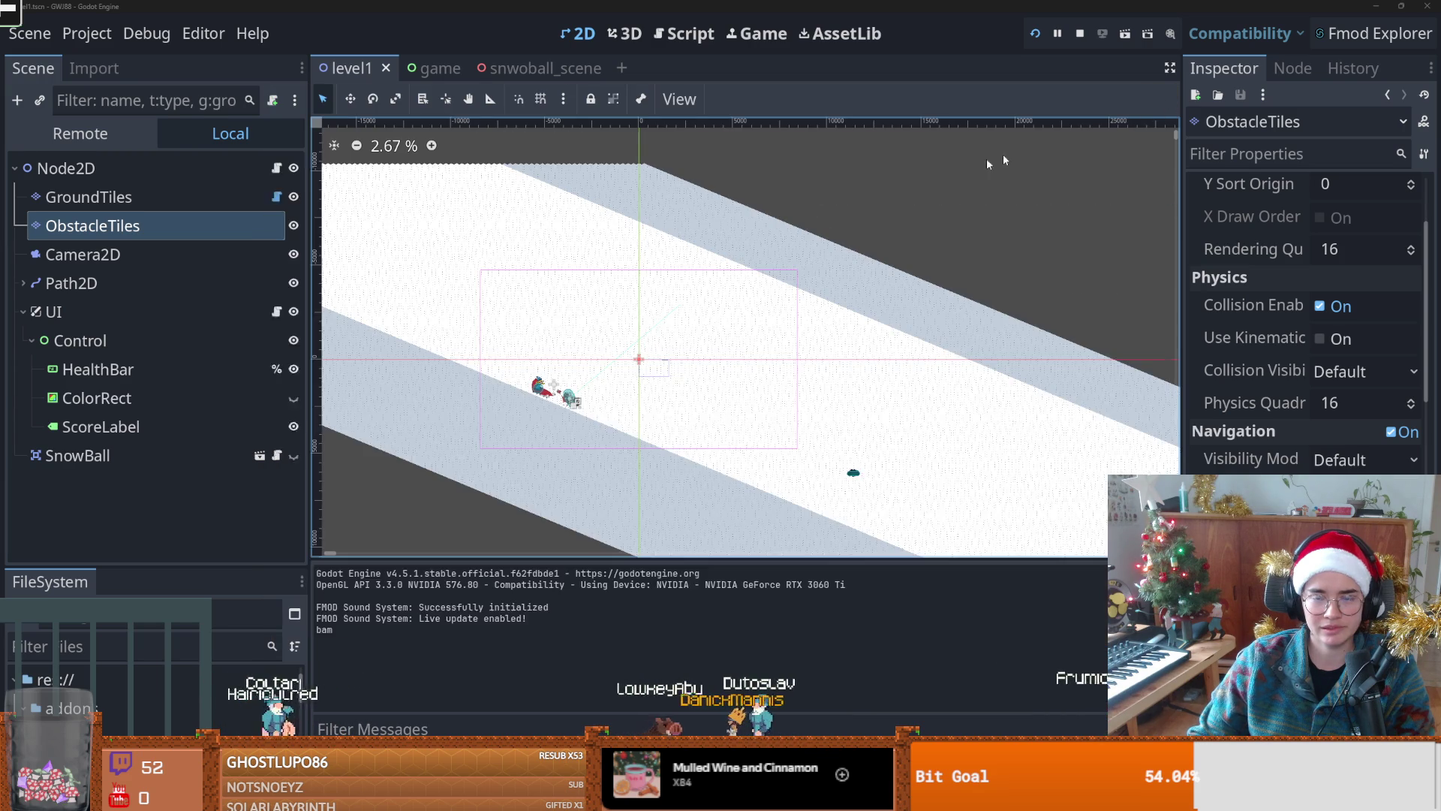
scroll(1300, 460, "up", 3)
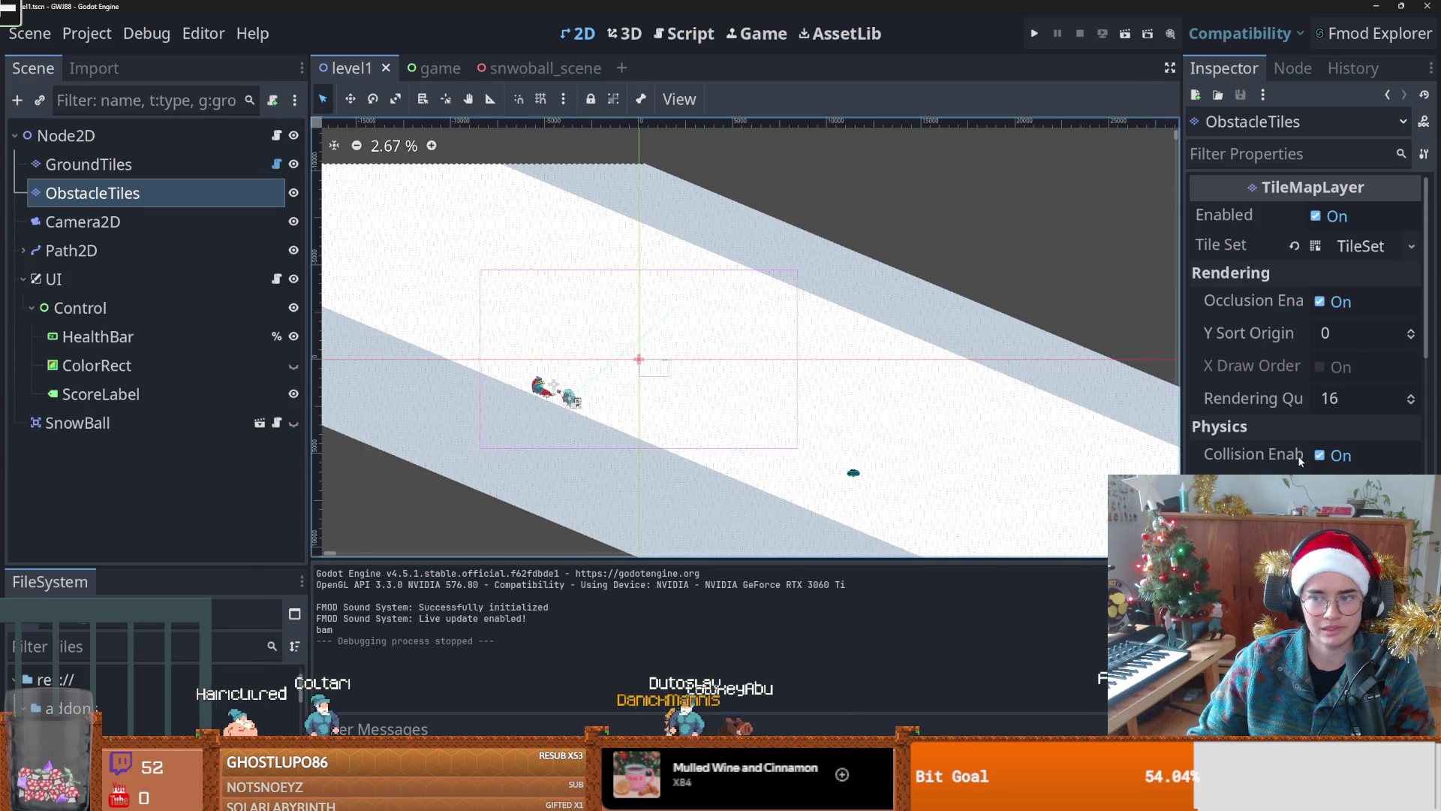
Step: Nudge the GroundTiles layer's transform to shift the snowy ground, then playtest the level
left_click(1361, 245)
left_click(1360, 246)
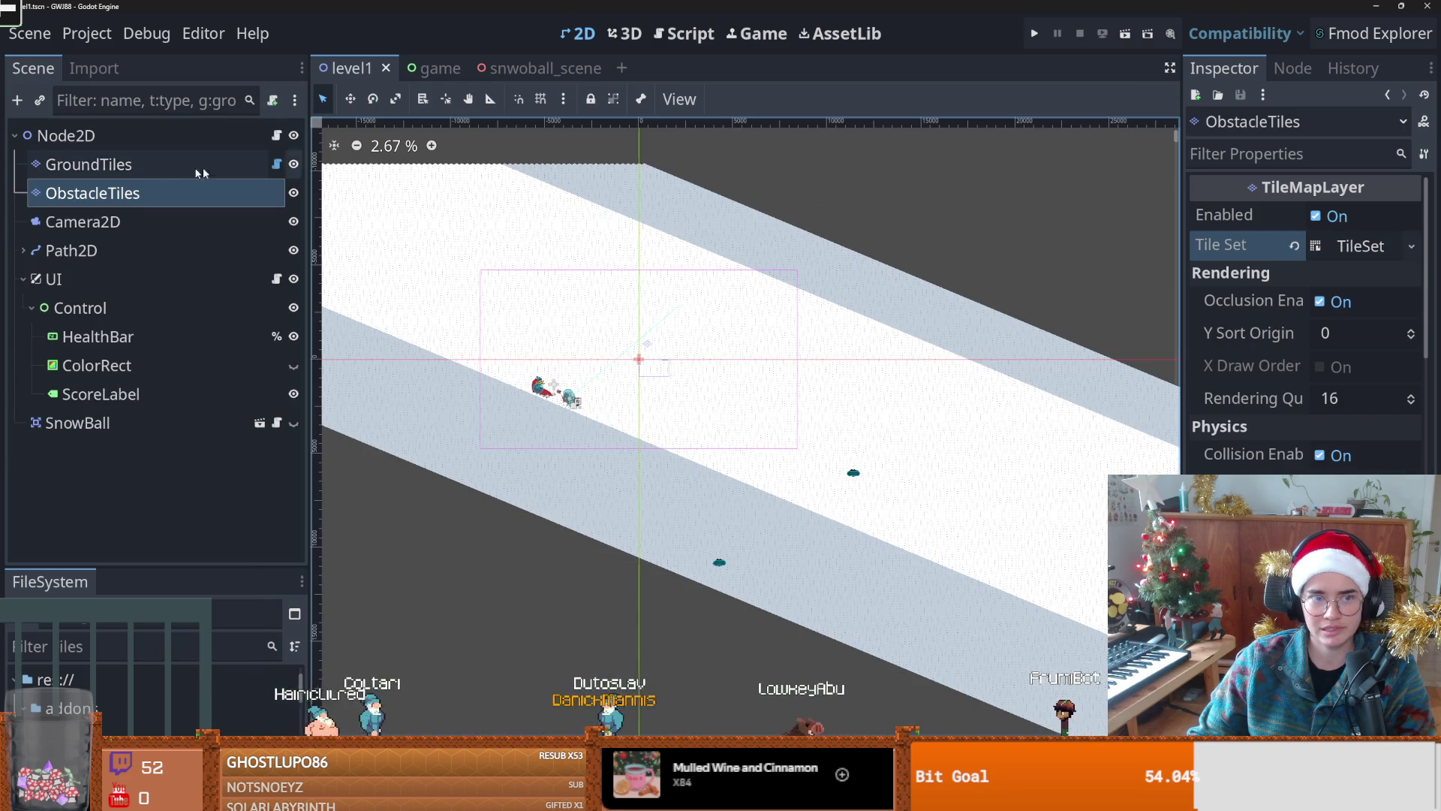
left_click(156, 167)
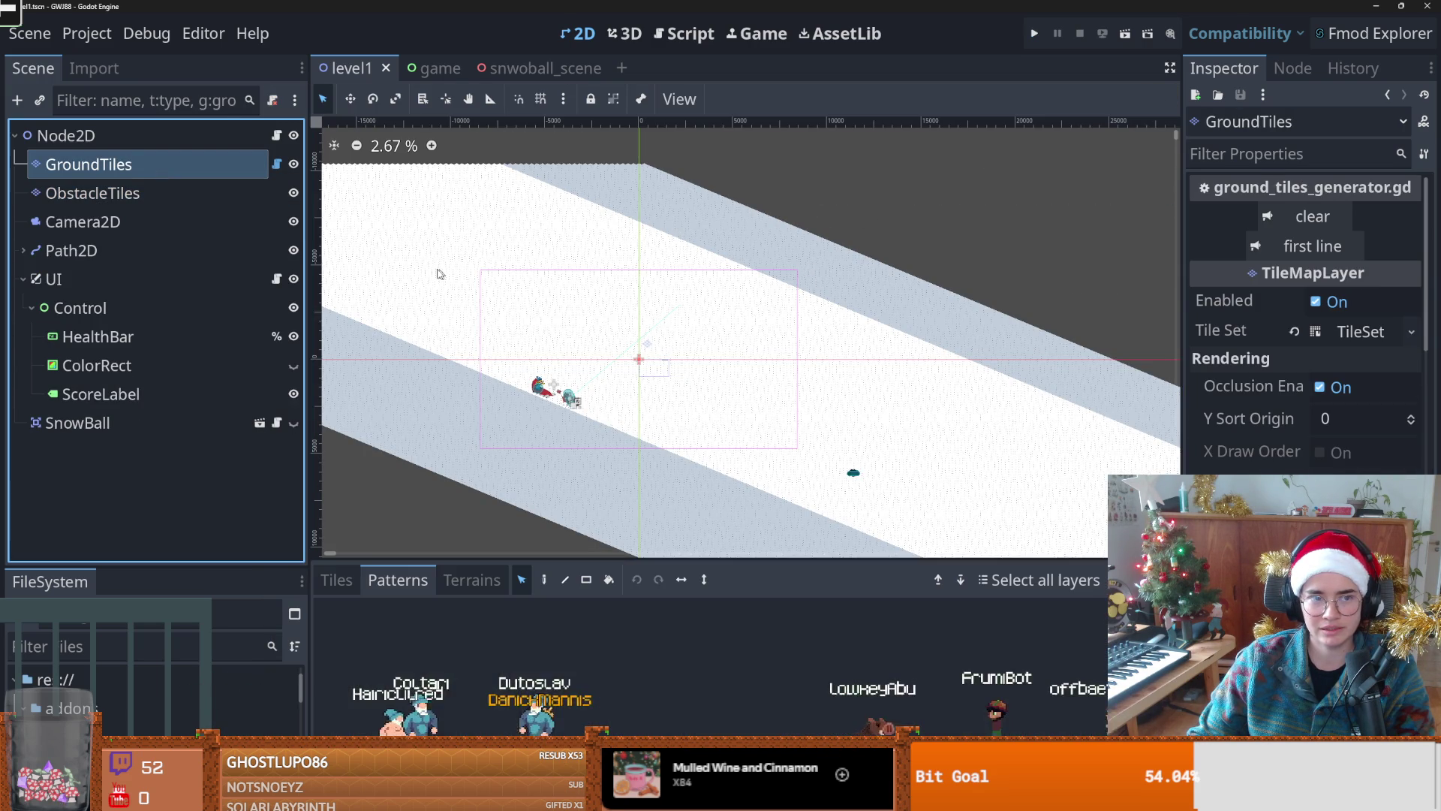
scroll(1306, 315, "down", 5)
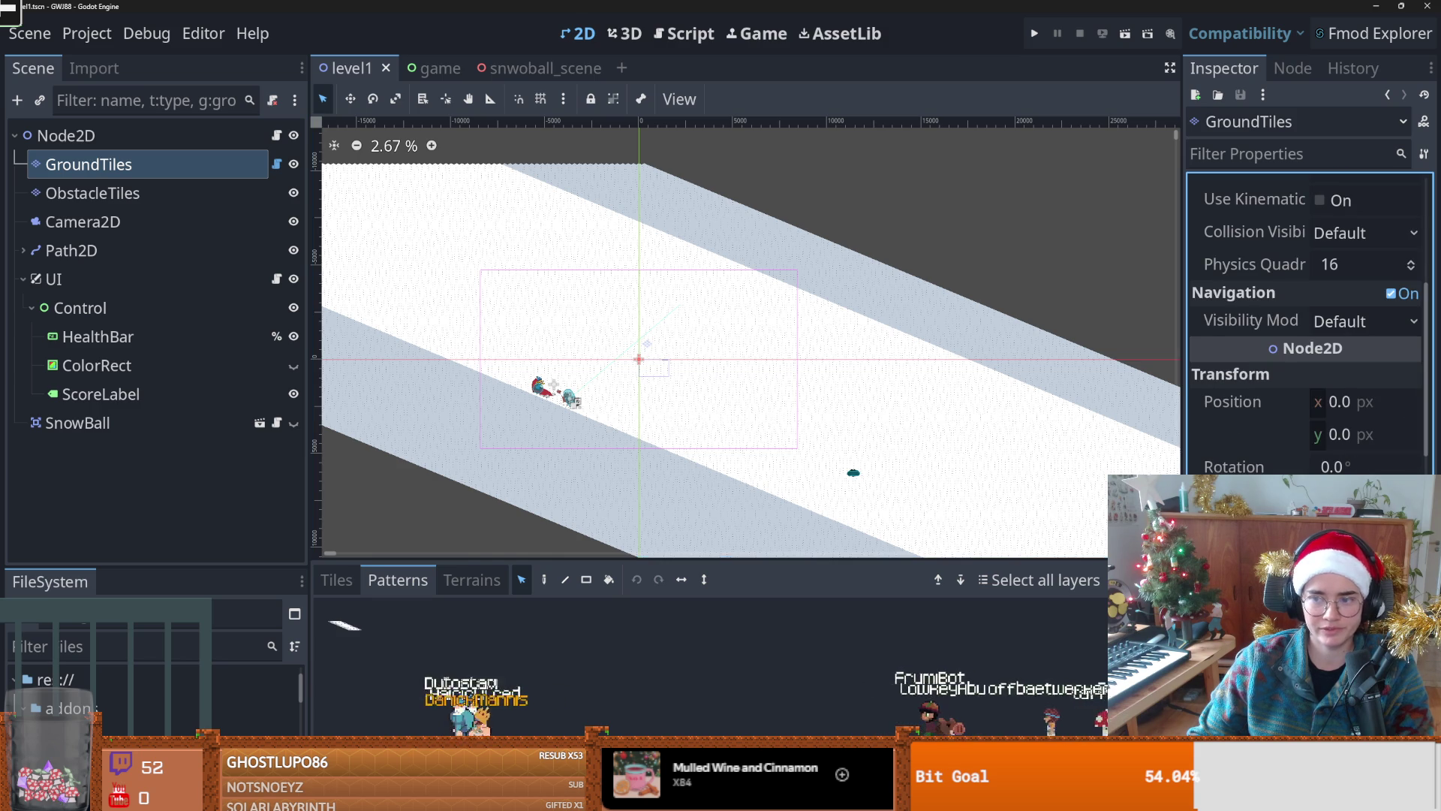
left_click_drag(1325, 467, 1303, 470)
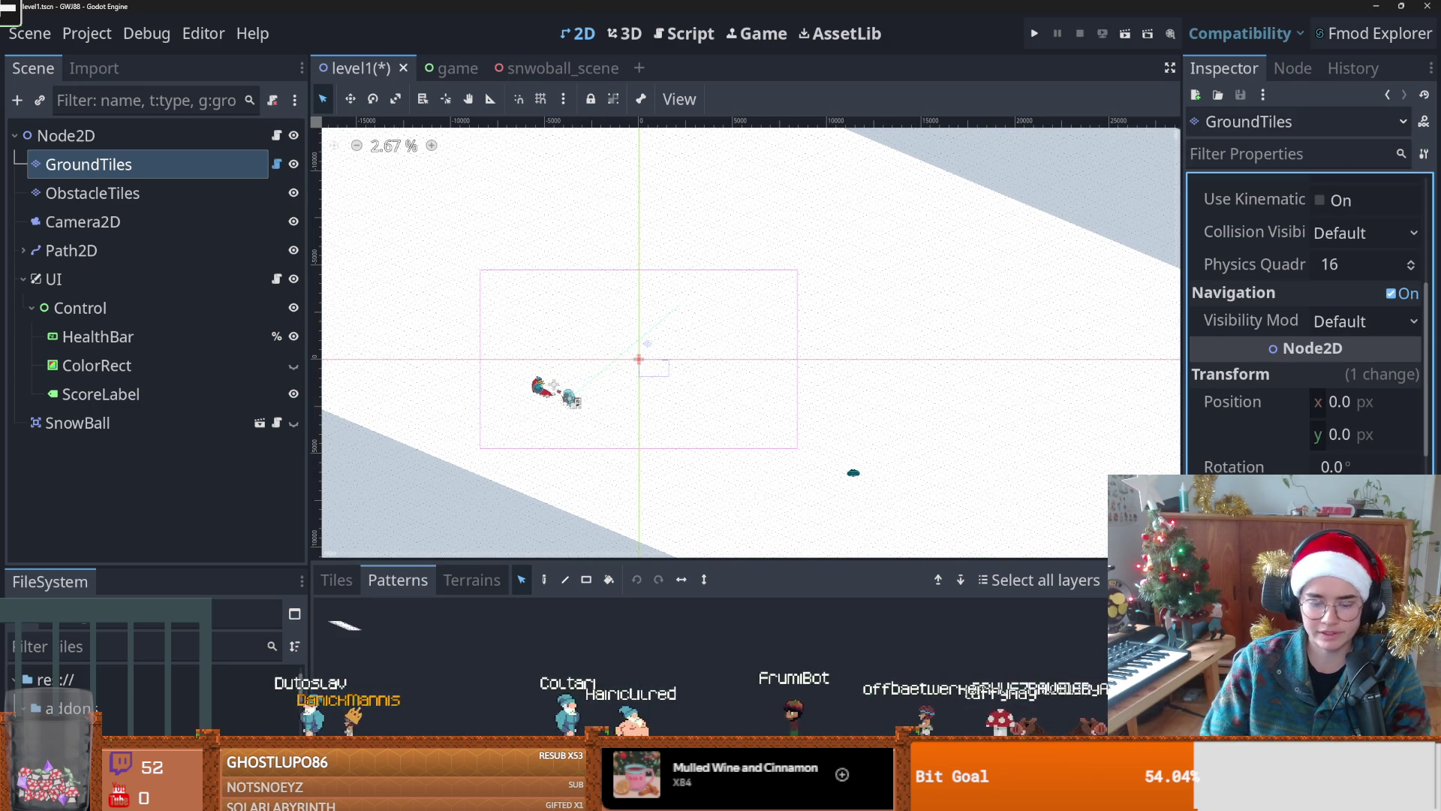
scroll(917, 361, "down", 4)
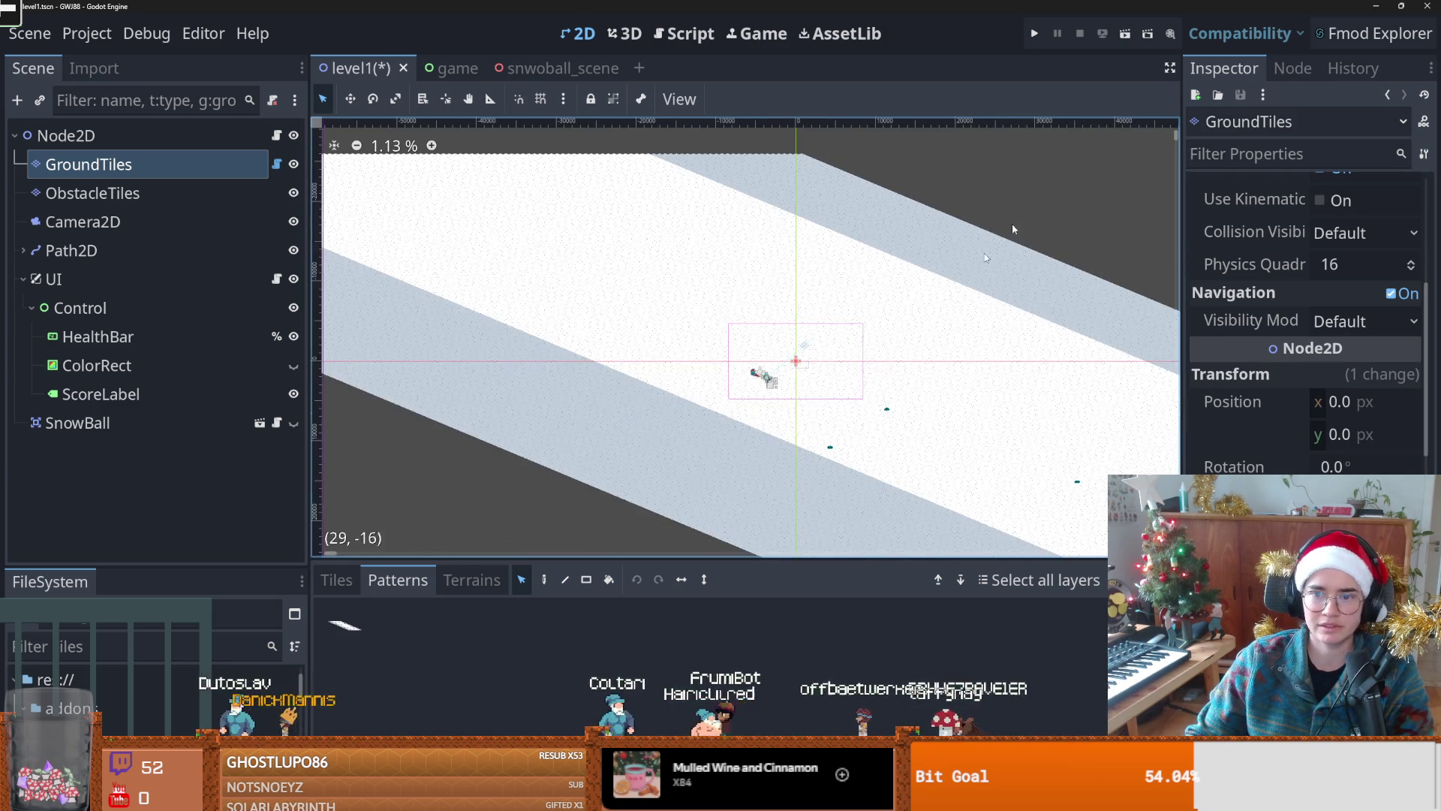
left_click(1035, 33)
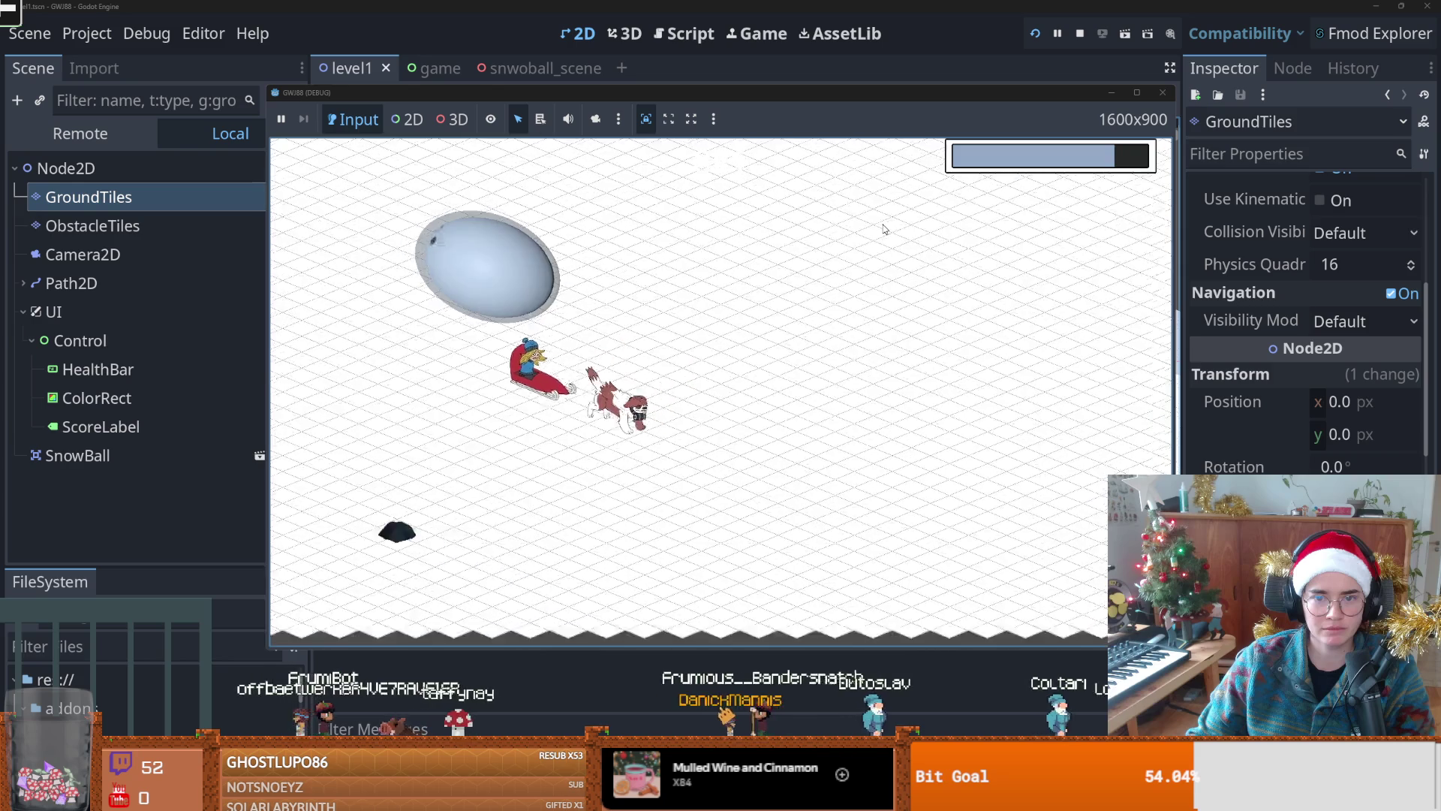
left_click(1163, 92)
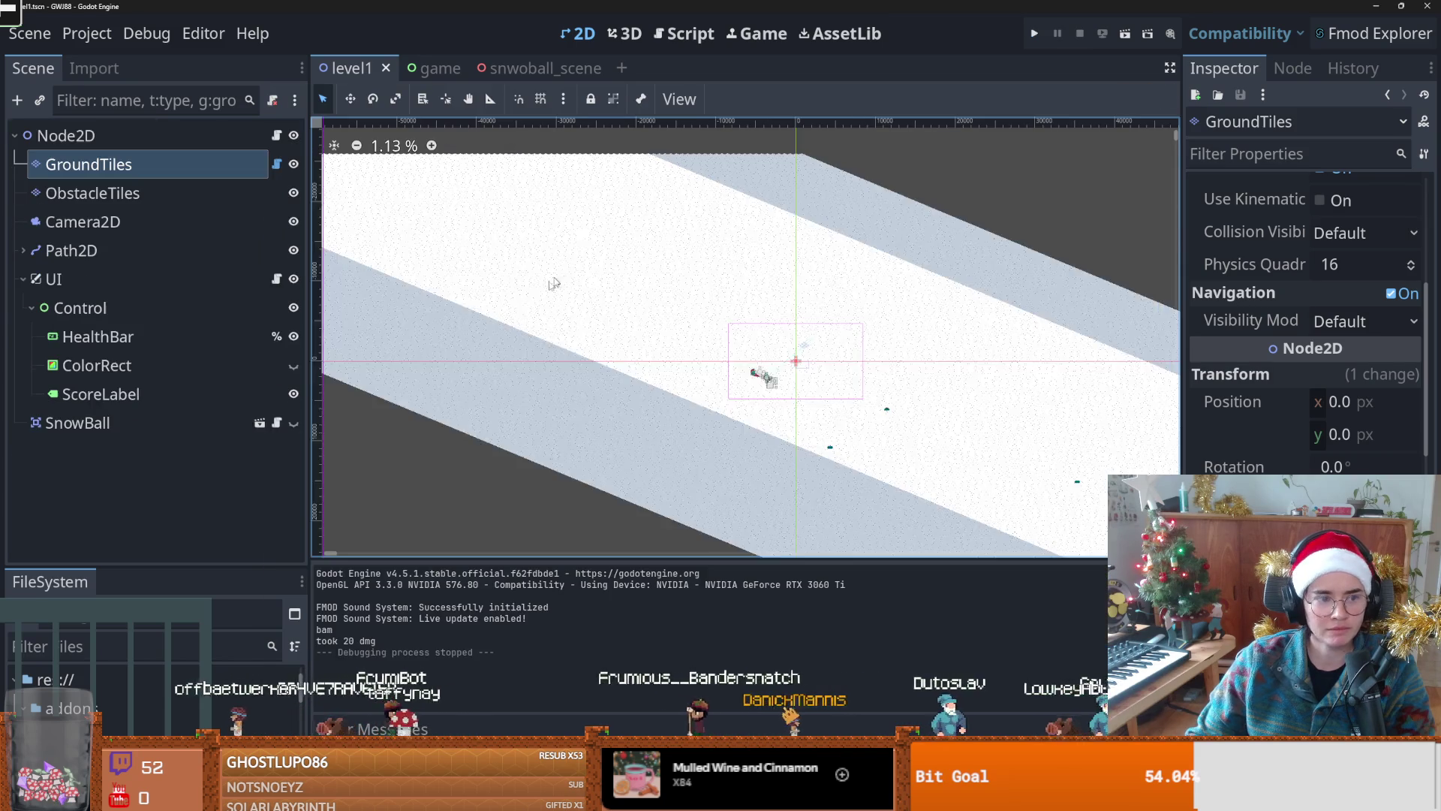
Step: Select Camera2D, drag its zoom lower, and test-run the level
left_click(83, 221)
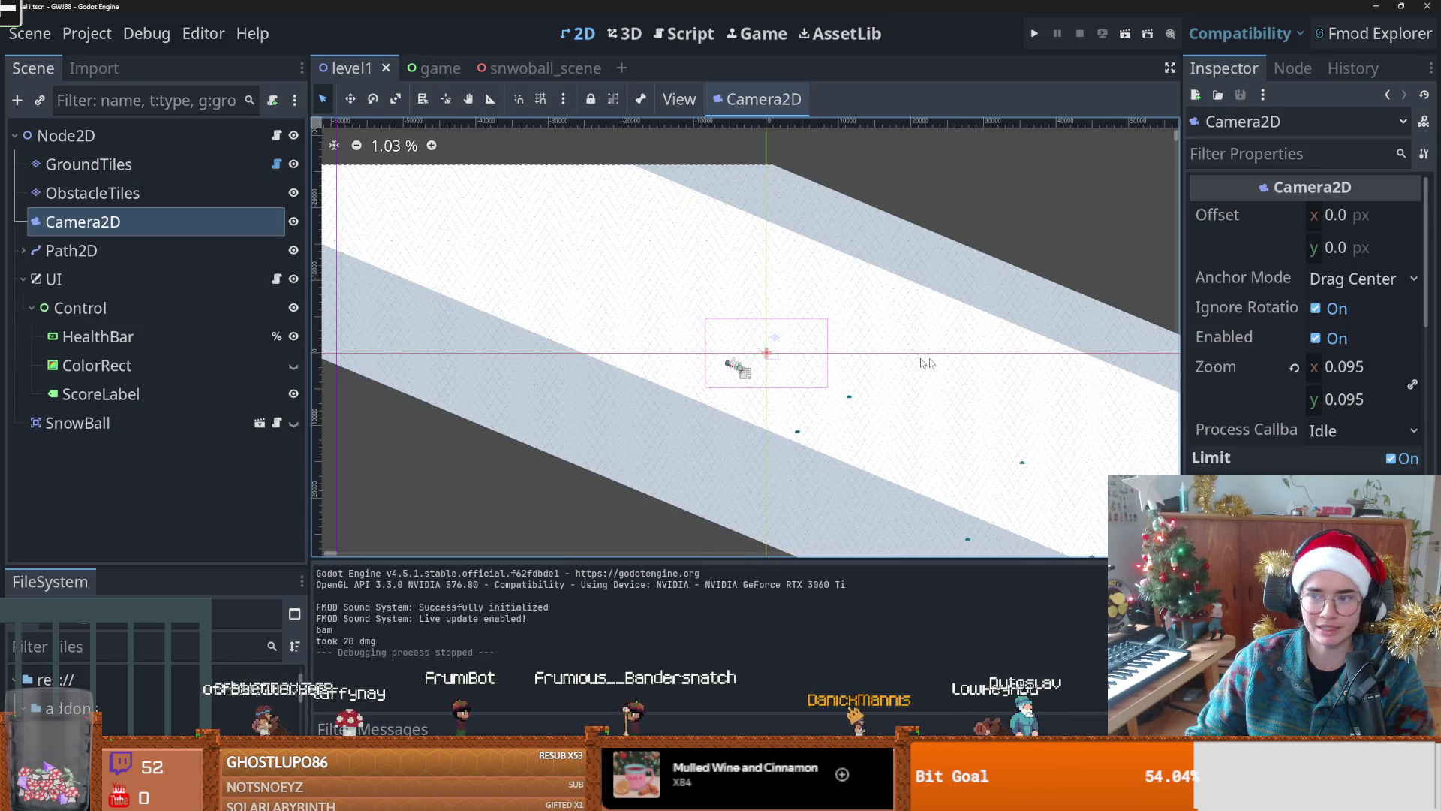
mouse_move(1319, 374)
left_mouse_down()
mouse_move(1276, 374)
mouse_move(1314, 367)
mouse_move(1299, 367)
left_mouse_up()
left_click(1035, 33)
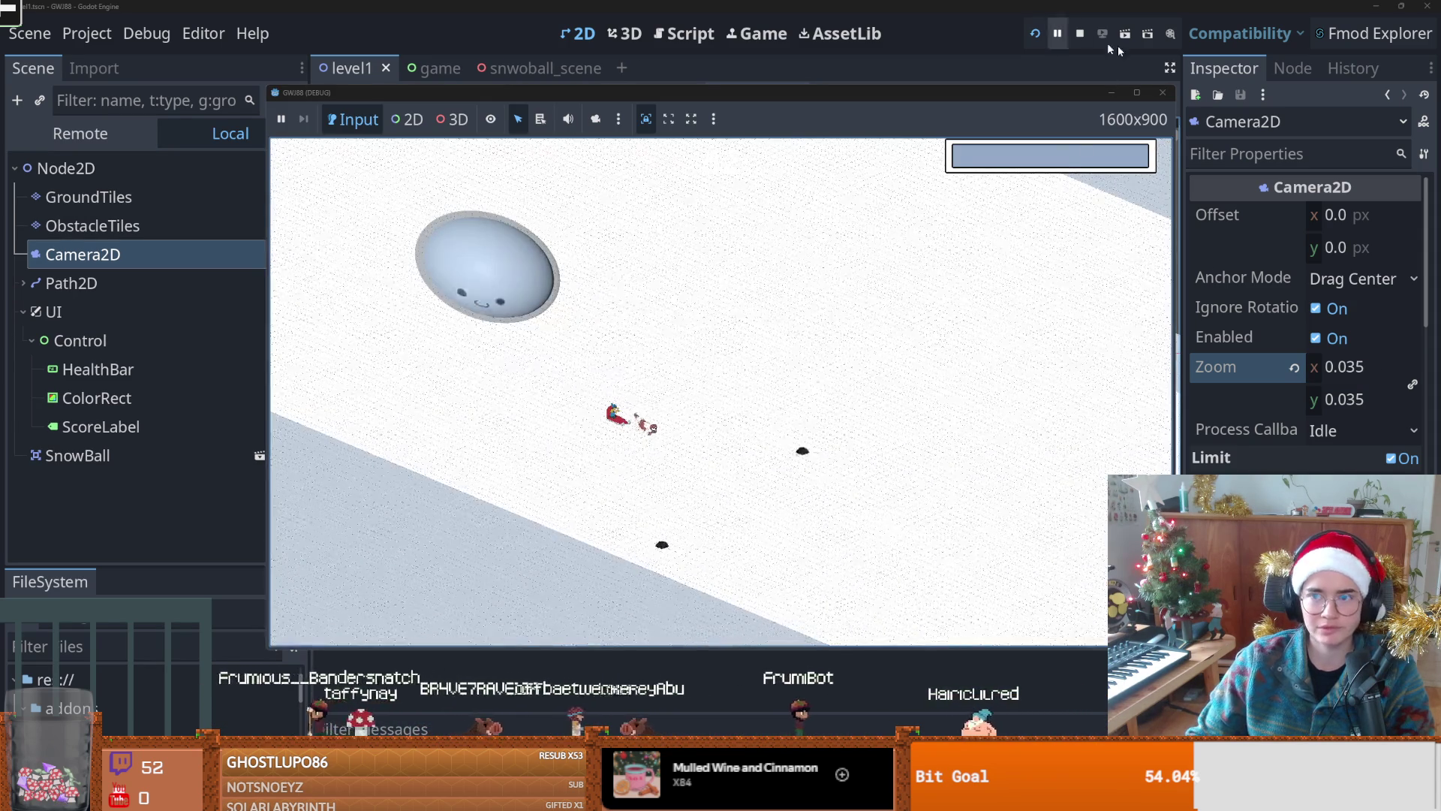
left_click(1162, 93)
Step: Set the camera zoom to 0.04, then 0.05, and playtest the result
left_click(1374, 367)
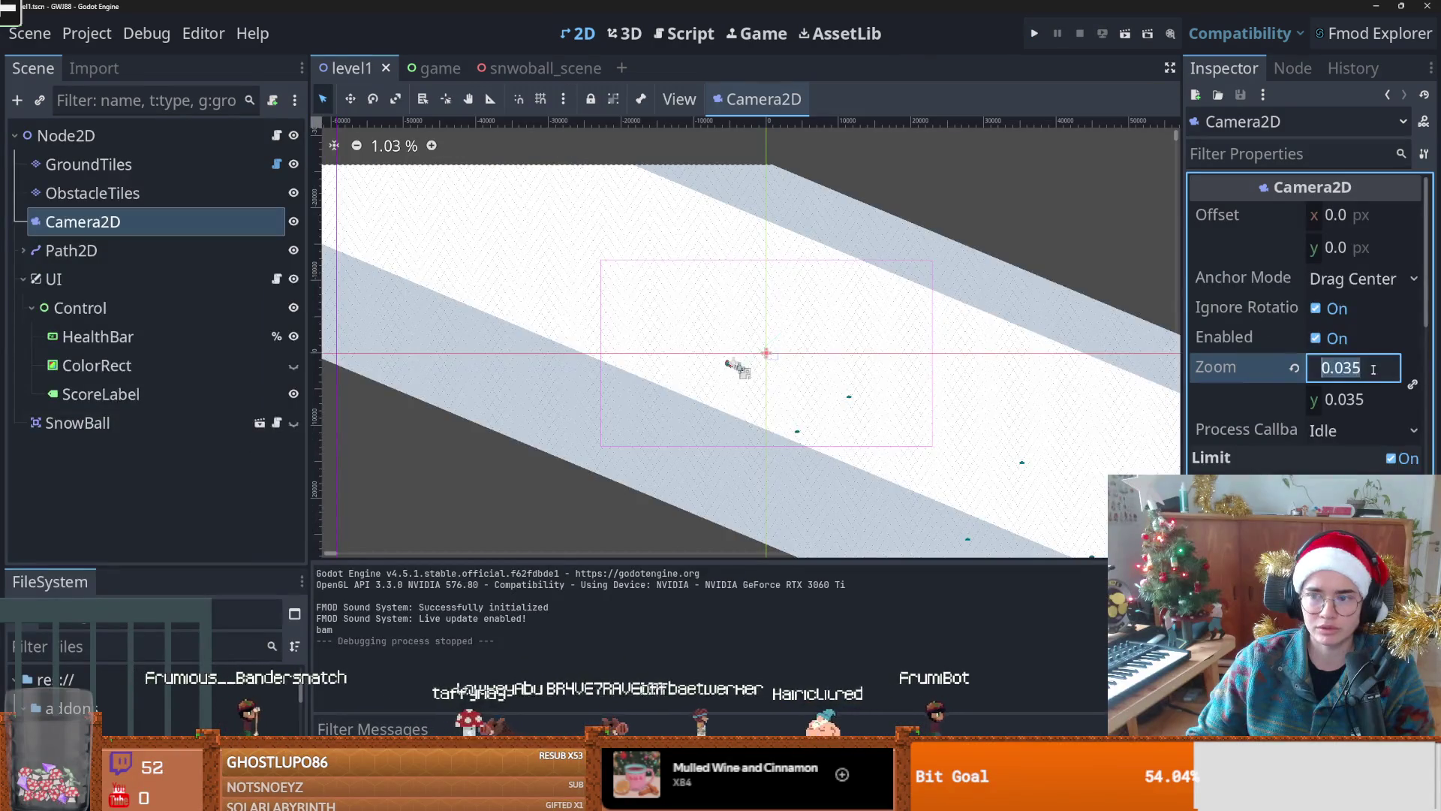
type("4")
key("Return")
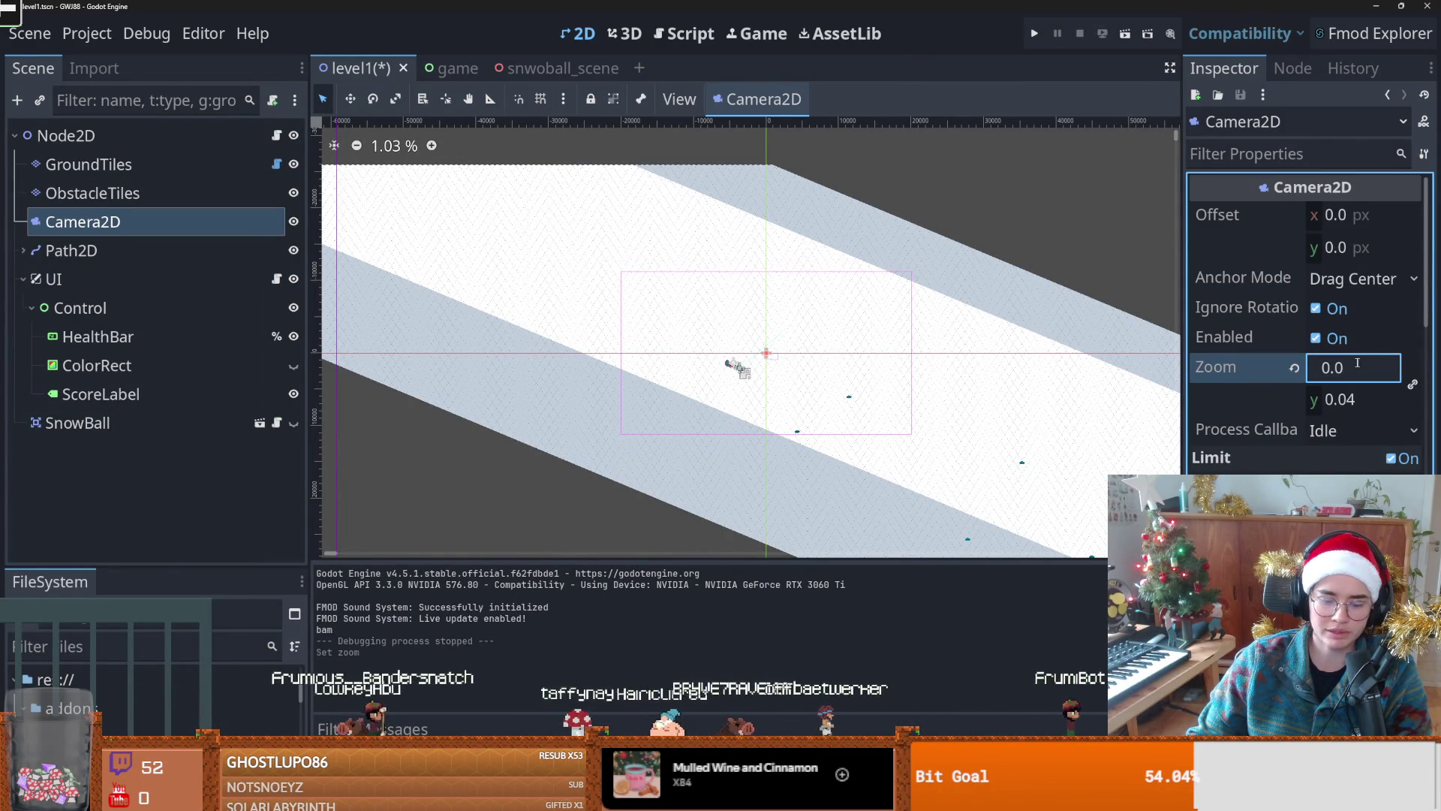
type("5")
key("Return")
left_click(1039, 34)
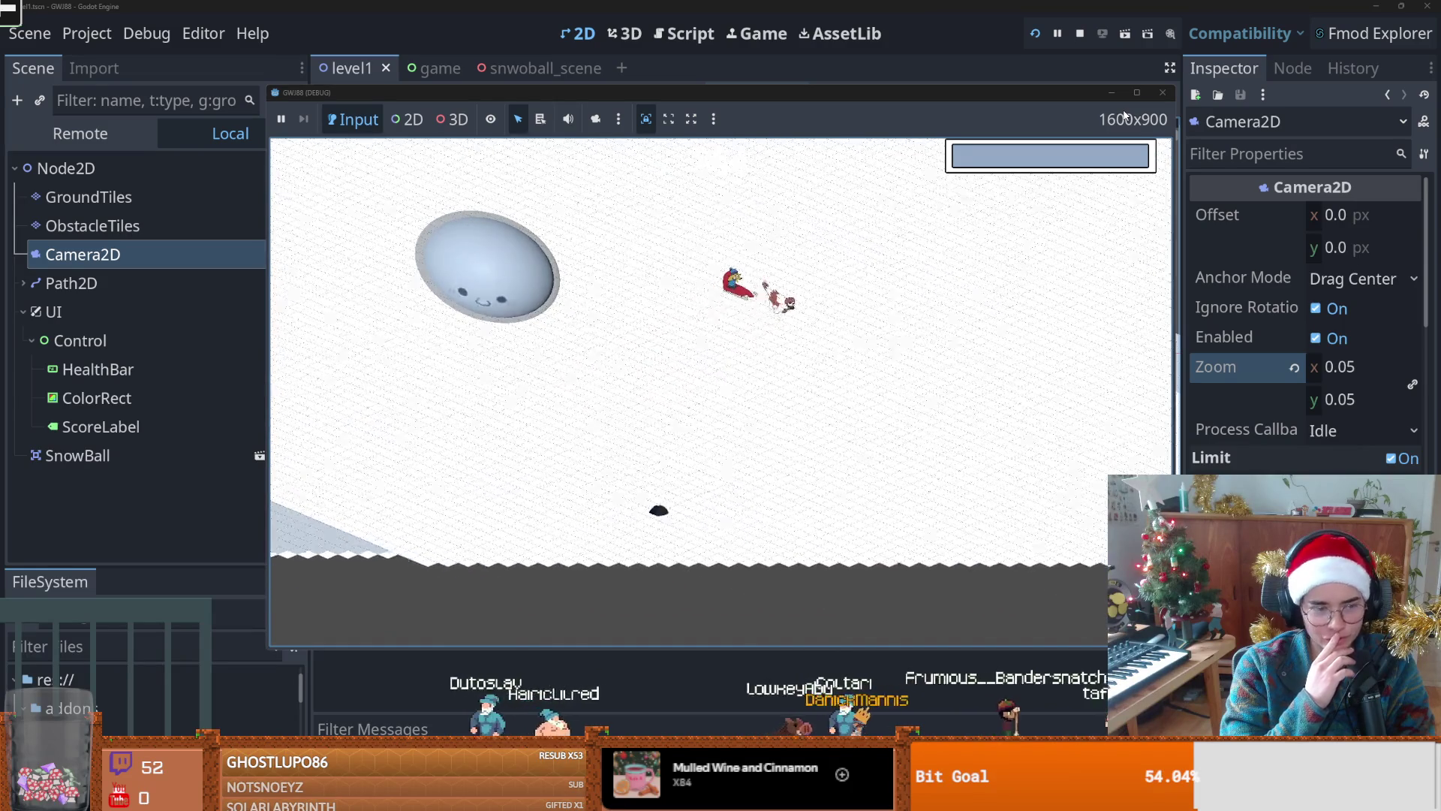
left_click(1162, 92)
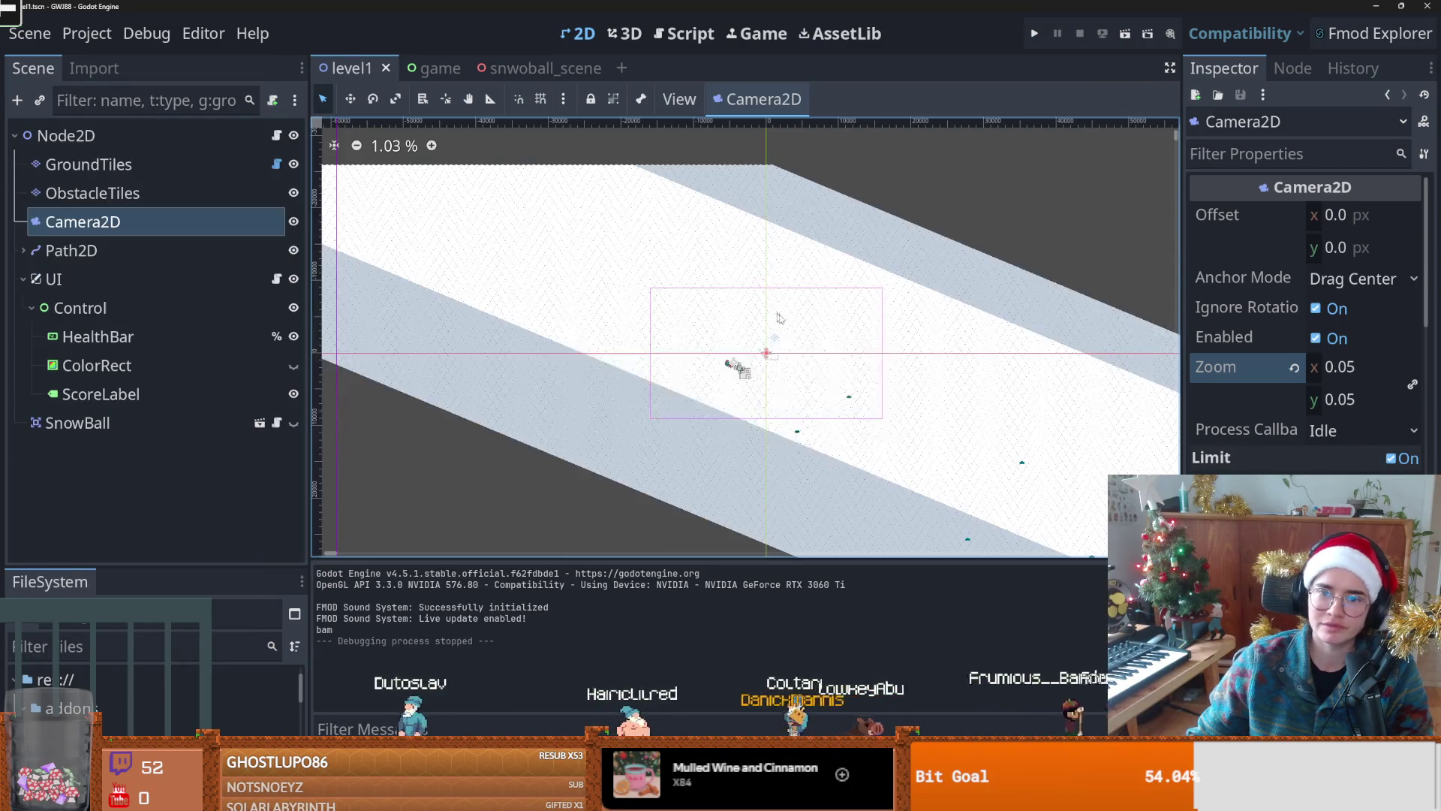
Step: Undo the camera zoom edits back to 0.095 and playtest the level
key("ctrl+z")
key("ctrl+z")
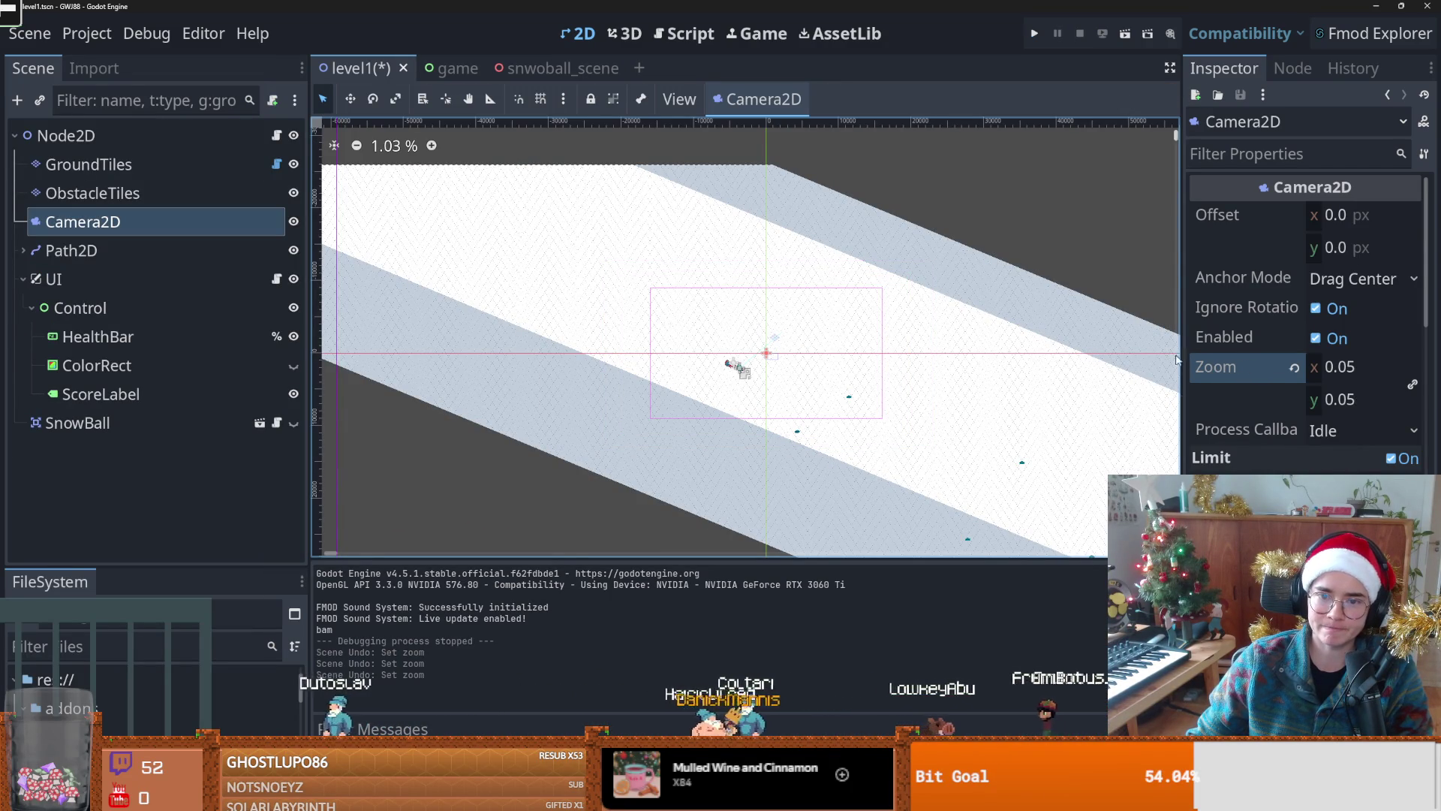
key("ctrl+z")
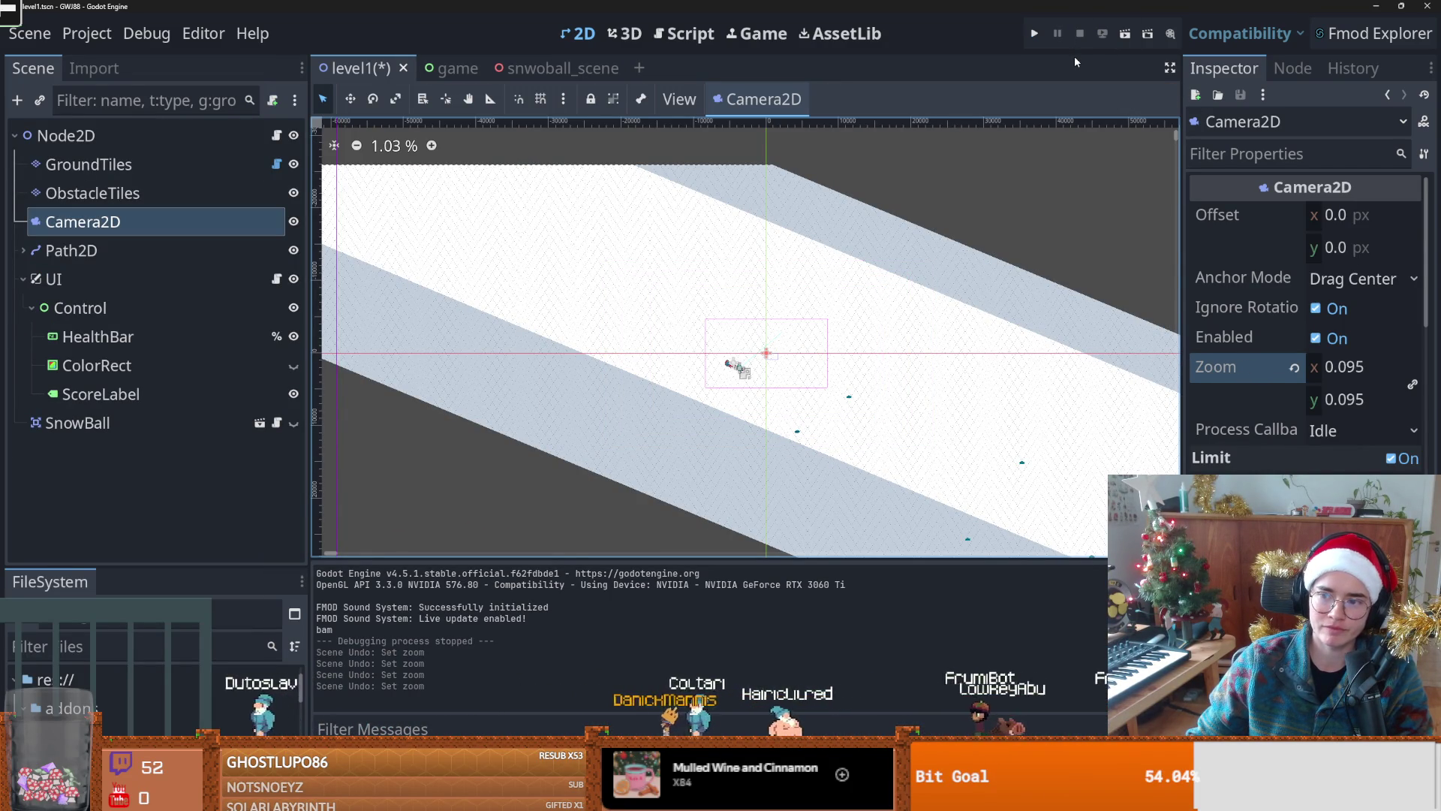
left_click(1034, 35)
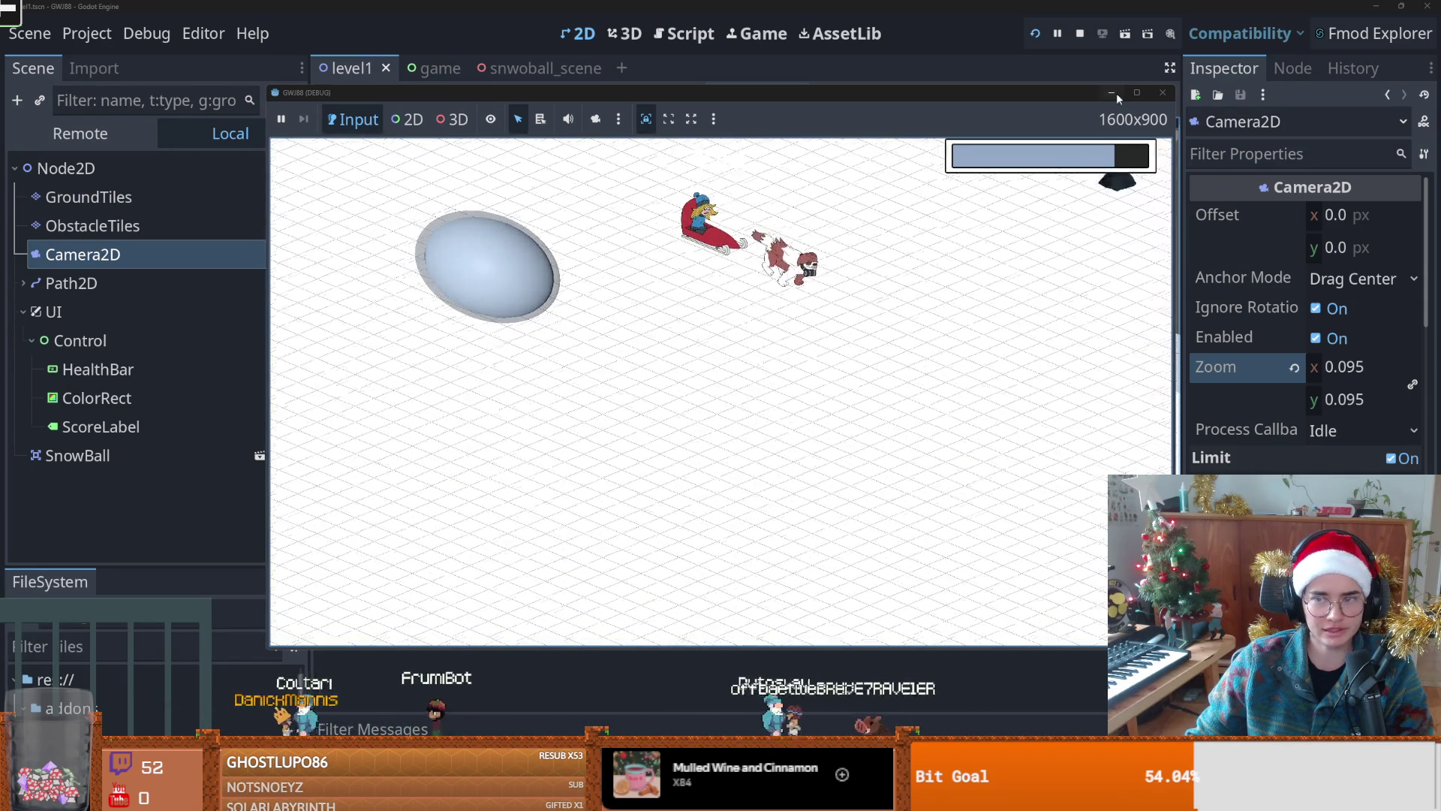
left_click(1173, 95)
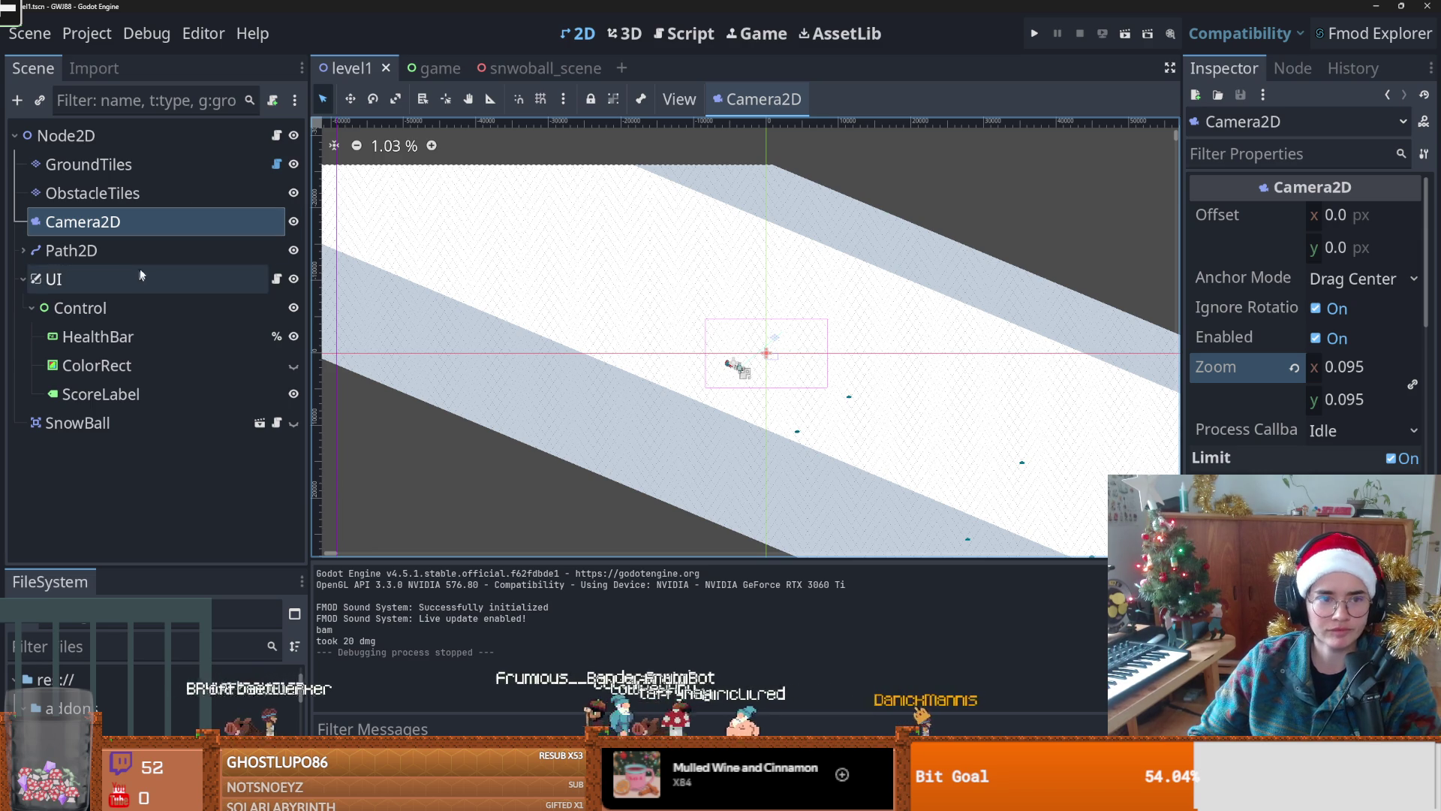
Step: Inspect the GroundTiles layer, shift the ground tile band down, and check ObstacleTiles
left_click(137, 162)
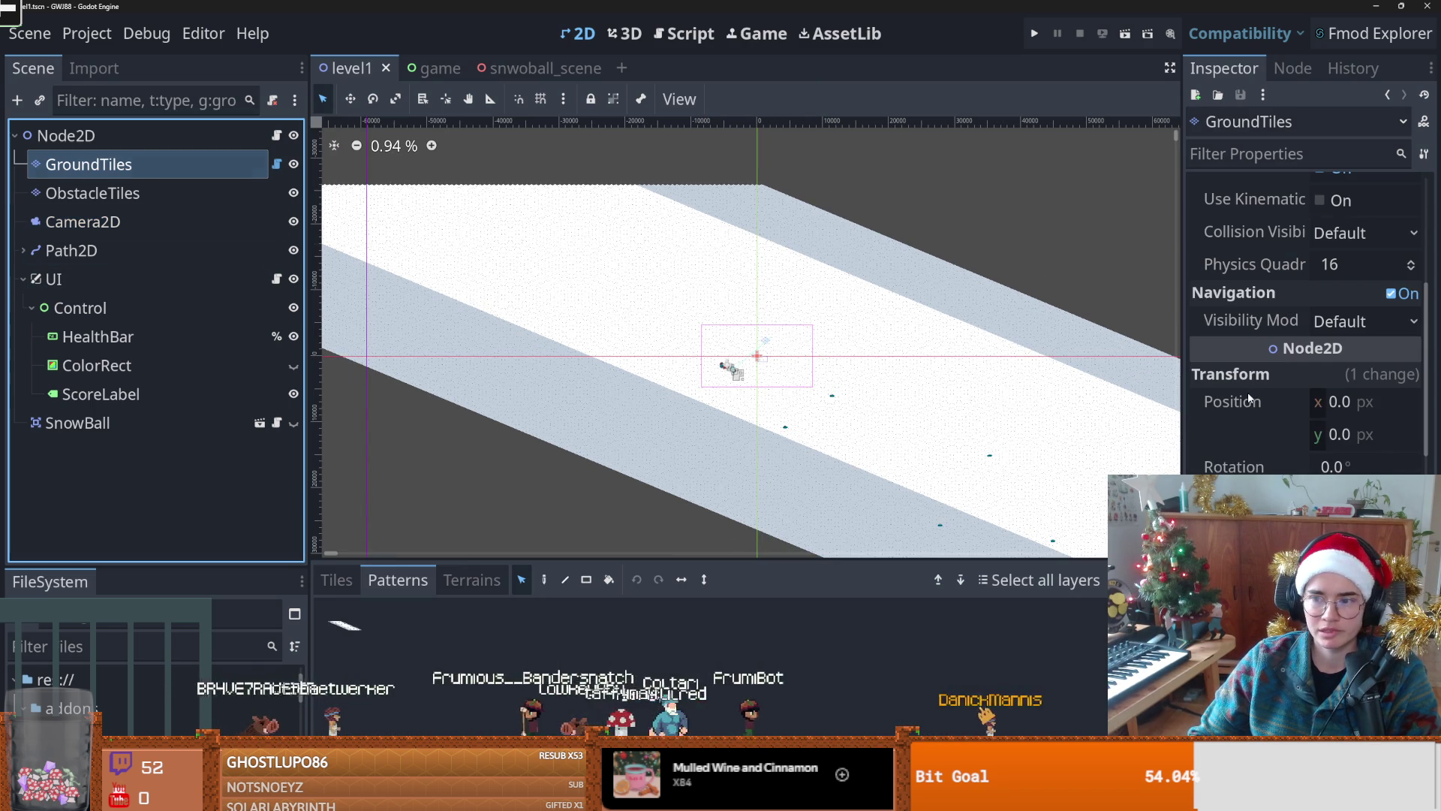
left_click(1024, 456)
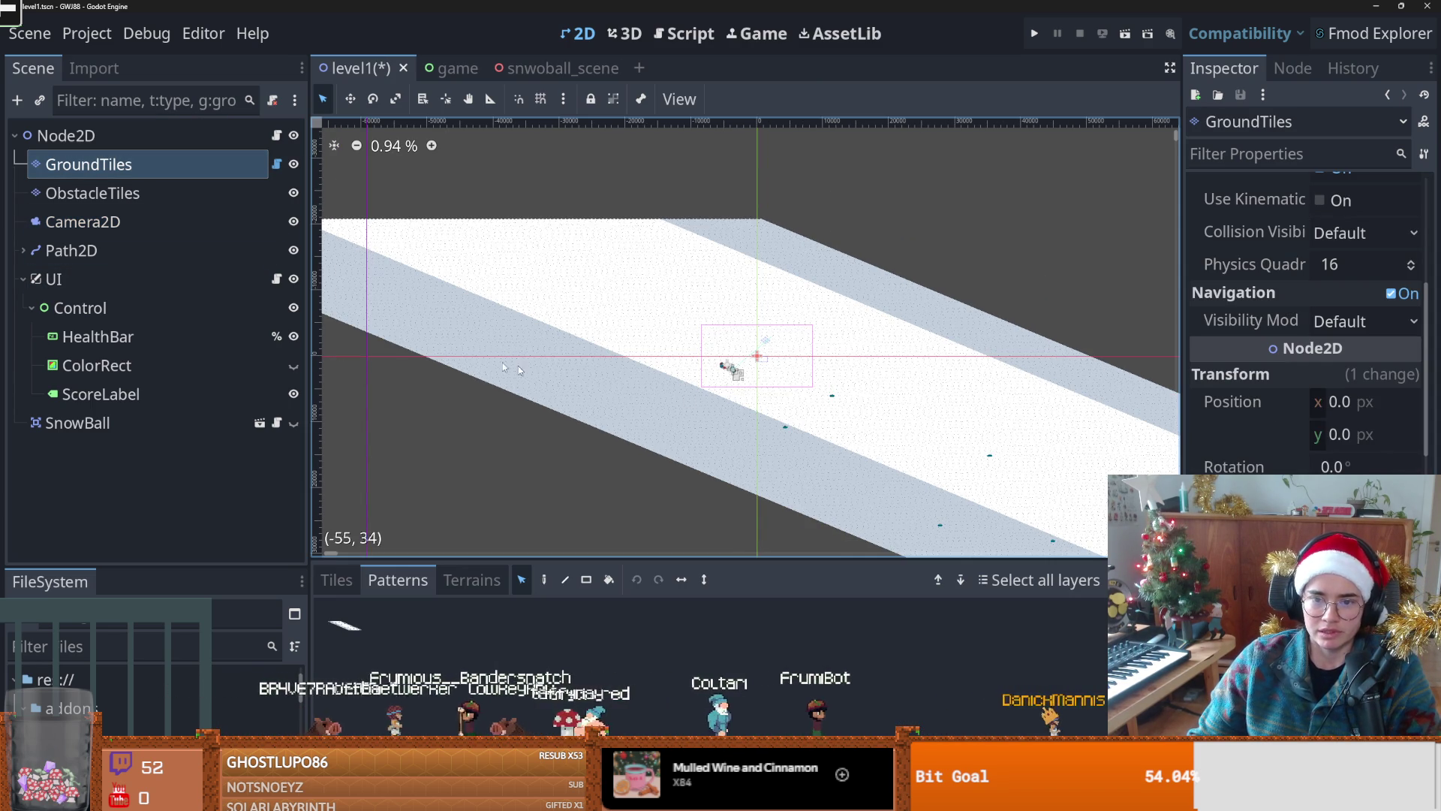
left_click(168, 195)
scroll(1306, 337, "down", 5)
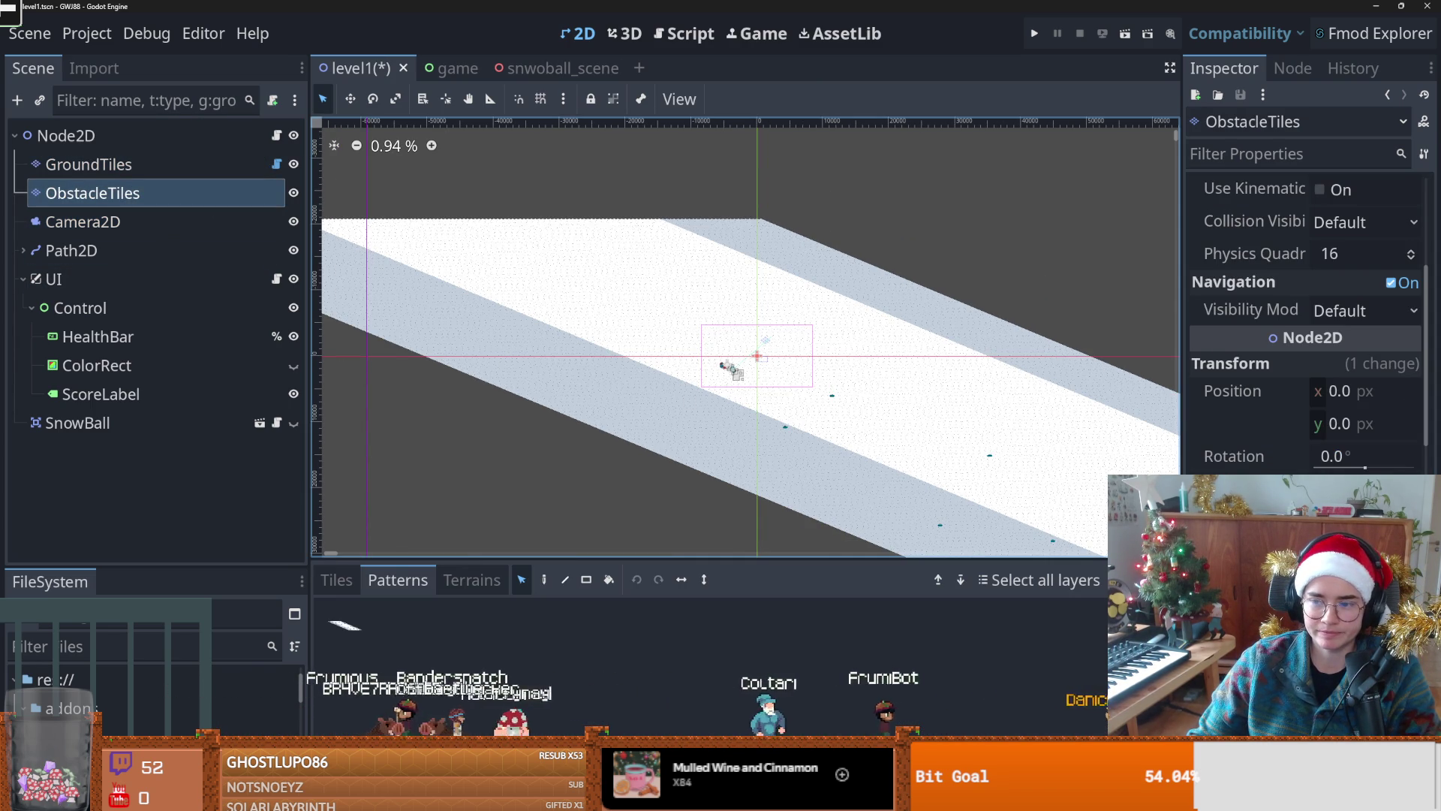
scroll(793, 400, "up", 2)
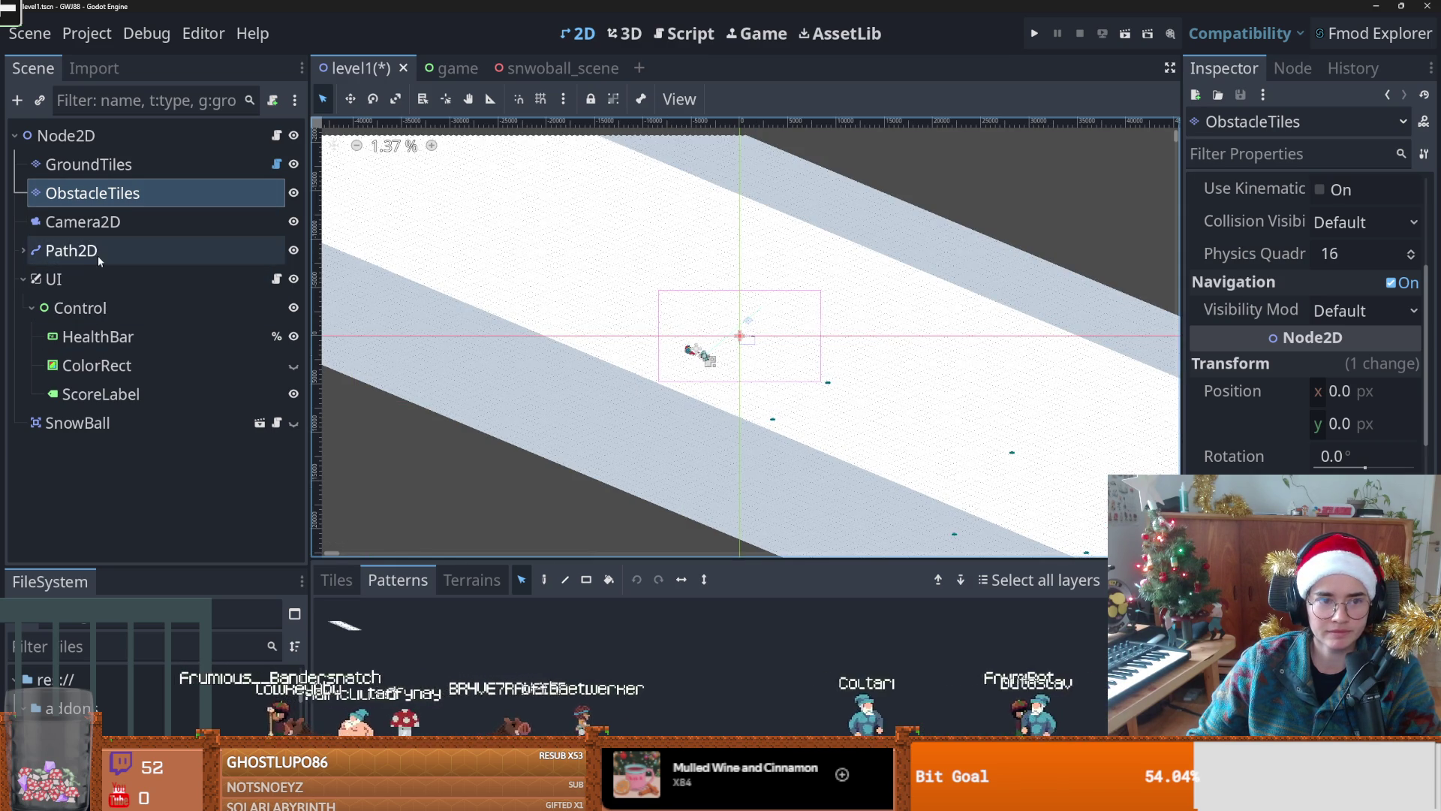
Step: Set the Path2D scale to 2.0 and save the level
left_click(72, 250)
left_click(1333, 405)
type("2")
key("Return")
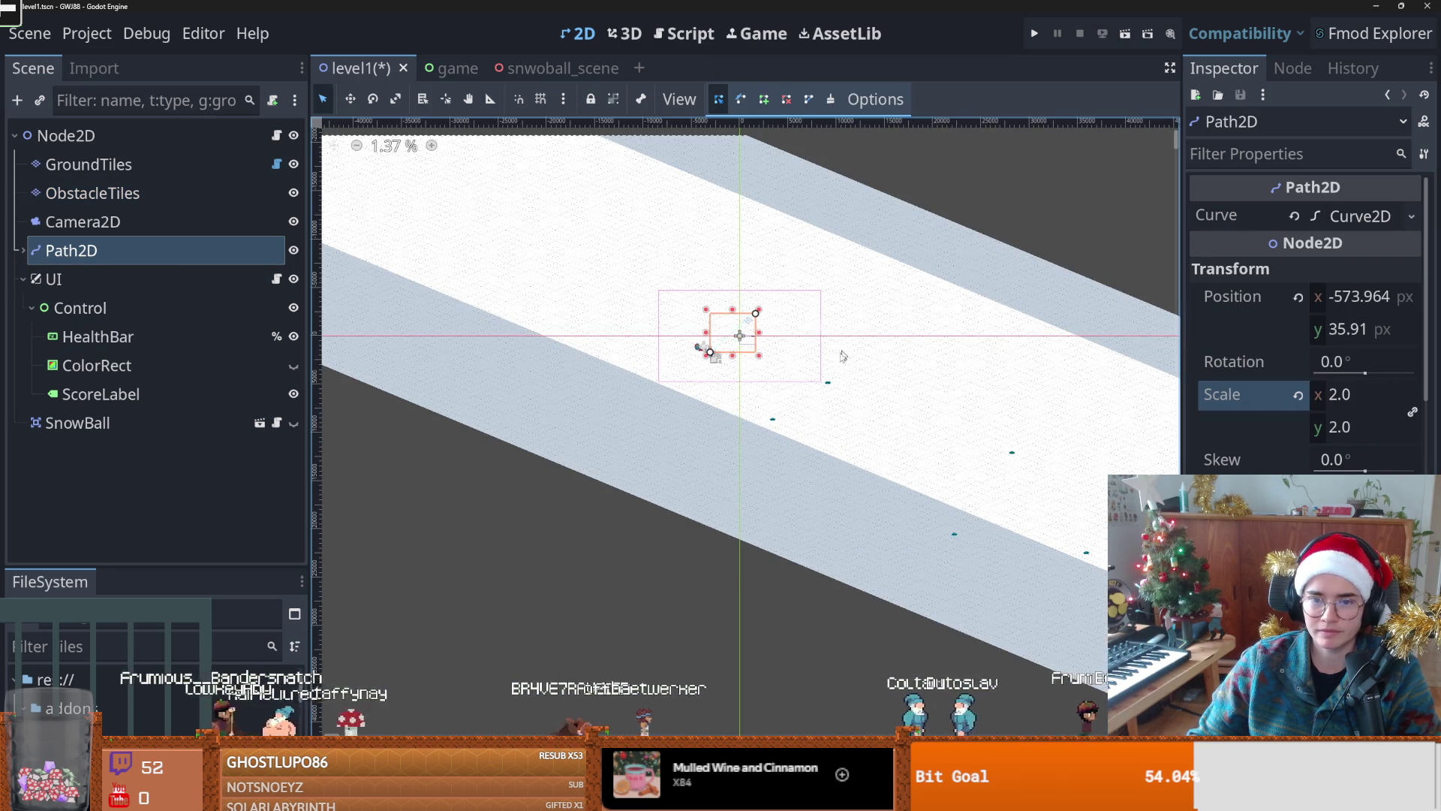
scroll(819, 380, "up", 3)
key("ctrl+s")
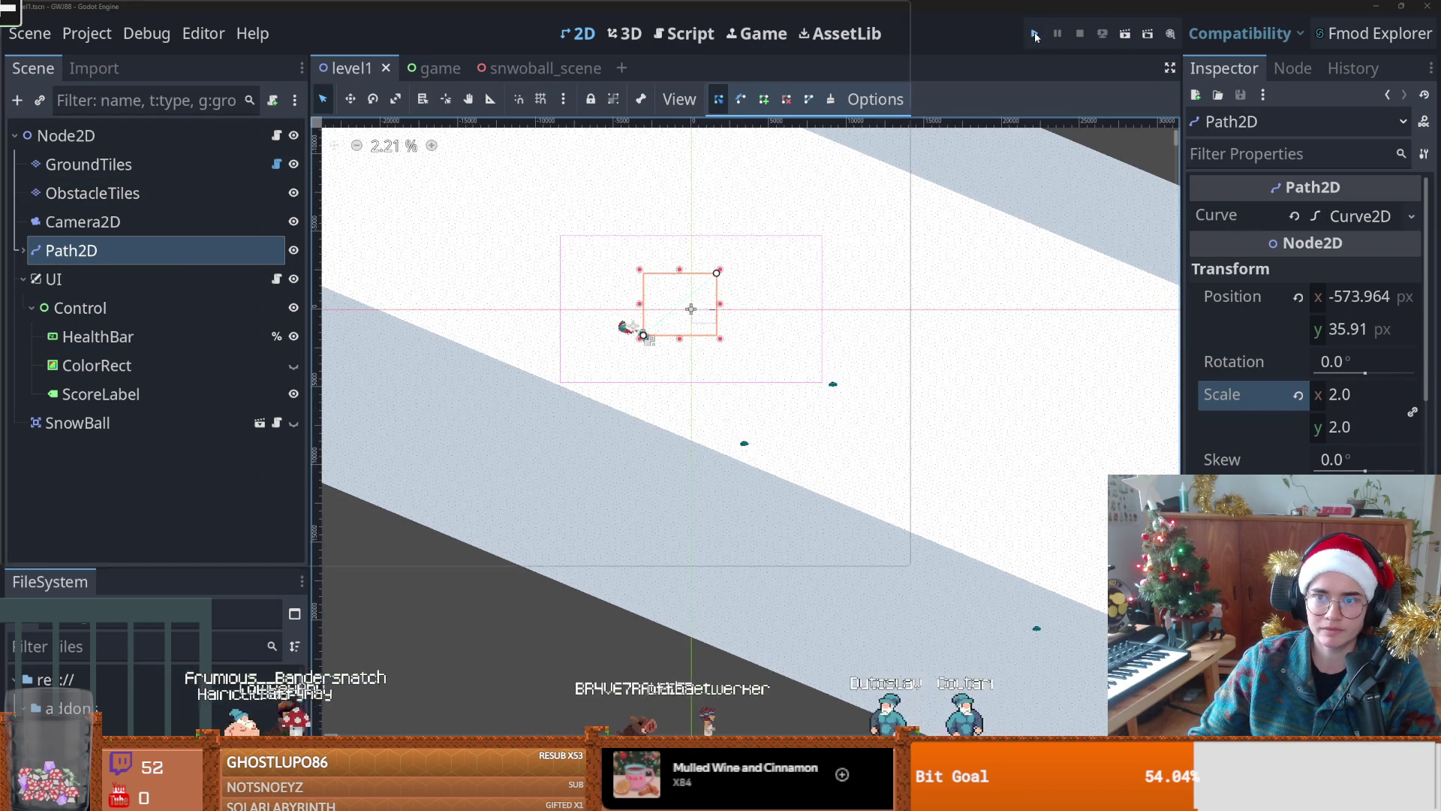
Step: Playtest the level twice, then stop the game and save again
left_click(1035, 34)
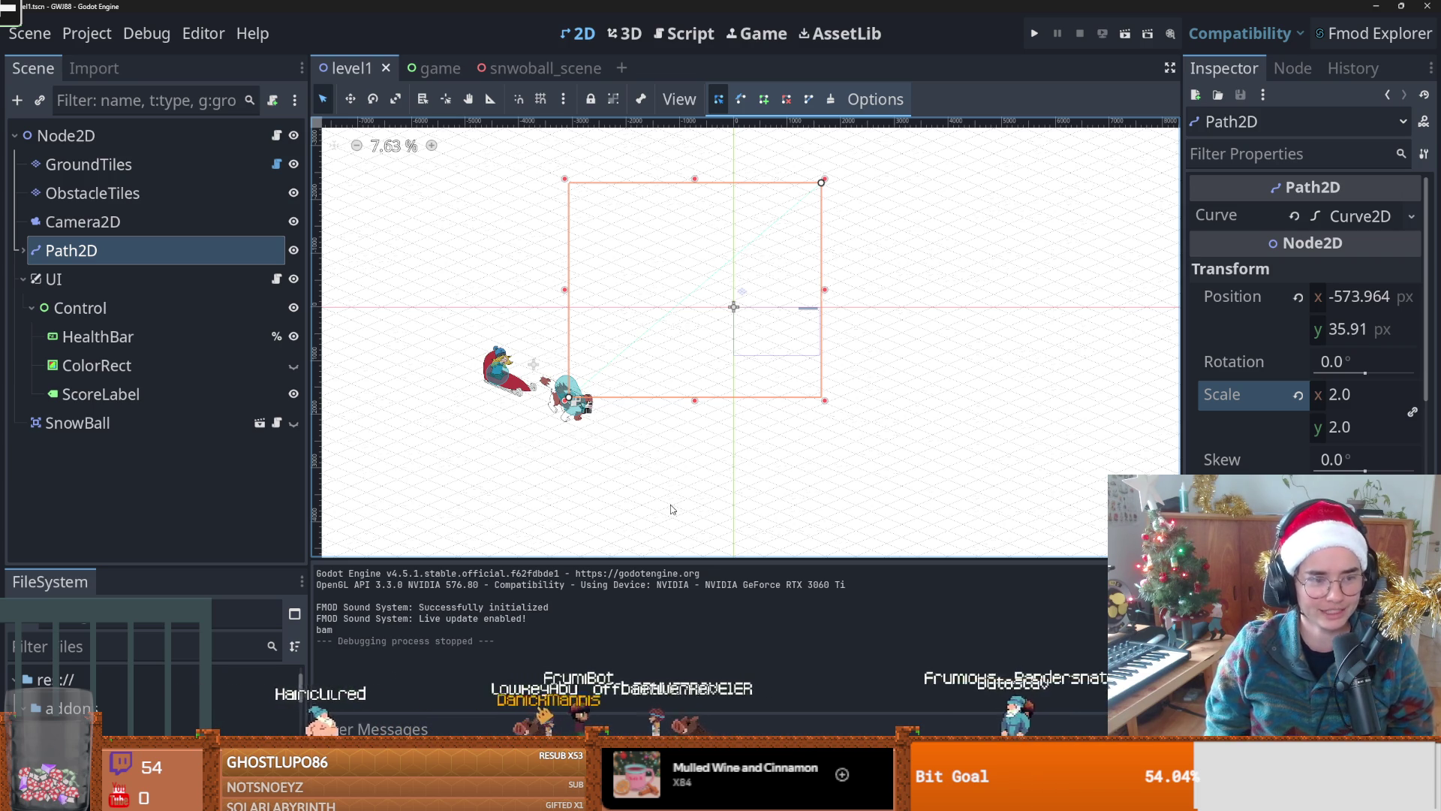
scroll(670, 396, "left", 2)
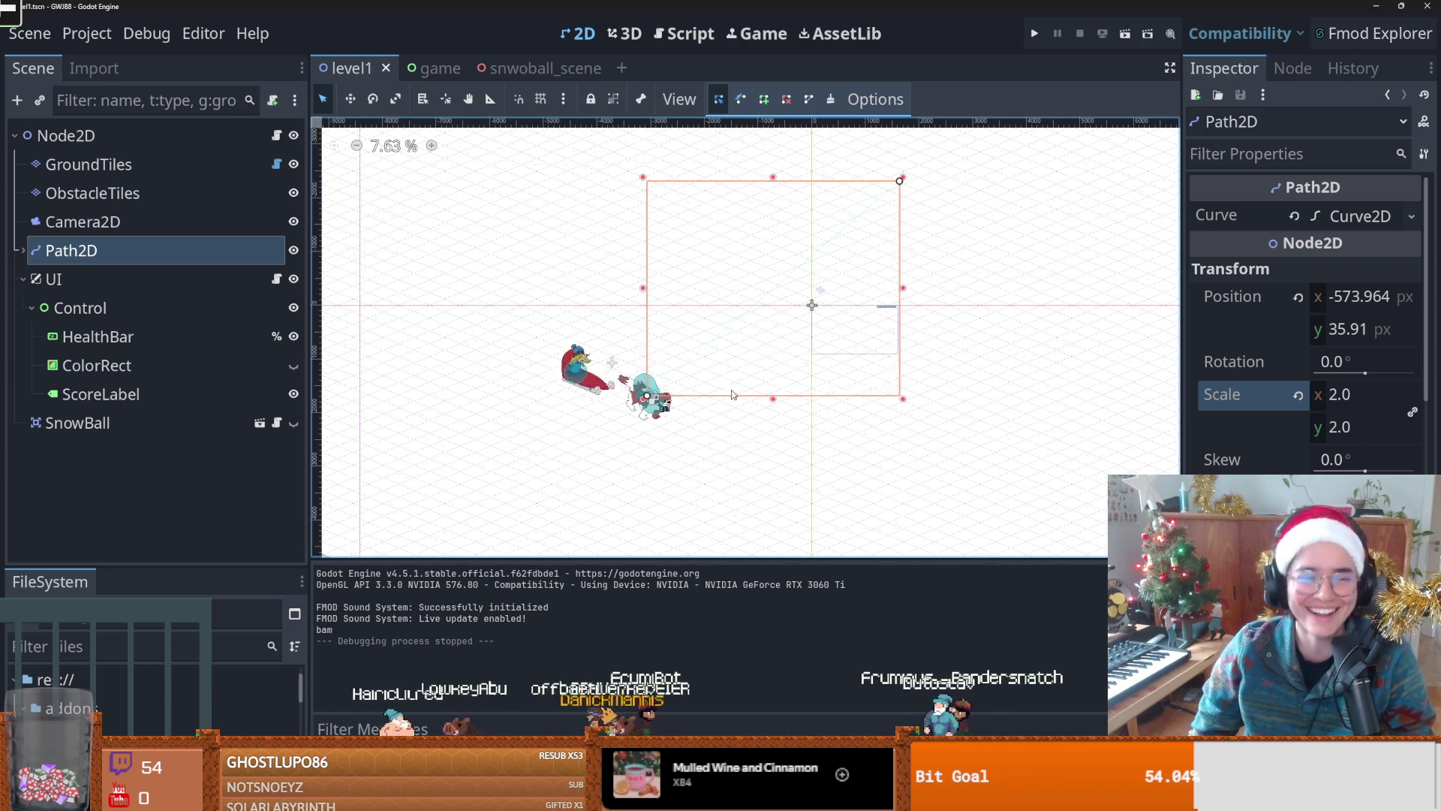
left_click(1034, 33)
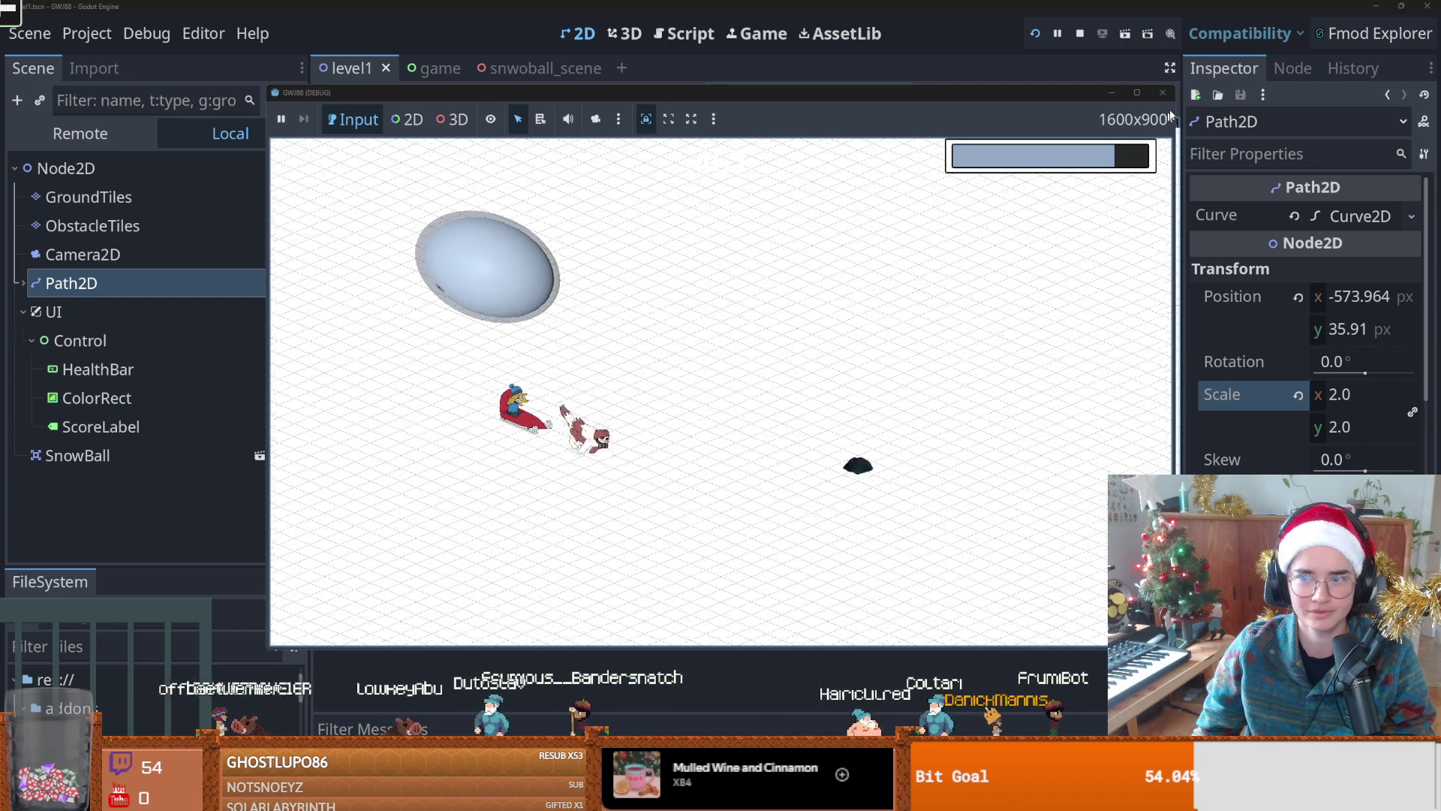
left_click(1162, 94)
key("ctrl+s")
scroll(570, 263, "down", 3)
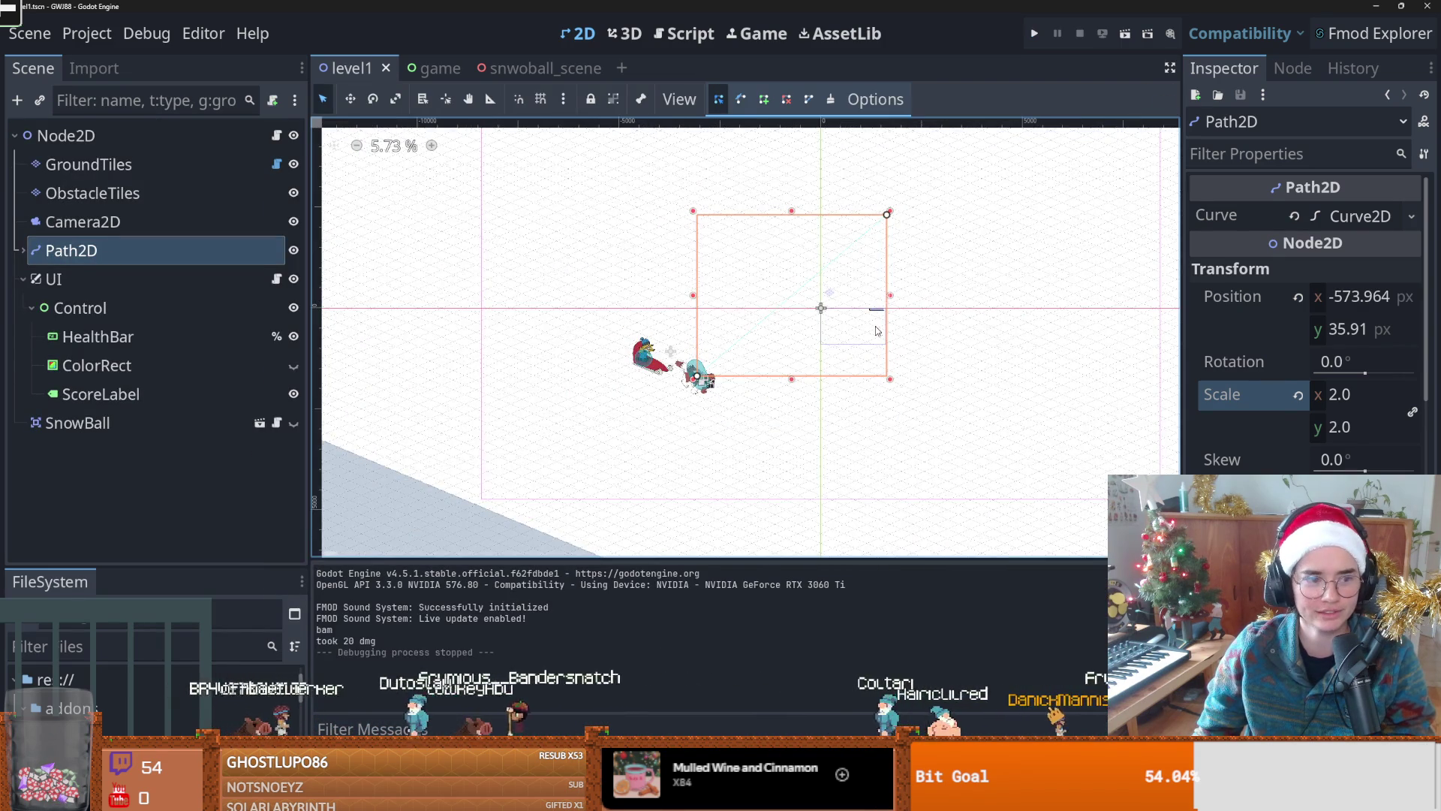
Step: Select Camera2D and set its zoom to 0.08, then 0.075
scroll(571, 263, "down", 1)
left_click(108, 222)
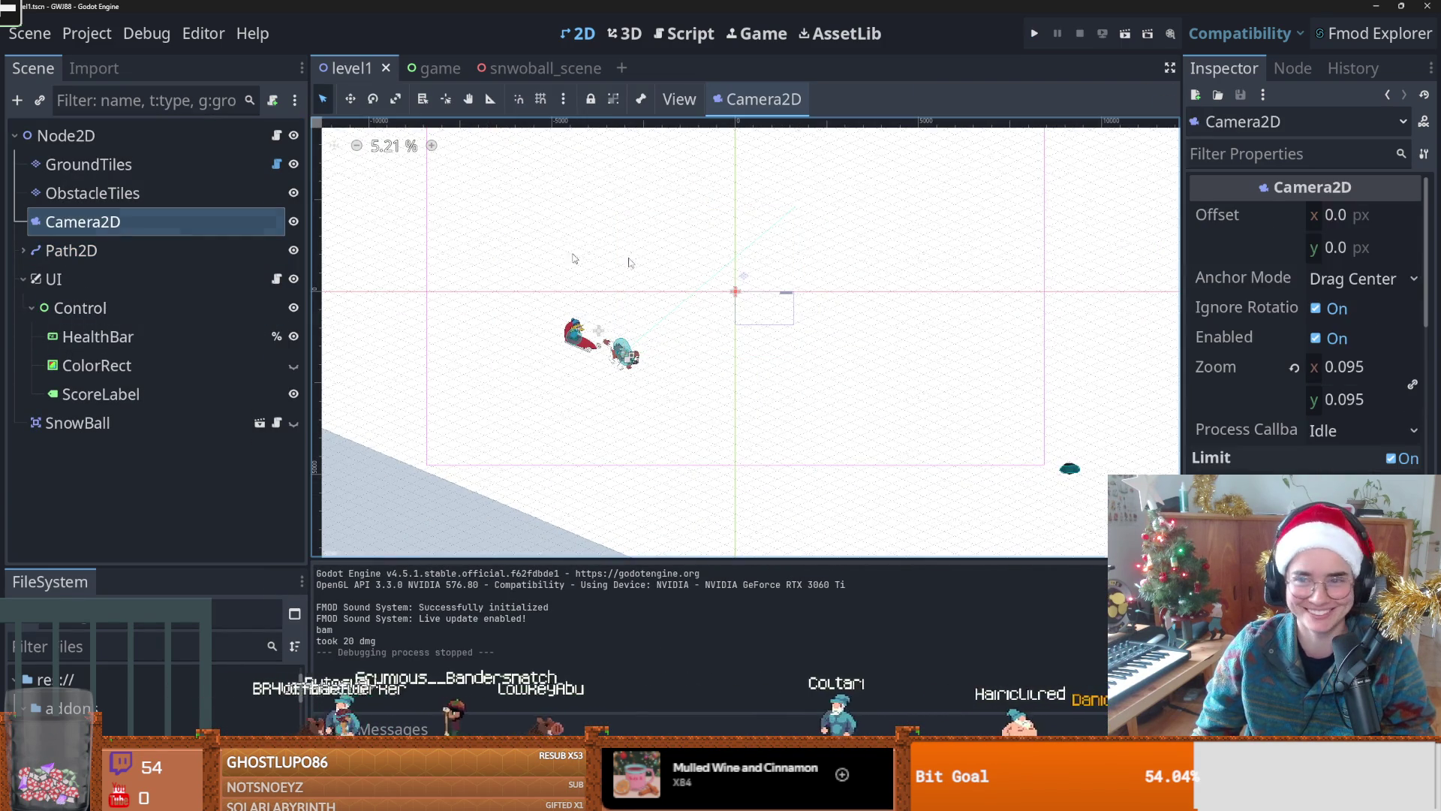
scroll(978, 413, "down", 2)
left_click(1313, 373)
type("0.08")
key("Return")
left_click(1348, 366)
type("0.075")
key("Return")
Step: Playtest the level with the new zoom, then save level1
key("F5")
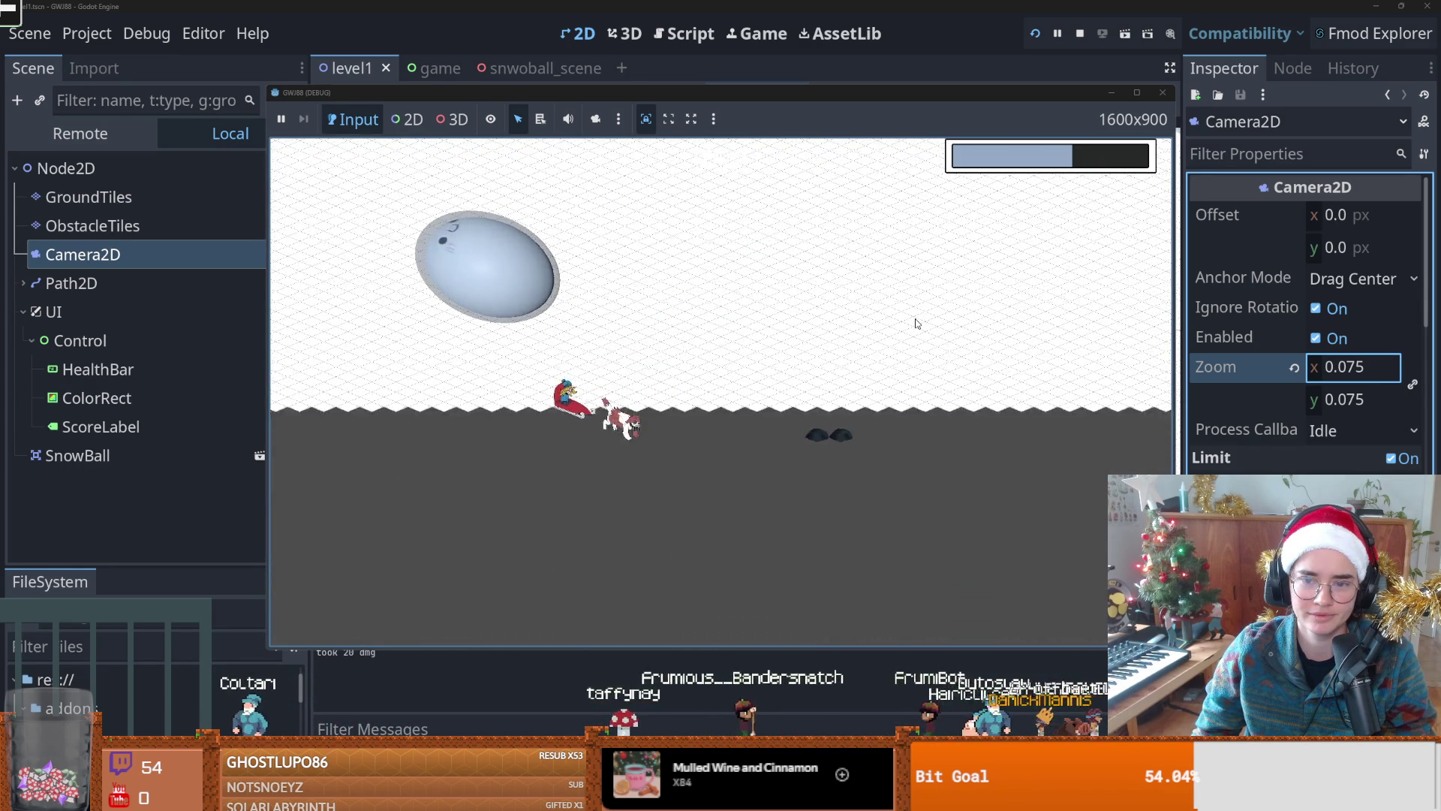
left_click(1164, 90)
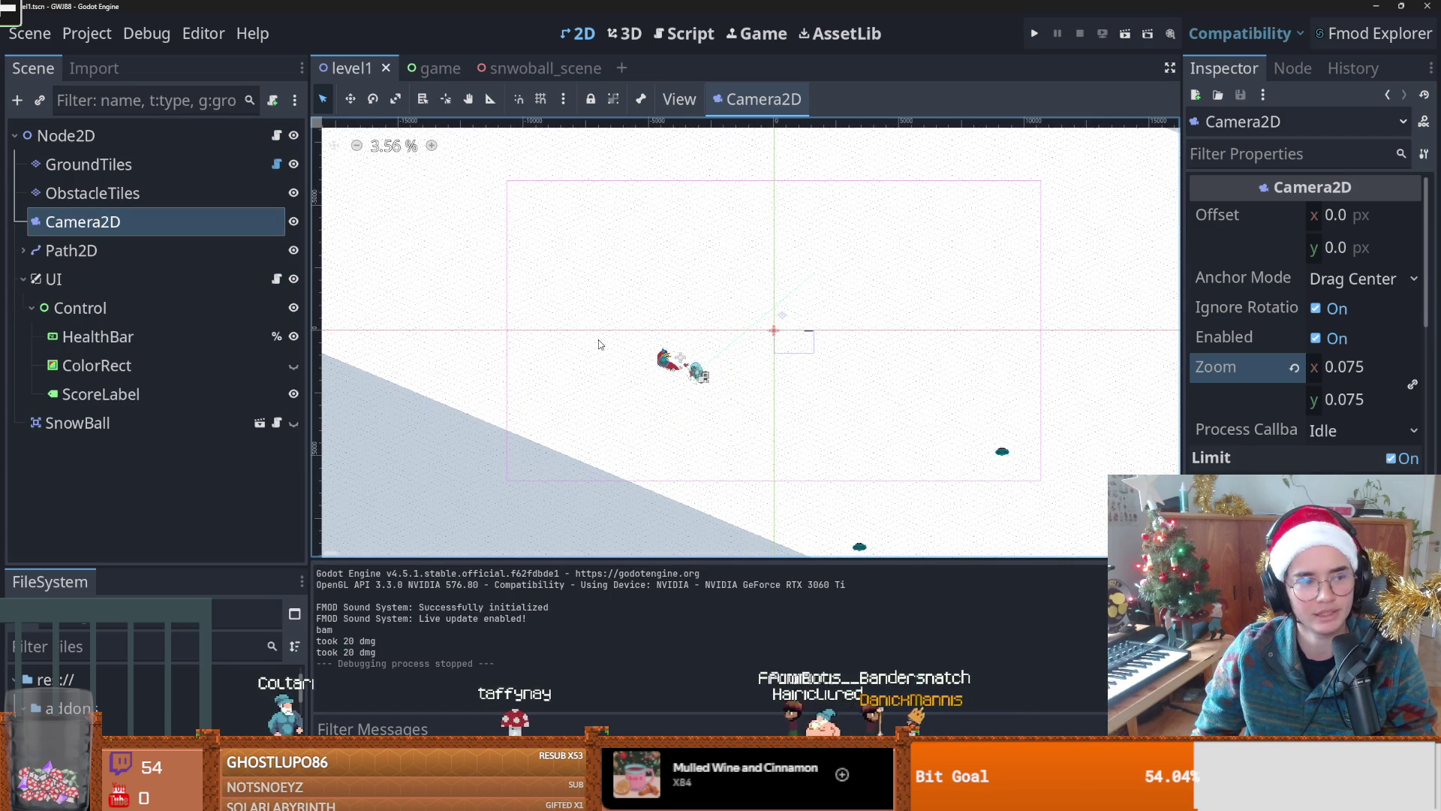
scroll(598, 345, "up", 3)
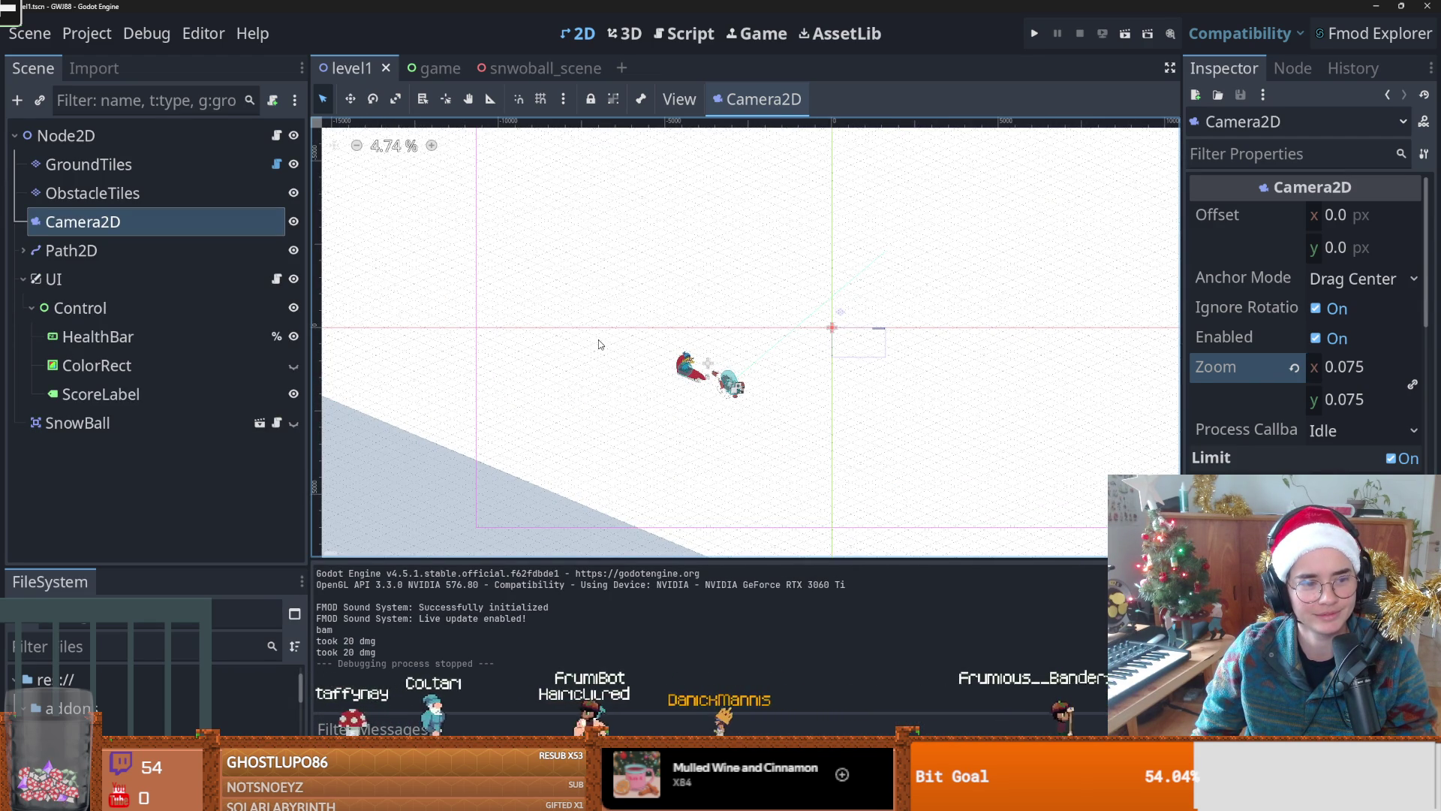
scroll(682, 366, "up", 1)
key("ctrl+s")
Step: Select the GroundTiles layer to inspect its transform
scroll(689, 403, "down", 9)
scroll(689, 403, "down", 5)
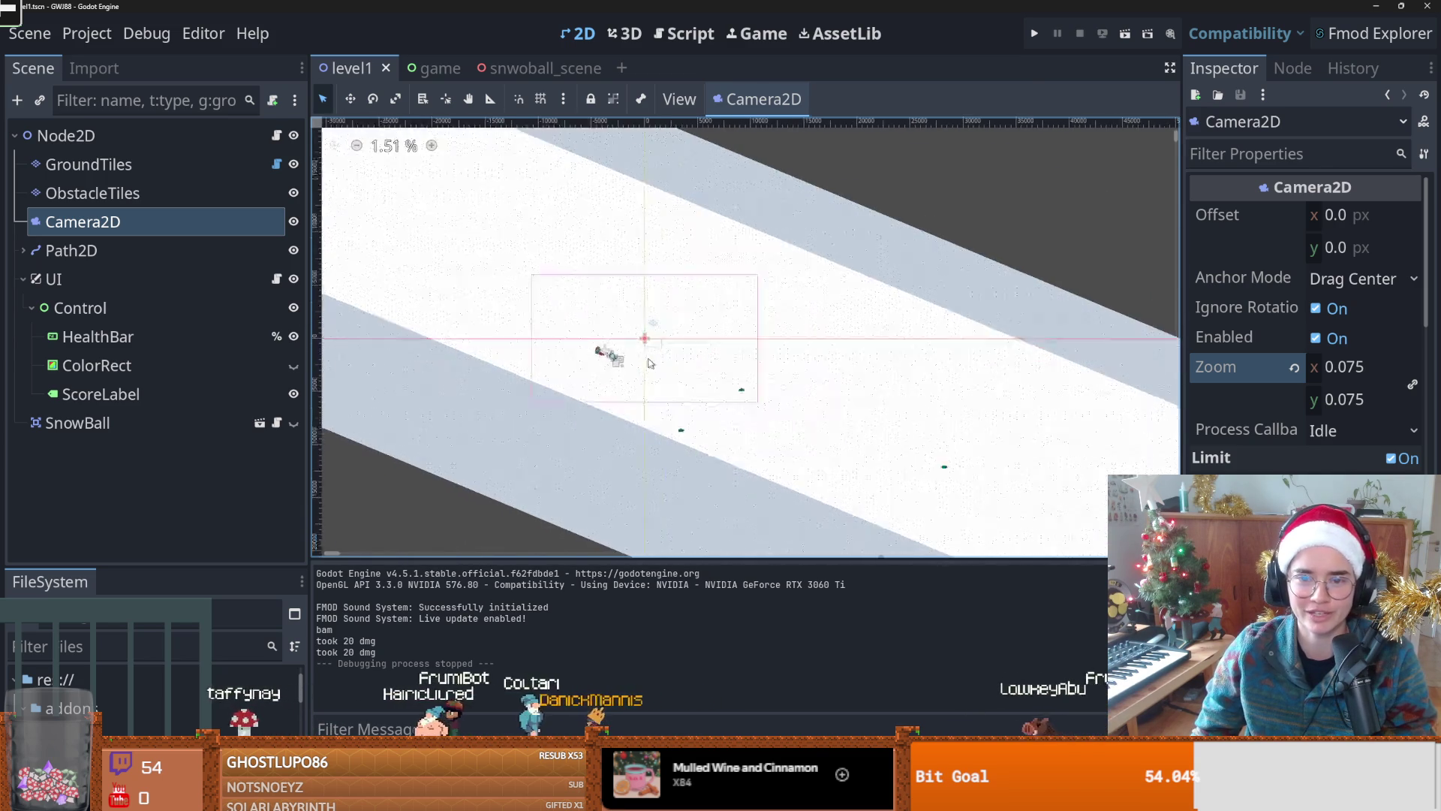
left_click(181, 165)
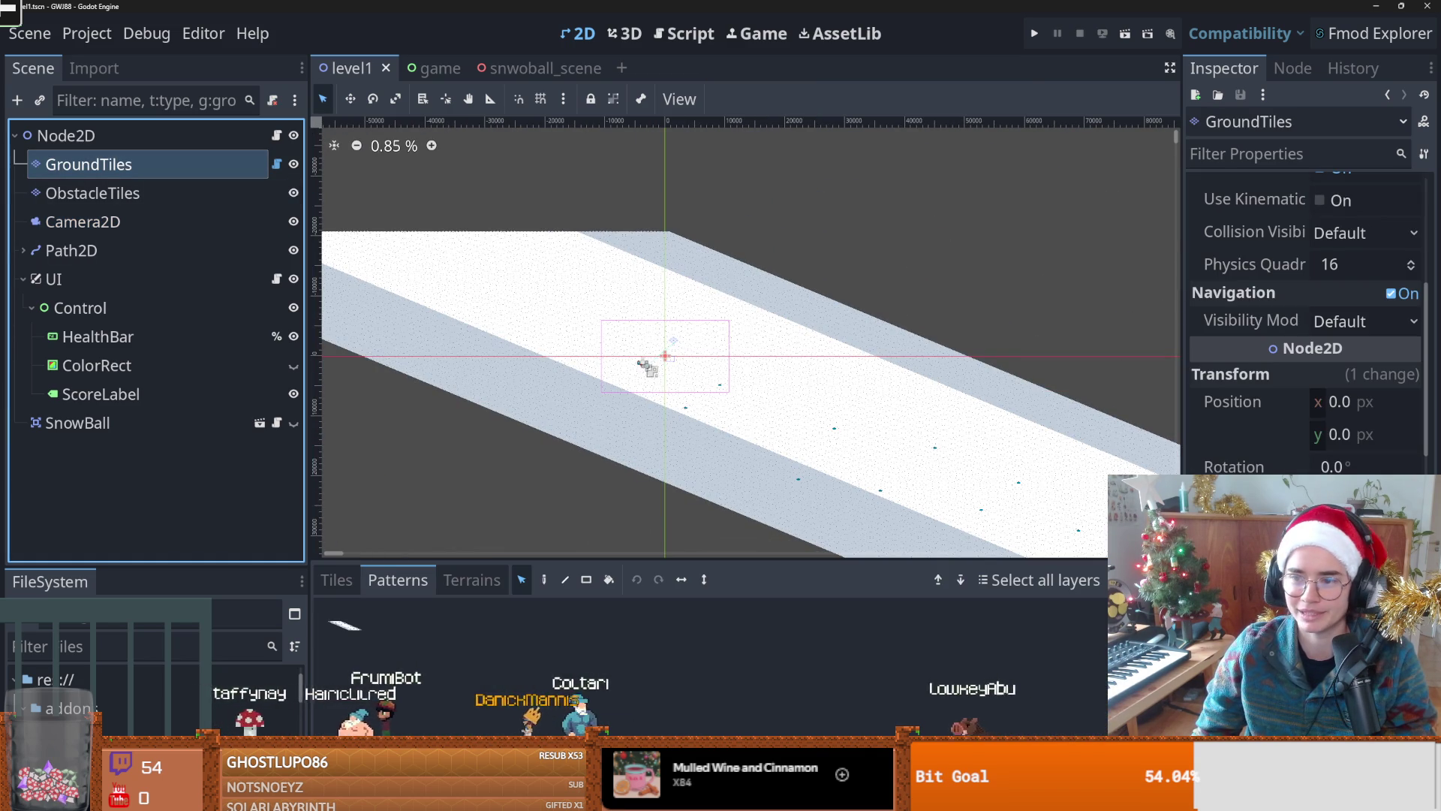
scroll(643, 444, "up", 1)
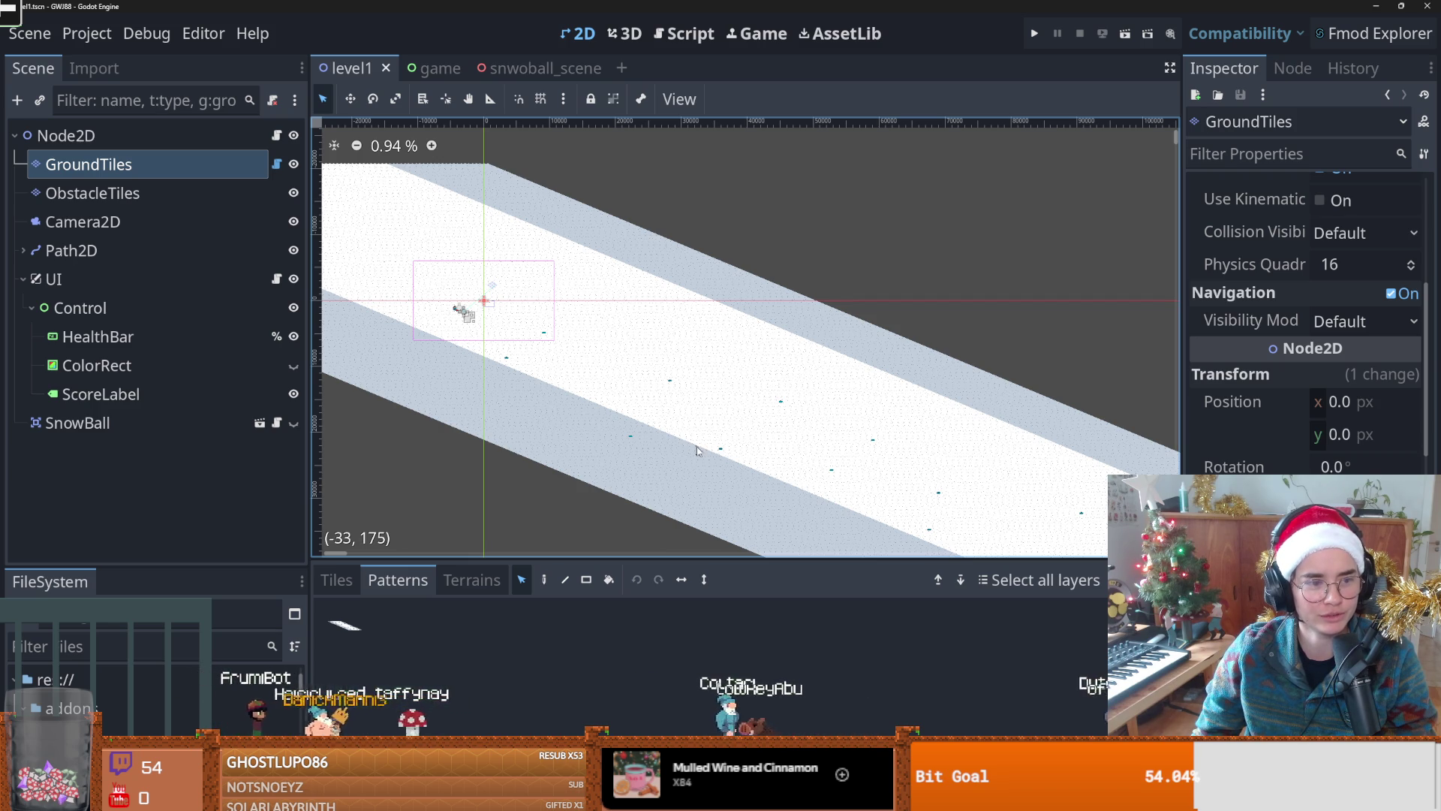
Step: Pan over the snowy path and save the level scene
scroll(654, 432, "down", 4)
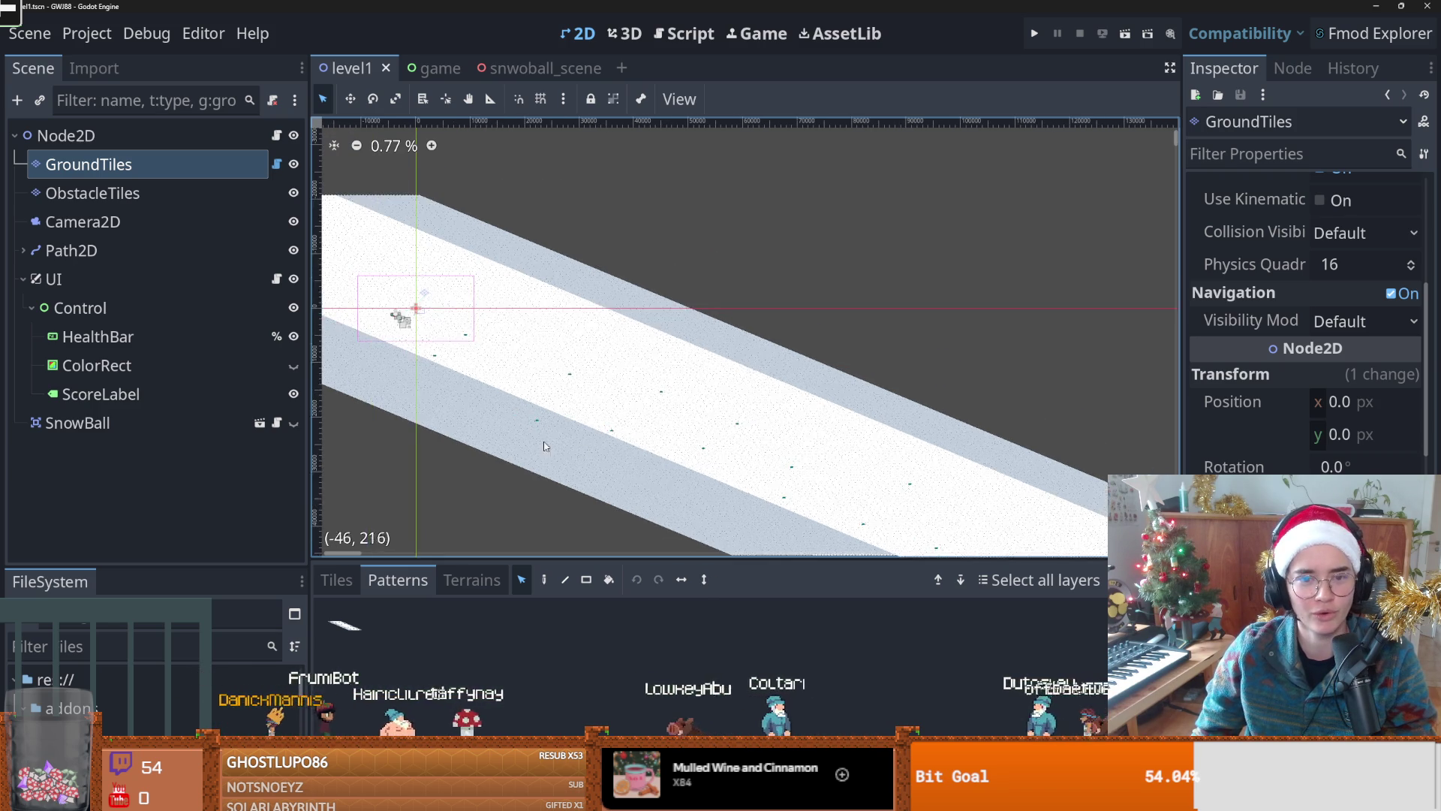
scroll(553, 424, "up", 1)
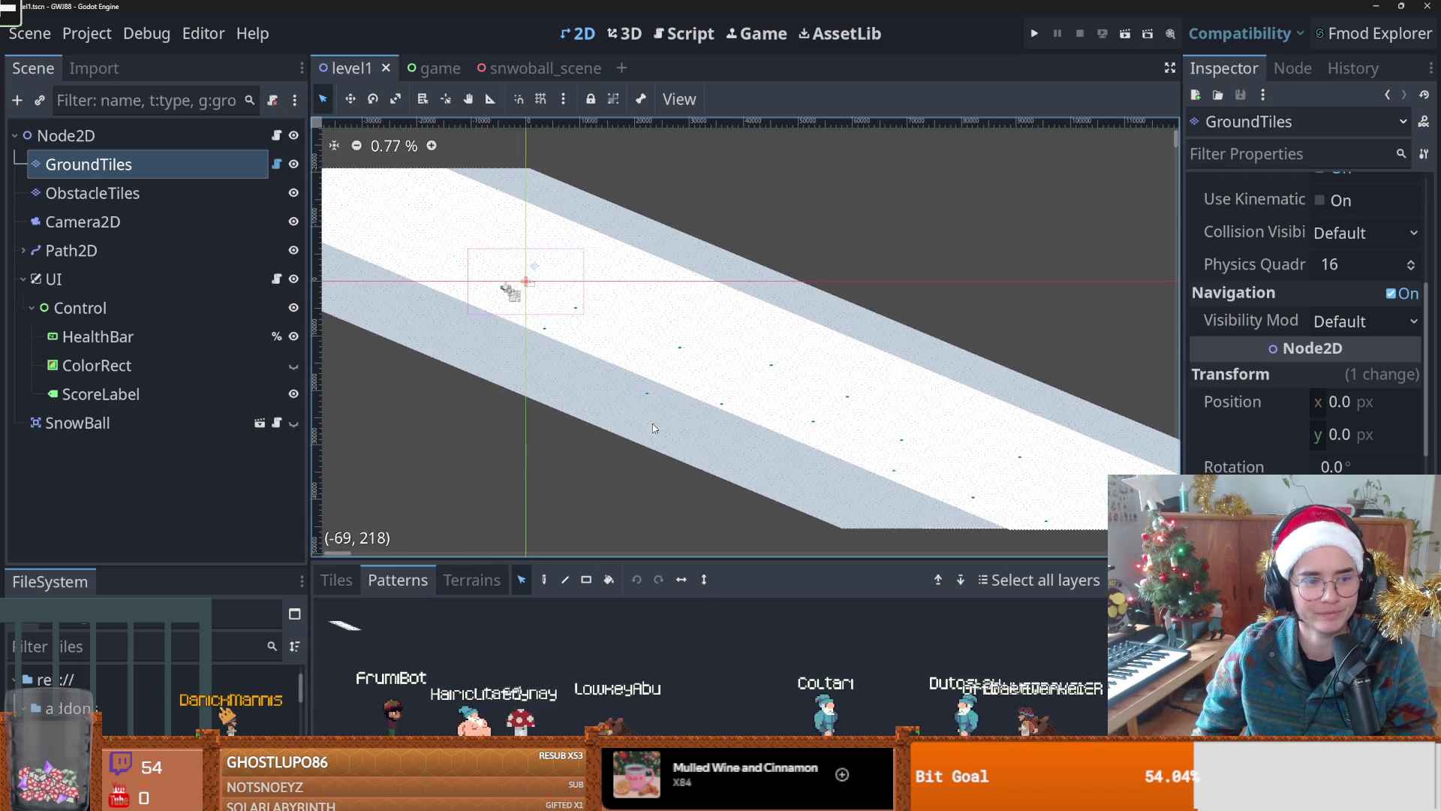
left_click_drag(691, 401, 704, 409)
key("ctrl+s")
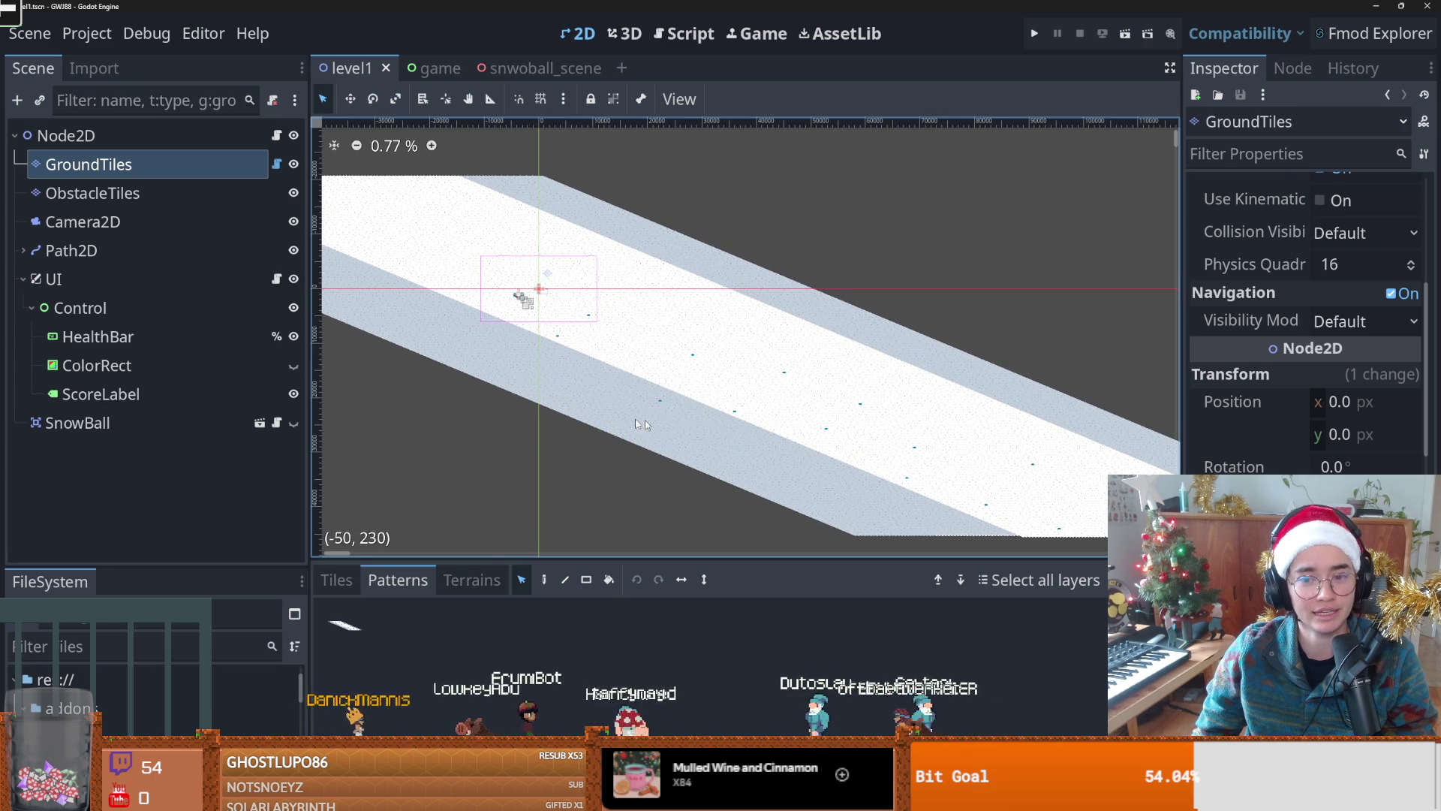
Step: Reselect the GroundTiles layer and show its individual tiles (tile_inner_0, tile_outer_0) in the TileMap panel
scroll(704, 408, "down", 1)
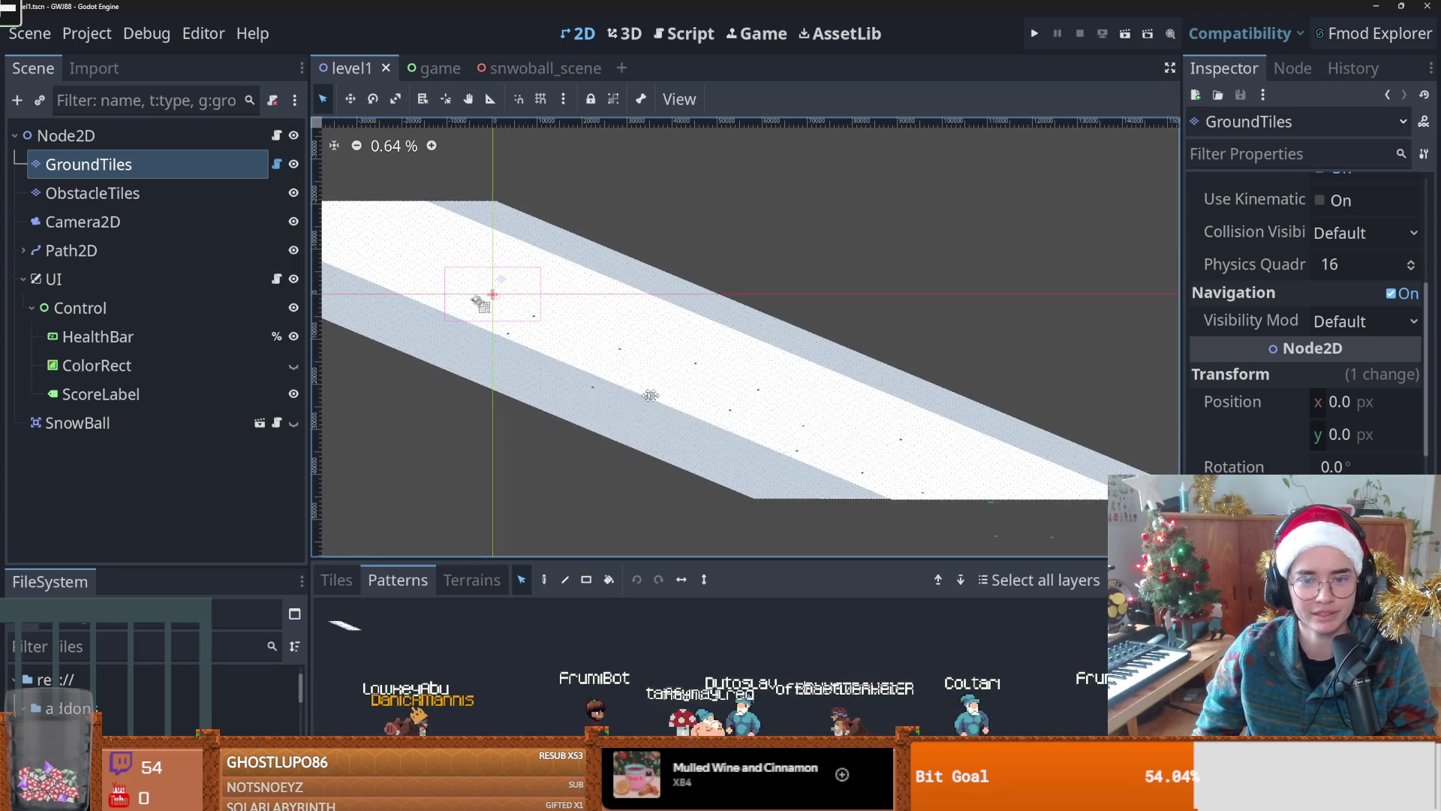
scroll(520, 381, "down", 1)
mouse_move(520, 380)
left_mouse_down()
mouse_move(639, 415)
mouse_move(535, 396)
left_mouse_up()
scroll(642, 404, "up", 1)
left_click(159, 193)
left_click(155, 170)
left_click(353, 587)
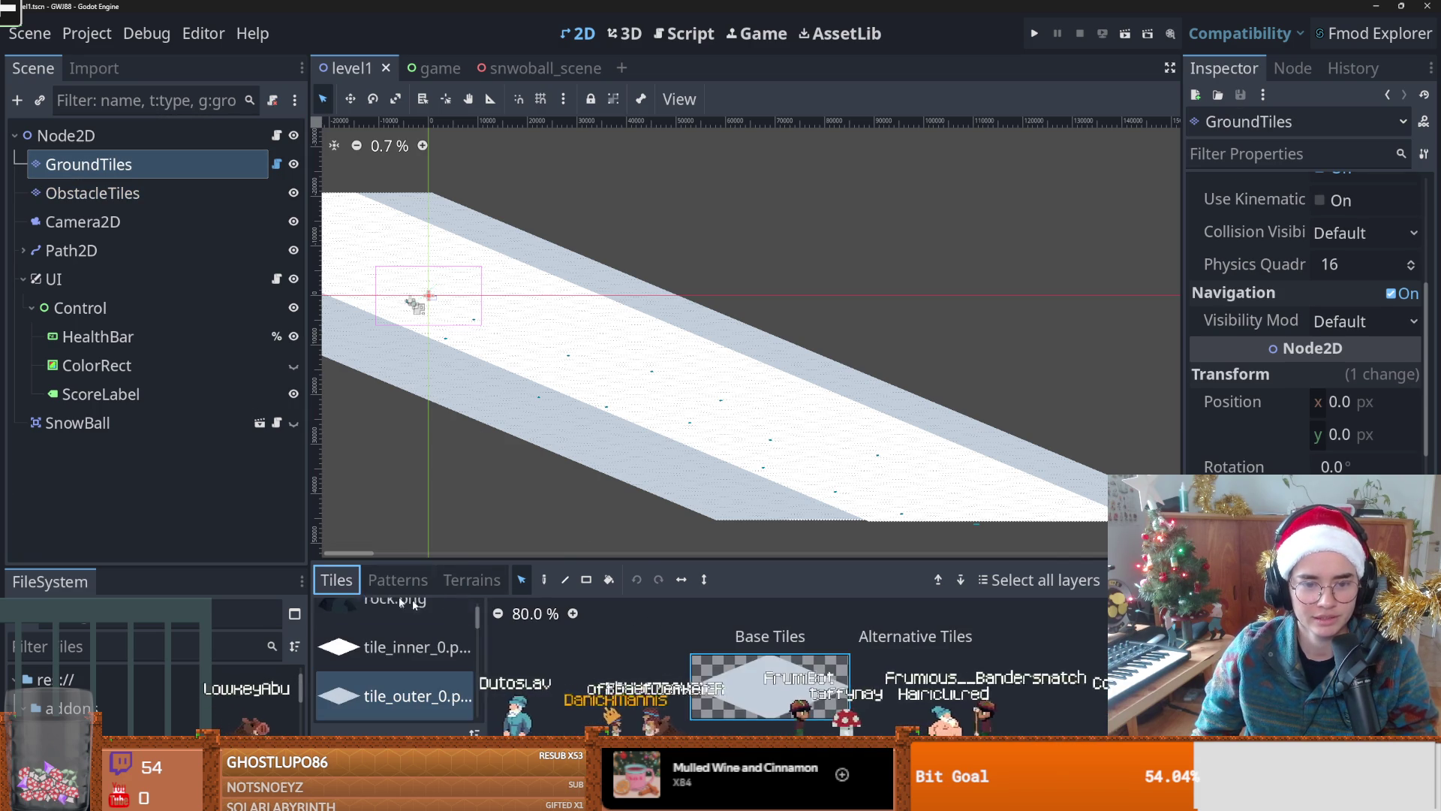
Step: Paint a long rectangle of snow tiles along the path, plus extra tiles on its top edge
scroll(813, 466, "down", 1)
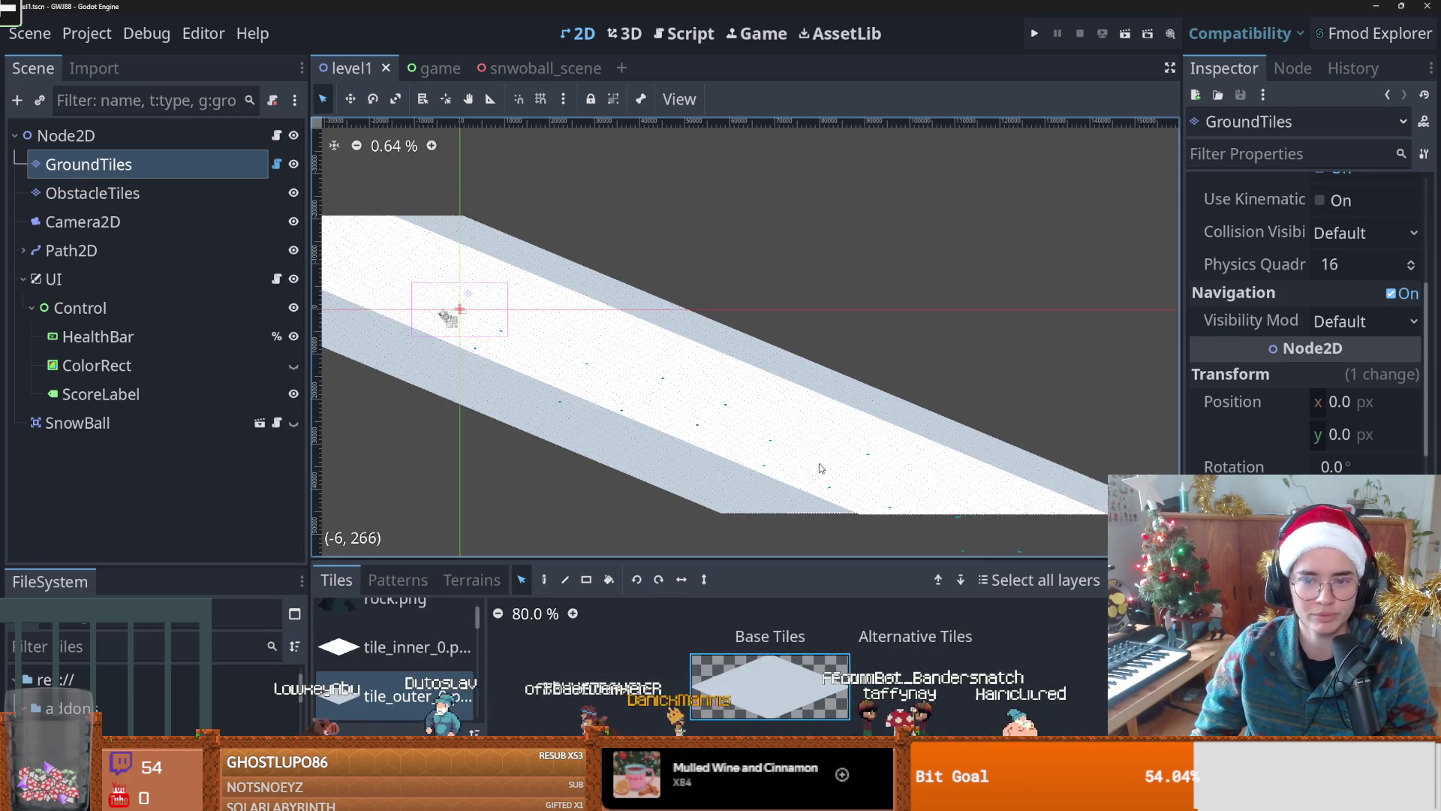
scroll(813, 465, "right", 3)
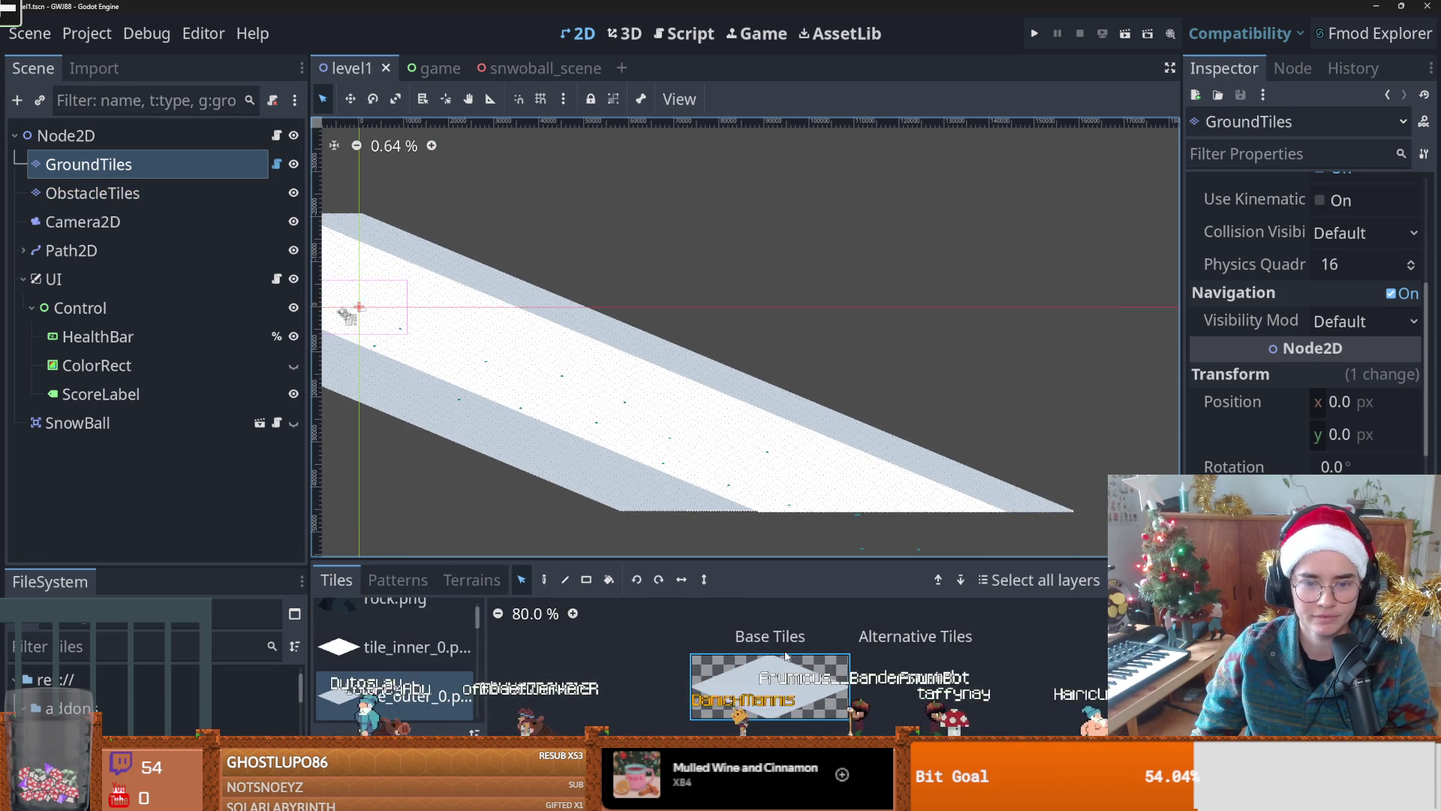
left_click(587, 580)
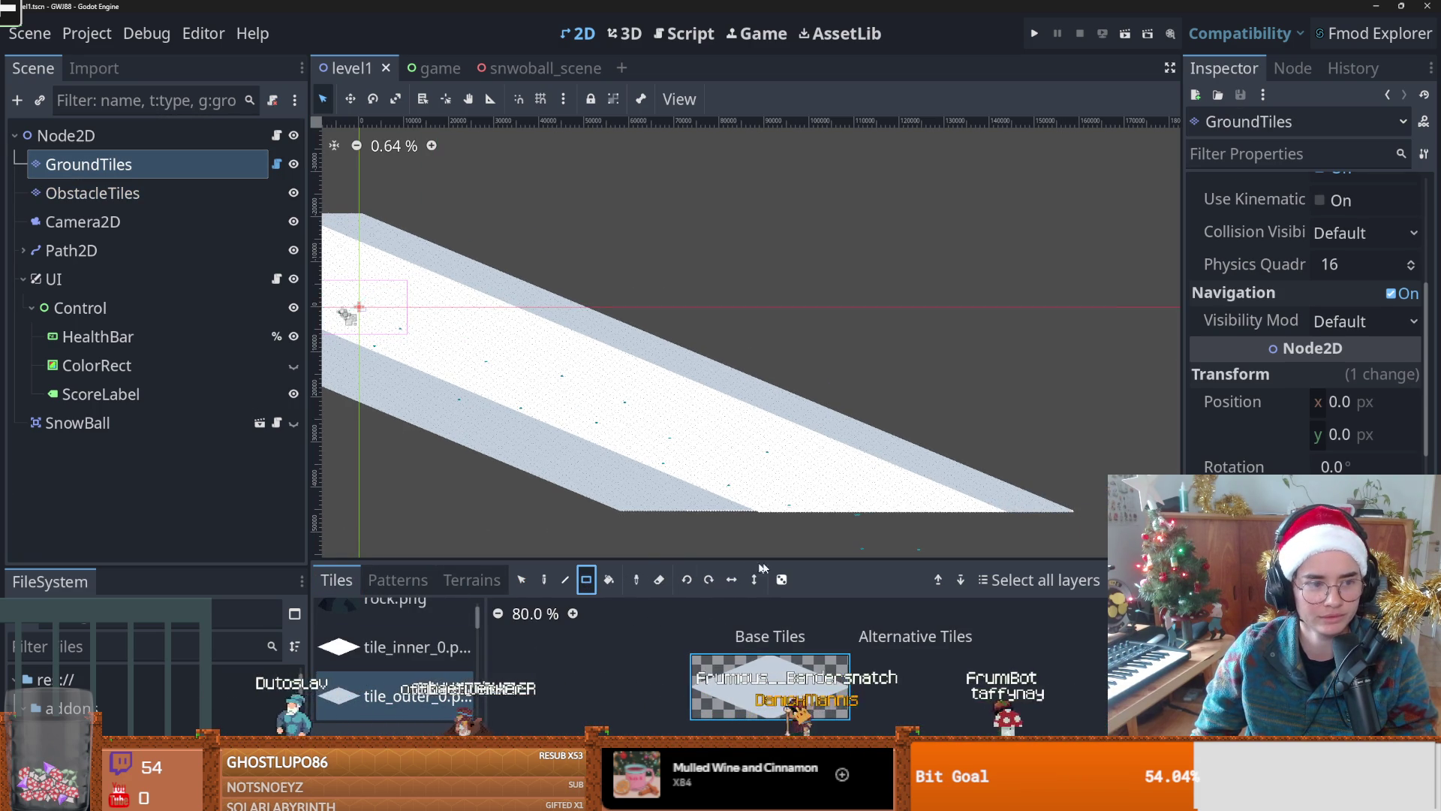
mouse_move(916, 530)
left_mouse_down()
mouse_move(654, 428)
mouse_move(710, 418)
mouse_move(508, 383)
mouse_move(802, 426)
mouse_move(864, 522)
mouse_move(875, 497)
mouse_move(276, 237)
left_mouse_up()
scroll(669, 384, "up", 5)
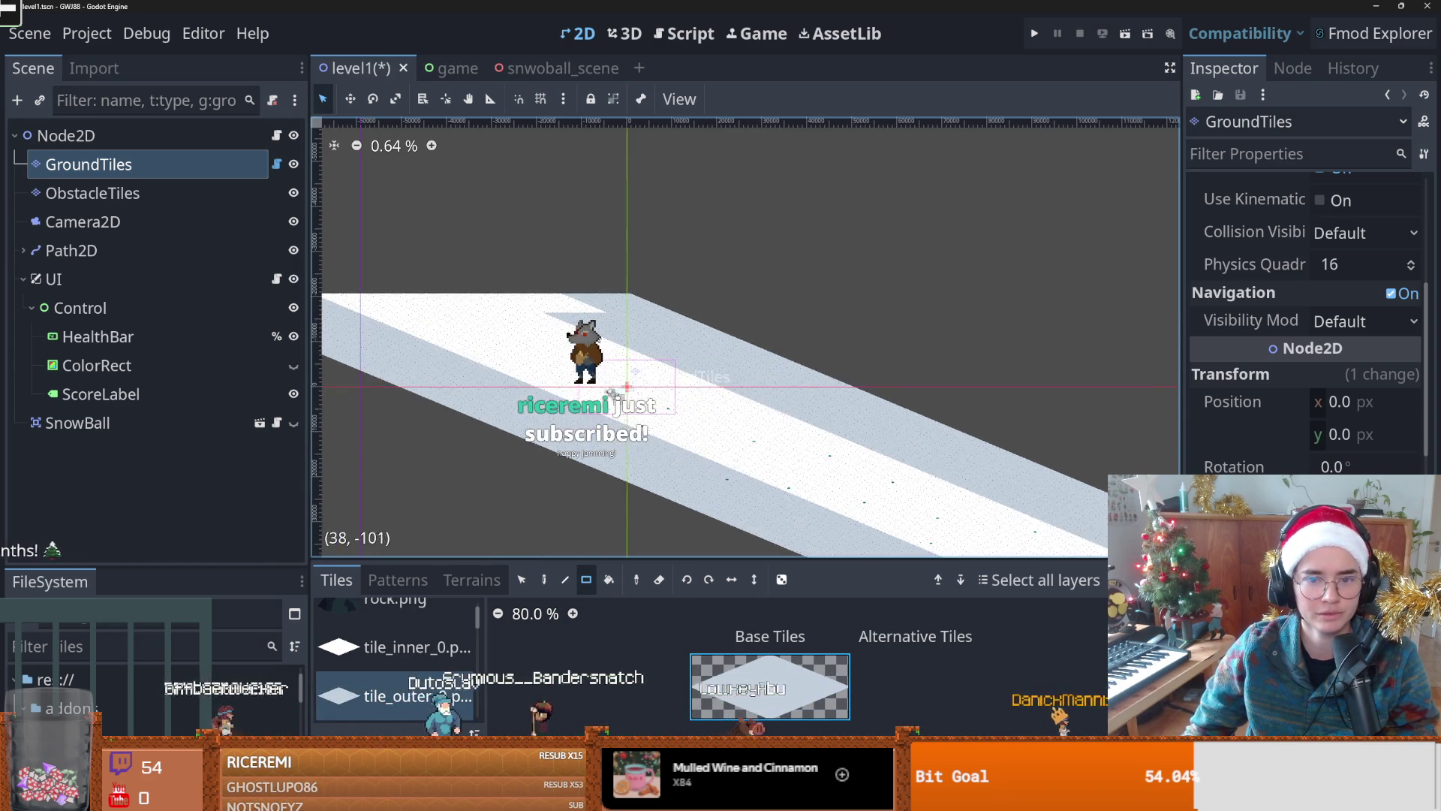
scroll(668, 384, "up", 6)
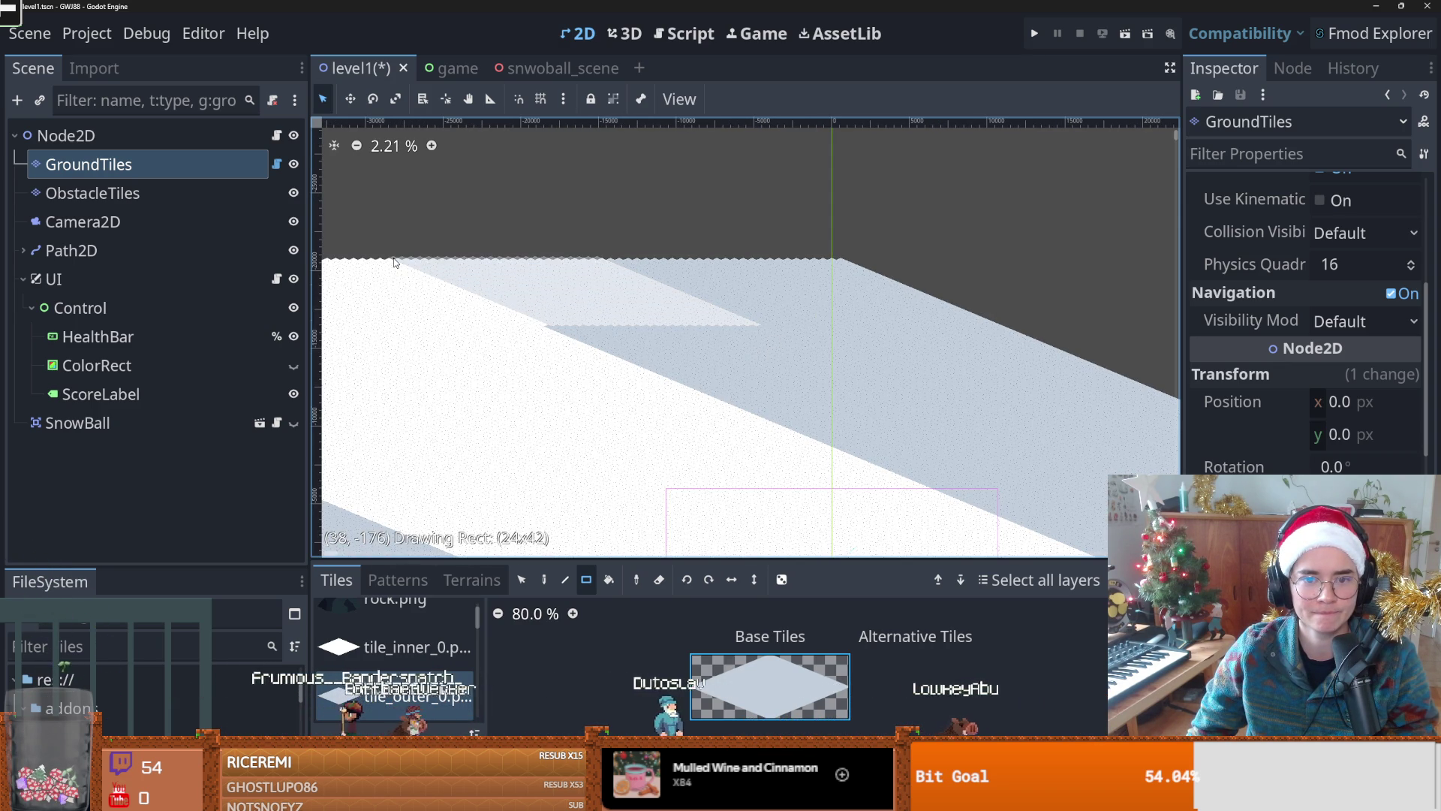
left_click_drag(390, 263, 390, 263)
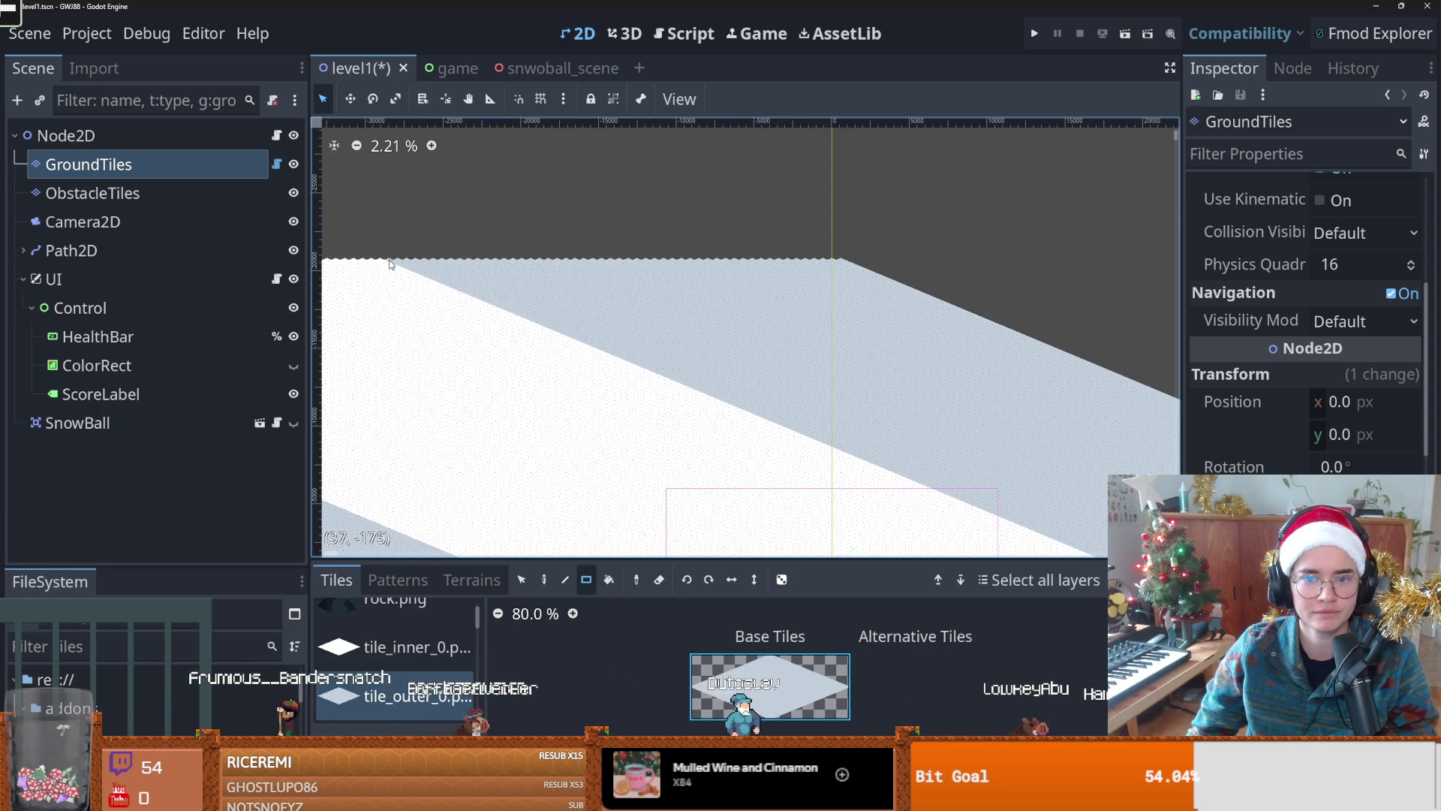
Step: Switch to the eraser and erase a block of ground tiles at the strip's top
scroll(636, 371, "down", 8)
scroll(823, 449, "down", 3)
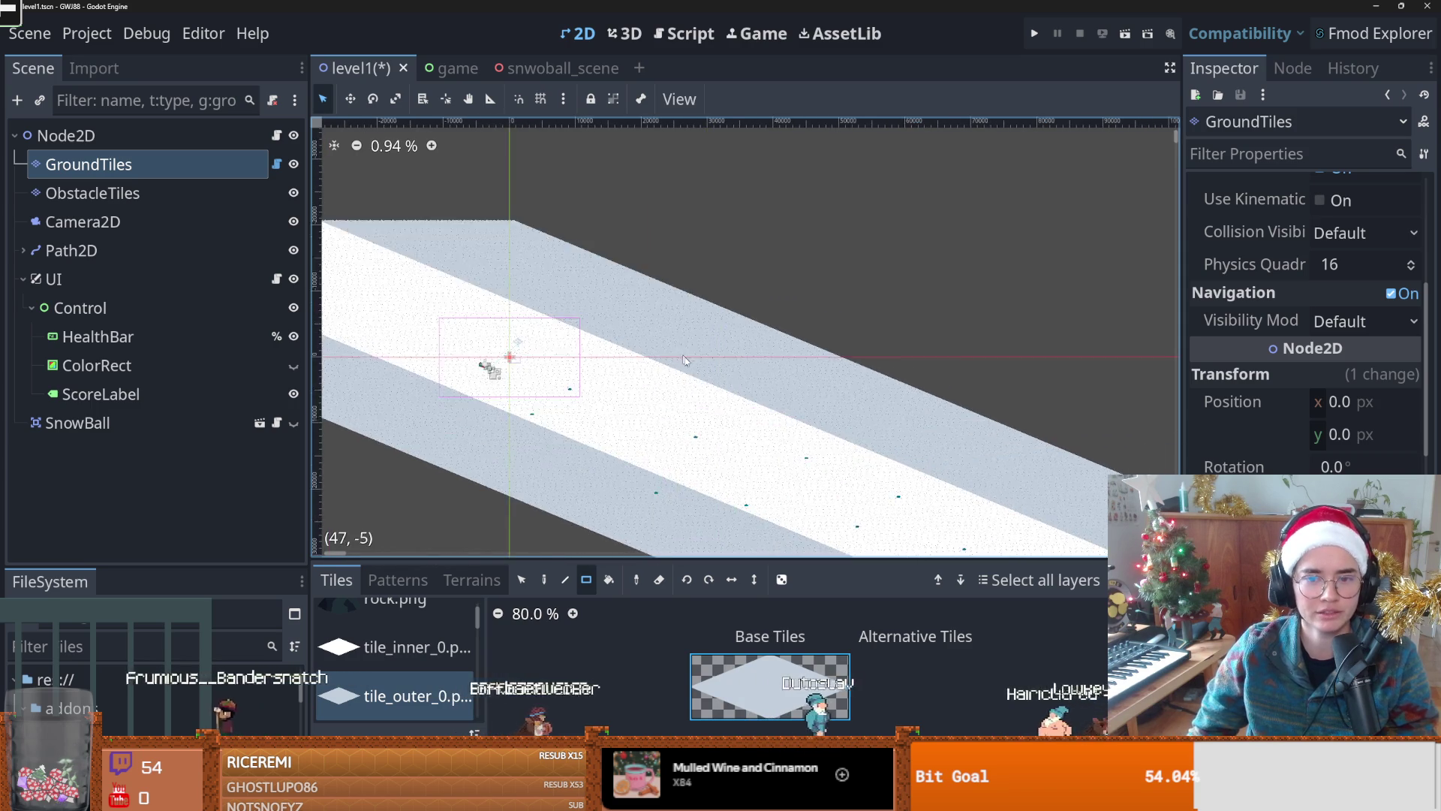
scroll(796, 431, "down", 3)
scroll(780, 419, "right", 3)
scroll(795, 433, "down", 1)
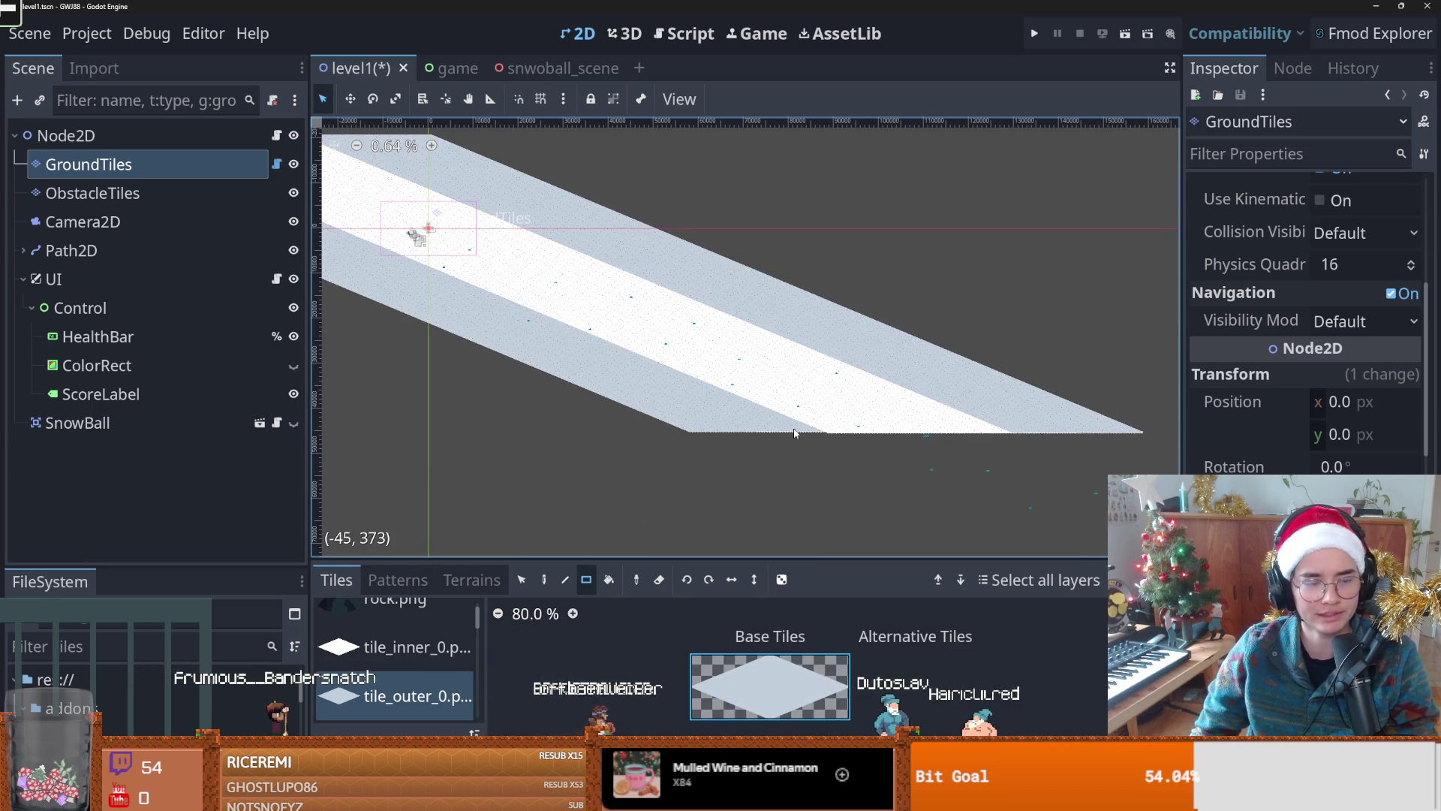
scroll(878, 420, "up", 2)
scroll(825, 423, "left", 2)
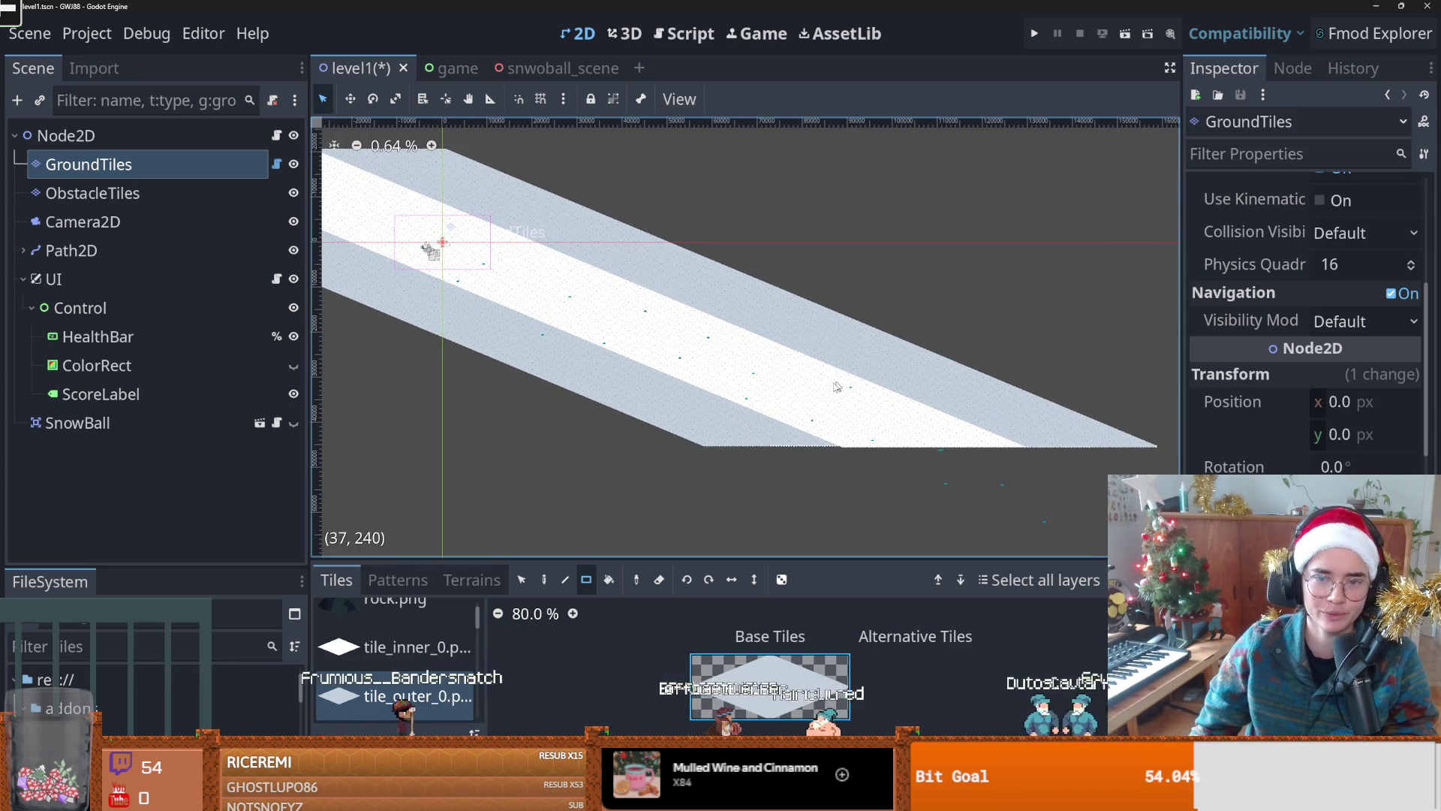
scroll(751, 413, "right", 3)
key("e")
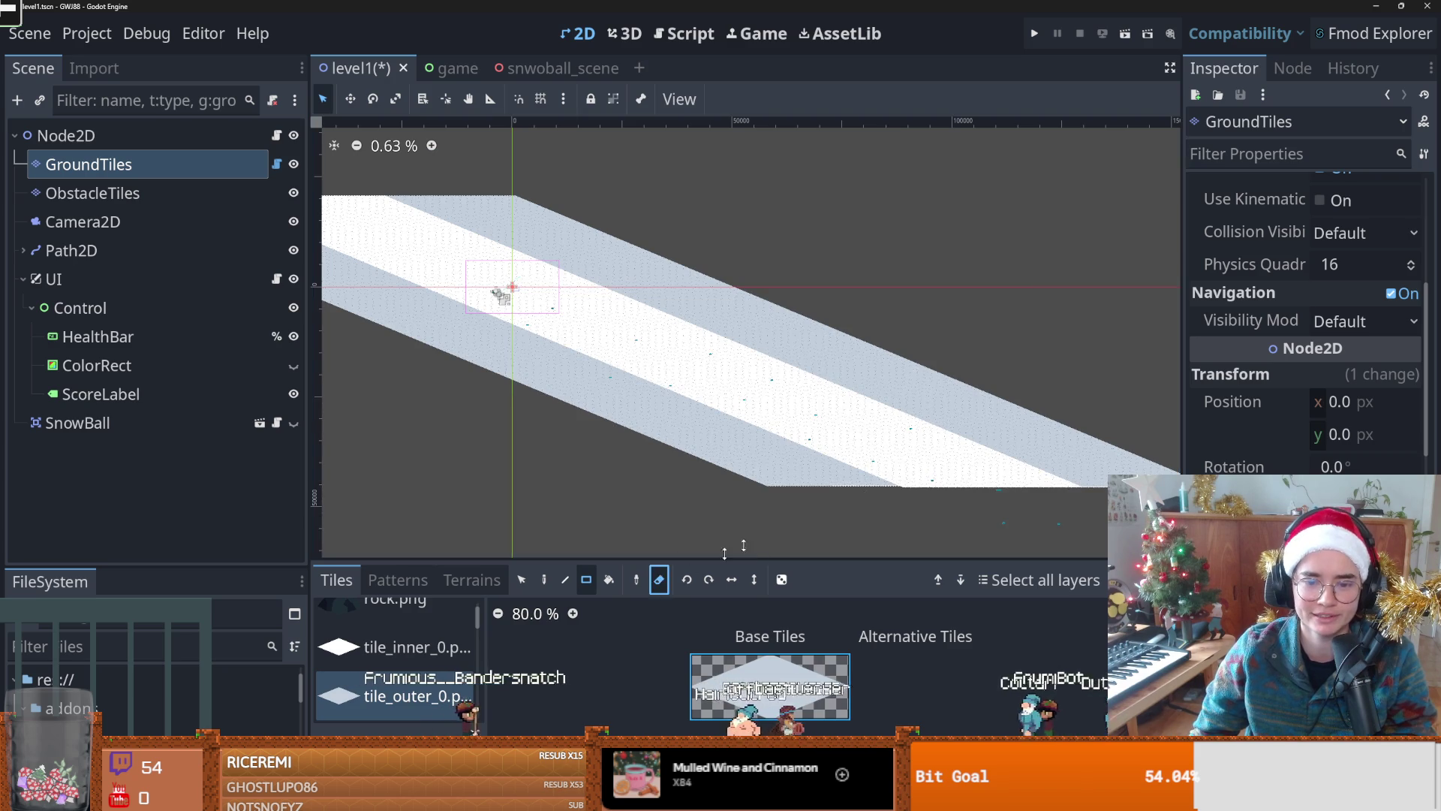
mouse_move(818, 376)
left_mouse_down()
mouse_move(548, 247)
mouse_move(366, 218)
left_mouse_up()
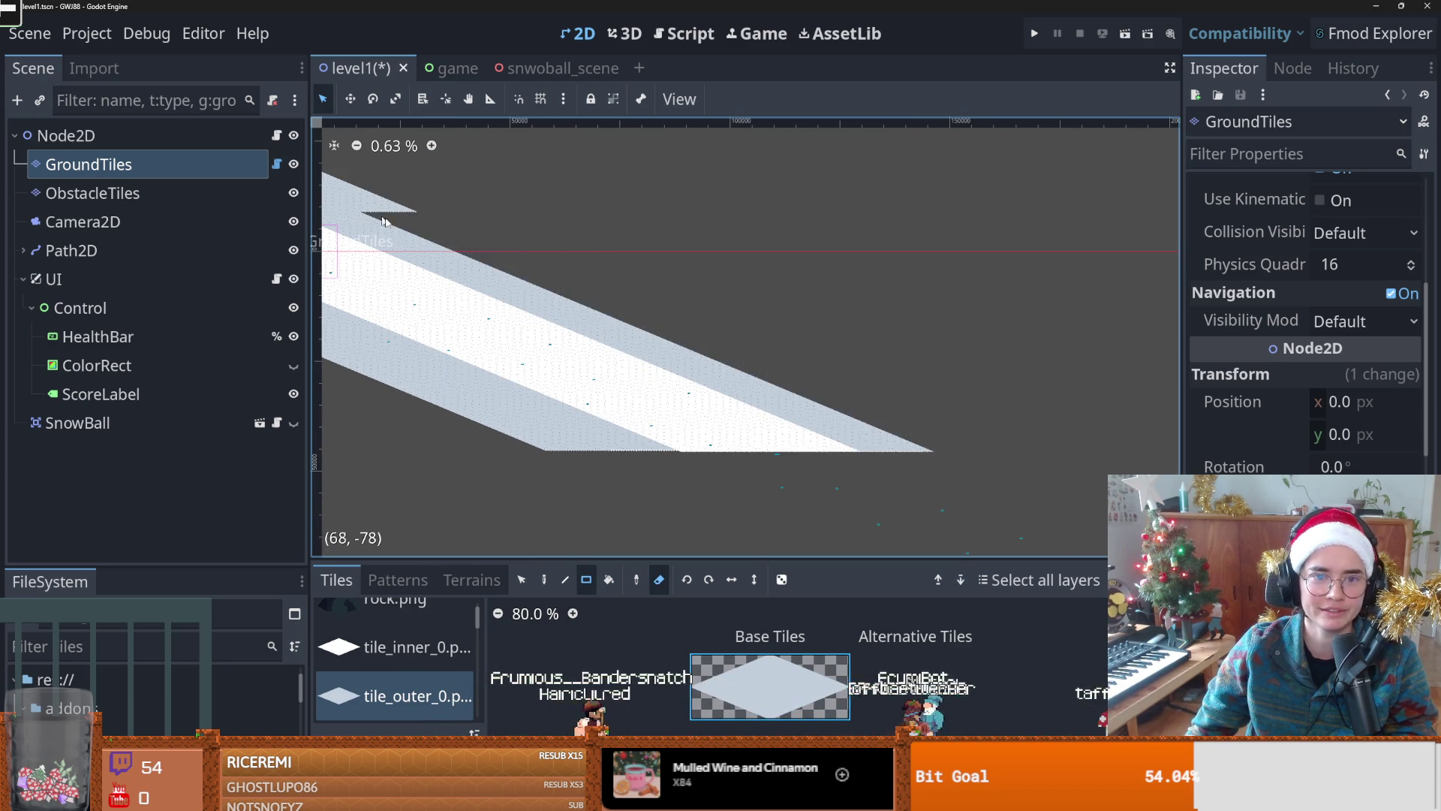
Step: Erase the remaining unwanted tiles along the strip's upper-left edge
scroll(799, 380, "up", 3)
left_click_drag(703, 364, 672, 343)
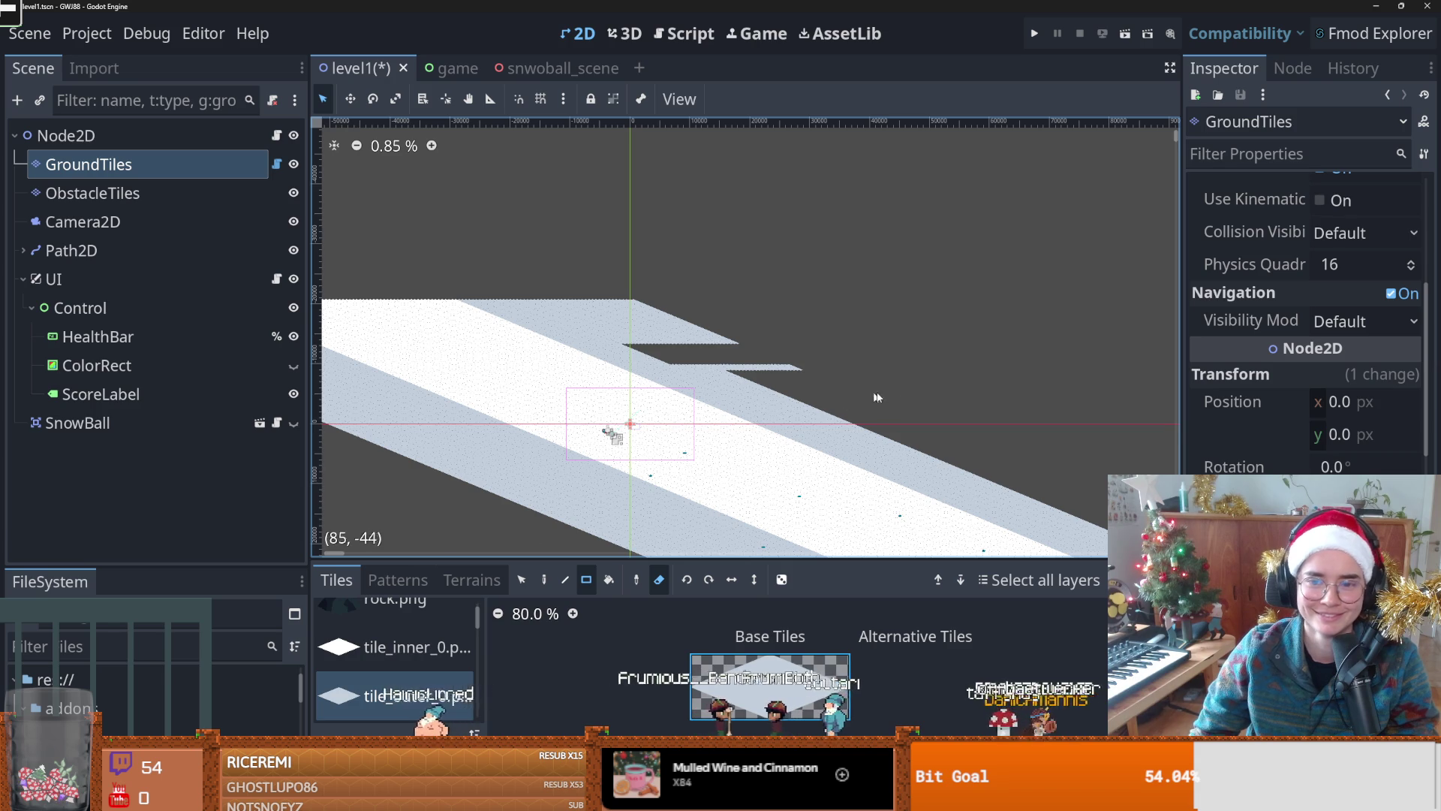
key("ctrl+z")
mouse_move(899, 384)
left_mouse_down()
mouse_move(619, 331)
mouse_move(587, 305)
left_mouse_up()
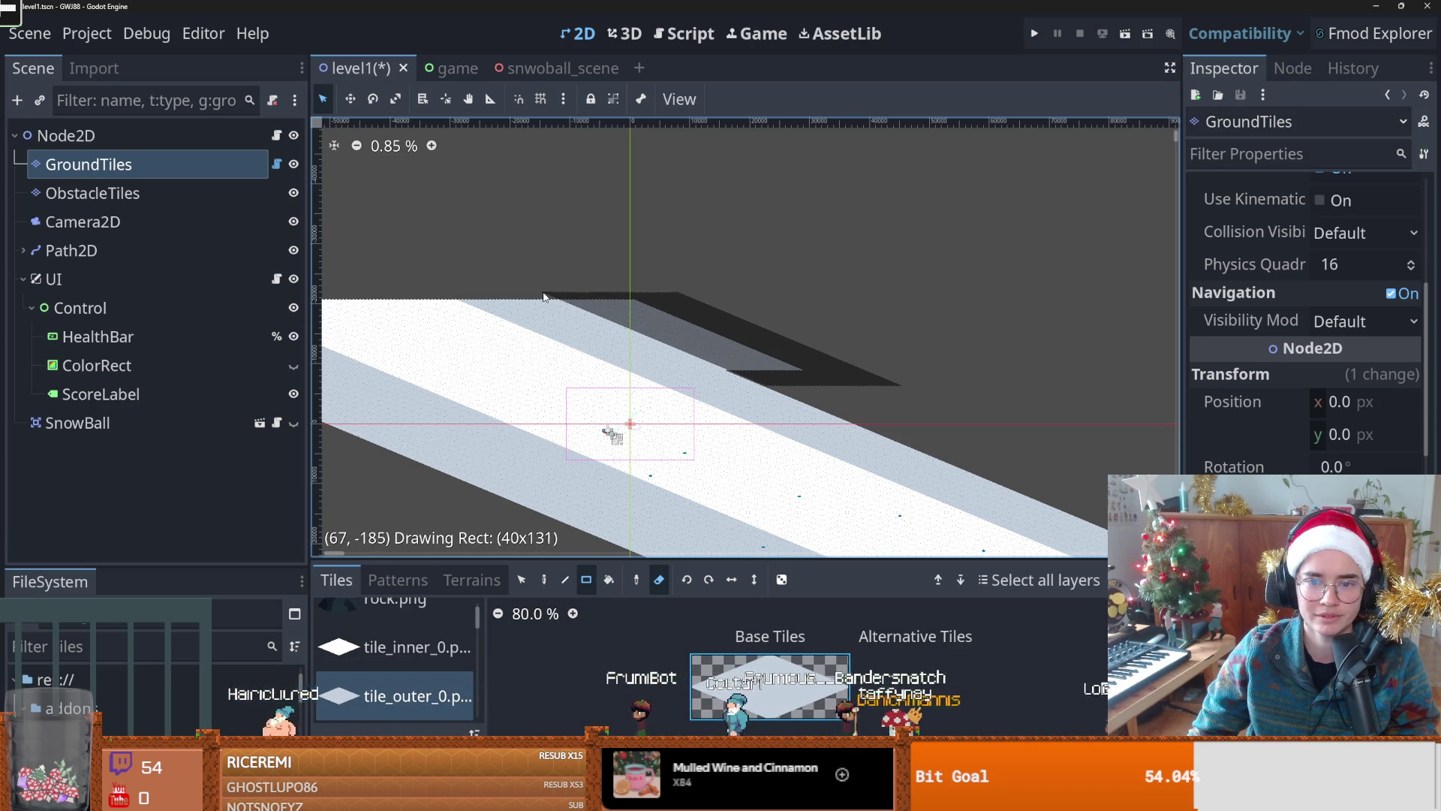
left_click_drag(540, 296, 540, 296)
scroll(745, 300, "down", 2)
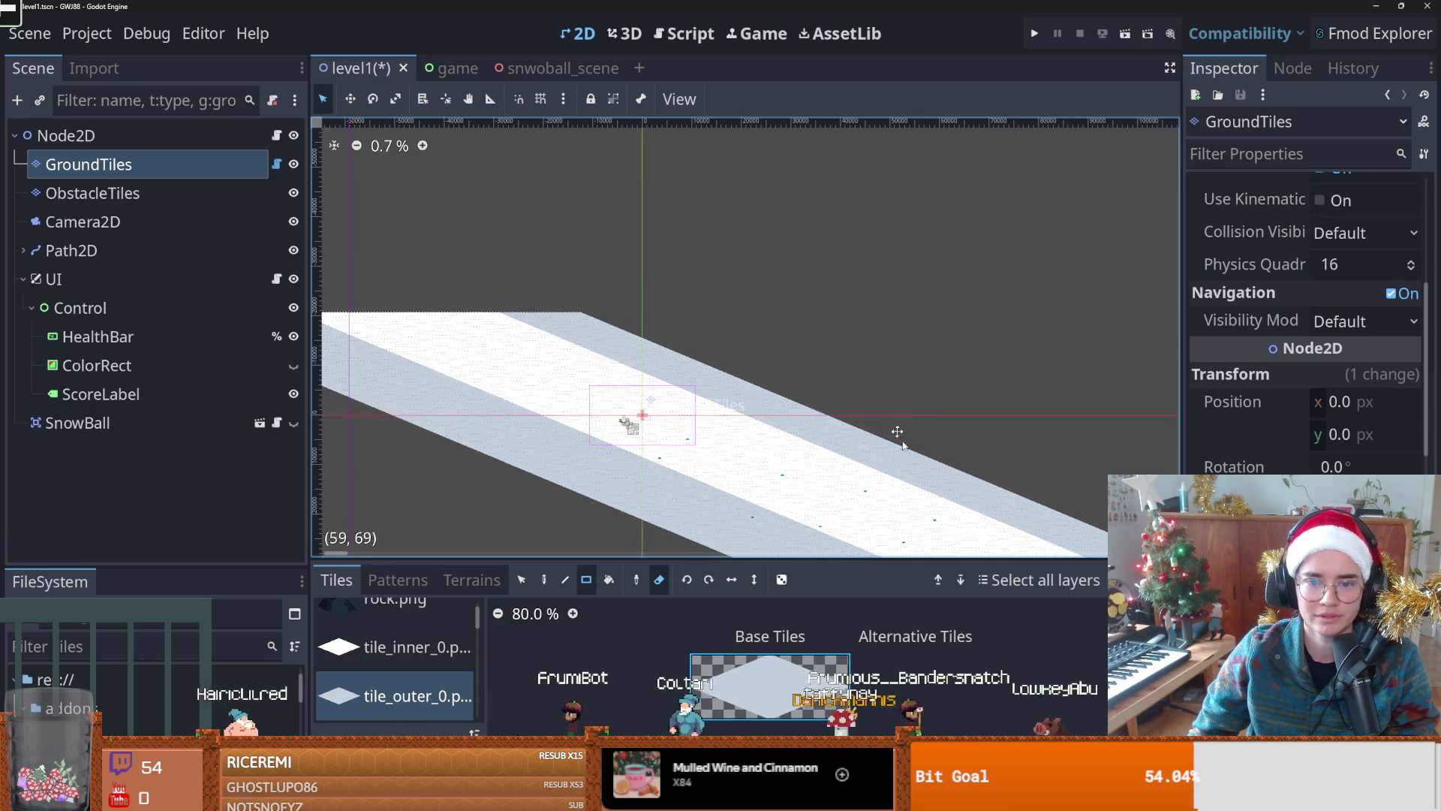
left_click_drag(564, 394, 654, 284)
left_click_drag(620, 351, 740, 385)
scroll(740, 385, "up", 1)
mouse_move(528, 348)
left_mouse_down()
mouse_move(625, 377)
mouse_move(476, 260)
mouse_move(373, 228)
left_mouse_up()
Step: Save, add a one-tile row along the track's bottom edge, save again and test-run the level
scroll(570, 379, "down", 1)
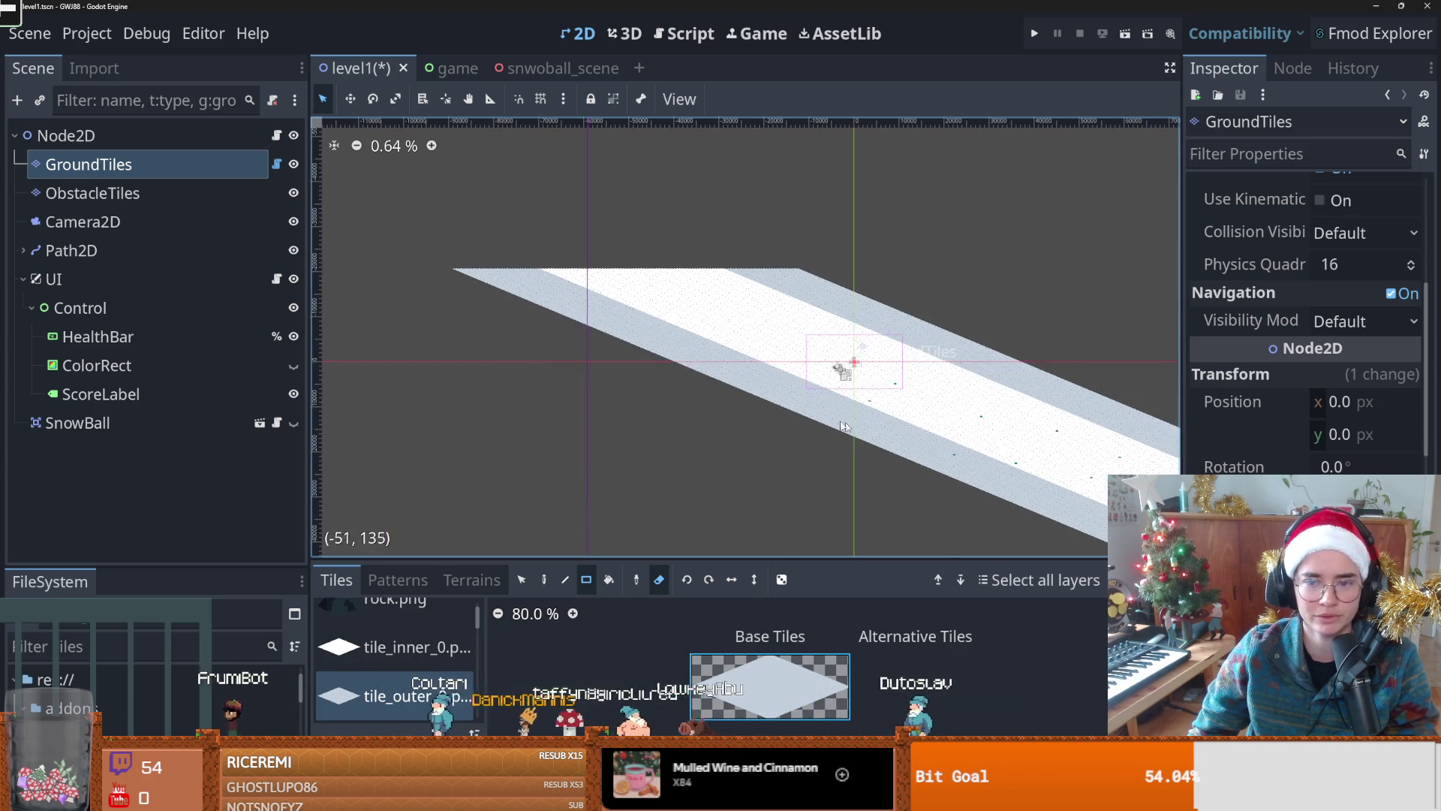
key("ctrl+s")
scroll(654, 387, "up", 2)
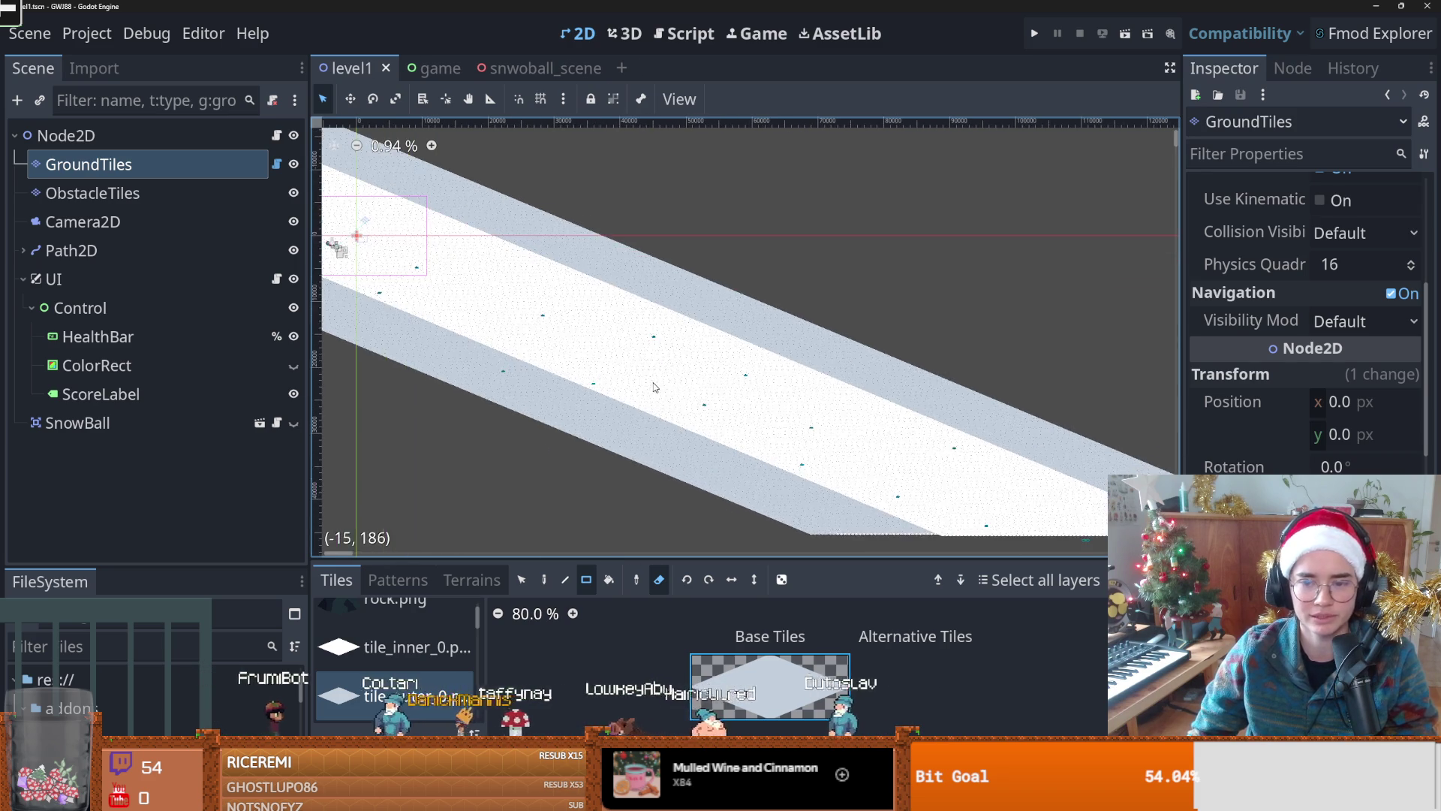
scroll(653, 387, "up", 3)
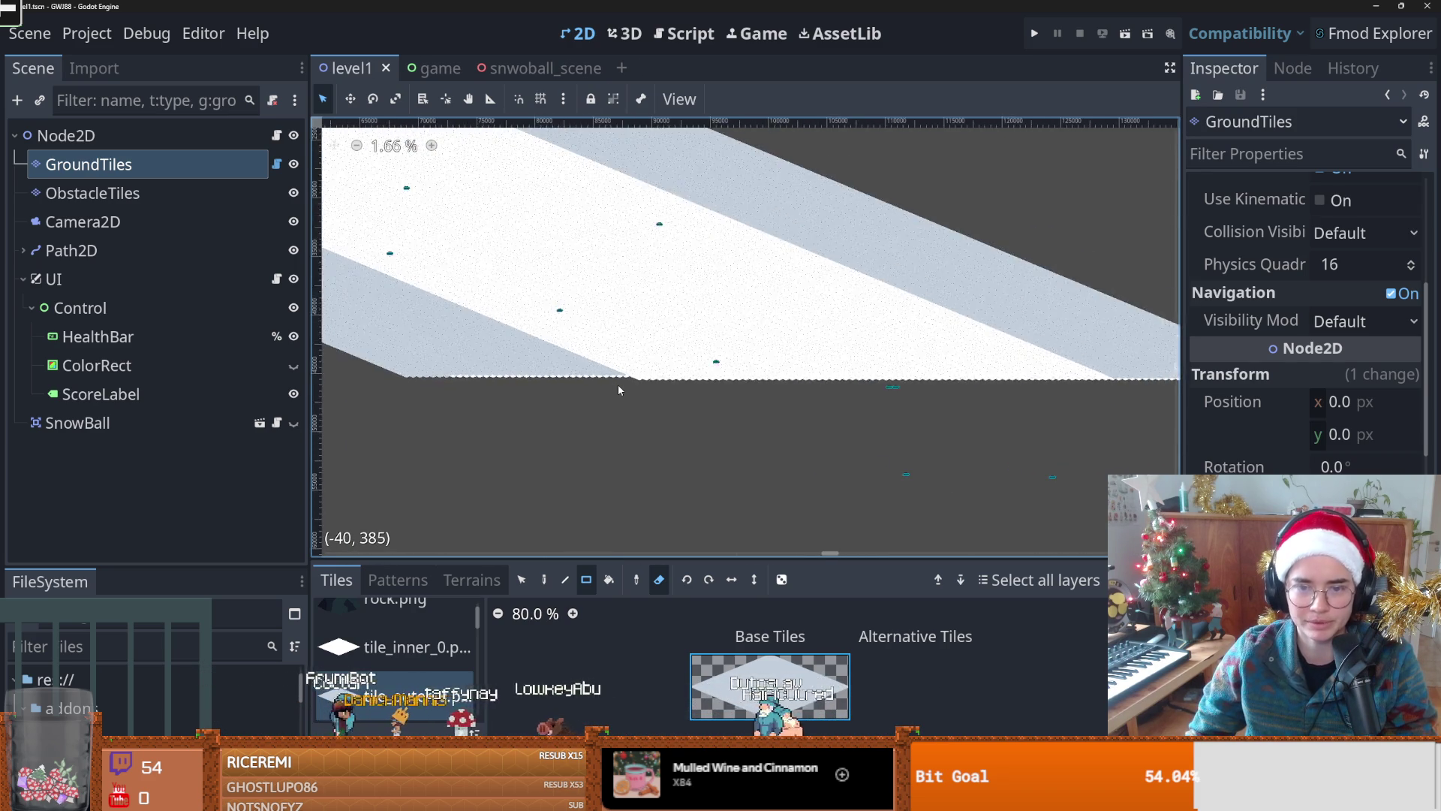
scroll(619, 389, "down", 3)
mouse_move(575, 392)
left_mouse_down()
mouse_move(1059, 399)
mouse_move(1066, 381)
left_mouse_up()
scroll(635, 307, "up", 2)
key("ctrl+s")
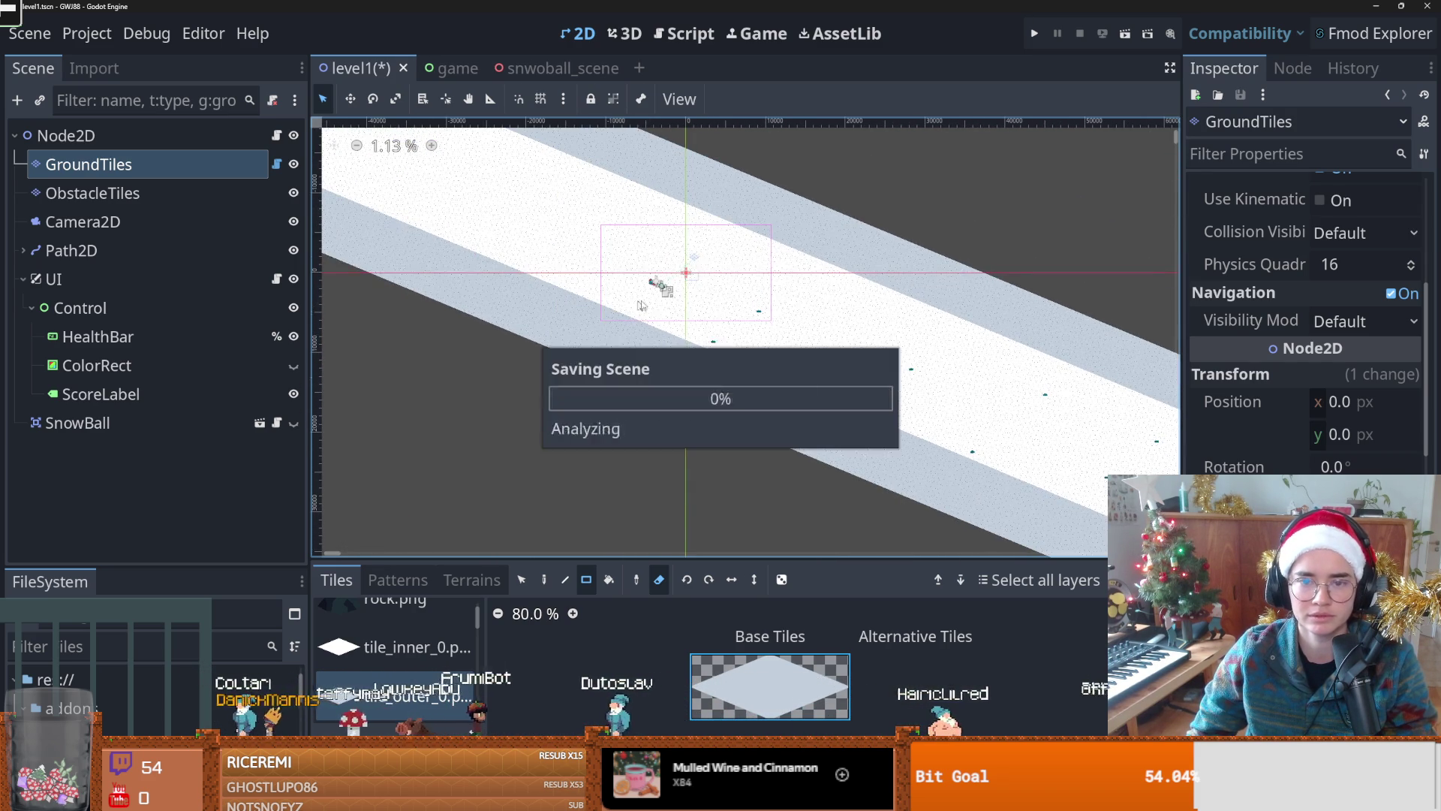
left_click(1035, 33)
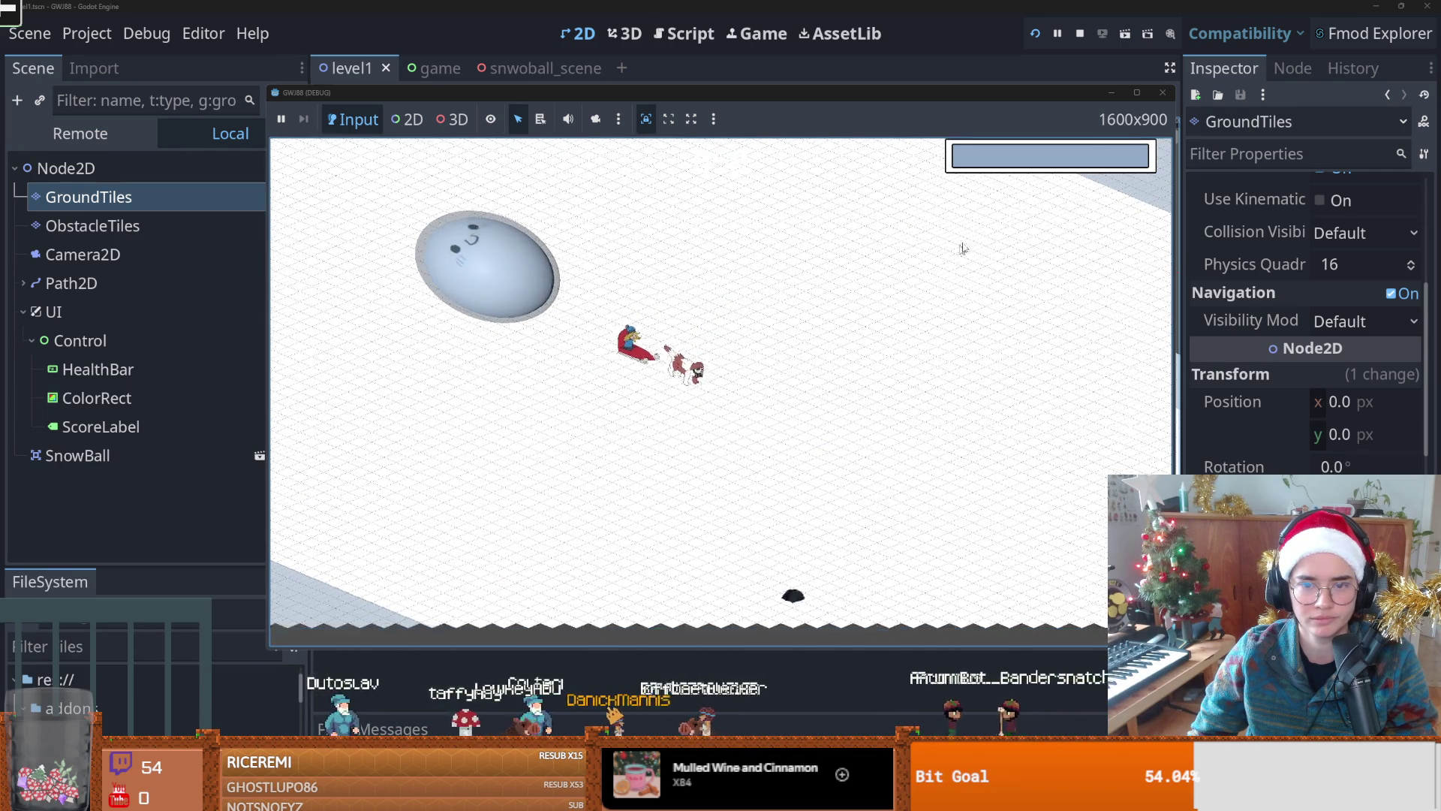
Step: Stop the running game with F8 and return to the level1 editor
key("F8")
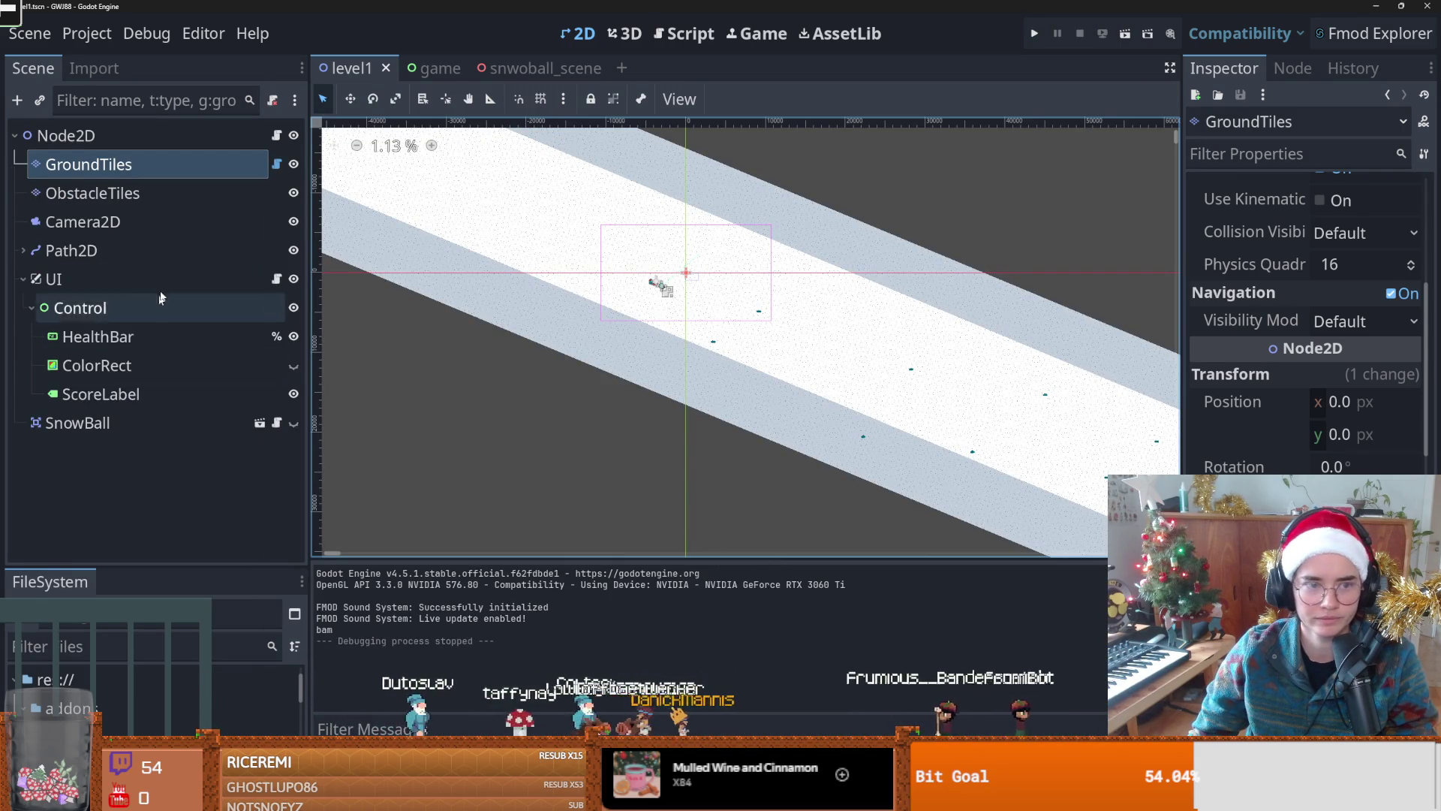
scroll(568, 476, "down", 3)
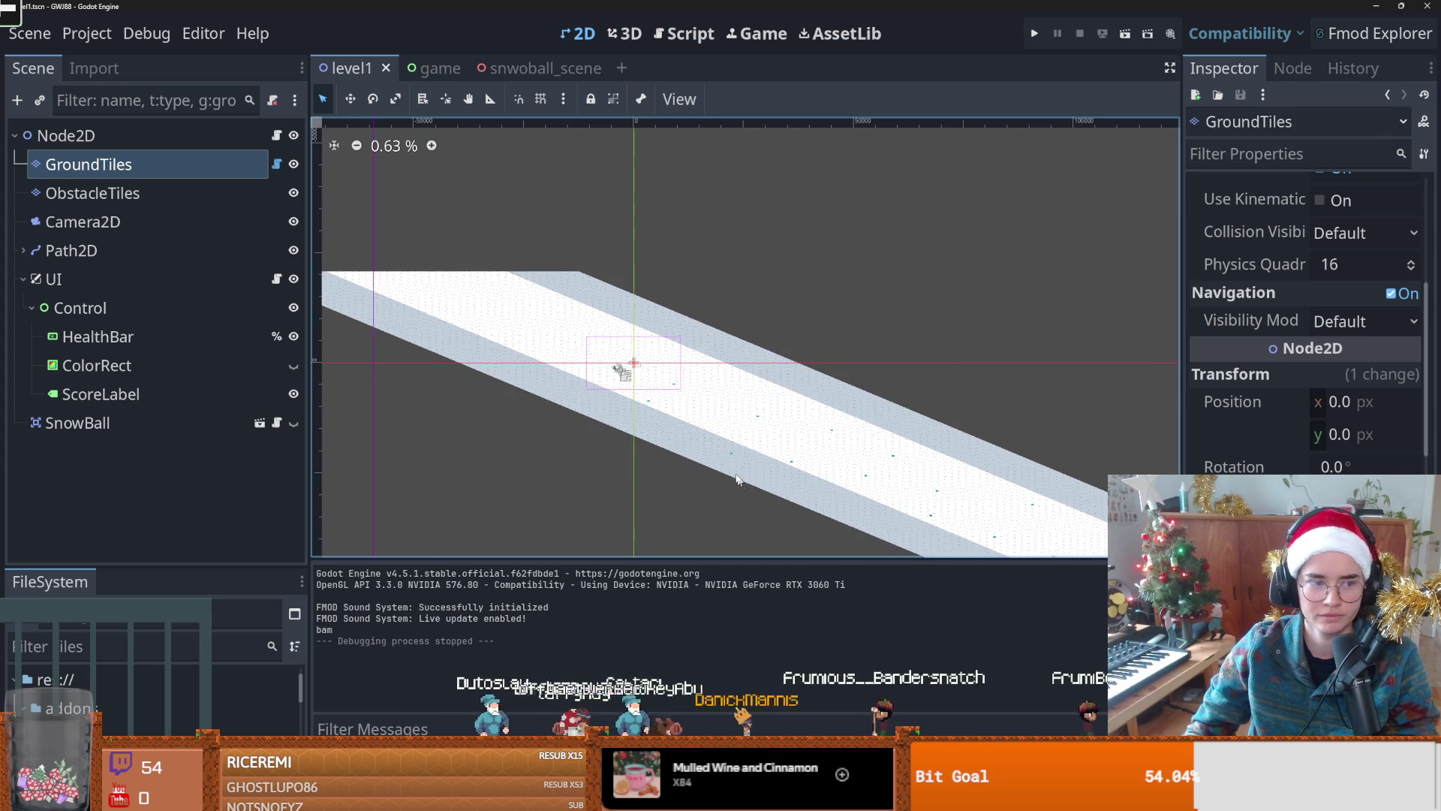
Step: Reselect GroundTiles and box-select ground tiles on the snowy band
left_click_drag(740, 487, 495, 305)
mouse_move(546, 356)
left_mouse_down()
mouse_move(642, 412)
mouse_move(597, 449)
left_mouse_up()
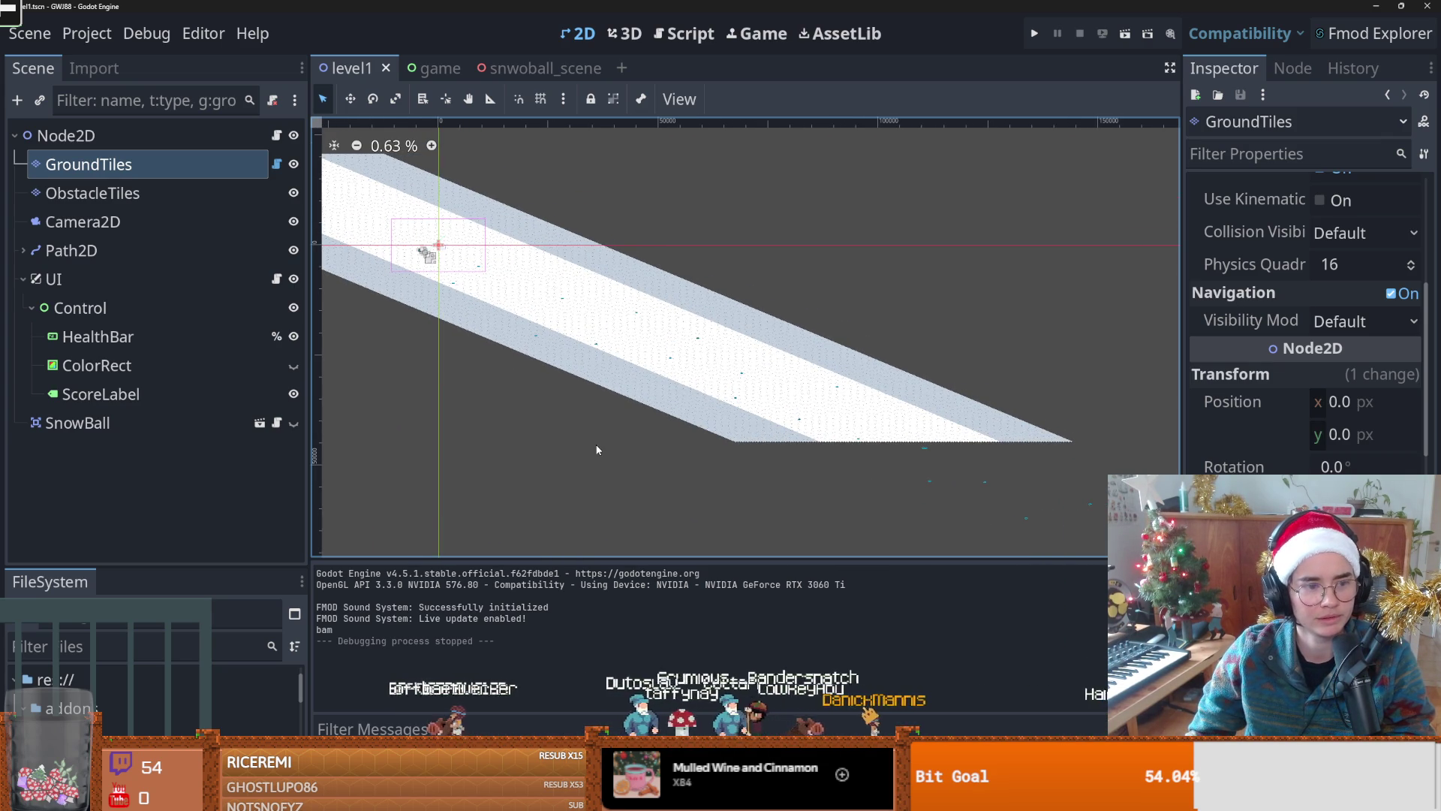
left_click(92, 193)
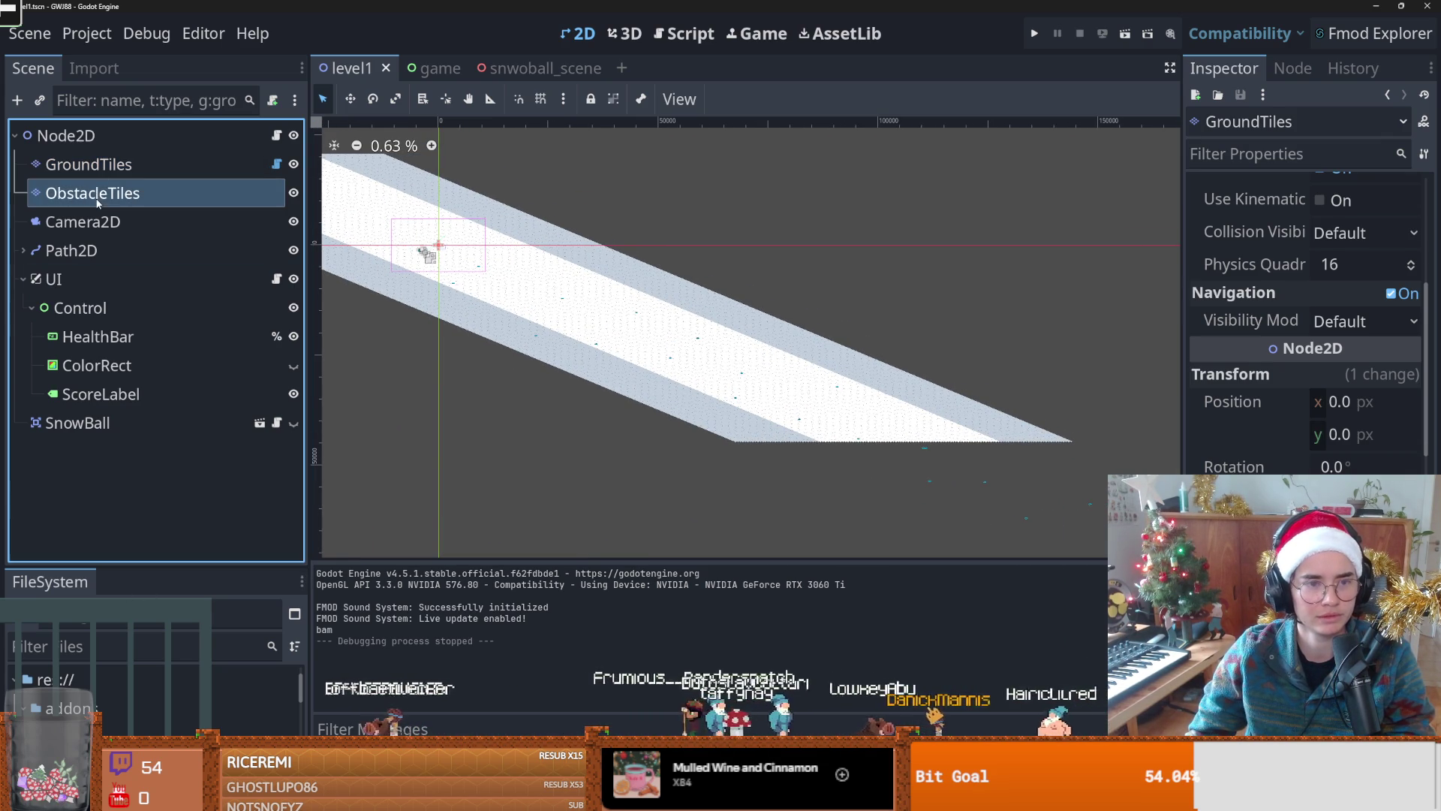
left_click(89, 164)
left_click(522, 580)
left_click_drag(563, 488, 692, 480)
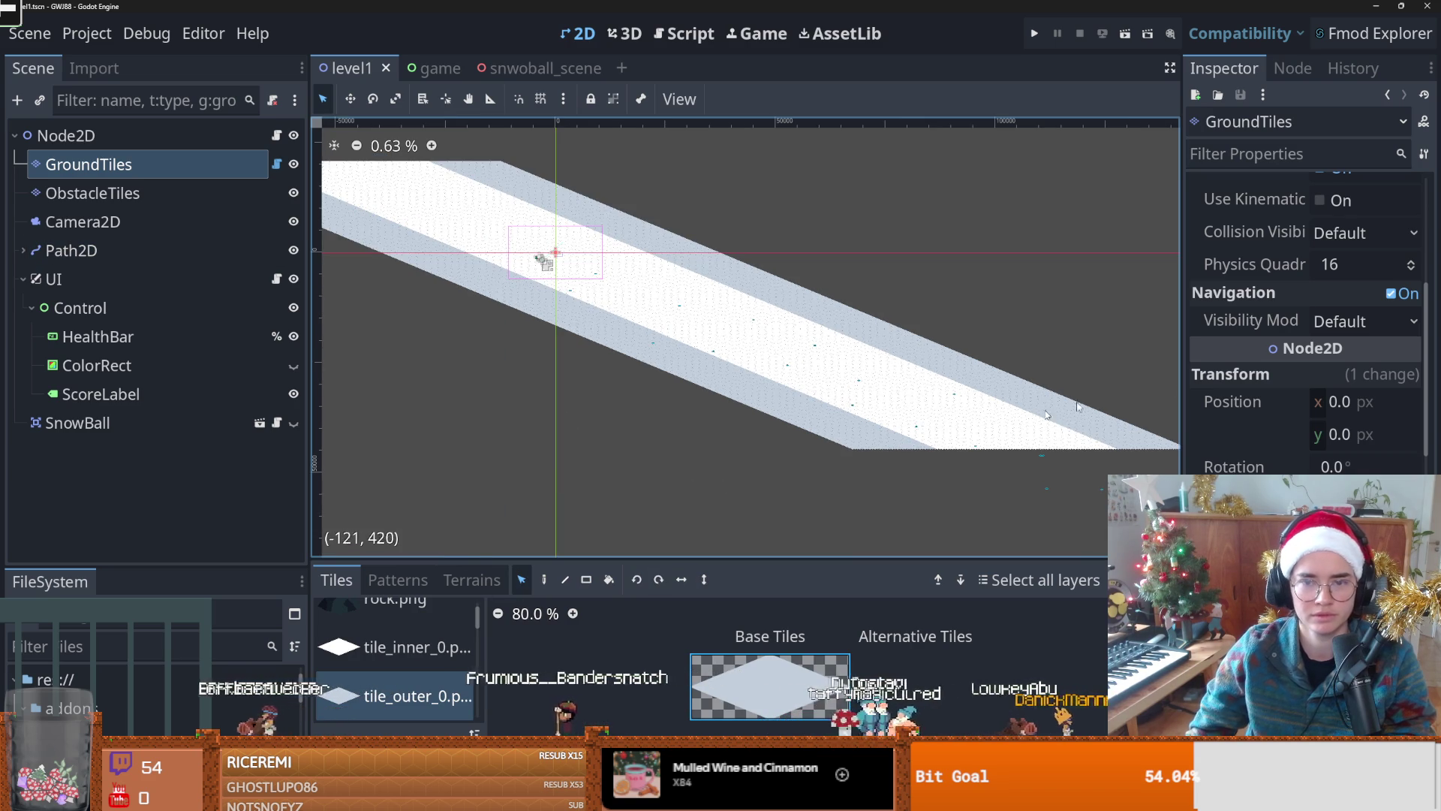
scroll(1050, 465, "right", 2)
mouse_move(740, 316)
left_mouse_down()
mouse_move(1119, 448)
mouse_move(976, 429)
left_mouse_up()
mouse_move(1129, 448)
left_mouse_down()
mouse_move(607, 394)
mouse_move(195, 306)
mouse_move(229, 291)
mouse_move(263, 244)
left_mouse_up()
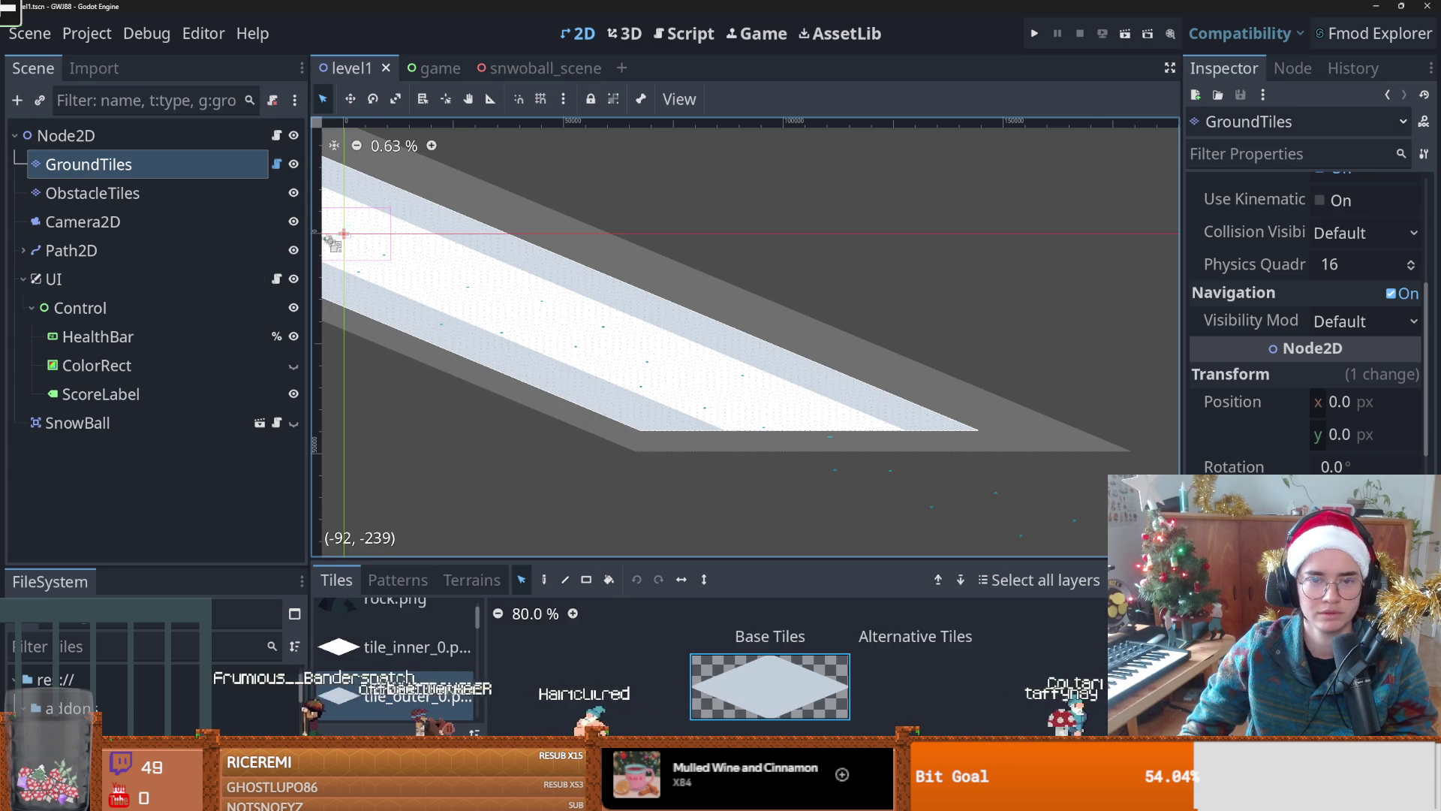
Step: Delete the strip's bottom rows of ground tiles
mouse_move(377, 321)
left_mouse_down()
mouse_move(645, 412)
mouse_move(544, 393)
mouse_move(412, 418)
mouse_move(566, 443)
mouse_move(428, 376)
left_mouse_up()
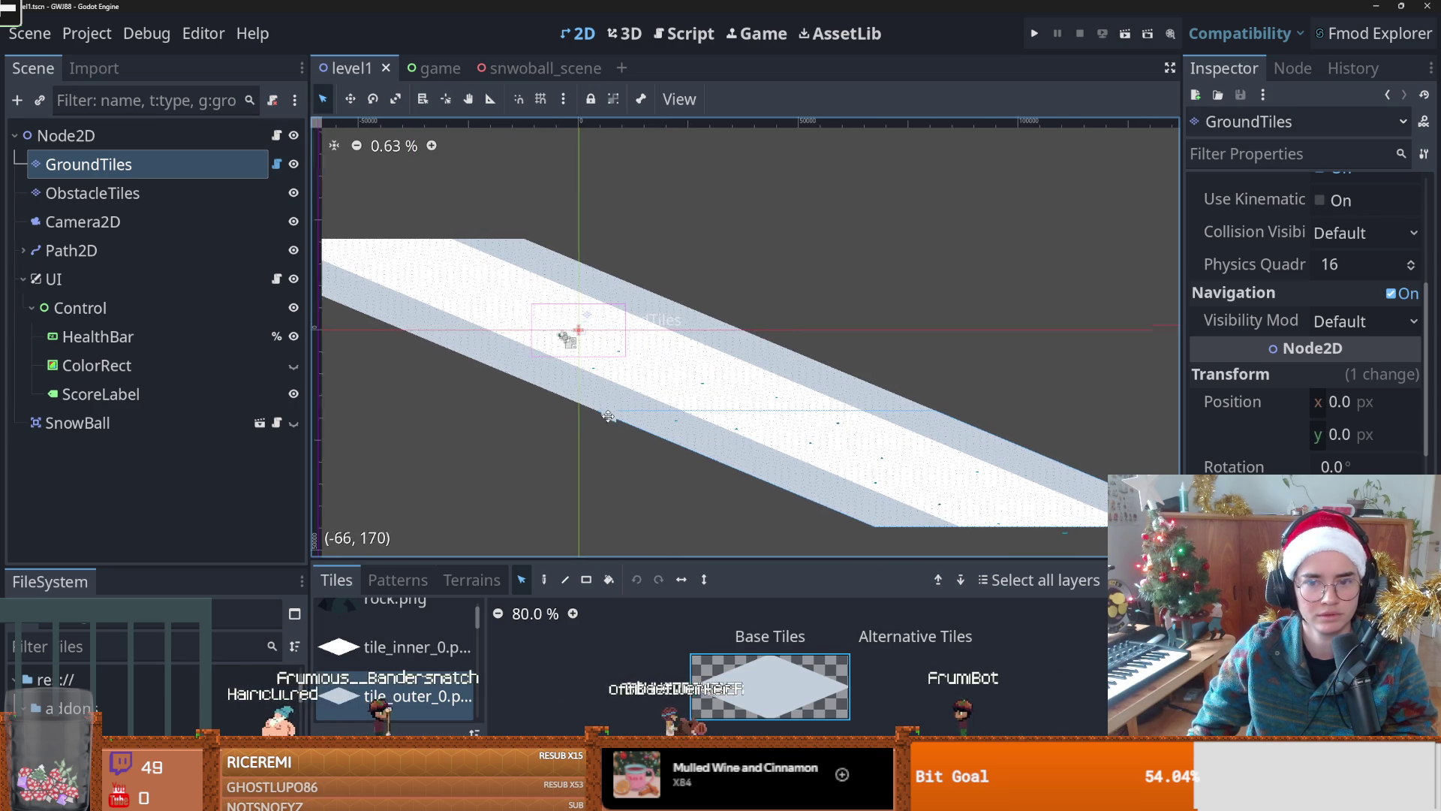
left_click_drag(612, 416, 584, 411)
mouse_move(796, 546)
left_mouse_down()
mouse_move(661, 442)
mouse_move(586, 337)
mouse_move(533, 169)
mouse_move(466, 141)
mouse_move(511, 321)
left_mouse_up()
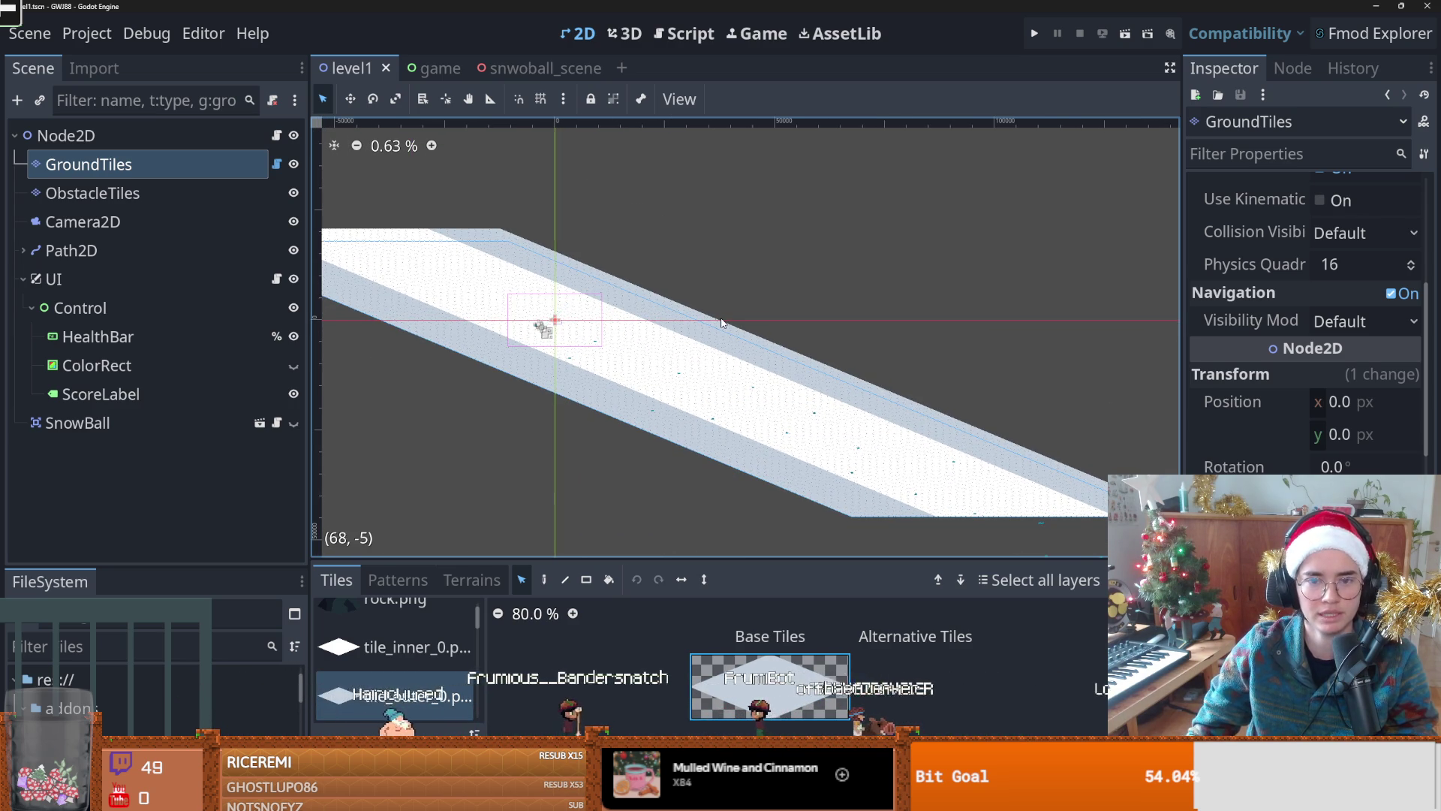
scroll(669, 344, "left", 3)
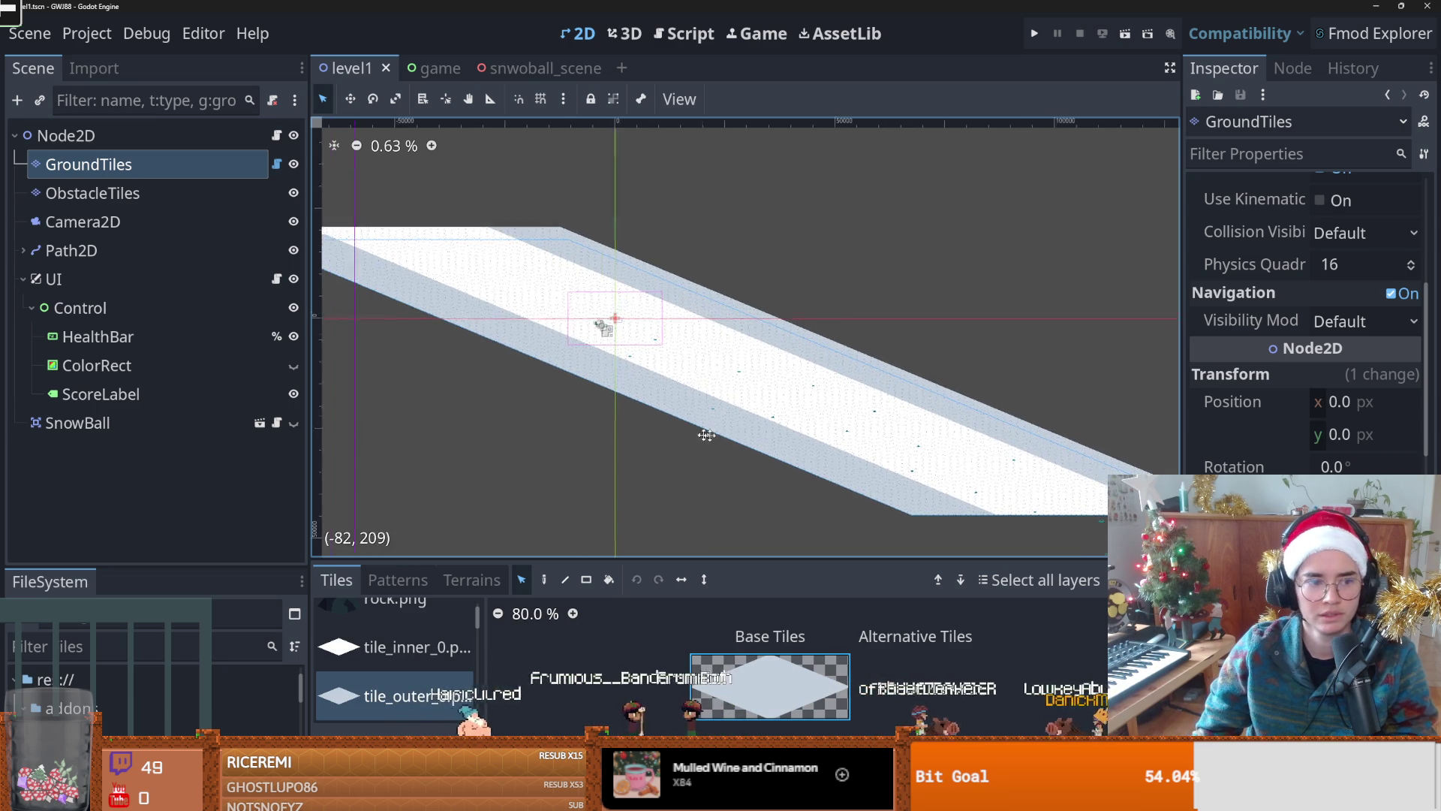
scroll(666, 445, "right", 2)
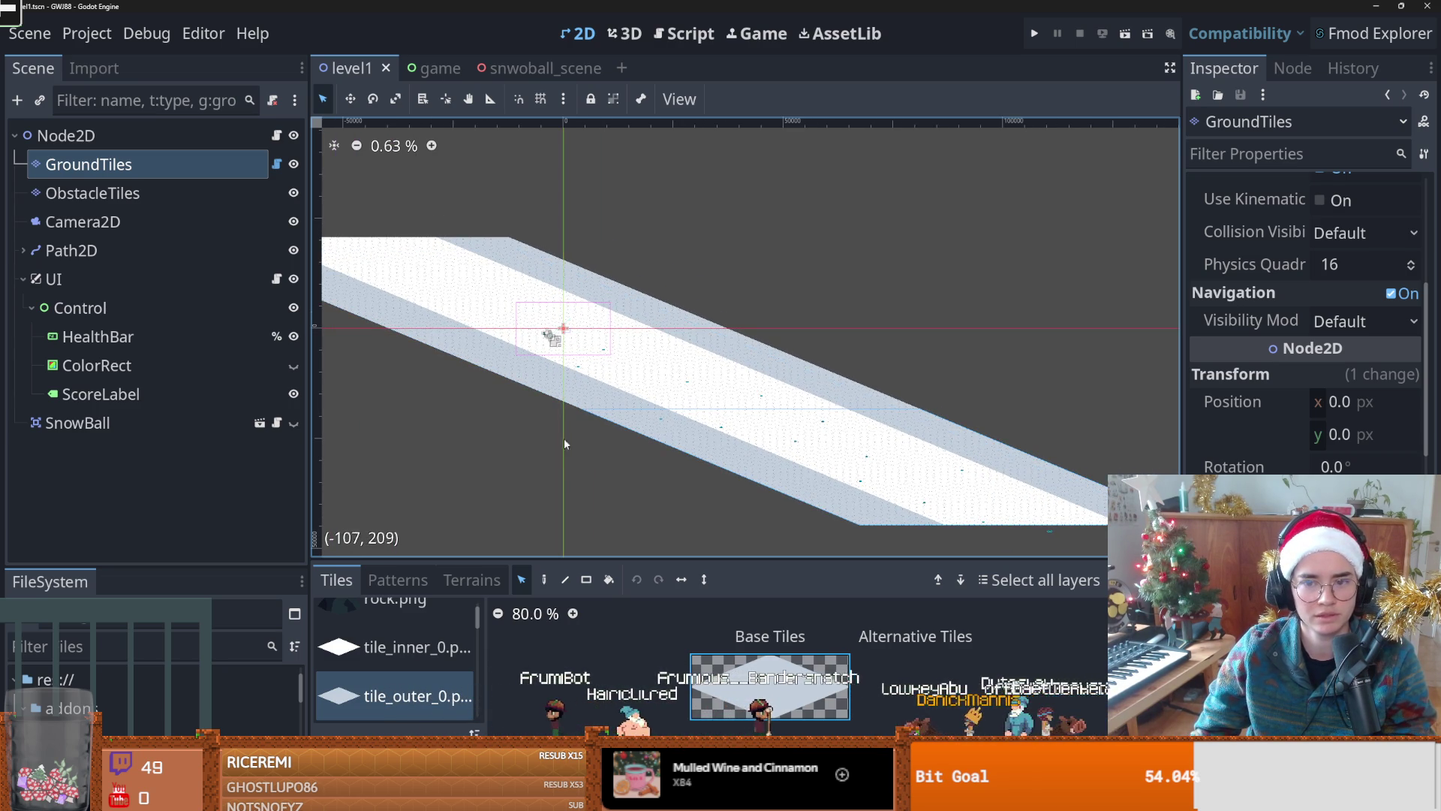
left_click_drag(308, 384, 186, 384)
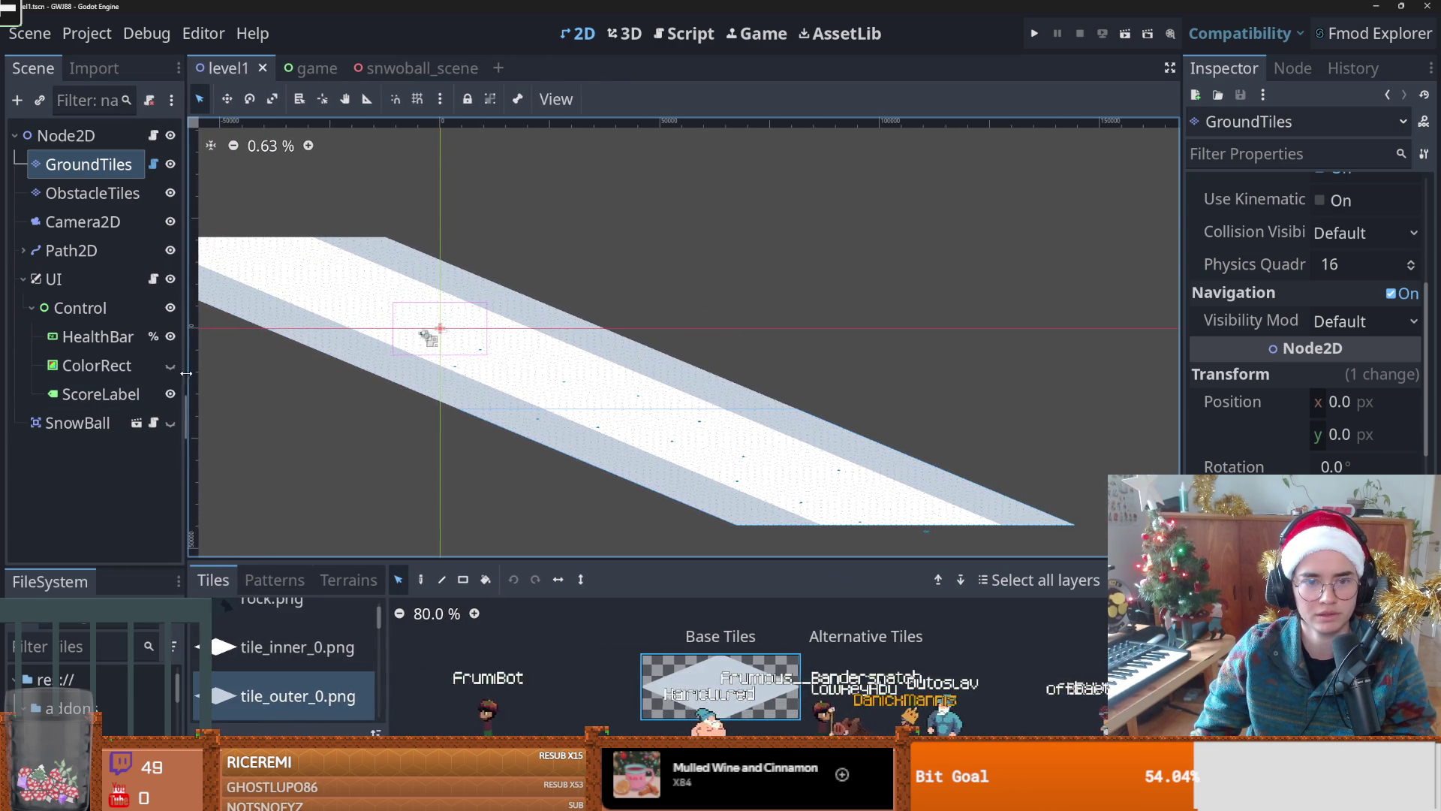
scroll(676, 408, "down", 2)
scroll(769, 409, "right", 2)
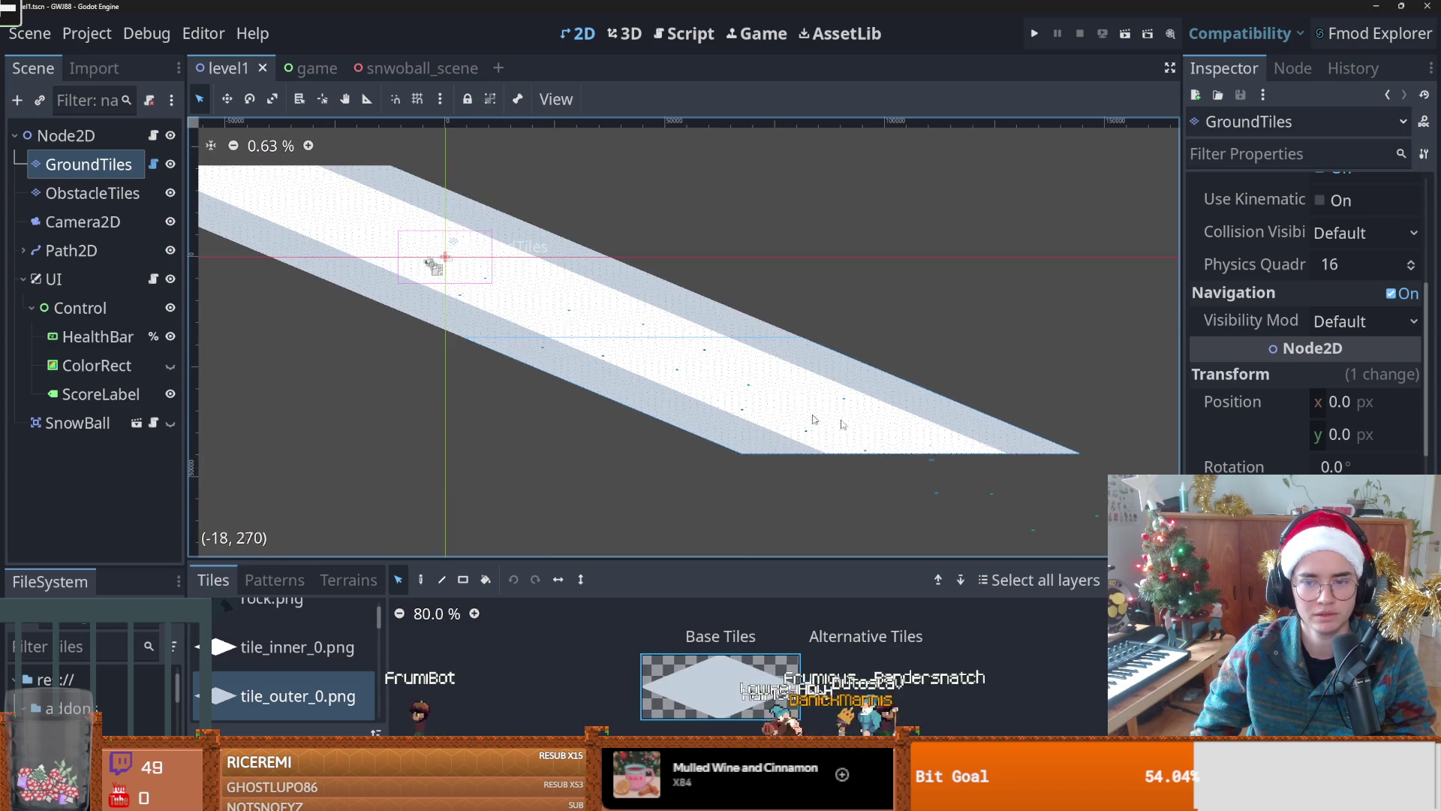
mouse_move(1136, 466)
left_mouse_down()
mouse_move(627, 433)
mouse_move(477, 397)
left_mouse_up()
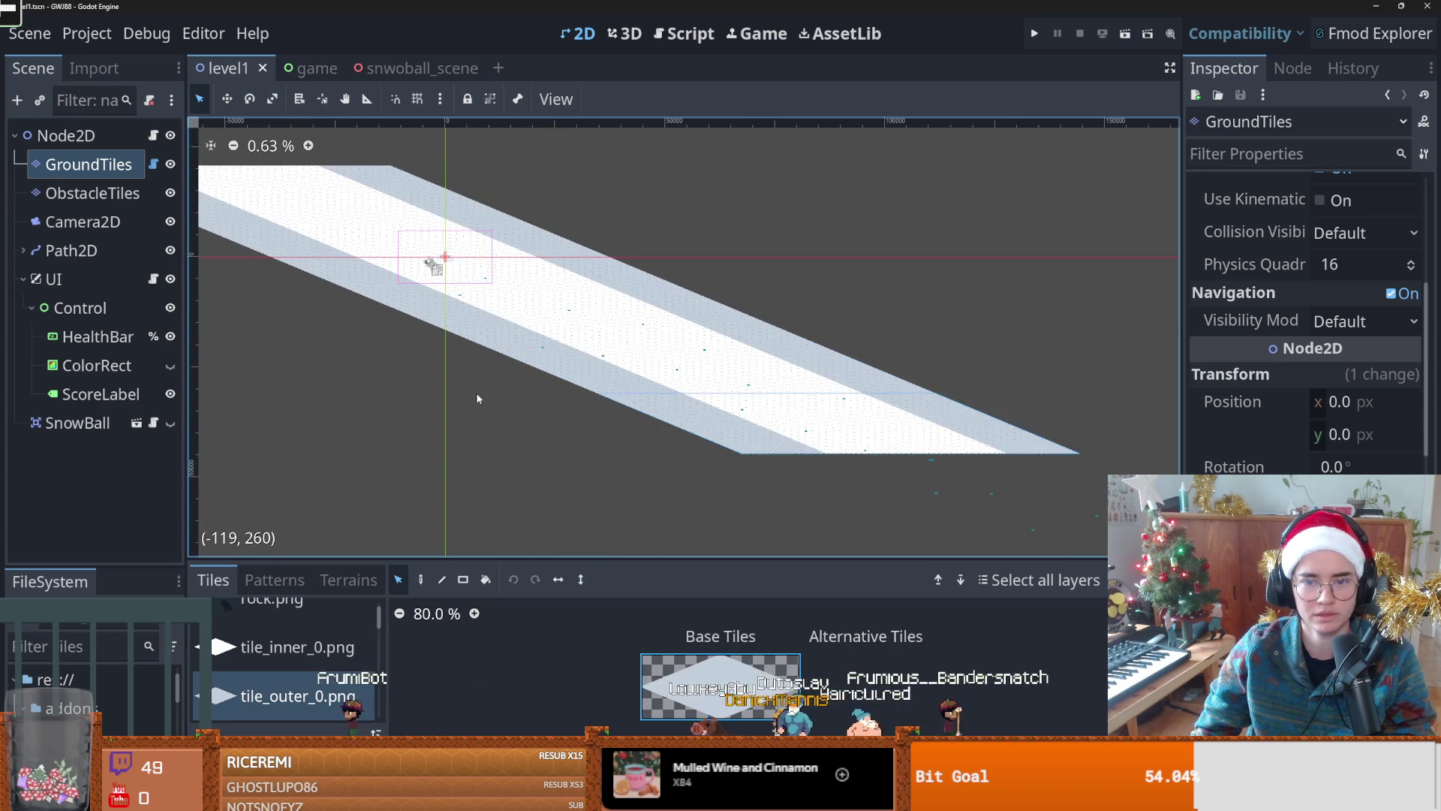
key("Delete")
Step: Select the whole ground tile band, make it a tile pattern, delete that pattern, and save
scroll(609, 434, "up", 1)
scroll(695, 460, "left", 3)
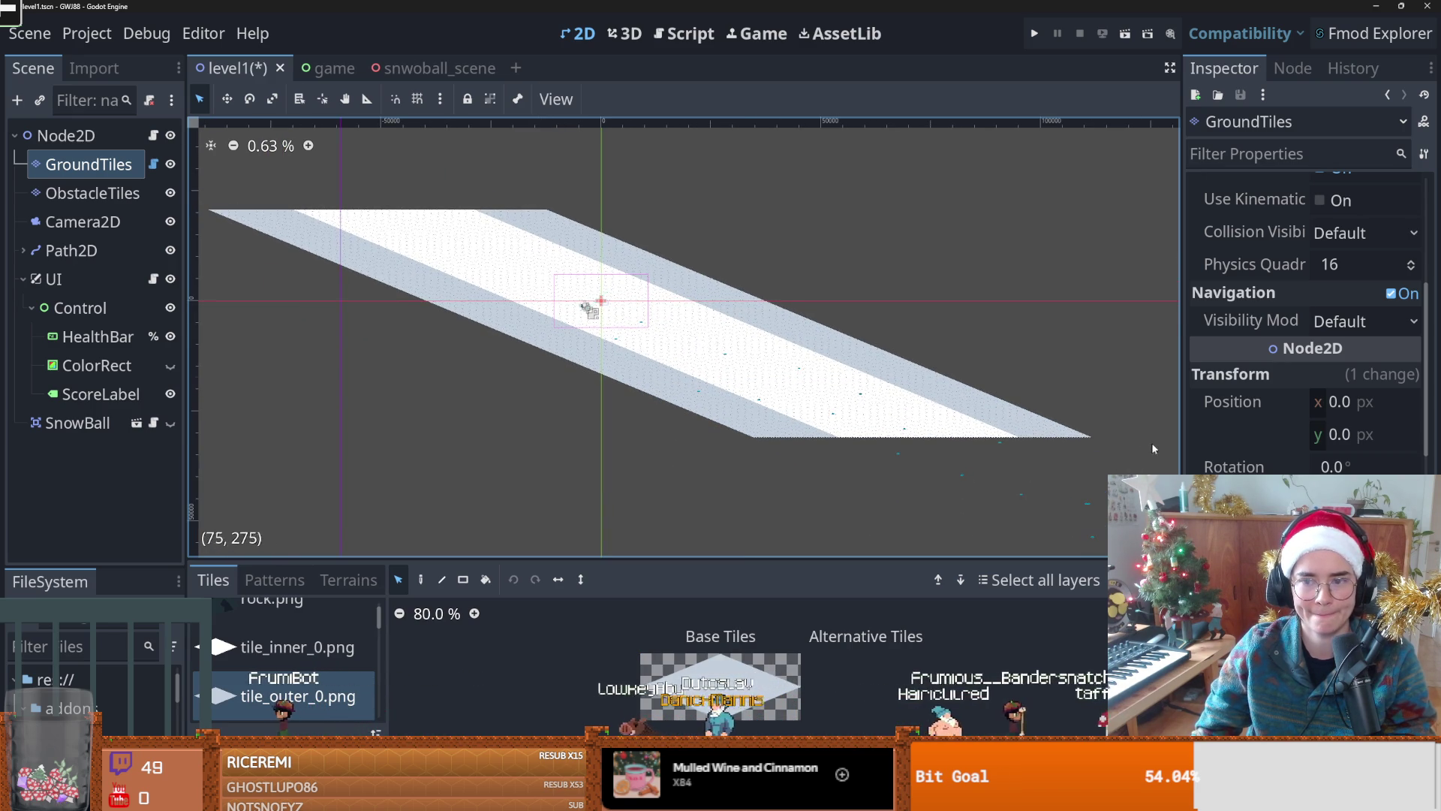
mouse_move(1175, 459)
left_mouse_down()
mouse_move(931, 394)
mouse_move(739, 319)
mouse_move(157, 196)
left_mouse_up()
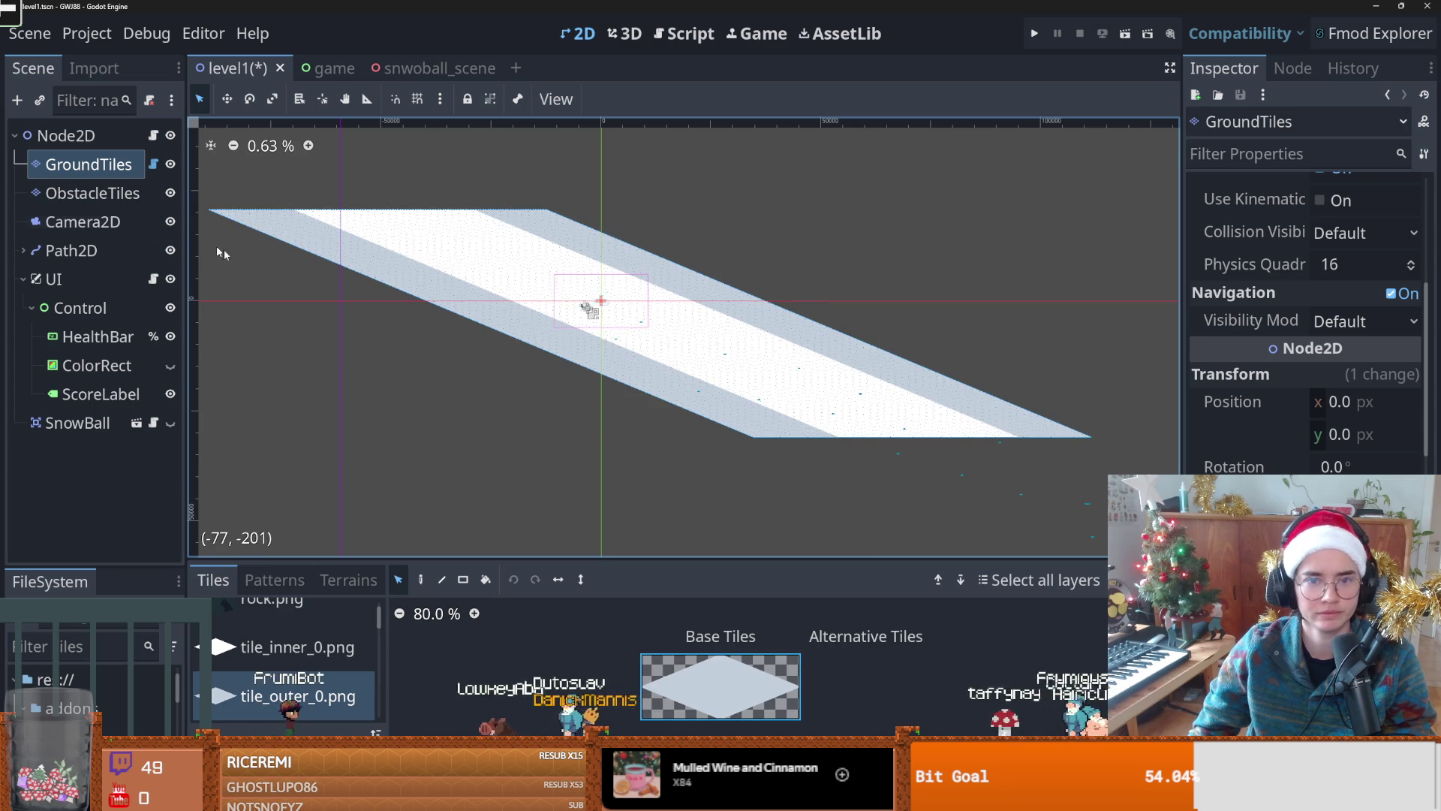
left_click(301, 581)
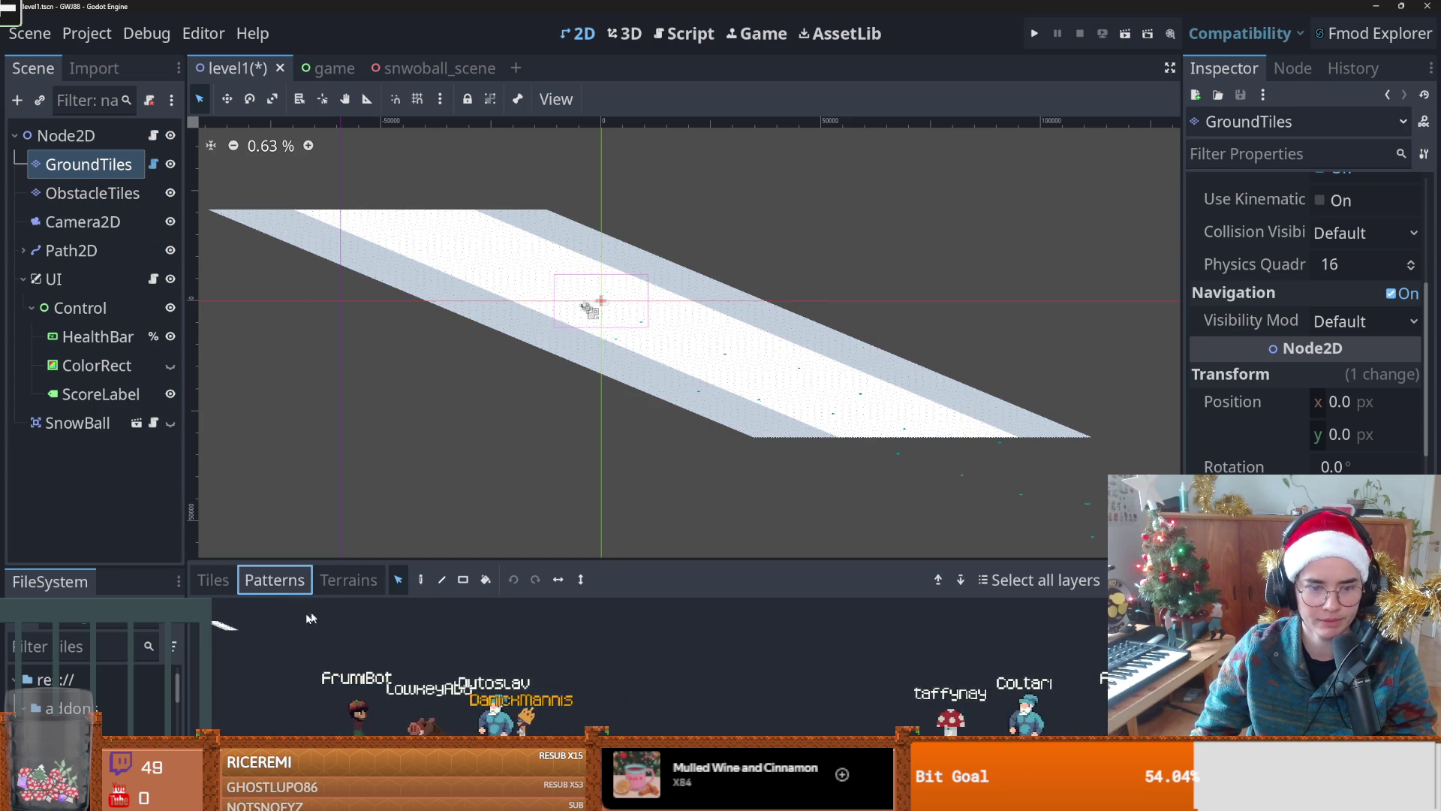
key("ctrl+v")
key("Delete")
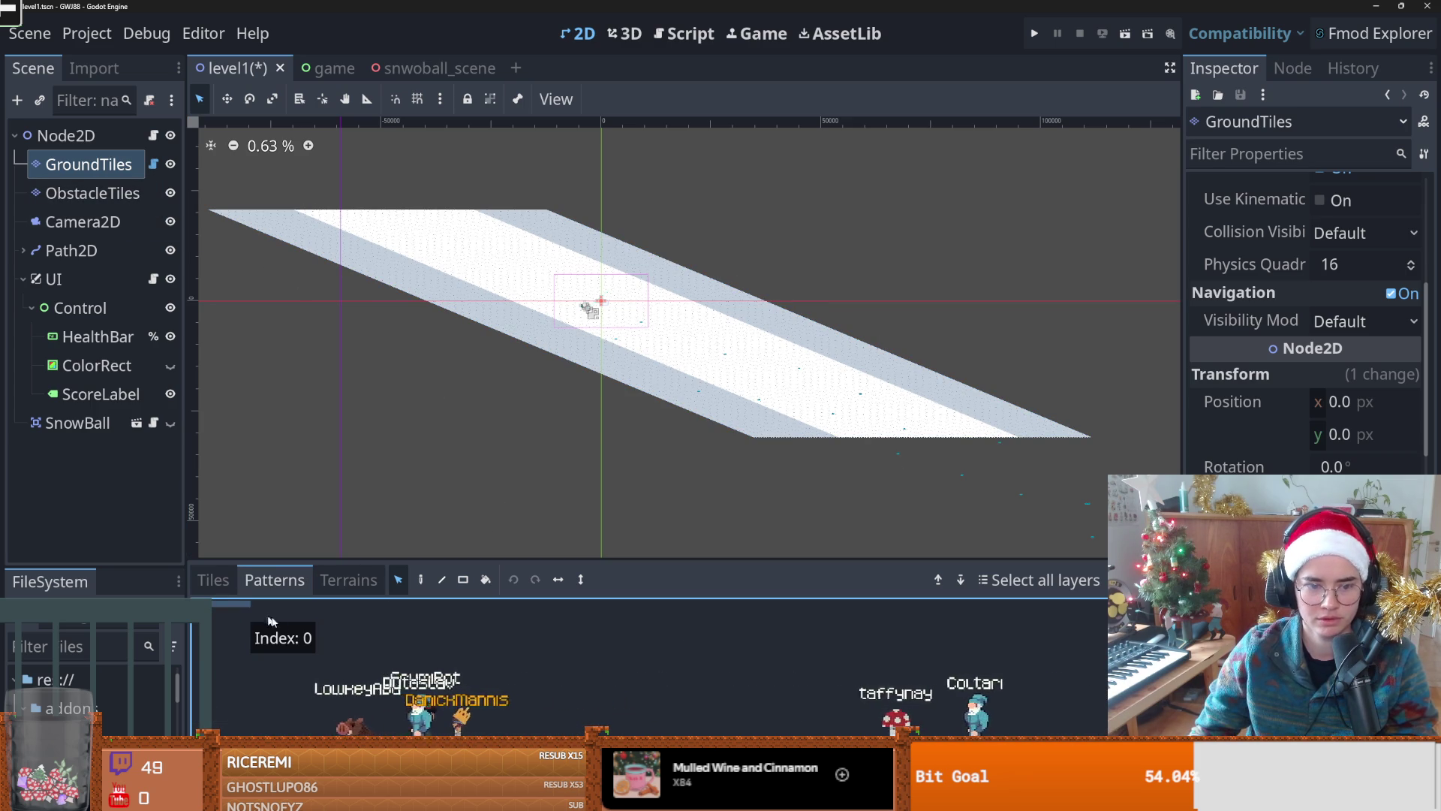
scroll(599, 356, "up", 3)
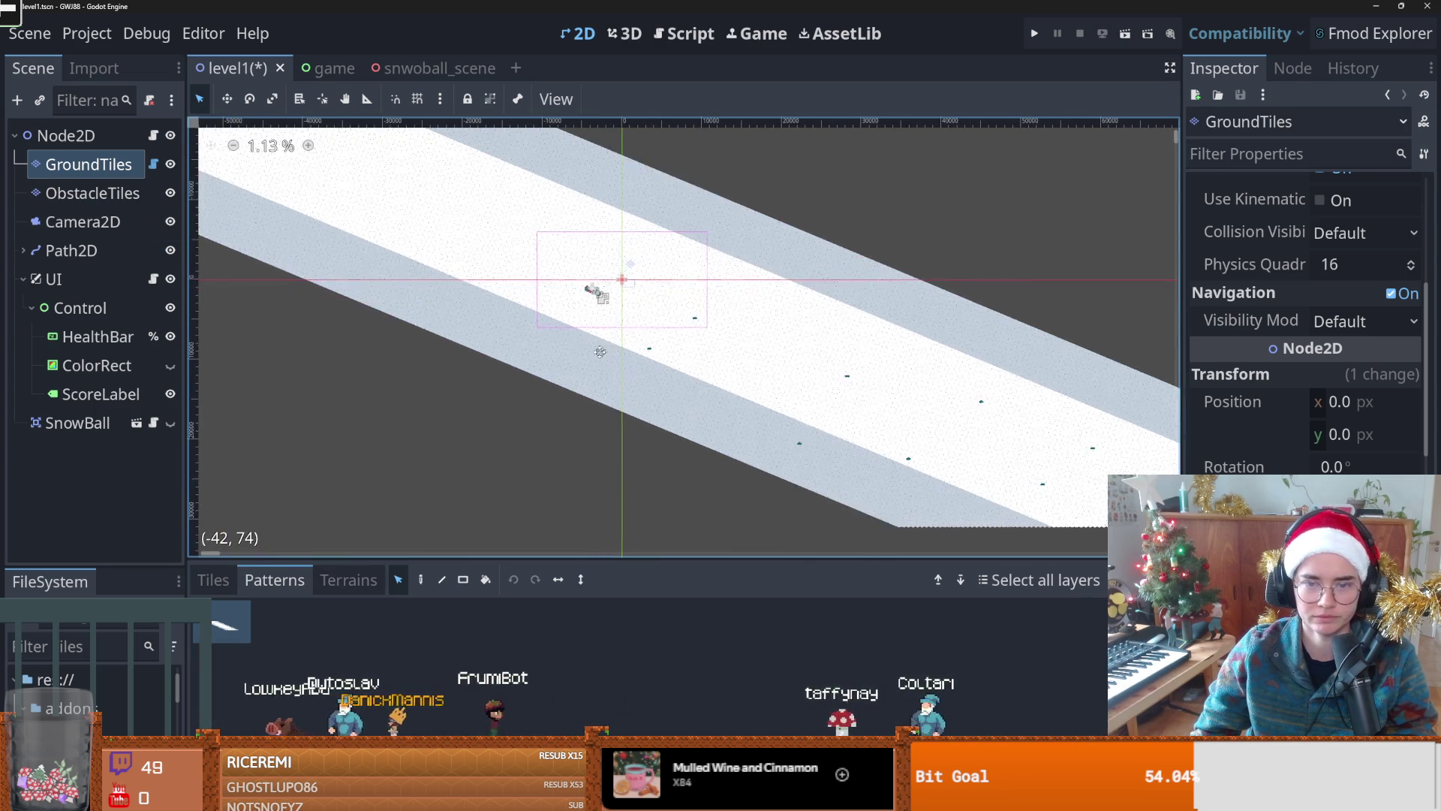
scroll(599, 356, "up", 5)
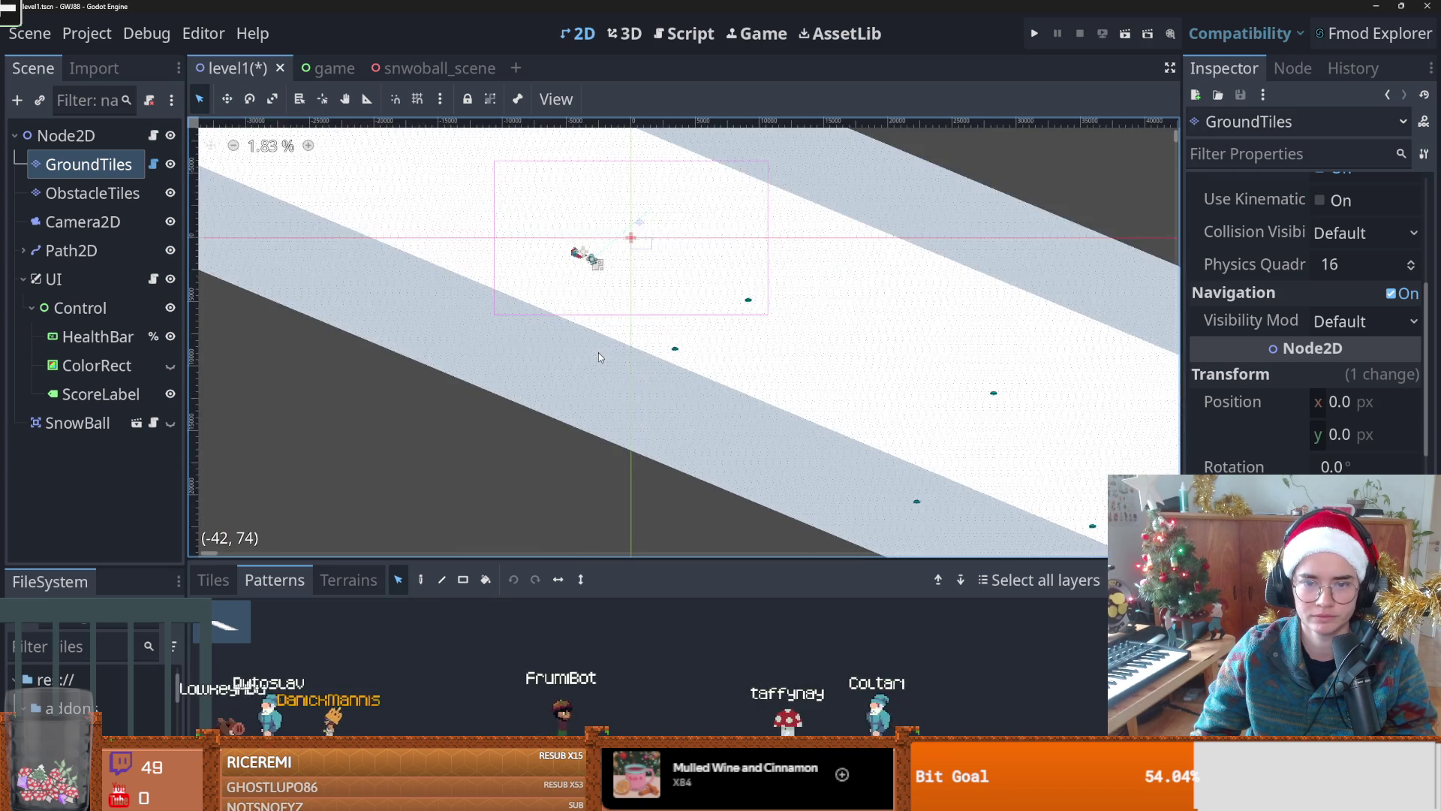
scroll(598, 357, "up", 3)
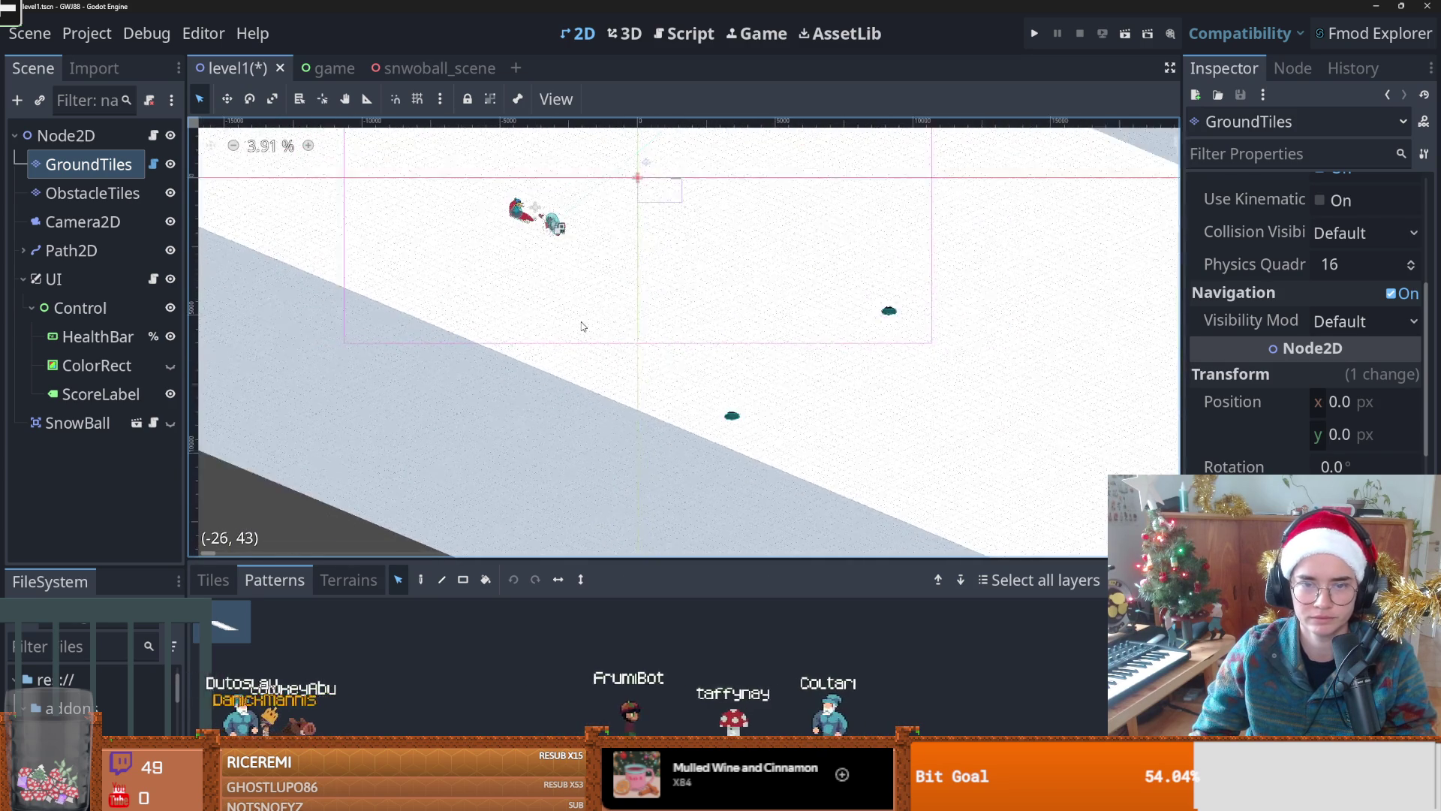
scroll(573, 334, "down", 3)
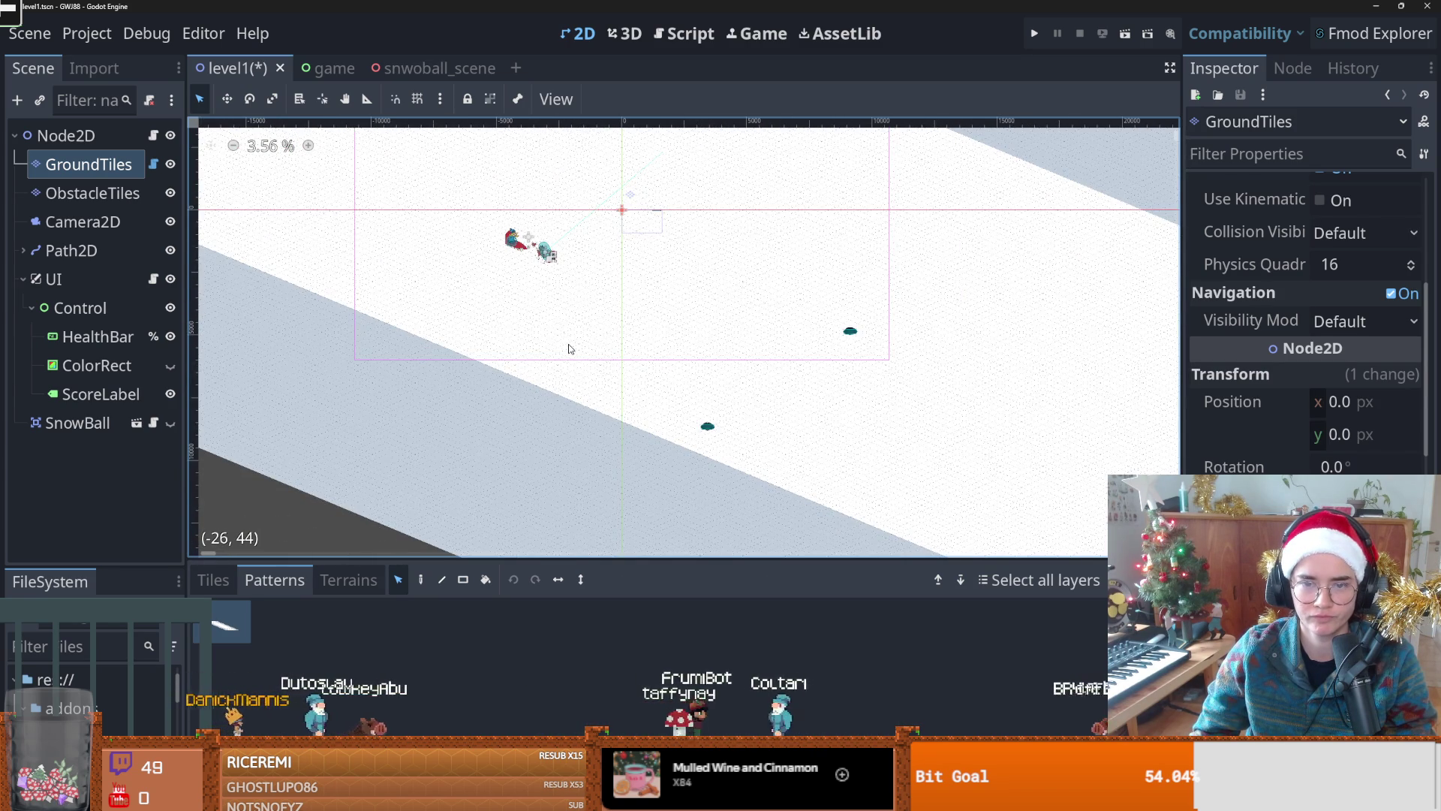
scroll(568, 348, "down", 2)
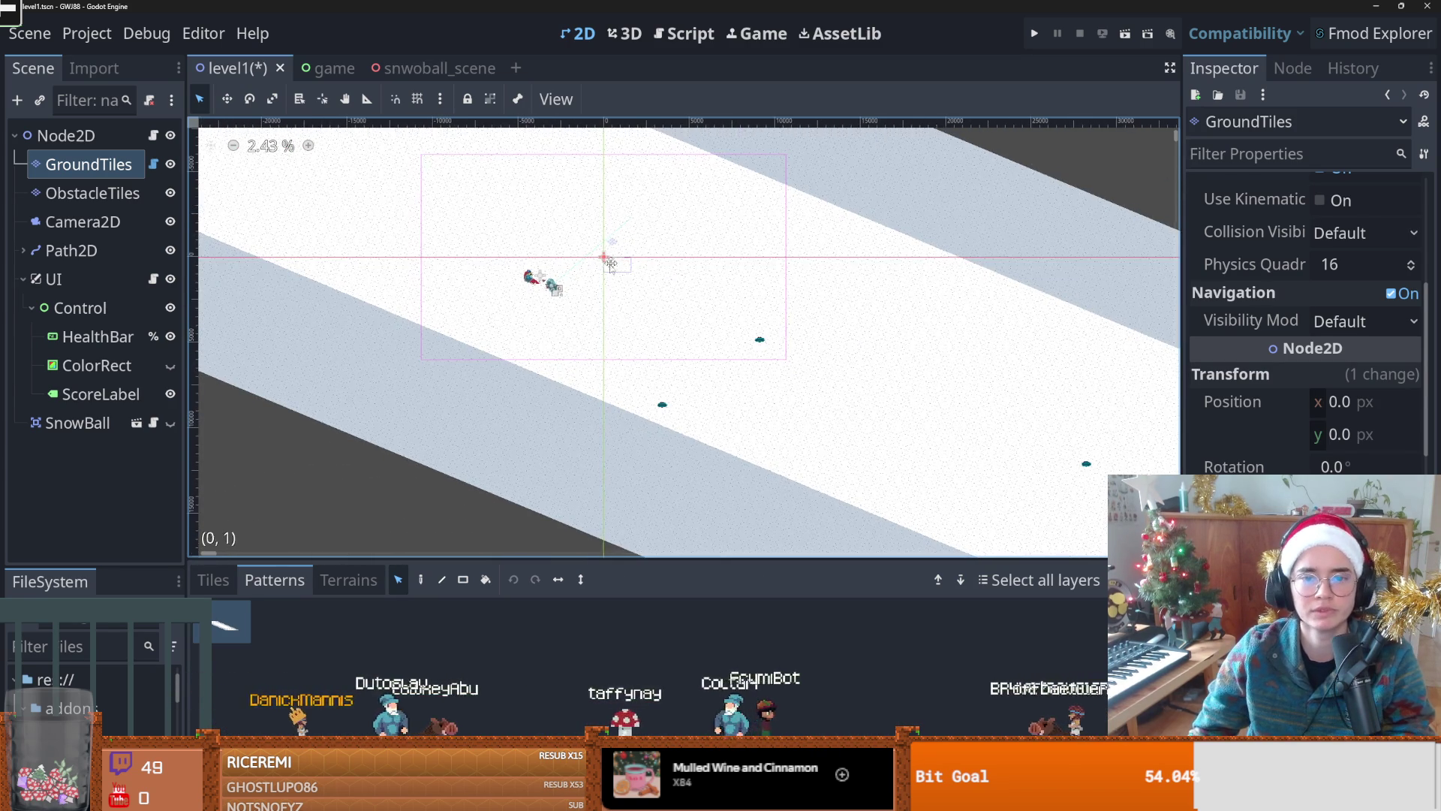
scroll(537, 286, "up", 2)
scroll(538, 286, "up", 1)
key("ctrl+s")
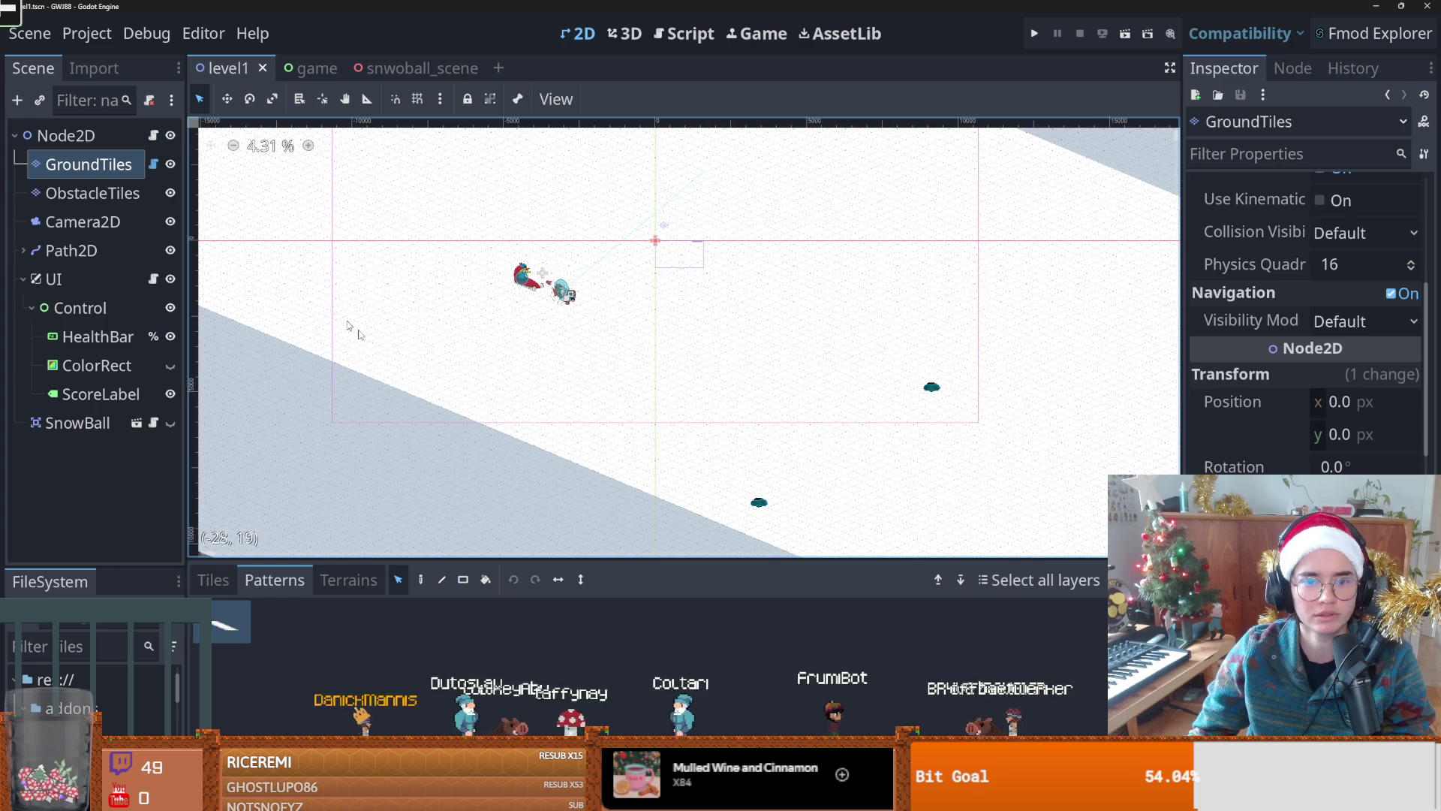
Step: Switch to the paint tool, frame the snow strip, save, and view GitHub Desktop's changes list
scroll(439, 302, "down", 5)
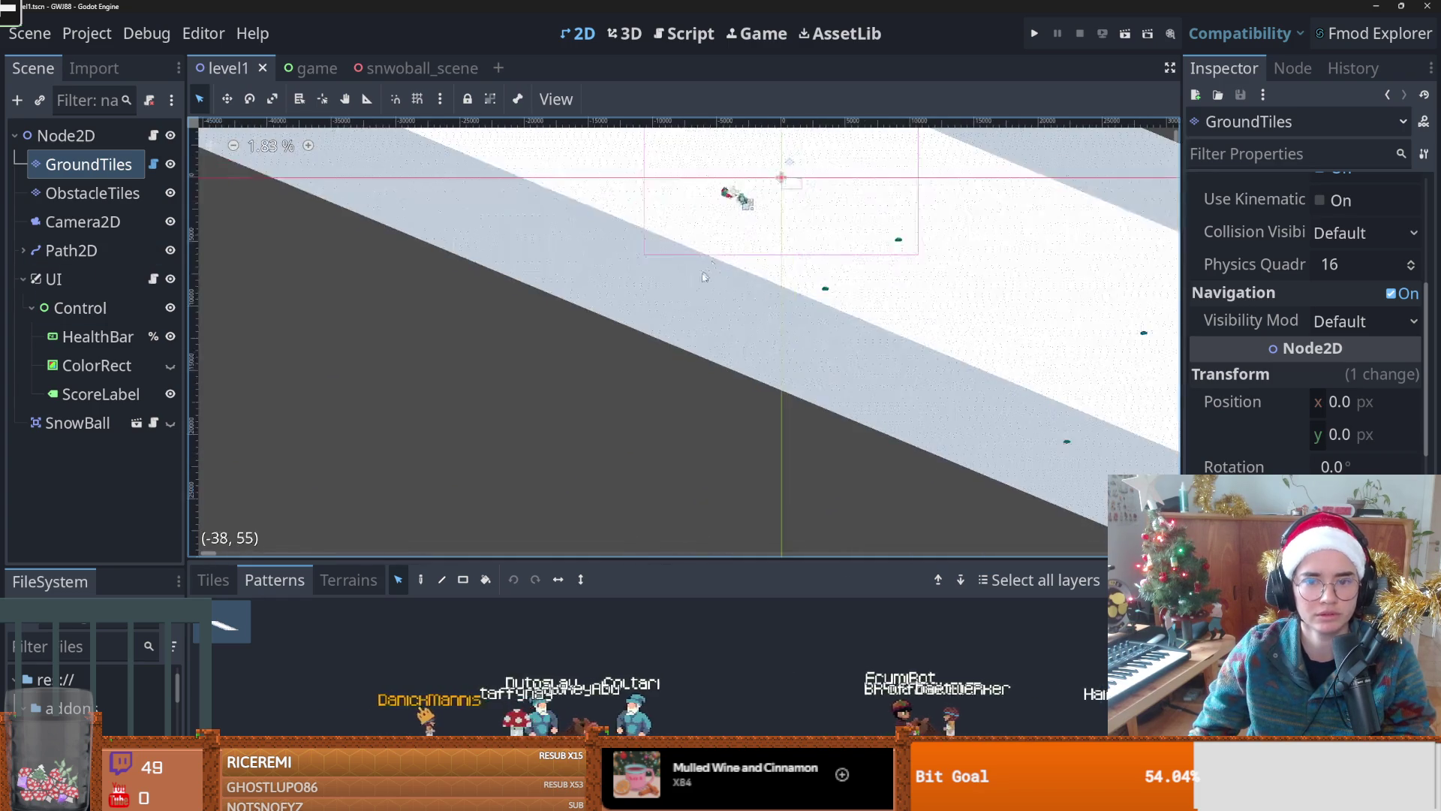
scroll(473, 488, "down", 2)
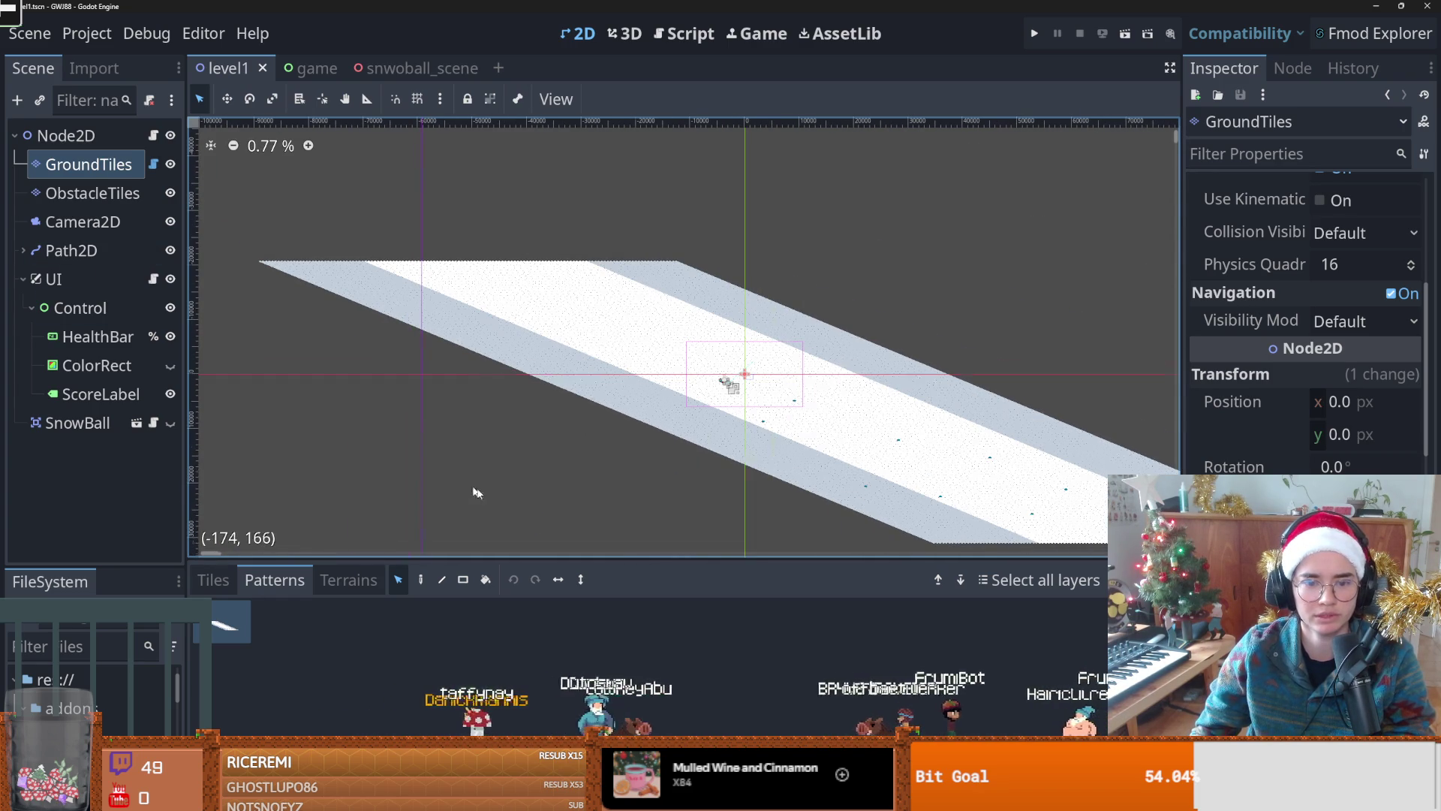
left_click(419, 584)
scroll(651, 464, "down", 1)
left_click_drag(651, 465, 451, 270)
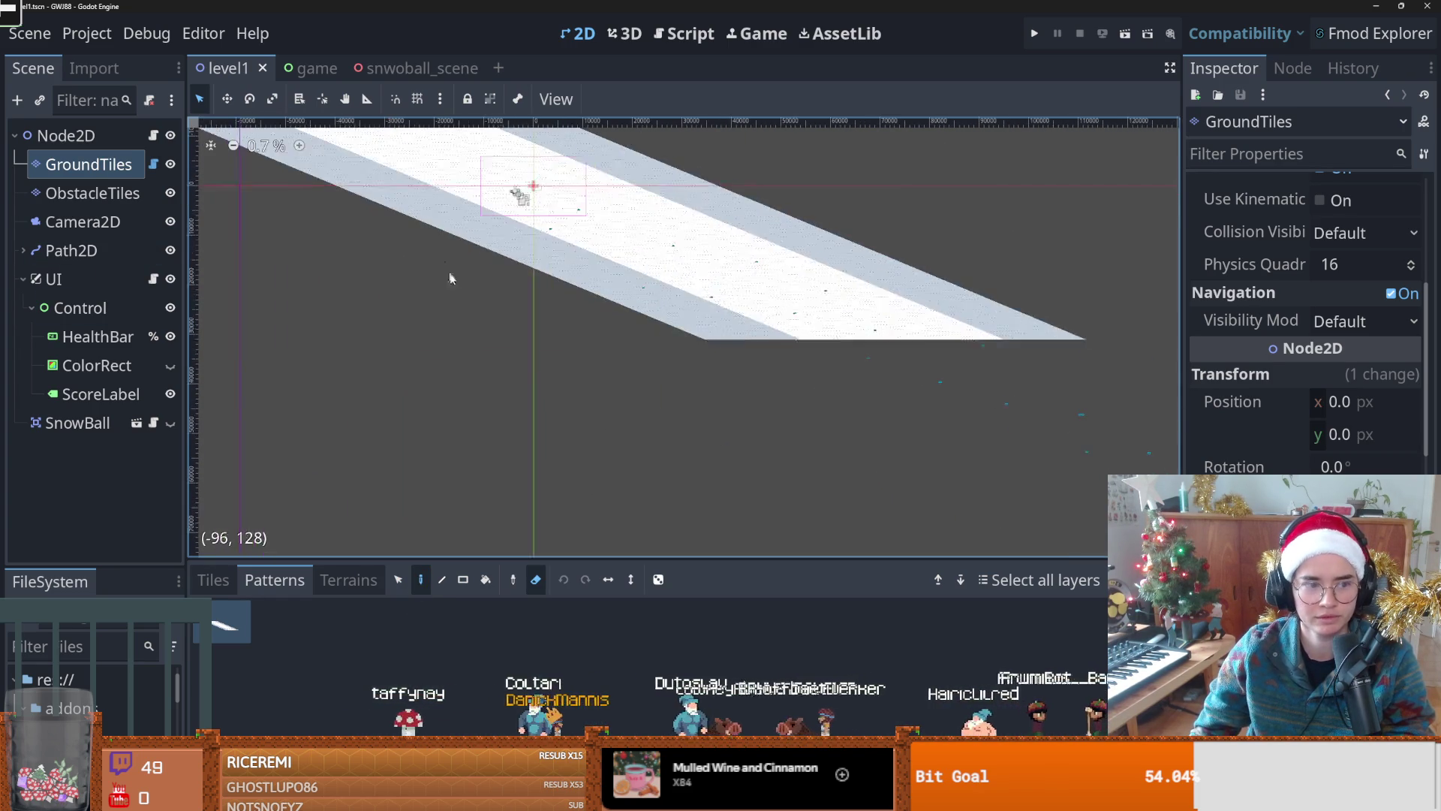
left_click_drag(498, 361, 524, 377)
key("ctrl+s")
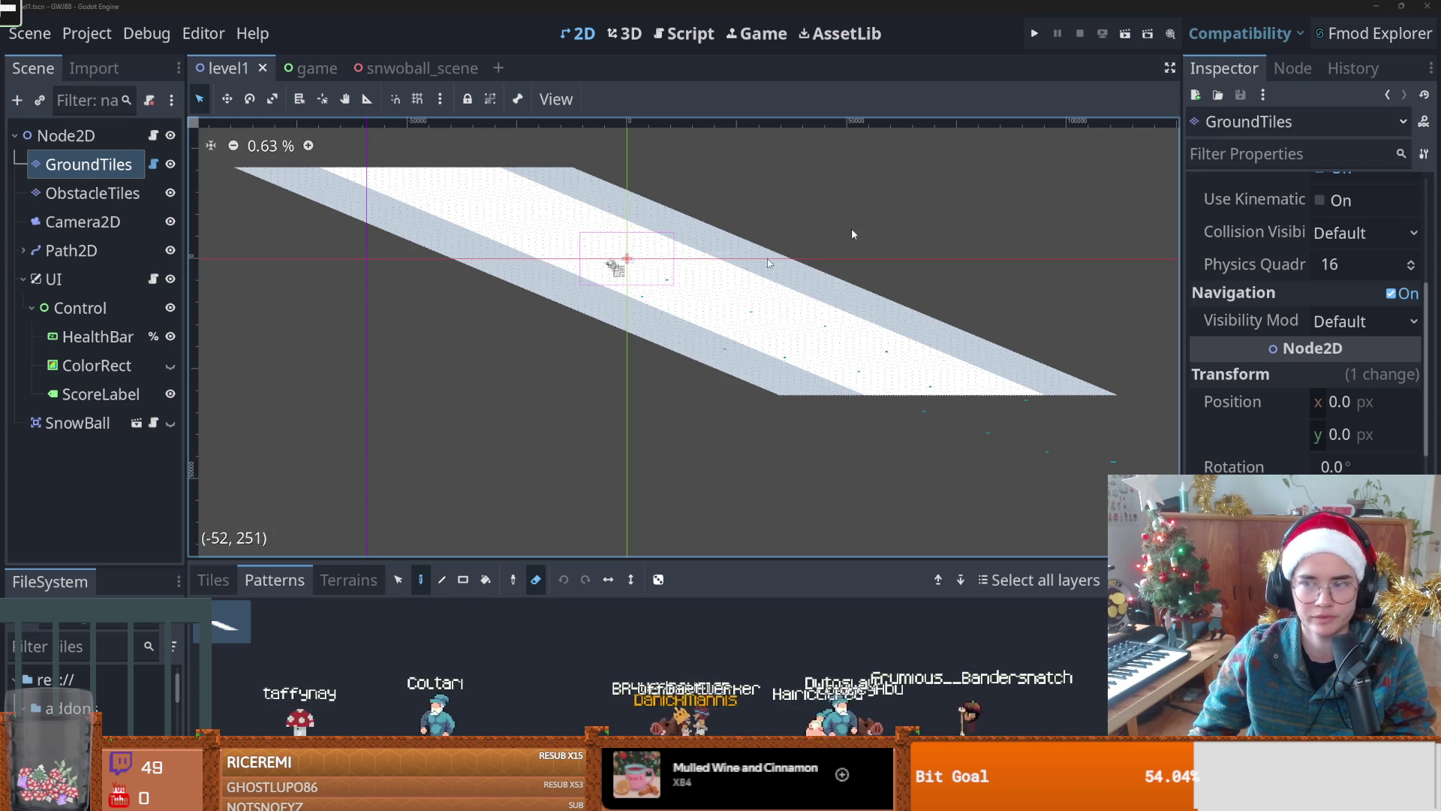
key("alt+Tab")
left_click(80, 56)
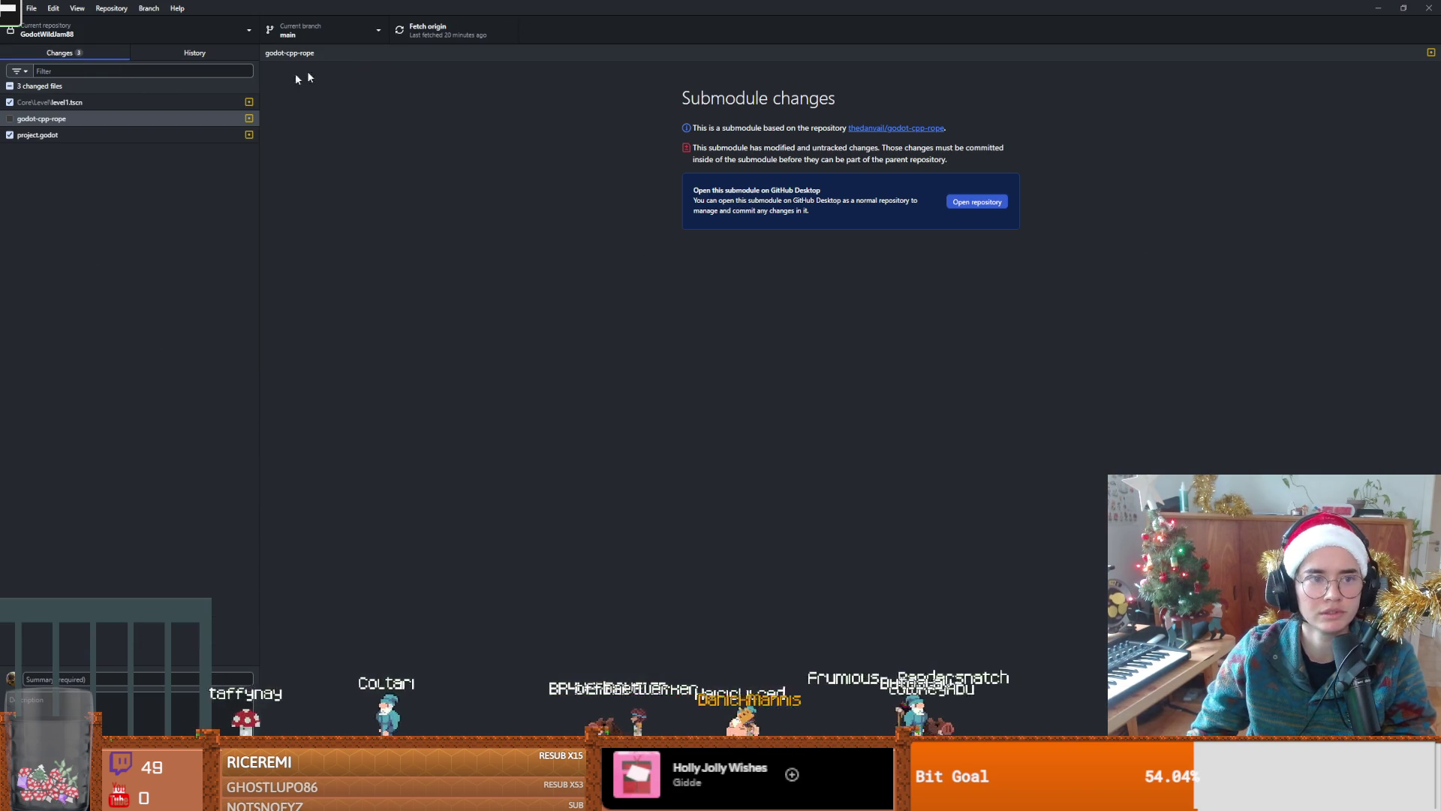
Step: Discard the pending changes to project.godot
left_click(138, 101)
left_click(120, 135)
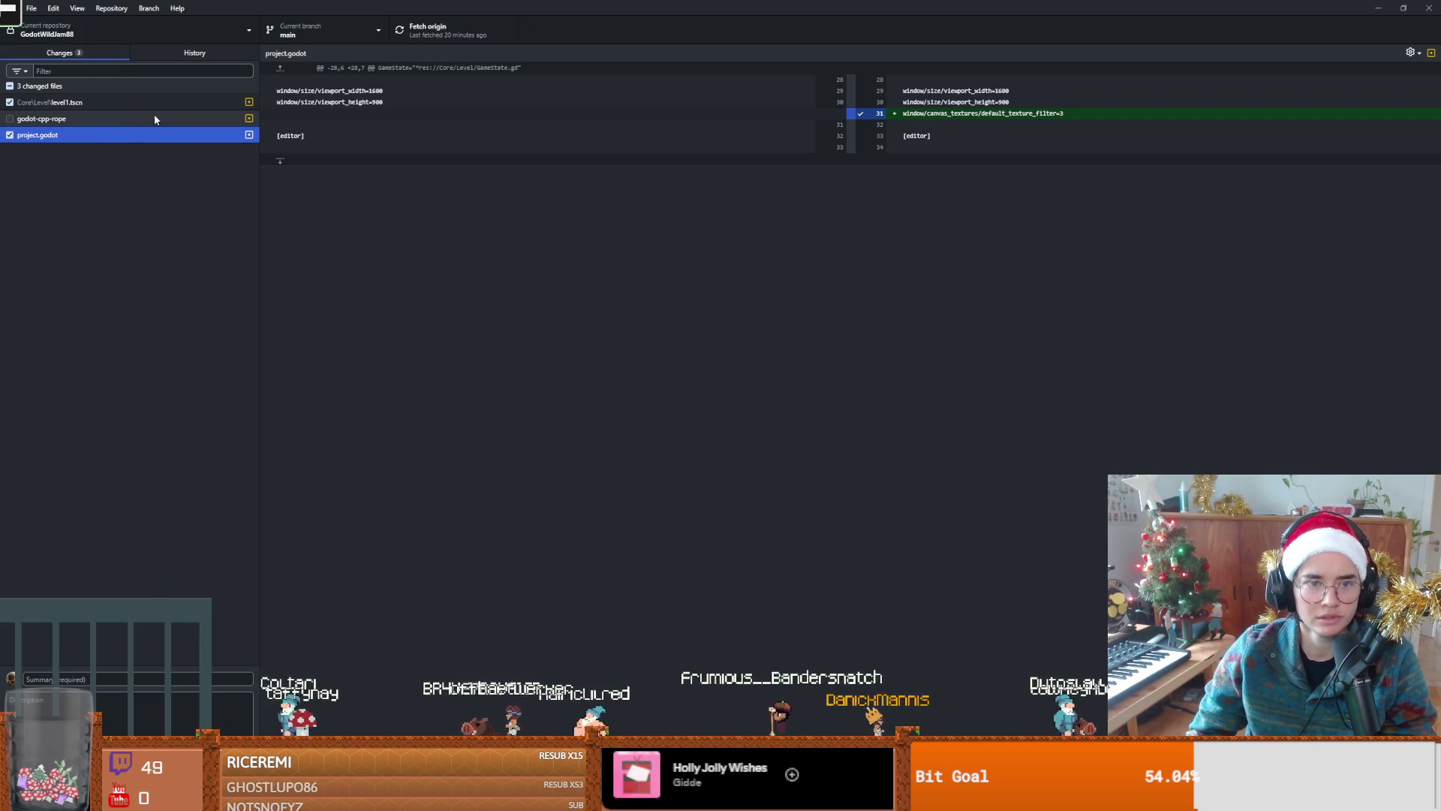
right_click(122, 135)
left_click(150, 145)
left_click(717, 448)
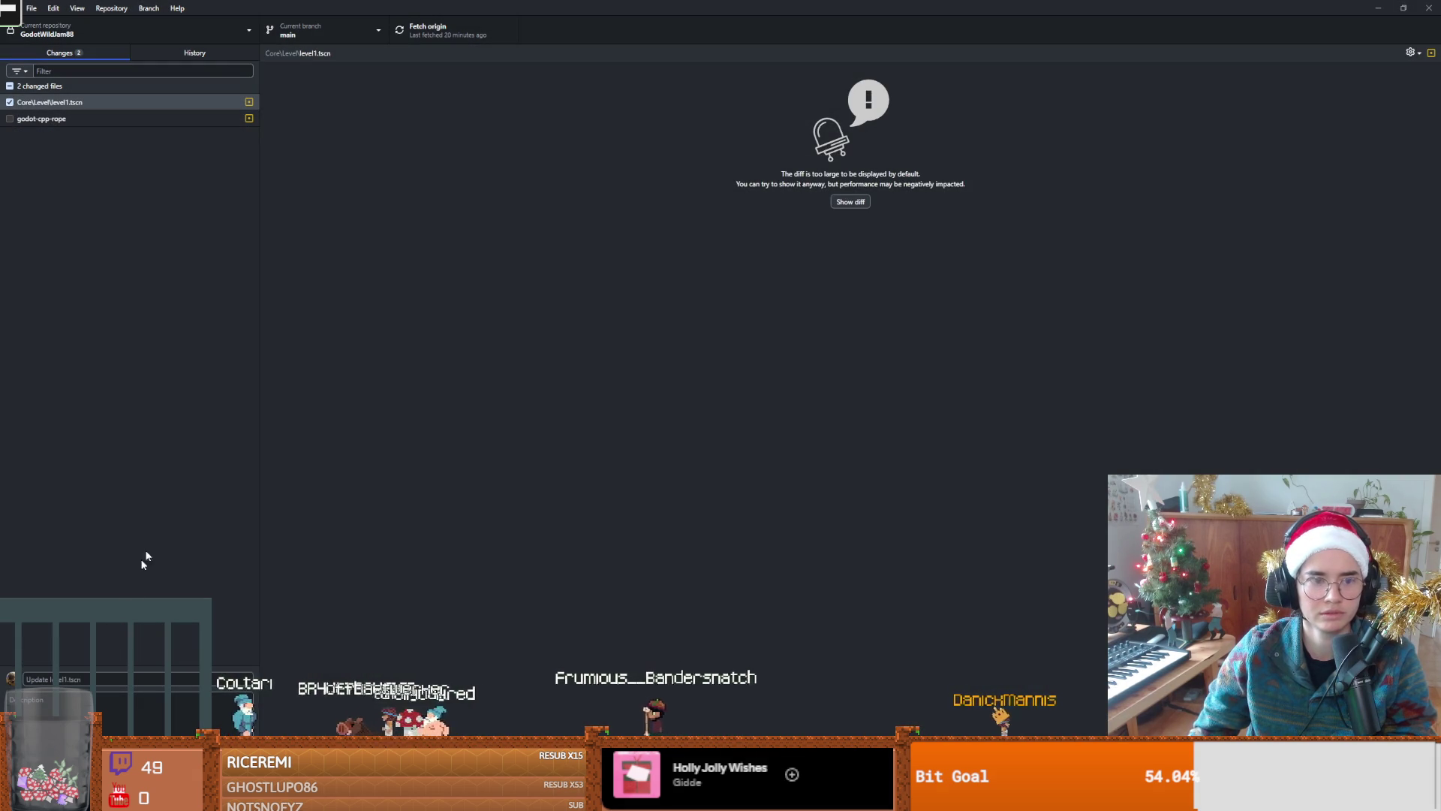
Step: Commit the level1.tscn change to main and push it to origin
left_click(148, 678)
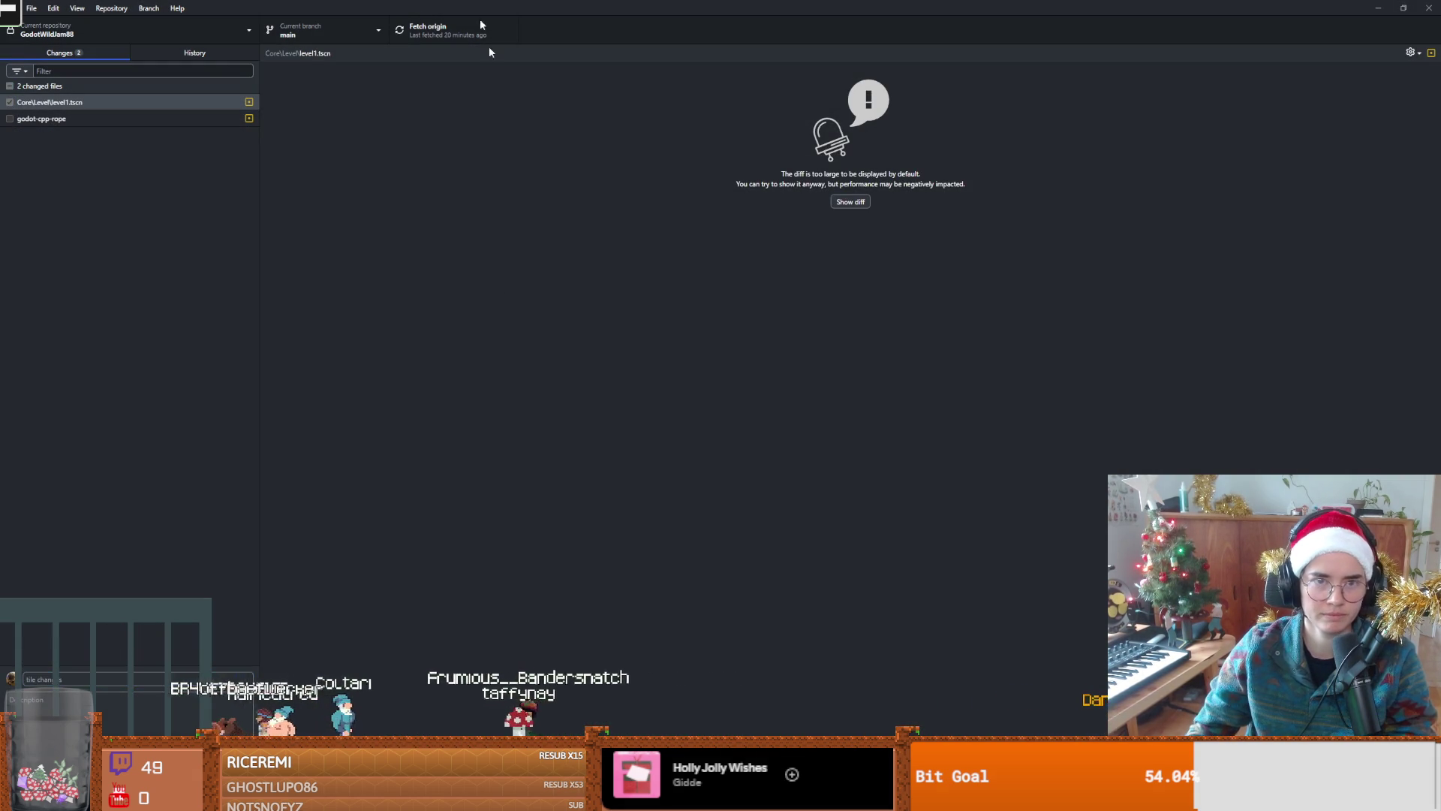
key("ctrl+Return")
left_click(412, 30)
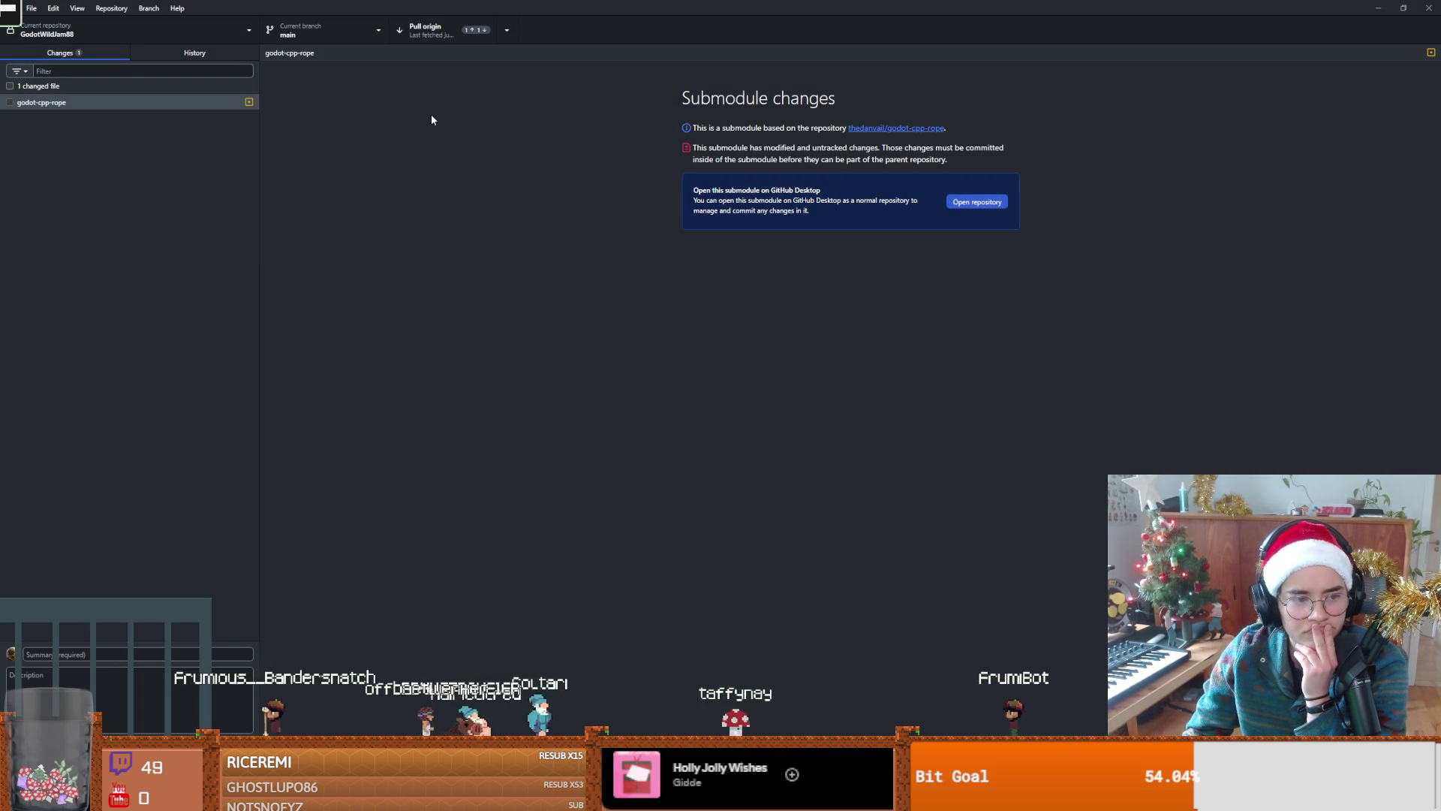
left_click(430, 33)
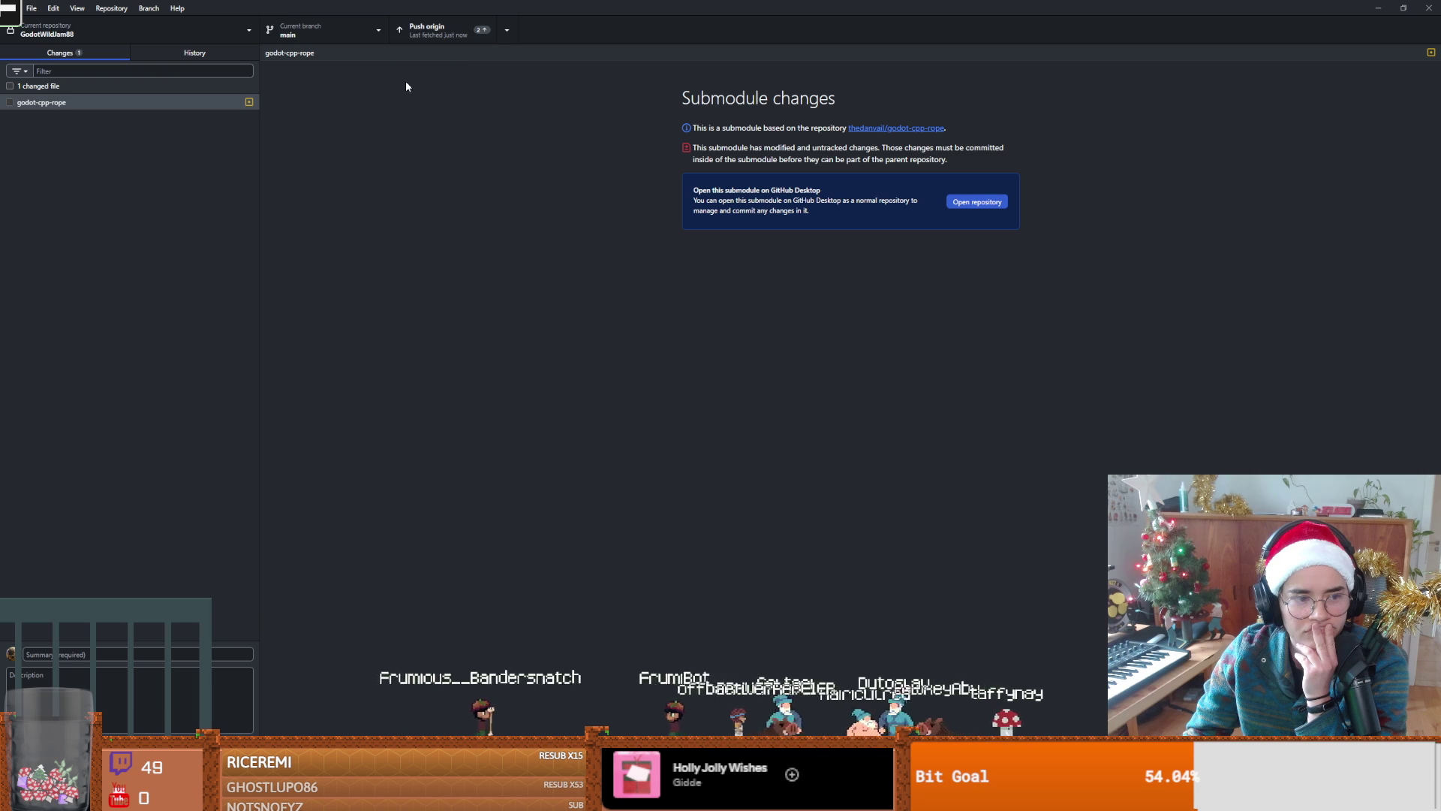
Step: Check the branch list, fetch origin, select the godot-cpp-rope submodule, and return to Godot
left_click(324, 36)
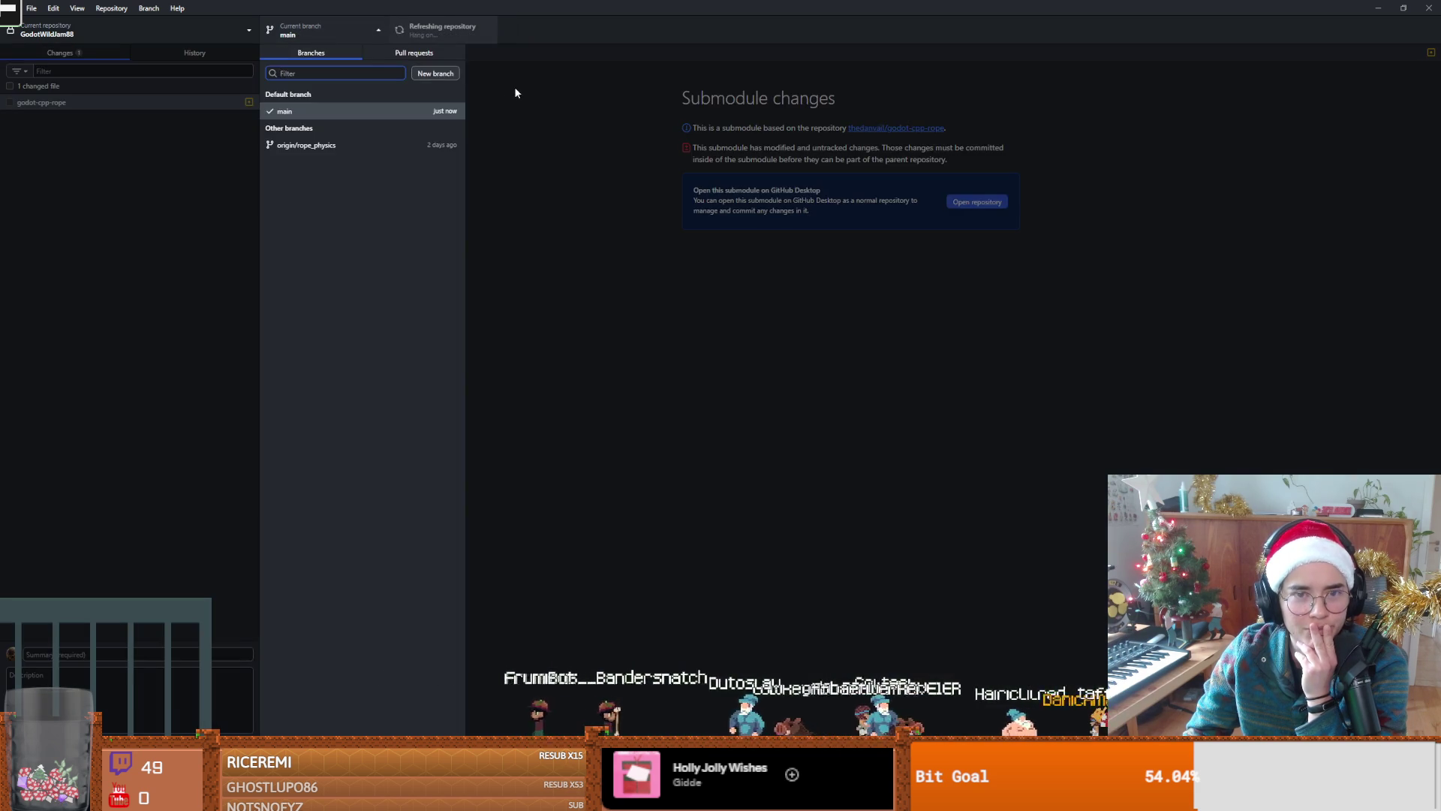
left_click(515, 92)
left_click(486, 80)
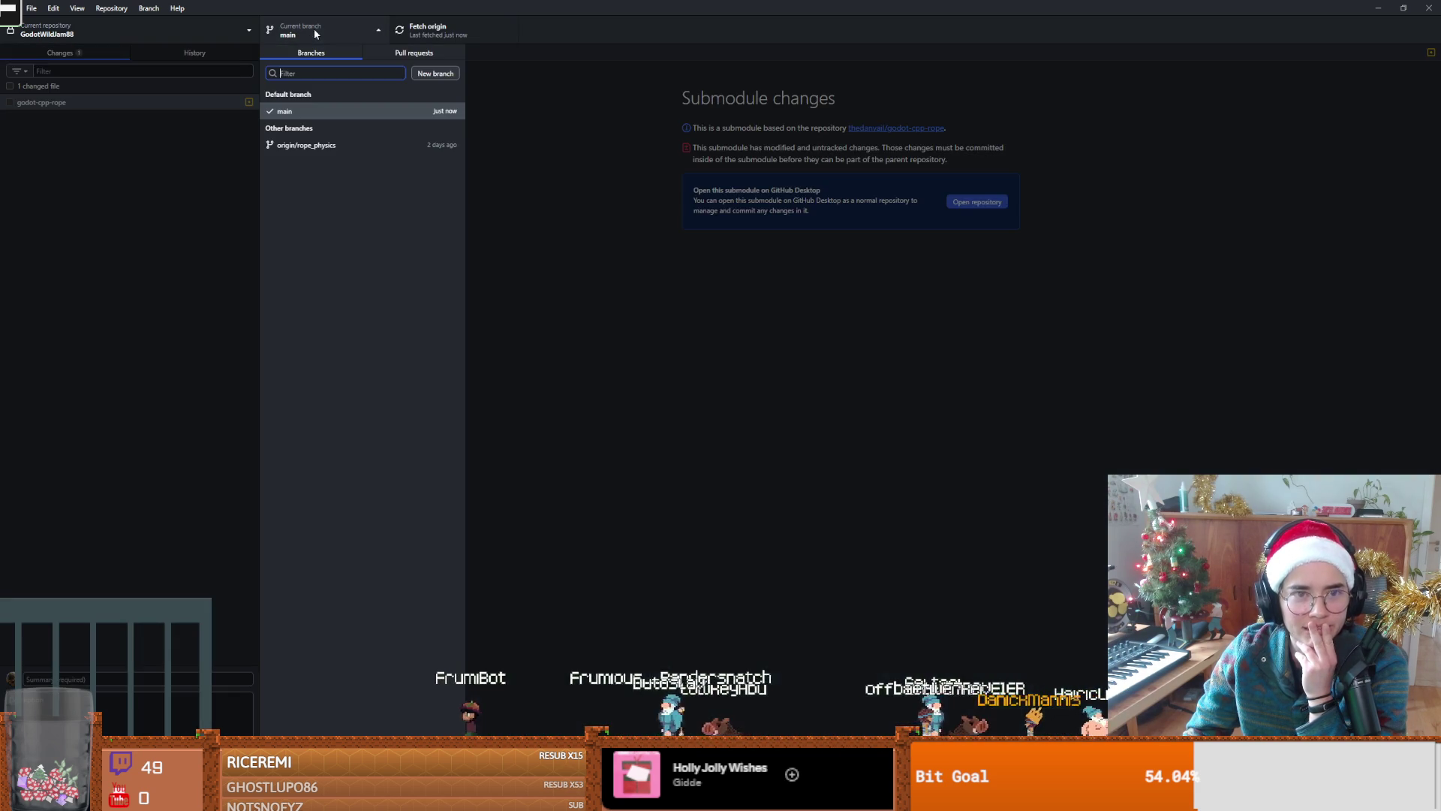
left_click(315, 34)
left_click(518, 153)
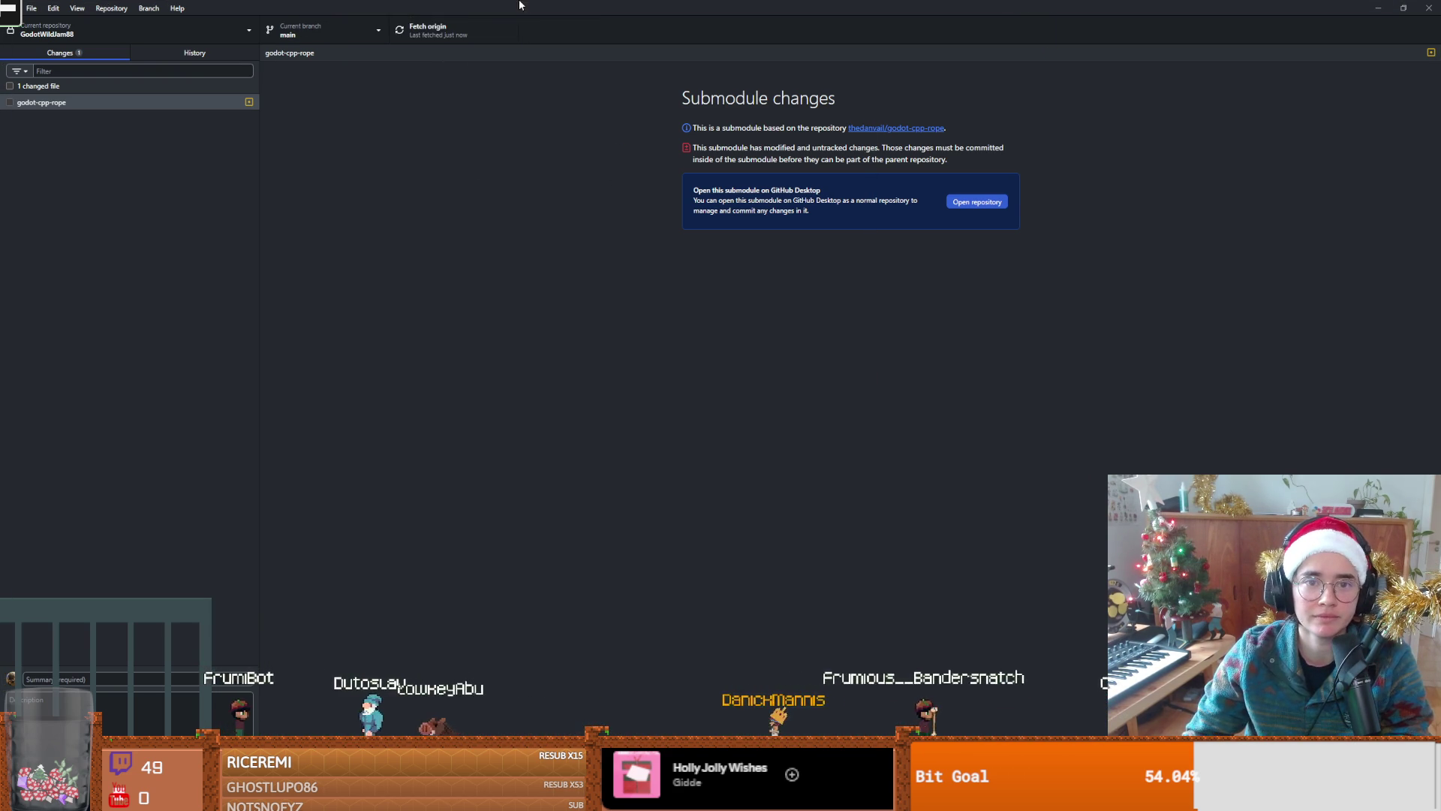
left_click(344, 38)
left_click(597, 128)
left_click(447, 36)
left_click(136, 107)
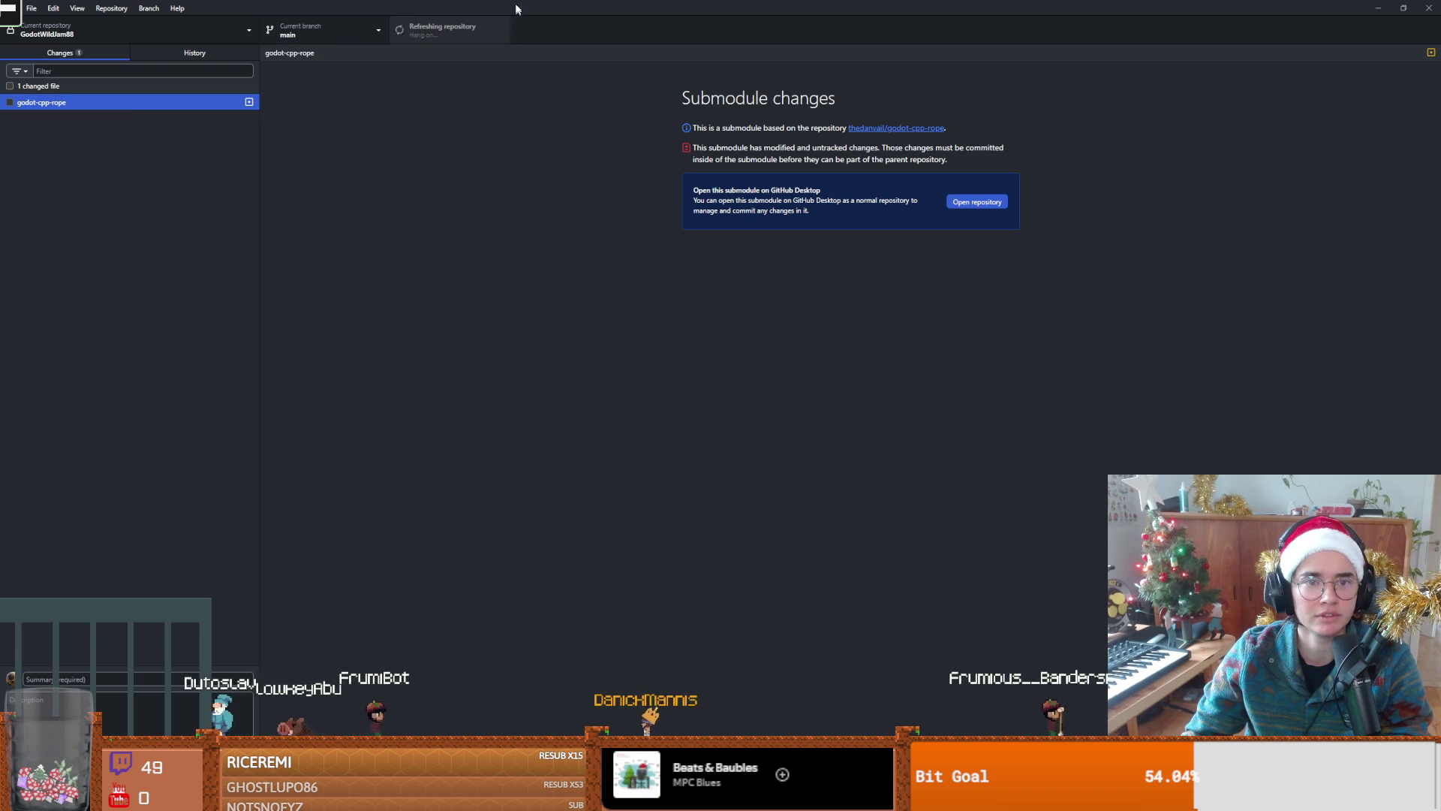
key("alt+Tab")
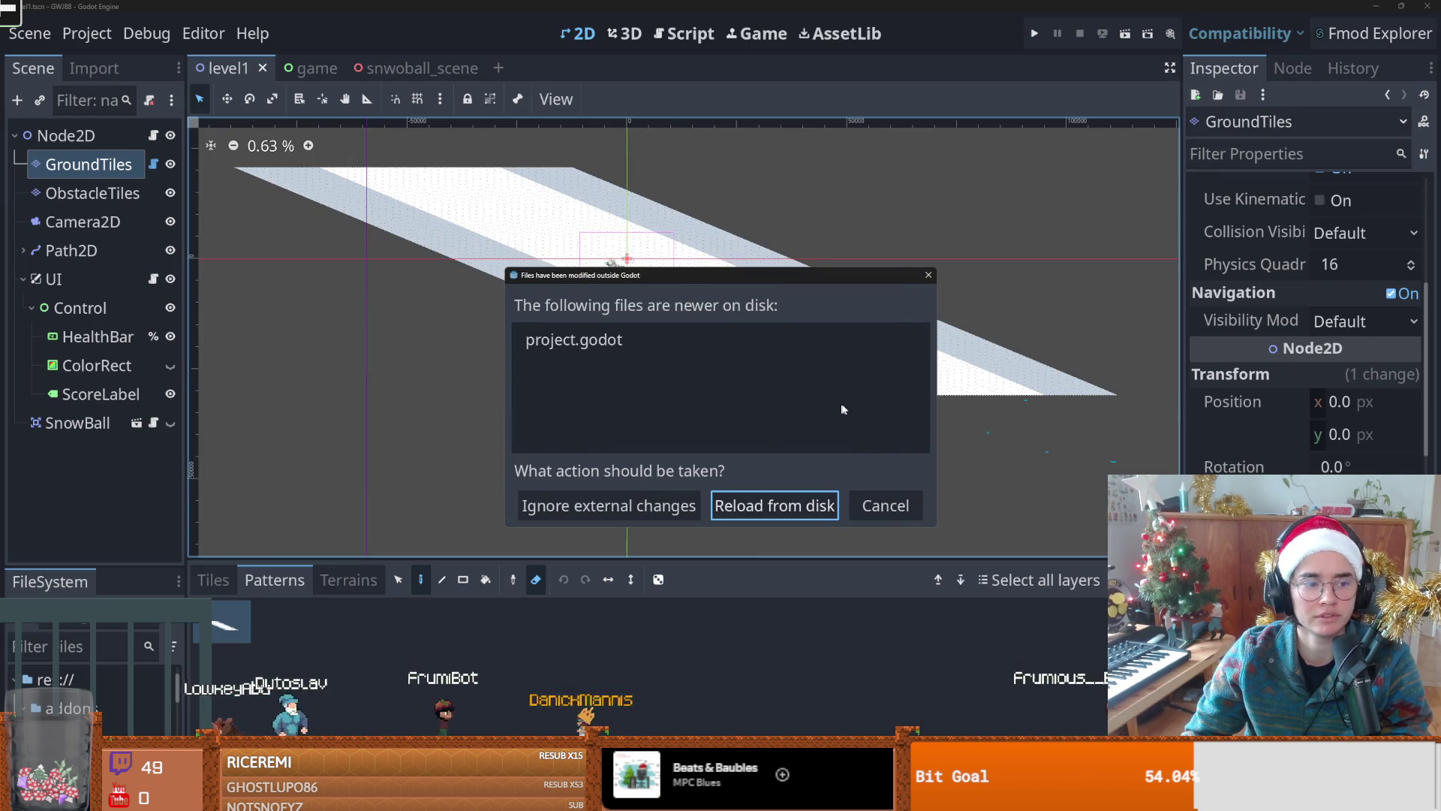
Step: Reload project.godot from disk, widen the scene tree panel, and save level1
left_click(883, 515)
scroll(800, 384, "up", 3)
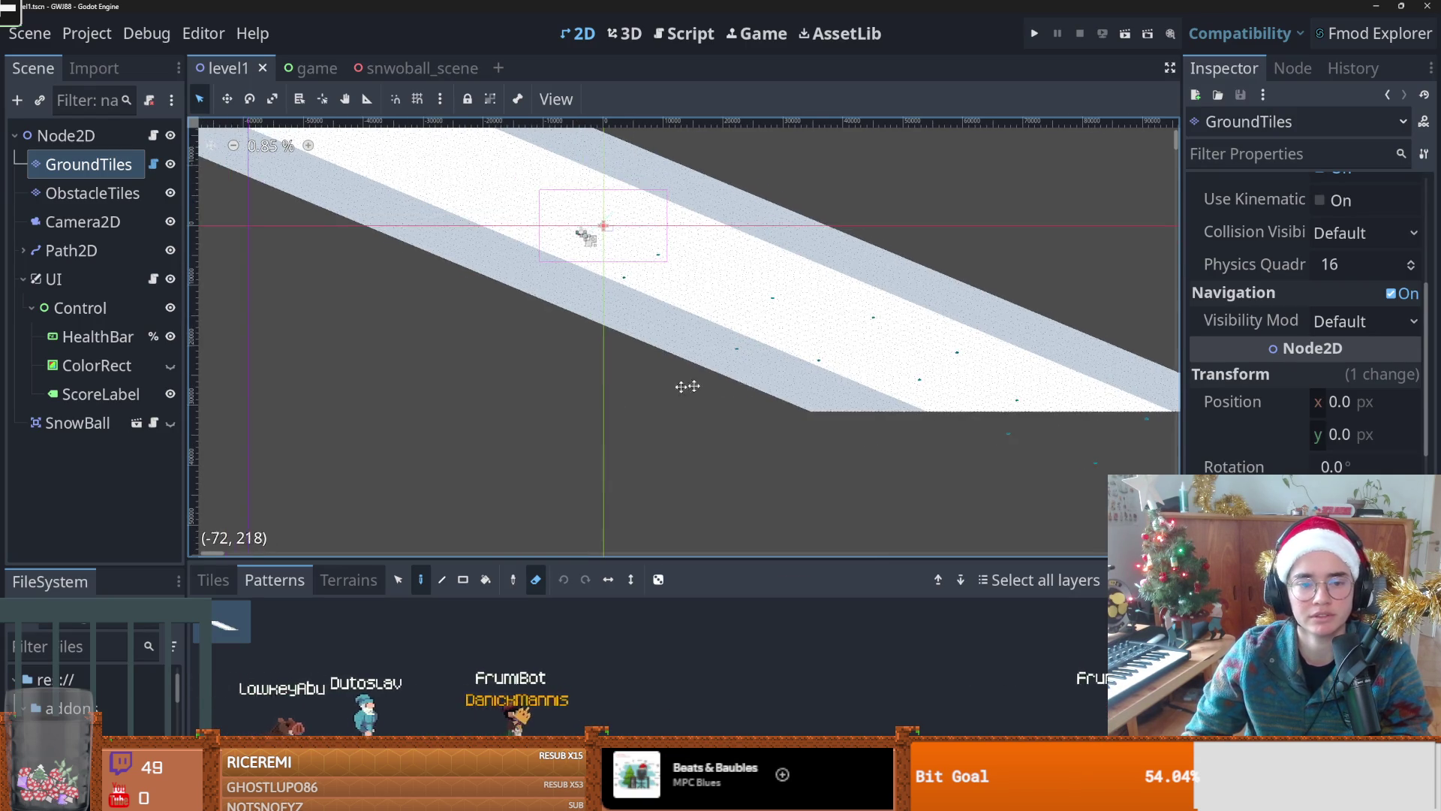
scroll(661, 353, "up", 2)
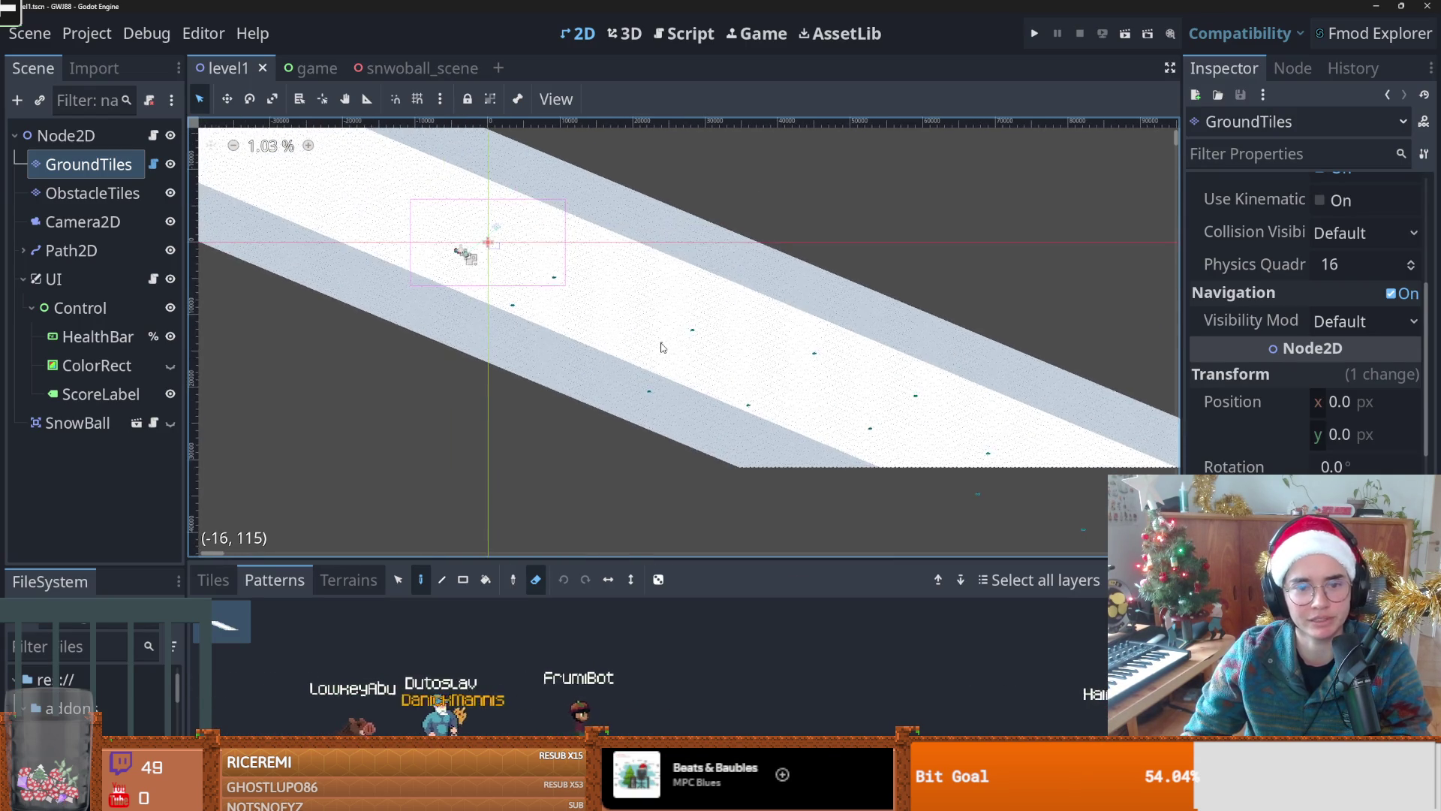
scroll(662, 347, "down", 3)
scroll(662, 347, "up", 1)
scroll(593, 367, "down", 1)
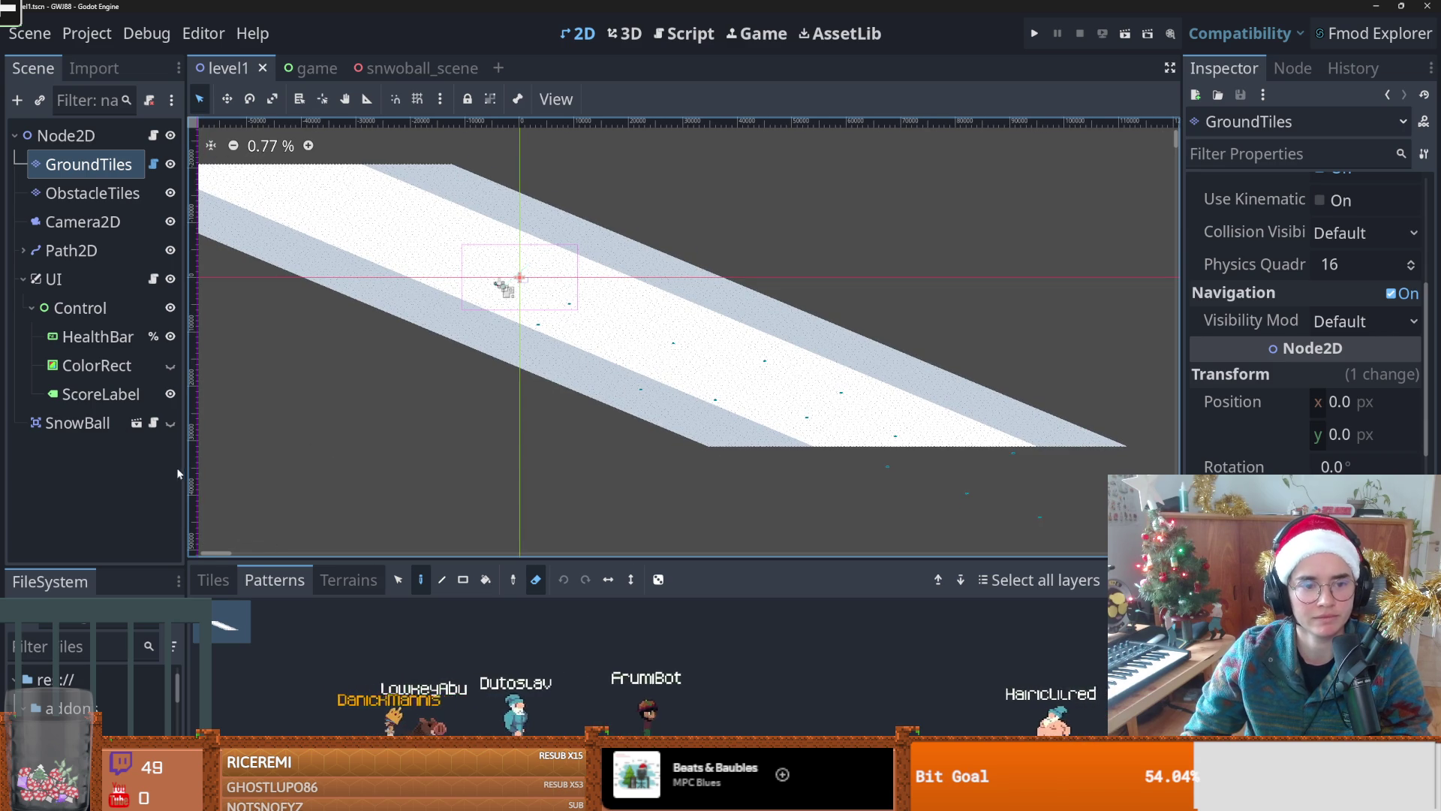
mouse_move(183, 466)
left_mouse_down()
mouse_move(379, 459)
mouse_move(224, 451)
left_mouse_up()
key("ctrl+s")
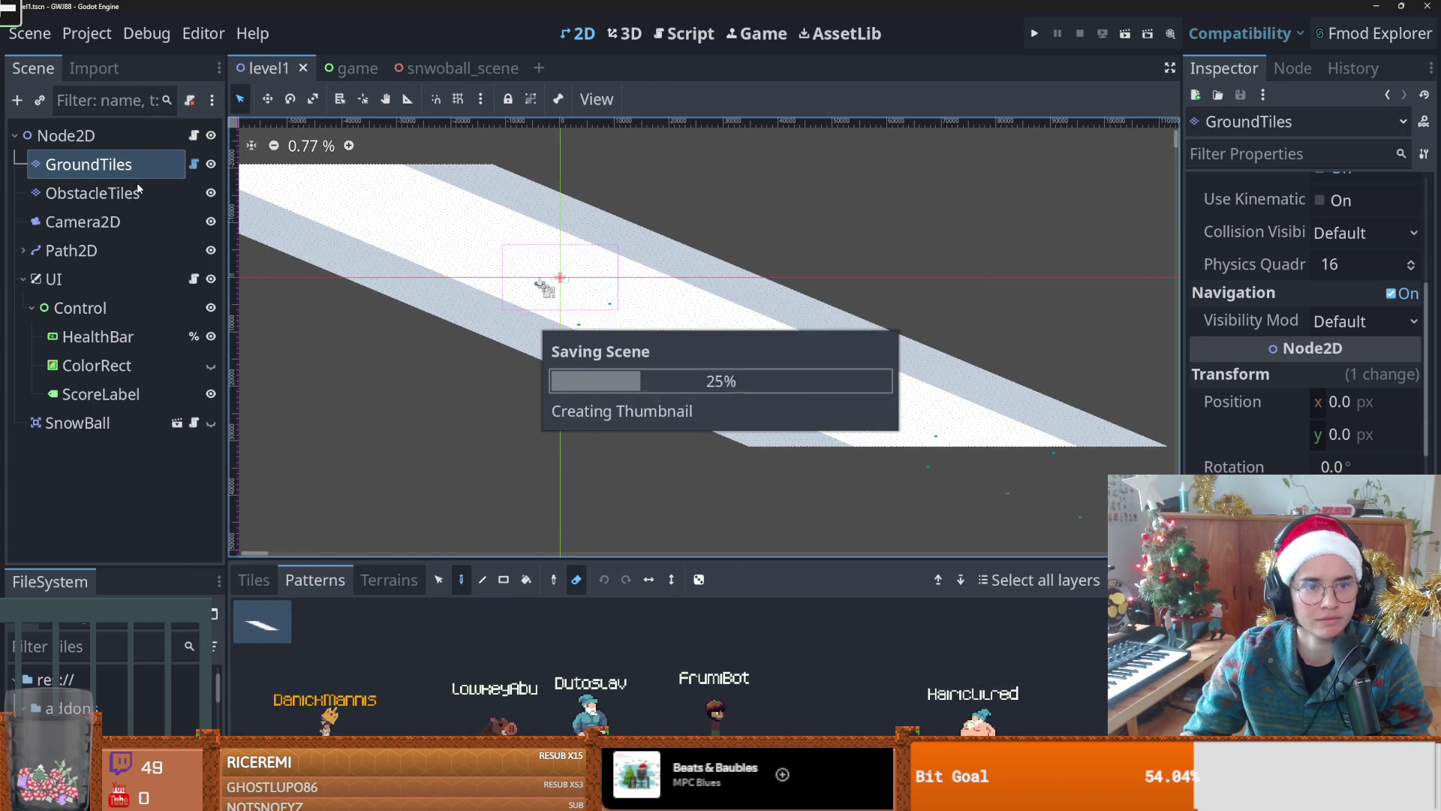
Step: Reselect the GroundTiles layer and run the game with F5
left_click(118, 190)
left_click(89, 165)
scroll(601, 315, "left", 3)
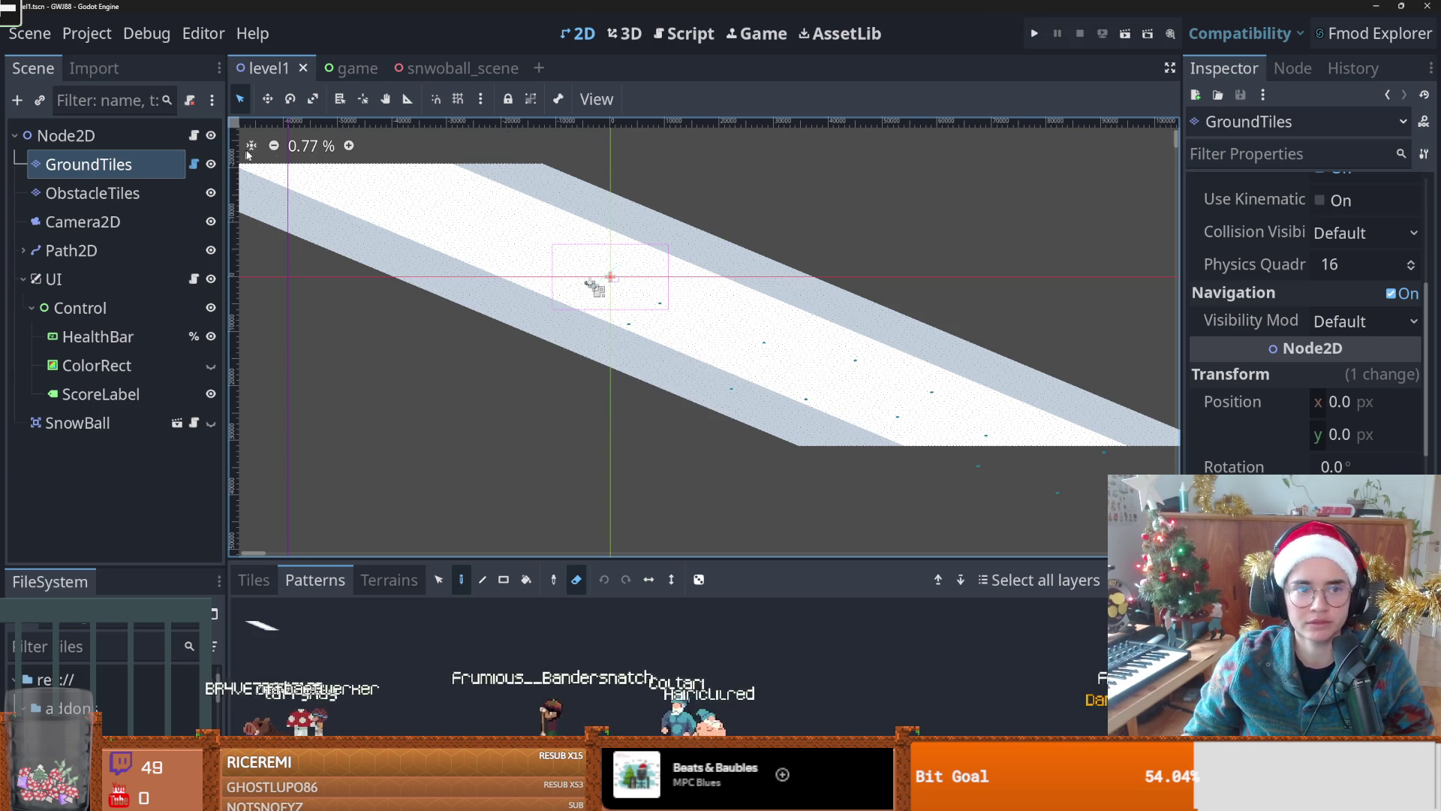
key("F5")
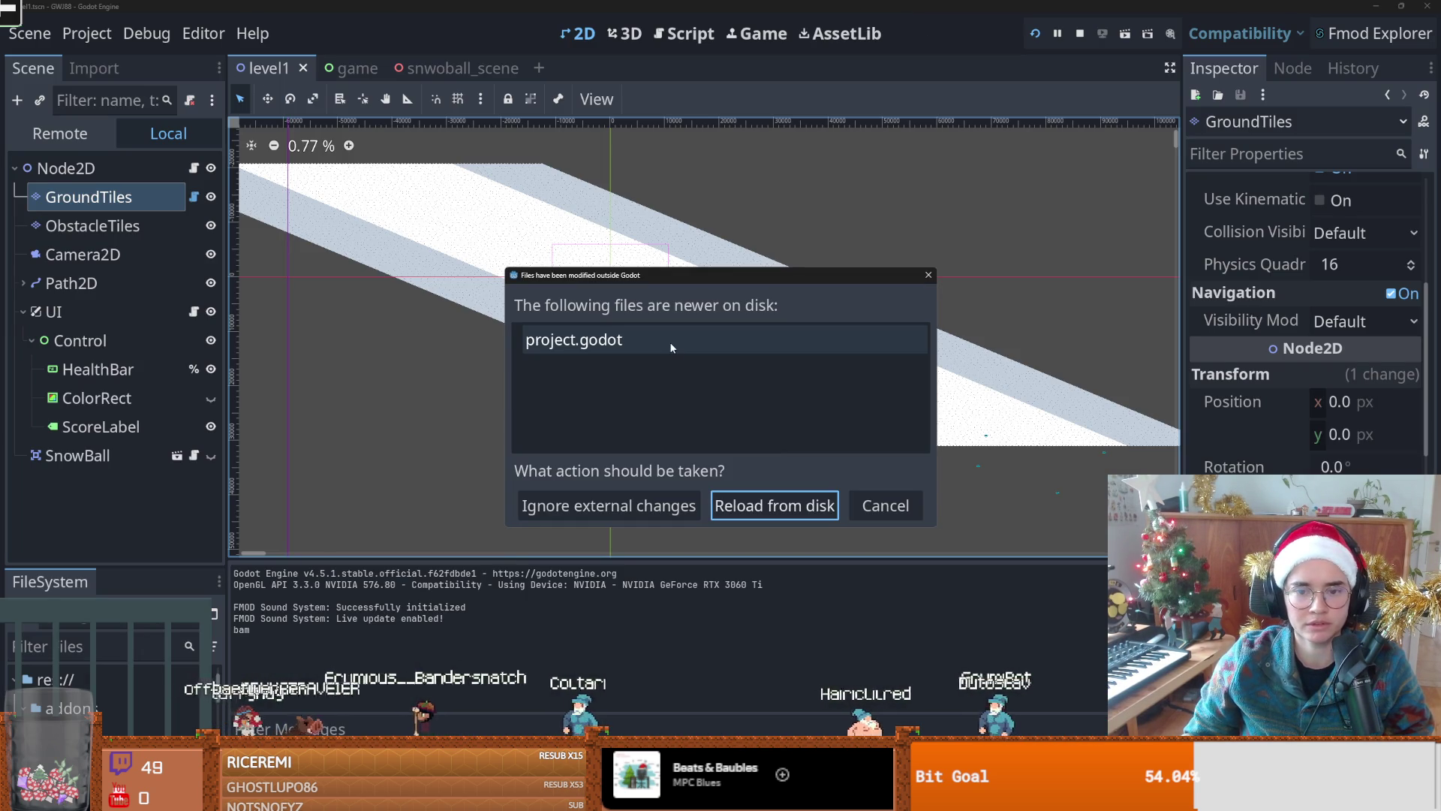
Step: Dismiss the changed-on-disk notice, play, then stop the game and reload from disk
left_click(818, 508)
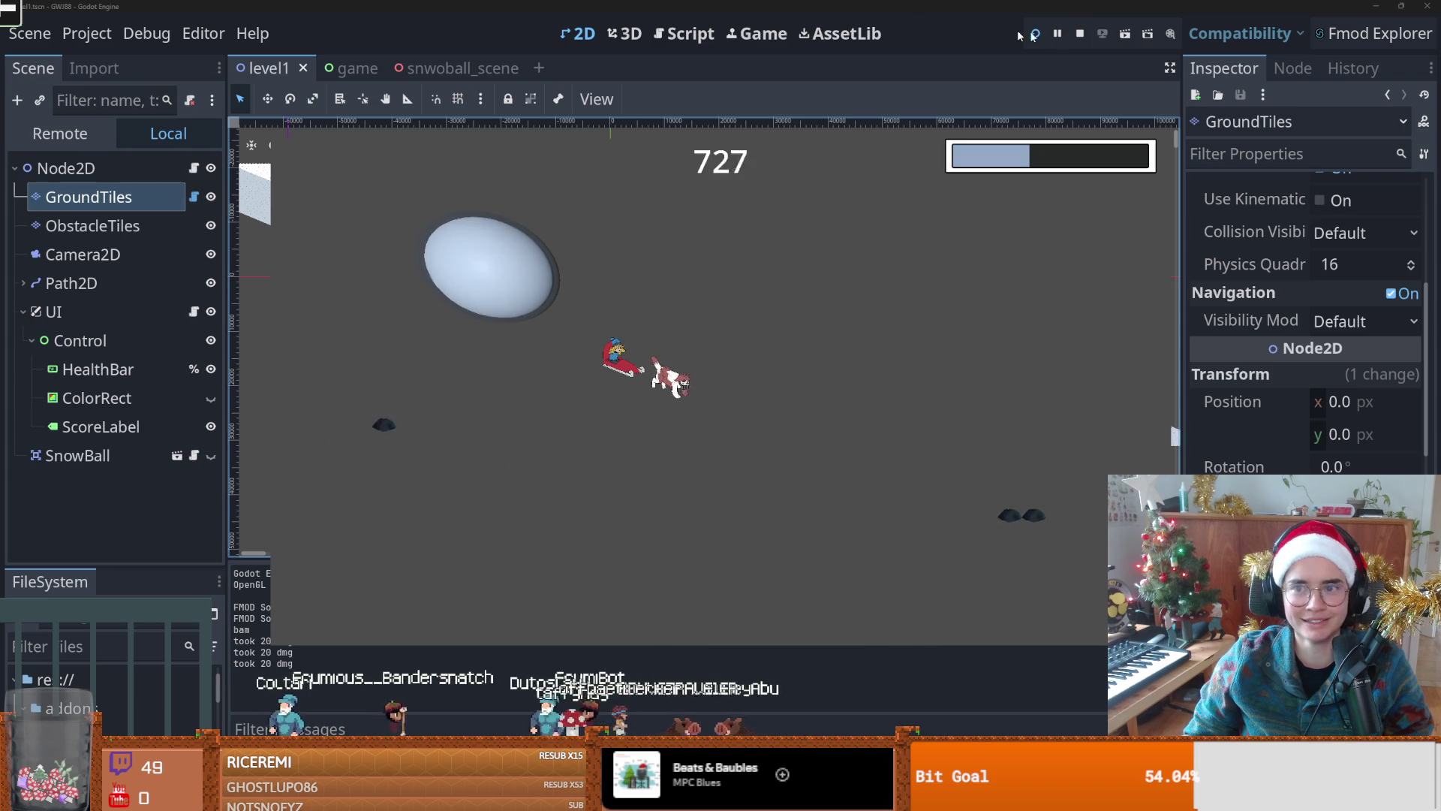
left_click(1078, 35)
left_click(810, 505)
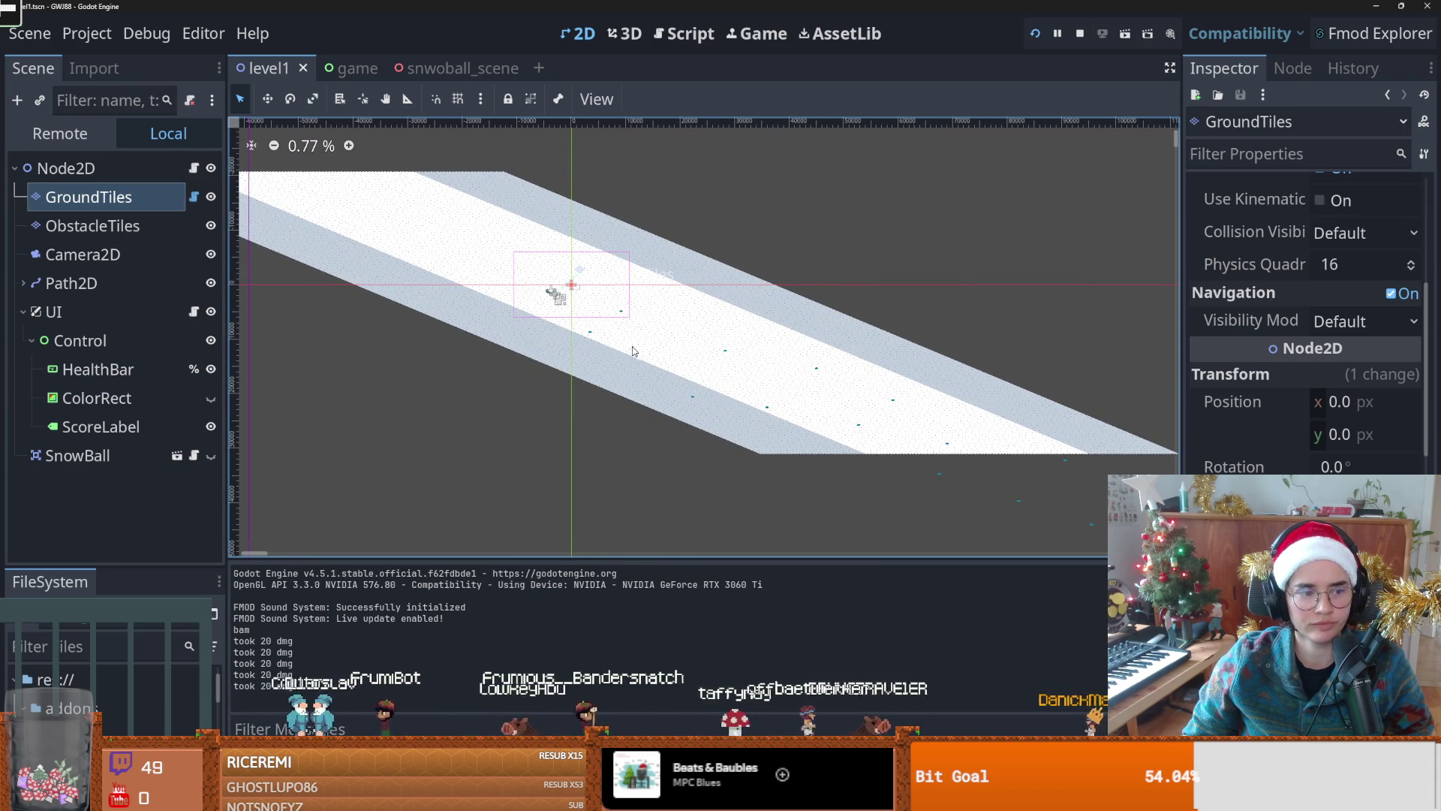
Step: Save level1, reselect GroundTiles, and pick the snow strip pattern from the saved patterns
key("ctrl+s")
scroll(696, 440, "down", 1)
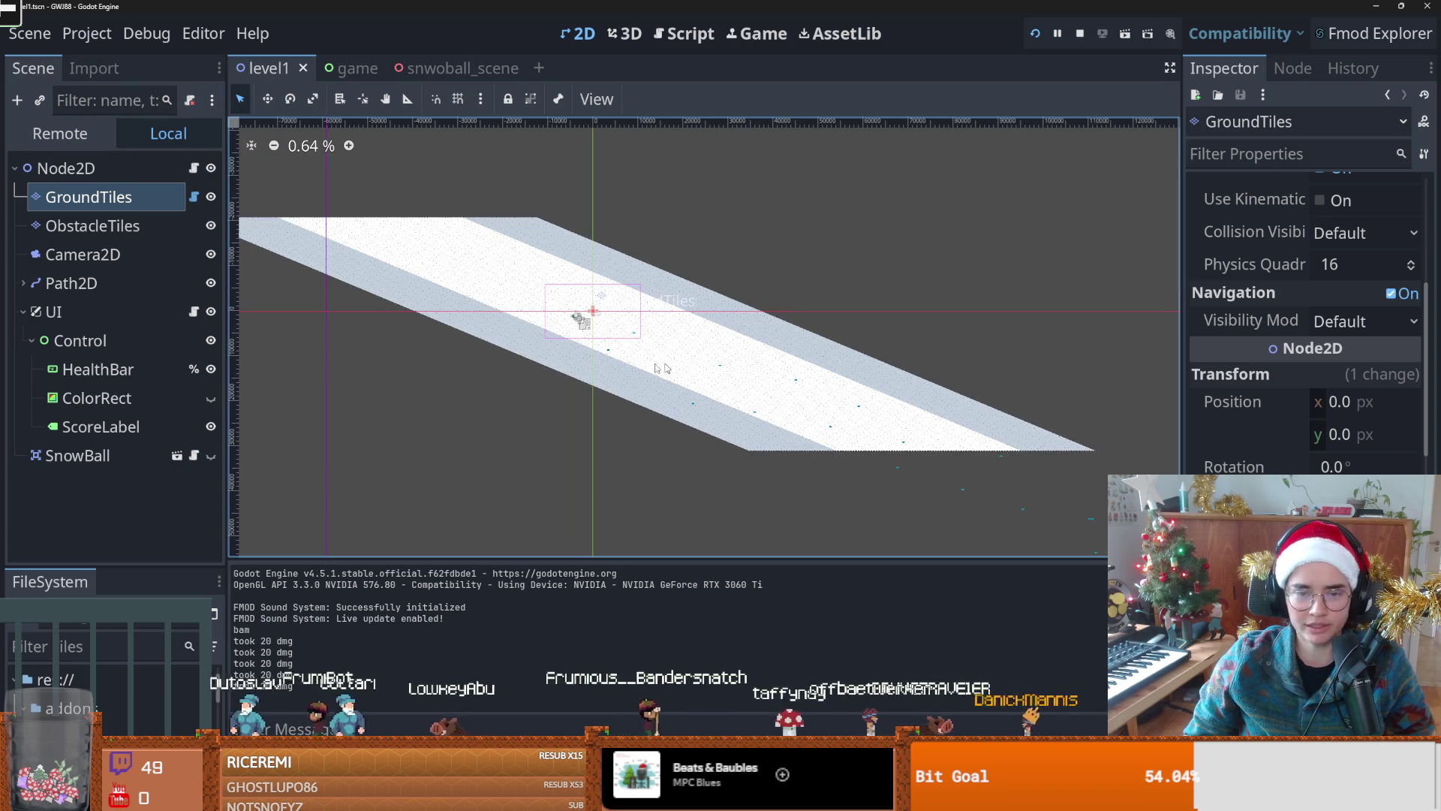
left_click(92, 226)
left_click(89, 196)
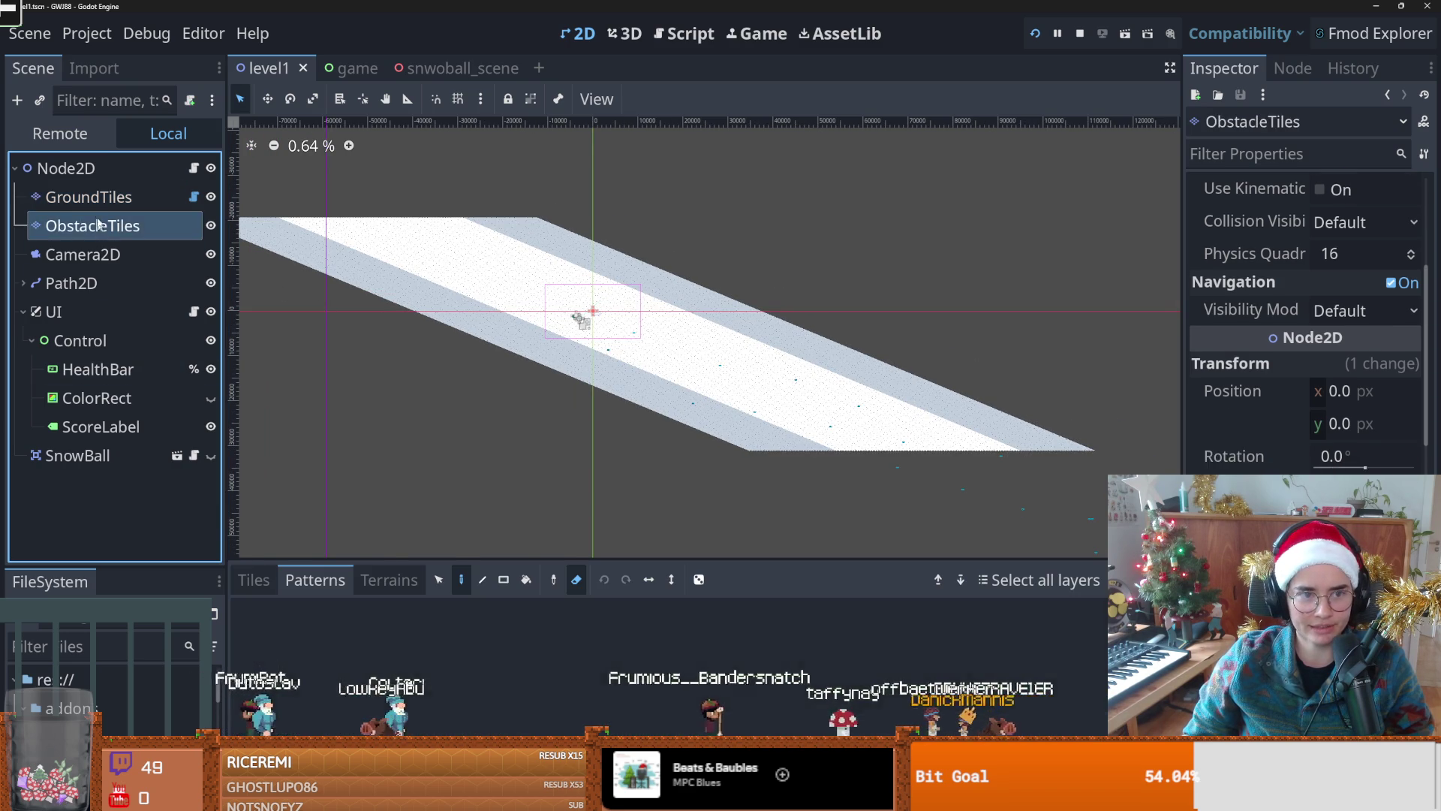
left_click(329, 585)
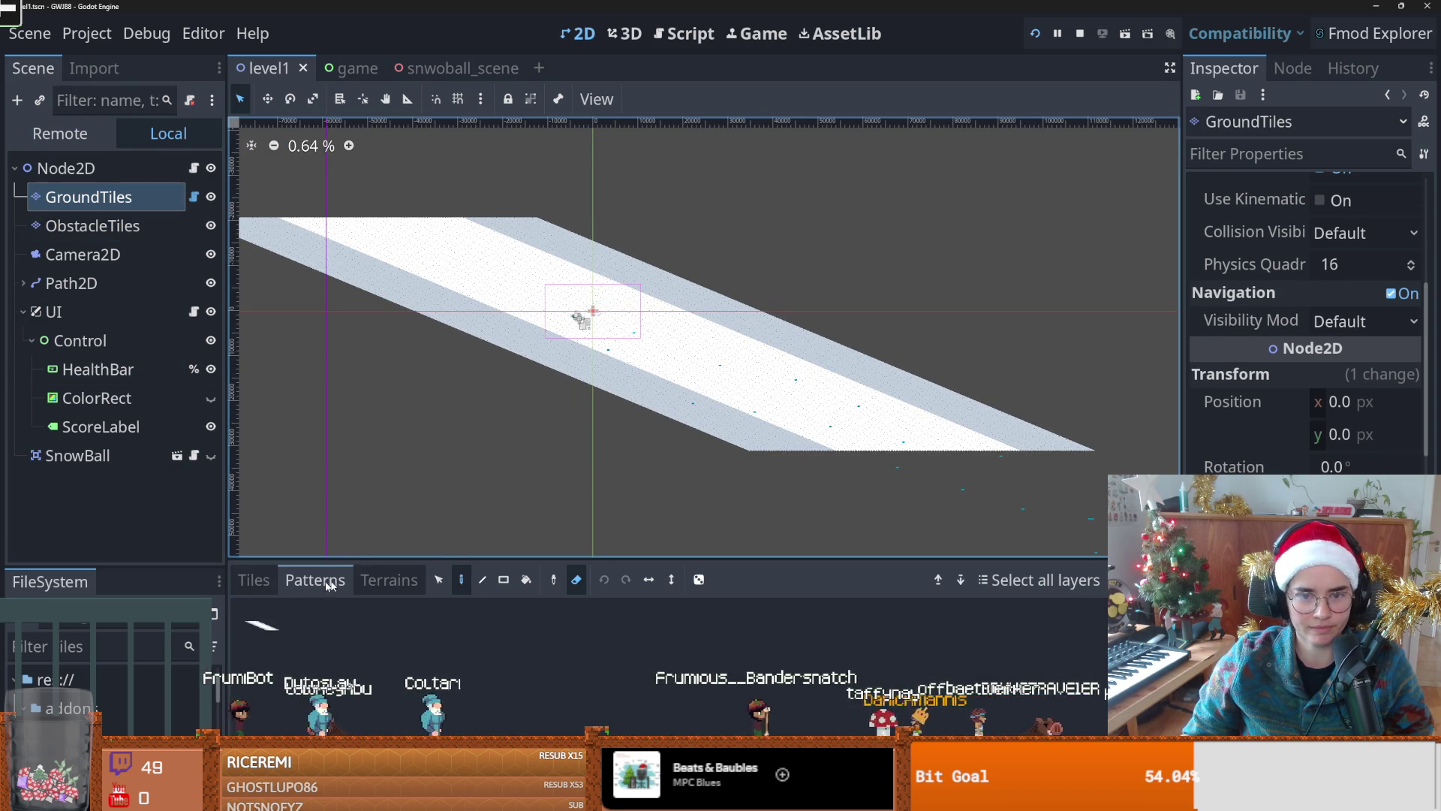
left_click(284, 617)
scroll(534, 498, "down", 2)
Step: Stamp the snow strip pattern onto the ground, then return to the tile sources list
left_click(576, 578)
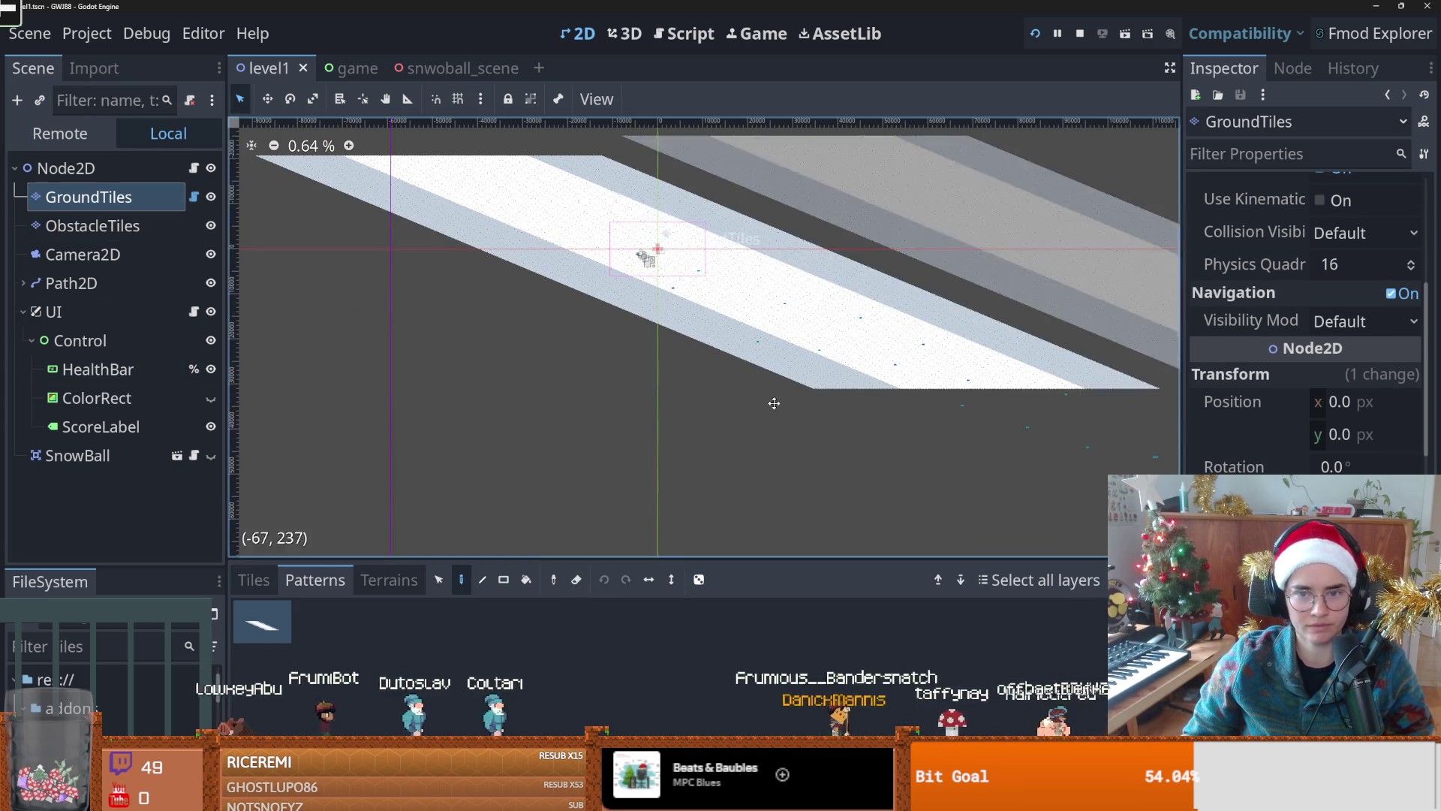
left_click_drag(775, 403, 758, 437)
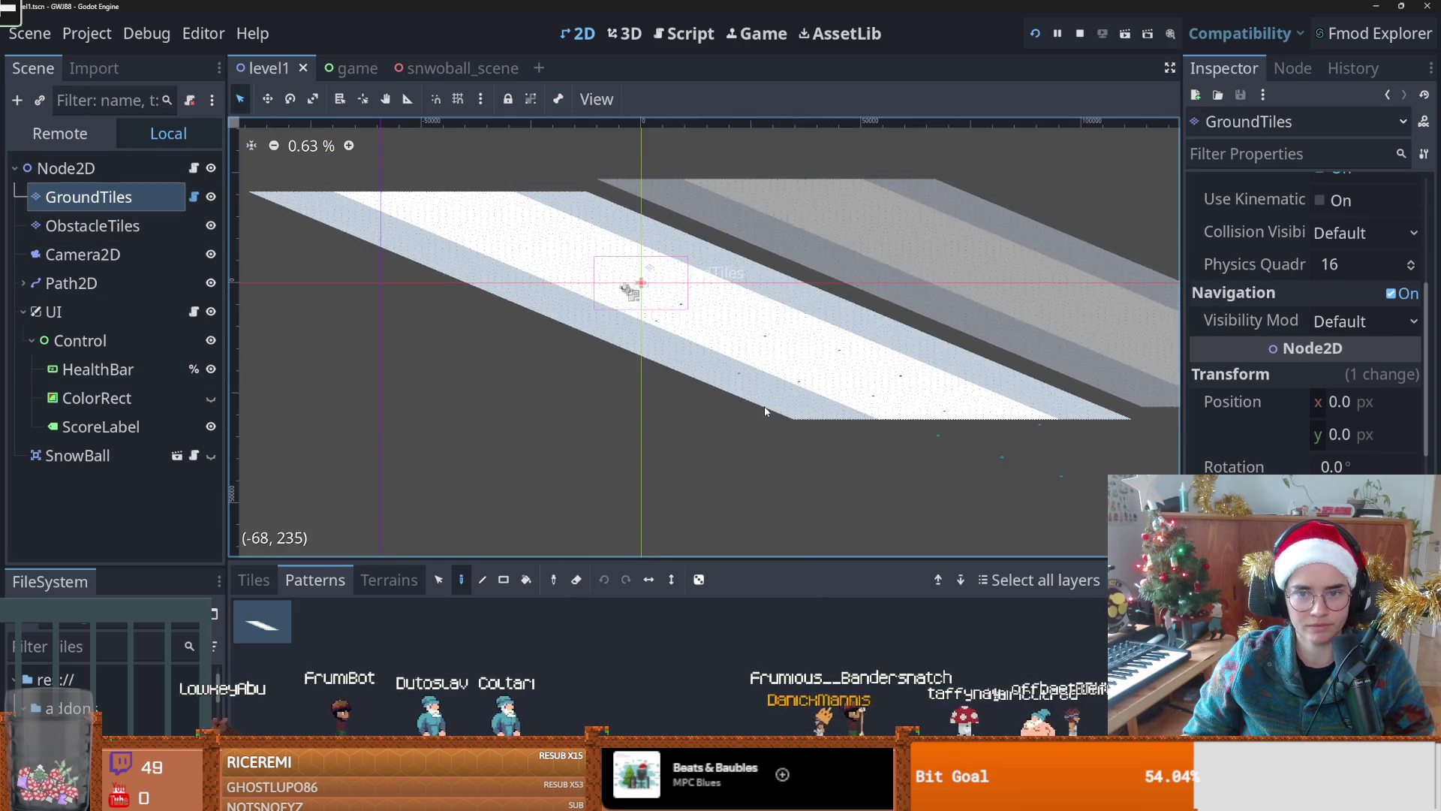
left_click(408, 413)
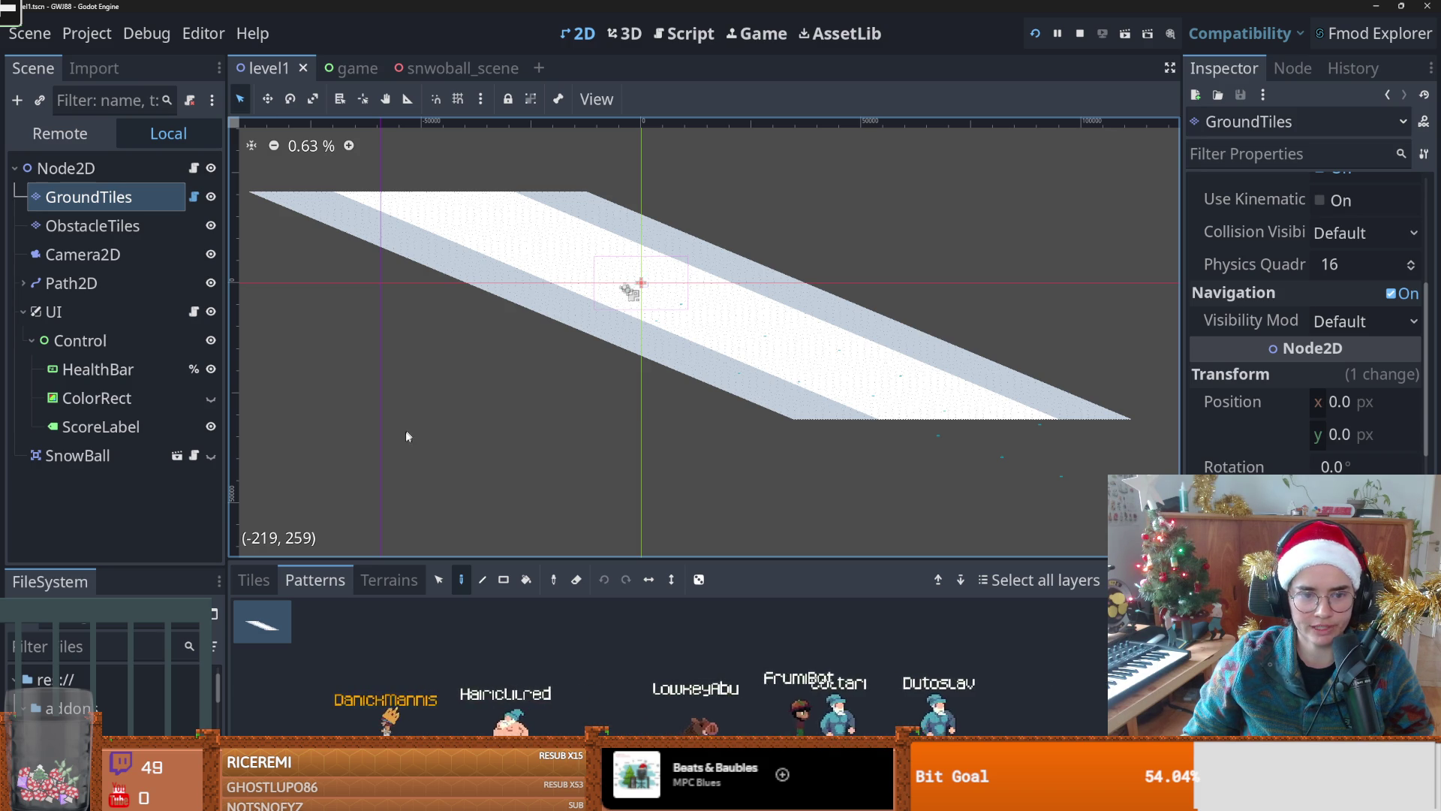
left_click(254, 580)
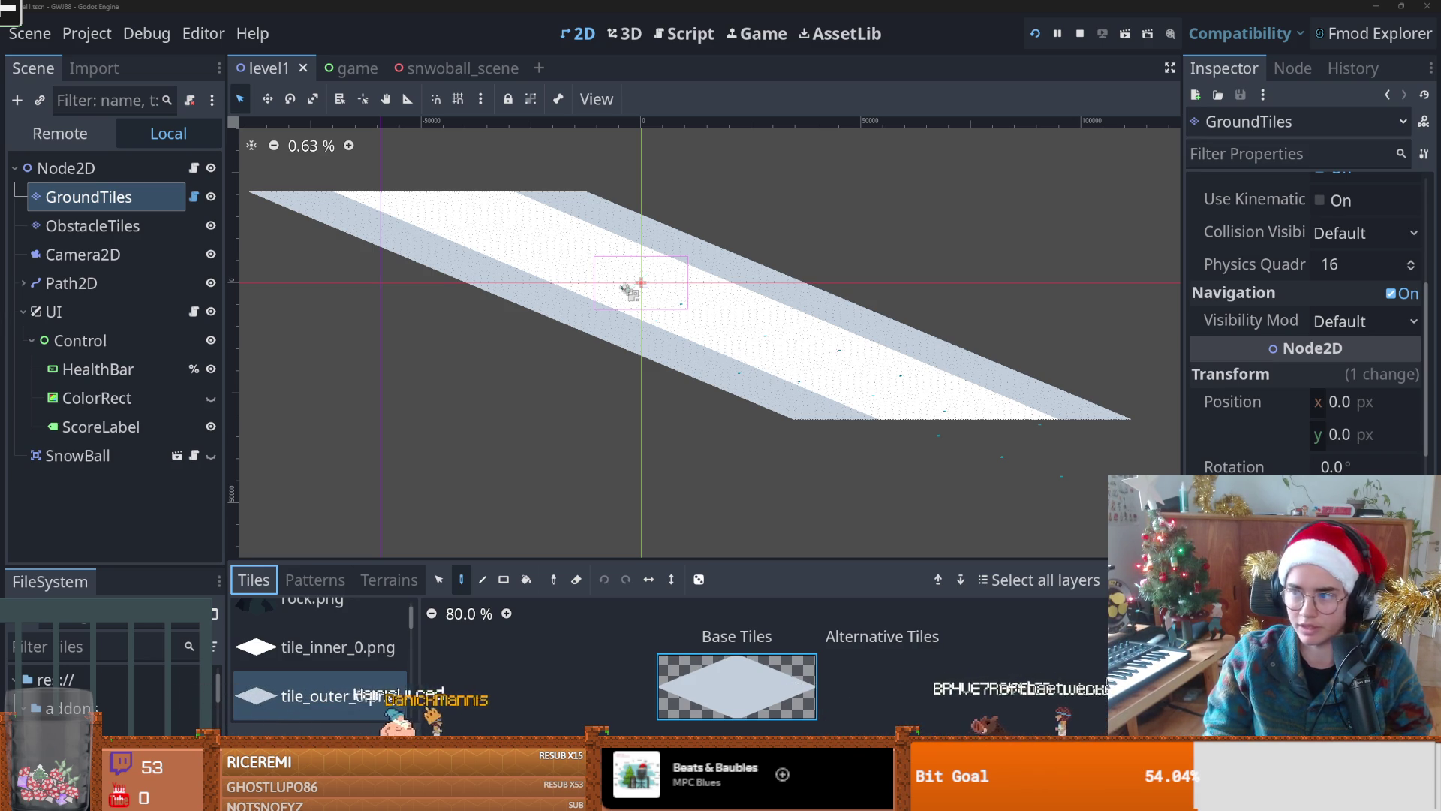
Step: Pan along the snowy path, then duplicate GroundTiles with Ctrl+D into GroundTiles2
mouse_move(578, 333)
left_mouse_down()
mouse_move(466, 323)
mouse_move(563, 357)
mouse_move(548, 308)
left_mouse_up()
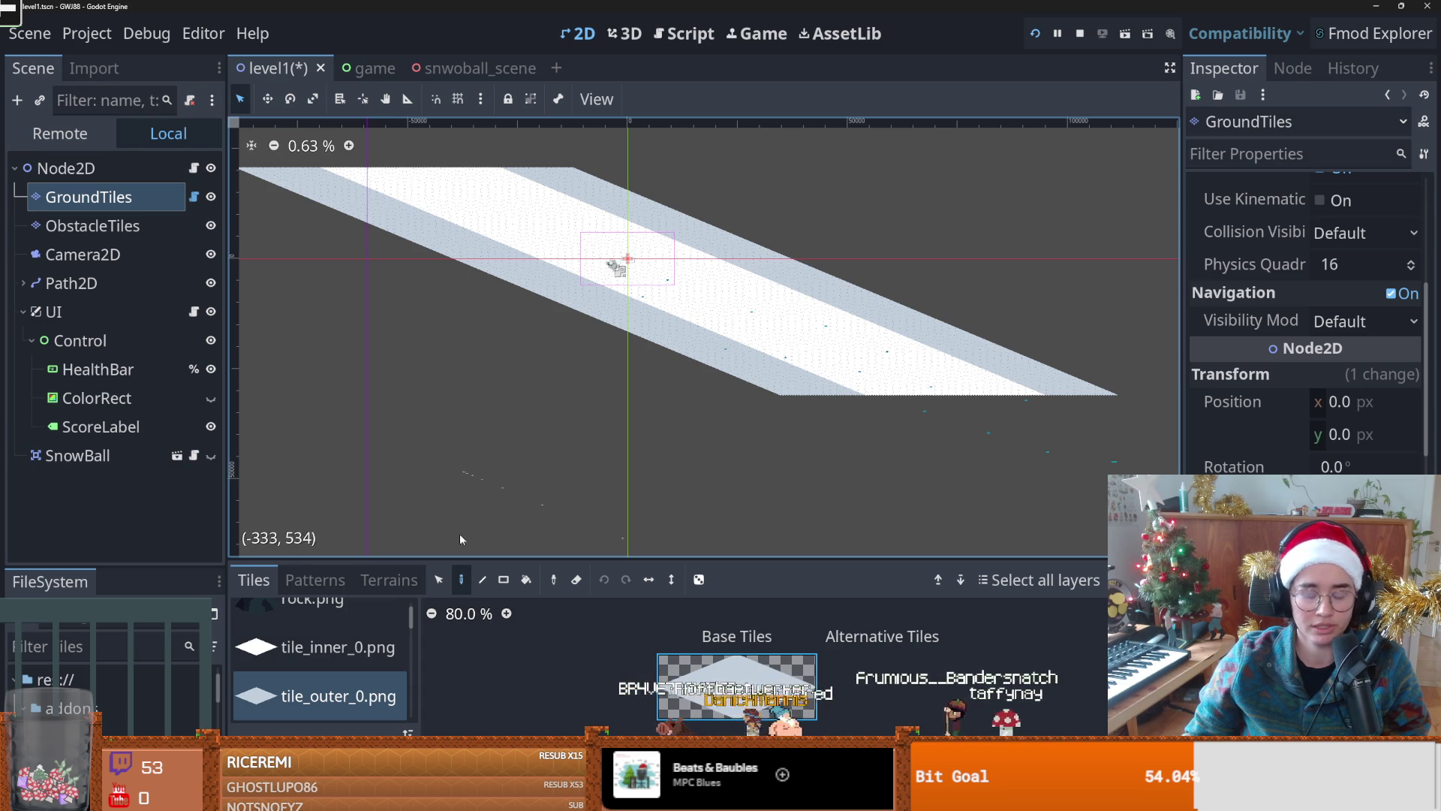
left_click_drag(415, 348, 559, 416)
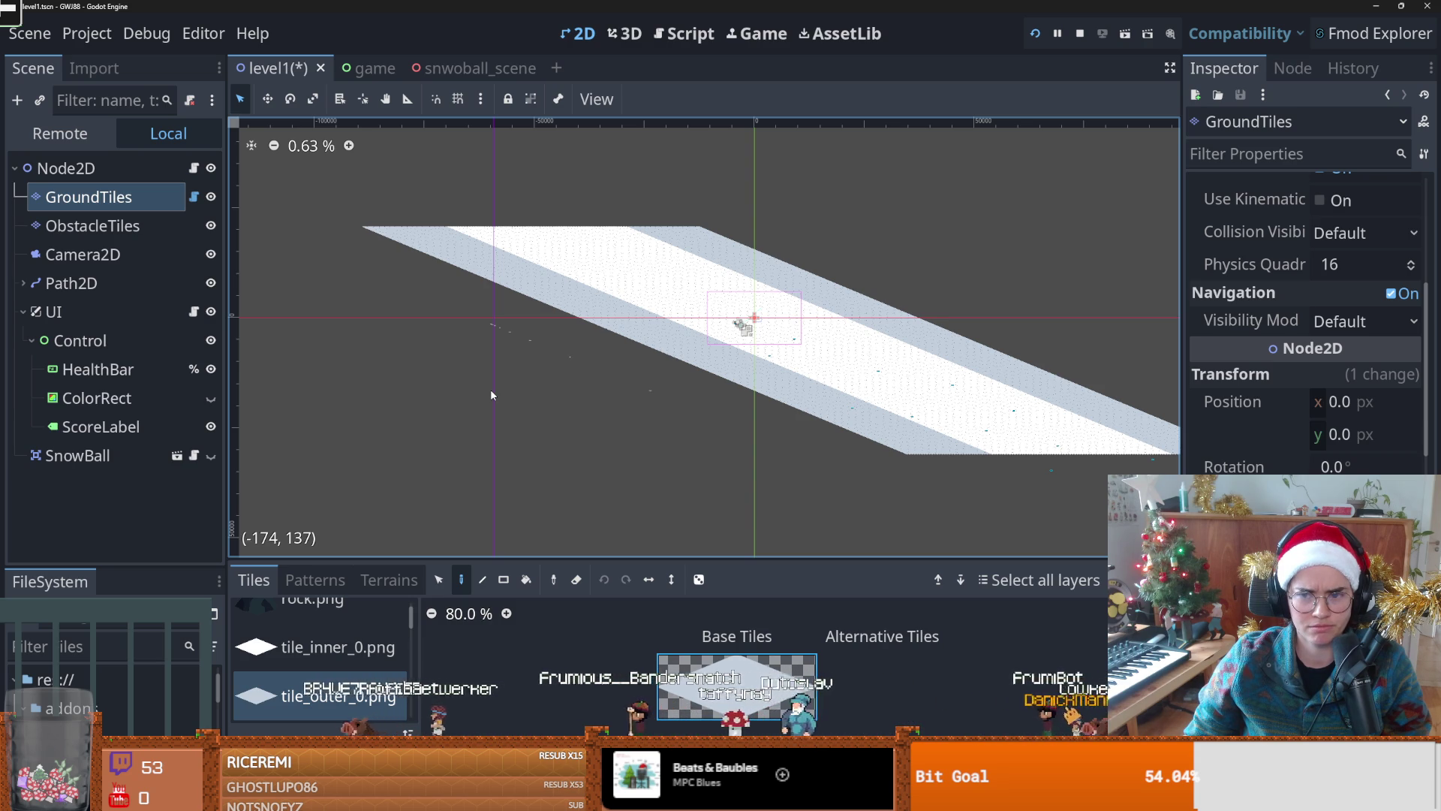
left_click_drag(653, 396, 469, 377)
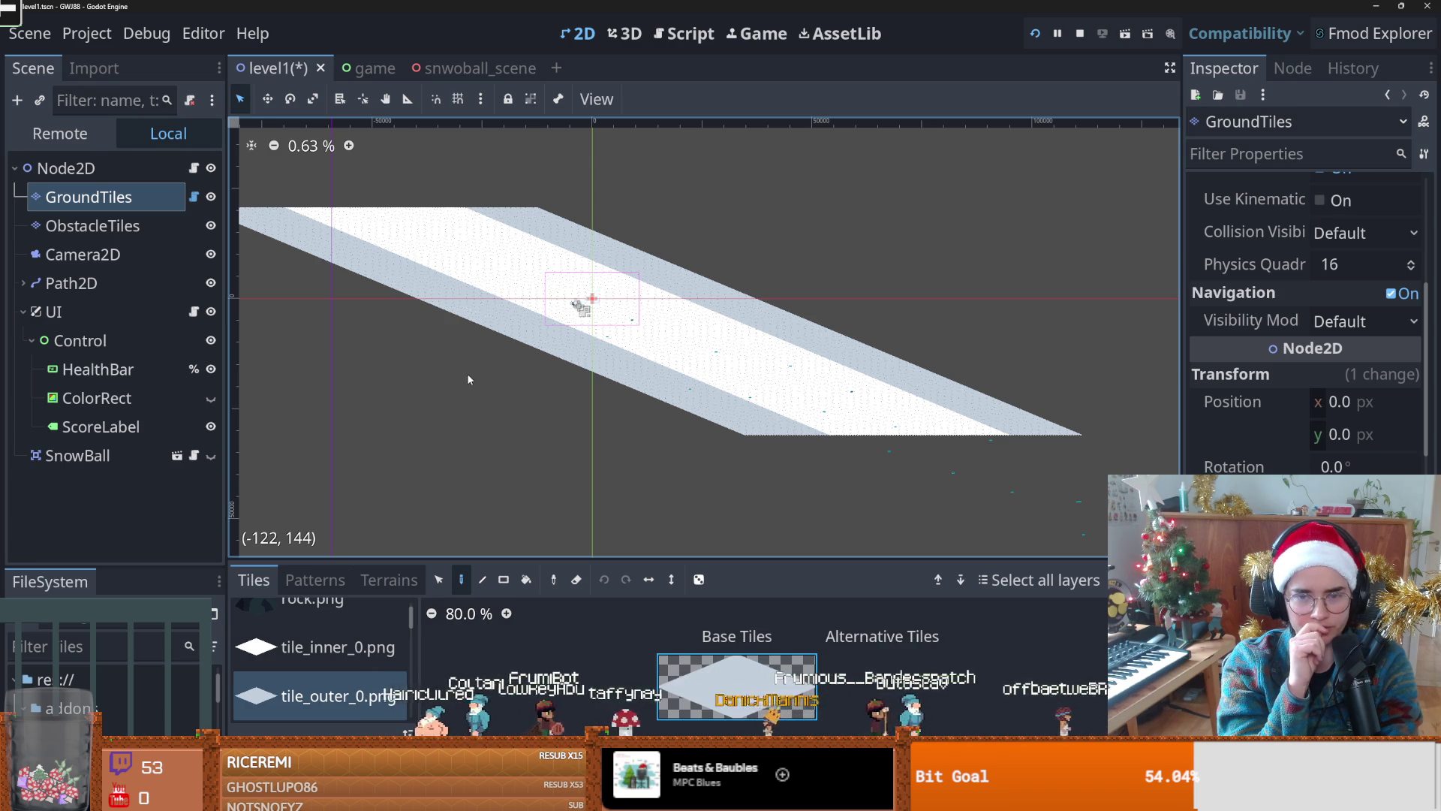
key("ctrl+d")
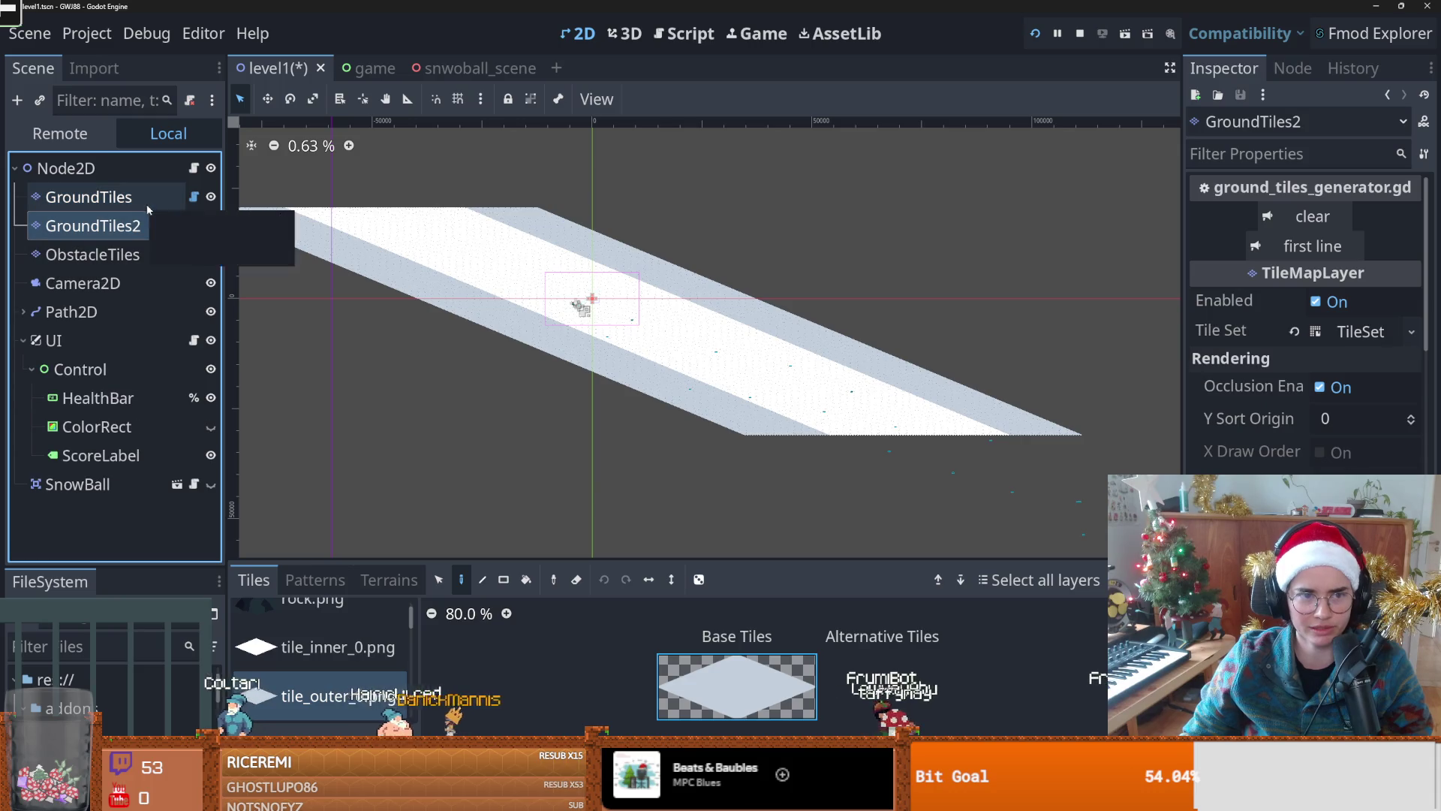
Step: Nudge GroundTiles' Position x slightly negative, then open the root Node2D's level_1.gd script
scroll(479, 317, "down", 2)
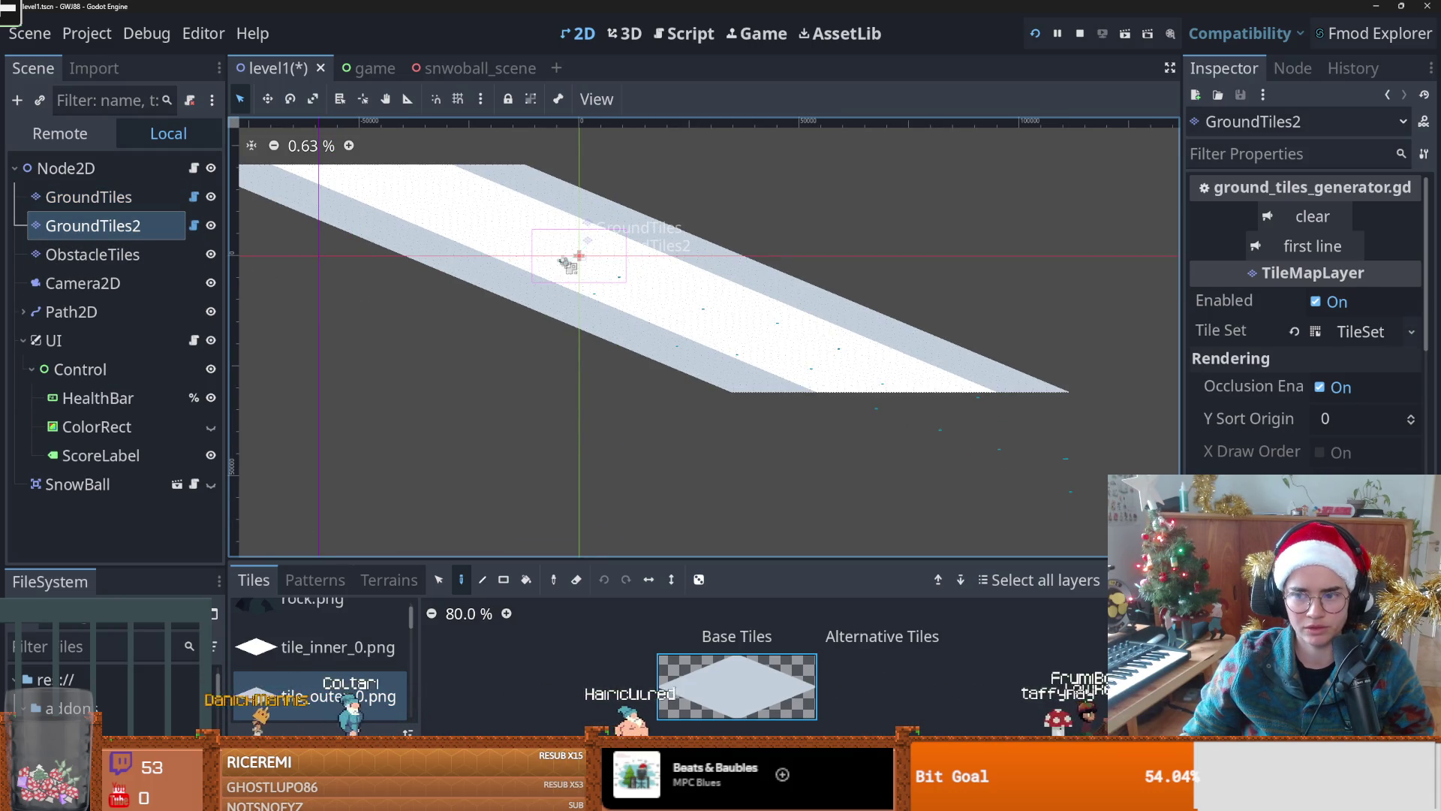
scroll(1306, 315, "down", 5)
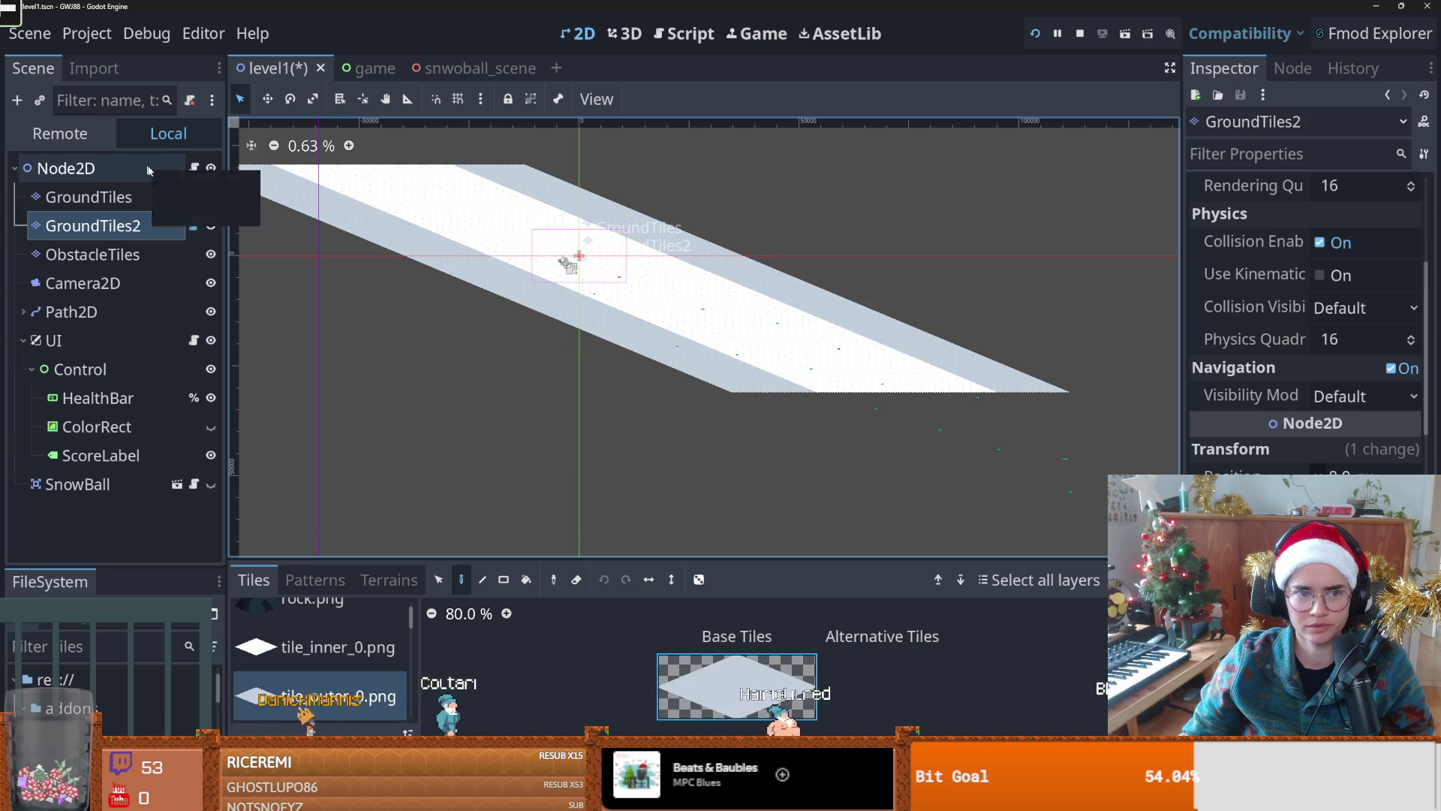
scroll(543, 345, "left", 3)
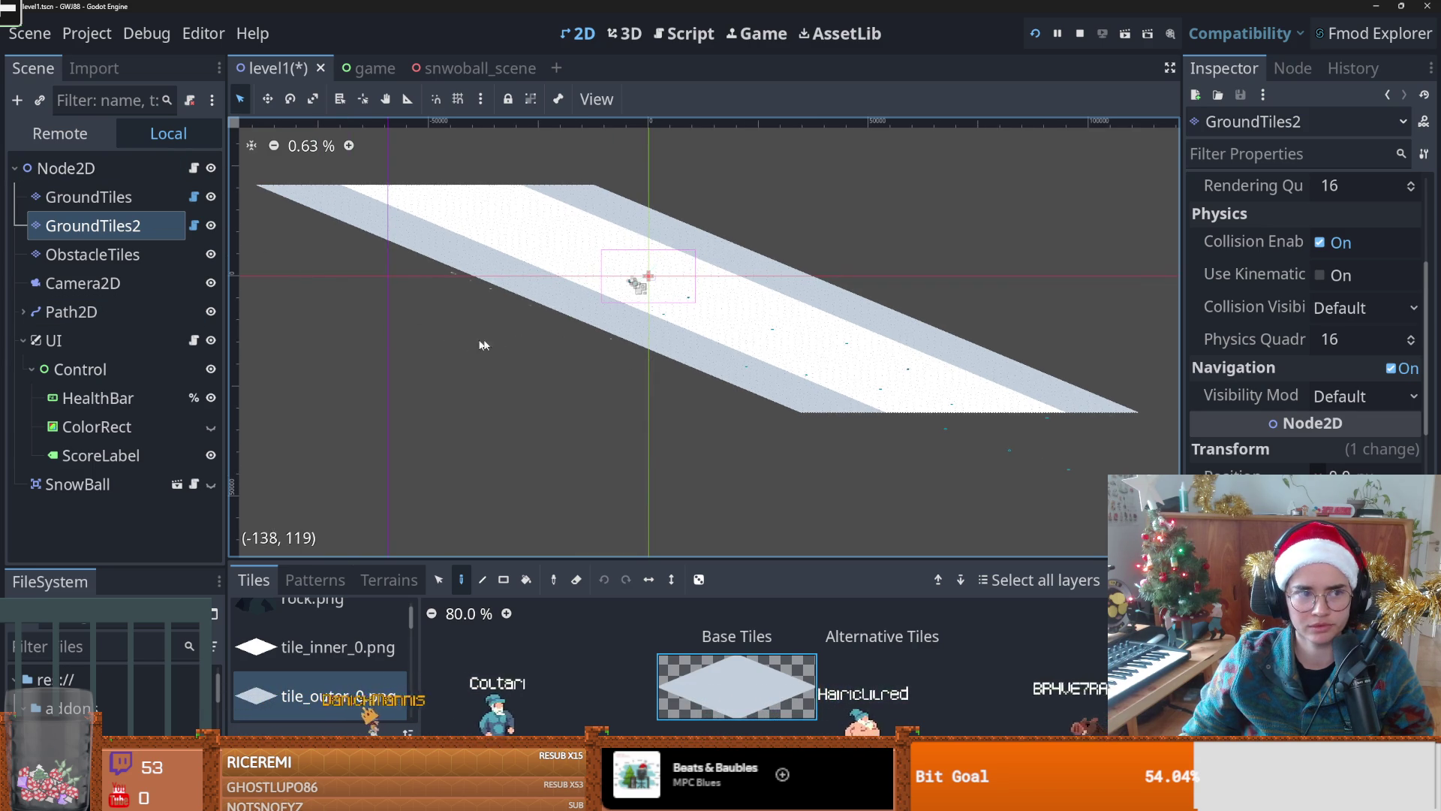
scroll(525, 338, "up", 2)
scroll(552, 359, "down", 1)
left_click(89, 196)
scroll(1236, 427, "down", 2)
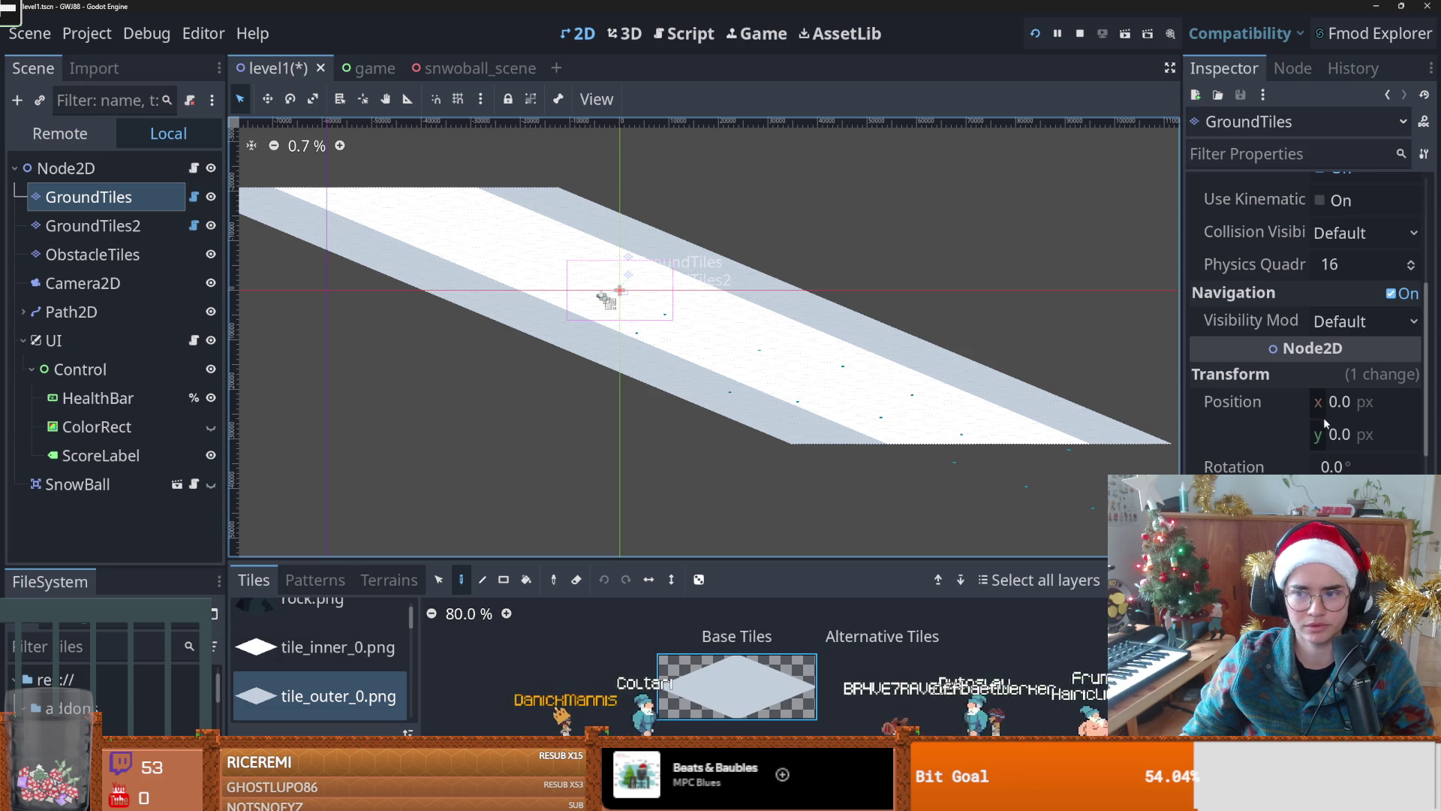
left_click_drag(1316, 409, 1313, 409)
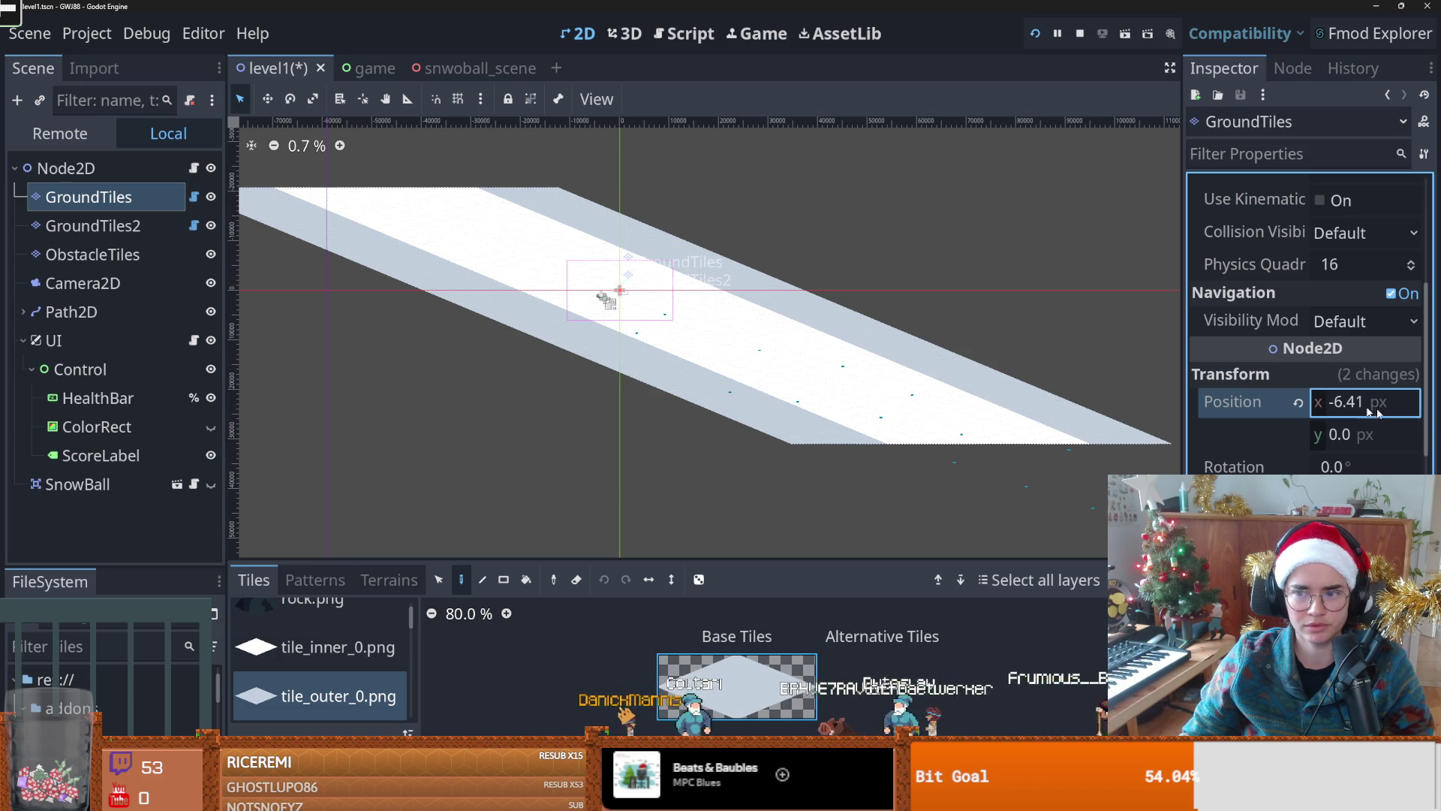
left_click(183, 168)
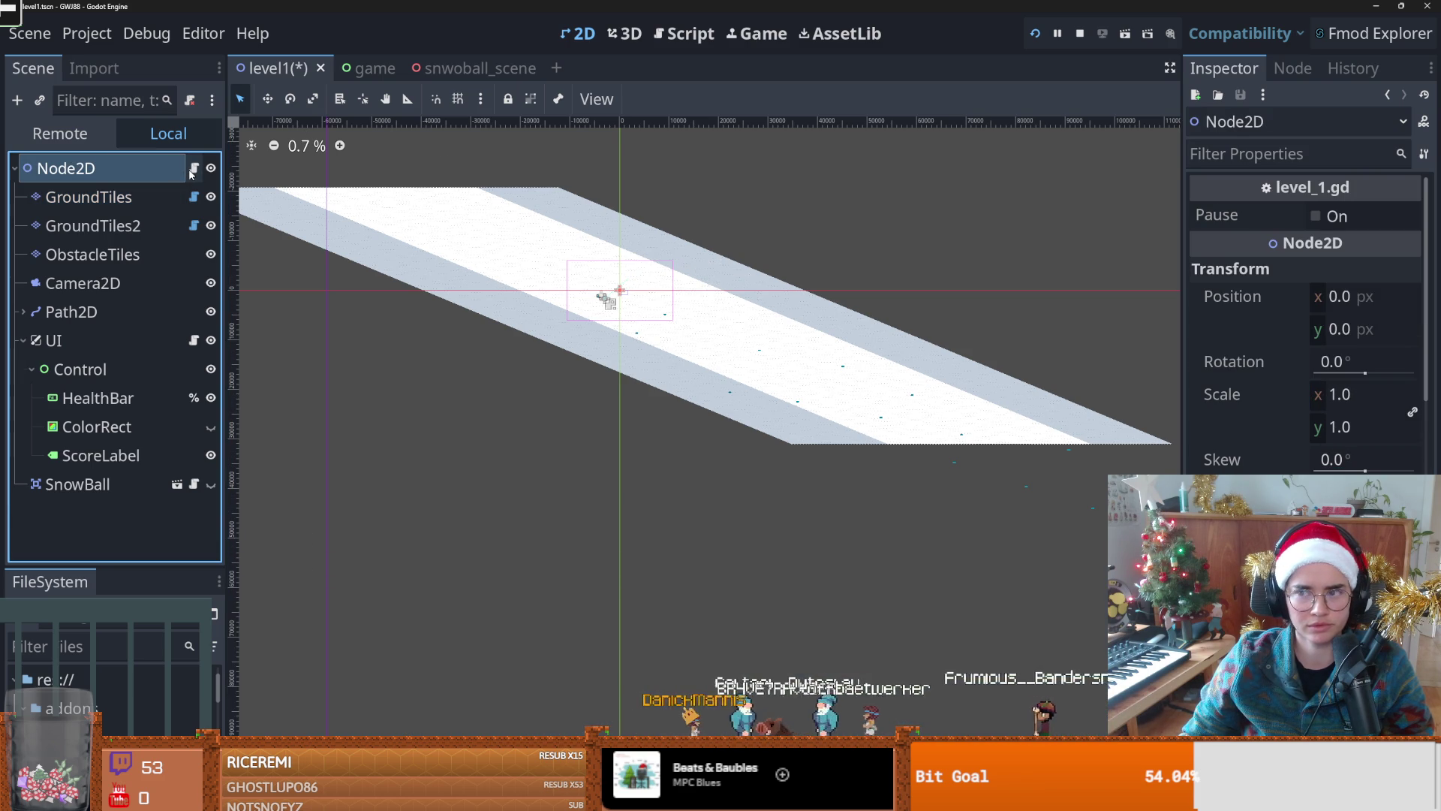
left_click(193, 169)
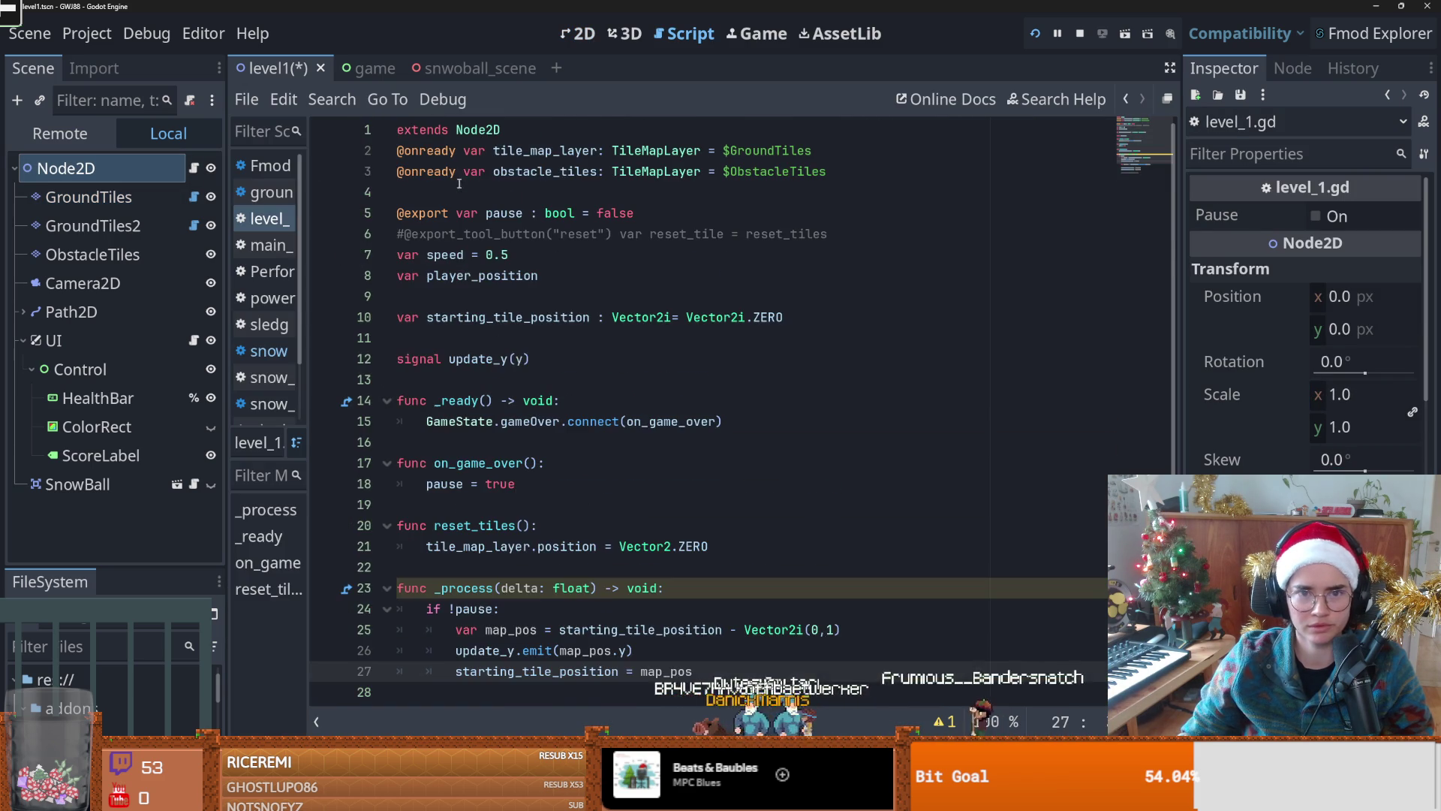
left_click(397, 130)
key("Return")
key("Up")
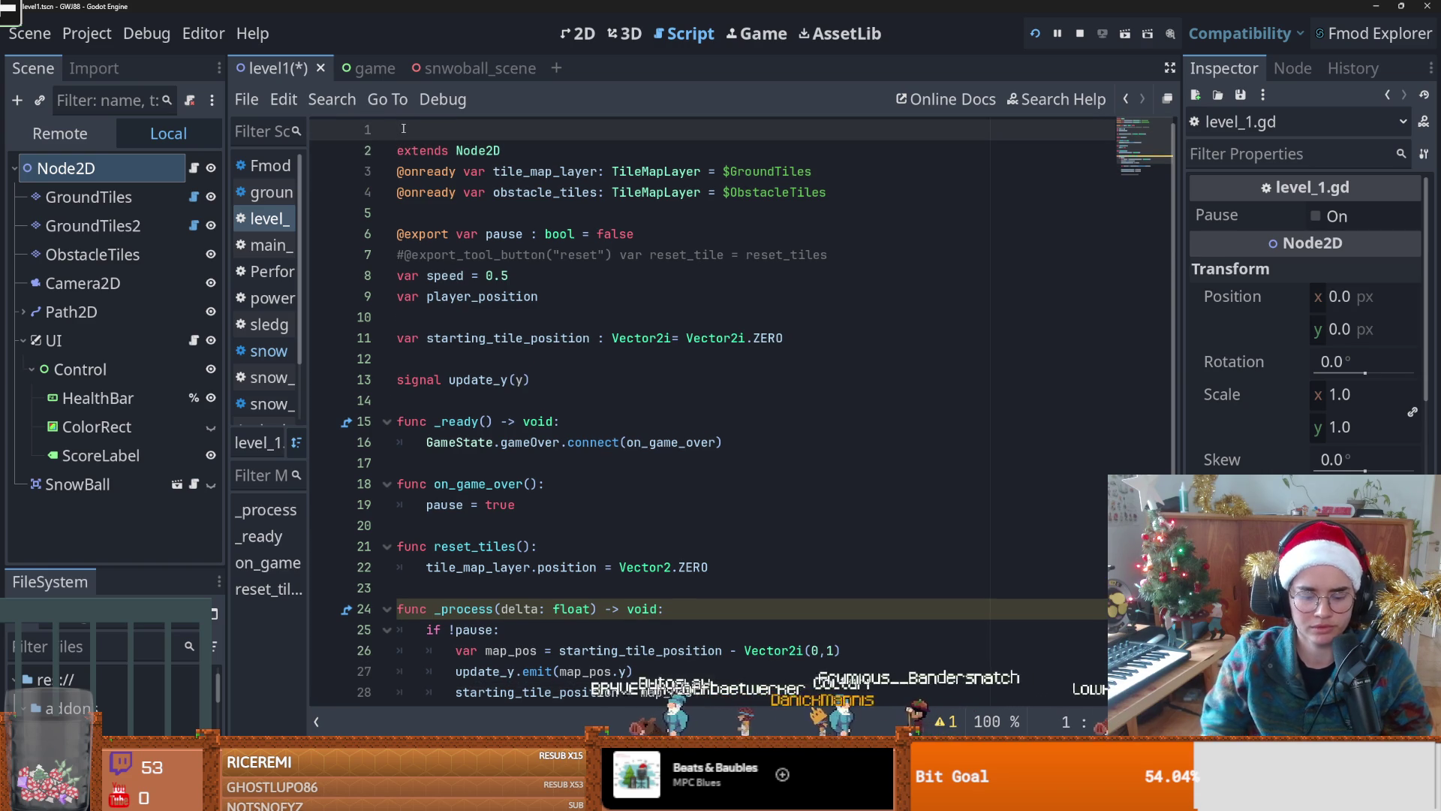
key("ctrl+s")
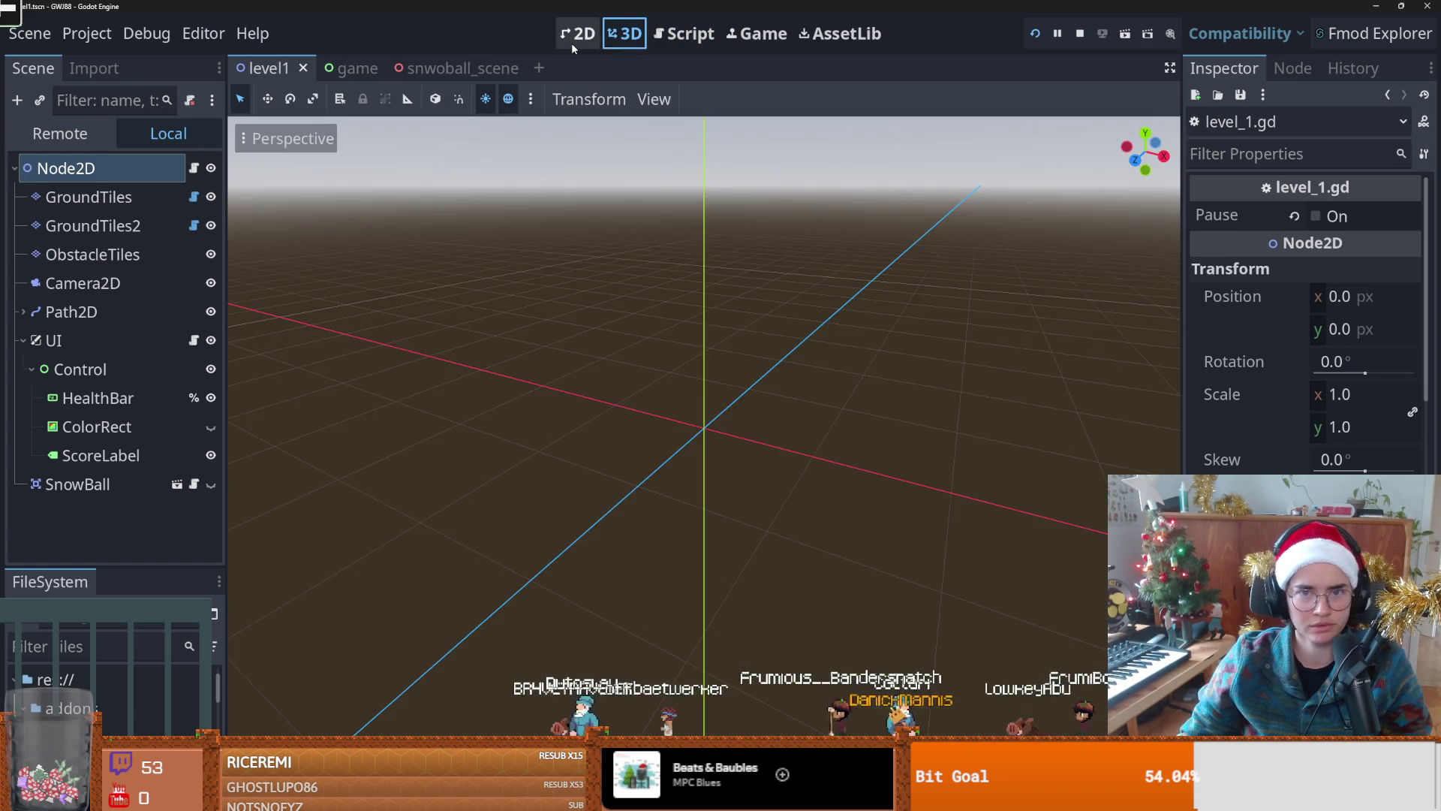
Step: Toggle the root Node2D's Pause setting on and off, leaving it off
left_click(581, 34)
scroll(660, 299, "down", 1)
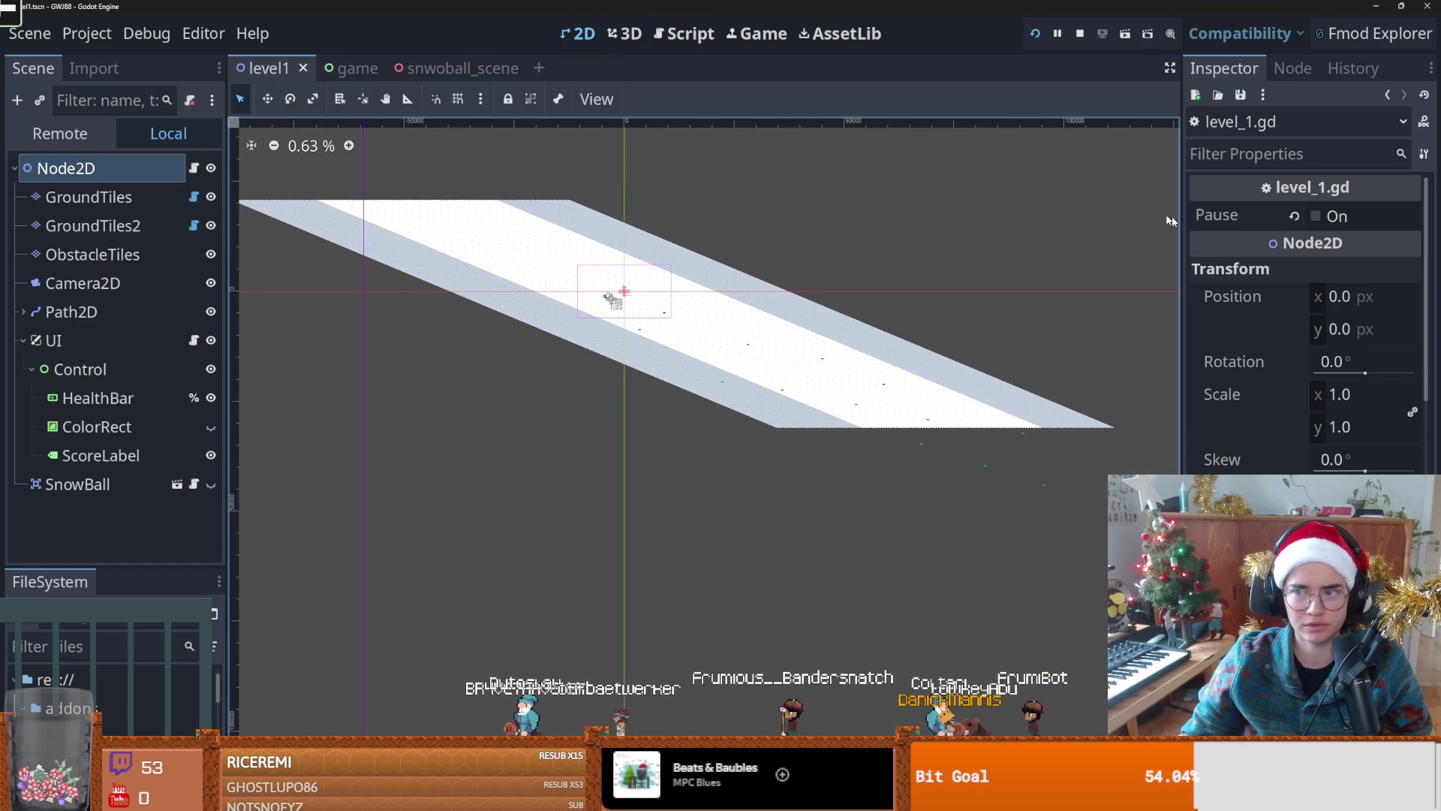
left_click(1317, 217)
left_click(194, 167)
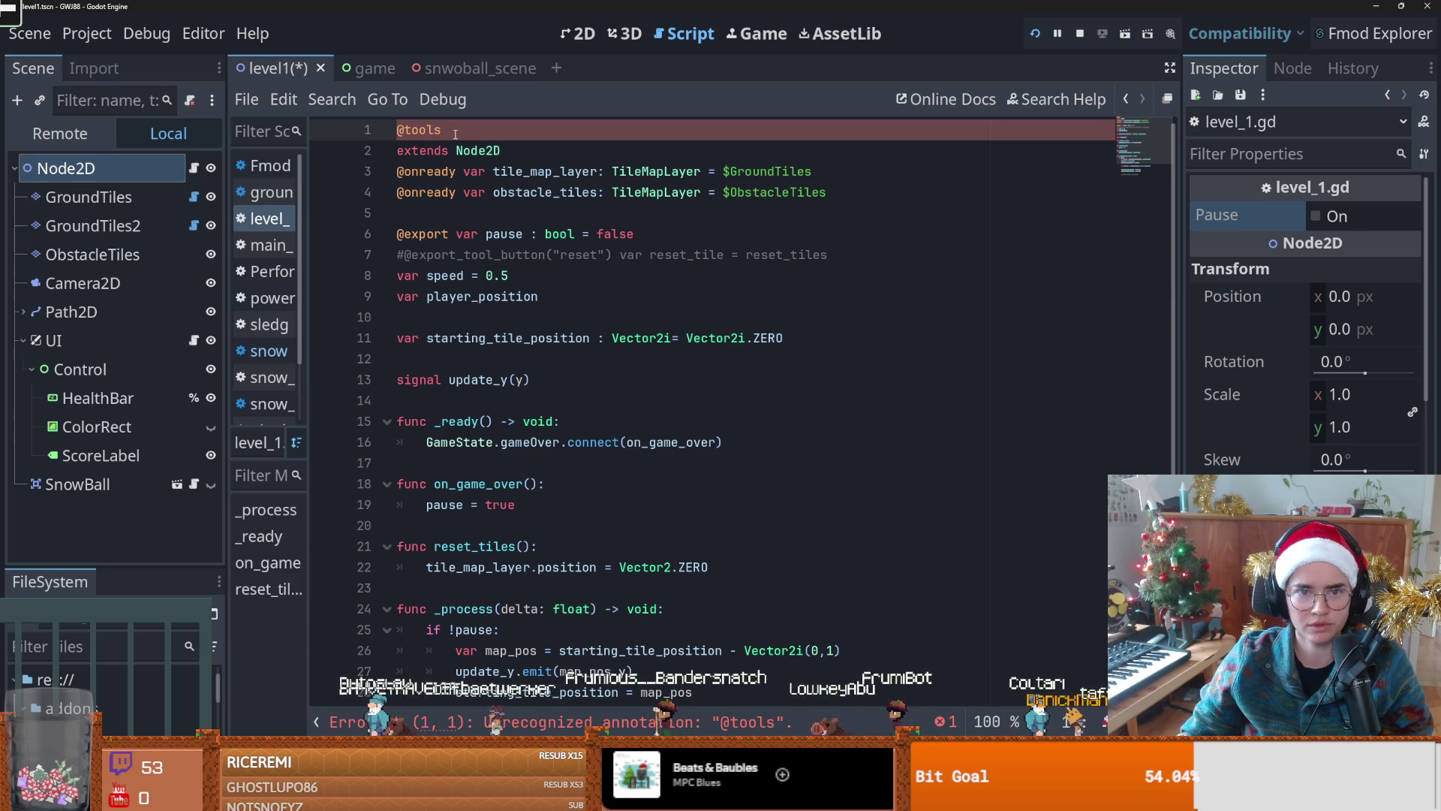
key("ctrl+F1")
left_click(1315, 216)
left_click(135, 196)
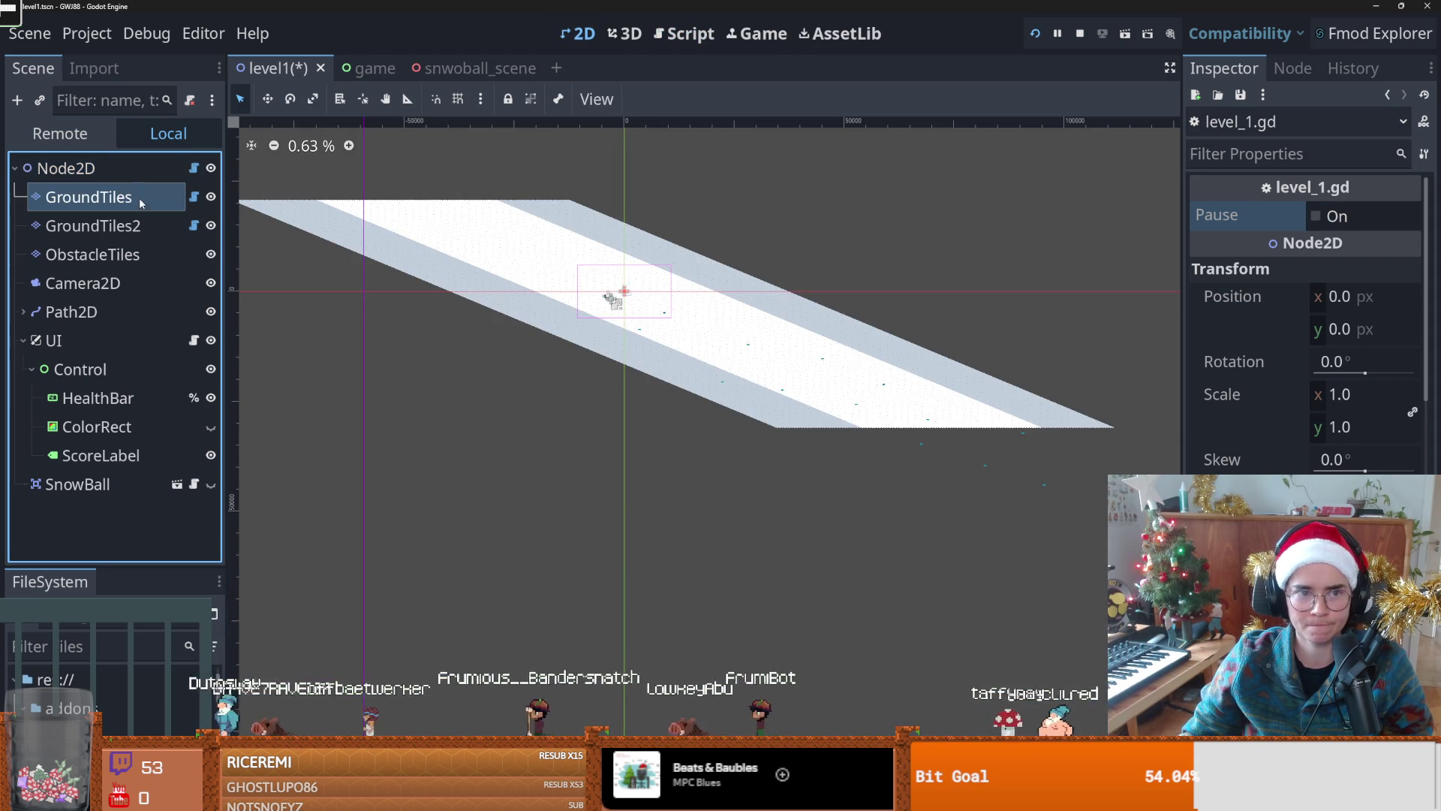
left_click(147, 171)
left_click(1315, 216)
Step: Save level1 and close the game, snowball and level1 scene tabs
key("ctrl+s")
left_click(333, 68)
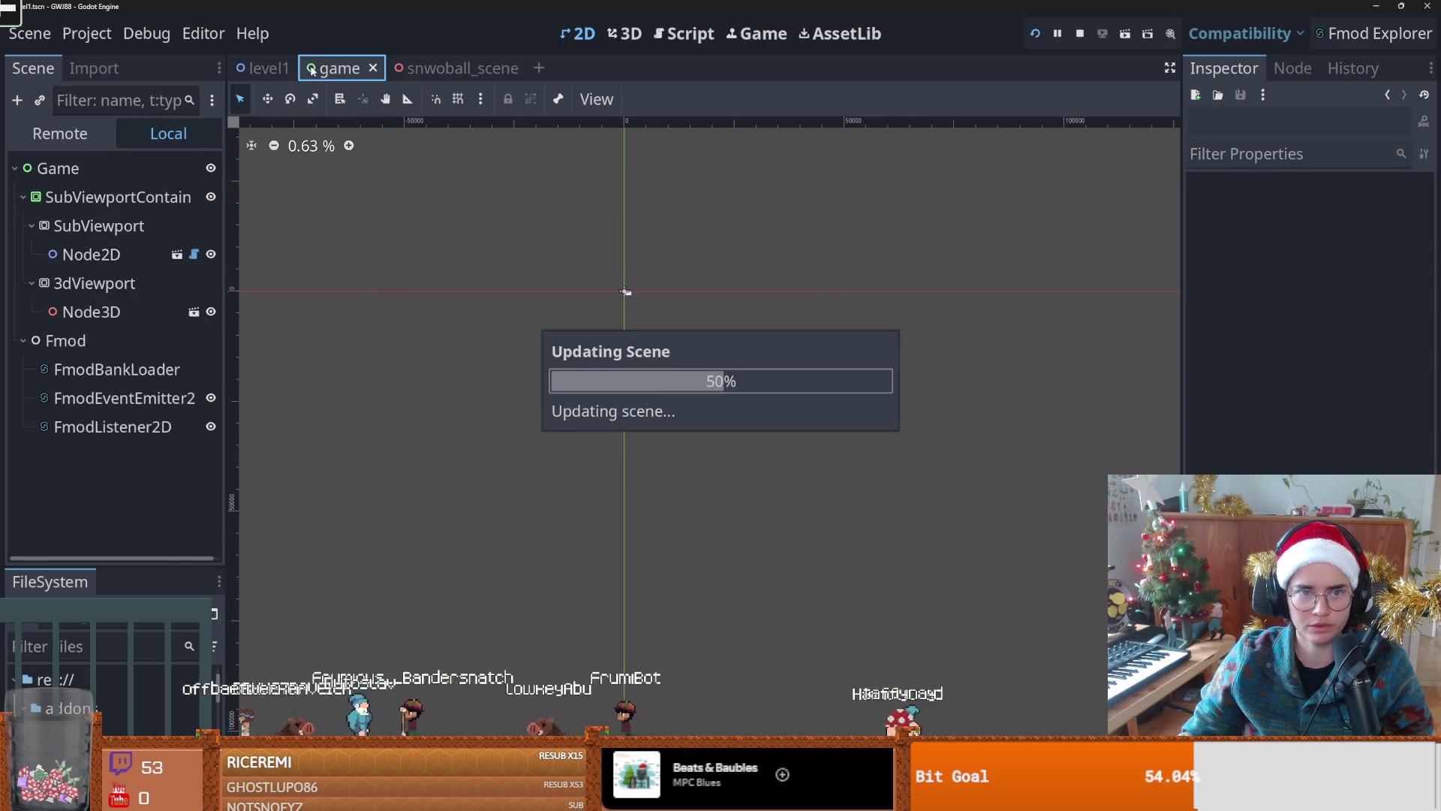
left_click(374, 69)
left_click(447, 68)
key("ctrl+shift+w")
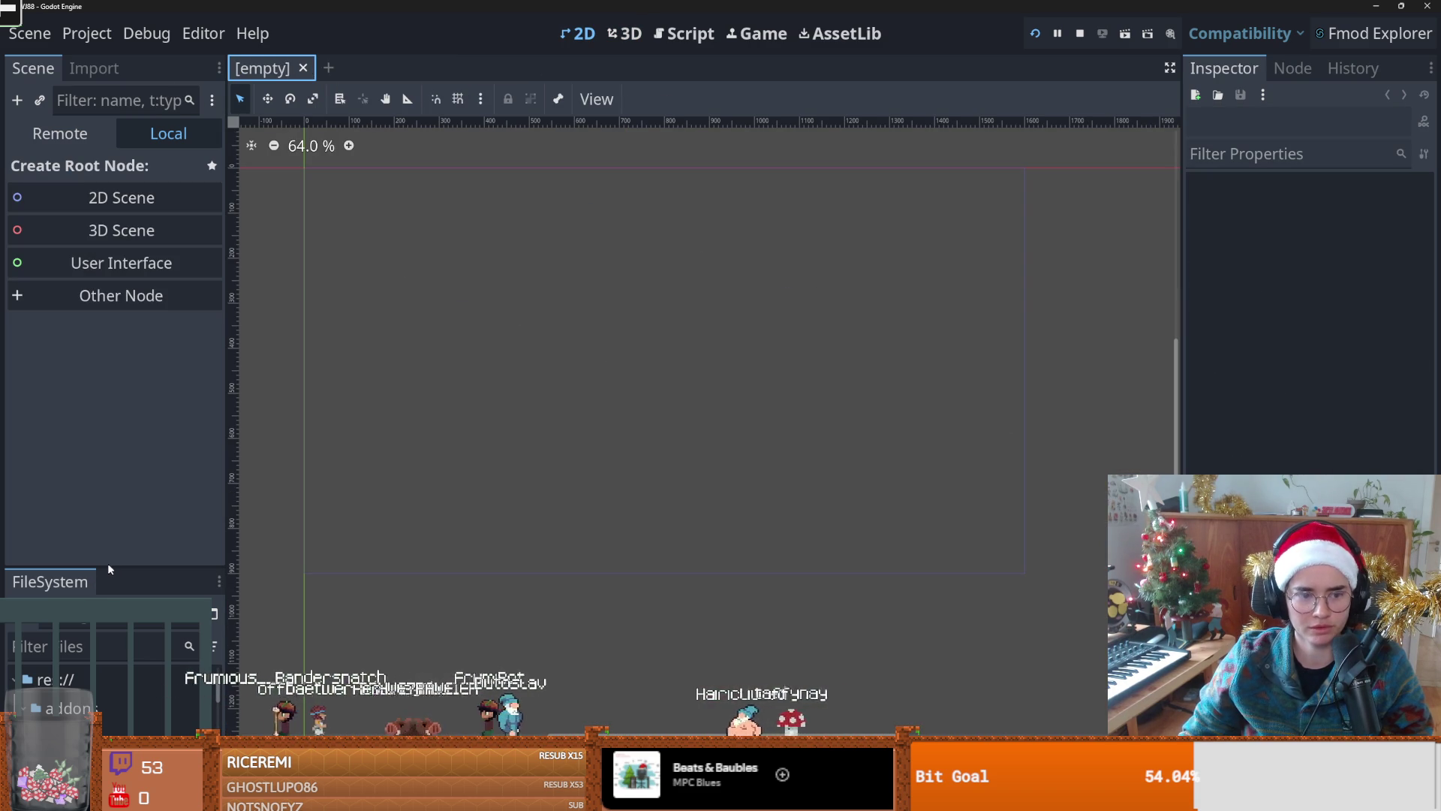
Step: Filter the FileSystem dock by 'level' and reopen level1.tscn
left_click_drag(109, 566, 109, 368)
scroll(105, 578, "down", 3)
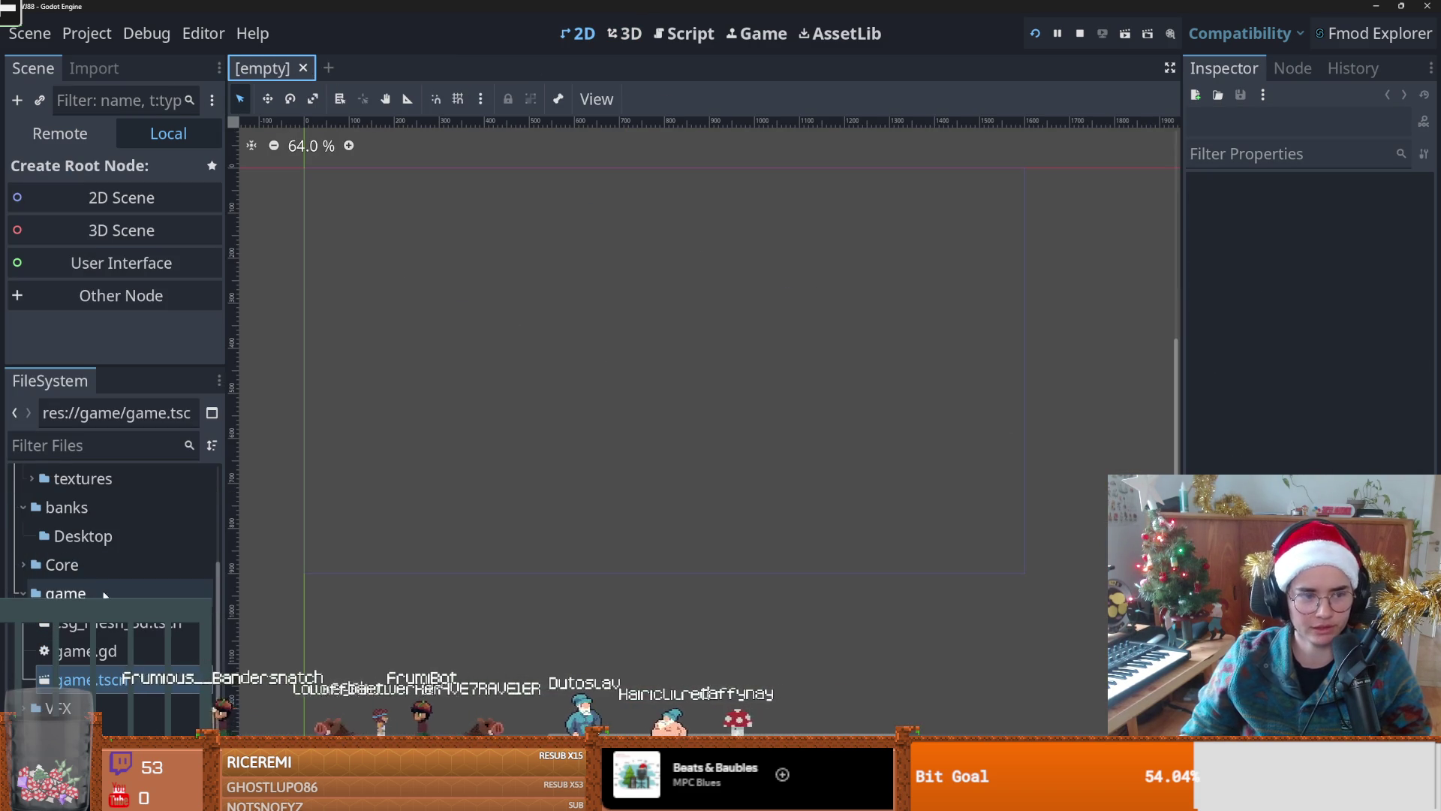
left_click(110, 660)
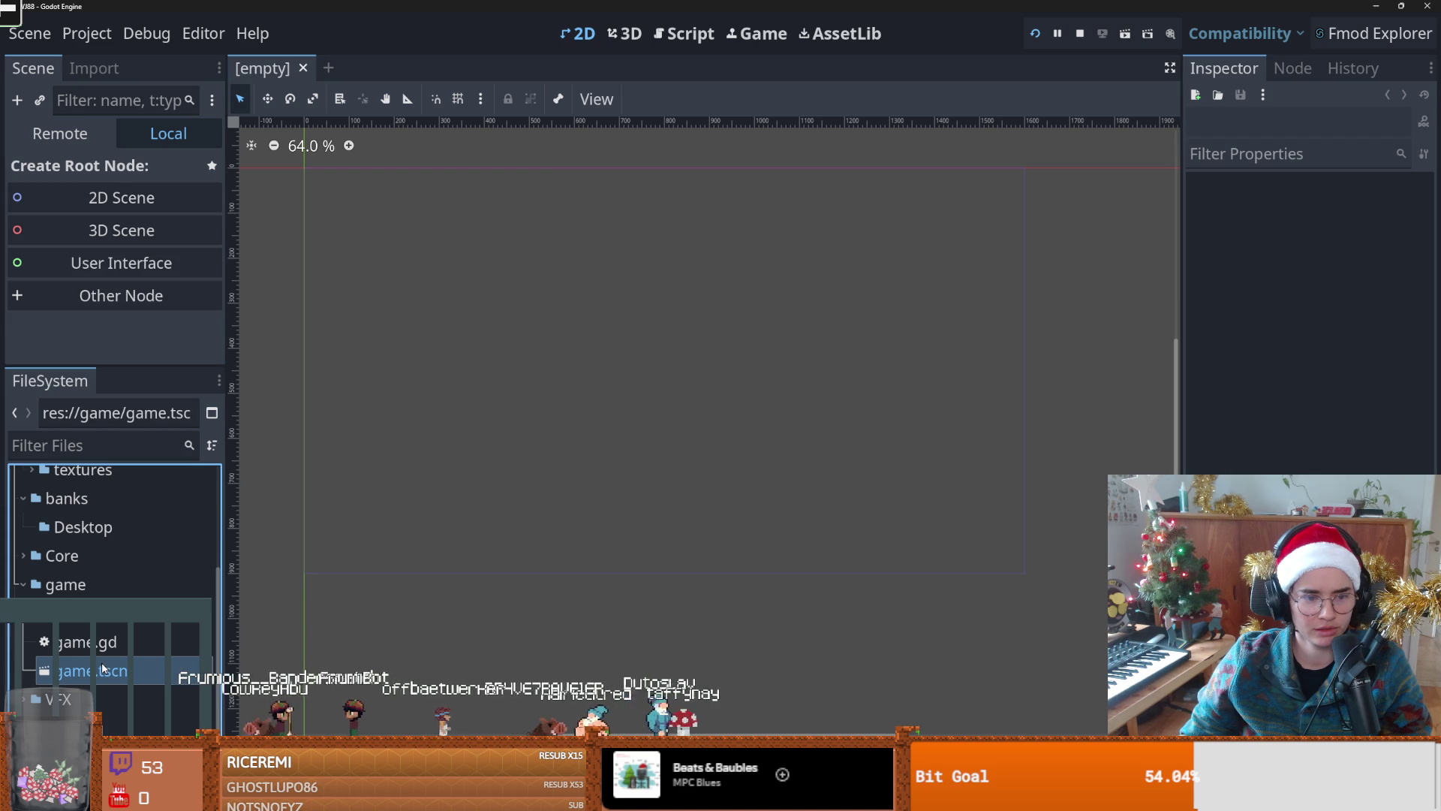
left_click(89, 445)
type("level")
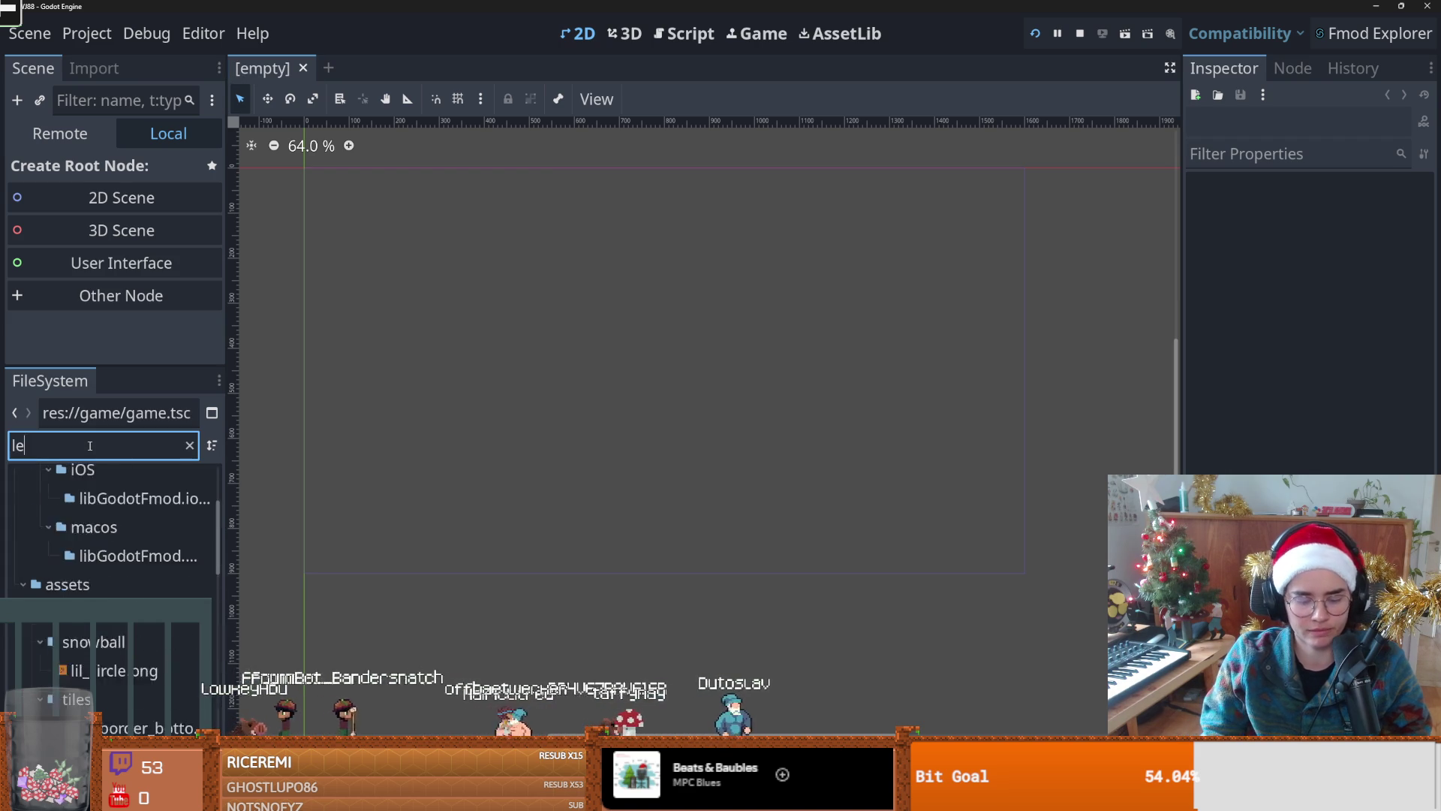
double_click(97, 595)
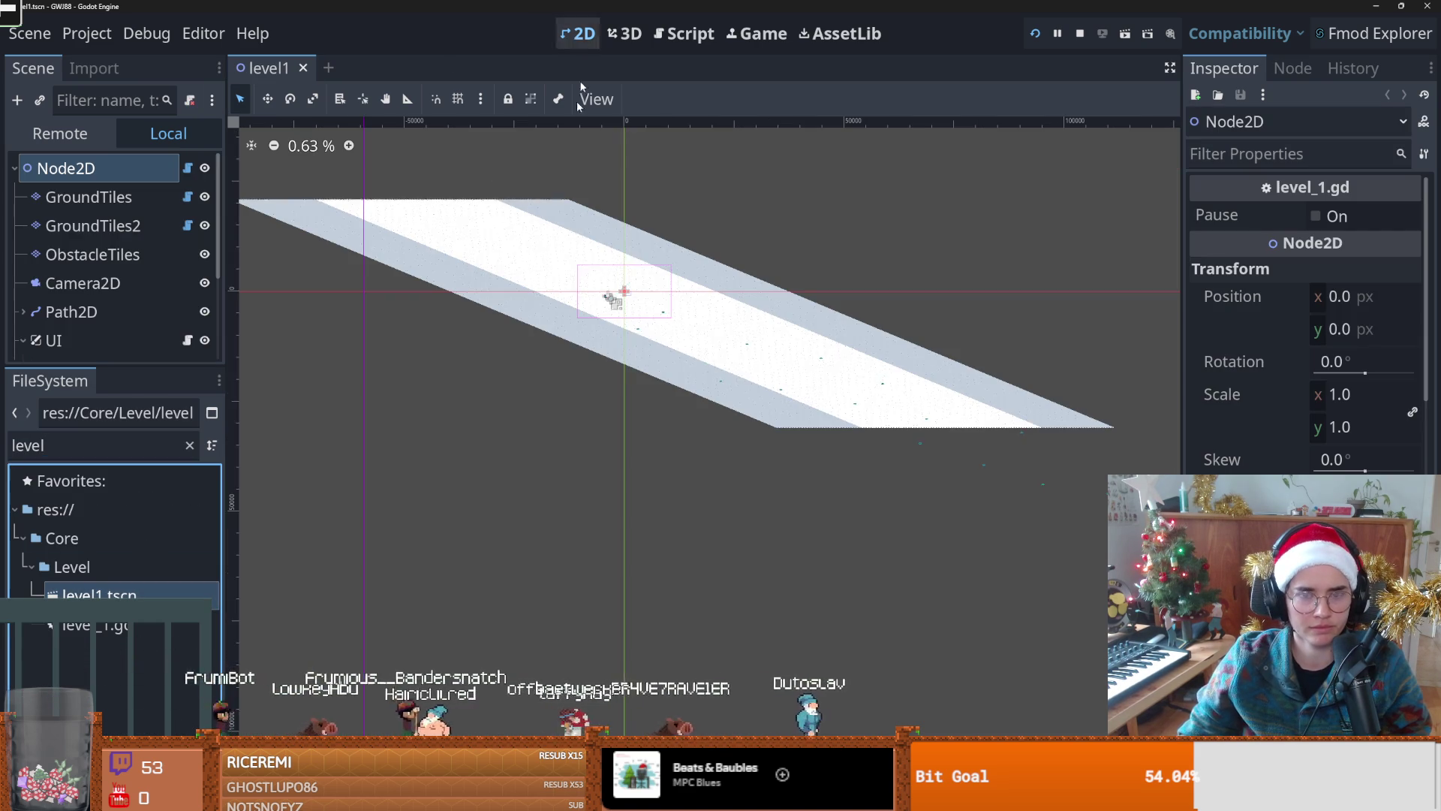
Step: Pan across the snowy path and run the game to test level1
scroll(521, 262, "up", 3)
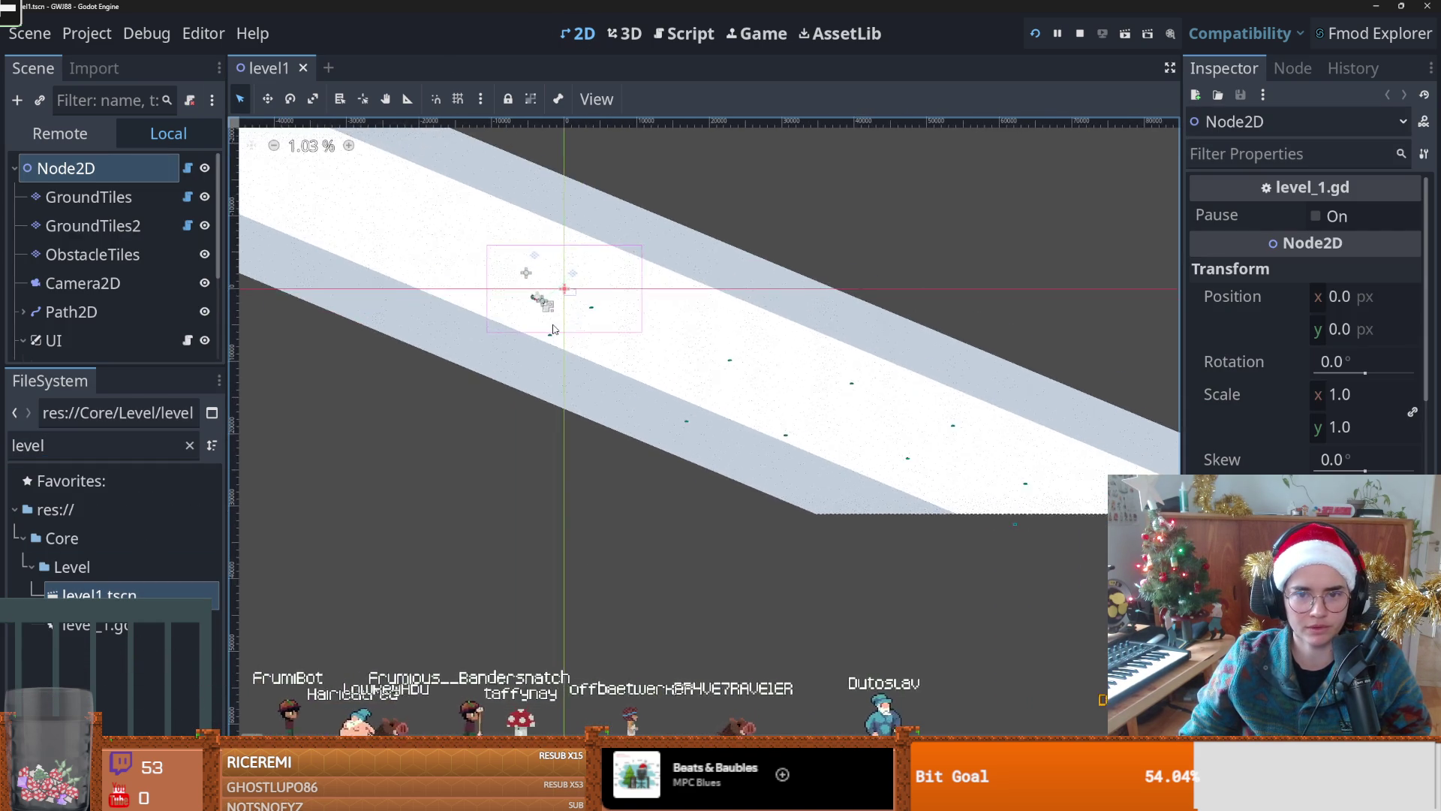
scroll(553, 329, "down", 1)
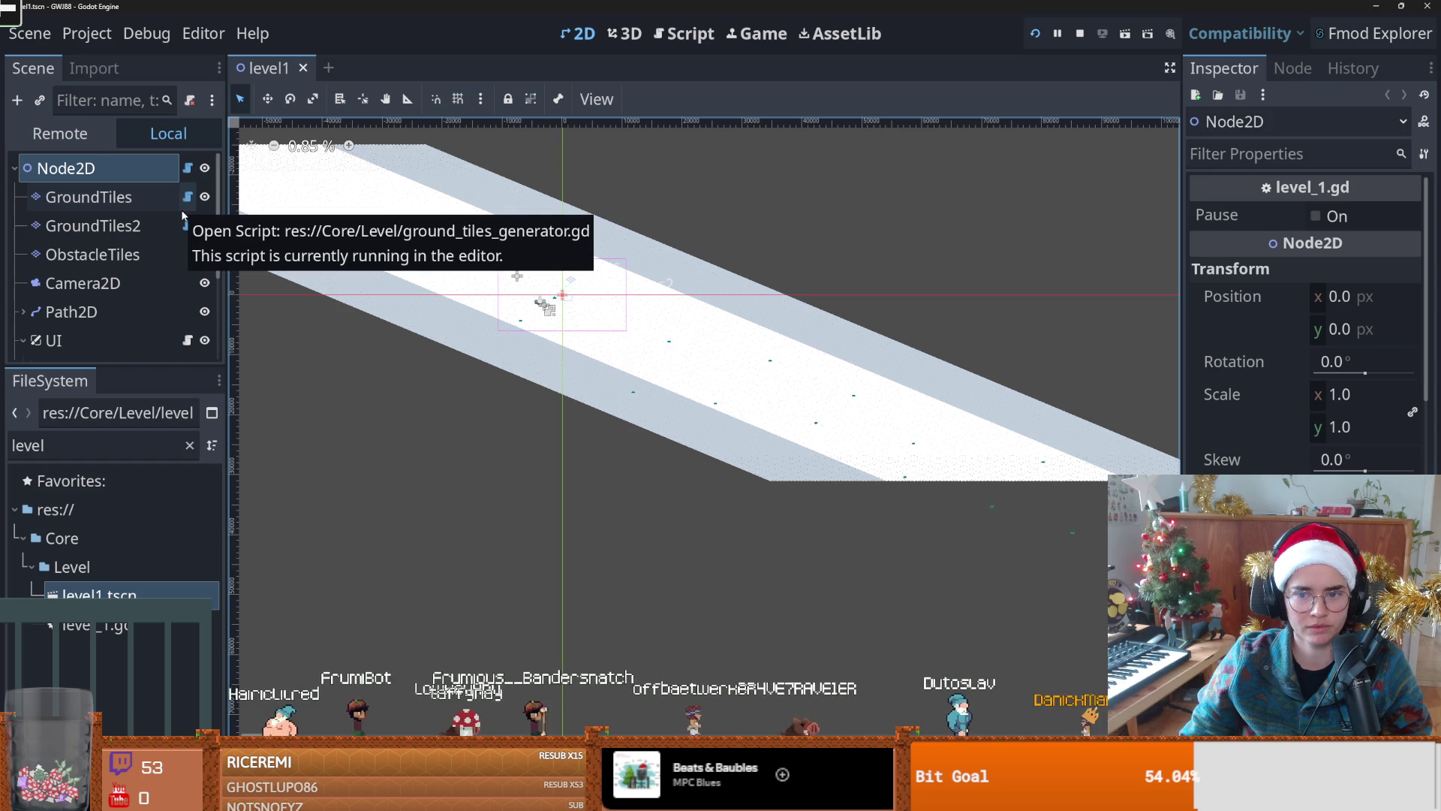
scroll(650, 361, "down", 2)
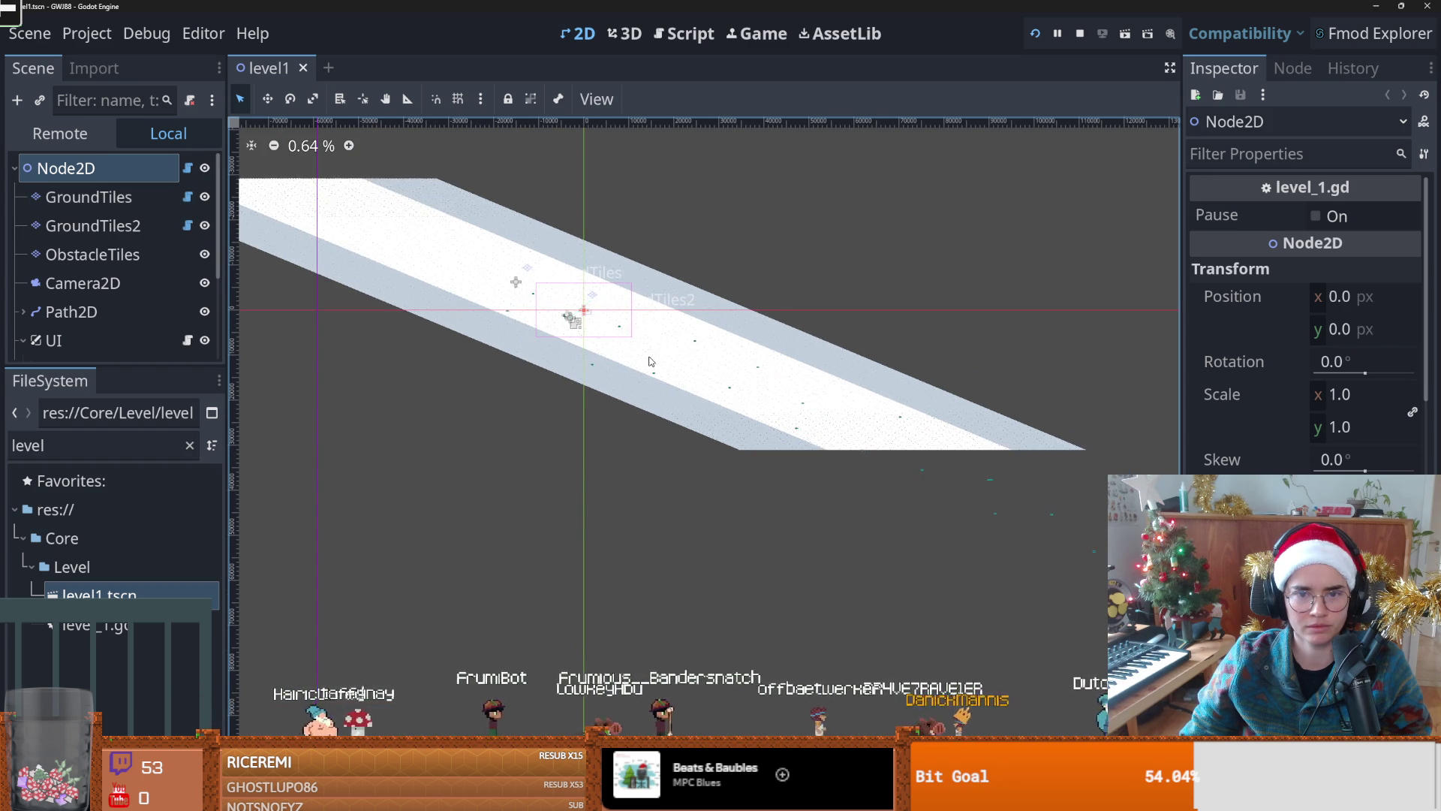
scroll(554, 341, "up", 7)
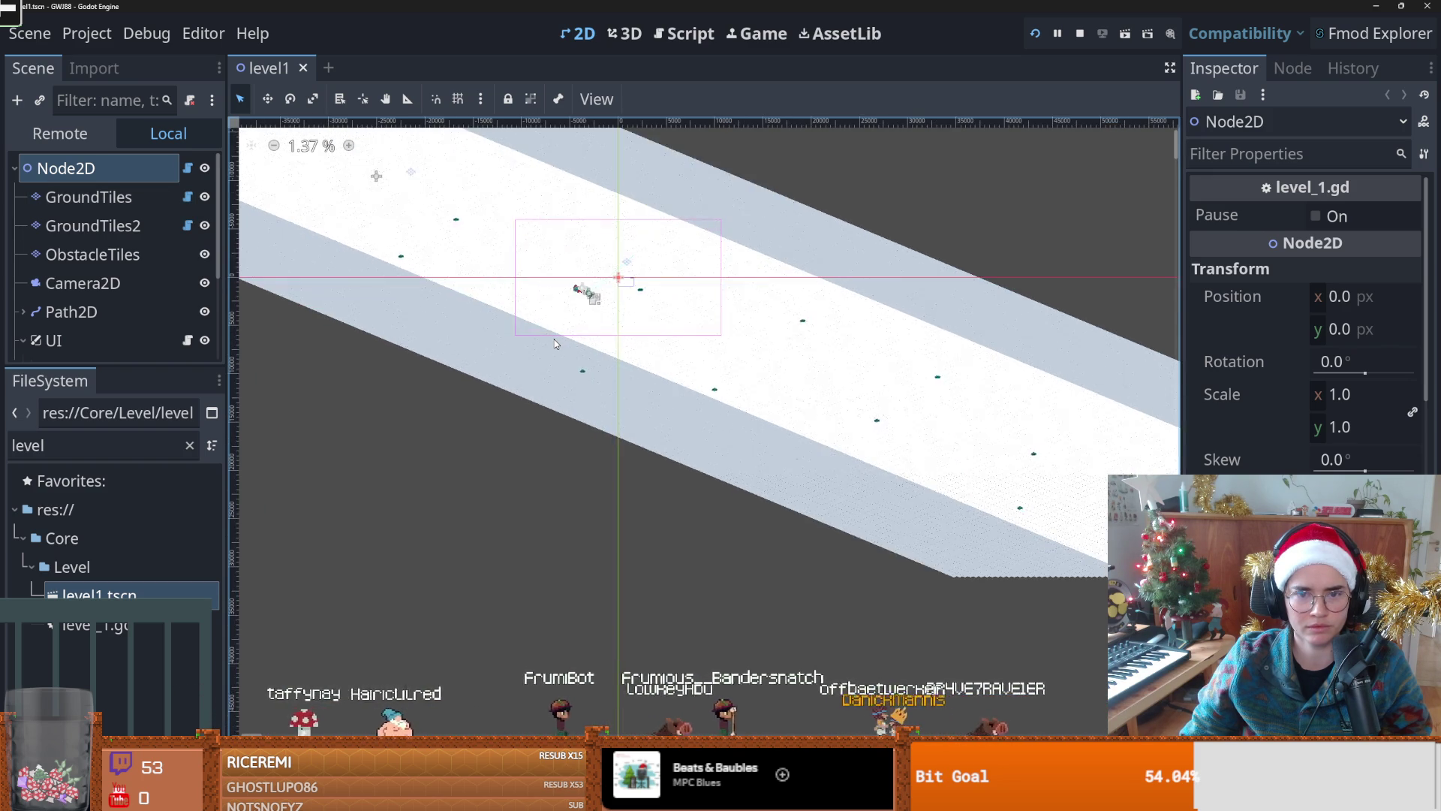
scroll(554, 342, "down", 3)
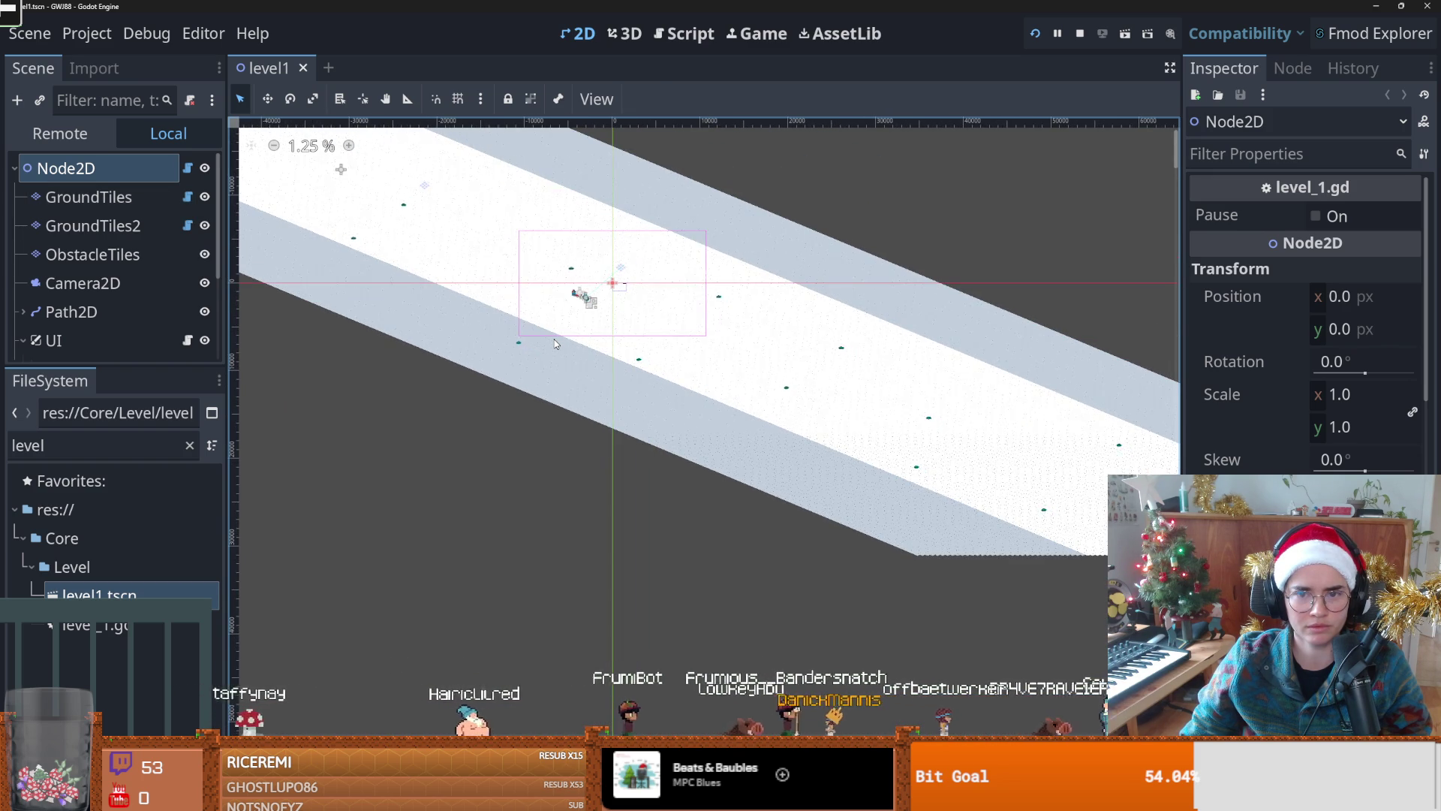
scroll(554, 343, "down", 1)
left_click_drag(554, 344, 741, 380)
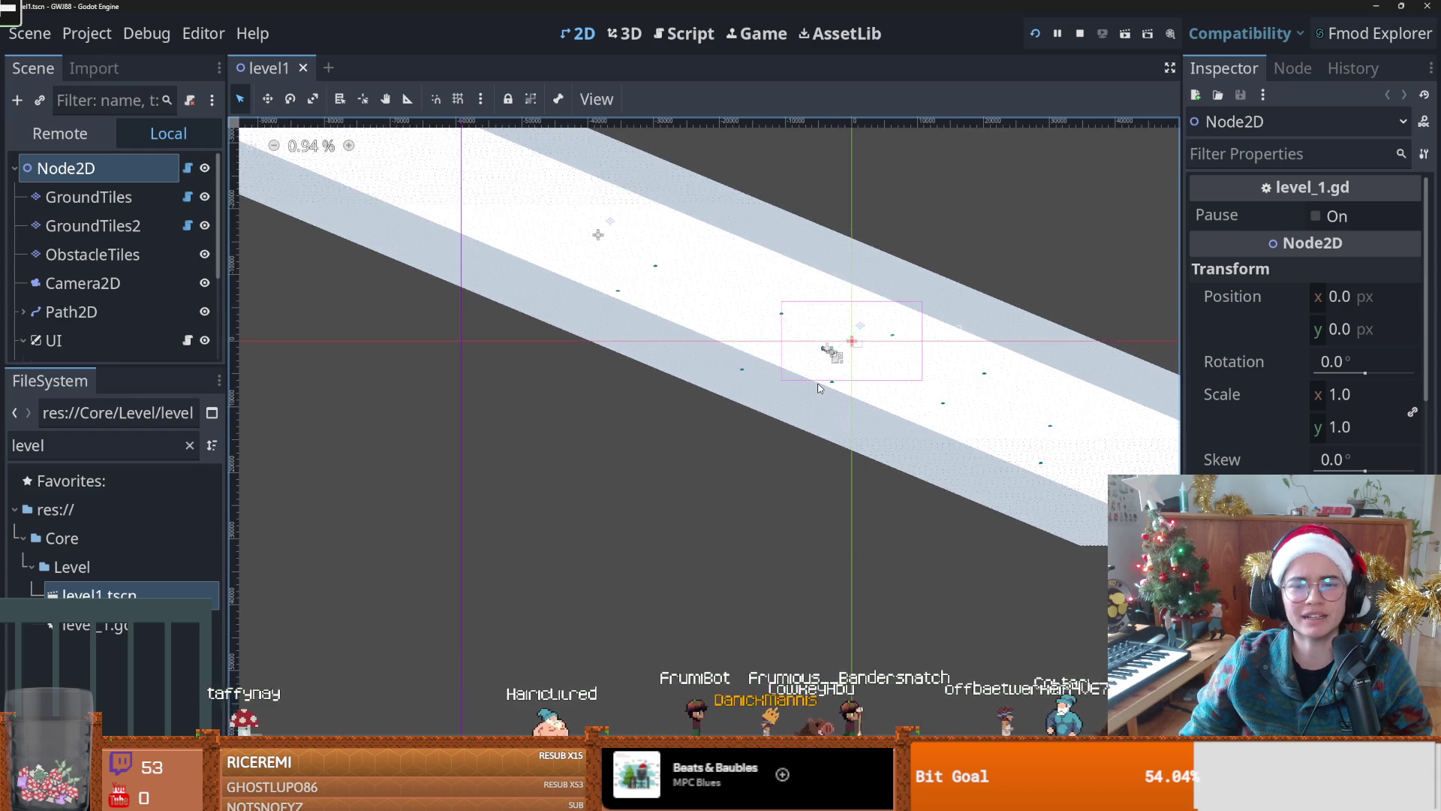
left_click(1035, 33)
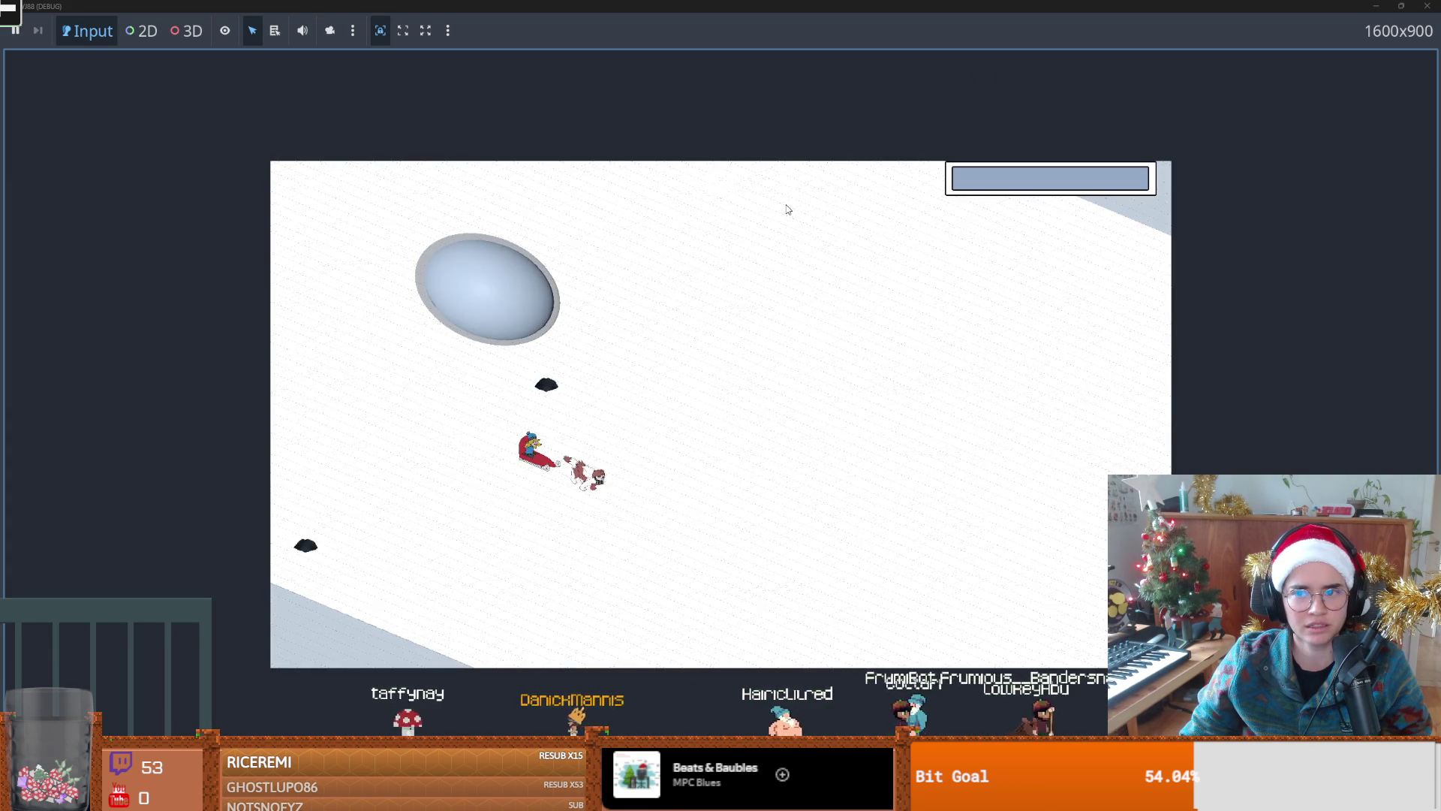
Step: Stop the running game and pan along the ground strip in the 2D view
double_click(701, 34)
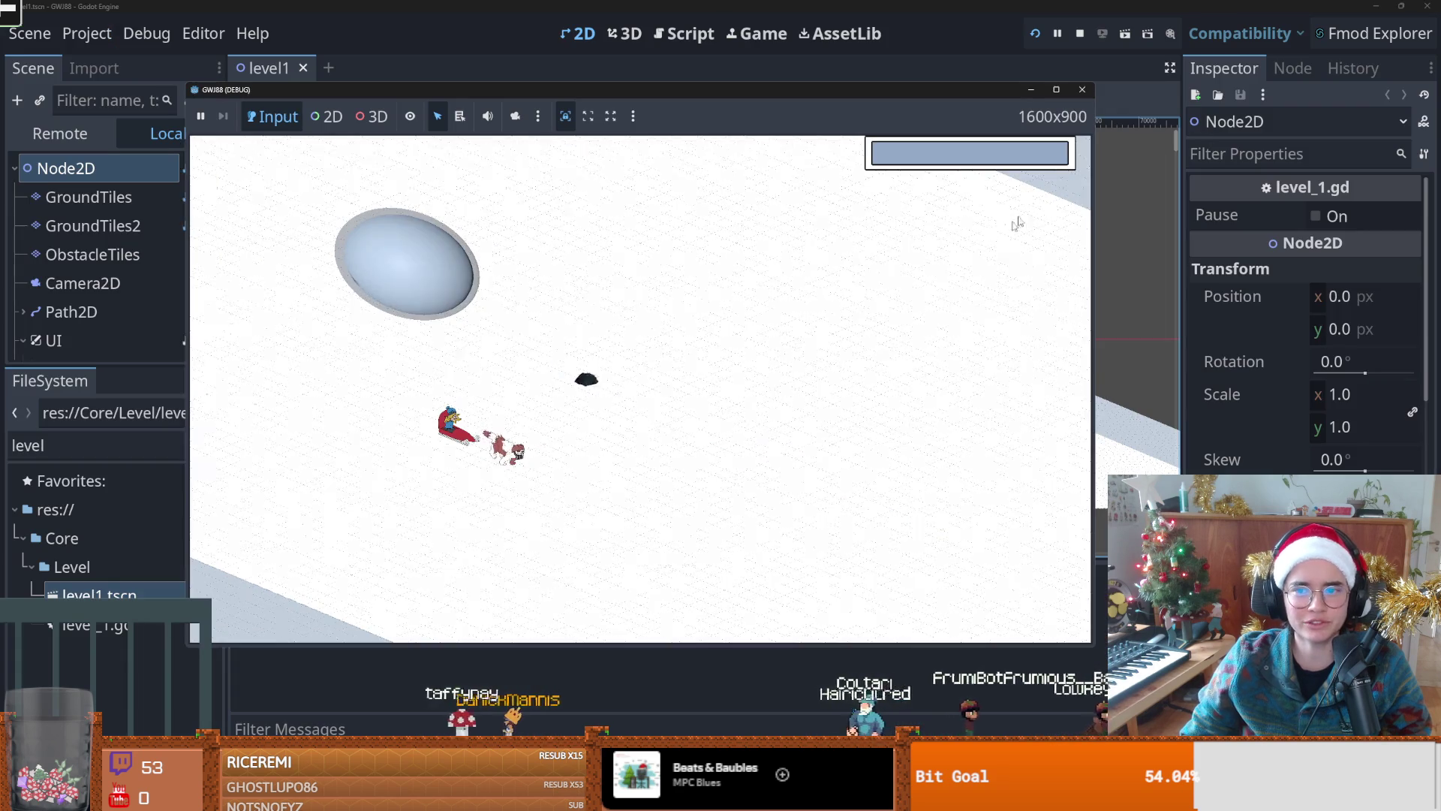
key("F8")
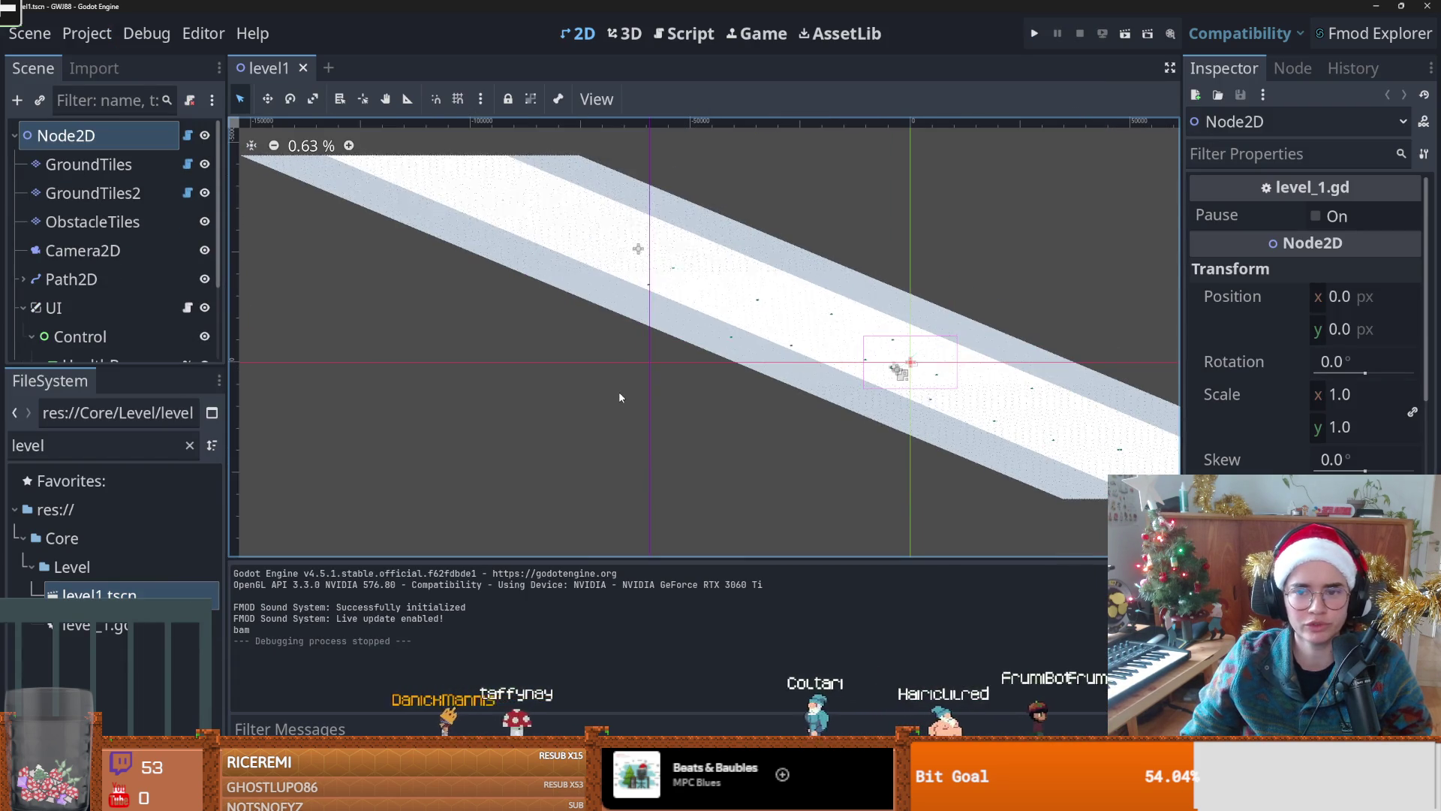
scroll(619, 390, "up", 2)
mouse_move(773, 386)
left_mouse_down()
mouse_move(587, 364)
mouse_move(742, 375)
mouse_move(899, 429)
left_mouse_up()
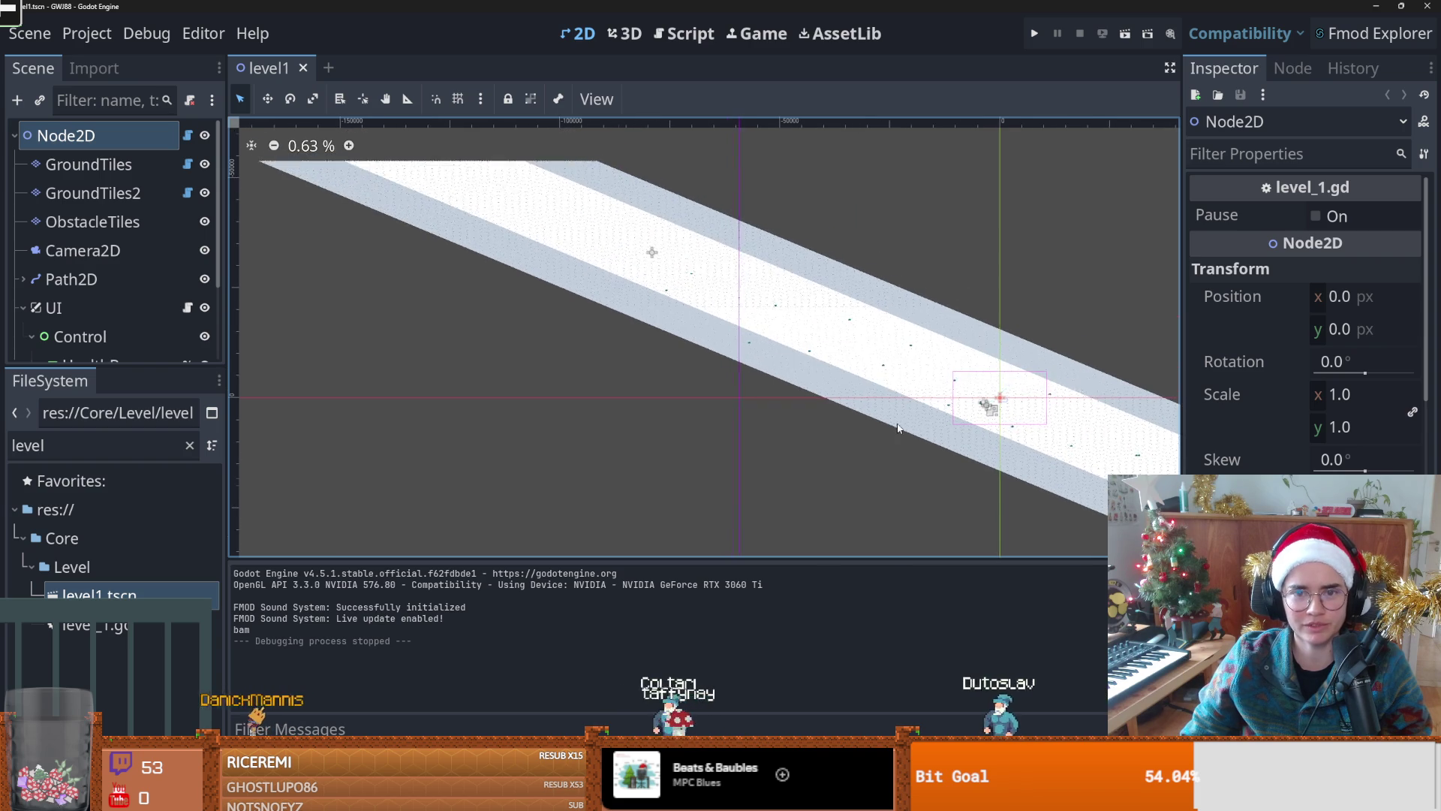
left_click_drag(811, 389, 595, 358)
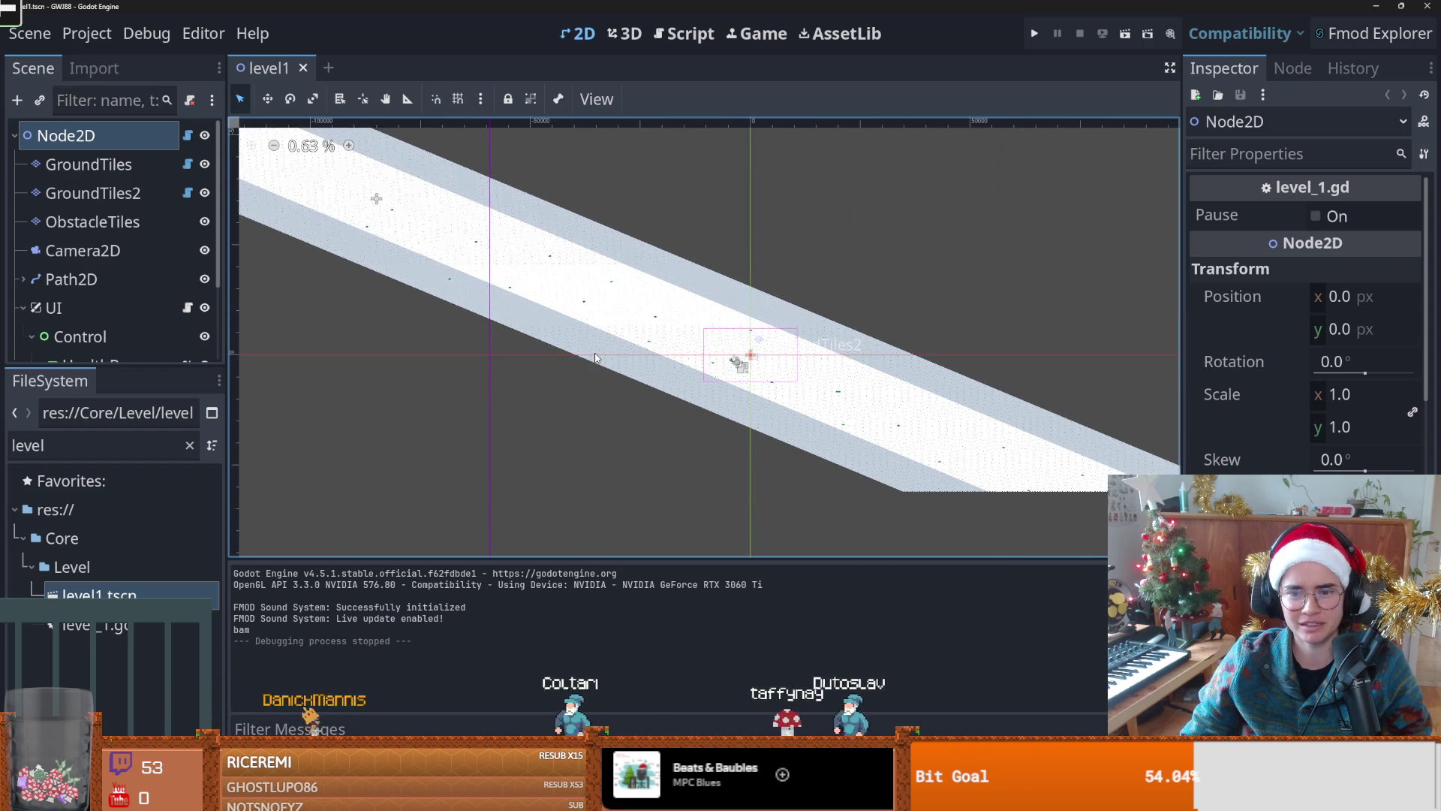
left_click_drag(504, 338, 798, 388)
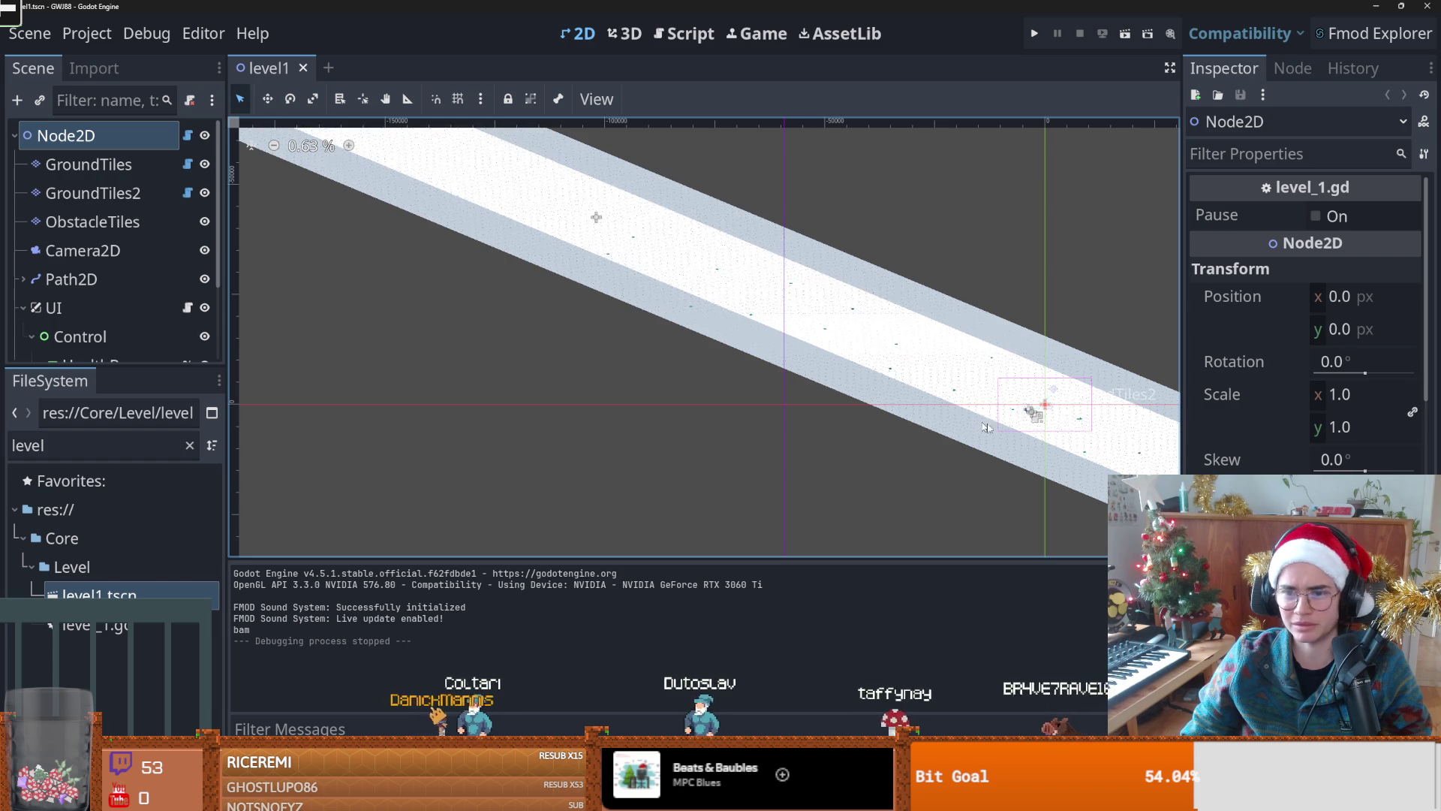
left_click_drag(970, 420, 553, 314)
left_click_drag(195, 184, 757, 363)
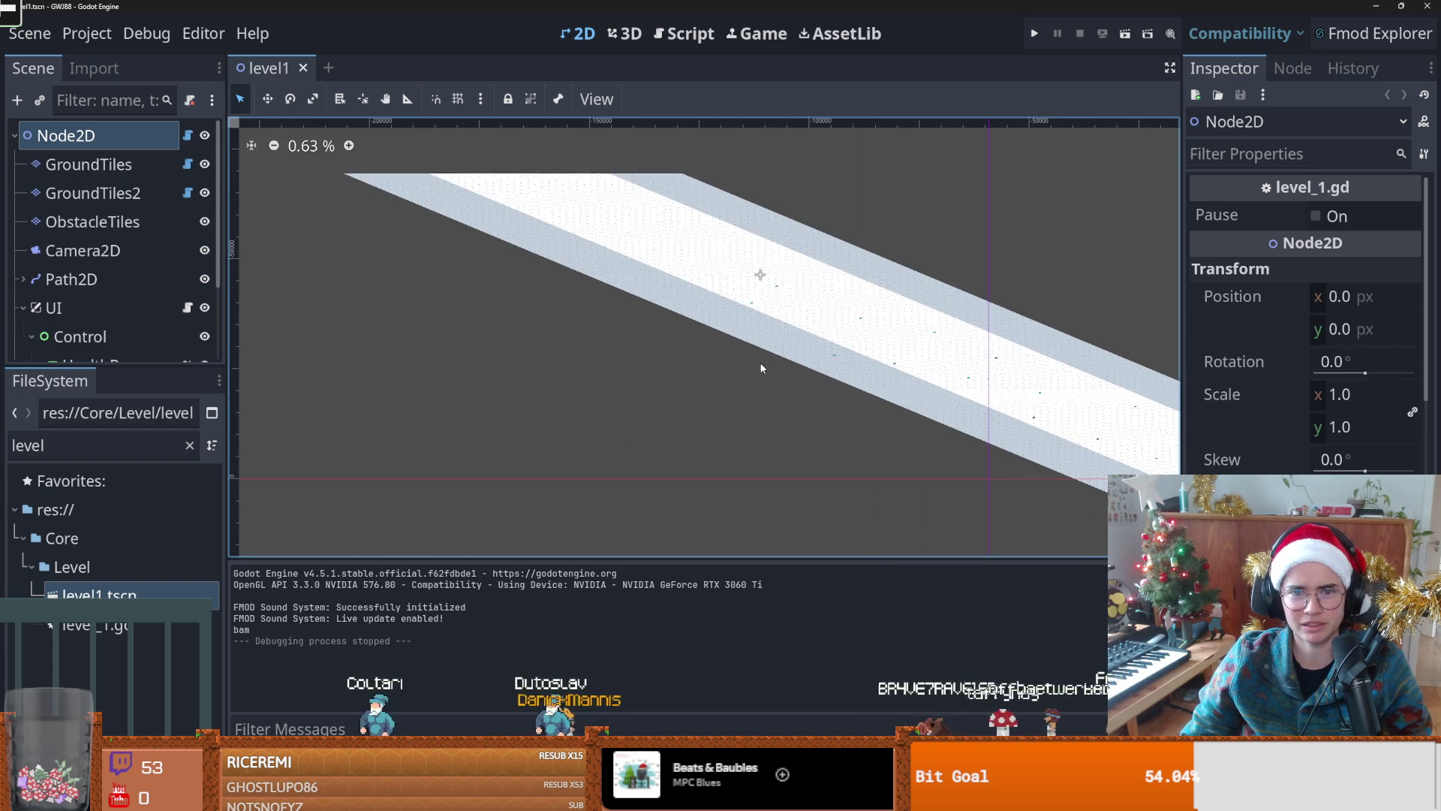
Step: Pan around the origin and both strips, then turn on Node2D's Pause option
mouse_move(1051, 420)
left_mouse_down()
mouse_move(555, 301)
mouse_move(819, 369)
mouse_move(635, 354)
left_mouse_up()
left_click_drag(550, 317, 803, 370)
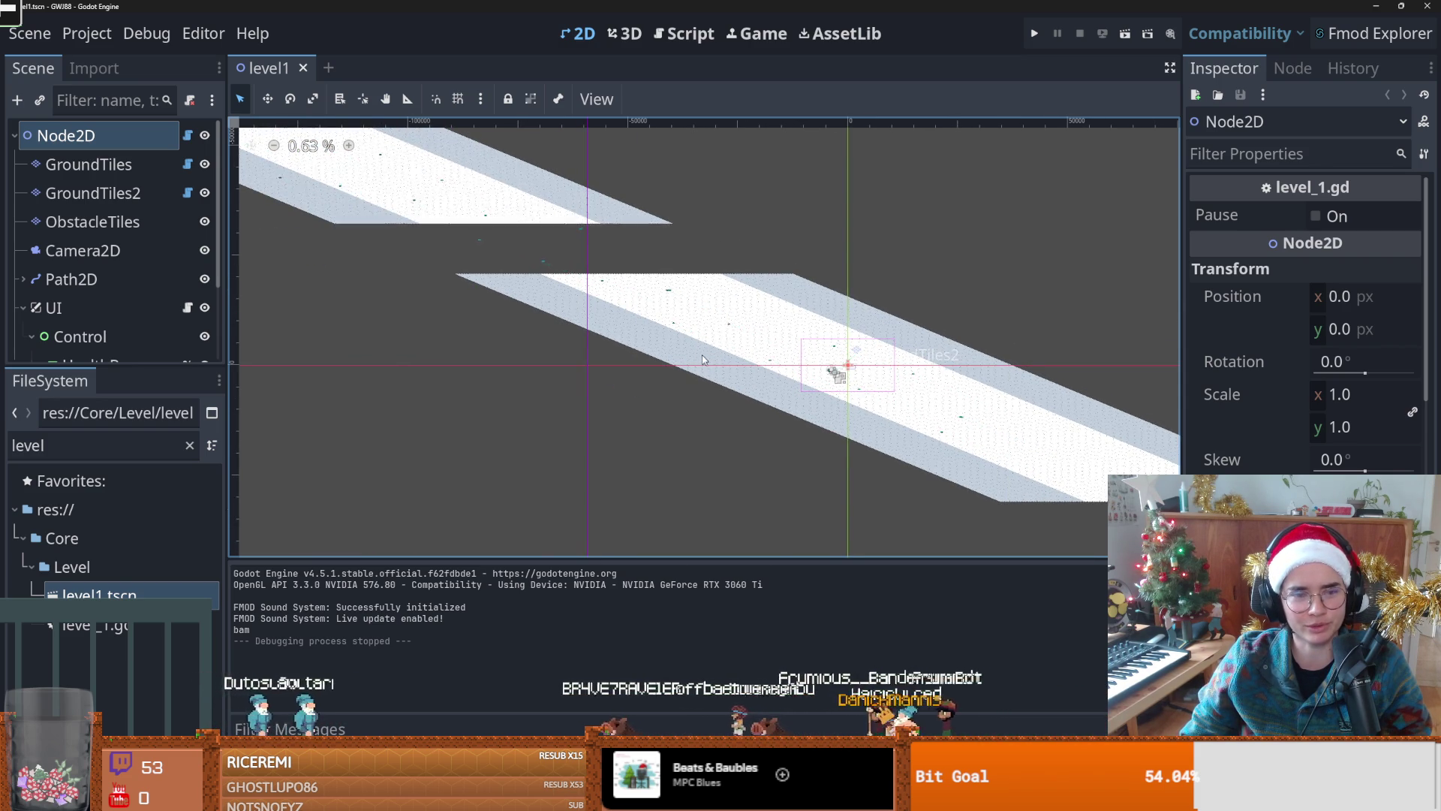
left_click_drag(704, 360, 620, 340)
left_click_drag(854, 336, 867, 344)
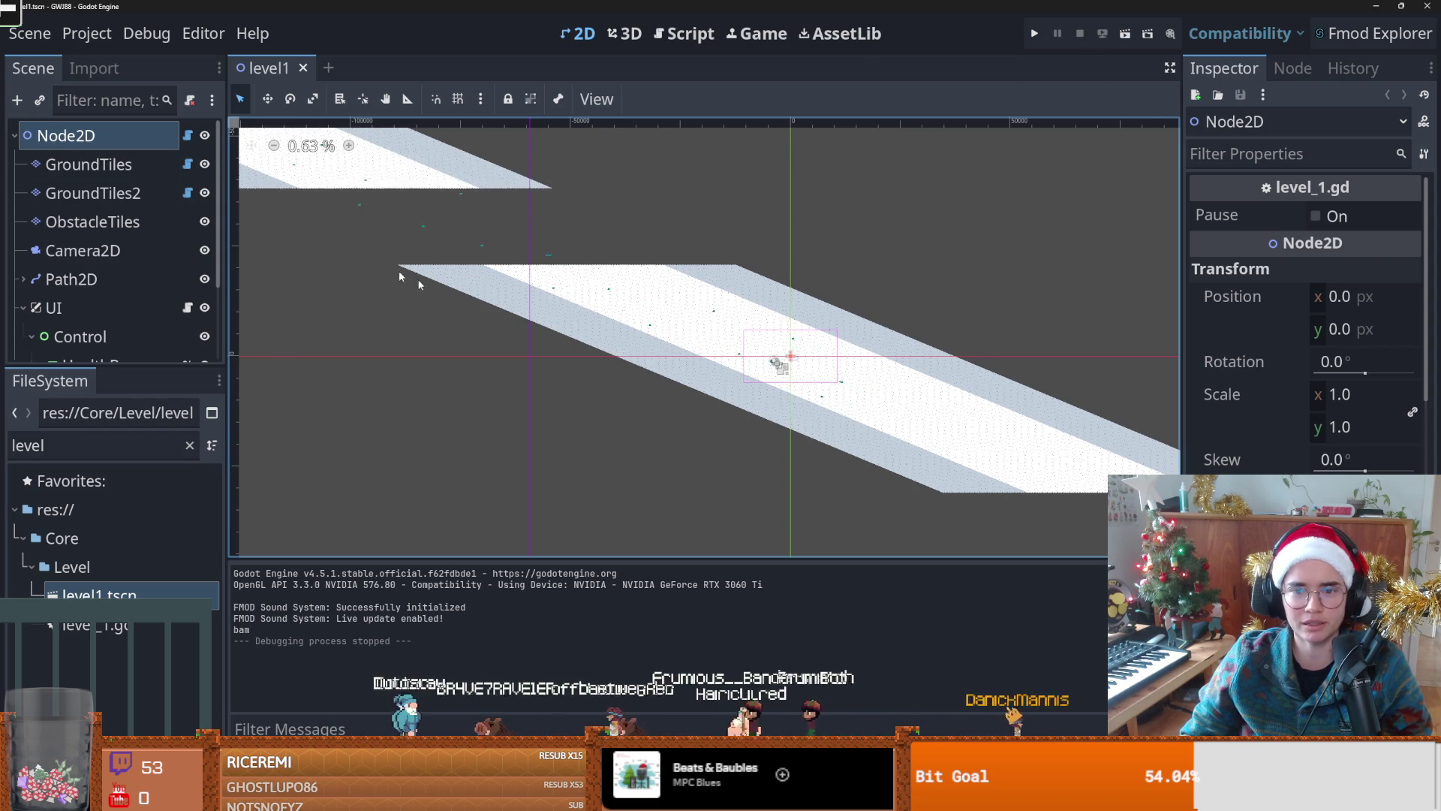
left_click_drag(504, 311, 614, 322)
left_click_drag(307, 200, 370, 199)
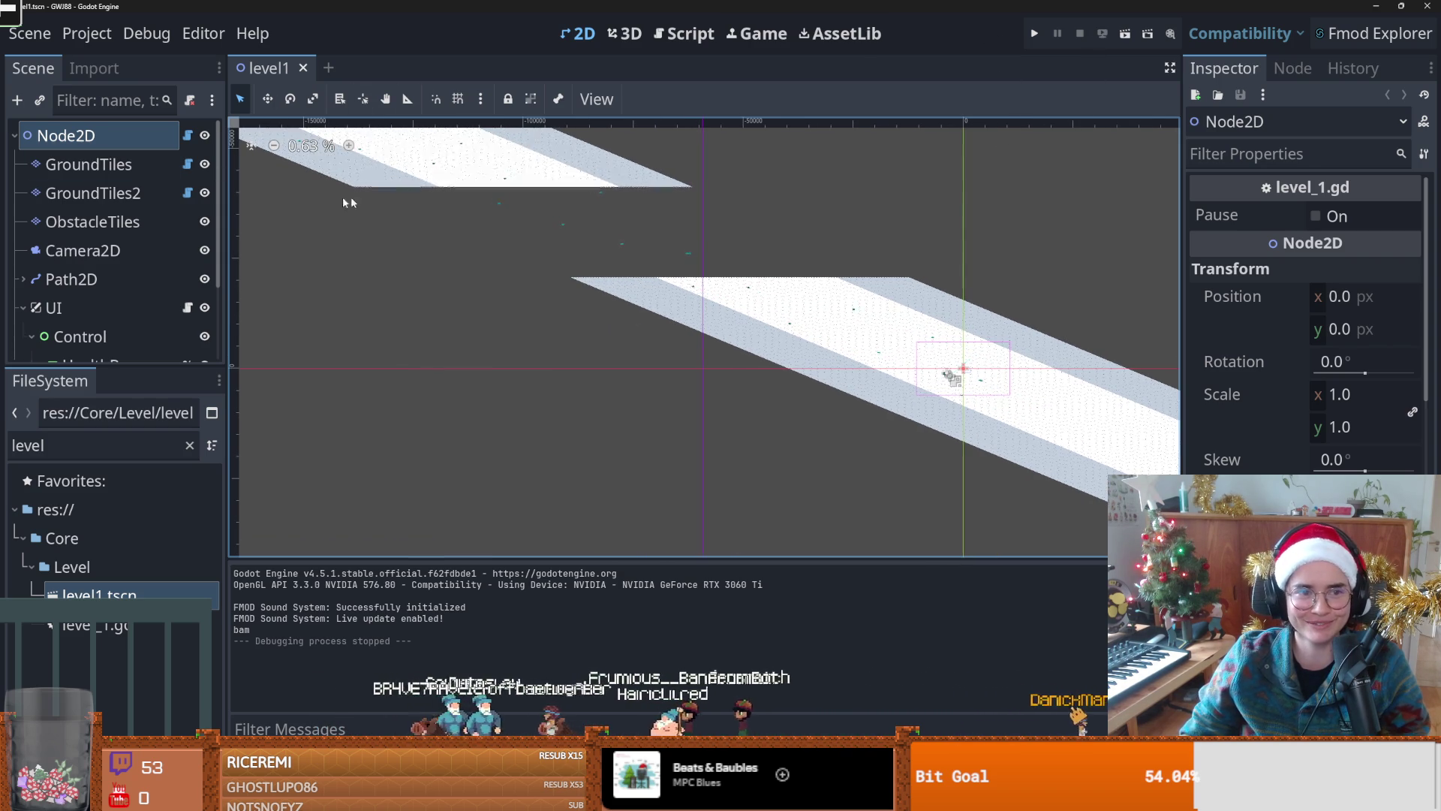
left_click(1315, 216)
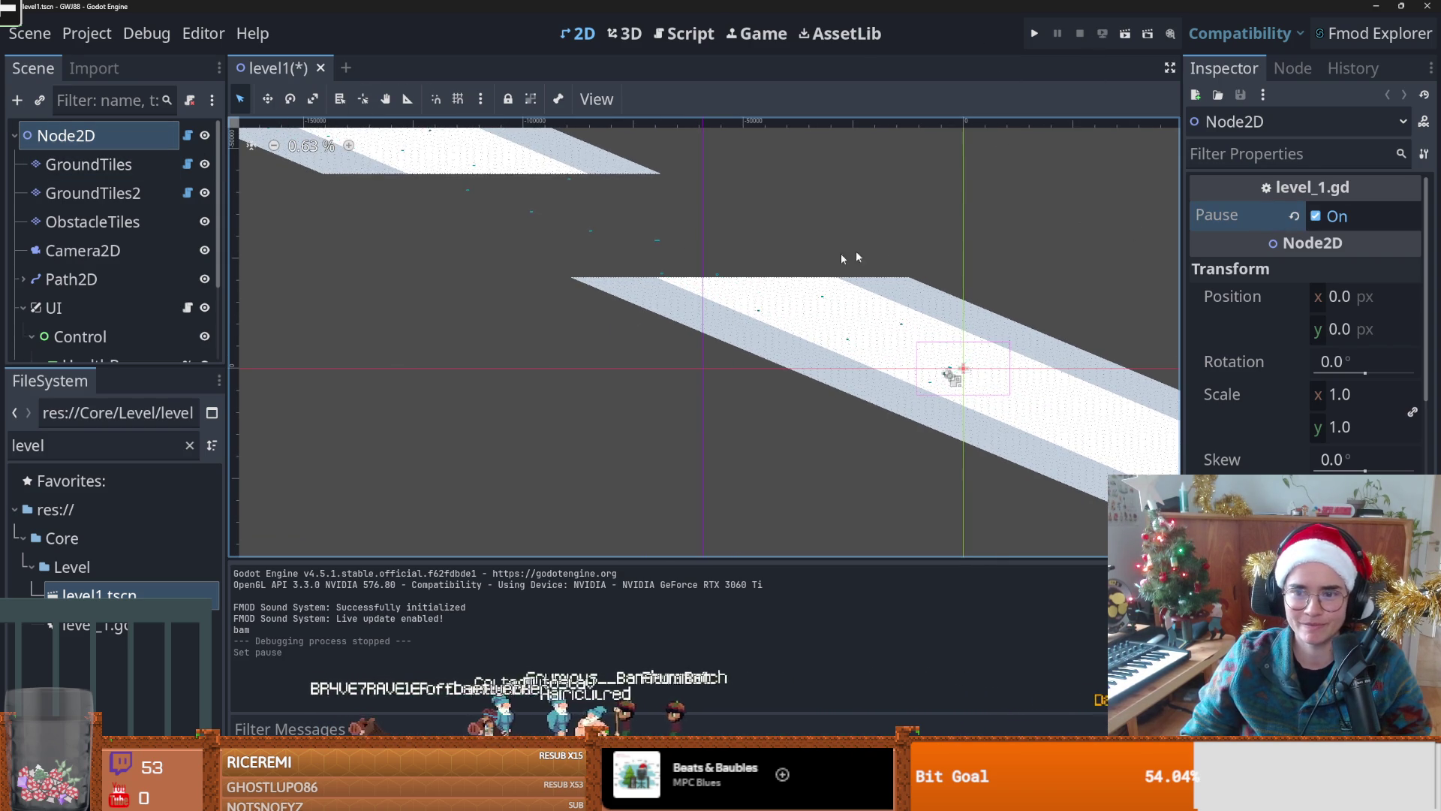
Step: Click through GroundTiles2, the root Node2D and GroundTiles in the Scene tree
scroll(893, 301, "up", 2)
scroll(886, 315, "left", 3)
left_click(180, 194)
left_click(120, 132)
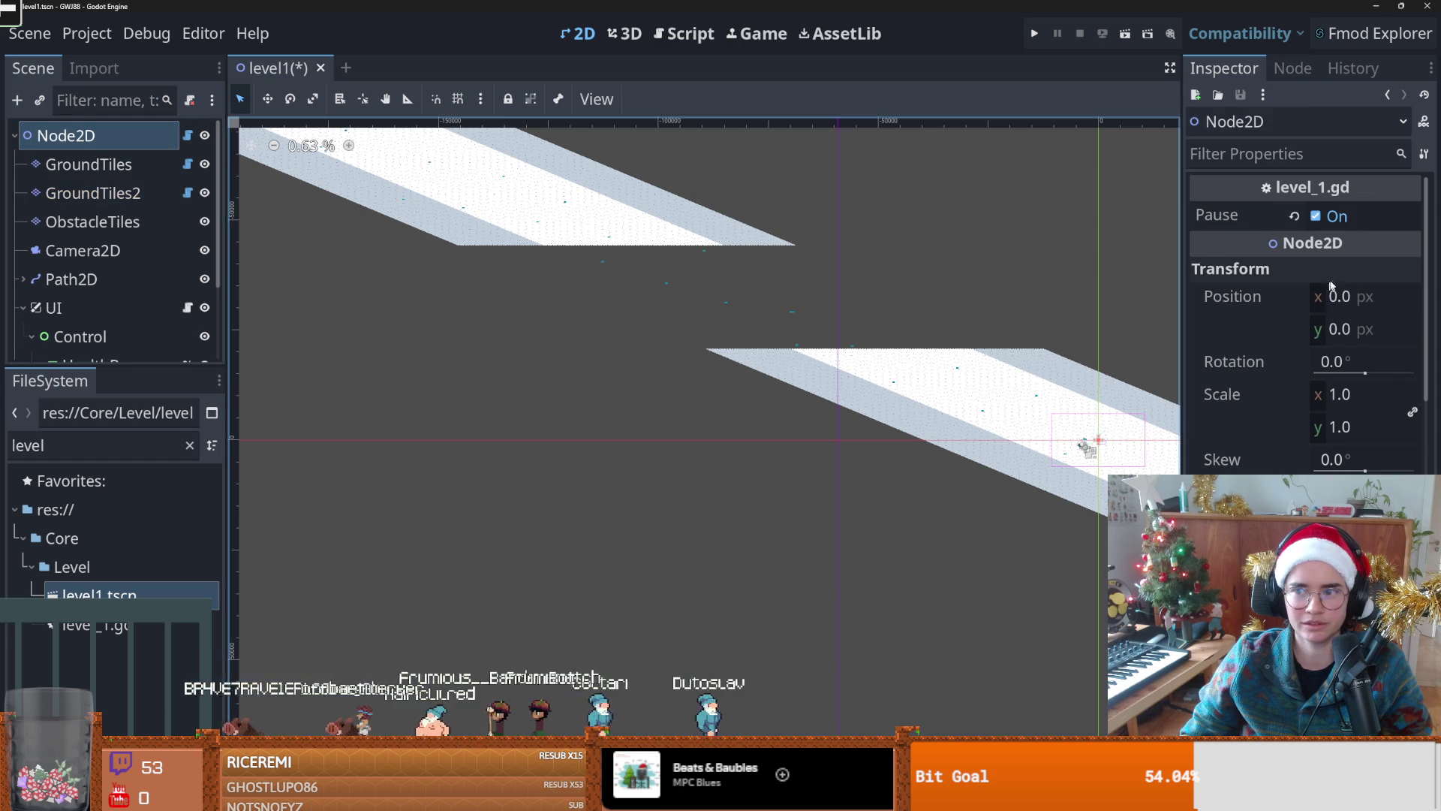
left_click(182, 159)
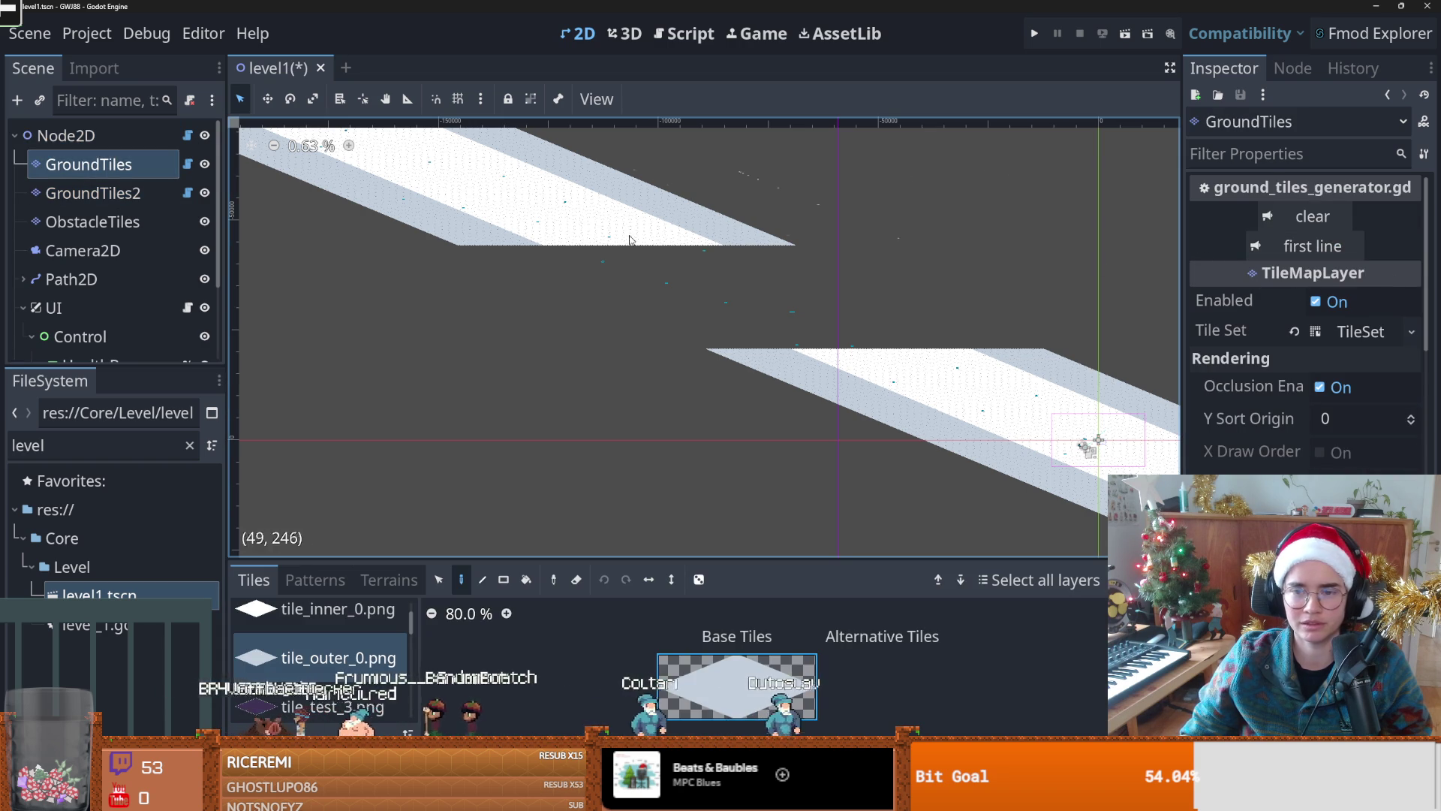
scroll(1099, 374, "up", 5)
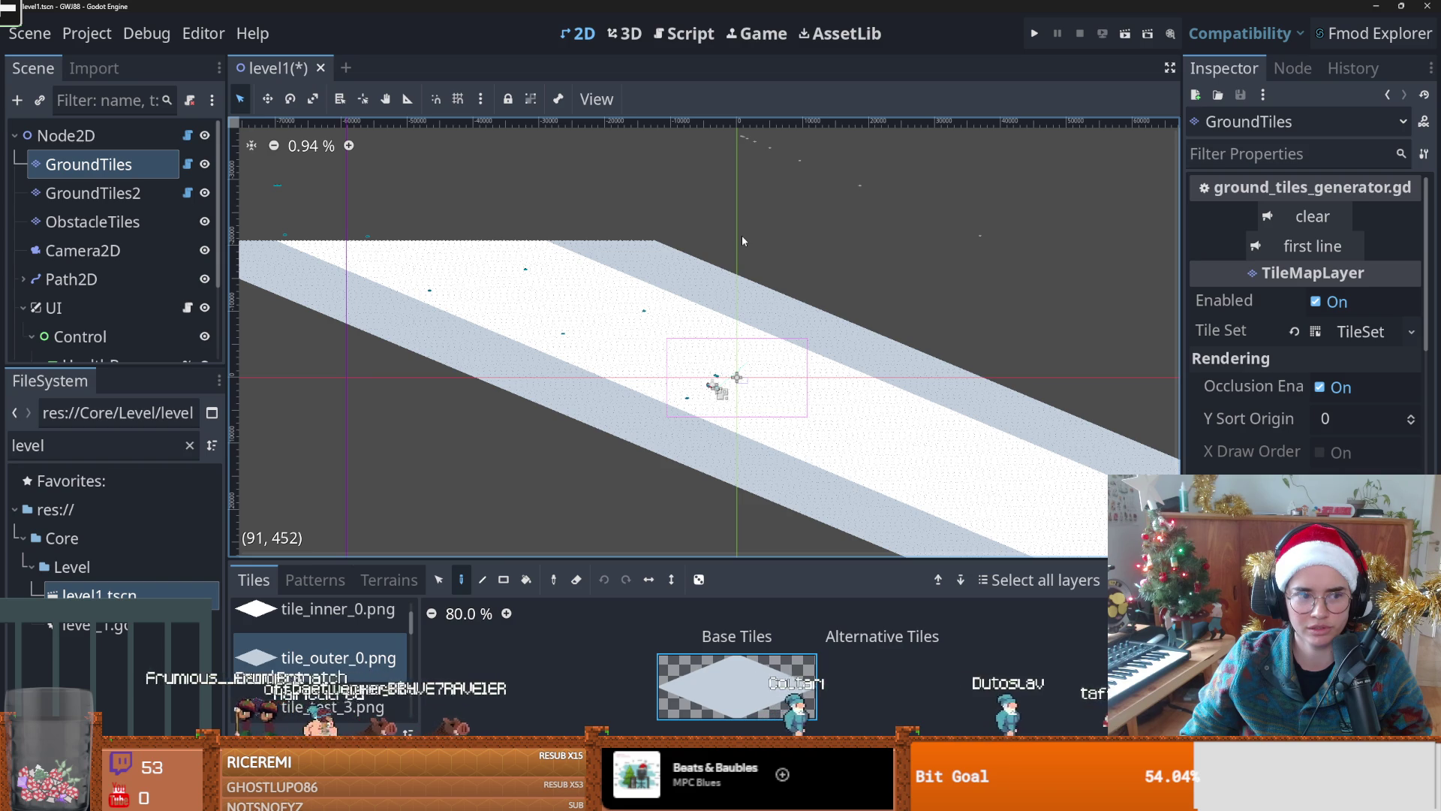
scroll(615, 250, "down", 3)
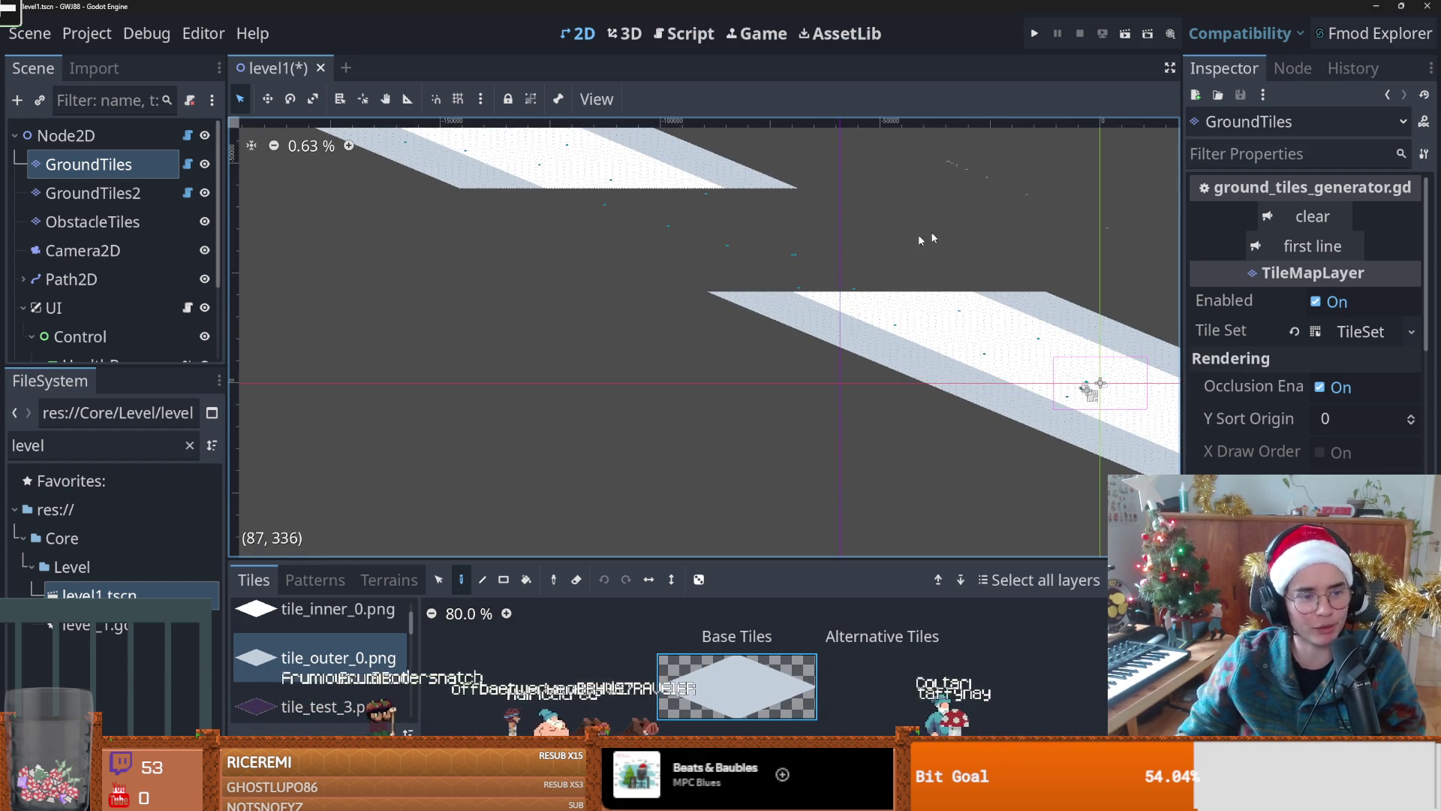
scroll(816, 255, "right", 5)
scroll(779, 381, "up", 1)
scroll(779, 381, "left", 5)
scroll(592, 224, "down", 1)
Step: Delete the GroundTiles2 layer and confirm the deletion
left_click(124, 194)
right_click(124, 194)
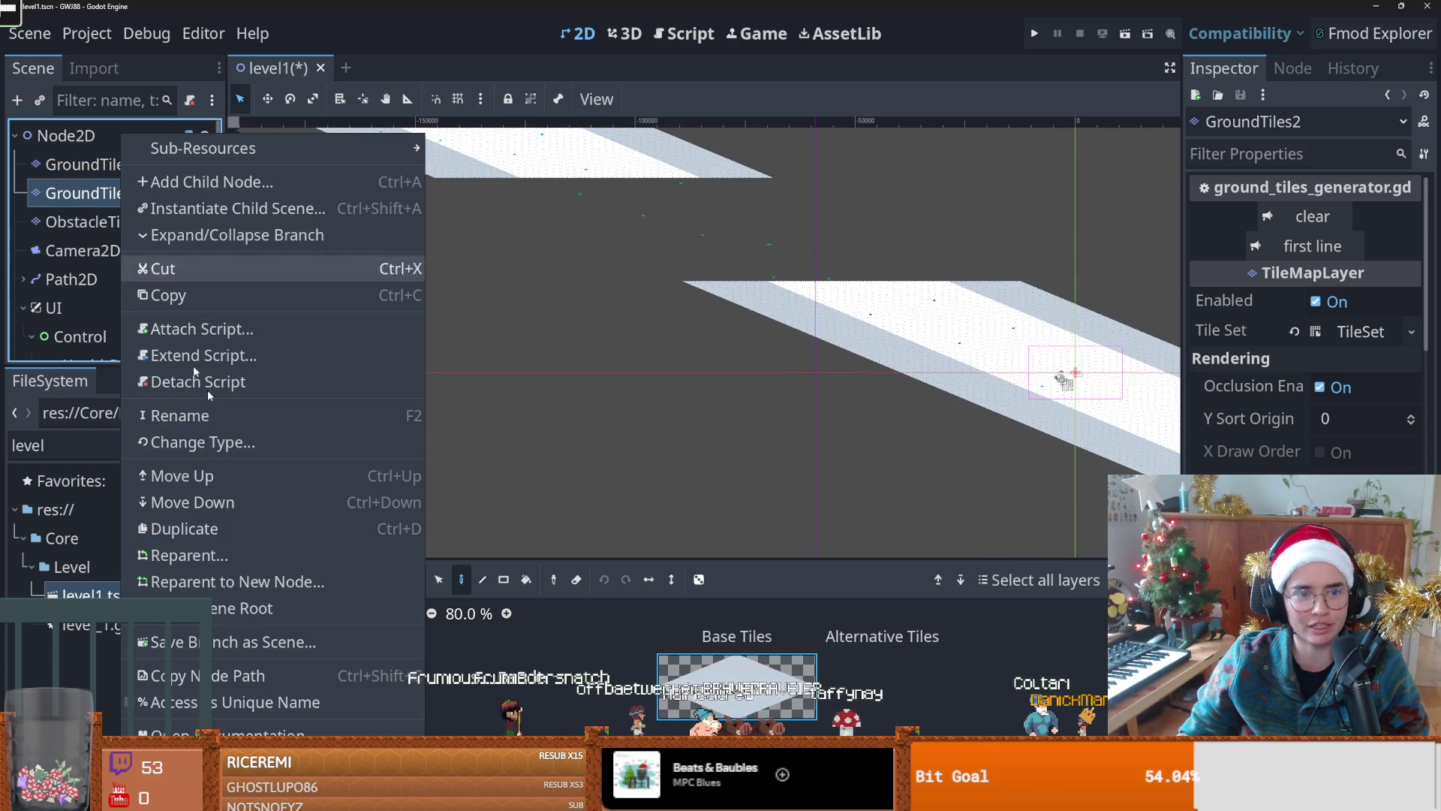
left_click(180, 723)
left_click(655, 427)
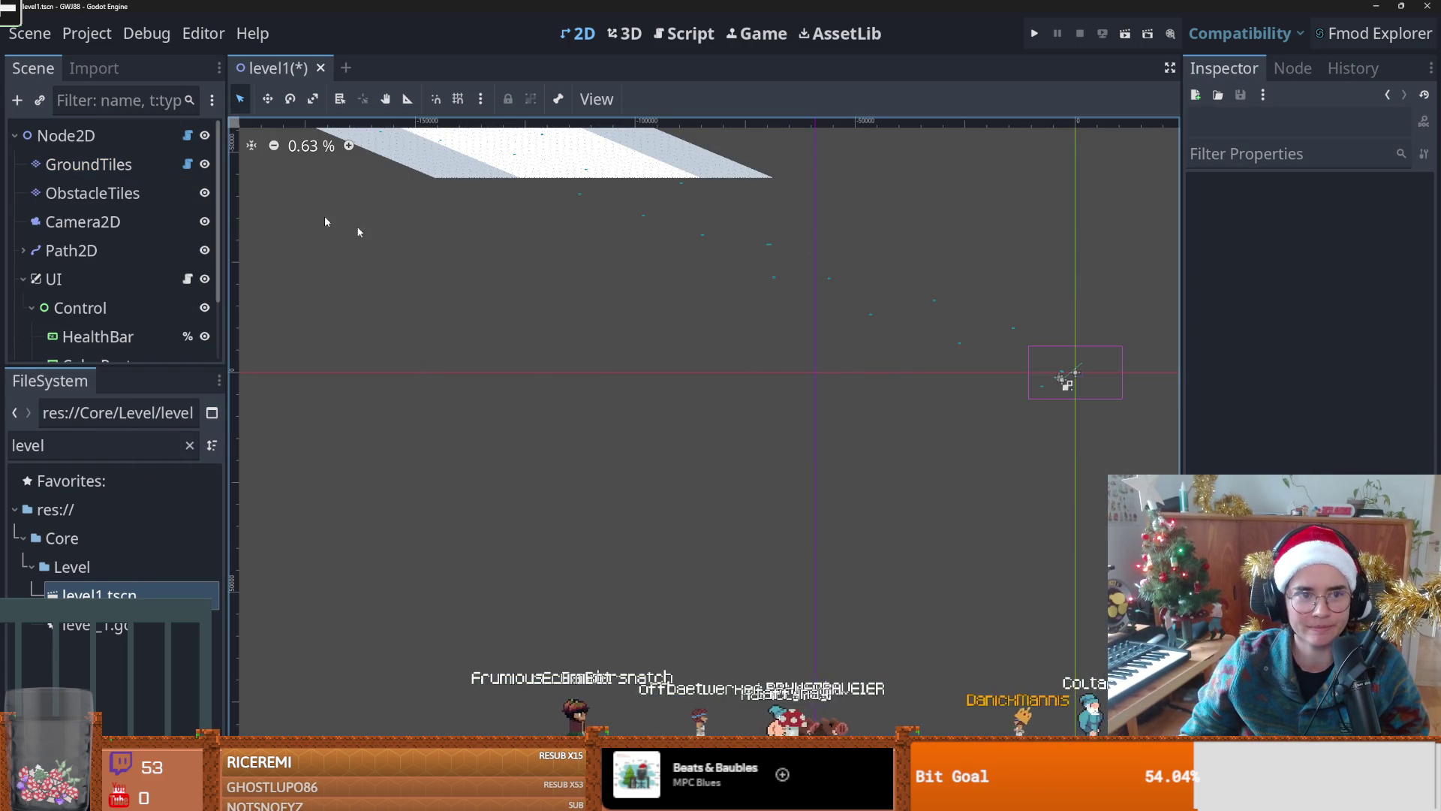
Step: Revert GroundTiles' Position to 0, 0 in the Inspector
scroll(943, 319, "right", 3)
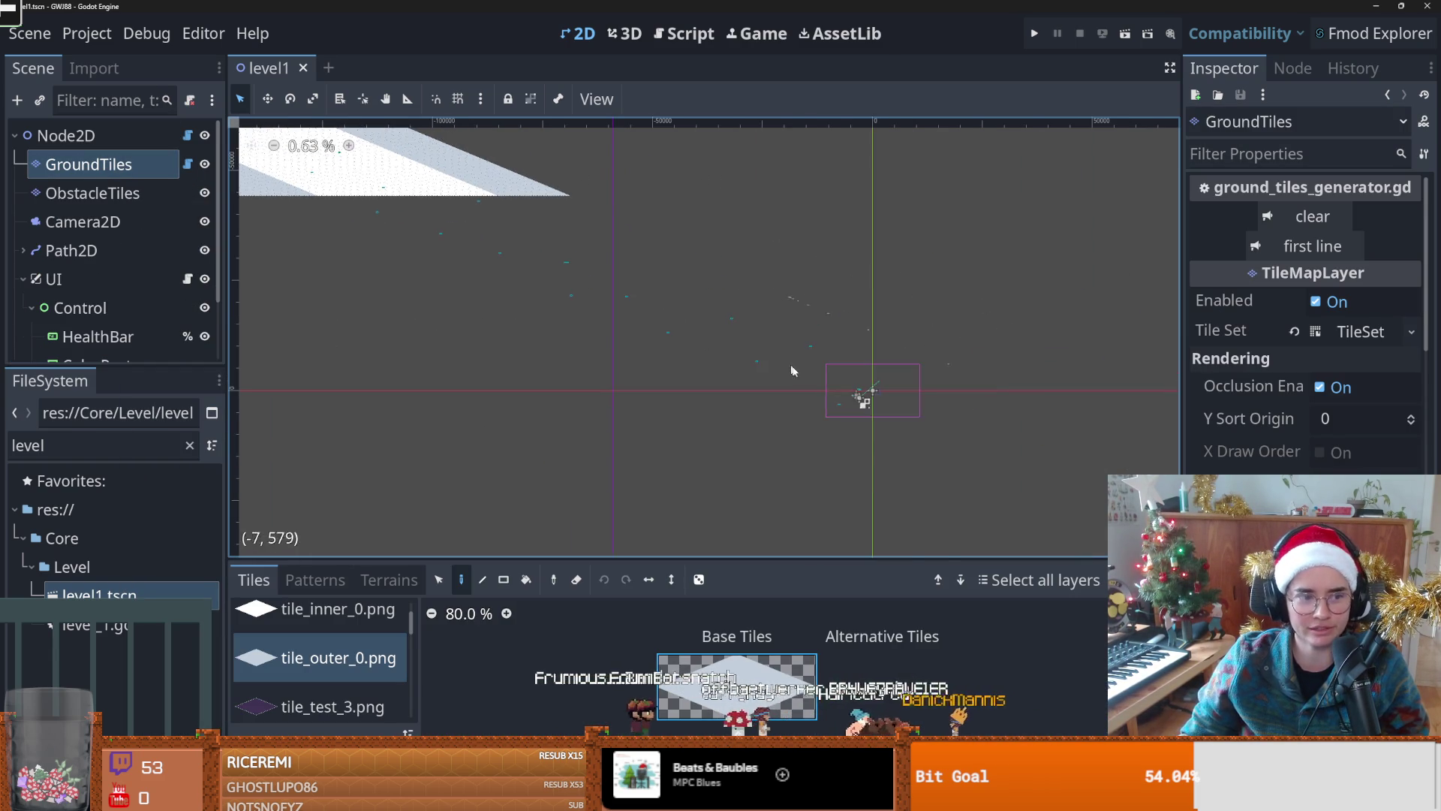
scroll(785, 360, "up", 2)
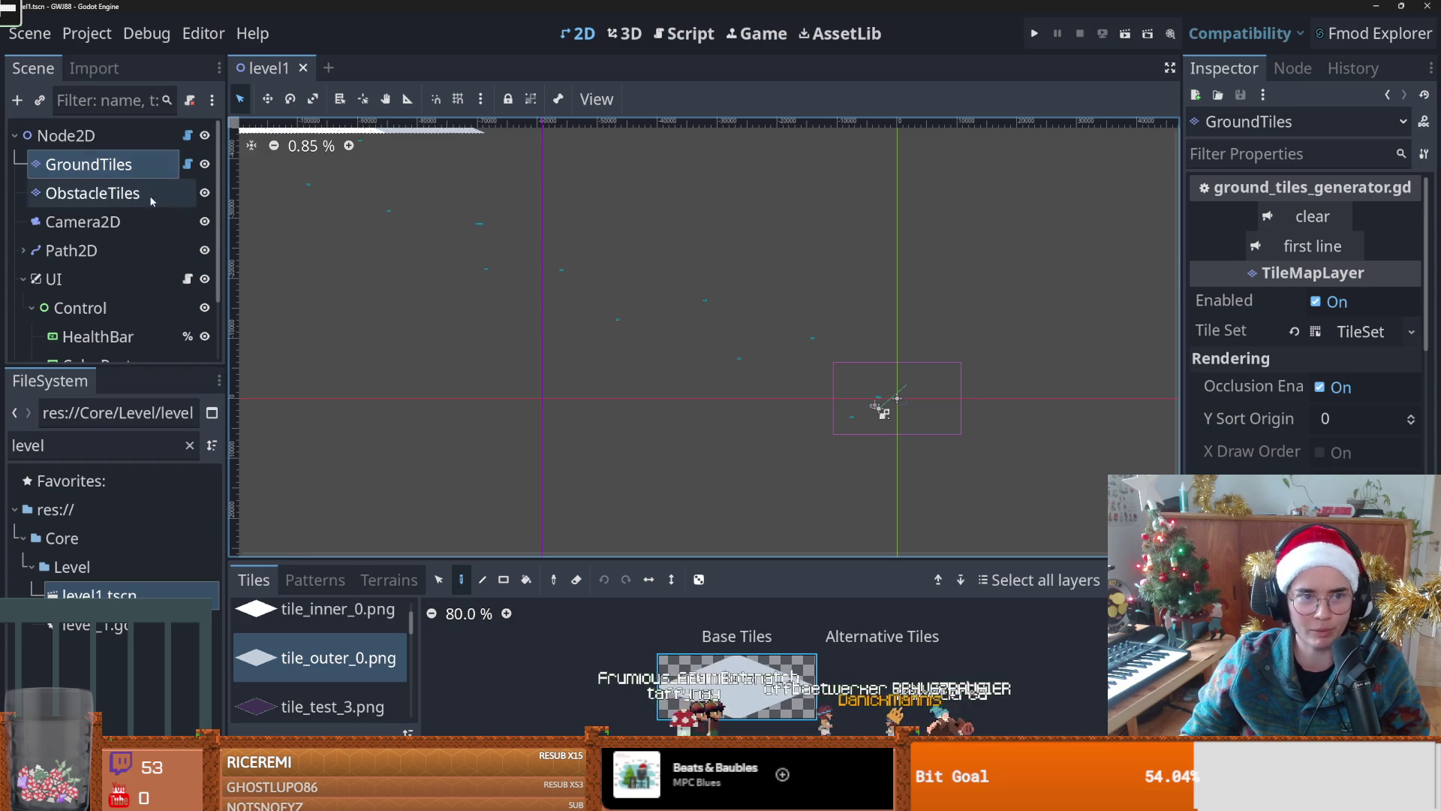
scroll(1307, 401, "down", 5)
key("Up")
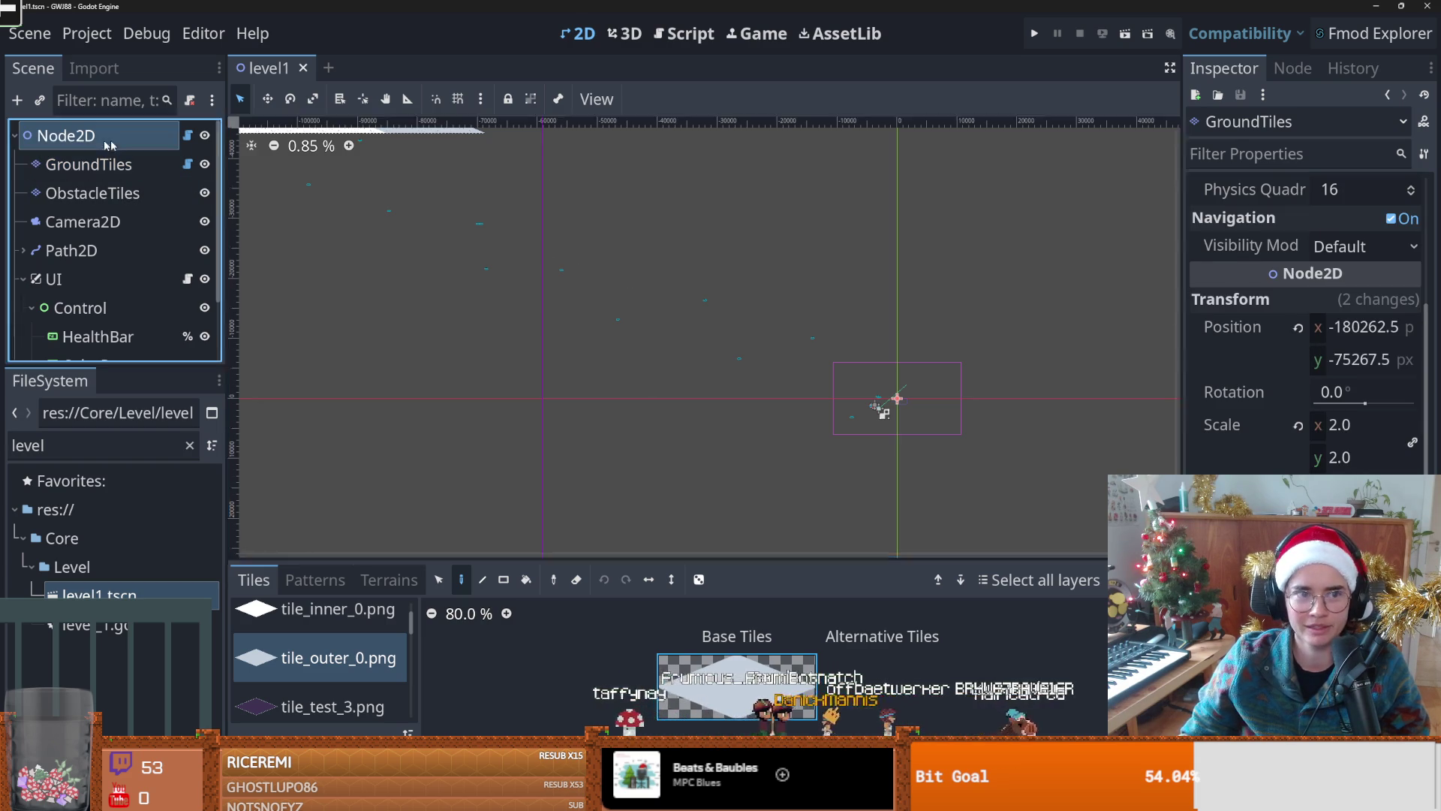
key("Down")
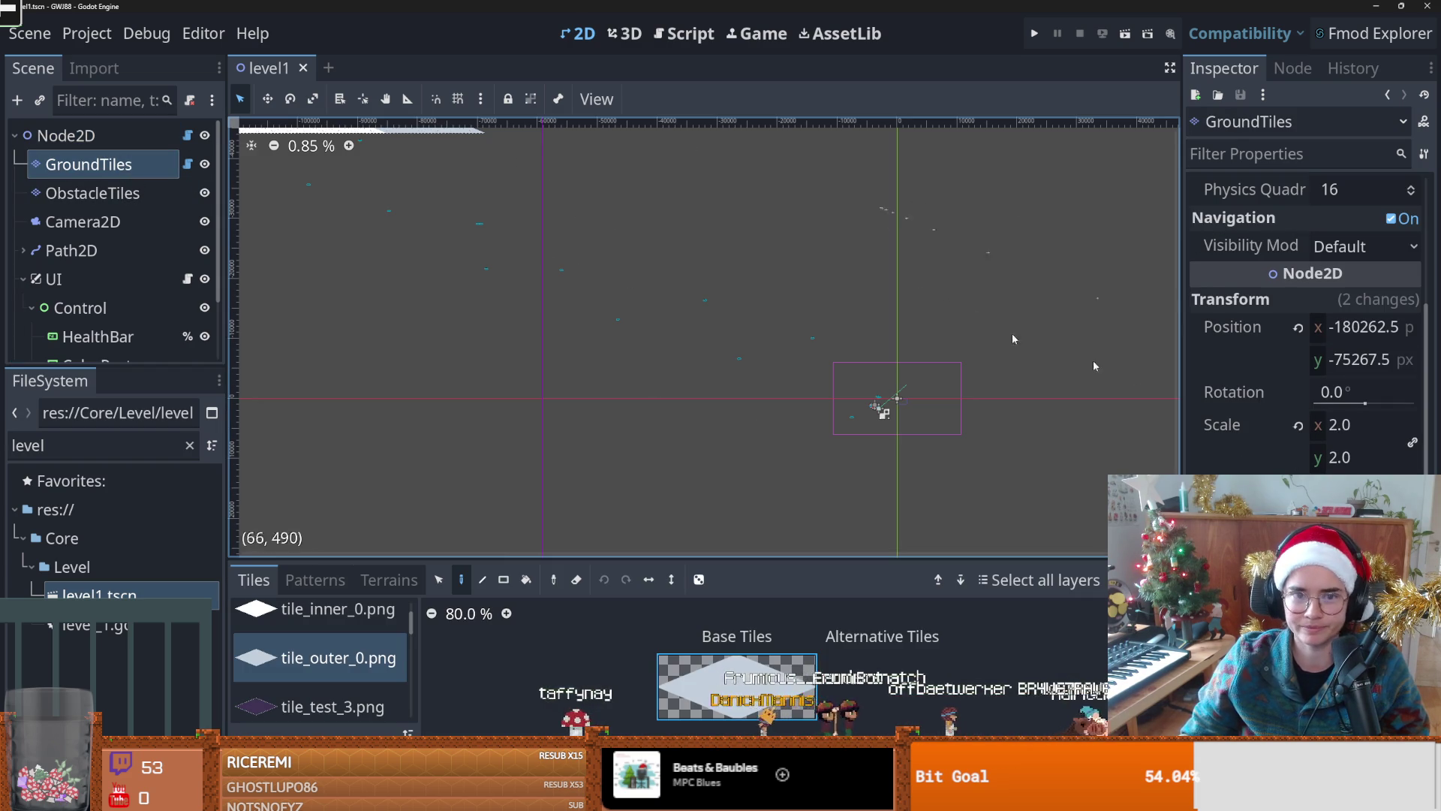
left_click(1298, 327)
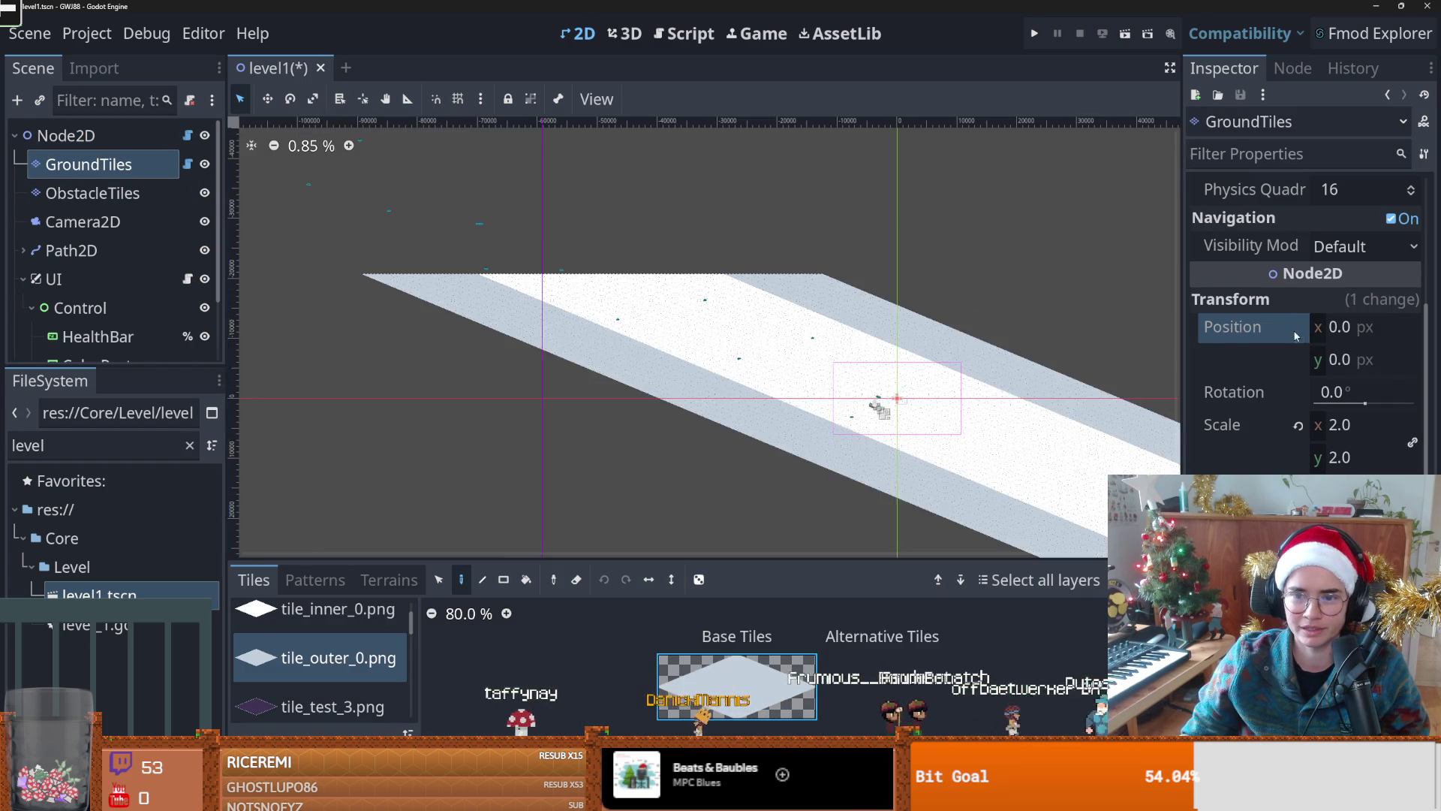
scroll(887, 376, "down", 2)
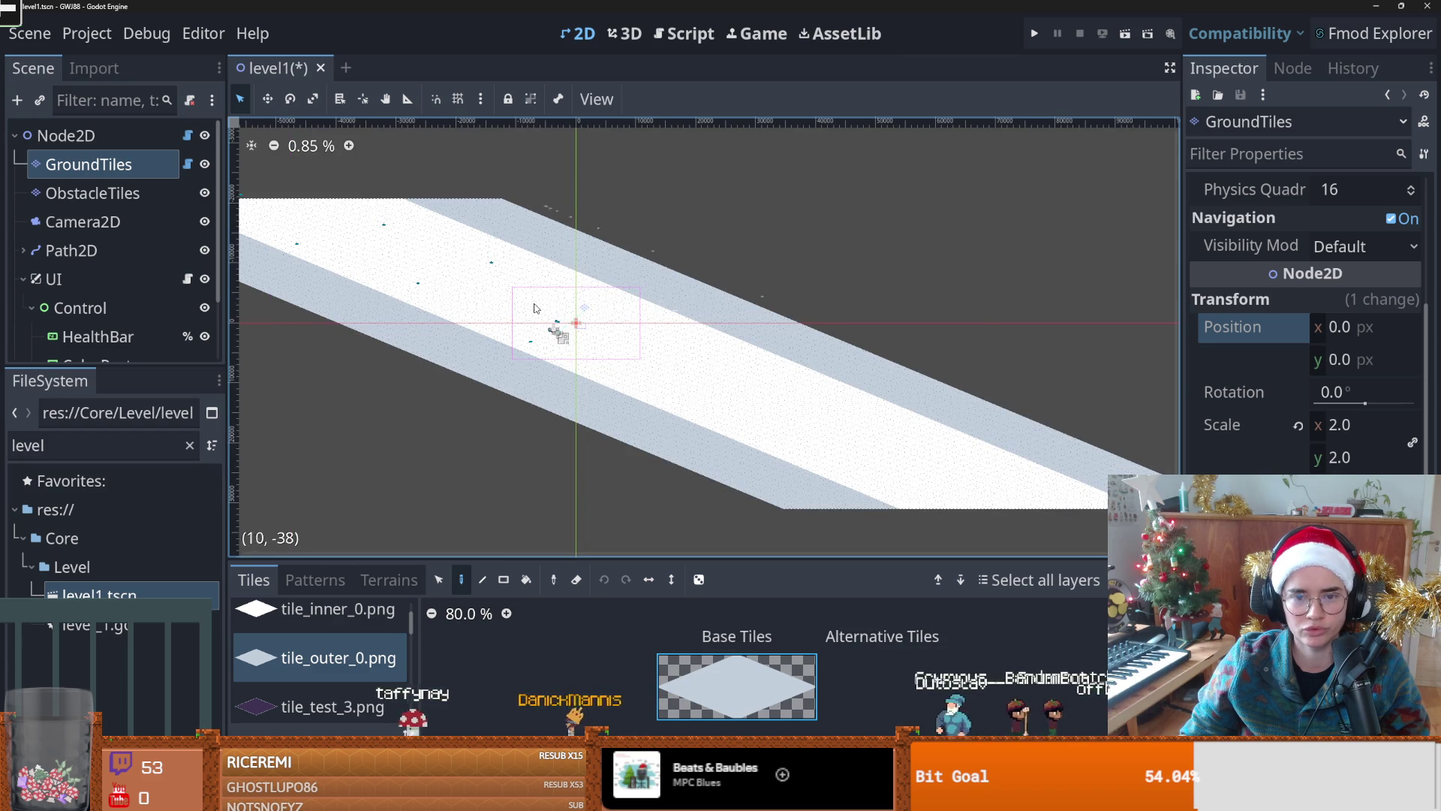
scroll(601, 319, "up", 2)
scroll(593, 326, "down", 1)
scroll(593, 326, "up", 1)
scroll(618, 335, "down", 1)
scroll(618, 335, "up", 1)
scroll(620, 335, "up", 1)
scroll(620, 334, "down", 4)
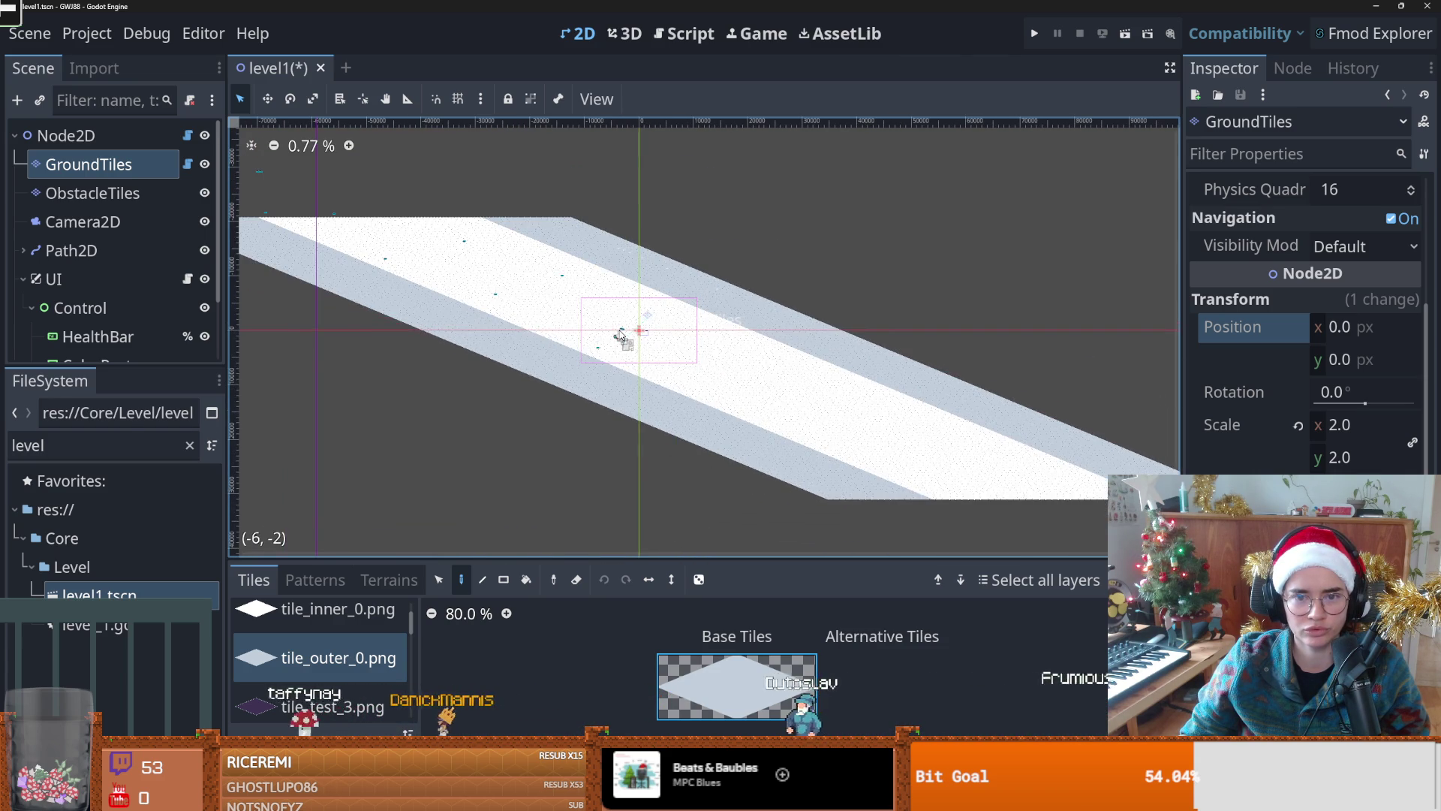
scroll(620, 334, "up", 2)
scroll(611, 325, "down", 1)
Step: Comment out the ground-layer movement line in level_1.gd, save, and run the game fullscreen
left_click(188, 135)
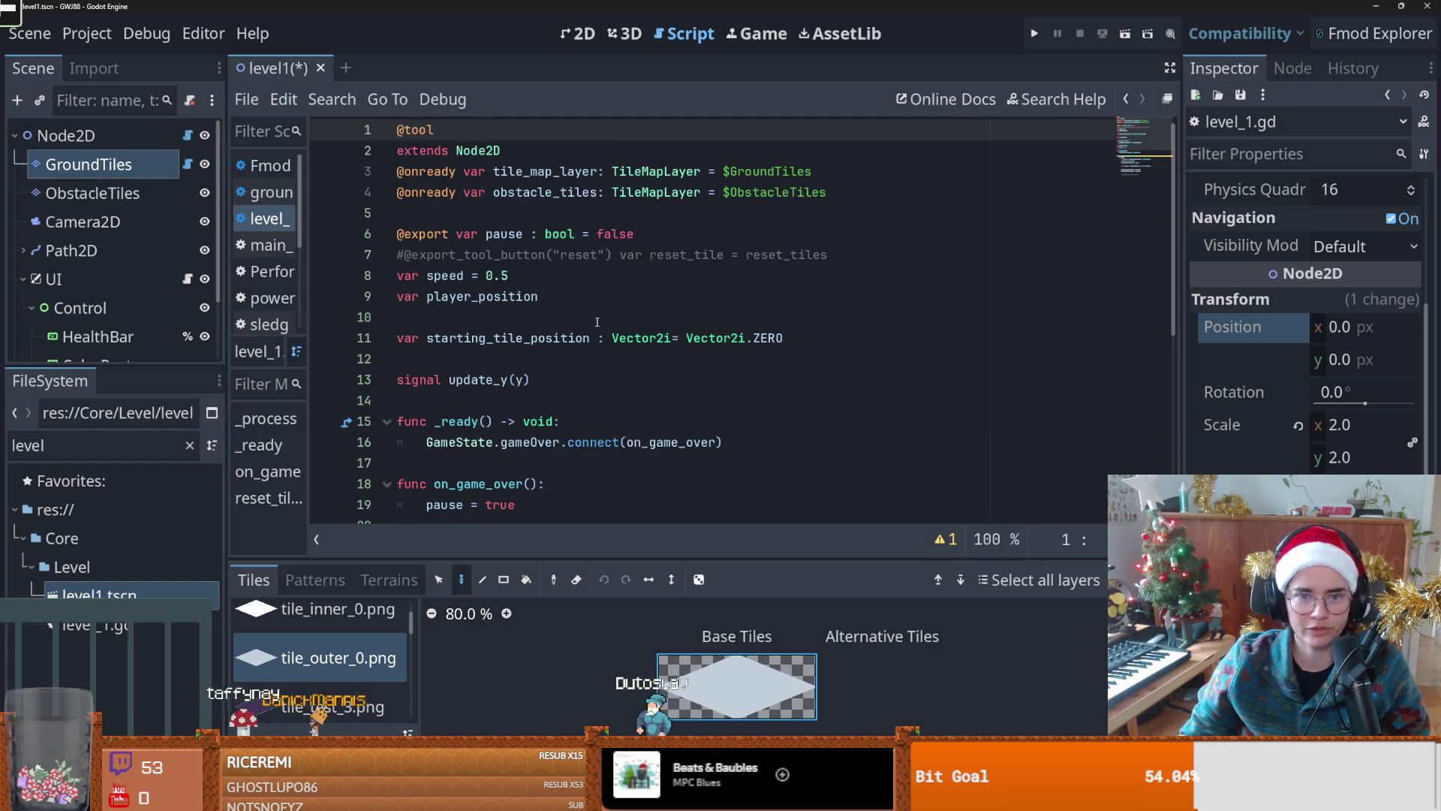
scroll(625, 396, "down", 3)
scroll(626, 396, "down", 2)
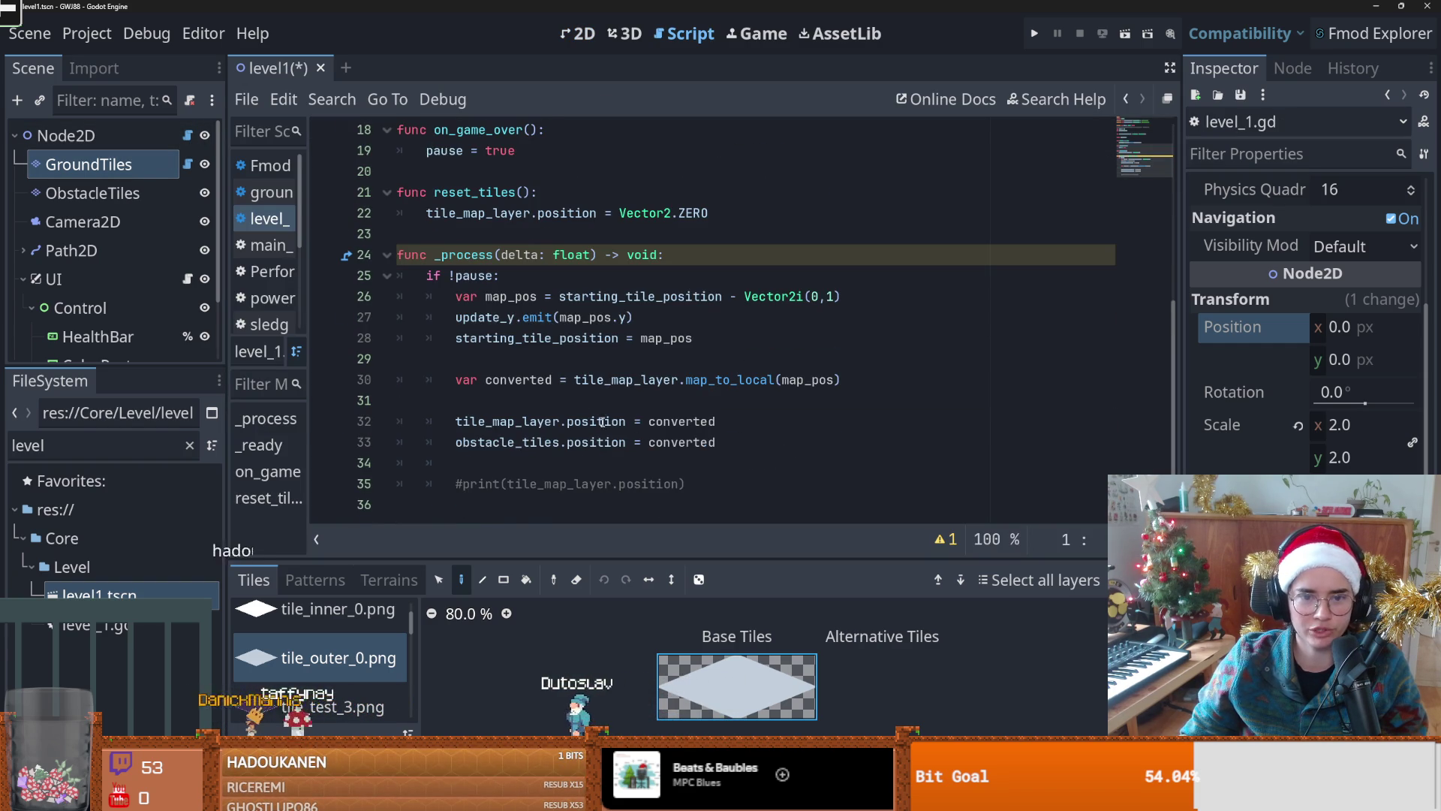
left_click(623, 422)
key("ctrl+k")
key("ctrl+s")
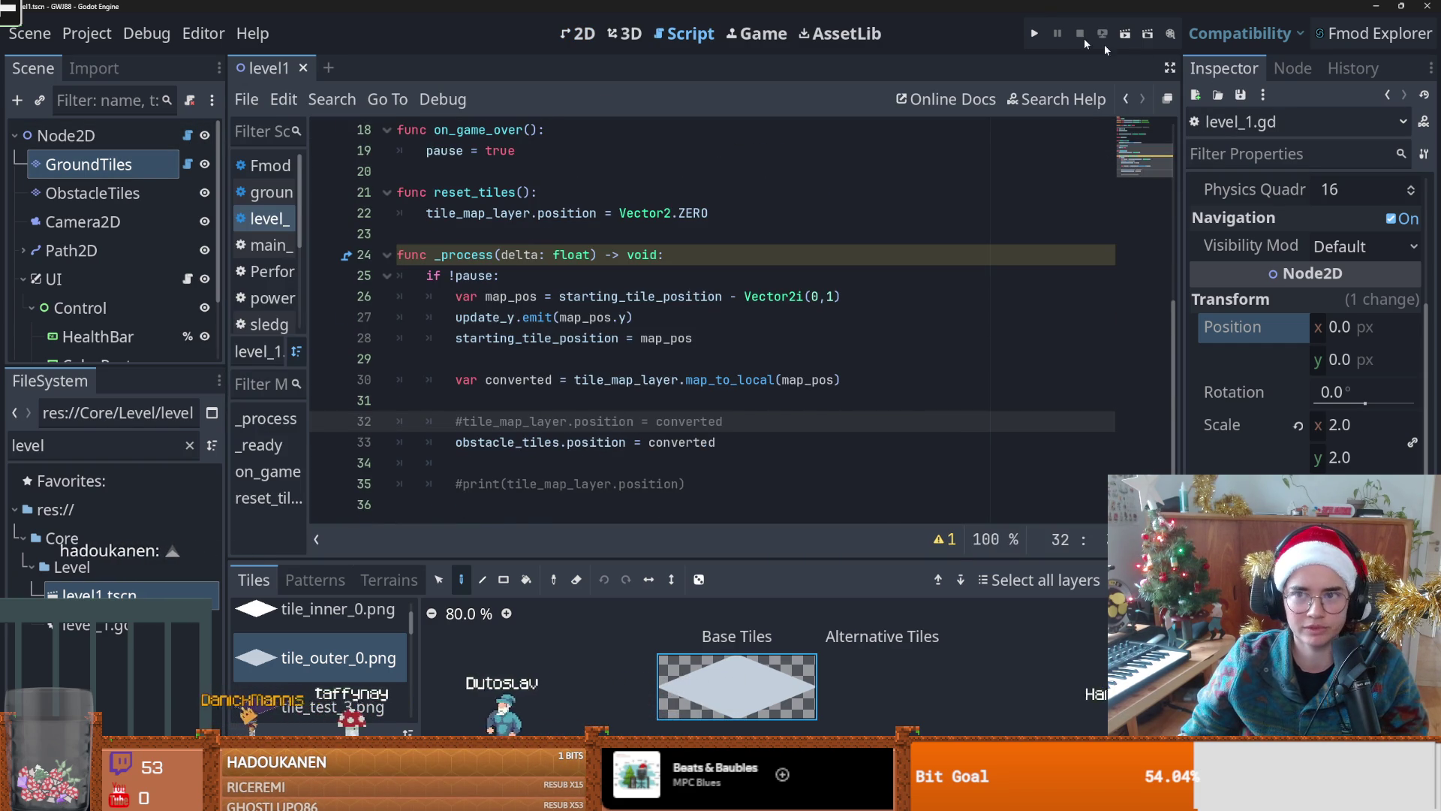
left_click(1035, 33)
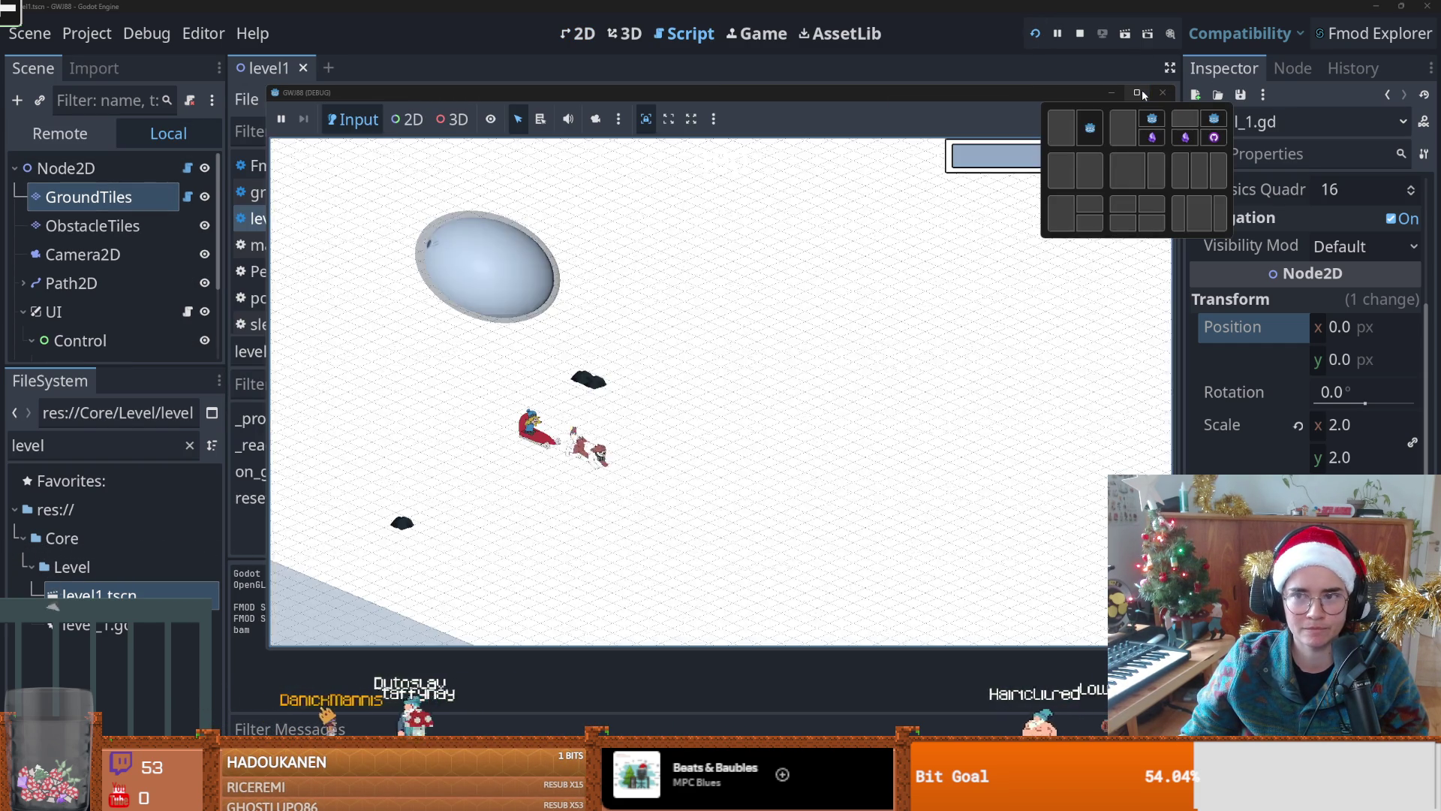
left_click(1140, 91)
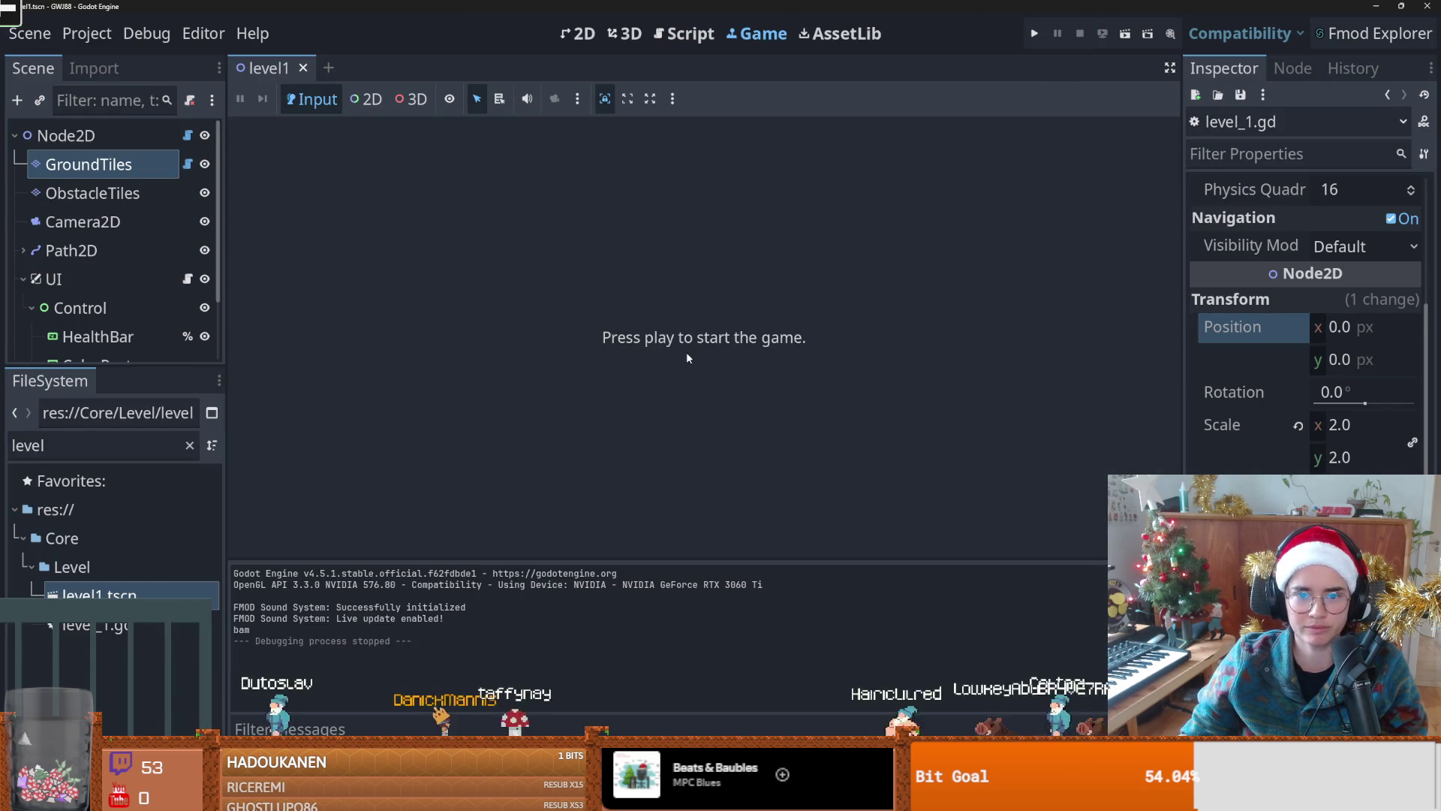
left_click(187, 135)
scroll(443, 131, "up", 5)
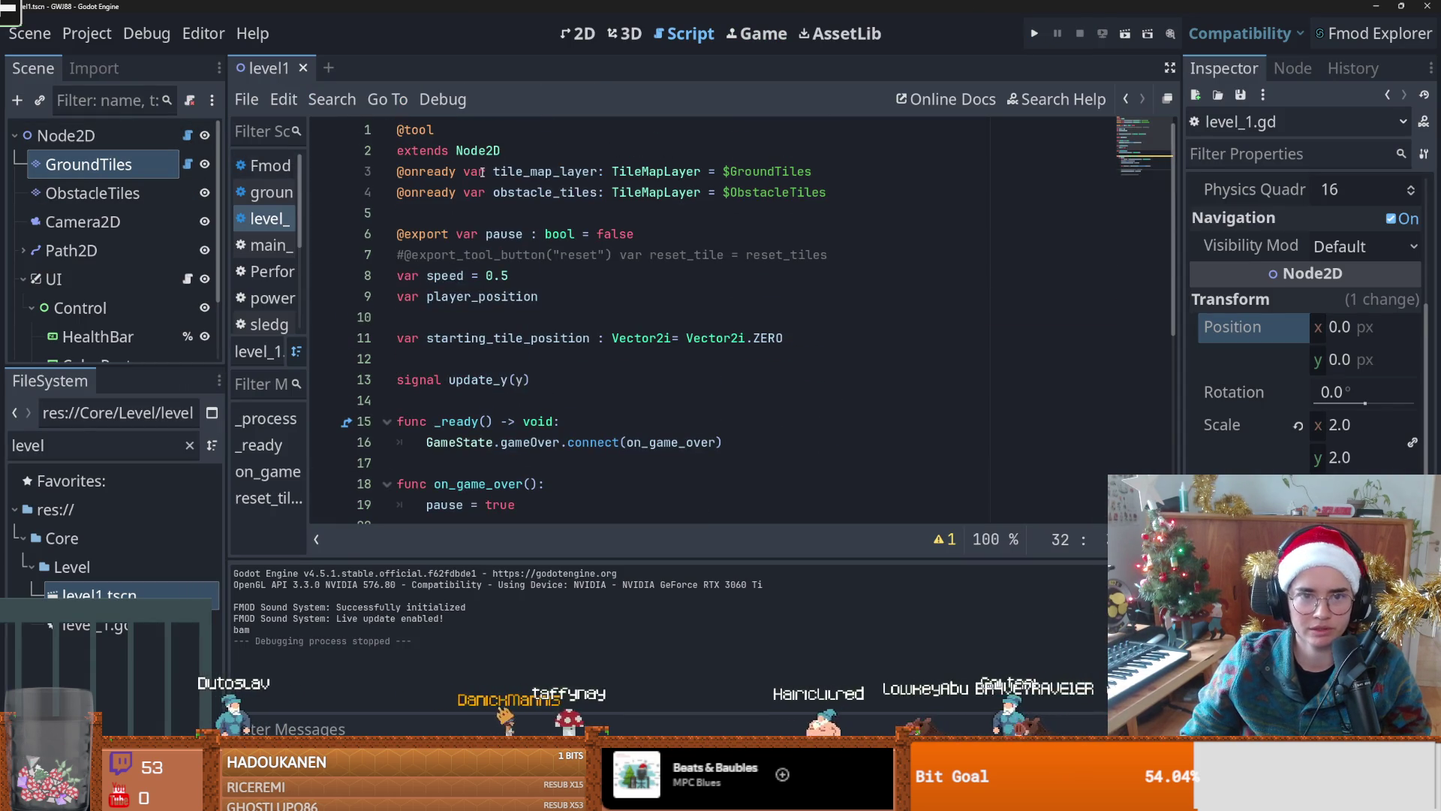
left_click(443, 131)
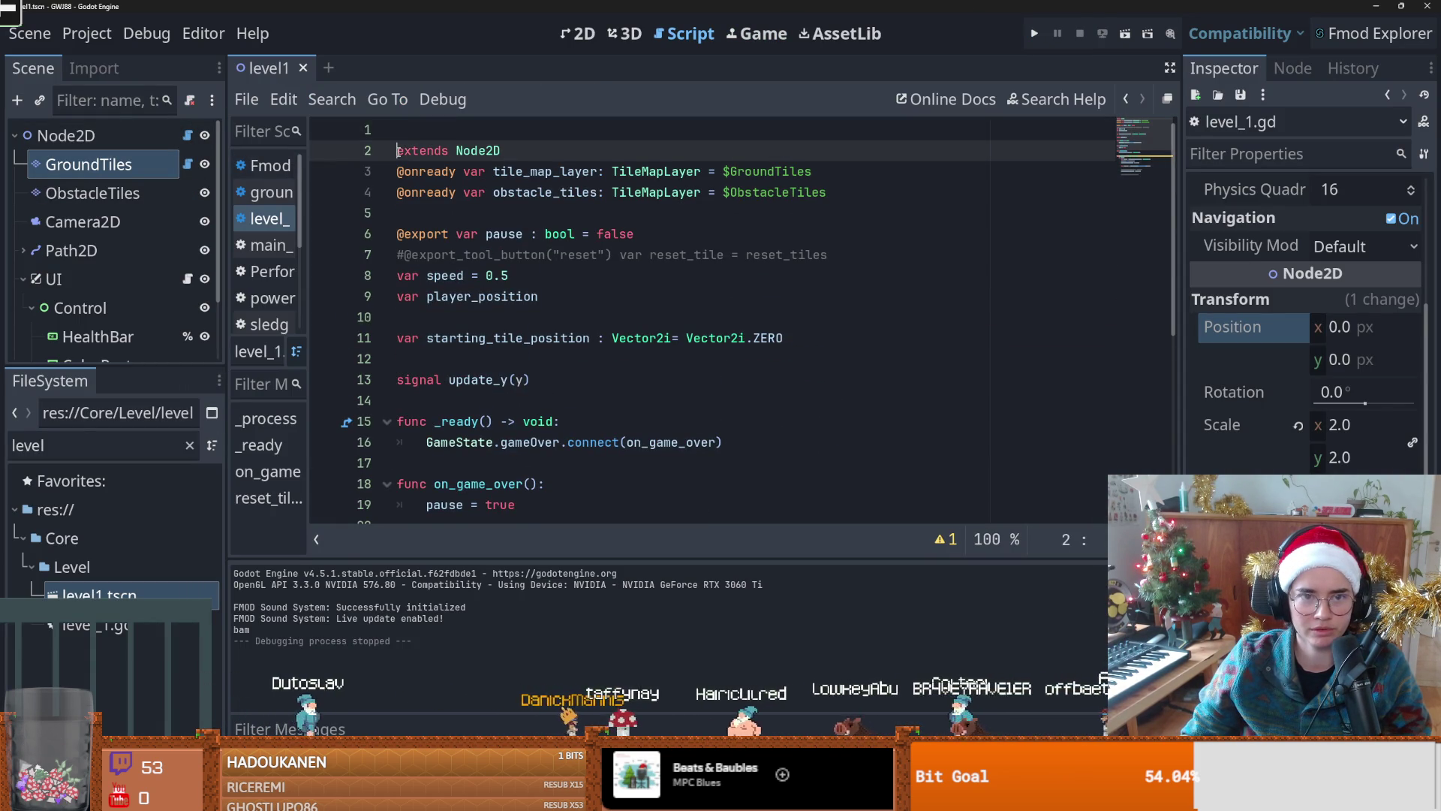
key("Delete")
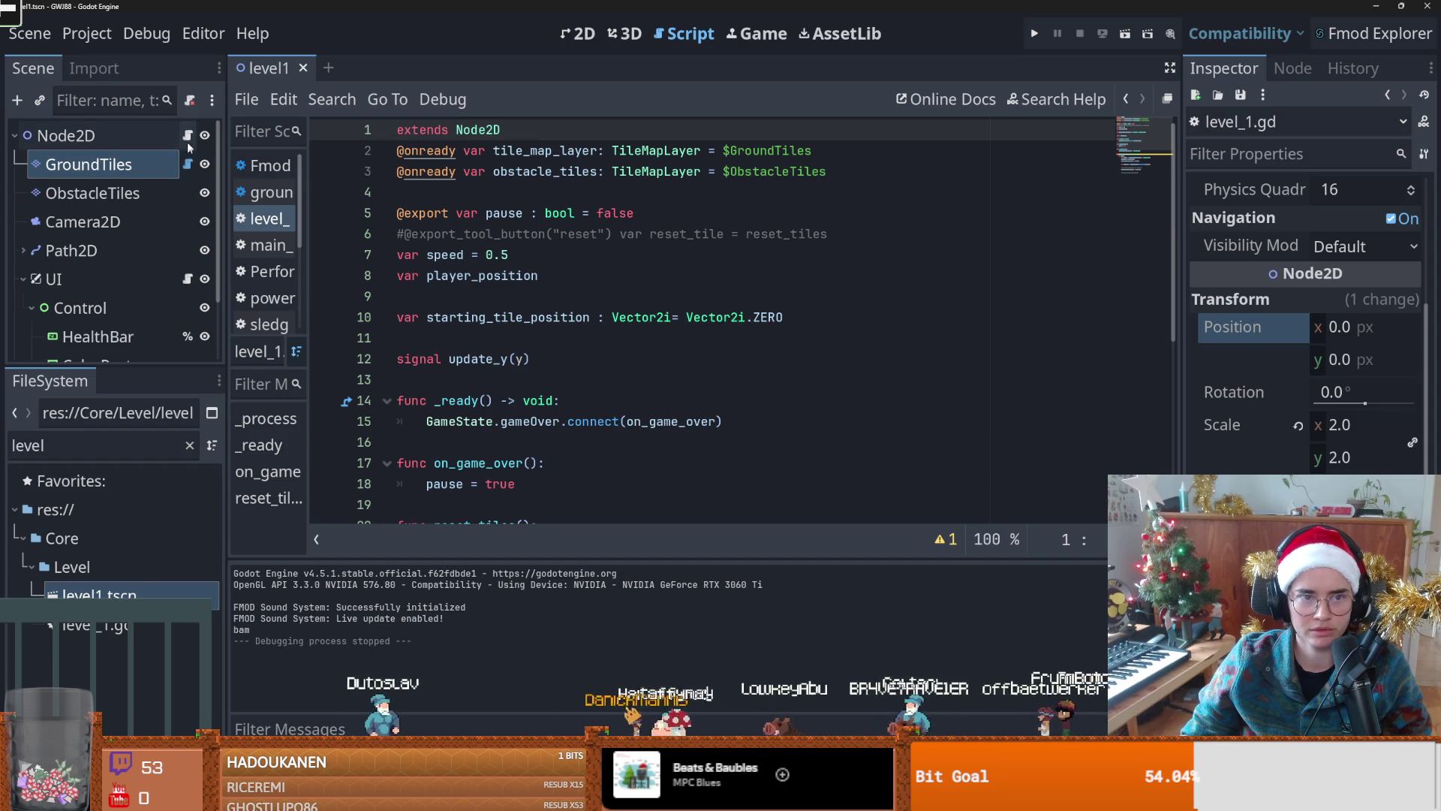
Step: Look over _process and the position reference on line 32, then return to the 2D view
left_click(269, 418)
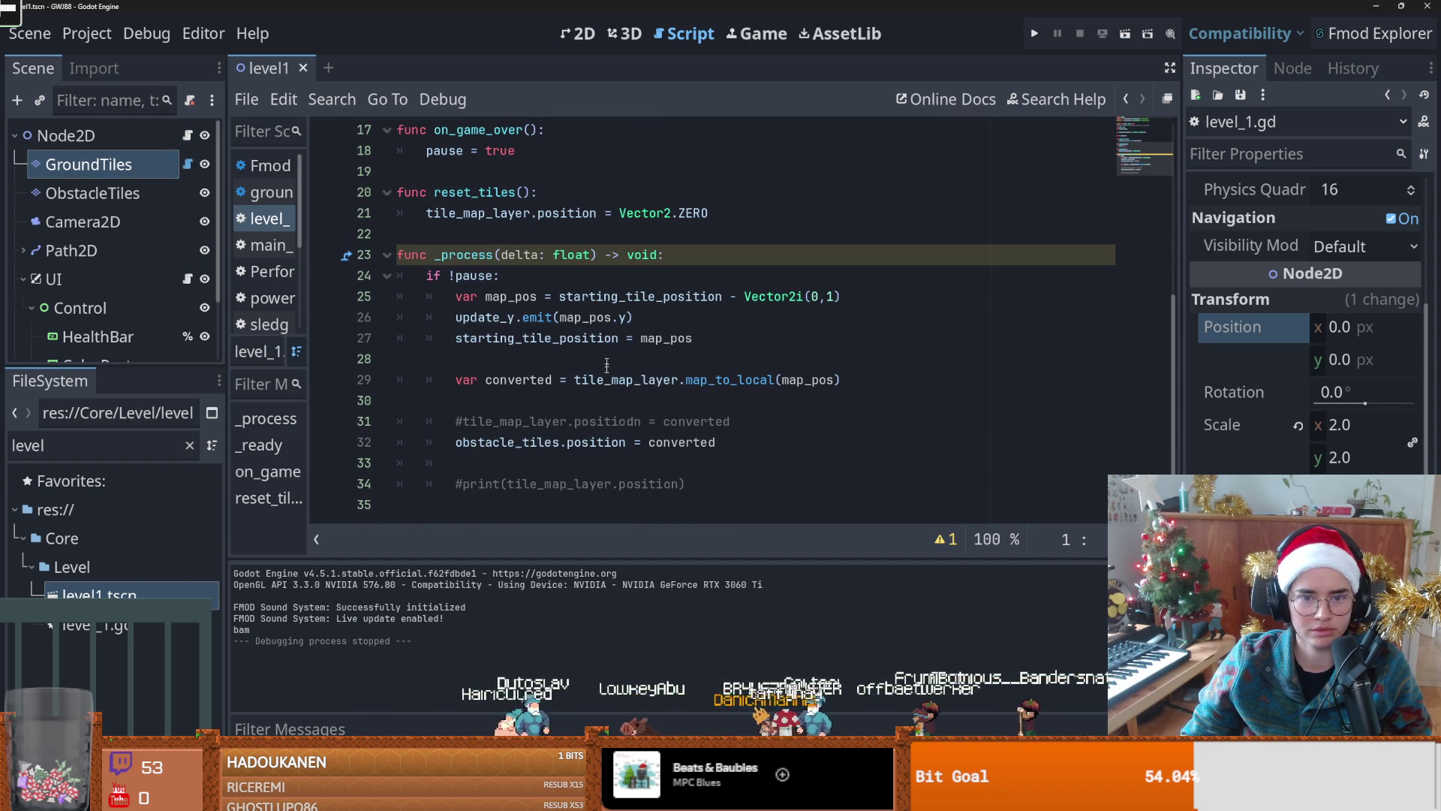
double_click(457, 257)
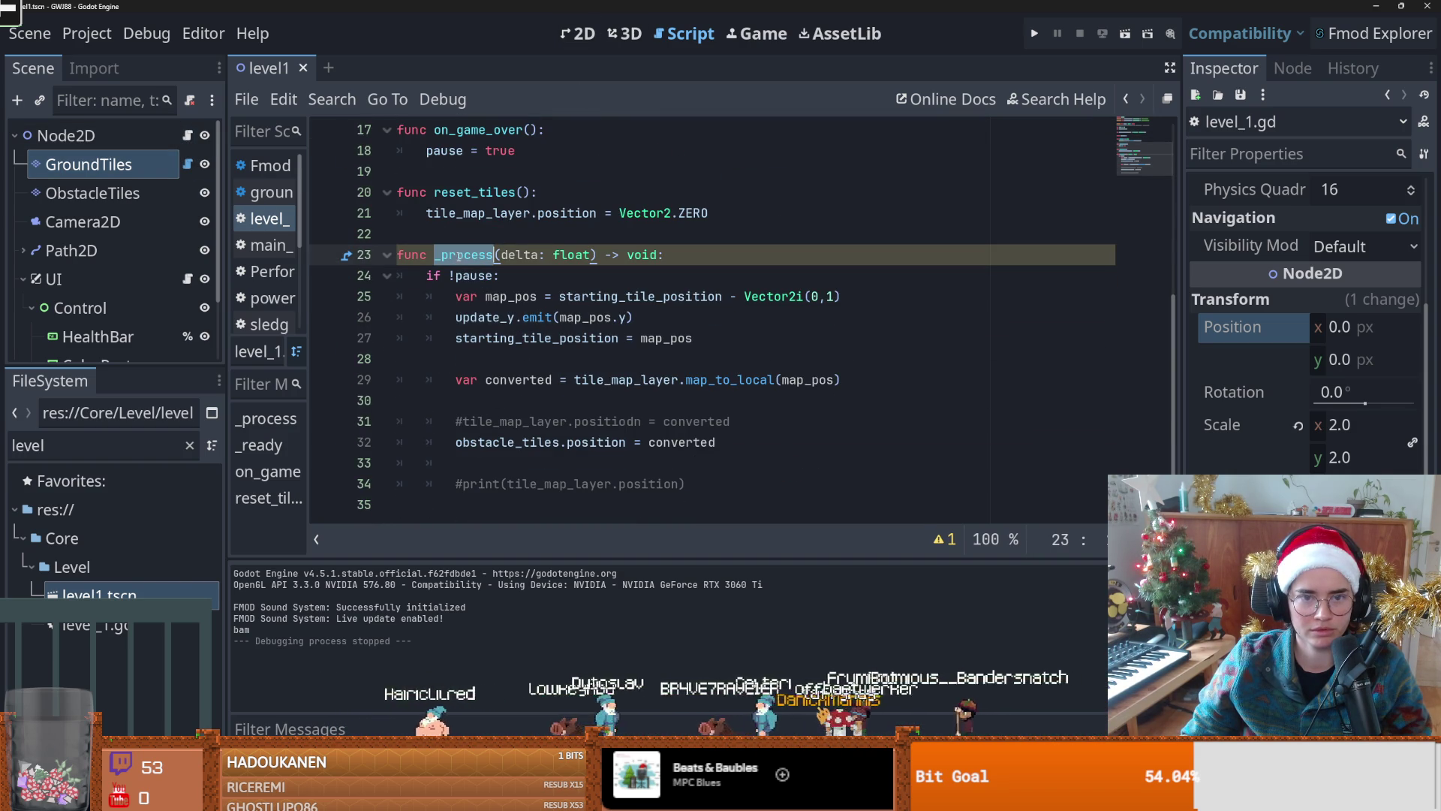
double_click(597, 442)
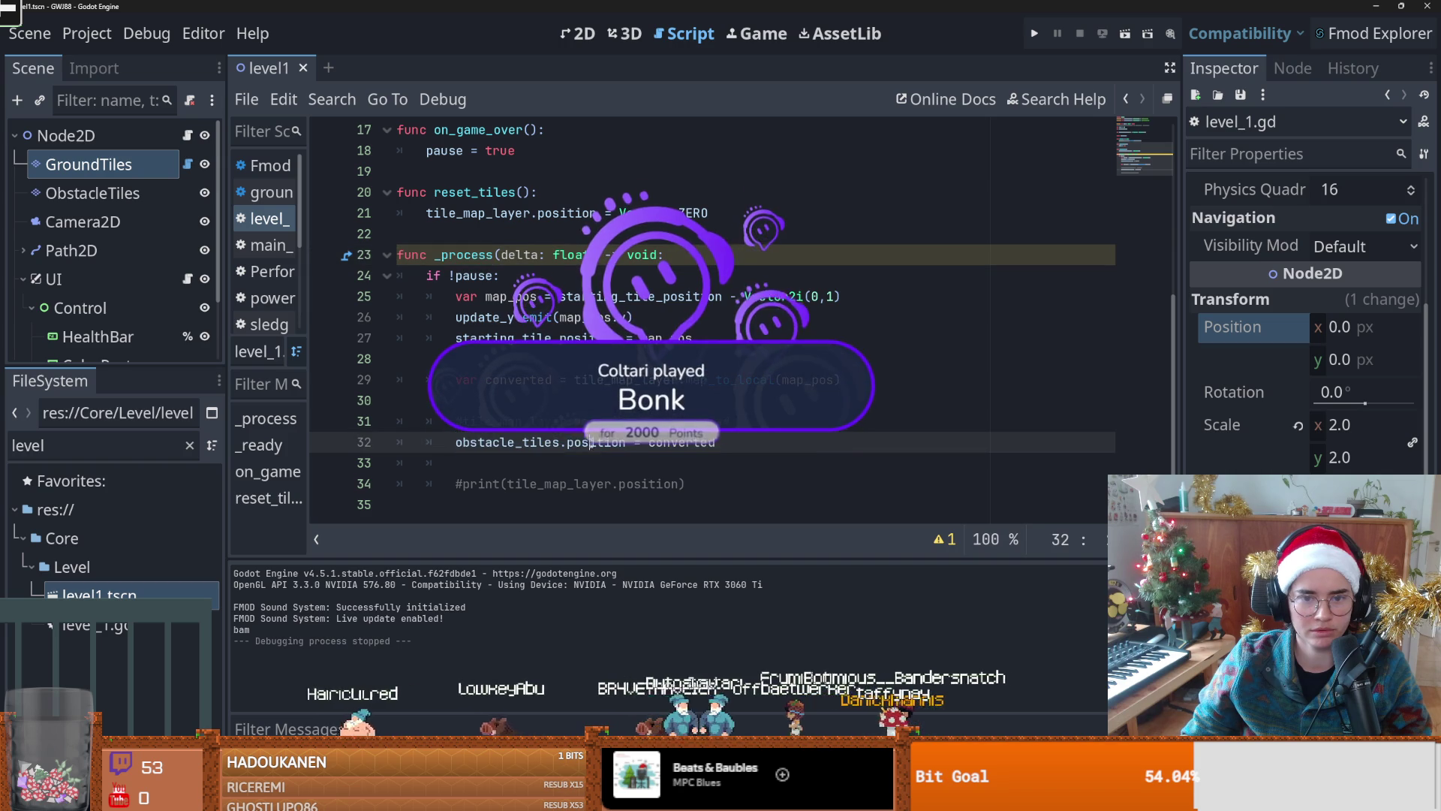
left_click(672, 446)
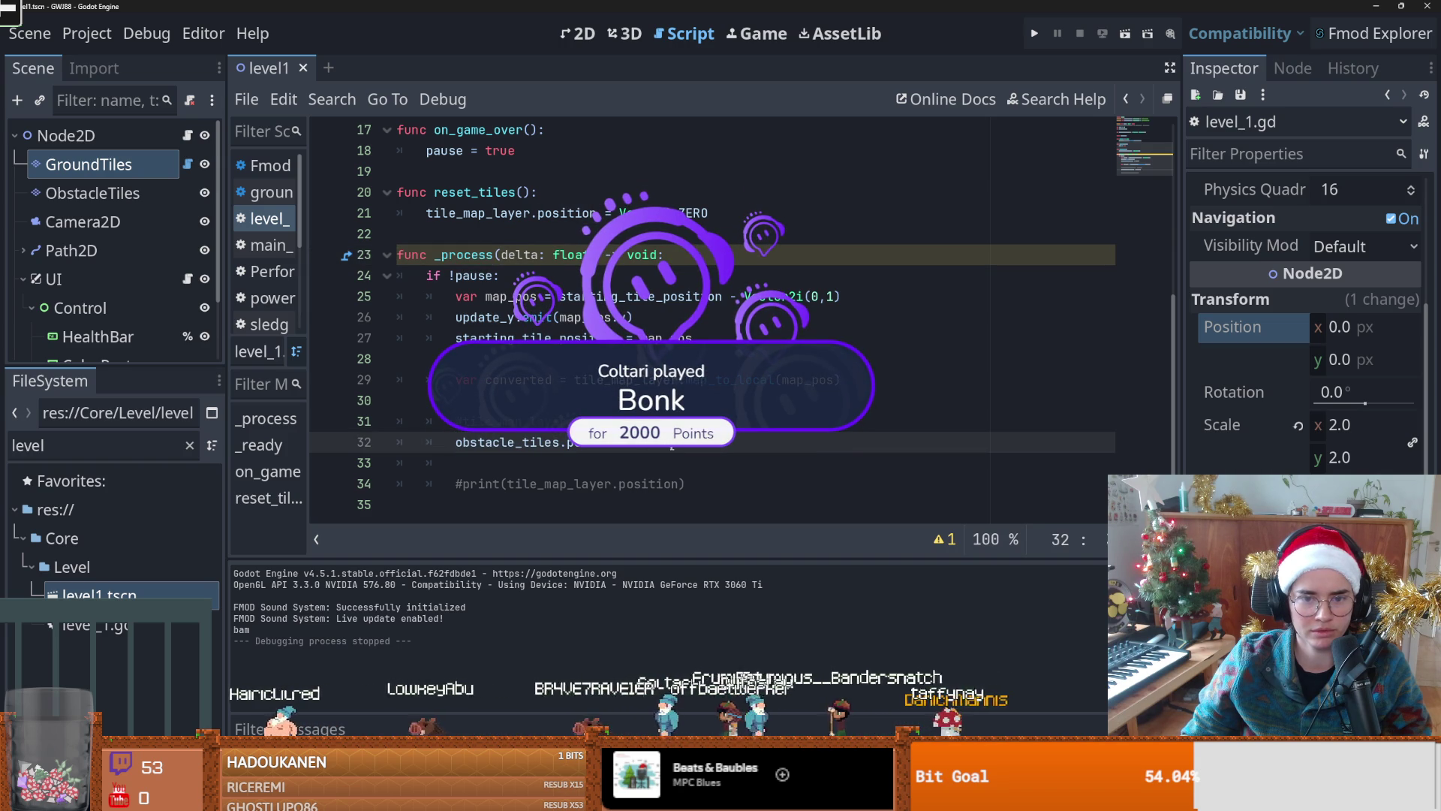
left_click(578, 33)
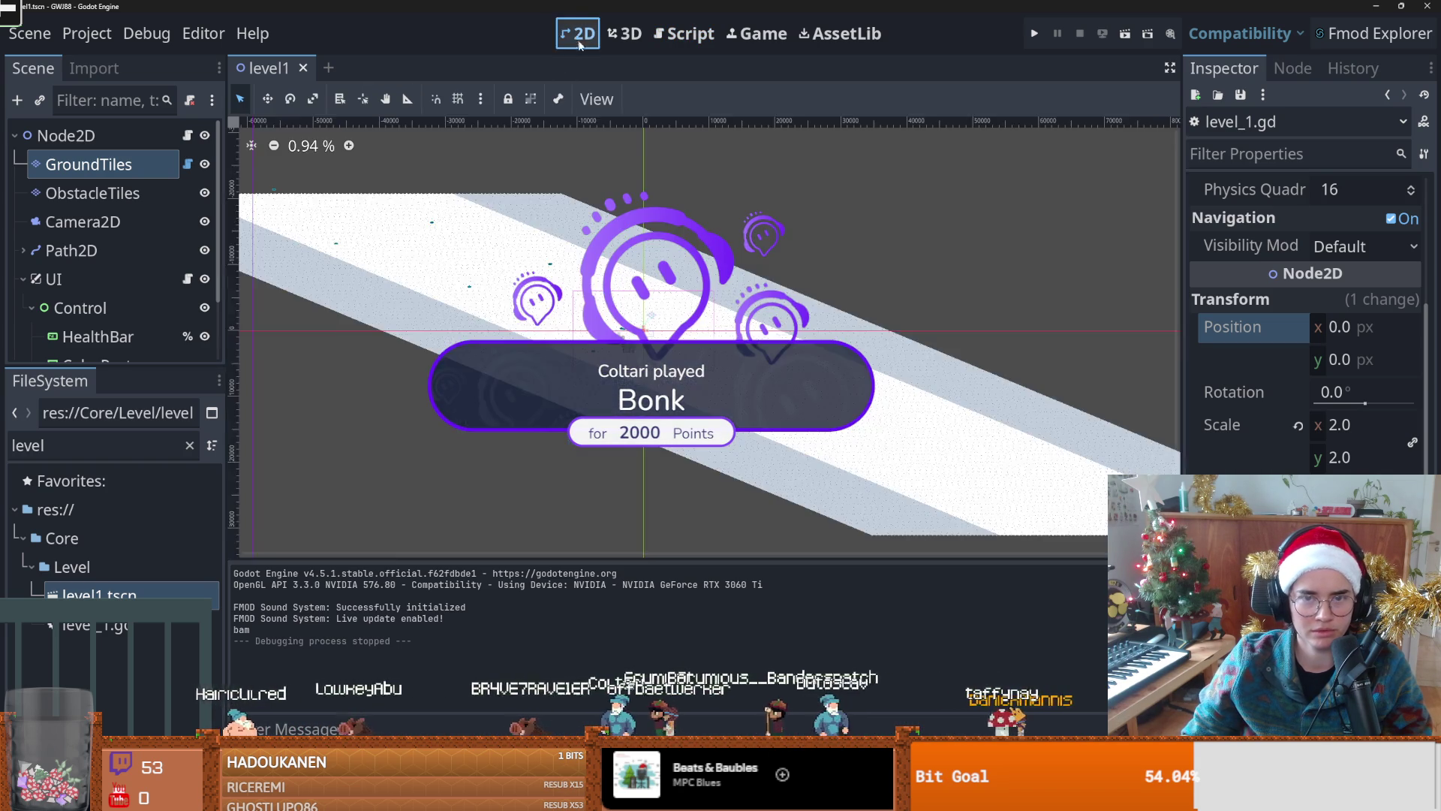
Step: Select ObstacleTiles, run and stop the game, then select Node2D and run the level again
scroll(670, 307, "up", 1)
left_click(726, 358)
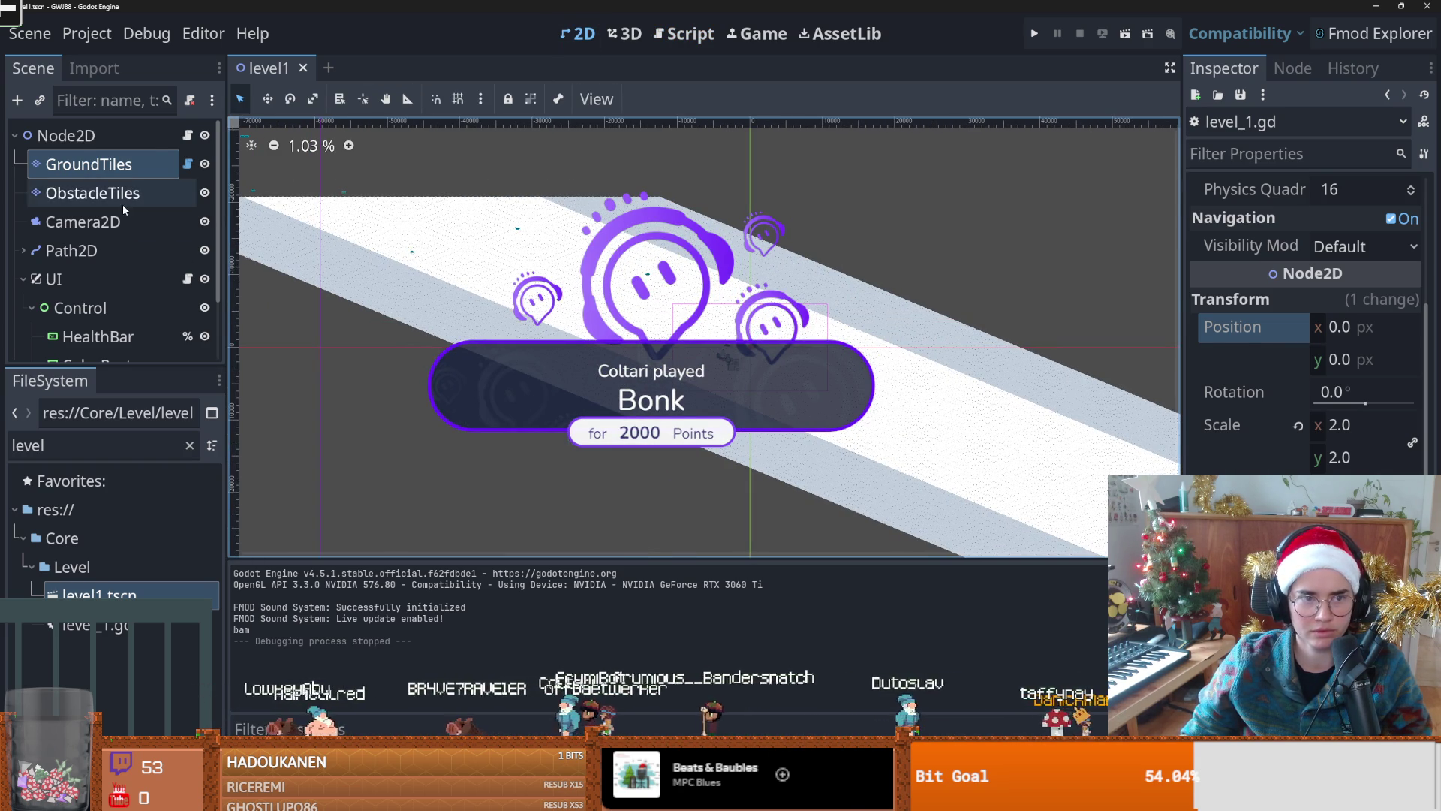
scroll(1306, 322, "down", 5)
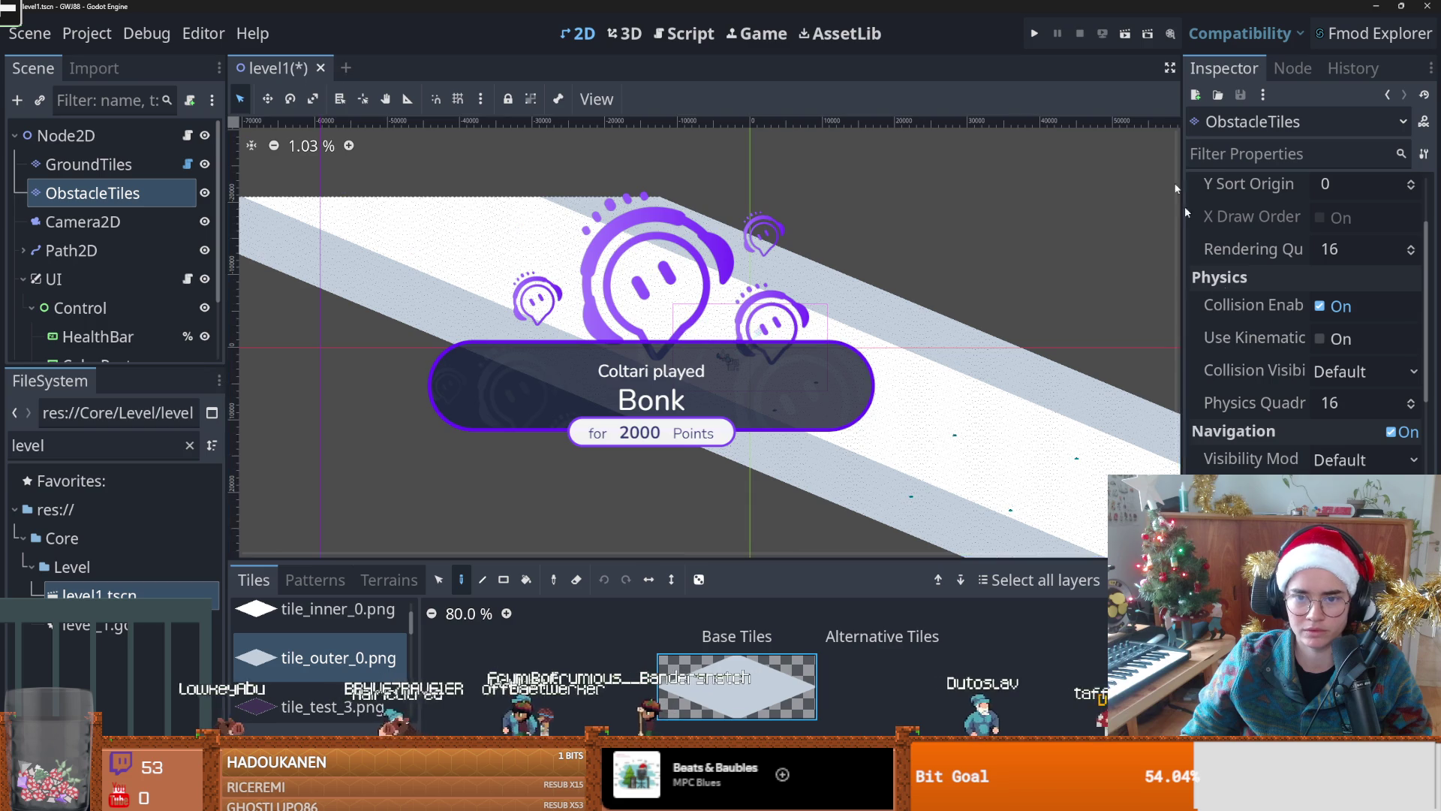
left_click(1034, 33)
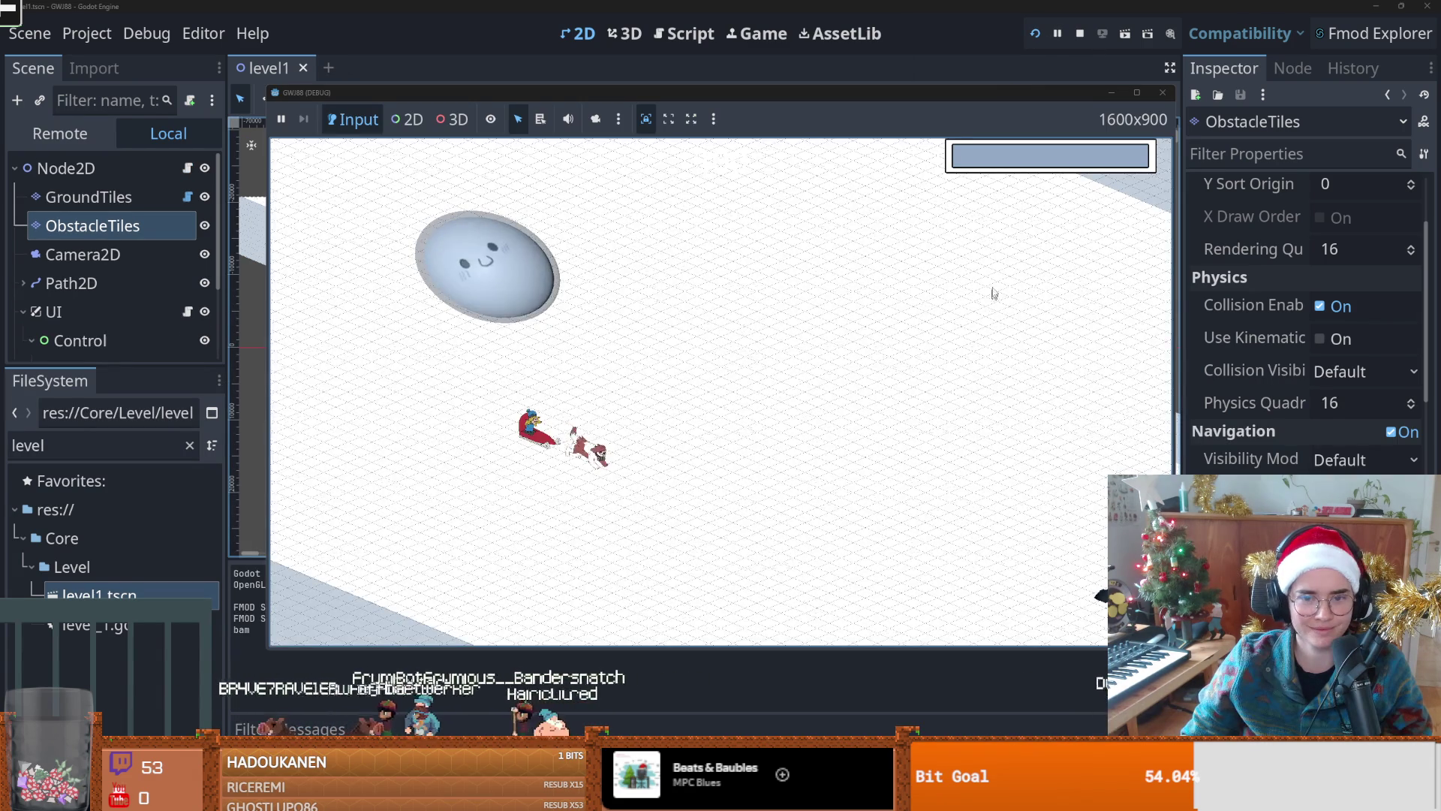
left_click(1163, 92)
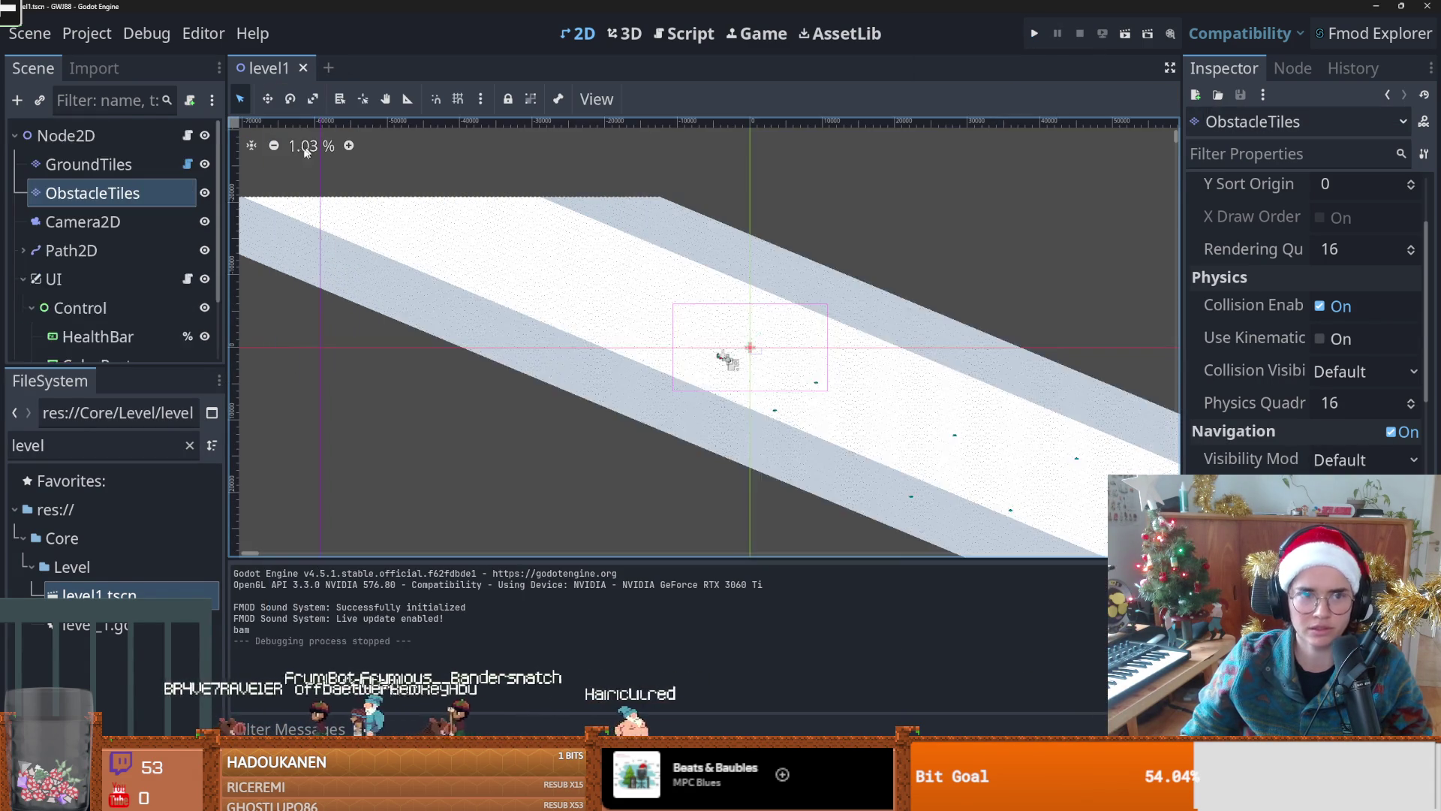
left_click(66, 135)
left_click(1037, 35)
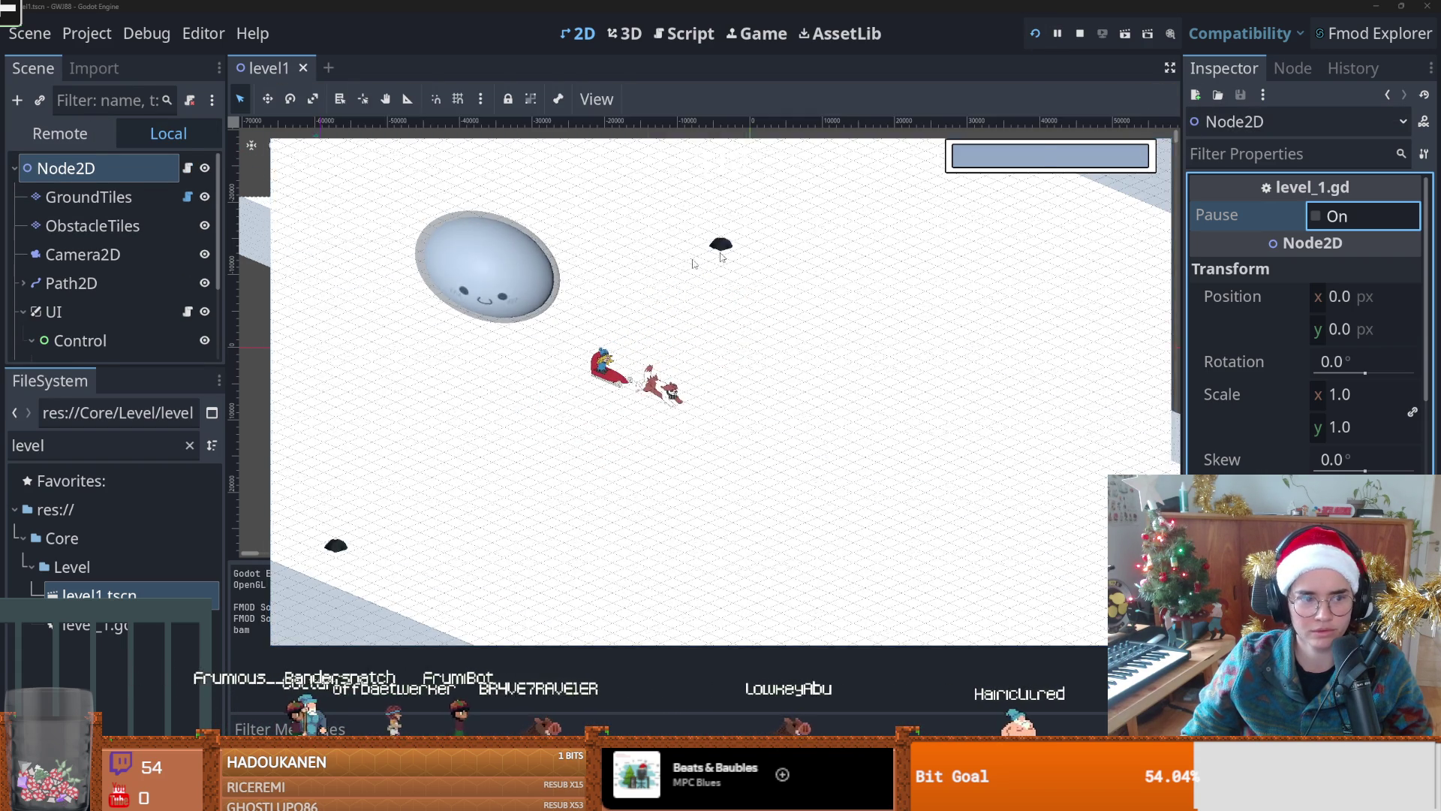
Step: Stop the running game and save the level1 scene
key("F8")
scroll(615, 341, "down", 3)
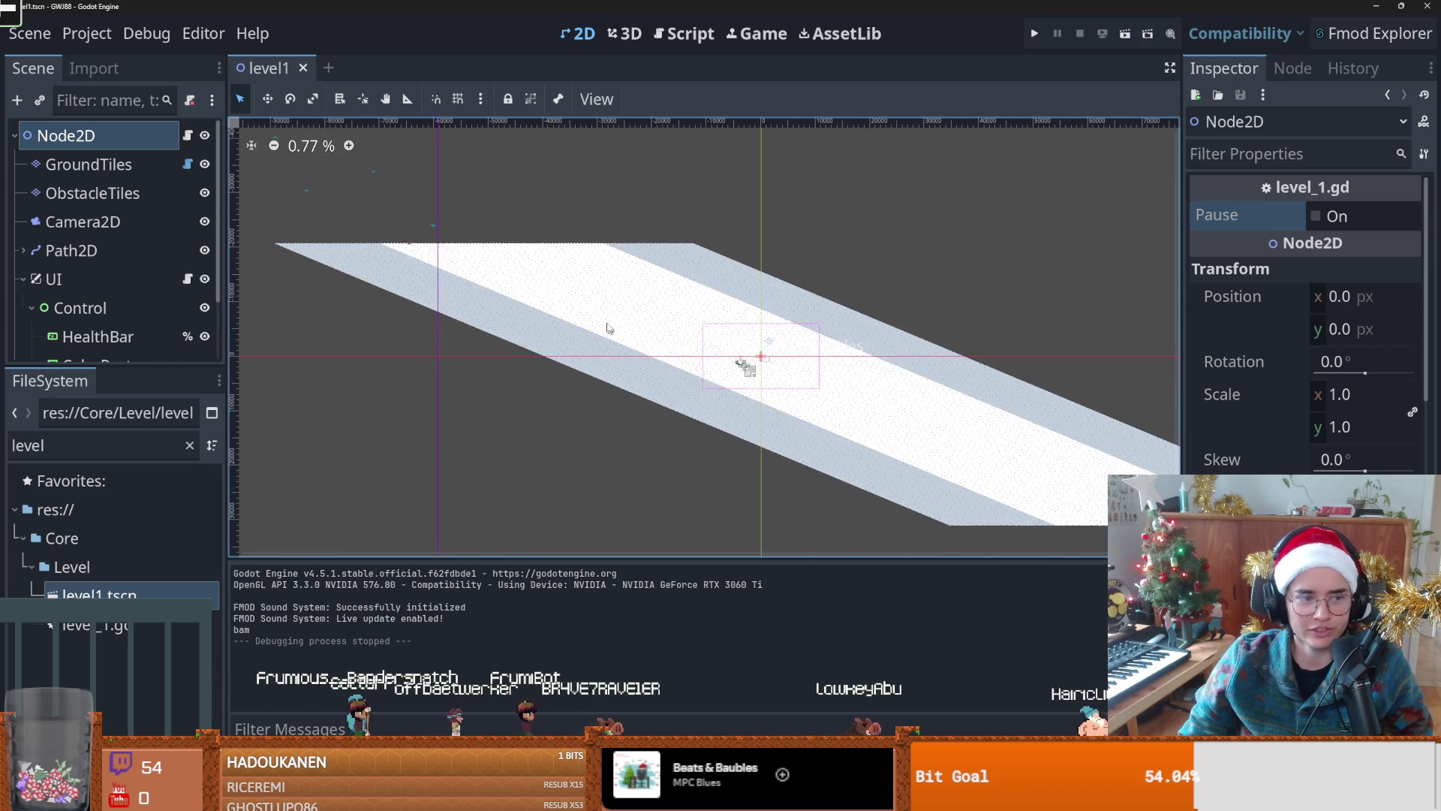
scroll(713, 364, "up", 3)
scroll(780, 381, "down", 3)
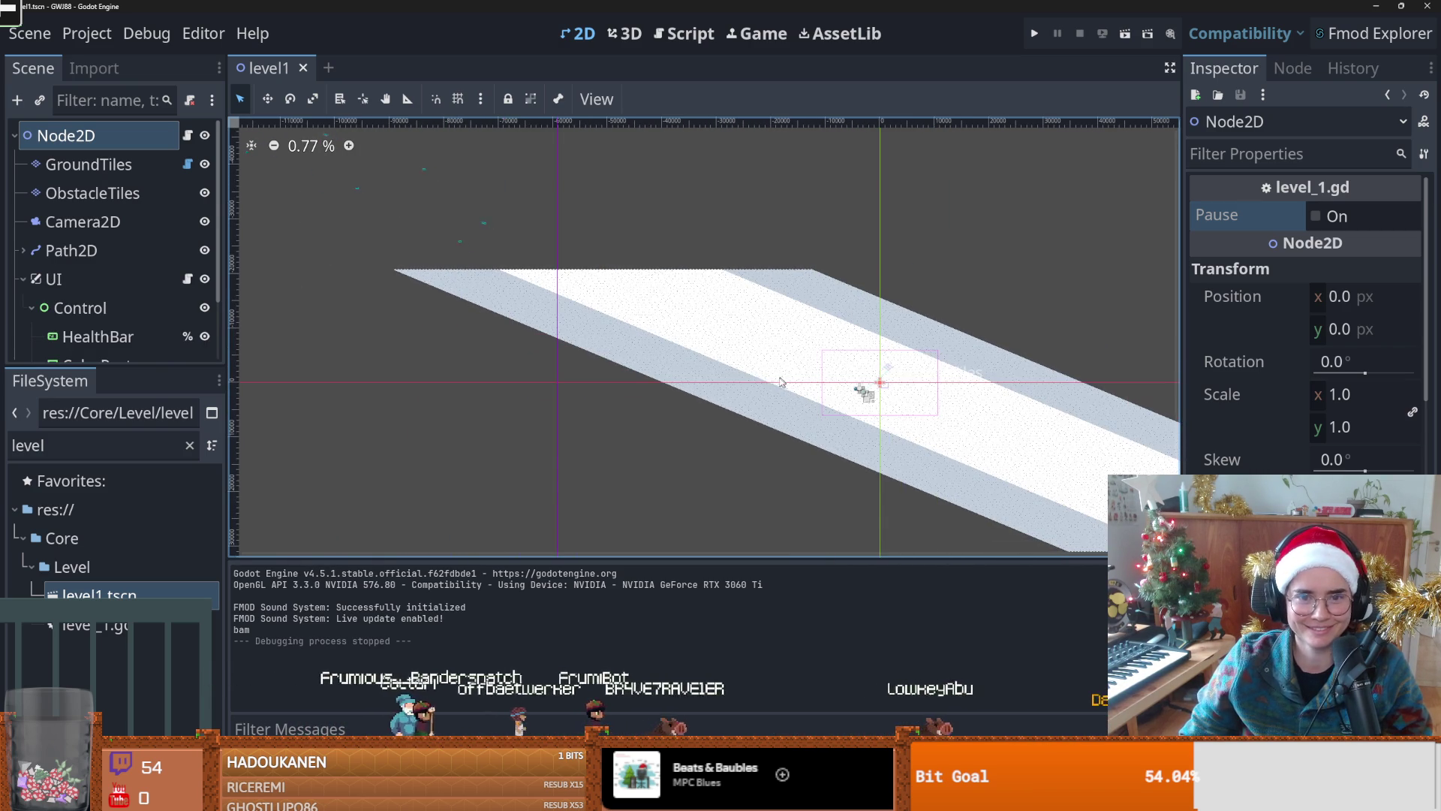
key("ctrl+s")
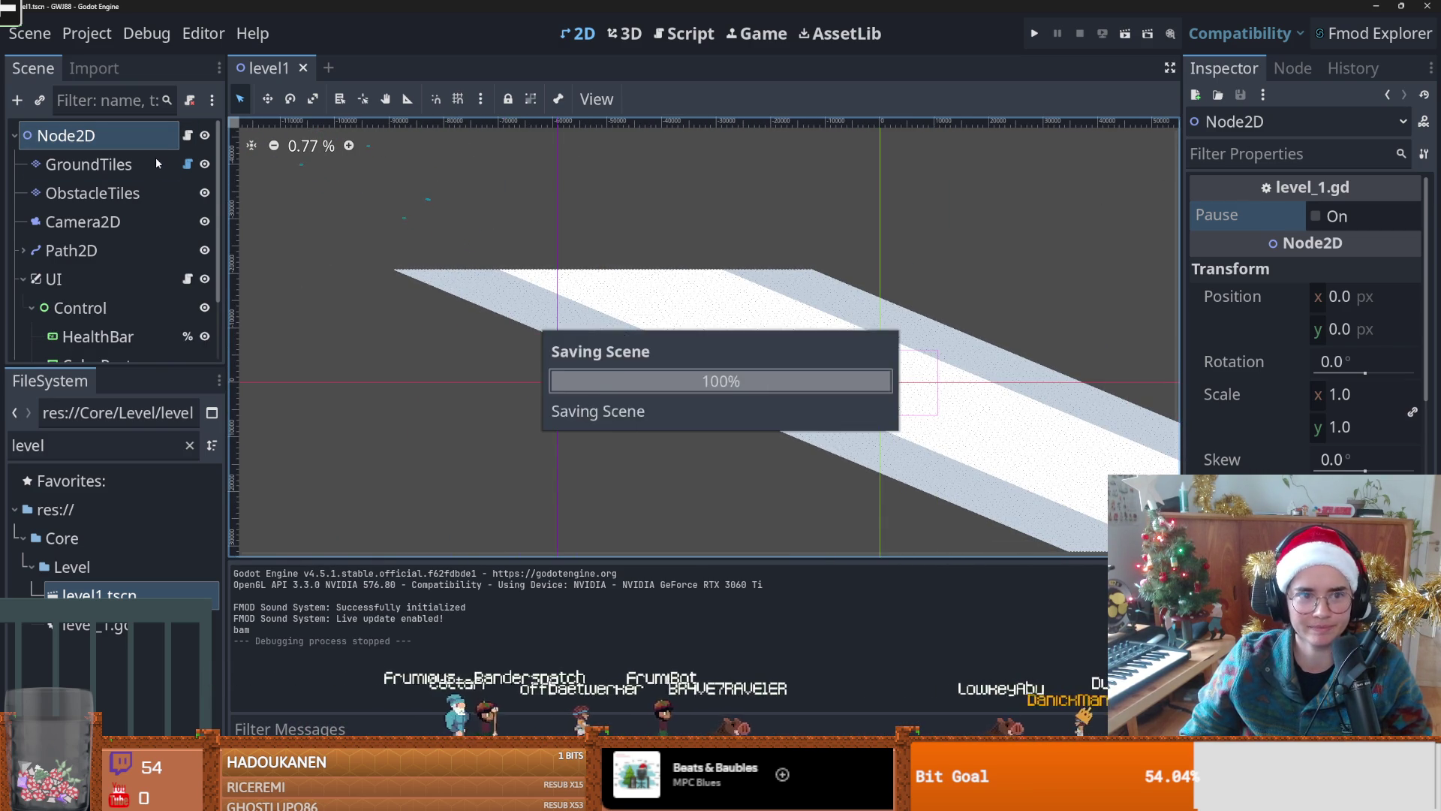
Step: Close level1, reopen level1.tscn from FileSystem, and select GroundTiles
left_click(303, 70)
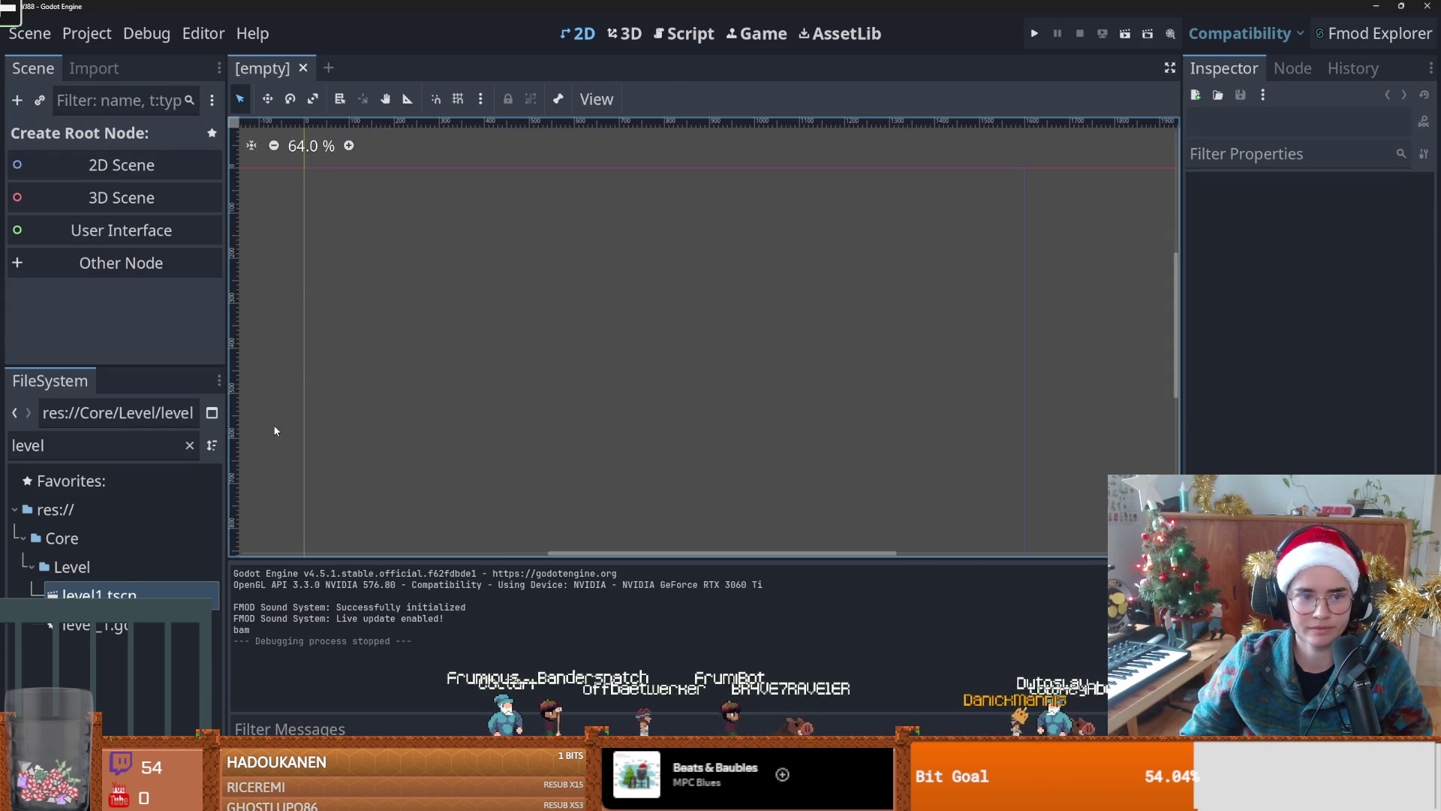
double_click(97, 593)
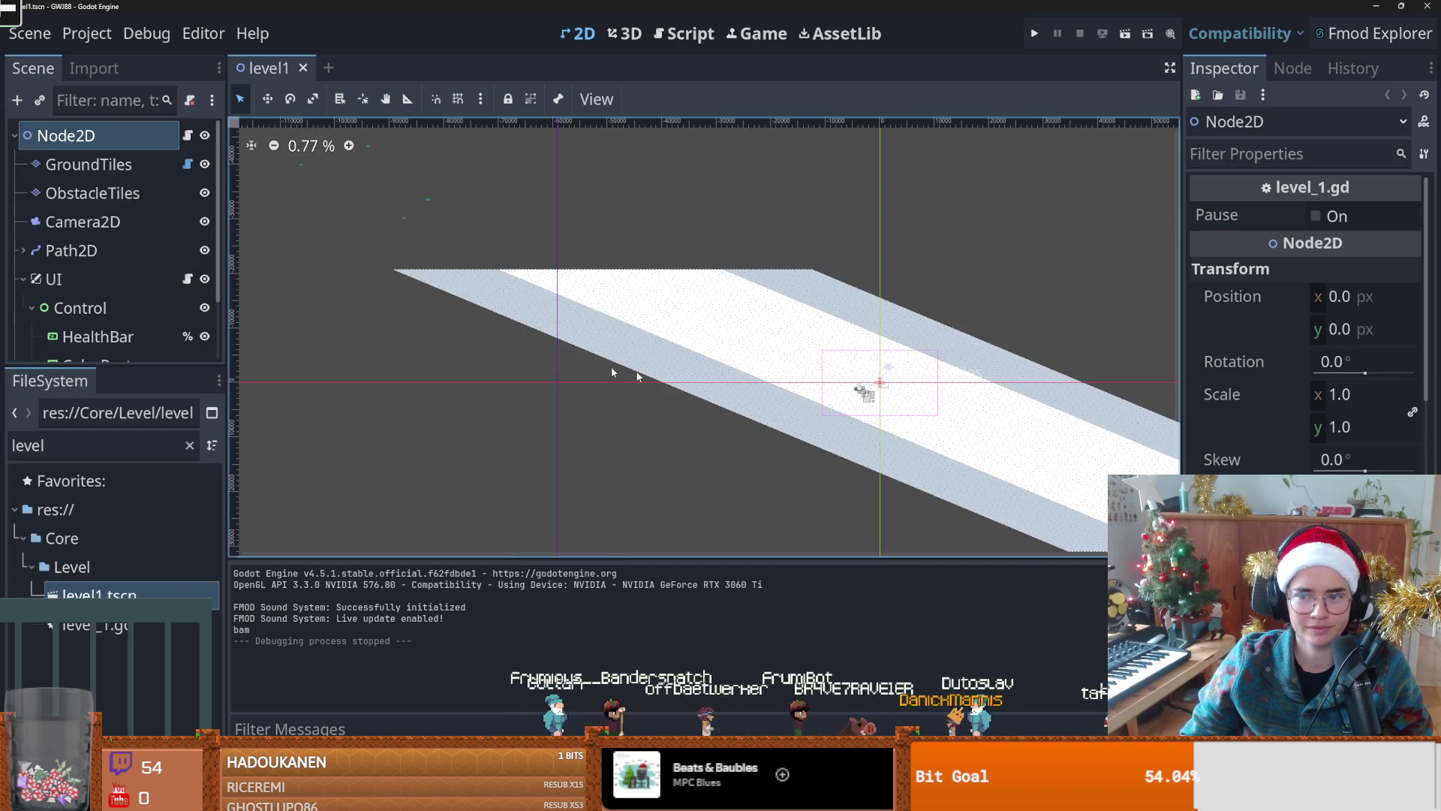
scroll(526, 427, "down", 1)
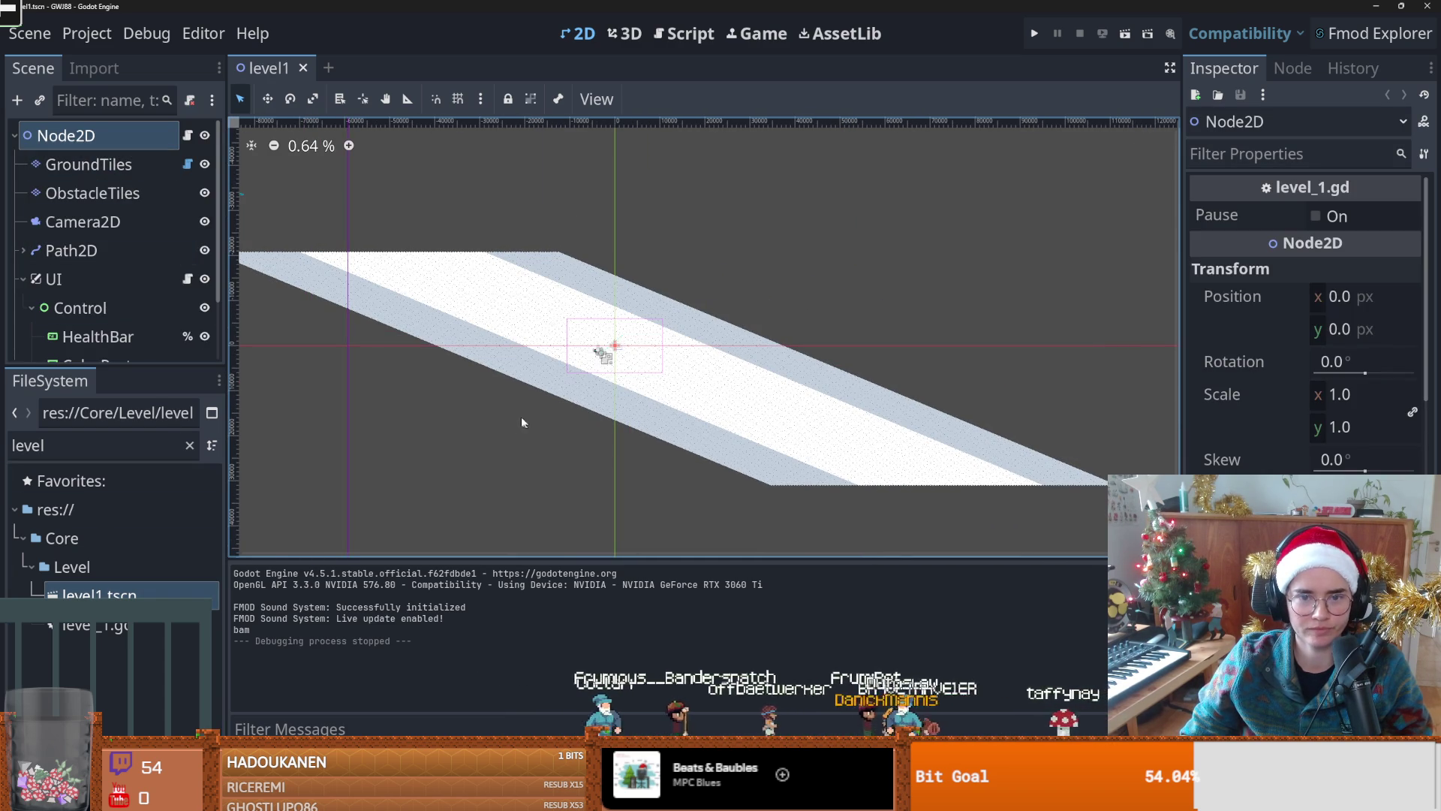
left_click(83, 166)
scroll(575, 398, "up", 2)
scroll(593, 373, "up", 3)
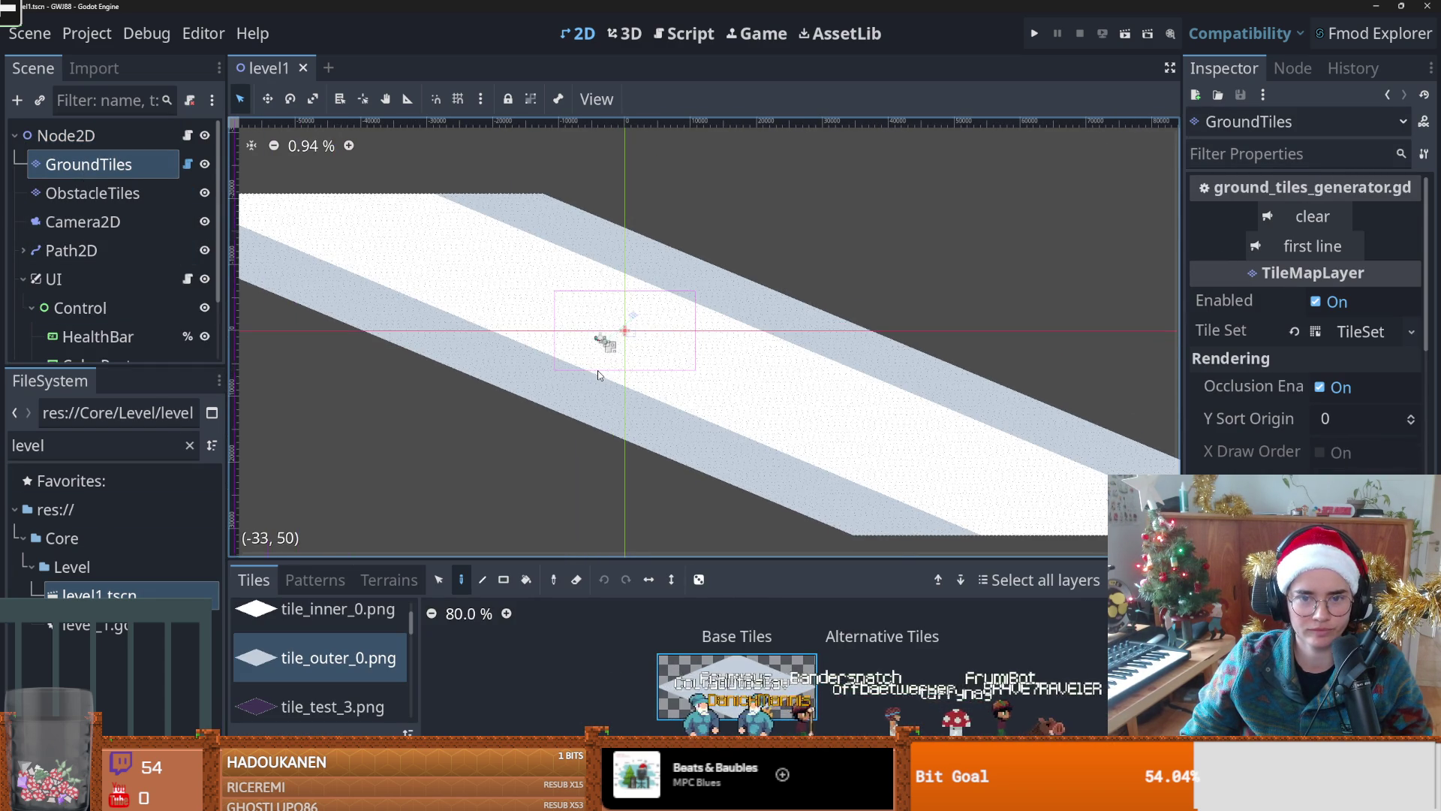
Step: Pan along the path checking ObstacleTiles and GroundTiles, save, and switch to GitHub Desktop
scroll(676, 346, "down", 4)
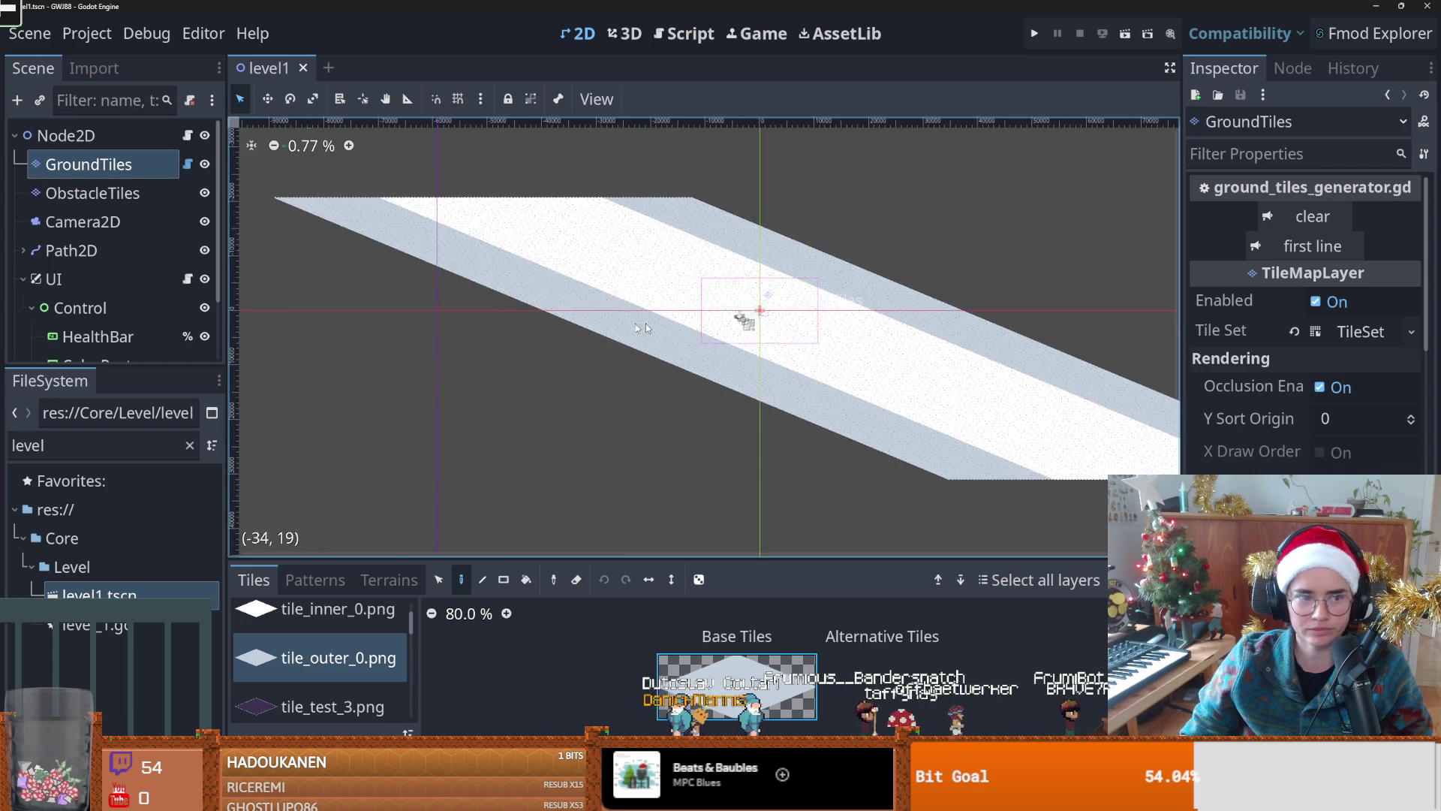
left_click_drag(598, 329, 776, 449)
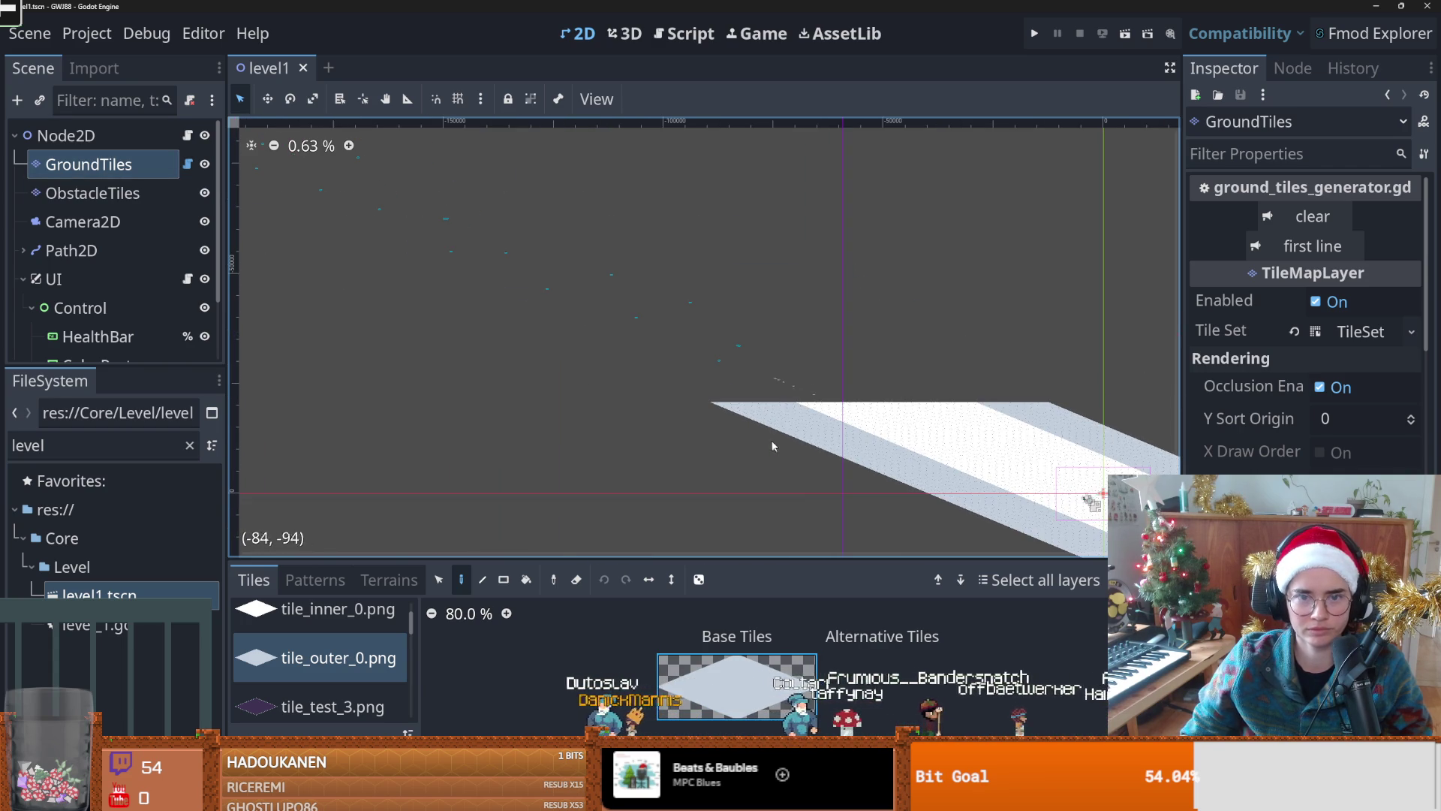
left_click(93, 193)
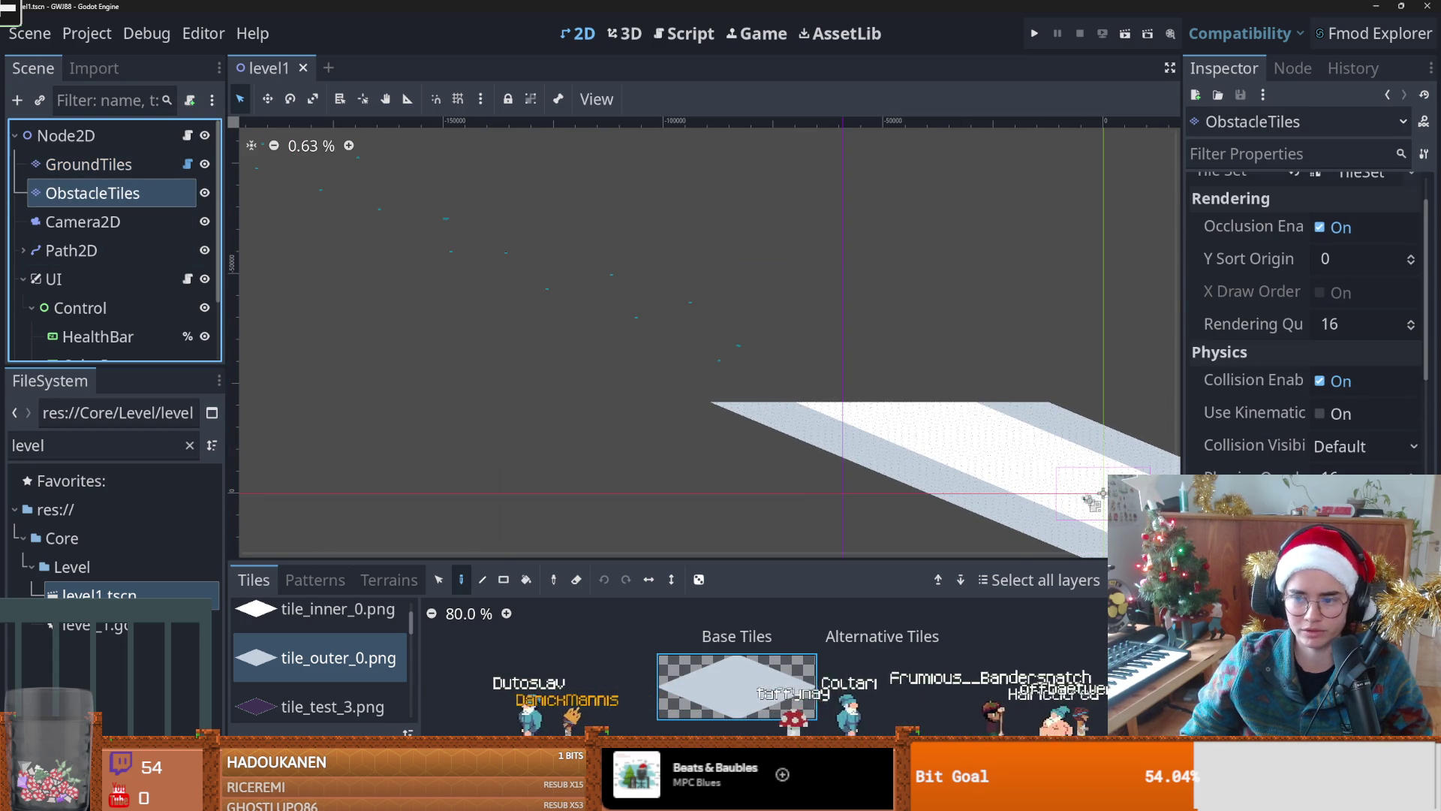
left_click_drag(751, 338, 522, 219)
scroll(660, 387, "up", 2)
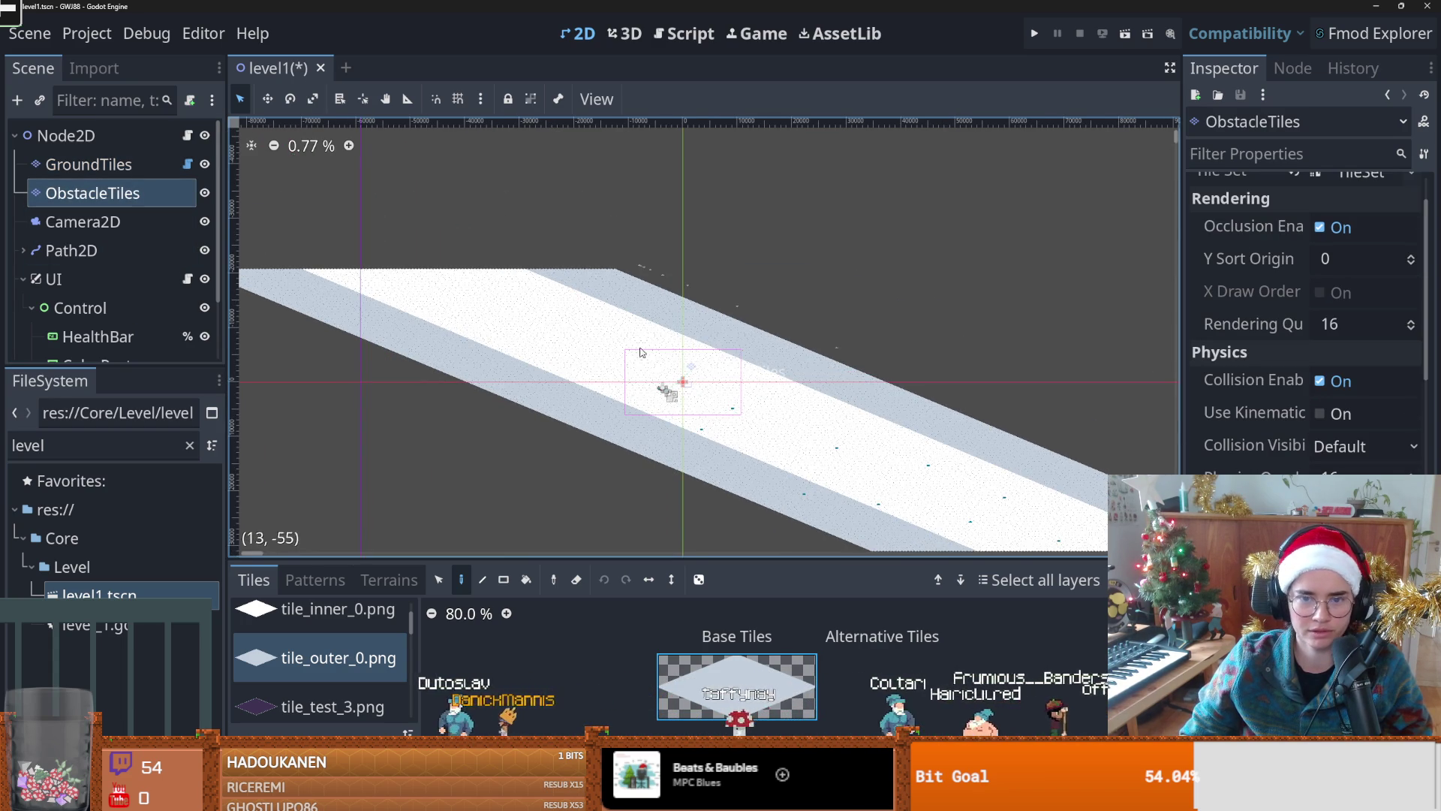
left_click(88, 165)
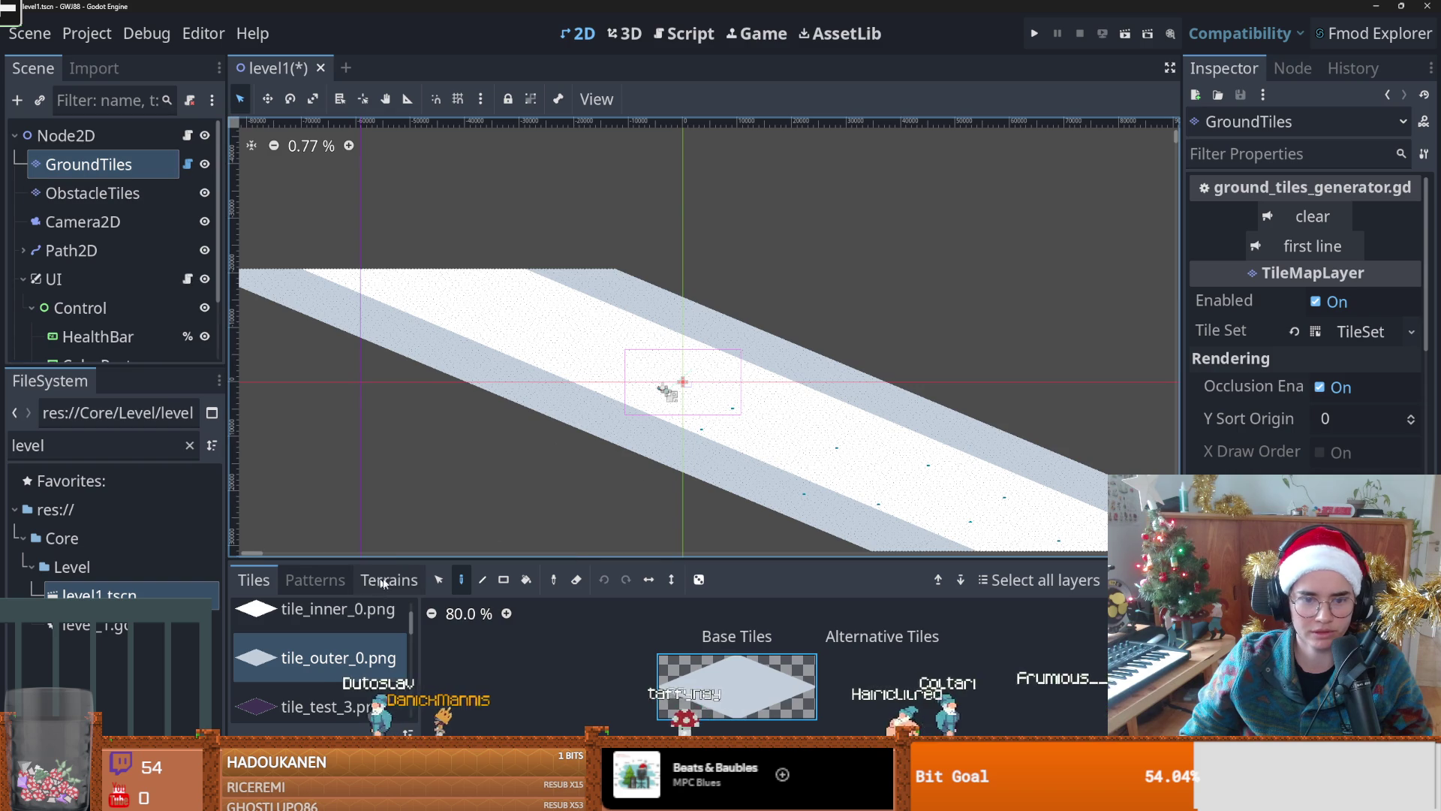
scroll(585, 431, "up", 5)
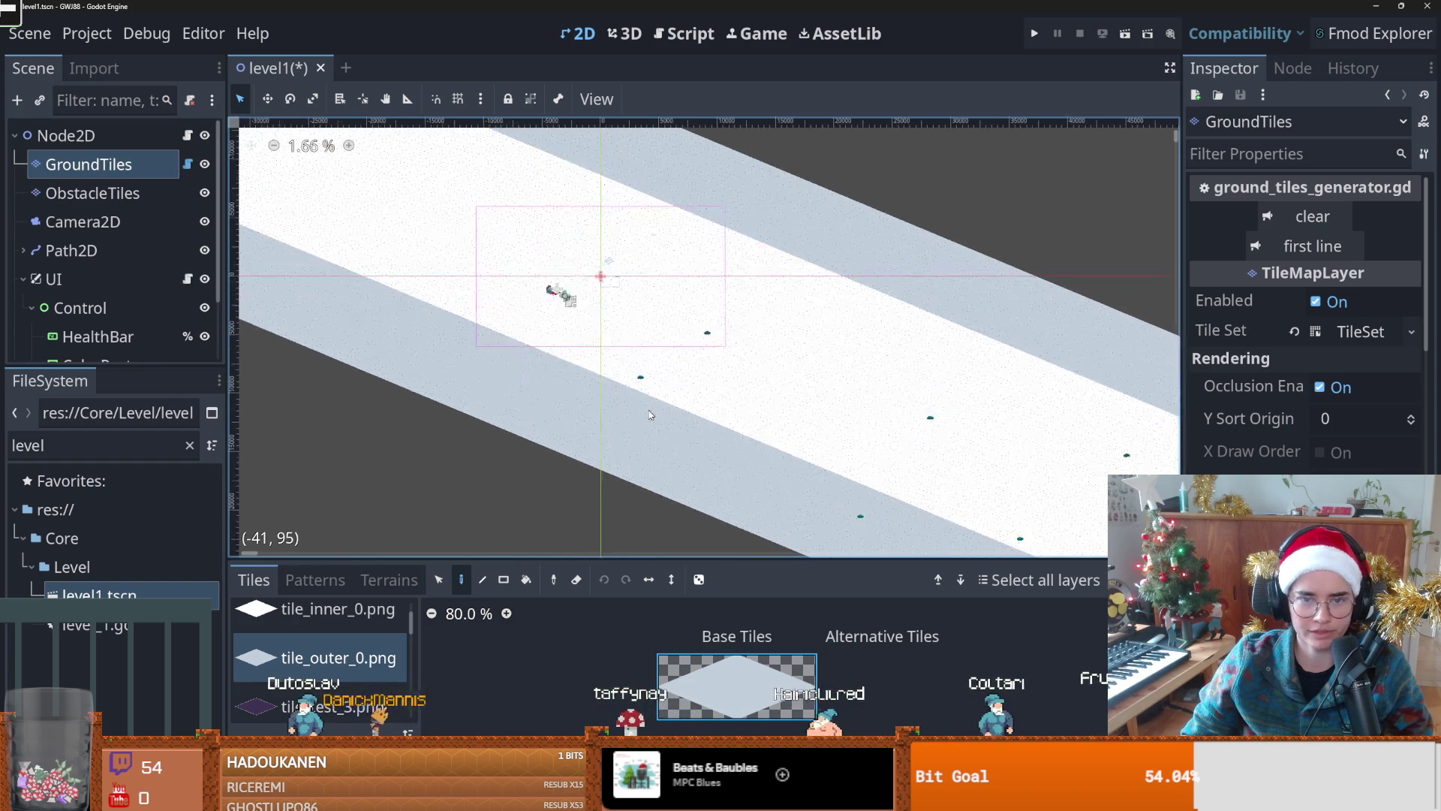
key("ctrl+s")
scroll(578, 407, "up", 1)
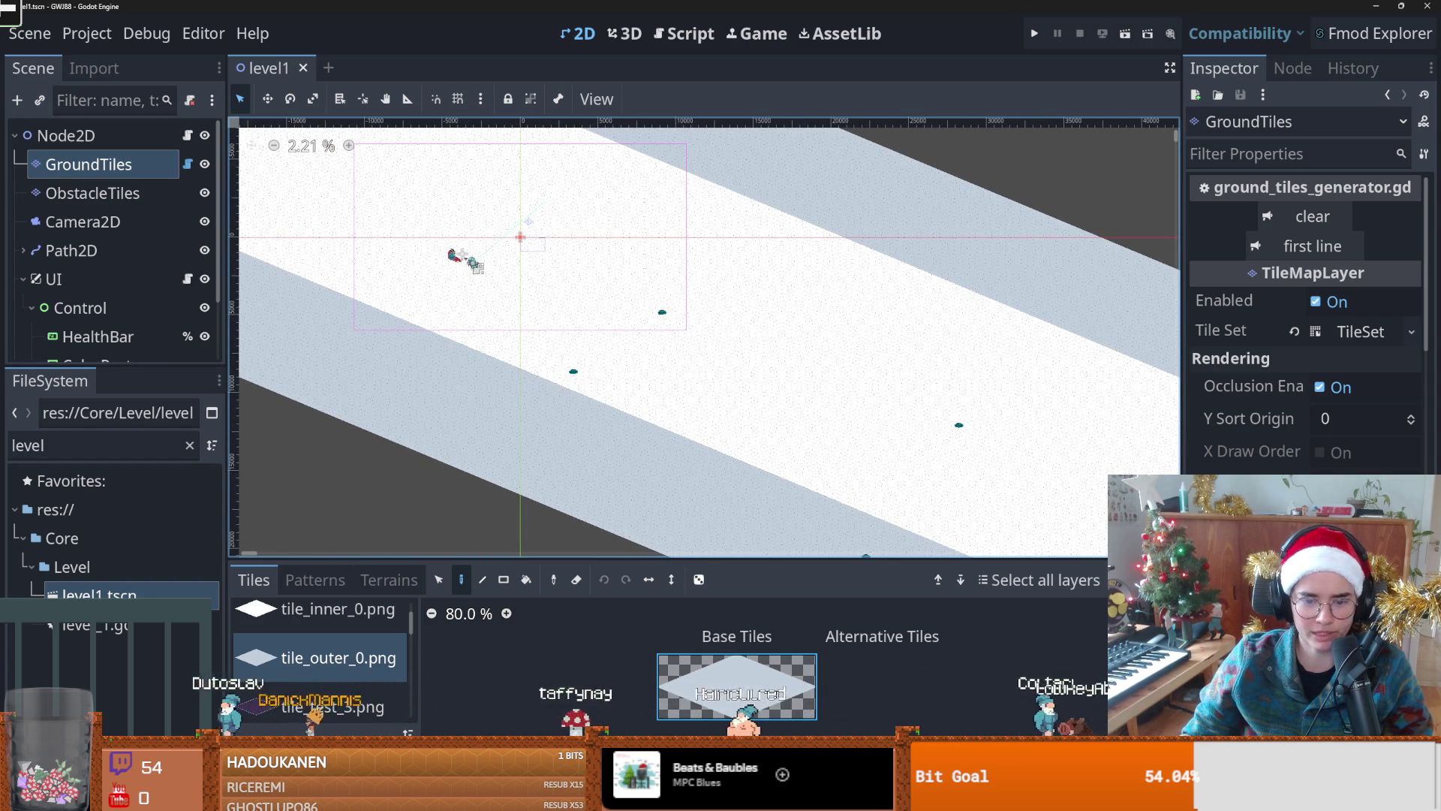
key("alt+Tab")
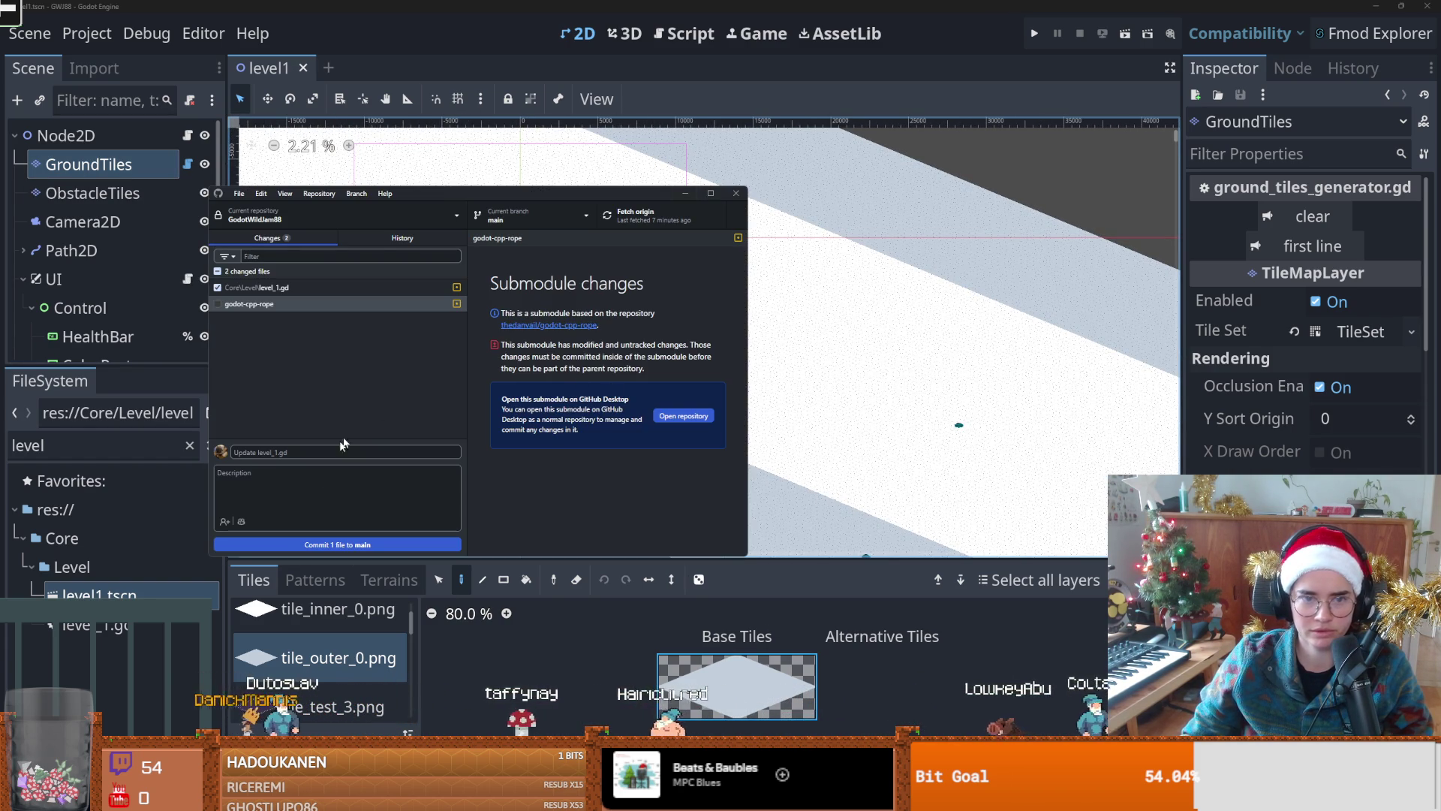
Step: Commit level_1.gd to main as 'ground tiles are stationary', push to origin, and return to Godot
left_click(342, 454)
type("ground tiles are stationary")
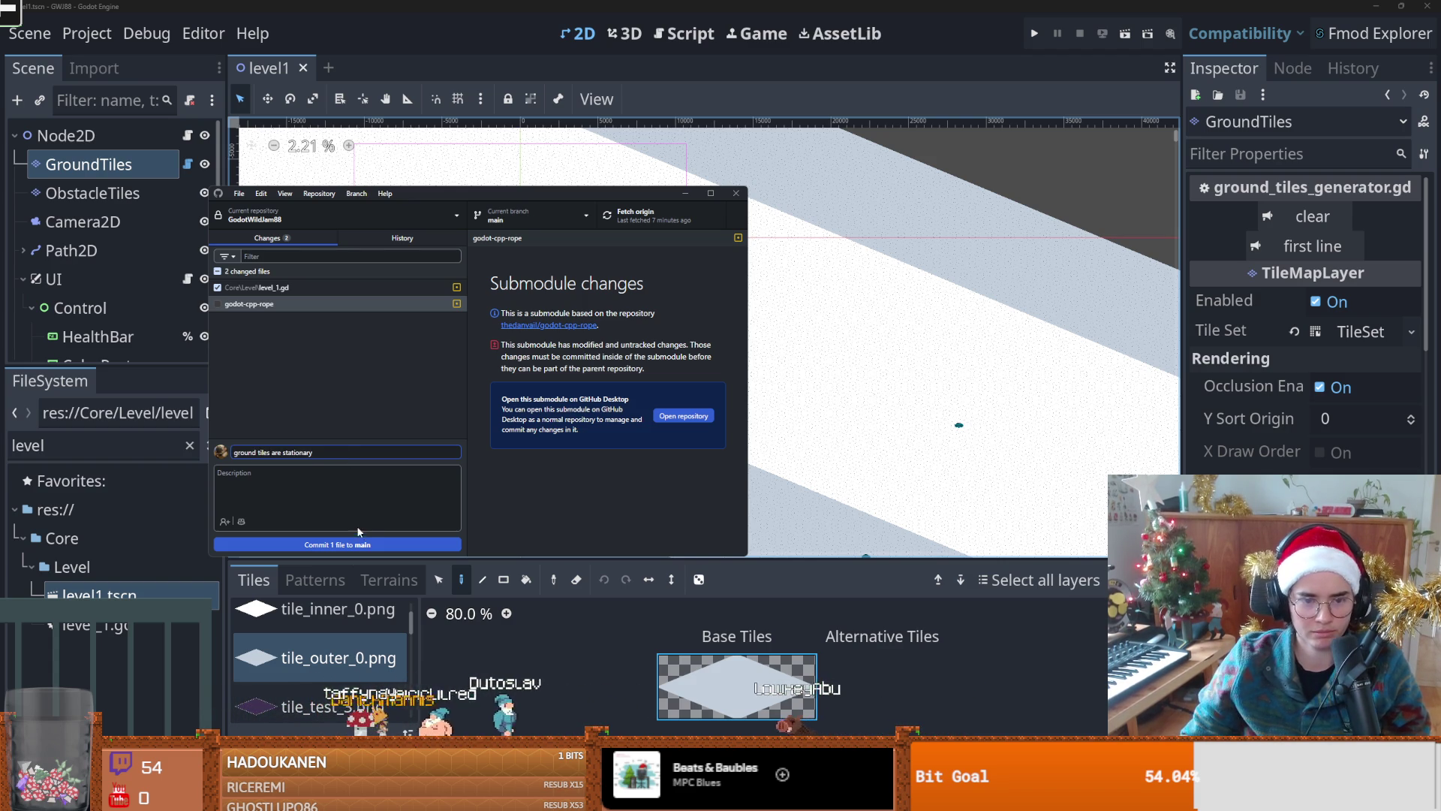
left_click(358, 544)
left_click(650, 218)
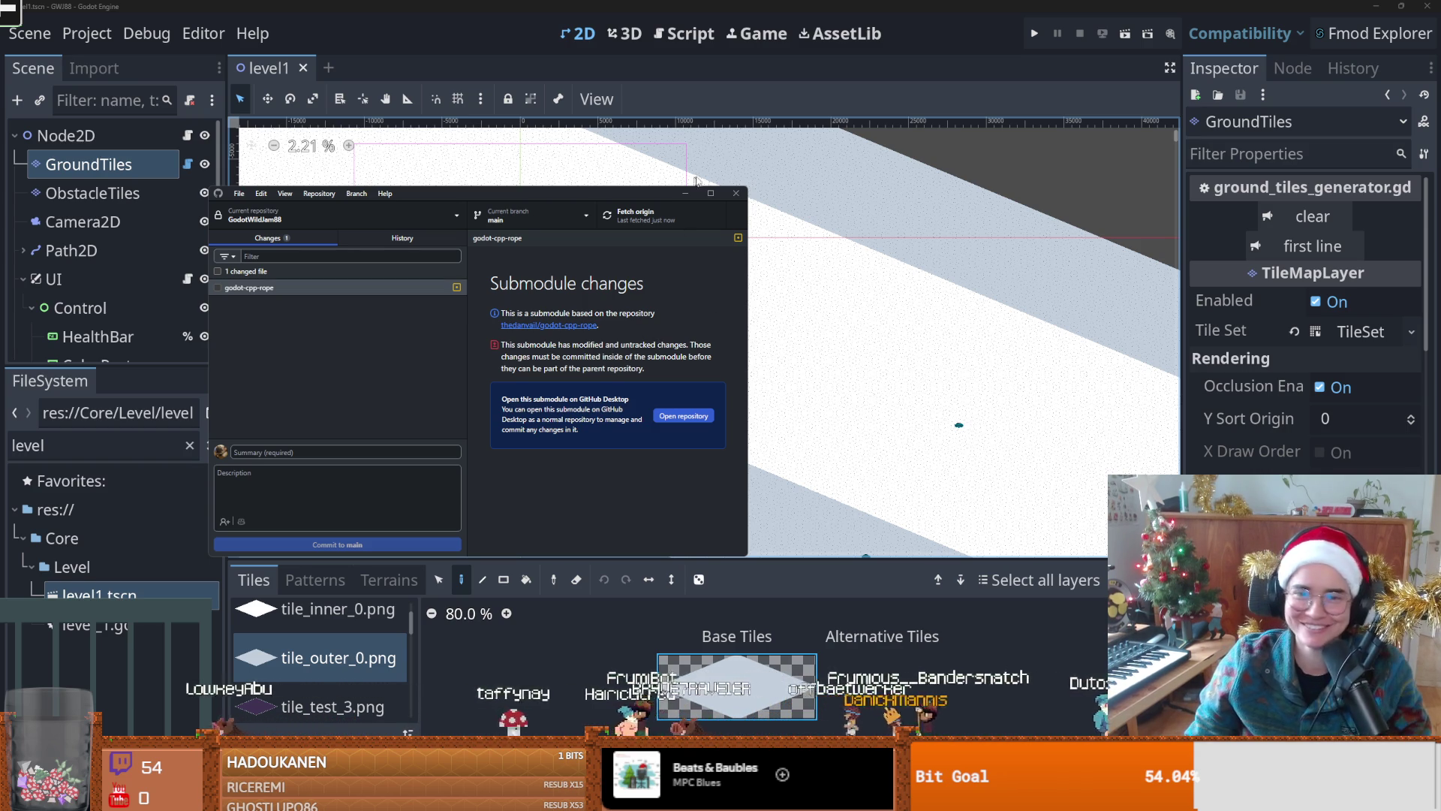
left_click(846, 346)
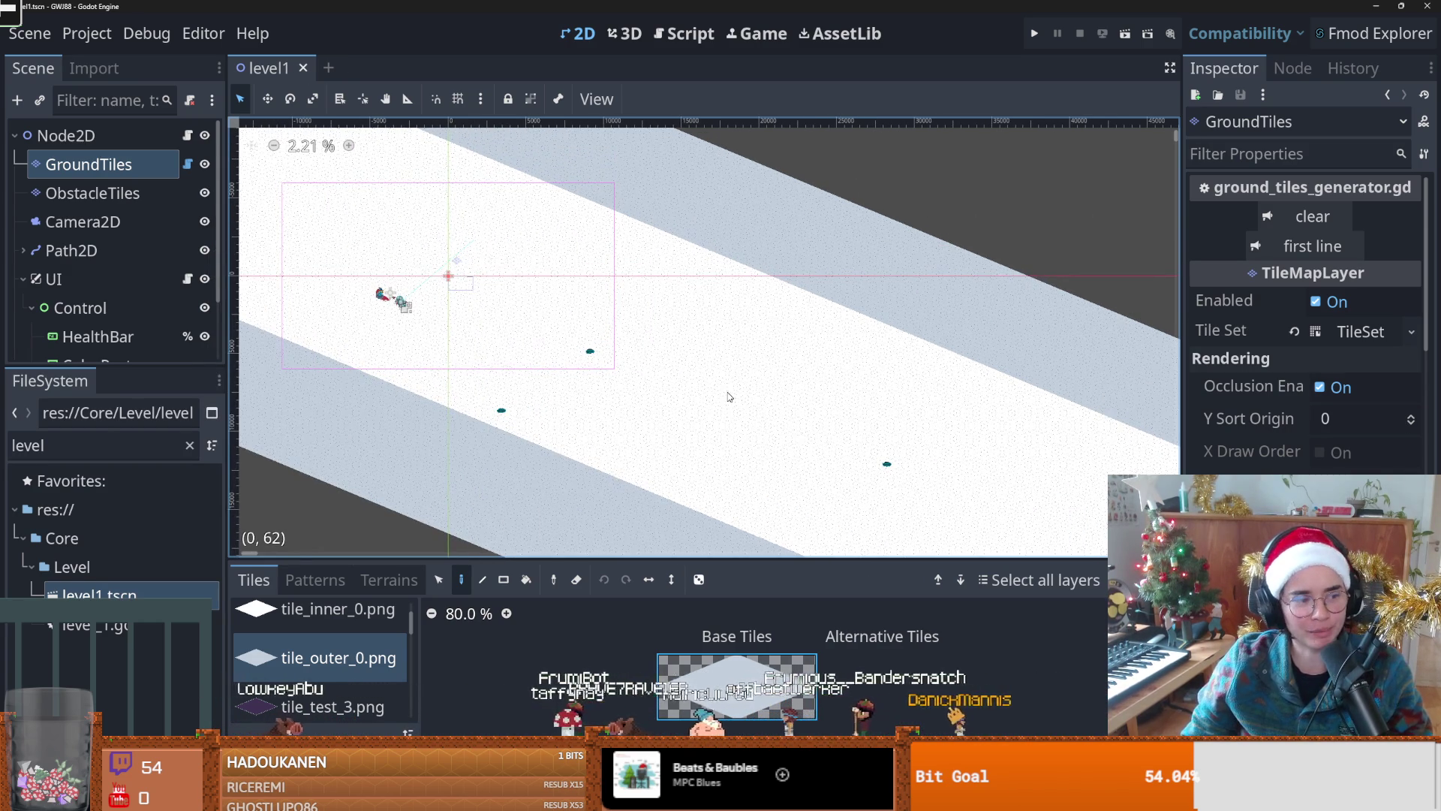
scroll(671, 450, "down", 3)
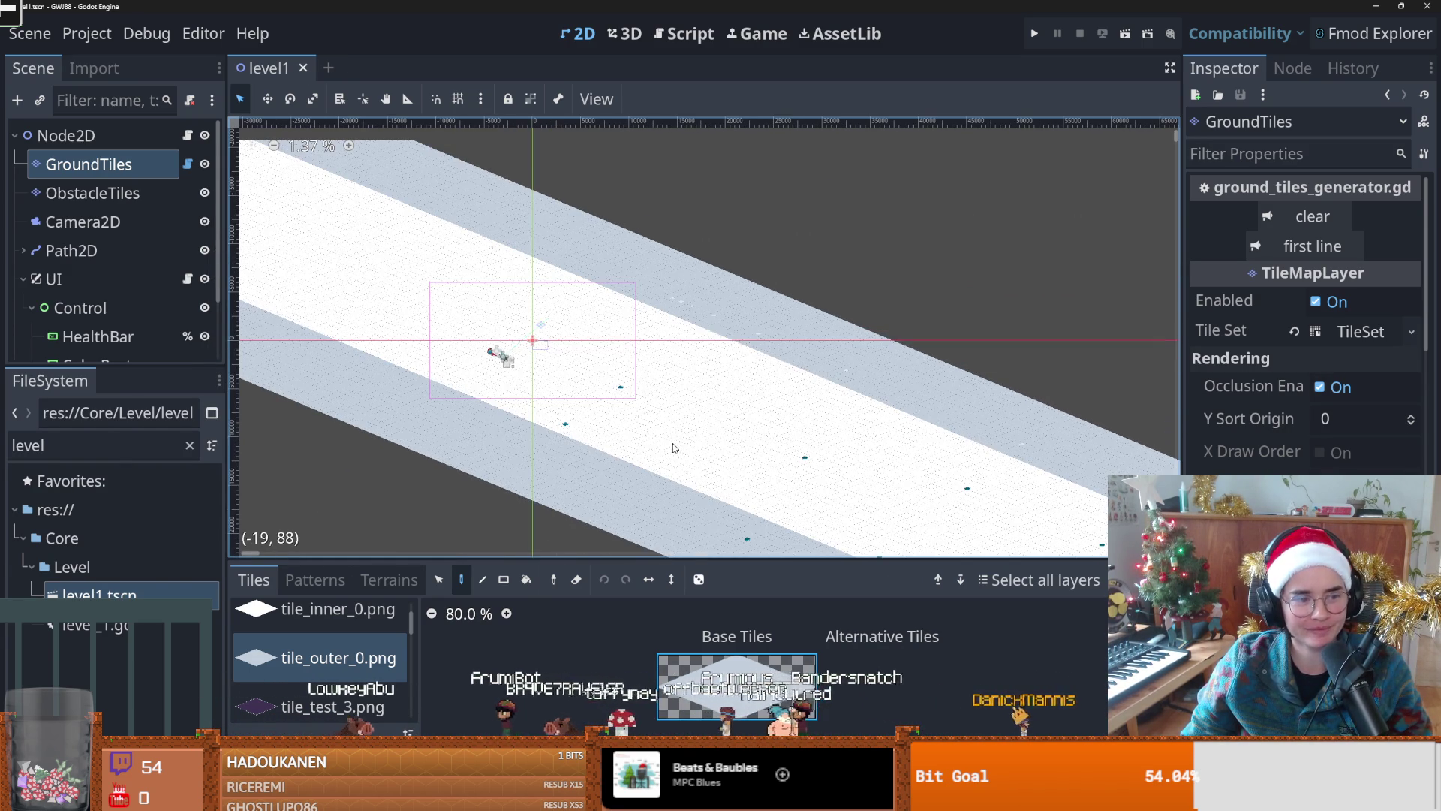
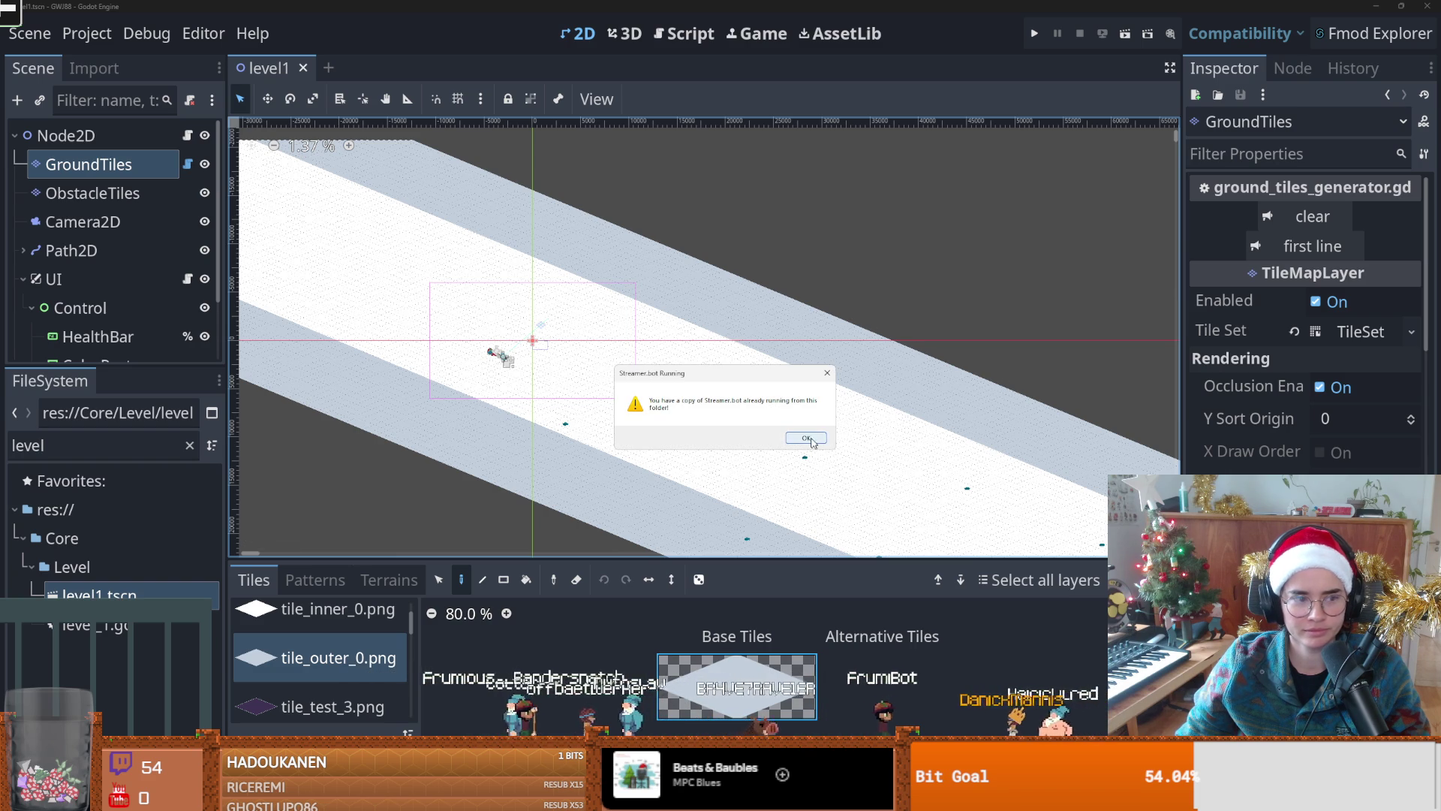
Step: Dismiss the Streamer.bot warning and paint an extra tile onto the snowy track
left_click(805, 438)
scroll(641, 502, "down", 2)
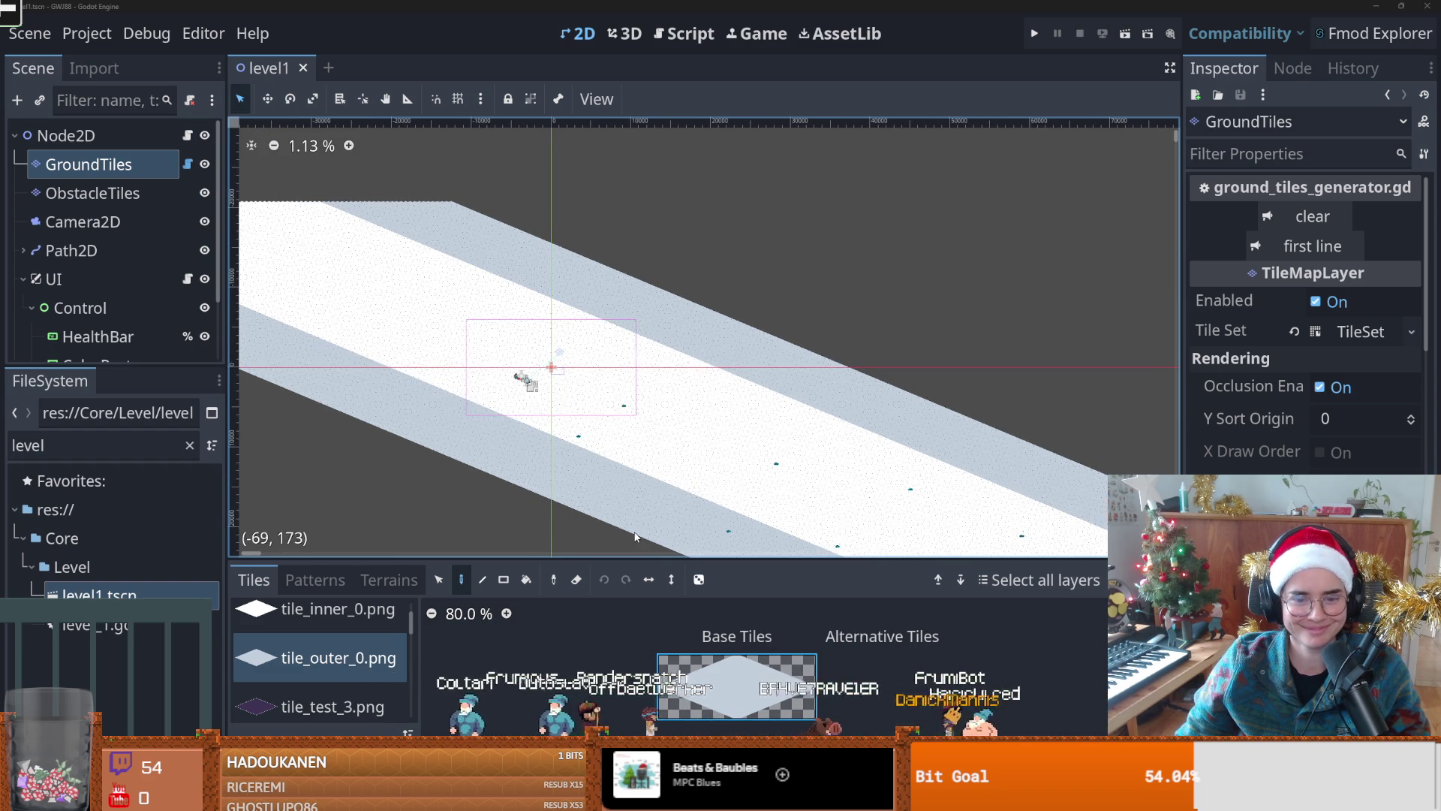
scroll(651, 487, "down", 2)
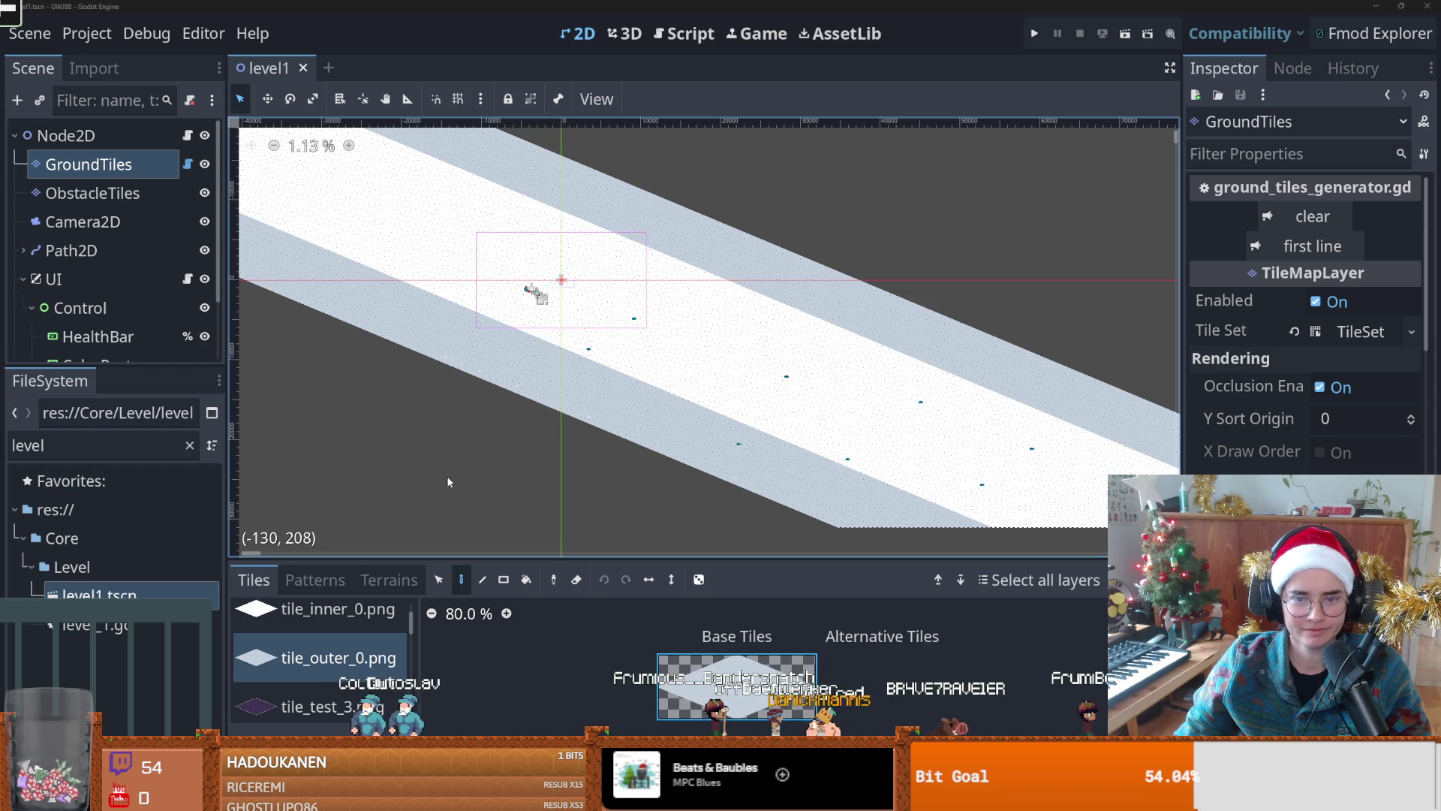
left_click(520, 364)
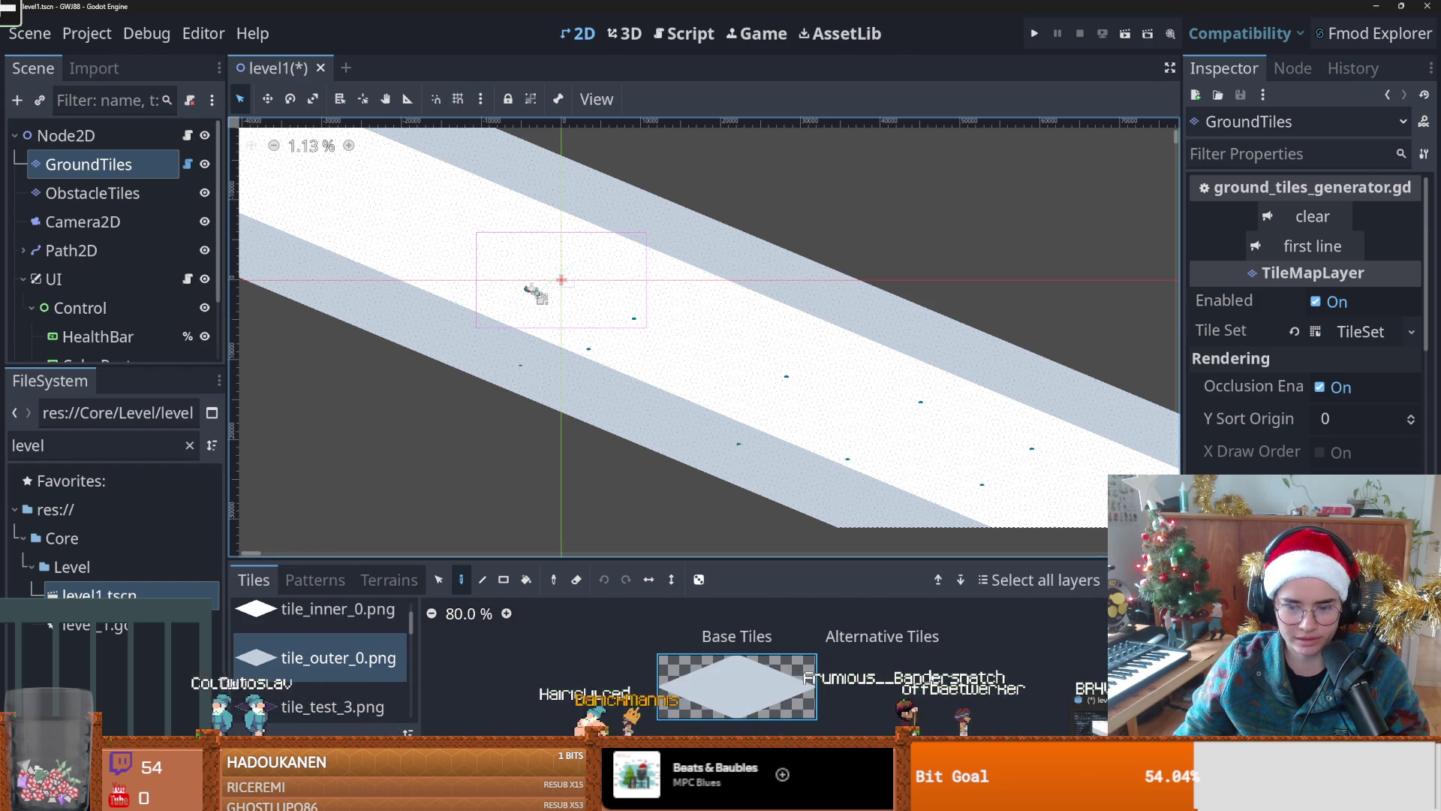
Step: Save the level1 scene, enlarging the scene tree and collapsing the UI node
key("alt+Tab")
key("alt+Tab")
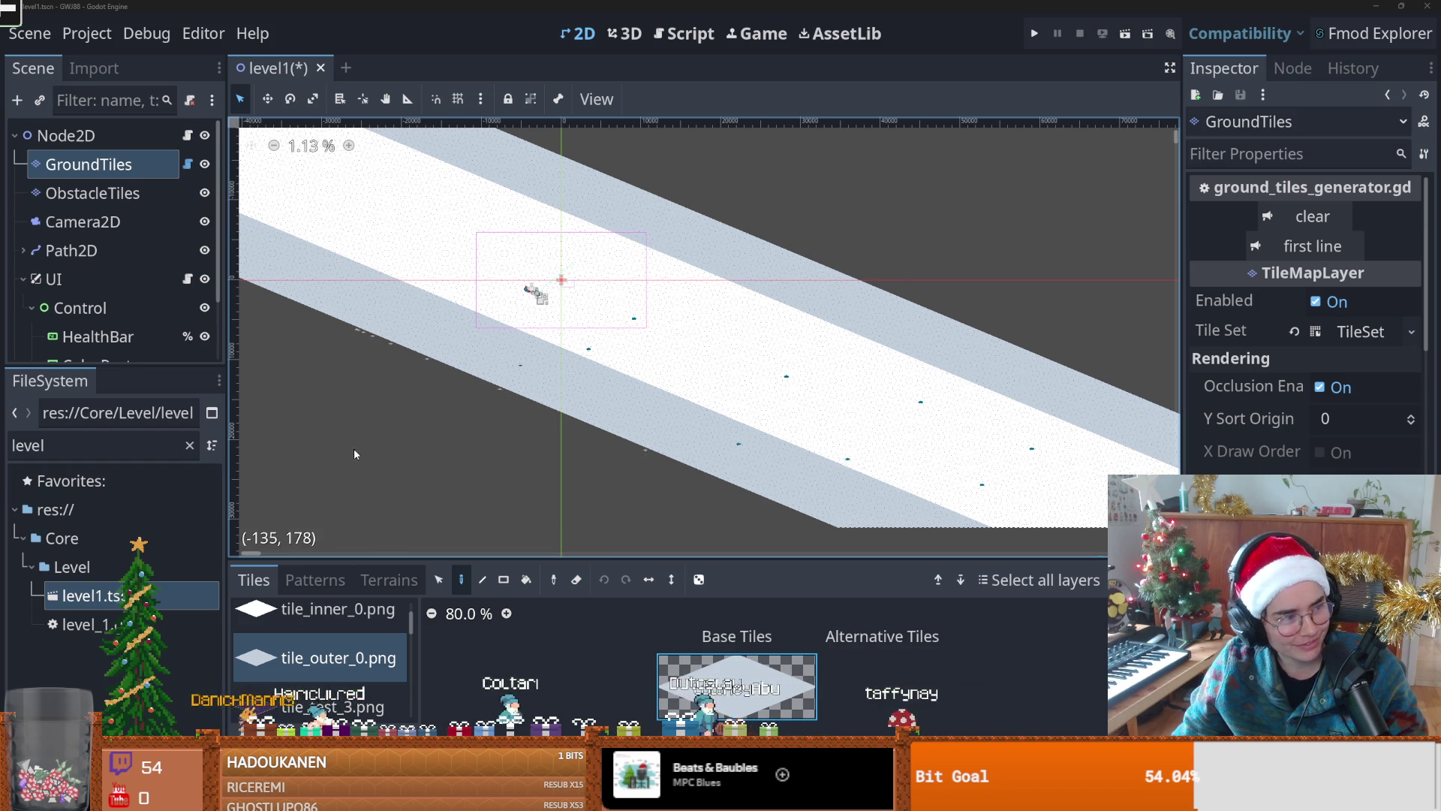
scroll(439, 470, "up", 1)
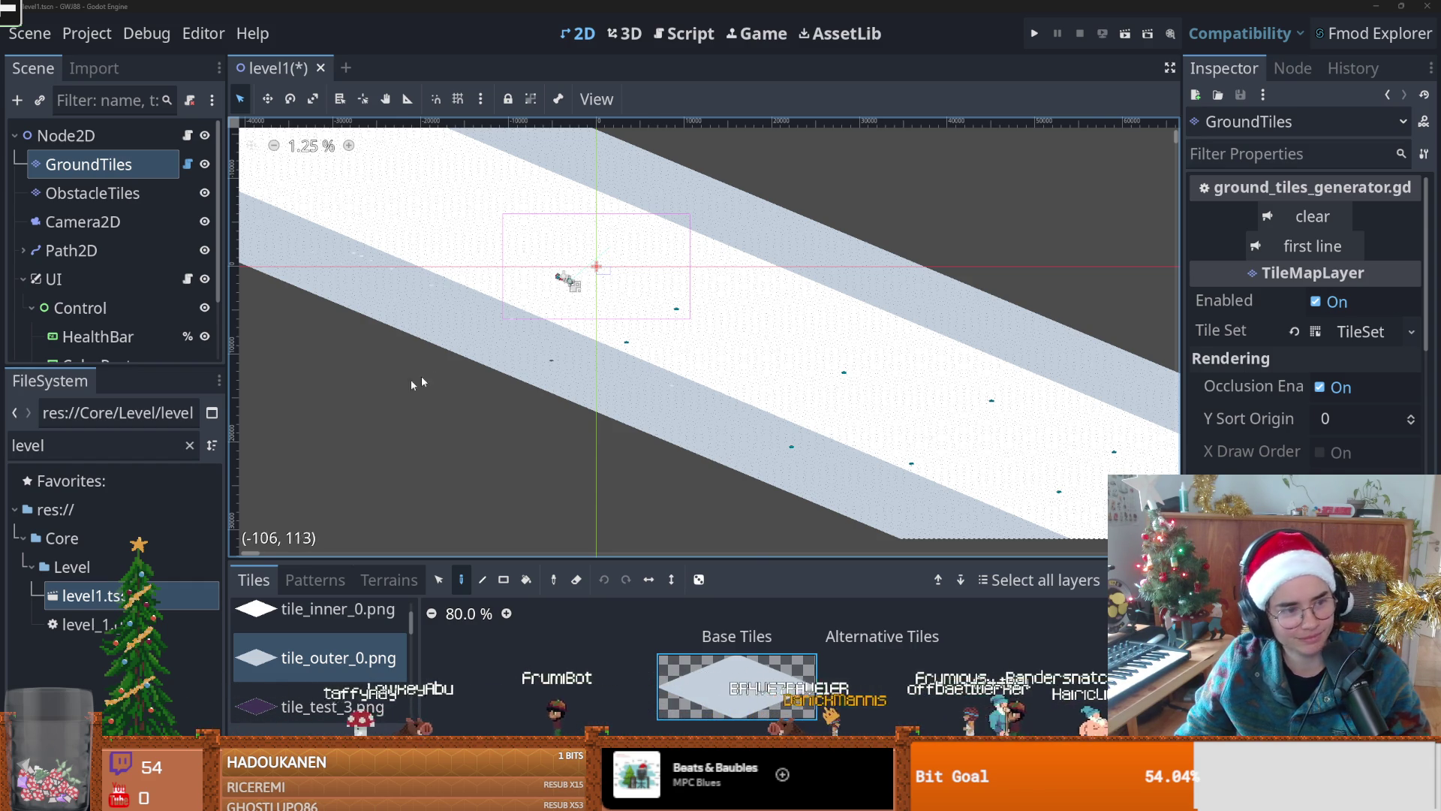
scroll(387, 385, "up", 1)
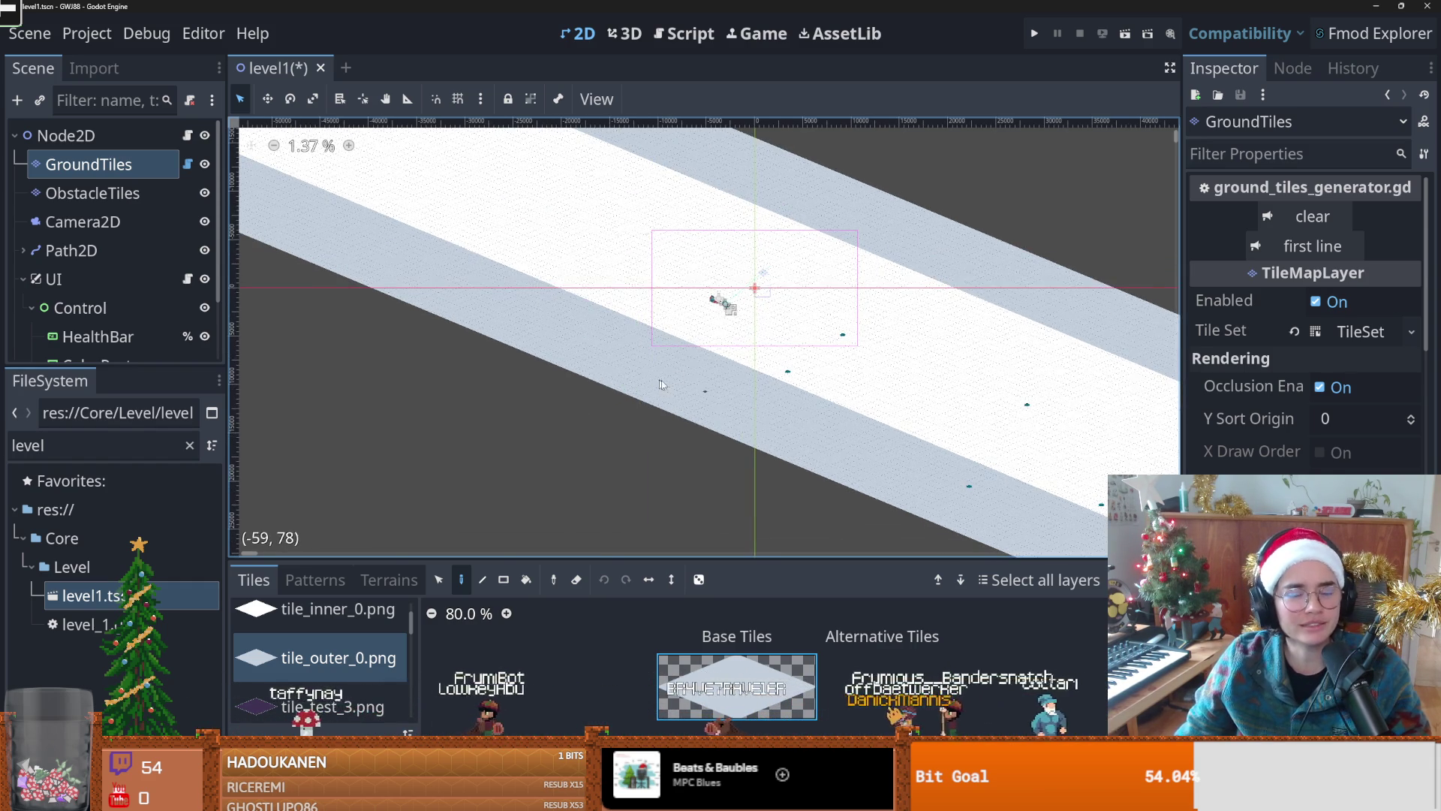
scroll(638, 385, "down", 2)
scroll(639, 382, "up", 1)
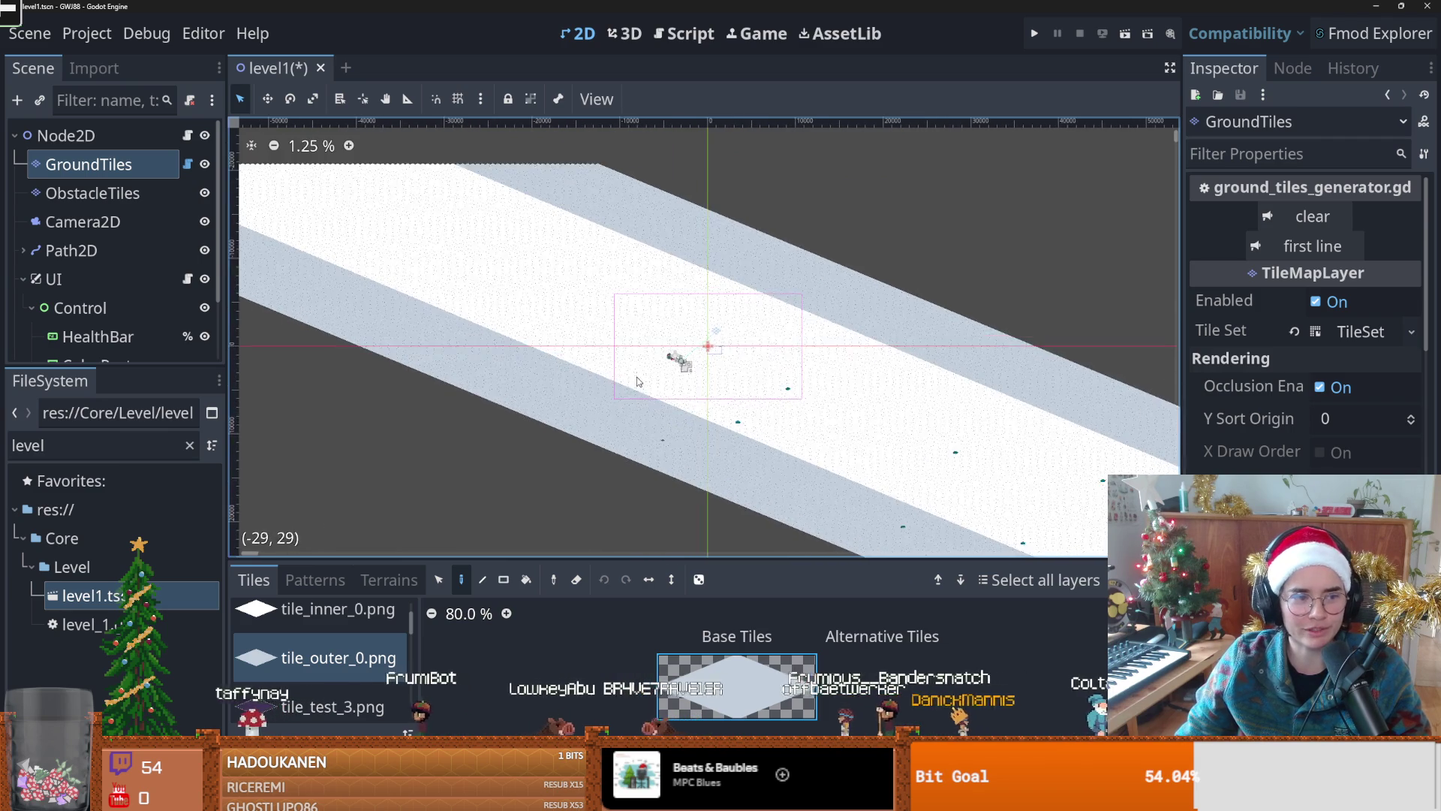
scroll(638, 382, "up", 2)
key("ctrl+s")
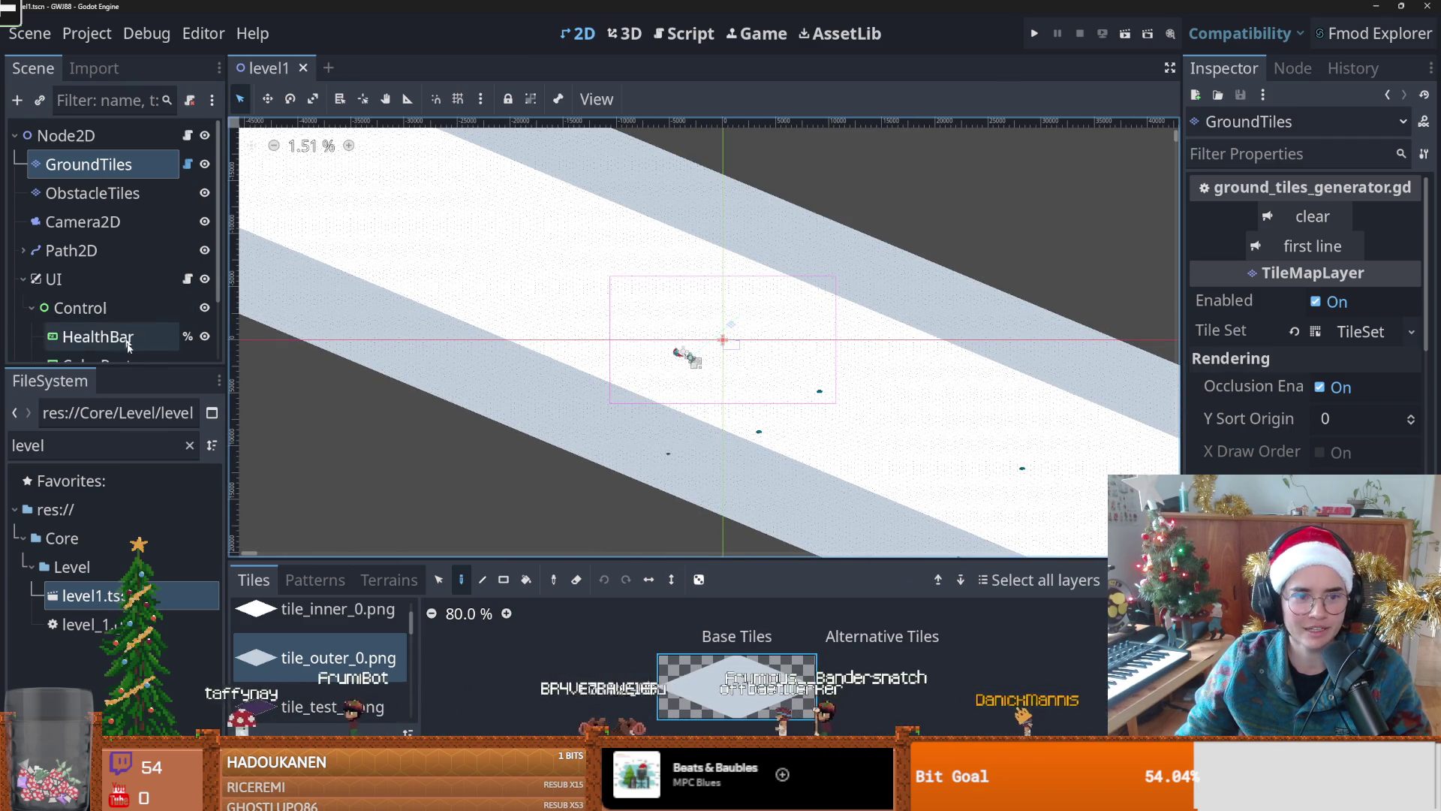
left_click_drag(149, 367, 148, 458)
left_click(21, 279)
key("ctrl+s")
Step: Re-expand the UI node and switch over to Discord
left_click(21, 279)
scroll(657, 404, "up", 2)
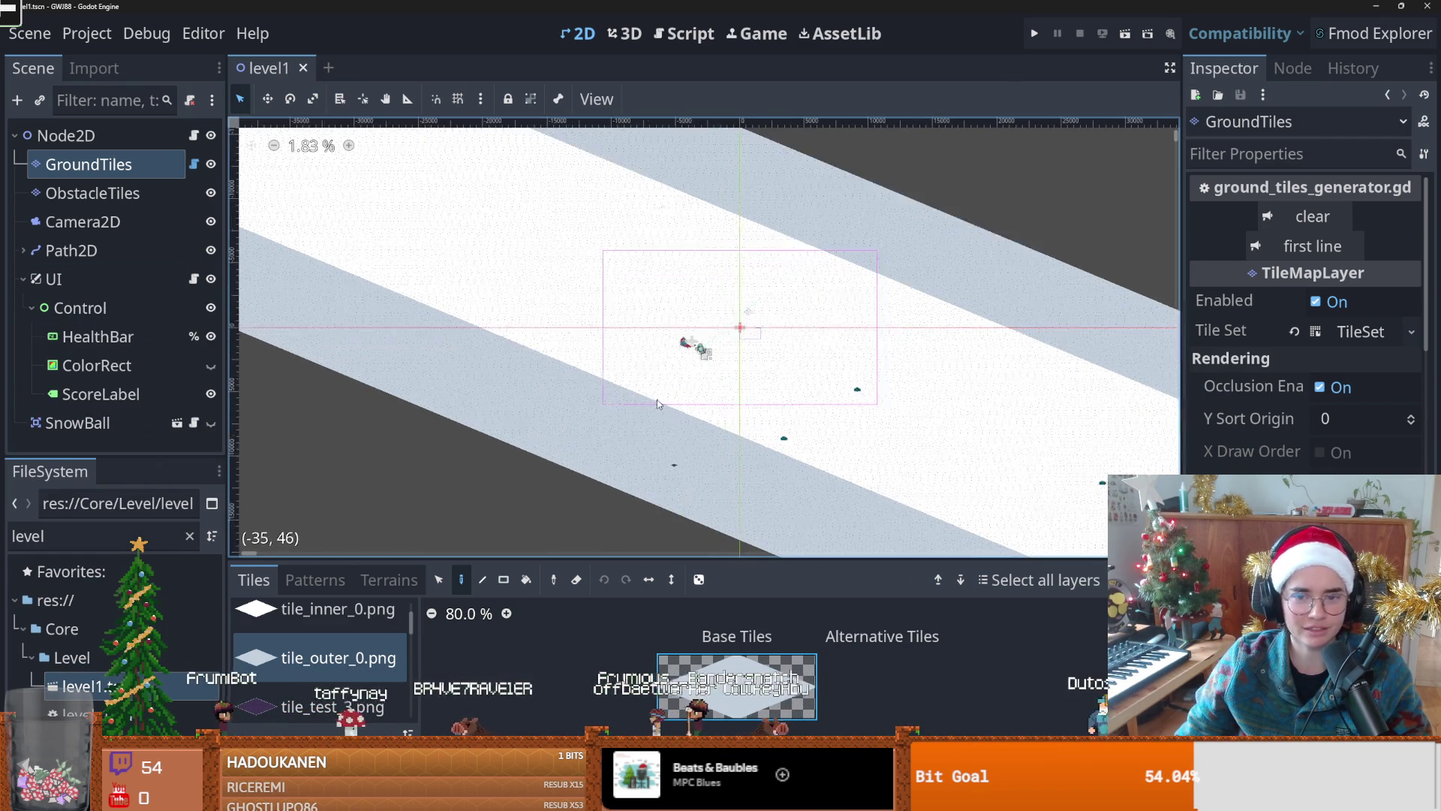
scroll(601, 383, "down", 6)
scroll(569, 369, "up", 5)
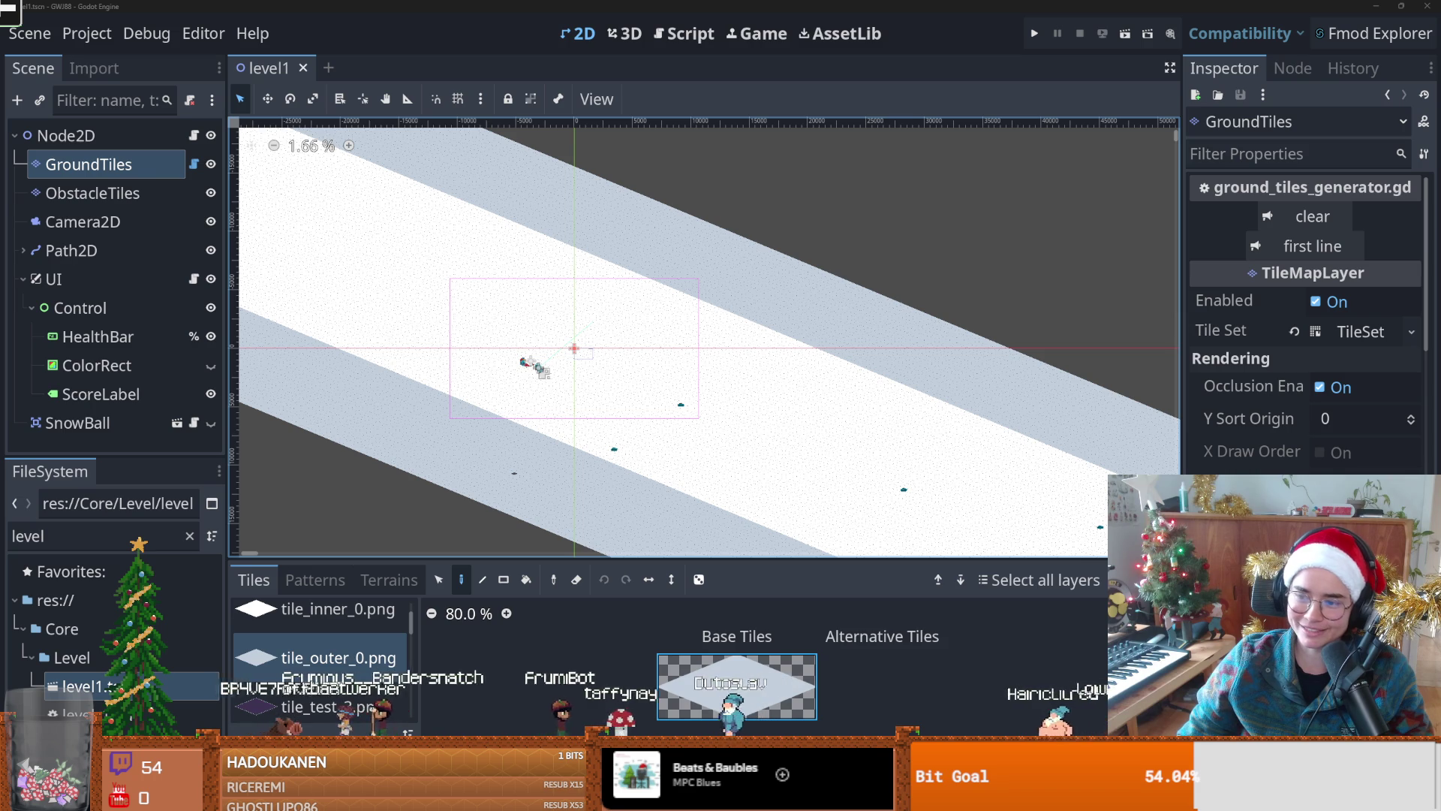
key("alt+Tab")
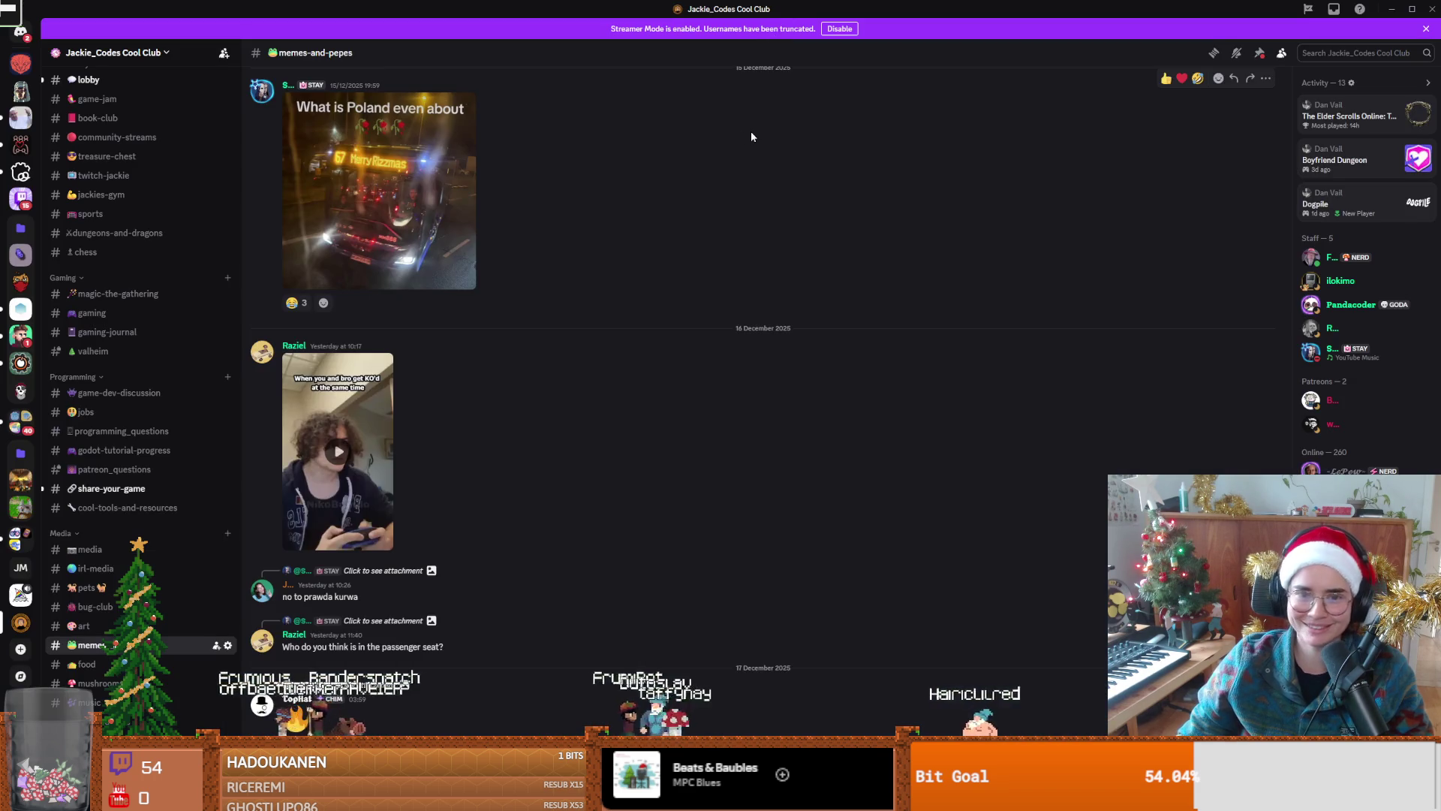
Step: View the 'What is Poland even about' image enlarged, close it, and return to Godot
left_click(415, 183)
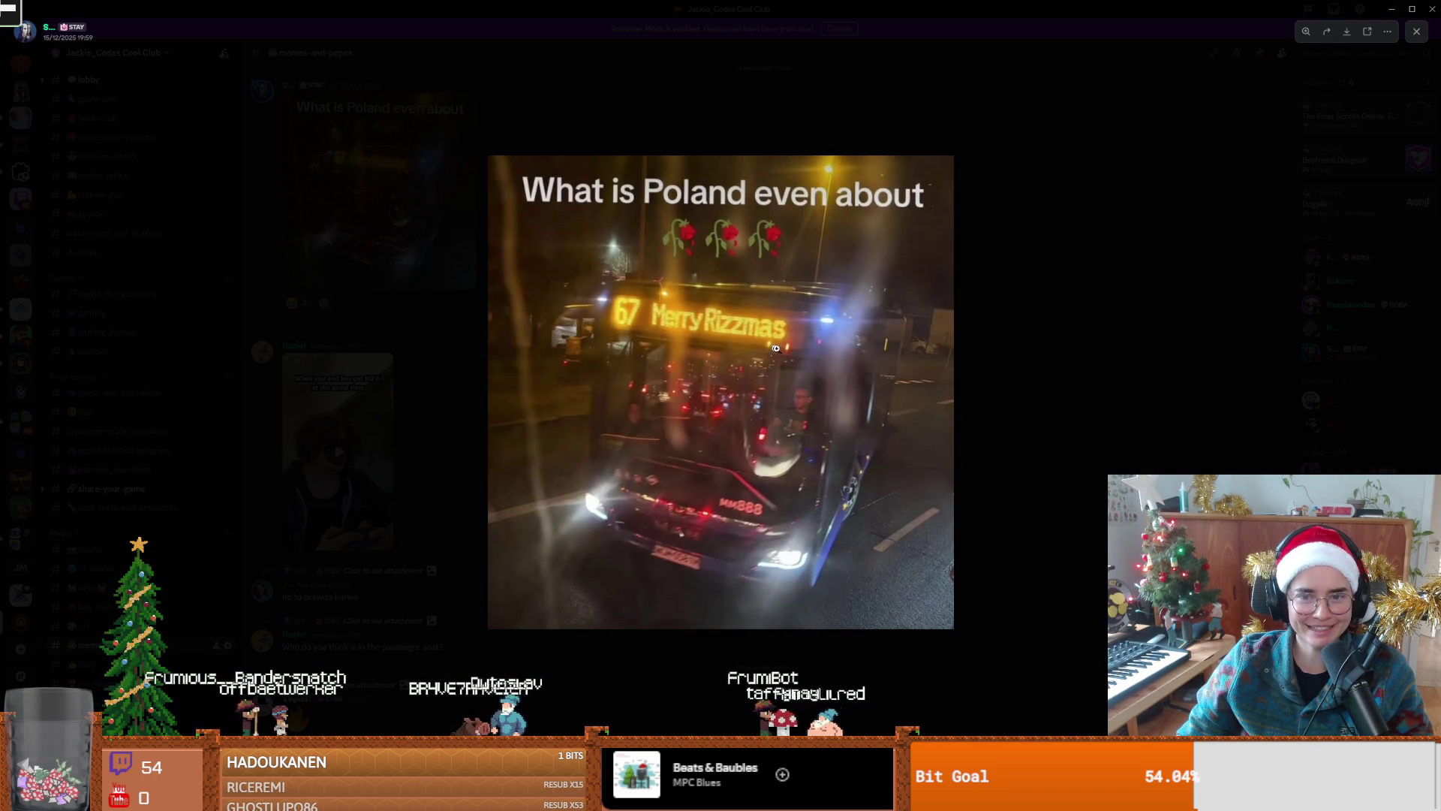
left_click(611, 87)
key("alt+Tab")
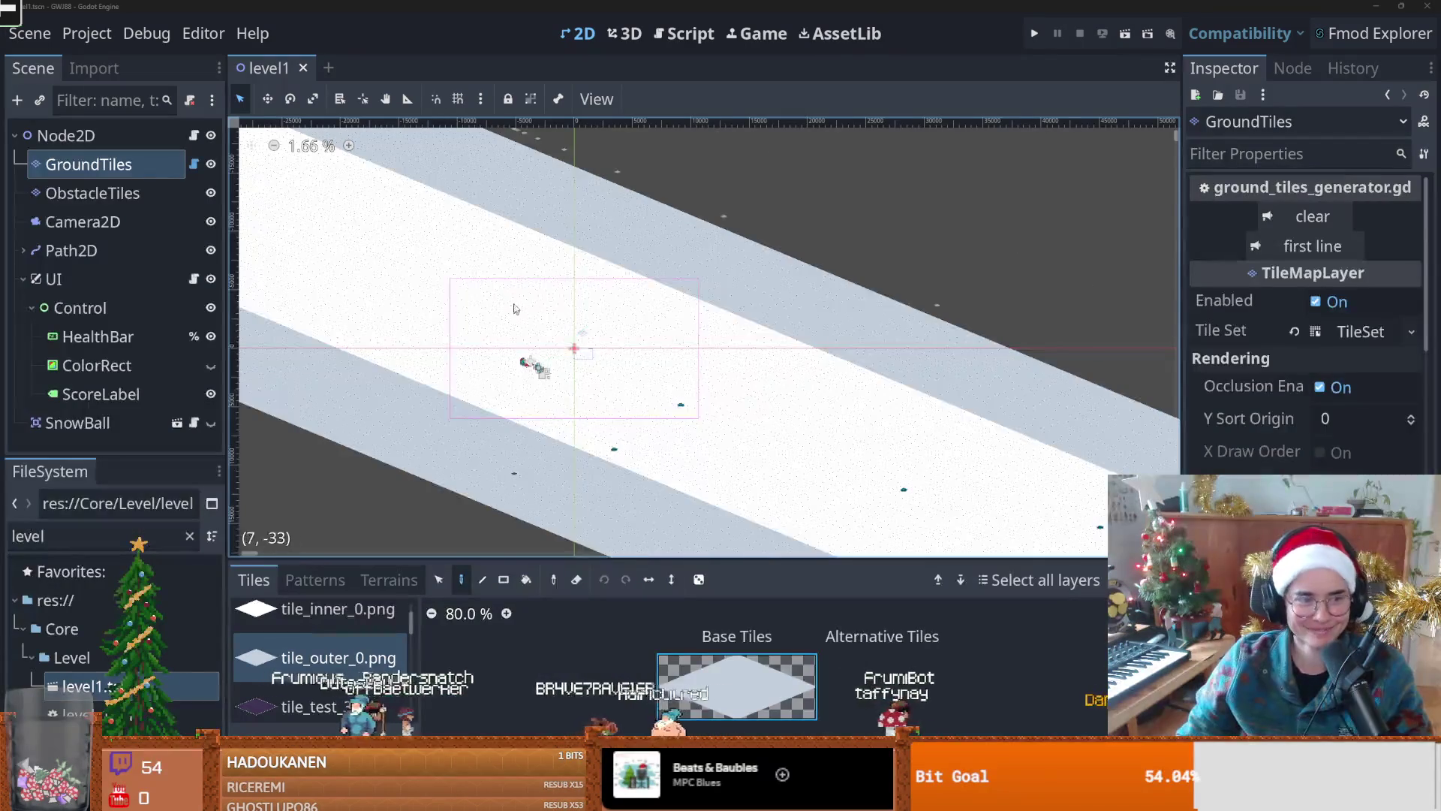
Step: Select the ObstacleTiles layer in the level1 scene
scroll(553, 306, "up", 1)
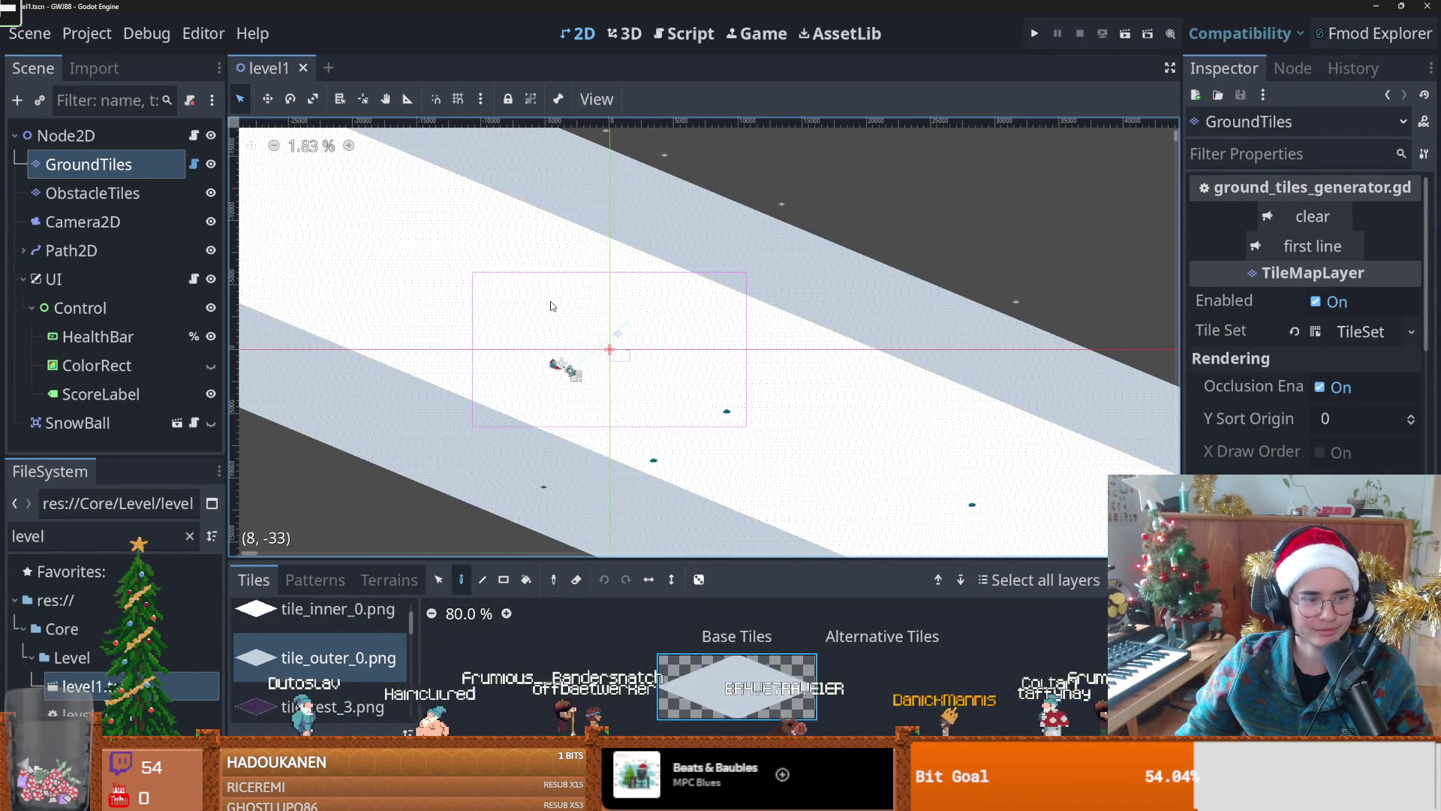
scroll(597, 338, "down", 2)
scroll(518, 348, "down", 3)
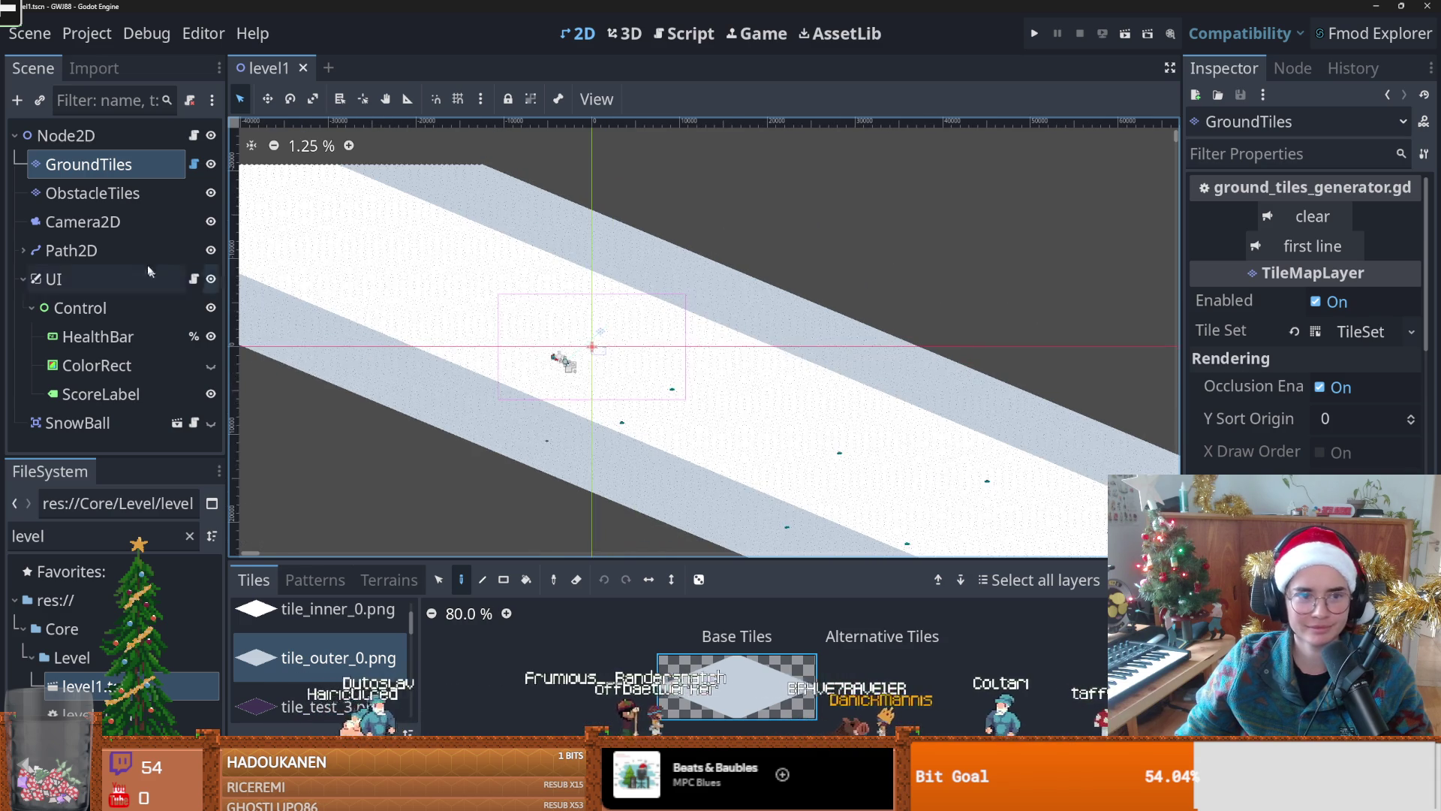
left_click(92, 193)
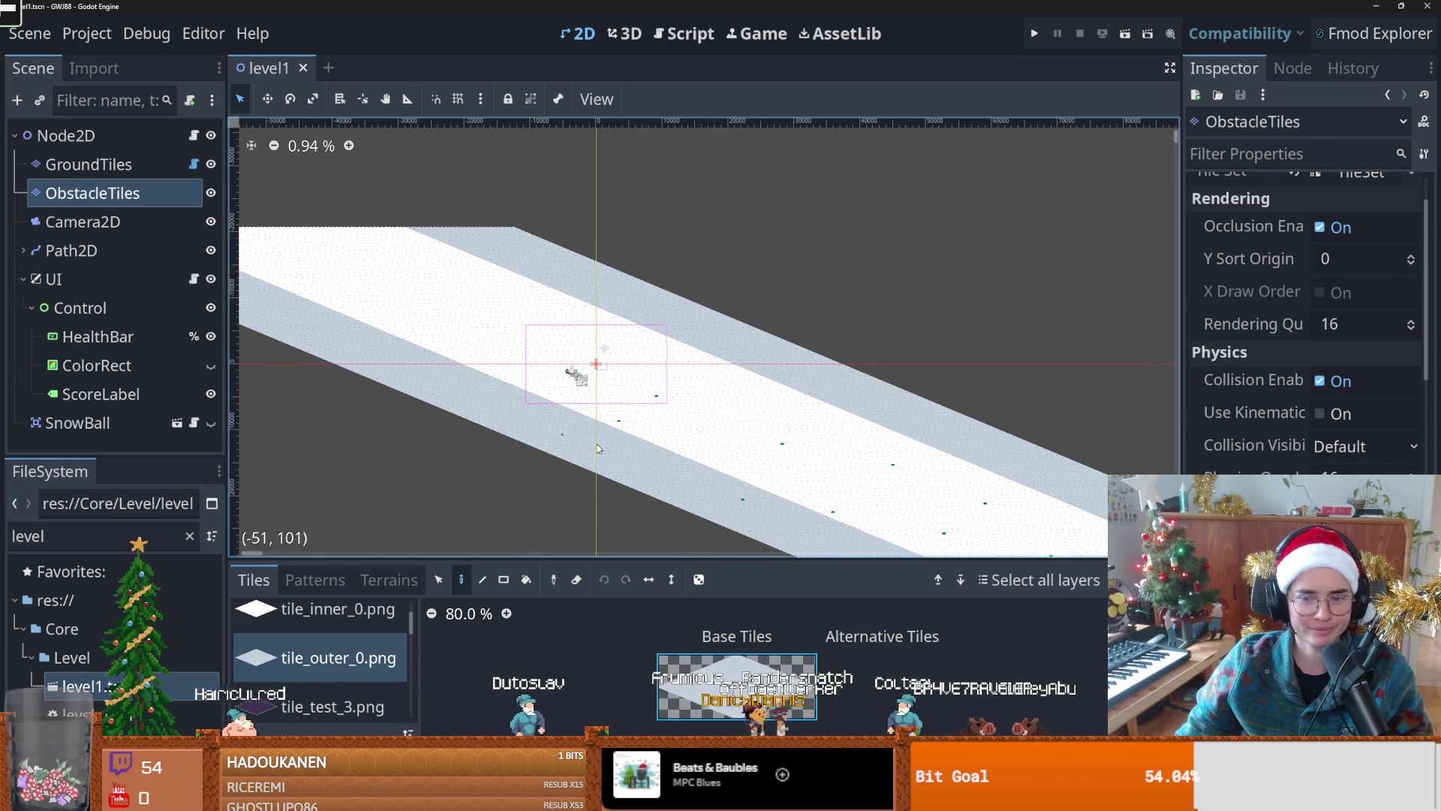
scroll(525, 364, "up", 2)
scroll(540, 413, "down", 1)
scroll(488, 465, "right", 1)
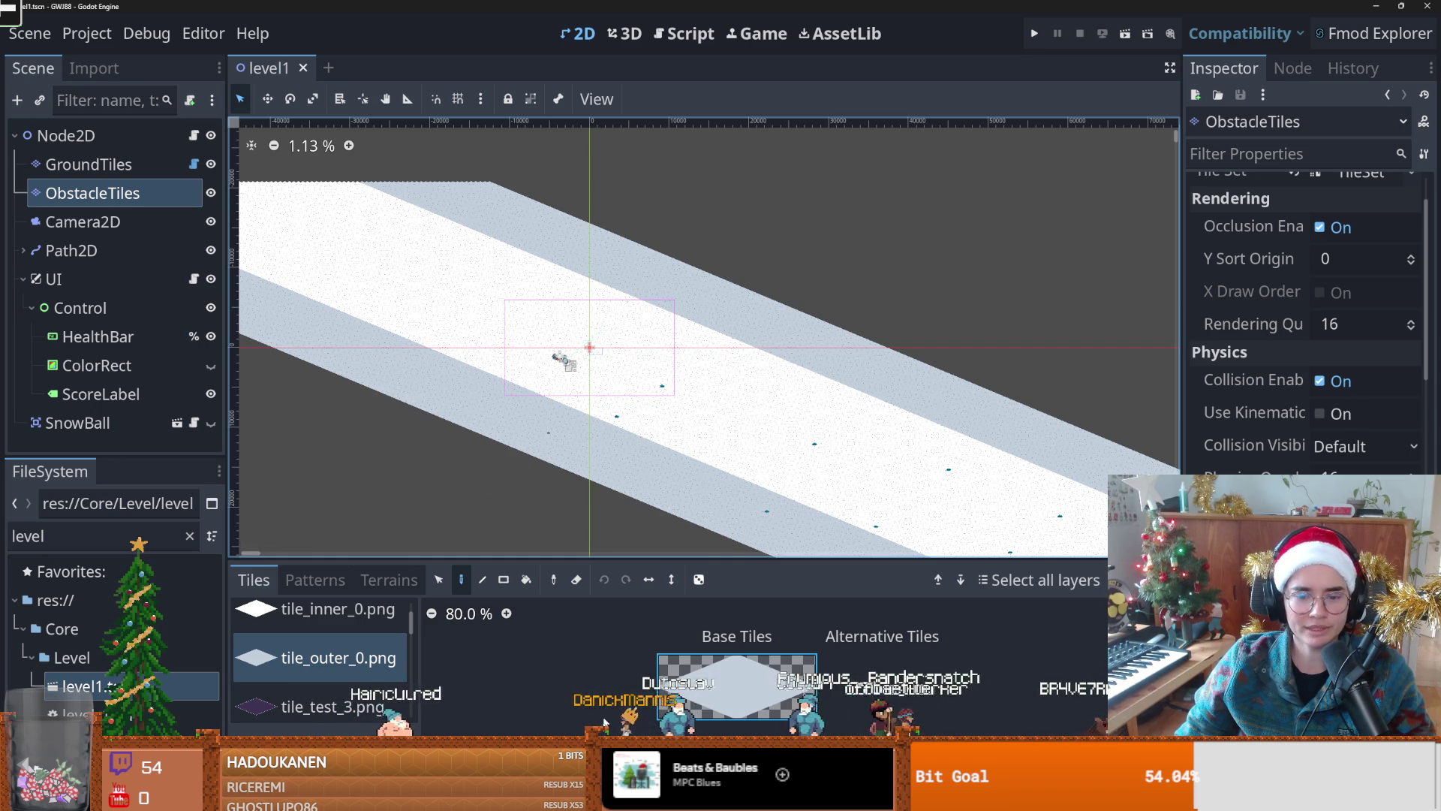
Step: Check GitHub Desktop's commit history and pending changes, then save level1 in Godot
key("alt+Tab")
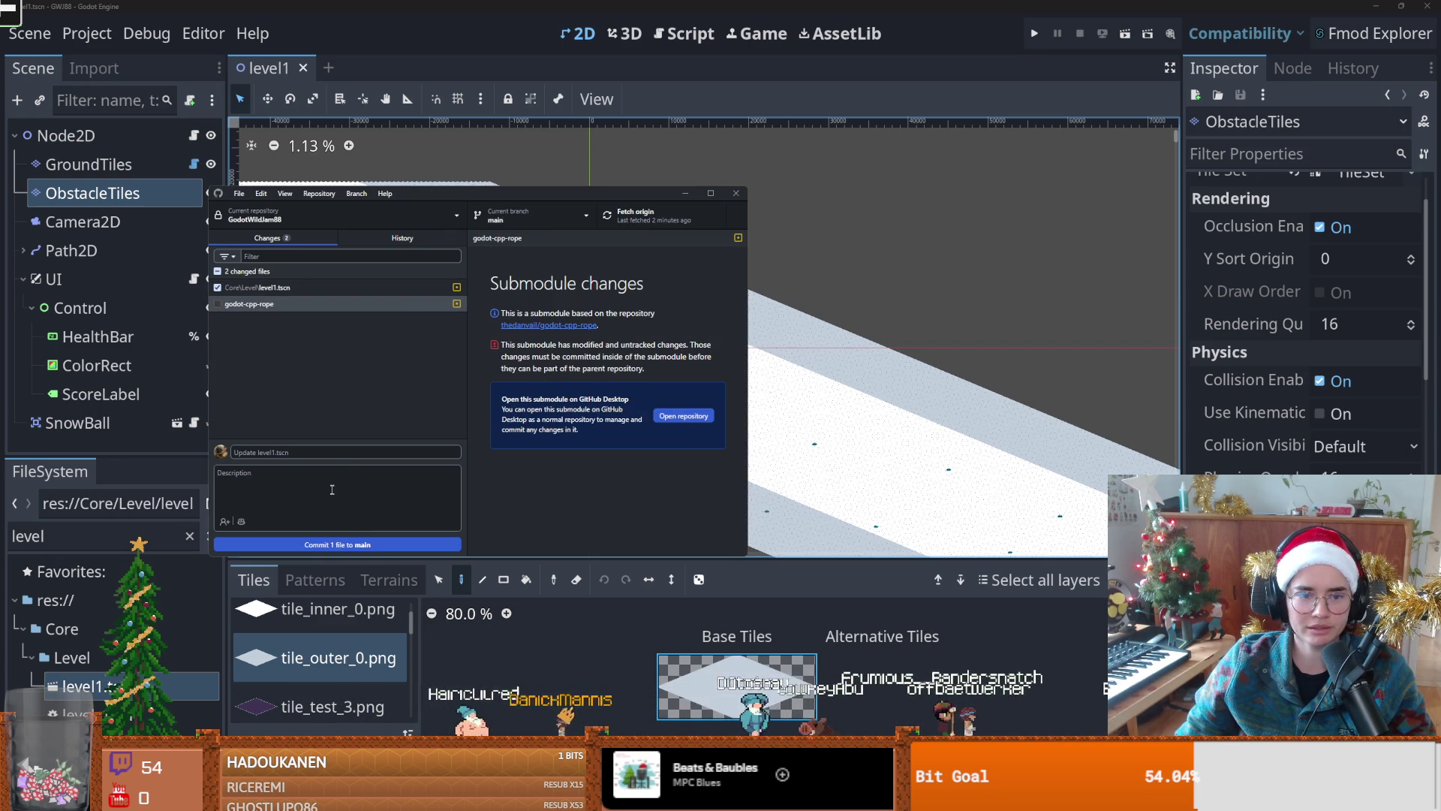
key("ctrl+2")
left_click(294, 237)
key("ctrl+2")
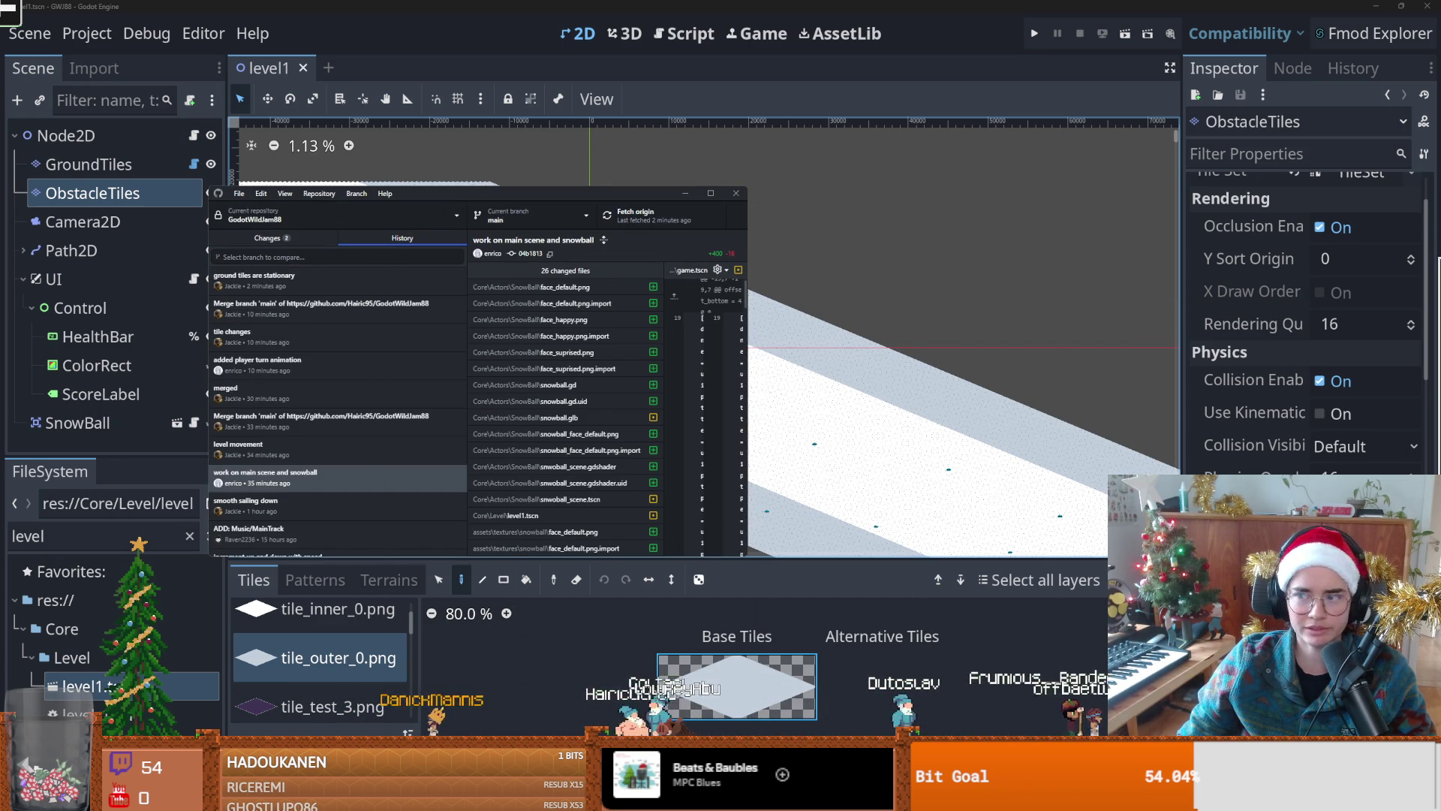
key("alt+Tab")
key("ctrl+s")
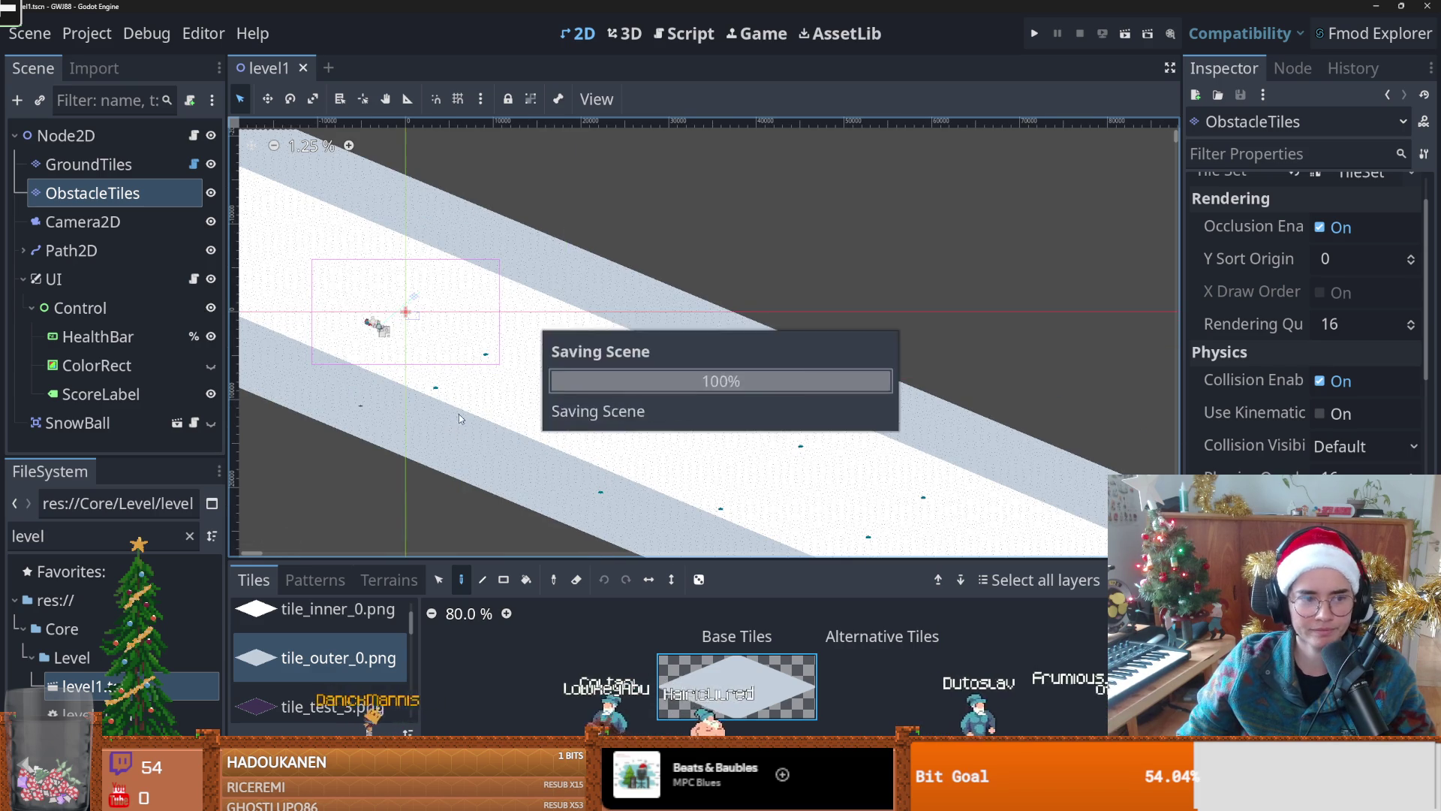
Step: Playtest the sled level, stop the game, and select the Path2D node
scroll(676, 470, "up", 4)
scroll(526, 416, "down", 1)
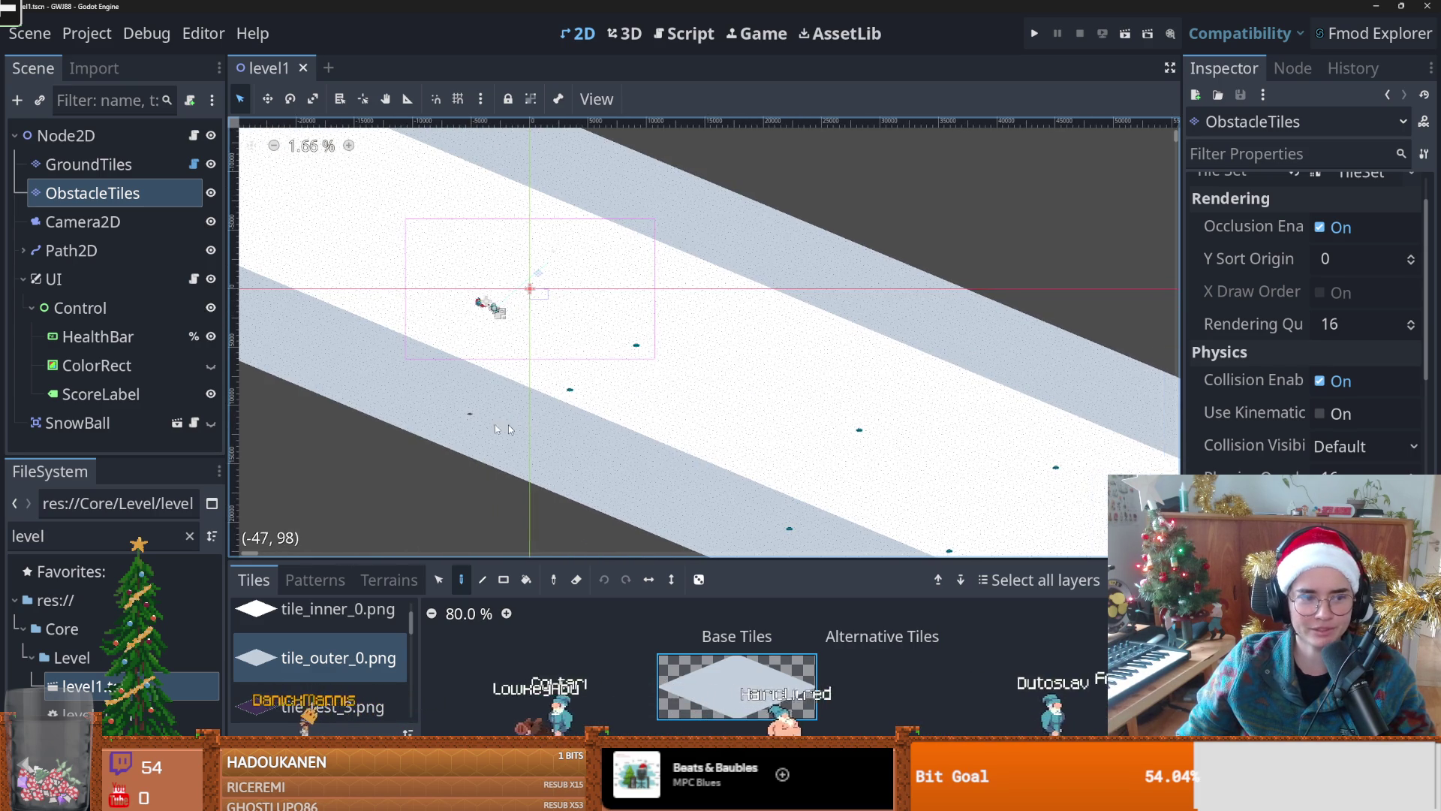
scroll(497, 417, "up", 1)
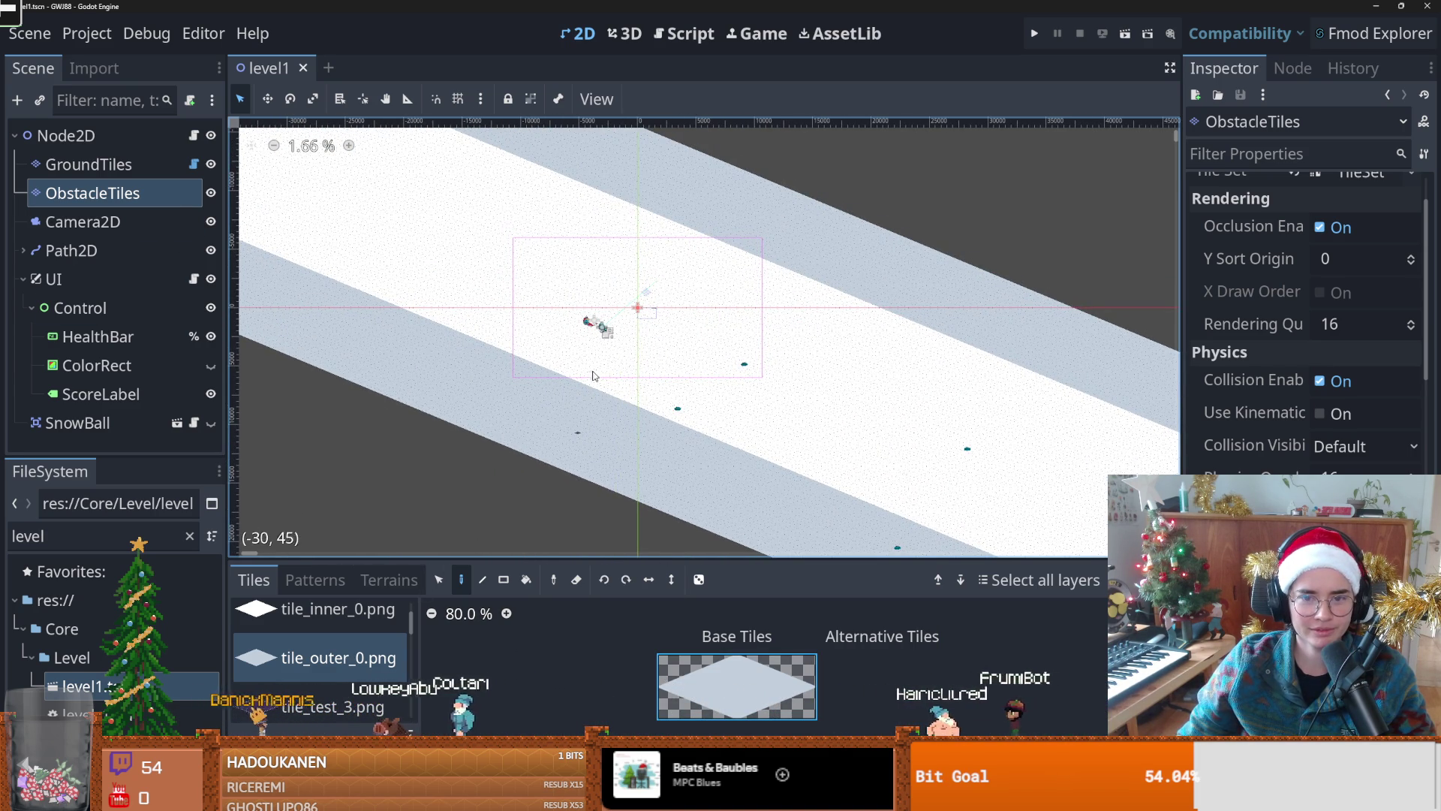
scroll(640, 410, "up", 7)
left_click(1034, 33)
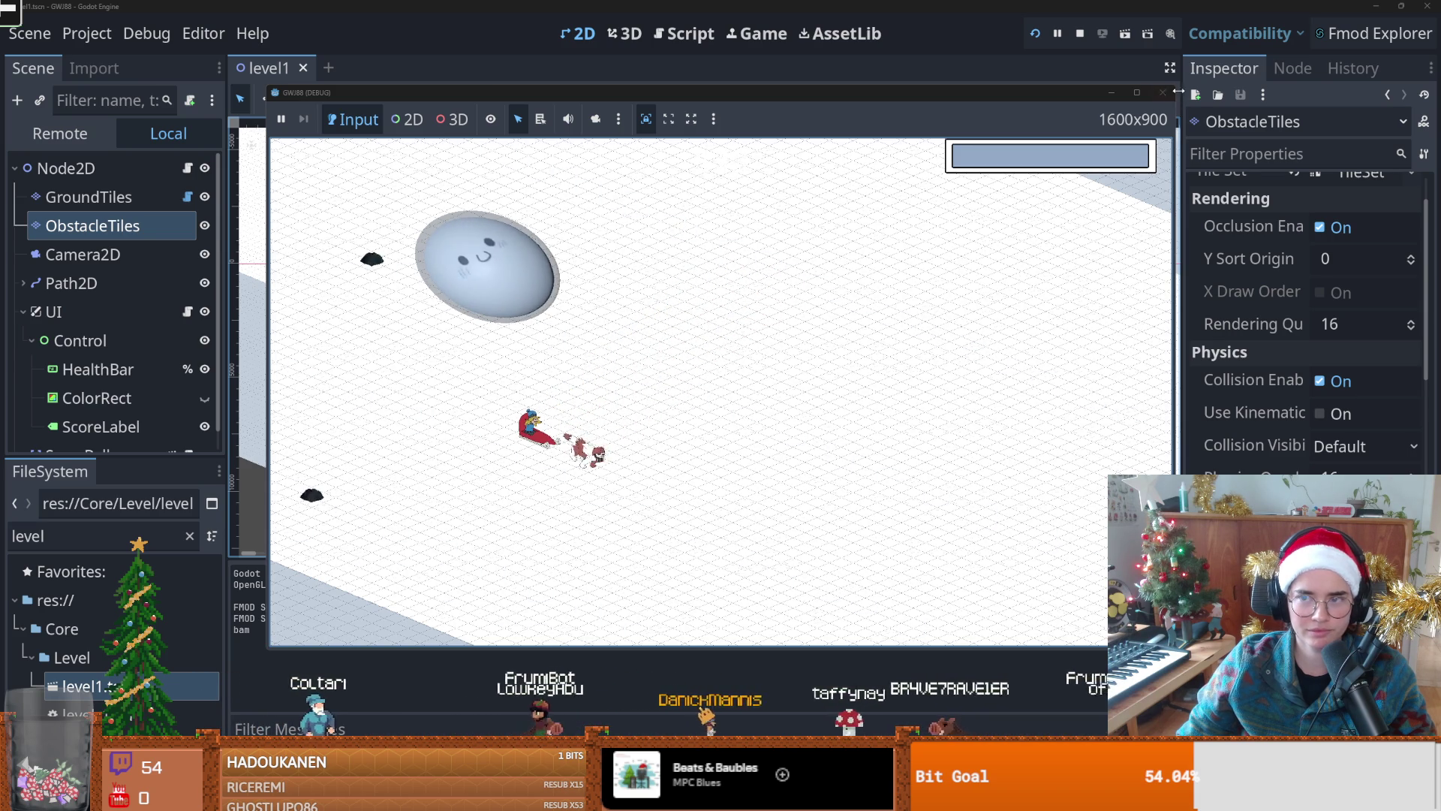
left_click(1164, 96)
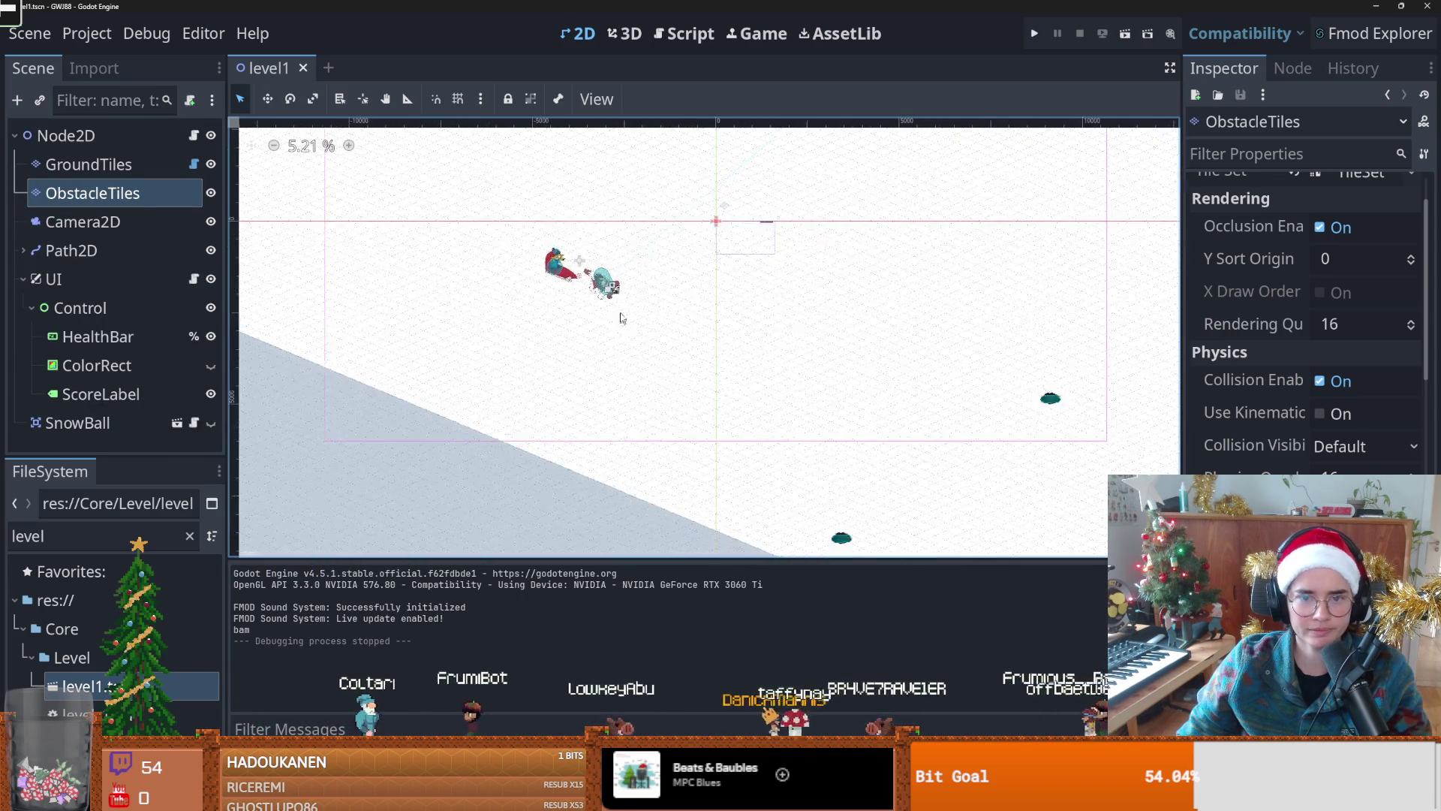
scroll(575, 391, "down", 1)
left_click(72, 250)
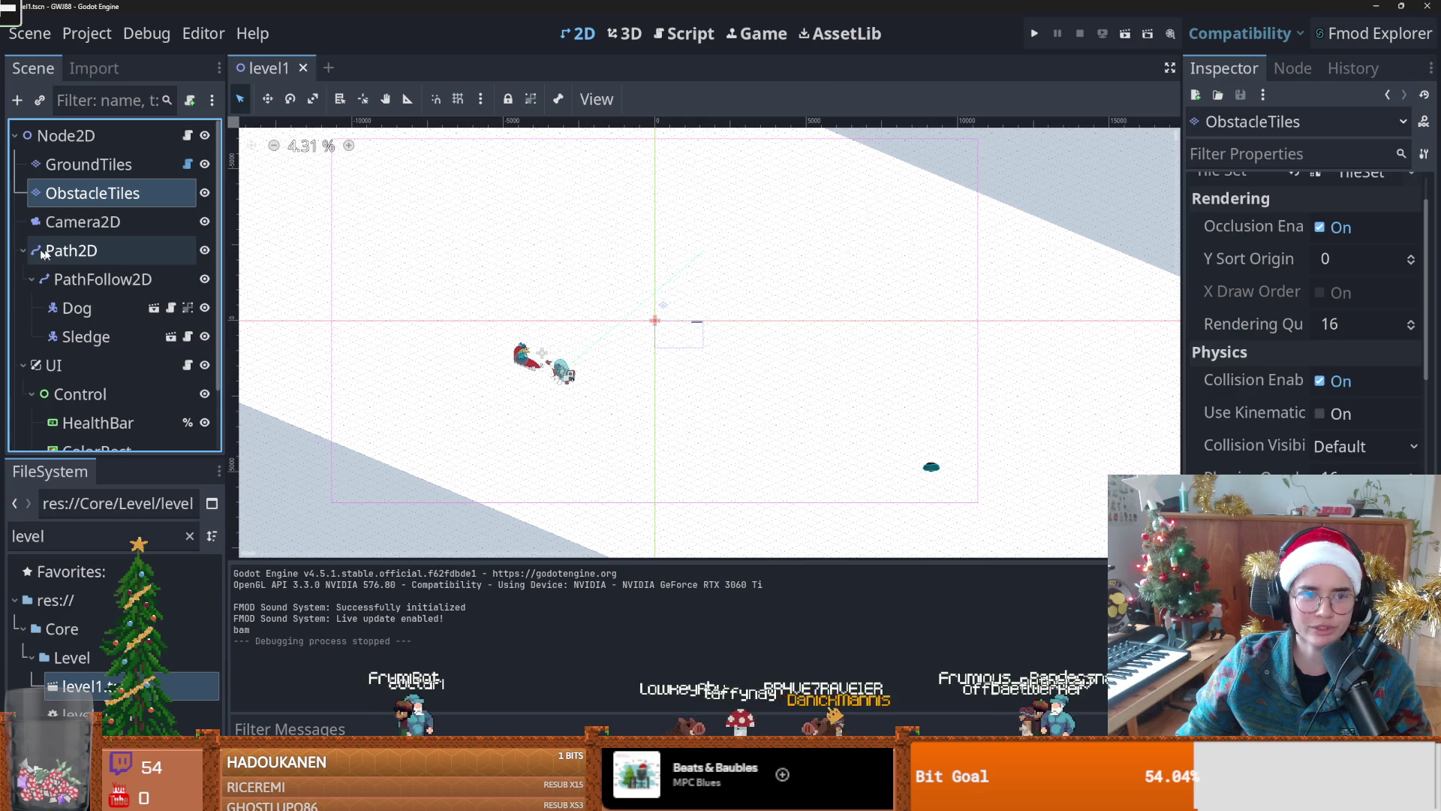
Step: Widen the Path2D loop lower-left, nudge it down, stretch its top-right corner out, then playtest
scroll(582, 374, "up", 4)
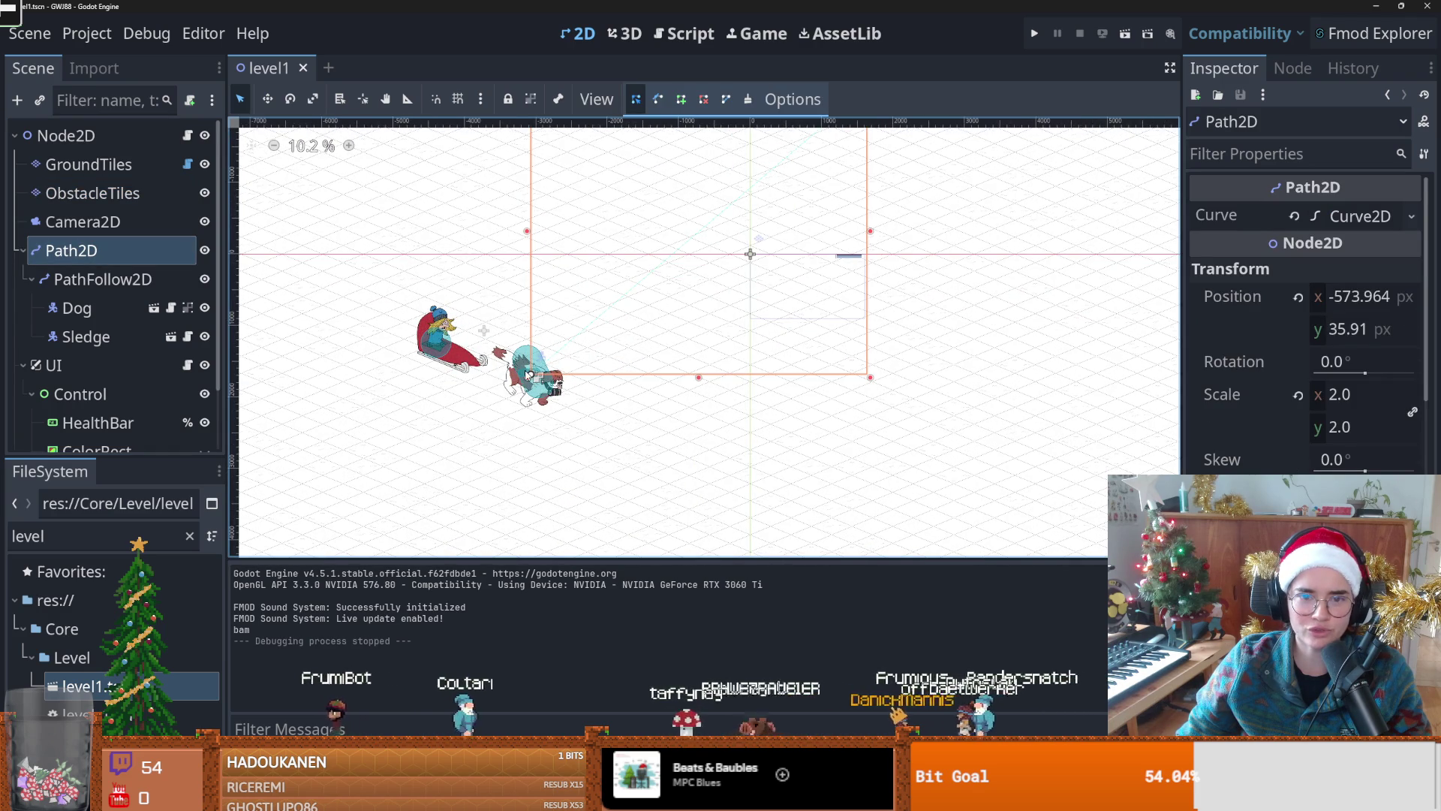
scroll(600, 361, "down", 1)
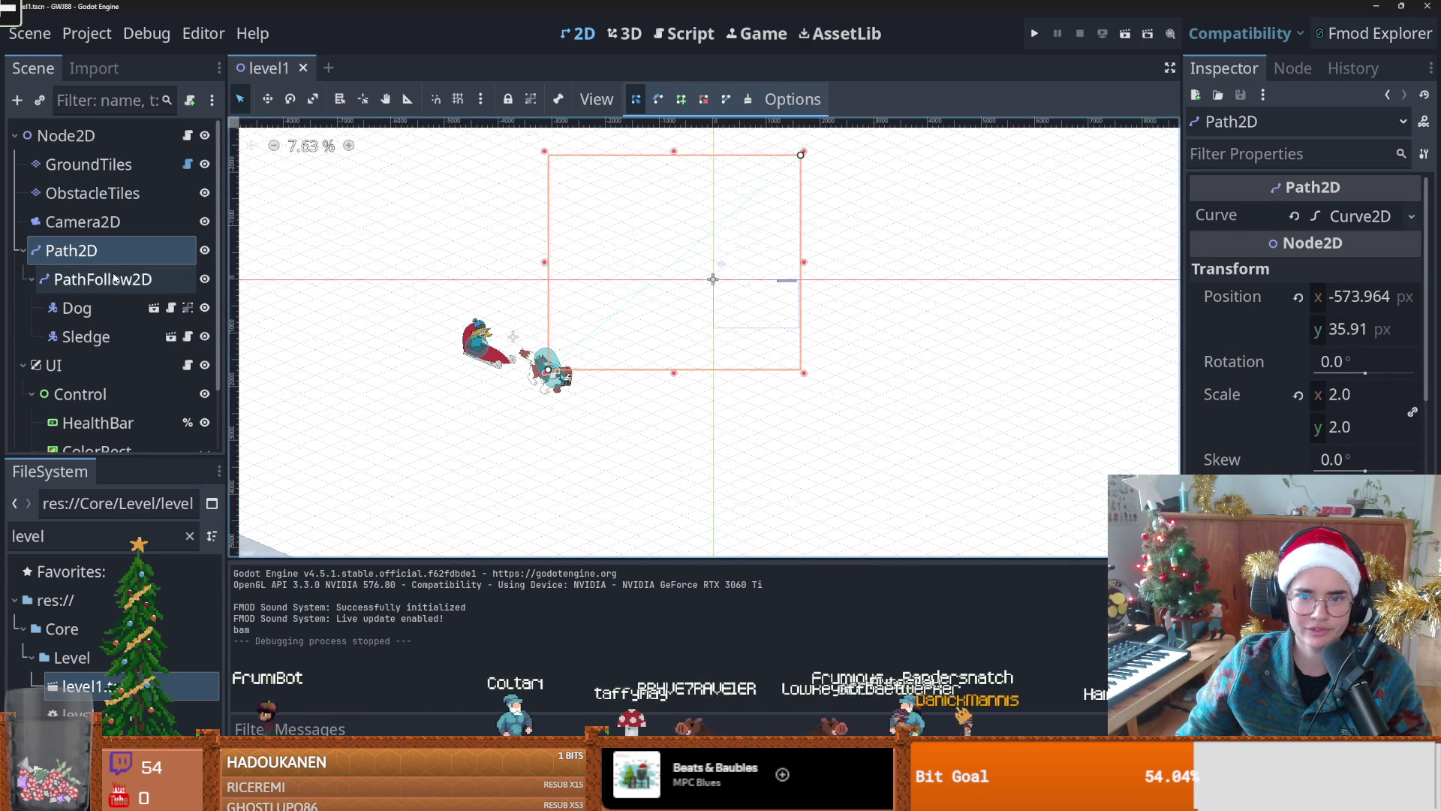
scroll(547, 378, "down", 2)
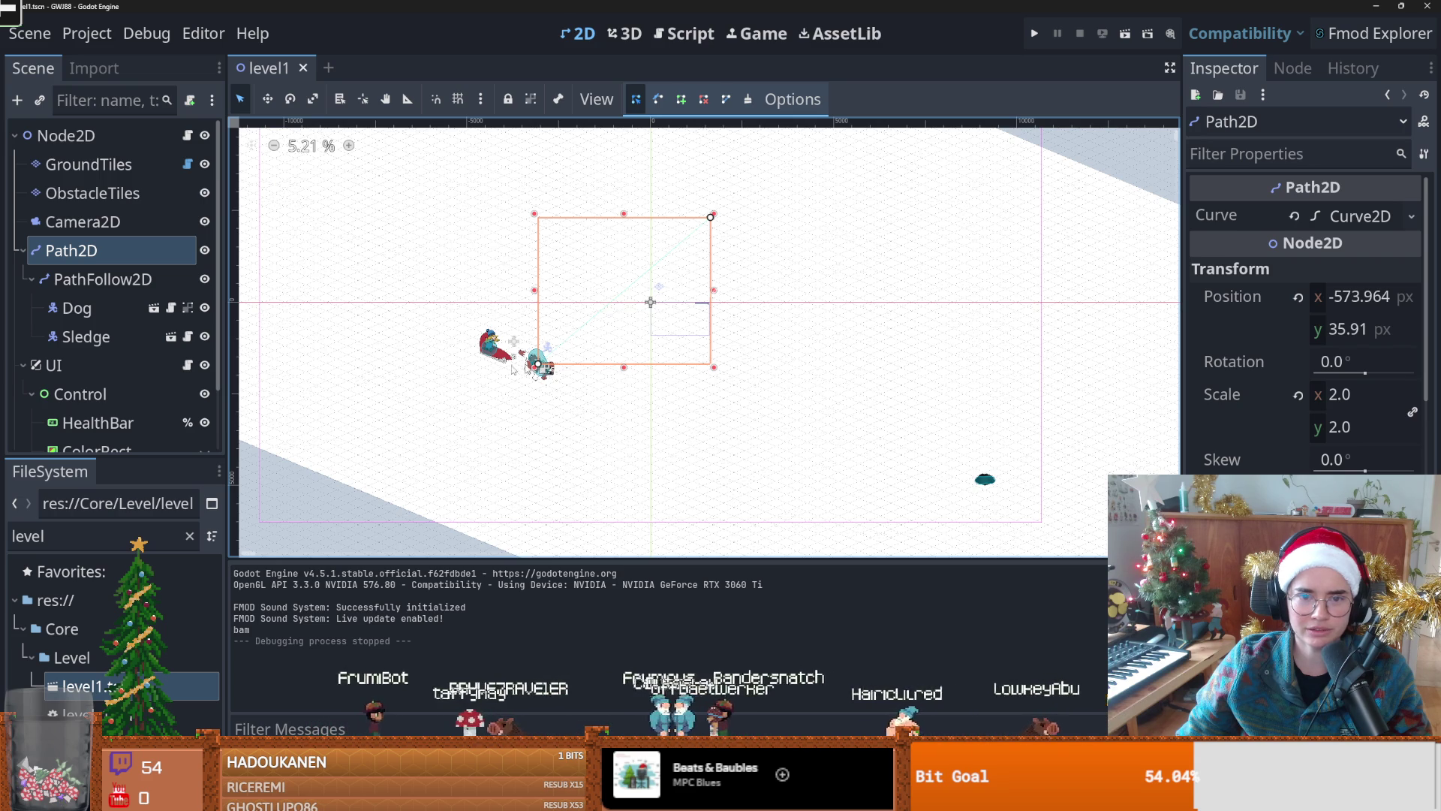
mouse_move(539, 366)
left_mouse_down()
mouse_move(437, 364)
mouse_move(262, 424)
left_mouse_up()
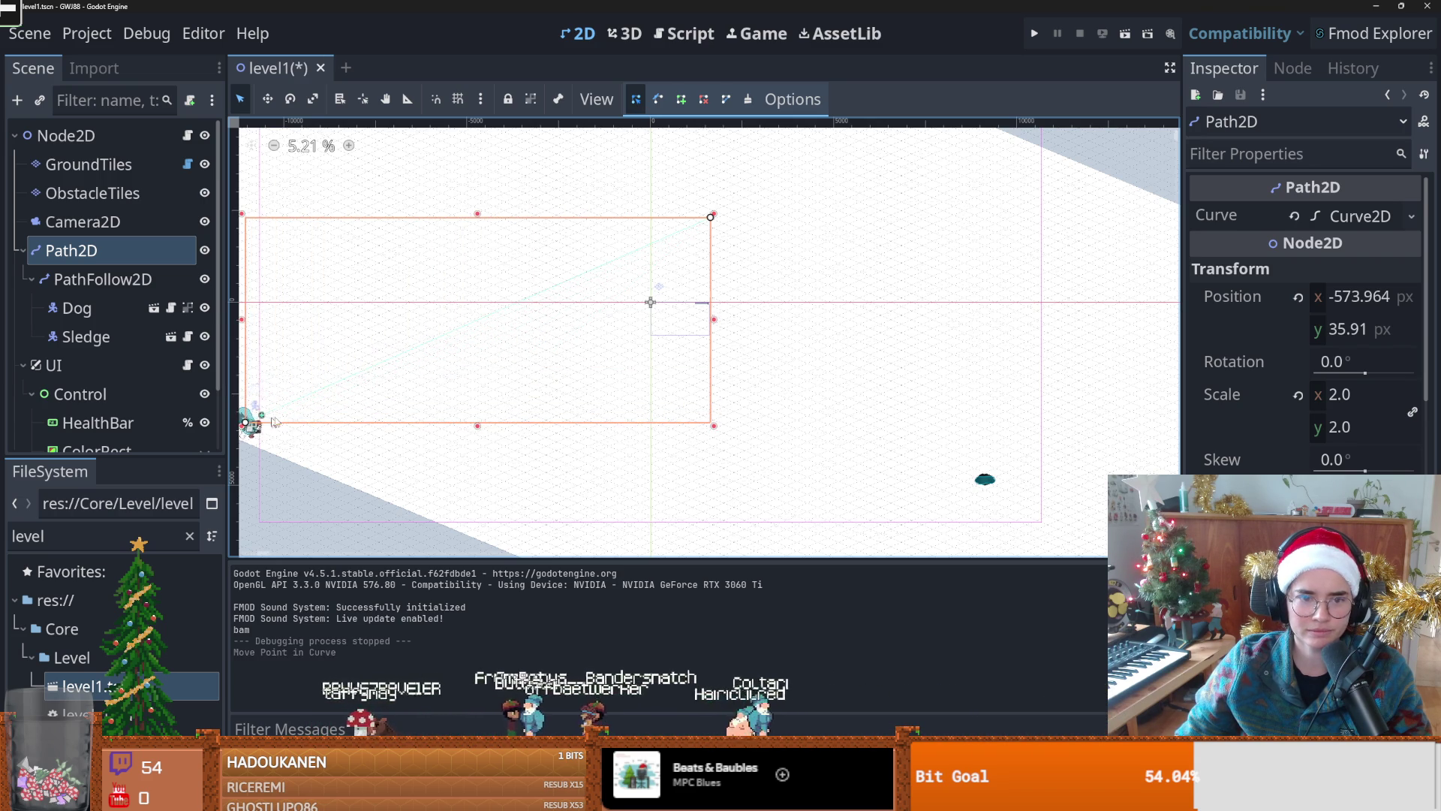
scroll(480, 408, "up", 5)
left_click_drag(480, 408, 482, 413)
scroll(814, 343, "down", 5)
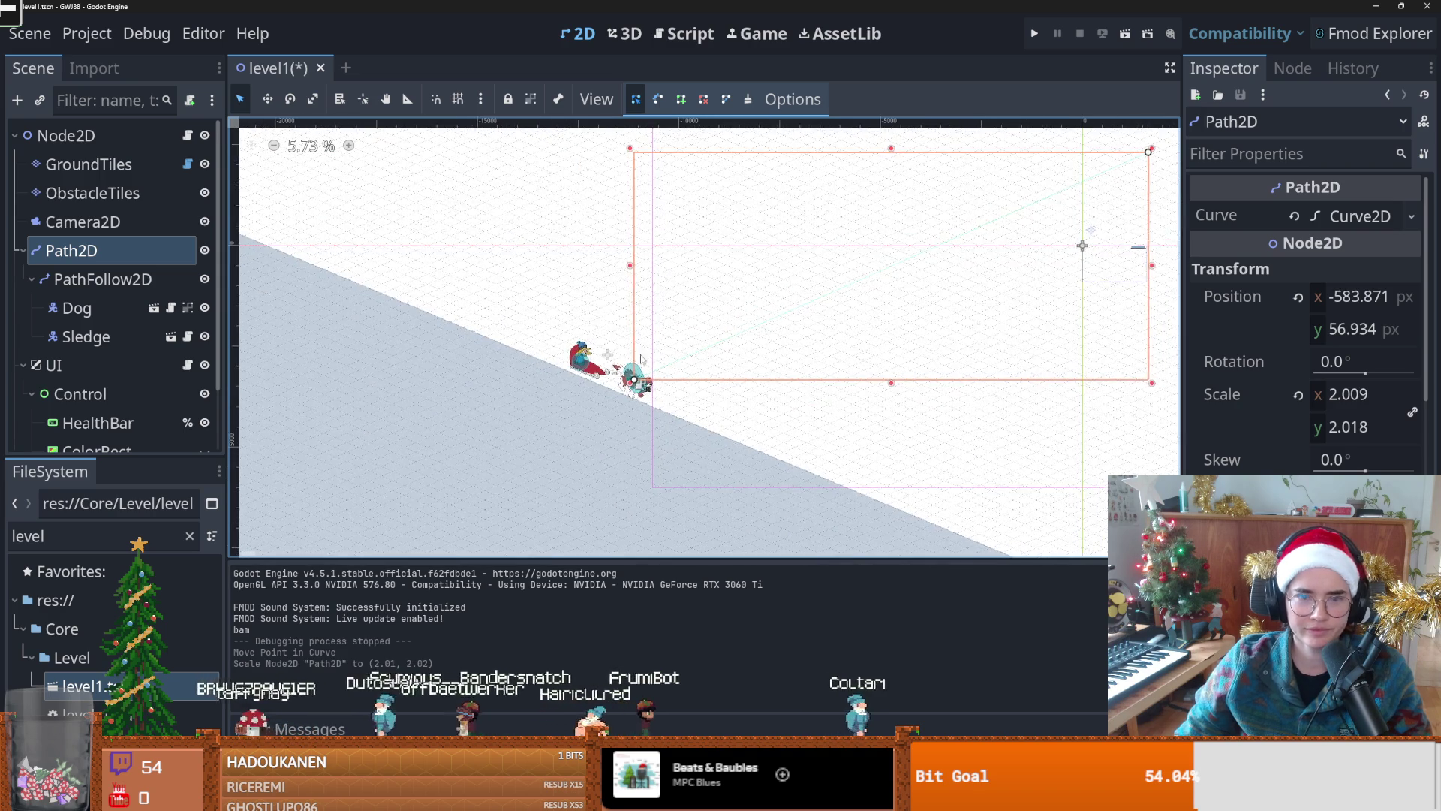
mouse_move(821, 282)
left_mouse_down()
mouse_move(958, 251)
mouse_move(1084, 188)
left_mouse_up()
left_click(1034, 32)
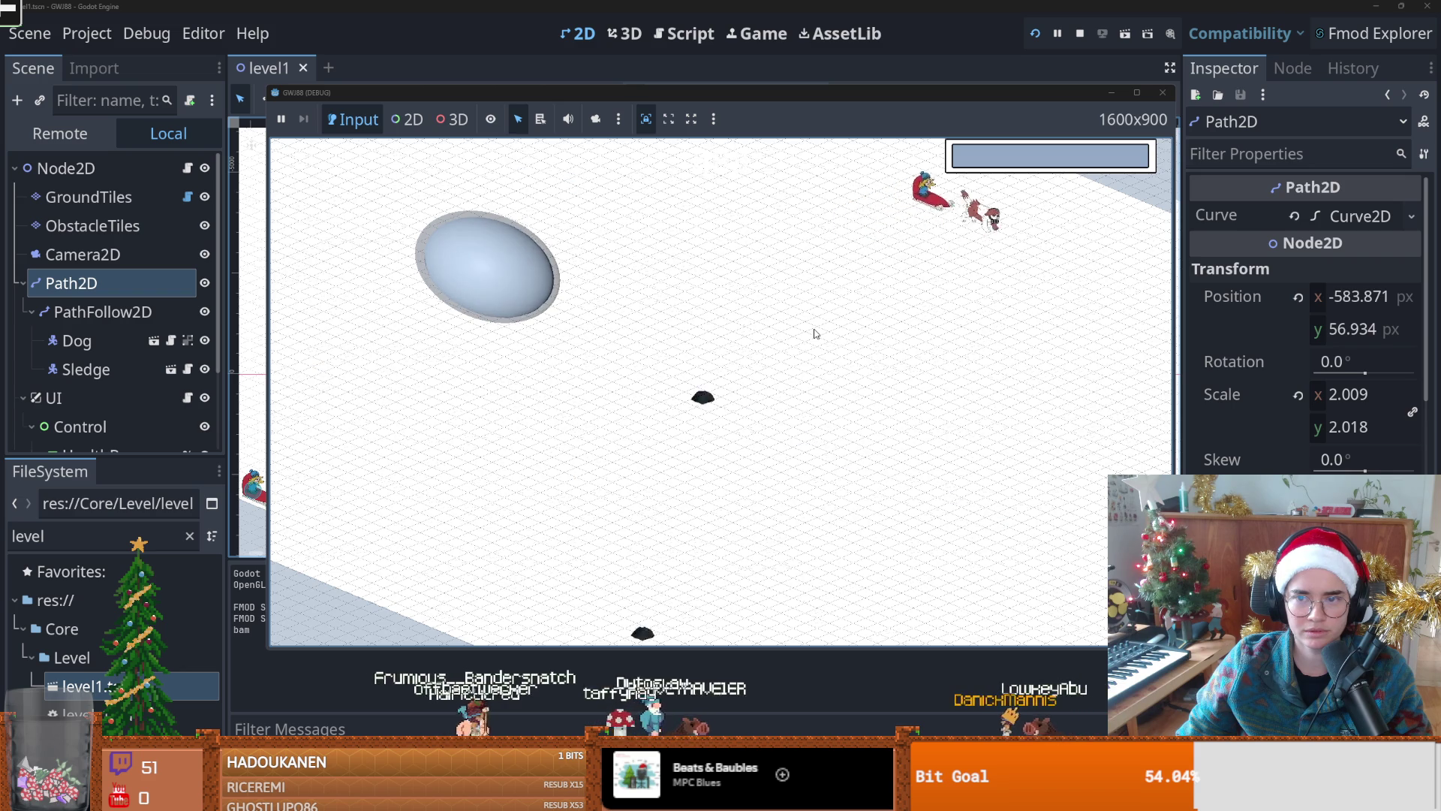
Step: Stop the game and pull the path's top-right point down and left
left_click(1163, 92)
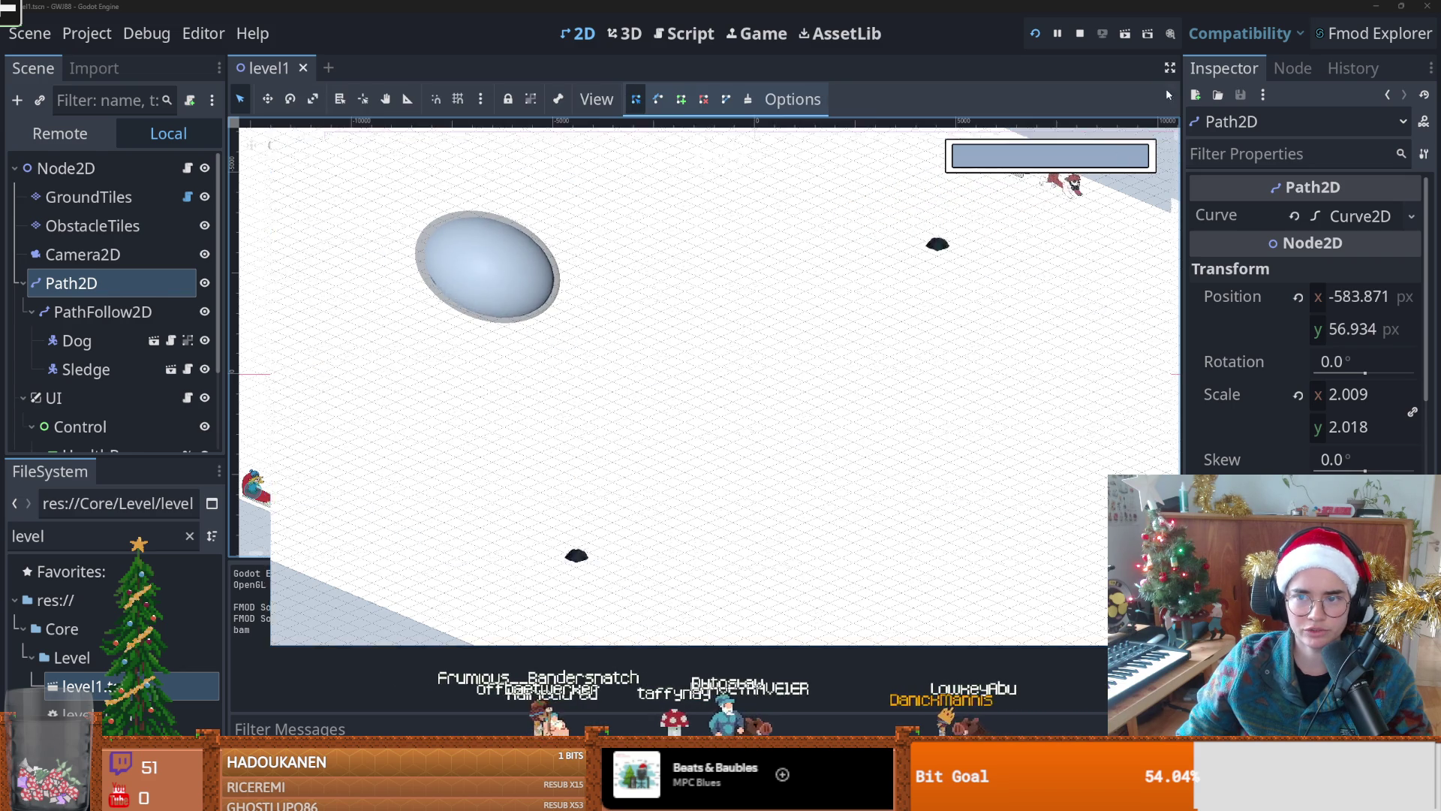
left_click_drag(1119, 171, 1039, 200)
scroll(415, 371, "down", 5)
scroll(416, 371, "left", 5)
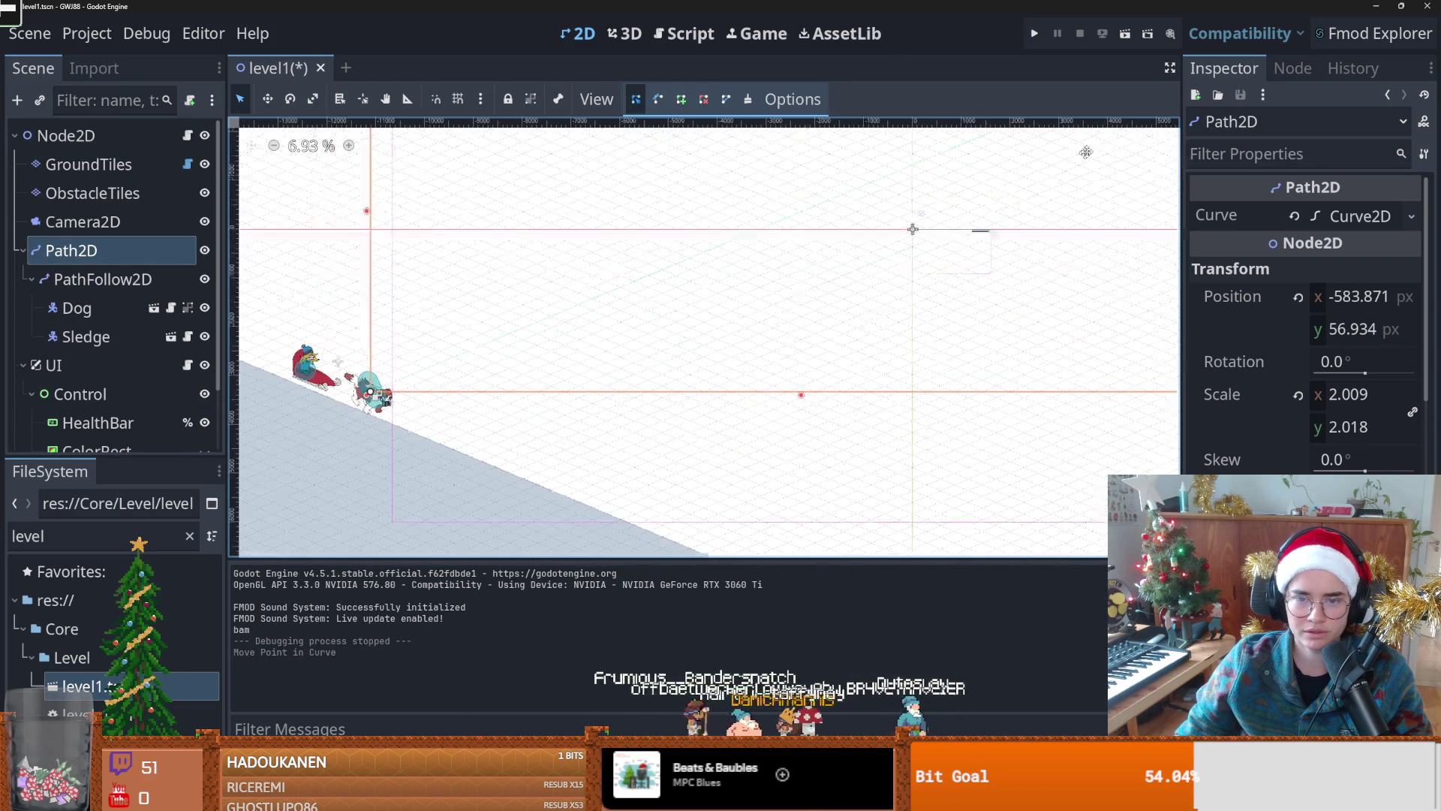
Step: Relaunch the playtest, maximize and restore the game window, then close it and return to 2D
left_click(1036, 33)
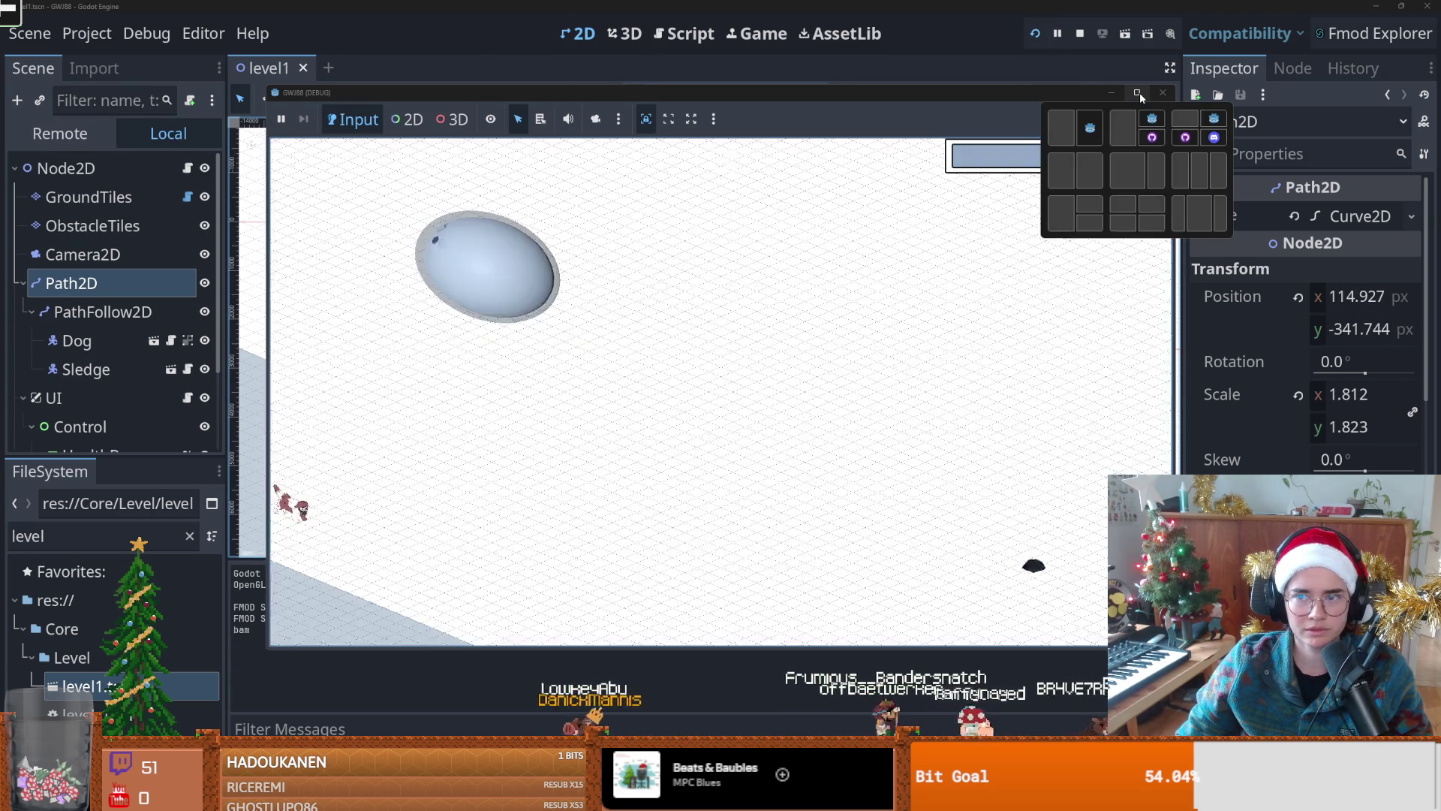
left_click(1138, 93)
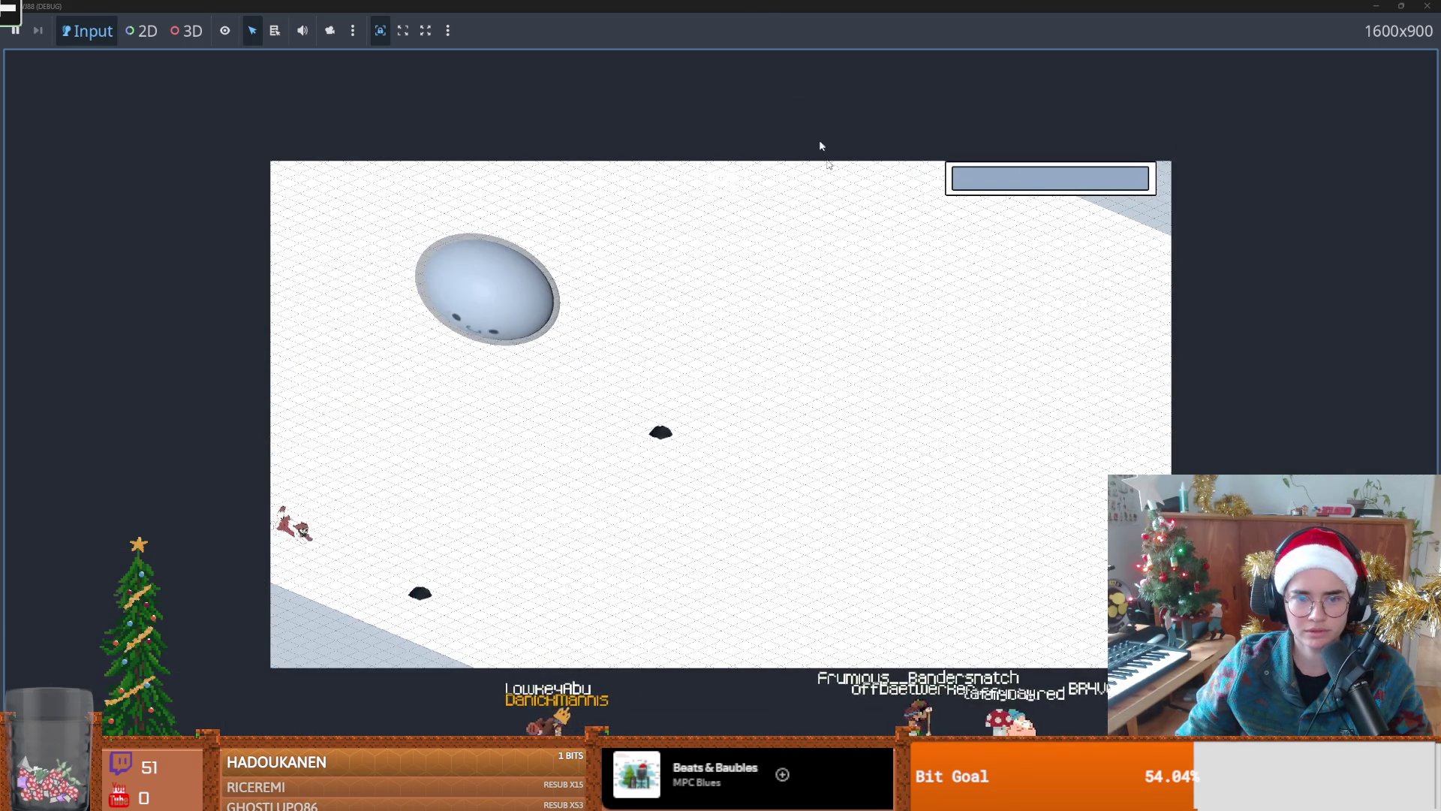
left_click(1401, 6)
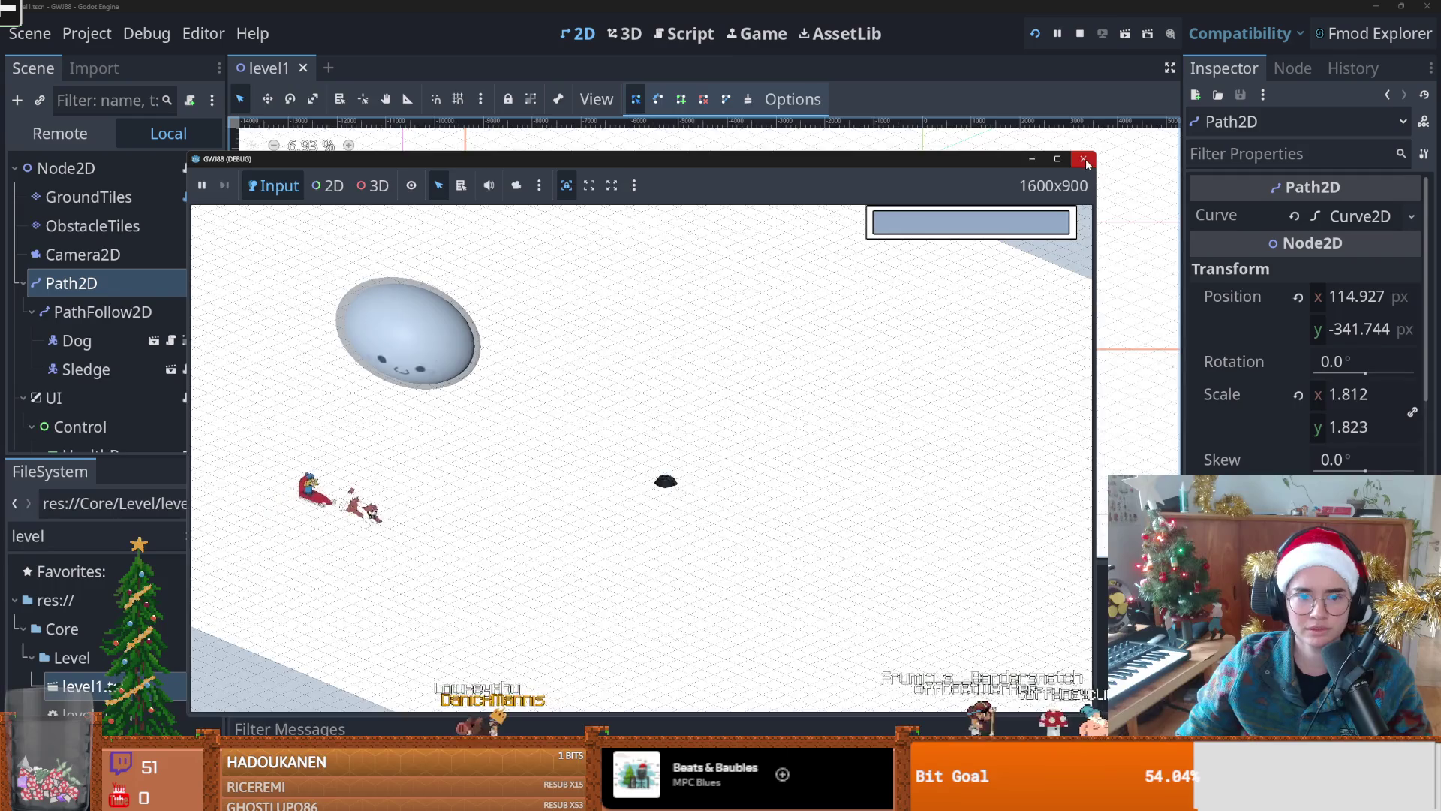
left_click(1084, 160)
left_click(579, 33)
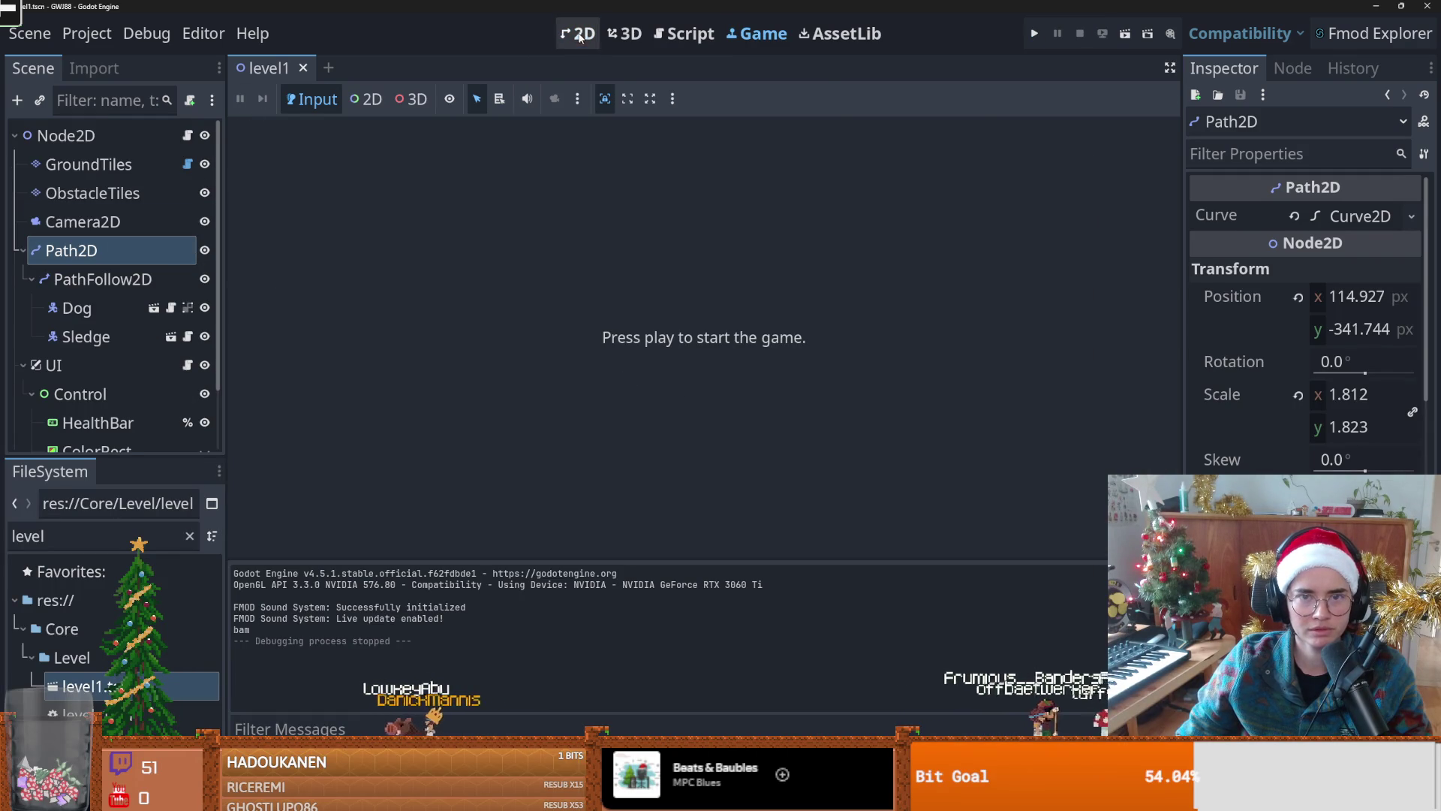
left_click(717, 235)
Step: Undo the accidental path split, shrink the path up-right, and stretch its bottom-left point out
key("ctrl+z")
mouse_move(441, 341)
left_mouse_down()
mouse_move(611, 232)
mouse_move(655, 238)
left_mouse_up()
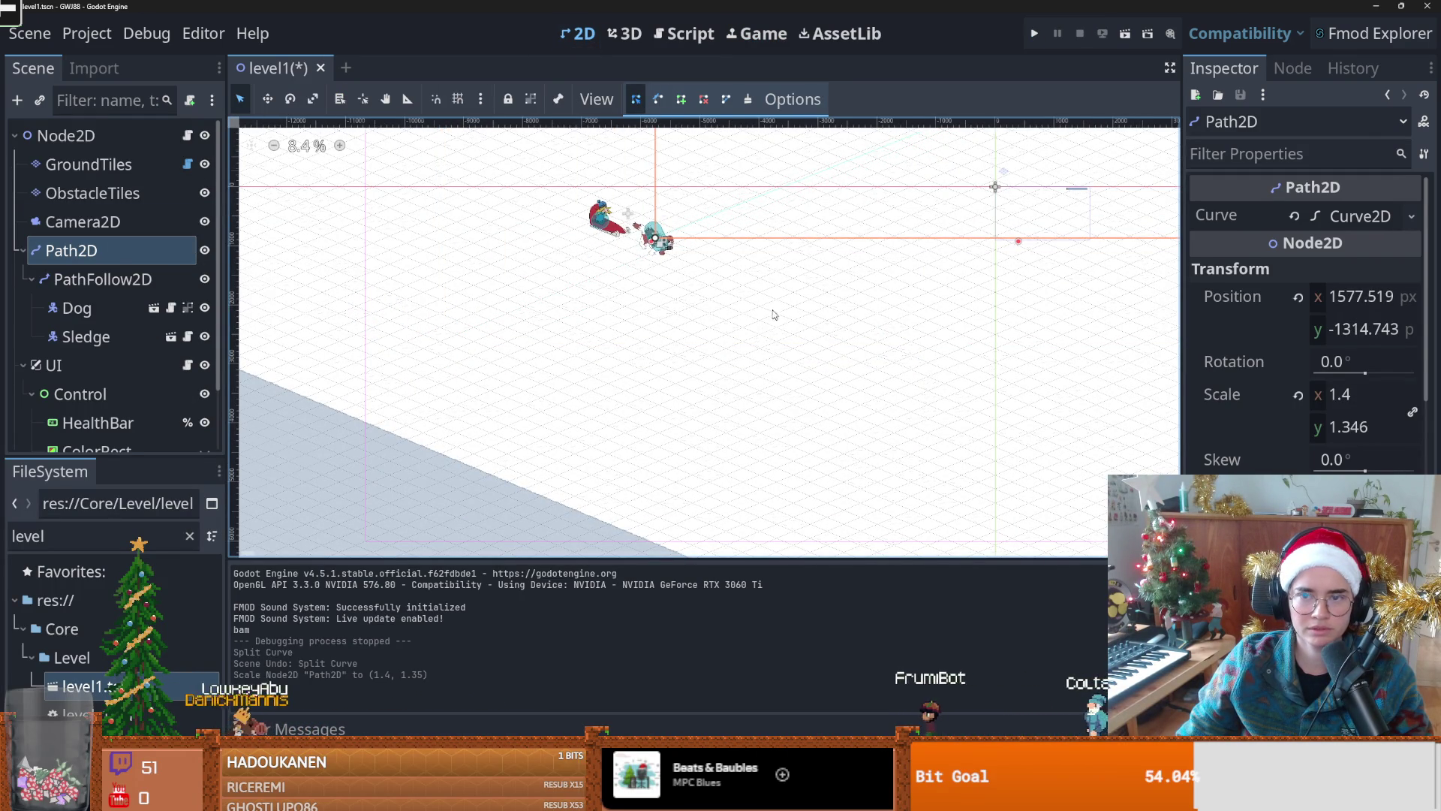
scroll(774, 314, "down", 4)
scroll(627, 353, "up", 2)
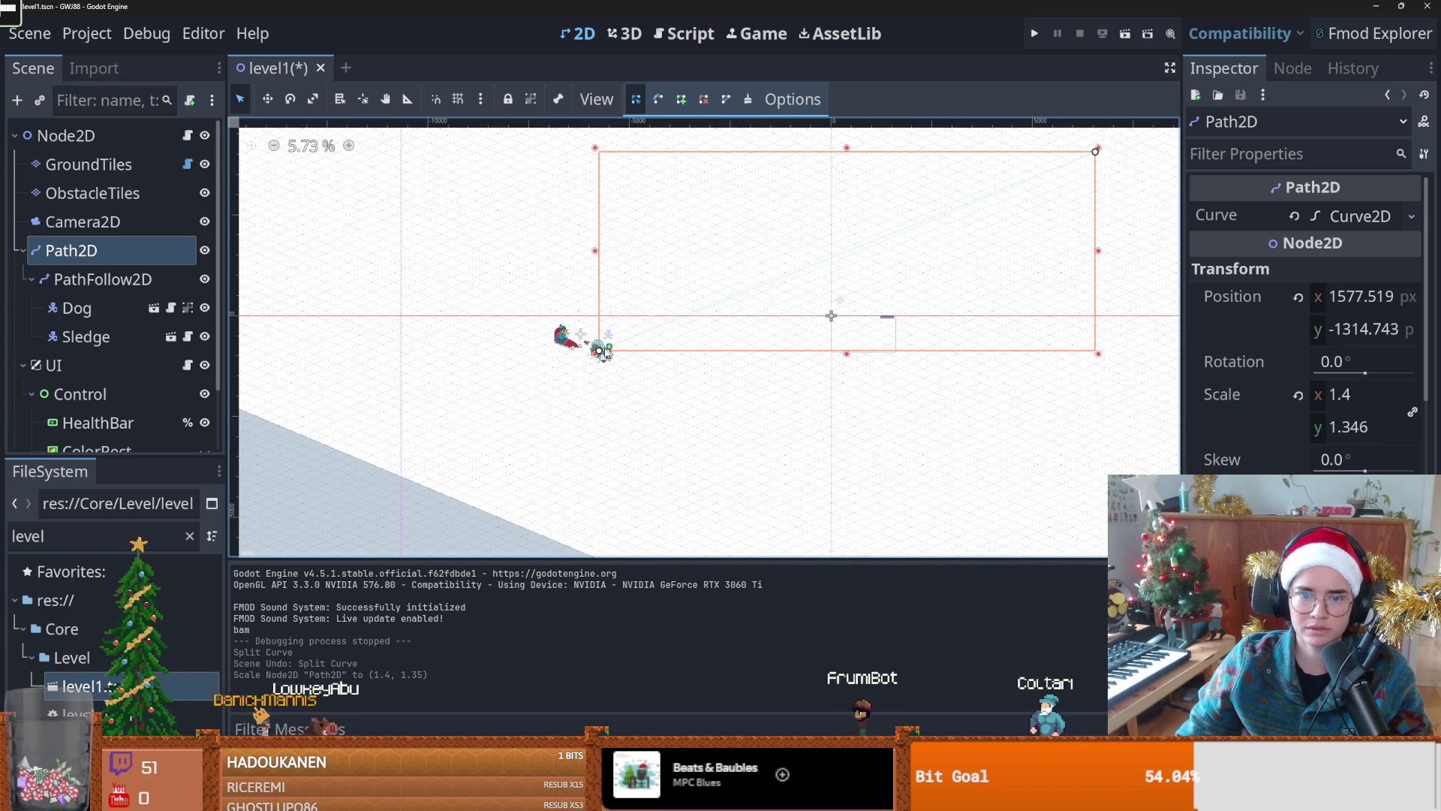
left_click_drag(598, 353, 540, 385)
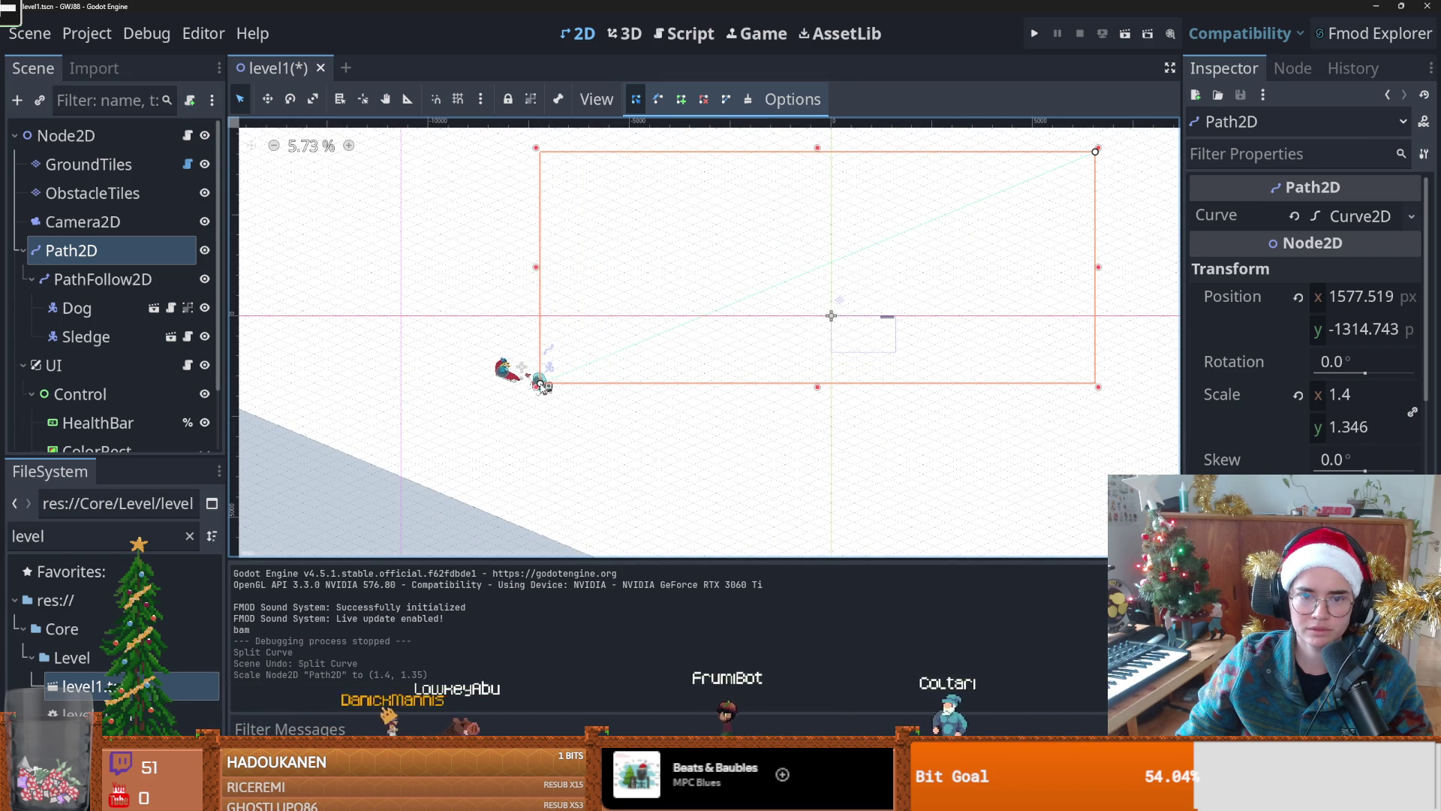
Step: Playtest the level with F5, then close the game and return to the 2D view
key("F5")
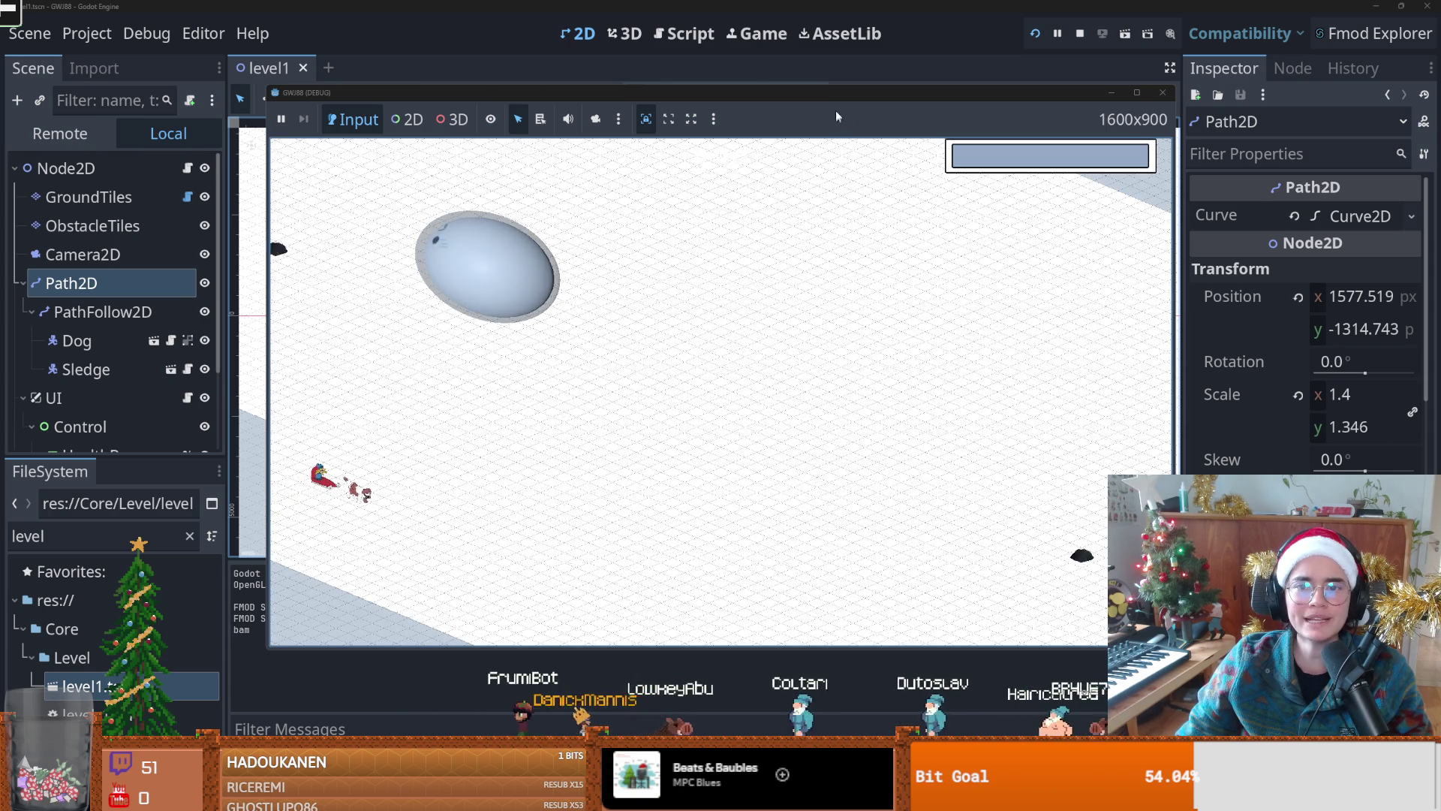
left_click_drag(835, 94, 836, 291)
left_click(1011, 276)
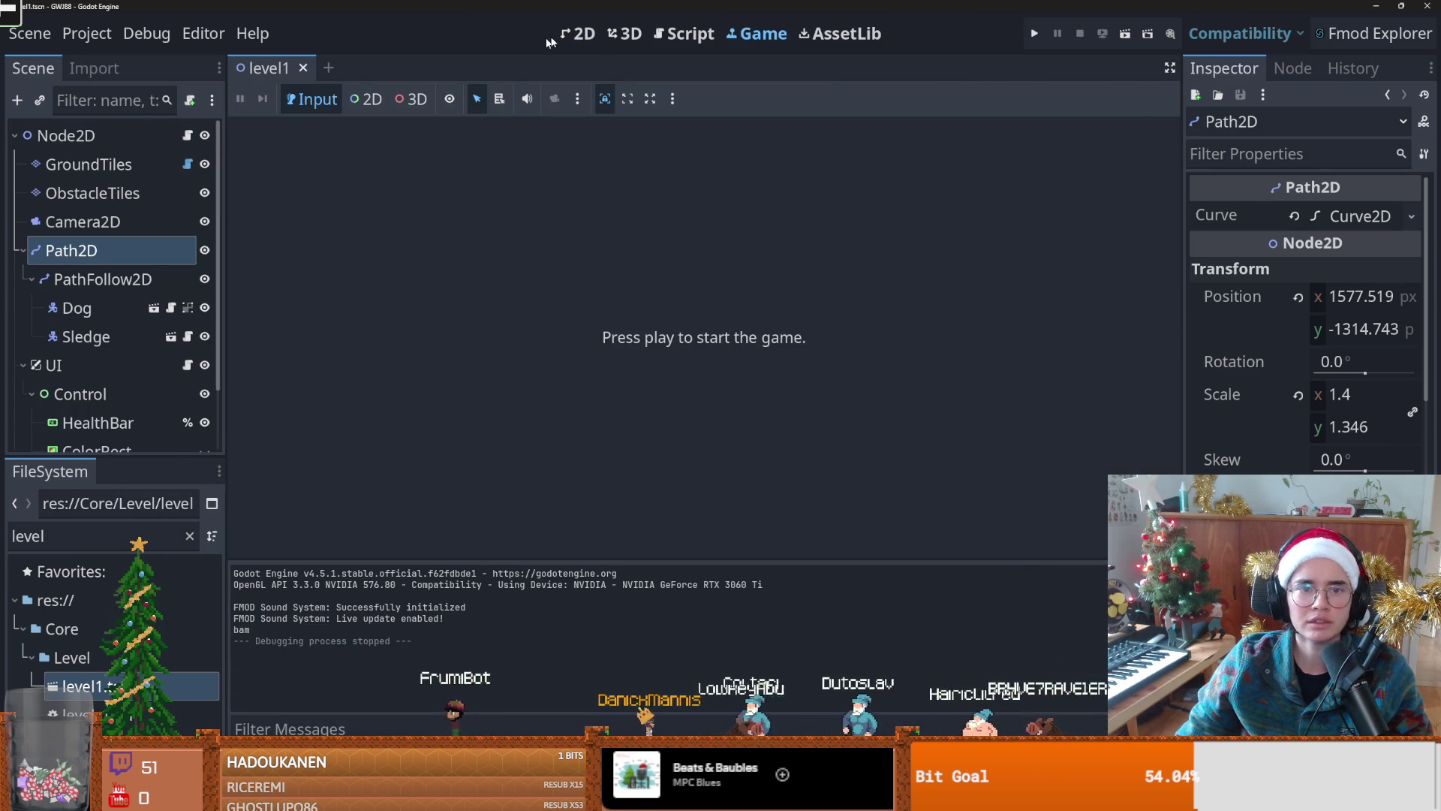
left_click(578, 33)
scroll(544, 375, "down", 5)
scroll(601, 368, "up", 5)
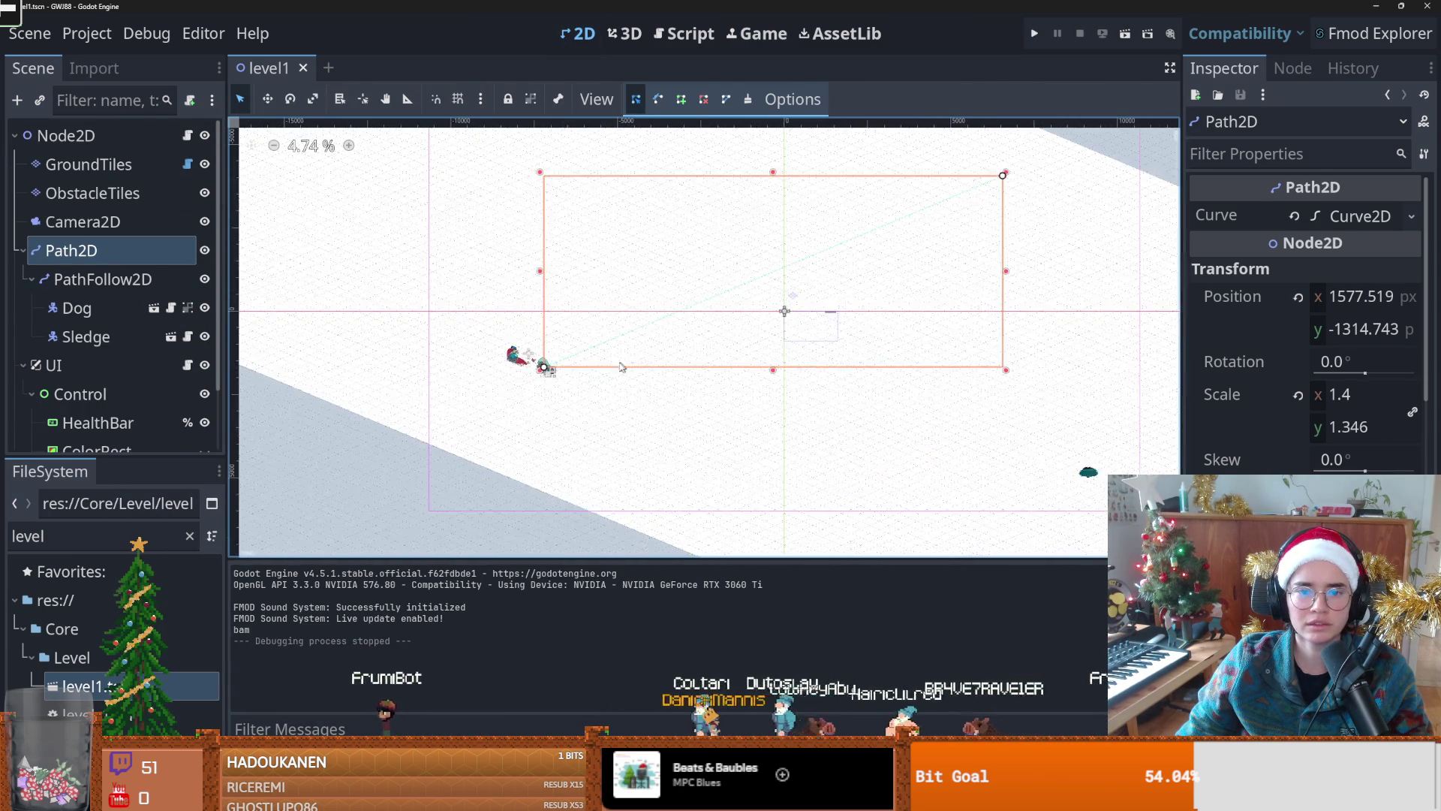
scroll(629, 368, "up", 4)
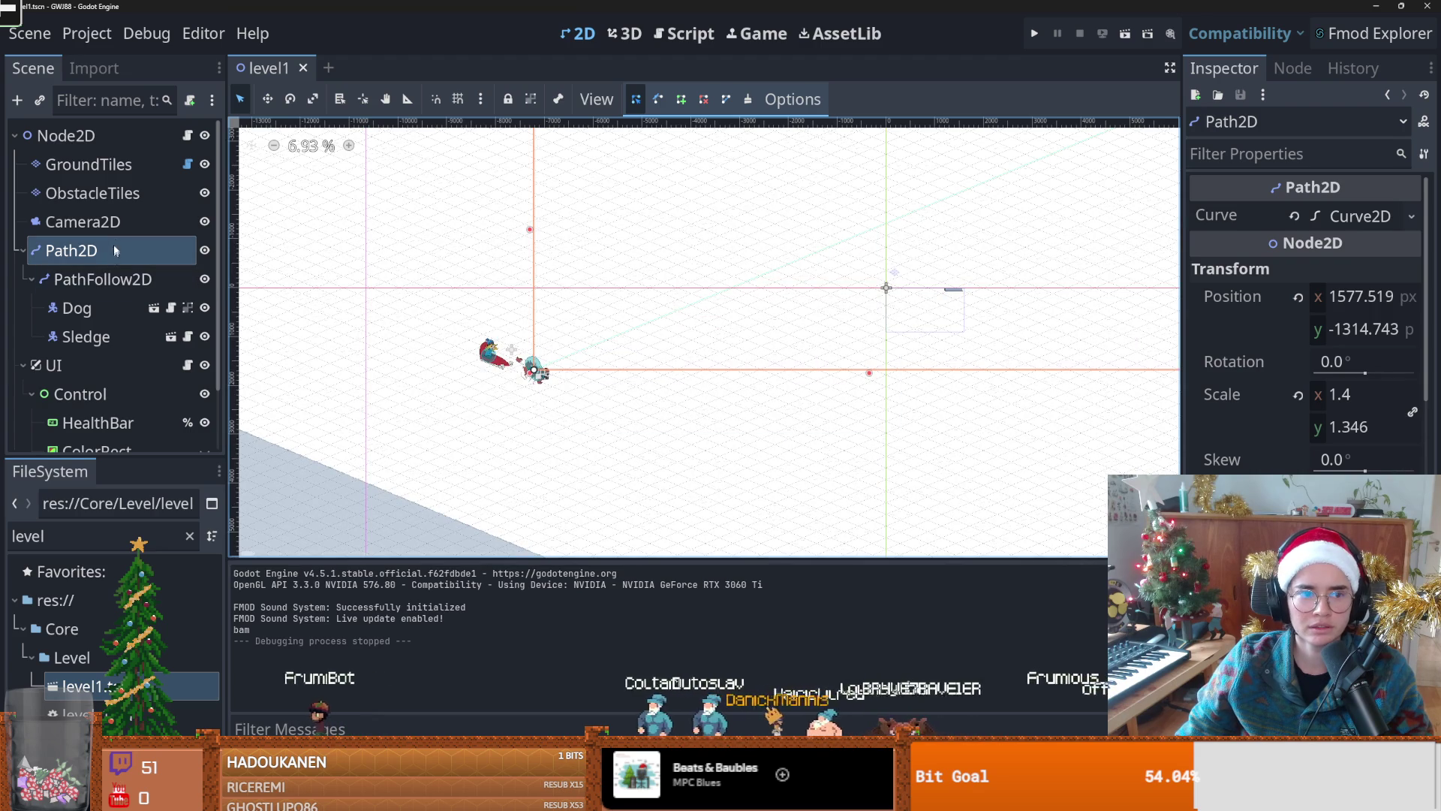
Step: Set the Path2D vertical scale to 1.4, save, and playtest briefly
left_click(105, 279)
left_click(105, 257)
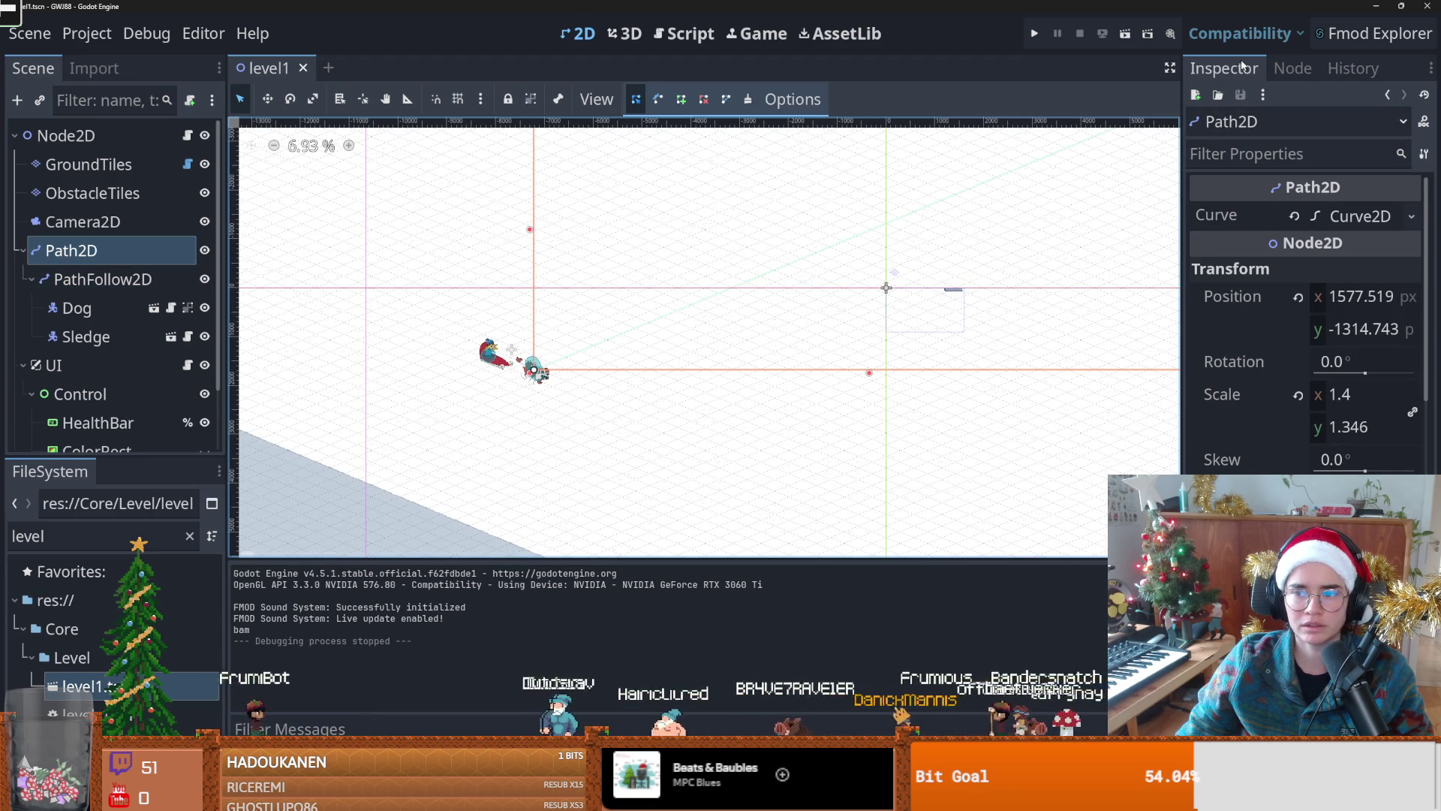
left_click(1351, 427)
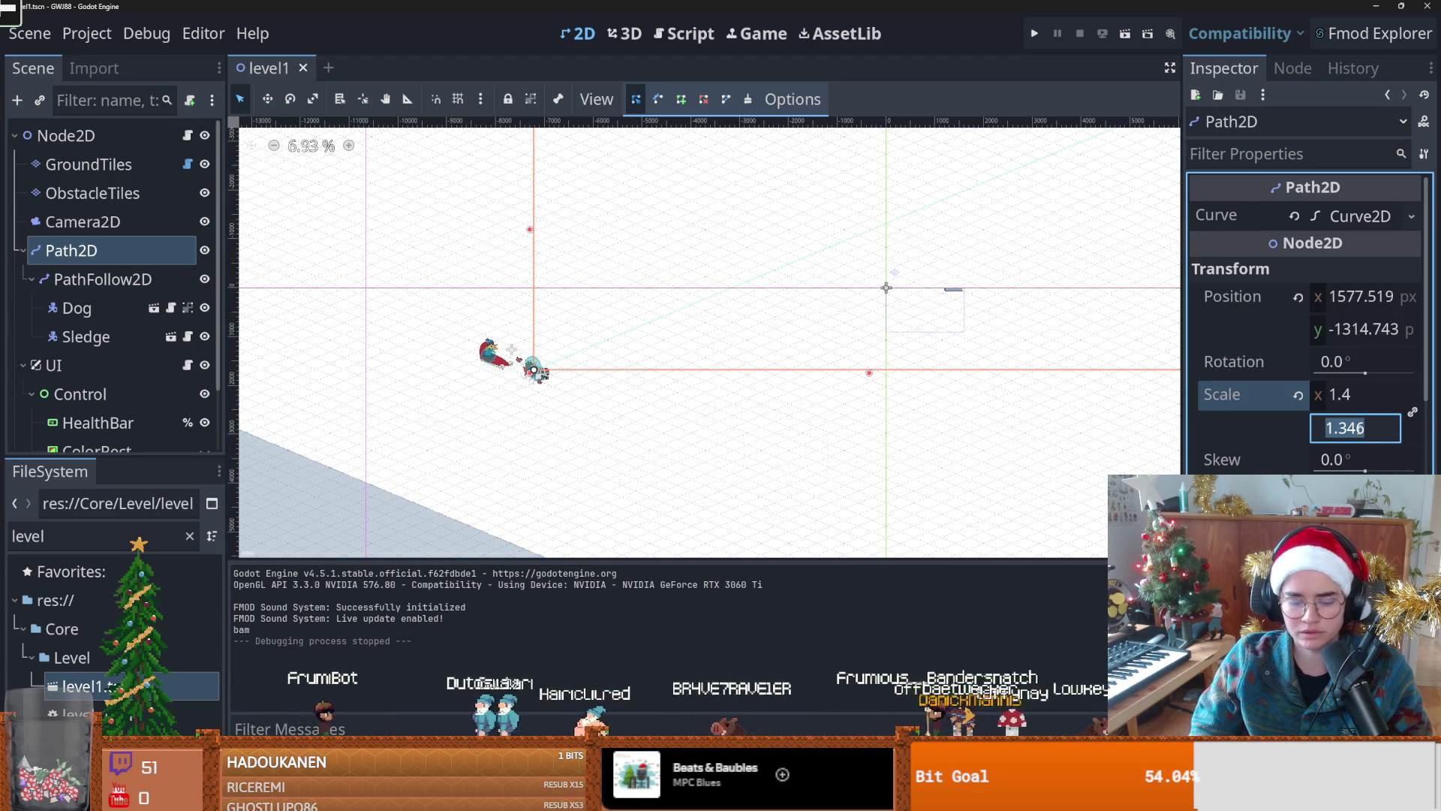
type("1.4")
key("Return")
key("ctrl+s")
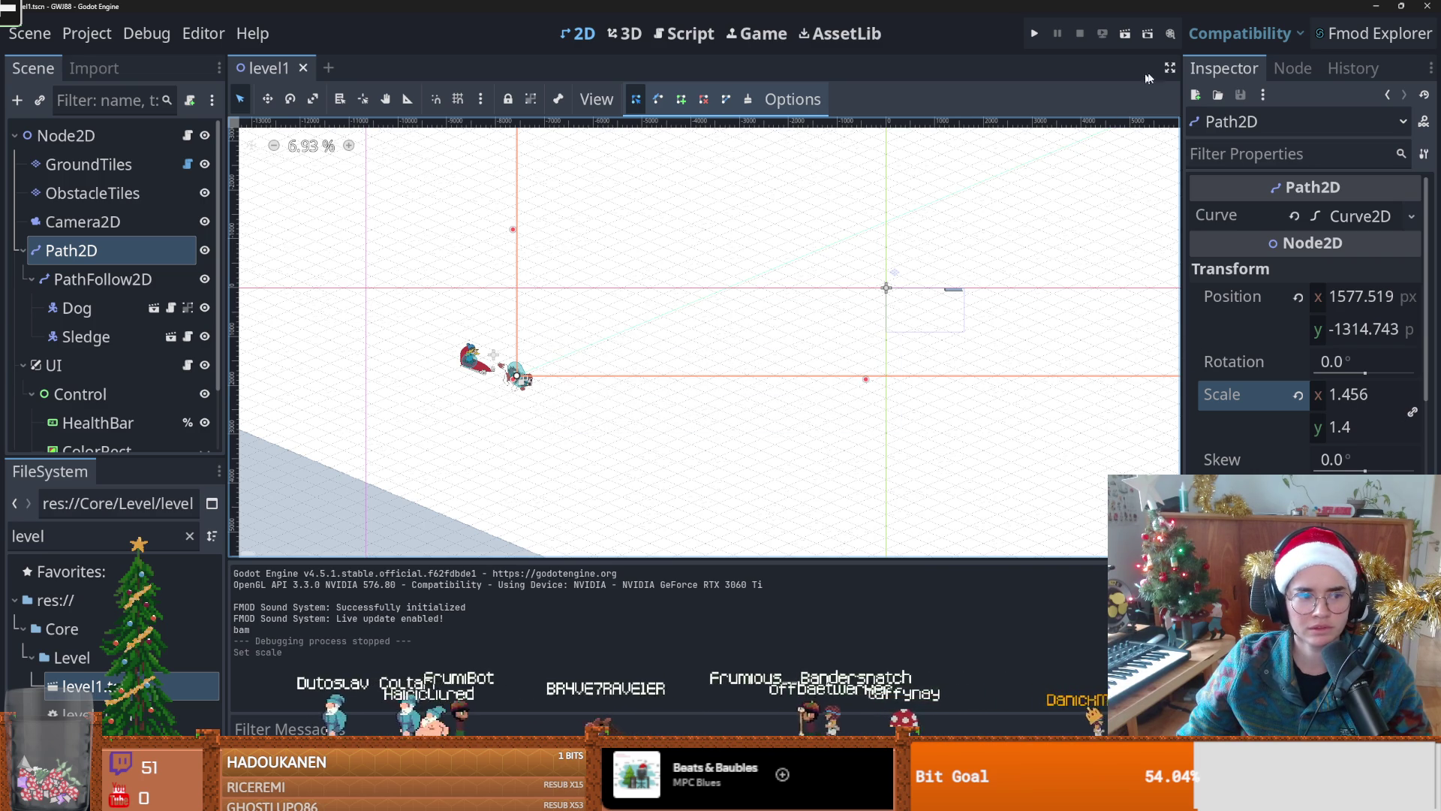
left_click(1036, 34)
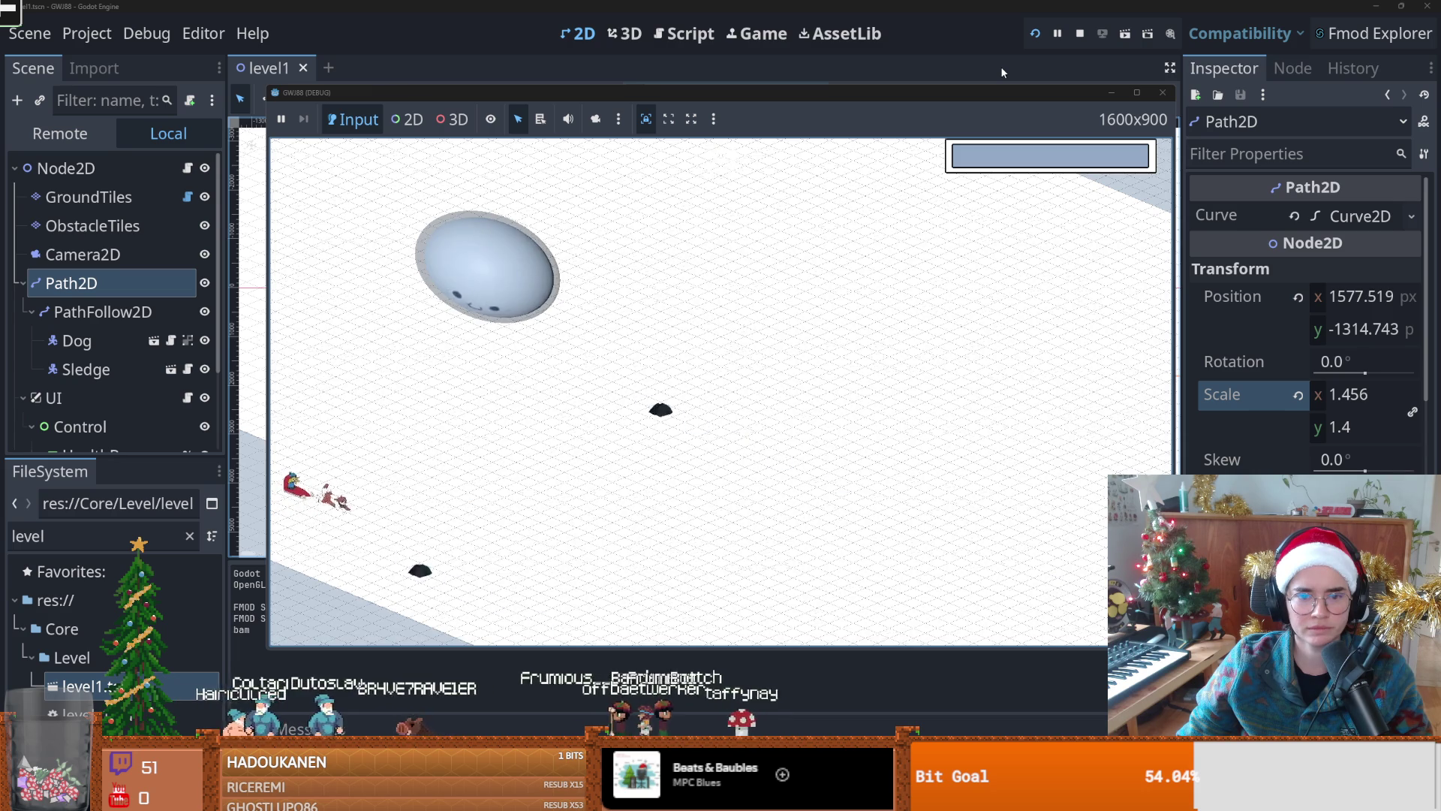
left_click(1163, 93)
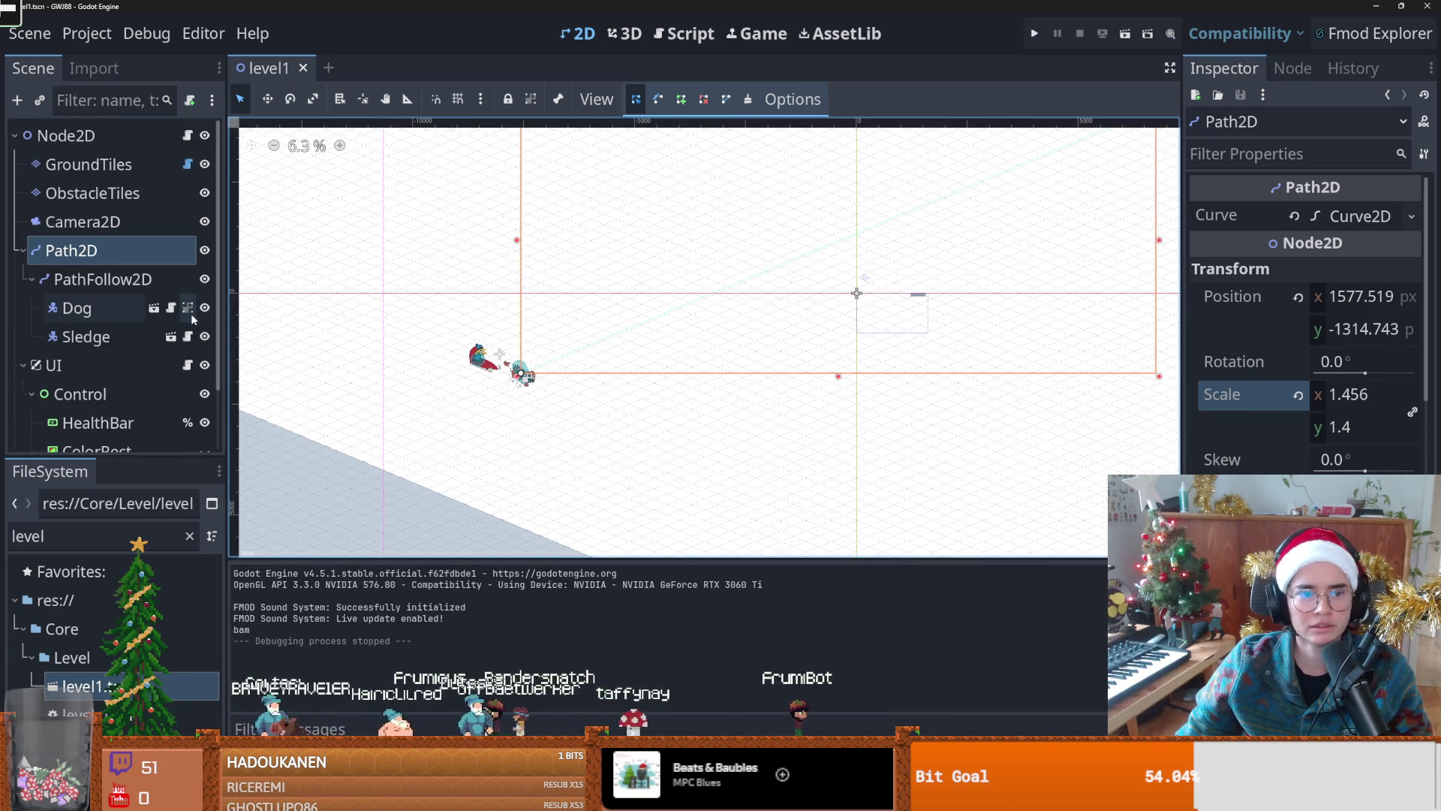
Step: Inspect the Dog's main_player.gd script, highlighting every use of new_path_pos
left_click(178, 310)
scroll(607, 381, "up", 8)
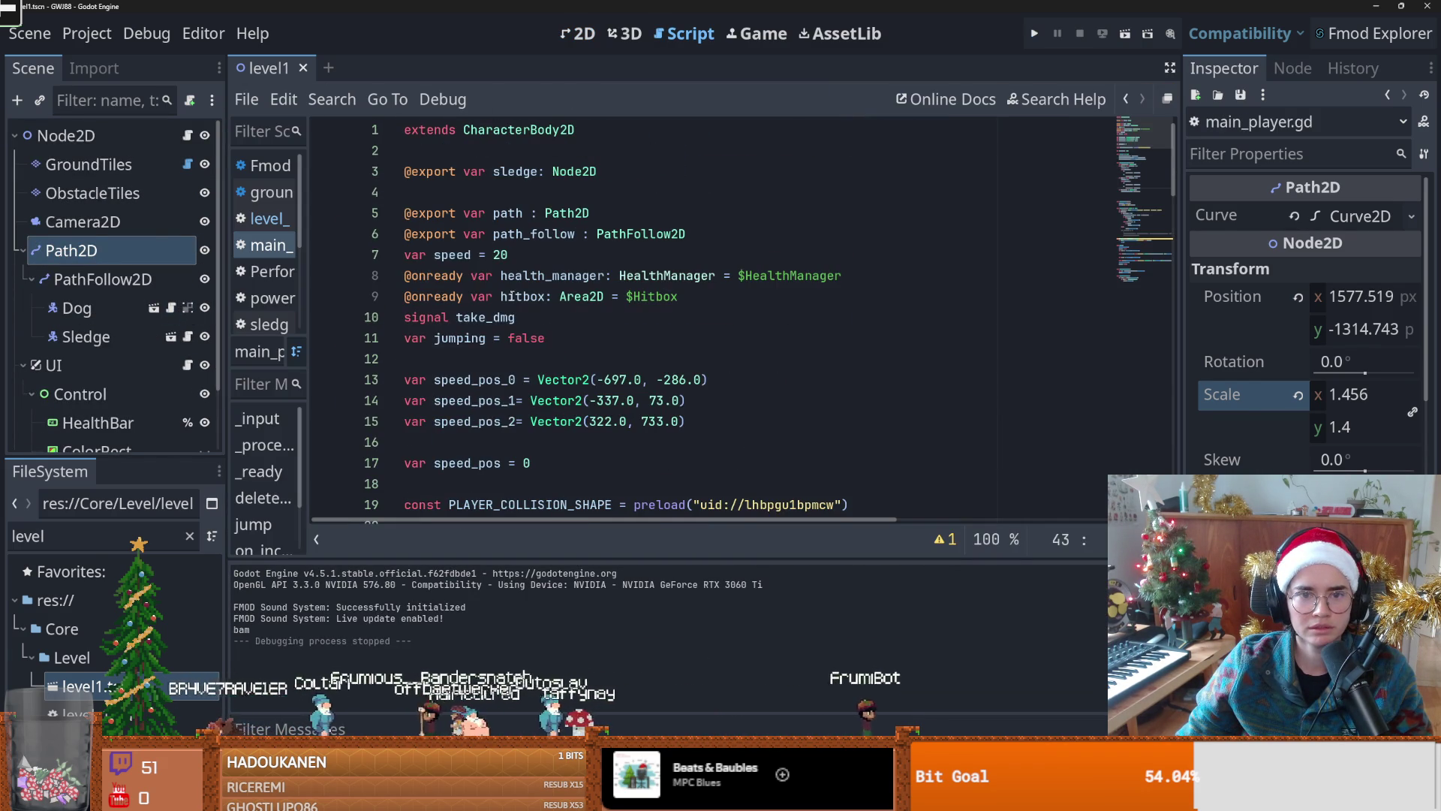
left_click(510, 214)
scroll(595, 375, "down", 14)
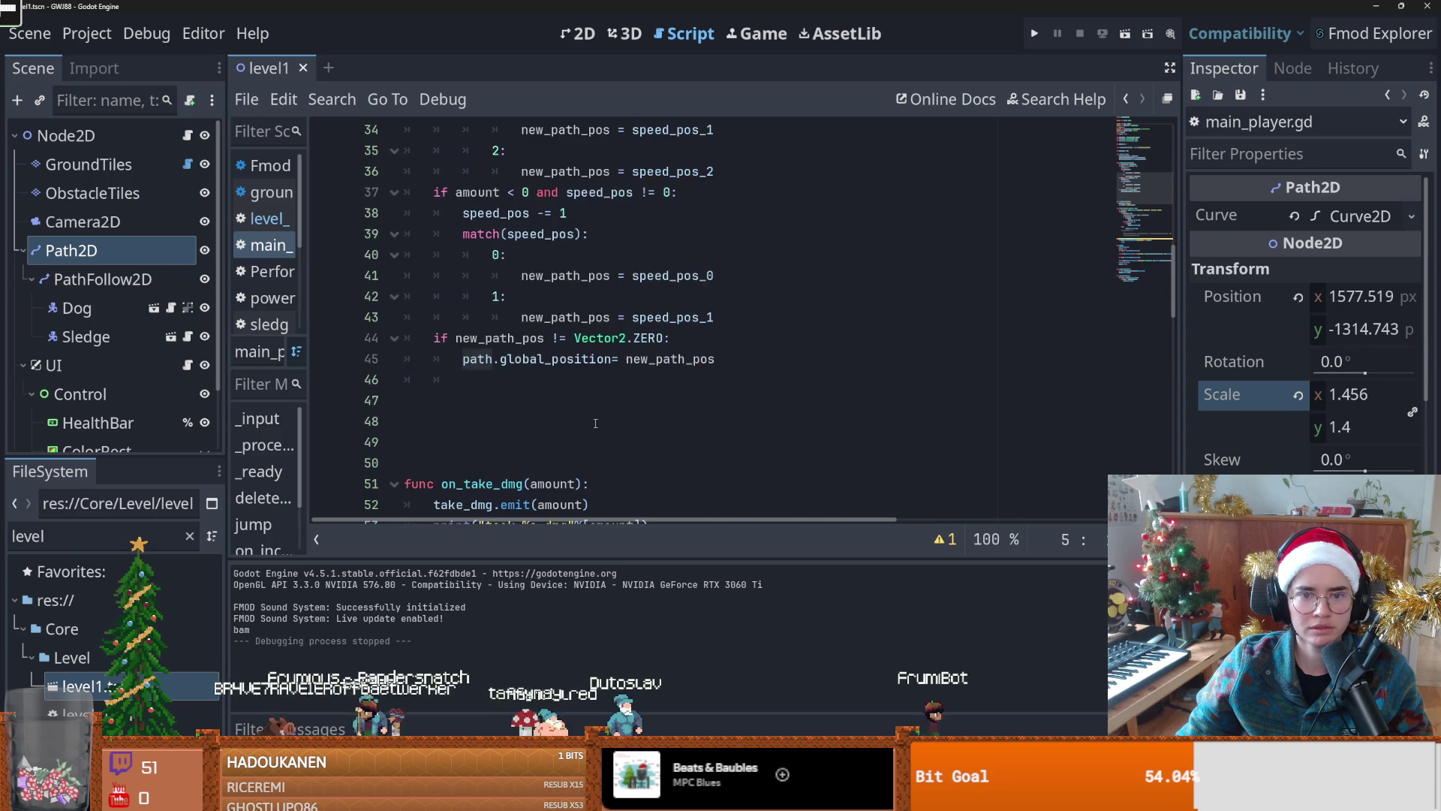
scroll(600, 409, "up", 2)
scroll(525, 338, "up", 3)
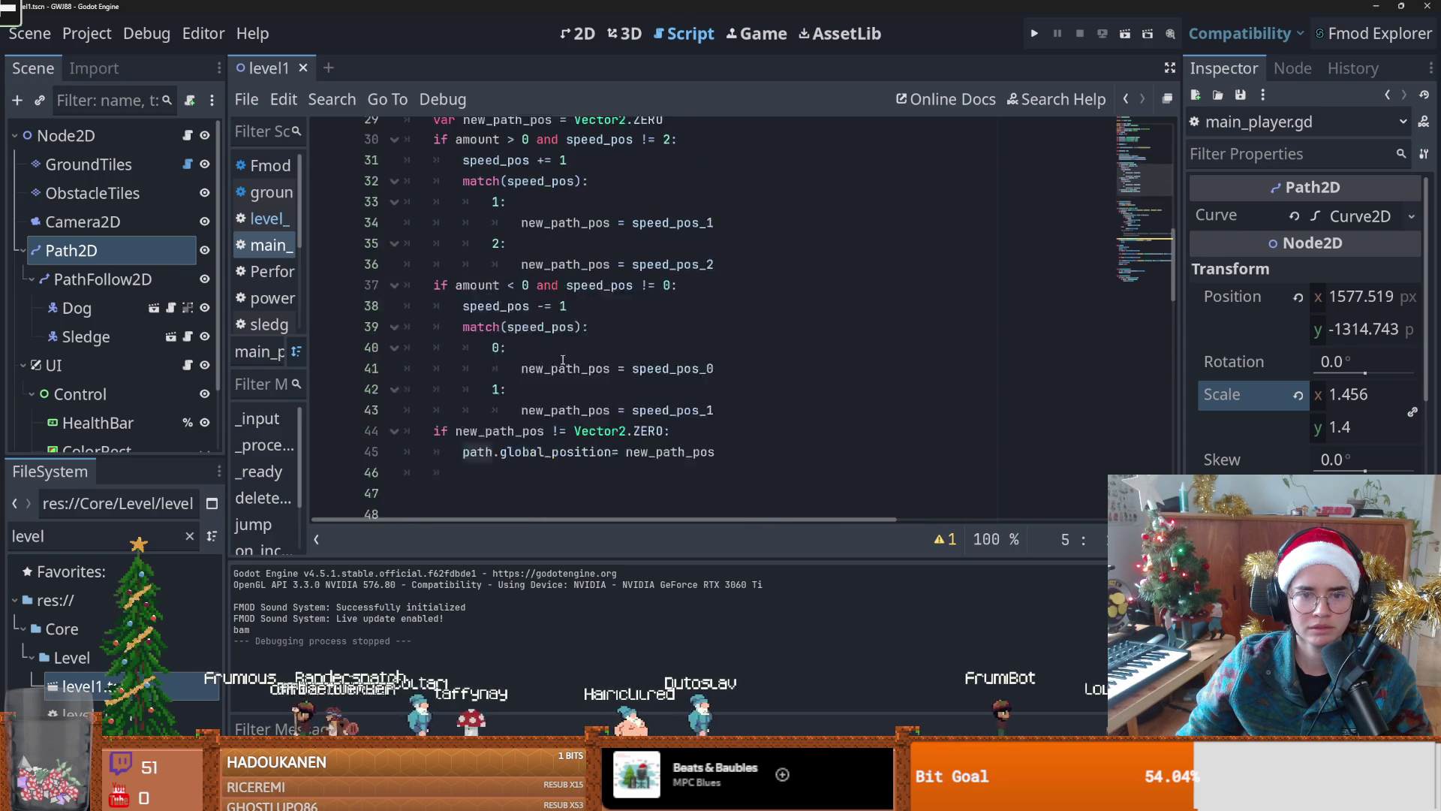
double_click(670, 484)
scroll(645, 442, "up", 1)
scroll(509, 334, "up", 2)
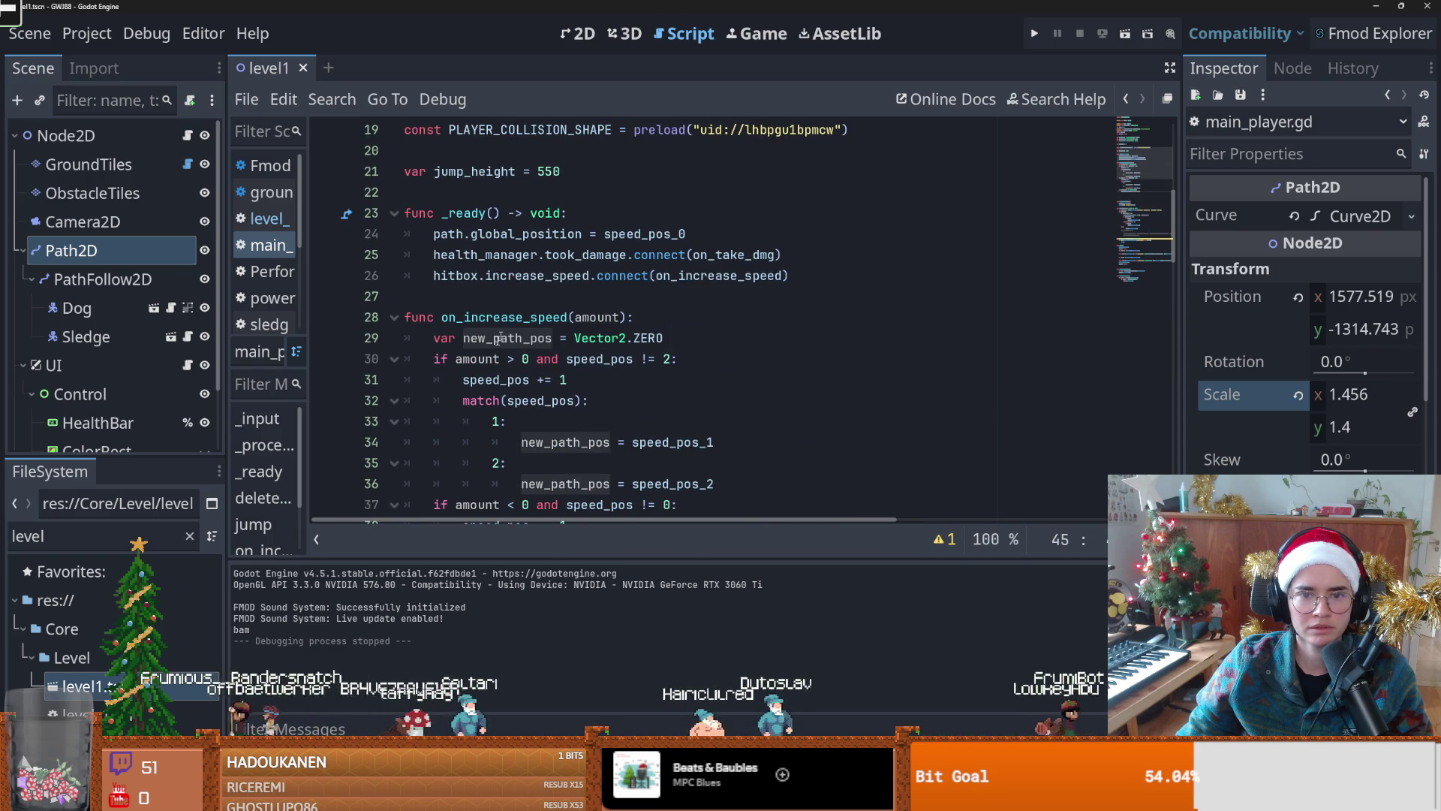
scroll(577, 359, "up", 3)
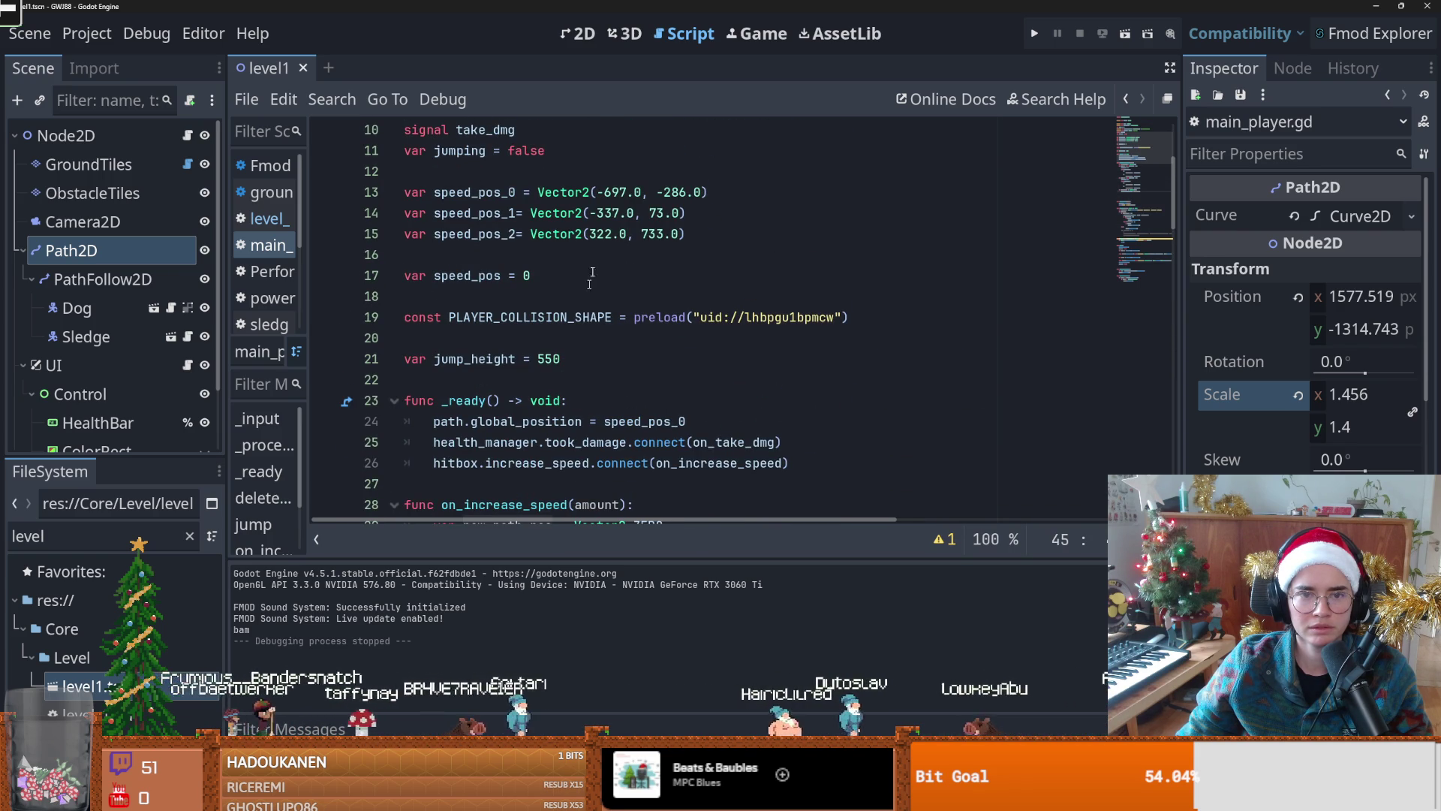
Step: Reset the Path2D position to 0, 0 in the 2D view
left_click(586, 38)
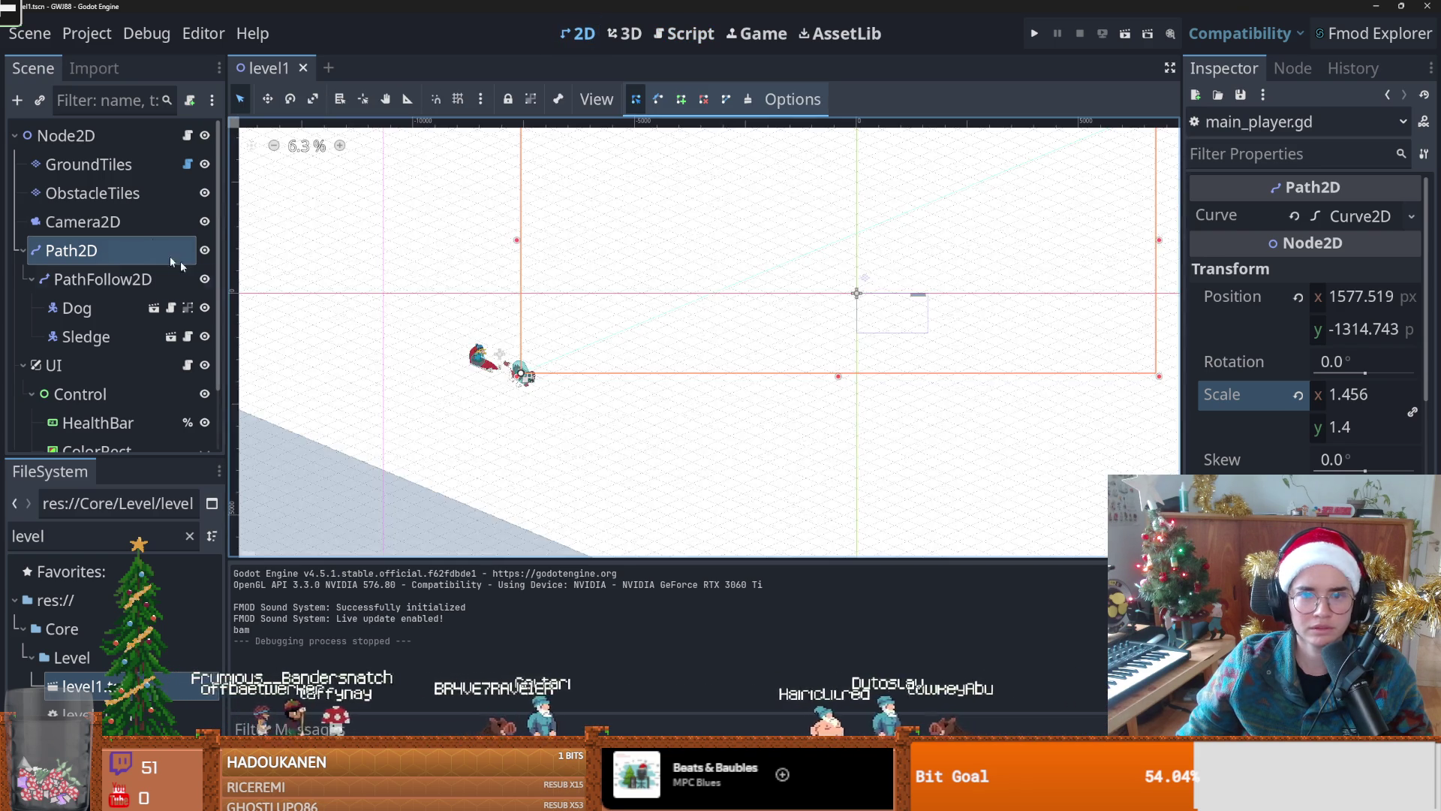
left_click(1299, 298)
scroll(862, 407, "down", 5)
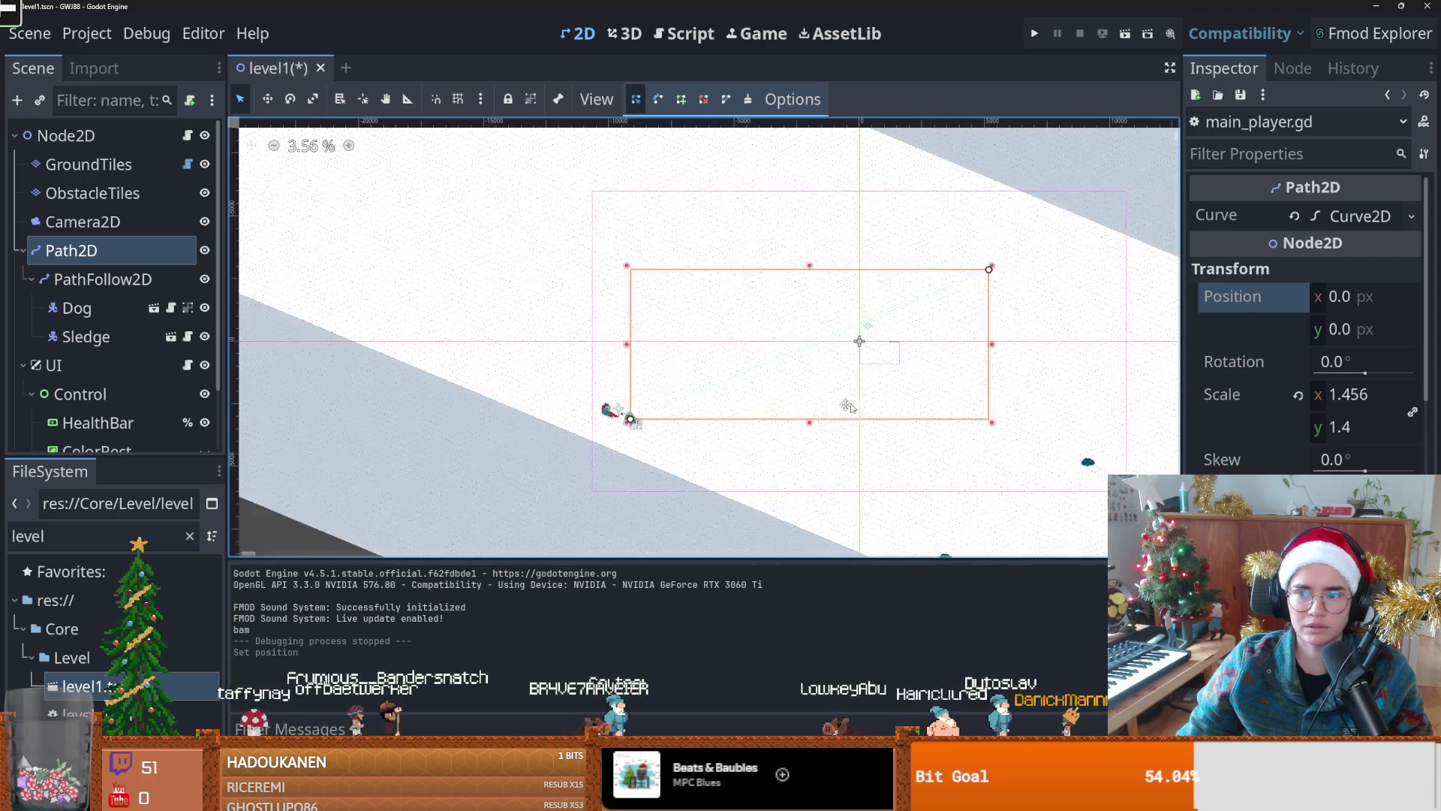
scroll(740, 402, "right", 3)
scroll(638, 406, "up", 3)
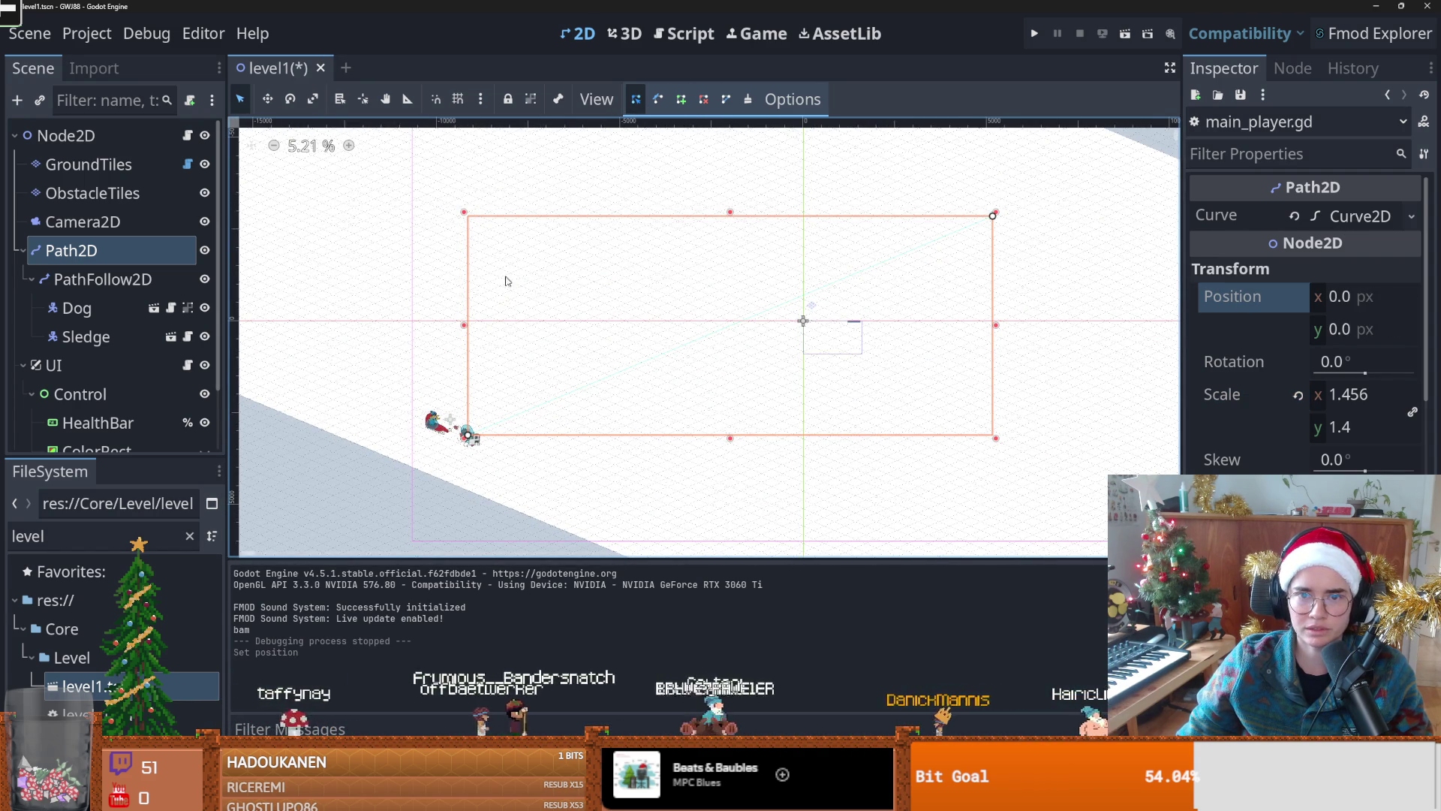
Step: Move the path's bottom-left and top-right points up-right, then playtest
mouse_move(466, 439)
left_mouse_down()
mouse_move(529, 399)
mouse_move(501, 417)
left_mouse_up()
scroll(773, 326, "right", 3)
scroll(773, 327, "up", 2)
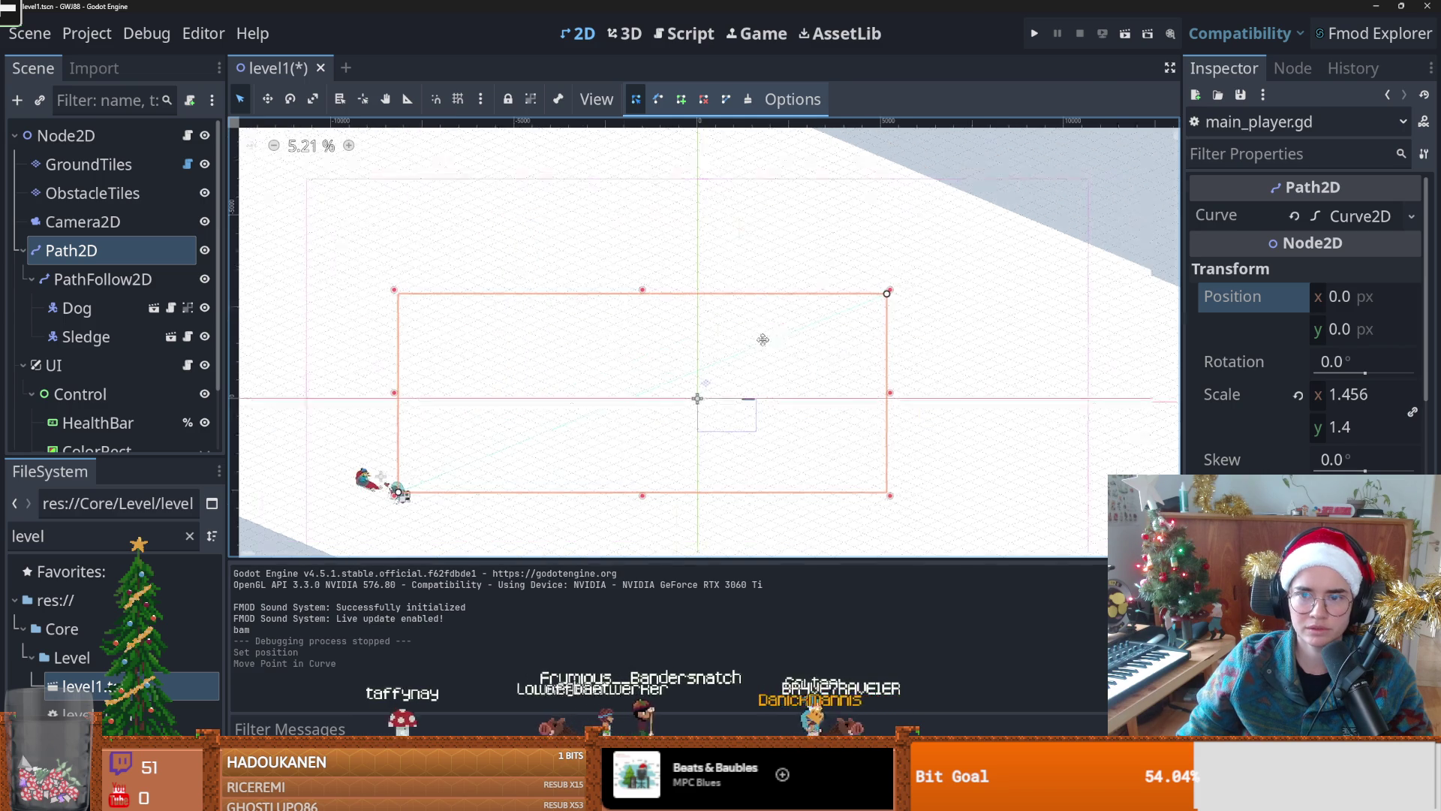
mouse_move(883, 297)
left_mouse_down()
mouse_move(981, 269)
mouse_move(977, 253)
left_mouse_up()
left_click(1037, 33)
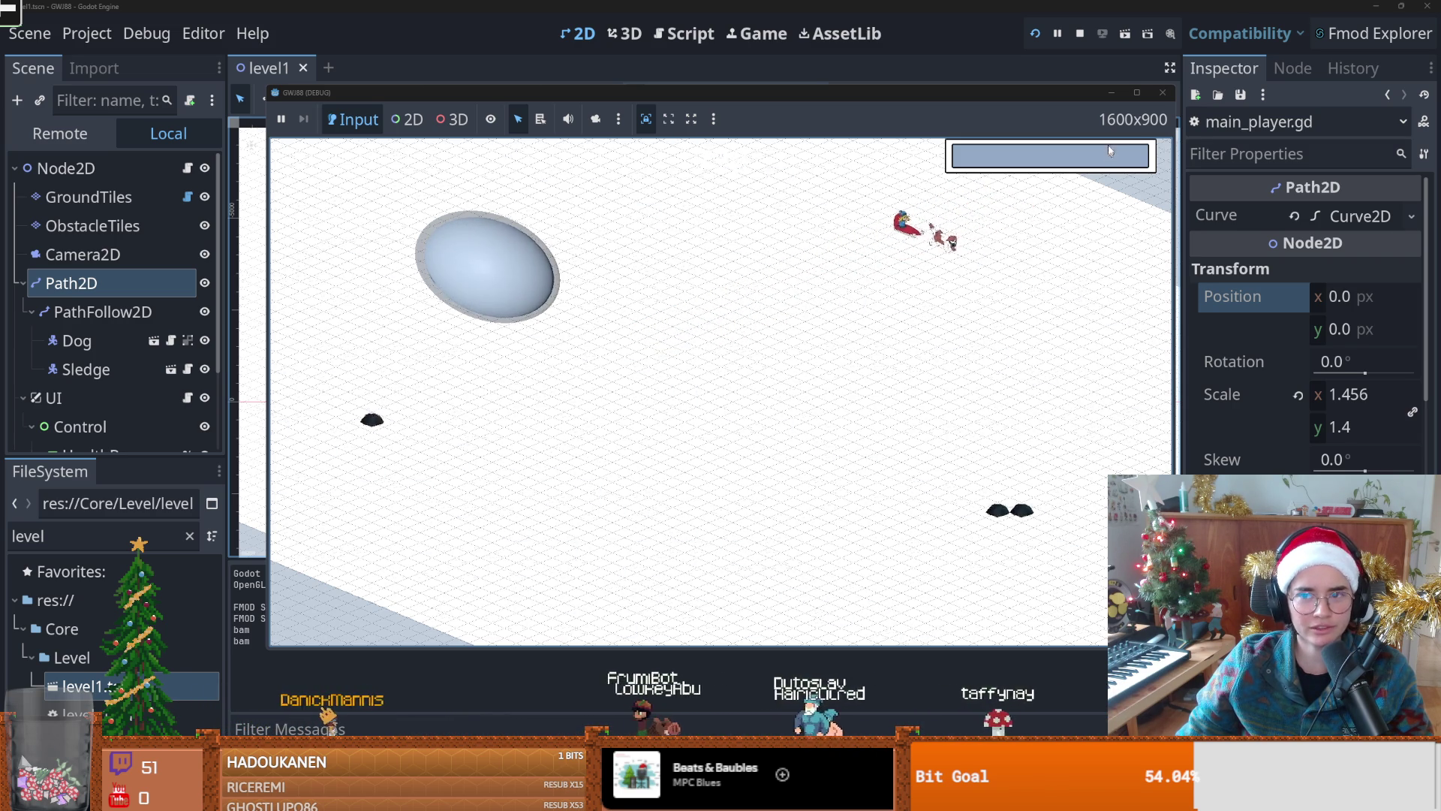
Step: Restart the playtest, then stop it and return to the level editor
left_click(1035, 33)
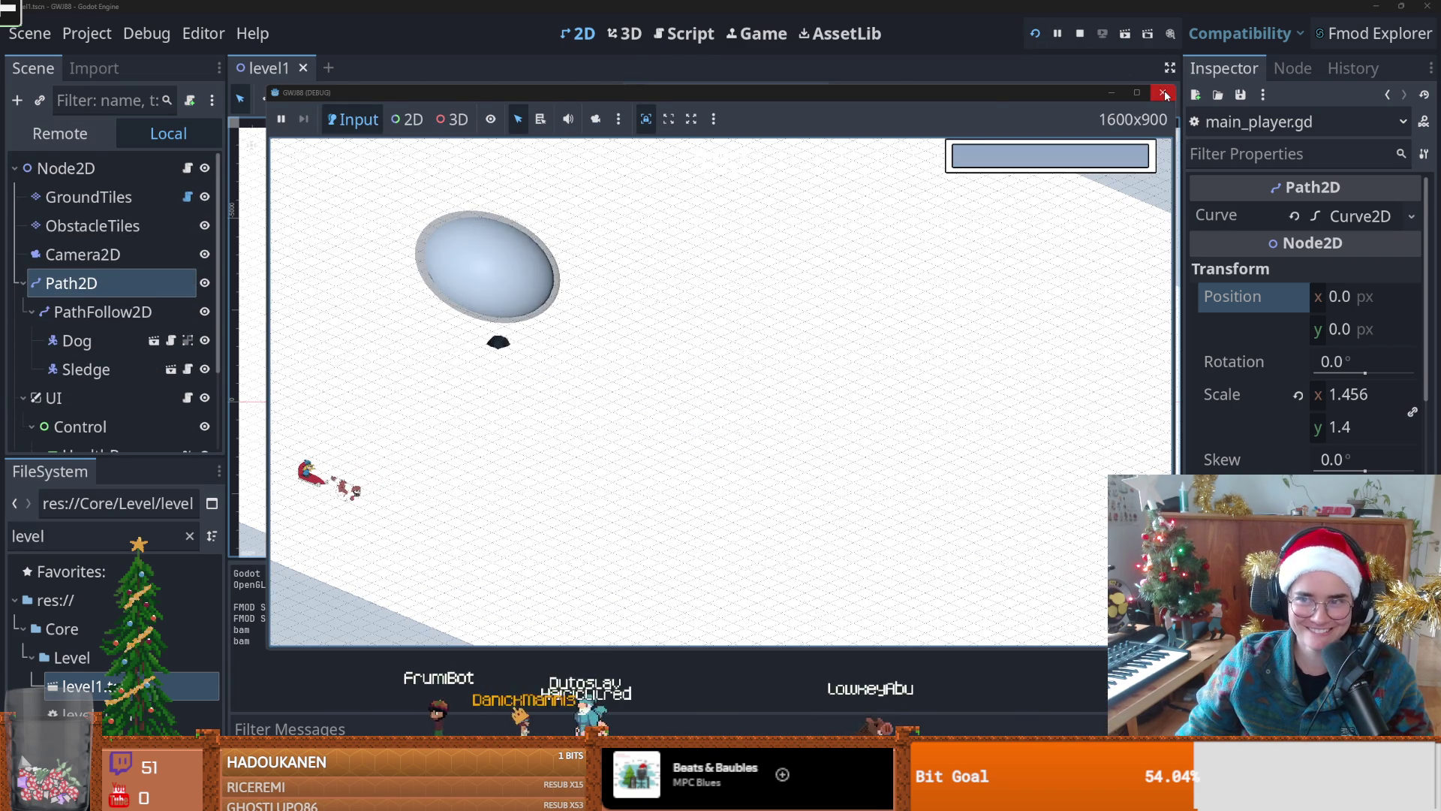
left_click(1080, 34)
scroll(476, 454, "up", 1)
scroll(451, 477, "down", 2)
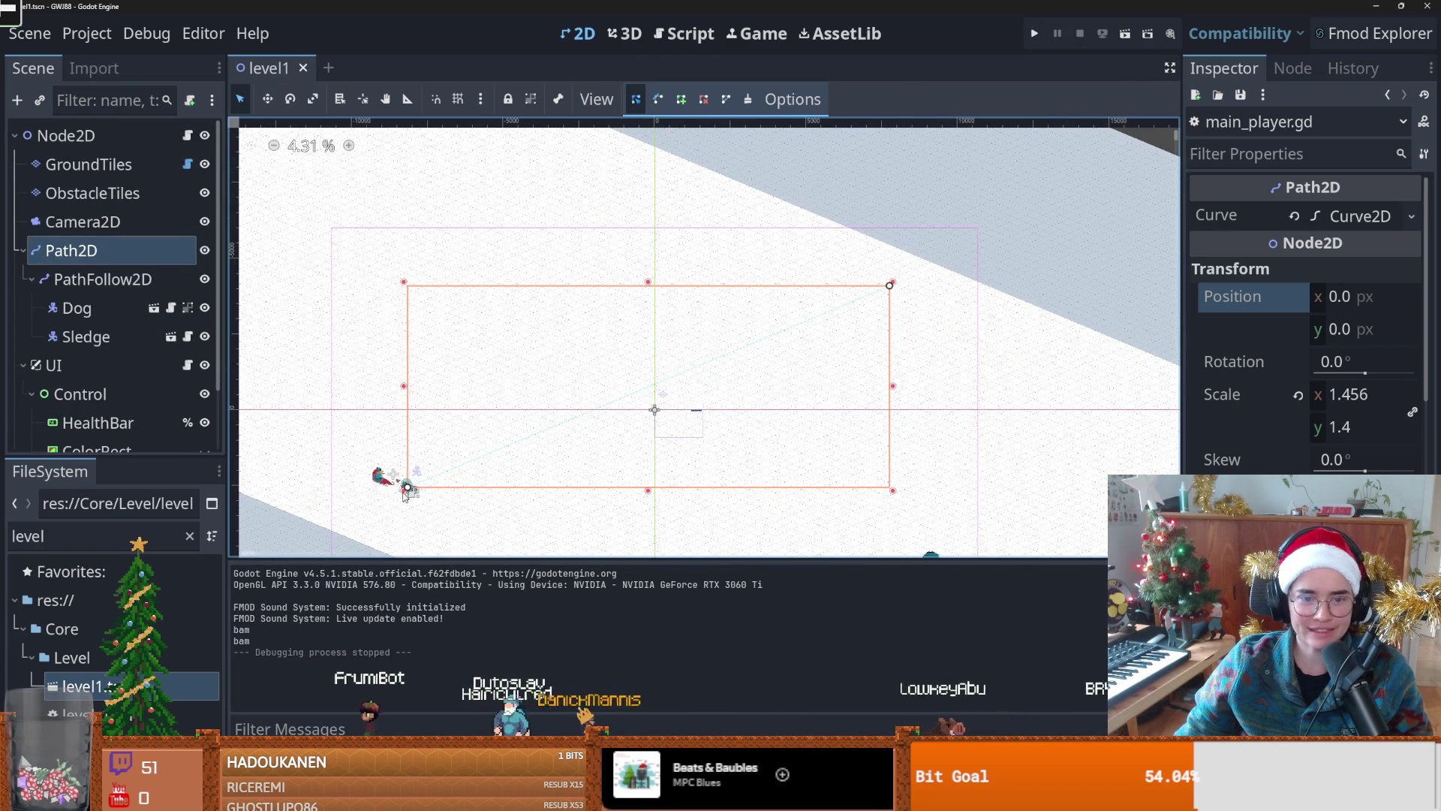
Step: Shrink Path2D from its corner, revert its position to zero, and shrink again to 1.341 × 1.291
mouse_move(408, 489)
left_mouse_down()
mouse_move(418, 473)
mouse_move(466, 467)
left_mouse_up()
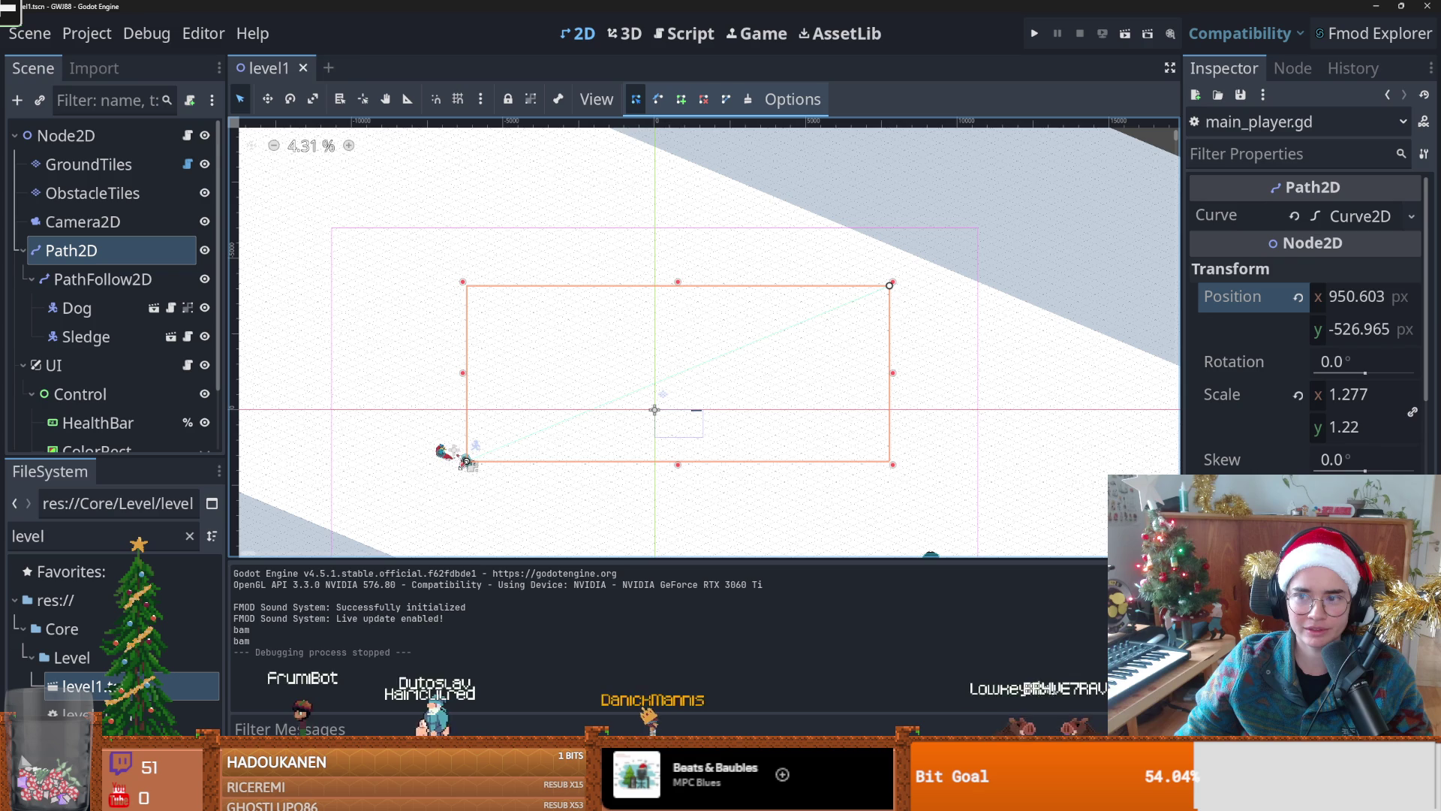
left_click(1298, 297)
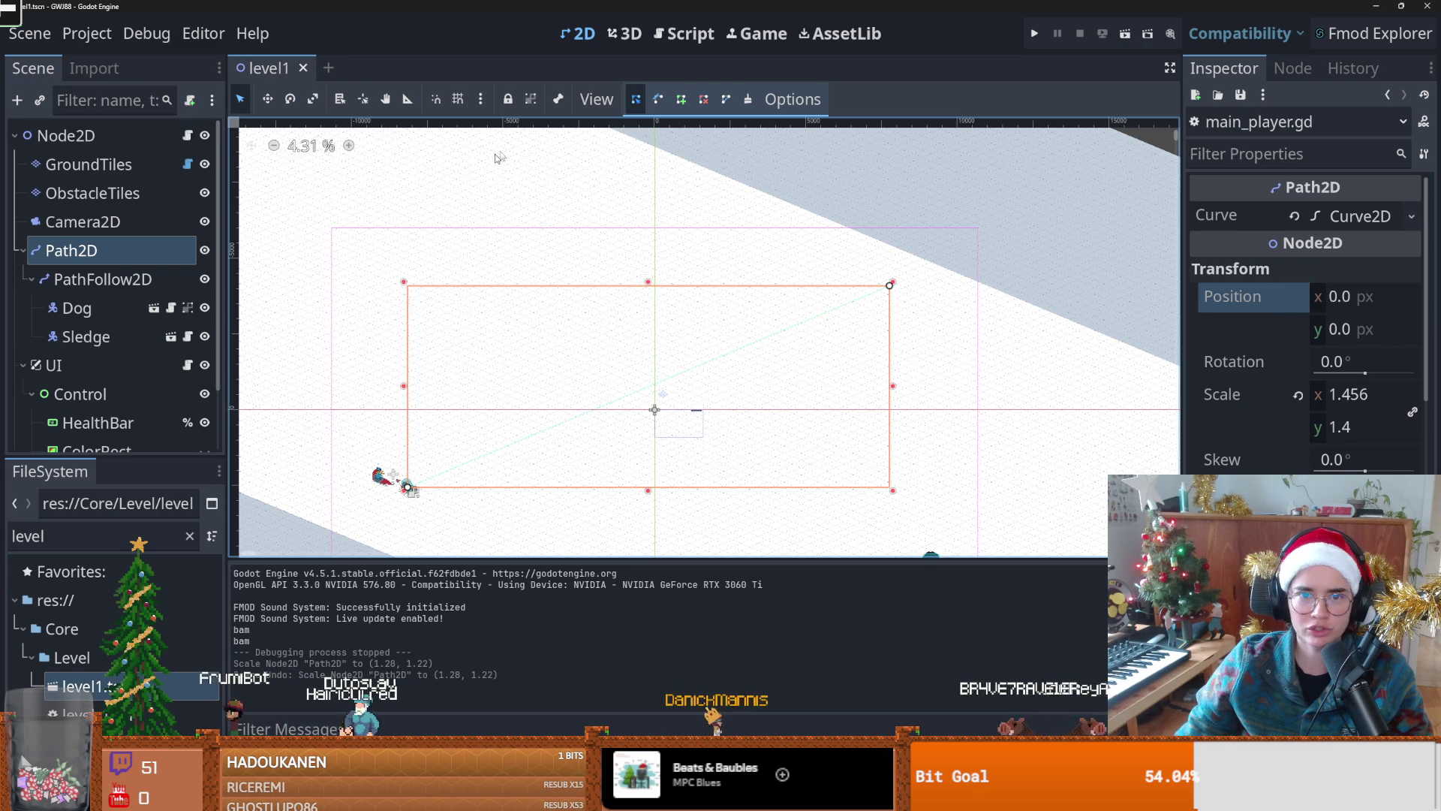
scroll(408, 461, "up", 3)
left_click_drag(409, 457, 496, 421)
scroll(499, 443, "down", 5)
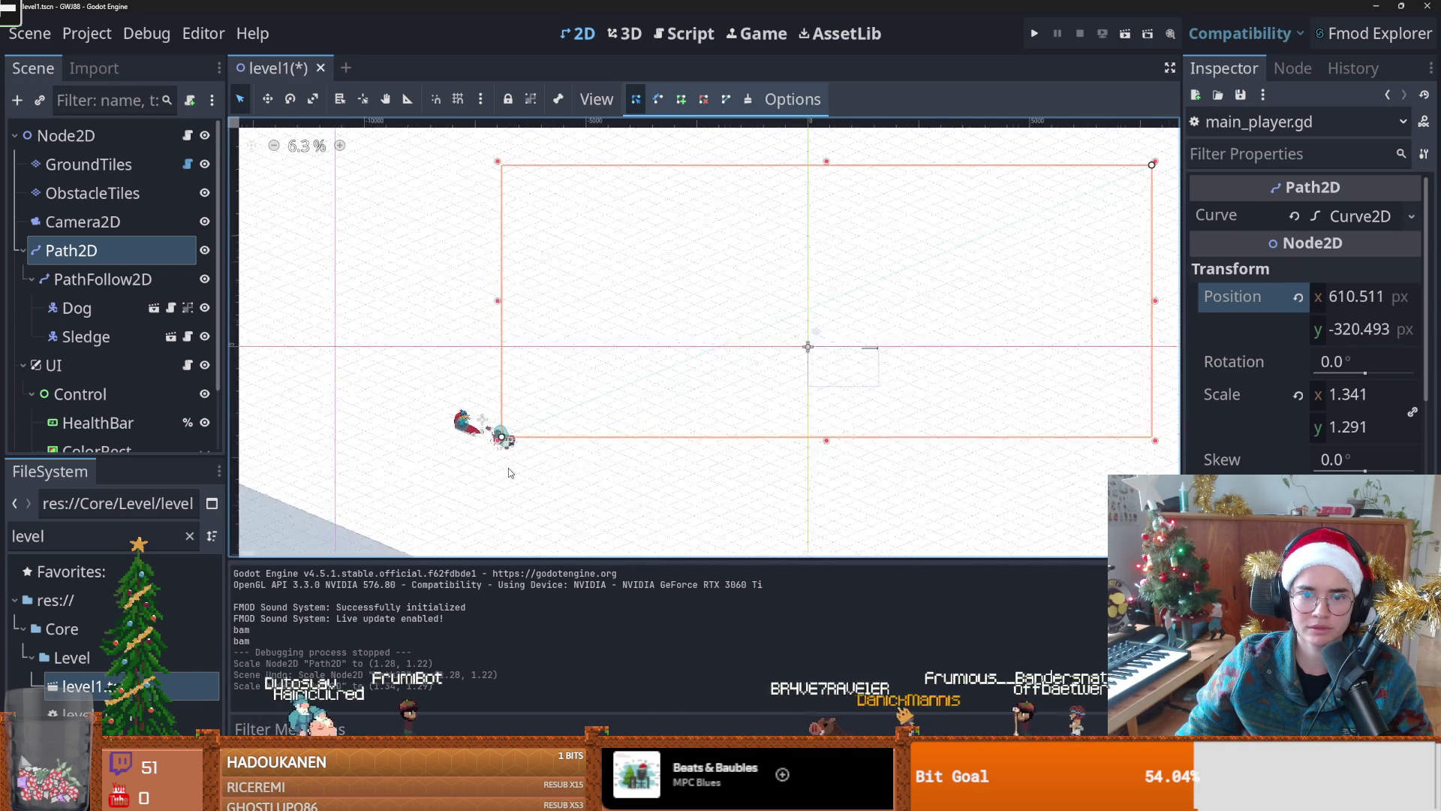
scroll(510, 473, "up", 1)
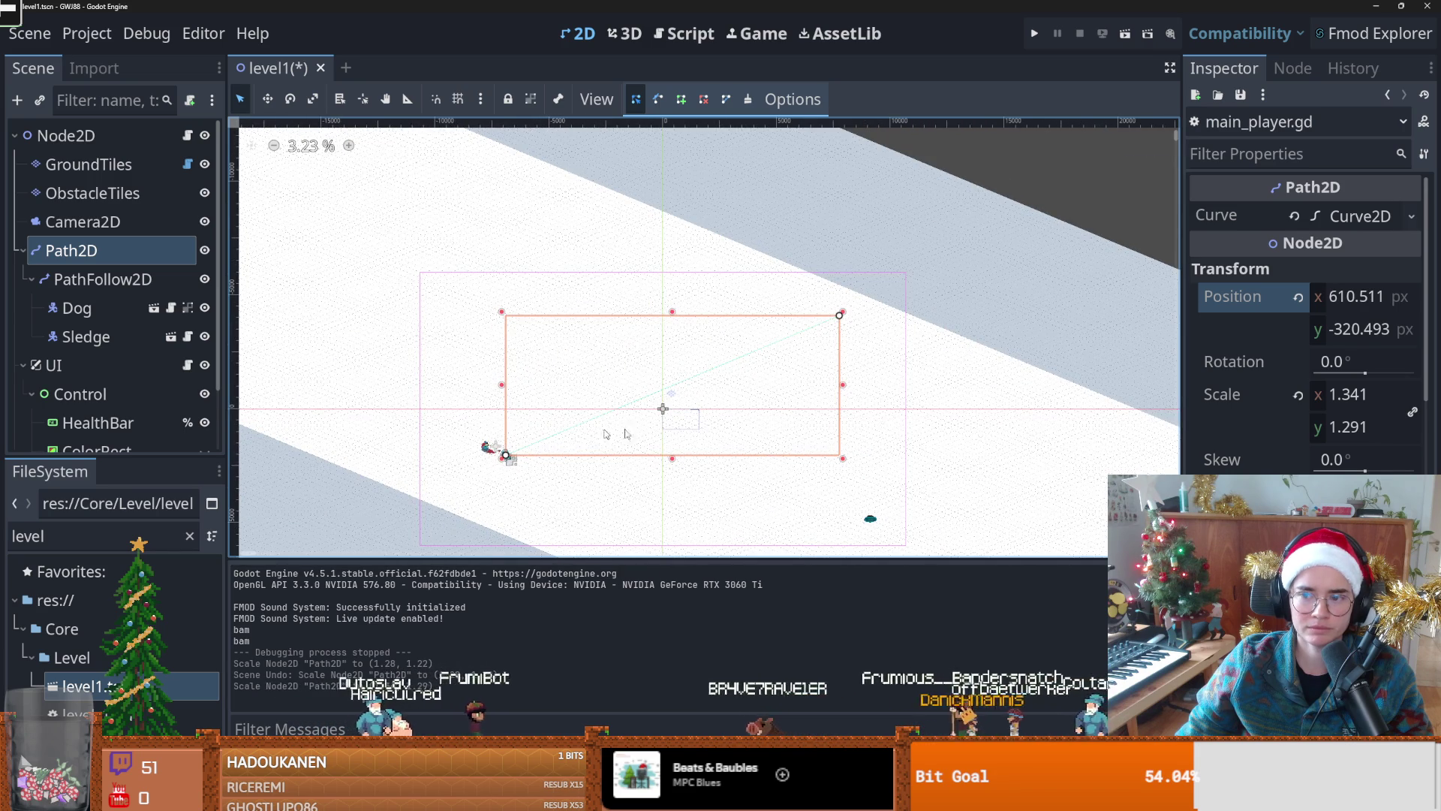
Step: Begin editing the Path2D x position, briefly check Discord, then return to the editor
left_click(1363, 301)
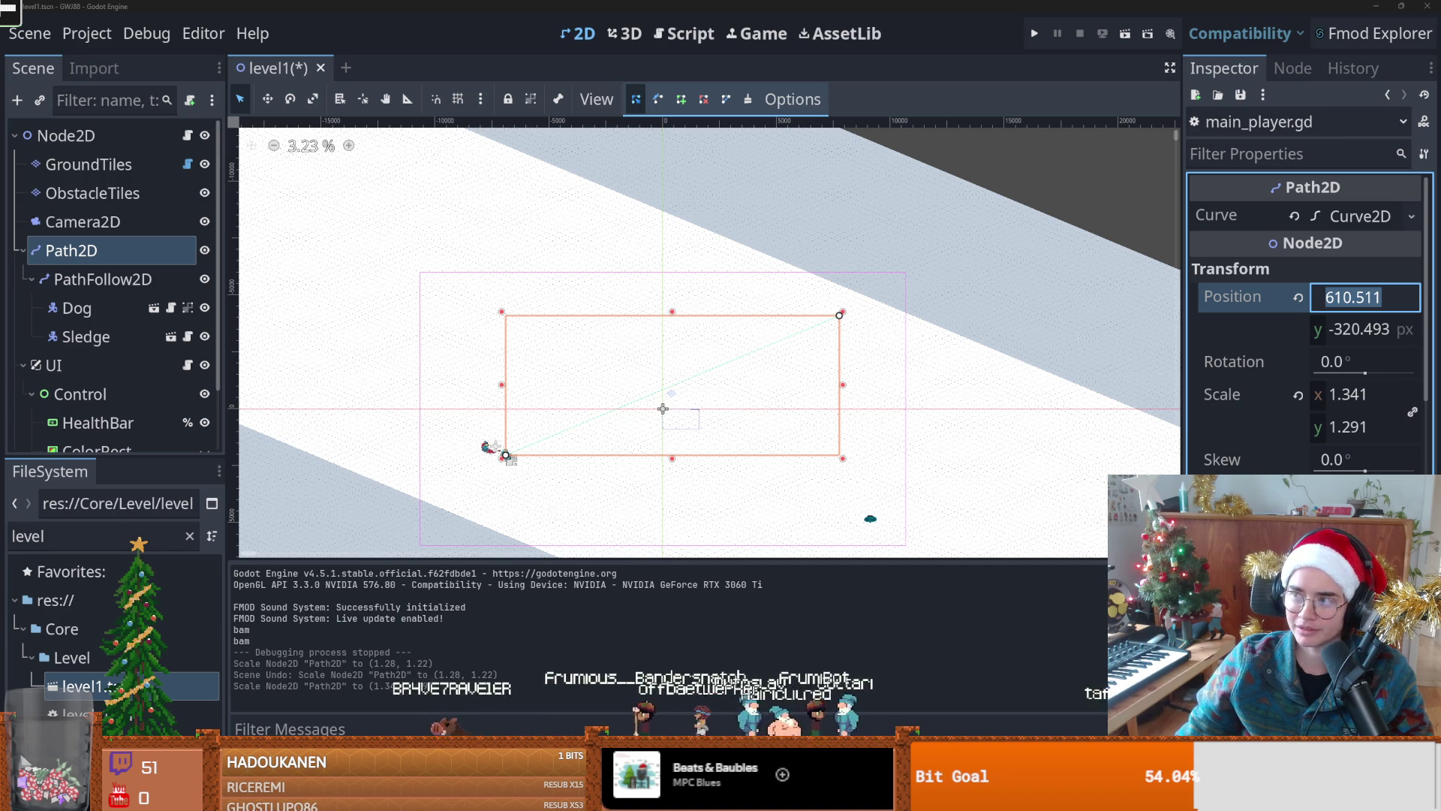
key("alt+Tab")
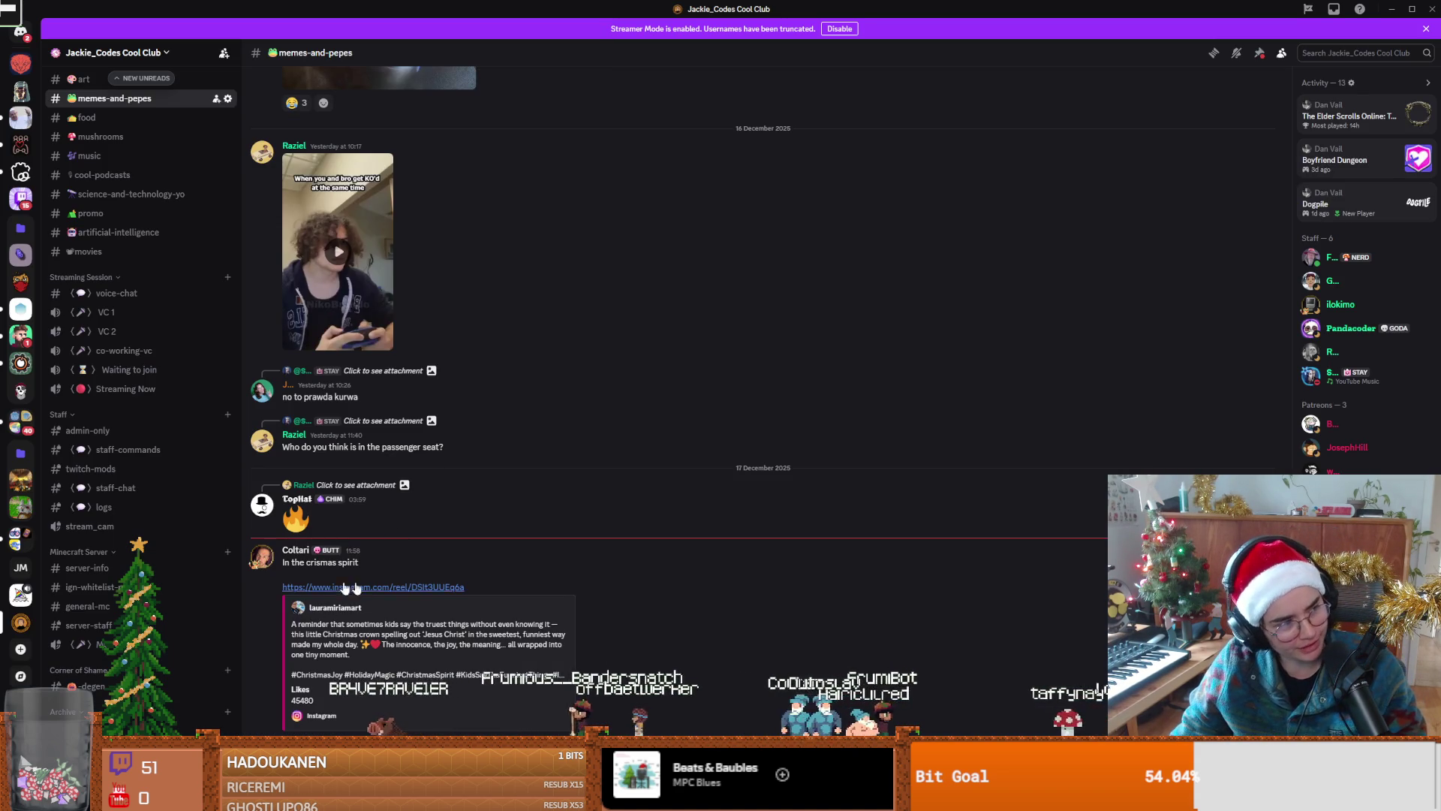
key("Print")
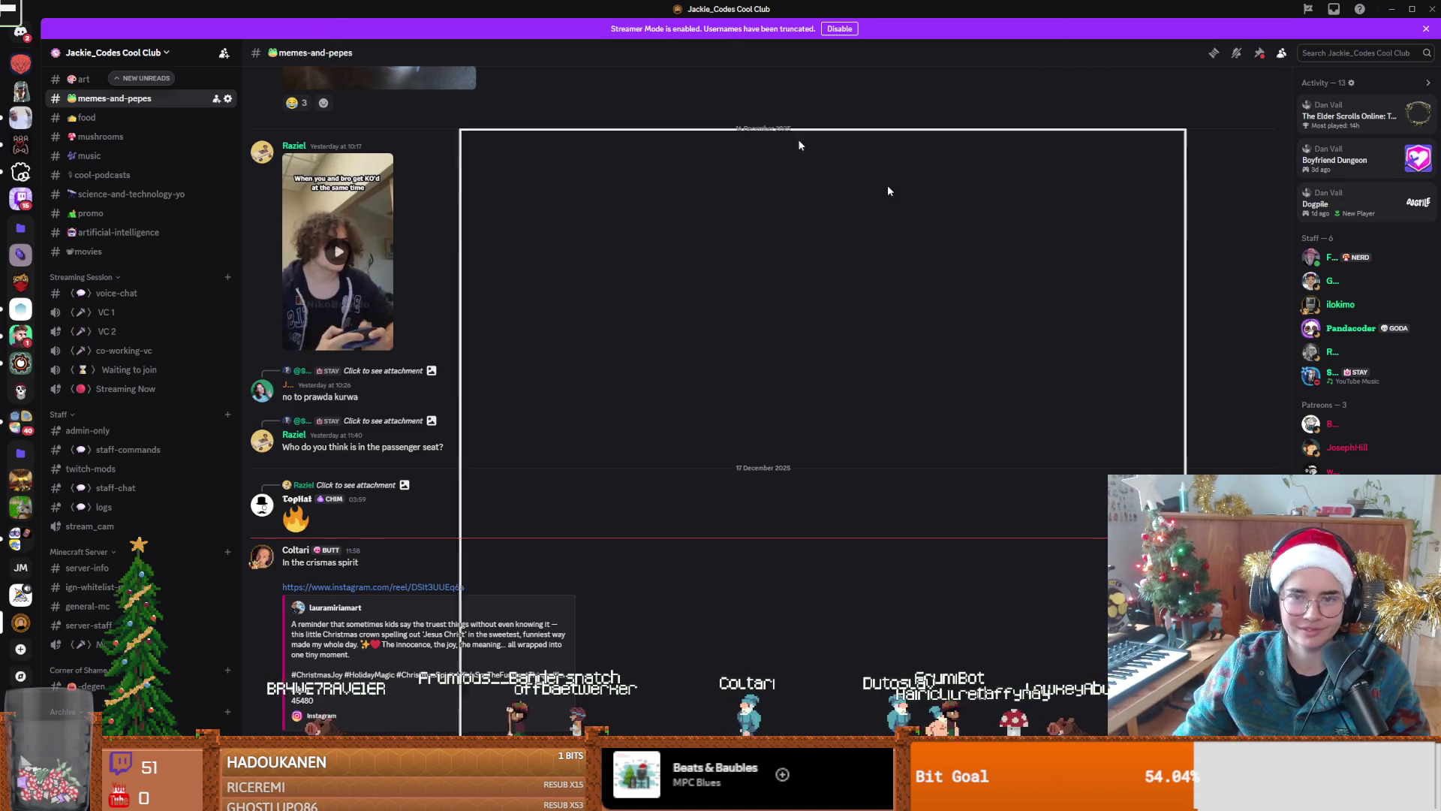
key("alt+Tab")
scroll(841, 379, "up", 2)
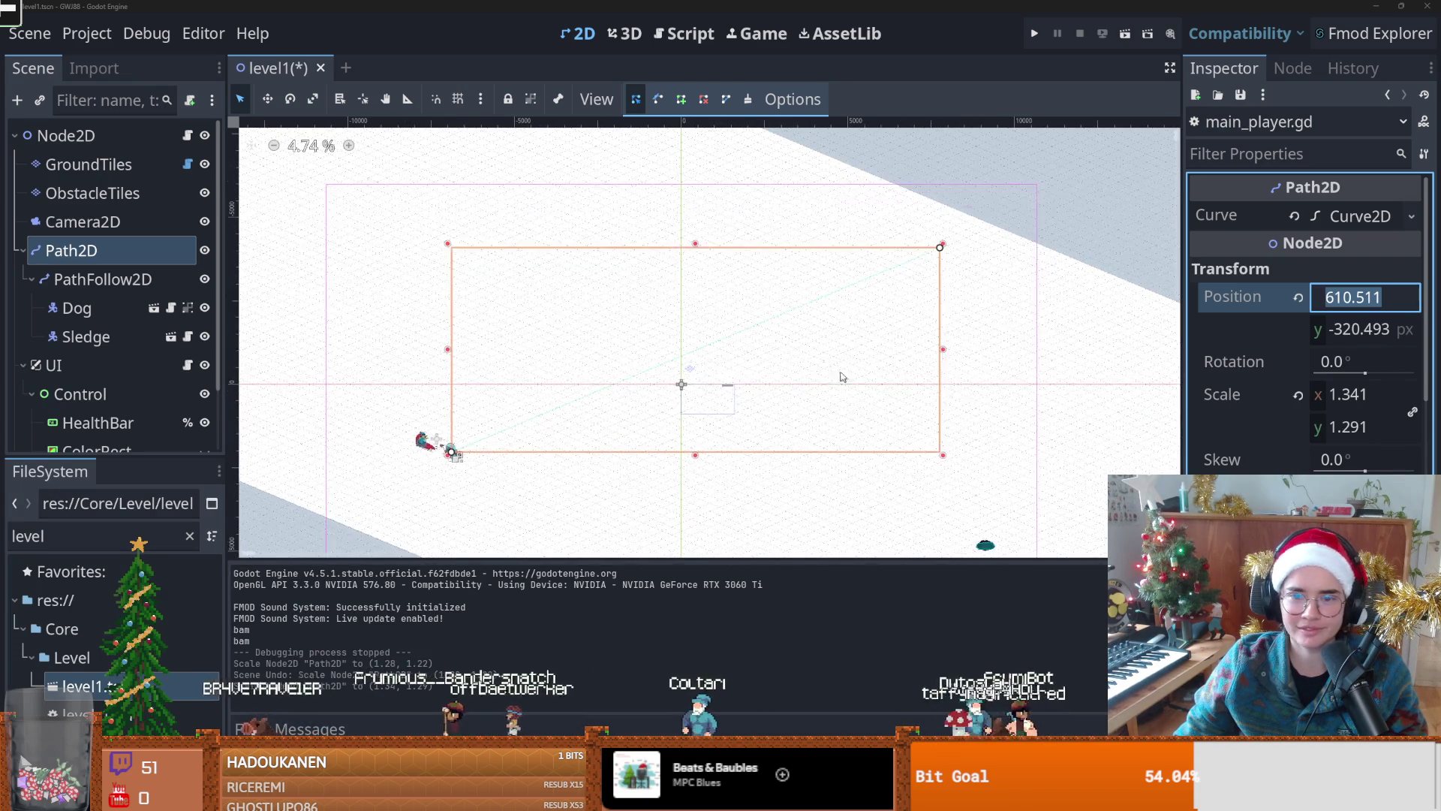
scroll(841, 379, "up", 2)
left_click(1355, 298)
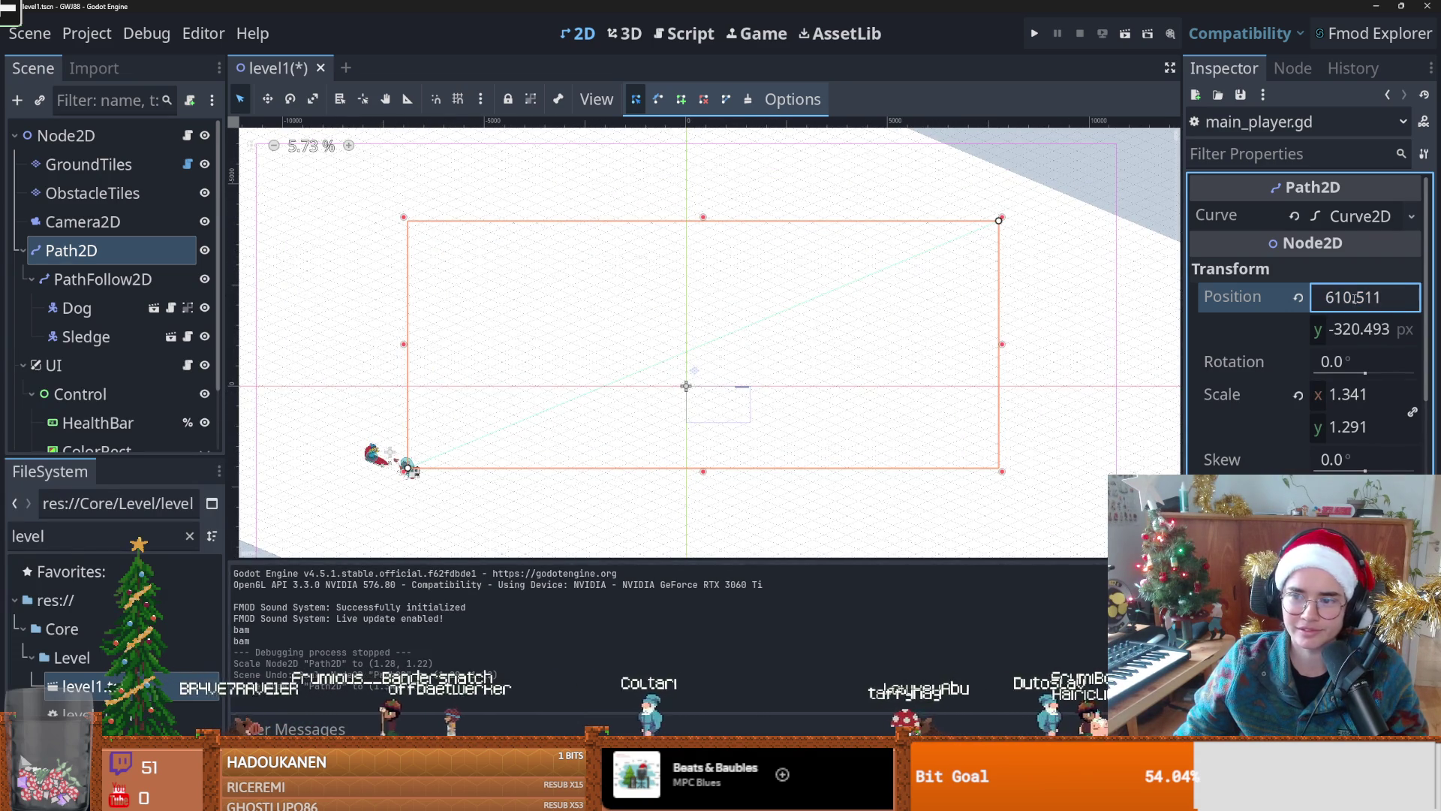
left_click(1358, 223)
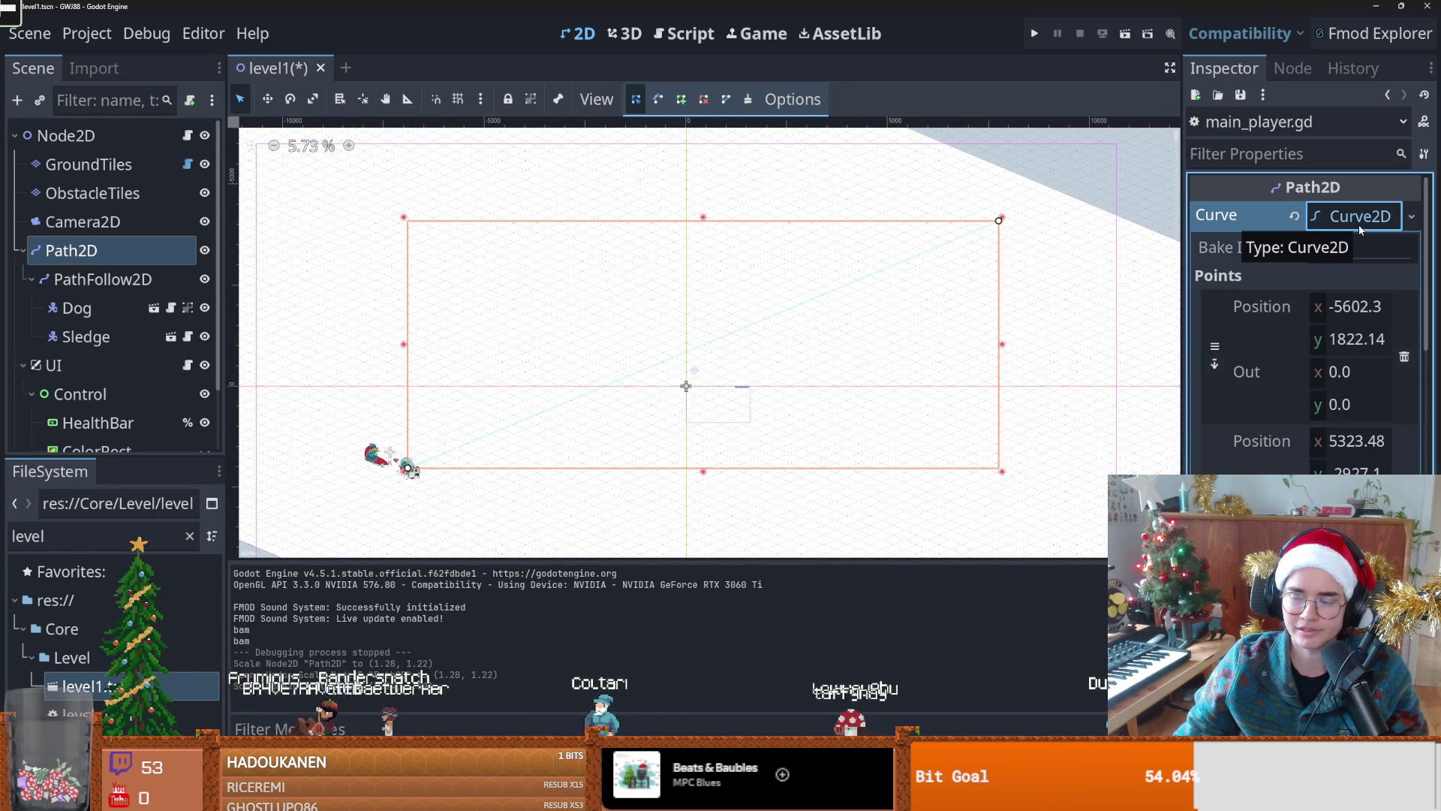
left_click(1358, 224)
left_click(1351, 217)
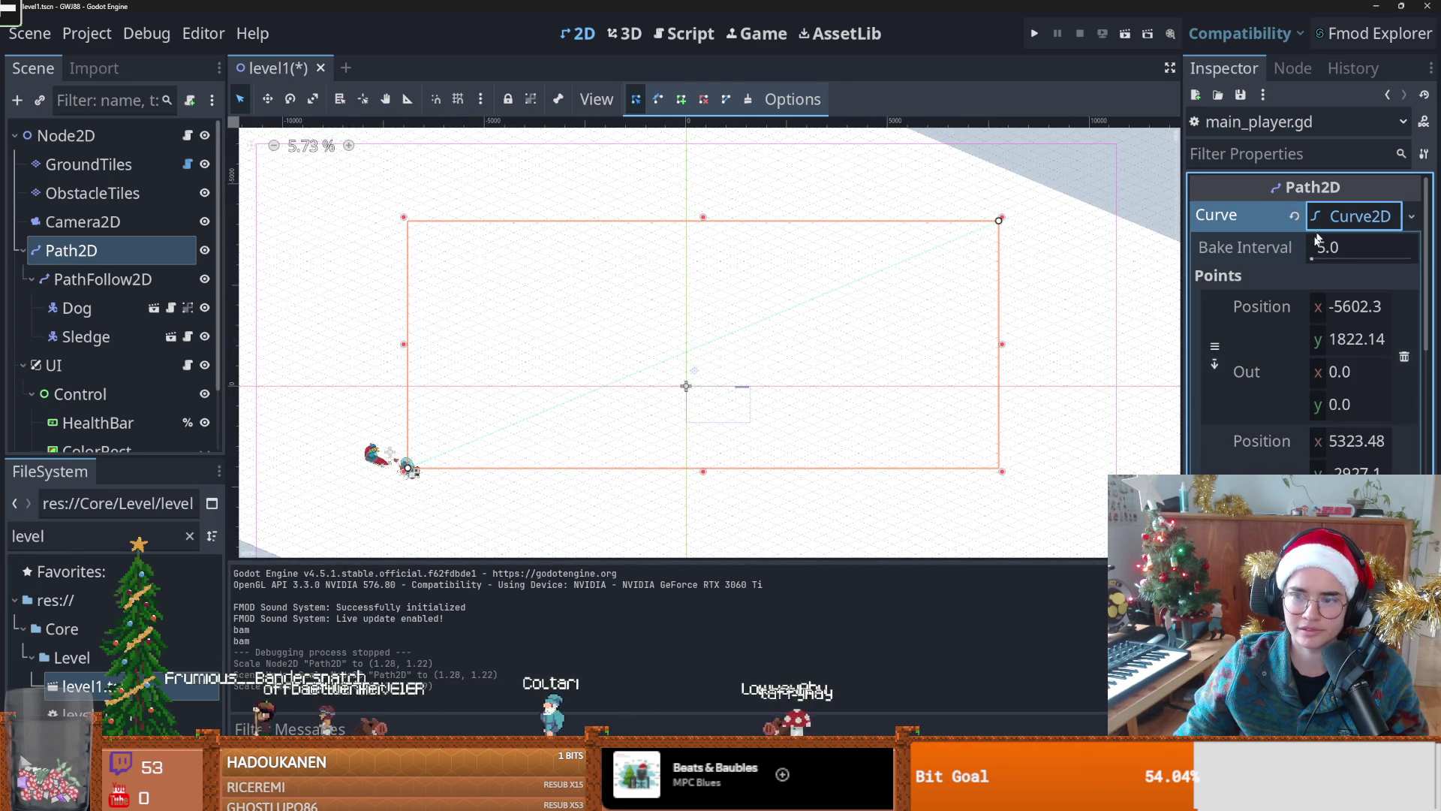
left_click(1374, 225)
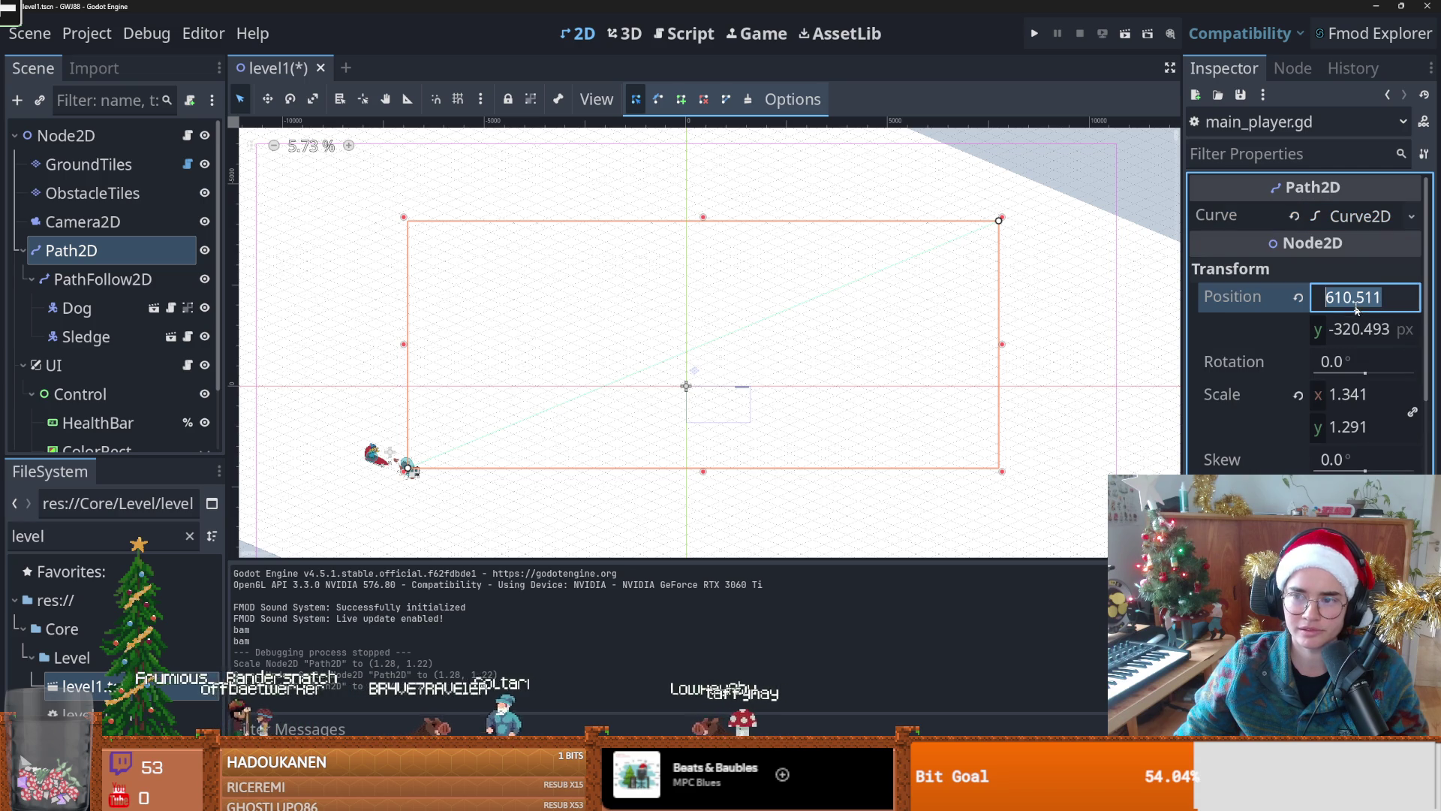
left_click(171, 307)
scroll(506, 302, "down", 3)
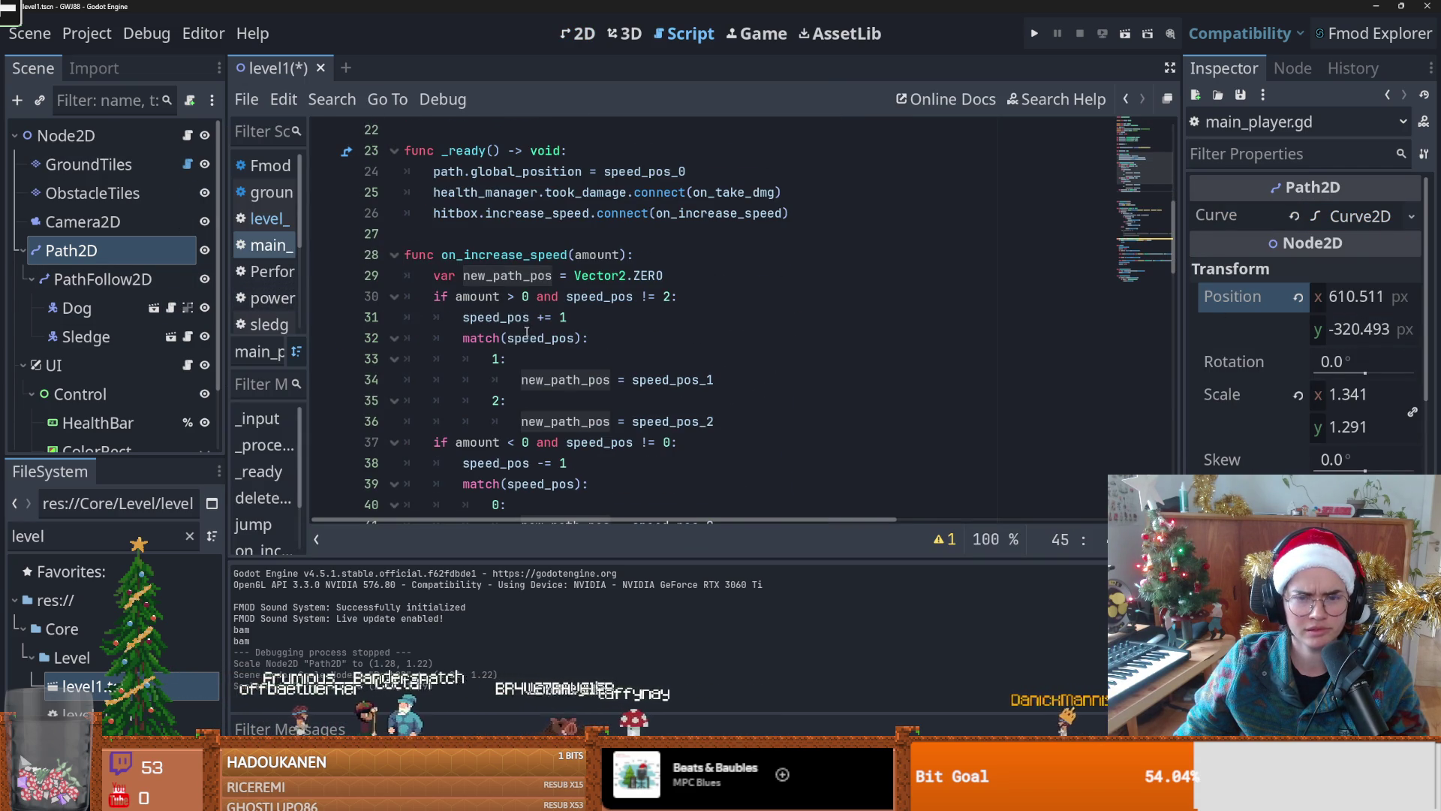
double_click(508, 275)
scroll(527, 302, "down", 1)
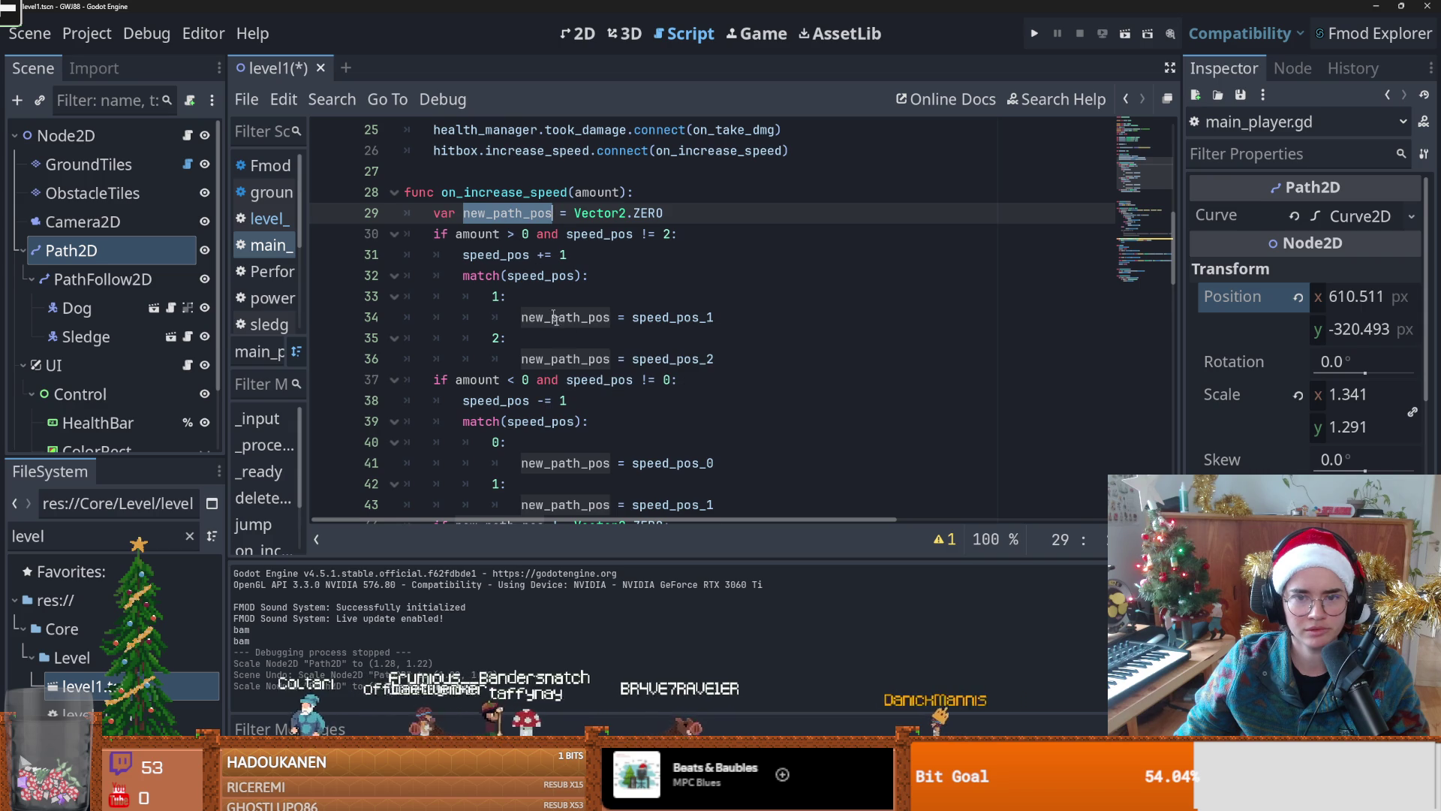
scroll(547, 299, "down", 3)
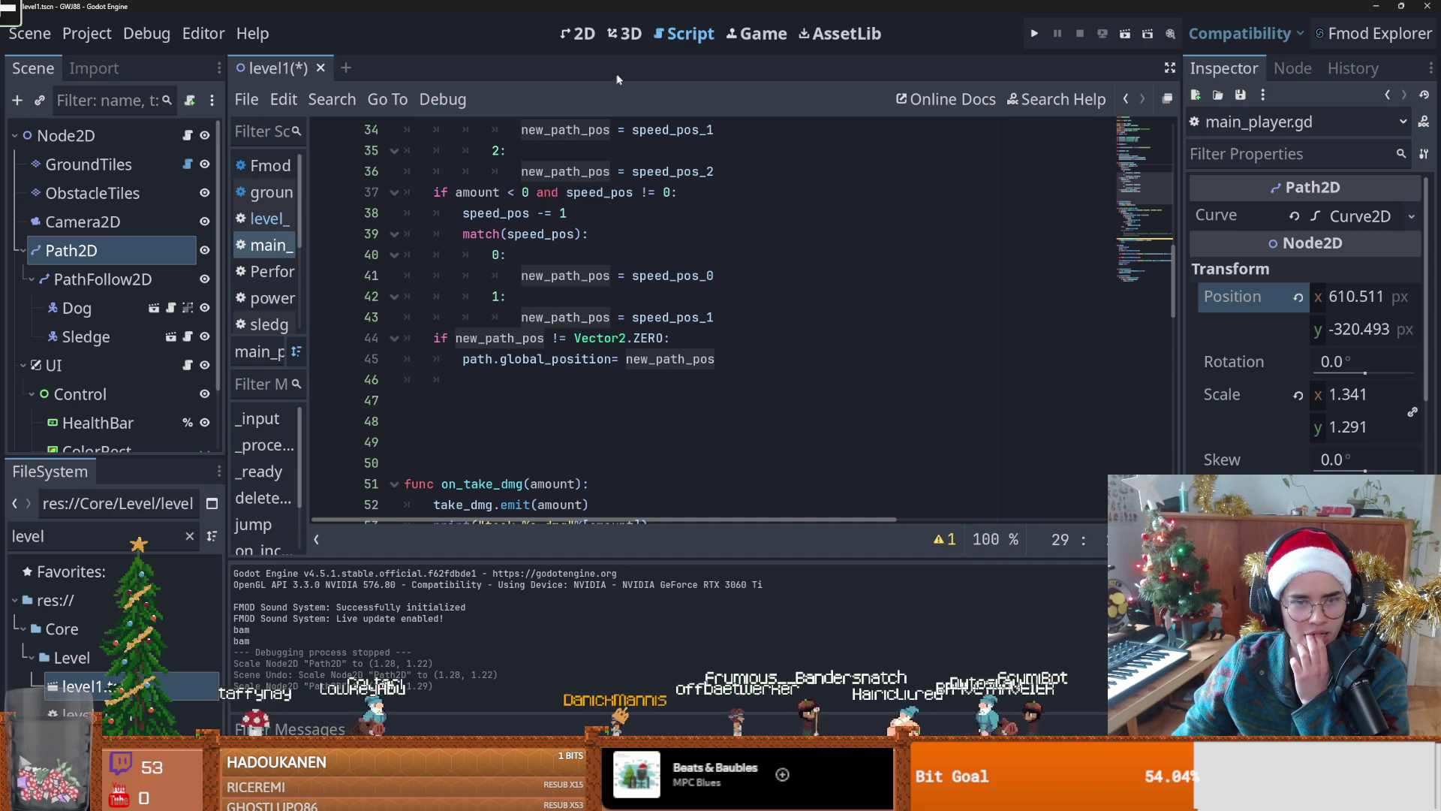
left_click(577, 35)
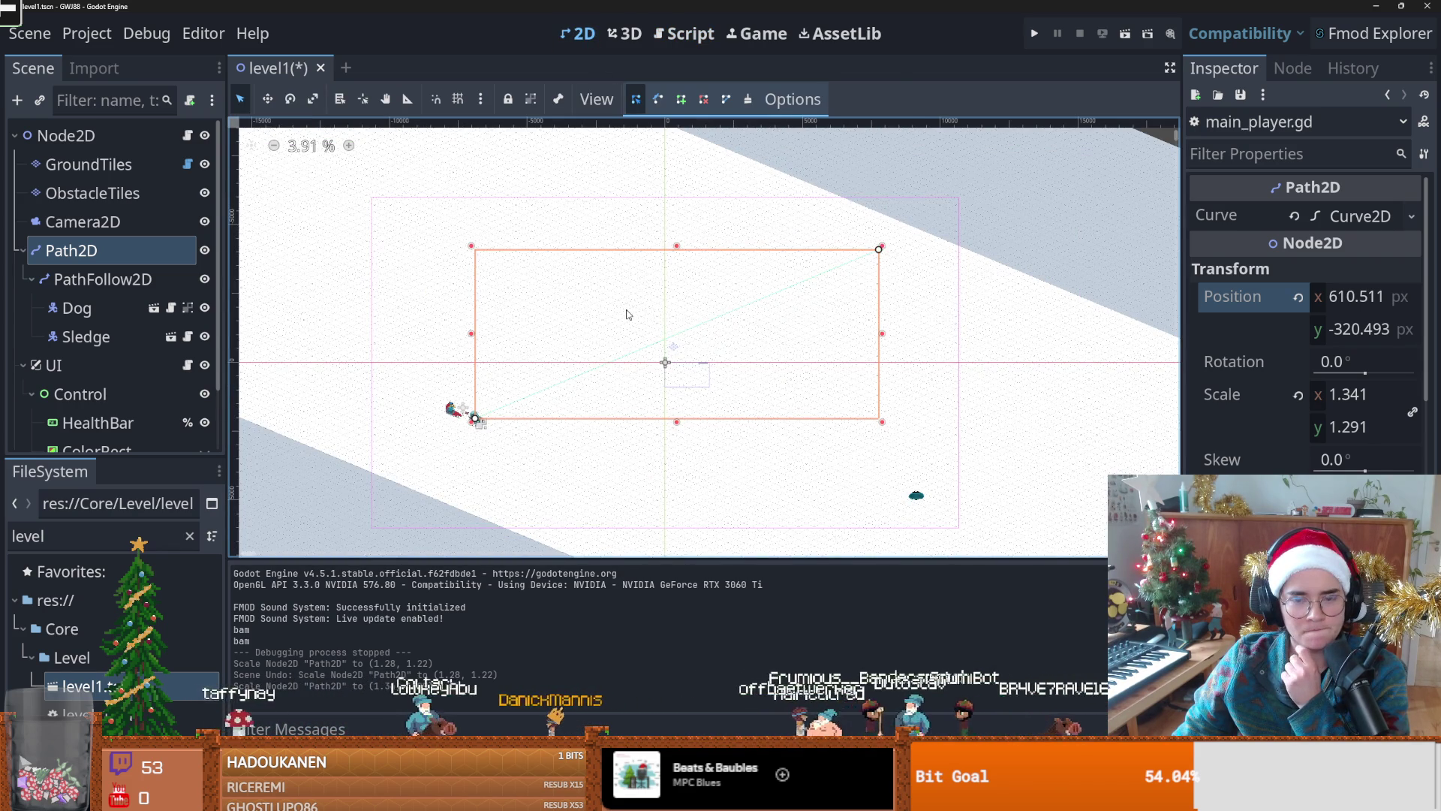
Step: Save and playtest the level, then zoom and pan the 2D view over the track
key("F5")
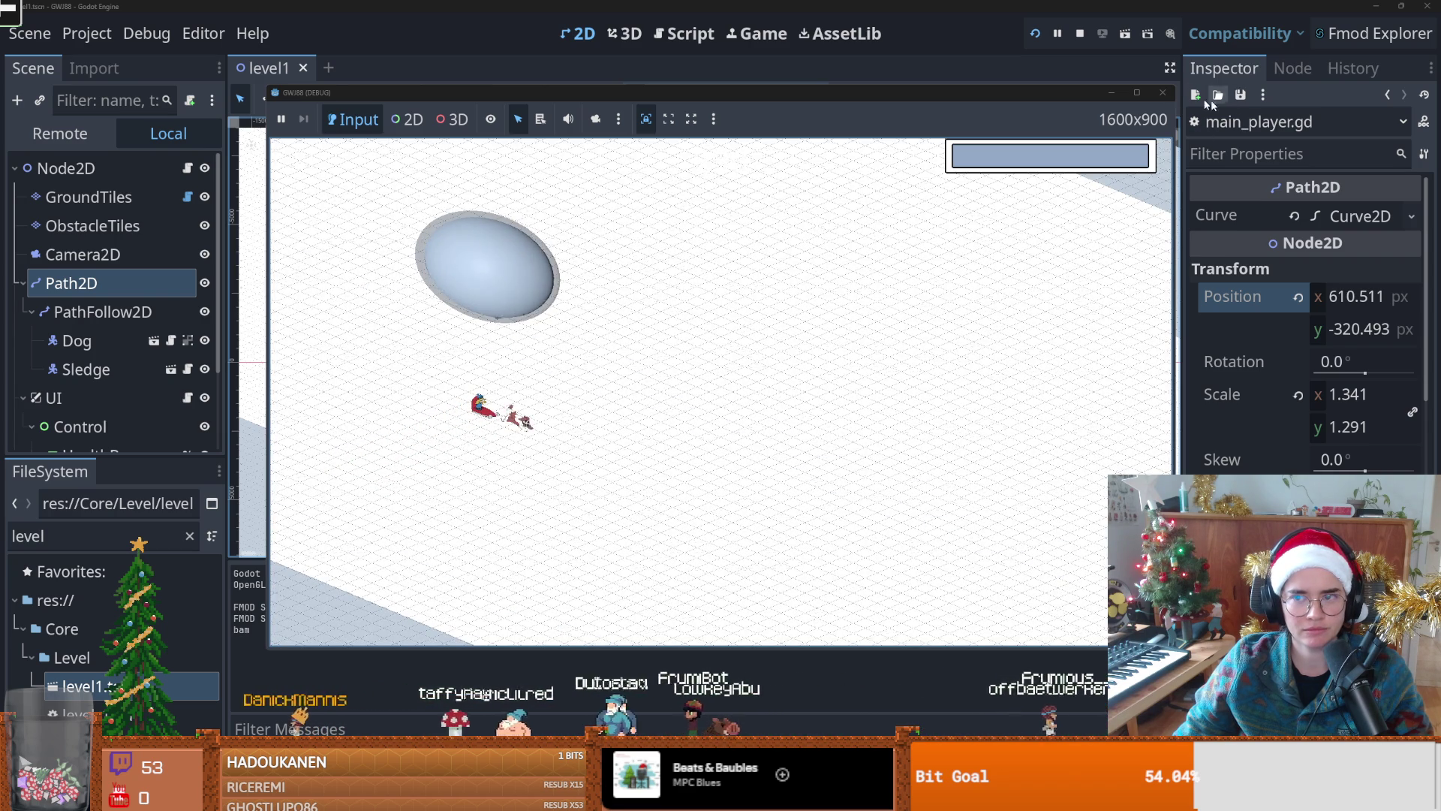
left_click(1163, 92)
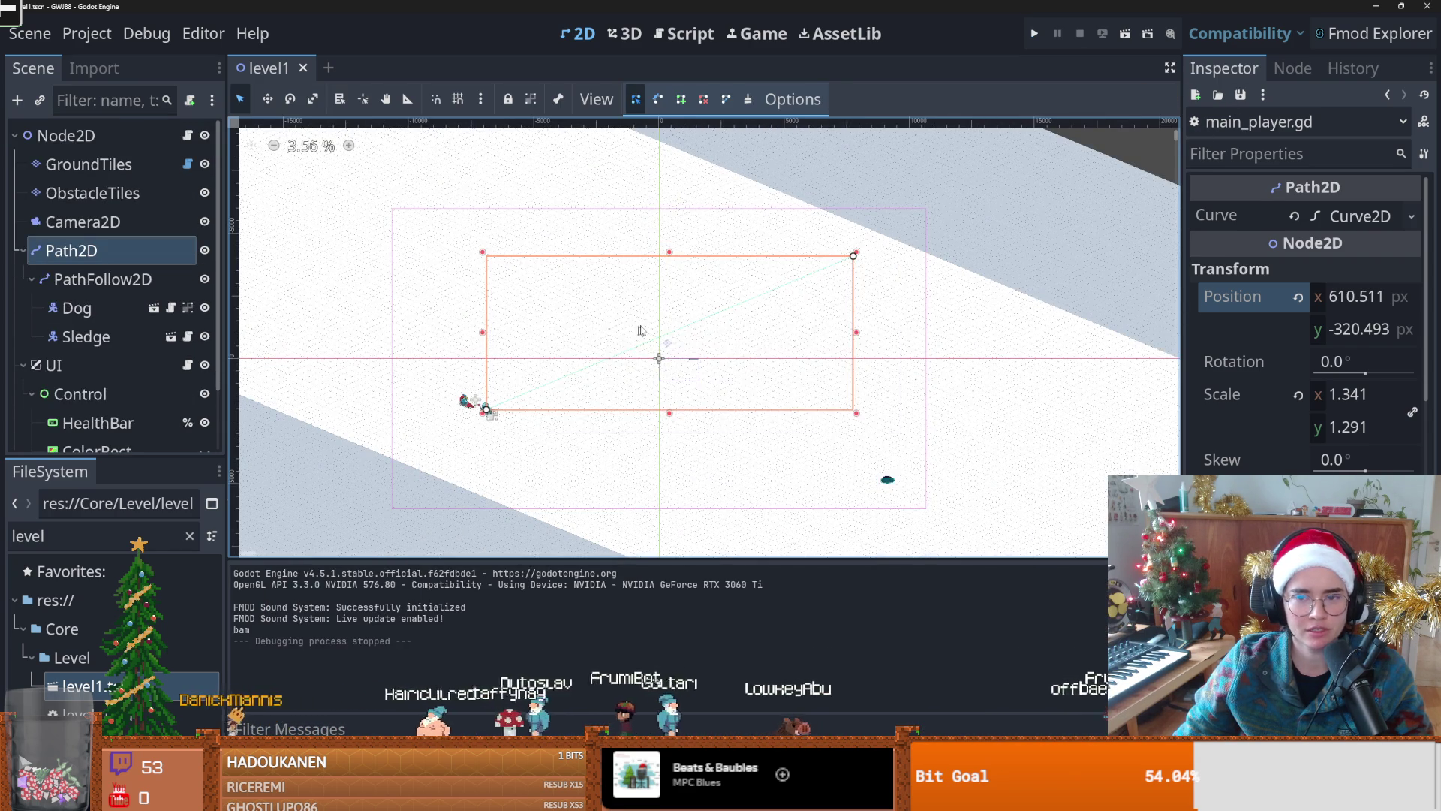
scroll(636, 333, "down", 4)
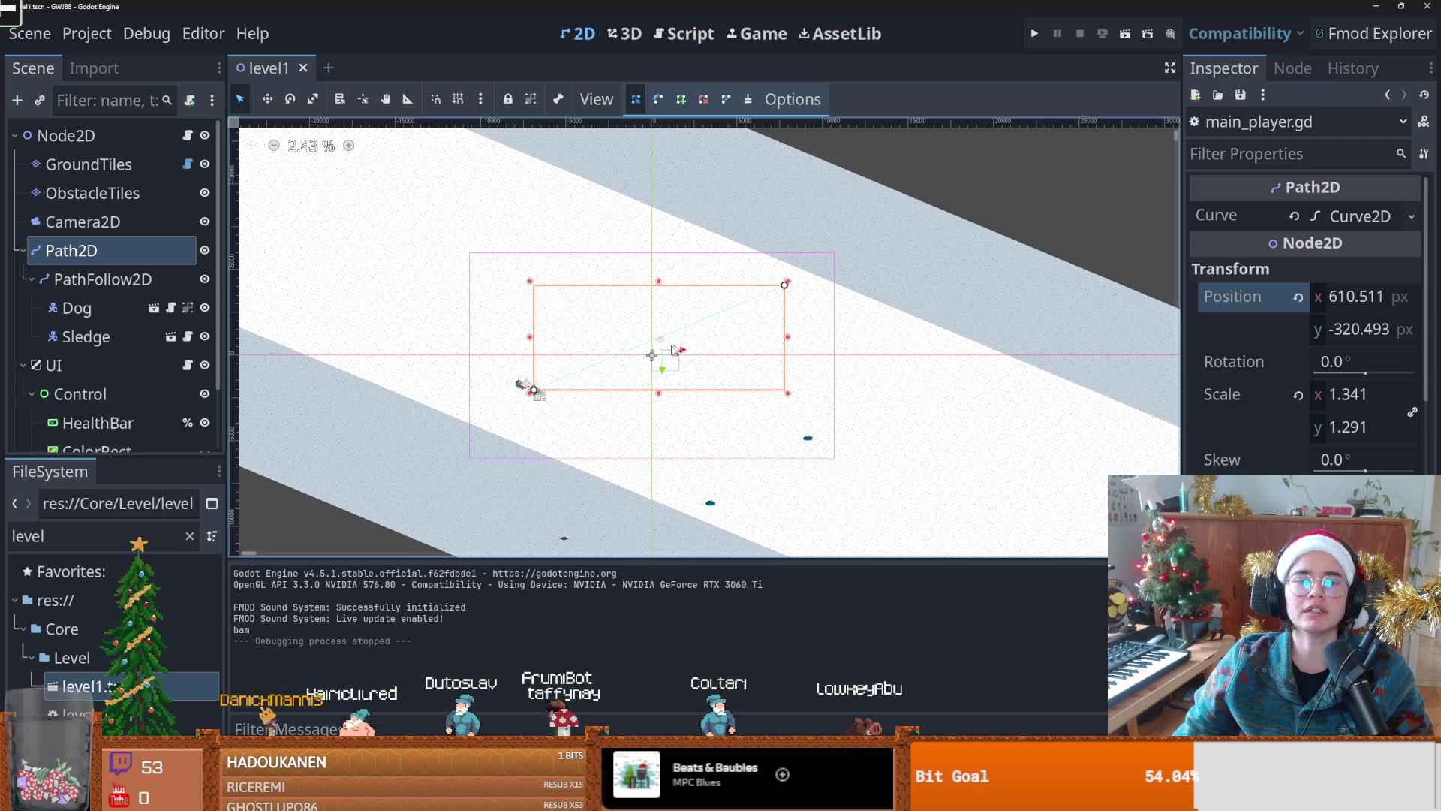
scroll(615, 393, "up", 4)
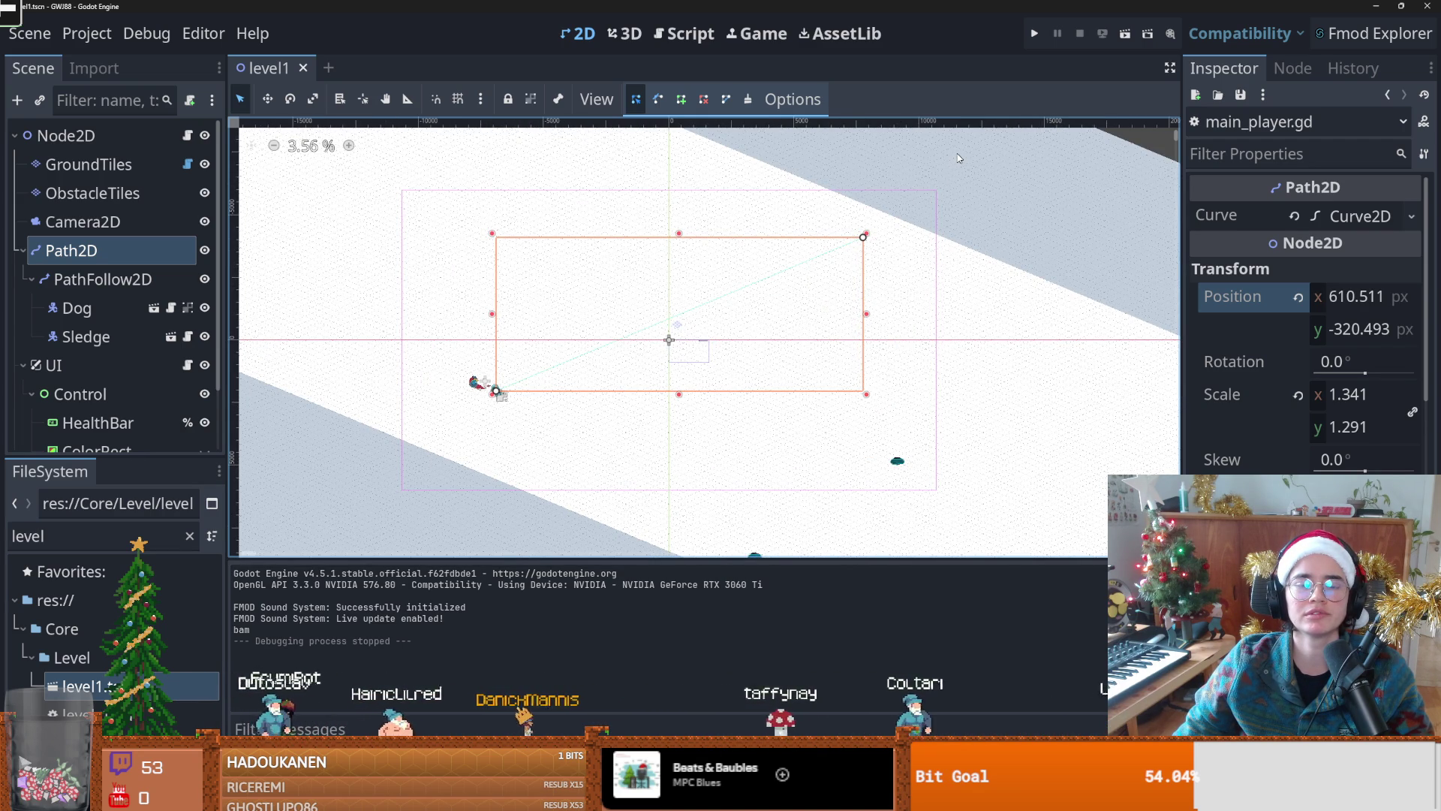
scroll(604, 373, "down", 18)
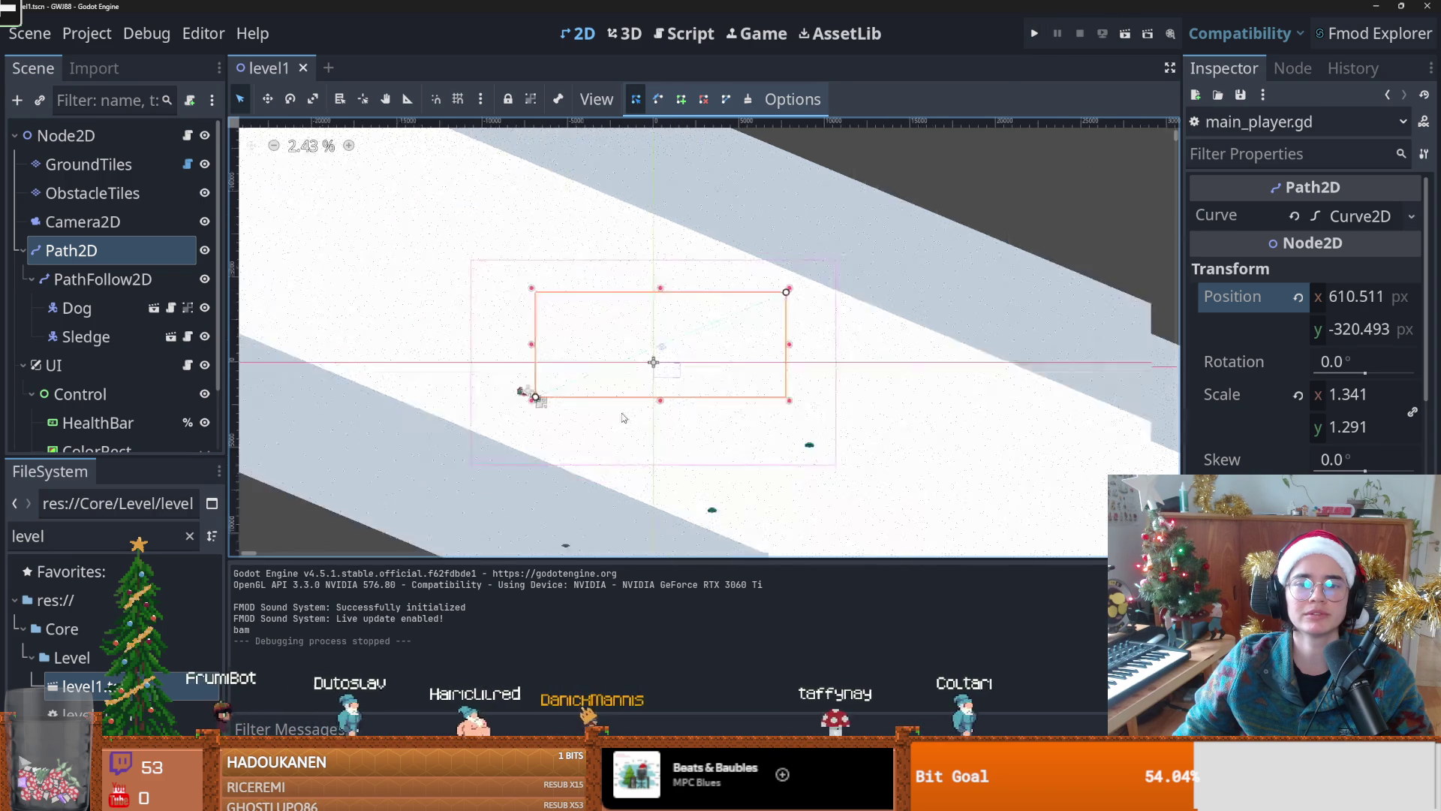
scroll(723, 413, "up", 2)
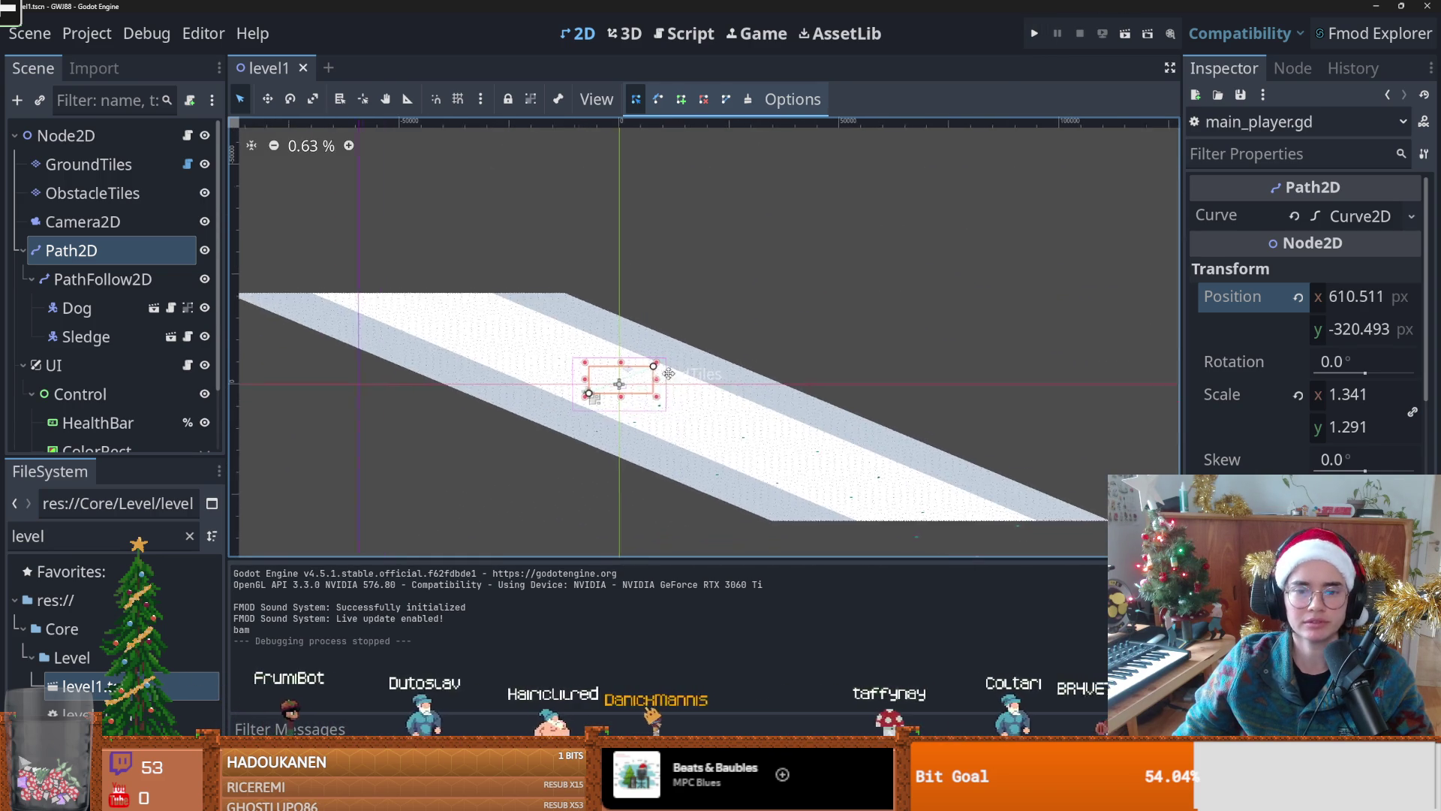
left_click_drag(683, 404, 637, 370)
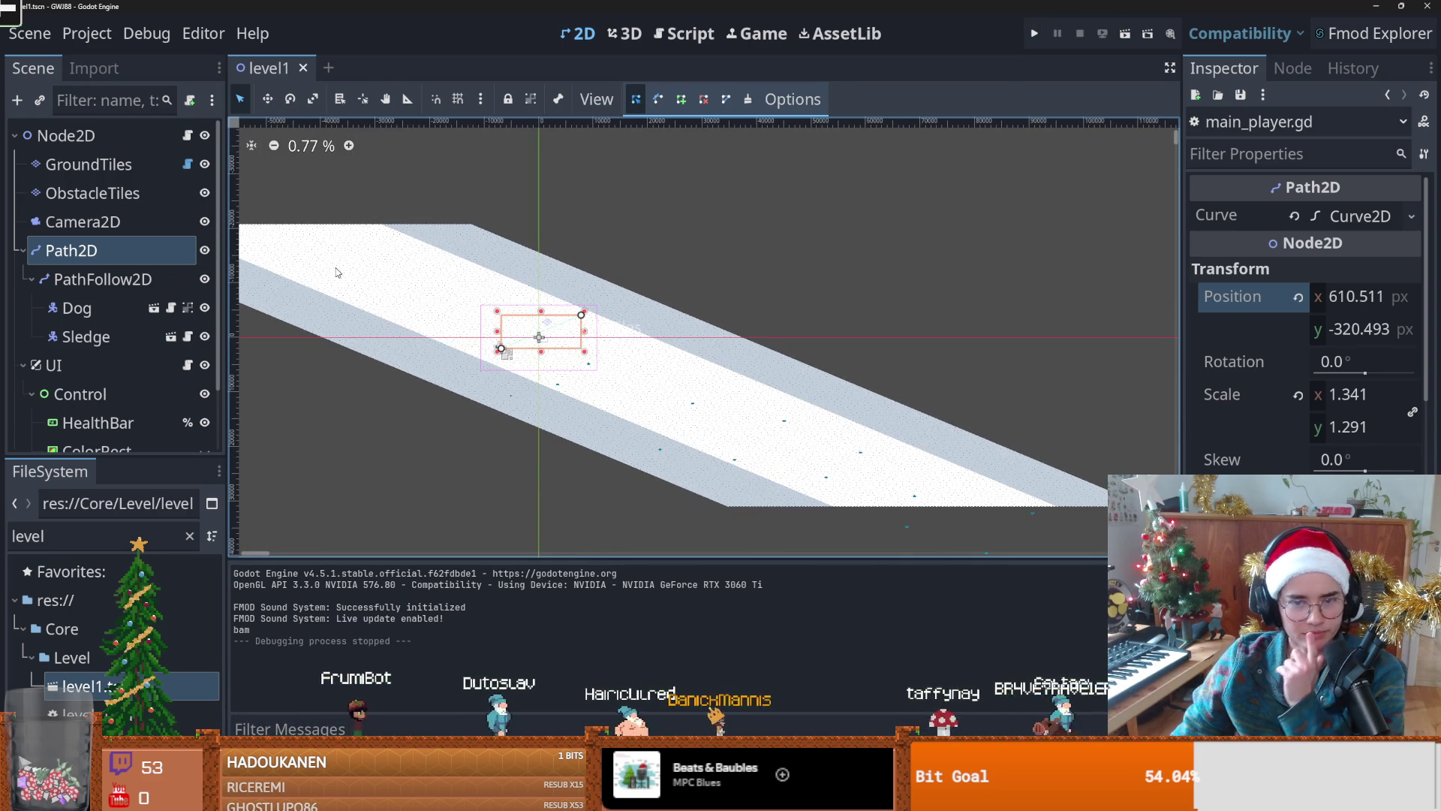
Step: Confirm the GroundTiles layer's x scale of 1.0 and run a quick playtest
scroll(527, 376, "up", 3)
key("Up")
key("Up")
key("Up")
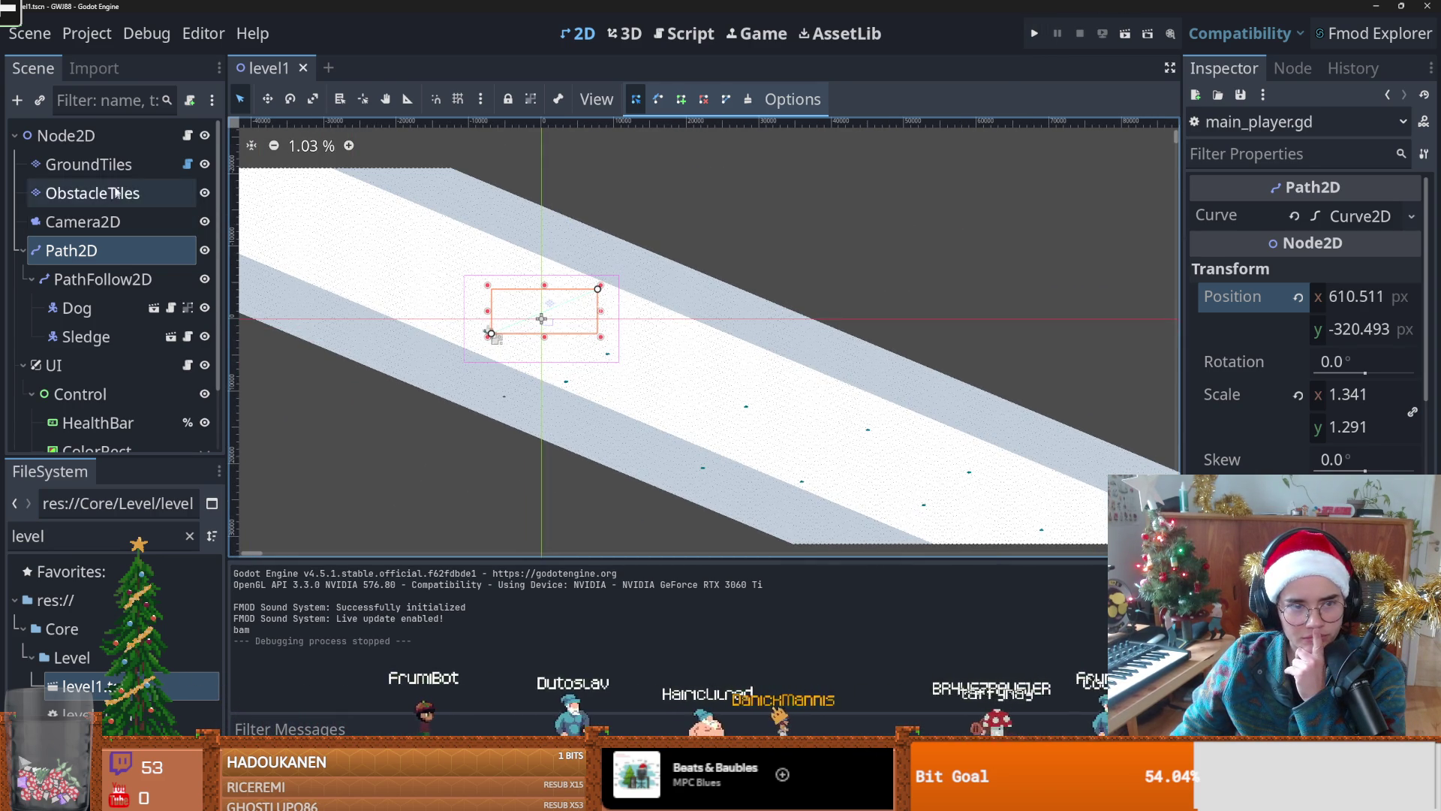
scroll(1306, 338, "down", 10)
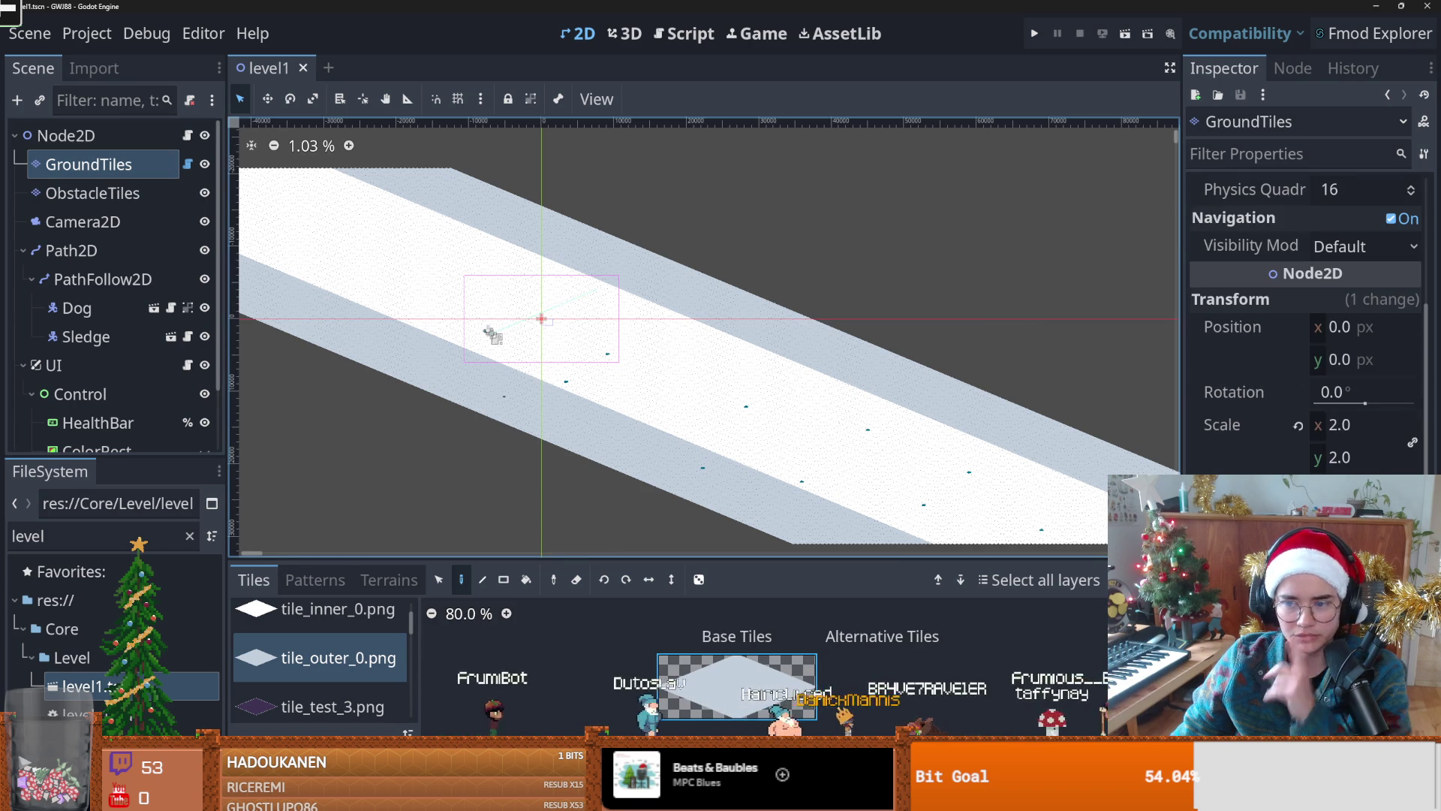
left_click(1336, 426)
type("1")
key("Return")
scroll(524, 347, "up", 8)
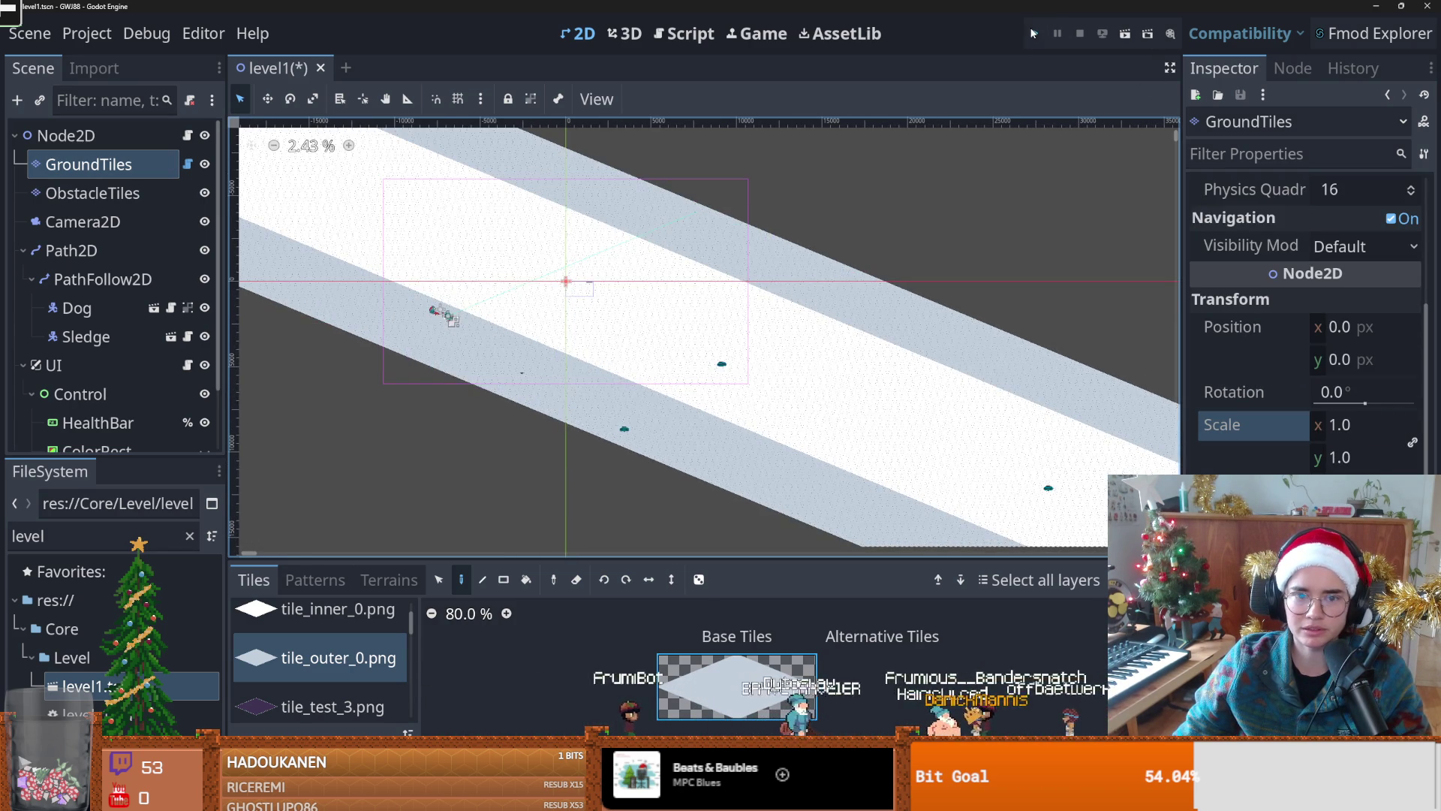
left_click(1035, 34)
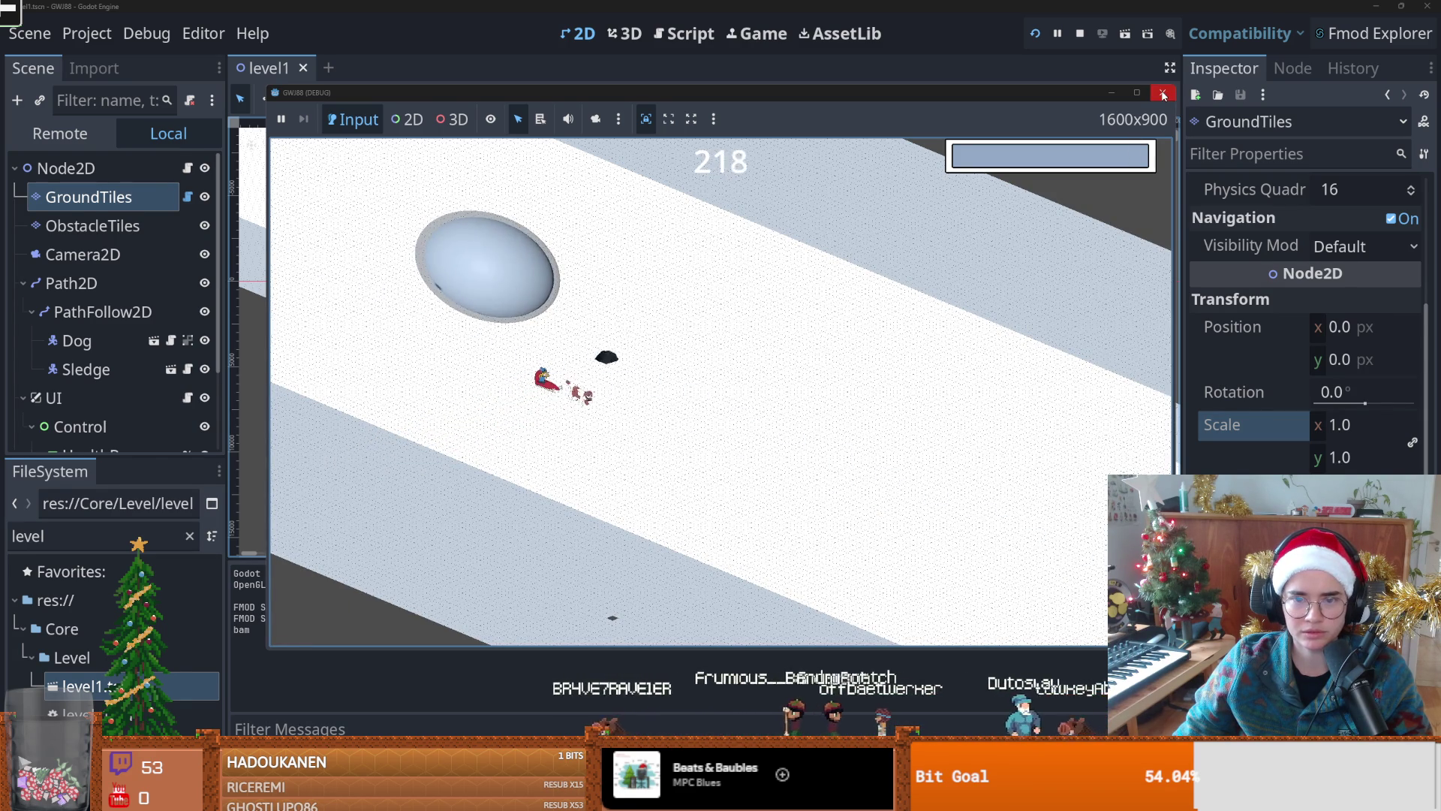
left_click(1163, 93)
Step: Save the scene, select the ObstacleTiles layer, and playtest the level again
key("ctrl+s")
left_click(94, 195)
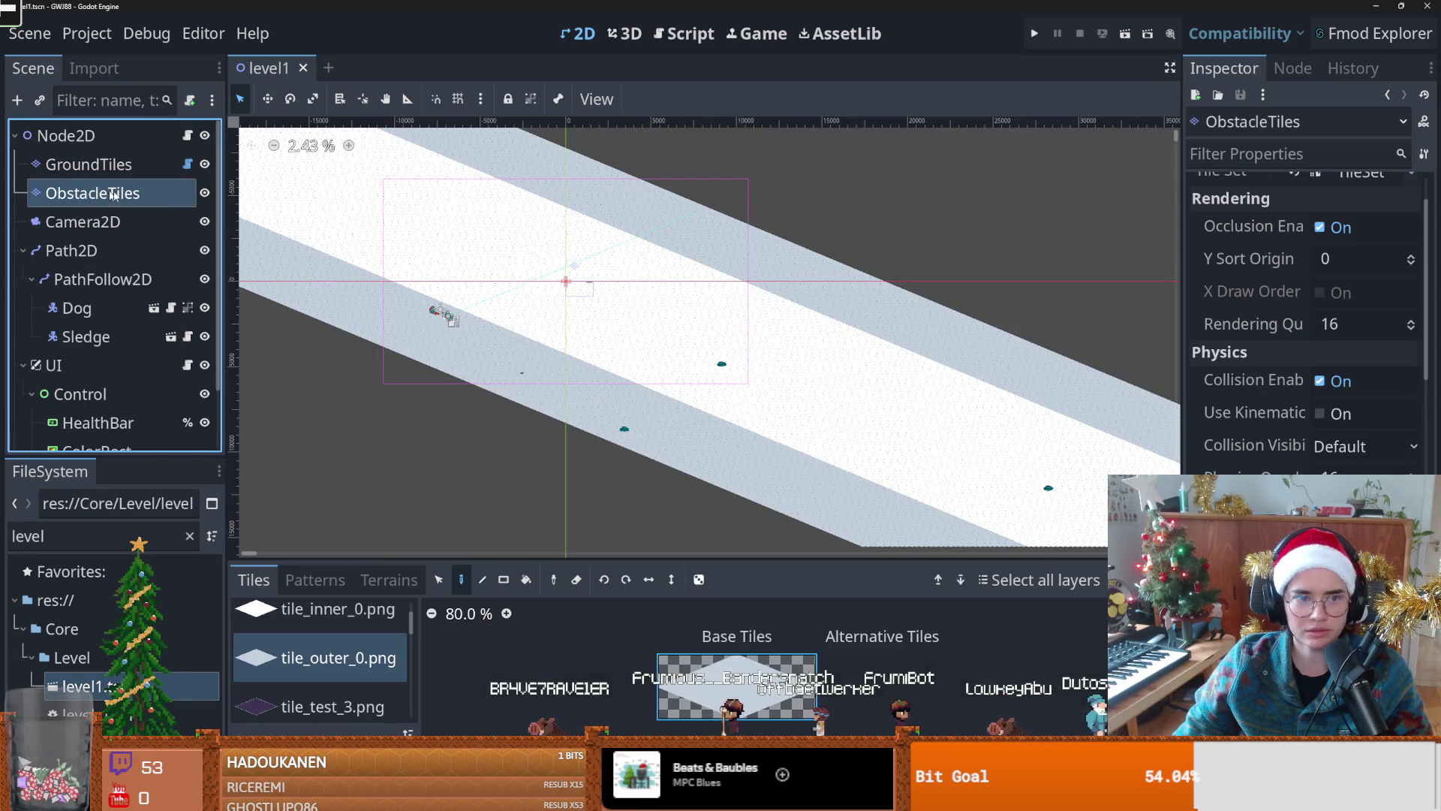
left_click(1310, 323)
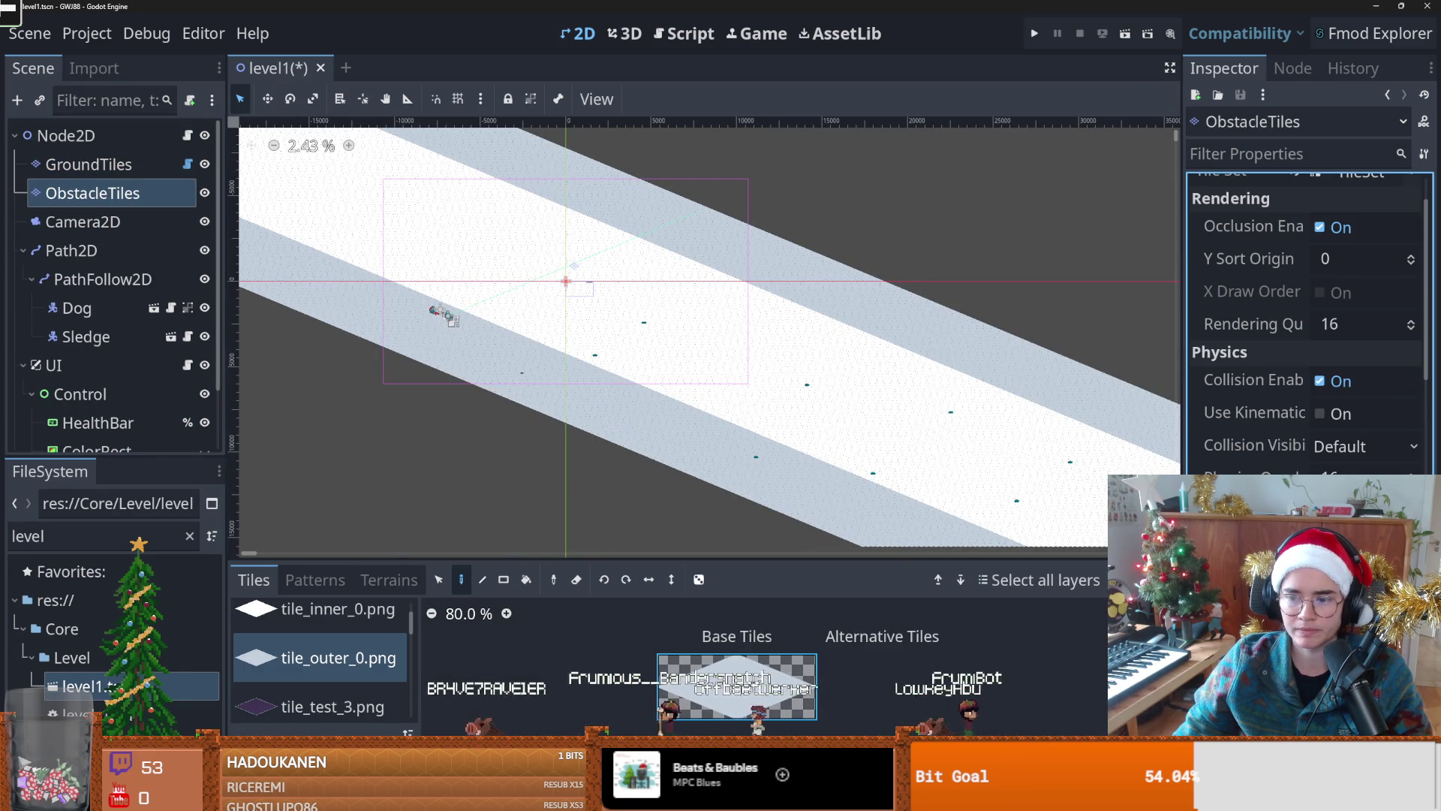
left_click(1037, 33)
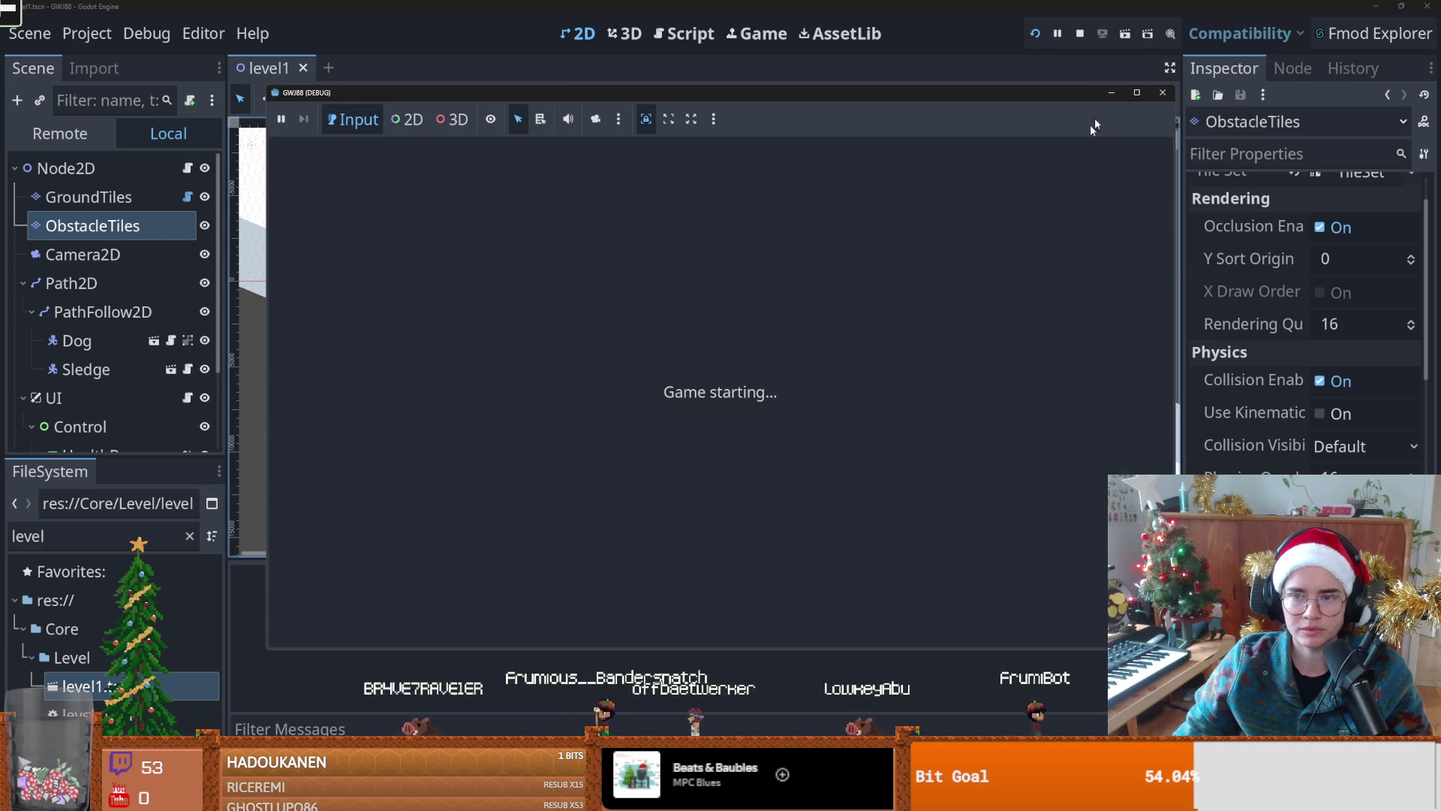
mouse_move(1141, 95)
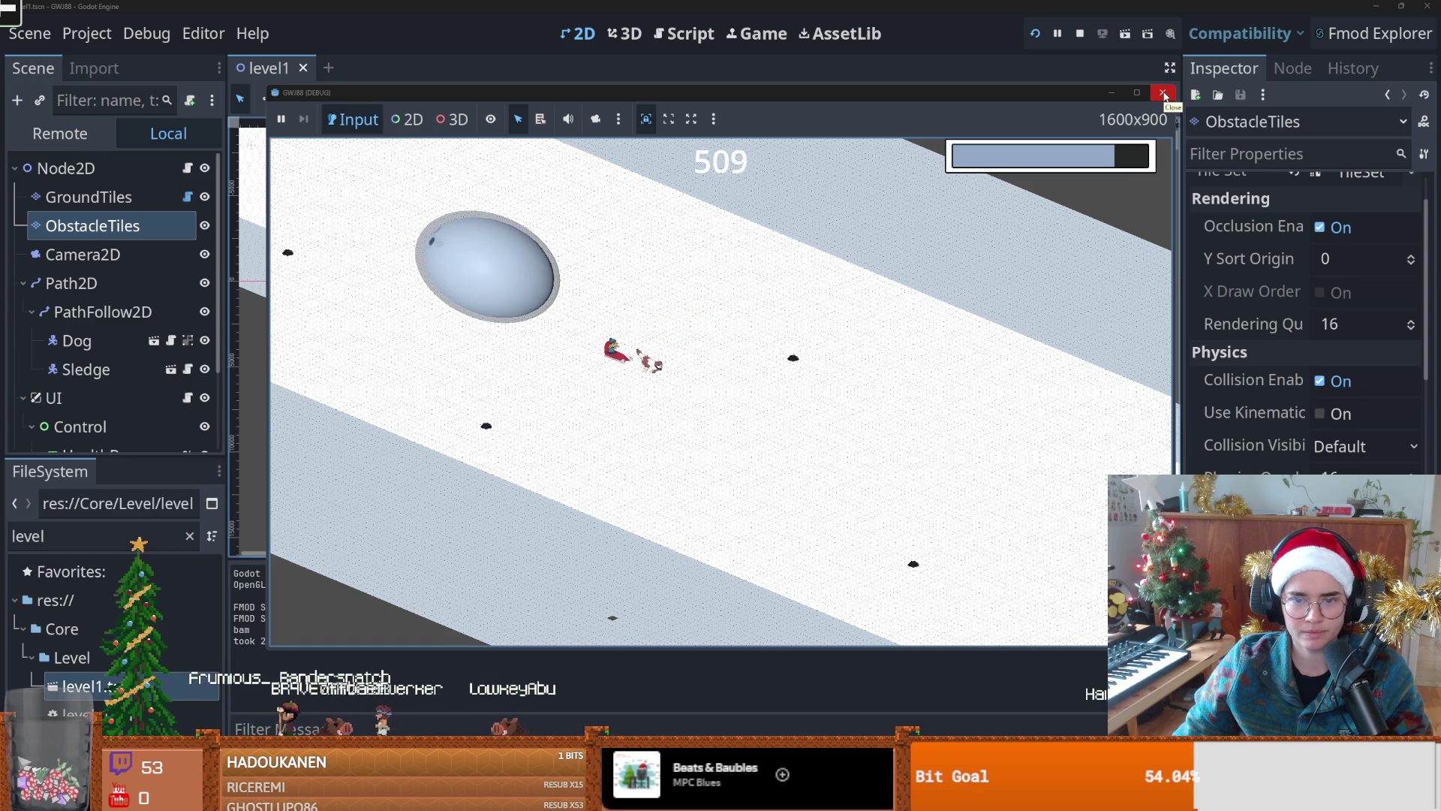
left_click(1164, 93)
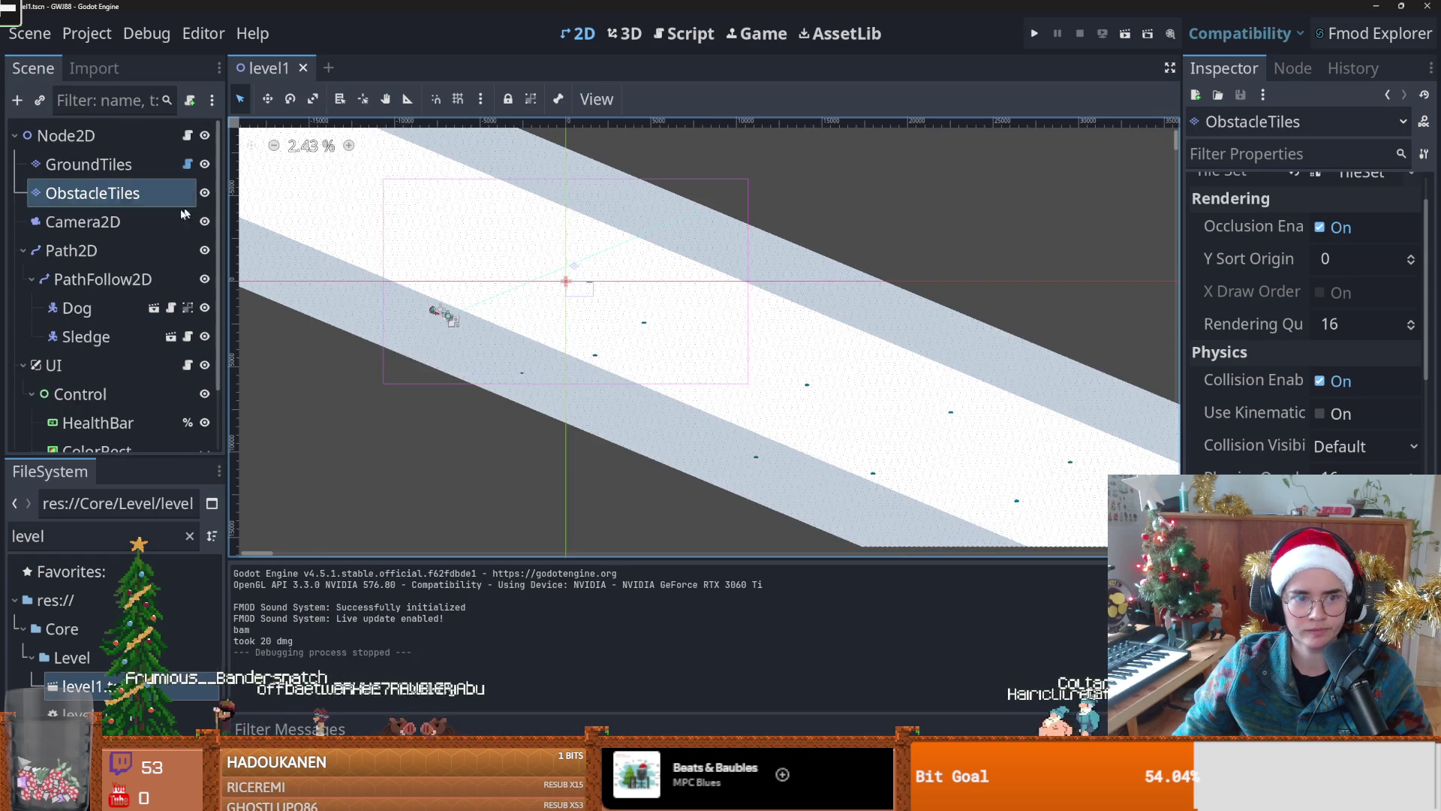
Step: Set the Camera2D zoom to 0.115 and playtest the zoomed-out level
left_click(105, 222)
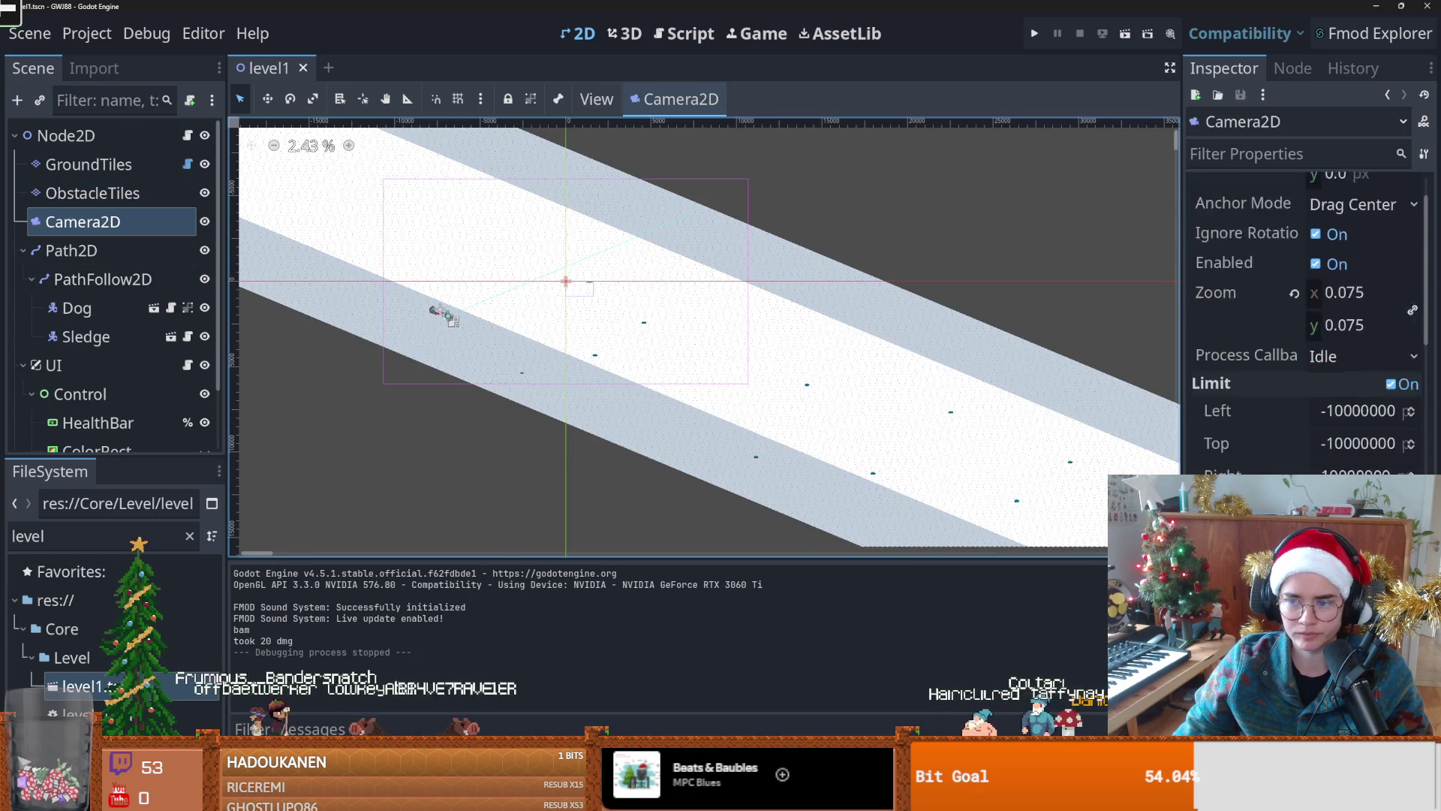
left_click(1318, 296)
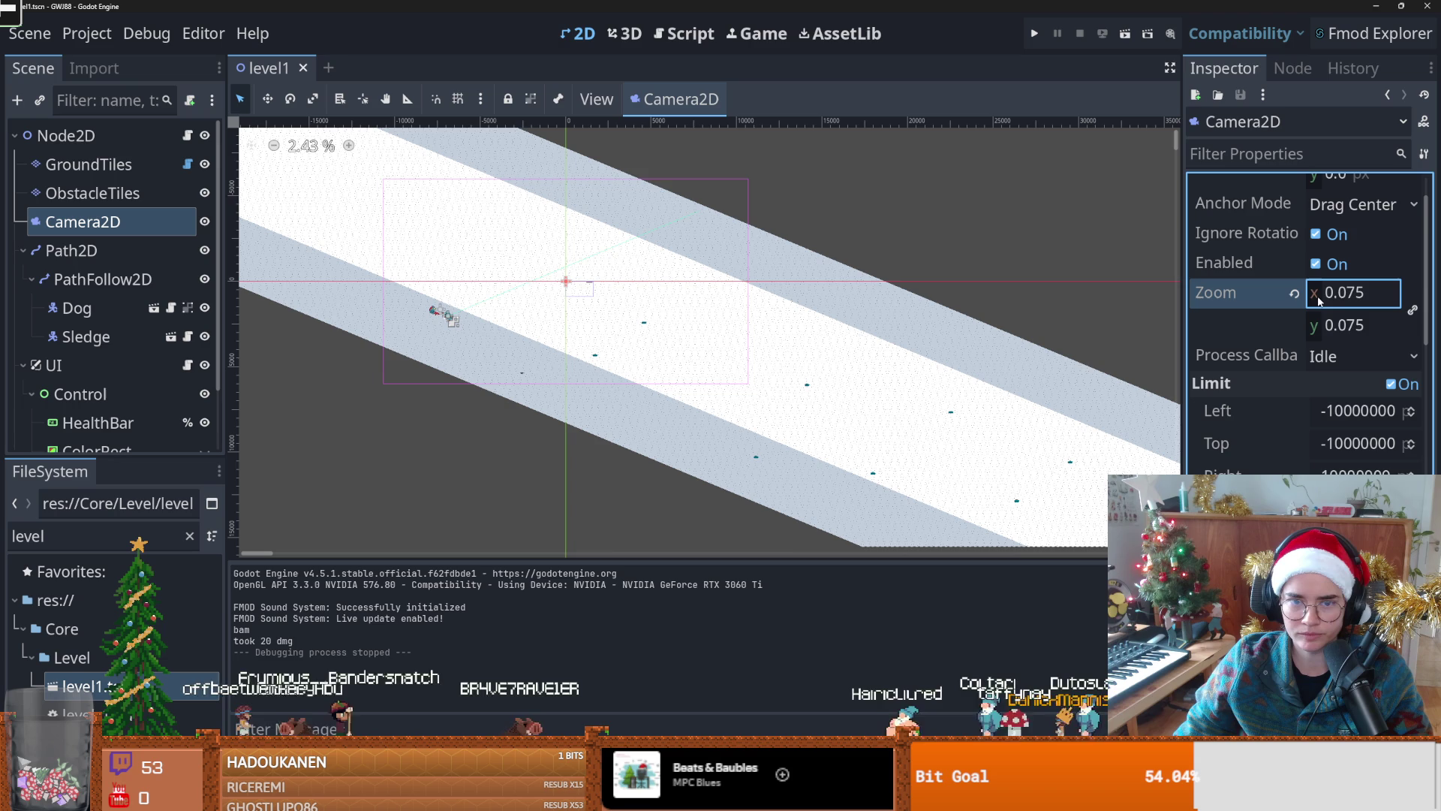
type("0.115")
key("Return")
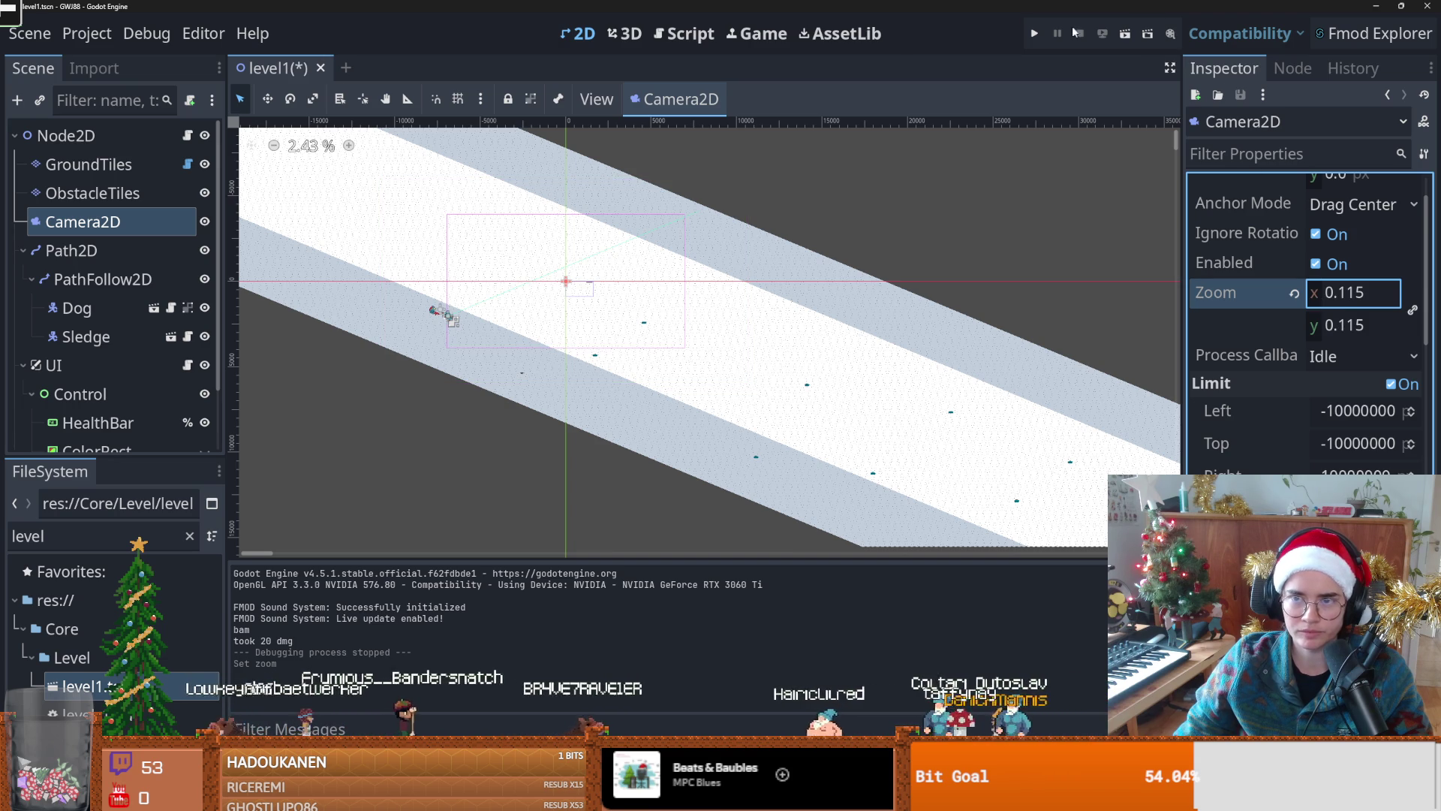
left_click(1034, 33)
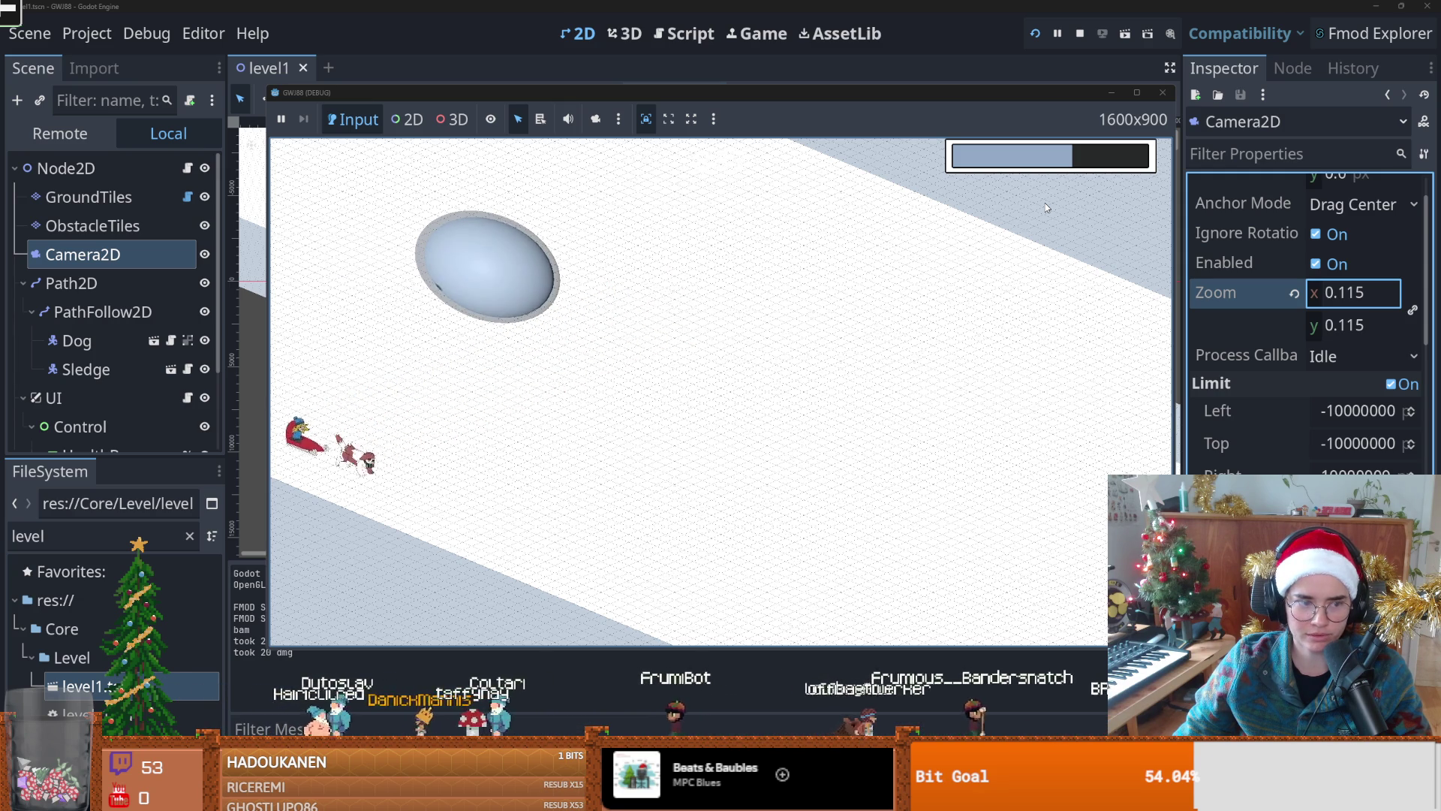
left_click(1160, 96)
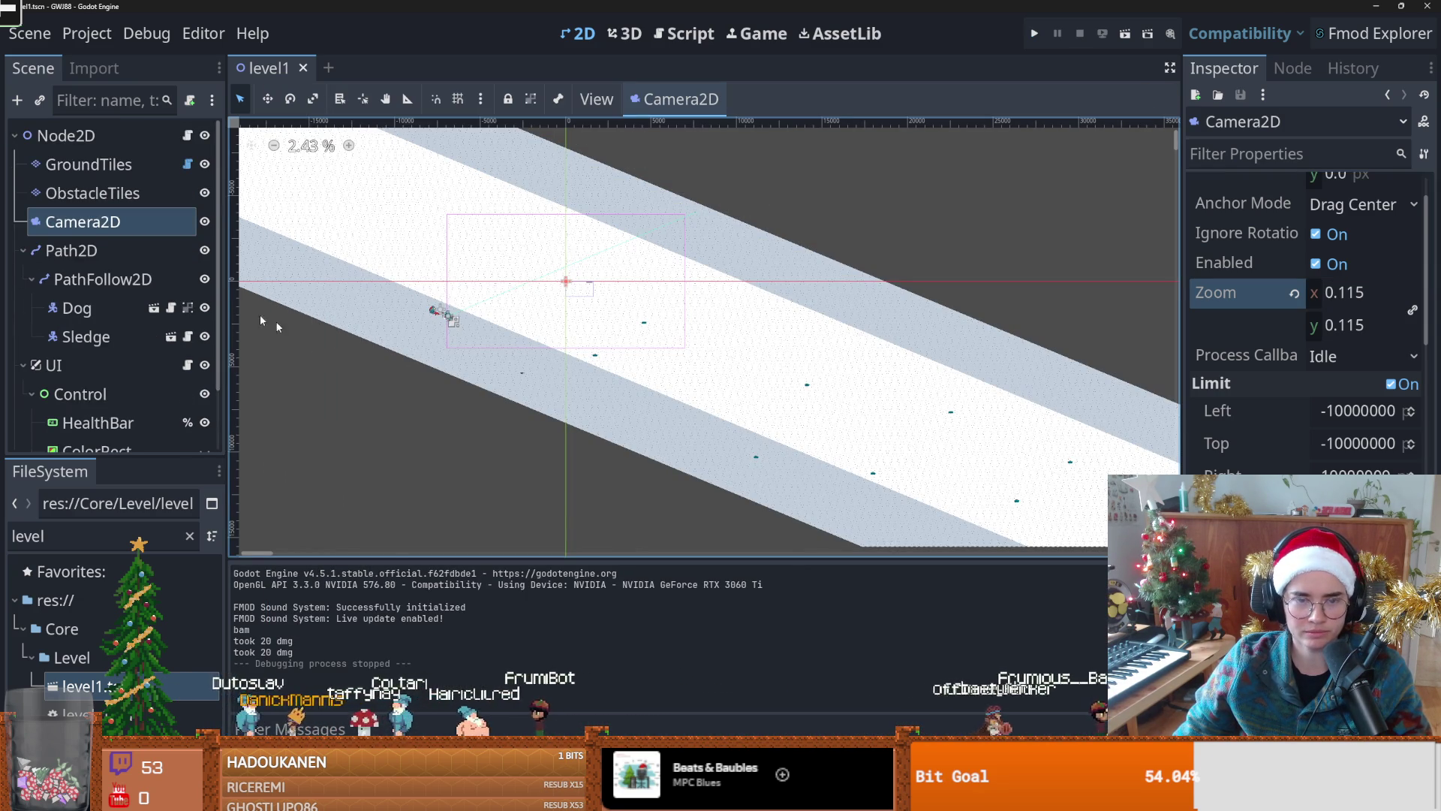
Step: Drag the dog-and-sledge Path2D across the level to 1470.488, -858.552
left_click(71, 250)
scroll(451, 330, "up", 4)
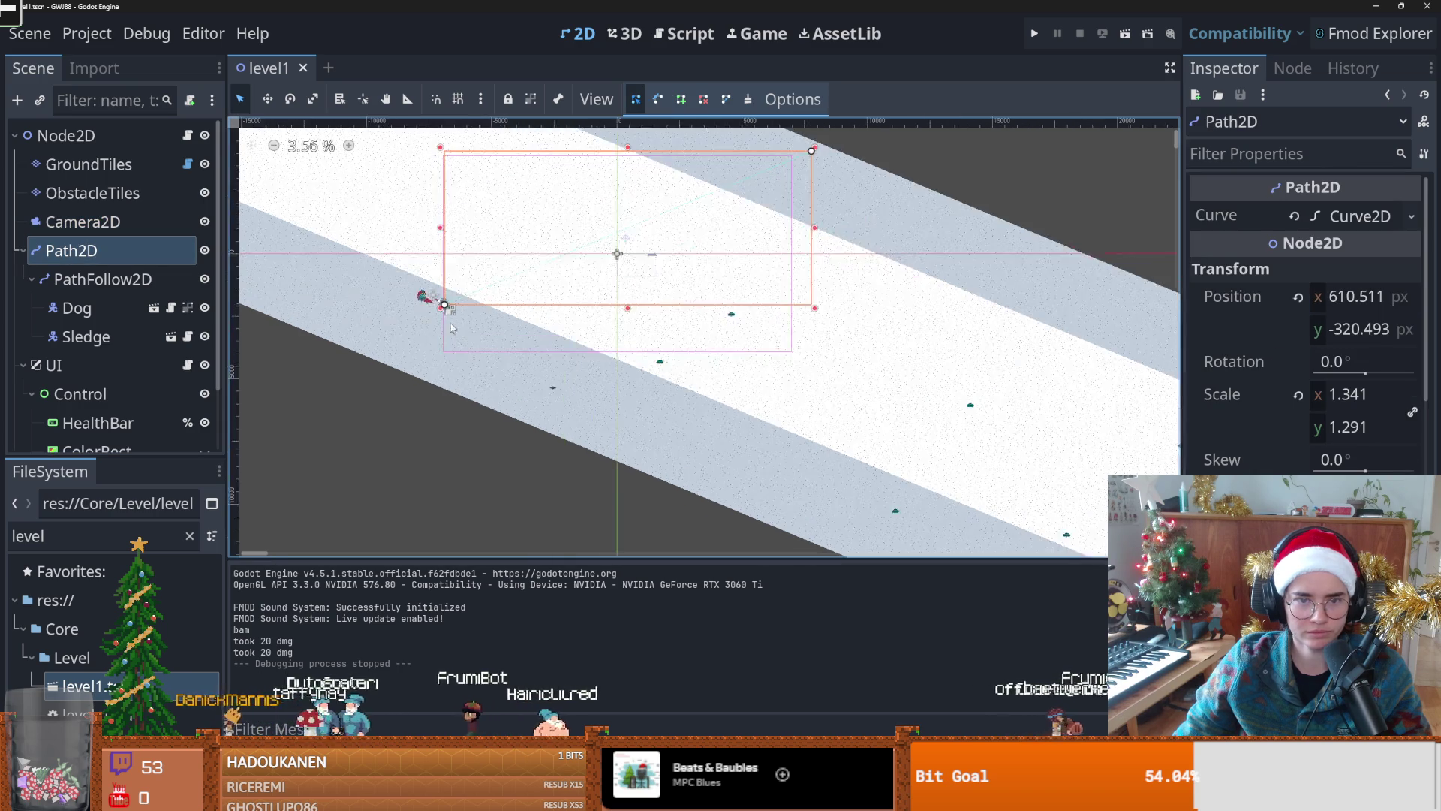
scroll(450, 330, "up", 13)
mouse_move(449, 334)
left_mouse_down()
mouse_move(614, 289)
mouse_move(800, 436)
left_mouse_up()
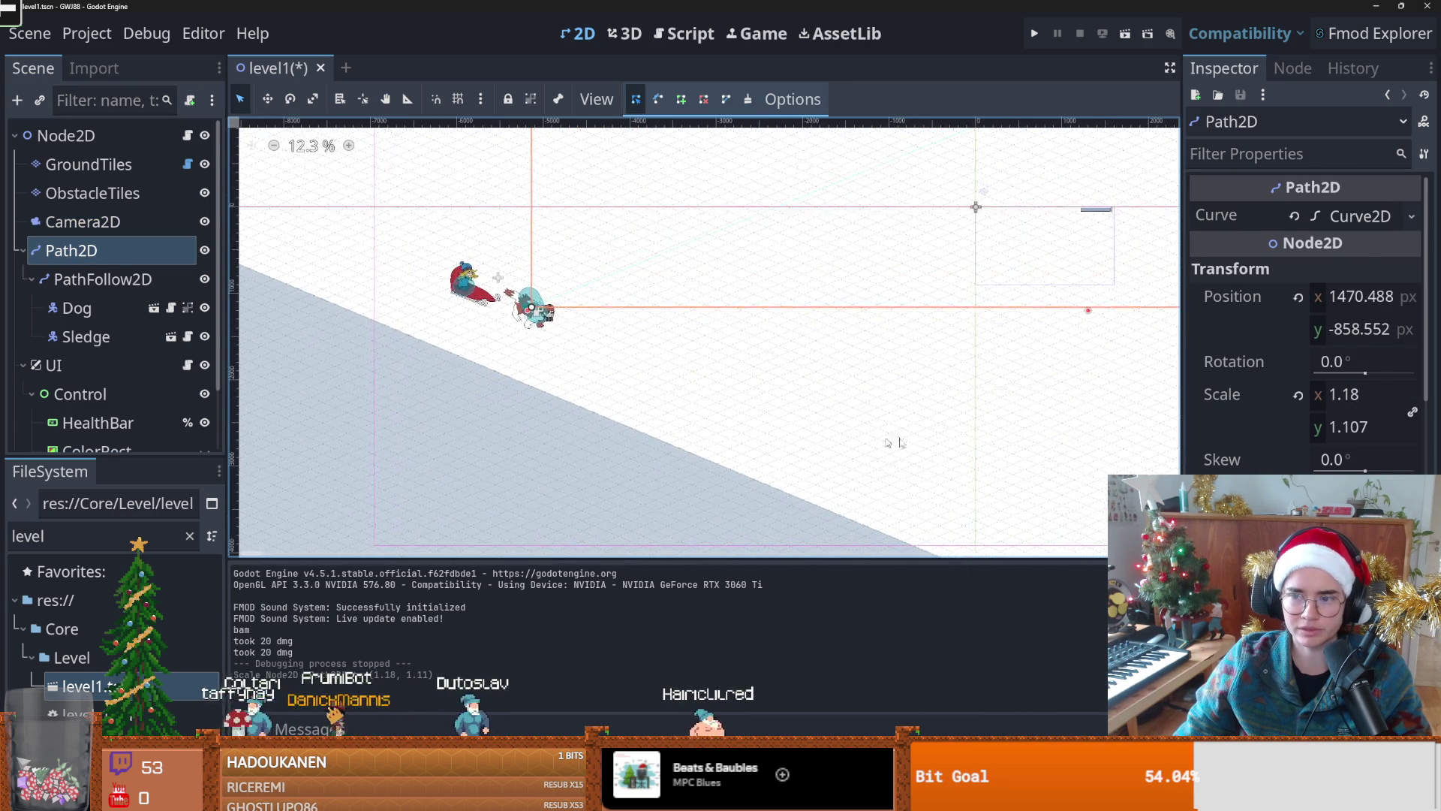
scroll(1290, 458, "down", 10)
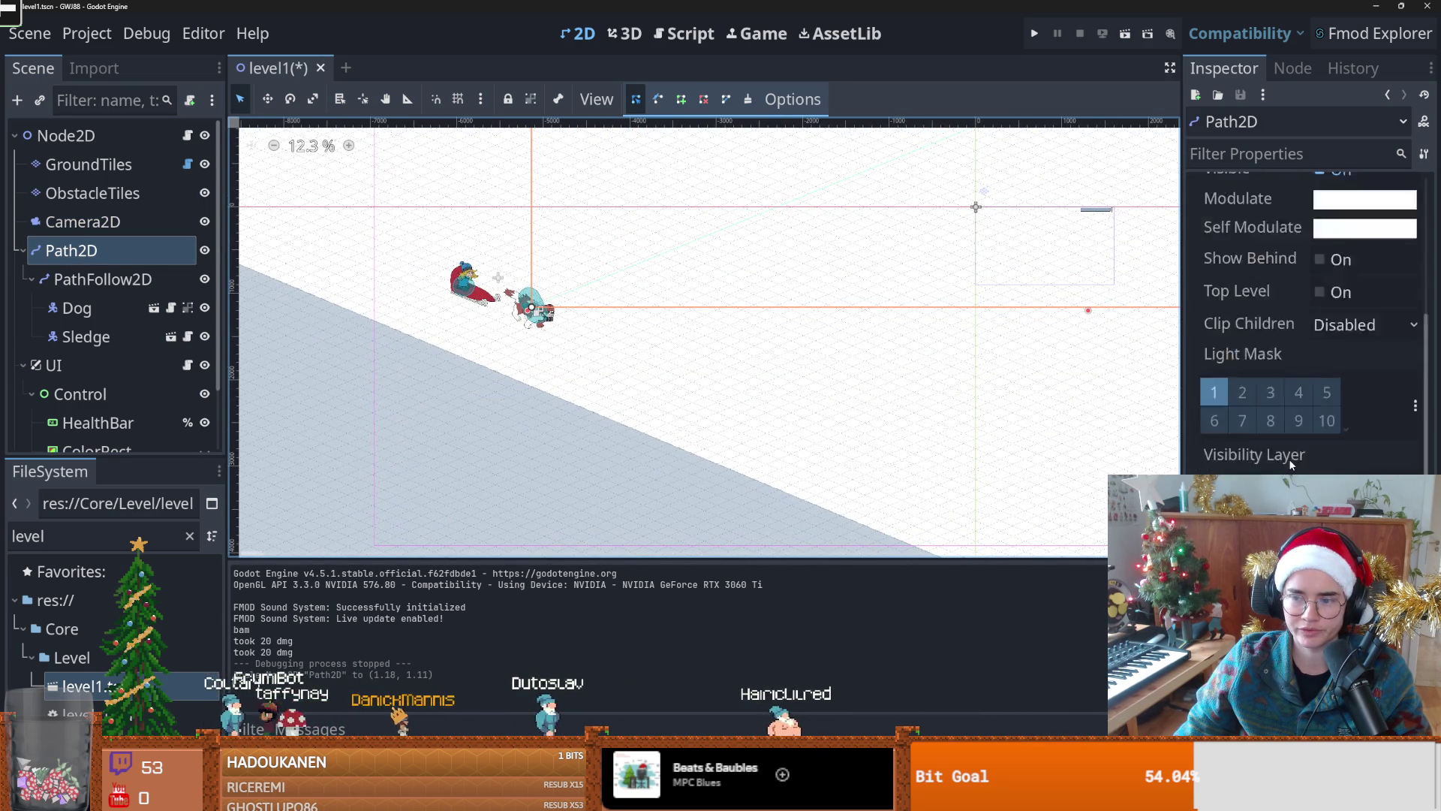
scroll(1289, 458, "up", 10)
Step: Copy the path's x position 1470.488 and paste it onto line 46 of main_player.gd
left_click(1364, 295)
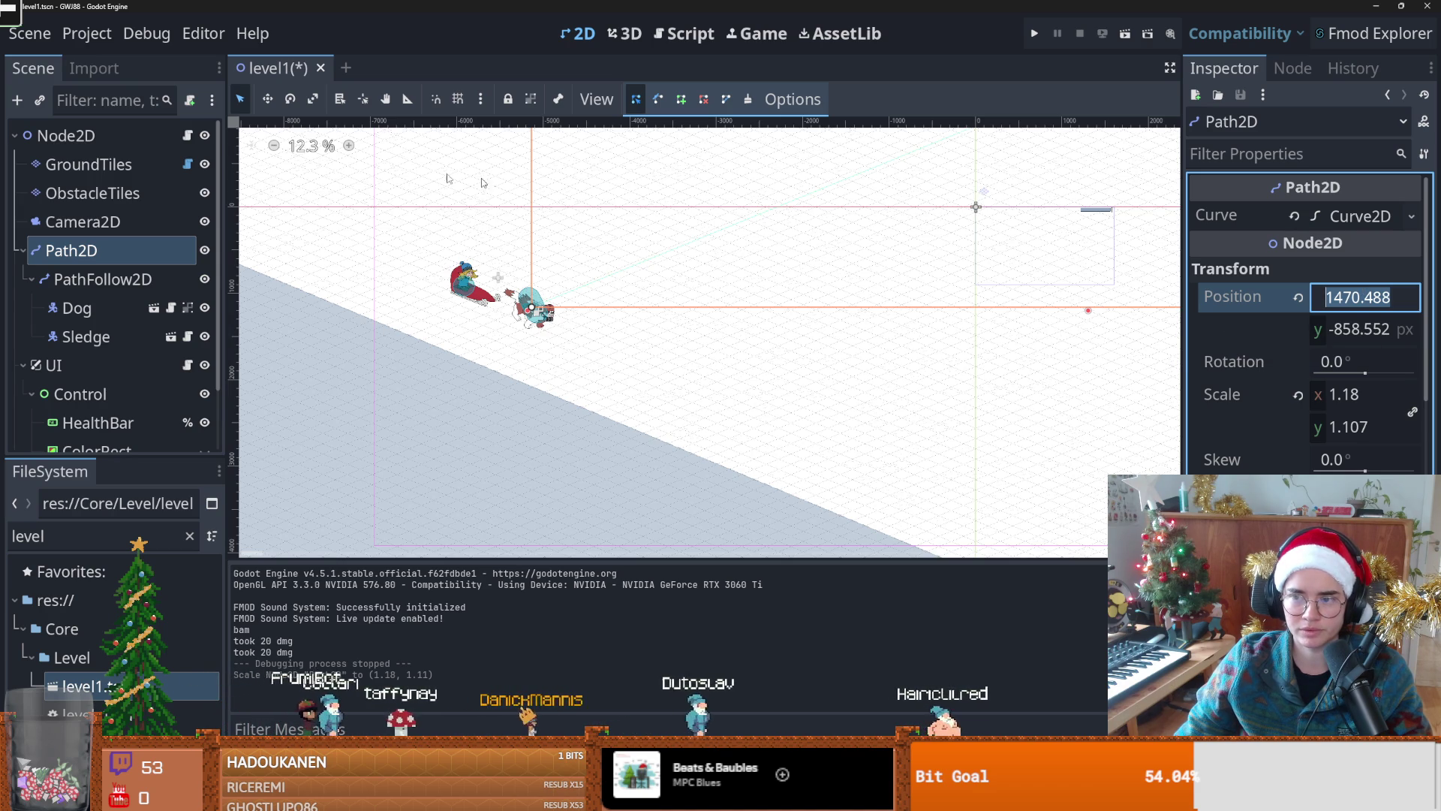
right_click(1250, 302)
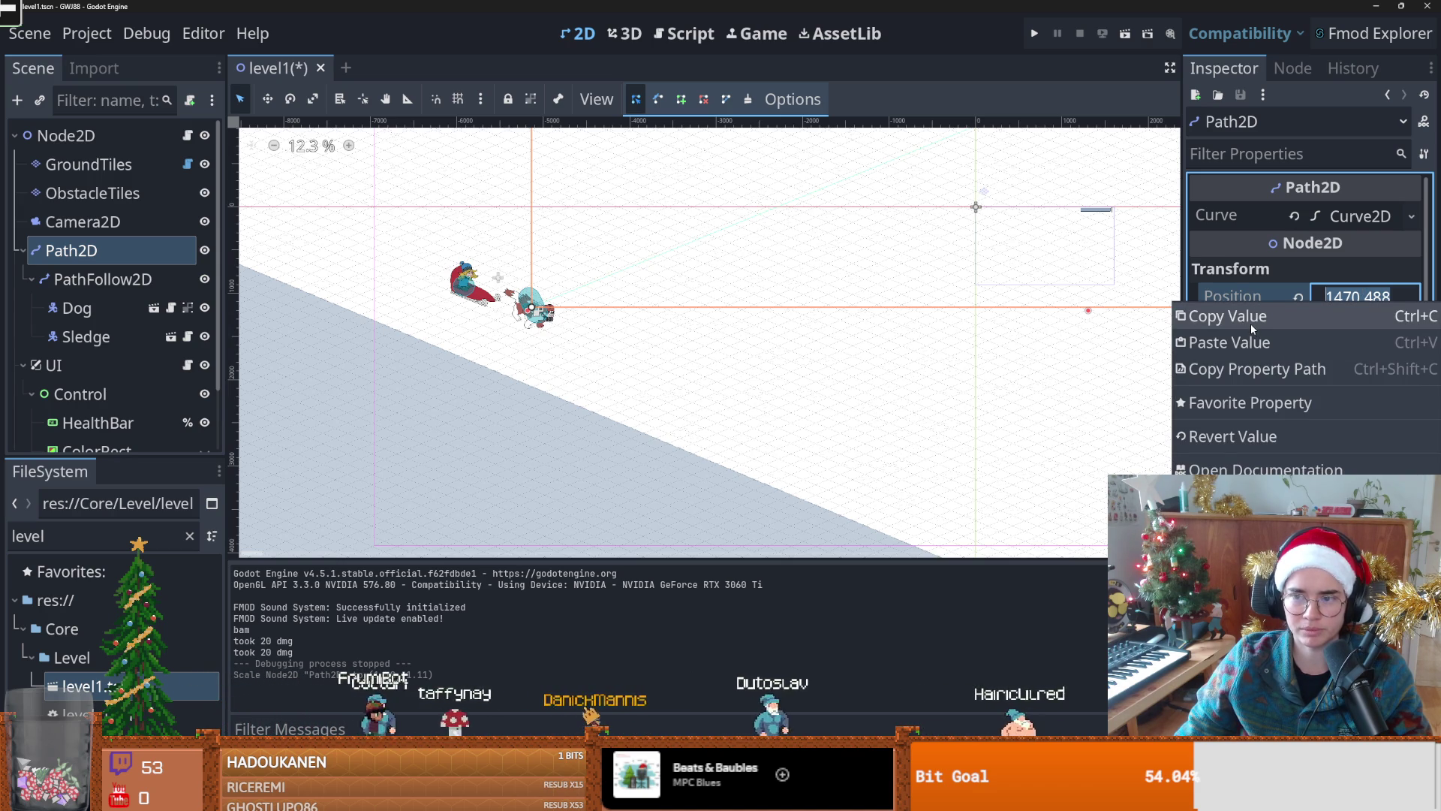
left_click(1241, 323)
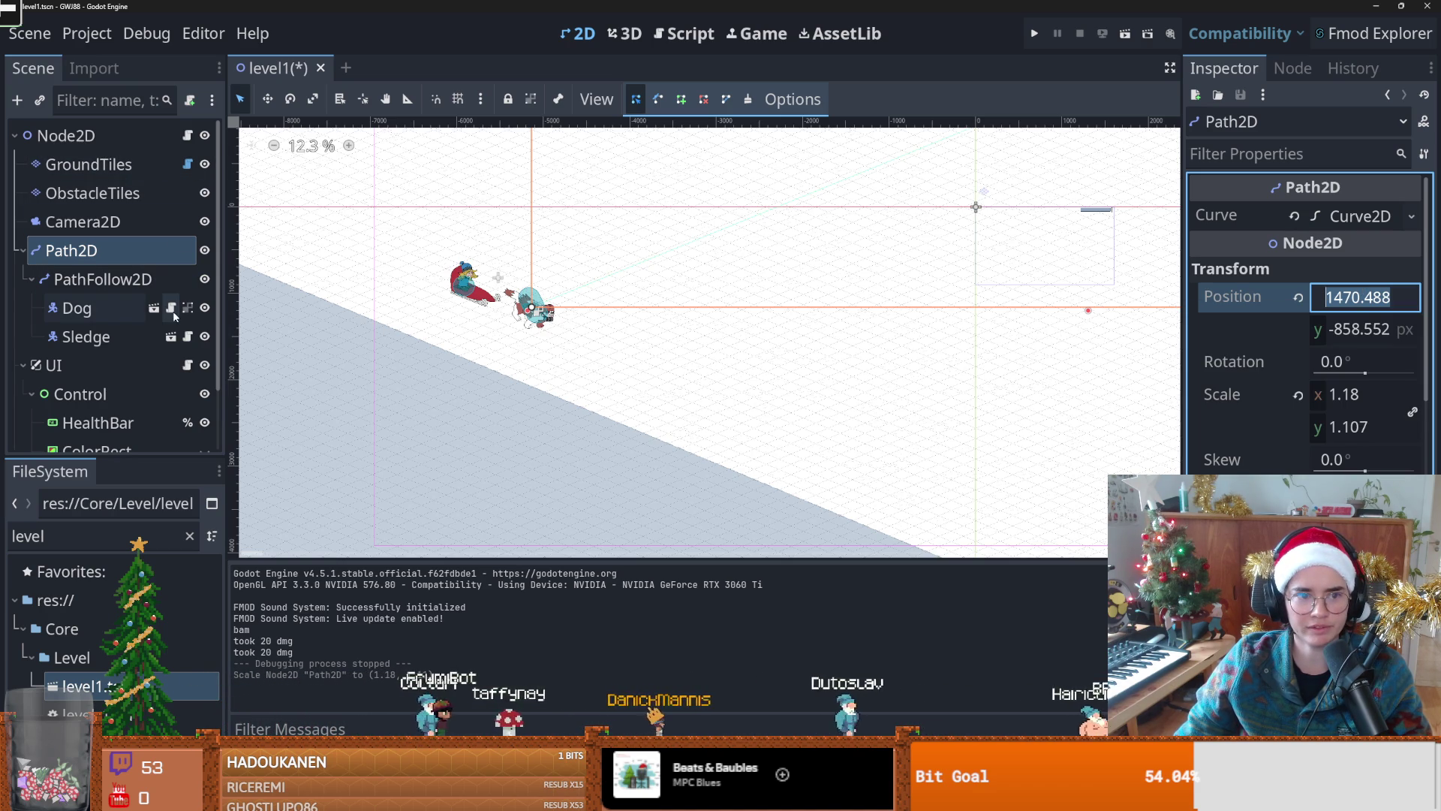
key("ctrl+F3")
left_click(503, 380)
type("1470.488")
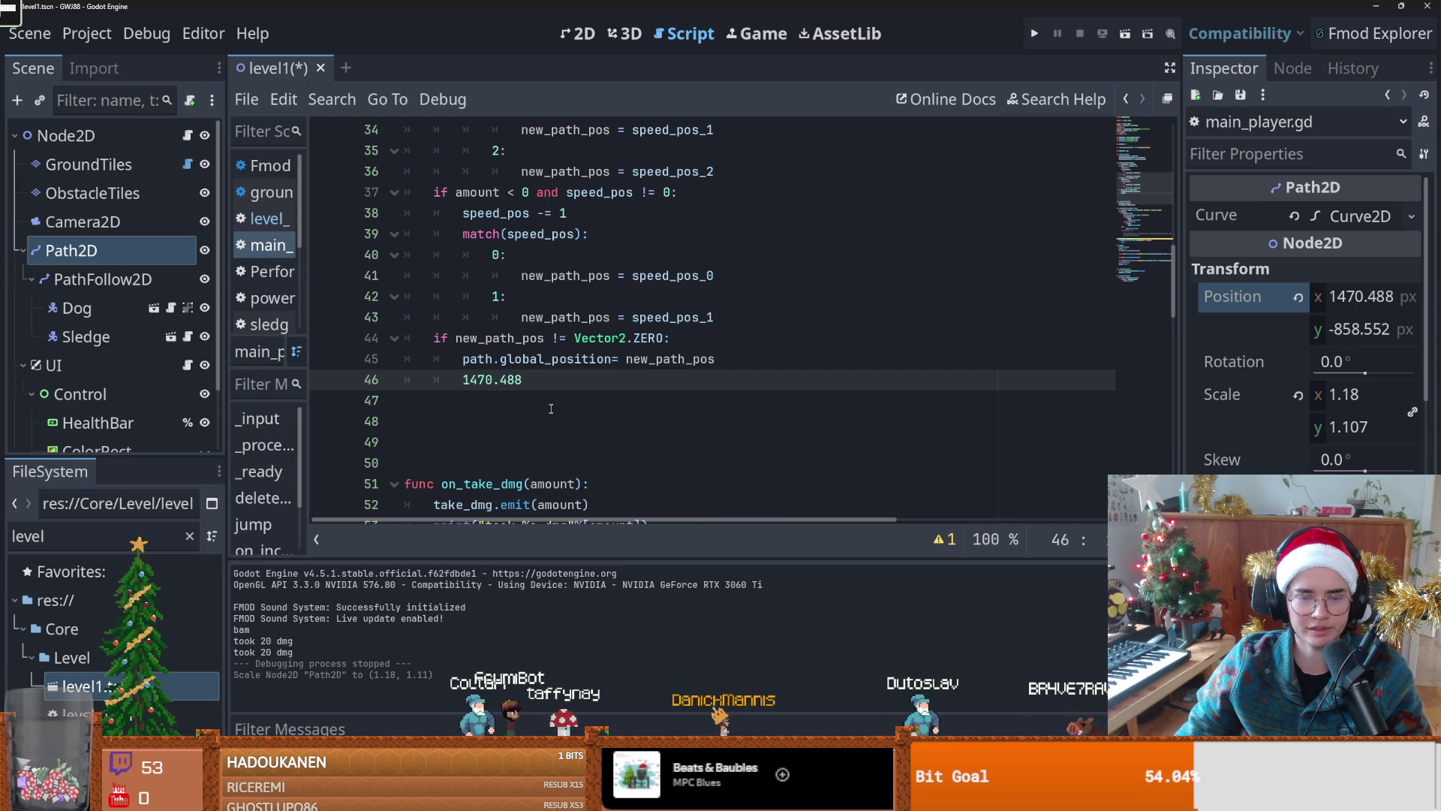
Step: Append the Vector2(1470, -858) offset to the path.global_position line and test-run it
scroll(717, 411, "up", 3)
right_click(1244, 295)
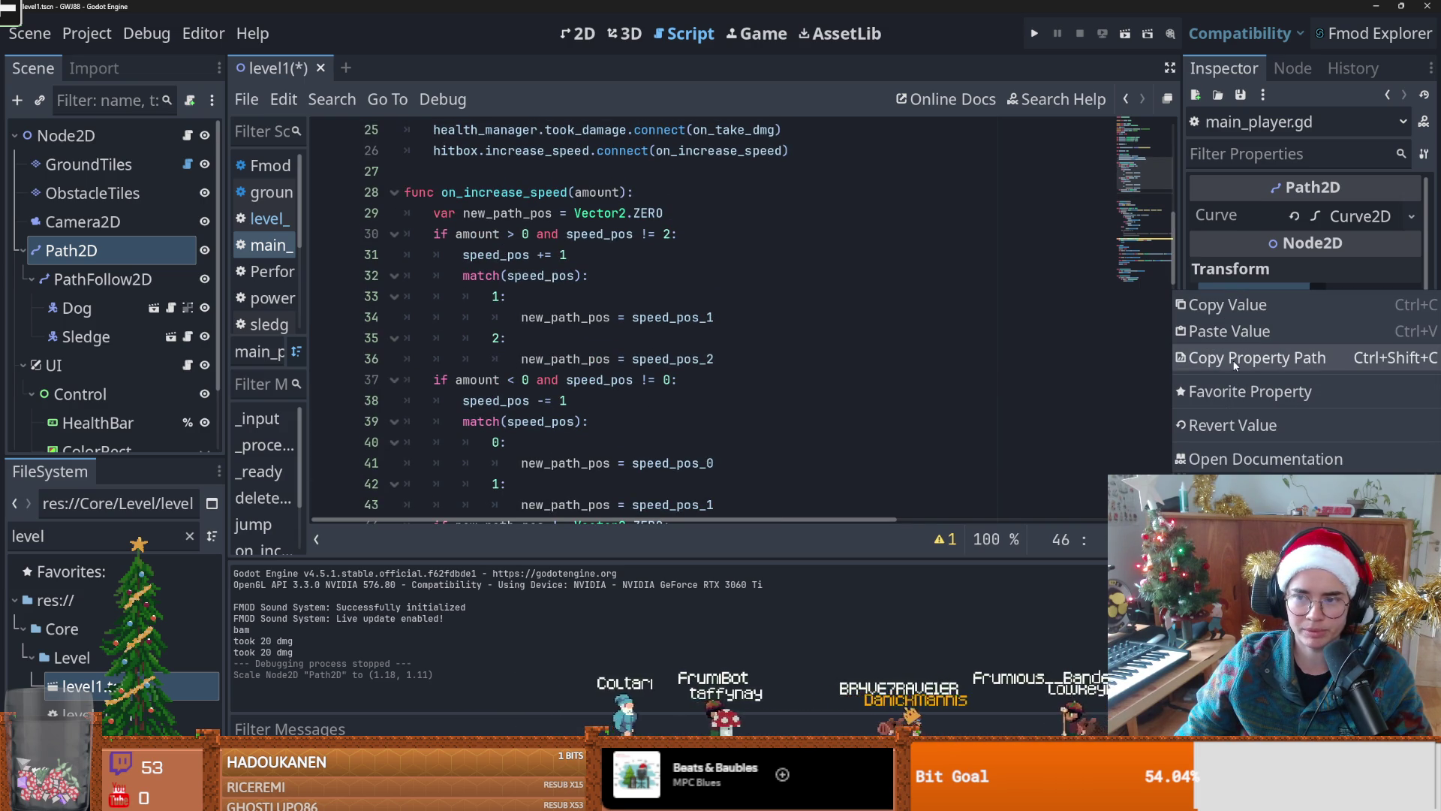
left_click(577, 321, "shift")
scroll(604, 347, "down", 2)
left_click(610, 338)
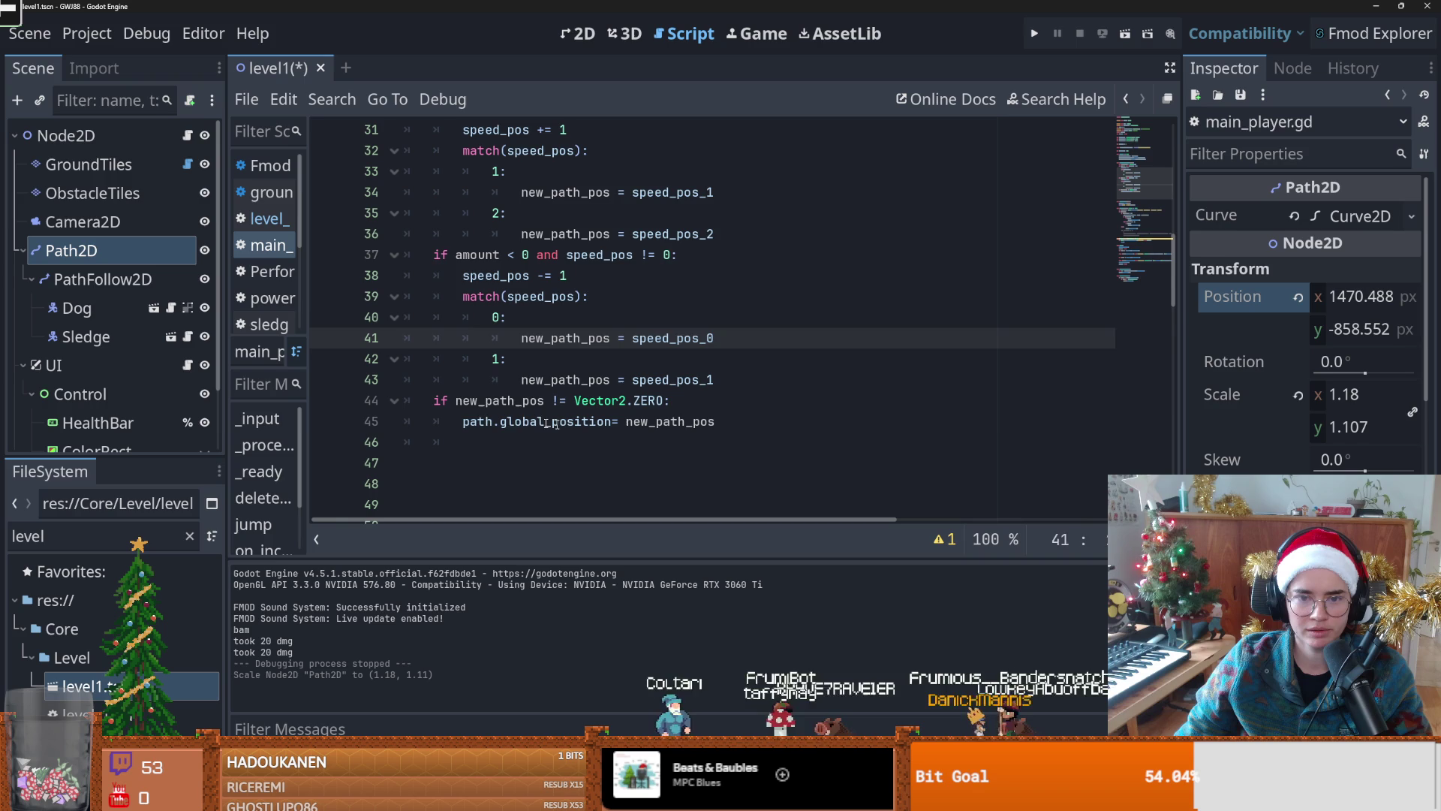
double_click(484, 422)
left_click(751, 418)
type("+ Vector2")
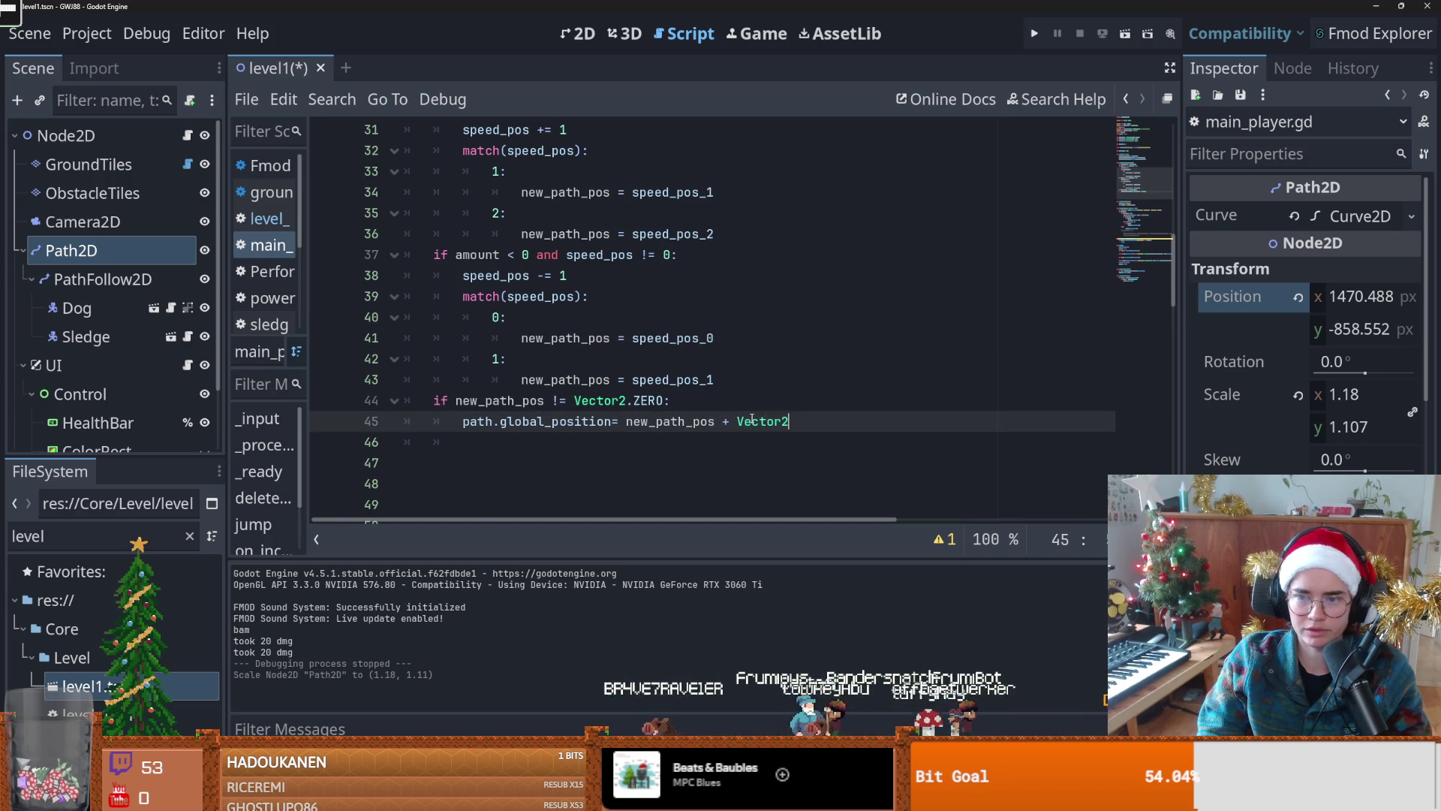
type("(1470")
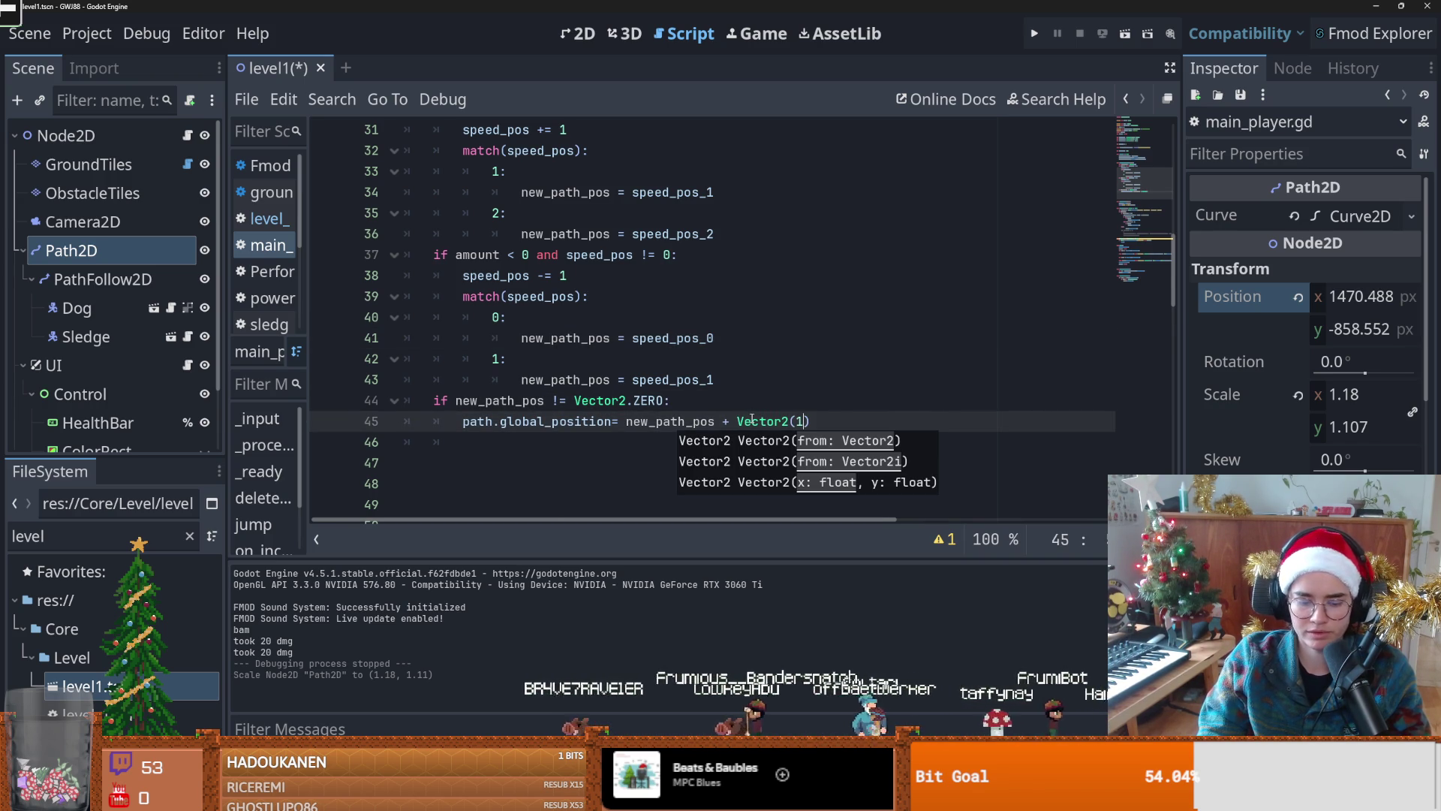
type(", -858")
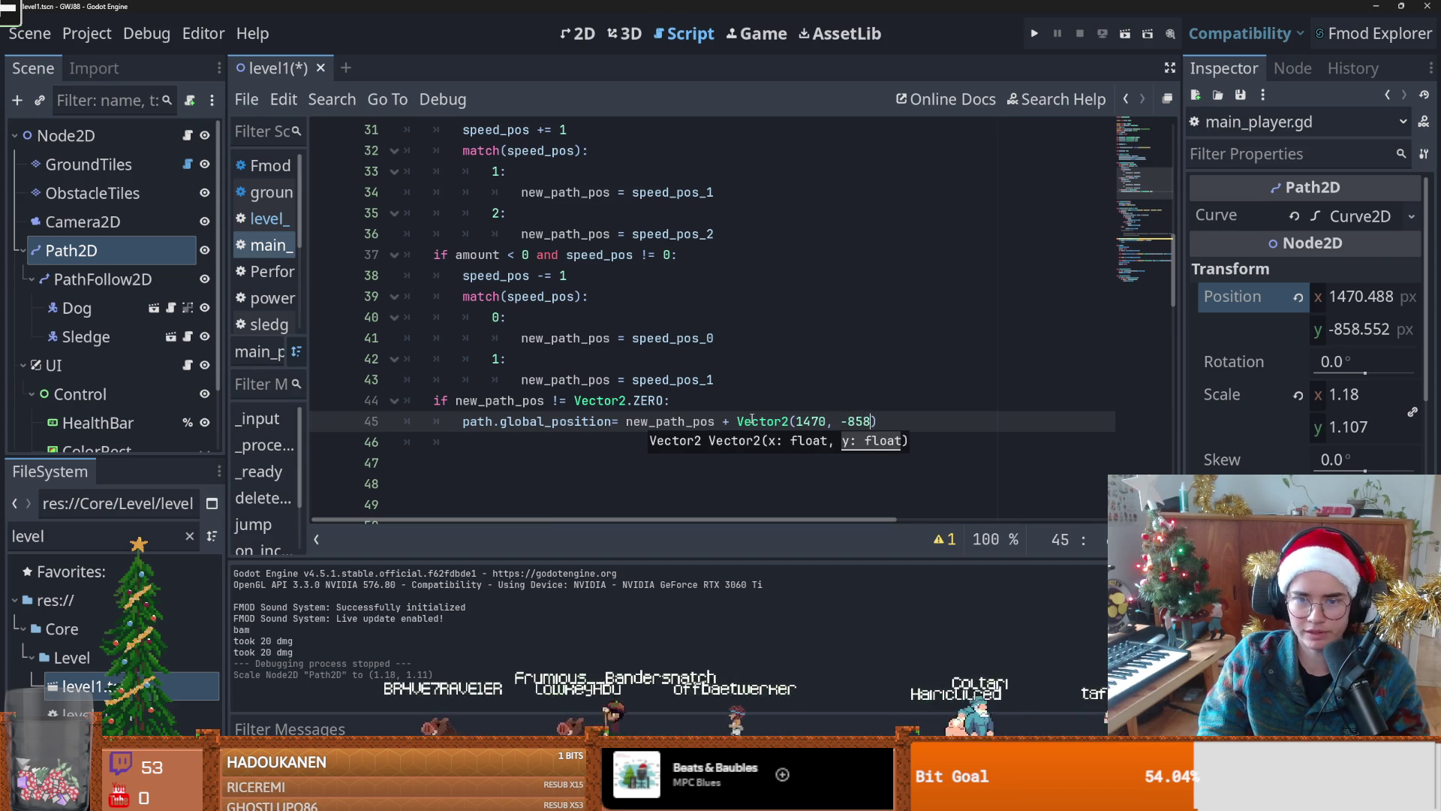
key("ctrl+s")
left_click(1034, 35)
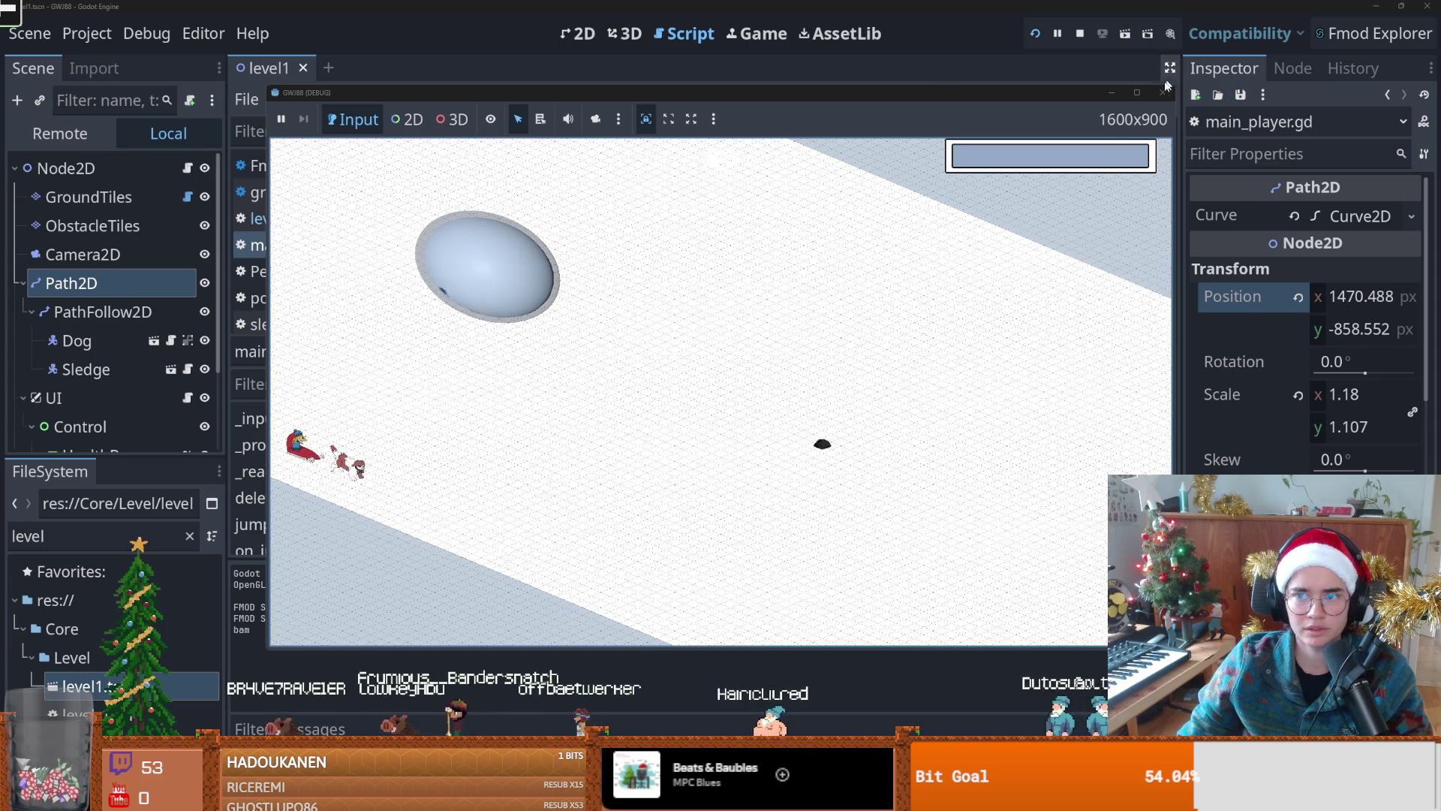
left_click(1166, 90)
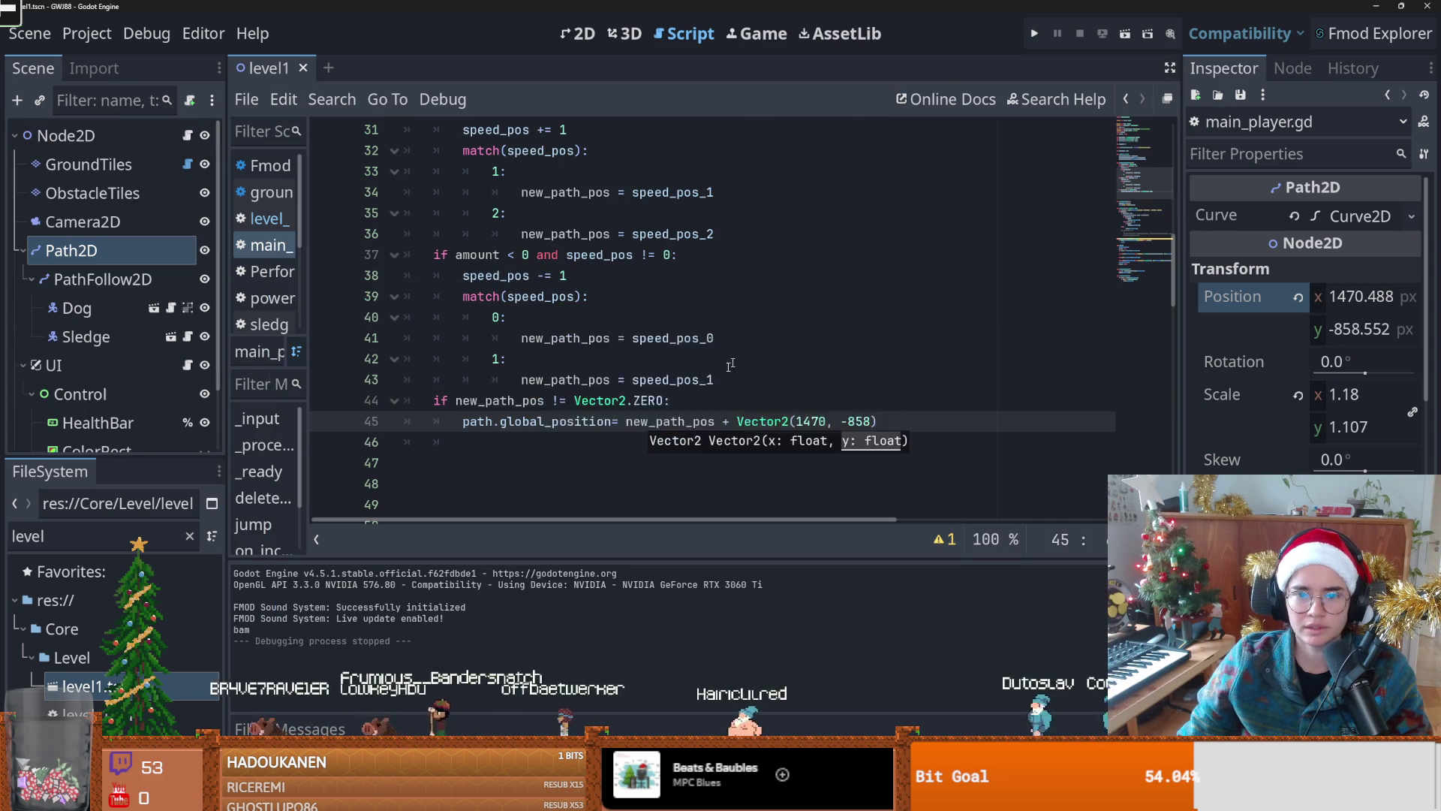
Step: Paste the offset position line into _ready() and playtest the level again
scroll(679, 403, "up", 8)
scroll(679, 403, "down", 1)
scroll(679, 403, "down", 1)
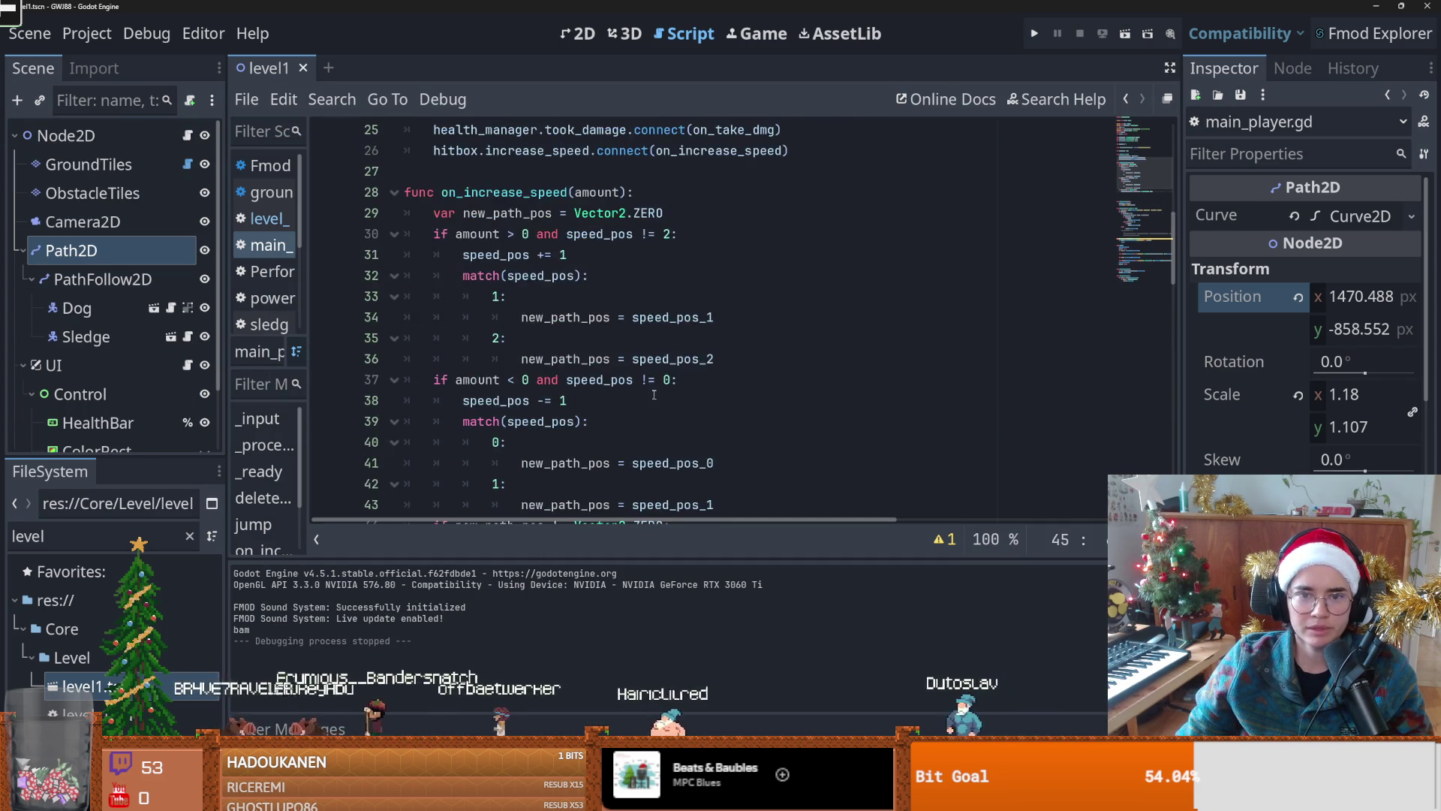
scroll(742, 418, "down", 3)
left_click_drag(782, 364, 461, 359)
key("ctrl+c")
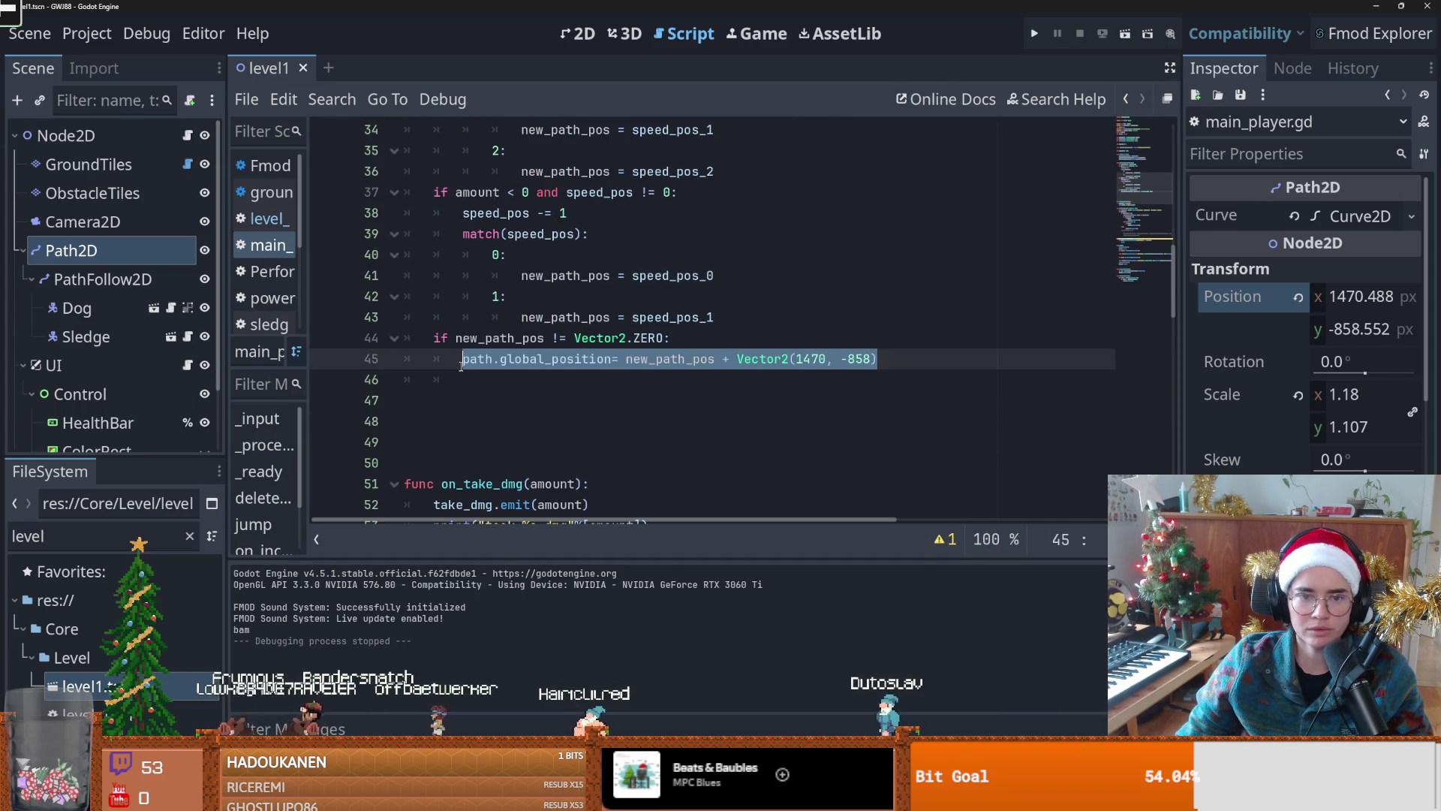
scroll(530, 391, "up", 1)
scroll(530, 392, "up", 4)
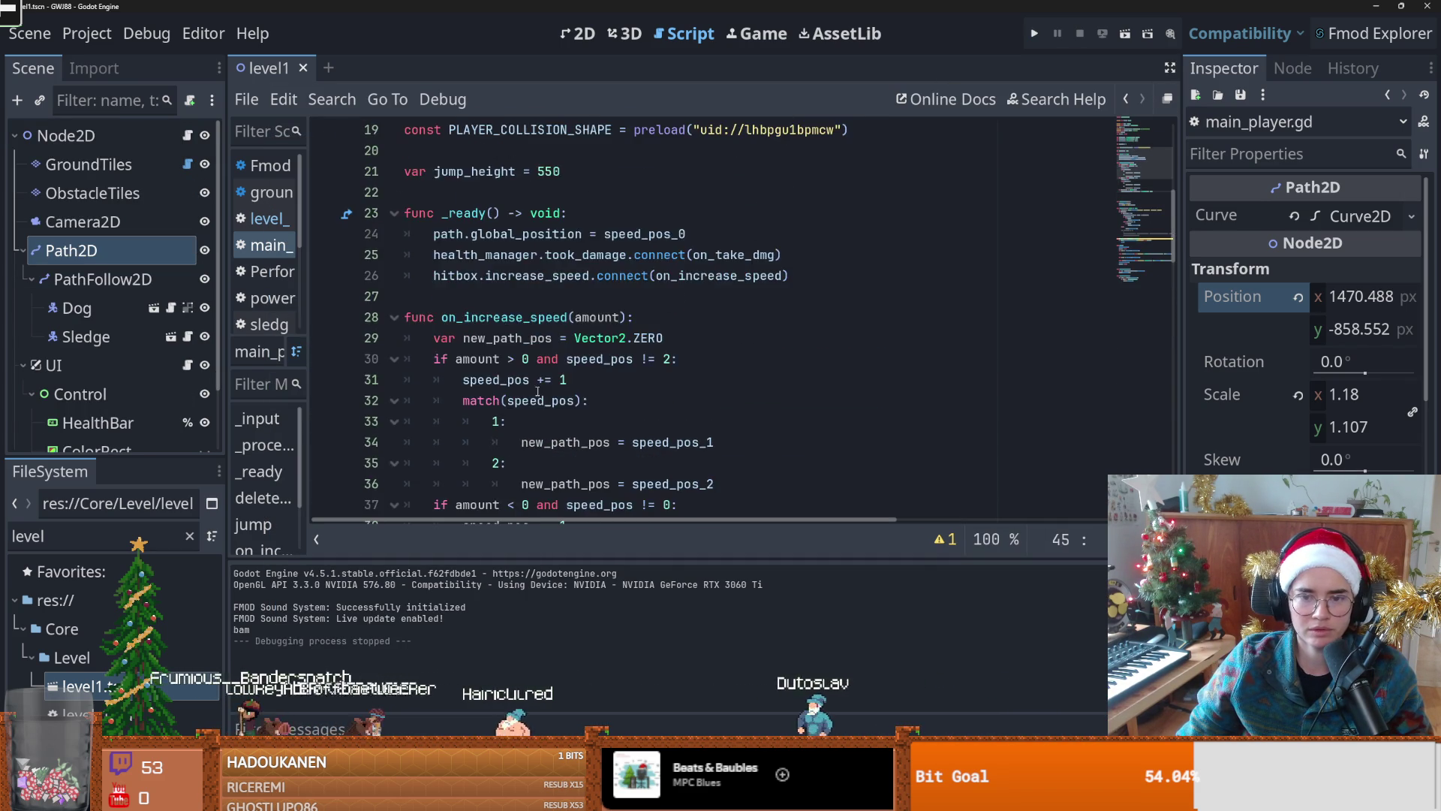
scroll(647, 231, "down", 2)
scroll(647, 230, "up", 3)
left_click(570, 296)
key("ctrl+shift+Return")
key("ctrl+v")
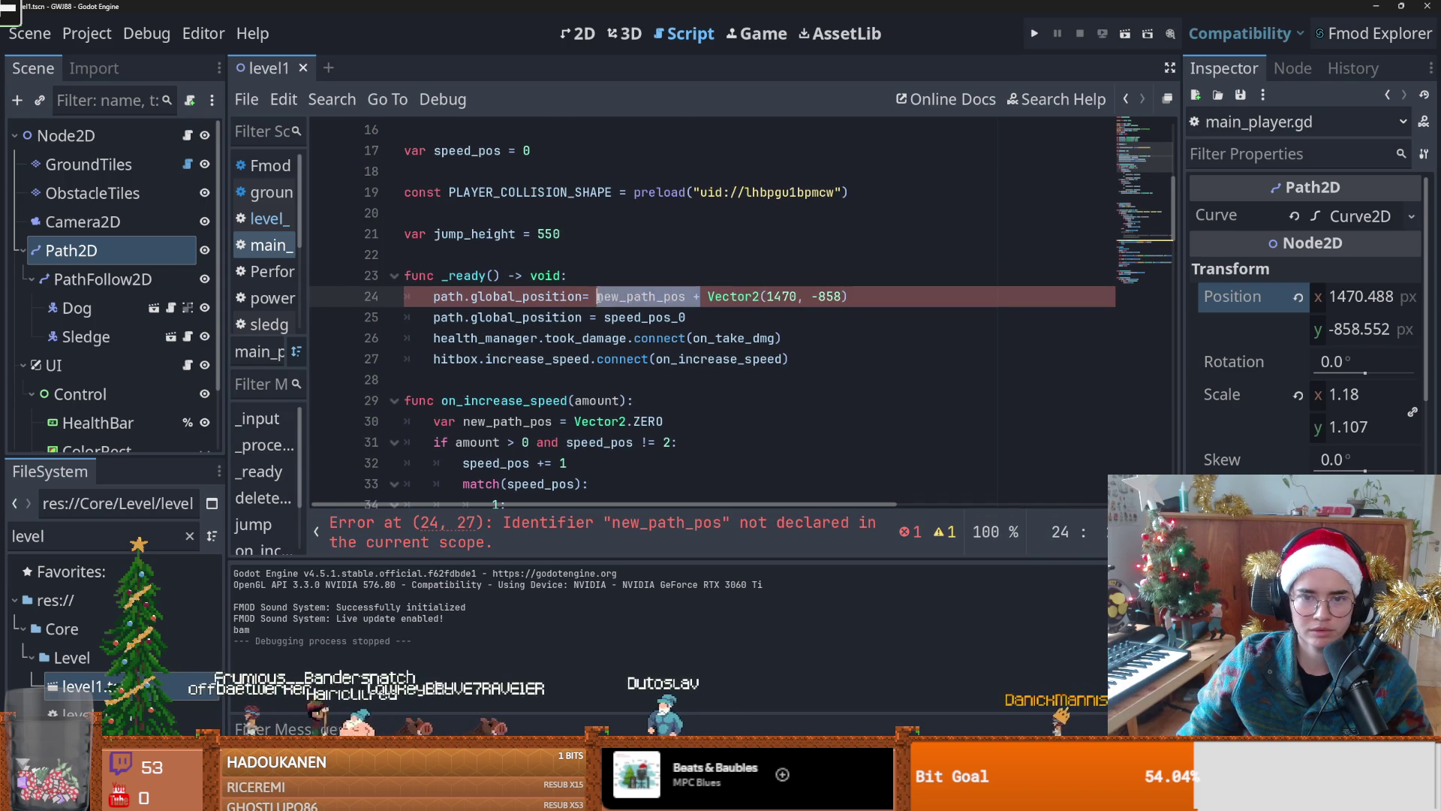
key("F5")
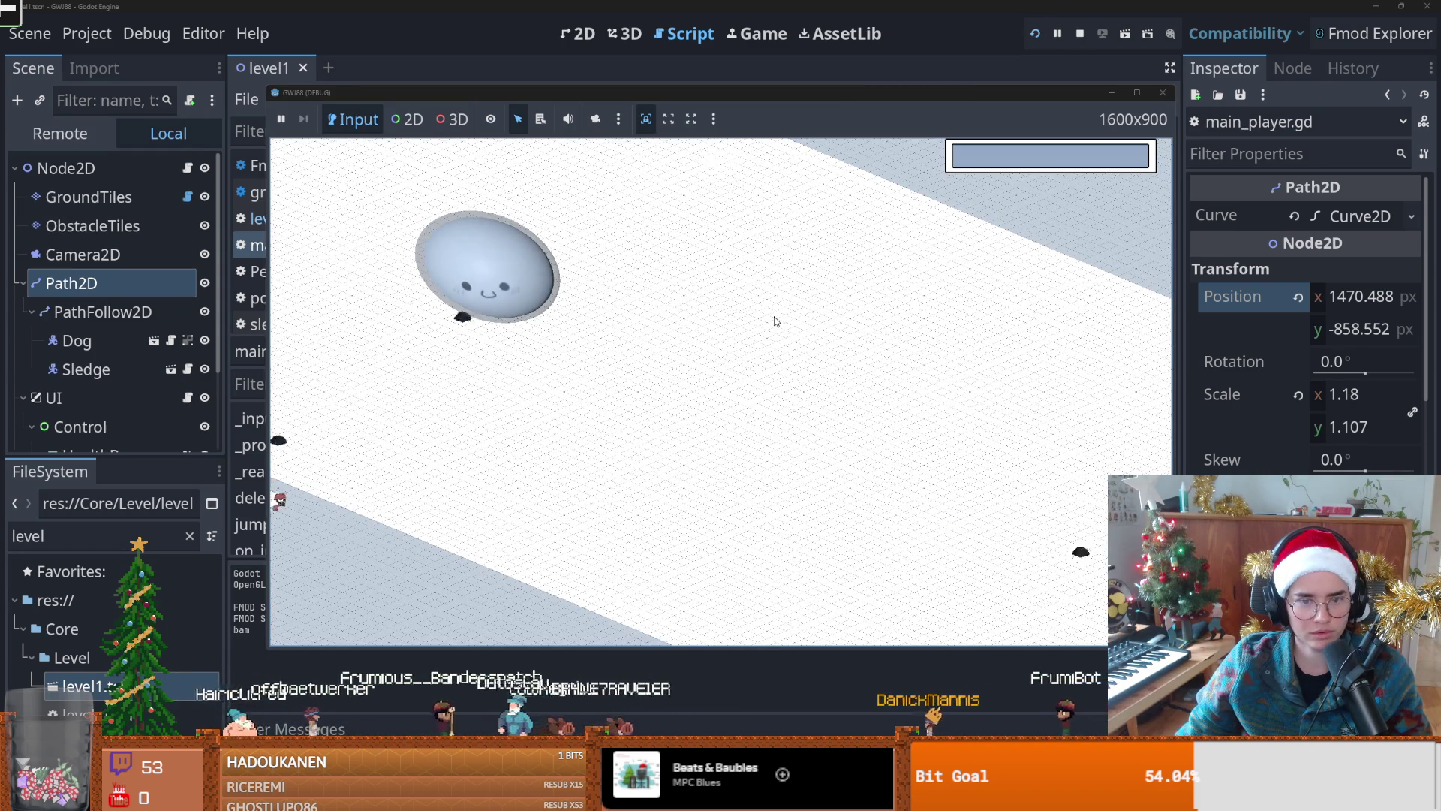
left_click(1161, 98)
left_click(584, 33)
Step: Shrink the Path2D to 0.828 × 0.754 and undo the lower-left point move
scroll(623, 333, "down", 10)
scroll(587, 381, "down", 1)
scroll(898, 232, "up", 2)
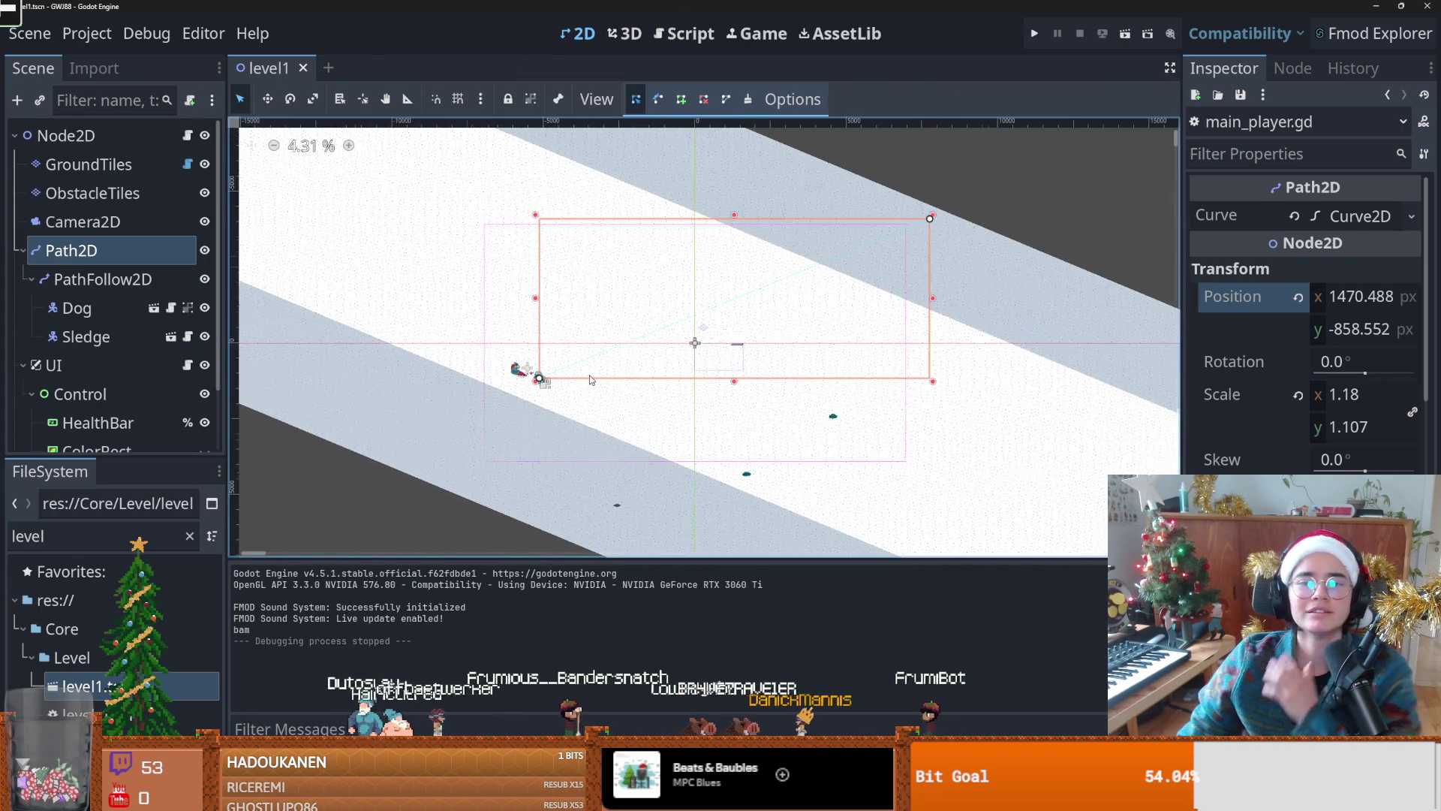
left_click_drag(996, 189, 860, 246)
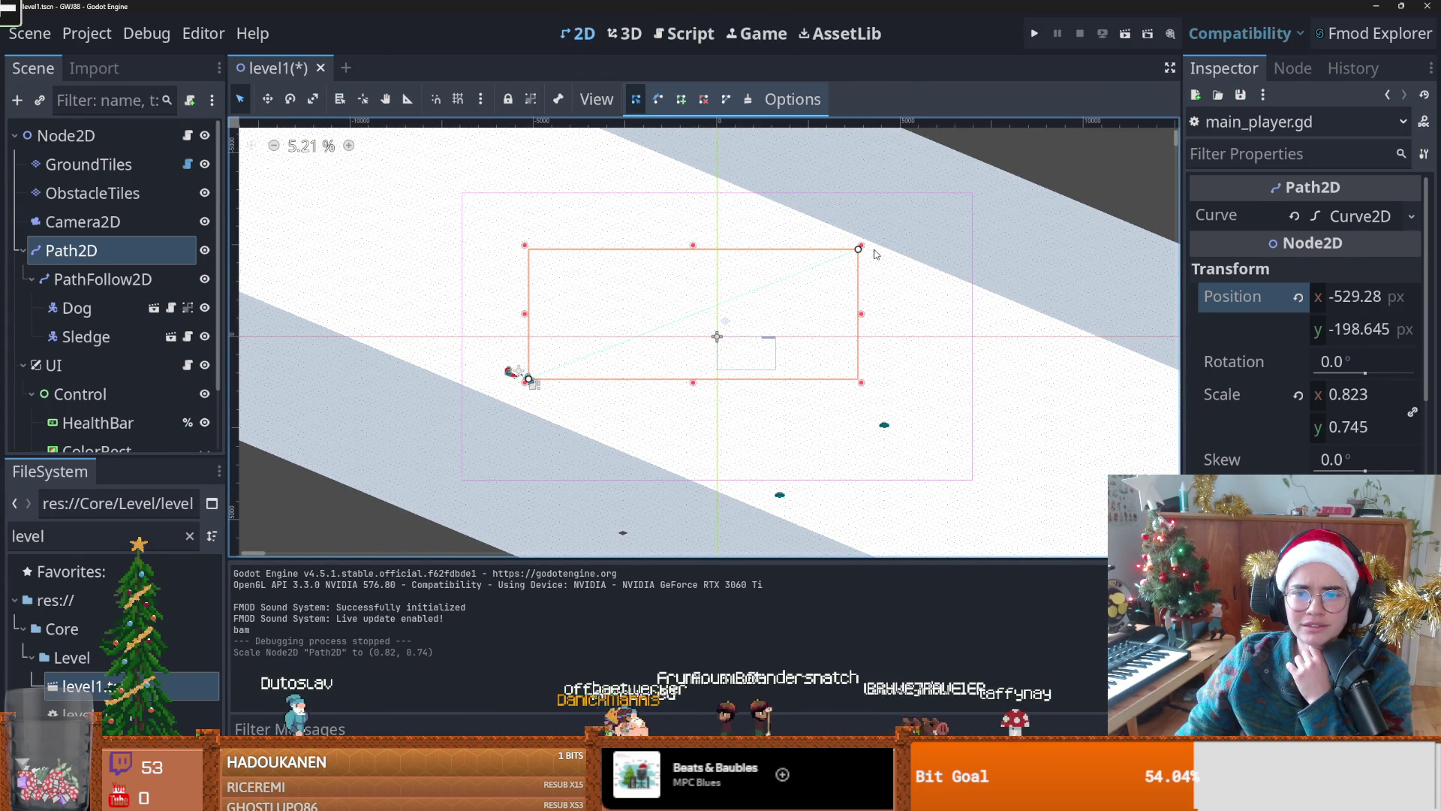
mouse_move(529, 379)
left_mouse_down()
mouse_move(589, 418)
mouse_move(589, 386)
left_mouse_up()
key("ctrl+z")
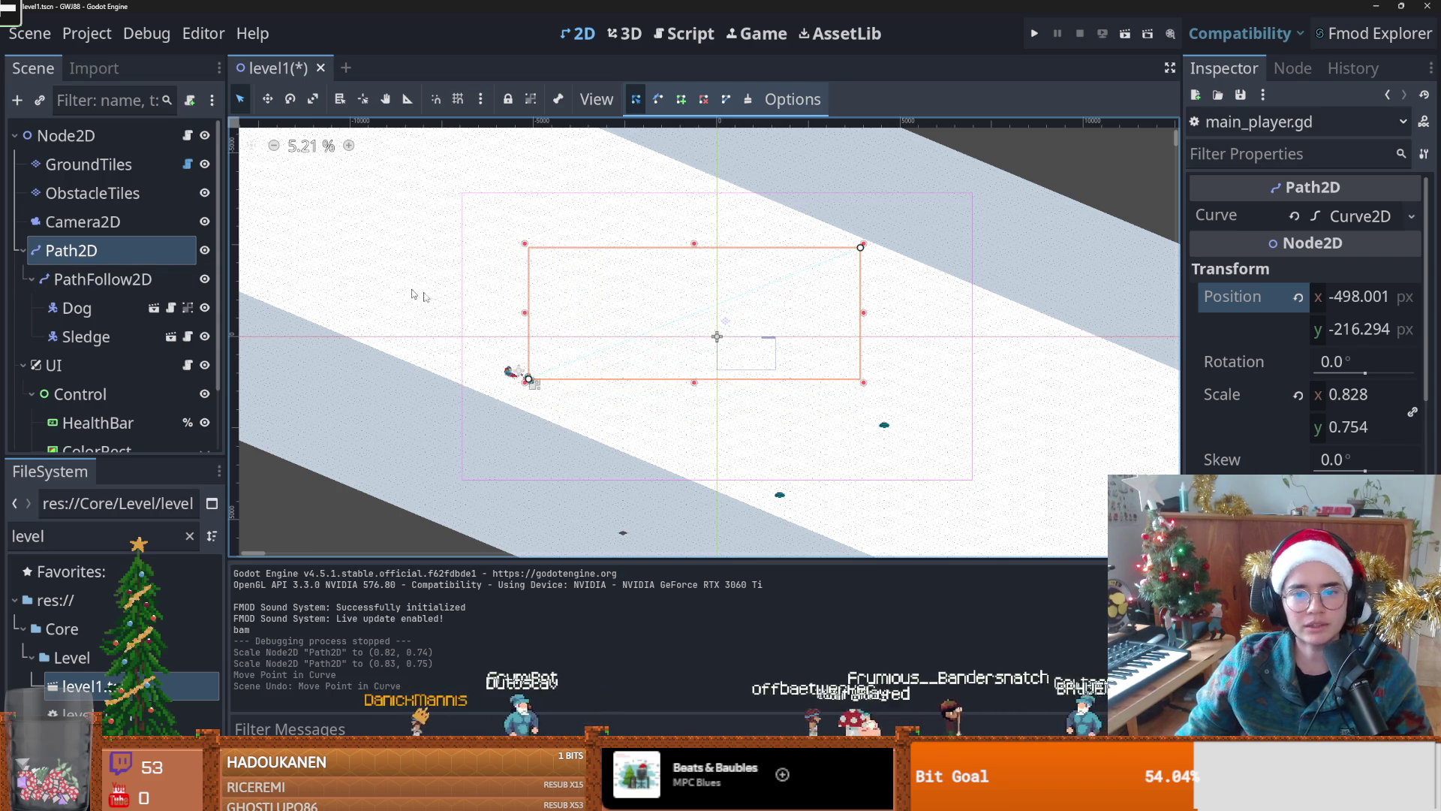
Step: Playtest the level with the smaller sled path
scroll(593, 347, "up", 2)
left_click(1033, 35)
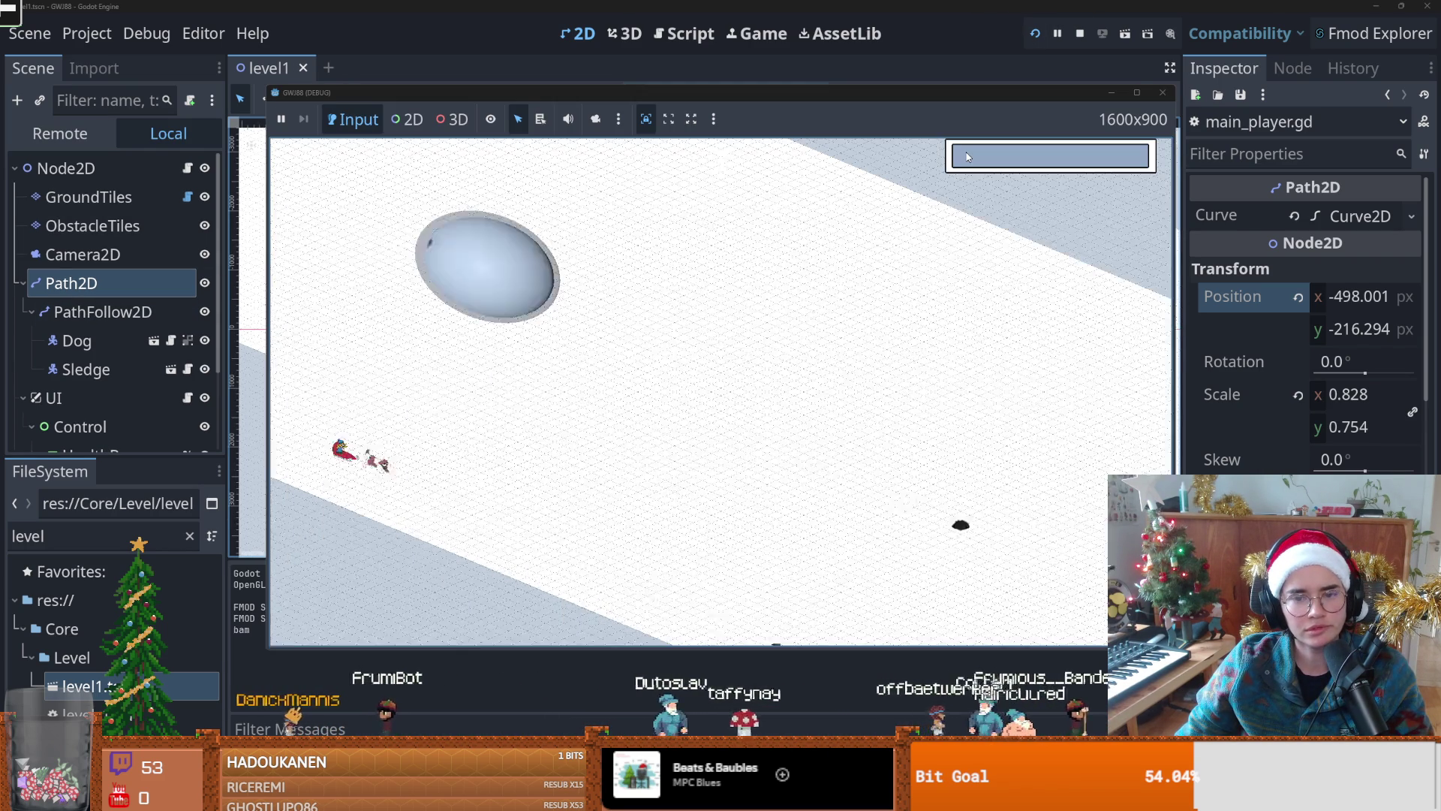
left_click(1173, 94)
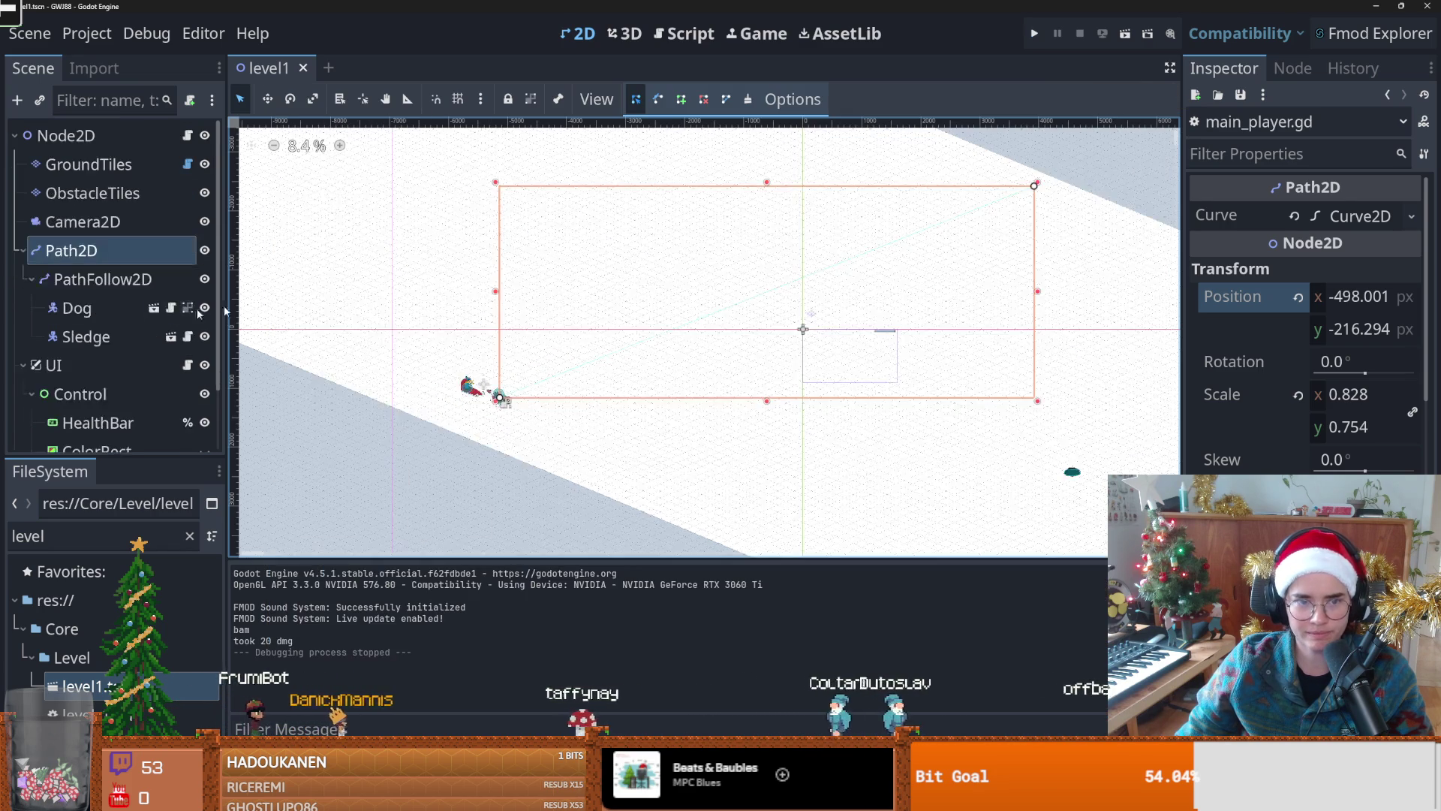
Step: Drag the Camera2D zoom up to 0.17
left_click(94, 222)
scroll(876, 360, "down", 5)
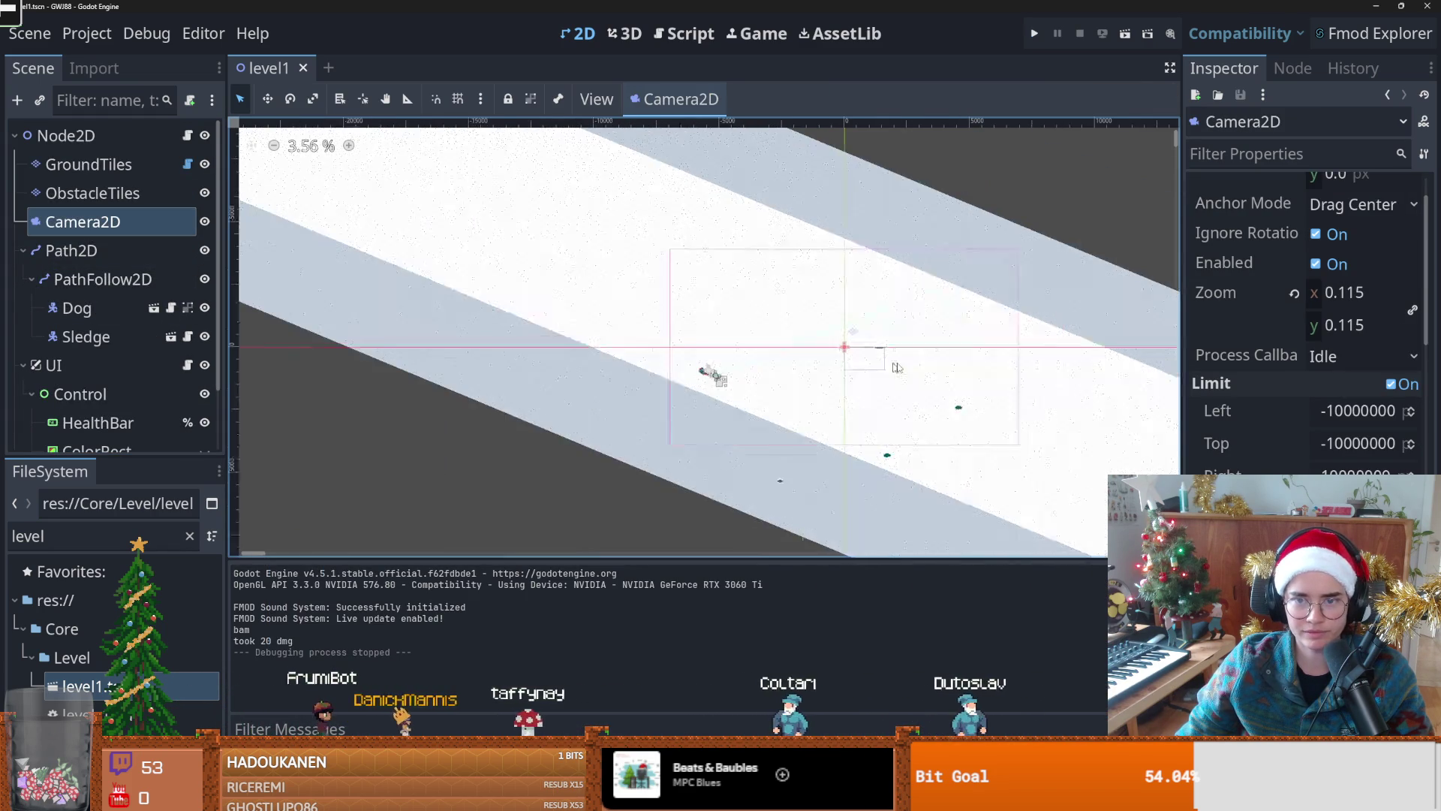
mouse_move(1306, 299)
left_mouse_down()
mouse_move(1385, 298)
mouse_move(1347, 299)
left_mouse_up()
scroll(888, 341, "up", 3)
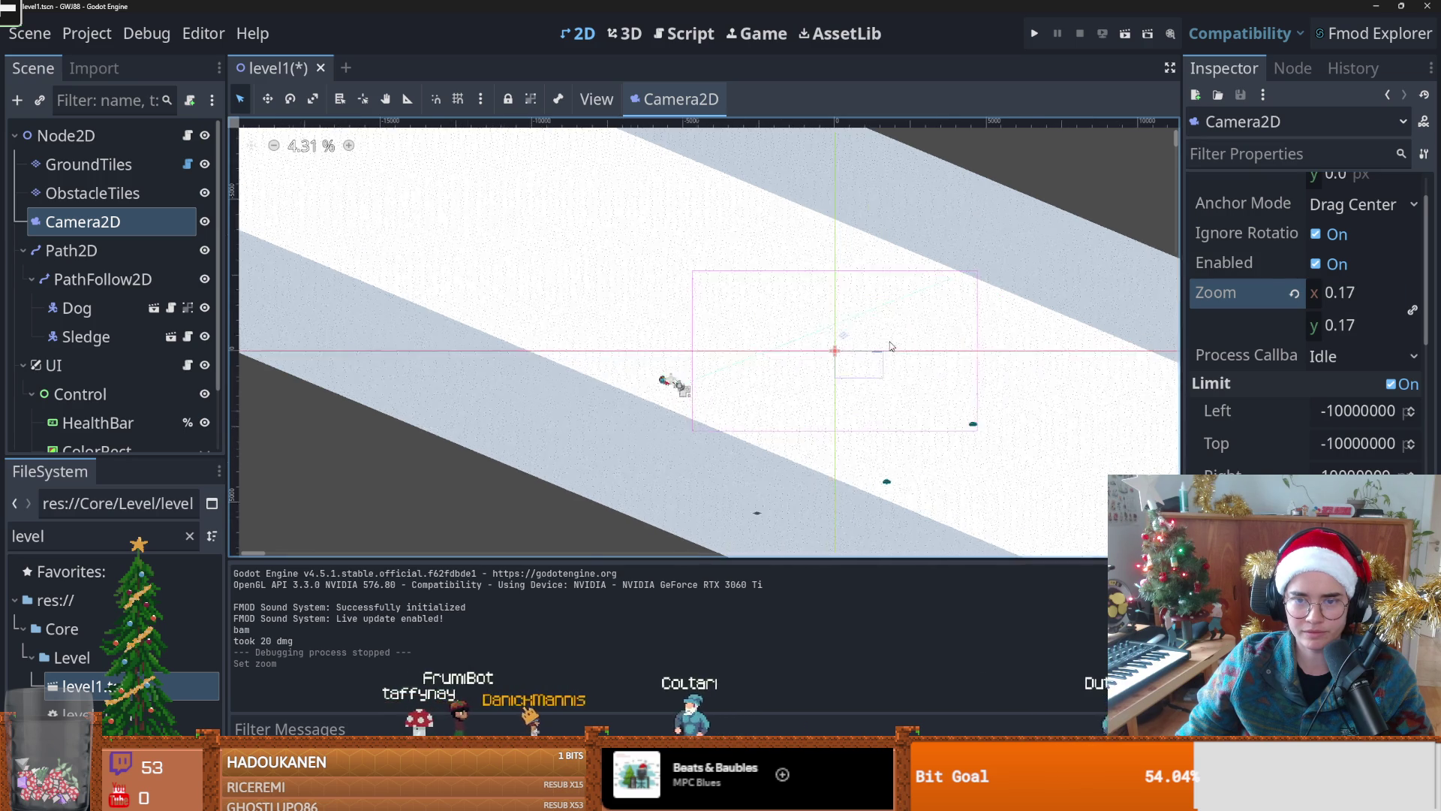
Step: Reshape and enlarge the sled's path by moving its curve points, playtesting after each change
left_click(141, 251)
scroll(537, 399, "up", 1)
left_click_drag(597, 410, 701, 389)
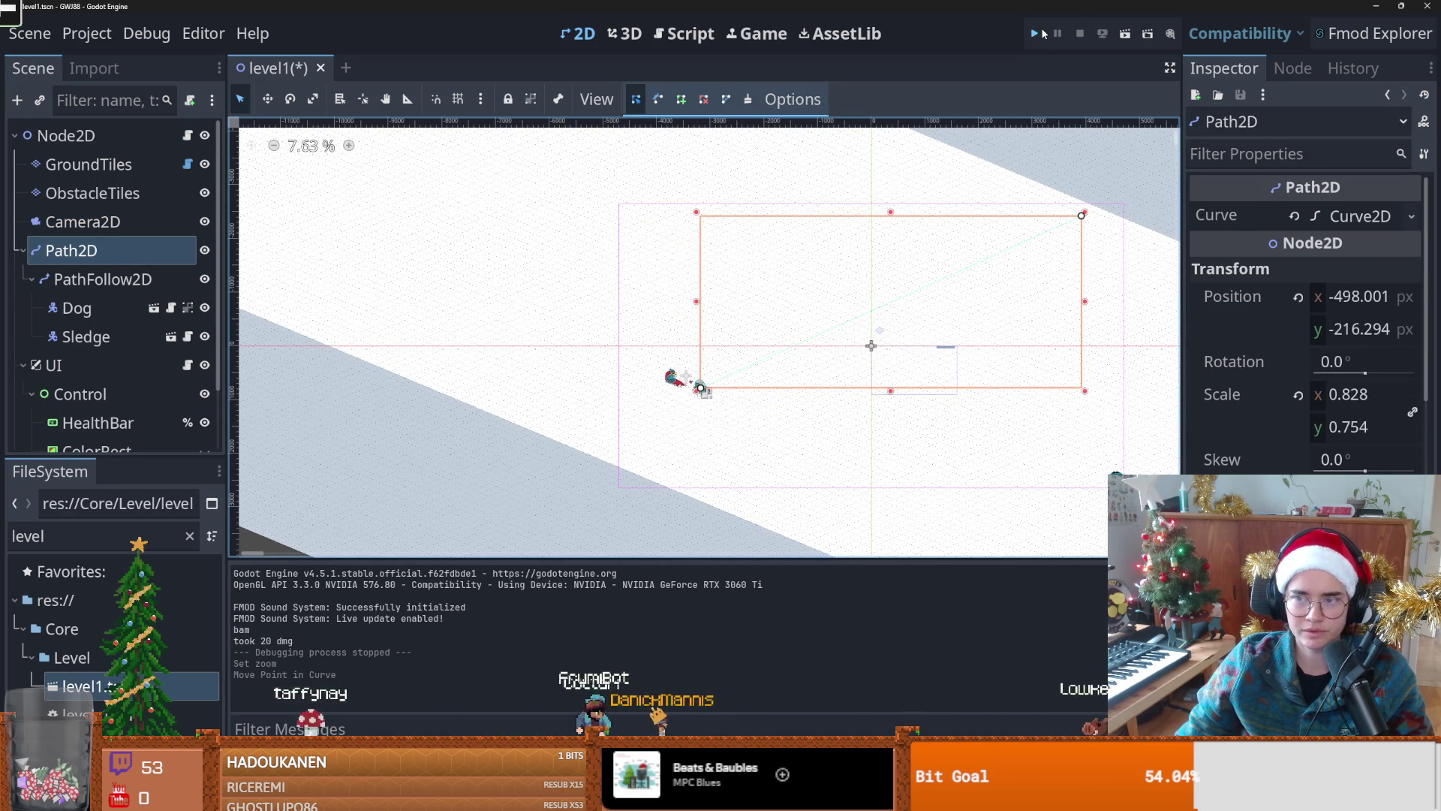
left_click(1043, 34)
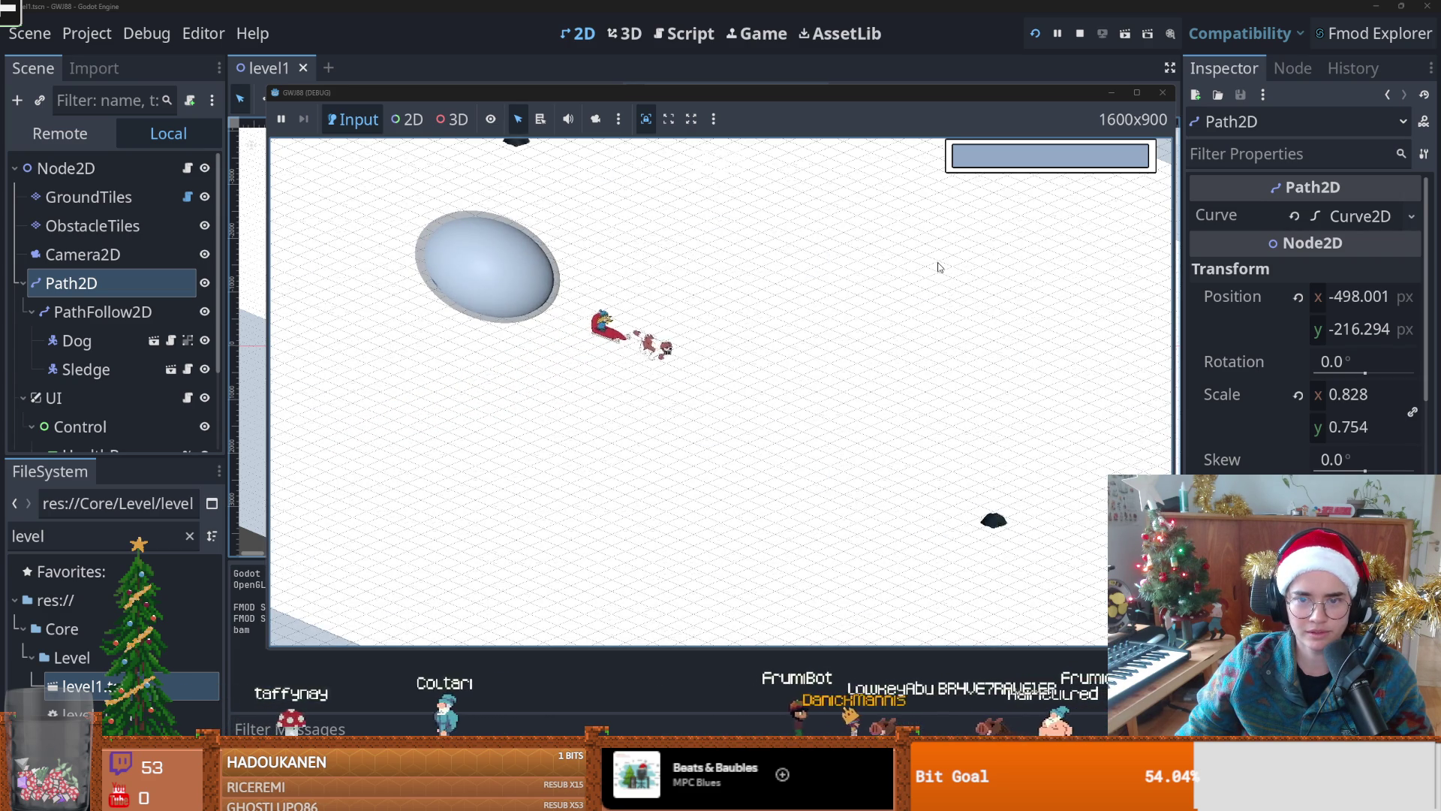
left_click(1164, 93)
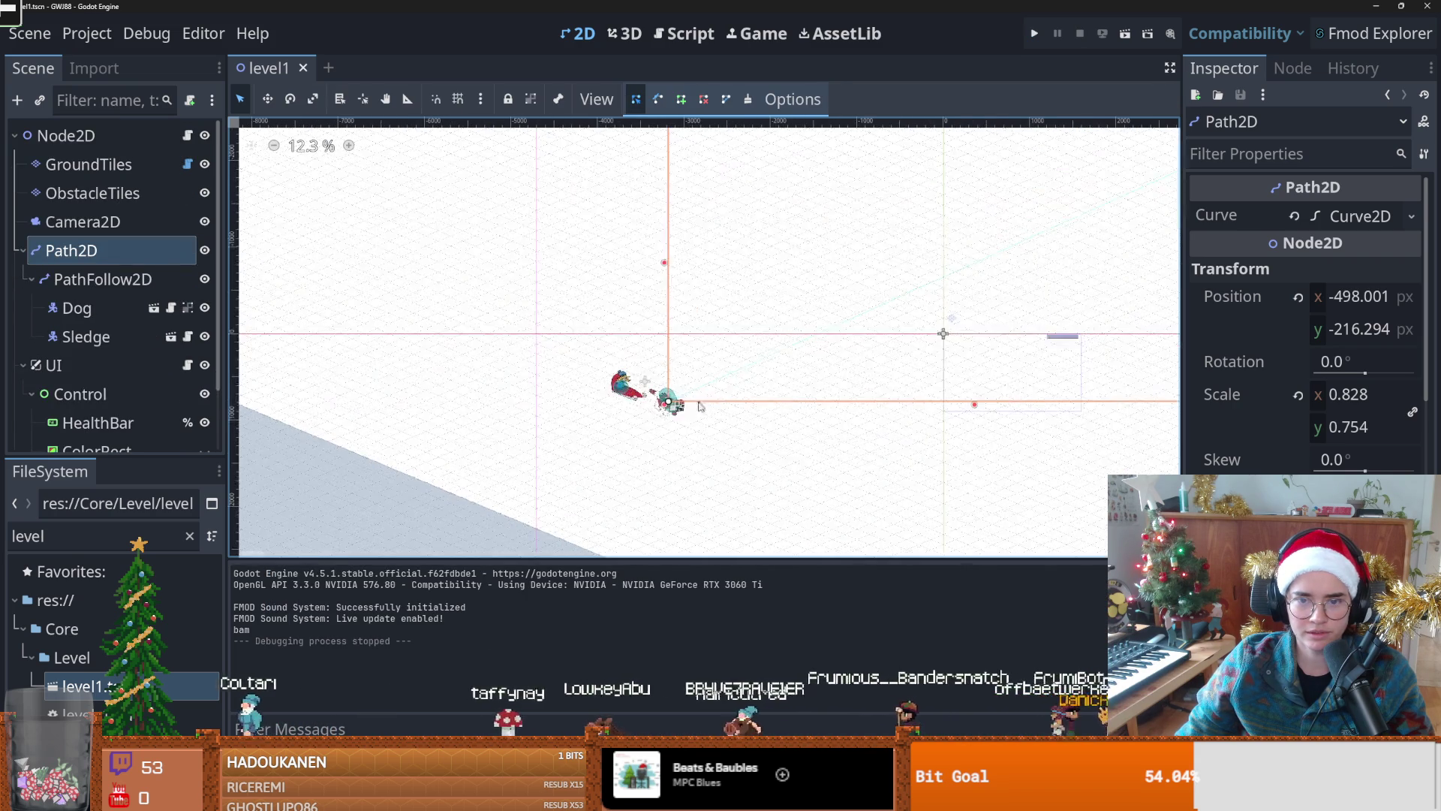
left_click_drag(668, 402, 813, 328)
scroll(813, 328, "down", 2)
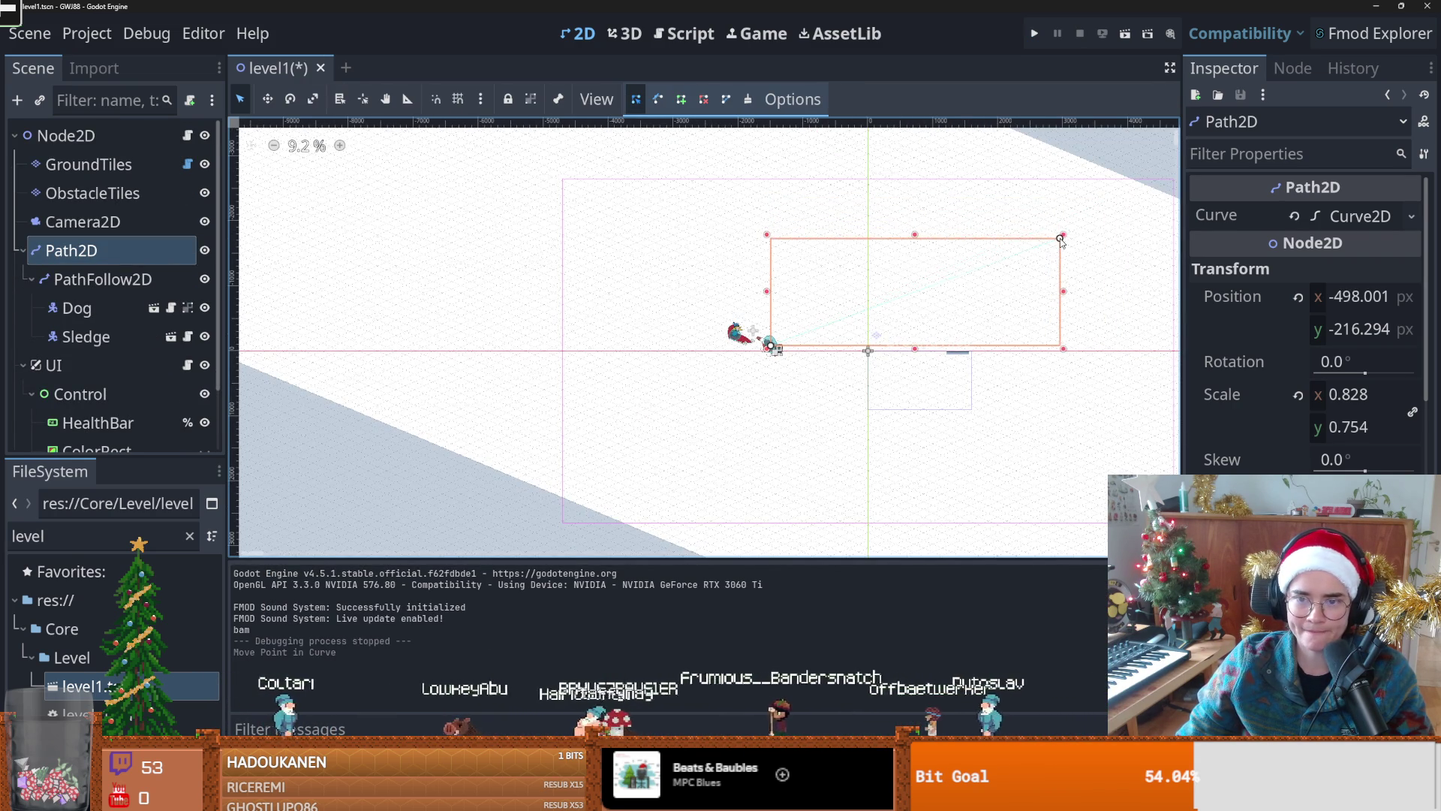
left_click(1039, 33)
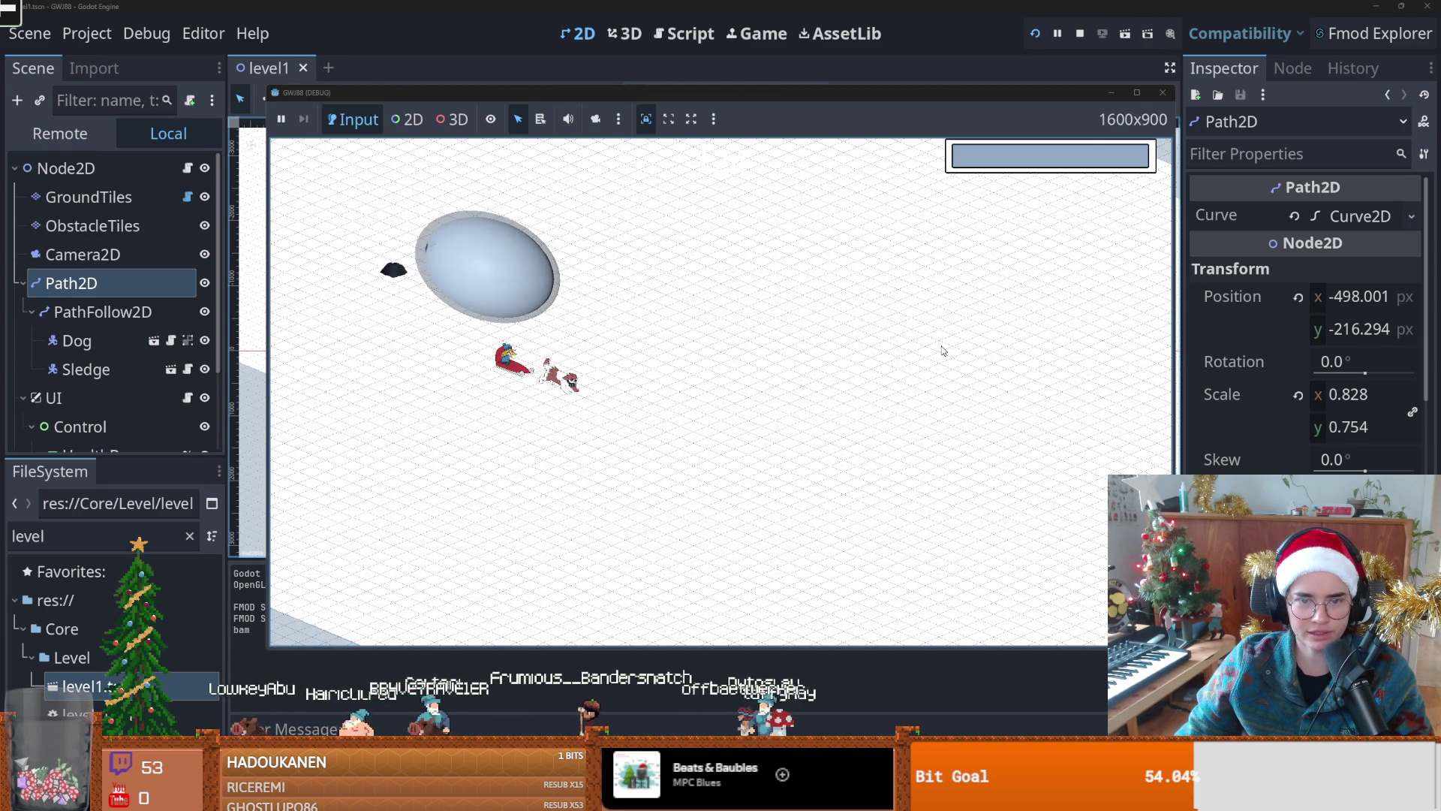
left_click(1163, 91)
left_click_drag(771, 347, 675, 379)
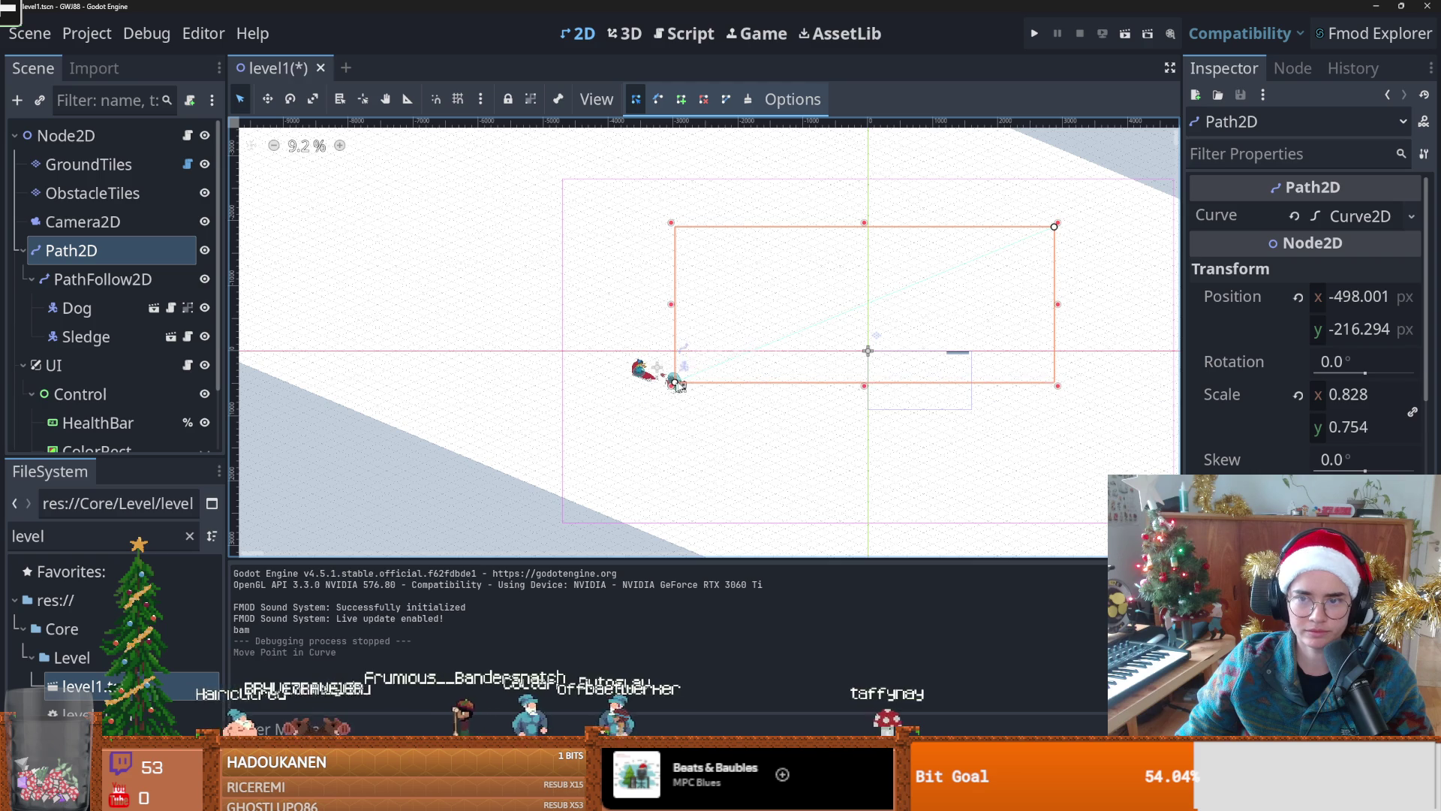
left_click(1033, 33)
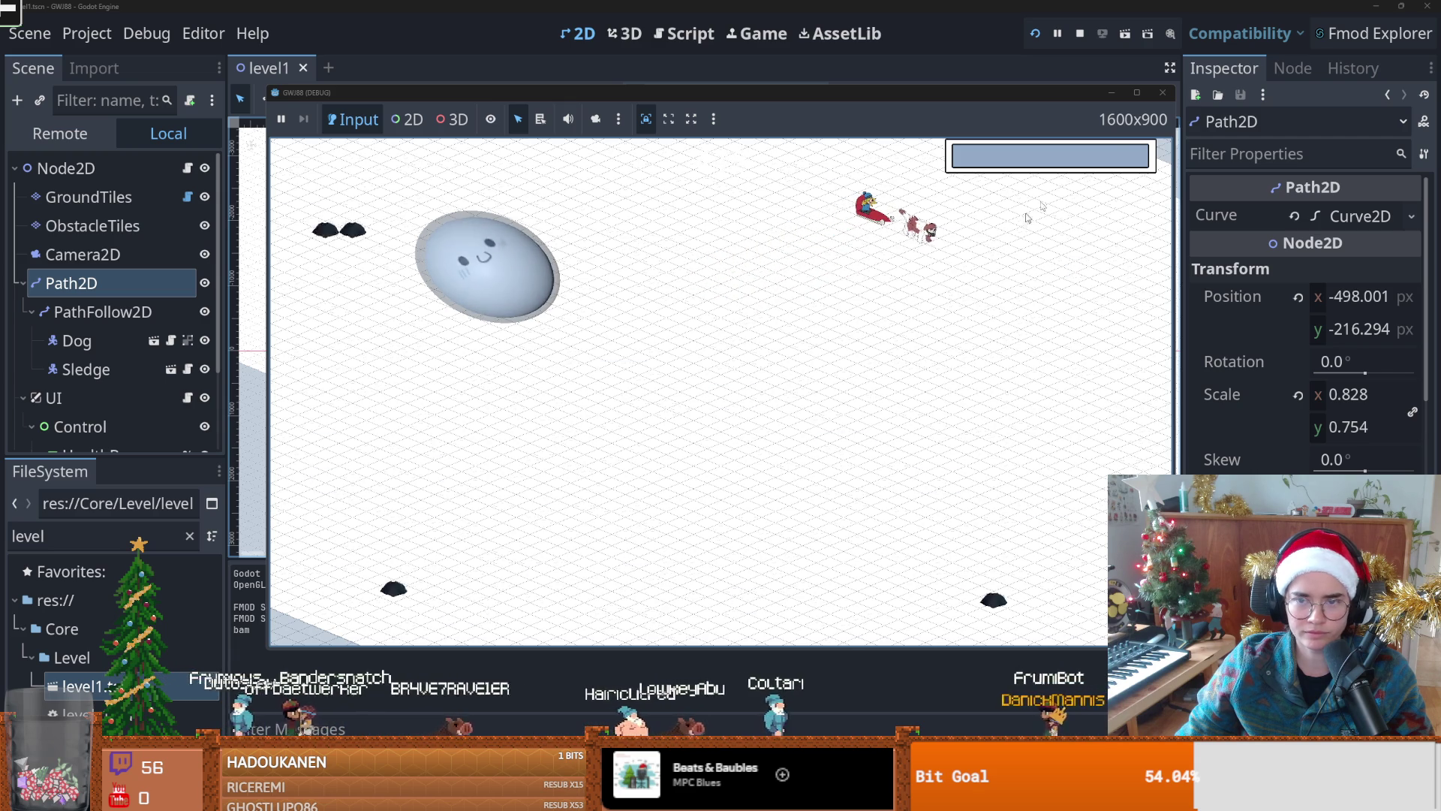
left_click(1164, 95)
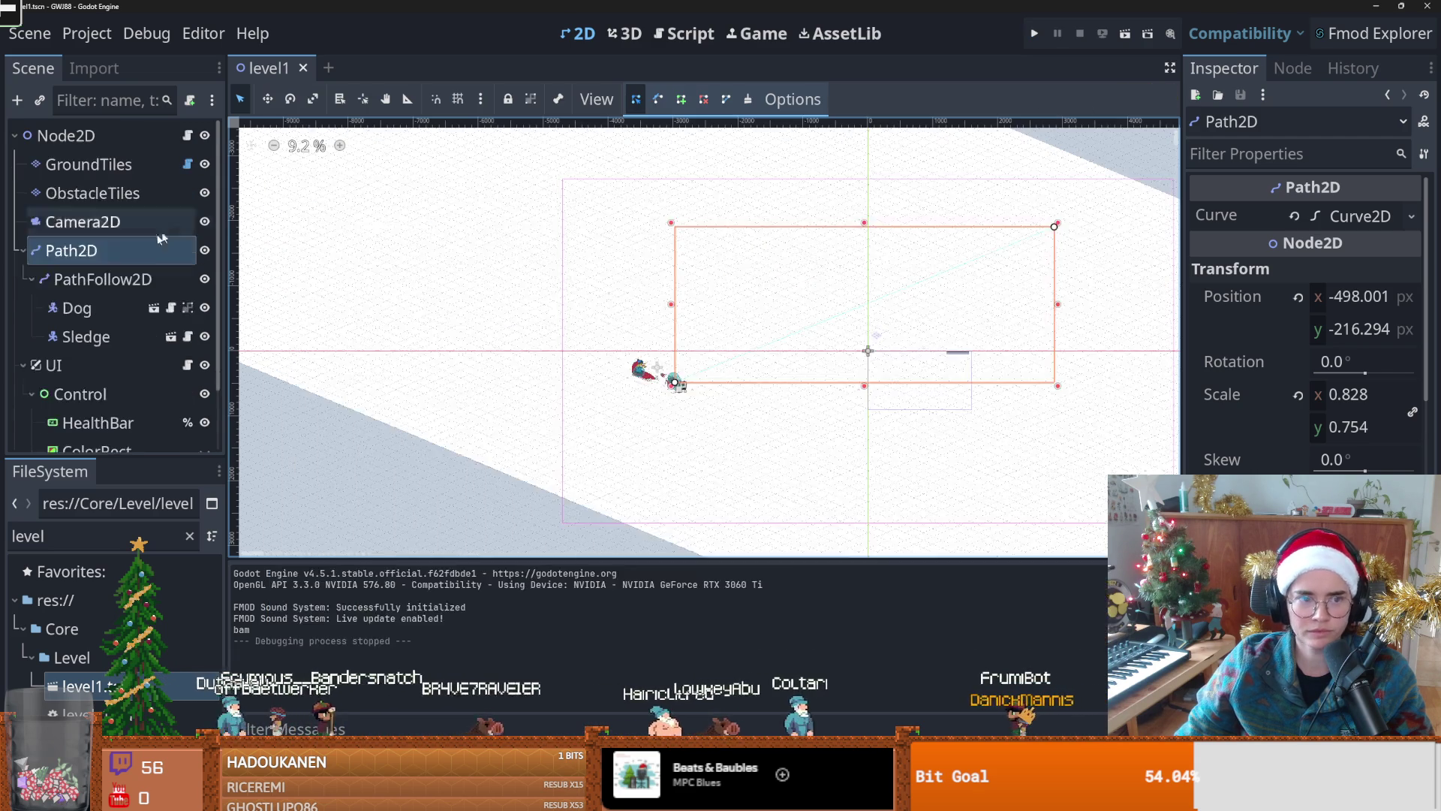
Step: Set the Path2D scale to 1 × 1, save, and playtest
left_click(1347, 394)
type("1")
key("Return")
key("ctrl+s")
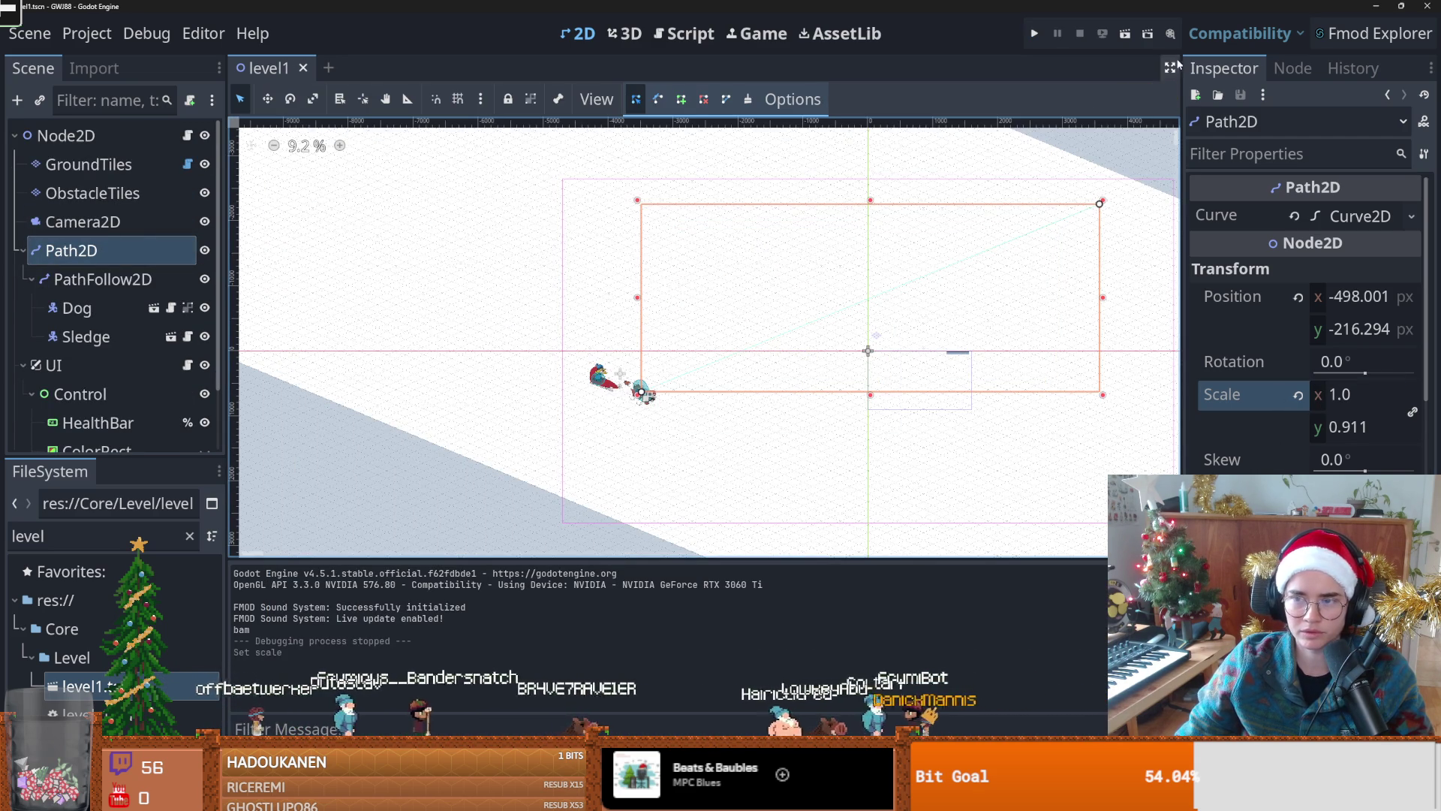
left_click(1351, 427)
type("1")
key("Return")
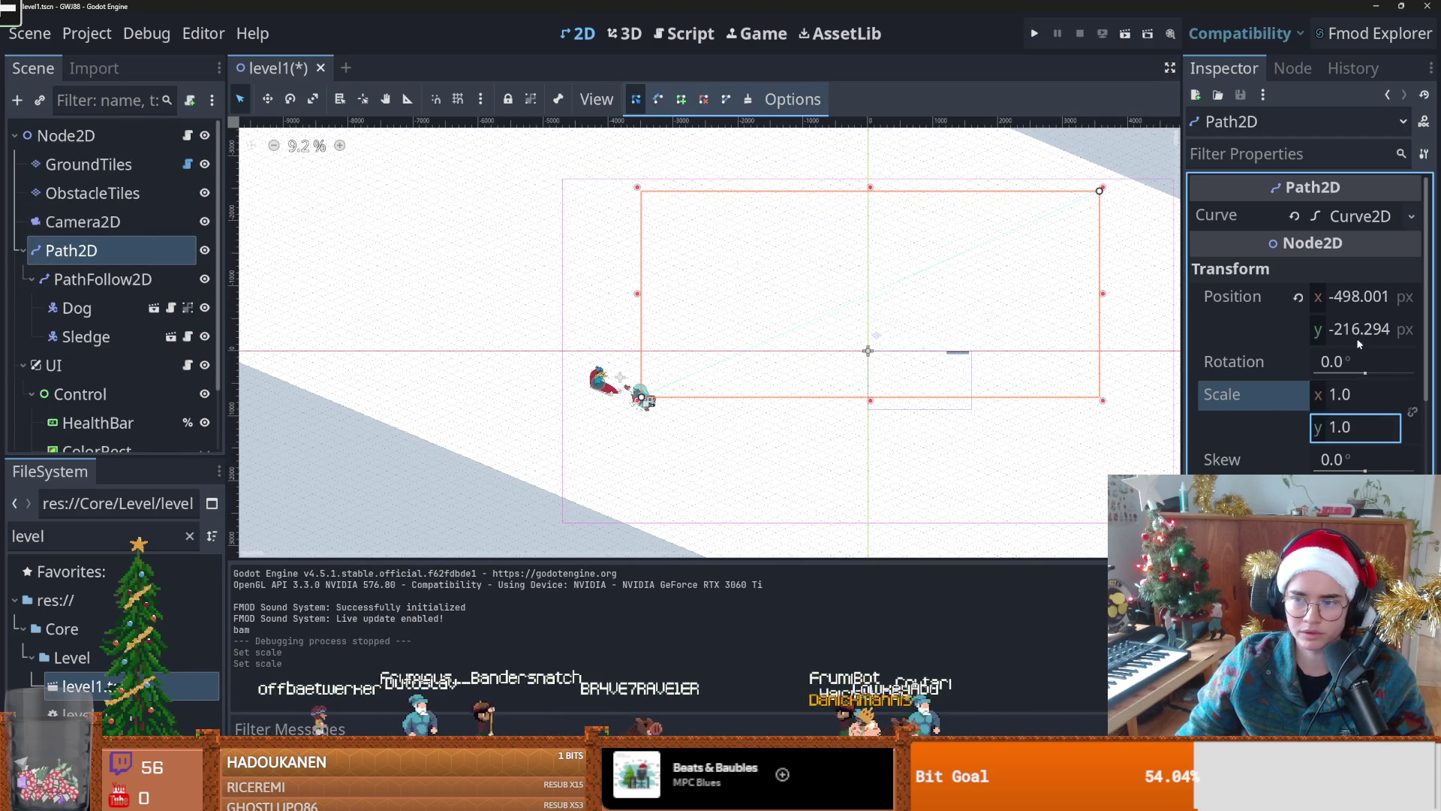
left_click(1035, 34)
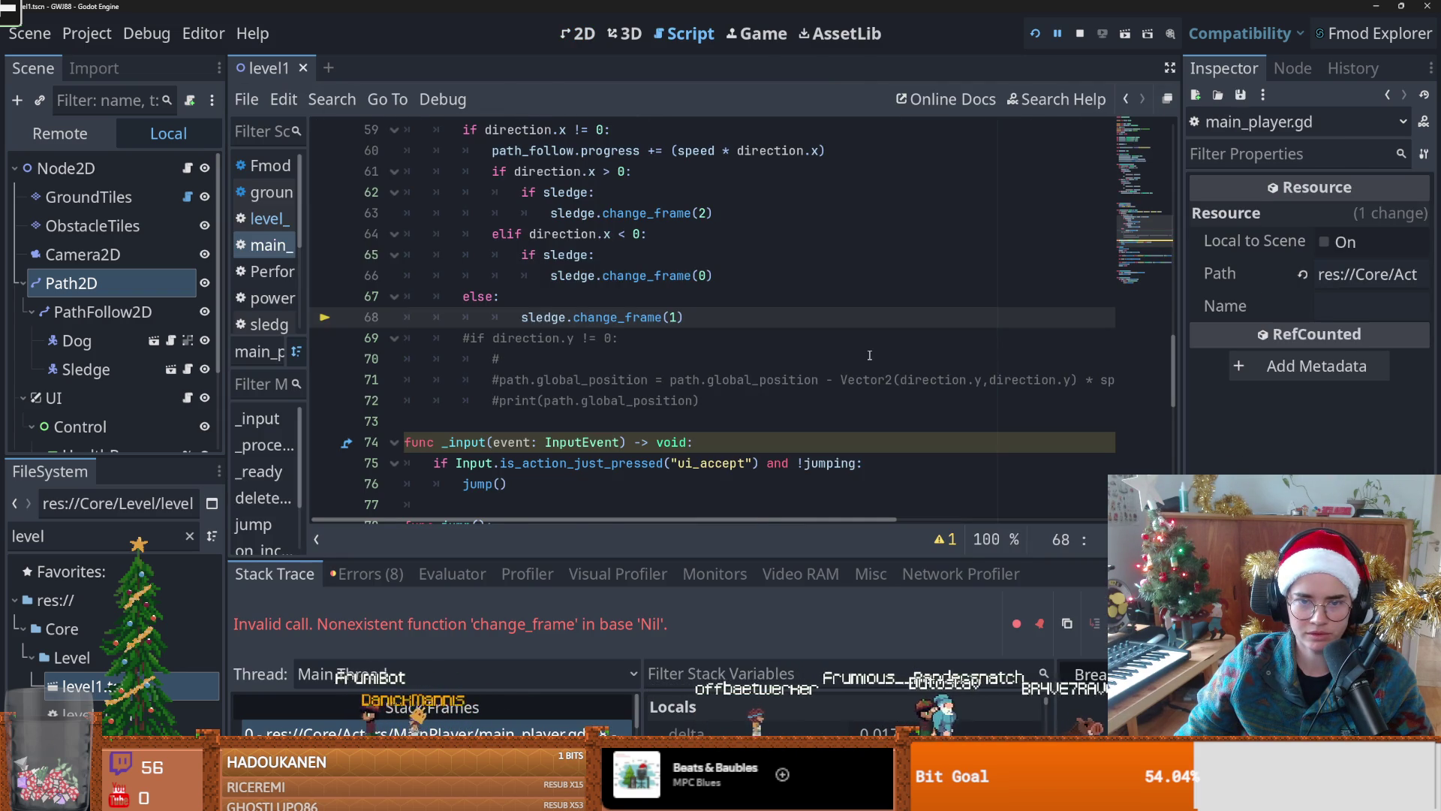
Step: Assign the Sledge node to the Dog's Sledge property and rerun the level
scroll(722, 405, "up", 1)
scroll(576, 385, "up", 1)
scroll(574, 381, "down", 1)
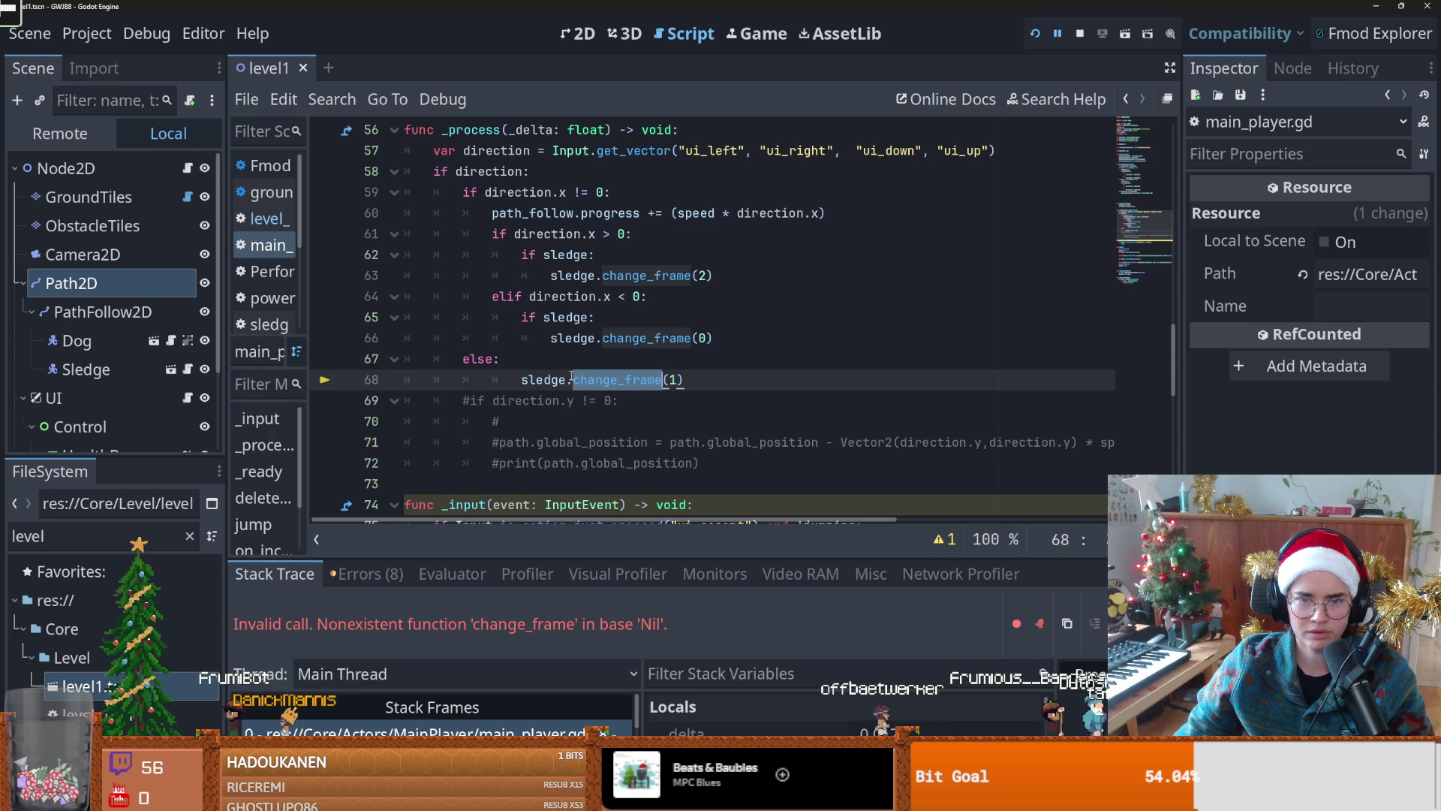
scroll(559, 338, "up", 1)
scroll(553, 318, "down", 2)
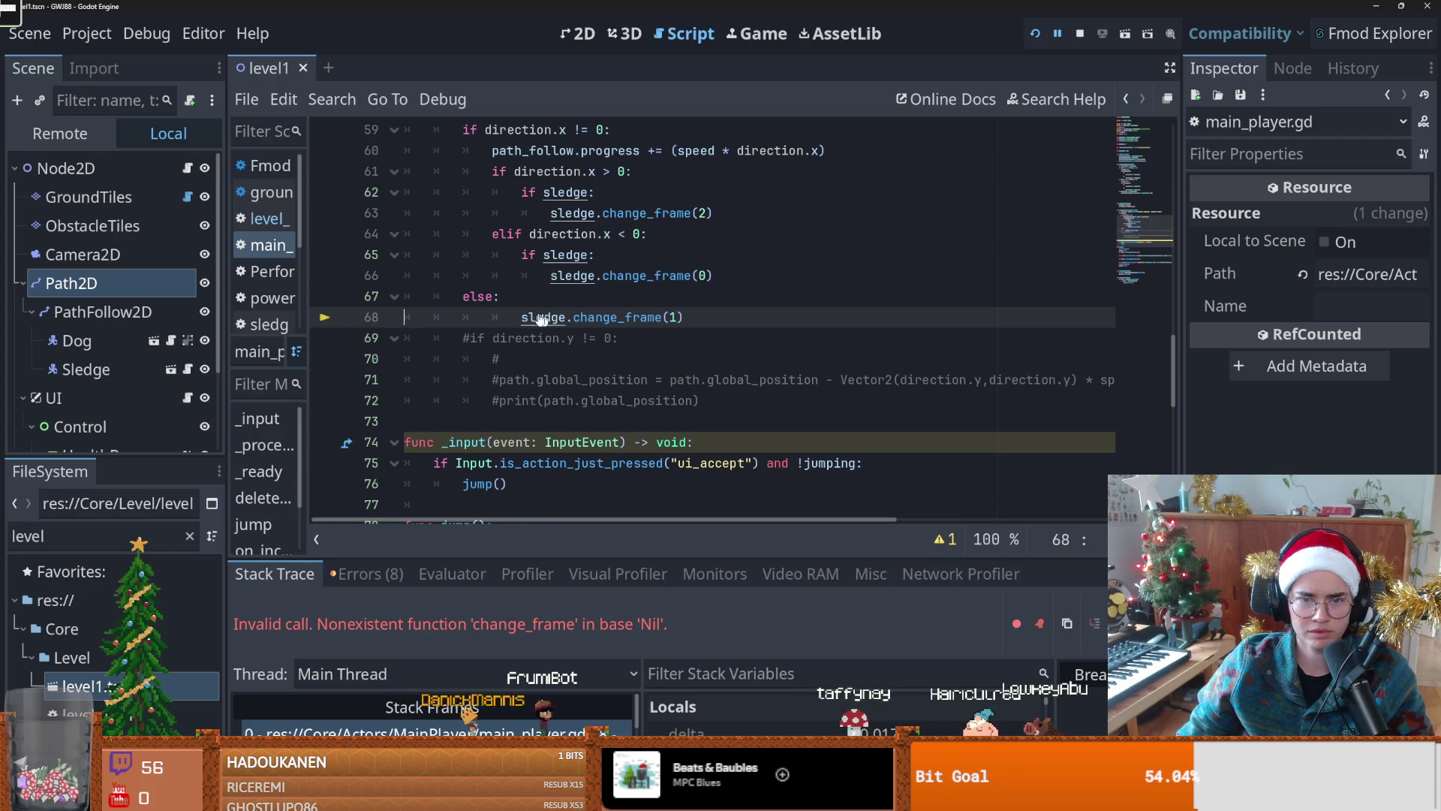
scroll(557, 328, "up", 20)
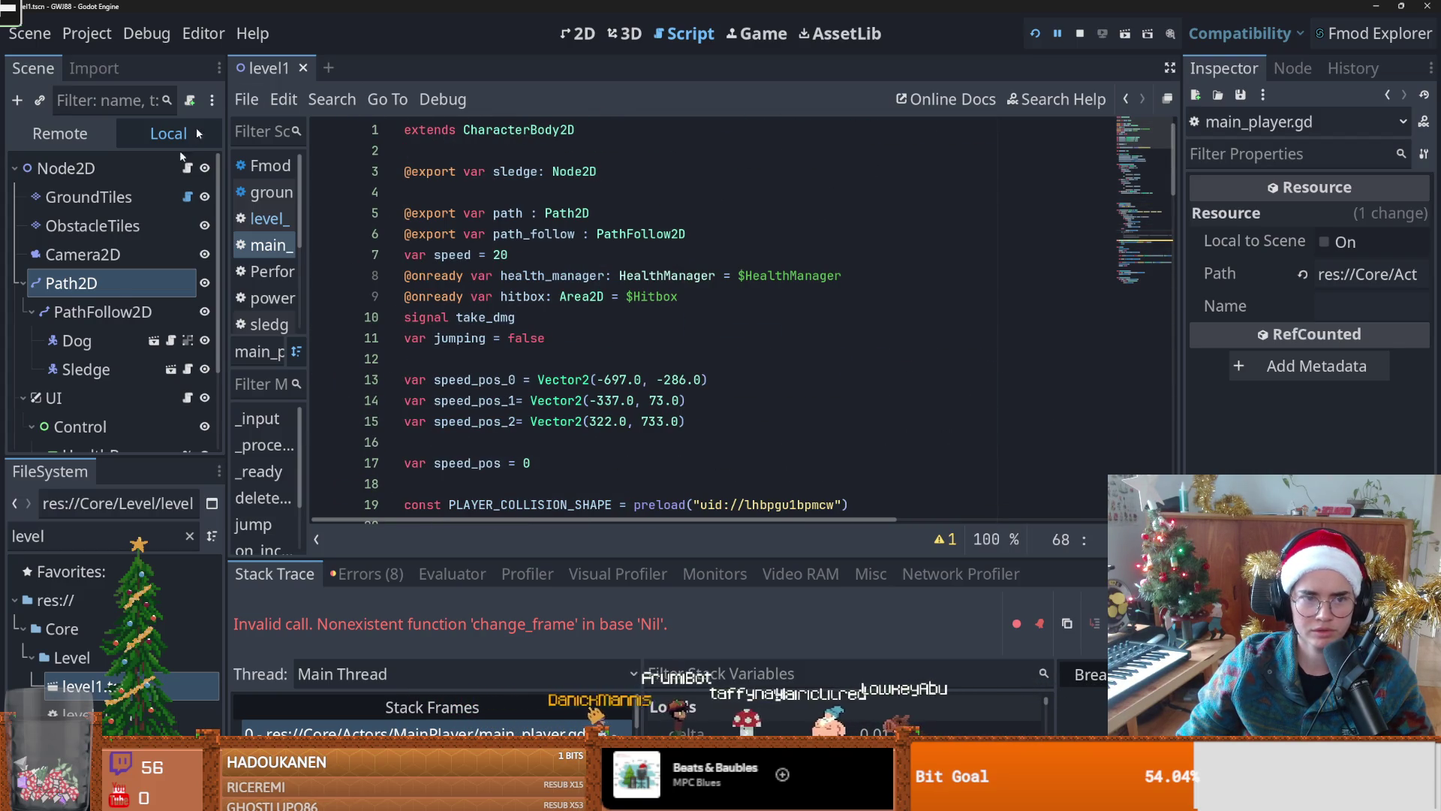
left_click(94, 343)
left_click(1354, 216)
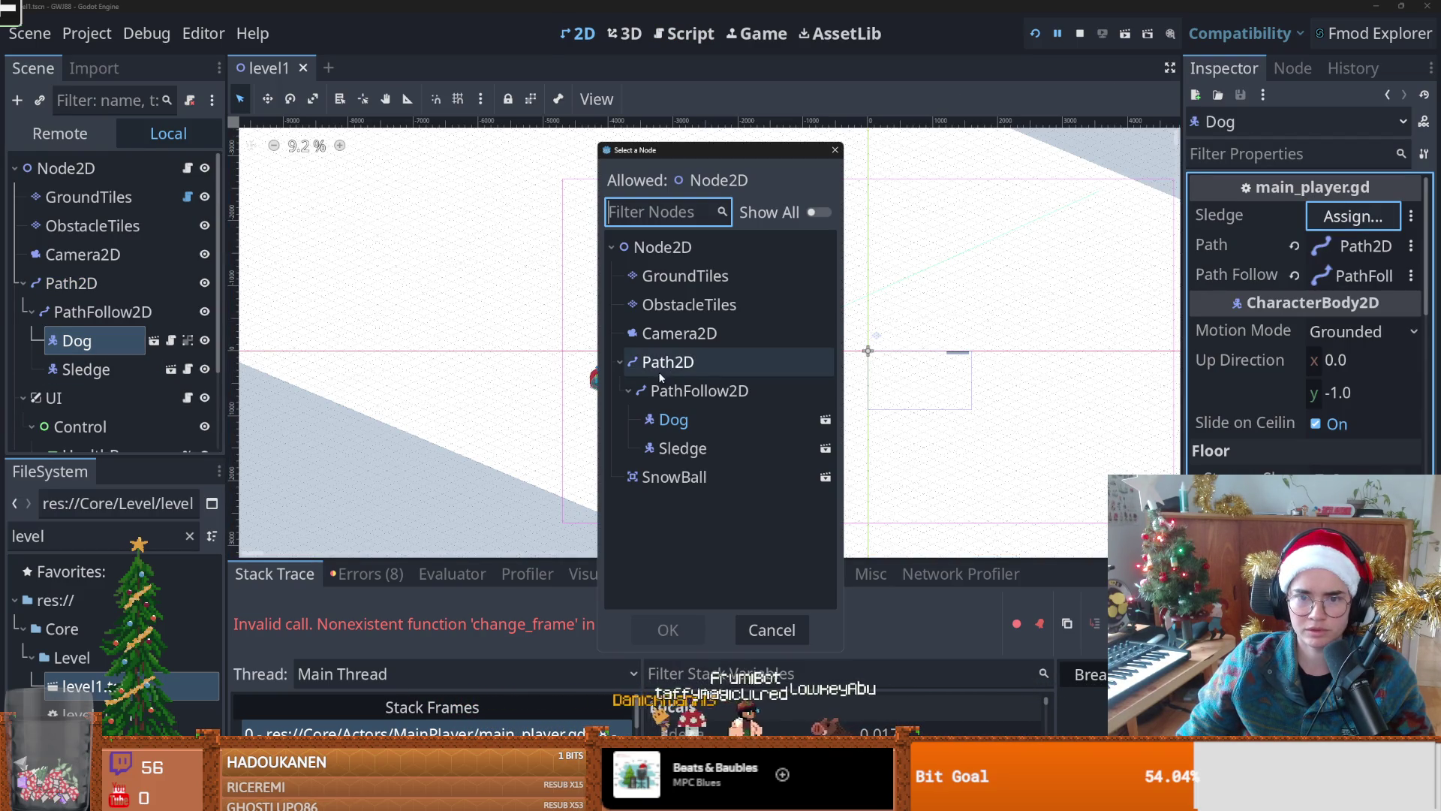
double_click(681, 448)
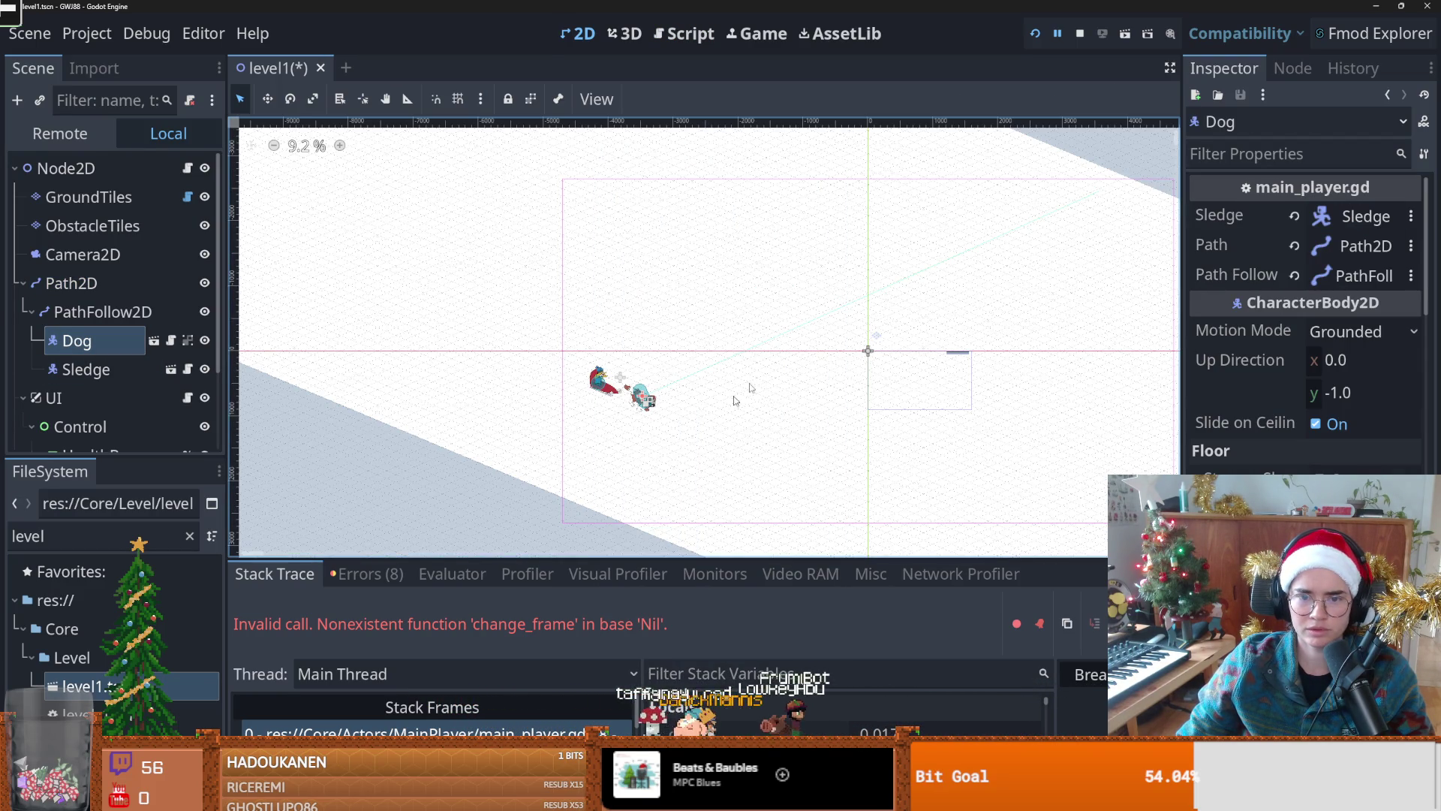
left_click(1036, 34)
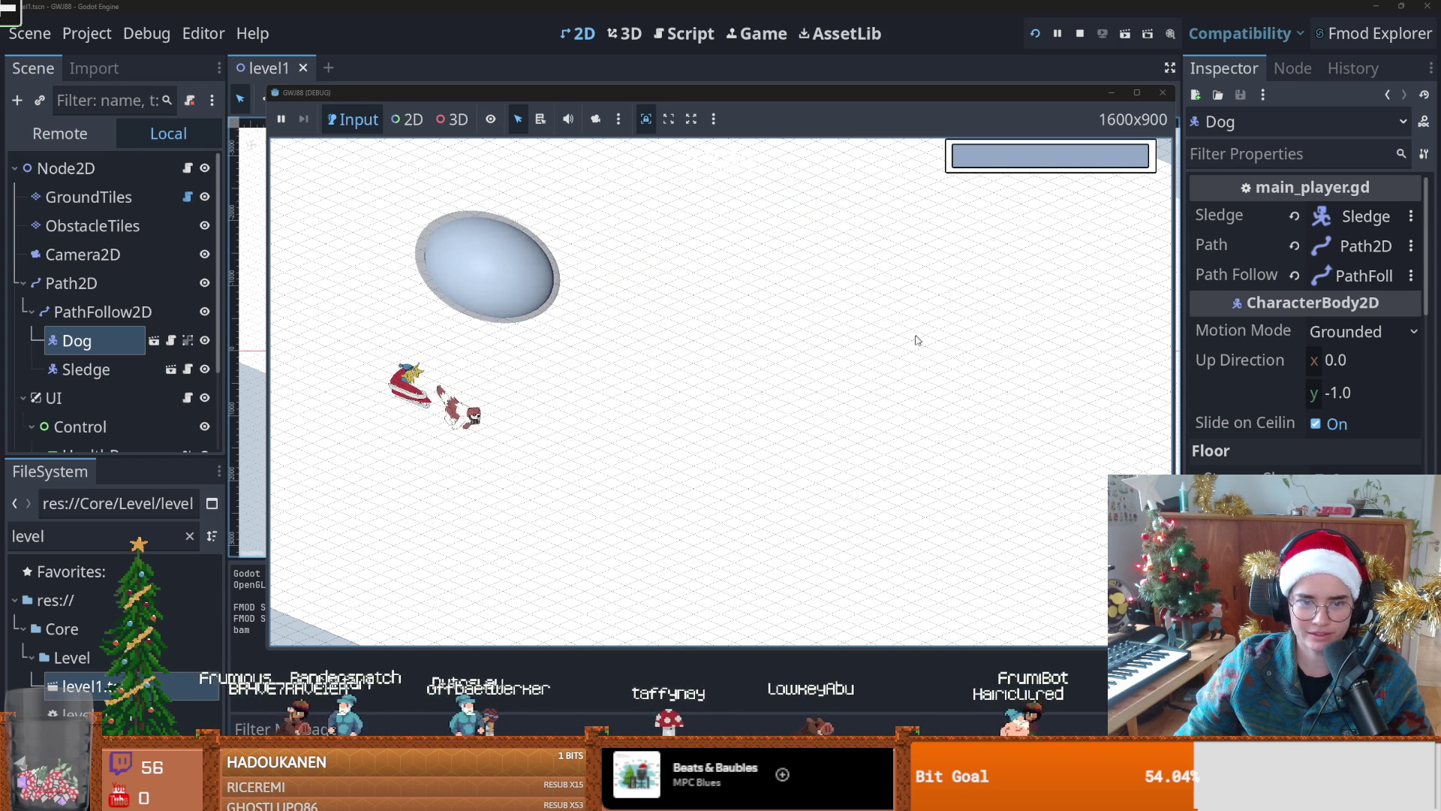
Step: Close the game window after watching the dog pull the sled around the rock
left_click(1158, 93)
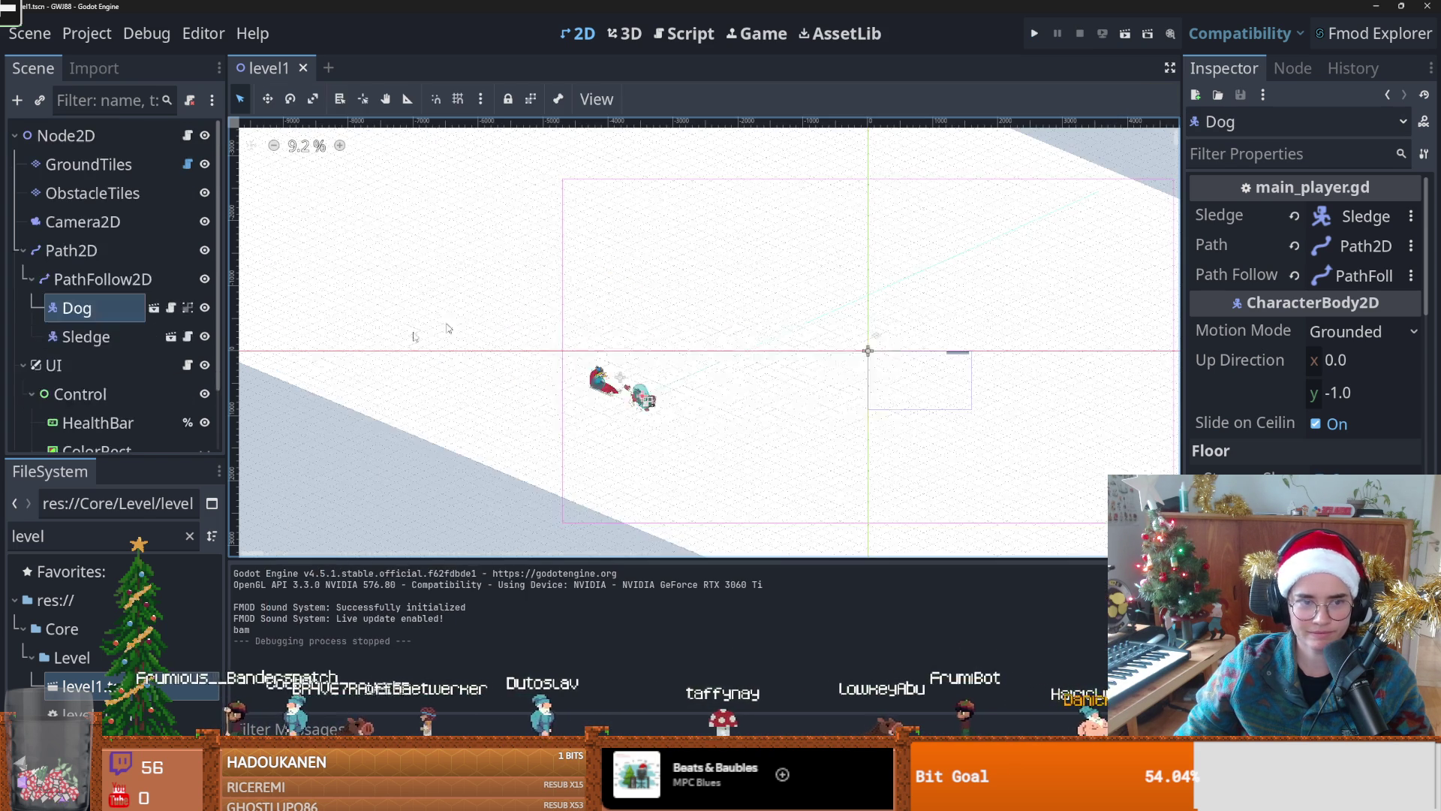
left_click(83, 222)
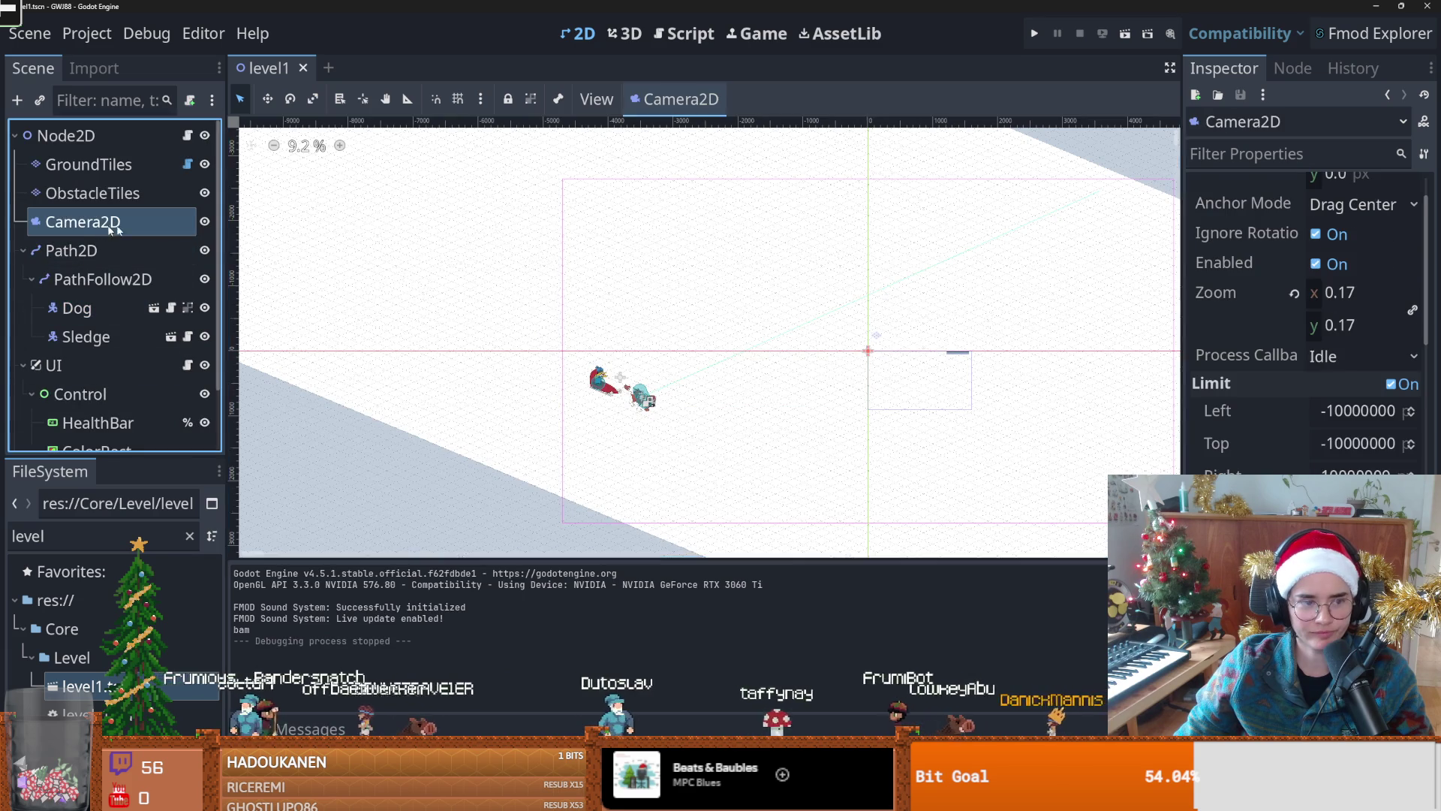
Step: Set the Camera2D zoom to 0.215 and playtest the level in a maximized game window
left_click(1315, 295)
type("0.215")
key("Return")
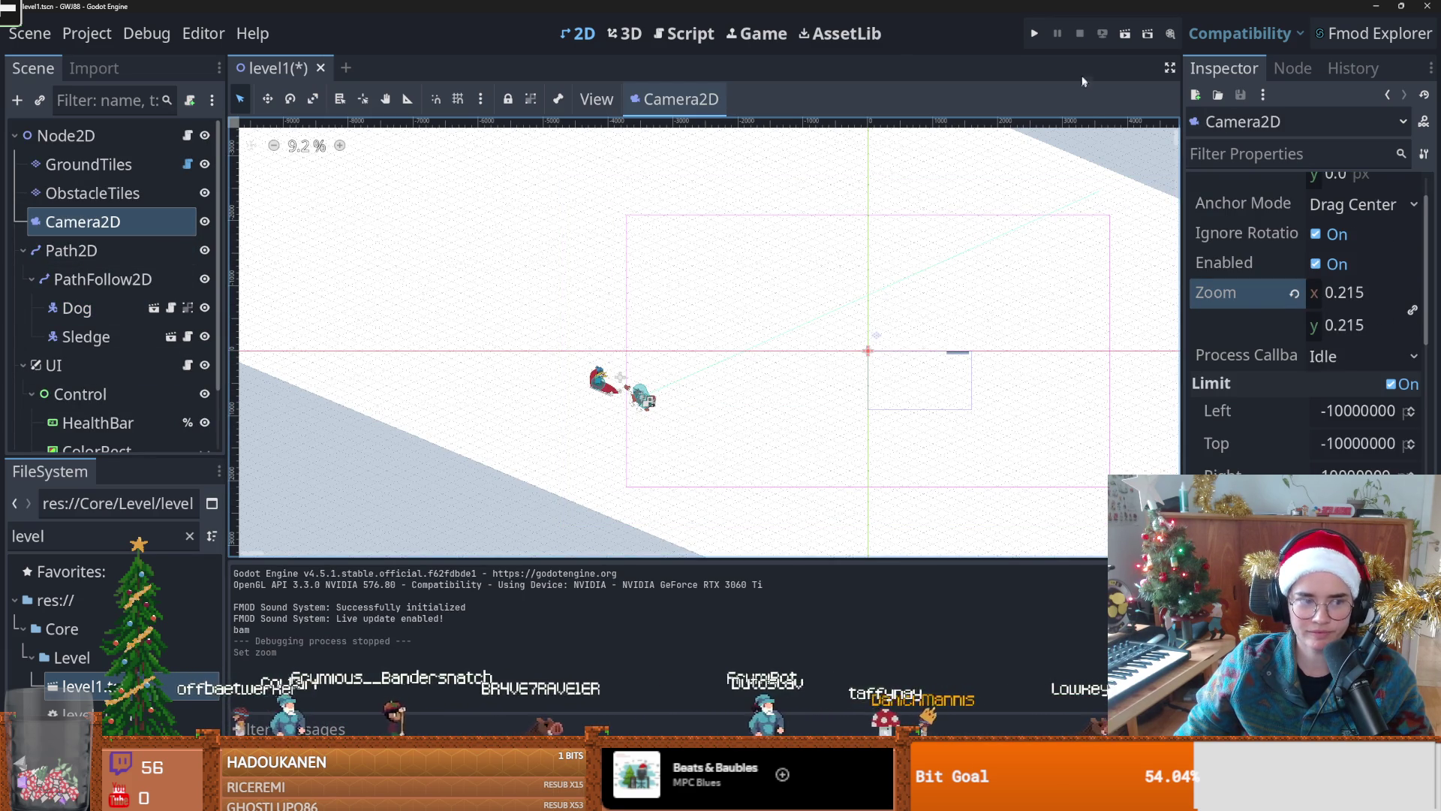
left_click(1038, 28)
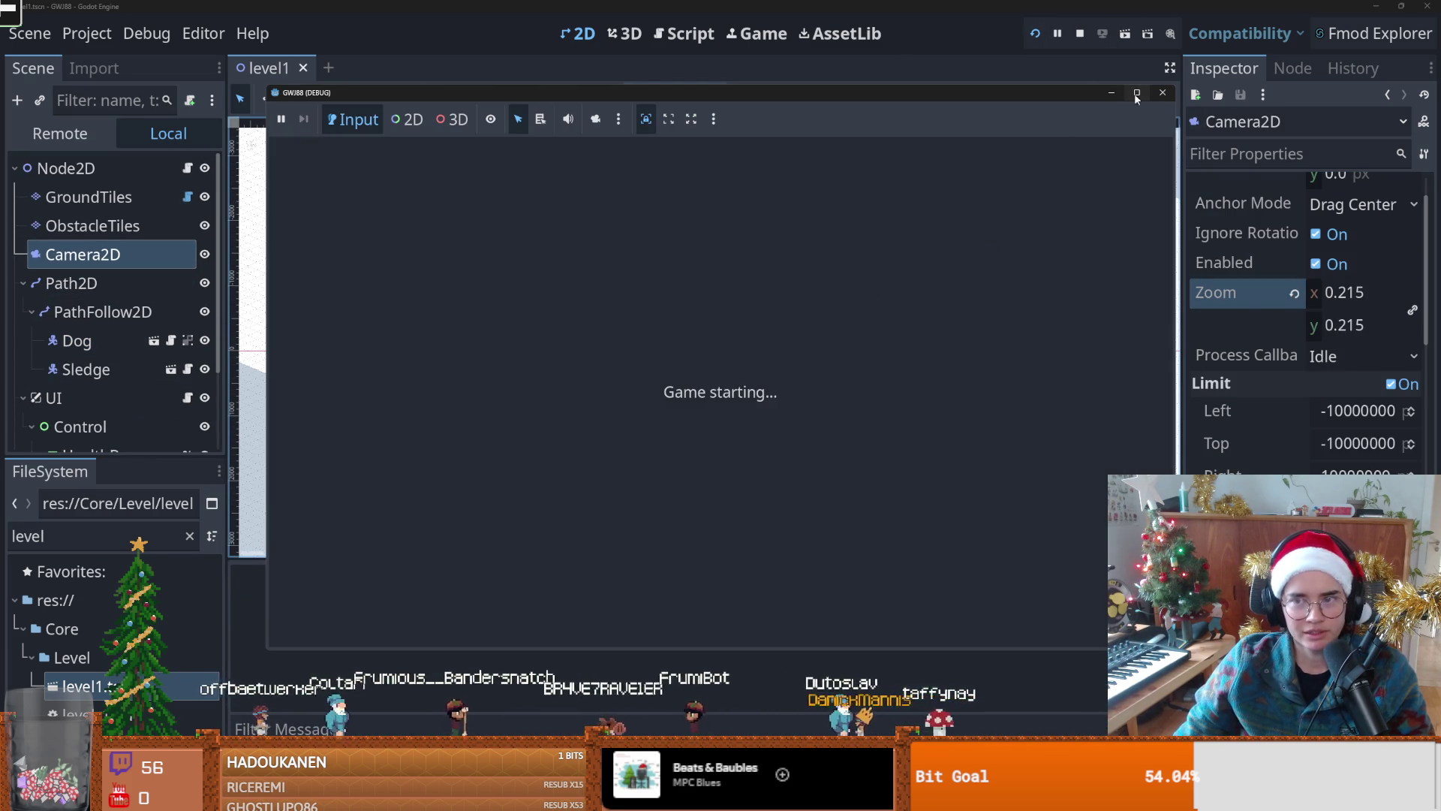
left_click(1136, 95)
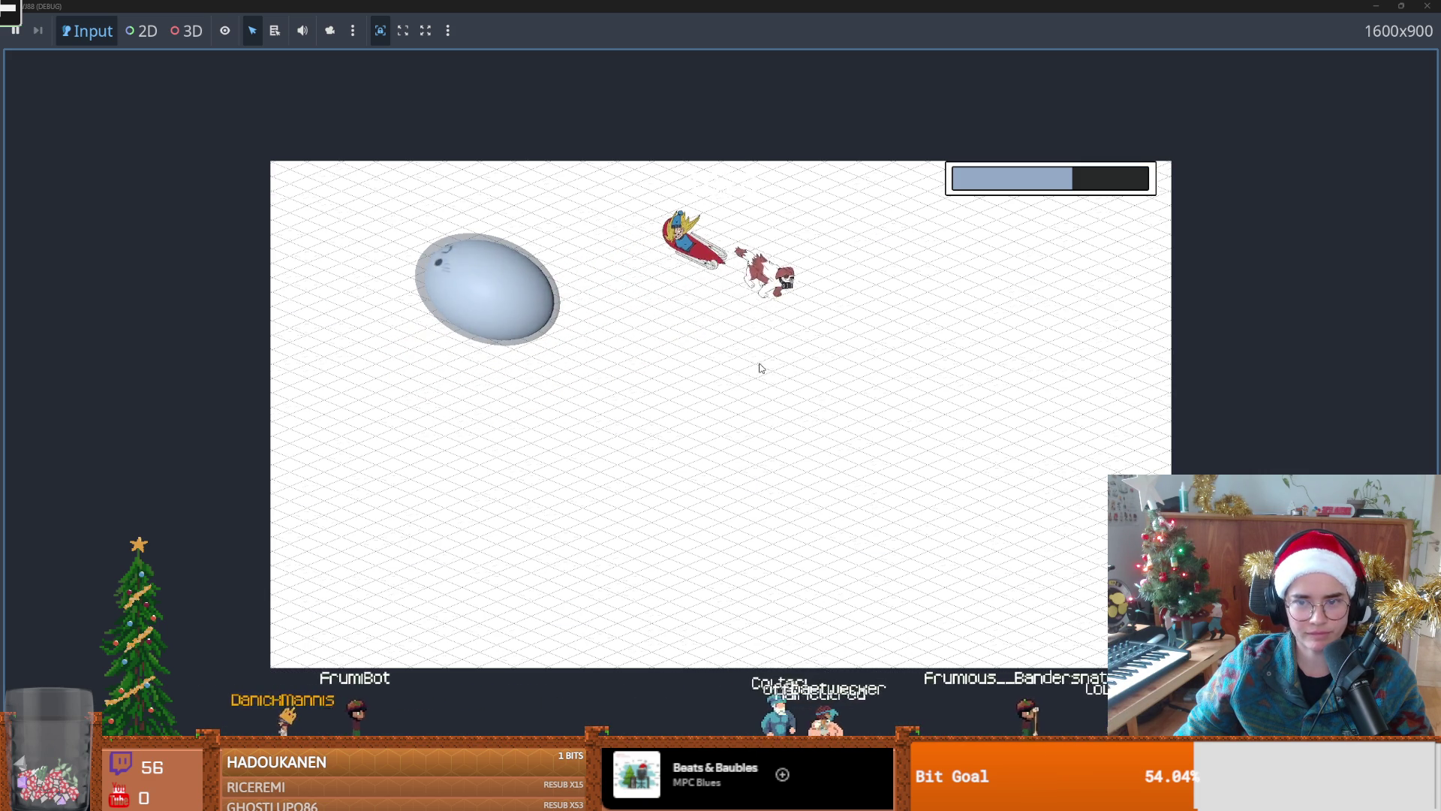
mouse_move(785, 6)
left_mouse_down()
mouse_move(785, 45)
mouse_move(1039, 321)
left_mouse_up()
left_click(1052, 324)
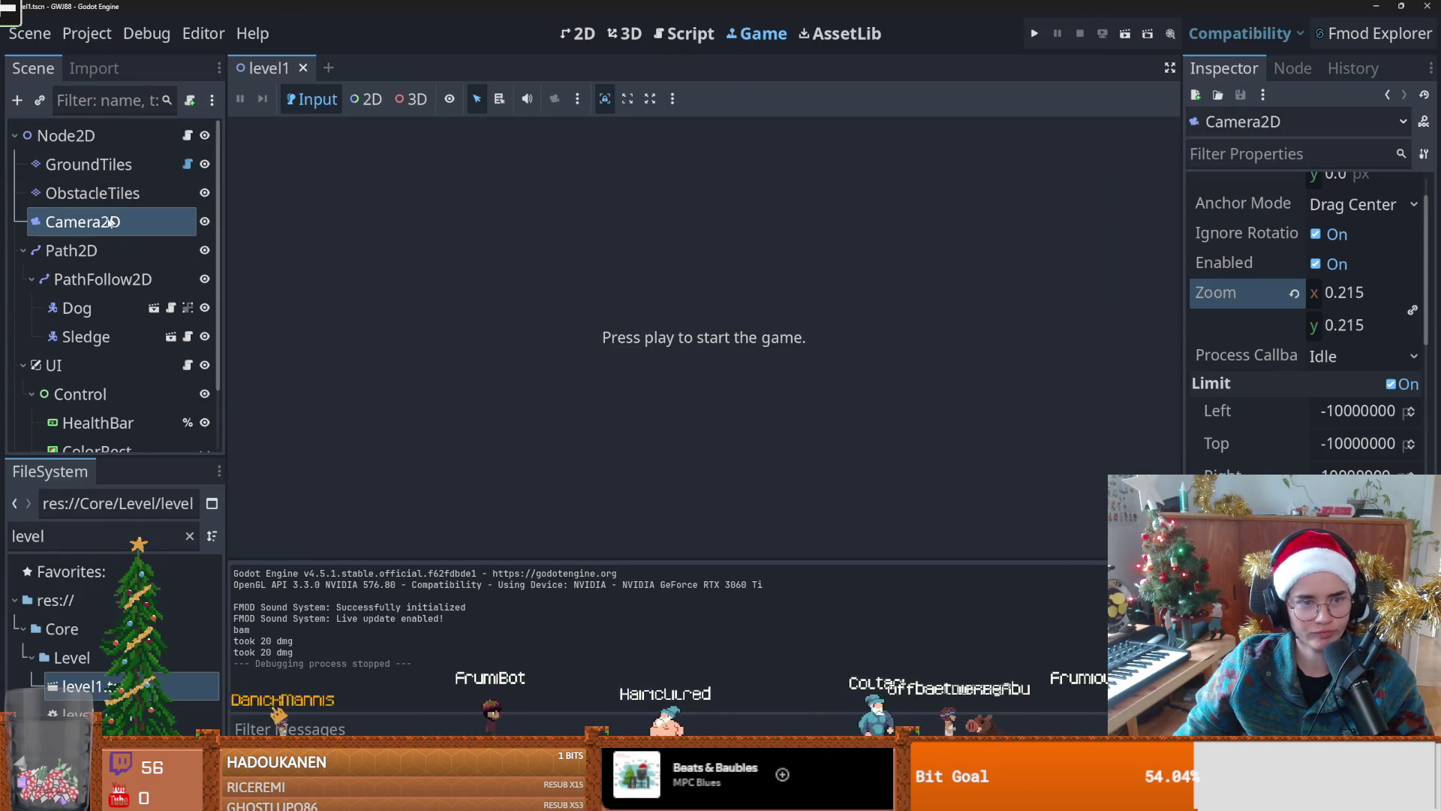
Step: Bring back the 2D level editor in place of the game tab and zoom out over the slope
left_click(113, 193)
left_click(113, 164)
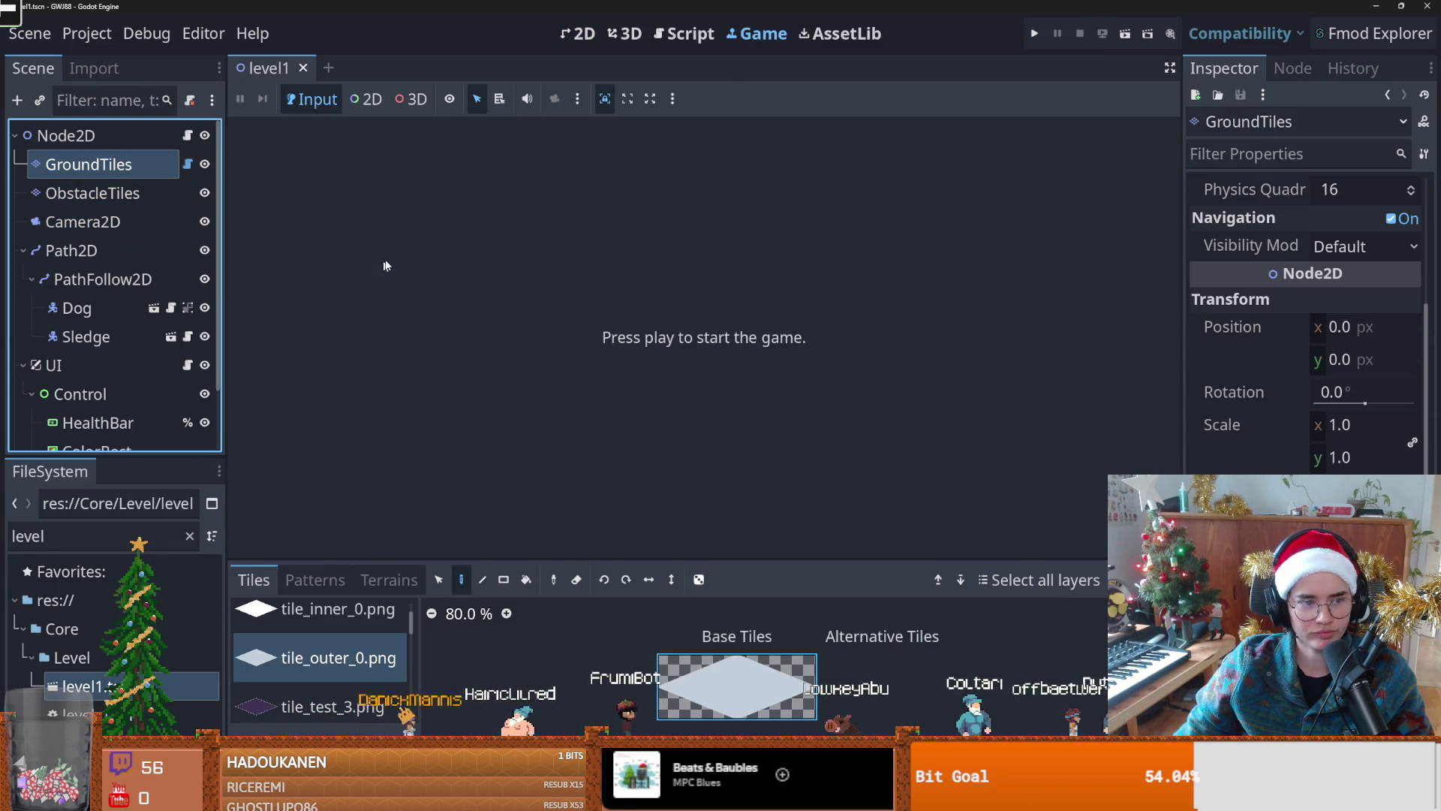
left_click(583, 35)
scroll(713, 372, "down", 2)
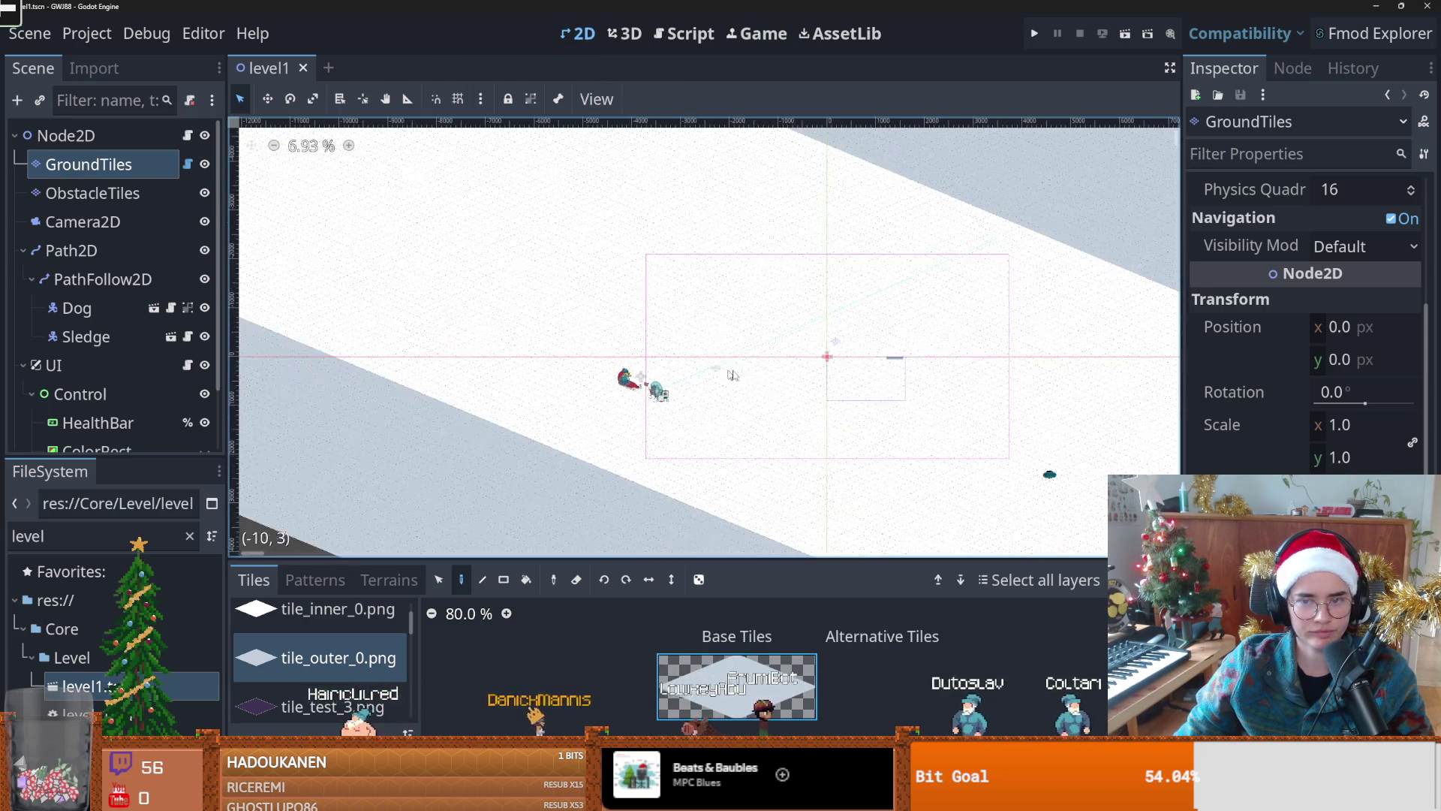
scroll(713, 372, "down", 5)
Step: Zoom around the snowy track, then select the ObstacleTiles layer for editing
scroll(379, 325, "down", 1)
scroll(526, 330, "up", 3)
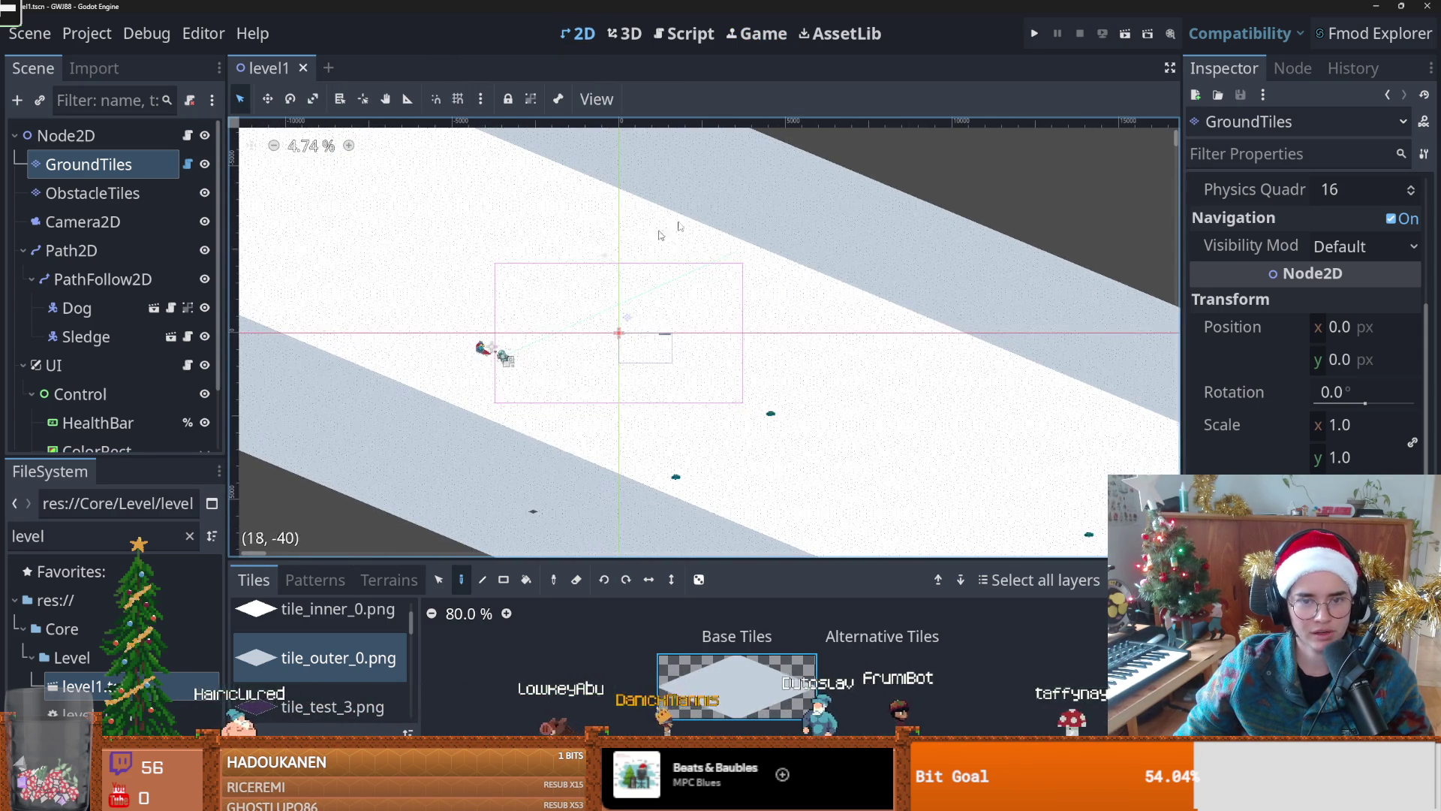
scroll(615, 323, "up", 1)
scroll(493, 405, "down", 1)
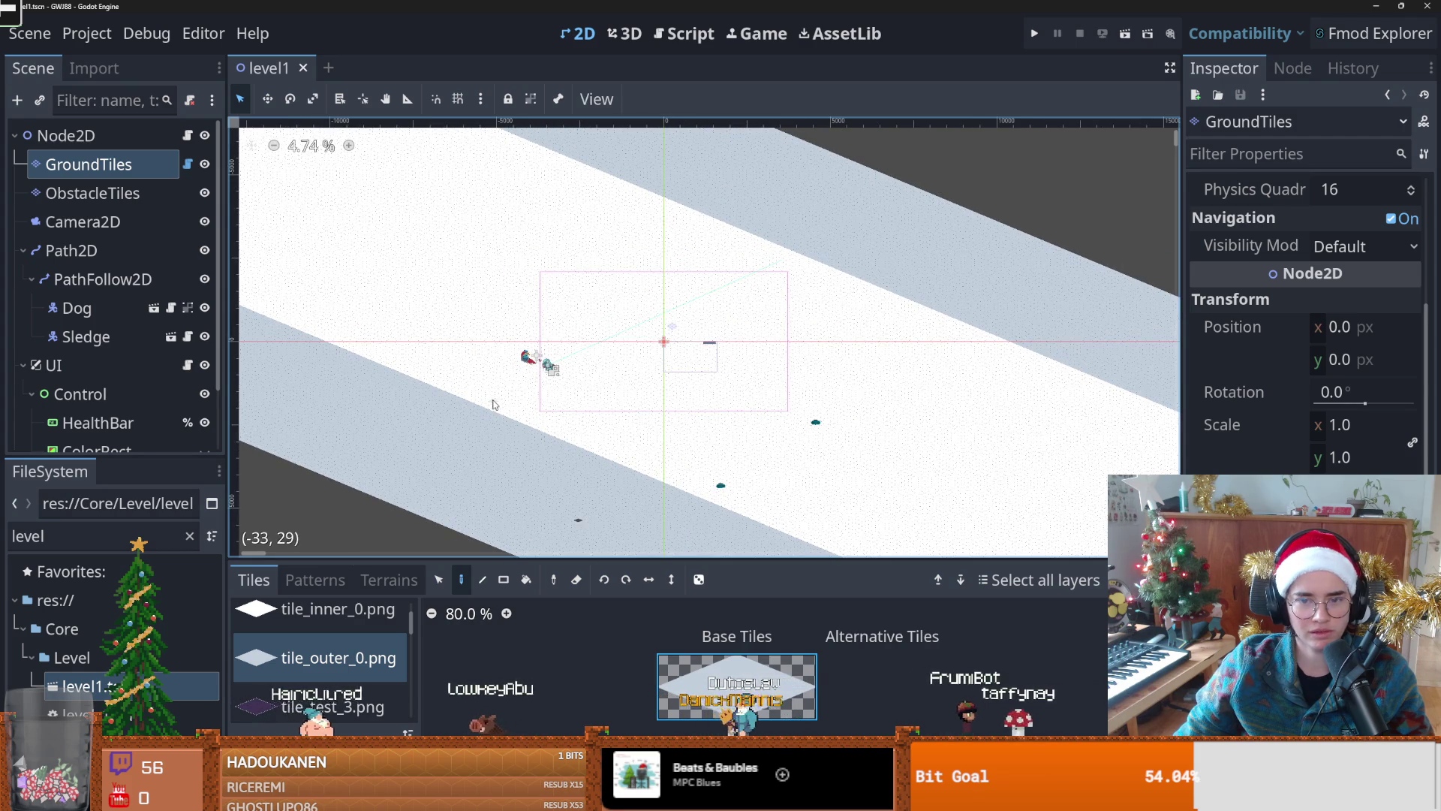
scroll(555, 377, "up", 1)
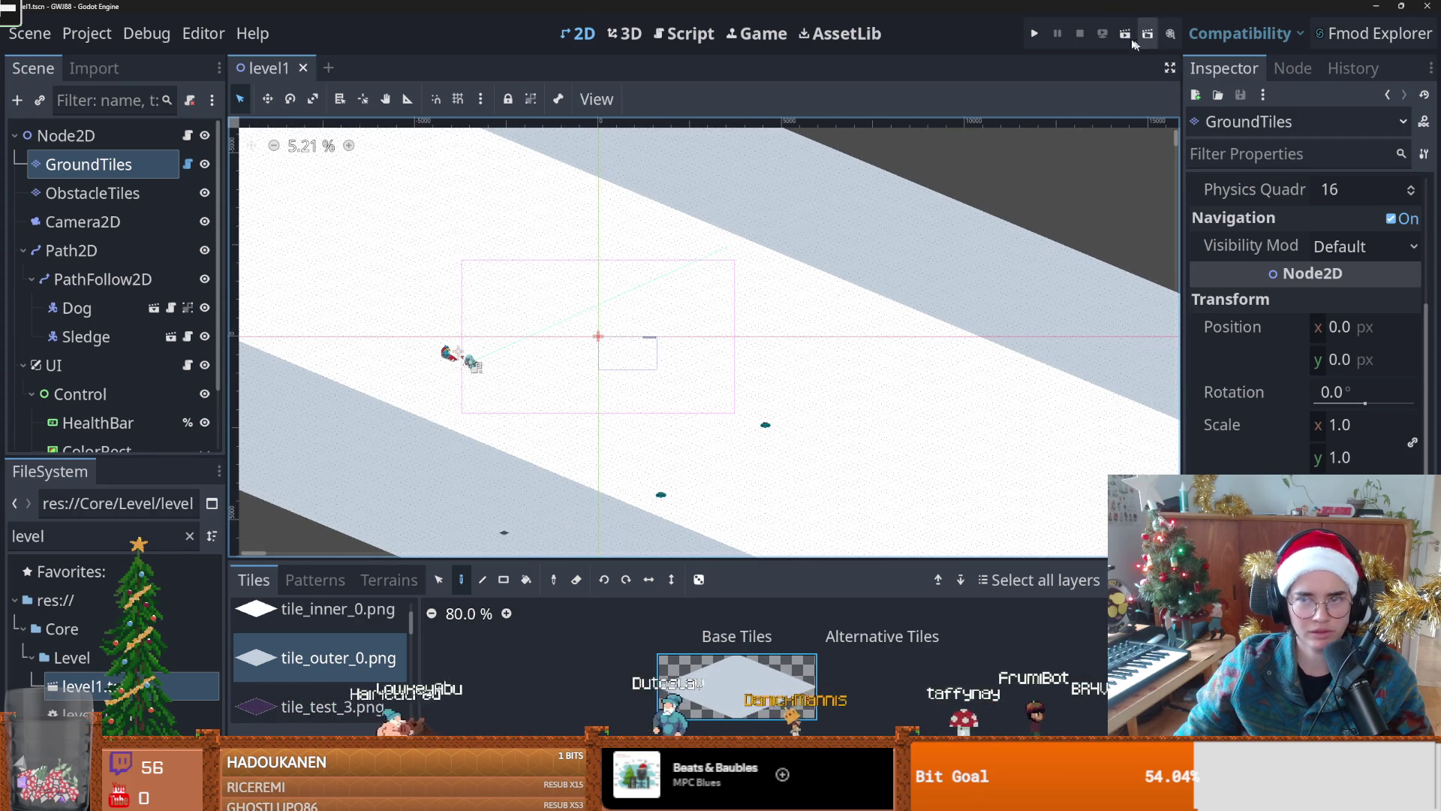
scroll(593, 404, "down", 3)
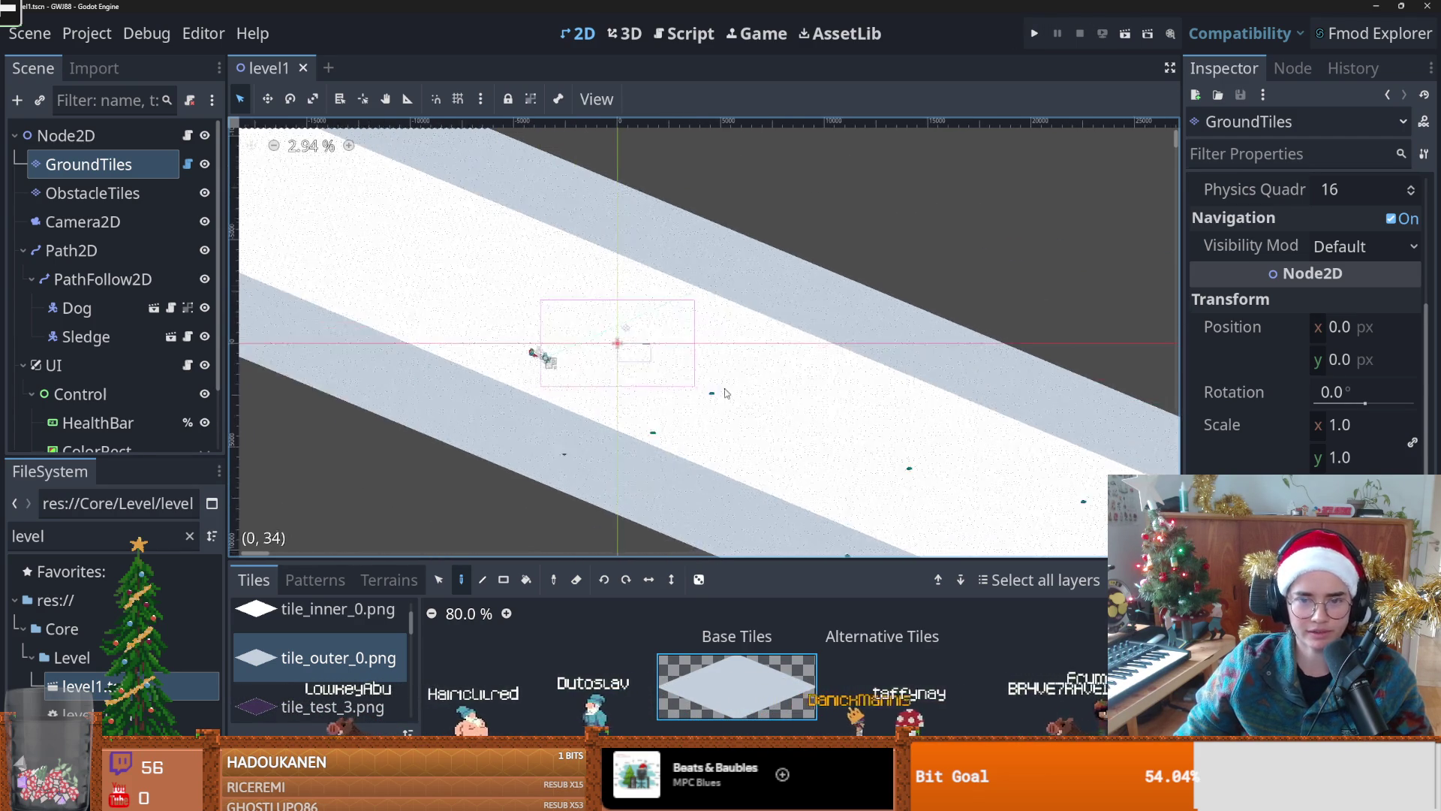
left_click(92, 192)
scroll(551, 409, "down", 2)
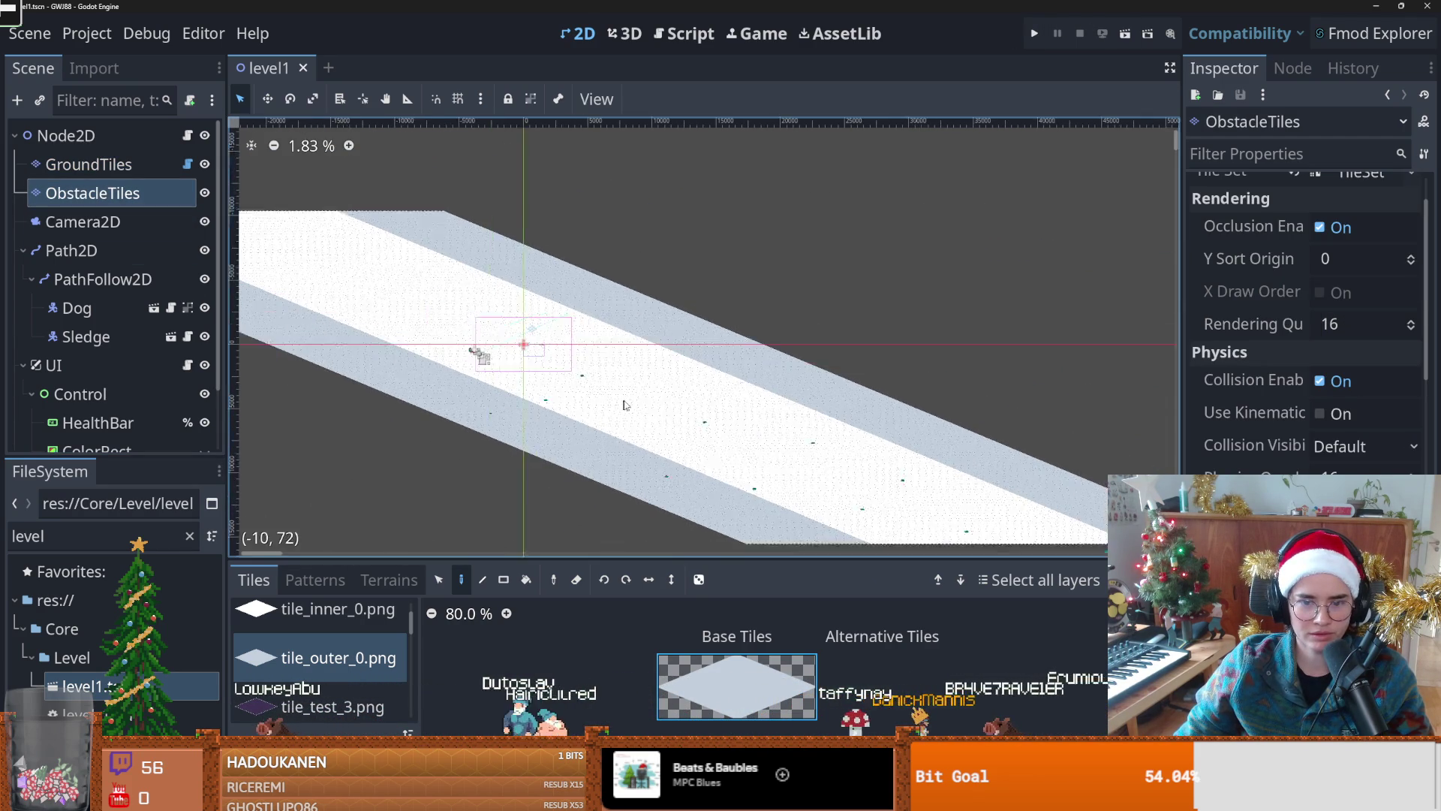
Step: Rect-erase the old scattered obstacle tiles in three strips along the slope
left_click(578, 580)
left_click(503, 580)
left_click_drag(406, 319, 822, 448)
left_click_drag(481, 315, 852, 418)
mouse_move(973, 513)
left_mouse_down()
mouse_move(675, 515)
mouse_move(547, 427)
mouse_move(335, 361)
mouse_move(452, 368)
left_mouse_up()
Step: Pick the rock tile from the Obstacles source with the single-tile paint tool
scroll(398, 366, "down", 2)
scroll(428, 368, "up", 3)
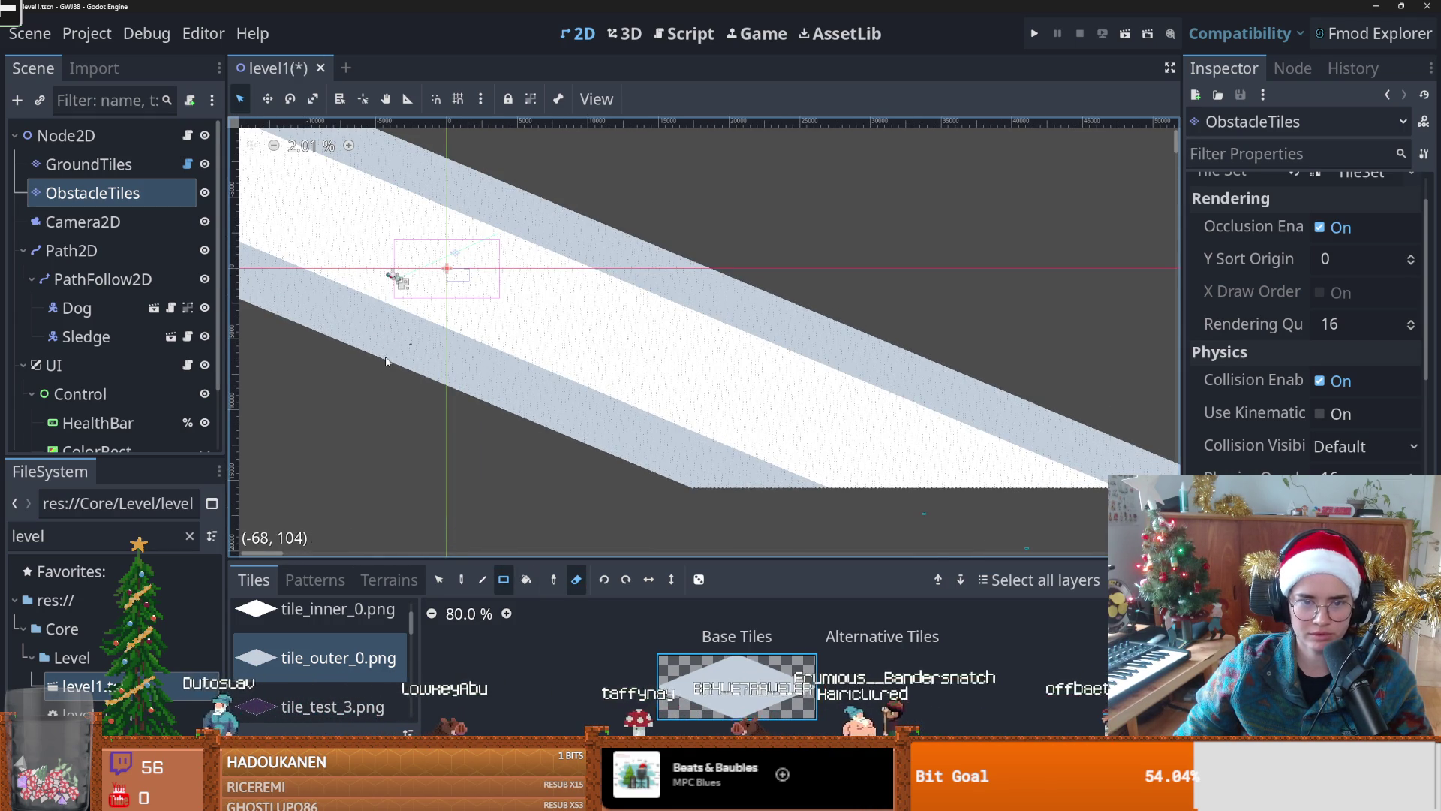
scroll(468, 319, "up", 3)
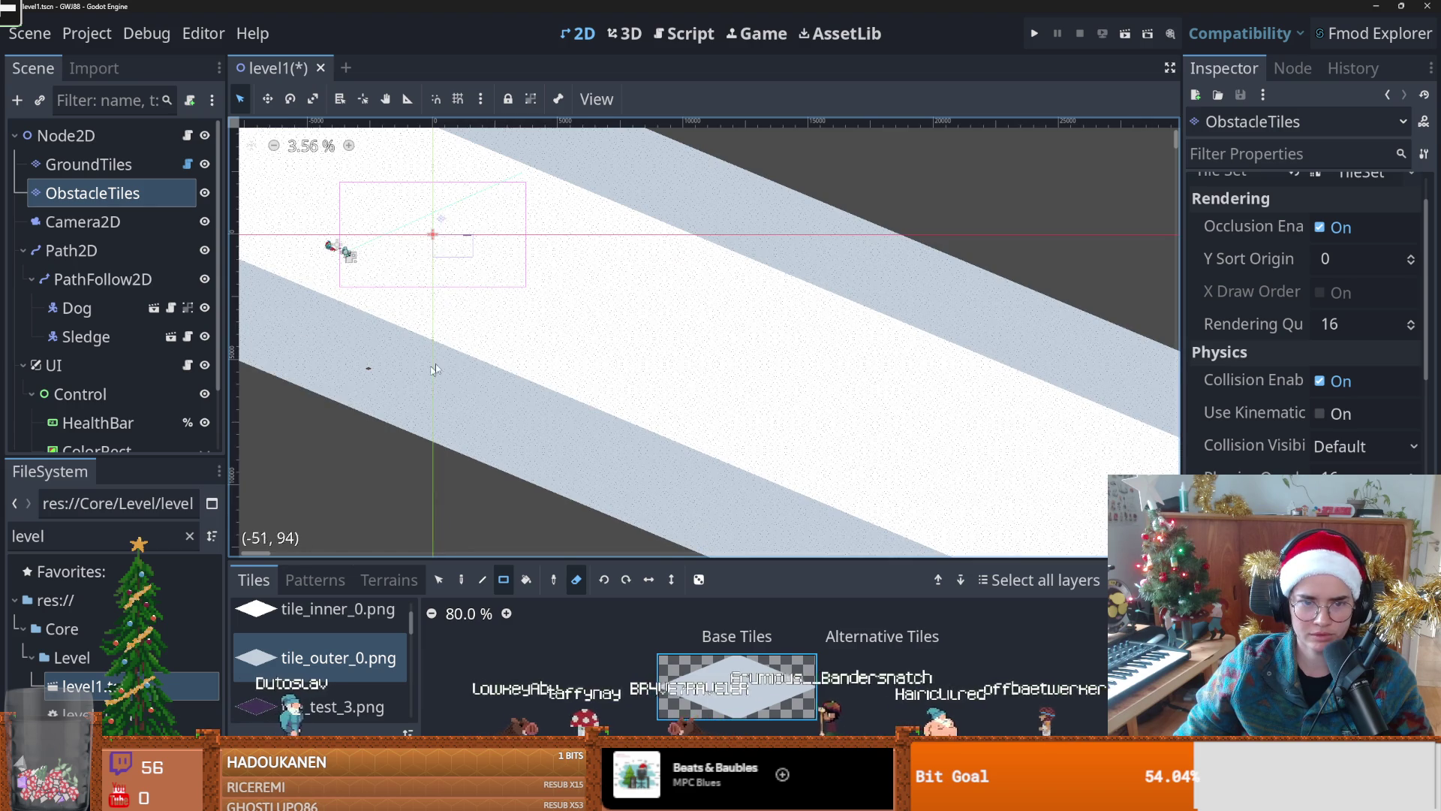
scroll(381, 338, "up", 1)
scroll(345, 662, "down", 3)
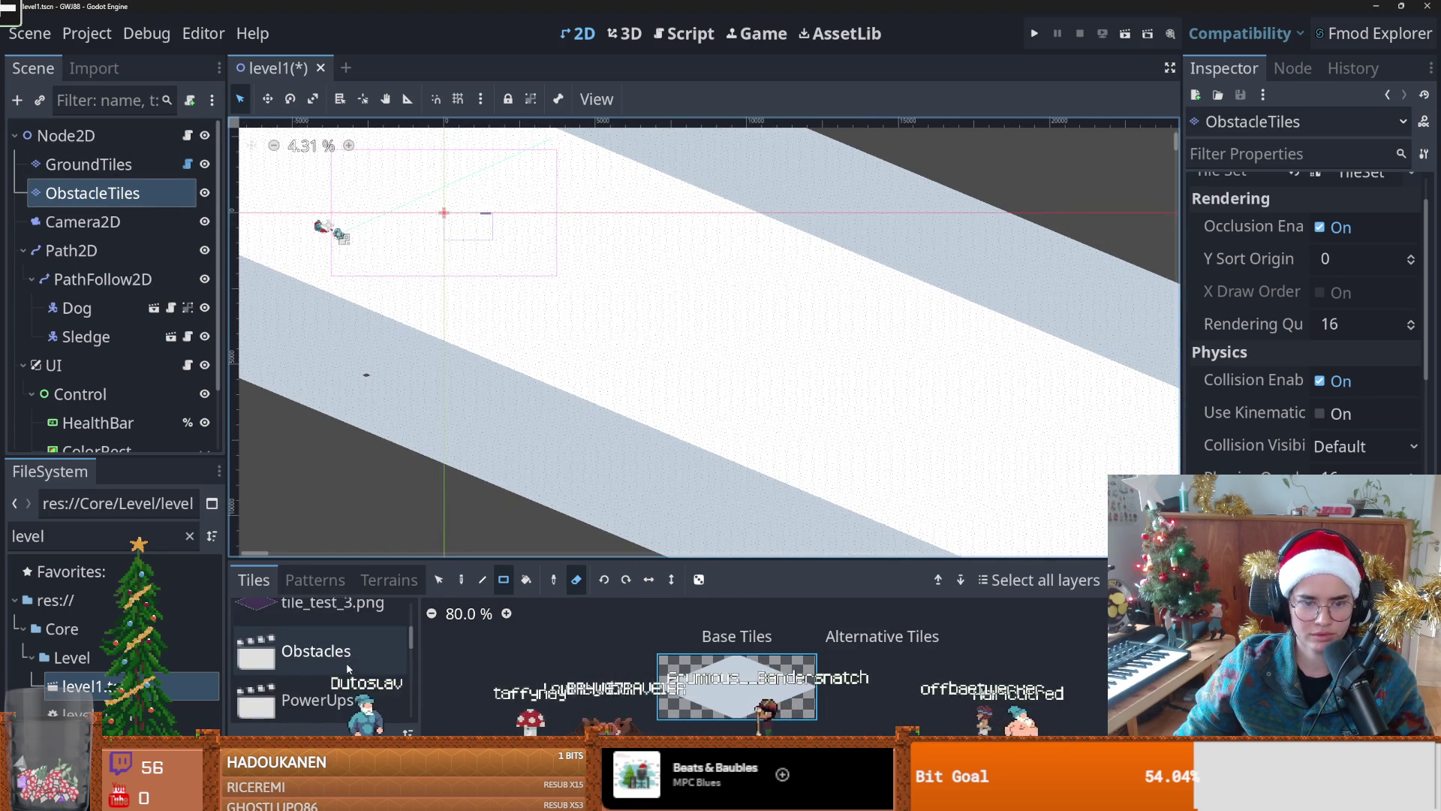
left_click(345, 662)
scroll(595, 380, "up", 2)
left_click(460, 582)
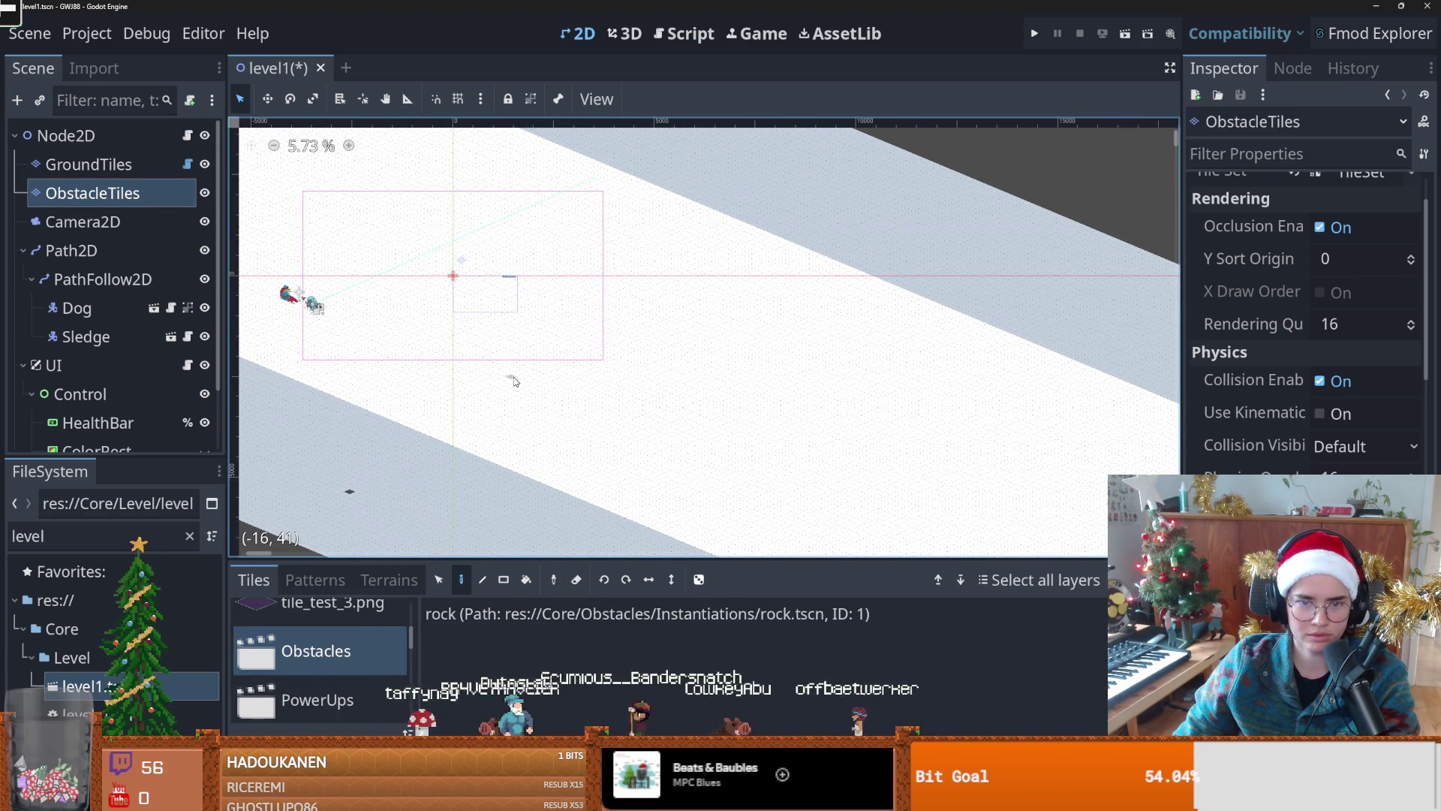
scroll(607, 527, "up", 1)
left_click(578, 614)
Step: Place eight individual rocks across the upper part of the snowy slope
left_click(462, 363)
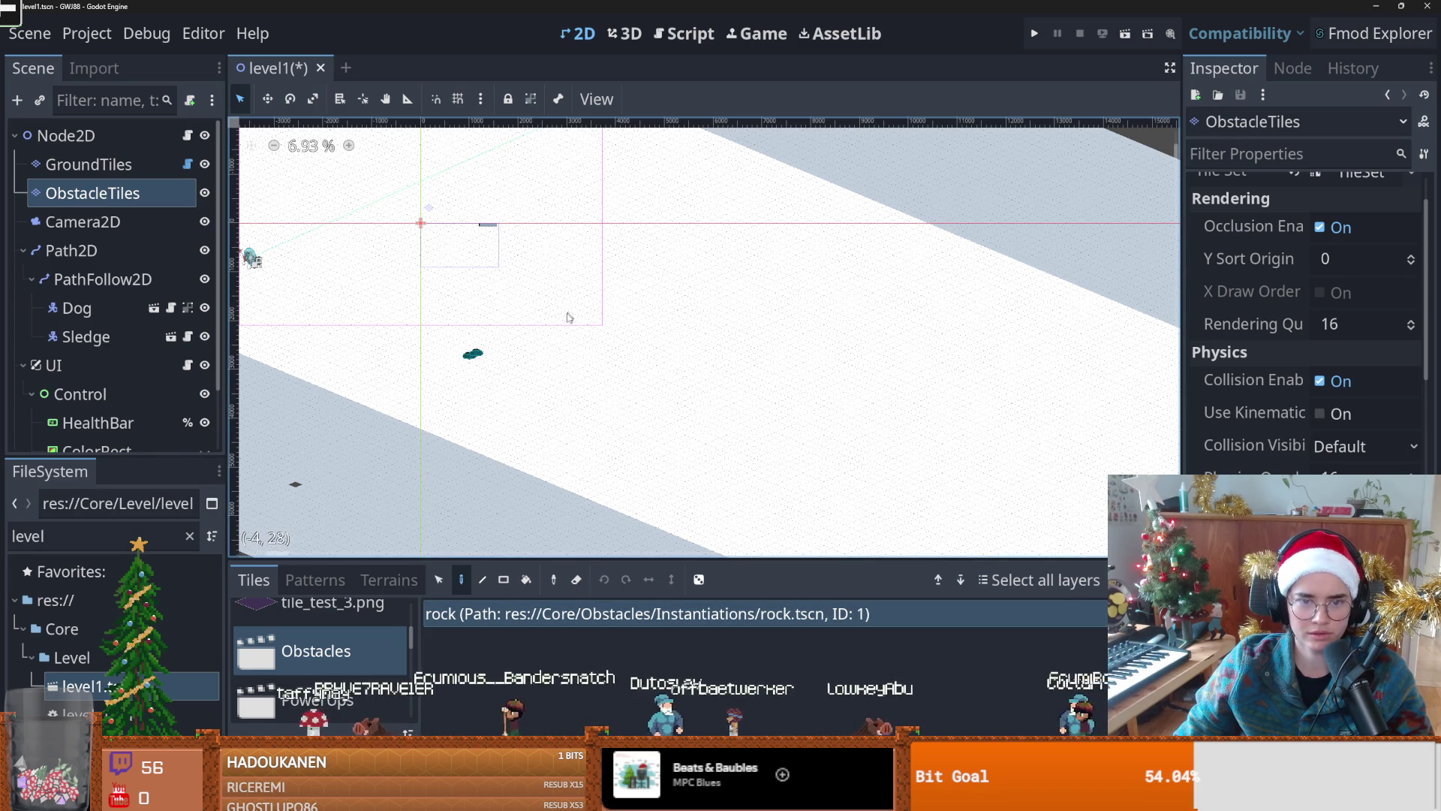
left_click(713, 277)
left_click(553, 275)
left_click(595, 384)
left_click(658, 370)
left_click(782, 404)
left_click(658, 445)
left_click(594, 443)
Step: Add more rocks toward the right edge, paint a long diagonal rock wall, and run the game
left_click(720, 436)
left_click(754, 481)
left_click(768, 335)
left_click(872, 431)
left_click(859, 355)
left_click(831, 275)
left_click(901, 338)
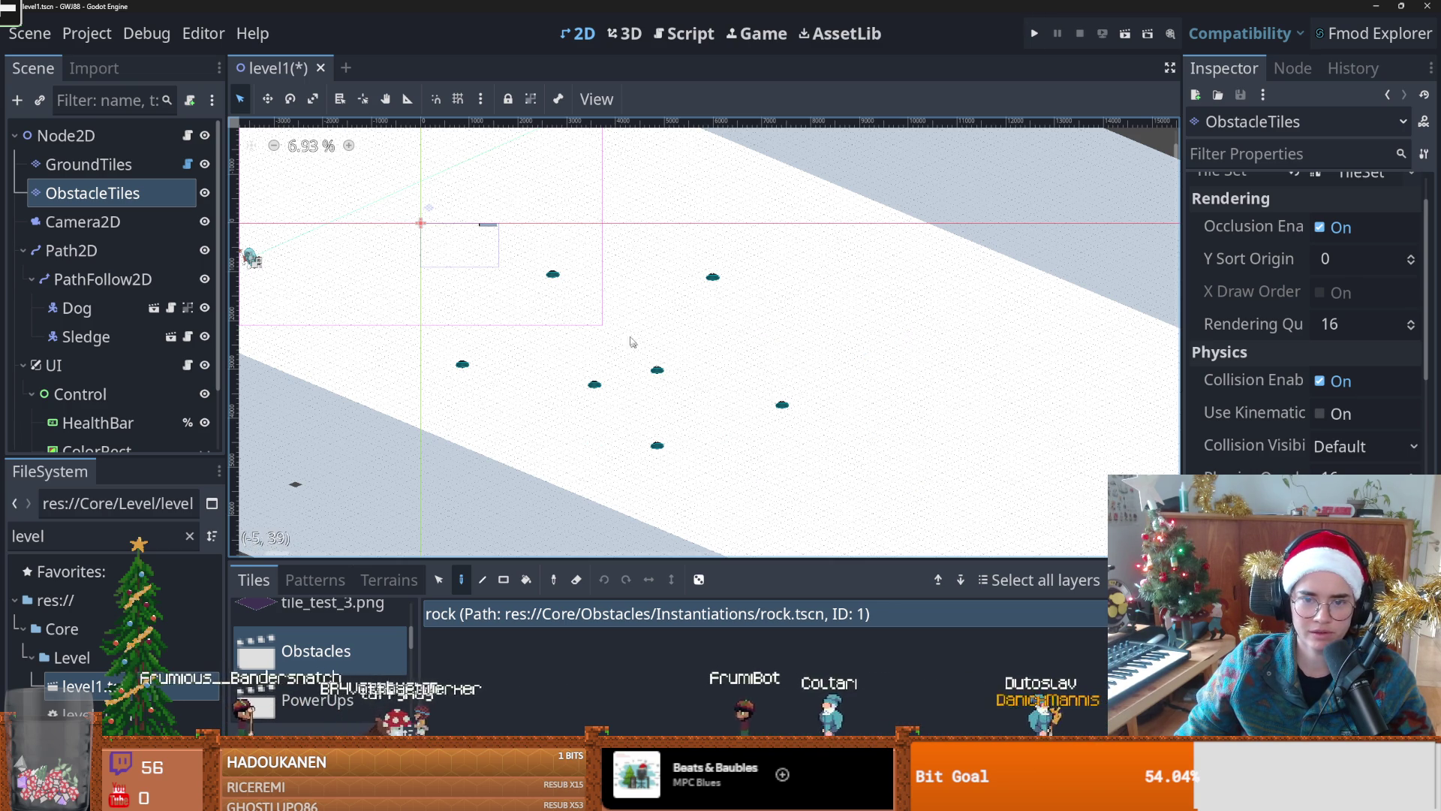
left_click_drag(487, 427, 901, 254)
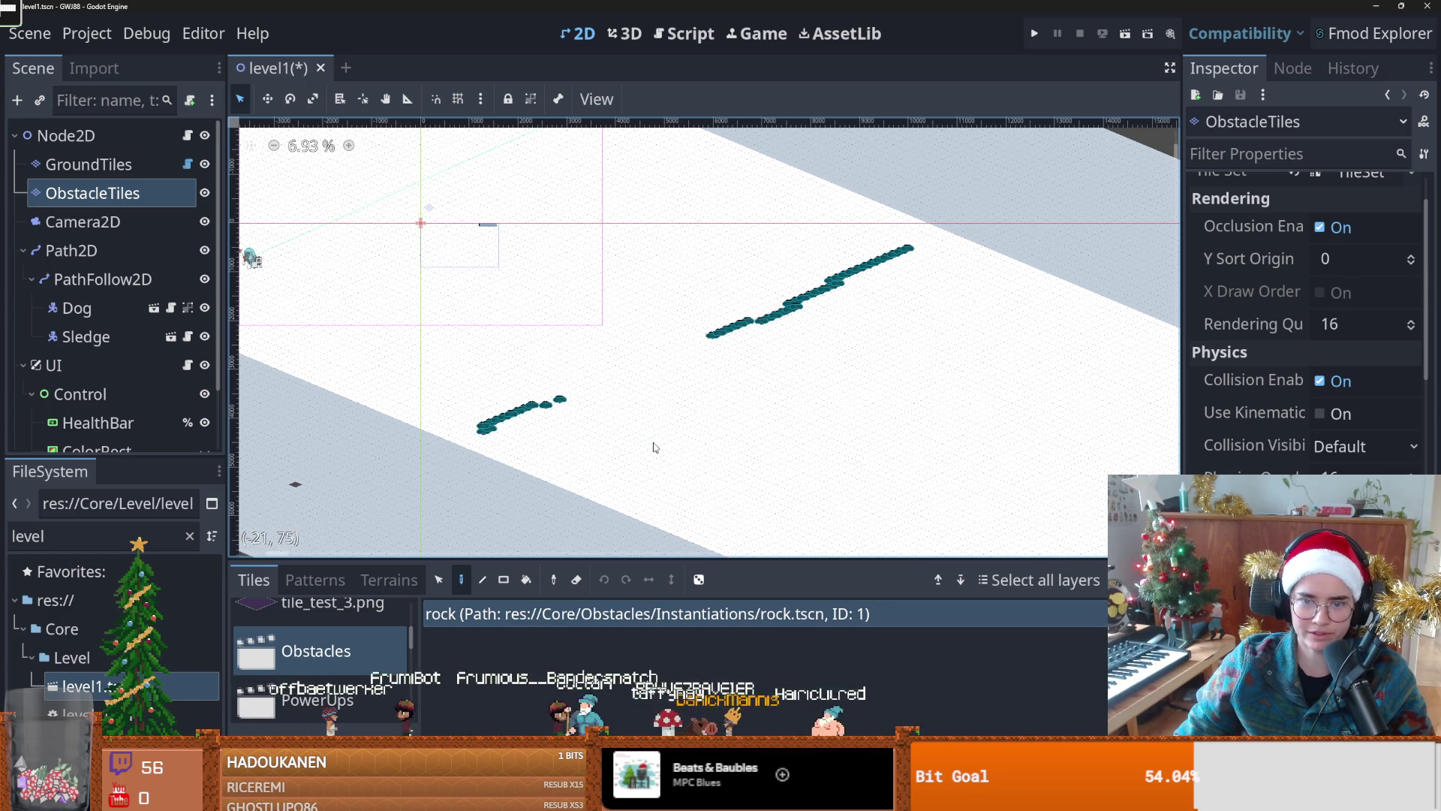
left_click(1033, 32)
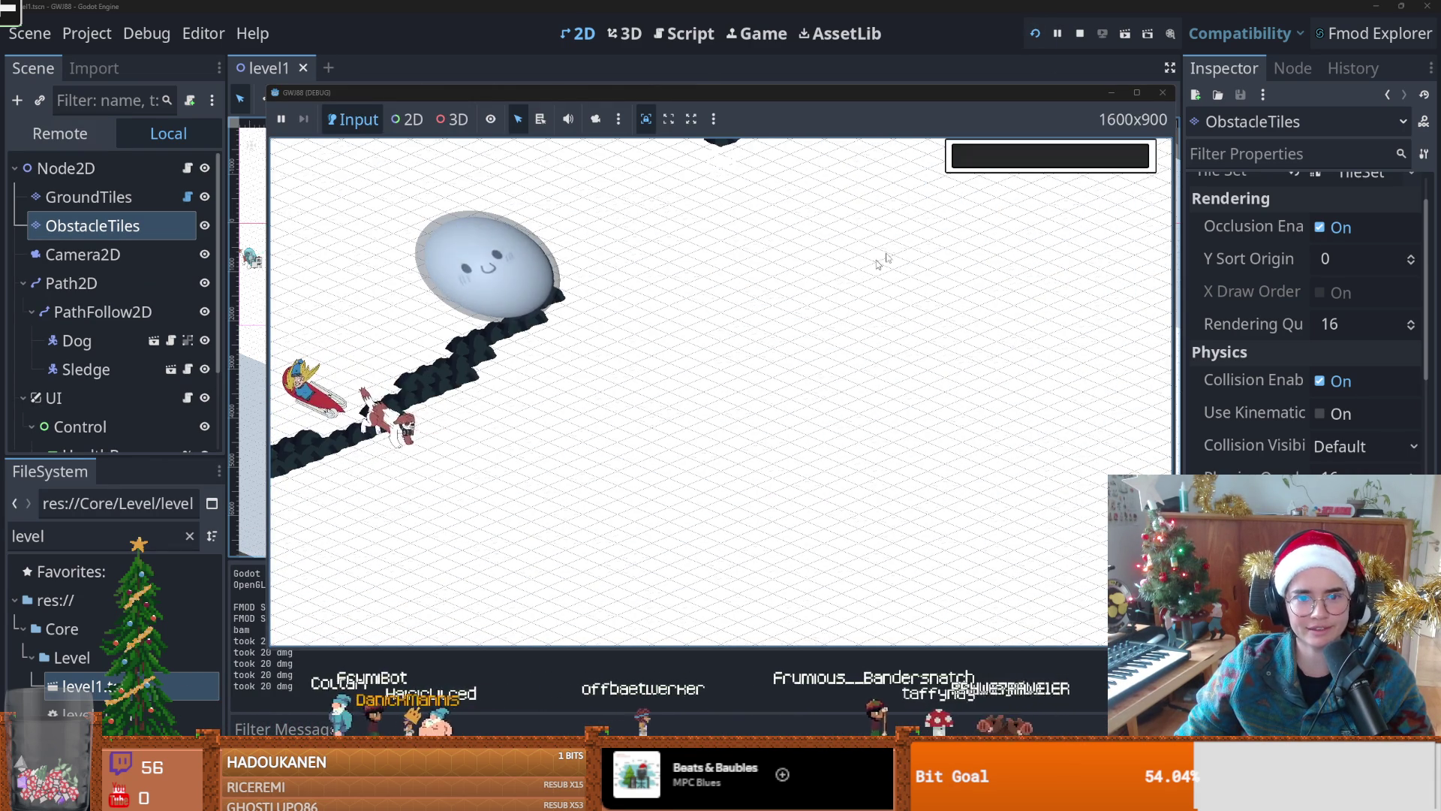
Step: Stop the game, look at the speed value in level_1.gd, and run again
left_click(1153, 96)
key("ctrl+F3")
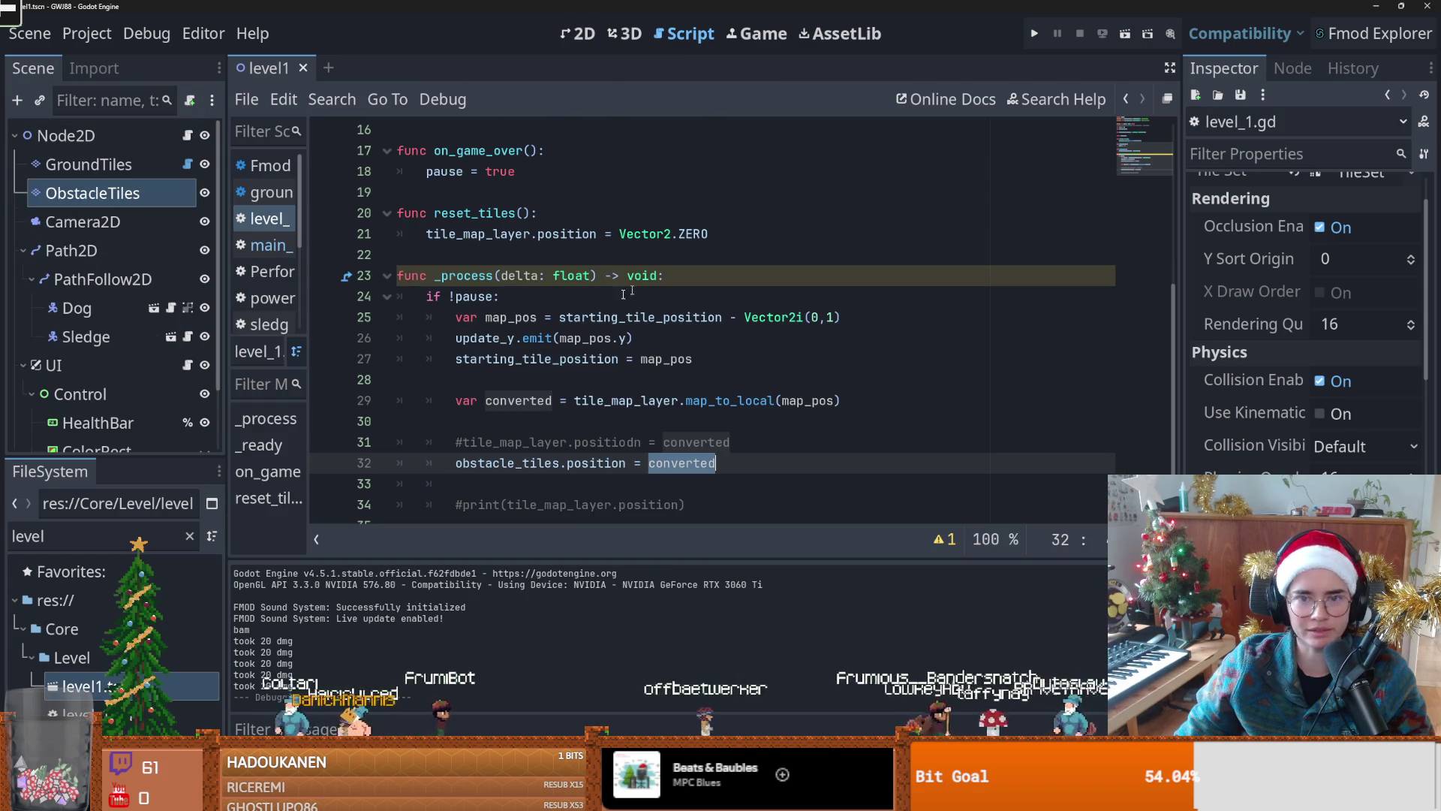
scroll(621, 298, "up", 3)
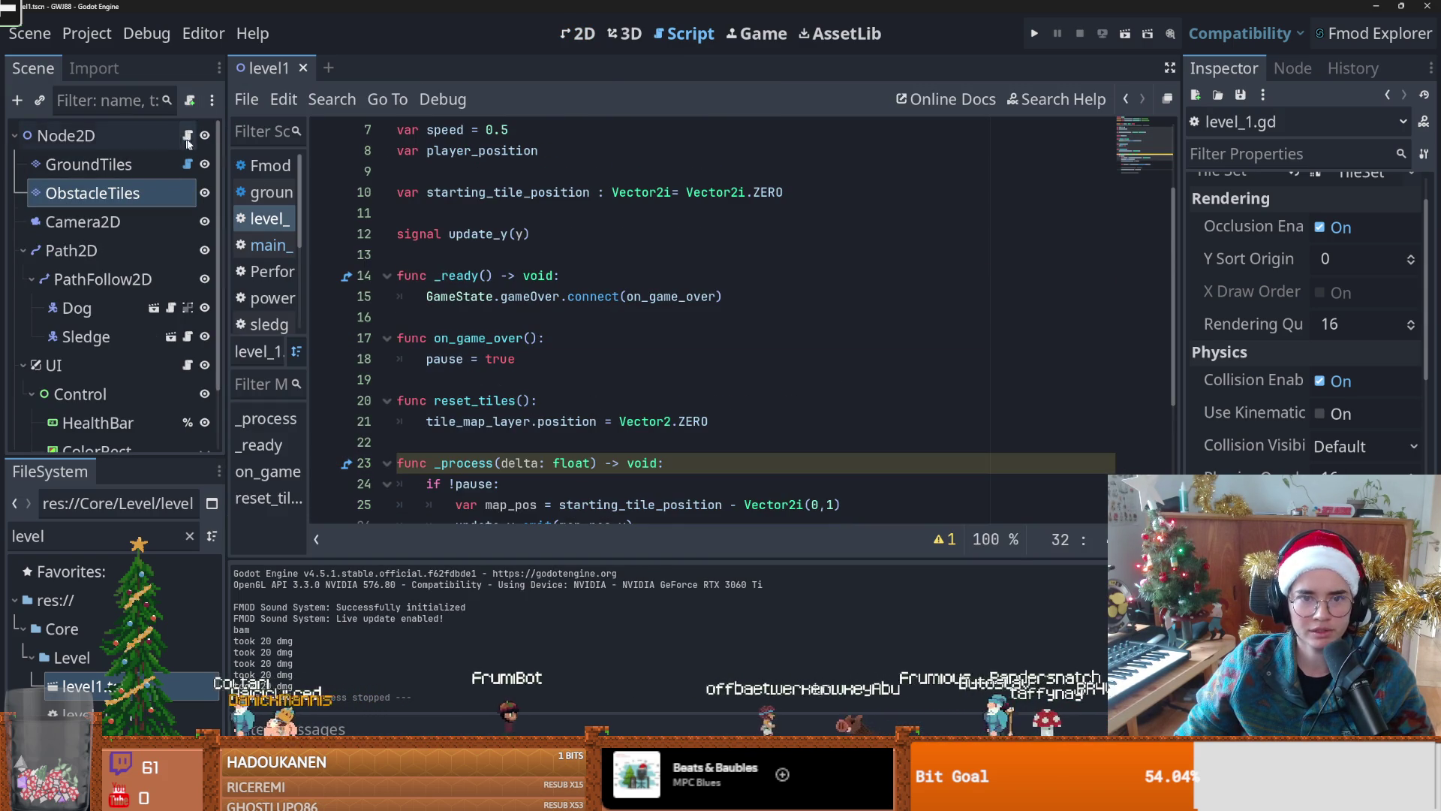
scroll(510, 262, "up", 2)
left_click(516, 254)
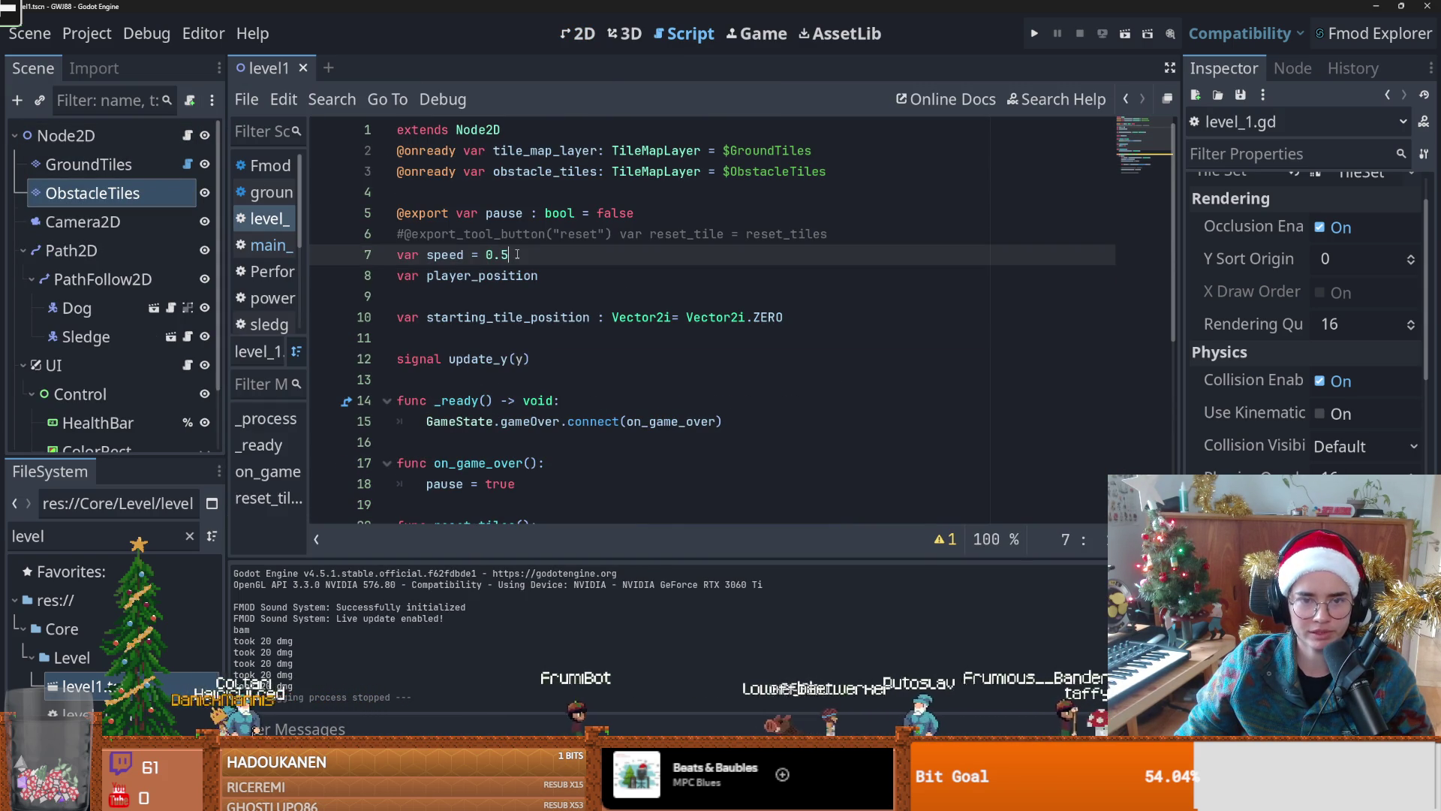
scroll(504, 285, "down", 2)
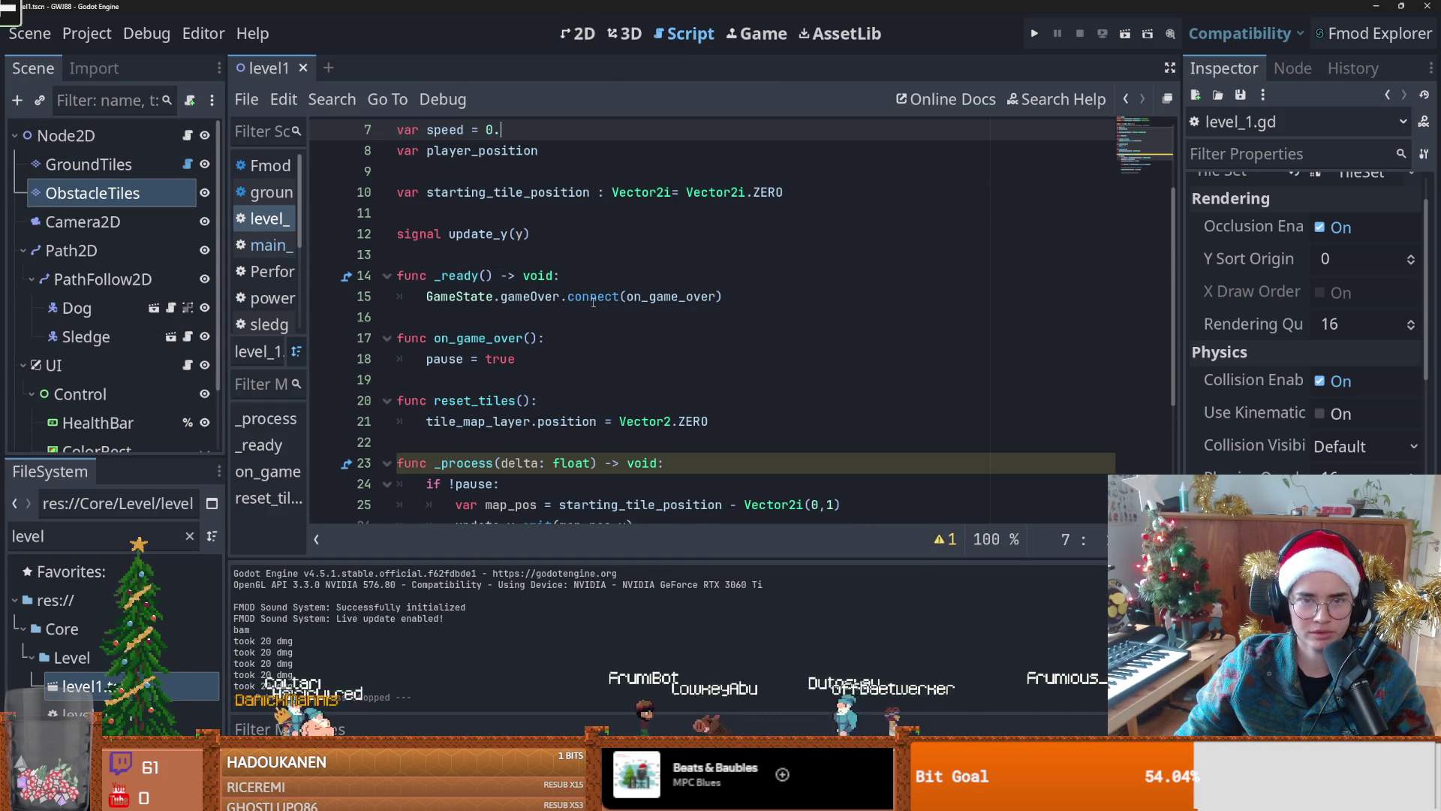
type("2")
left_click(1033, 35)
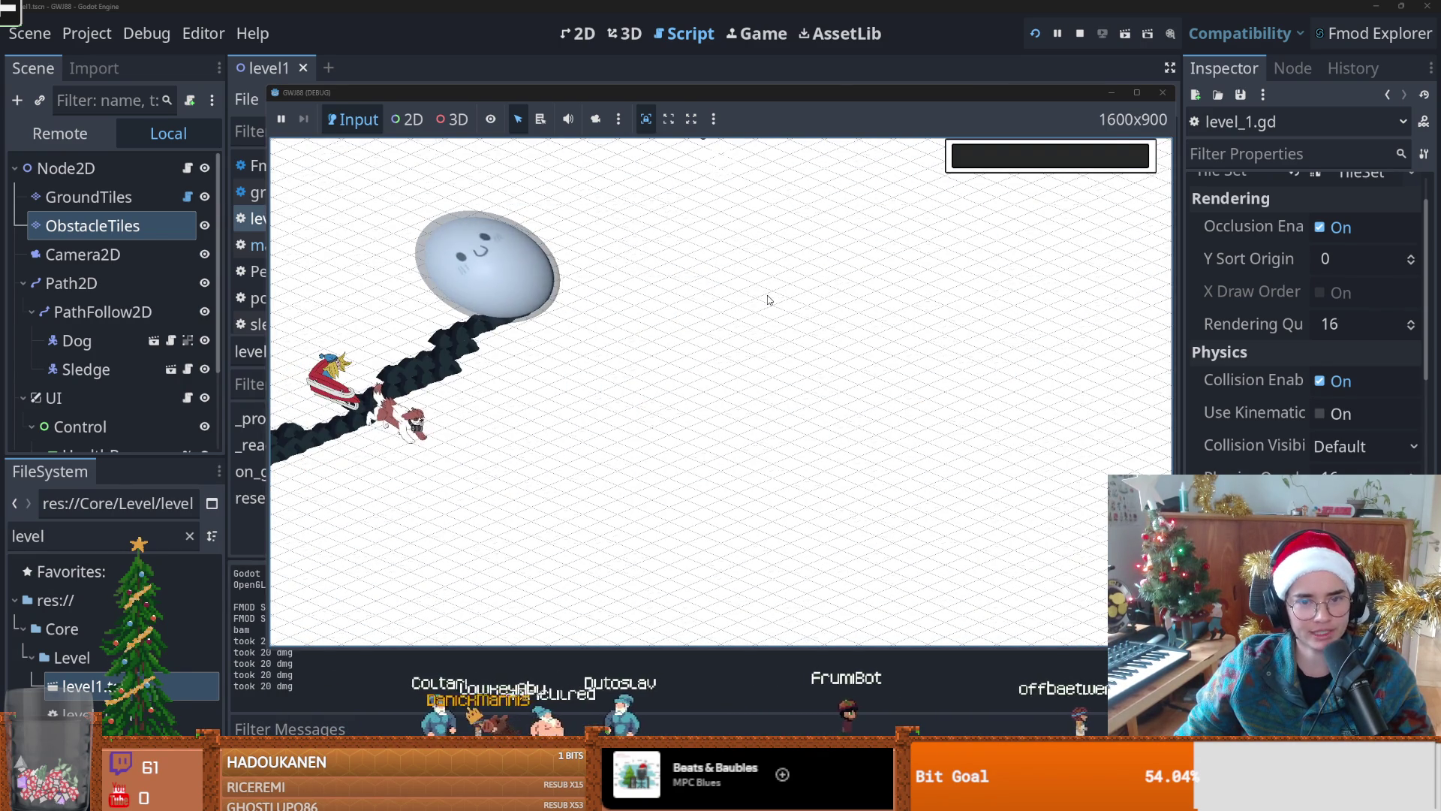
Step: Change var speed in level_1.gd from 0.5 to 0.01 and save
key("F8")
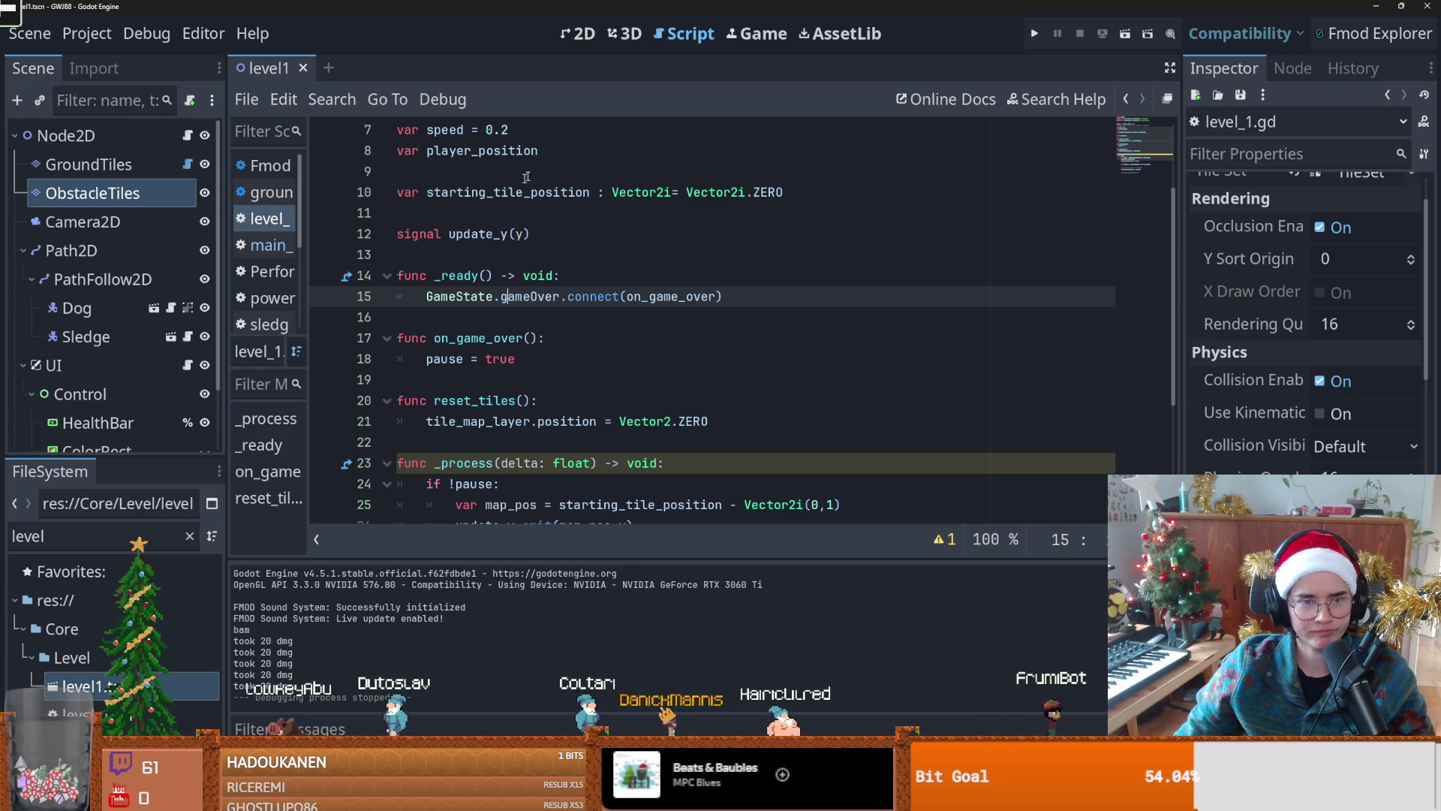
left_click(518, 130)
key("BackSpace")
type("1")
key("BackSpace")
type("01")
key("ctrl+s")
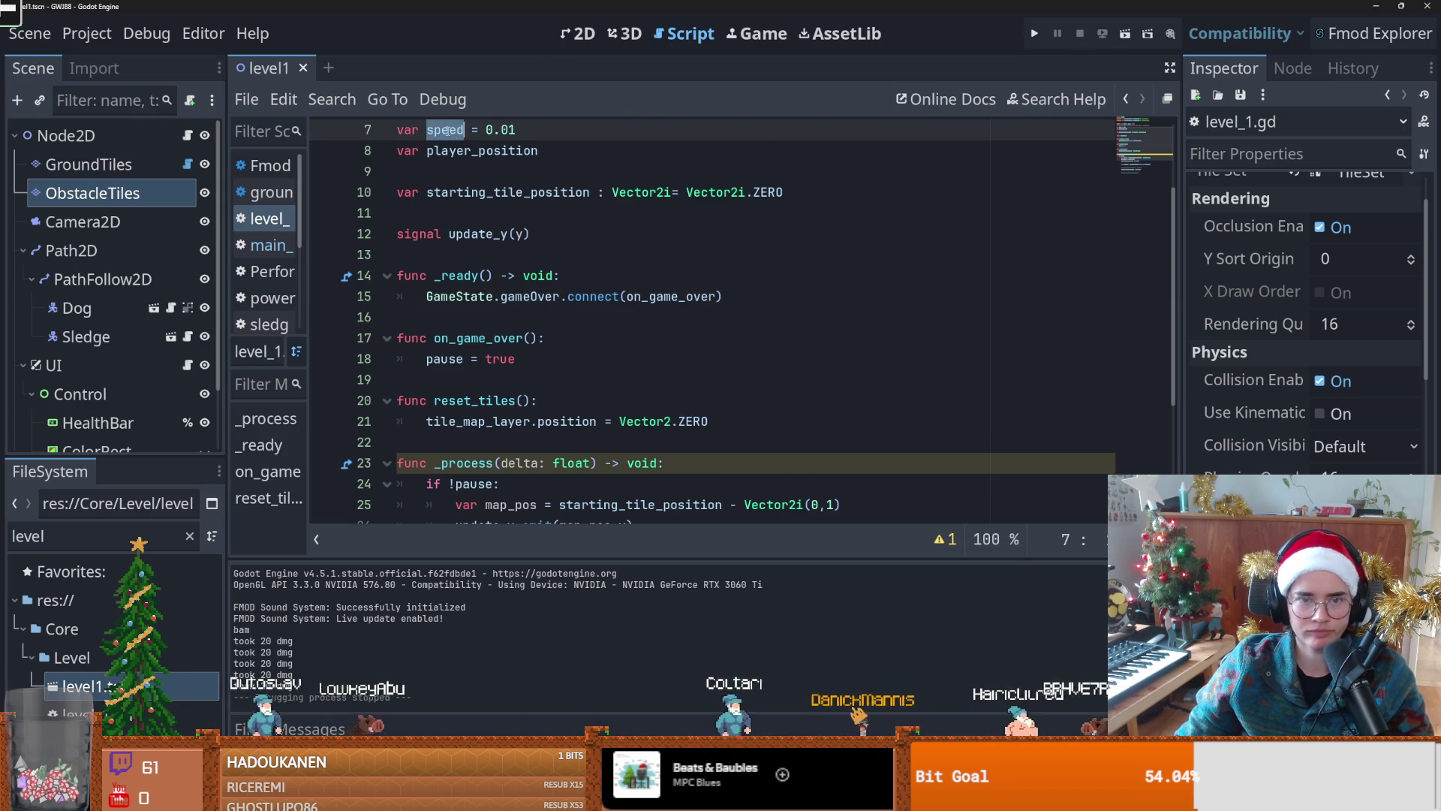
Step: Set the Vector2i offset's y value on line 25 to 0.5, save, and run the game
scroll(670, 400, "down", 2)
scroll(670, 399, "up", 4)
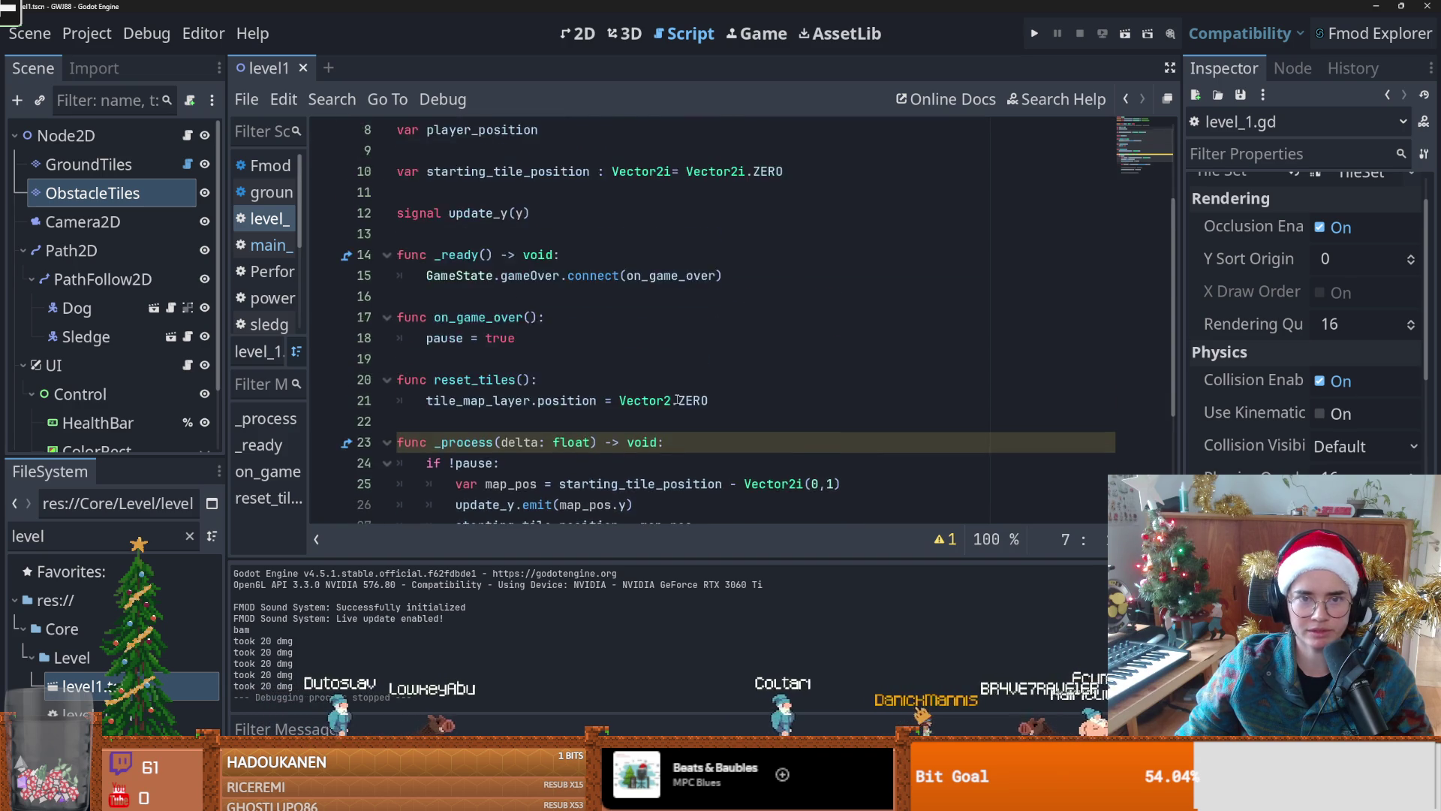
scroll(614, 284, "down", 7)
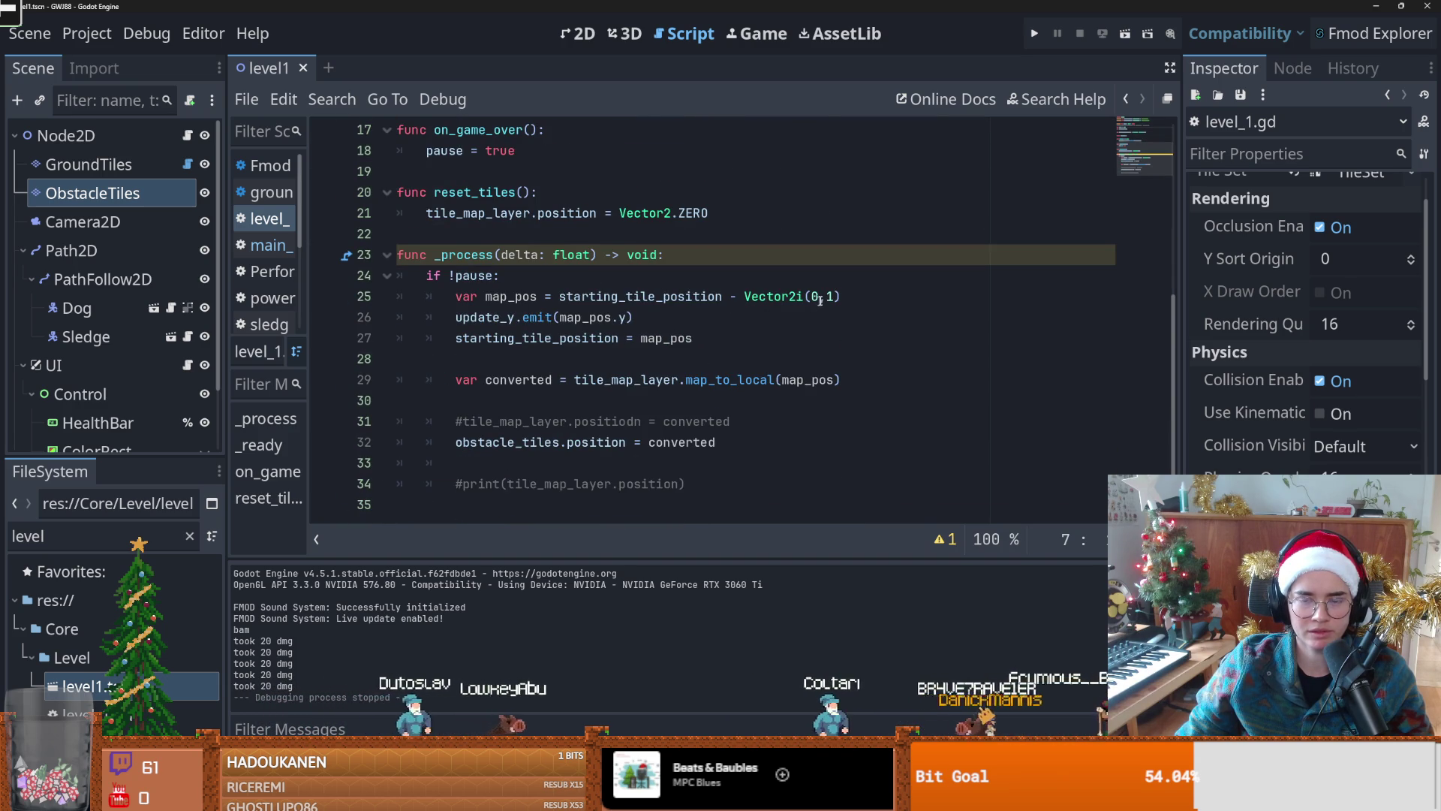
left_click(847, 295)
key("Left")
key("BackSpace")
type("0.5")
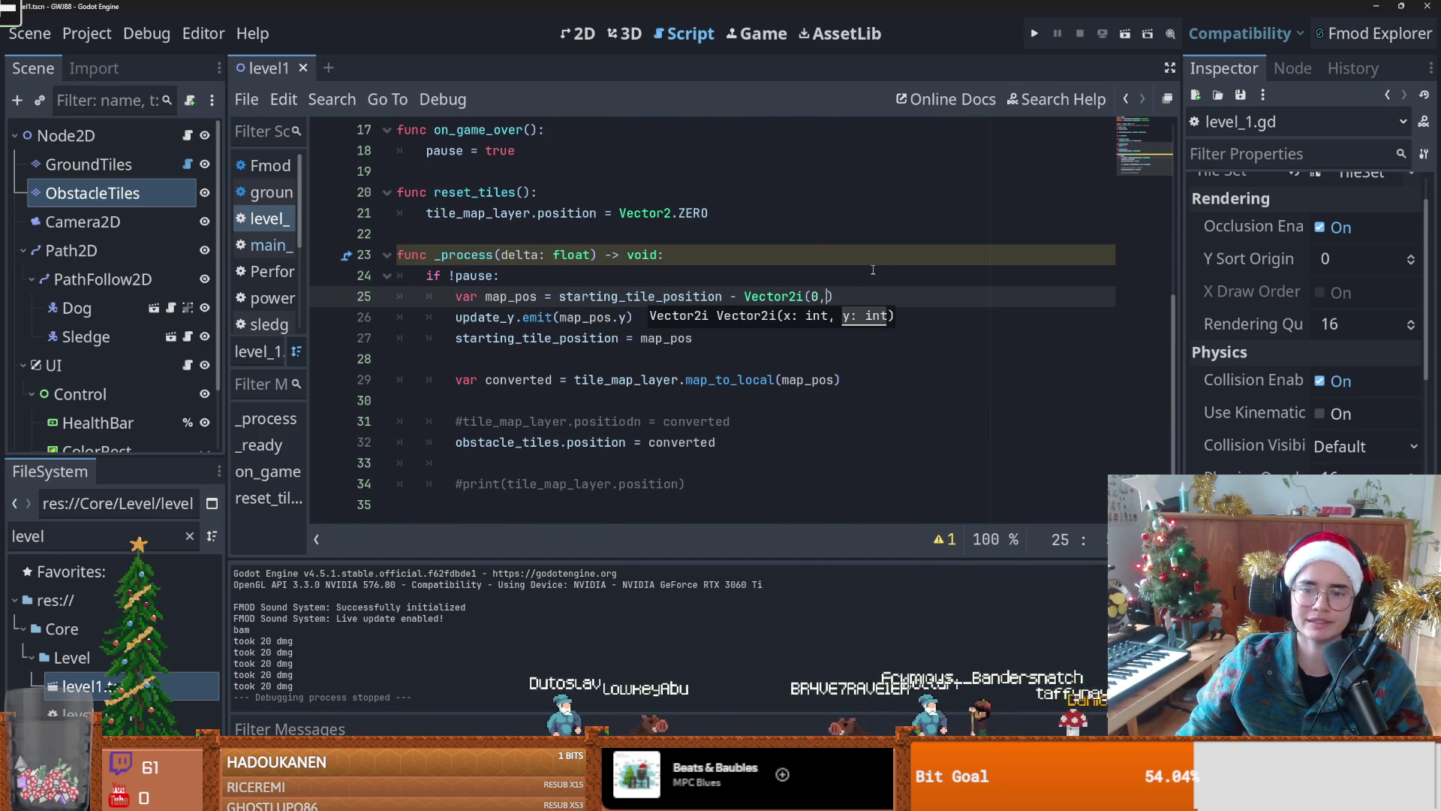
type("1")
key("ctrl+s")
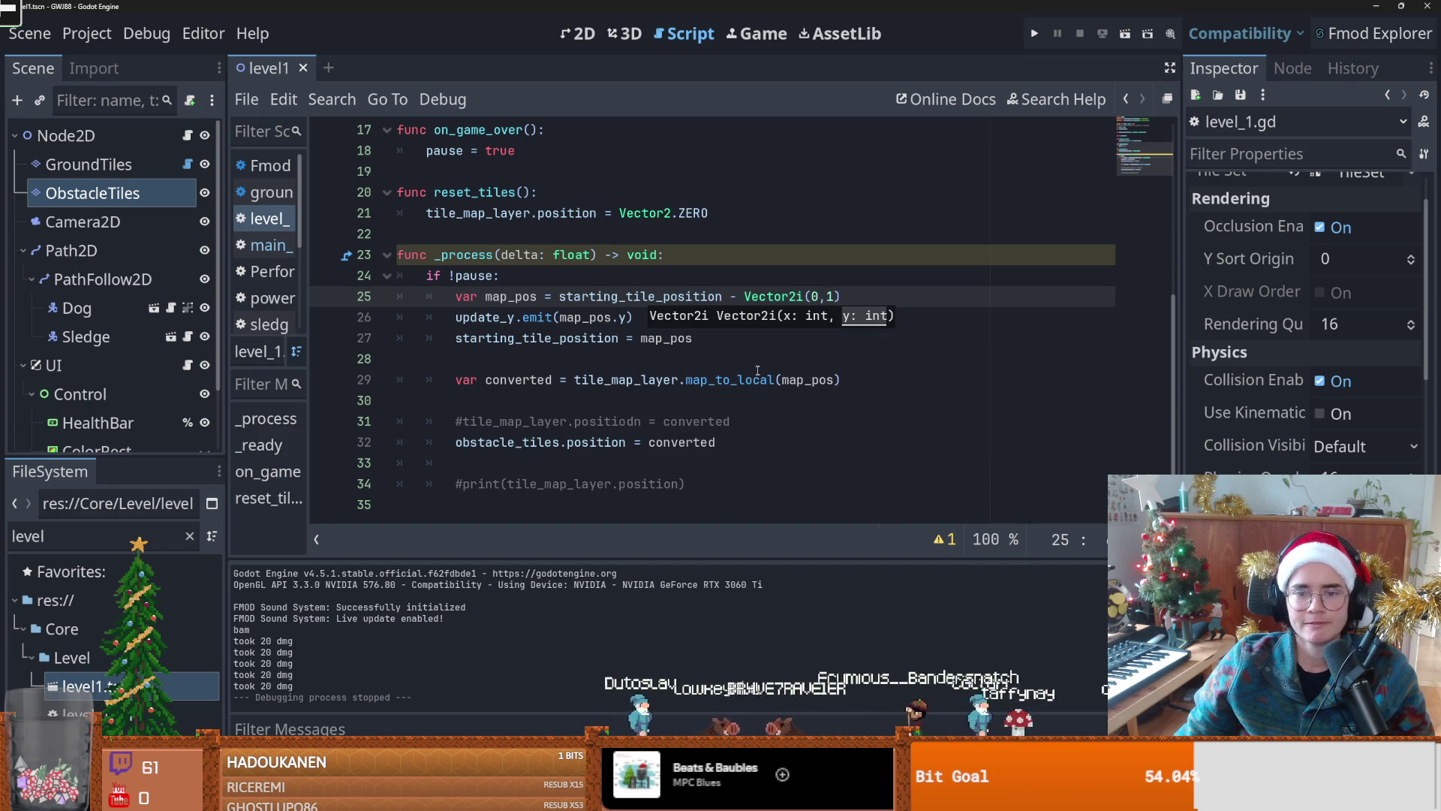
left_click(735, 347)
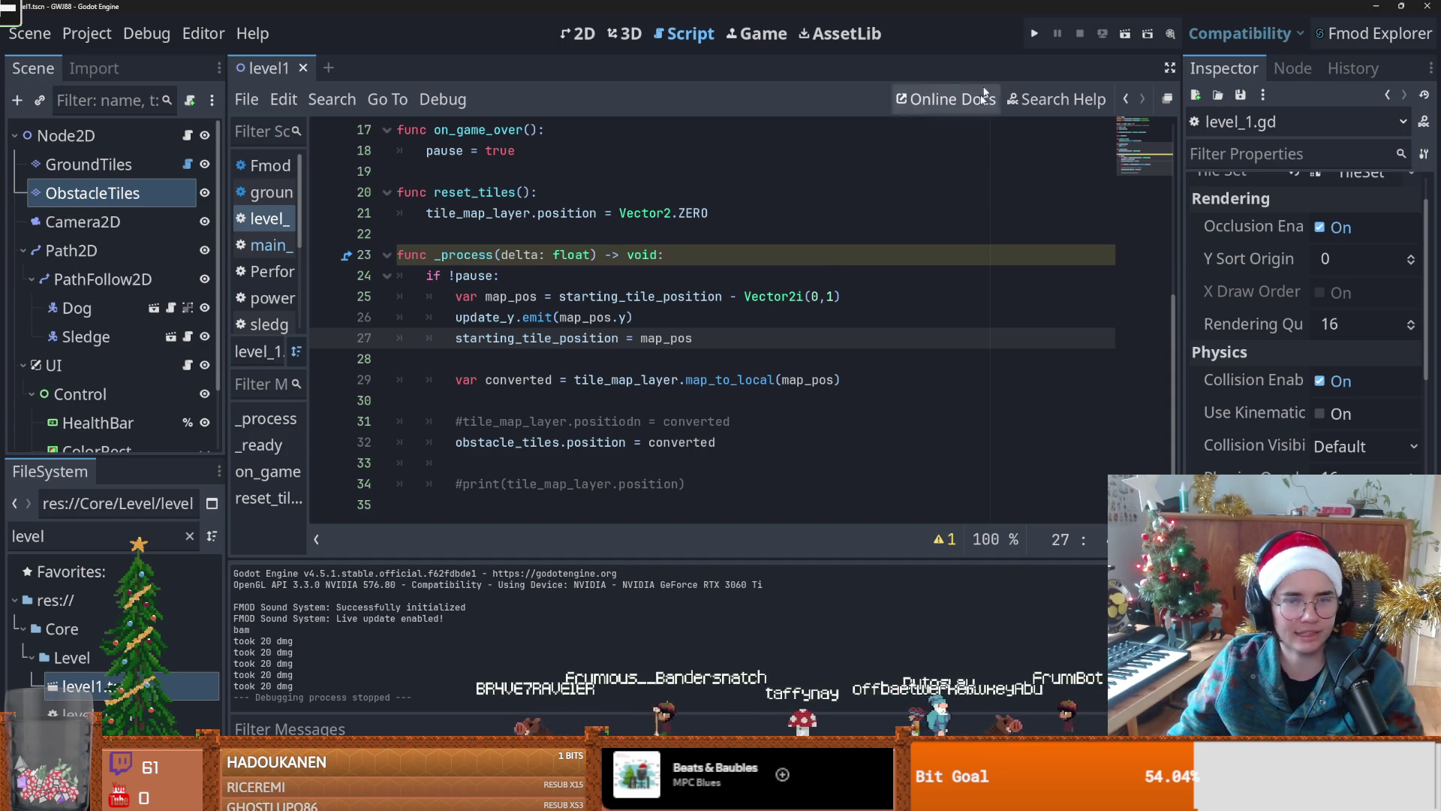
left_click(1034, 36)
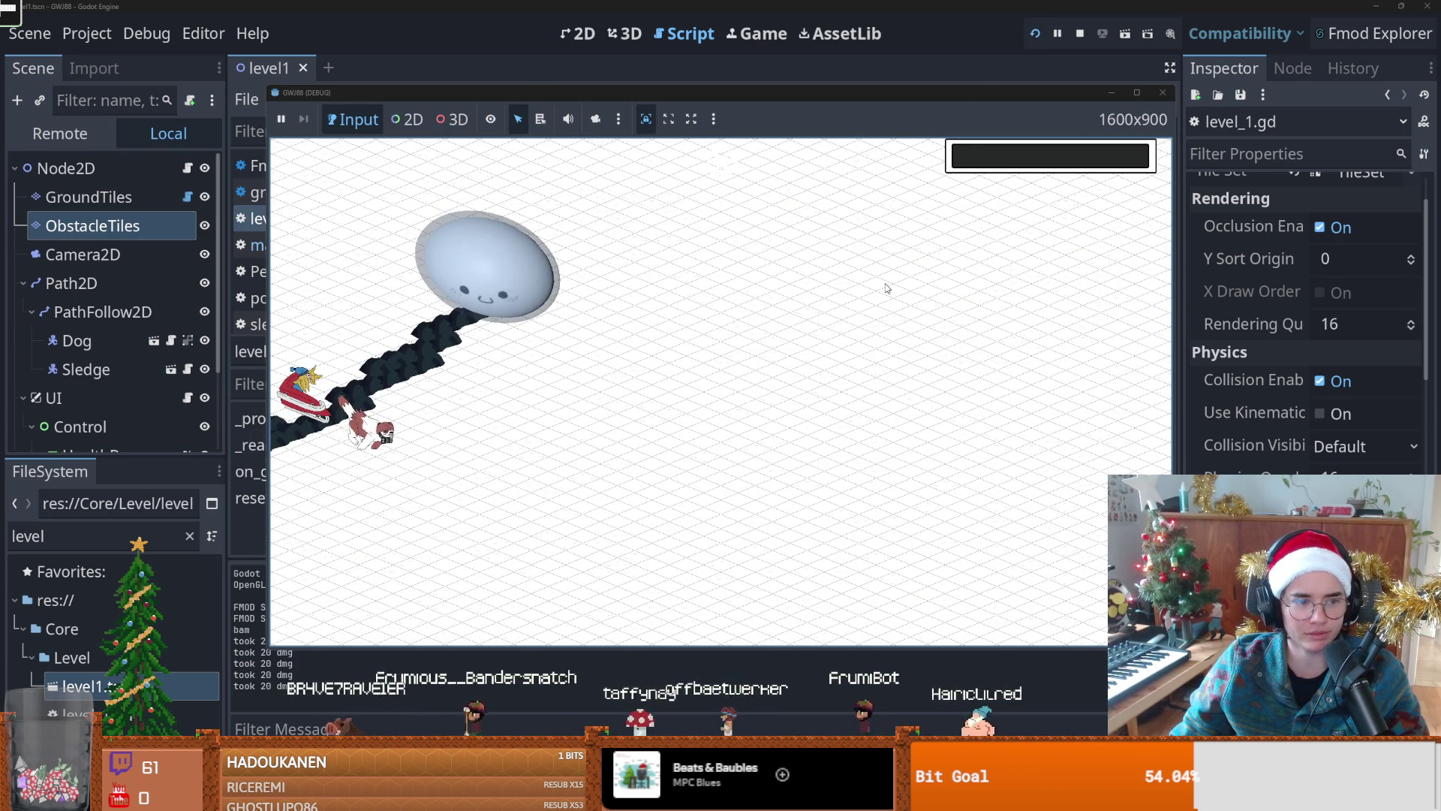
Step: Stop the game, save the scene, and reselect the obstacle tile layer in the 2D view
left_click(1161, 94)
key("ctrl+s")
left_click(578, 33)
scroll(496, 407, "down", 2)
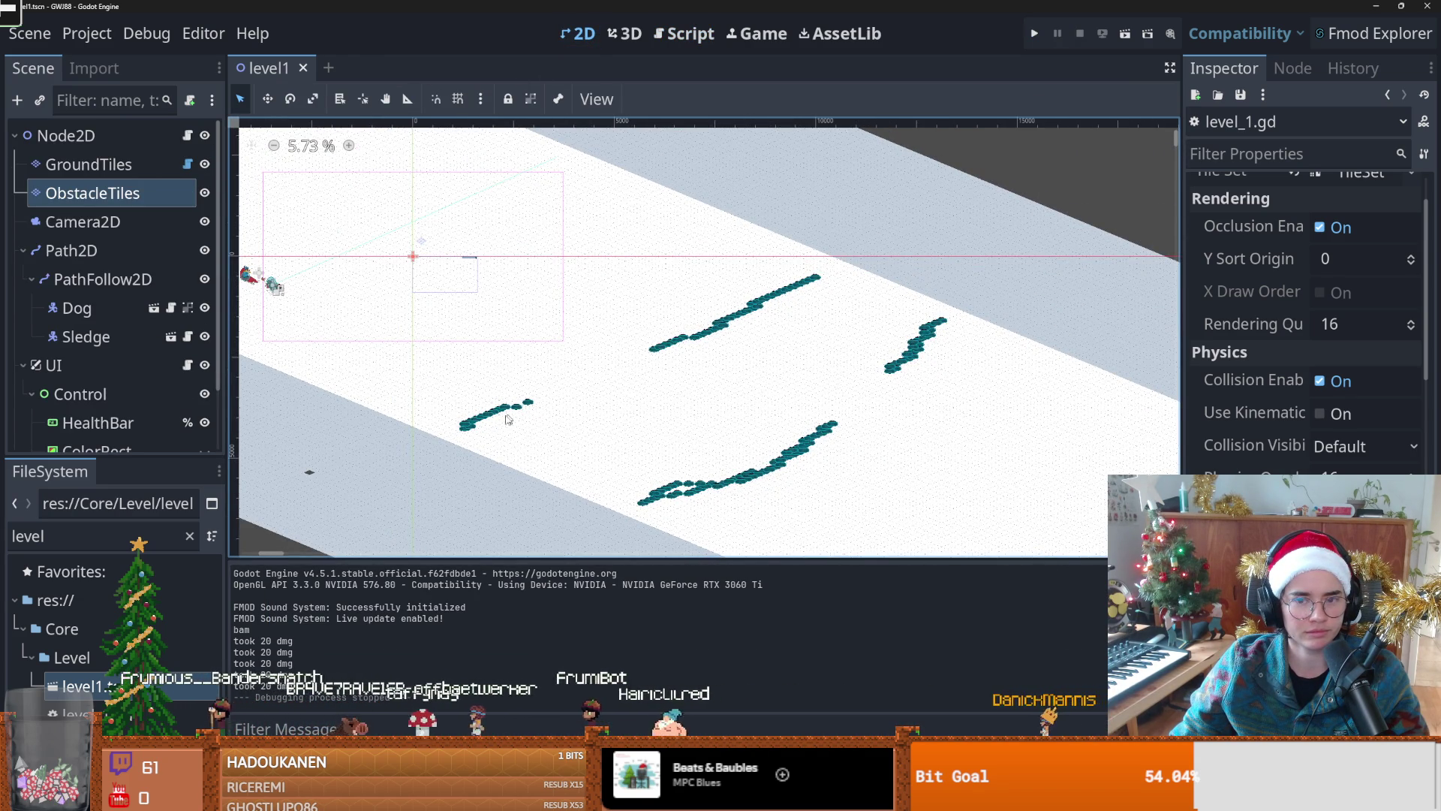
scroll(523, 412, "up", 2)
right_click(545, 393)
left_click(466, 405)
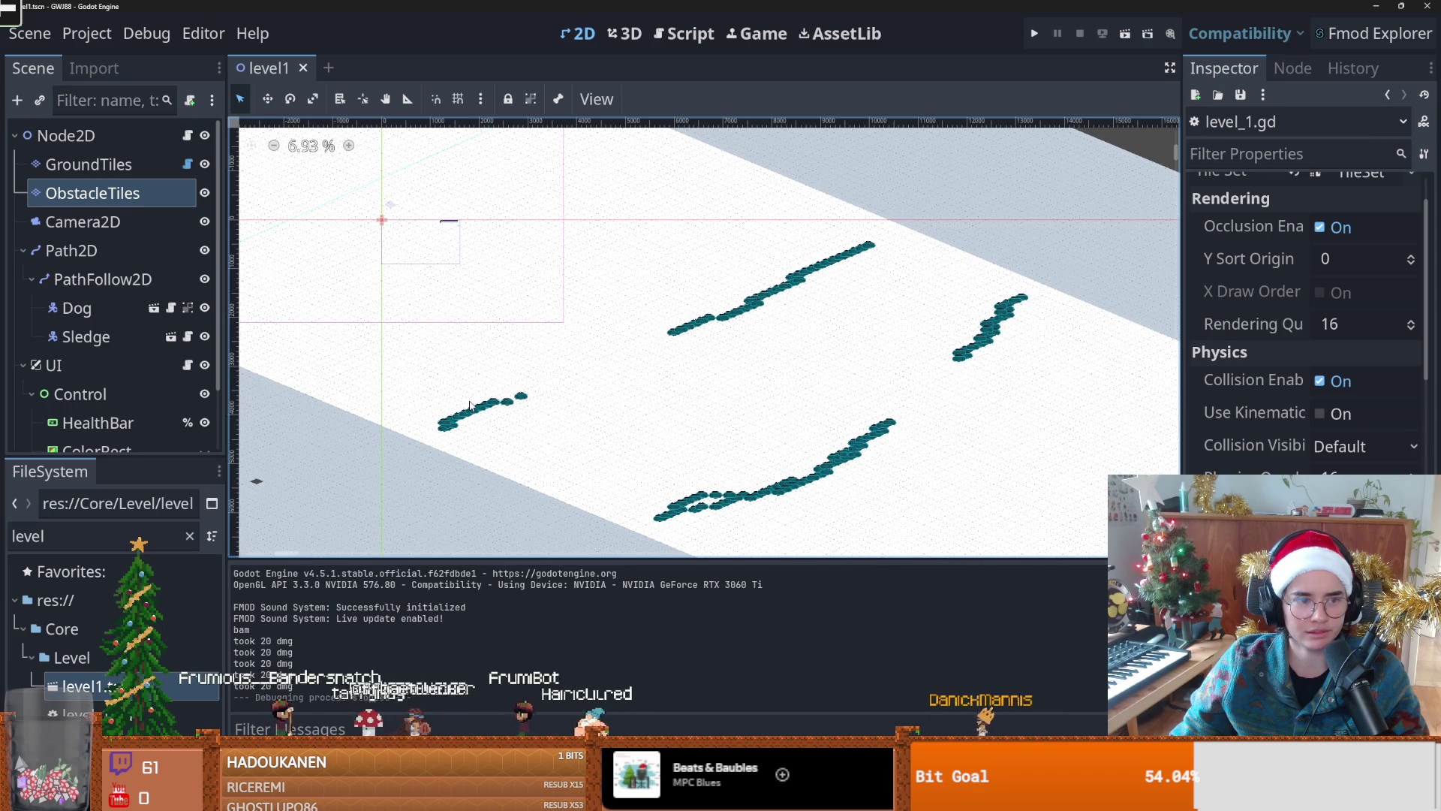
left_click(495, 413)
left_click(524, 419)
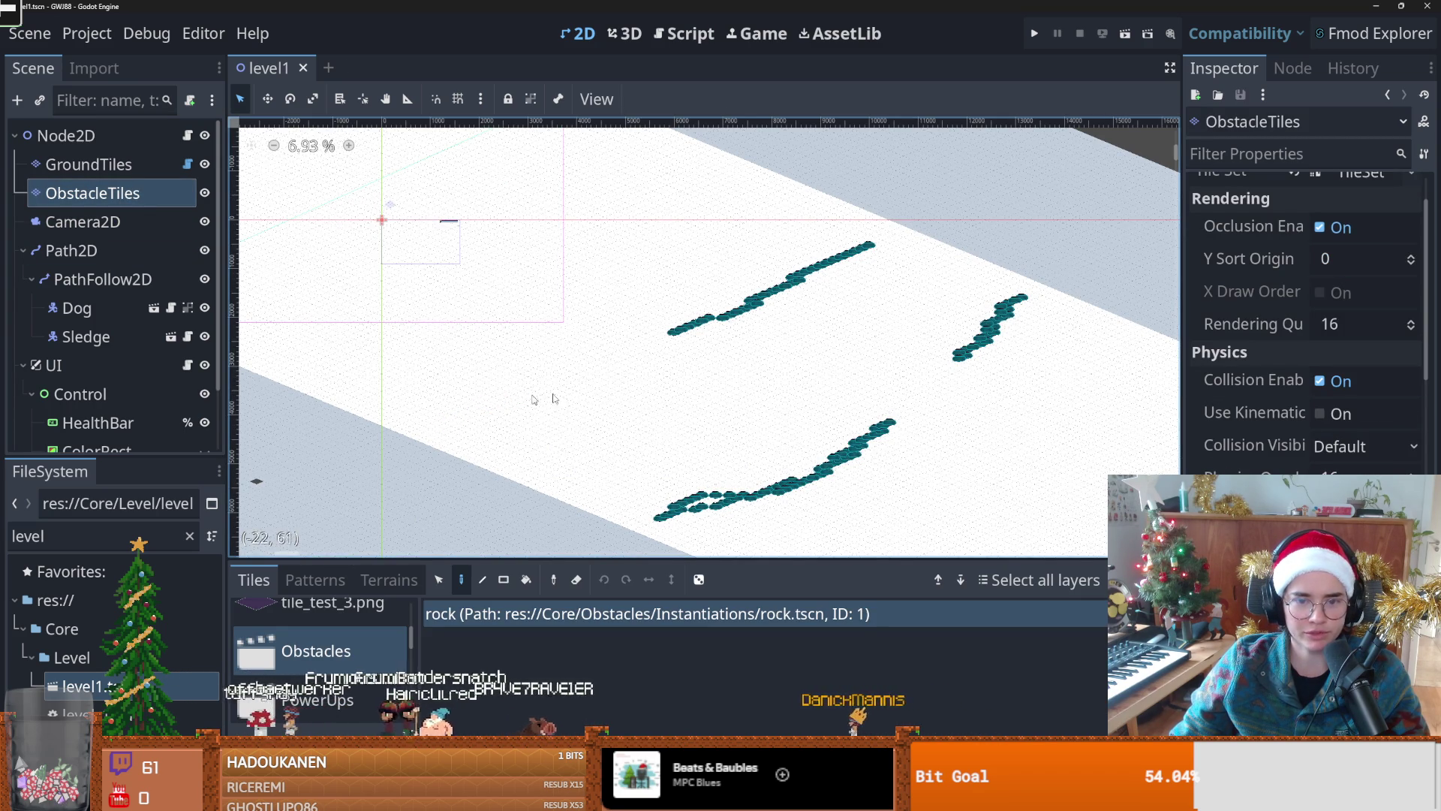
Step: Rect-erase the right-hand rock cluster and the upper and lower rock walls
left_click(503, 580)
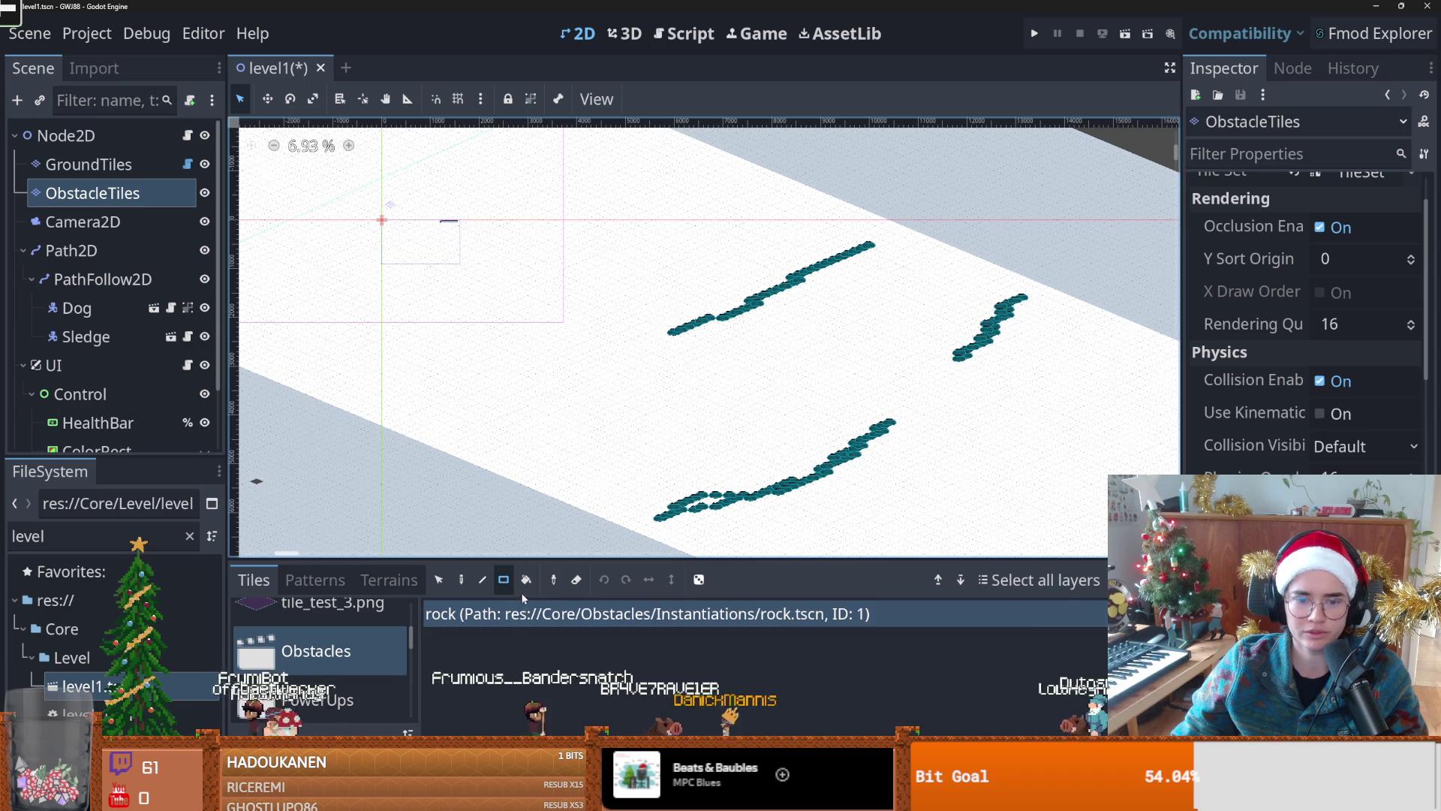
left_click_drag(1036, 289, 953, 353)
left_click_drag(903, 257, 766, 332)
left_click_drag(897, 420, 751, 513)
scroll(621, 344, "up", 2)
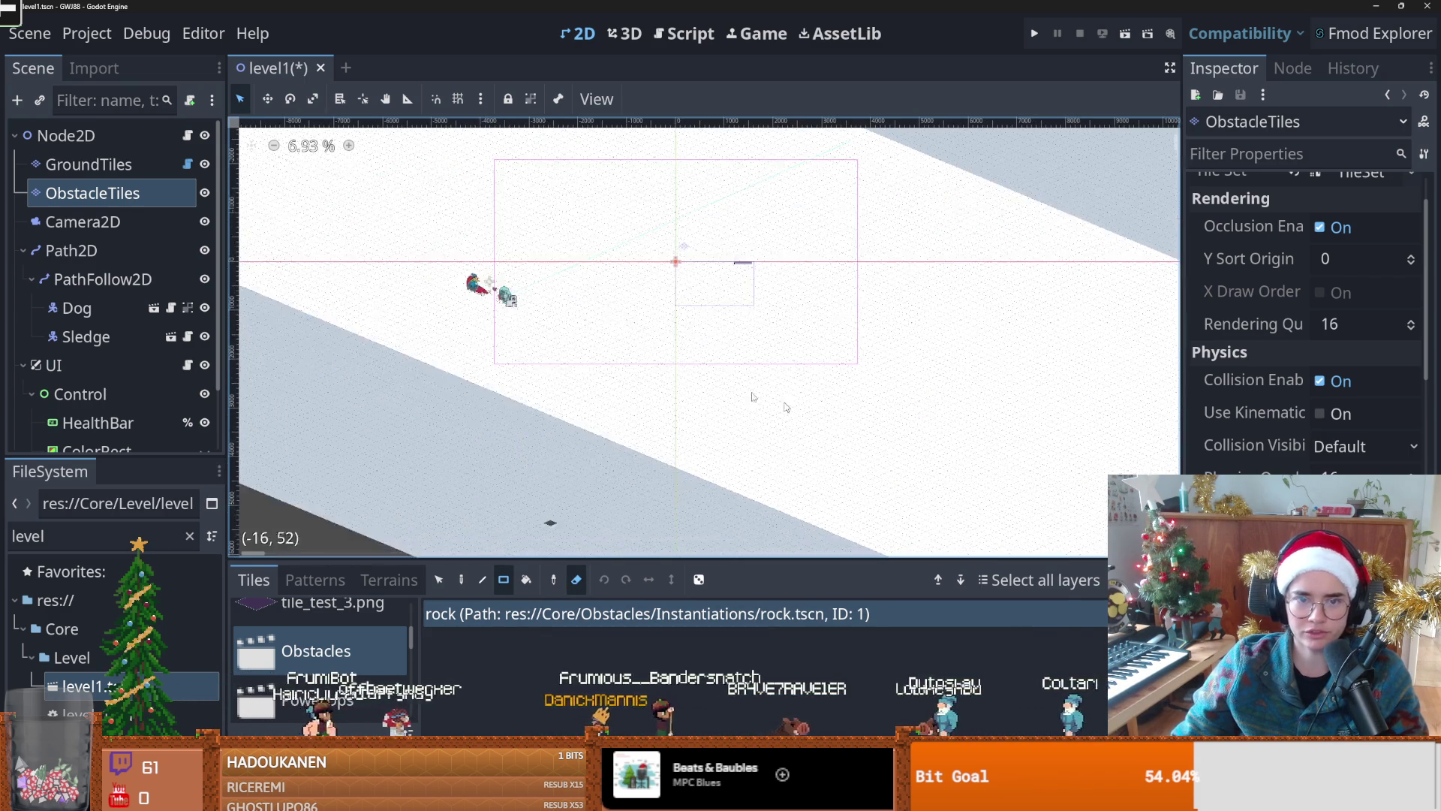
scroll(622, 345, "down", 5)
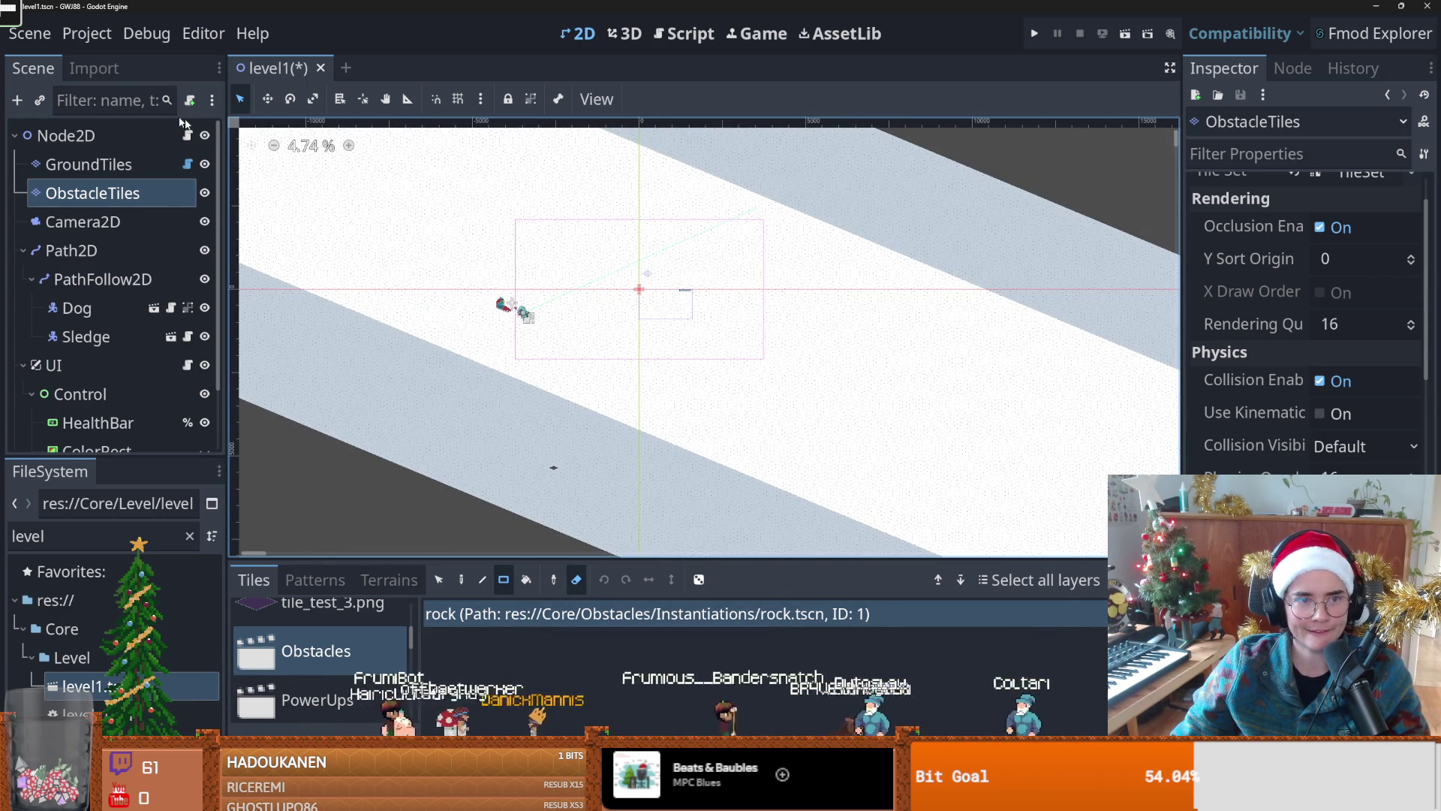
left_click(188, 135)
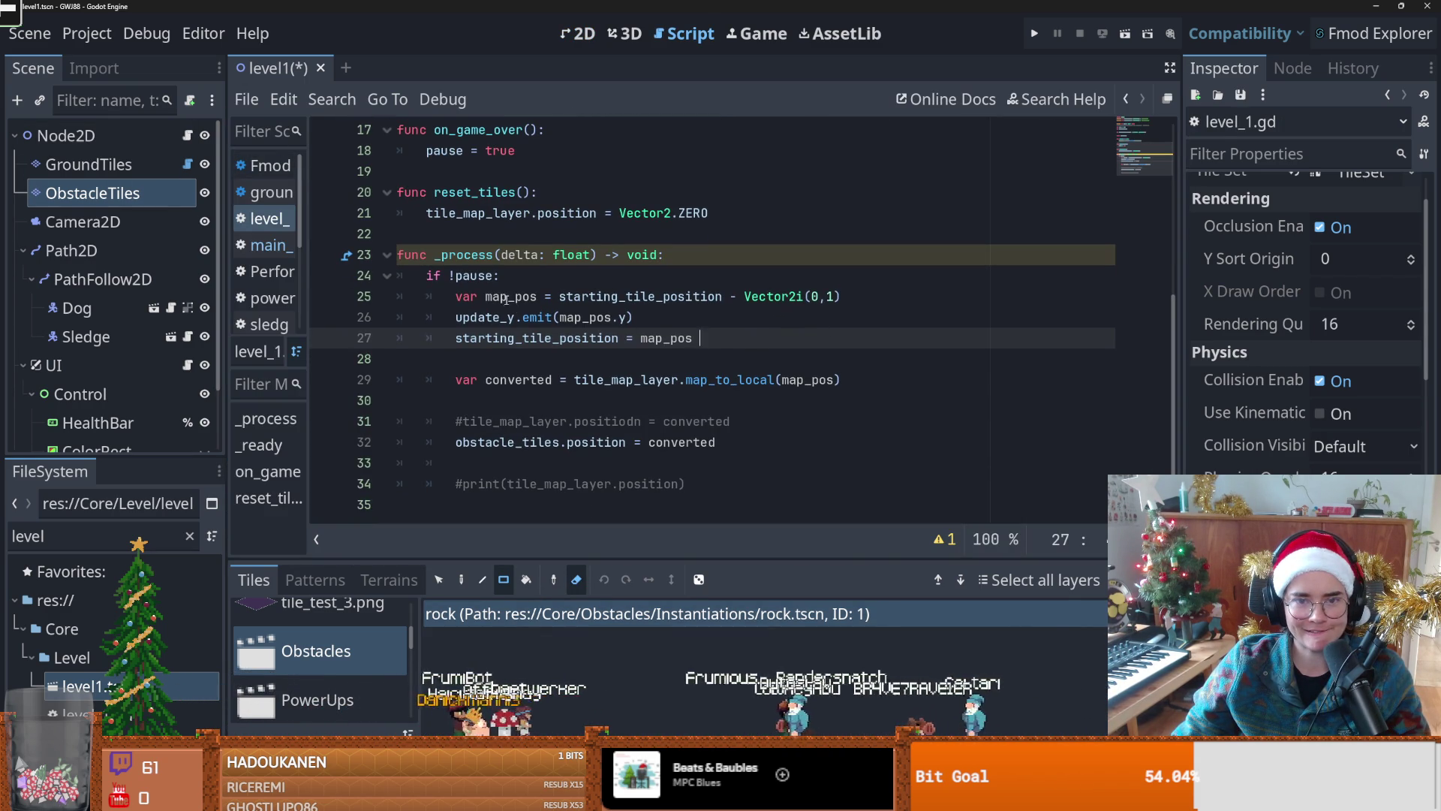
Step: Check map_pos uses on lines 25 and 27, save the level1 scene, and return to 2D
double_click(504, 297)
mouse_move(650, 306)
left_click(611, 341)
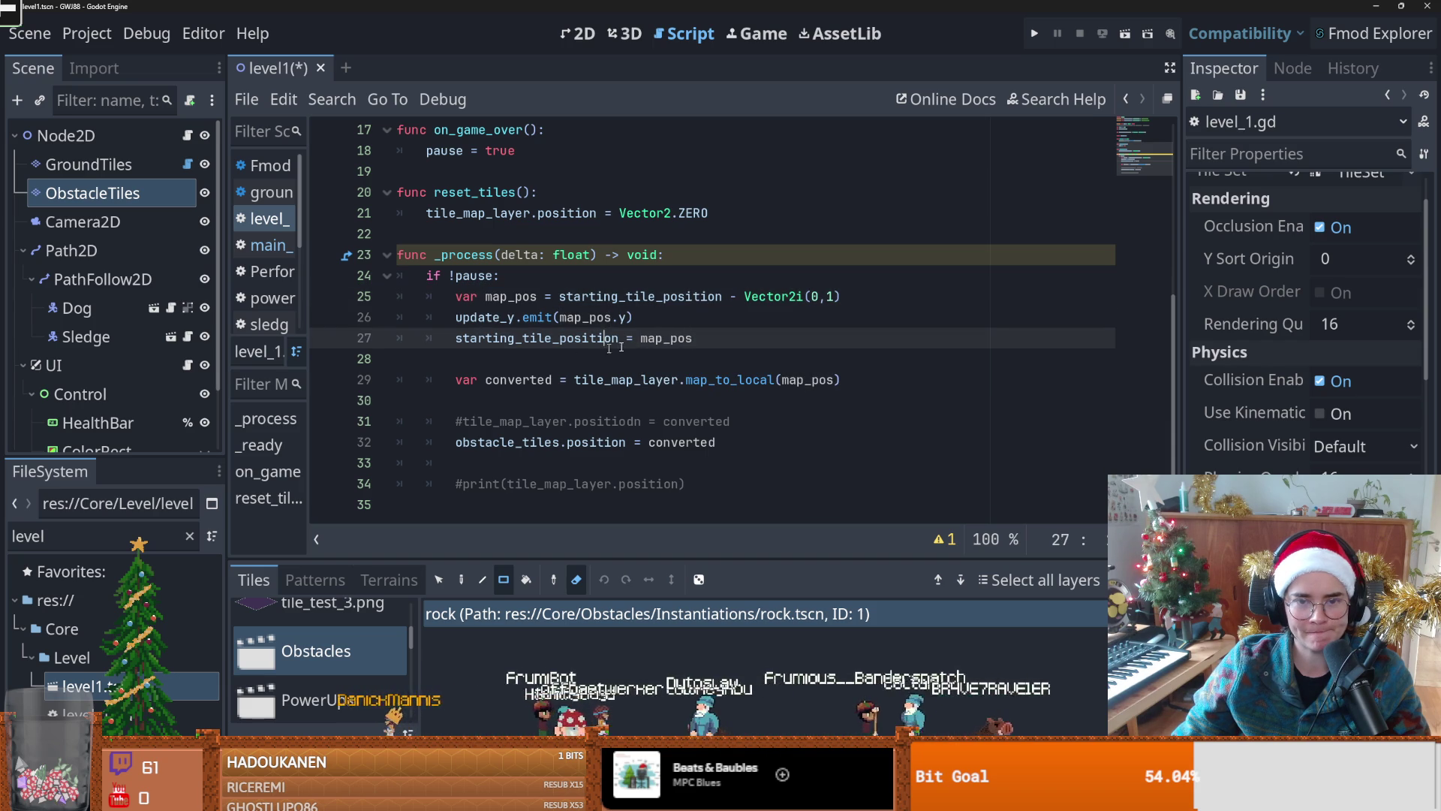
double_click(692, 336)
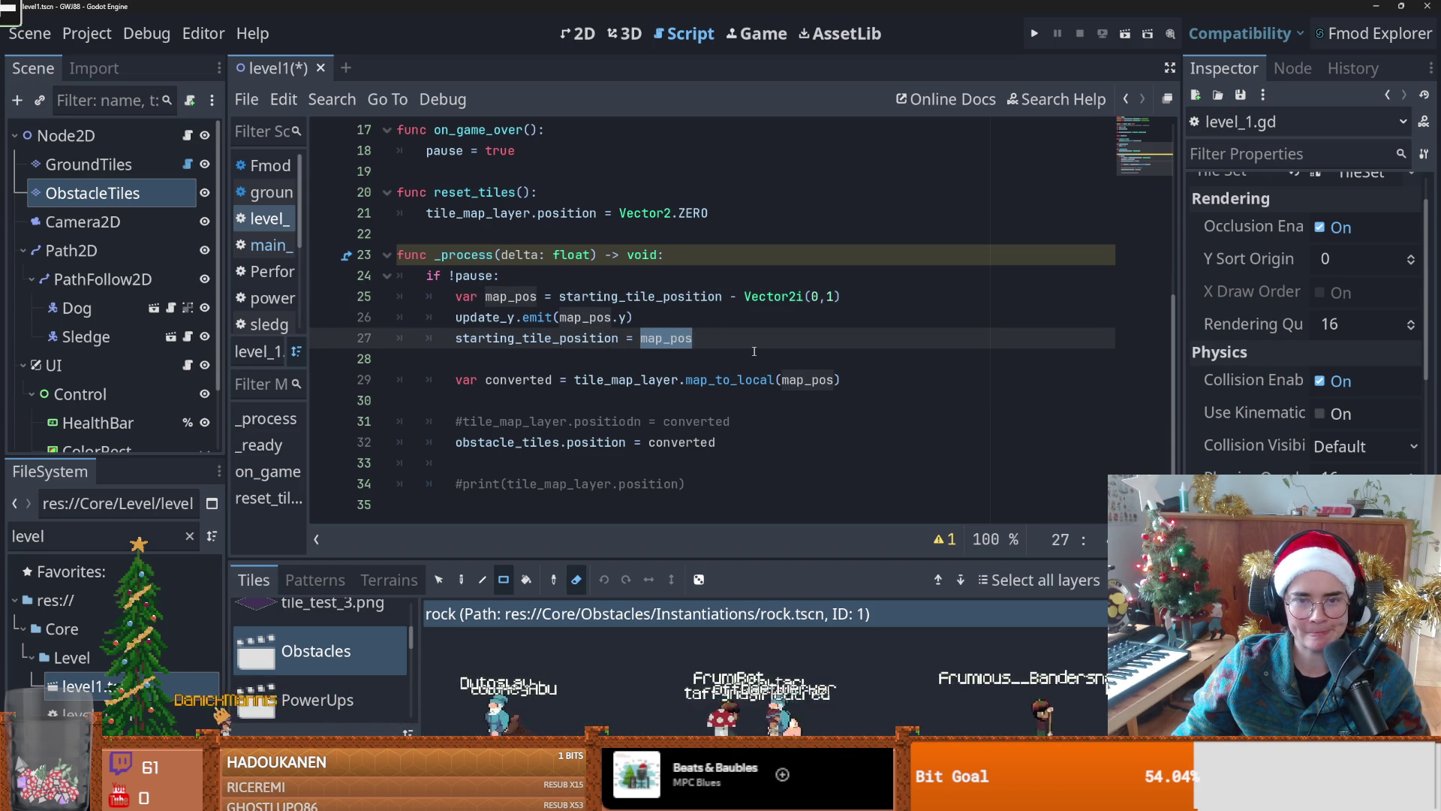
scroll(681, 386, "up", 2)
scroll(681, 386, "down", 2)
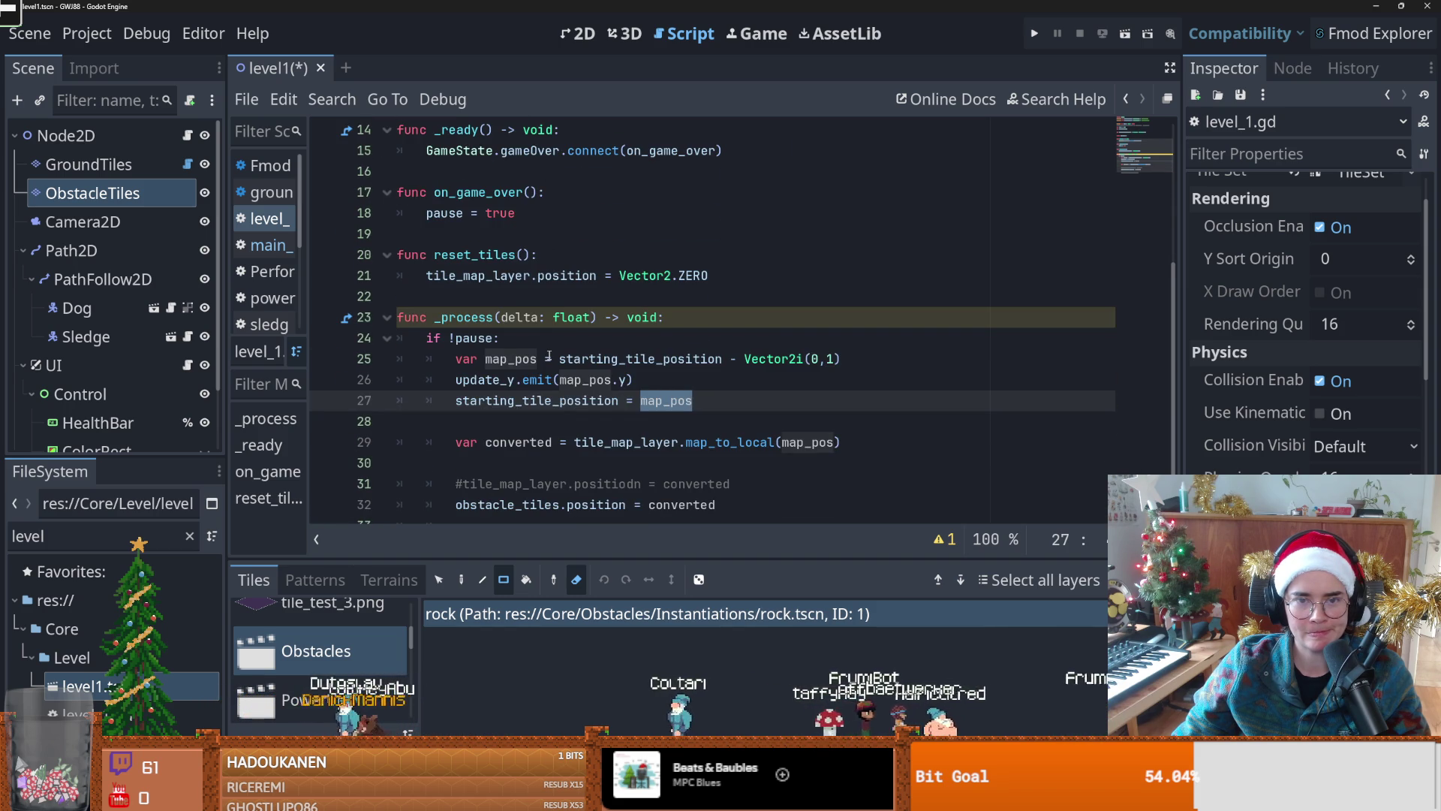
scroll(548, 357, "up", 1)
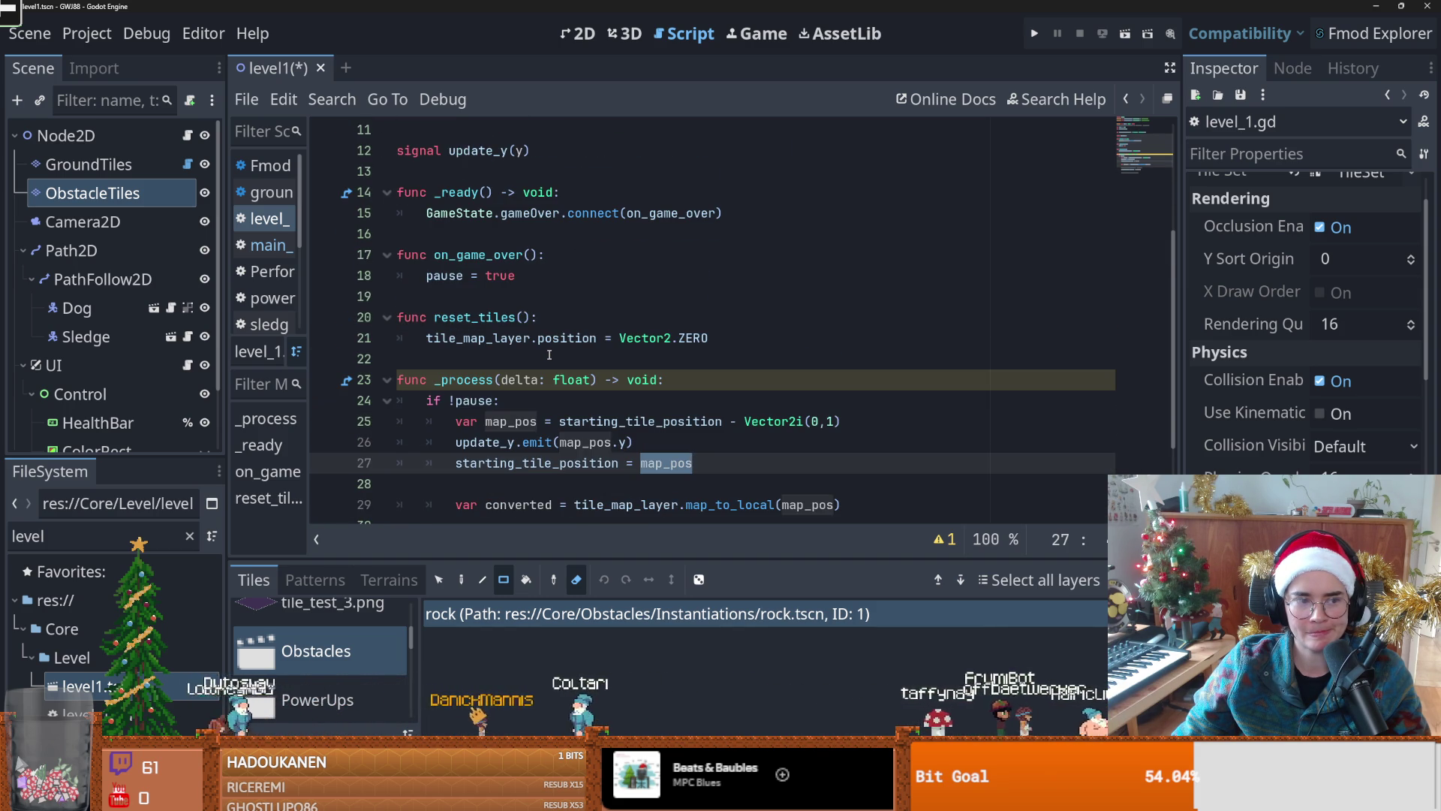
key("ctrl+s")
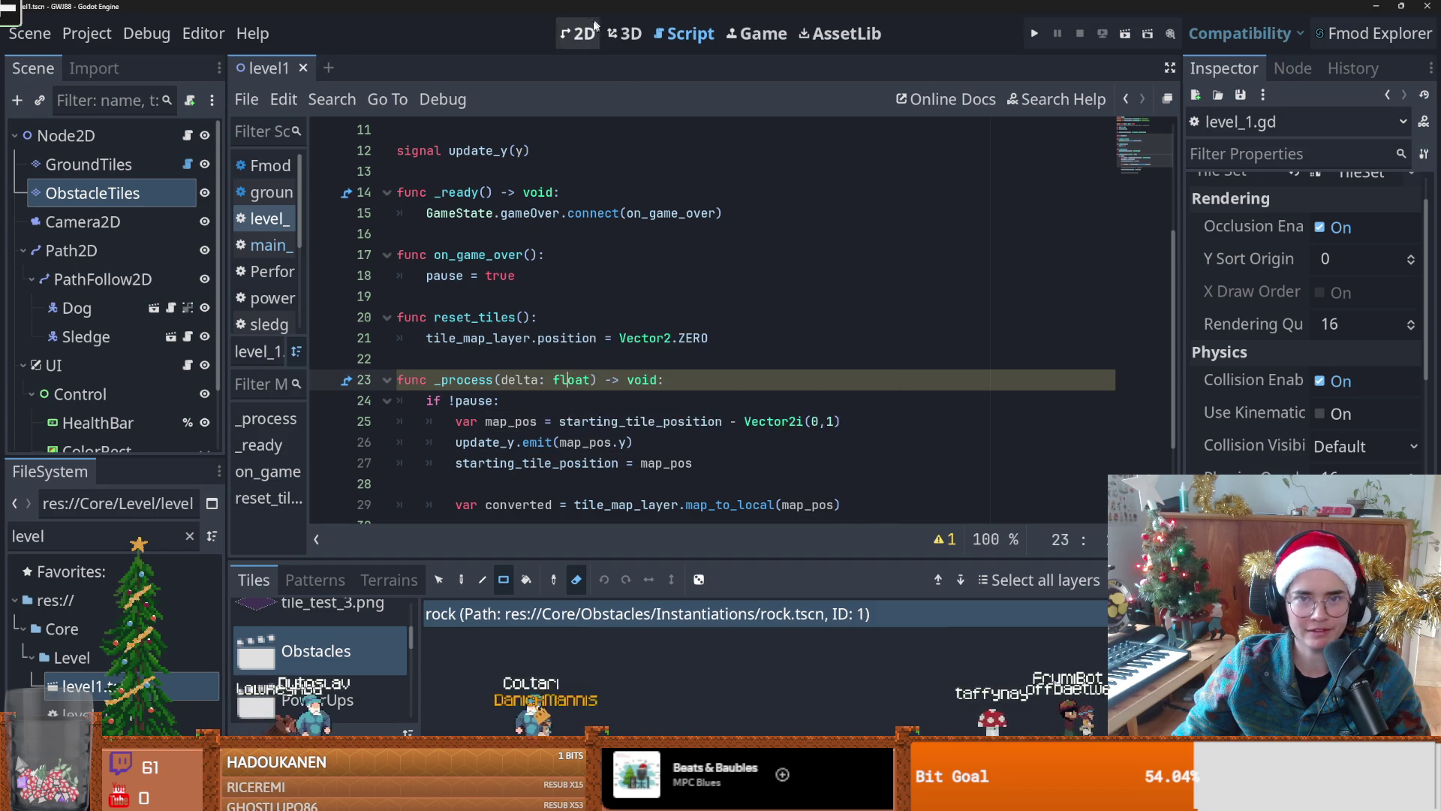
key("ctrl+1")
scroll(570, 316, "up", 3)
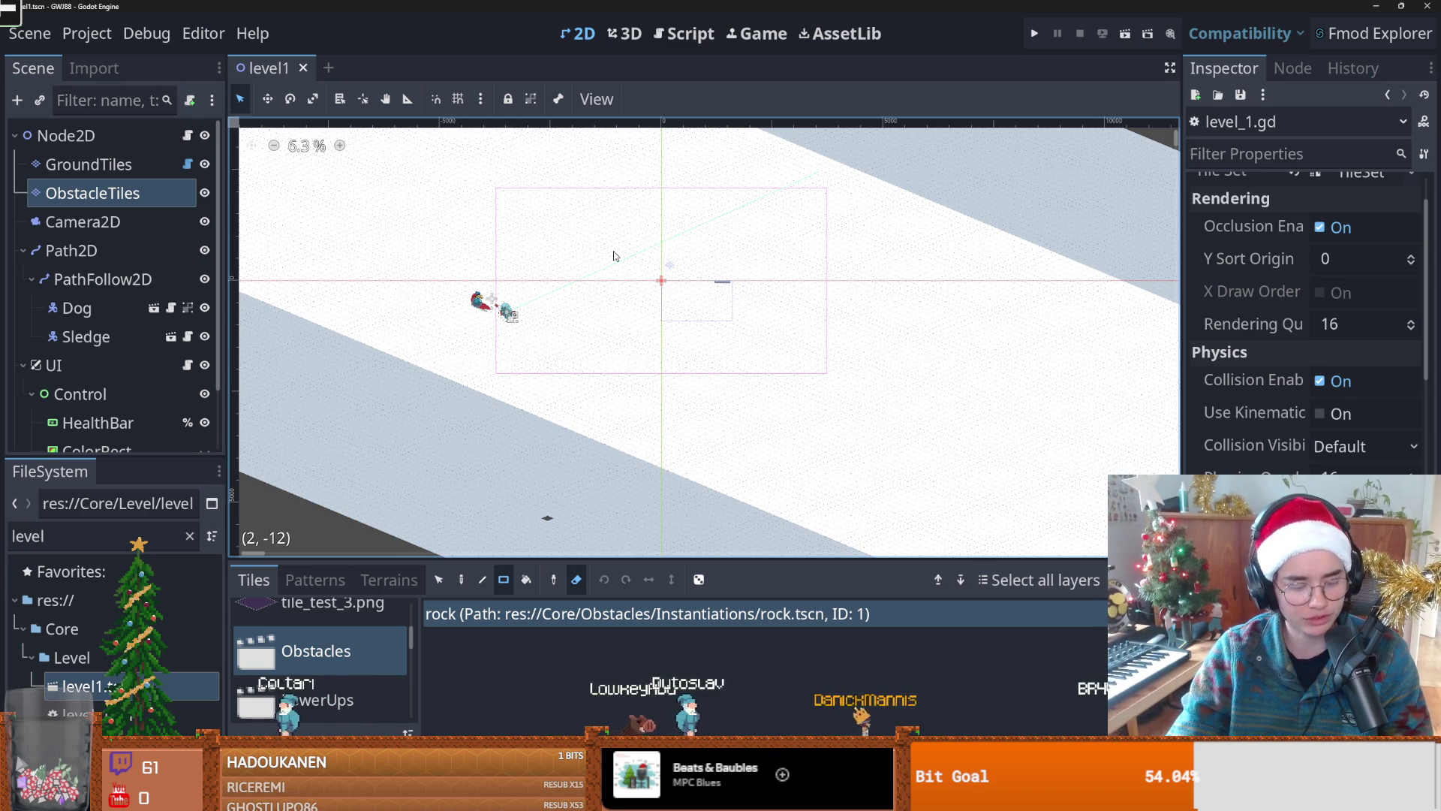
Step: Inspect the level layout, then reopen level_1.gd and examine Vector2i(0,1) on line 25
scroll(604, 368, "up", 1)
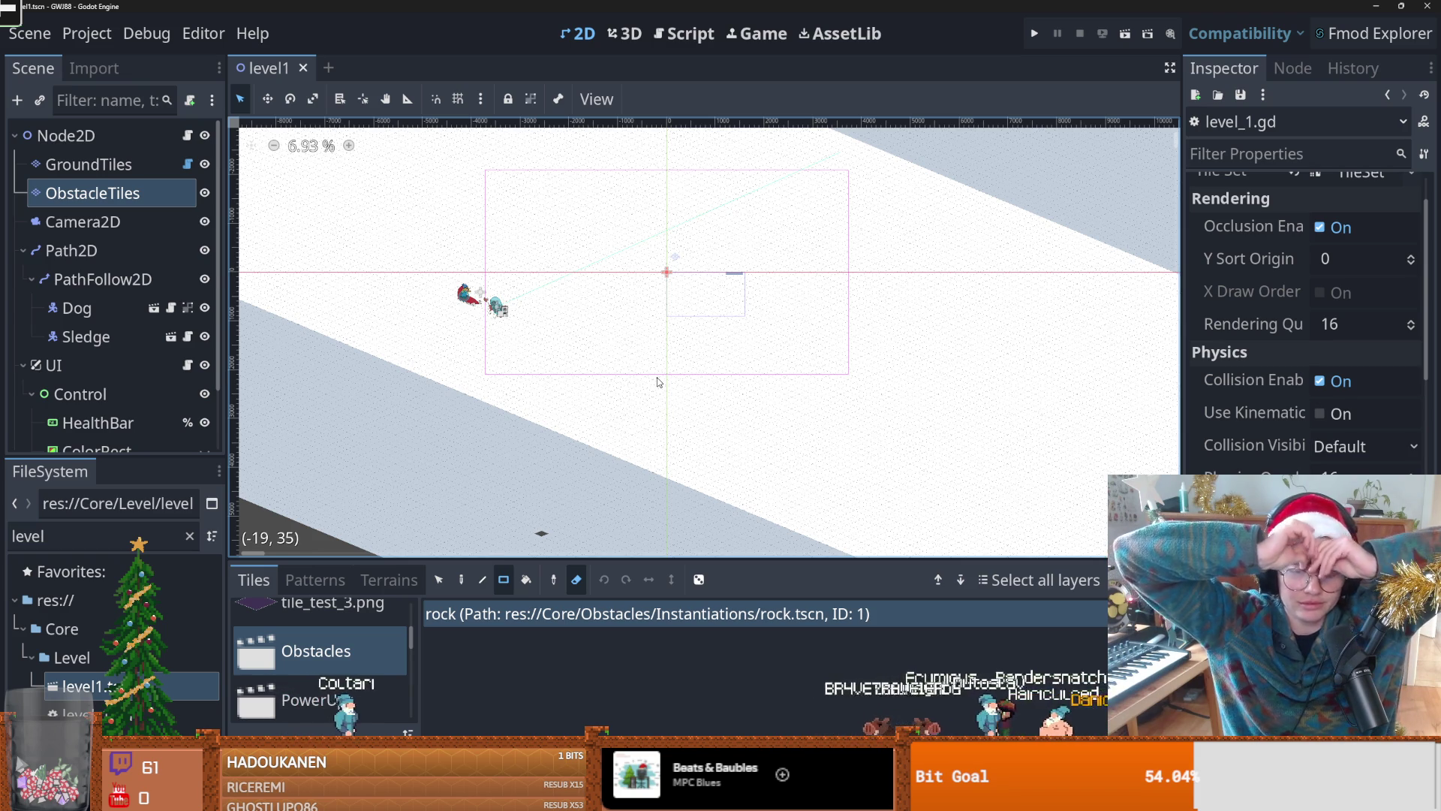
scroll(668, 447, "down", 2)
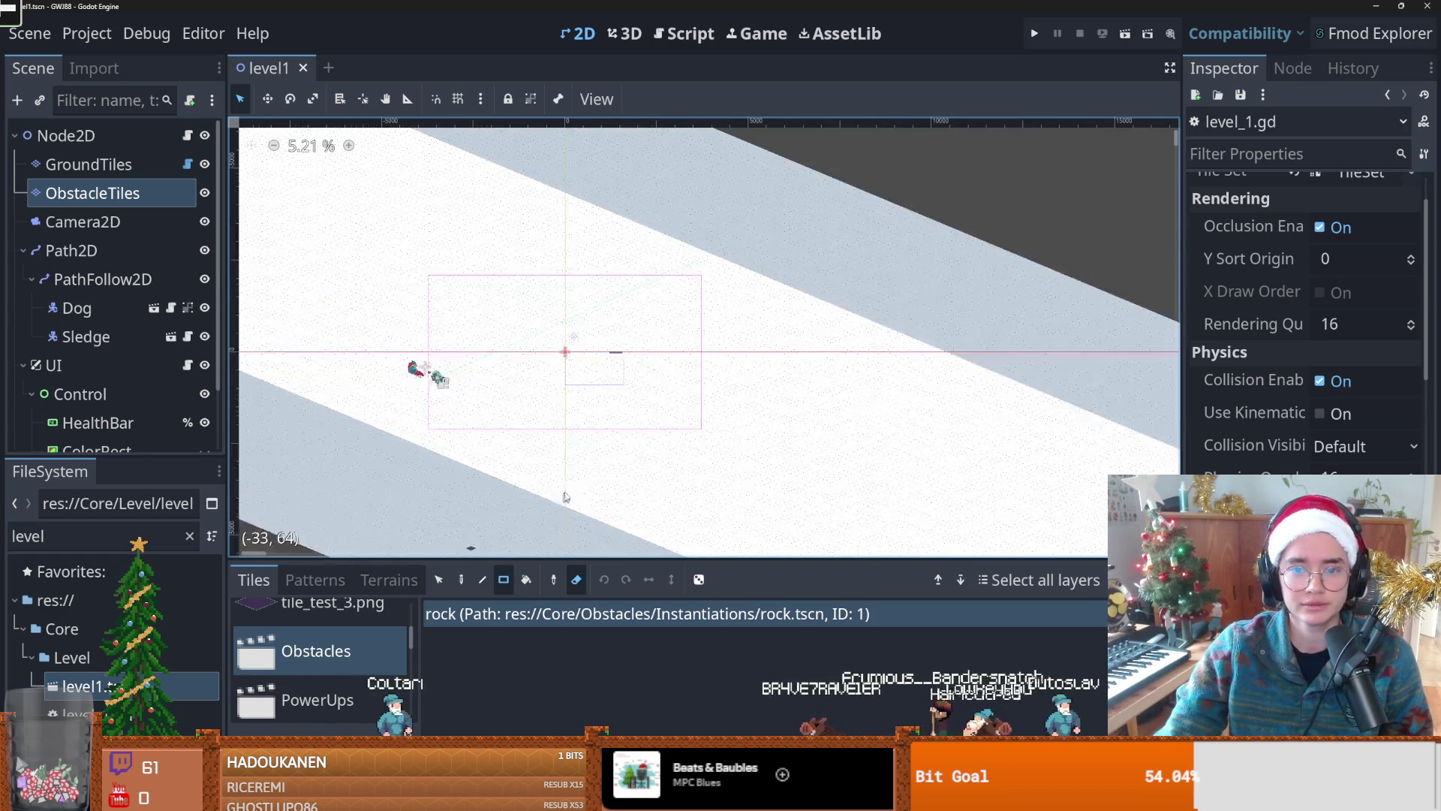
left_click_drag(544, 422, 546, 423)
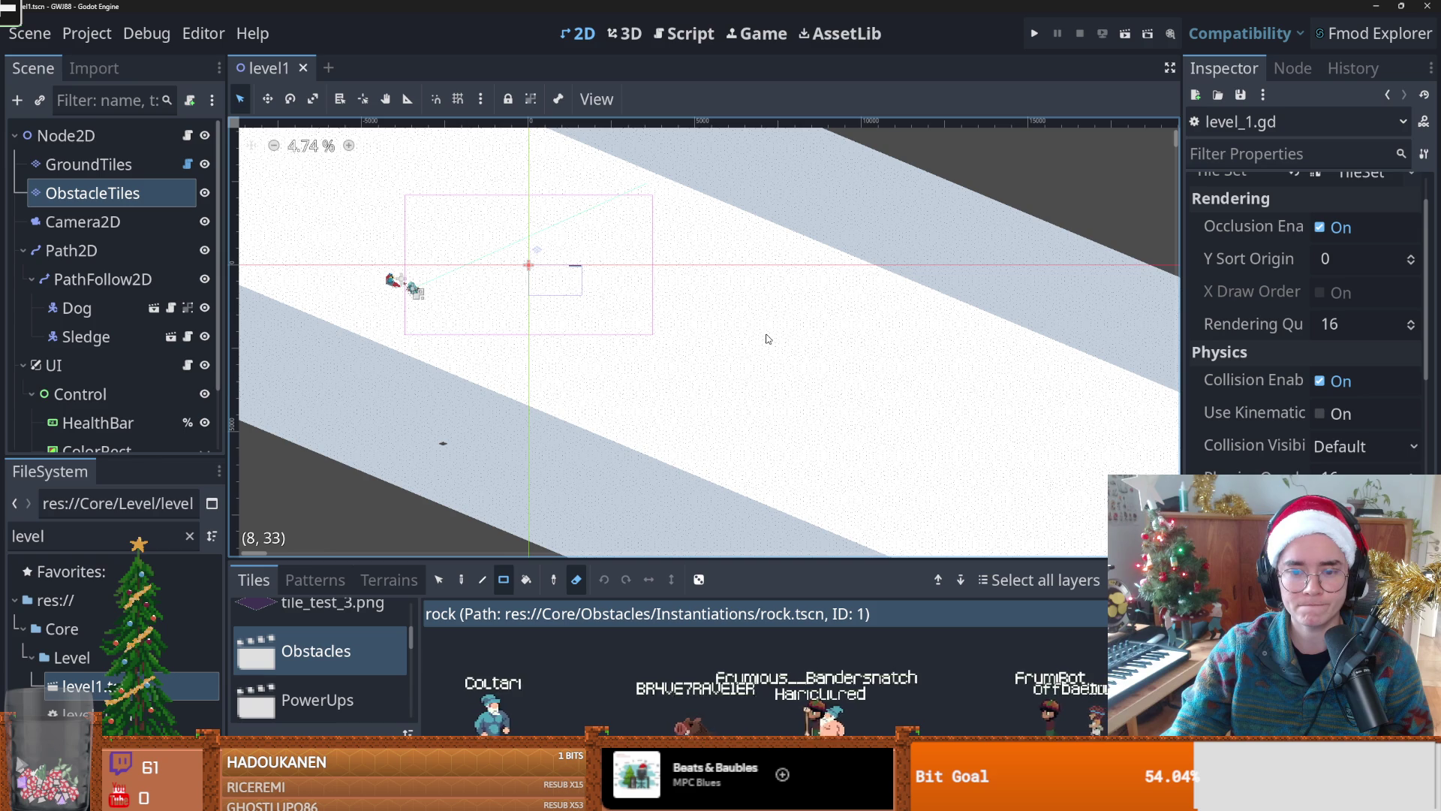
key("ctrl+F3")
scroll(652, 361, "down", 3)
left_click(810, 359)
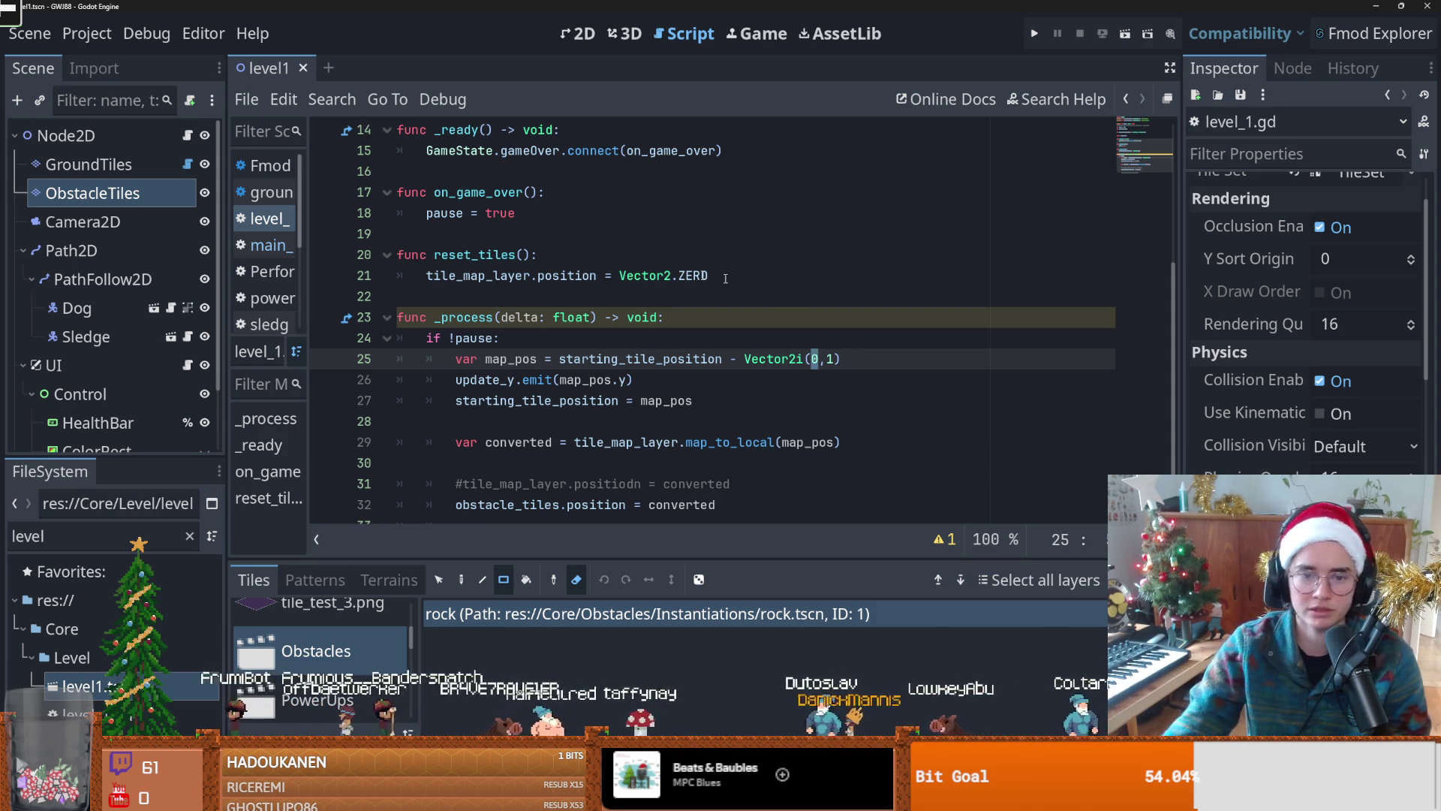
left_click(513, 426)
Step: Add print(converted) after line 29, save, show the Output log, and run the game
left_click(867, 449)
key("Return")
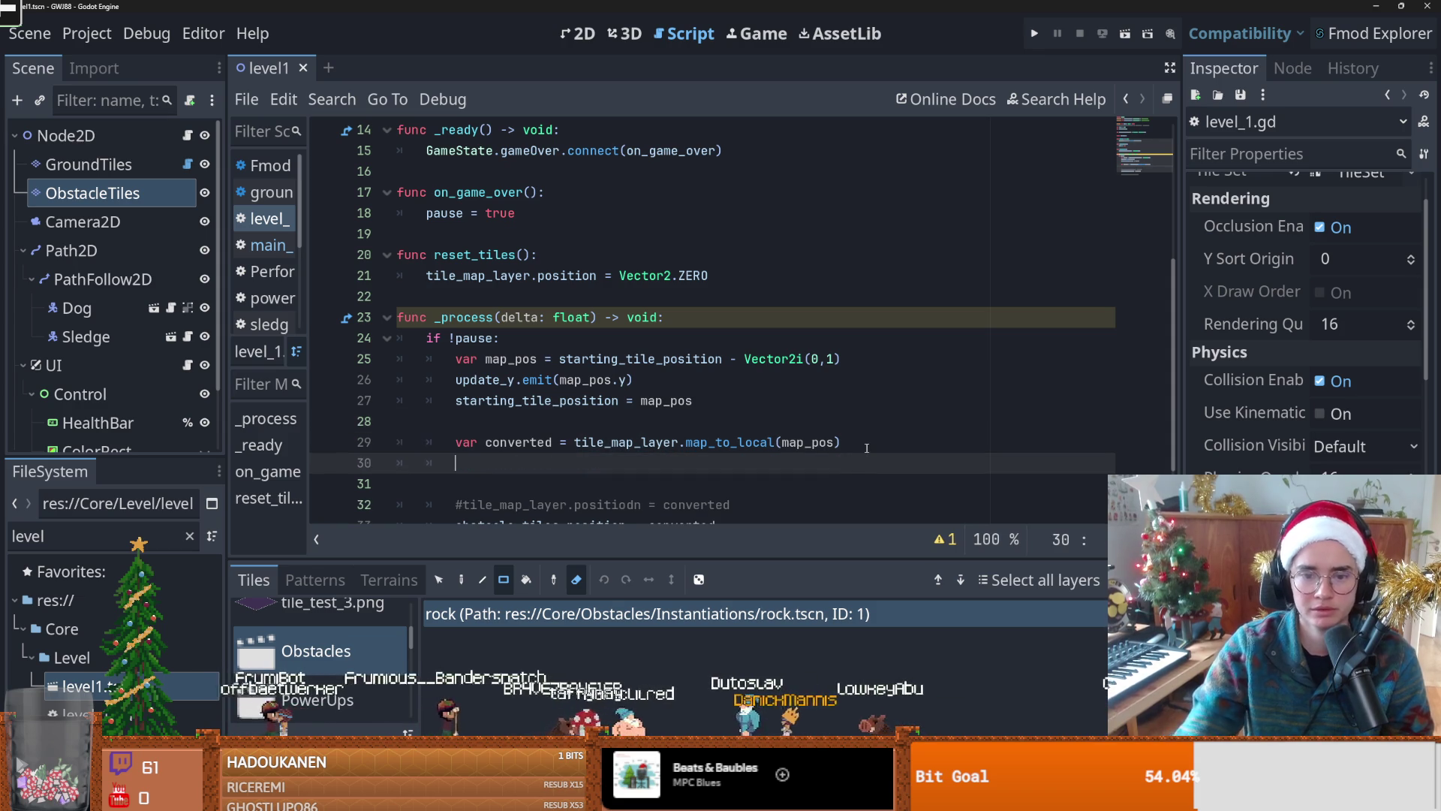
type("print(conver")
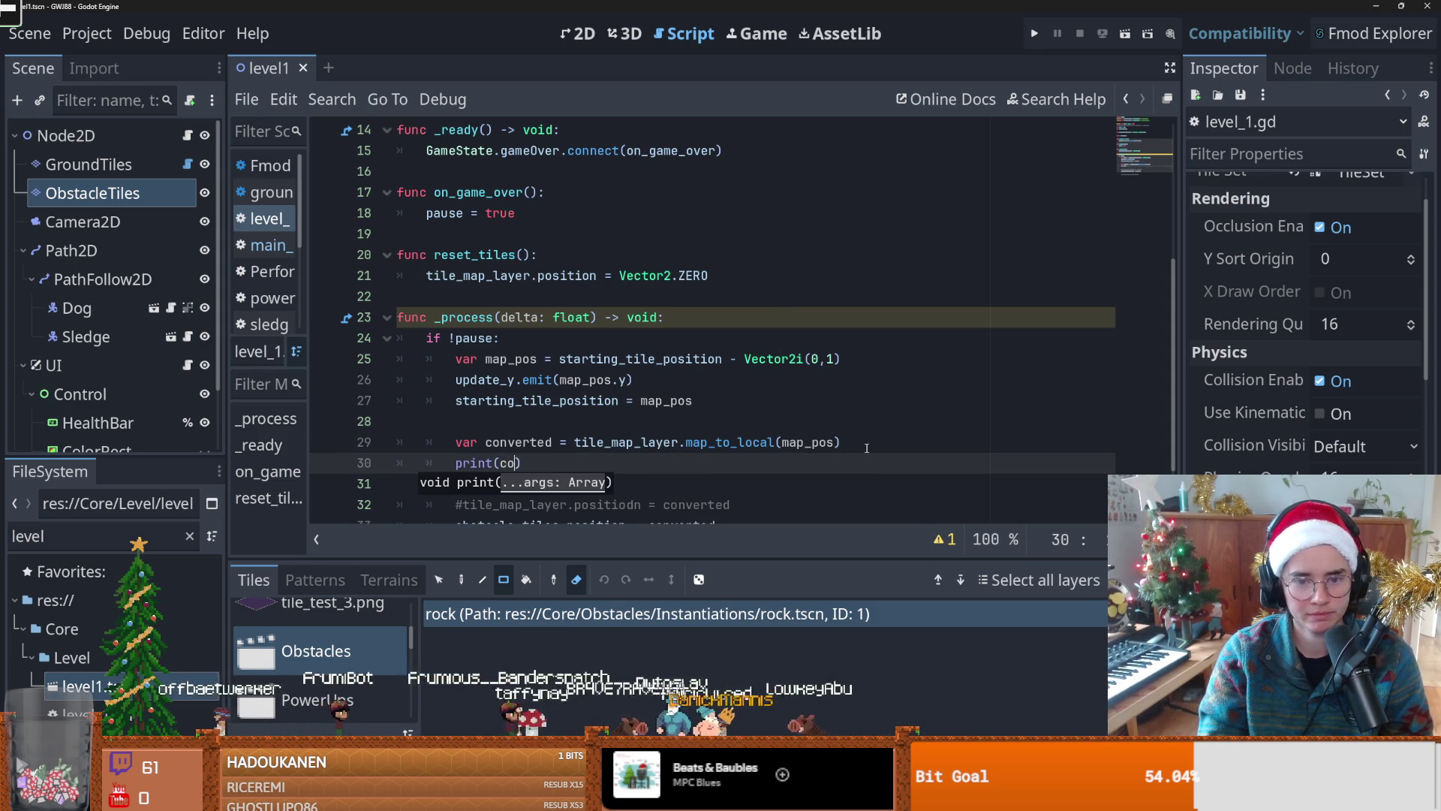
type("ted")
key("ctrl+s")
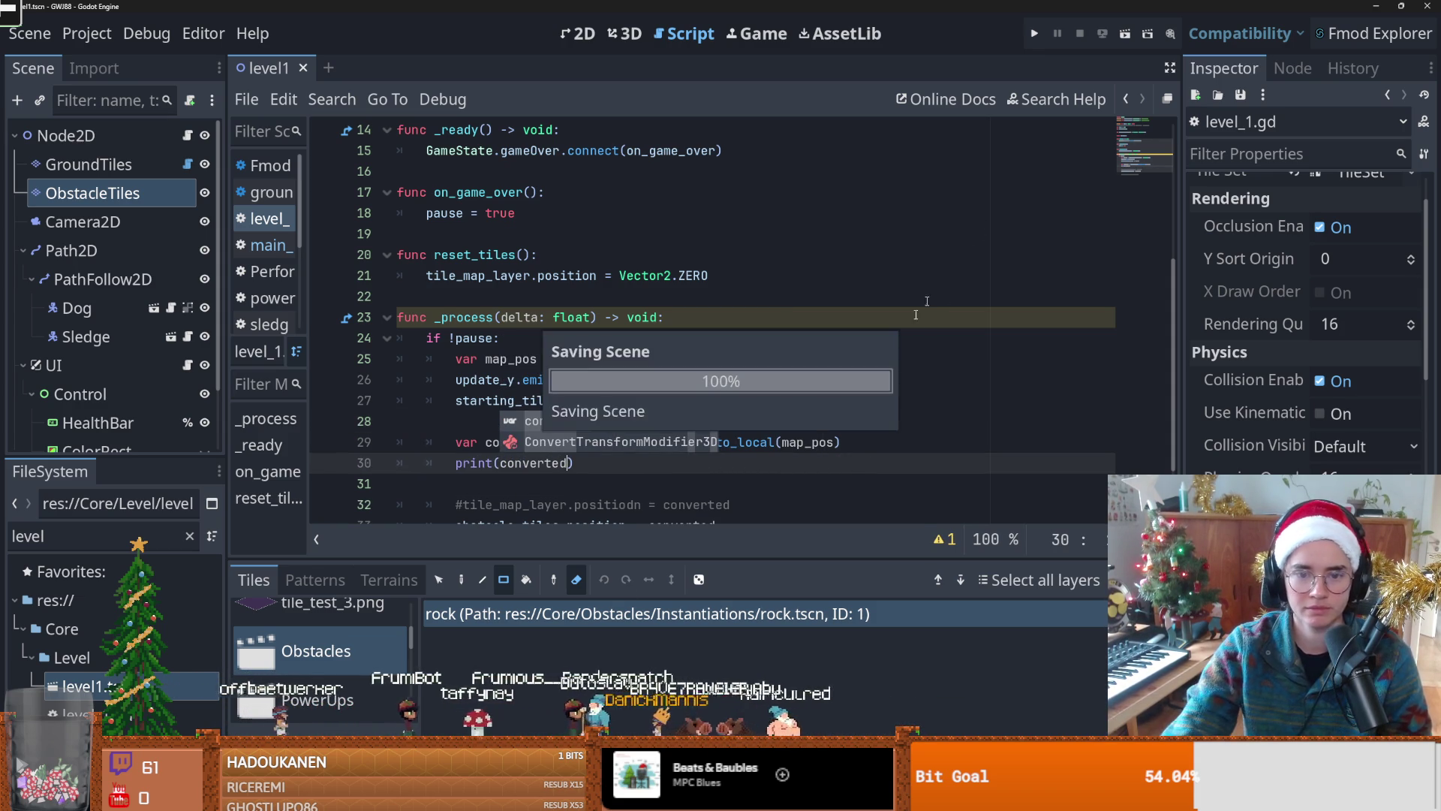
key("alt+o")
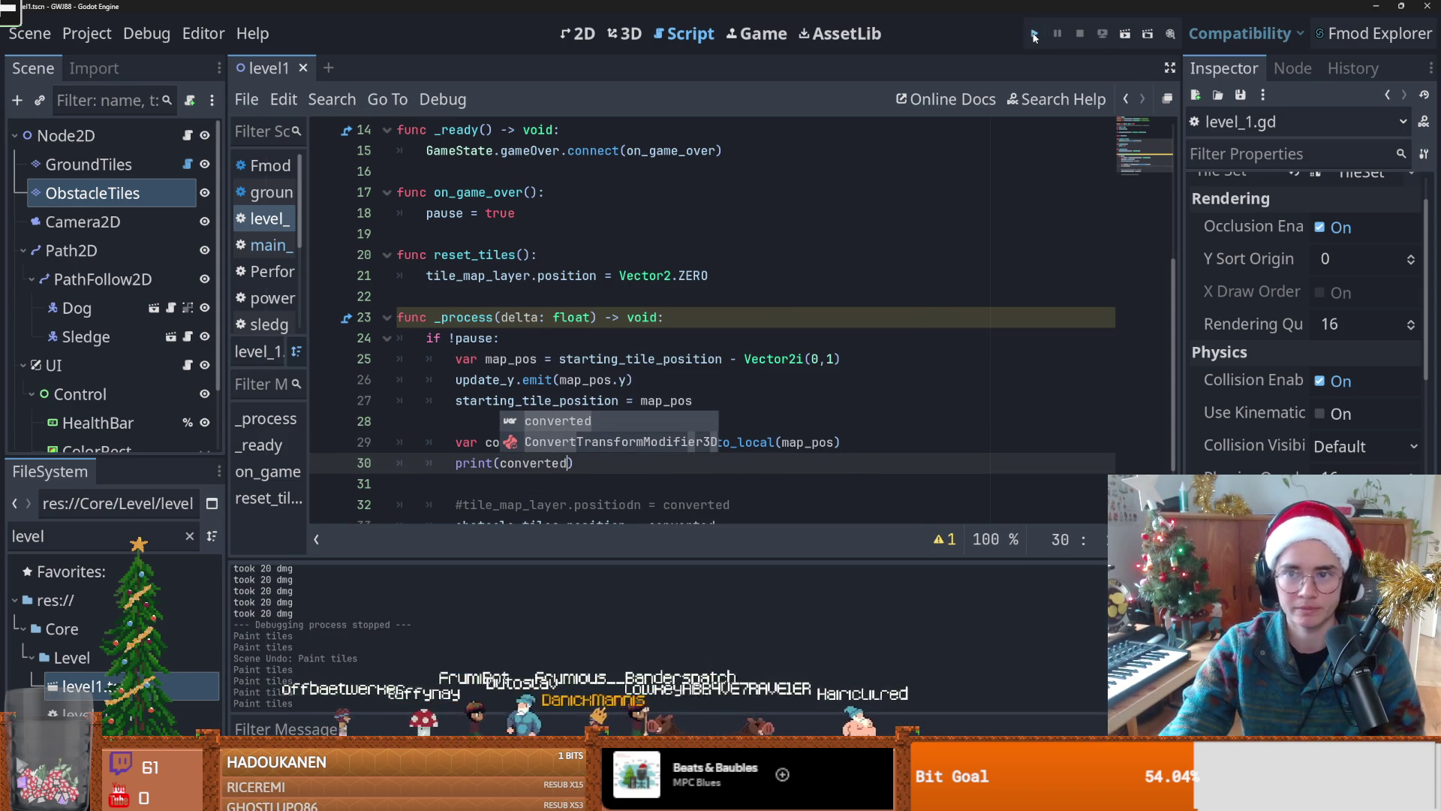
left_click(1034, 36)
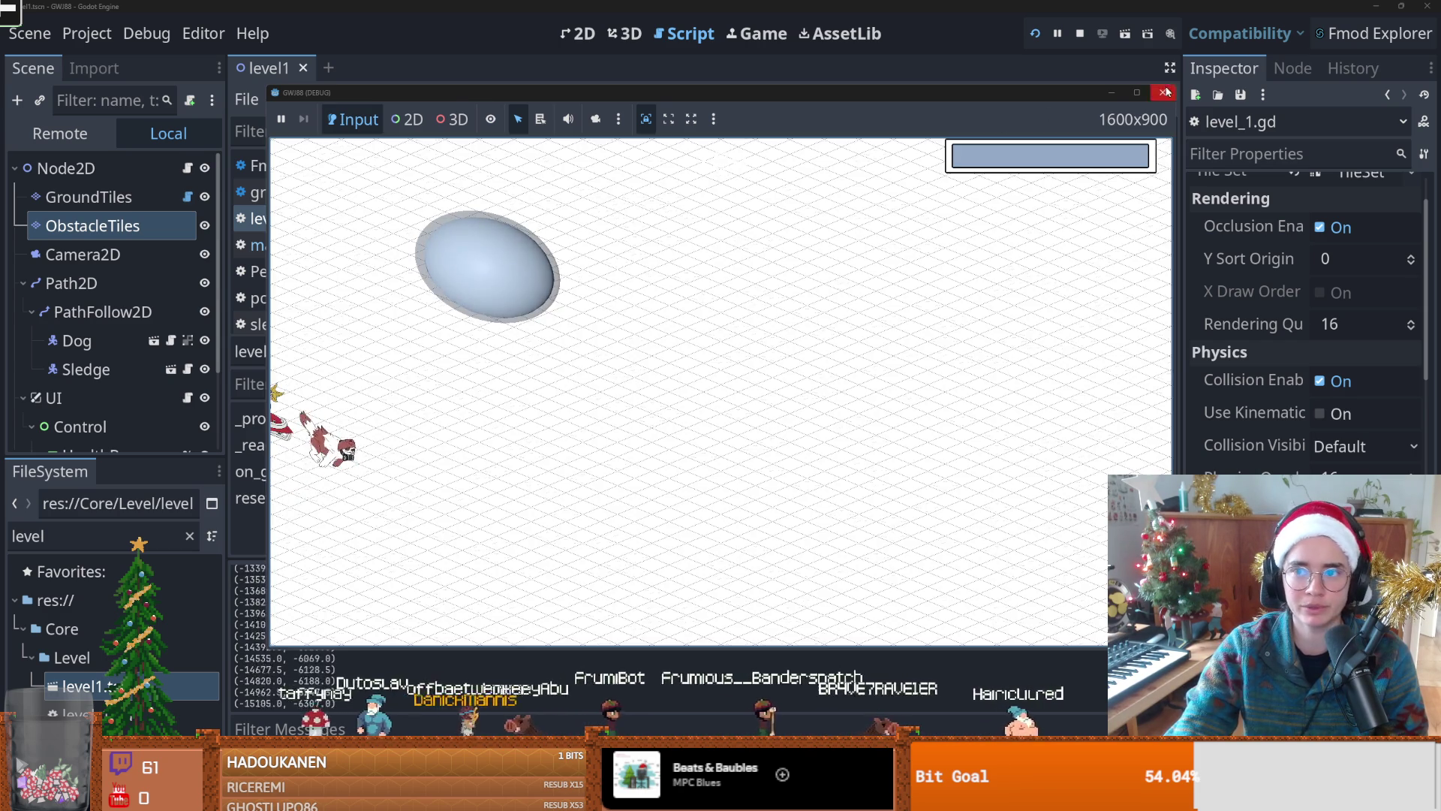
Step: Stop the game and enlarge the Output panel to read the printed tile positions
left_click(1162, 93)
left_click_drag(529, 560, 529, 307)
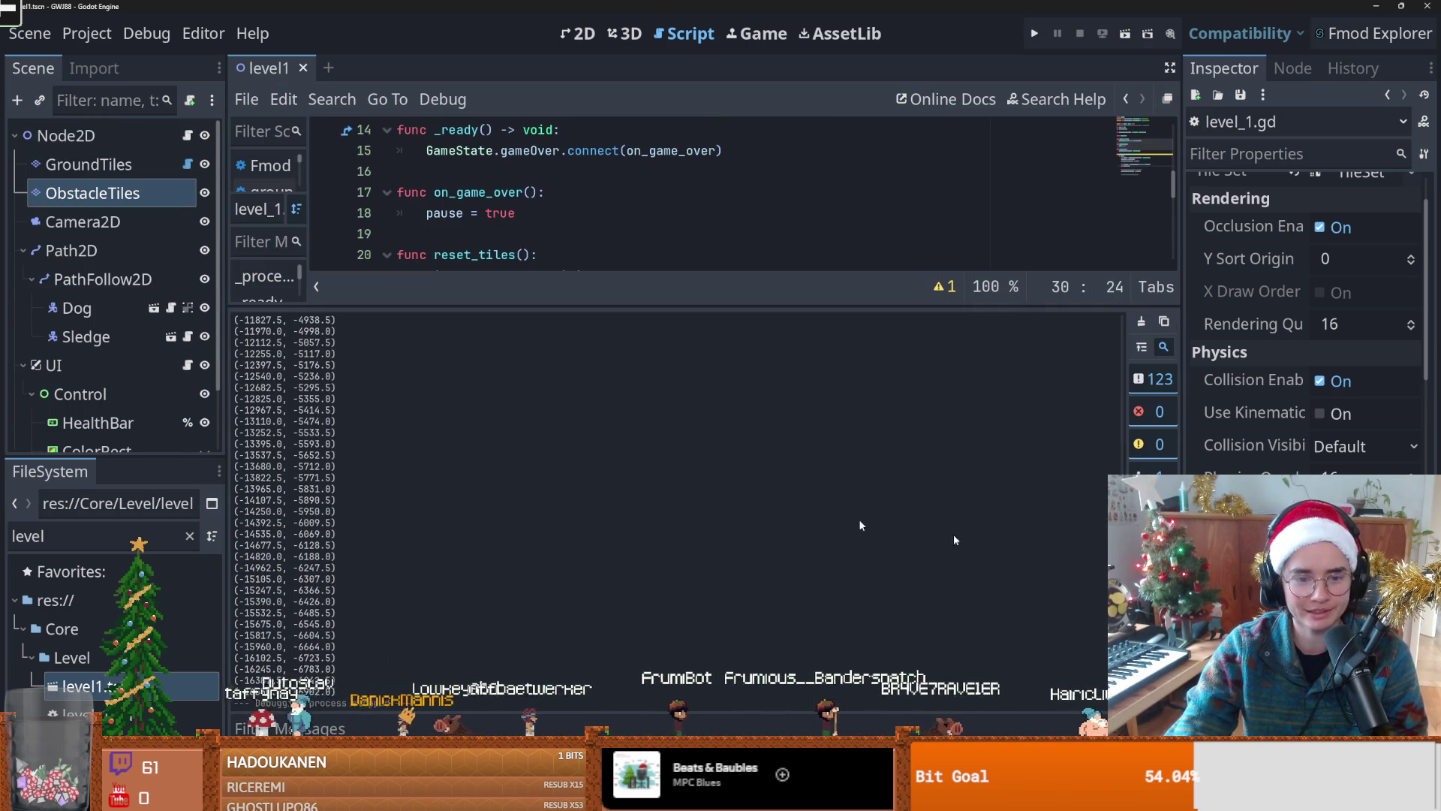
scroll(849, 416, "up", 15)
scroll(583, 444, "down", 3)
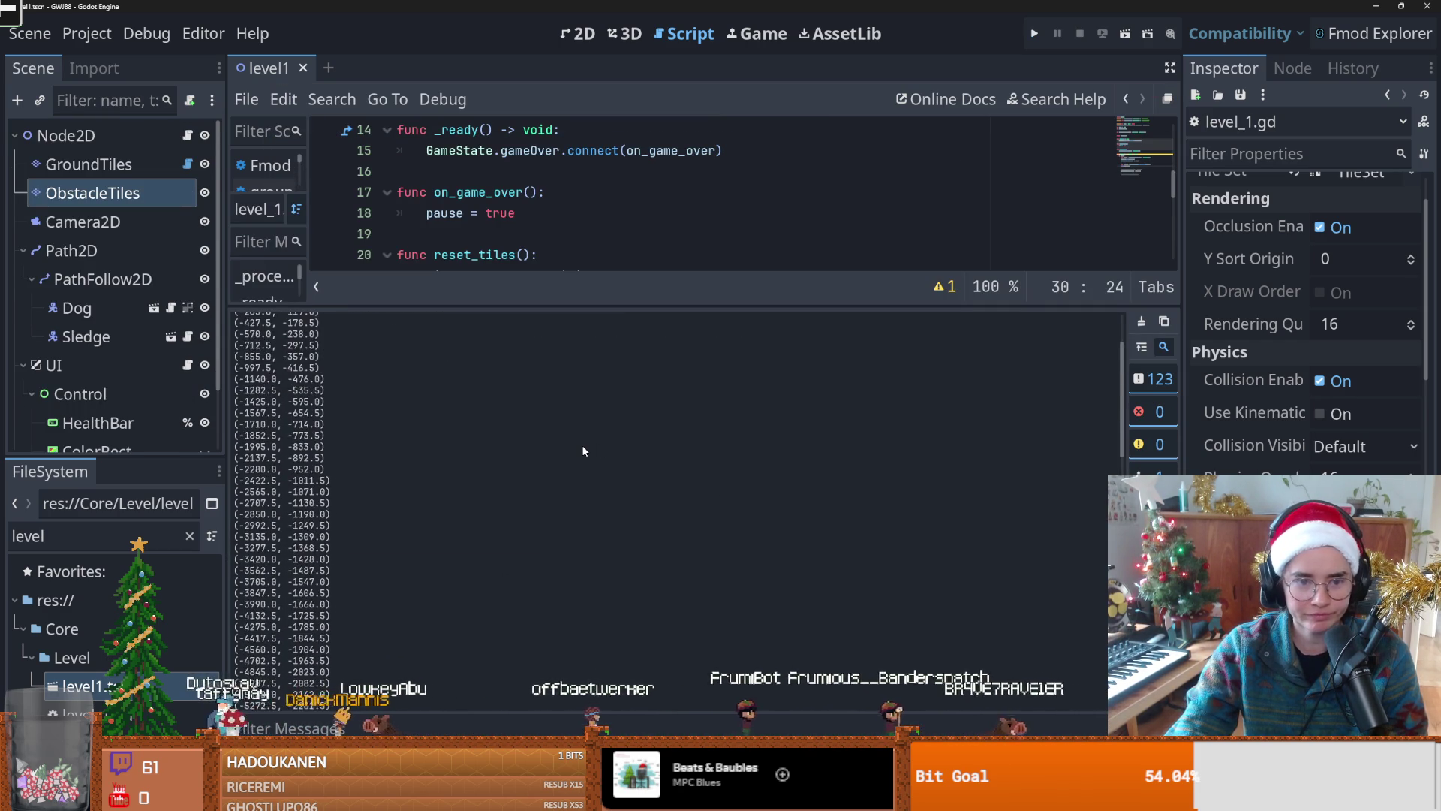
scroll(583, 444, "up", 5)
scroll(392, 383, "down", 3)
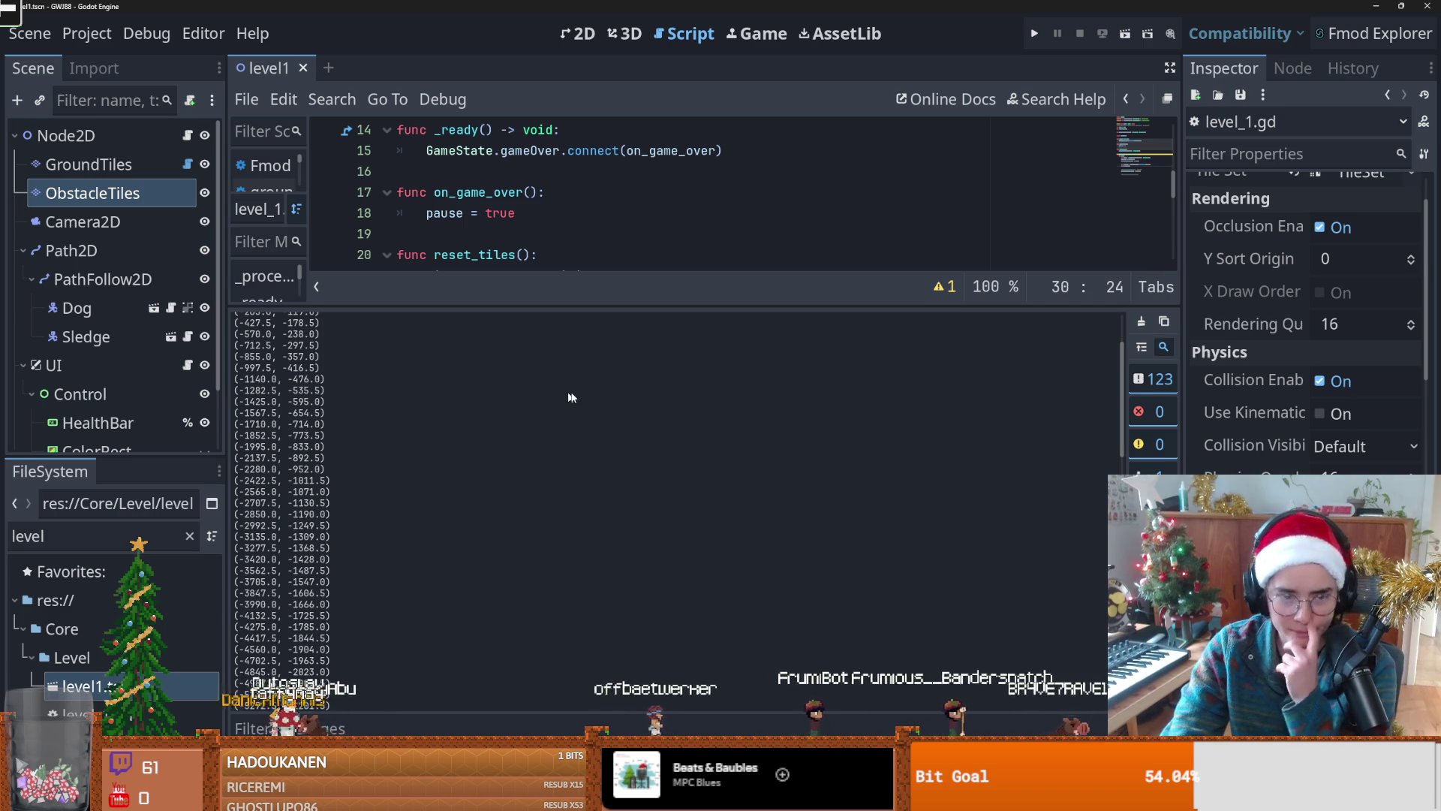
scroll(398, 398, "up", 3)
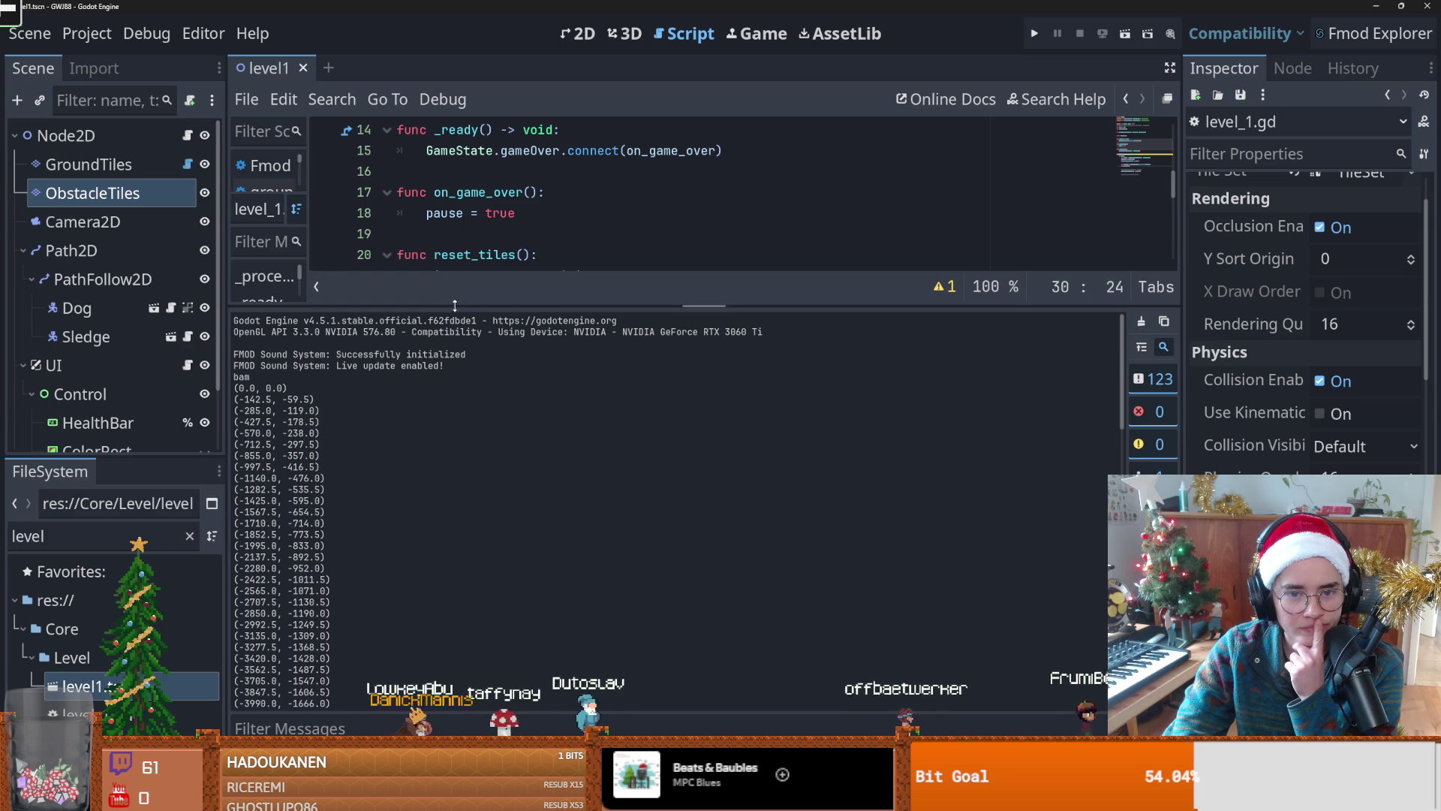
left_click_drag(452, 302, 480, 557)
Step: Divide the converted position on line 29 by 2 and rerun the game to test
left_click(862, 444)
type("/2")
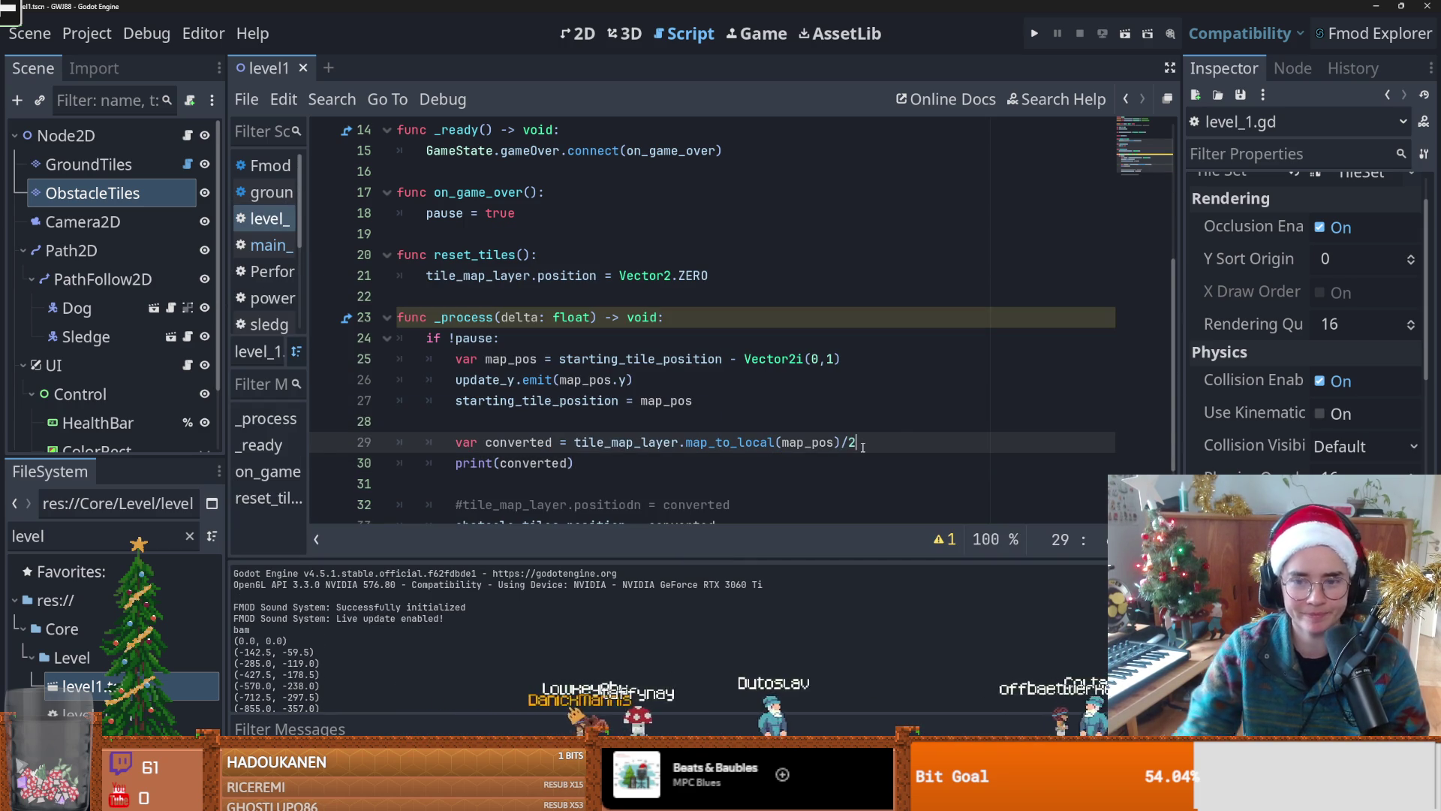
key("F5")
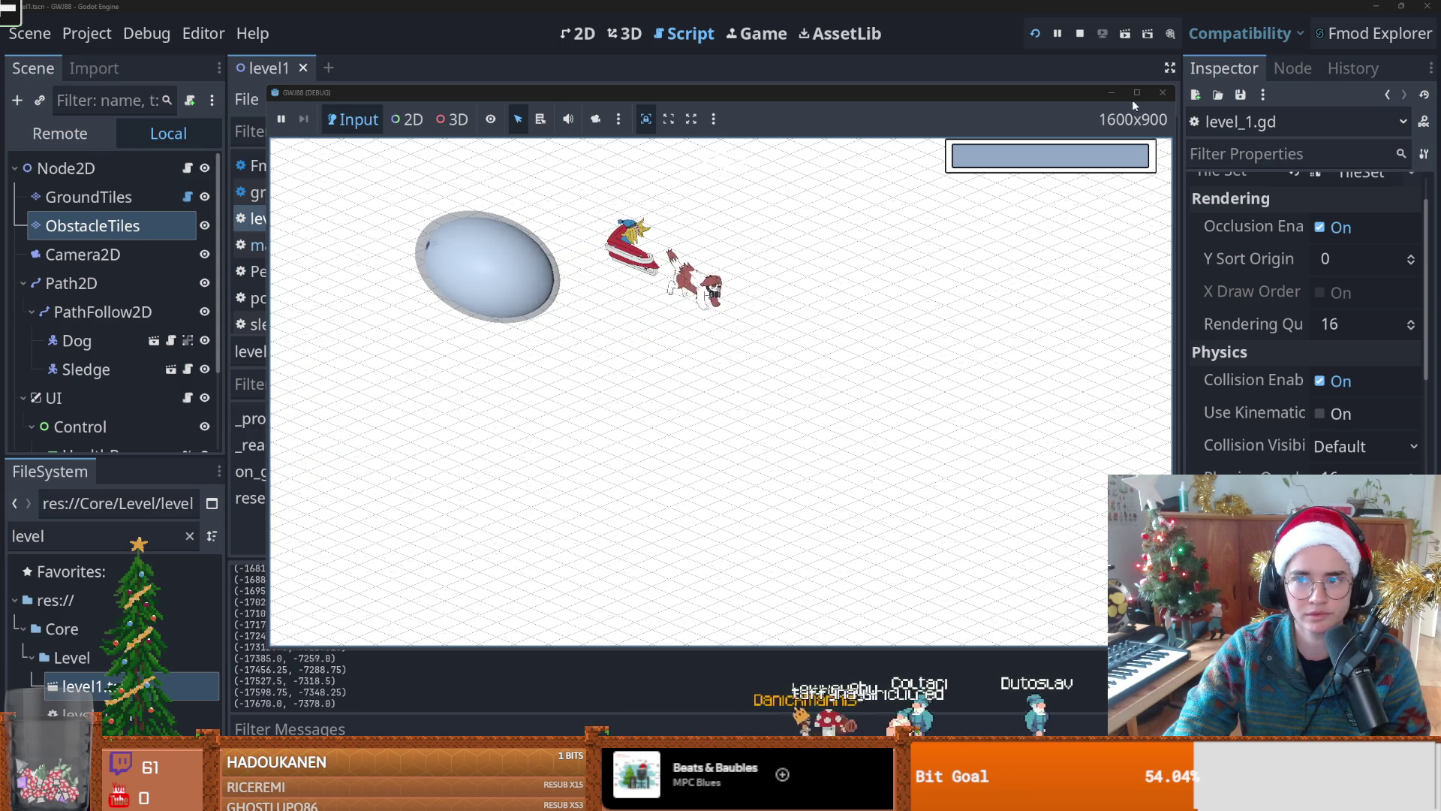
left_click(1164, 93)
scroll(866, 352, "down", 1)
left_click(866, 346)
left_click_drag(866, 352, 842, 359)
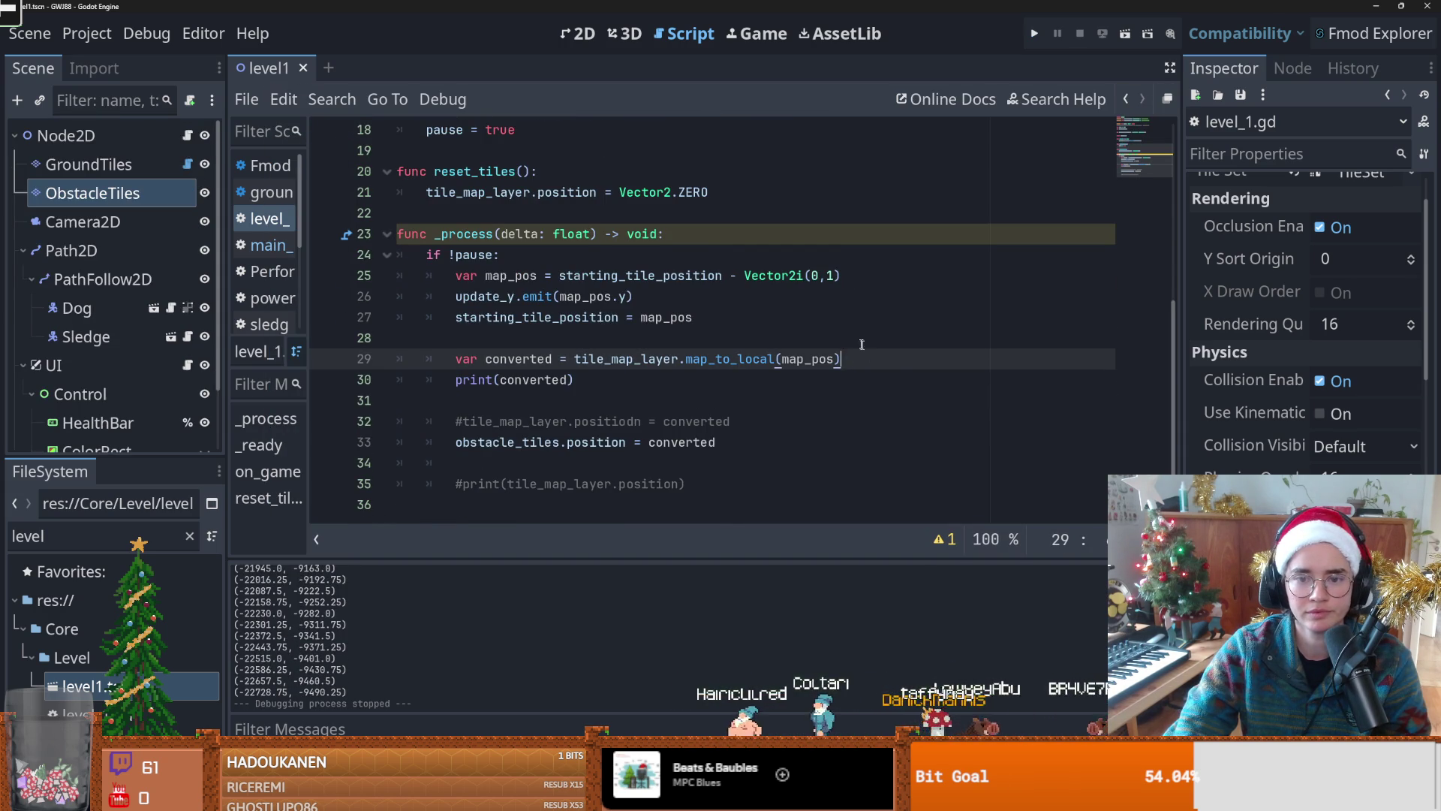
left_click(578, 33)
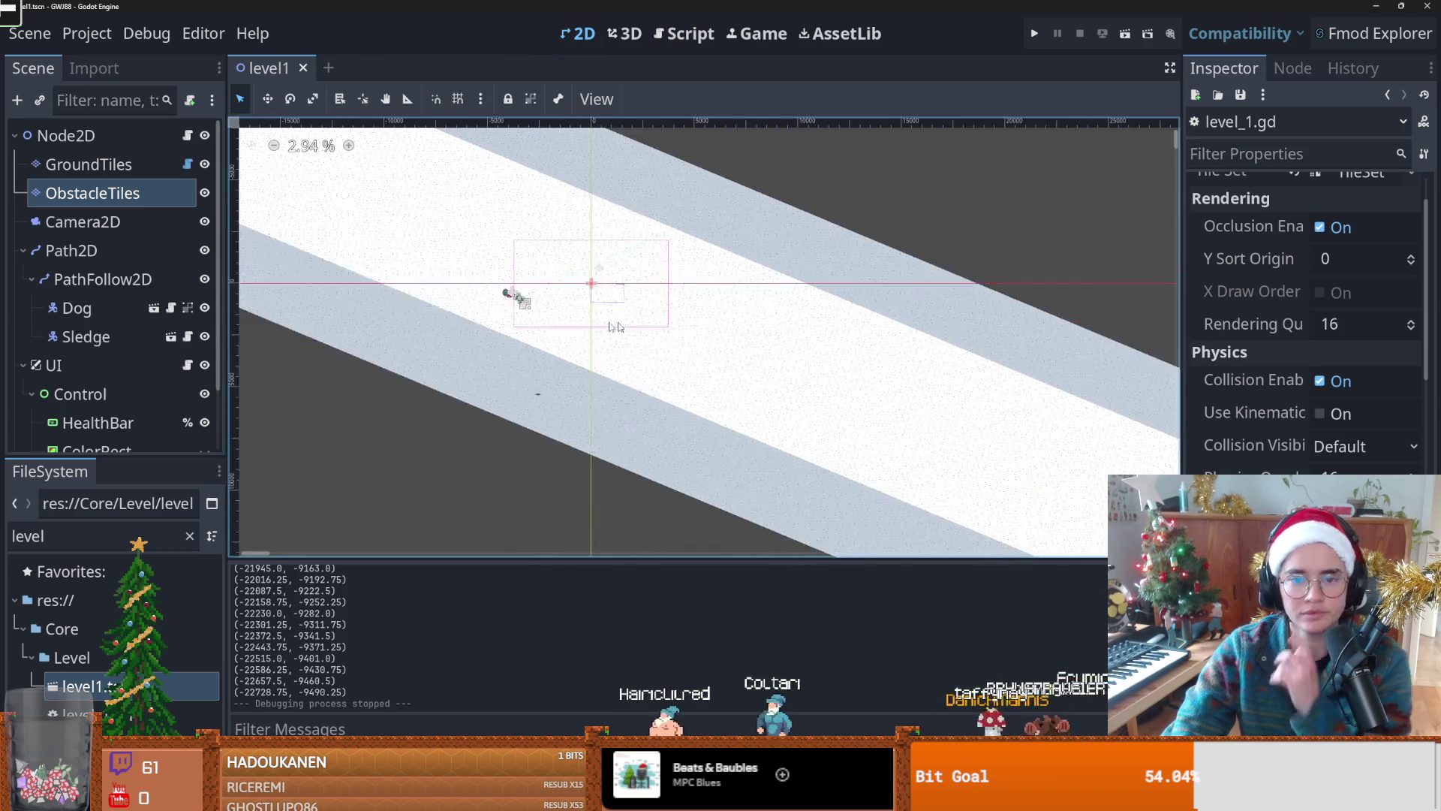
Step: Paint scattered rock tiles on the ObstacleTiles layer, then run and stop a playtest
left_click(106, 205)
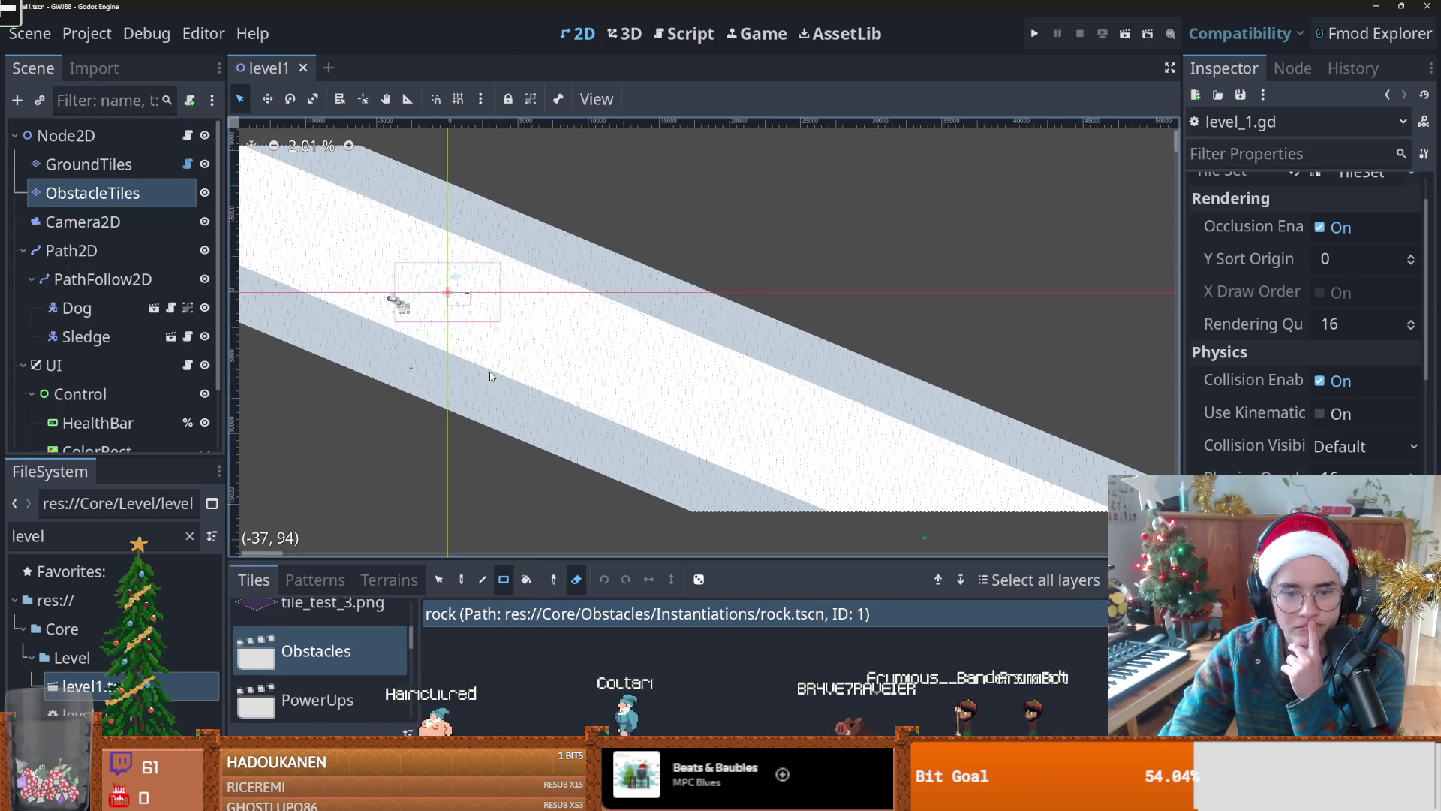
scroll(487, 373, "up", 2)
key("d")
left_click_drag(441, 338, 490, 298)
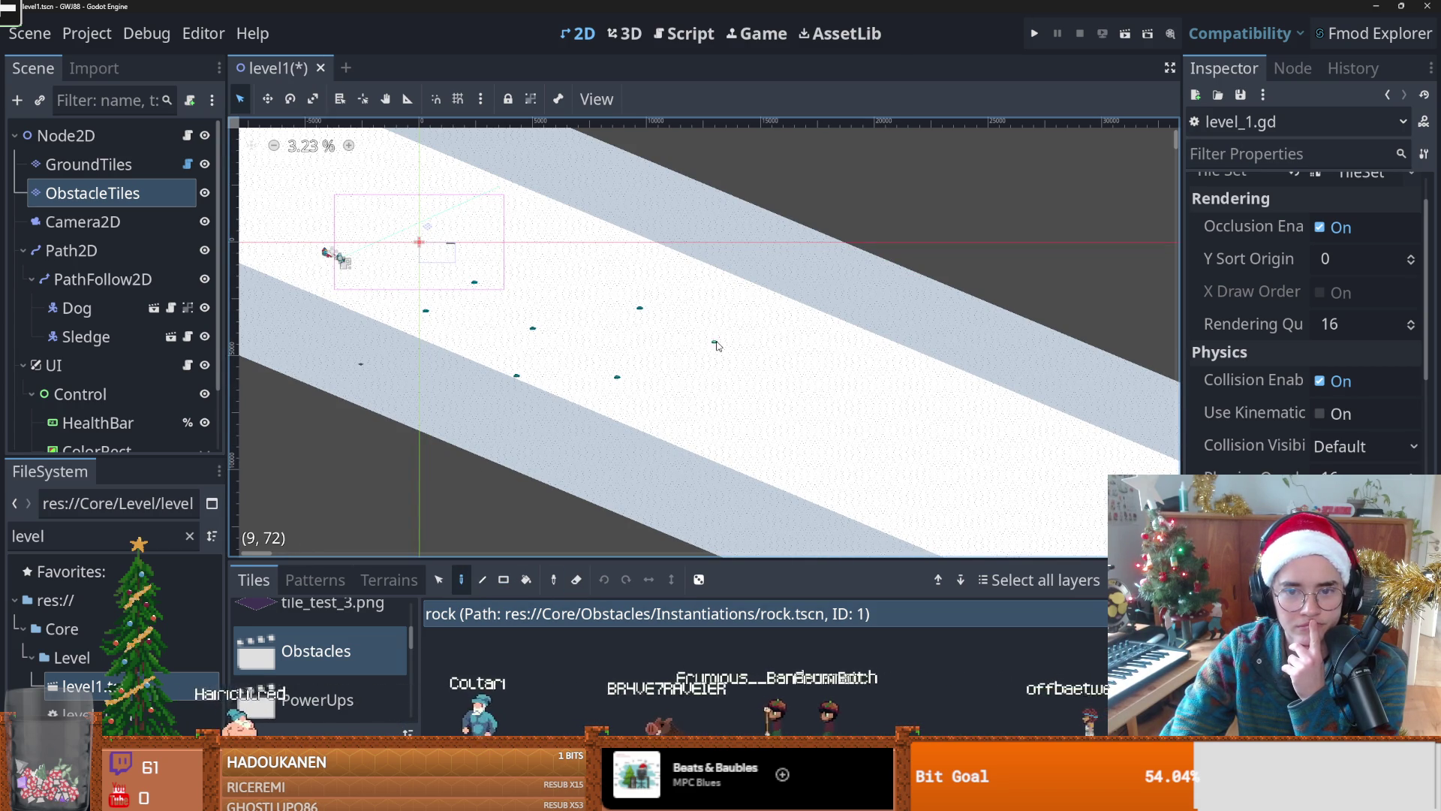
left_click(798, 336)
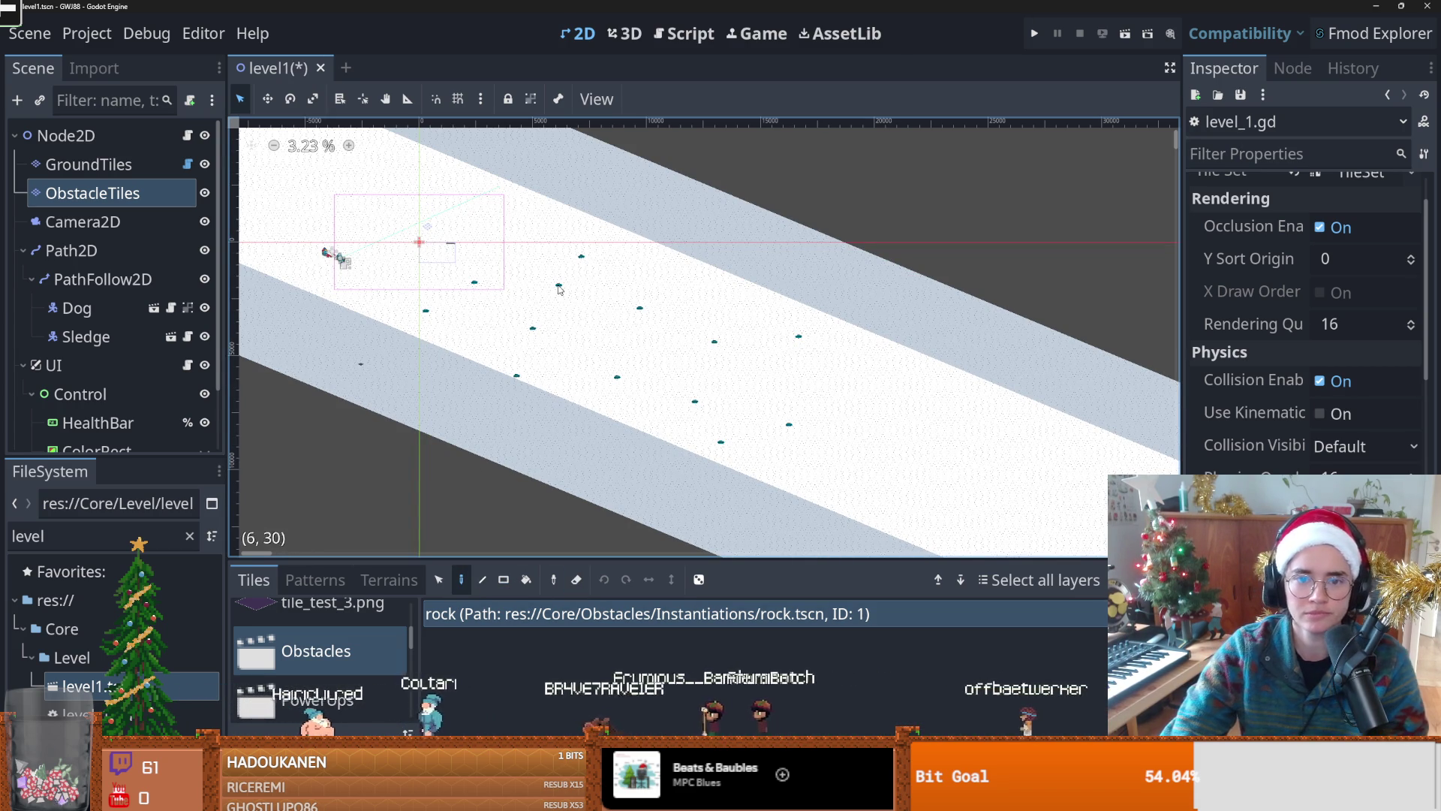
left_click(1033, 34)
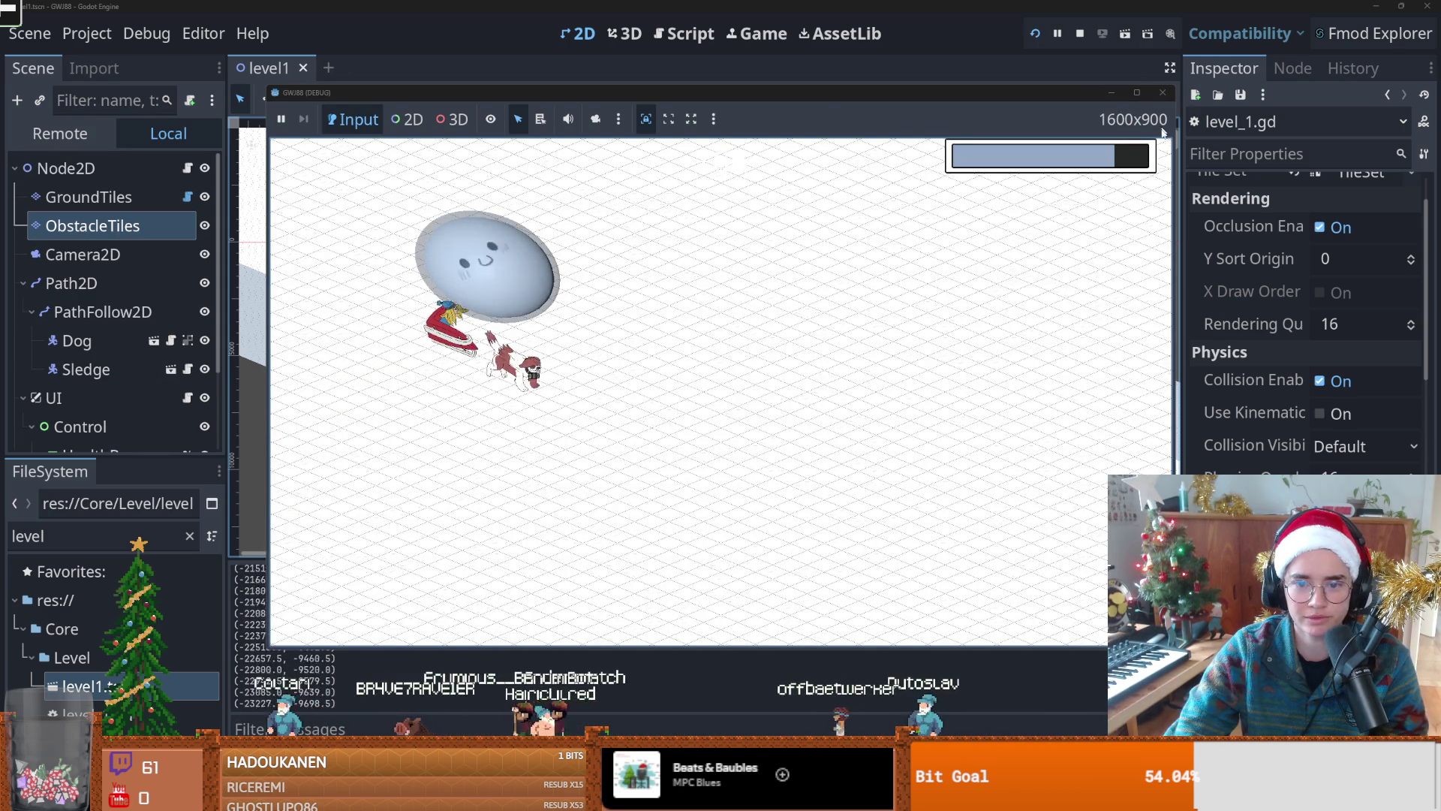
key("F8")
left_click(188, 137)
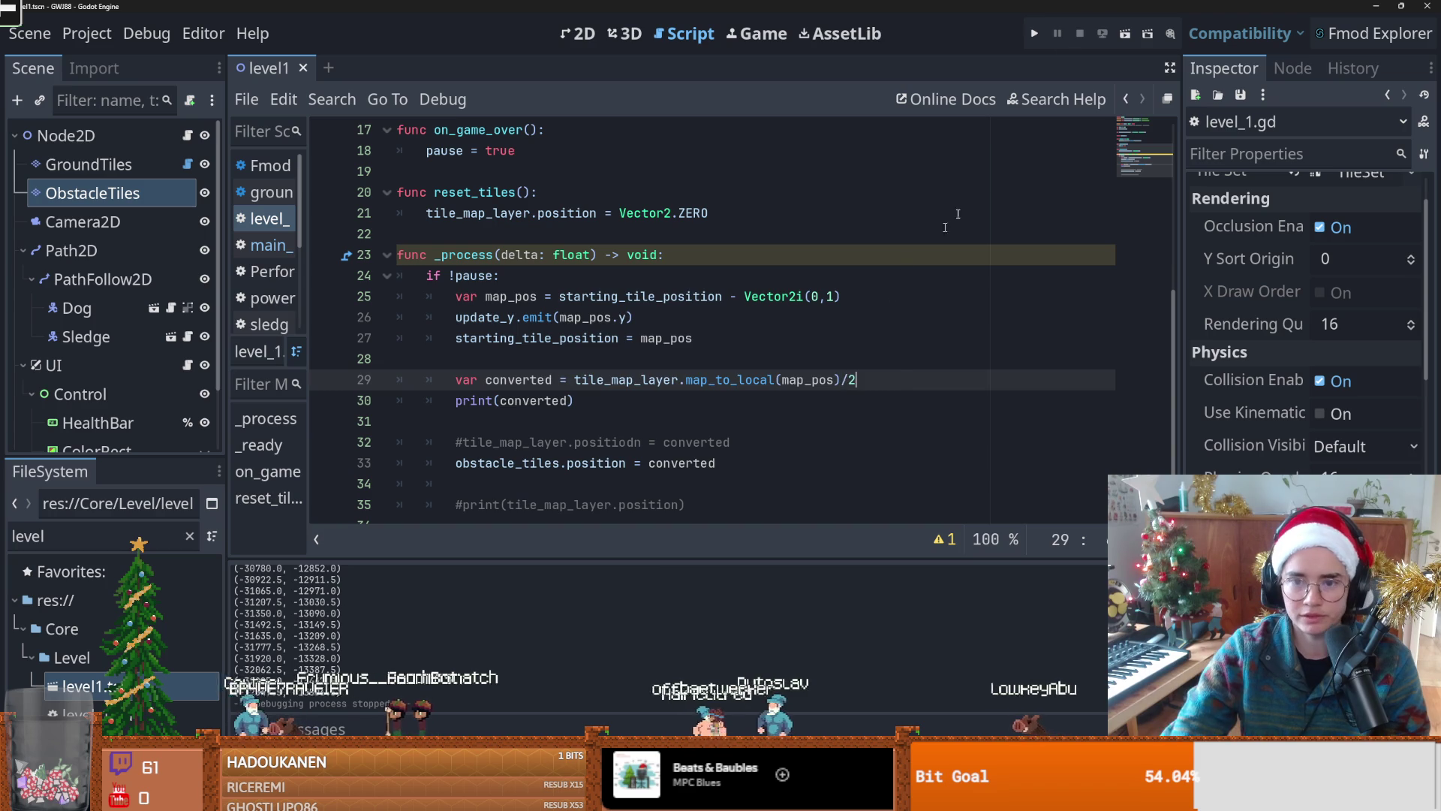
Step: Pan along the track in the 2D view and select the ObstacleTiles layer for painting
left_click(578, 34)
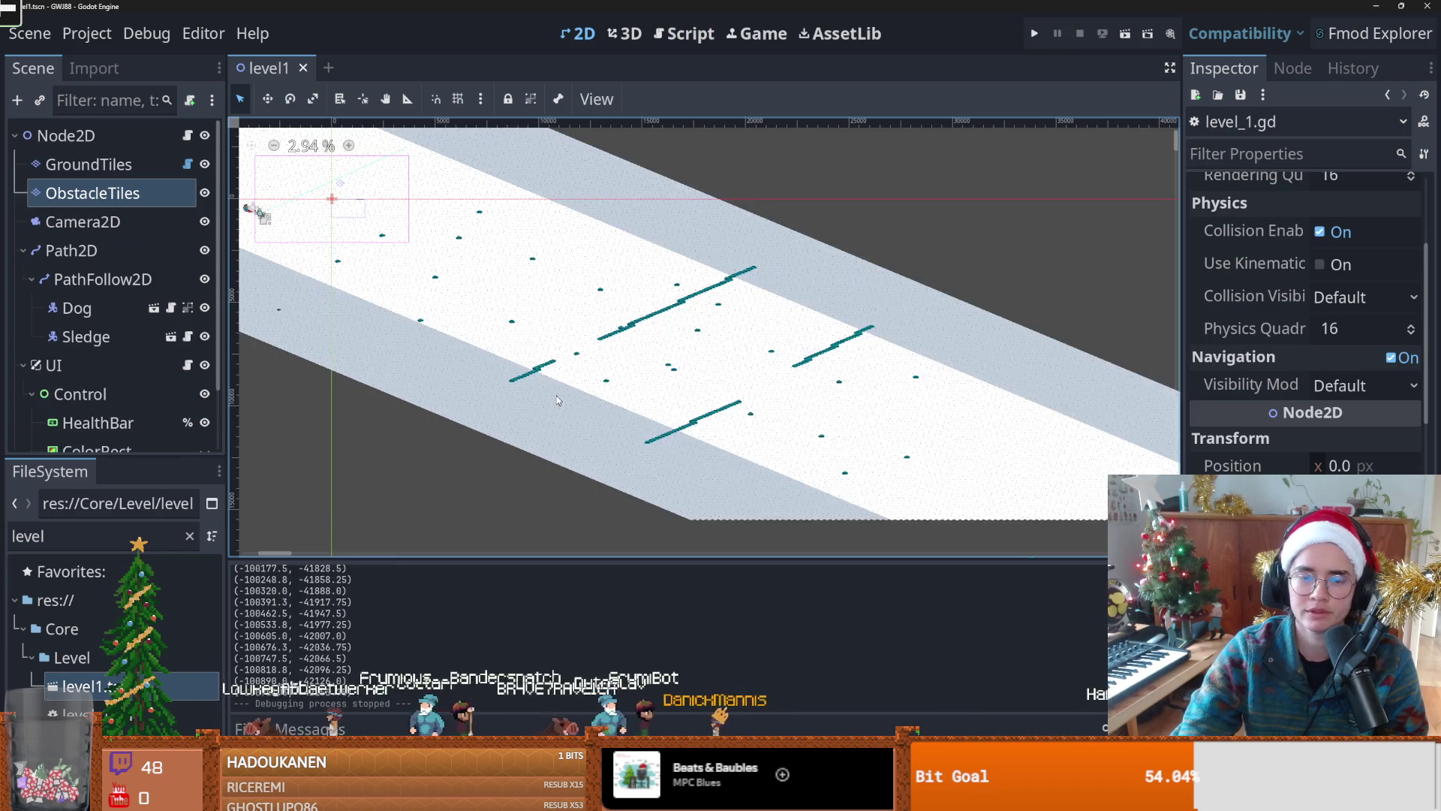
scroll(539, 360, "down", 1)
left_click_drag(539, 360, 636, 367)
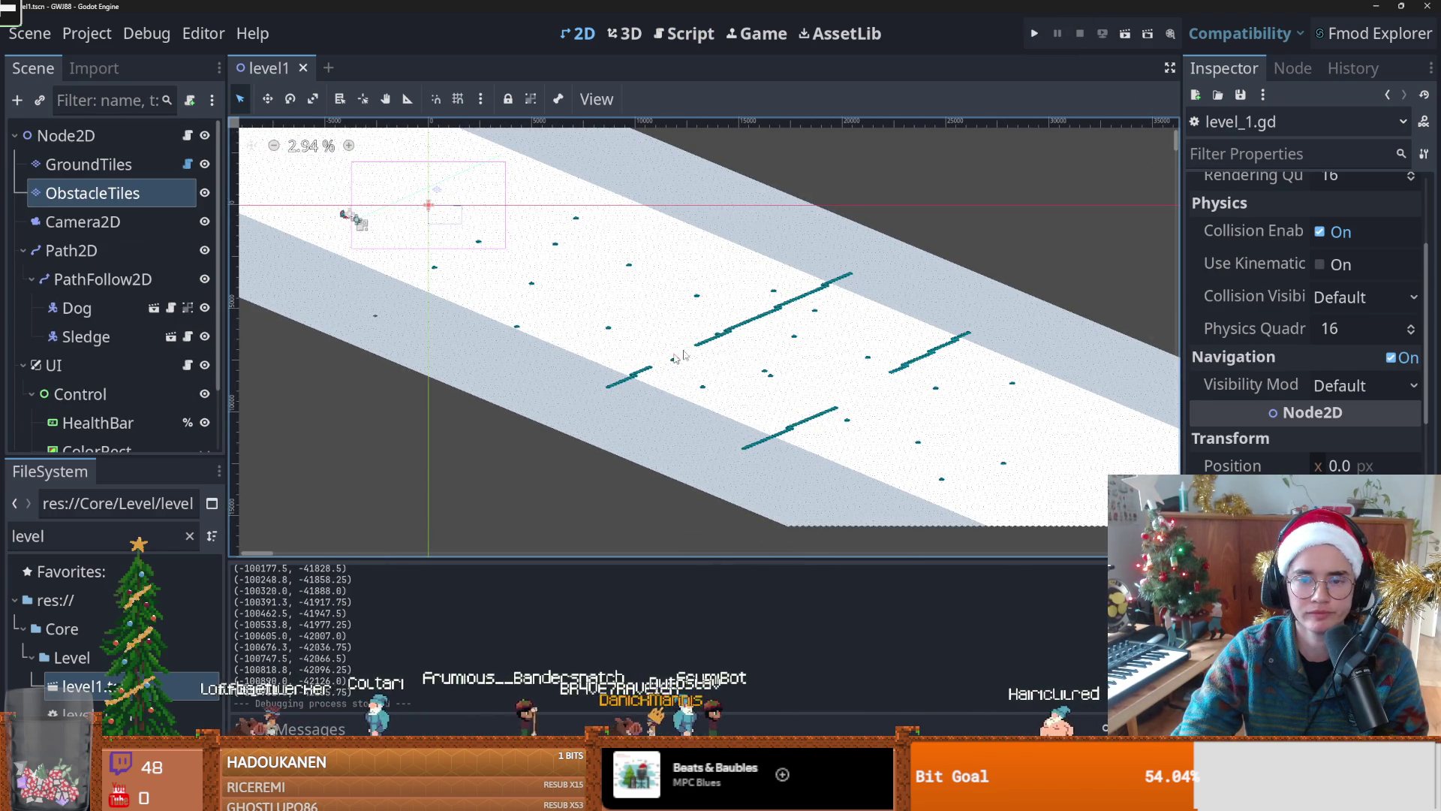
scroll(713, 344, "up", 1)
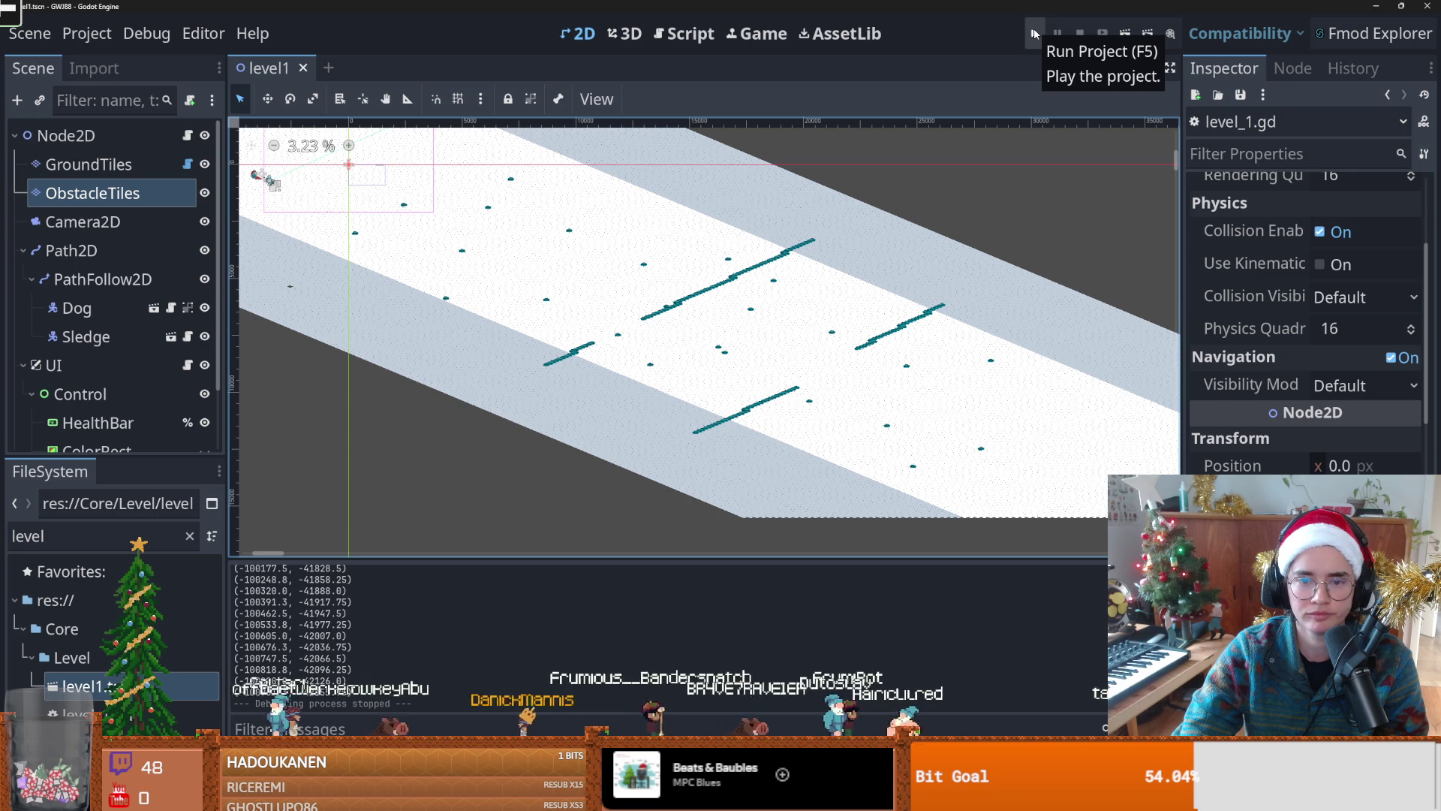
right_click(627, 339)
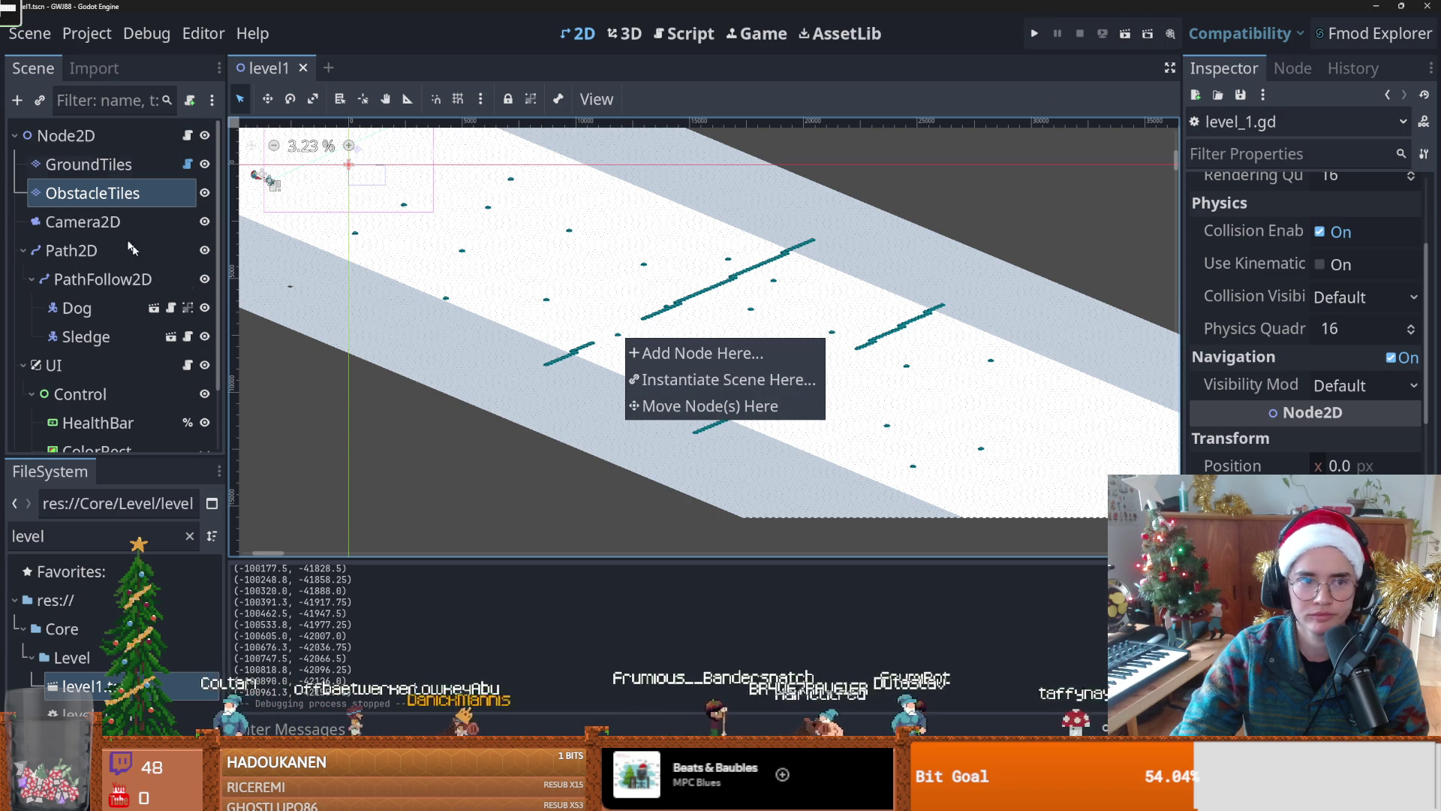
left_click(112, 193)
left_click(83, 222)
left_click(92, 193)
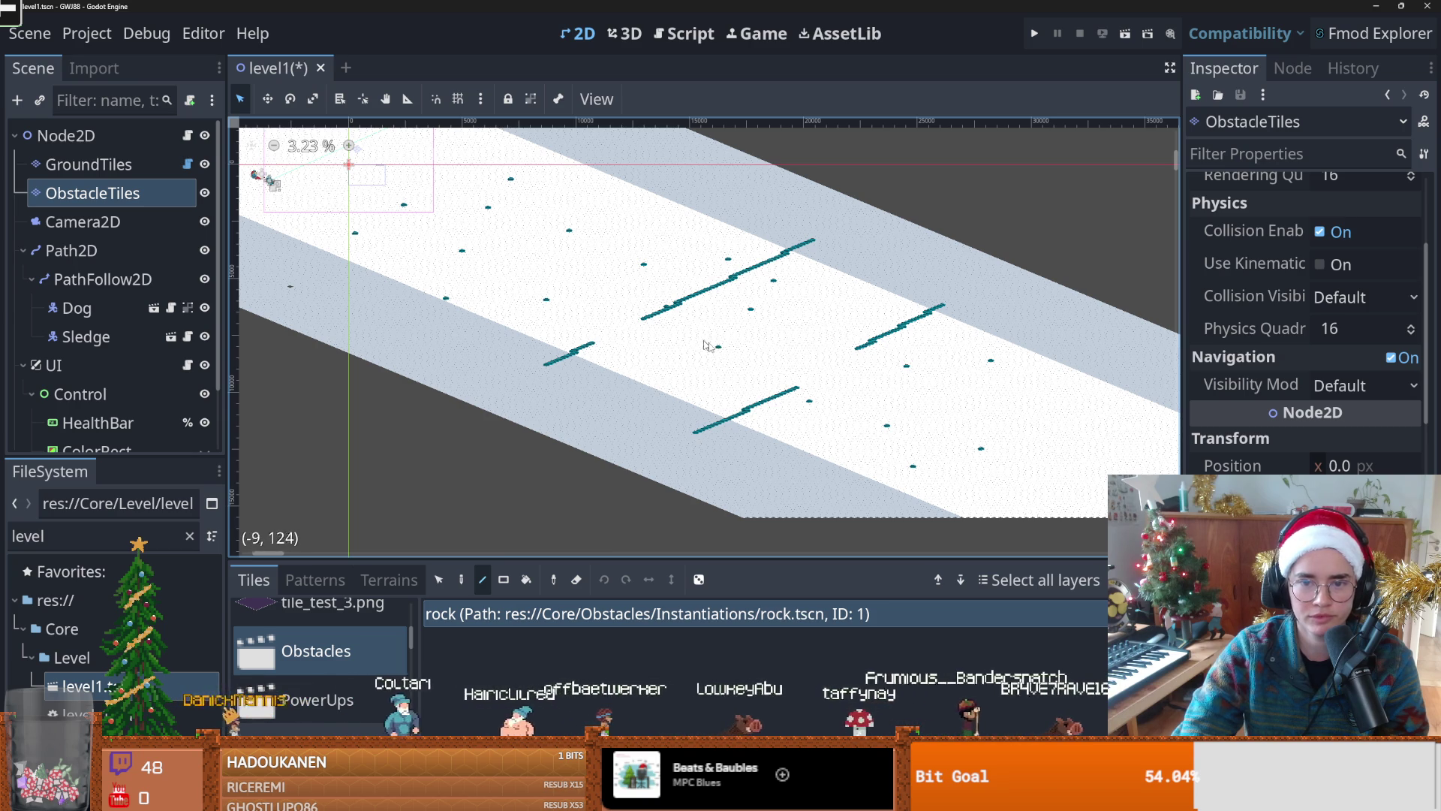
Step: Erase the scattered obstacle tile blocks with the rectangle eraser
scroll(590, 353, "up", 1)
key("r")
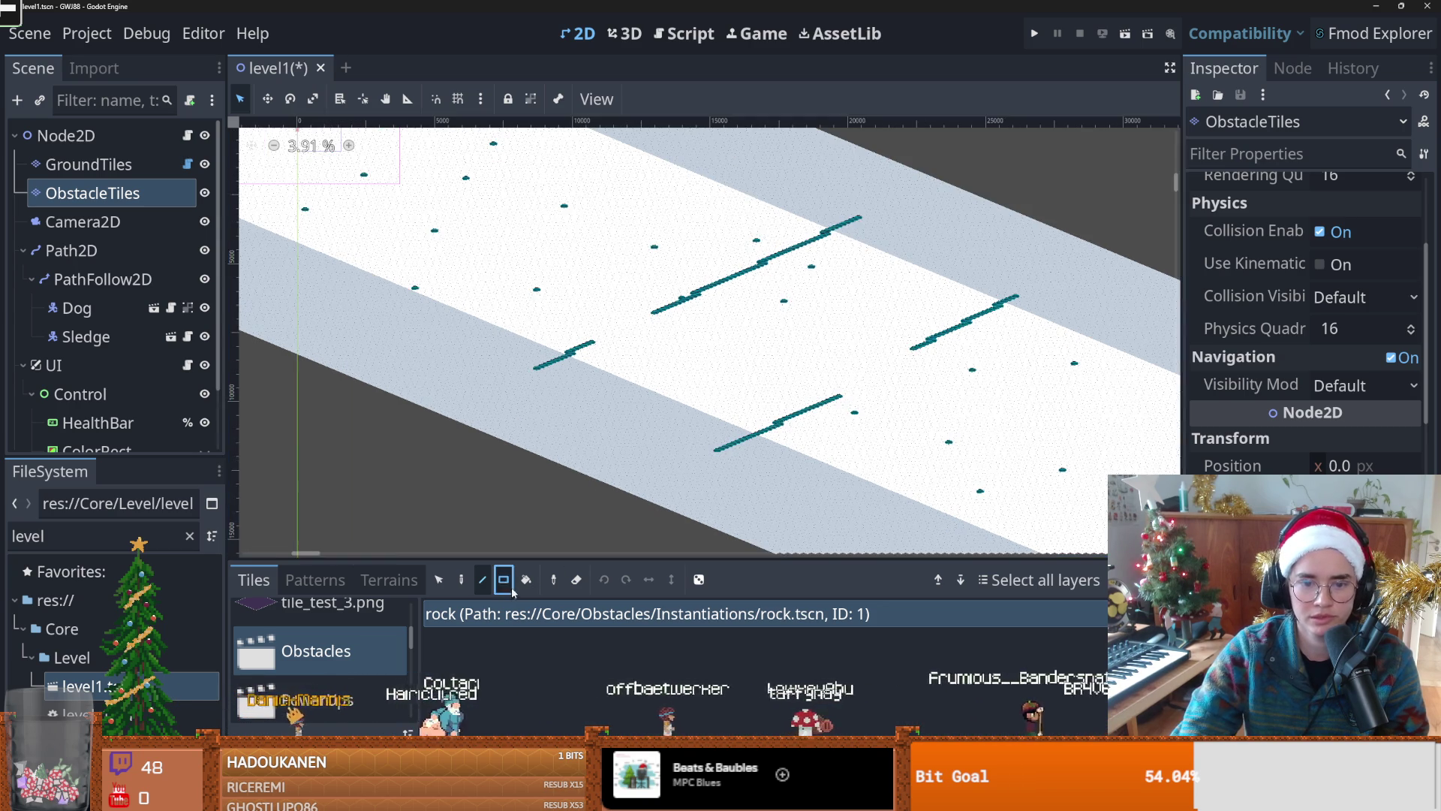
key("Escape")
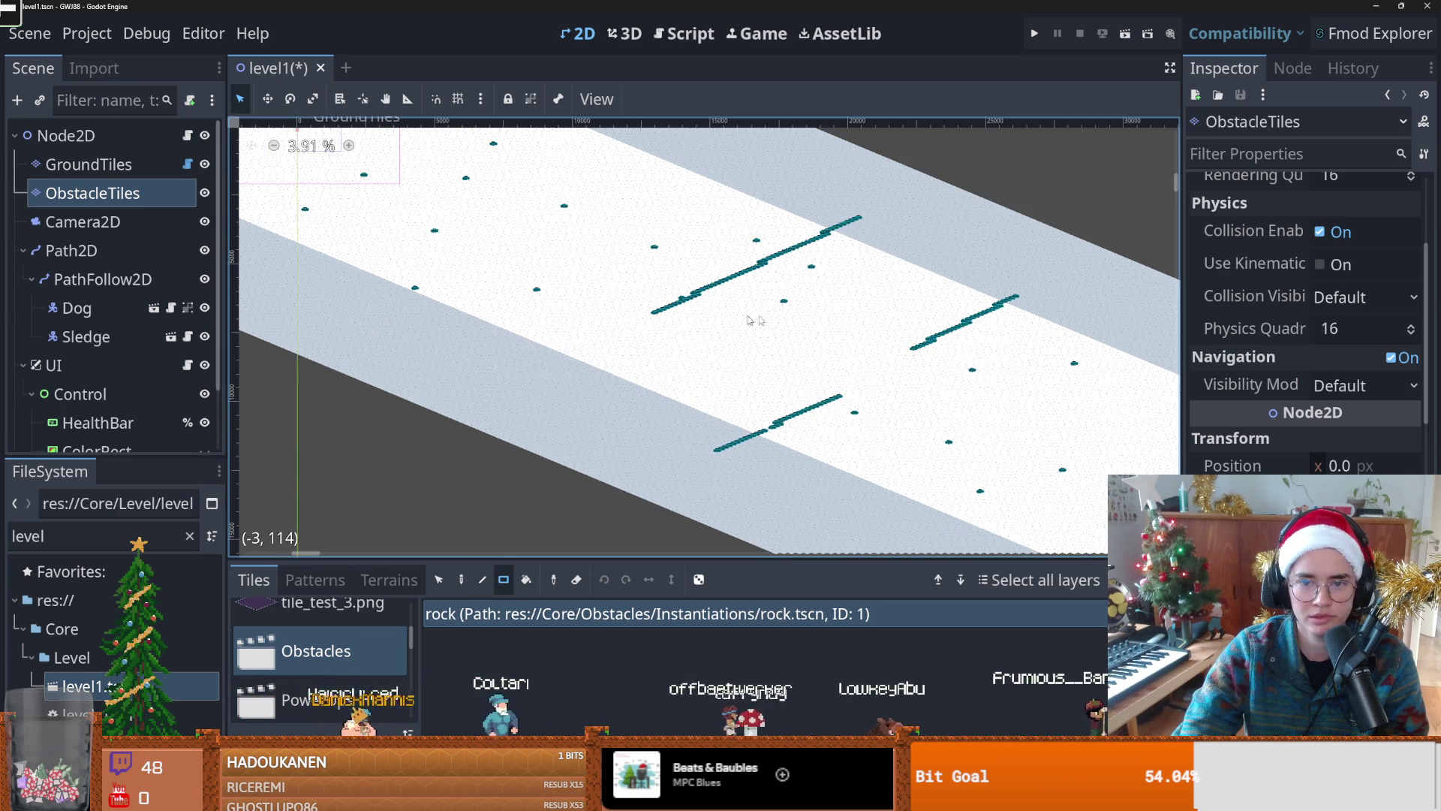
left_click_drag(878, 223, 756, 331)
left_click_drag(1003, 312, 807, 360)
left_click_drag(809, 398, 826, 394)
Step: Paint long diagonal rock-tile lines along the snow track edge
left_click(482, 579)
left_click_drag(871, 268, 763, 389)
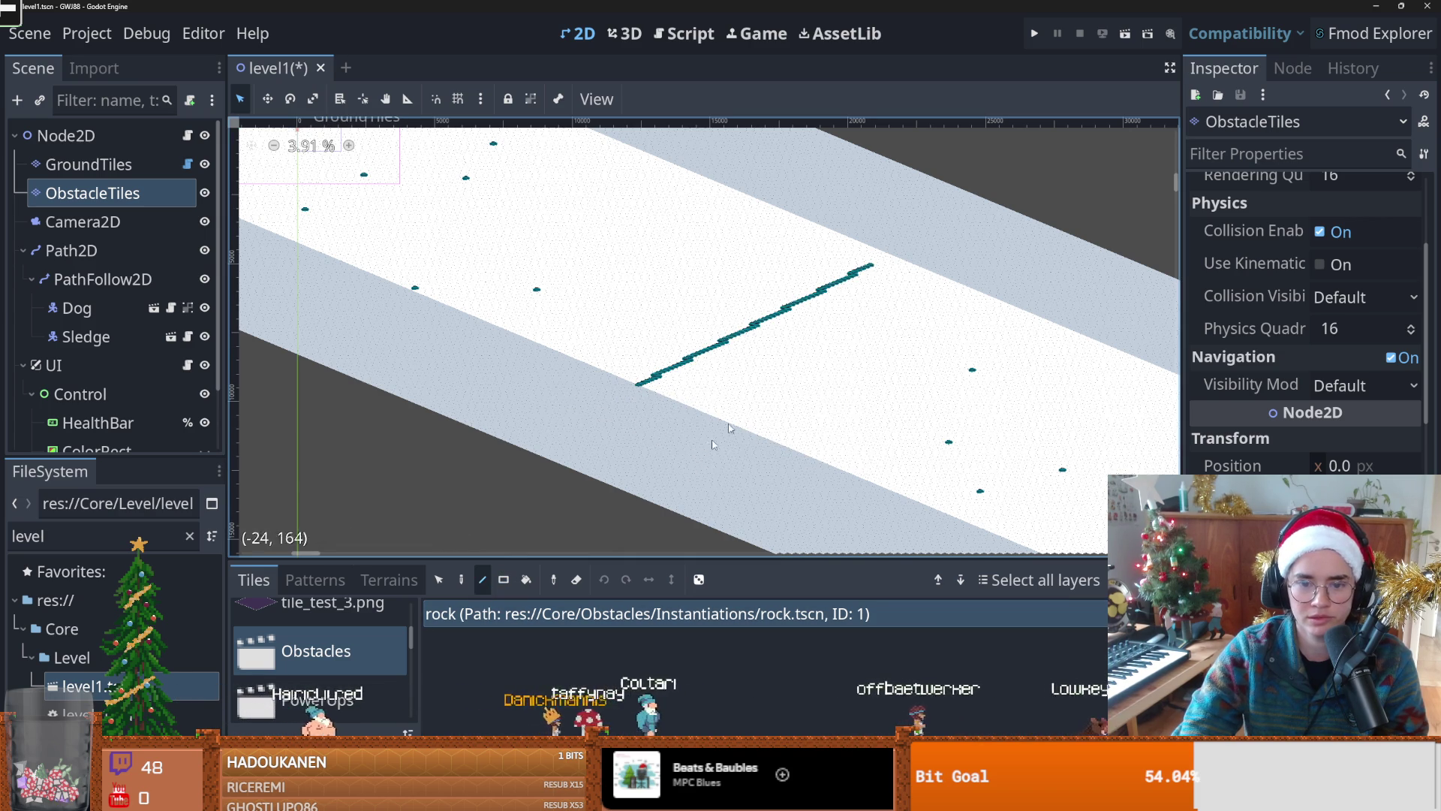
scroll(746, 349, "up", 2)
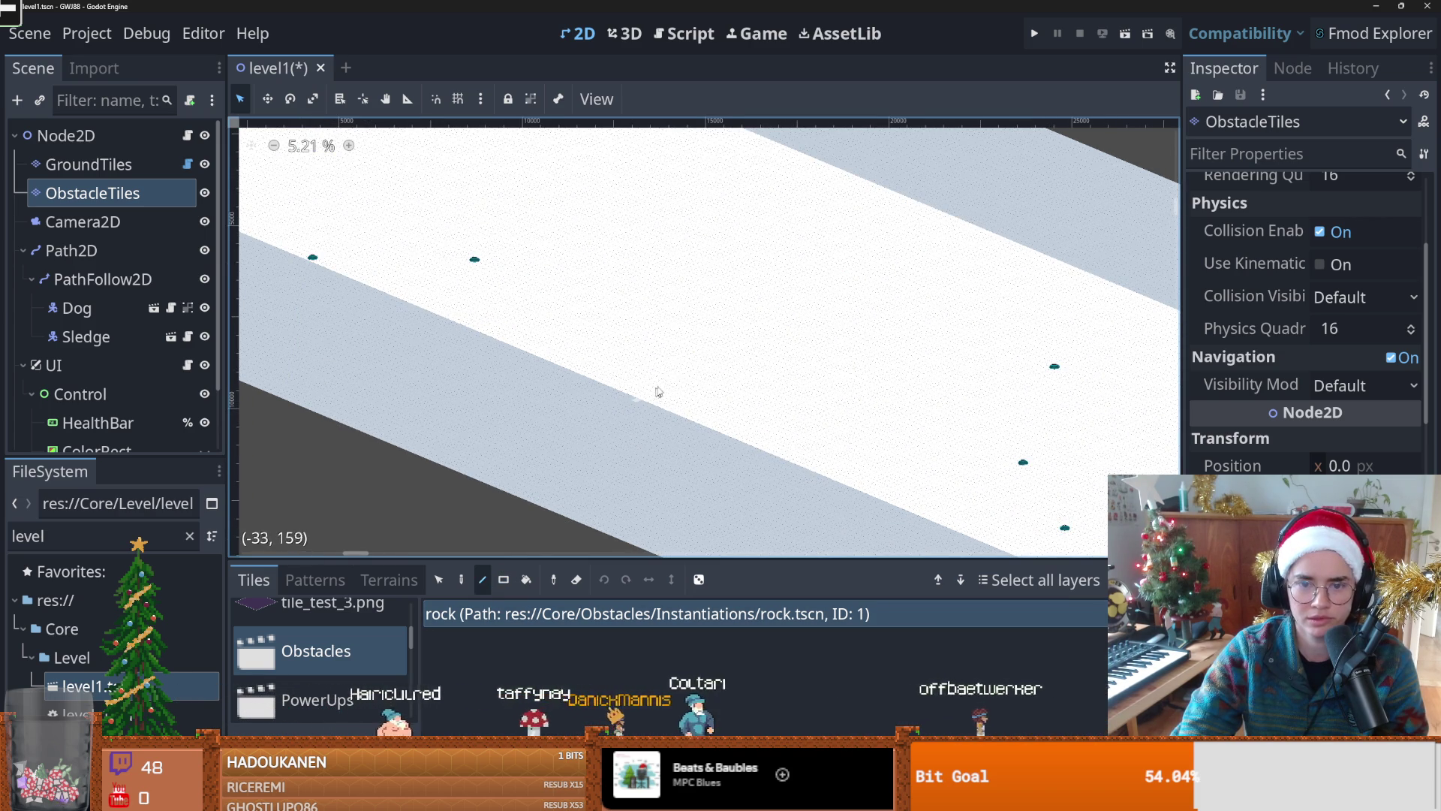
left_click_drag(998, 231, 634, 402)
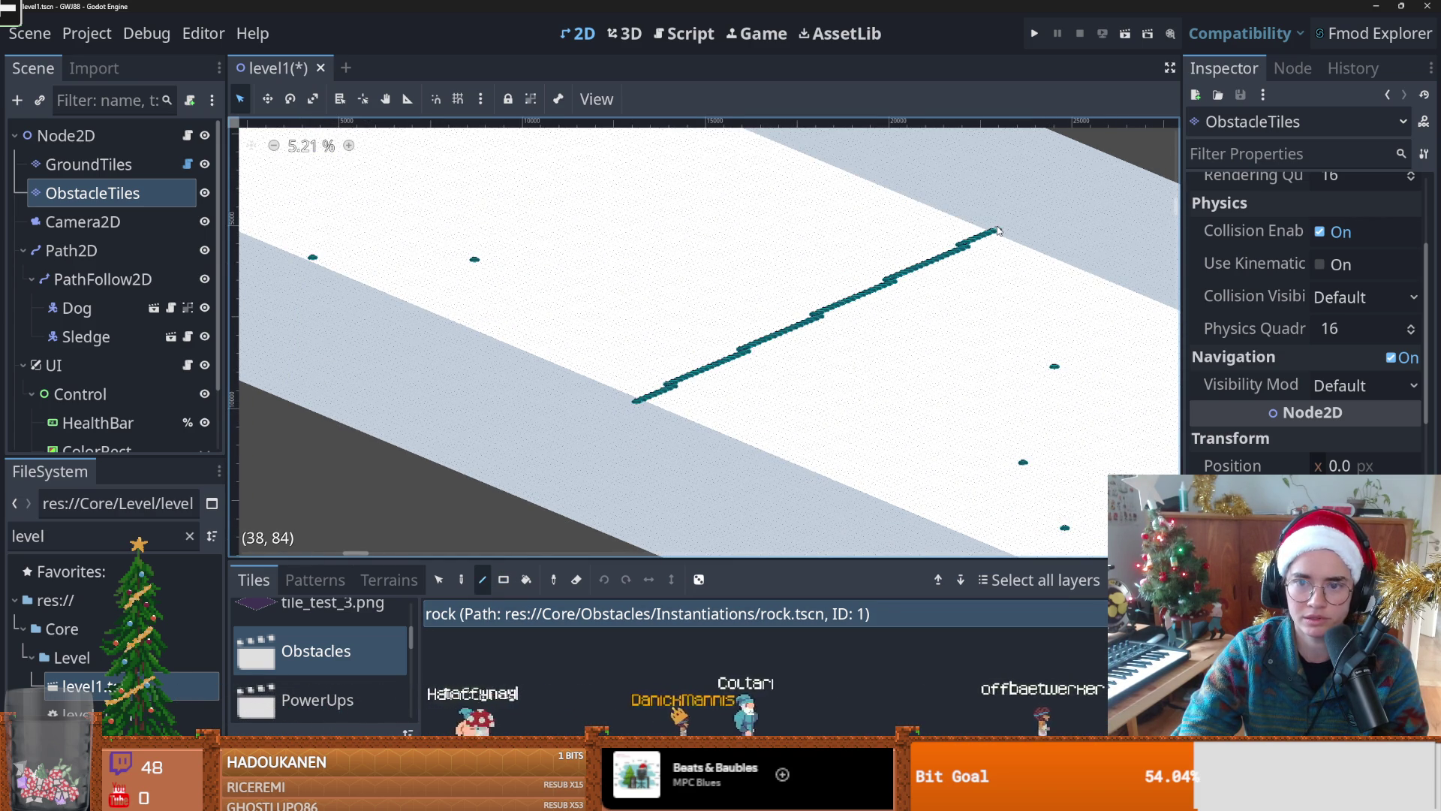
scroll(763, 408, "up", 3)
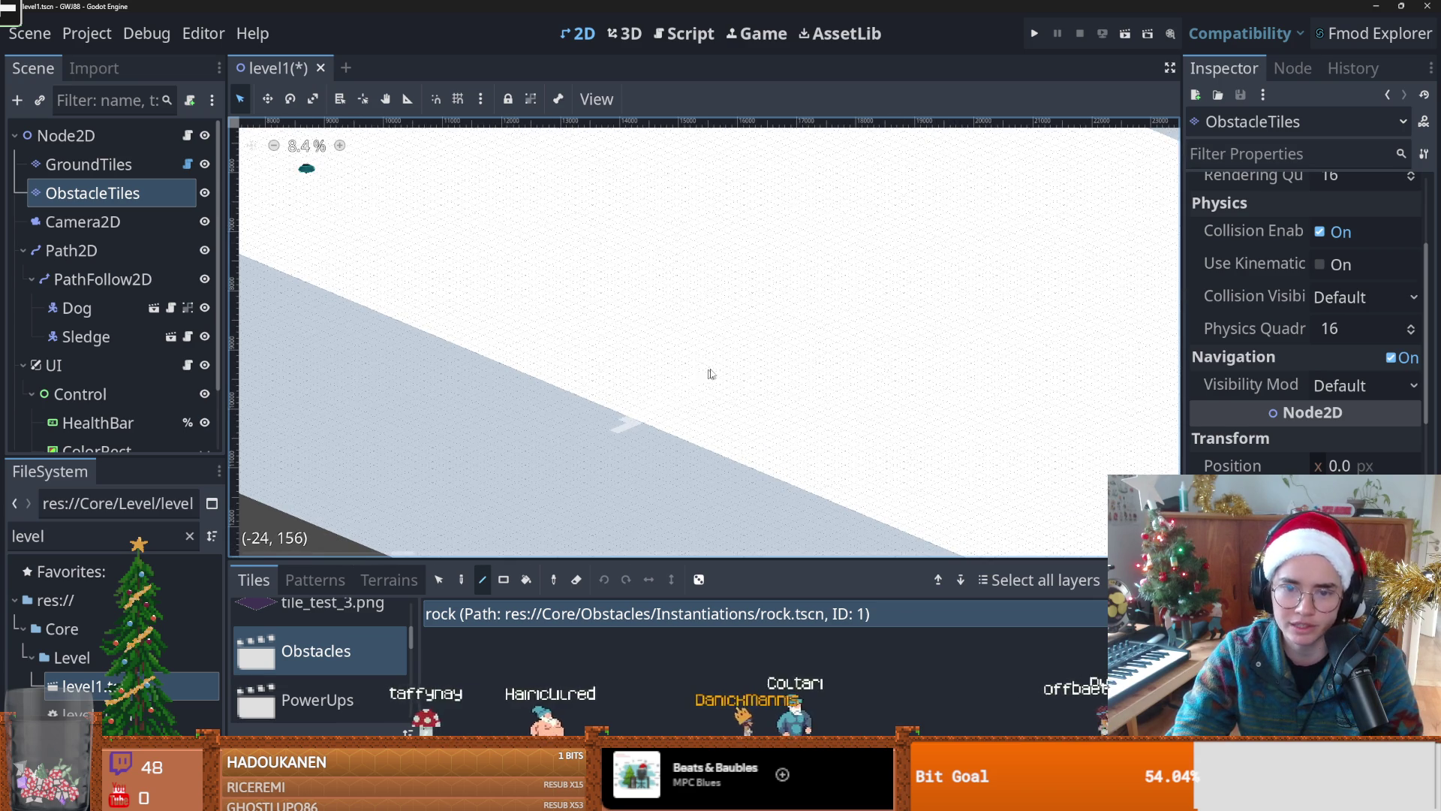
left_click_drag(1061, 264, 611, 418)
Step: Add parallel diagonal rock lines further down the track and fill the gap between the upper ones
scroll(825, 341, "down", 2)
scroll(825, 341, "down", 1)
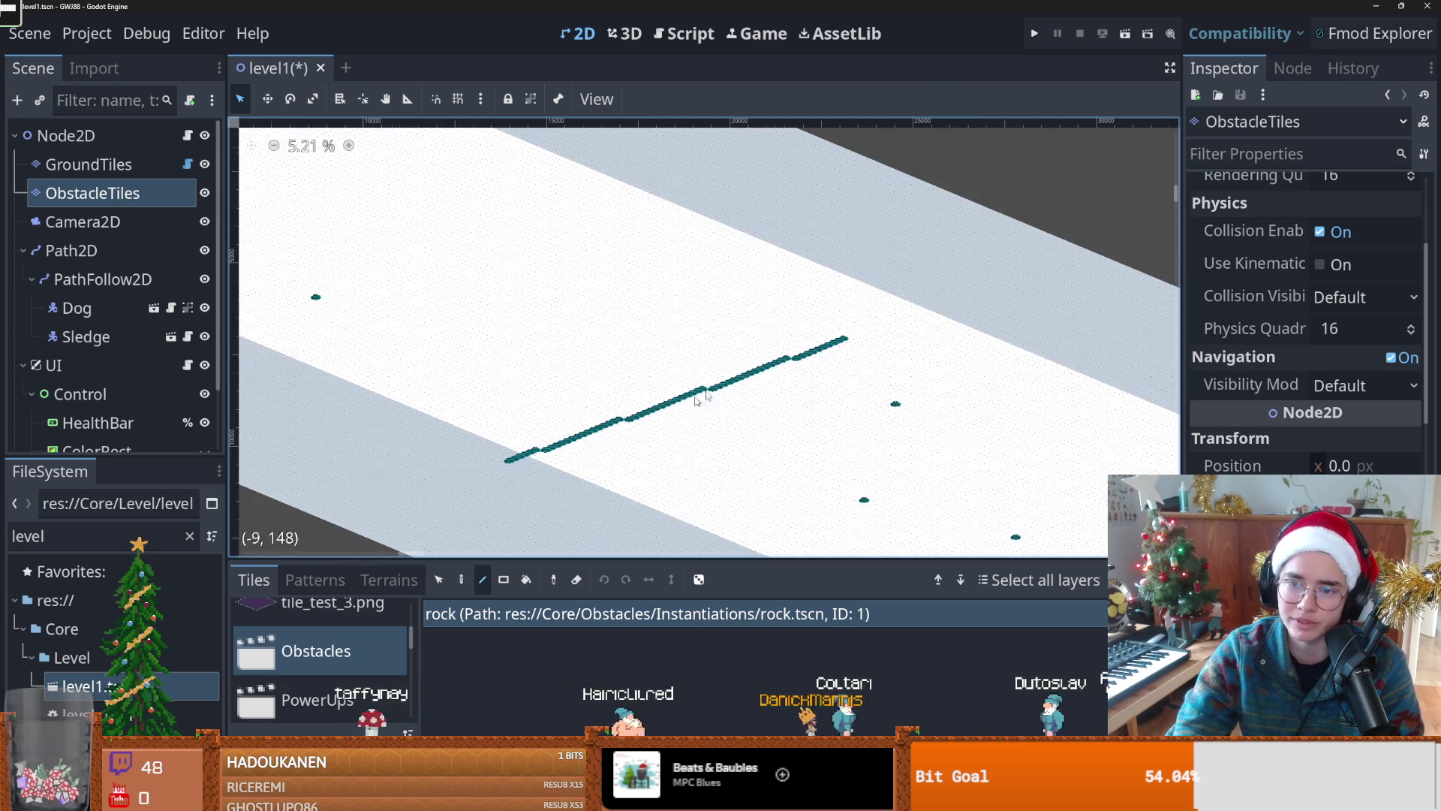
left_click_drag(897, 290, 508, 461)
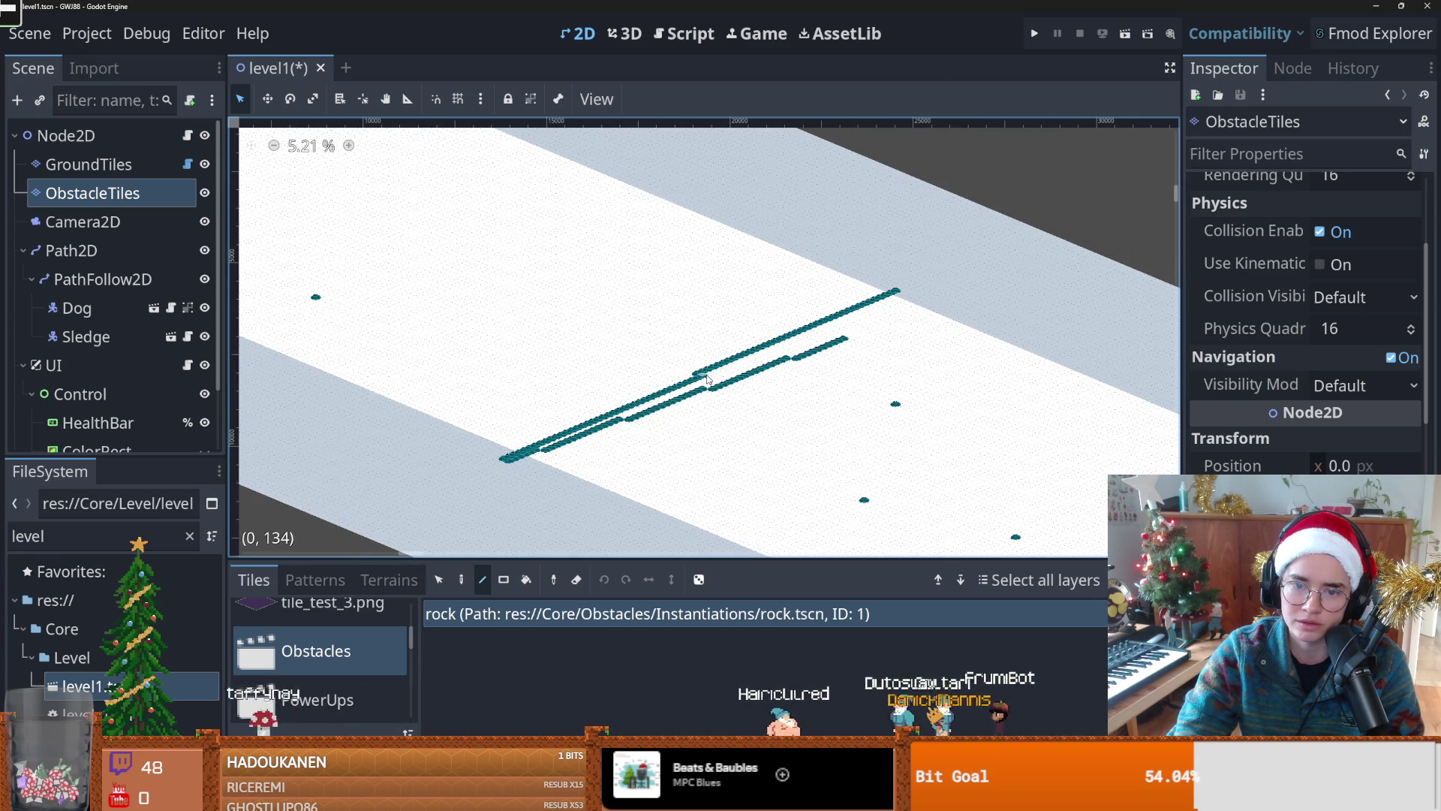
left_click_drag(910, 294, 702, 373)
scroll(739, 365, "up", 3)
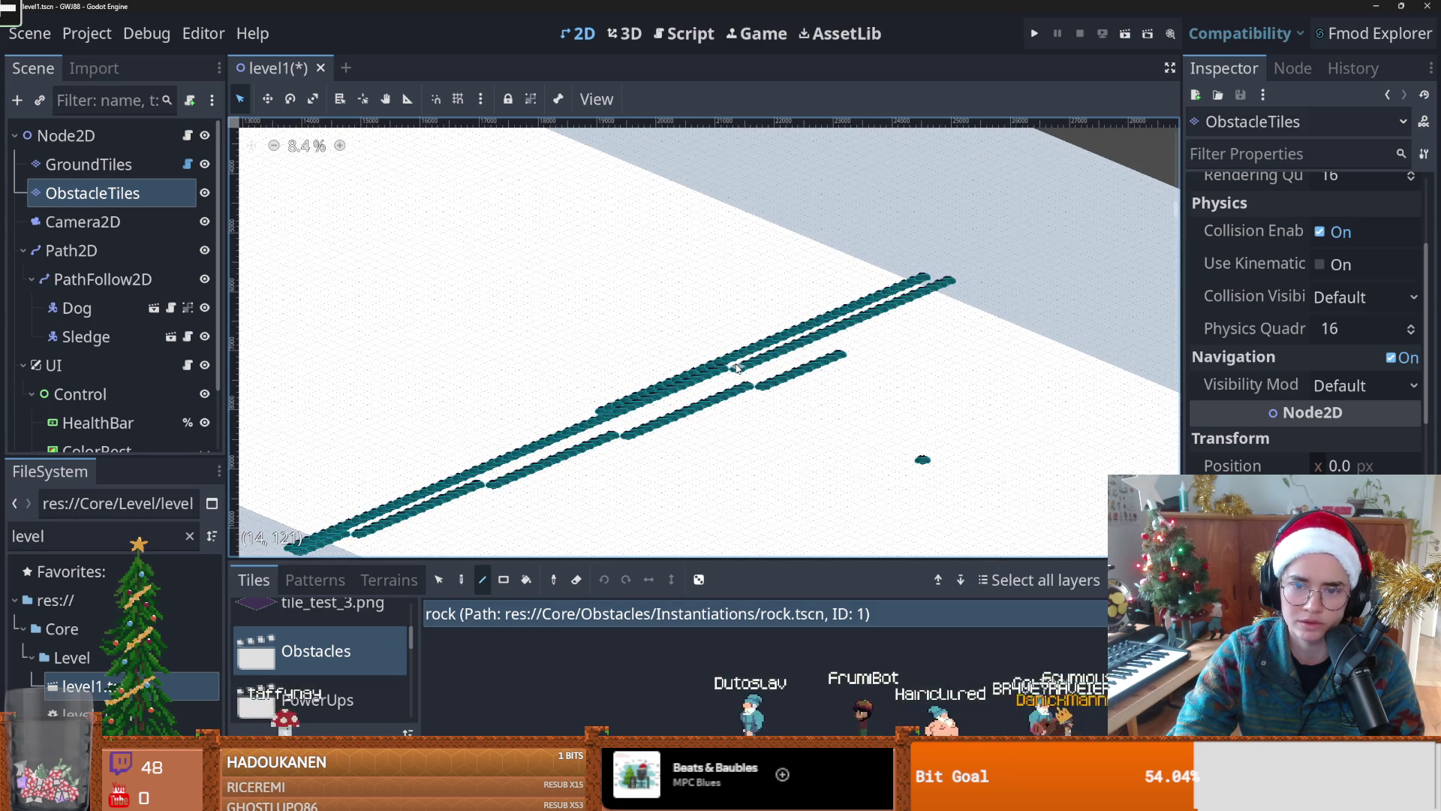
left_click_drag(797, 339, 952, 277)
left_click_drag(753, 368, 753, 367)
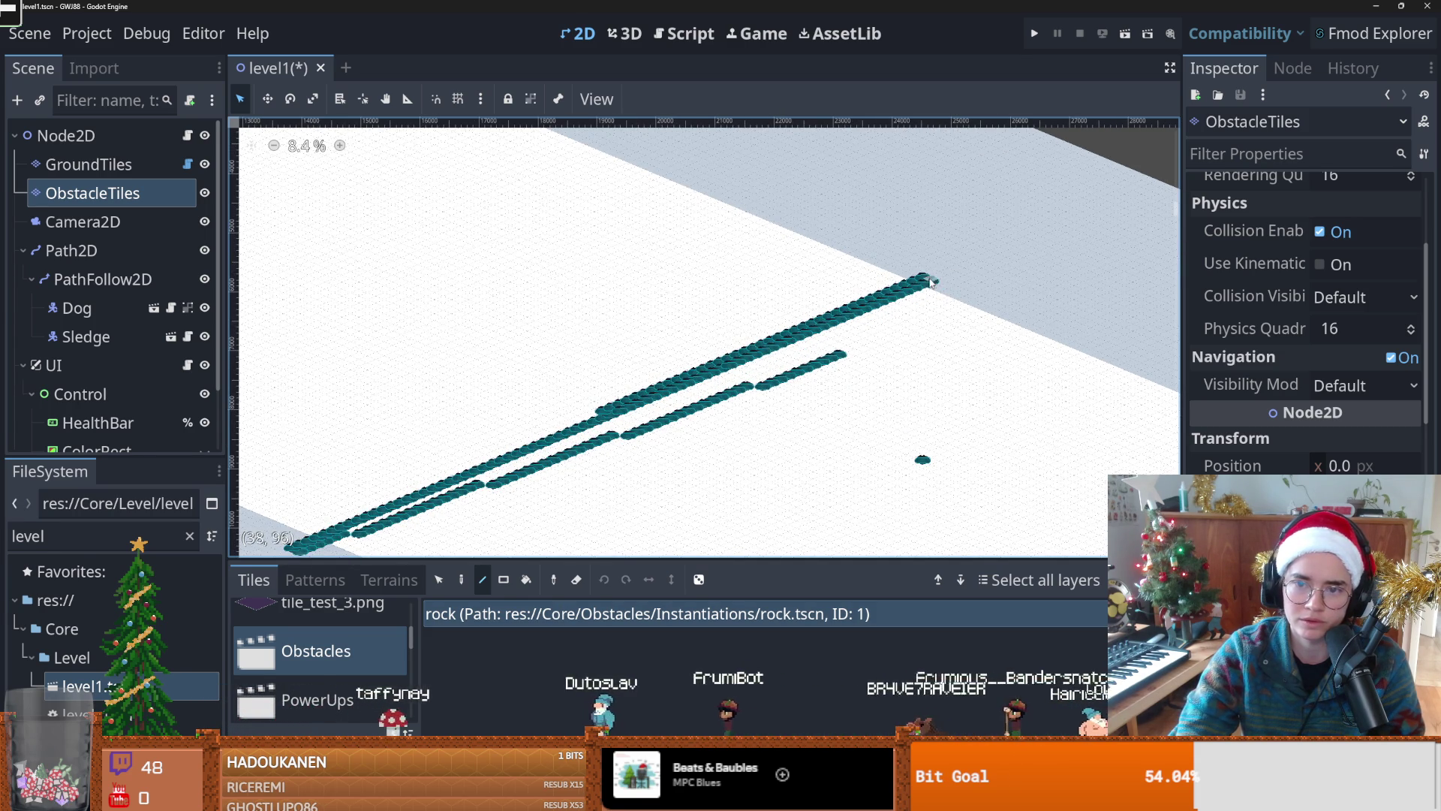
mouse_move(843, 361)
left_mouse_down()
mouse_move(1019, 272)
mouse_move(474, 465)
left_mouse_up()
Step: Erase a short stretch of the rock wall to open a gap
scroll(540, 452, "down", 2)
mouse_move(743, 353)
left_mouse_down()
mouse_move(667, 385)
mouse_move(762, 344)
left_mouse_up()
scroll(776, 372, "down", 1)
Step: Save and playtest the level with F5, then stop it and select the camera
key("F5")
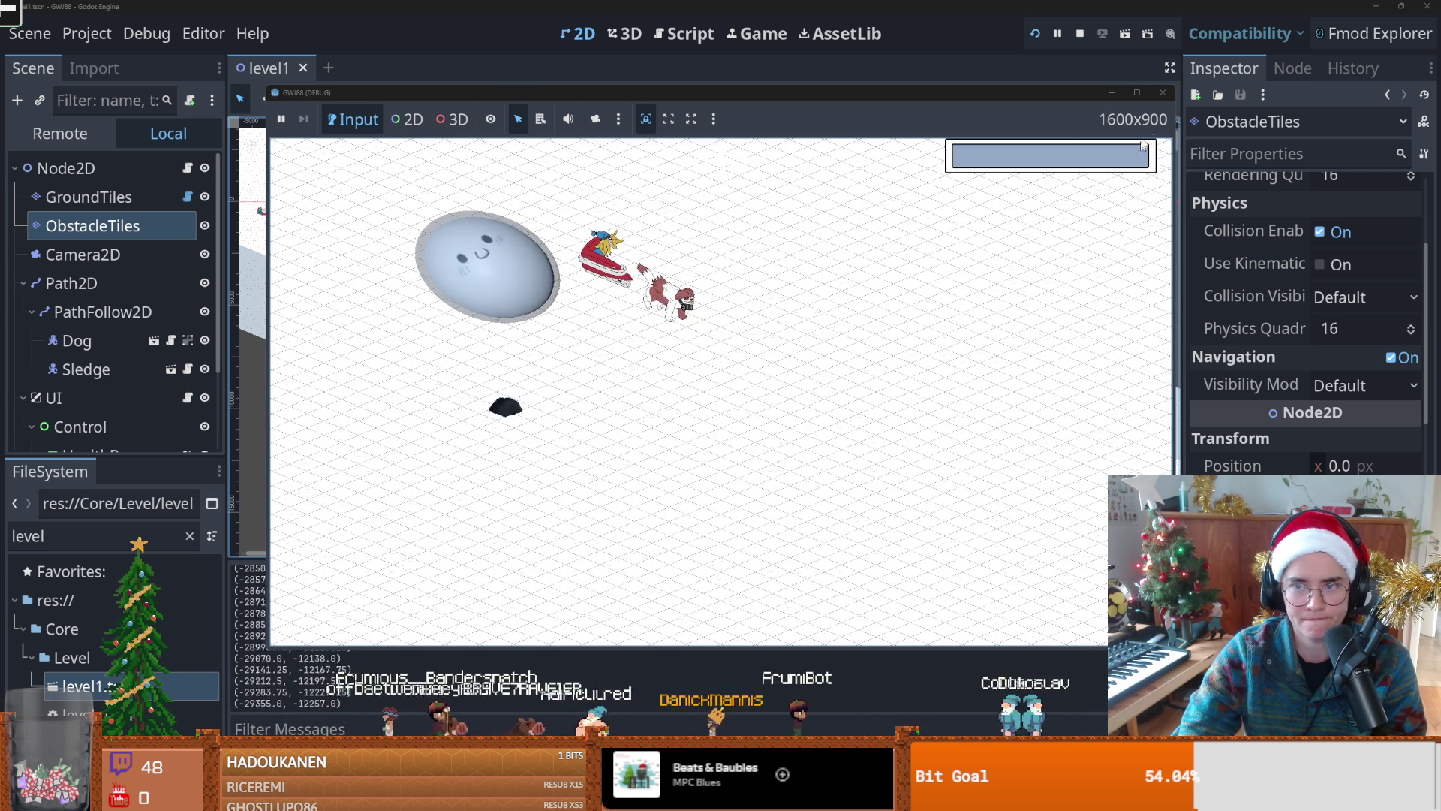
key("F8")
left_click(92, 220)
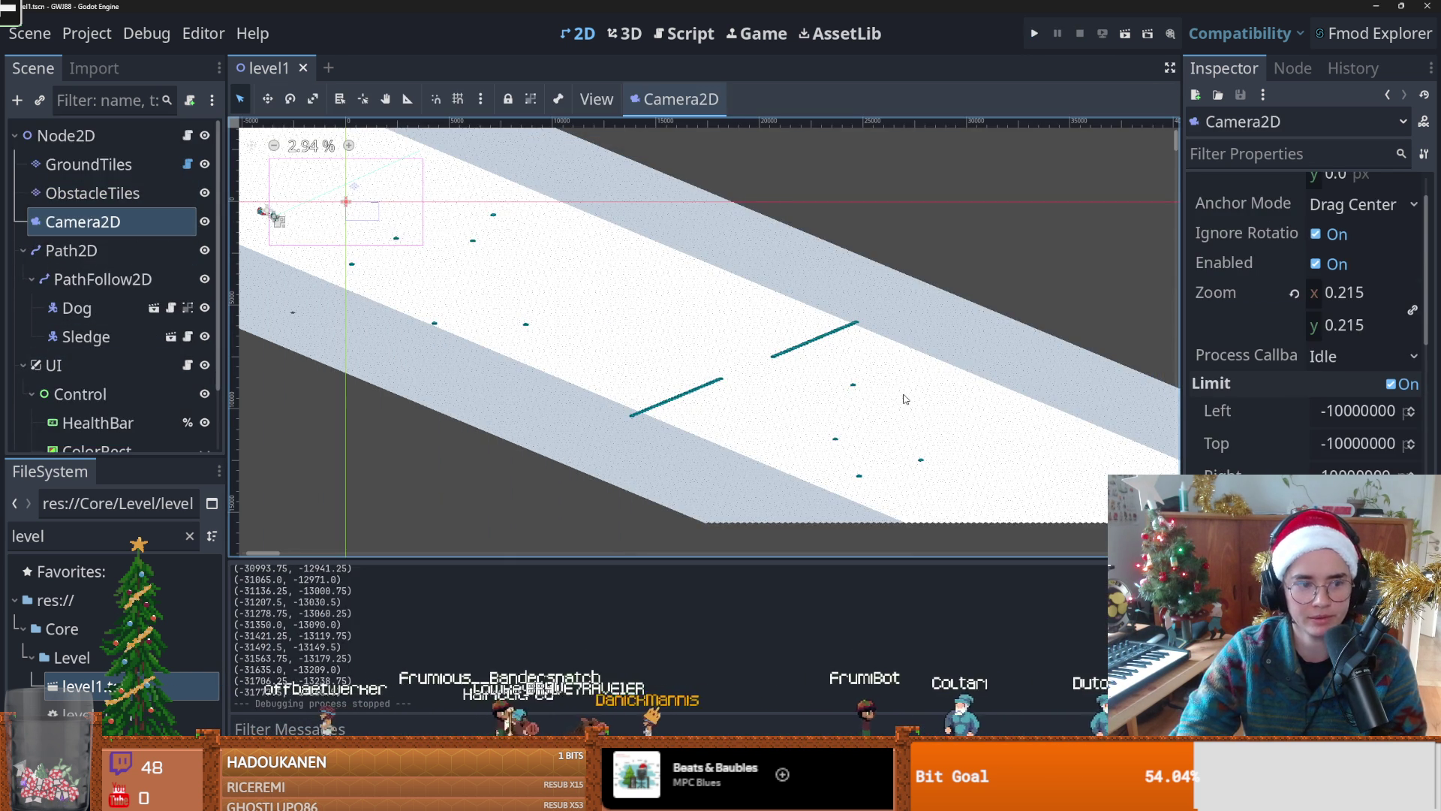
Step: Review the Camera2D's 0.215 zoom, then select the GroundTiles layer
scroll(791, 372, "up", 2)
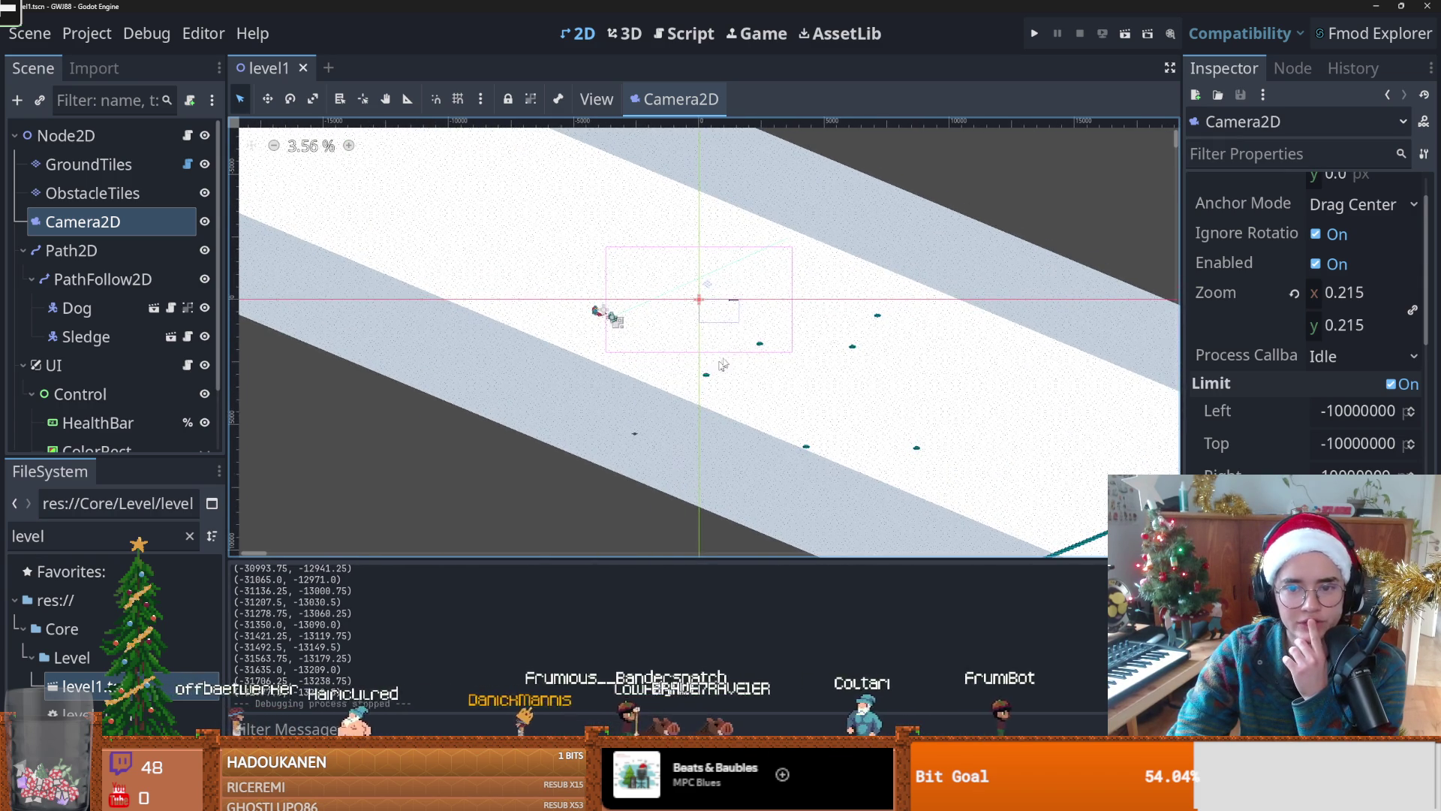
scroll(681, 372, "down", 5)
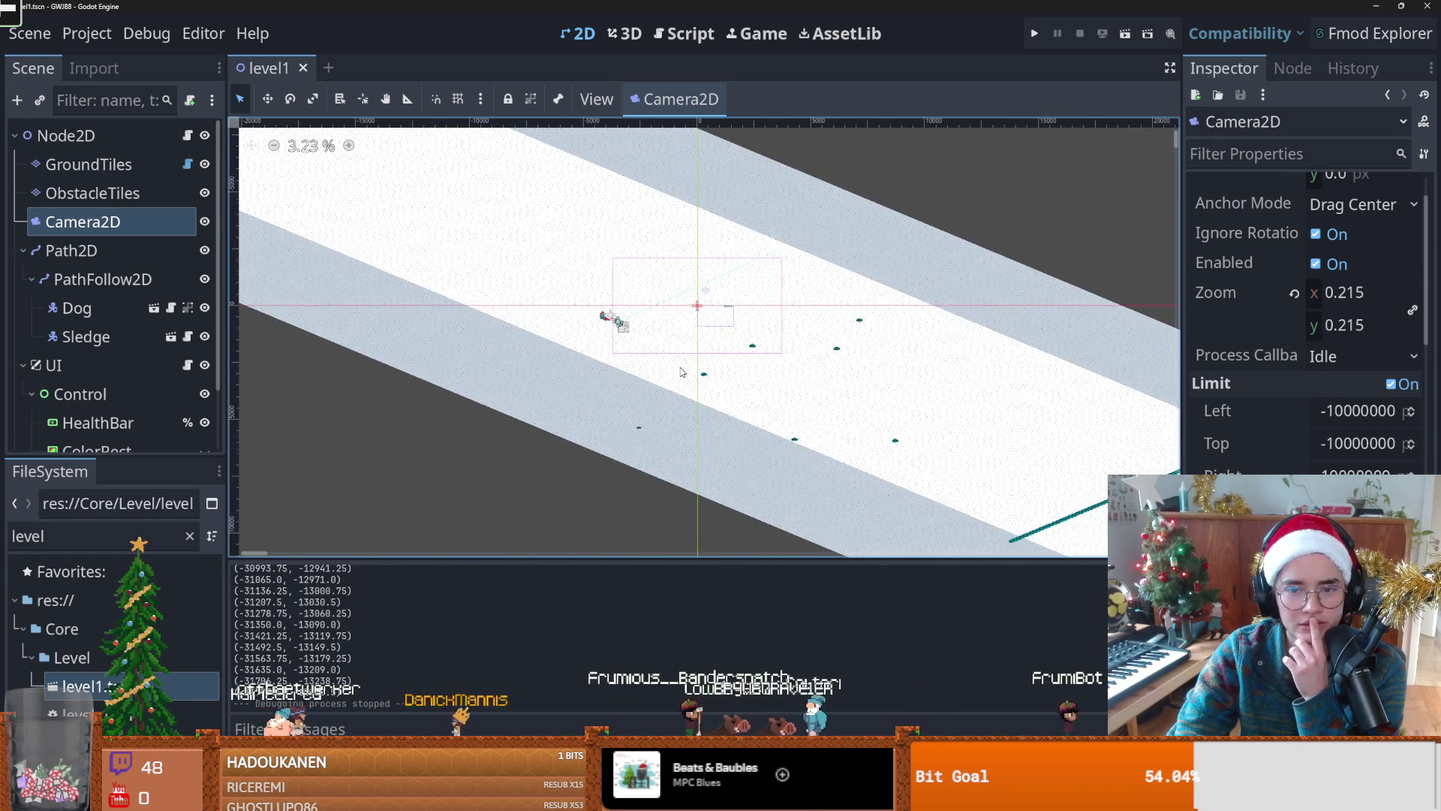
scroll(623, 369, "right", 3)
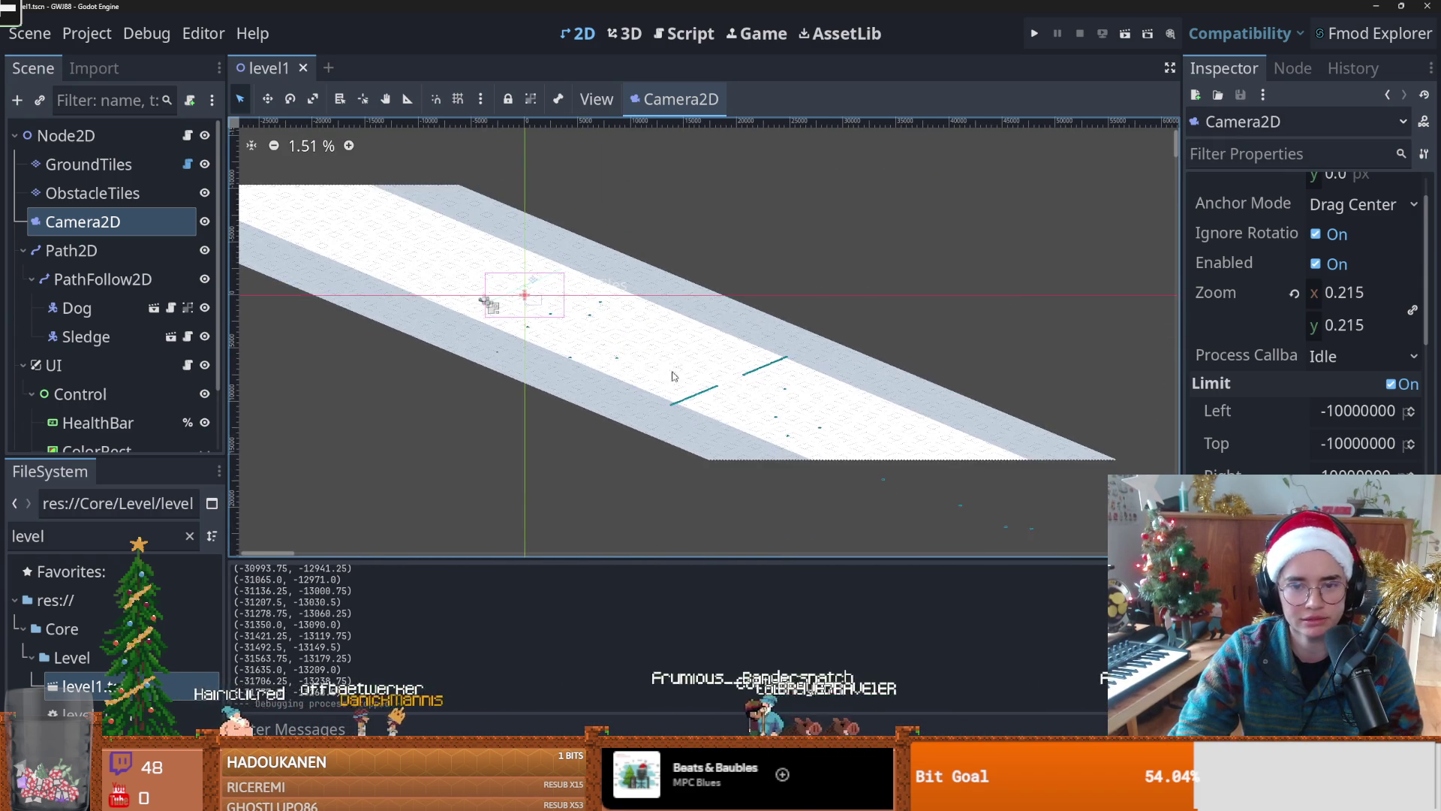
scroll(520, 336, "left", 3)
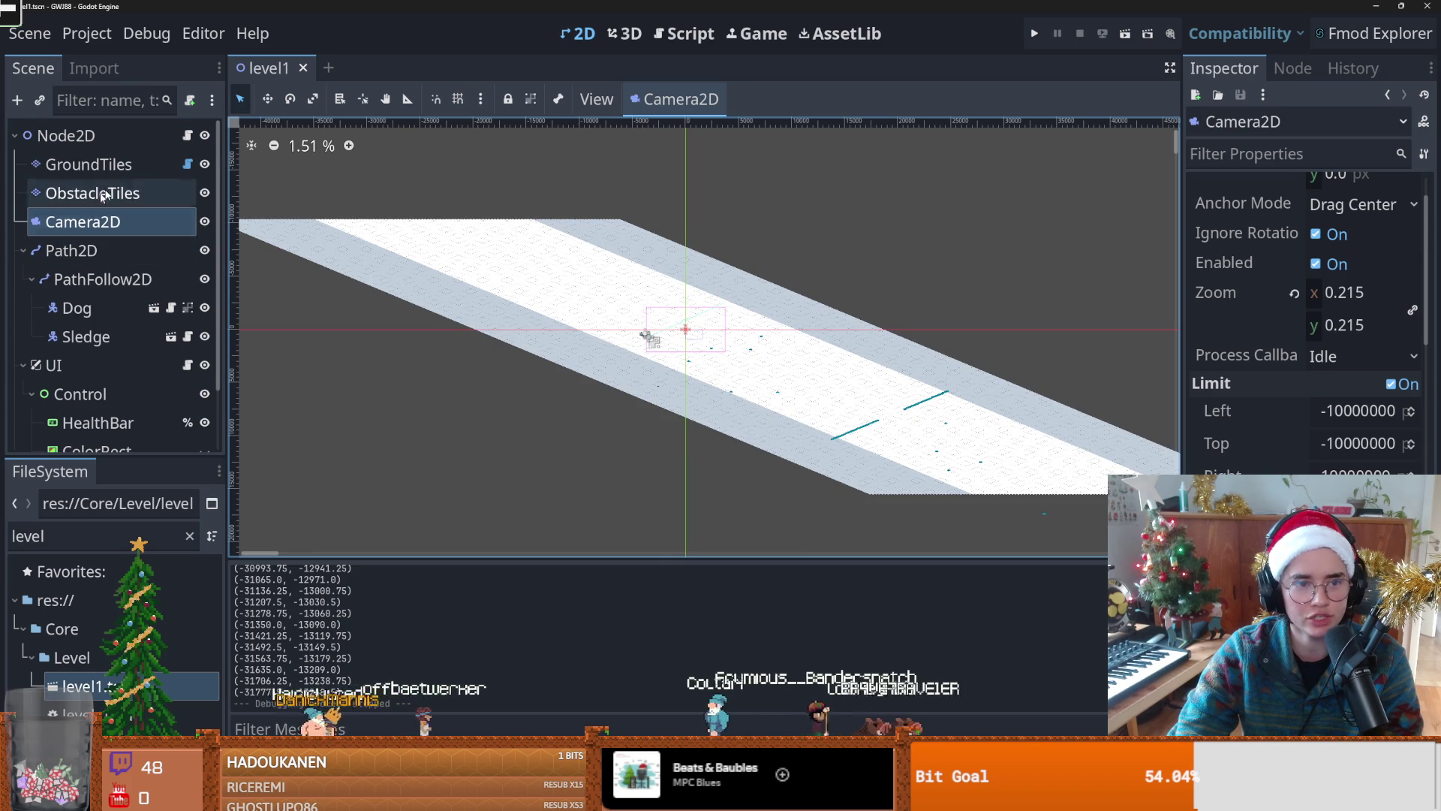
left_click(92, 193)
left_click(89, 165)
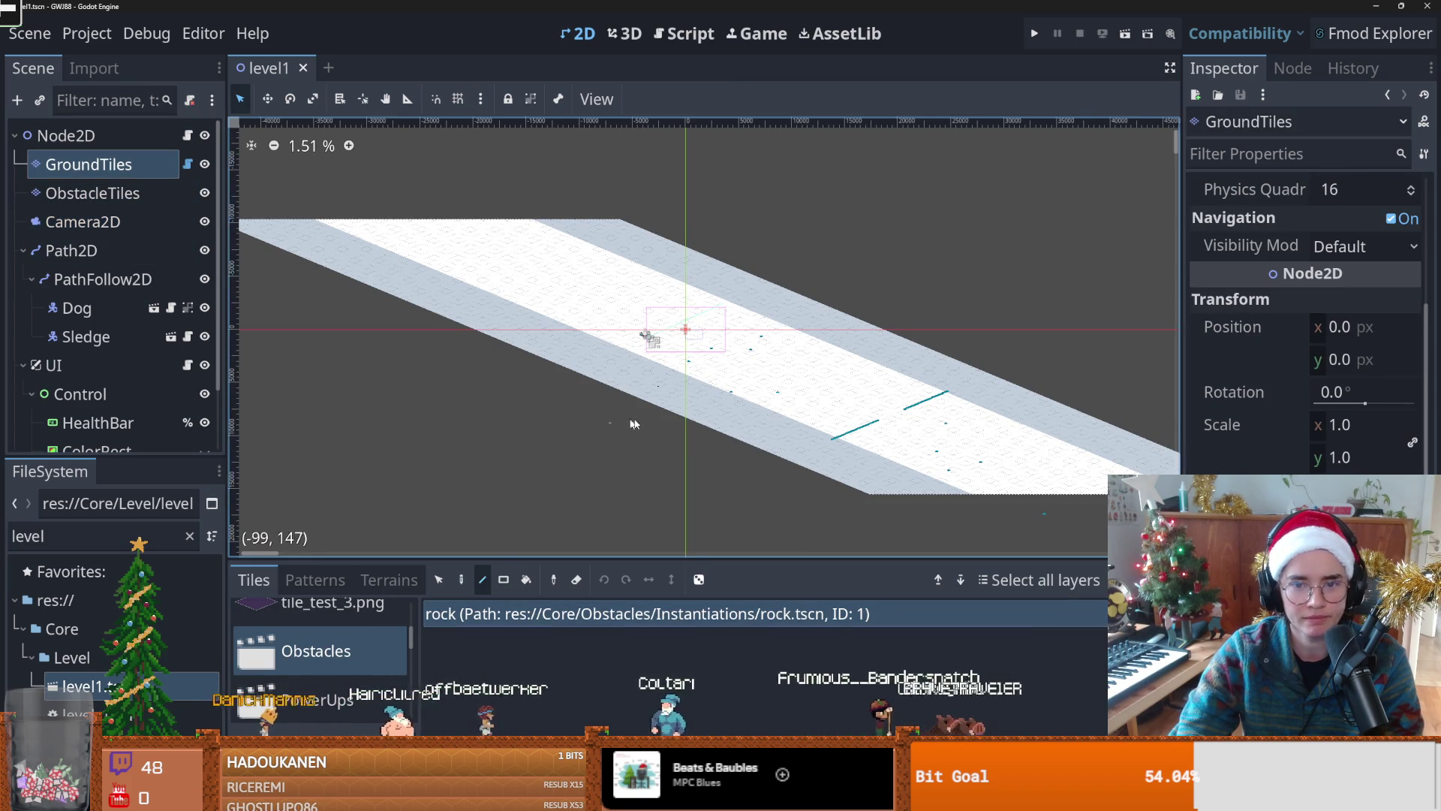
Step: Look over the level and launch another playtest with F5
scroll(634, 441, "up", 3)
scroll(609, 441, "down", 1)
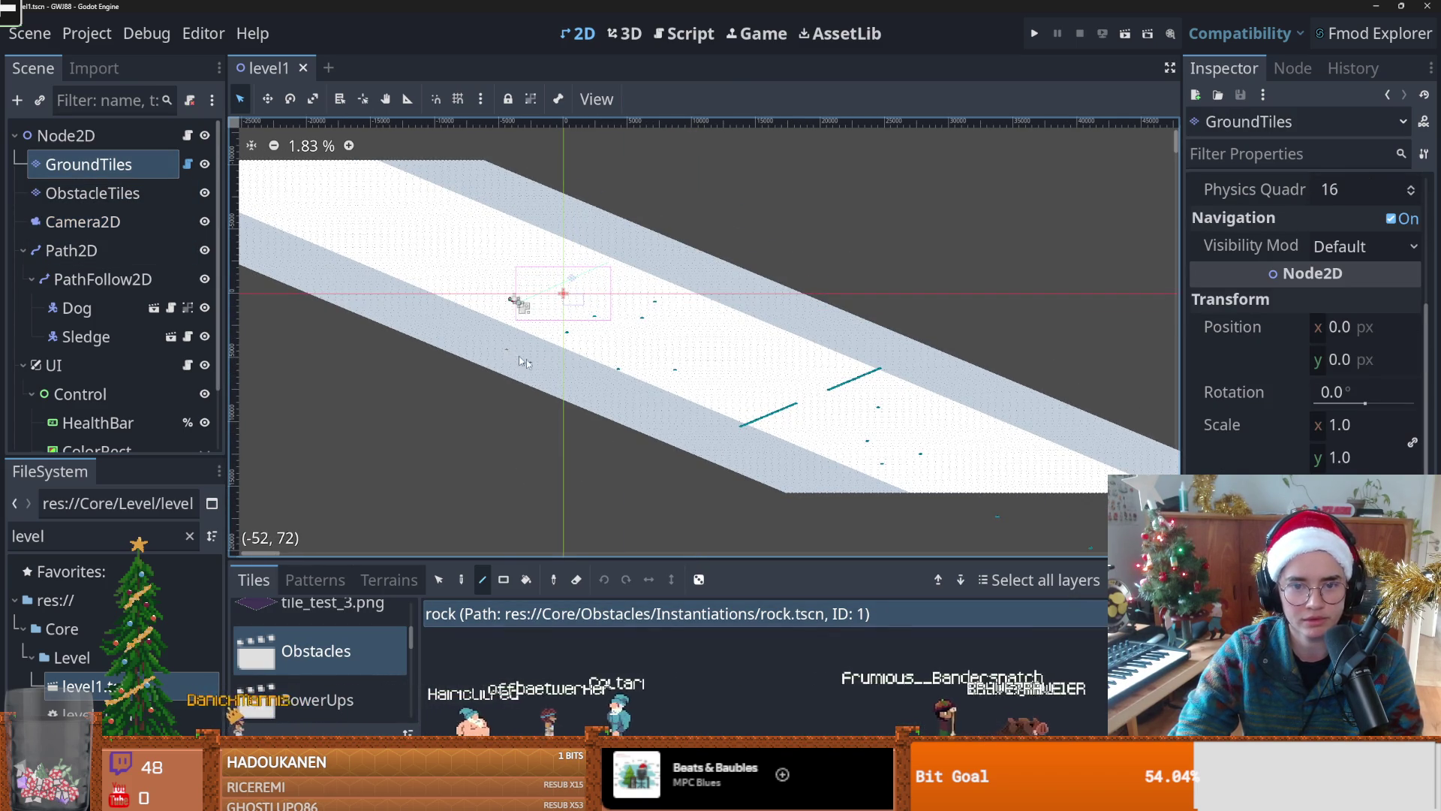
scroll(600, 378, "up", 3)
scroll(585, 381, "up", 3)
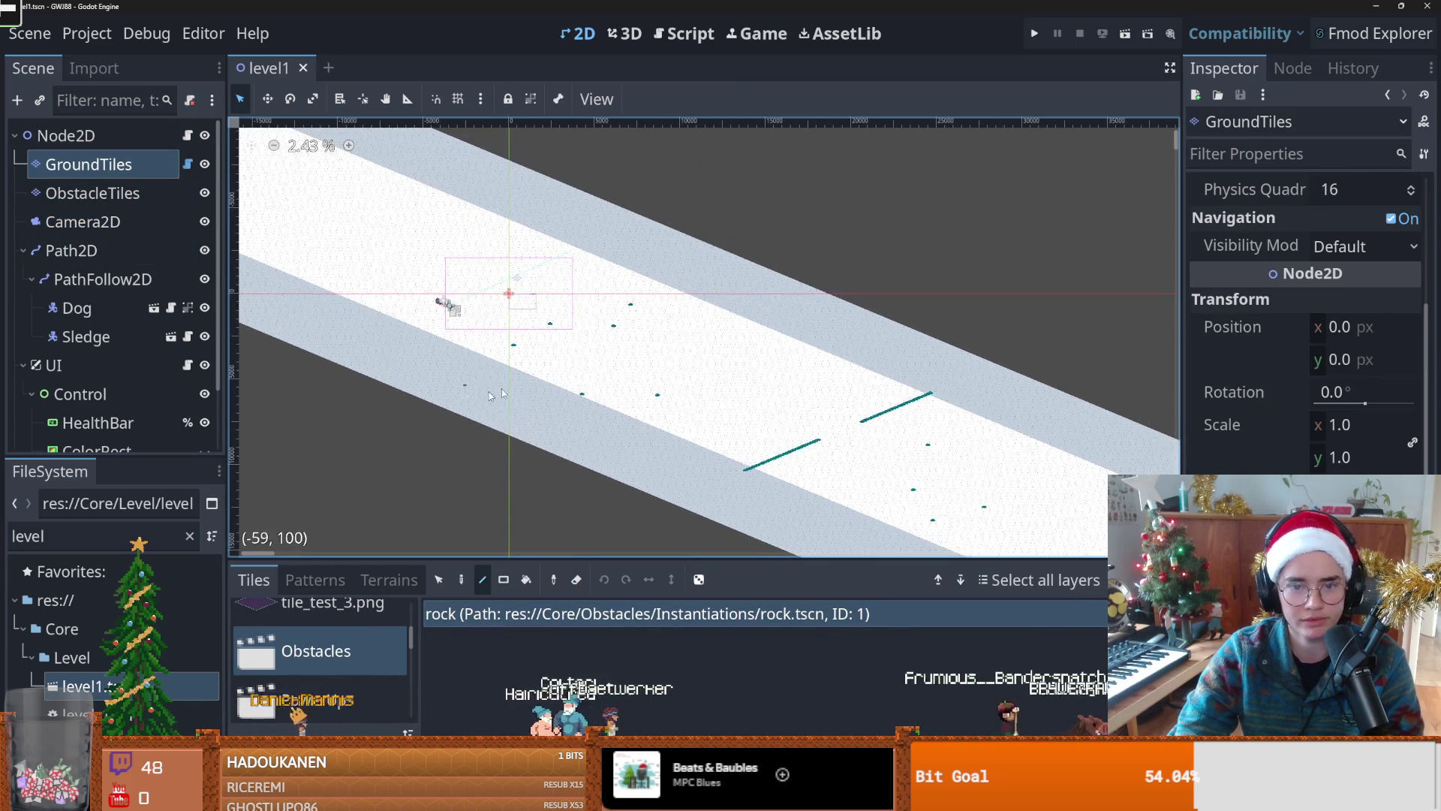
scroll(552, 388, "down", 2)
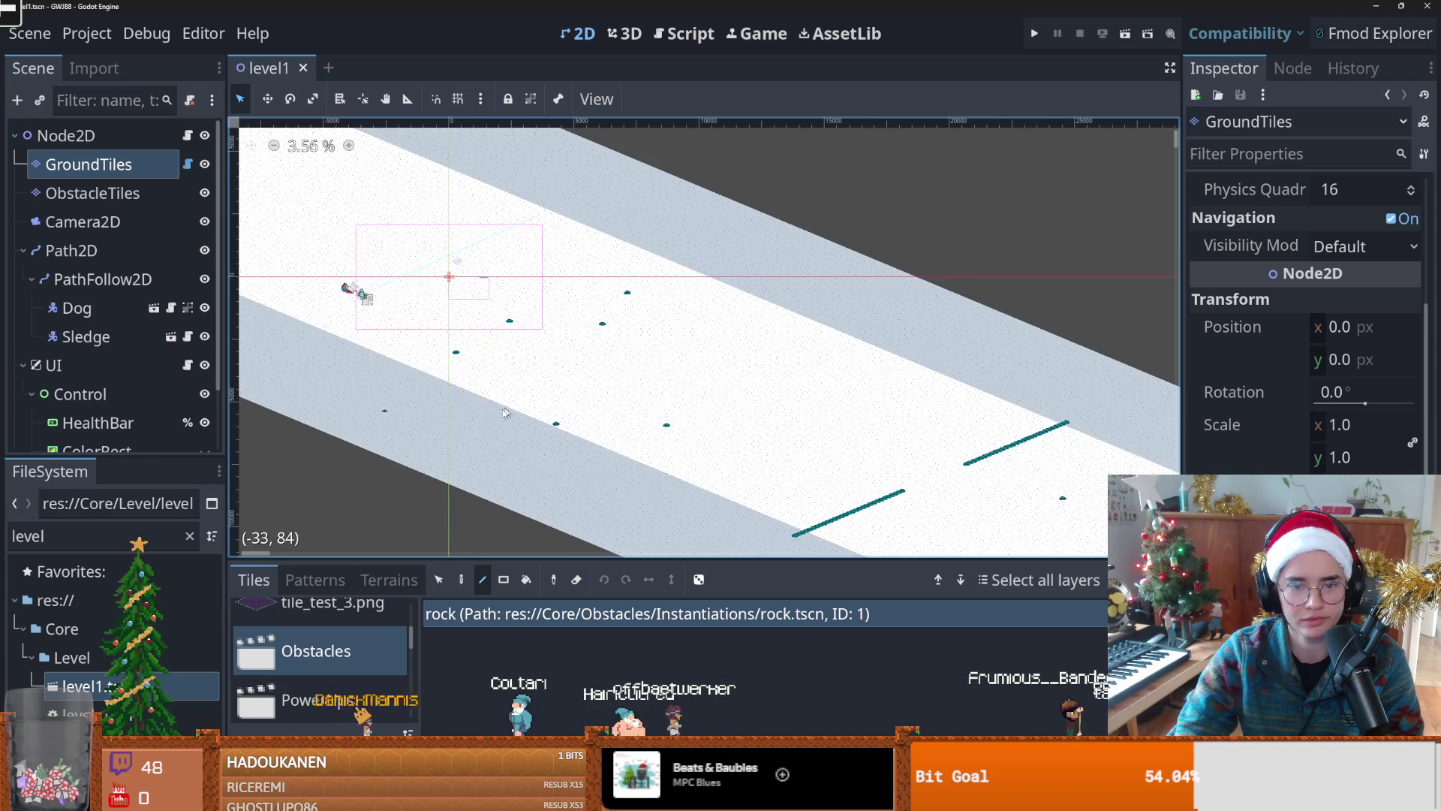
key("F5")
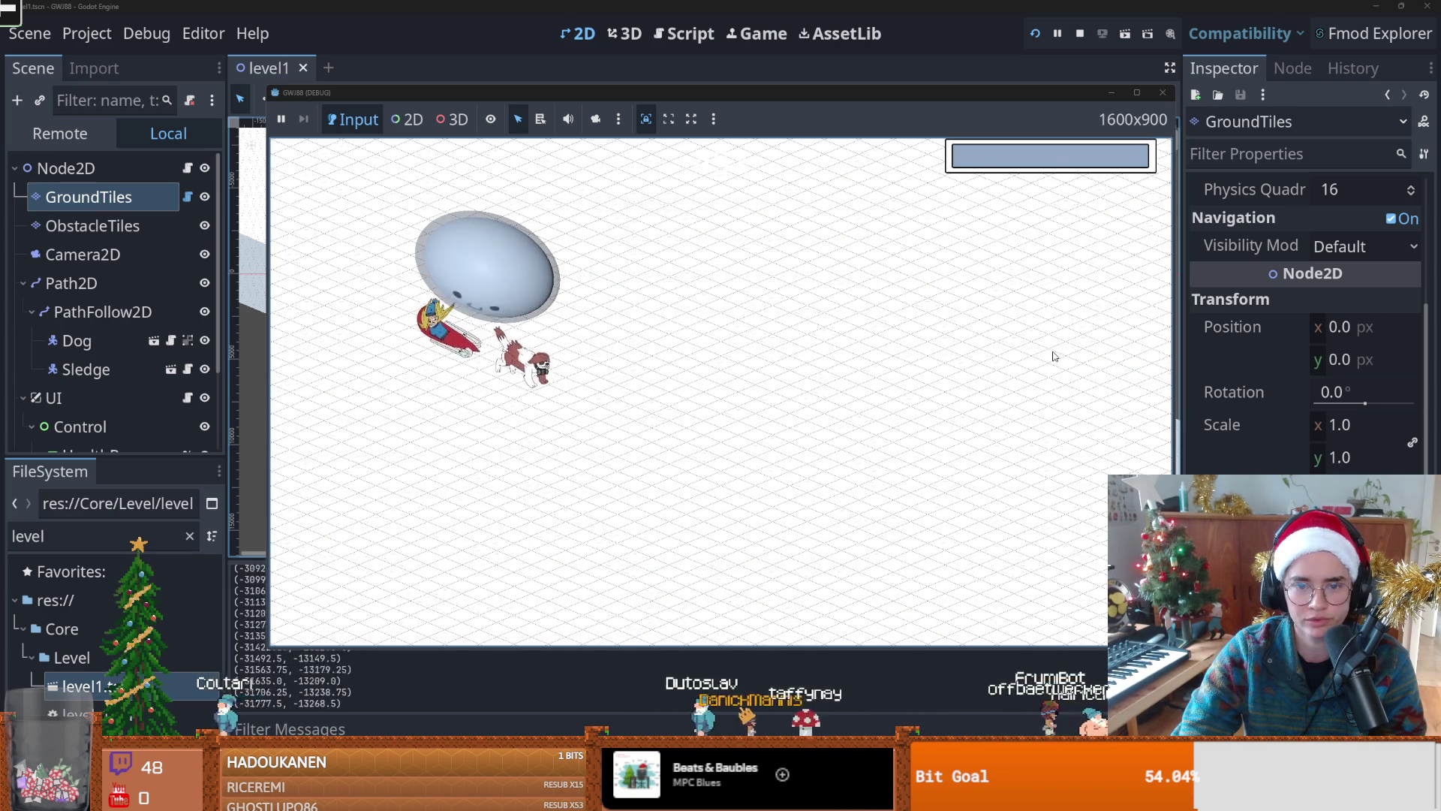
left_click(1163, 92)
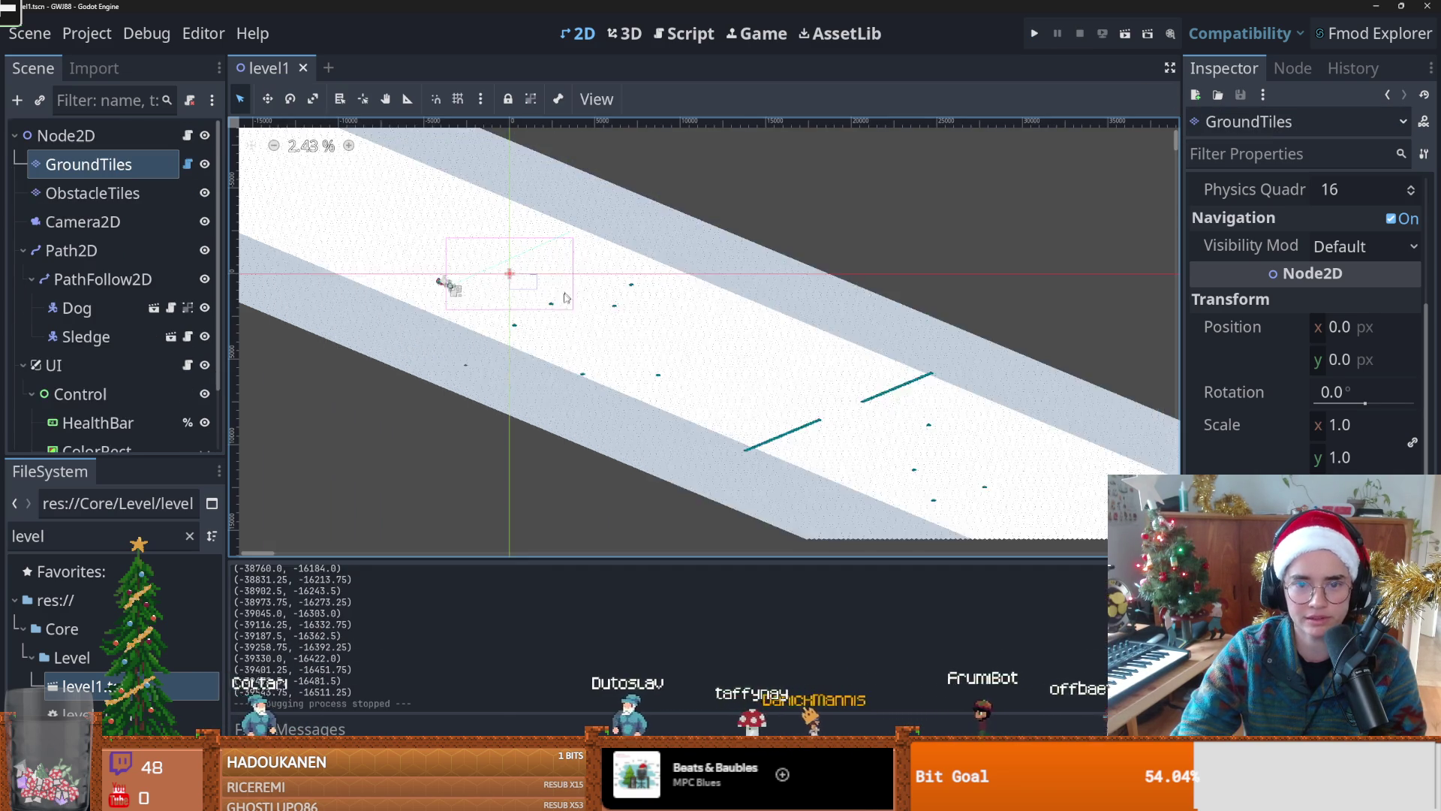
scroll(738, 345, "up", 2)
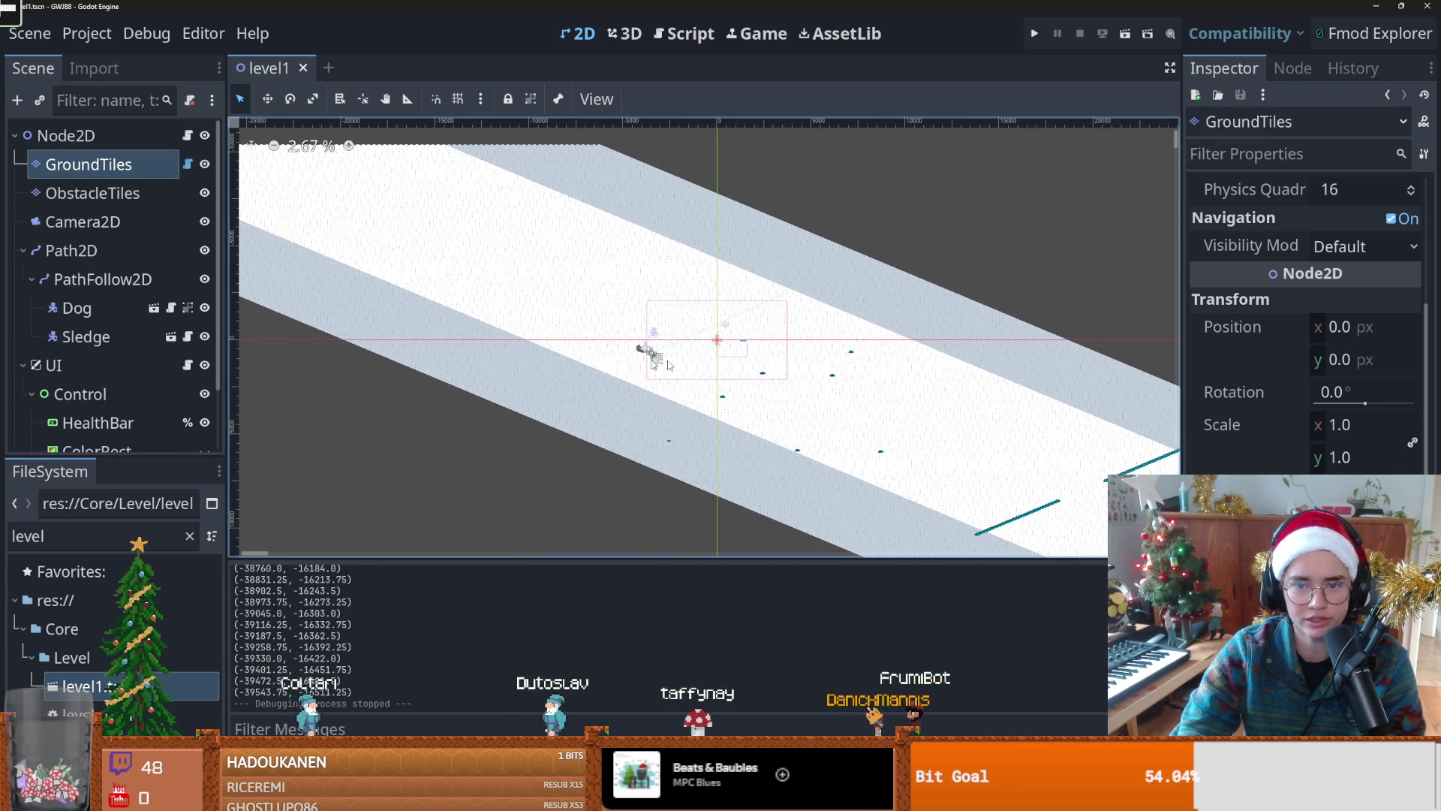
scroll(670, 321, "down", 1)
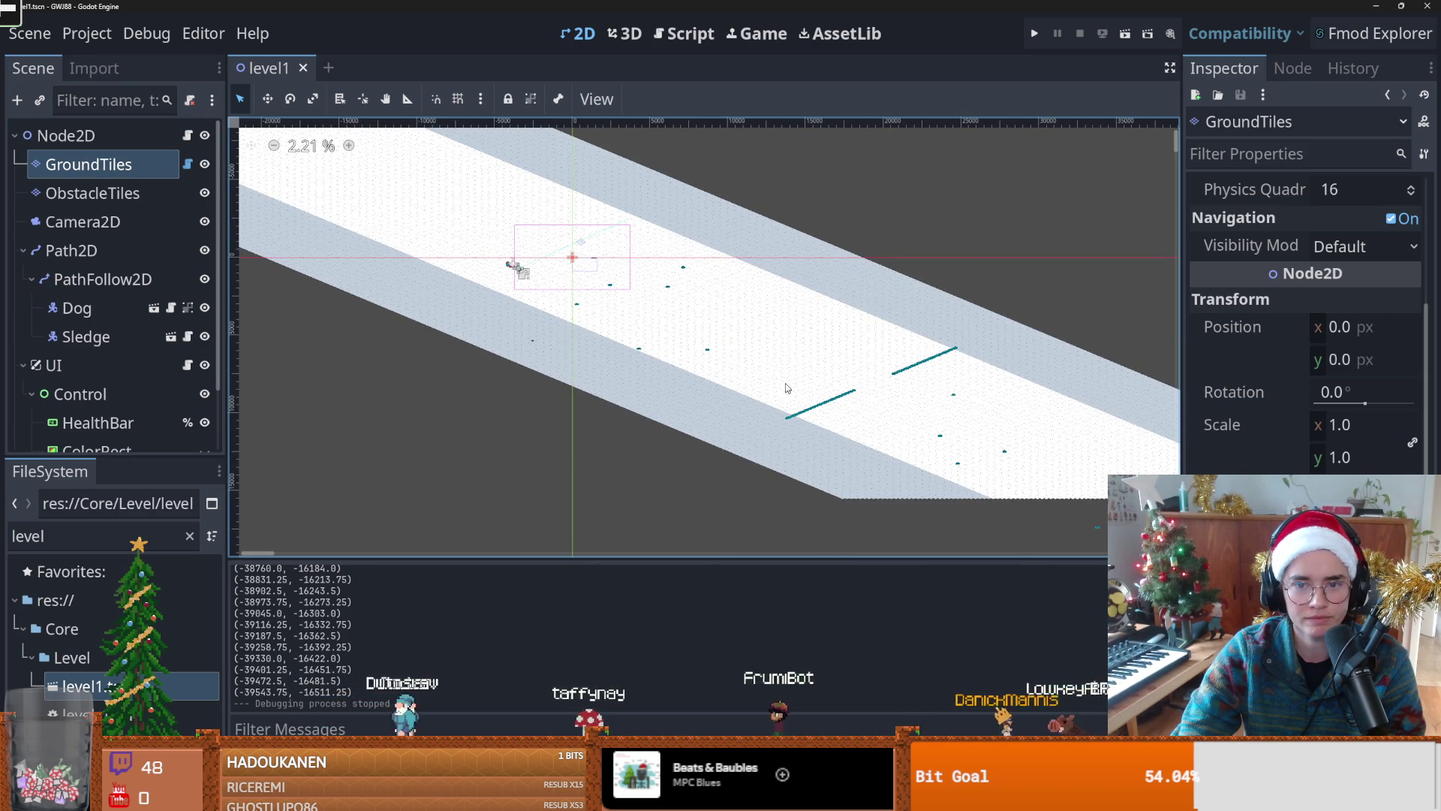
scroll(773, 386, "up", 1)
scroll(601, 353, "up", 2)
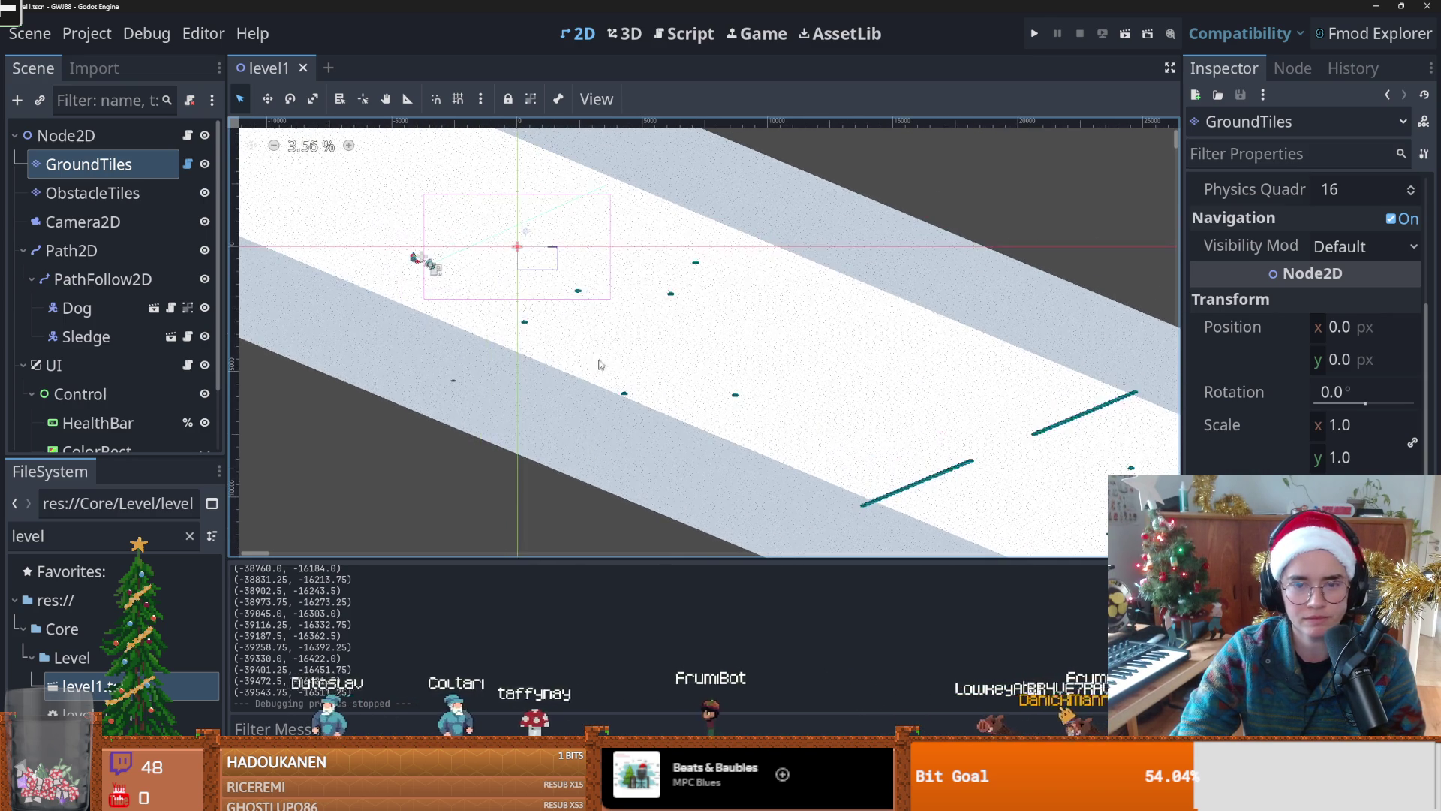
scroll(495, 330, "up", 2)
scroll(758, 330, "down", 4)
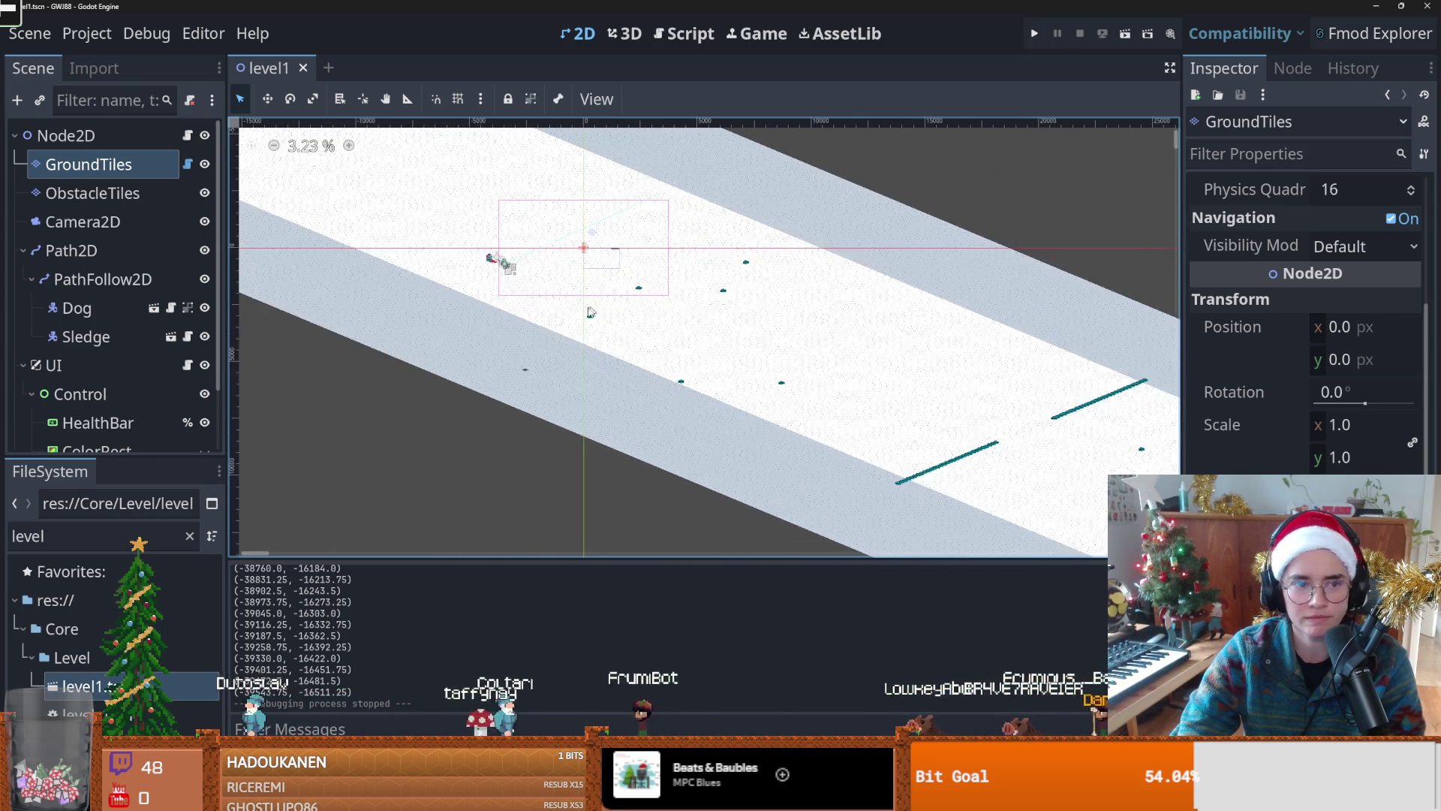
left_click(94, 195)
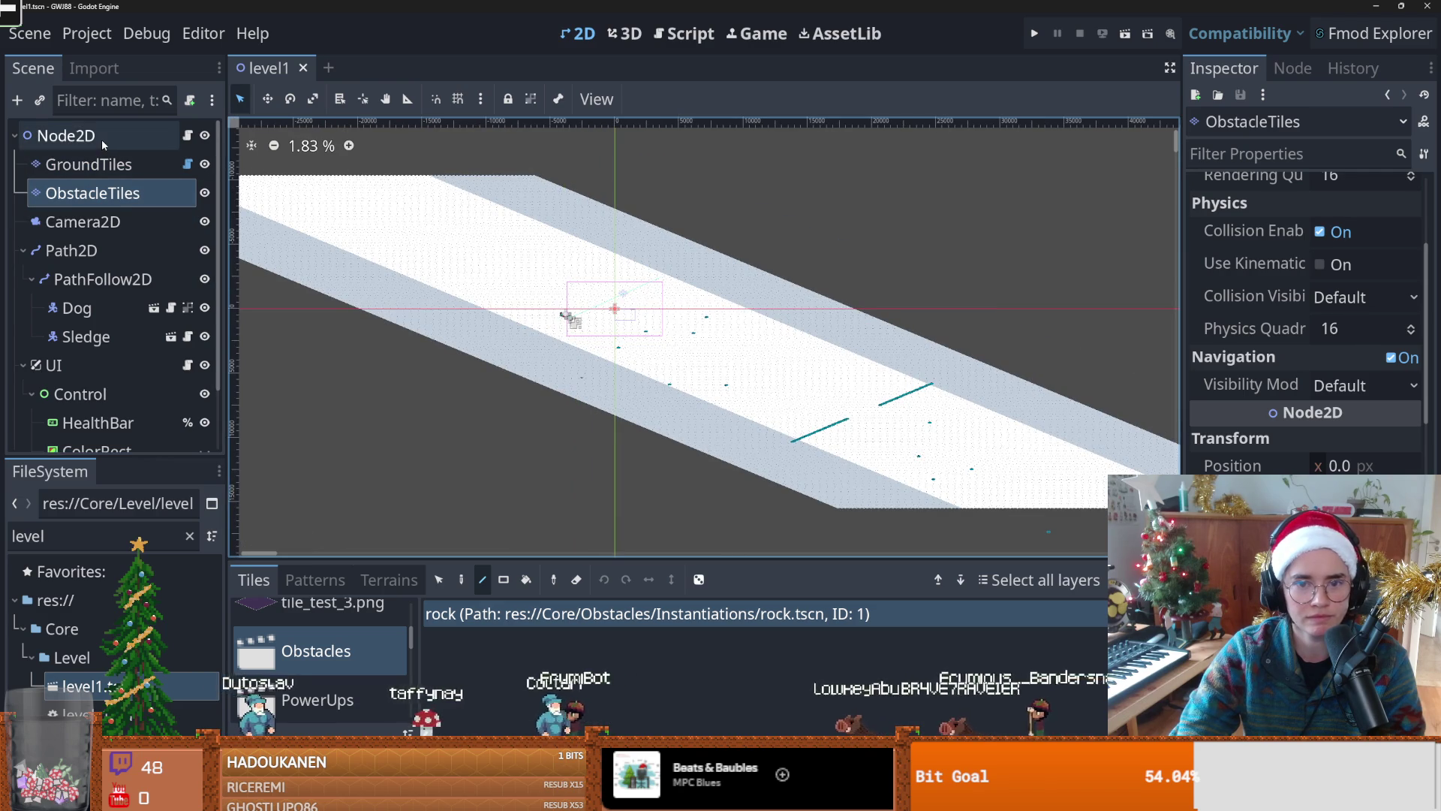
left_click(103, 139)
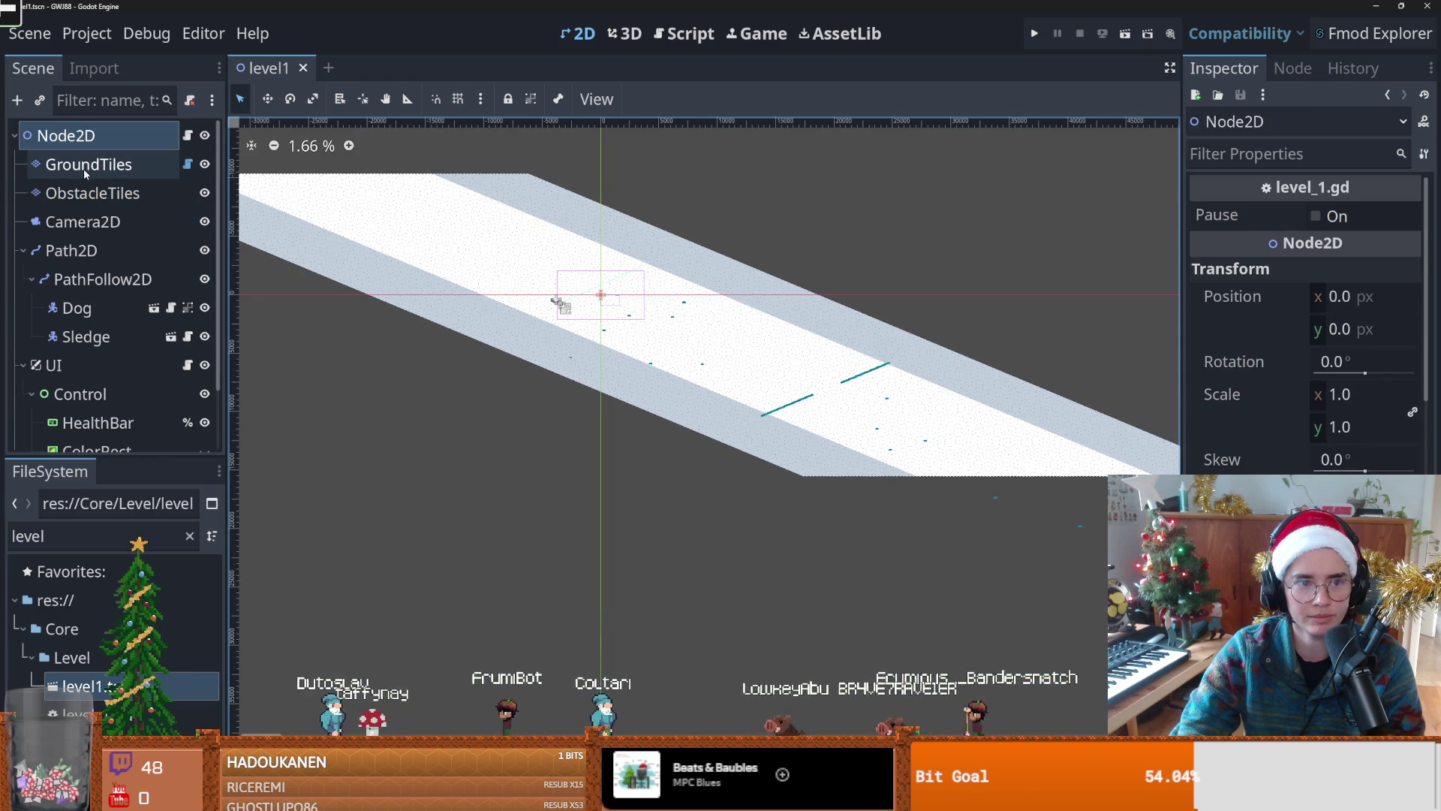
left_click(83, 168)
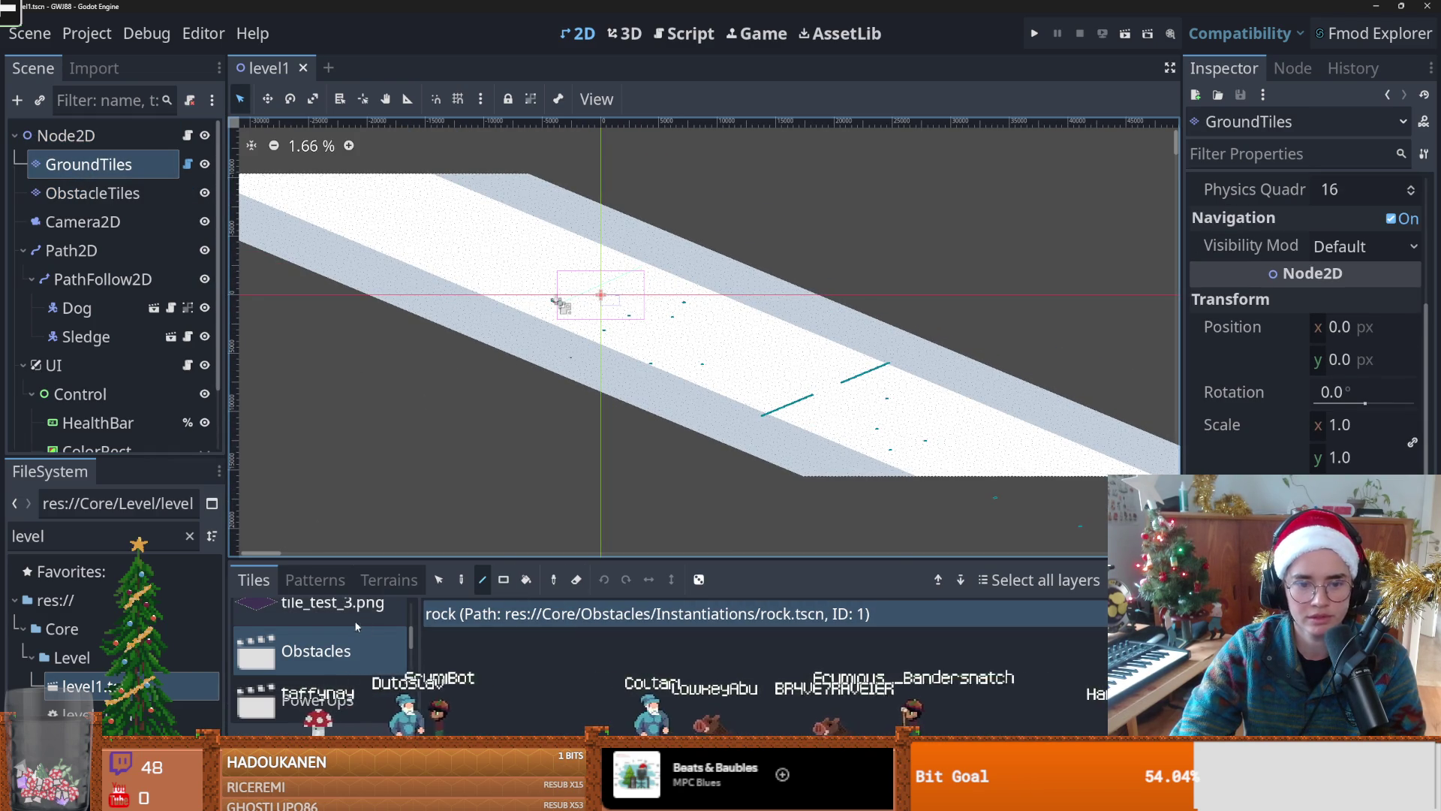
Step: Try painting and erasing snow terrain rectangles on GroundTiles, undoing the last erase
left_click(389, 579)
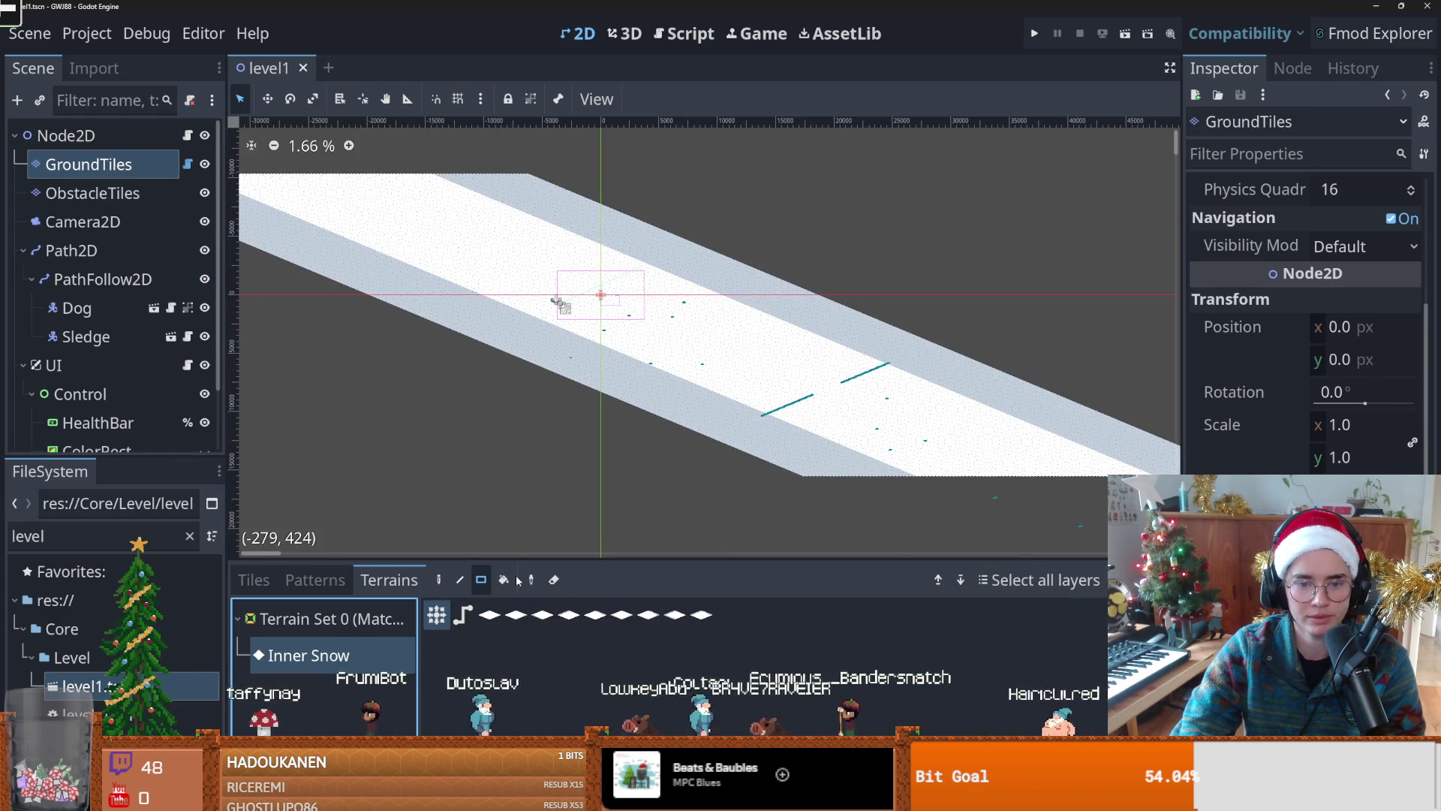
scroll(620, 405, "down", 1)
left_click_drag(368, 299, 637, 398)
left_click_drag(830, 476, 155, 158)
scroll(808, 443, "down", 1)
mouse_move(1084, 462)
left_mouse_down()
mouse_move(301, 82)
mouse_move(587, 199)
mouse_move(174, 161)
mouse_move(218, 178)
left_mouse_up()
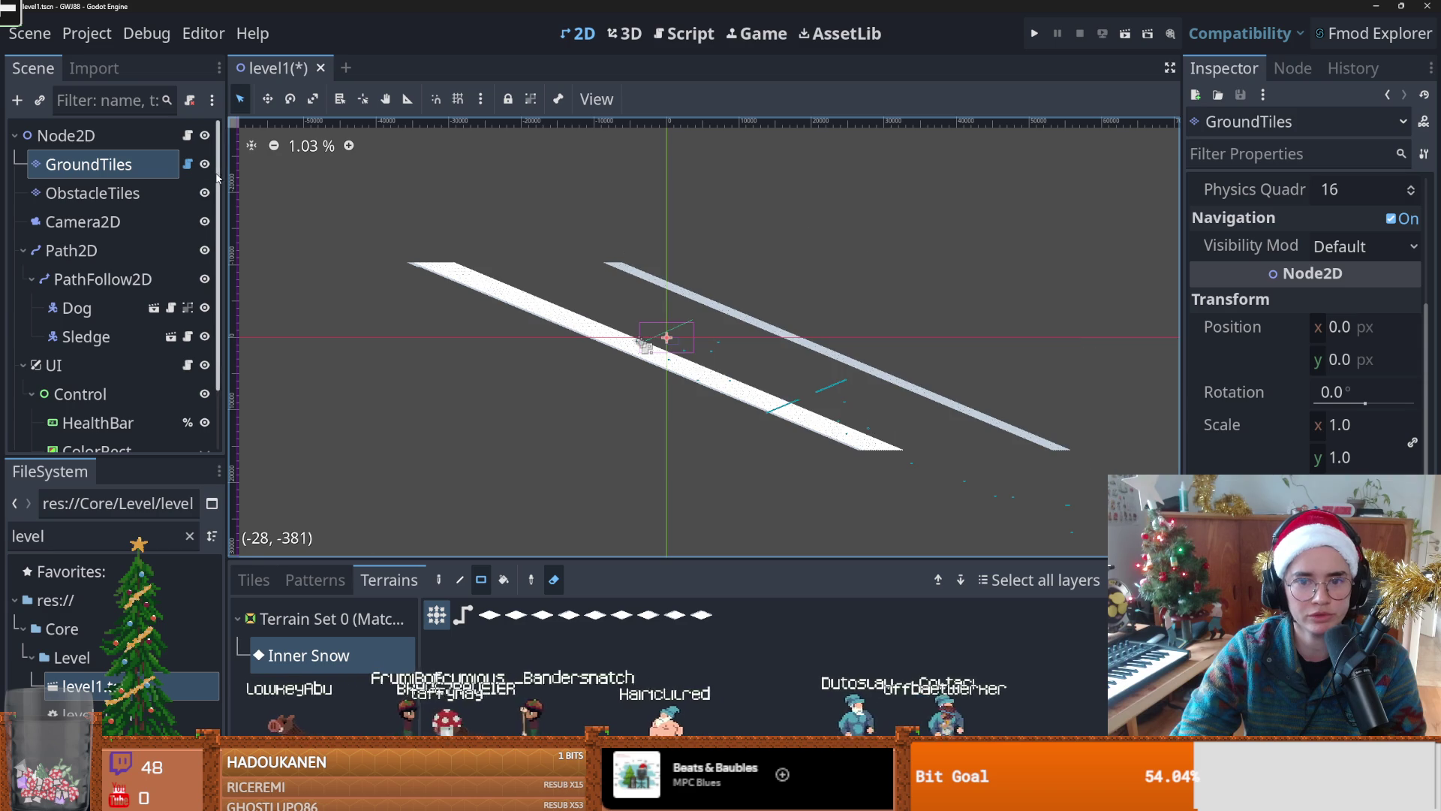
key("ctrl+z")
key("ctrl+z")
key("ctrl+z")
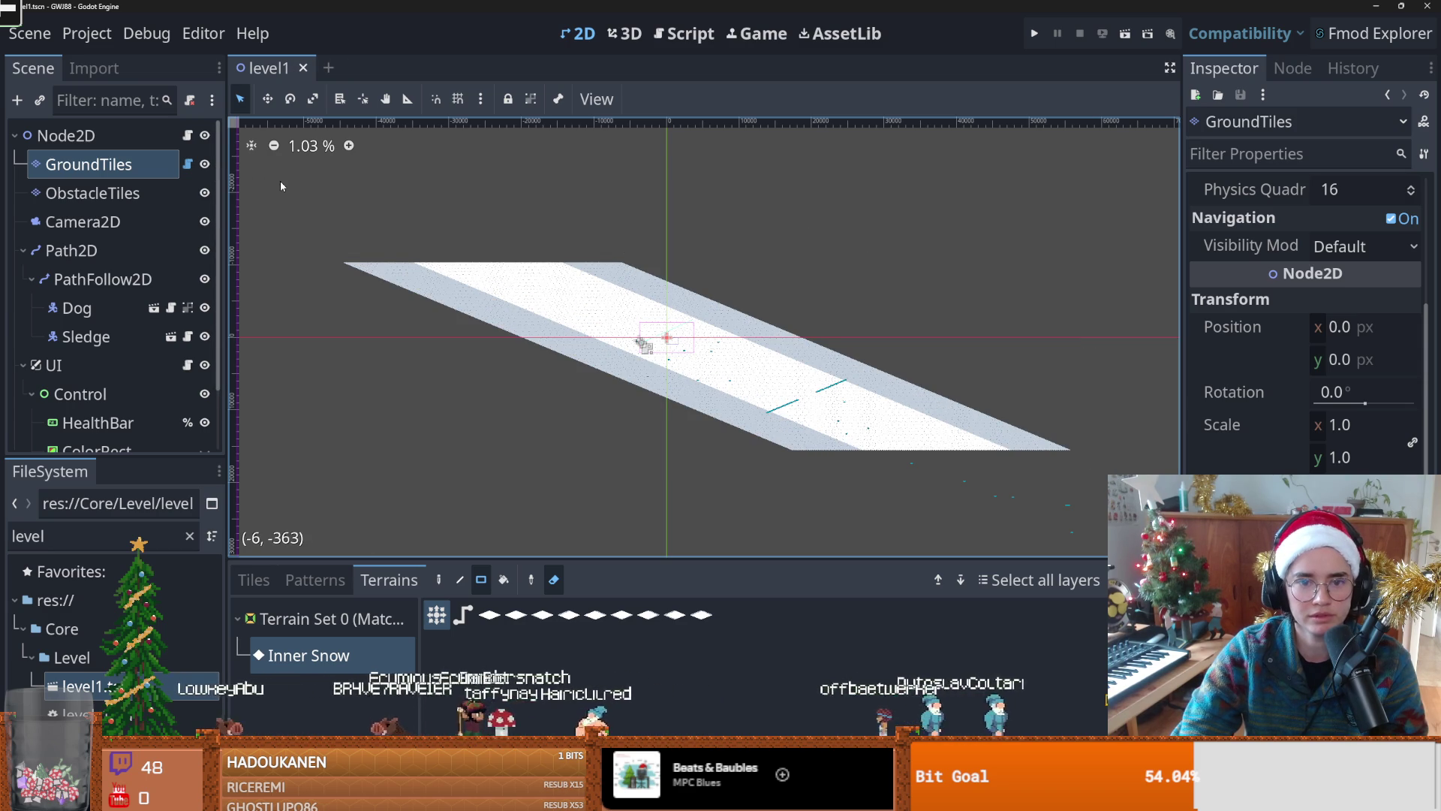
Step: Hide the GroundTiles layer, save level1, and open Project Settings
left_click(205, 164)
key("ctrl+s")
left_click(87, 33)
left_click(118, 57)
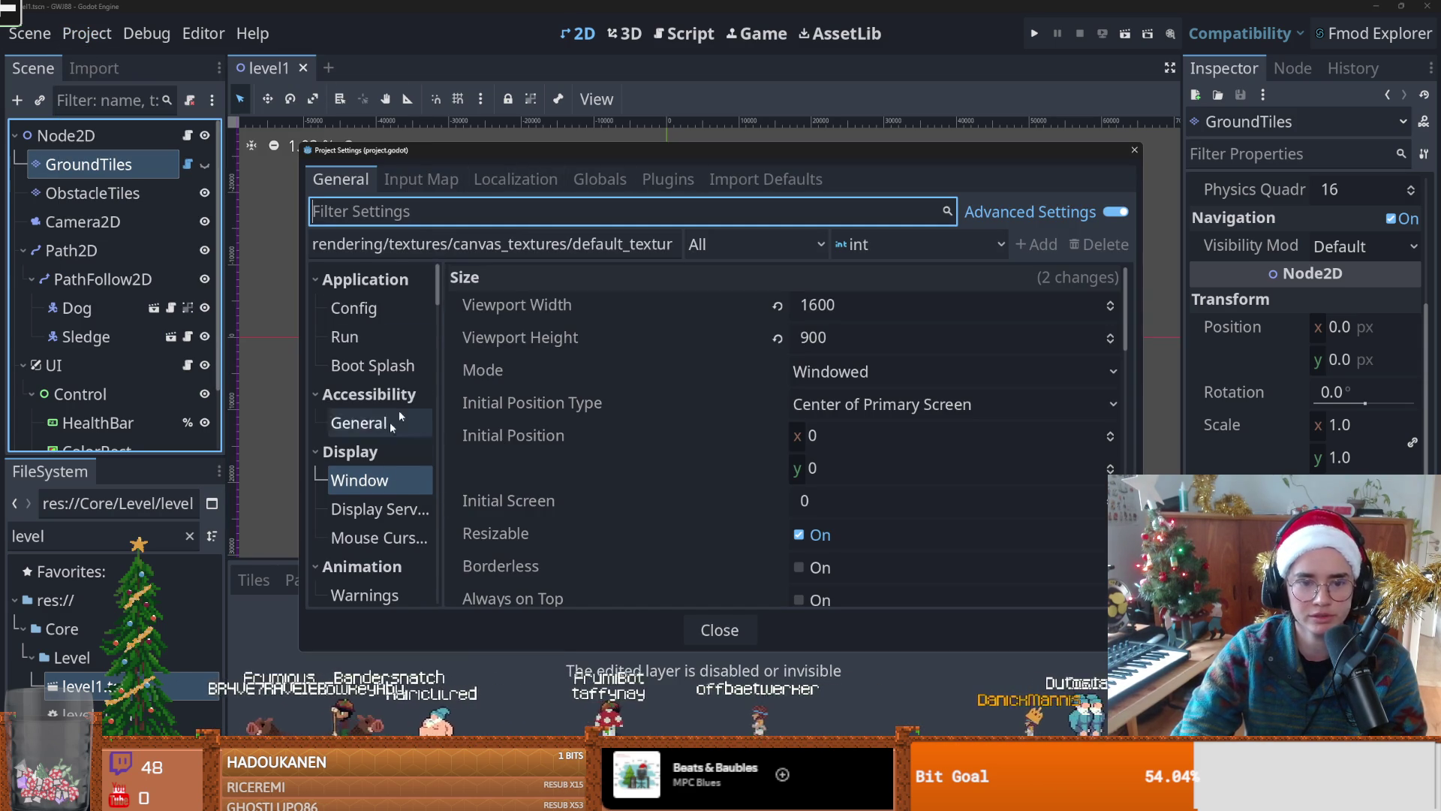
Step: In Rendering > Environment, lighten Default Clear Color to light grey (c4c4c4)
scroll(411, 450, "down", 10)
left_click_drag(437, 429, 438, 410)
left_click(391, 437)
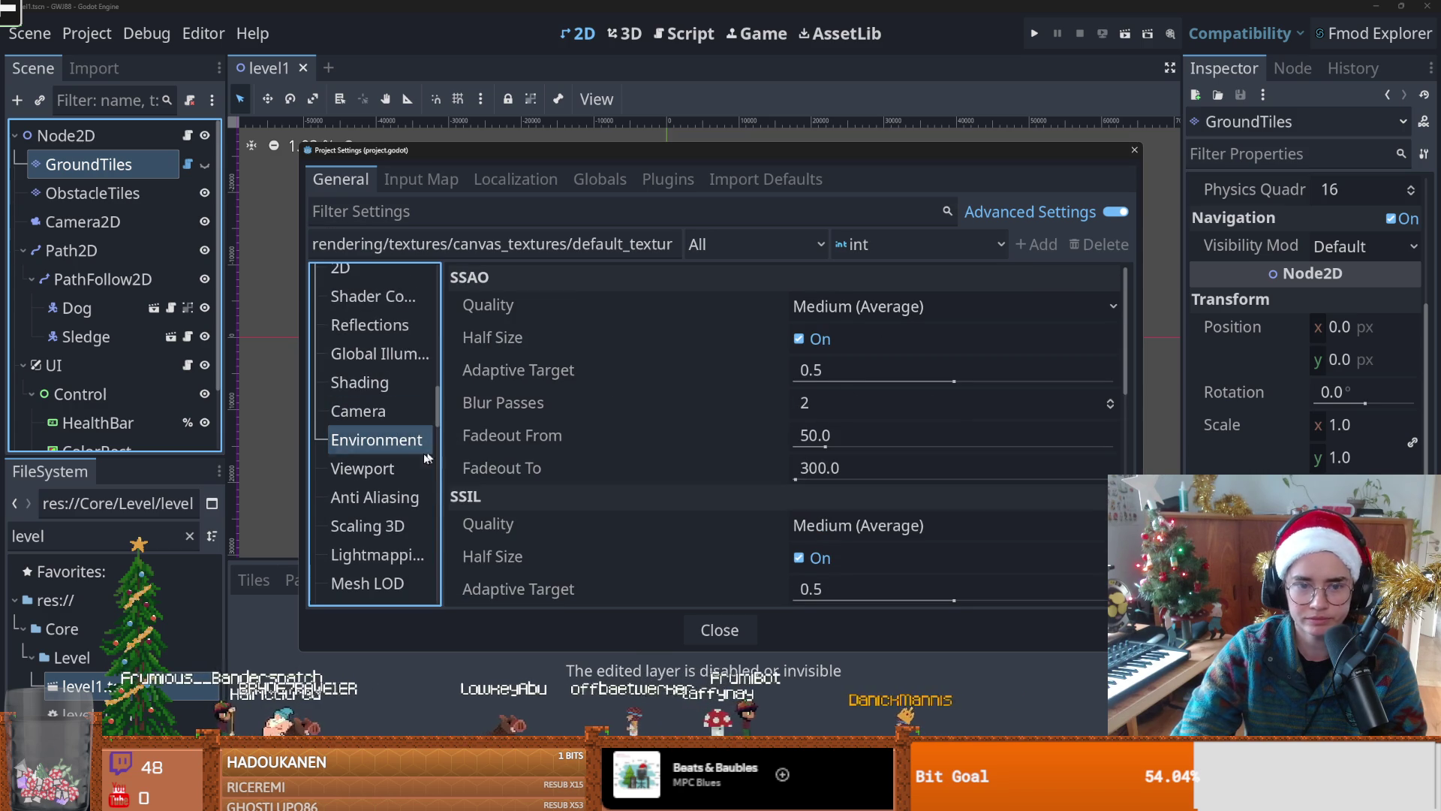
scroll(786, 490, "down", 5)
left_click(946, 580)
left_click_drag(1046, 191, 1055, 111)
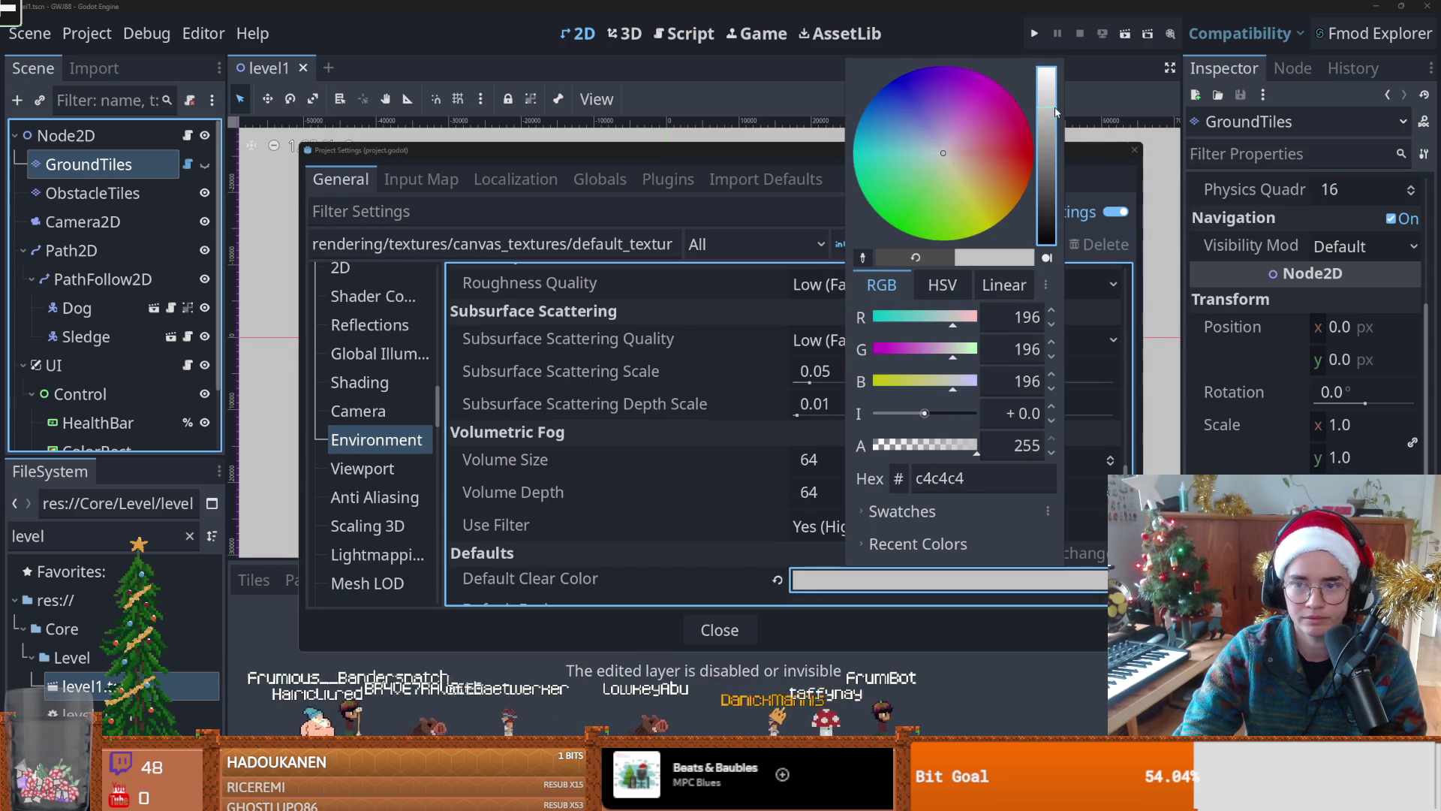
Step: Close the colour picker and Project Settings, then launch a playtest
left_click(806, 161)
left_click(1134, 150)
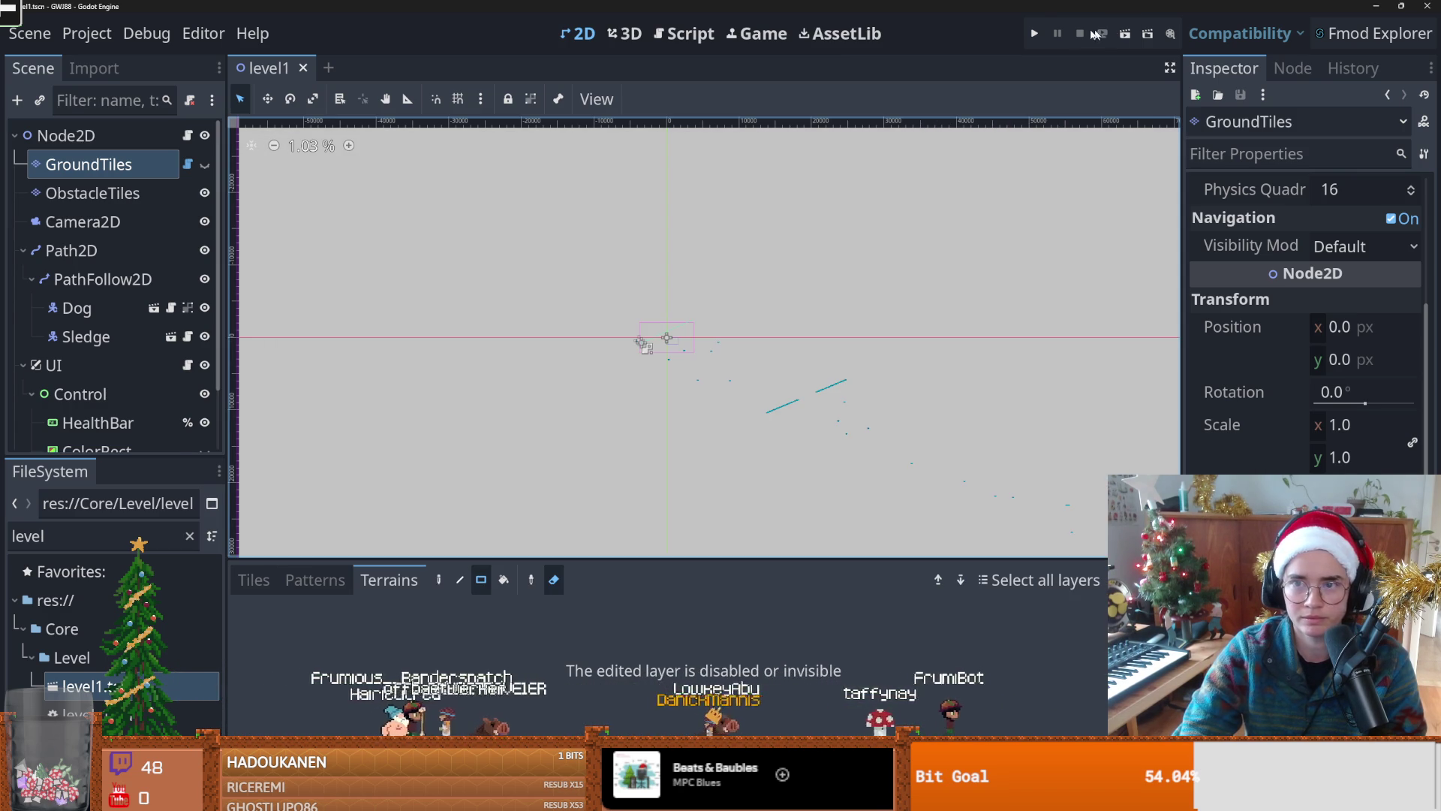
left_click(1035, 33)
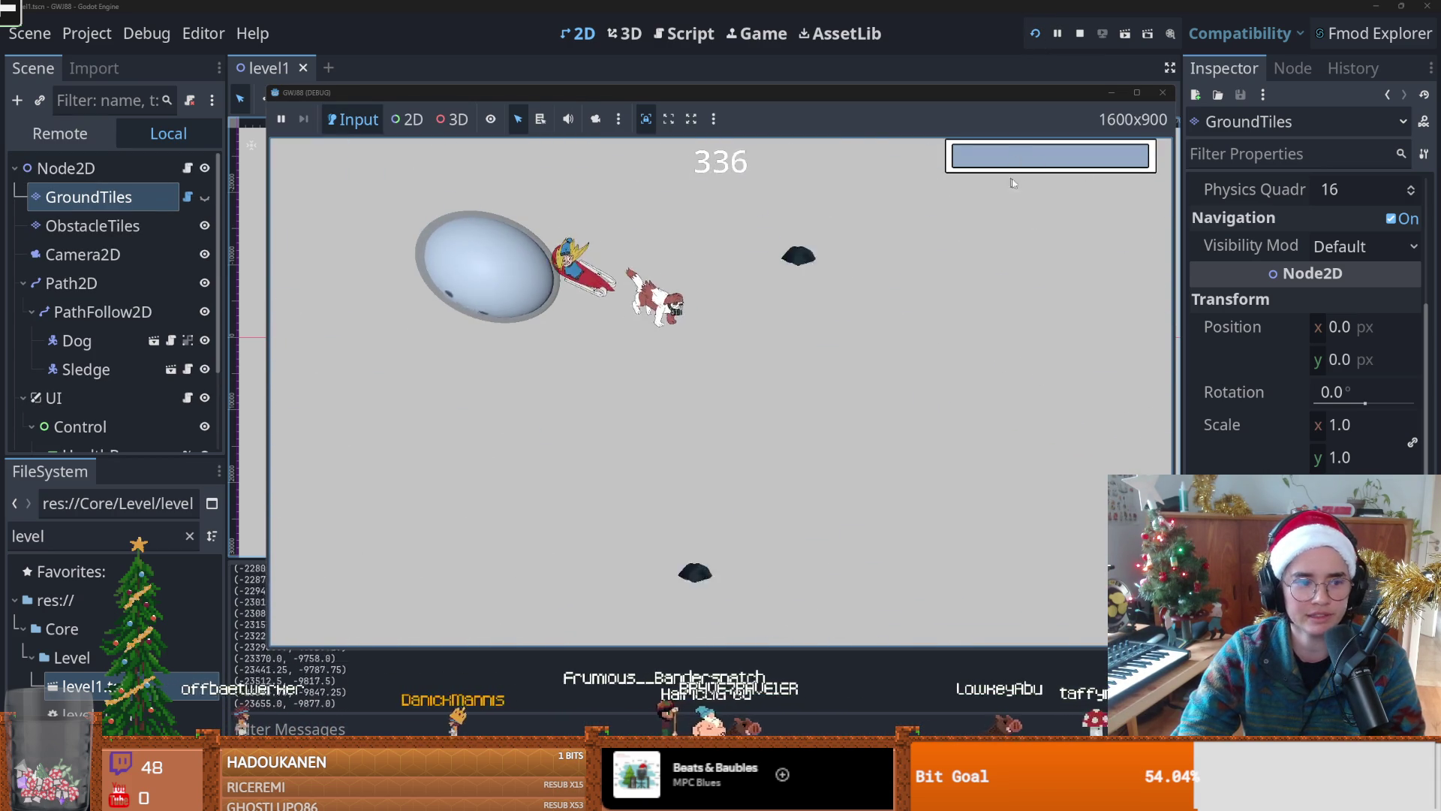
Step: Stop the game and open game.tscn by filtering the FileSystem for 'ga'
key("F8")
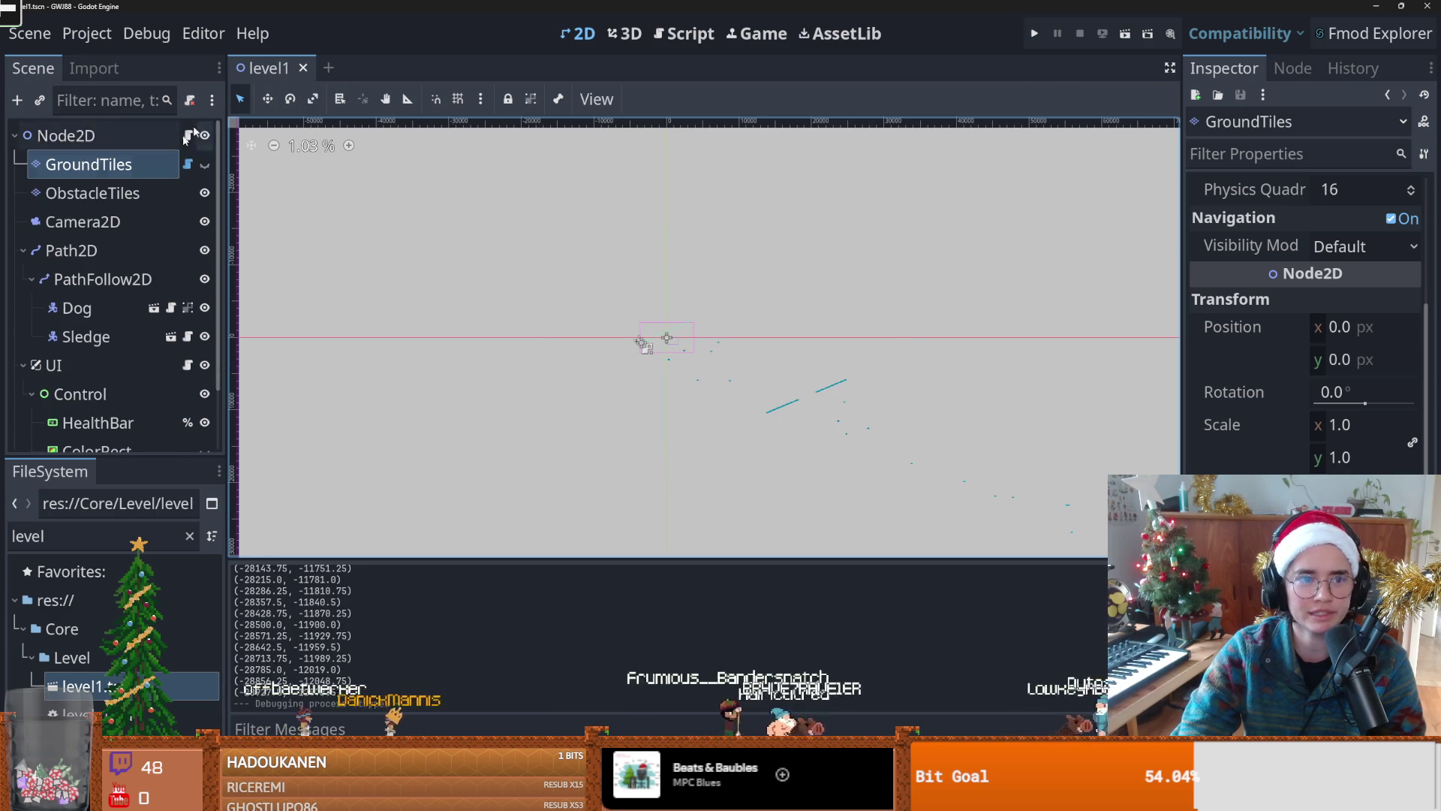
double_click(83, 529)
type("game")
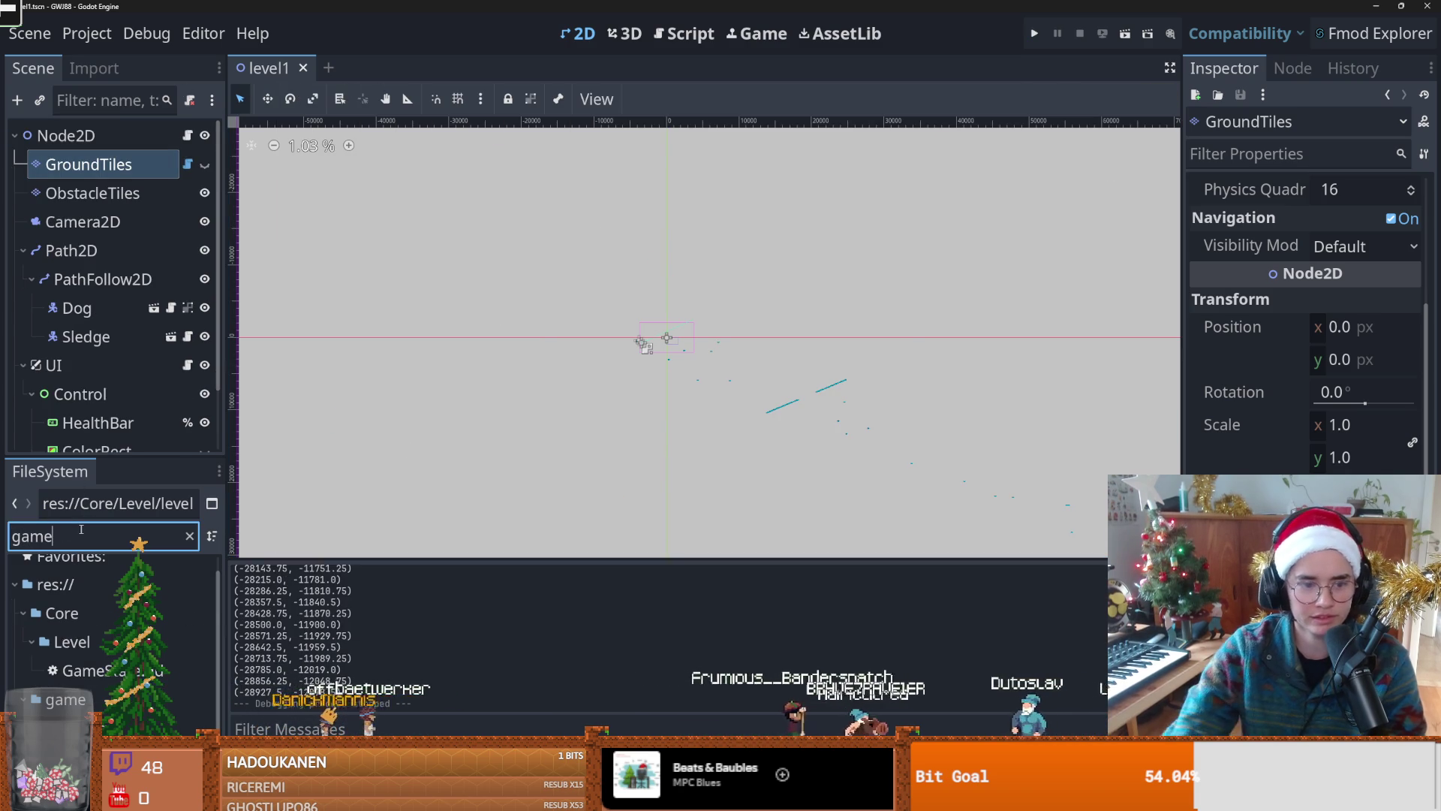
double_click(68, 727)
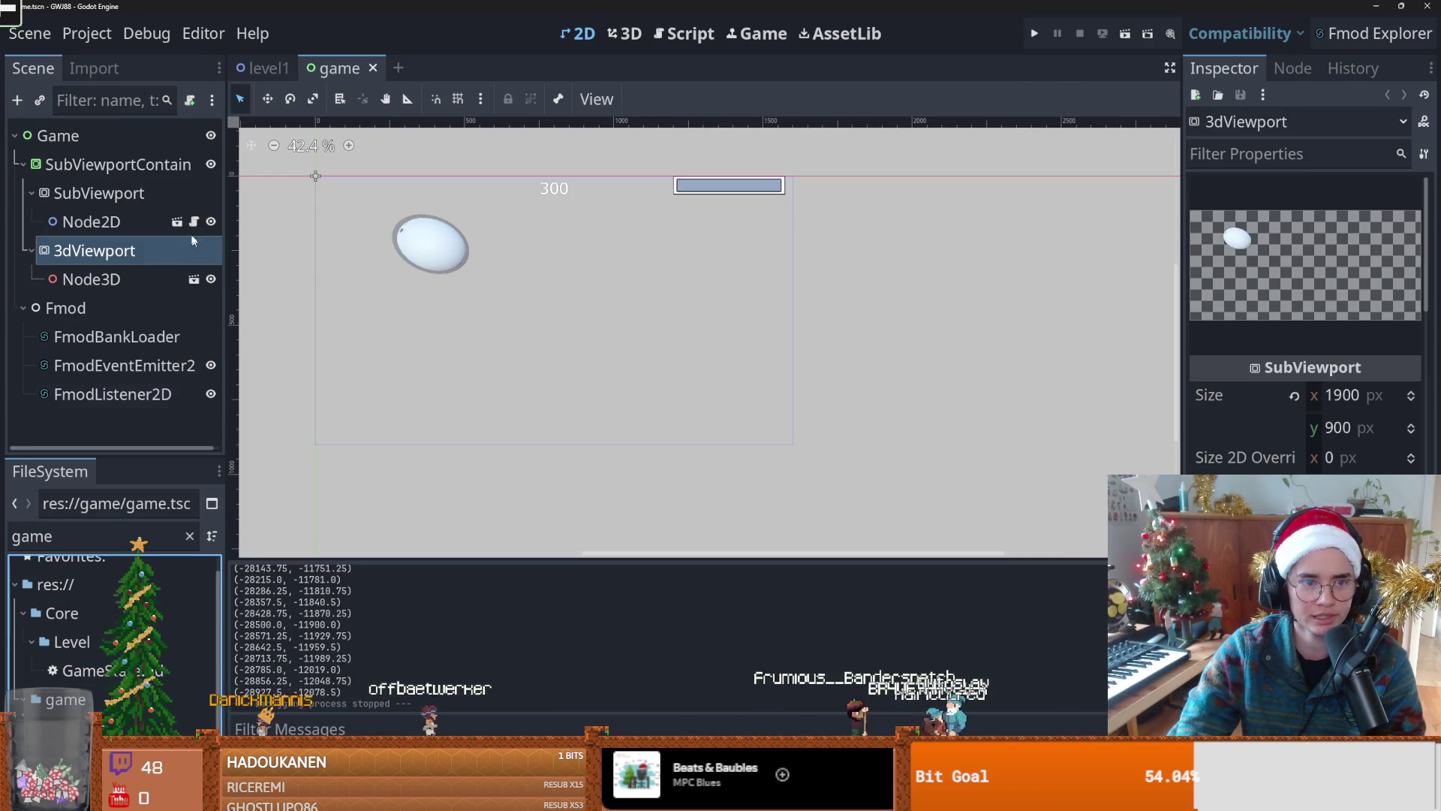
Step: Run the game maximized, play the sled level, stop it, and return to level1
key("F5")
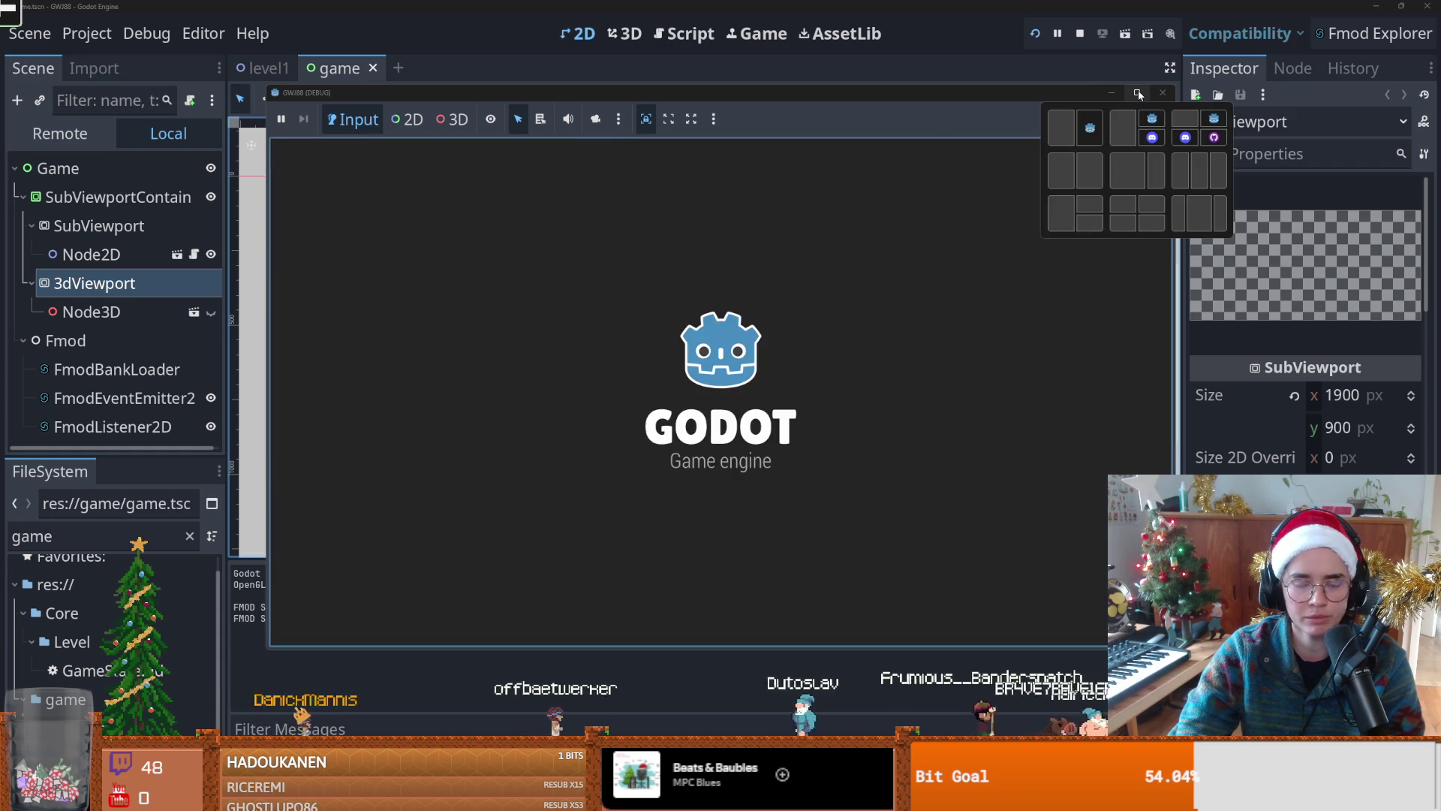
left_click(1139, 94)
left_click(837, 418)
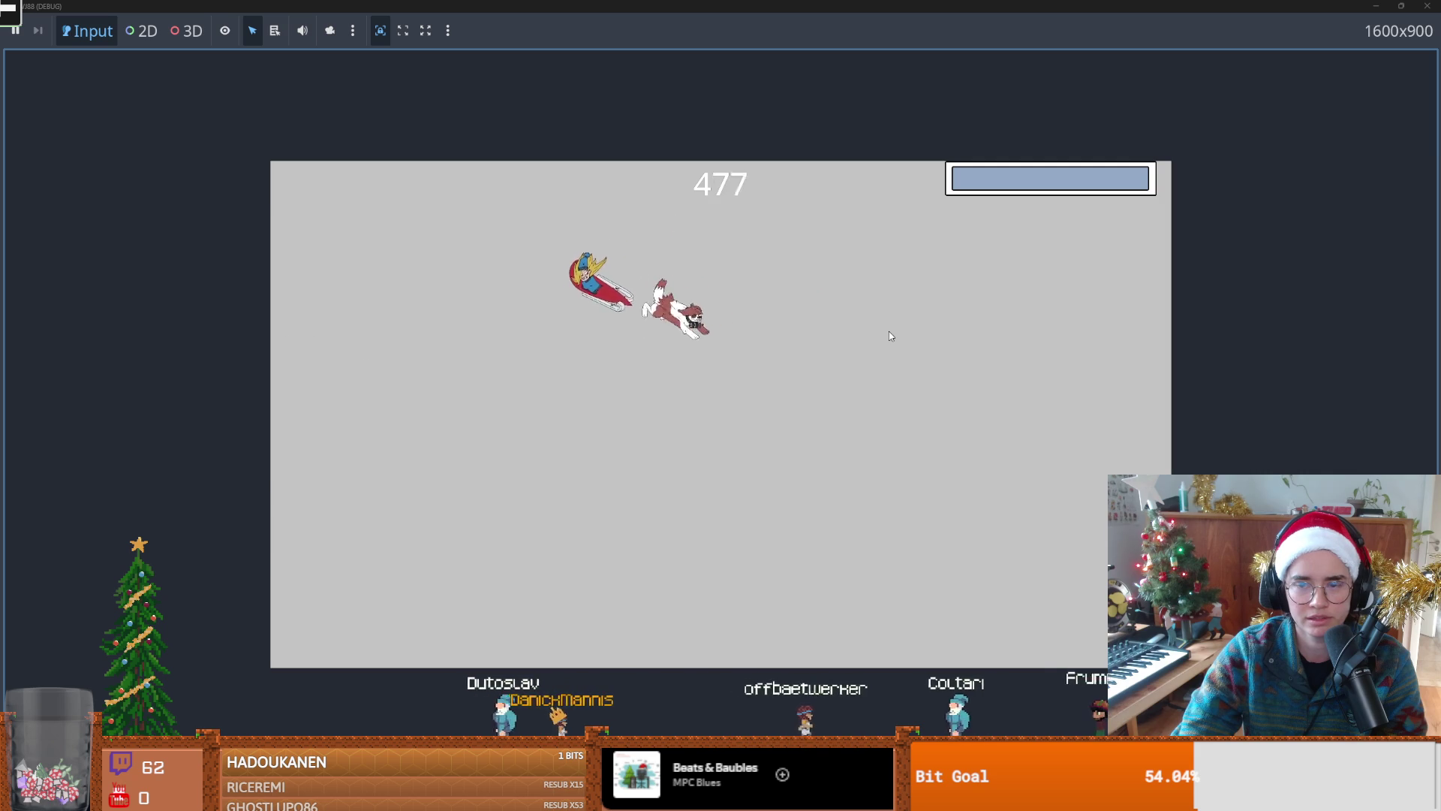
key("F8")
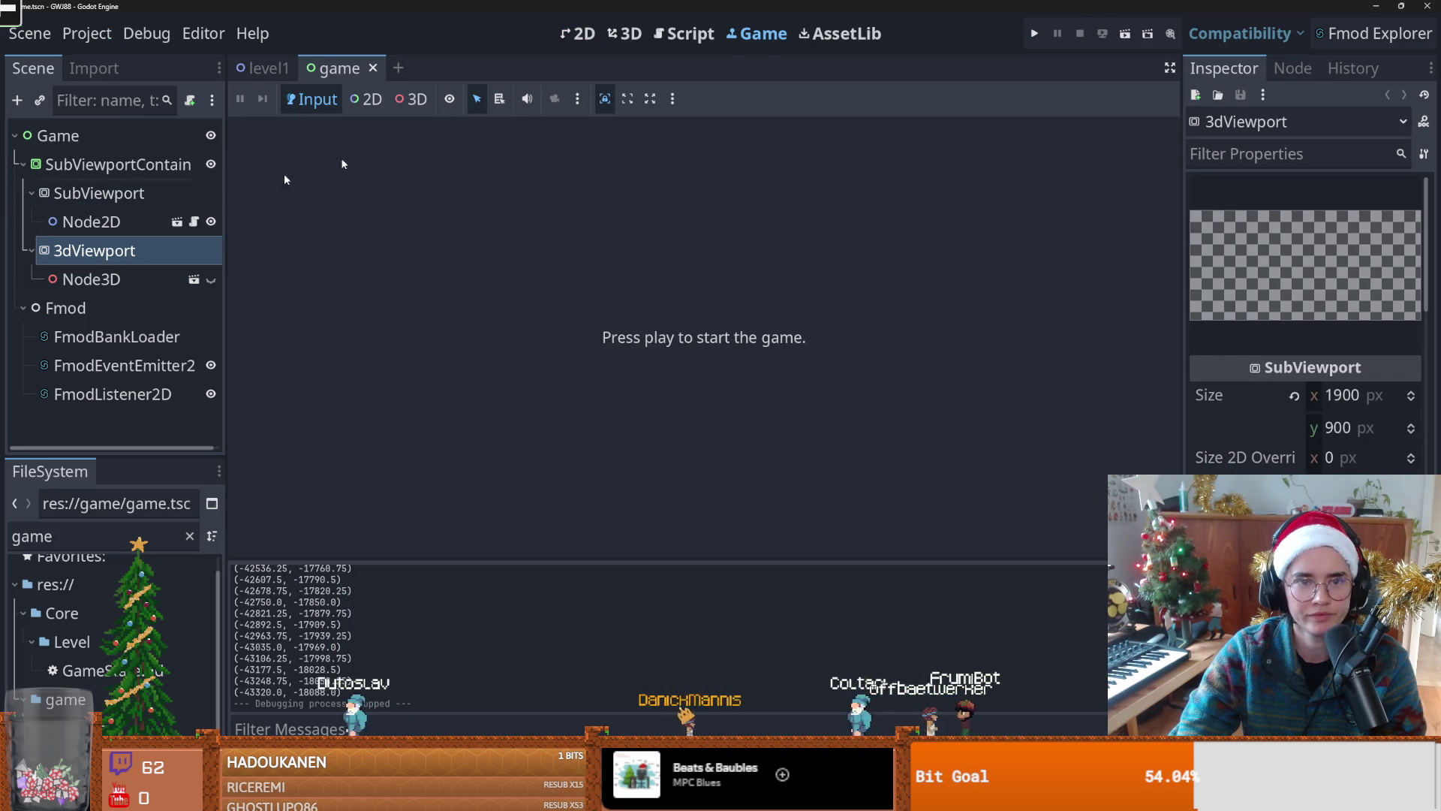
left_click(263, 68)
Step: On the level1 canvas, toggle the GroundTiles layer visible and then hidden again
left_click(585, 33)
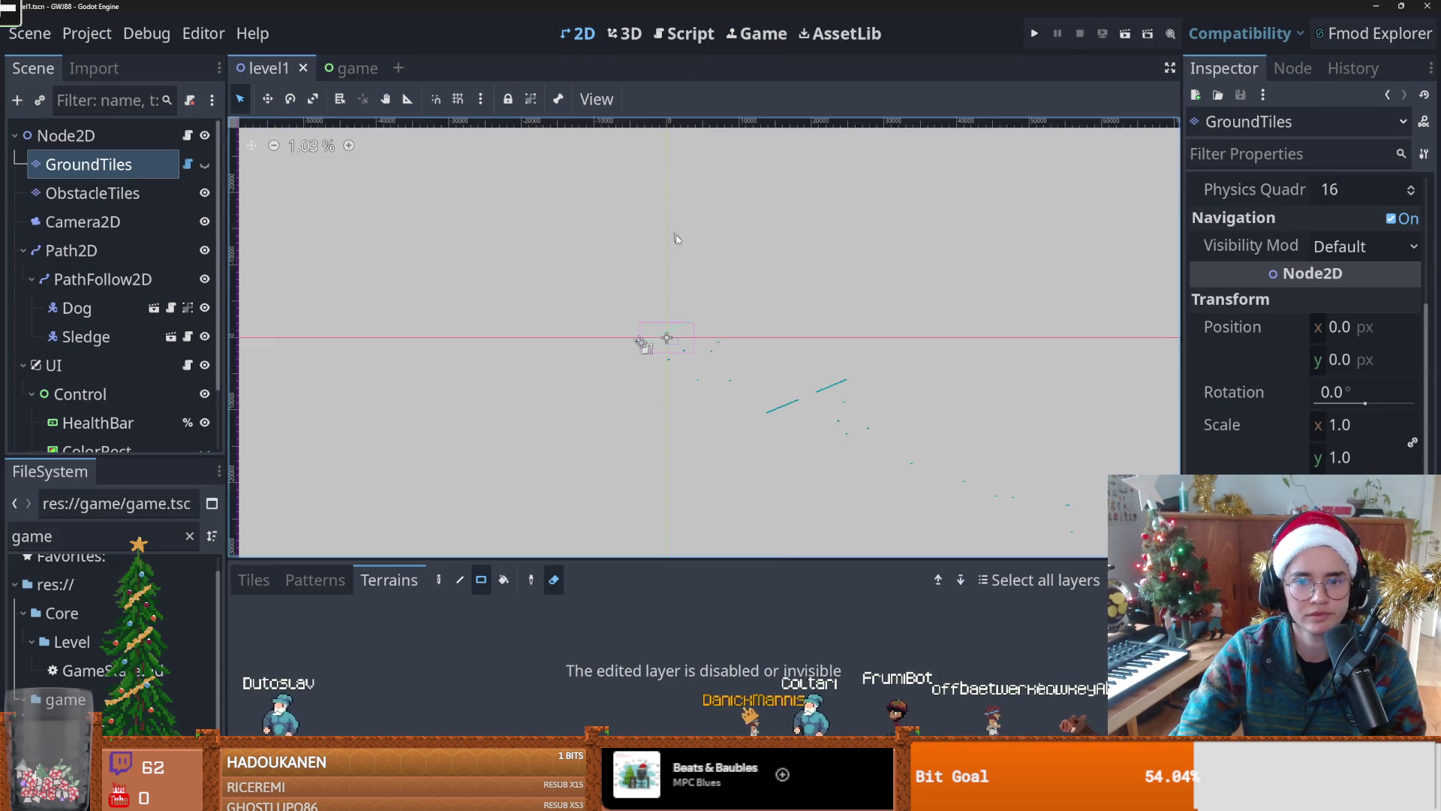
scroll(724, 361, "up", 5)
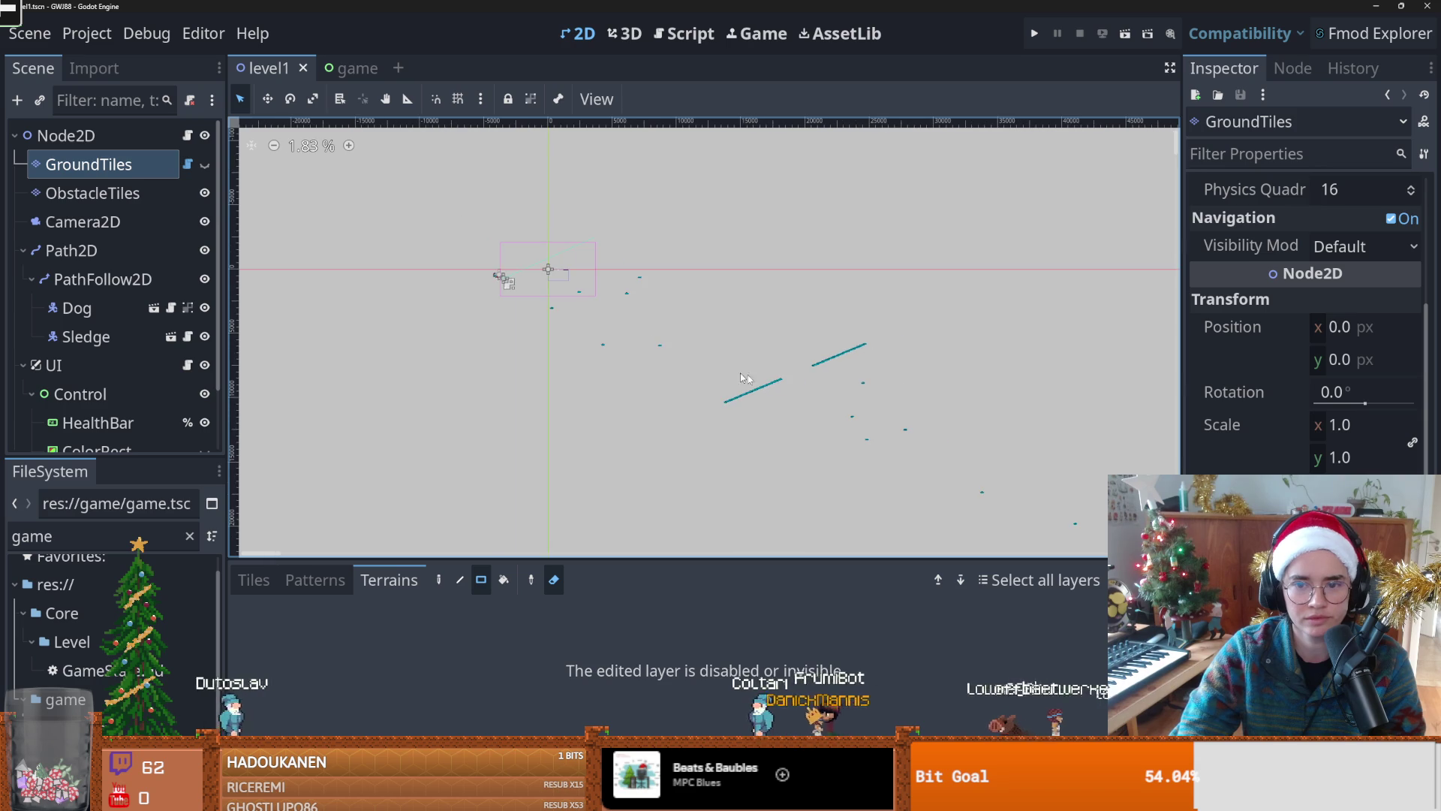
scroll(578, 322, "down", 8)
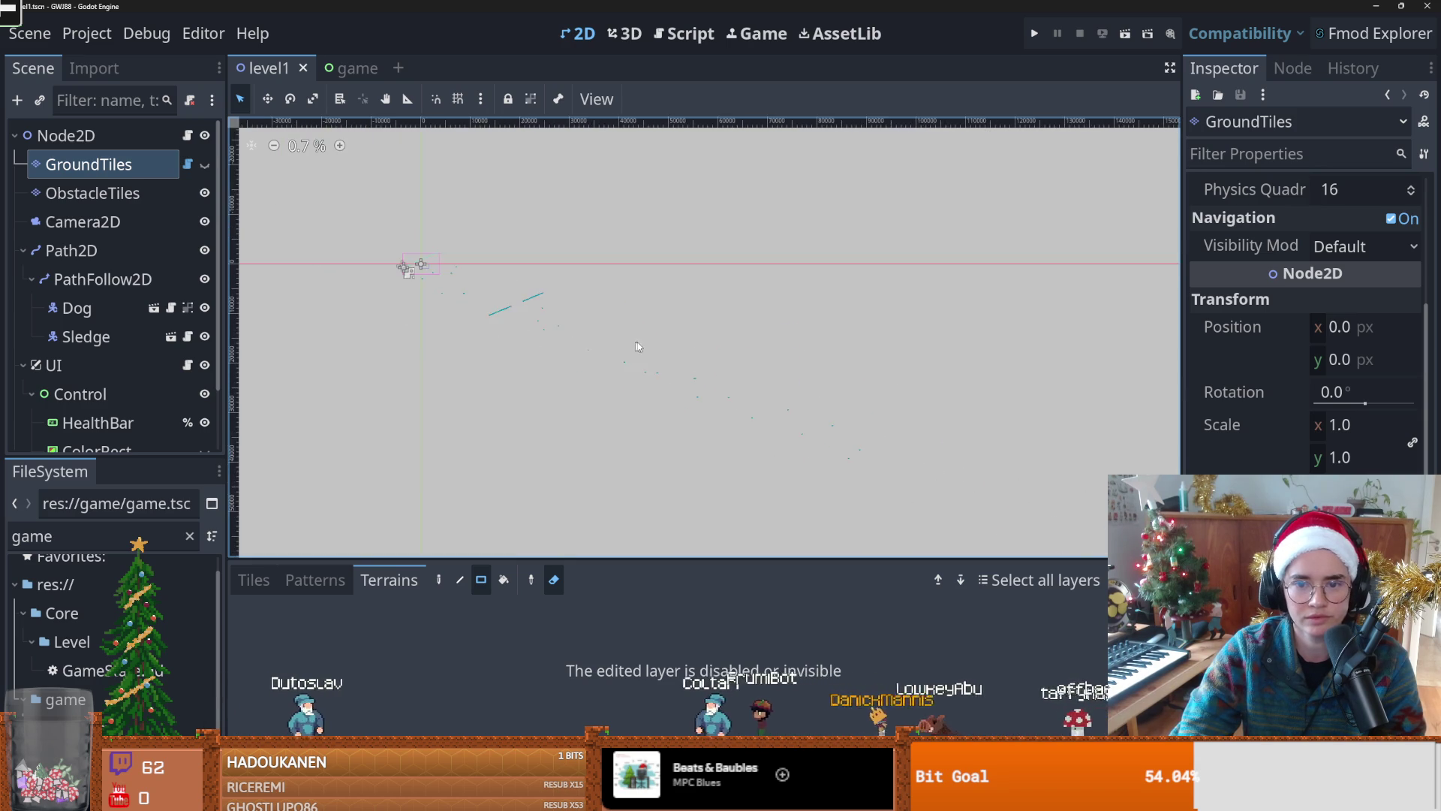
scroll(764, 399, "up", 1)
left_click(205, 164)
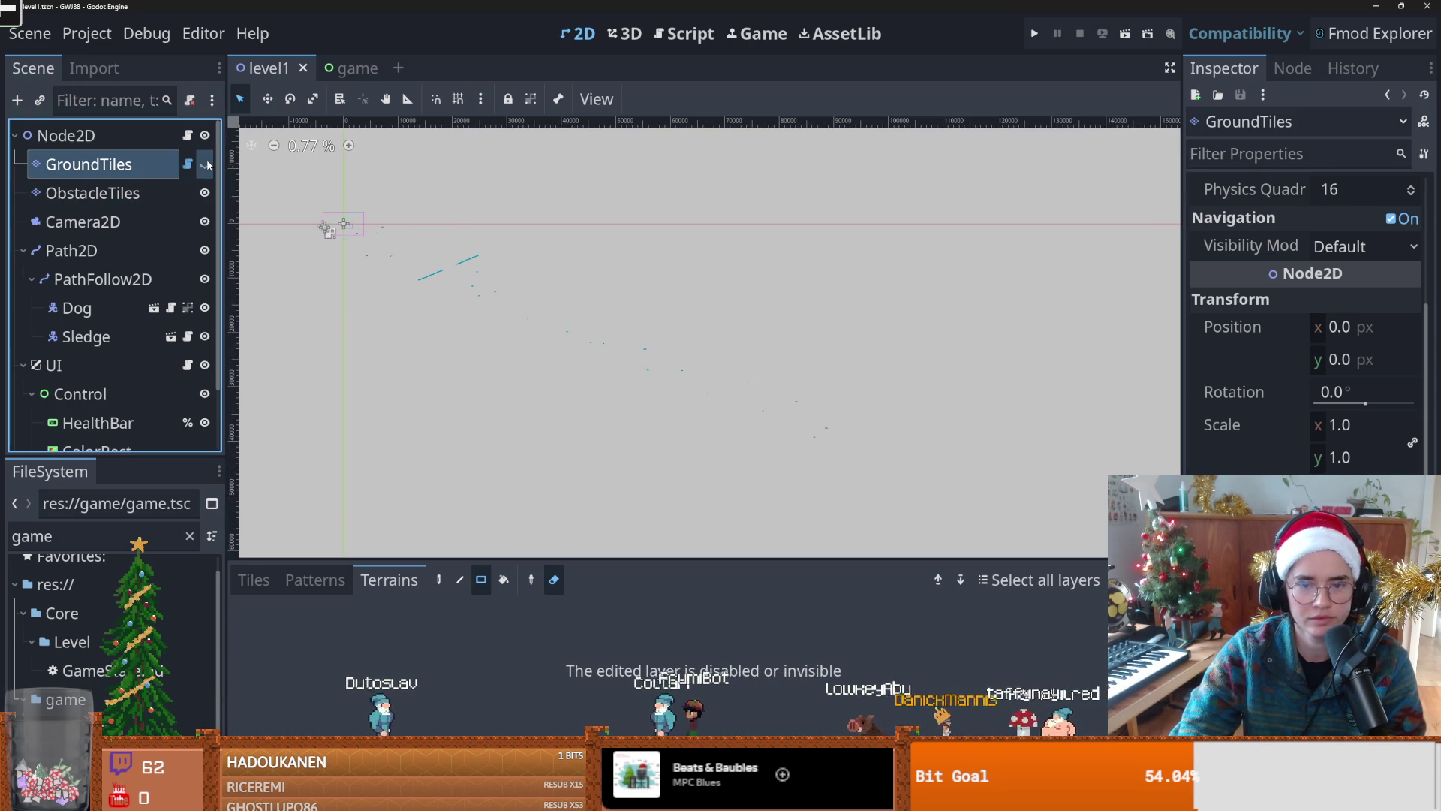
left_click(204, 164)
Step: Shift the level view slightly left and switch to the snowball scene
scroll(585, 328, "up", 9)
left_click_drag(602, 320, 529, 309)
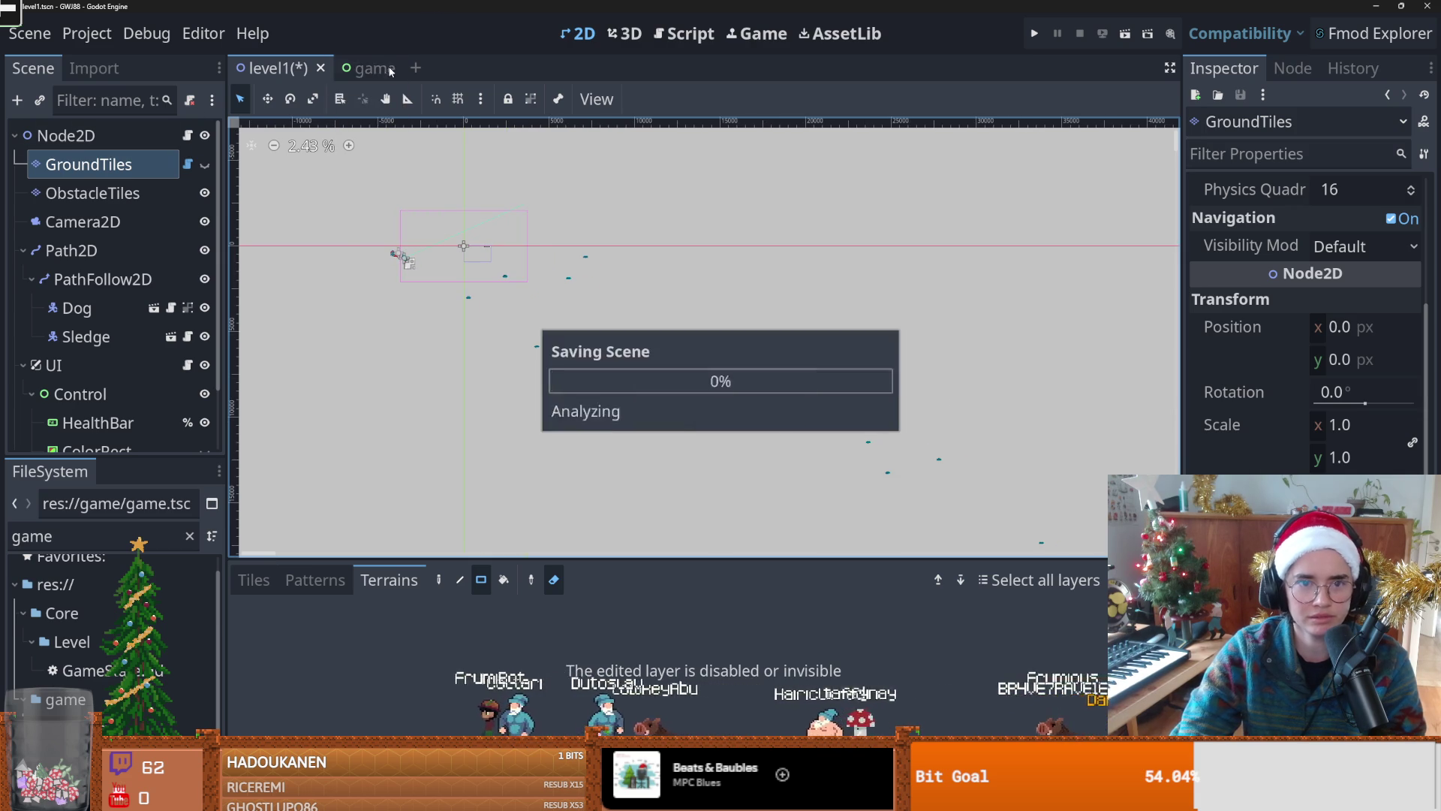
left_click(390, 71)
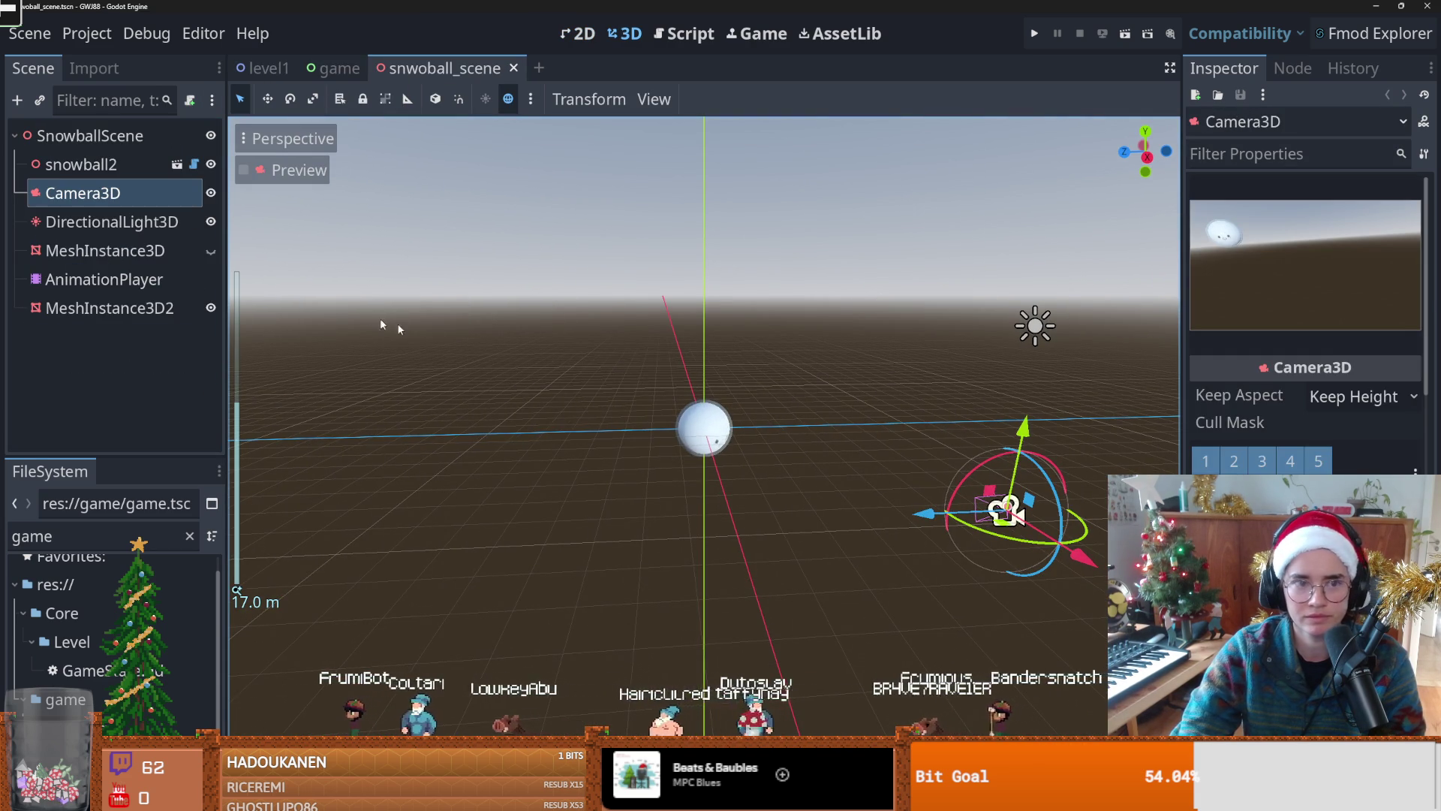
Step: Move the snowball scene camera along X, save, and test-run the game
mouse_move(930, 516)
left_mouse_down()
mouse_move(910, 513)
mouse_move(1066, 507)
mouse_move(1084, 497)
mouse_move(1083, 452)
mouse_move(1087, 470)
left_mouse_up()
key("ctrl+s")
left_click(334, 67)
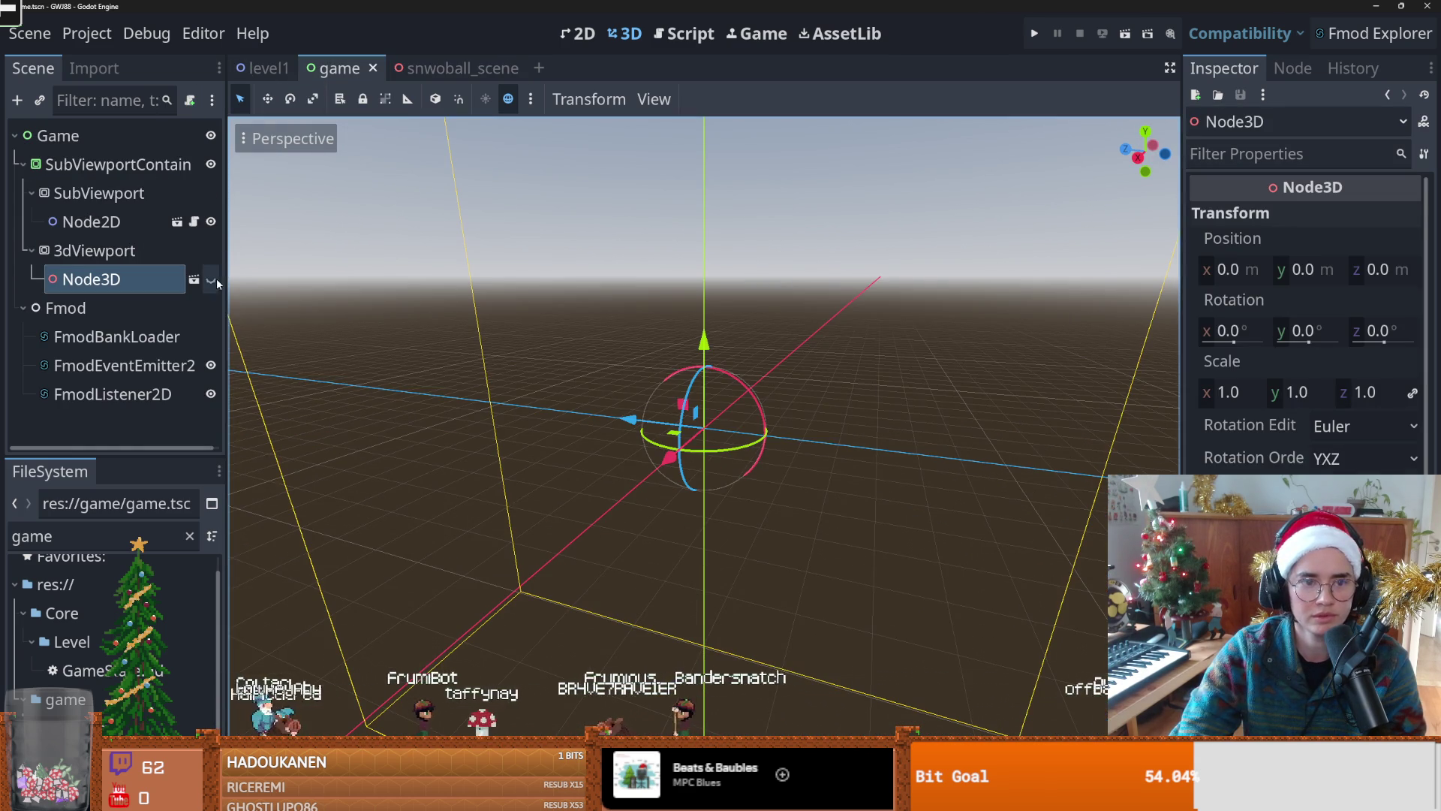
left_click(1035, 34)
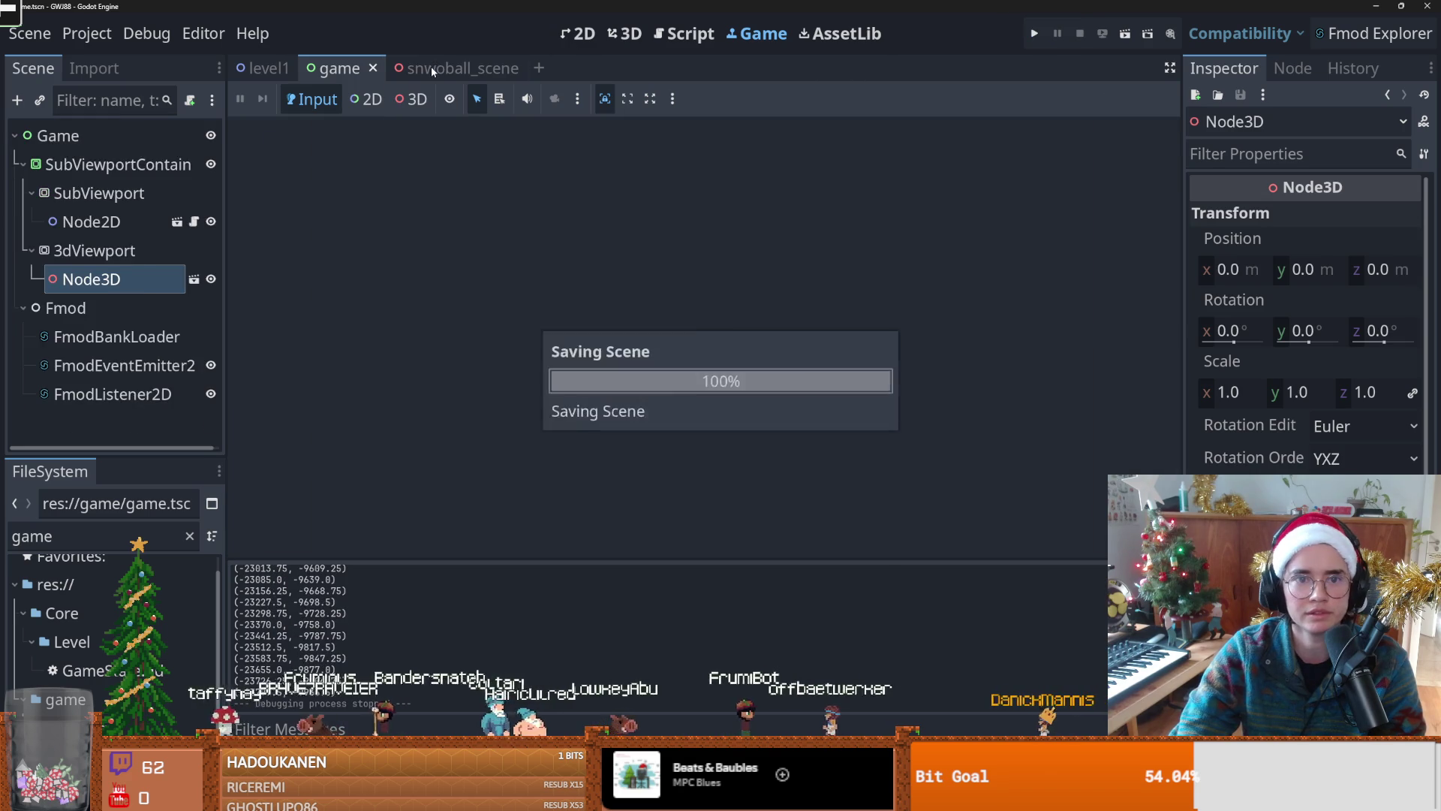
left_click(431, 66)
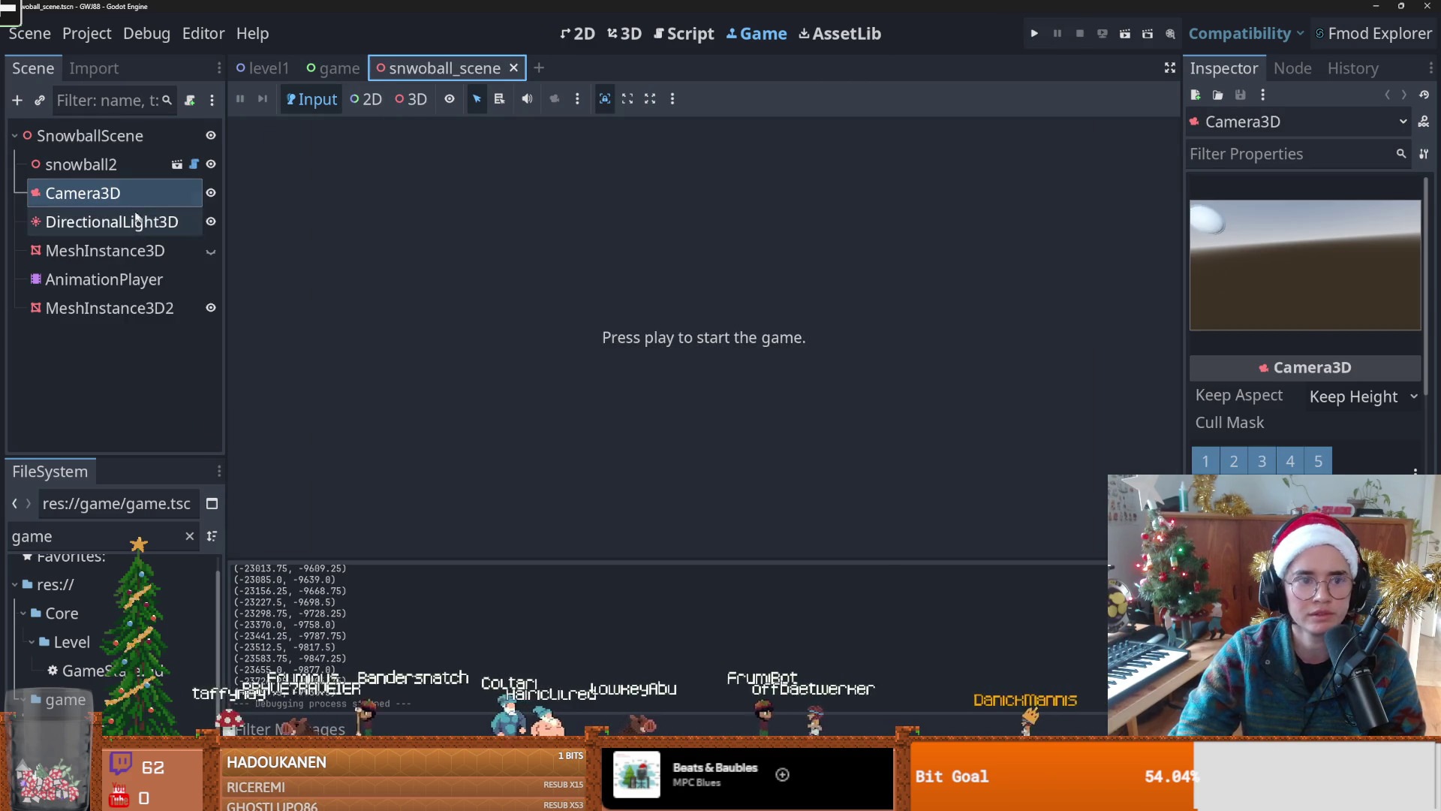
Step: Set the snowball2 node's scale to 0.6
left_click(98, 164)
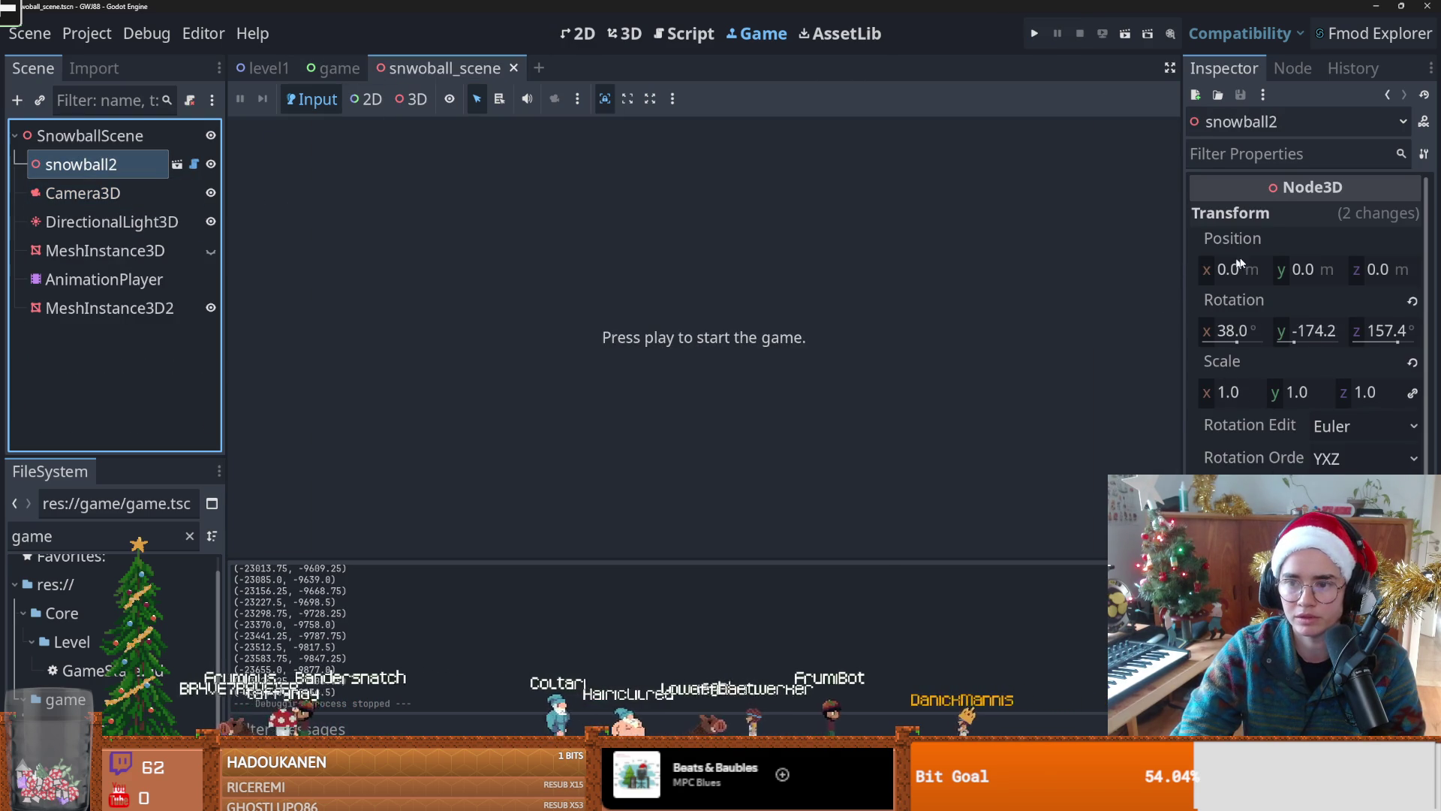
left_click(1238, 393)
type("0.6")
key("Return")
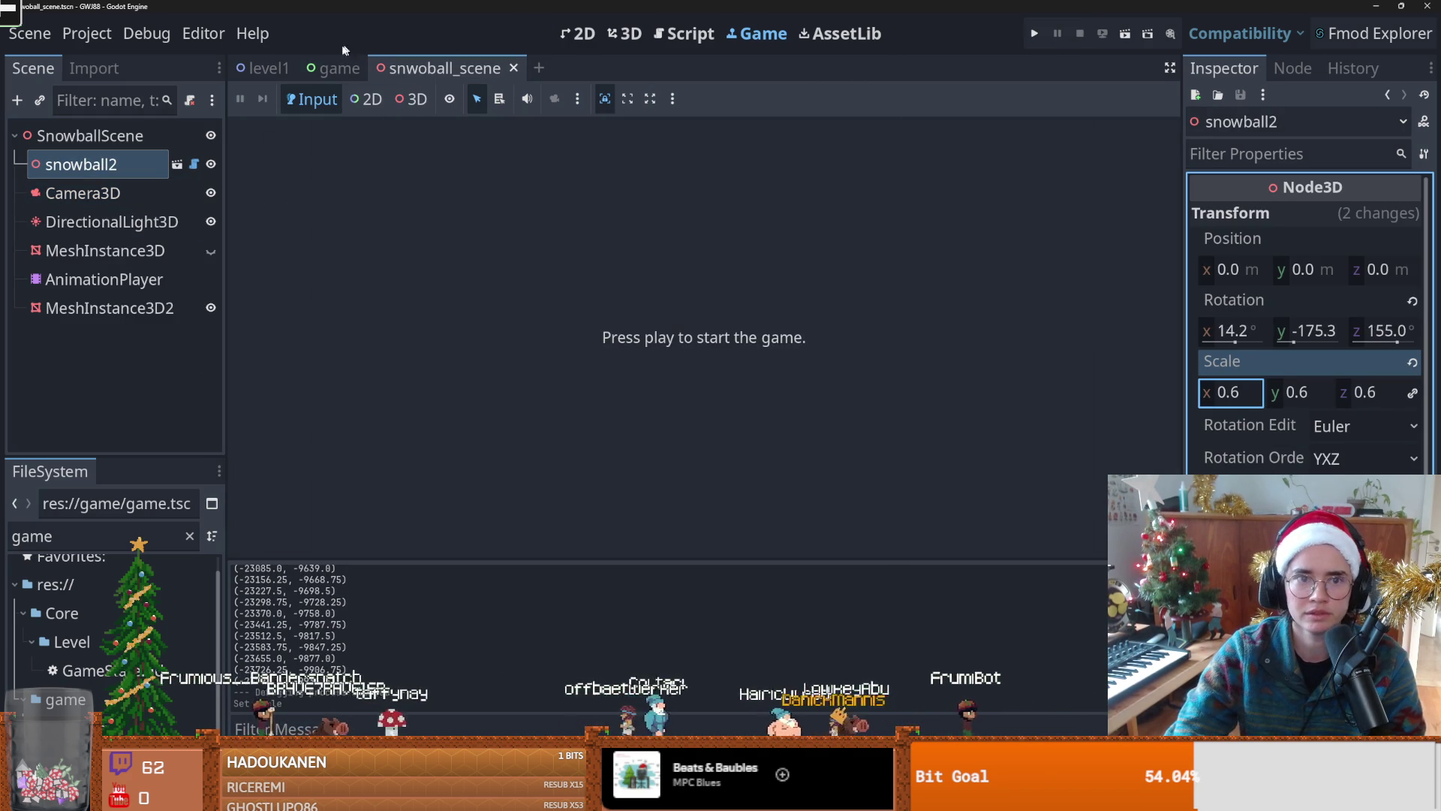
Step: Select the snowball scene's camera, switch to 2D, and playtest the game
left_click(619, 35)
scroll(825, 337, "up", 2)
left_click(1002, 437)
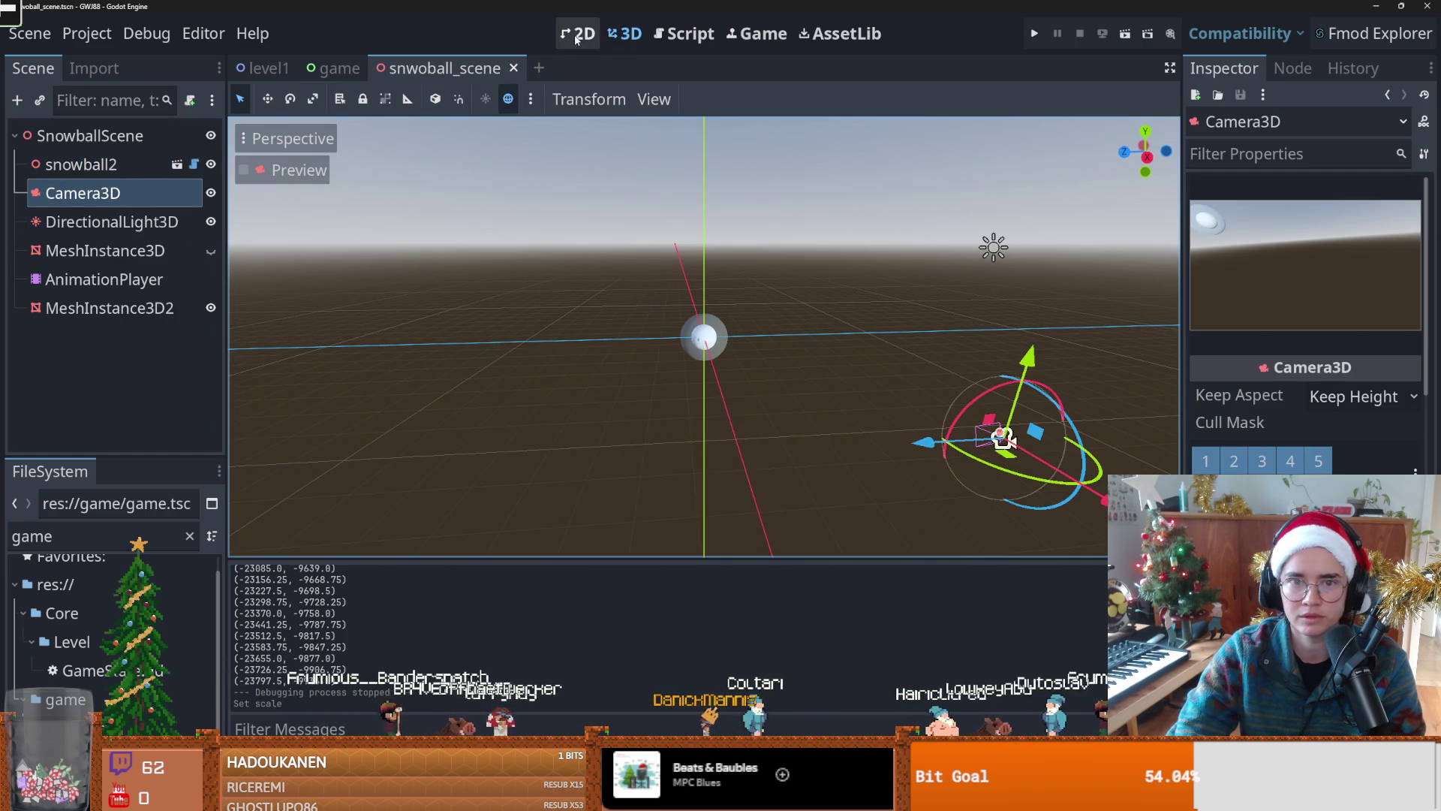
left_click(578, 35)
left_click(1034, 35)
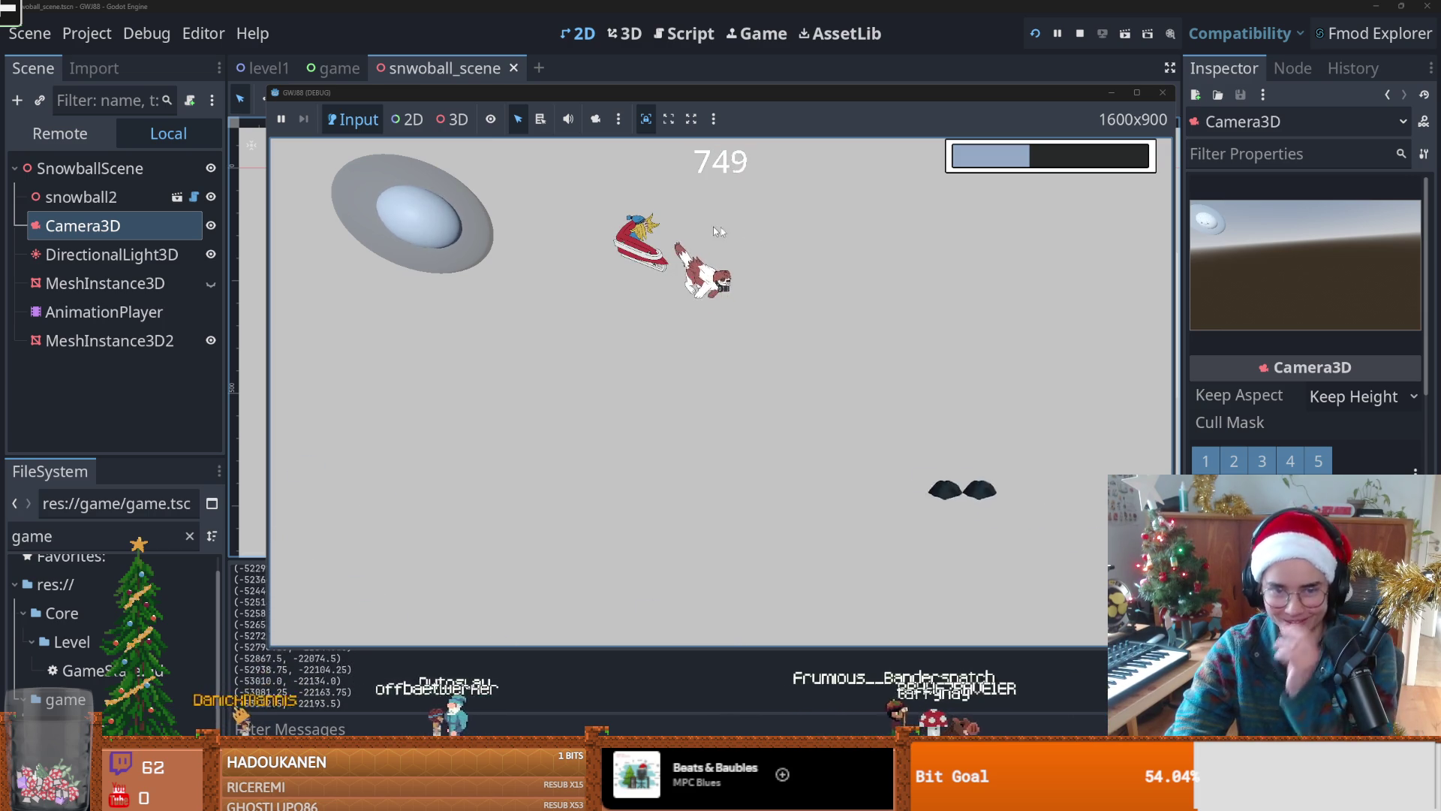
left_click(1163, 92)
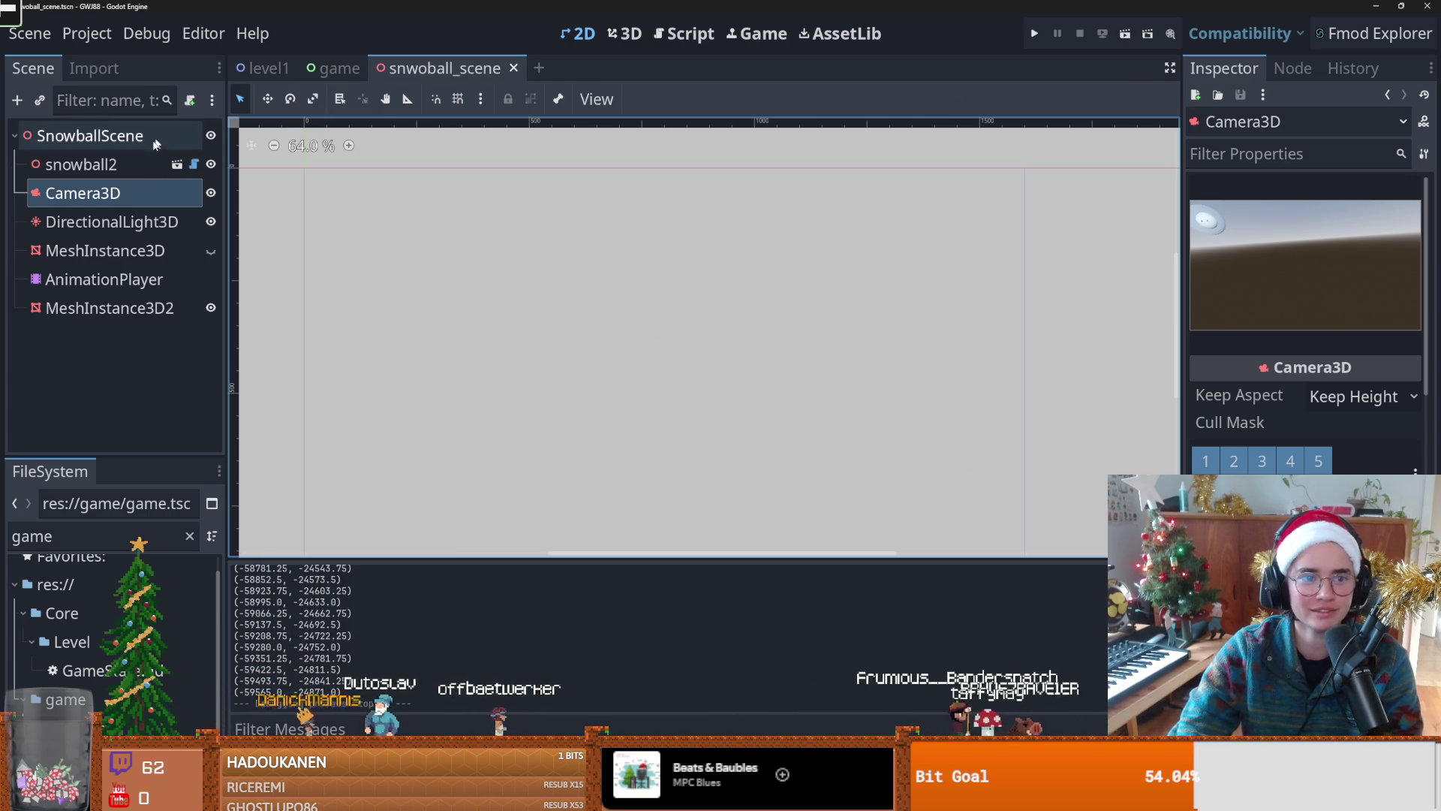
Step: Select MeshInstance3D2 and undo its scale change to shrink the outer sphere
left_click(181, 222)
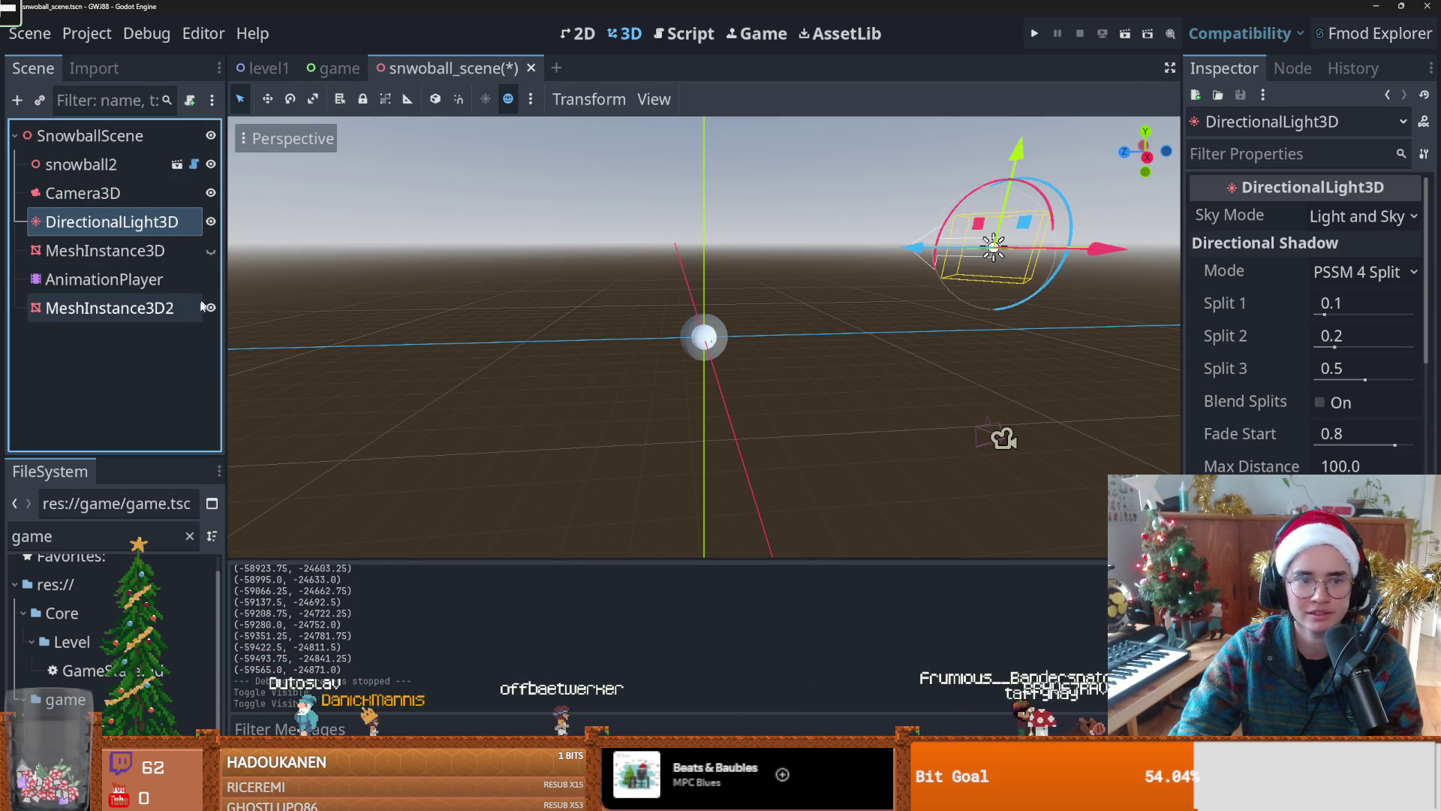
scroll(619, 313, "up", 5)
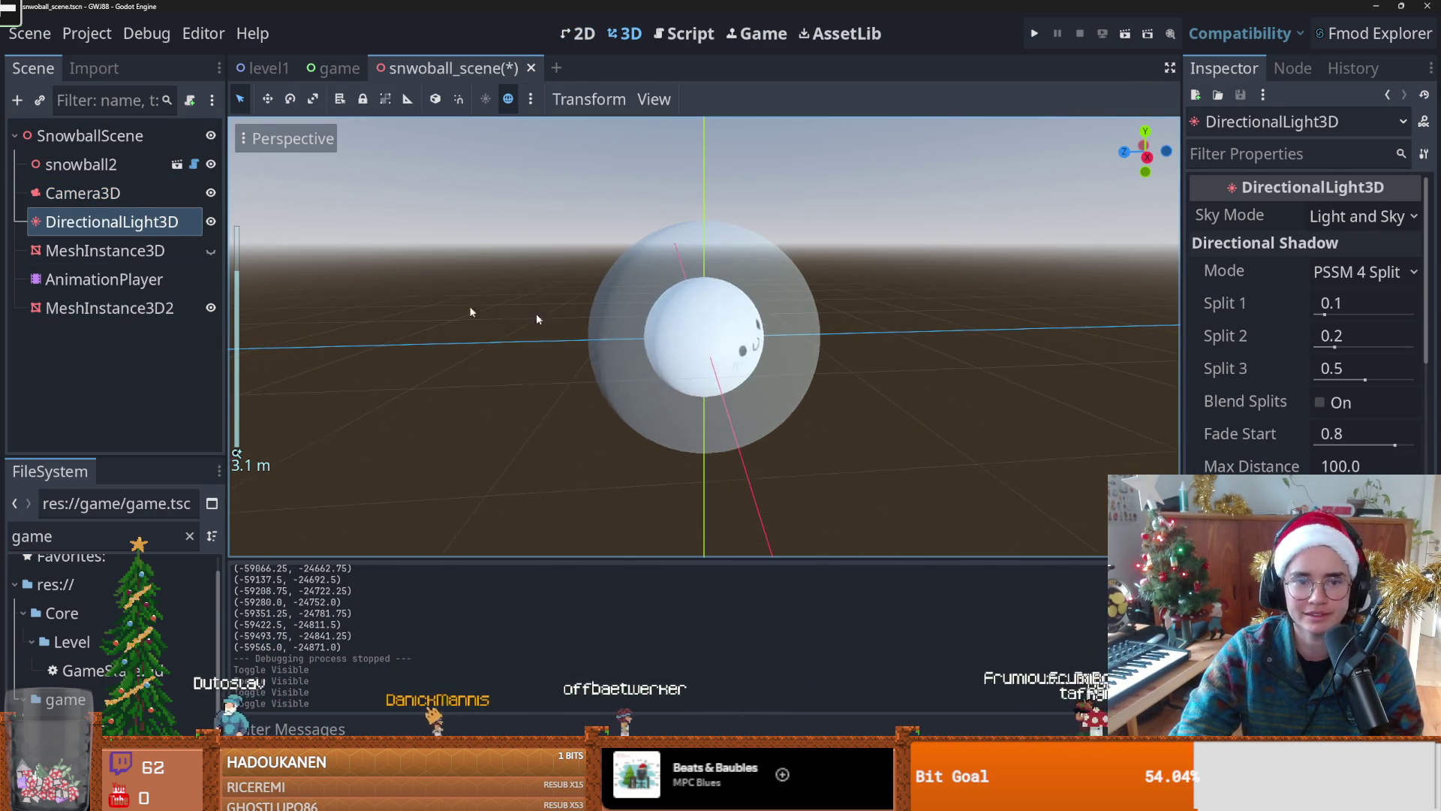
left_click(159, 309)
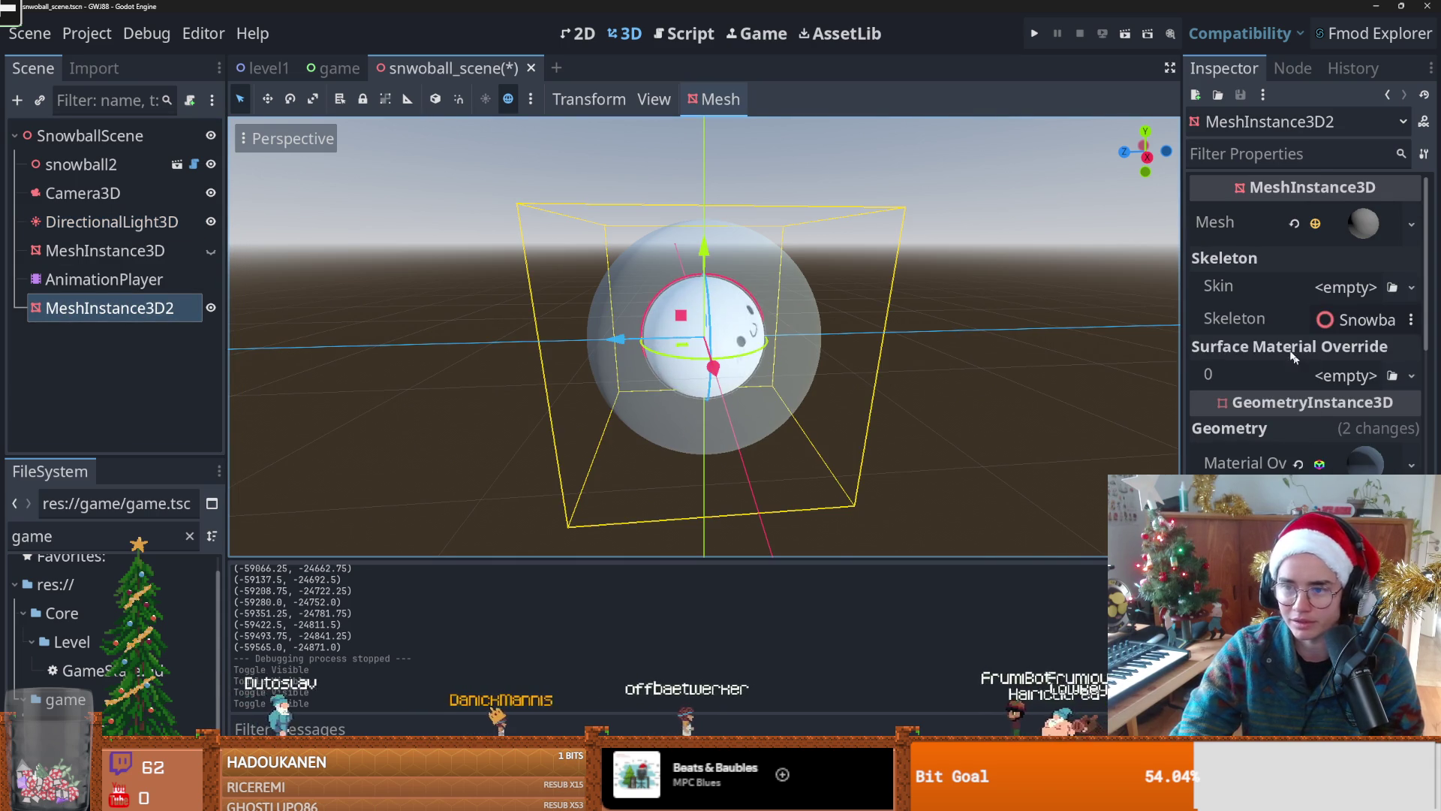
scroll(1306, 322, "down", 5)
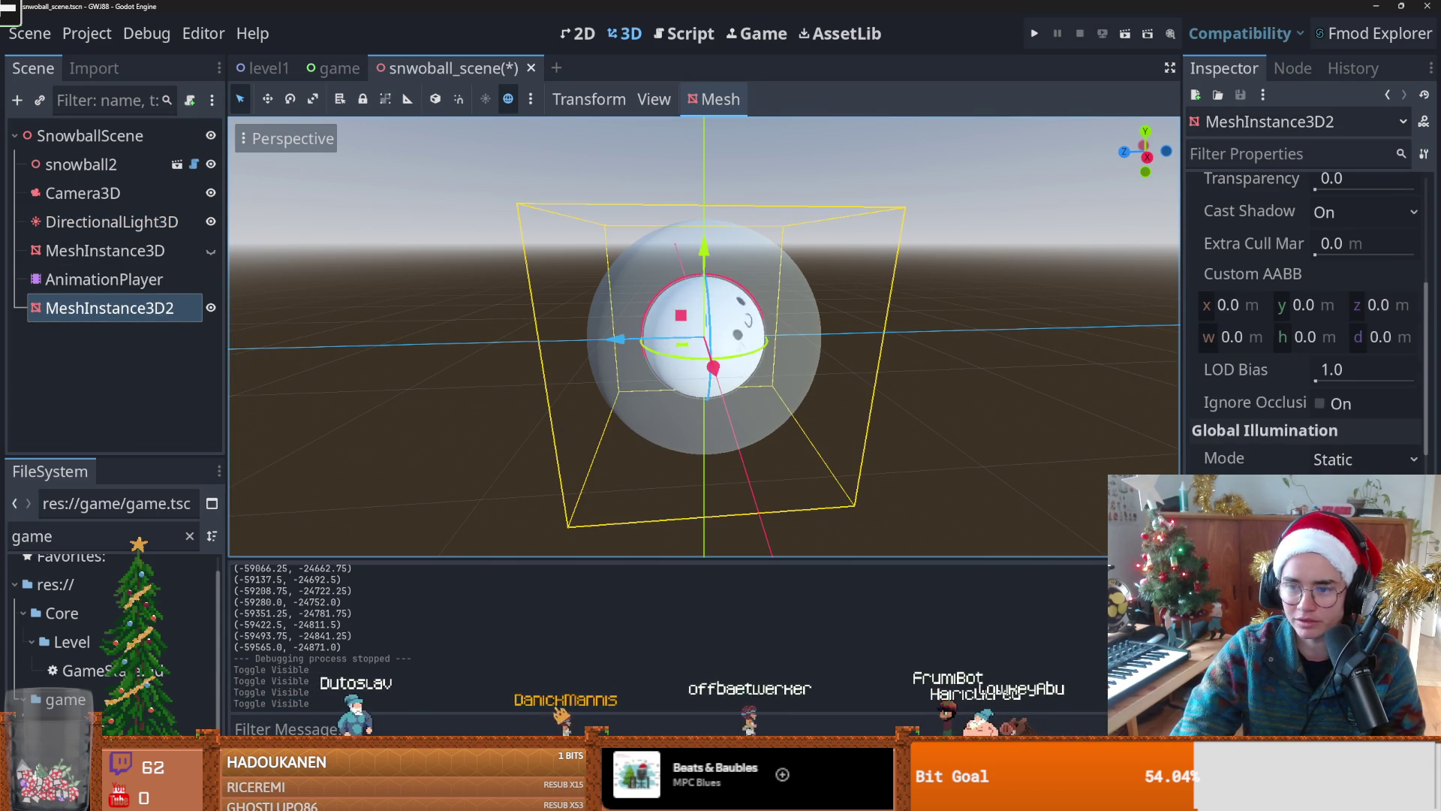
scroll(1306, 323, "up", 5)
scroll(1306, 323, "down", 10)
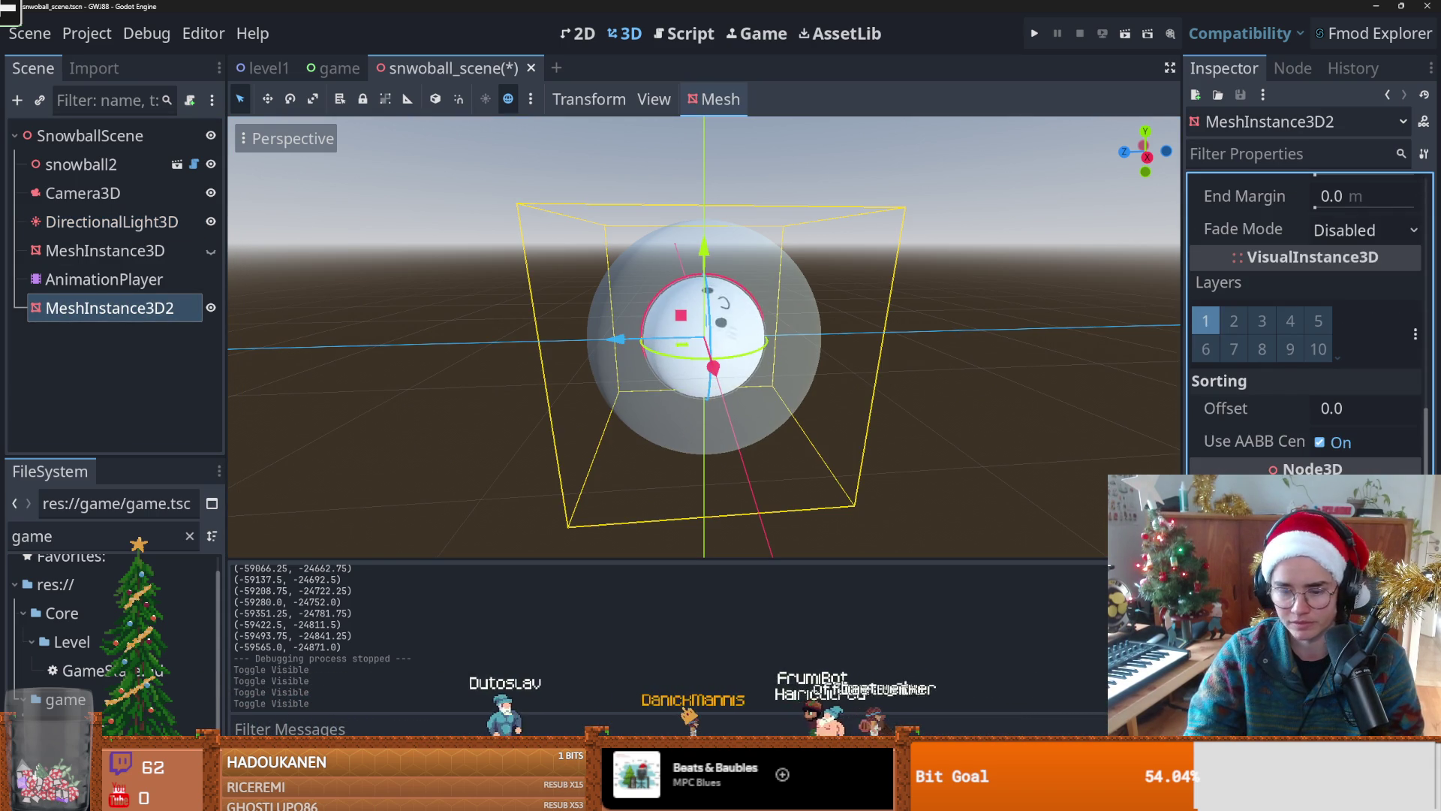
key("ctrl+z")
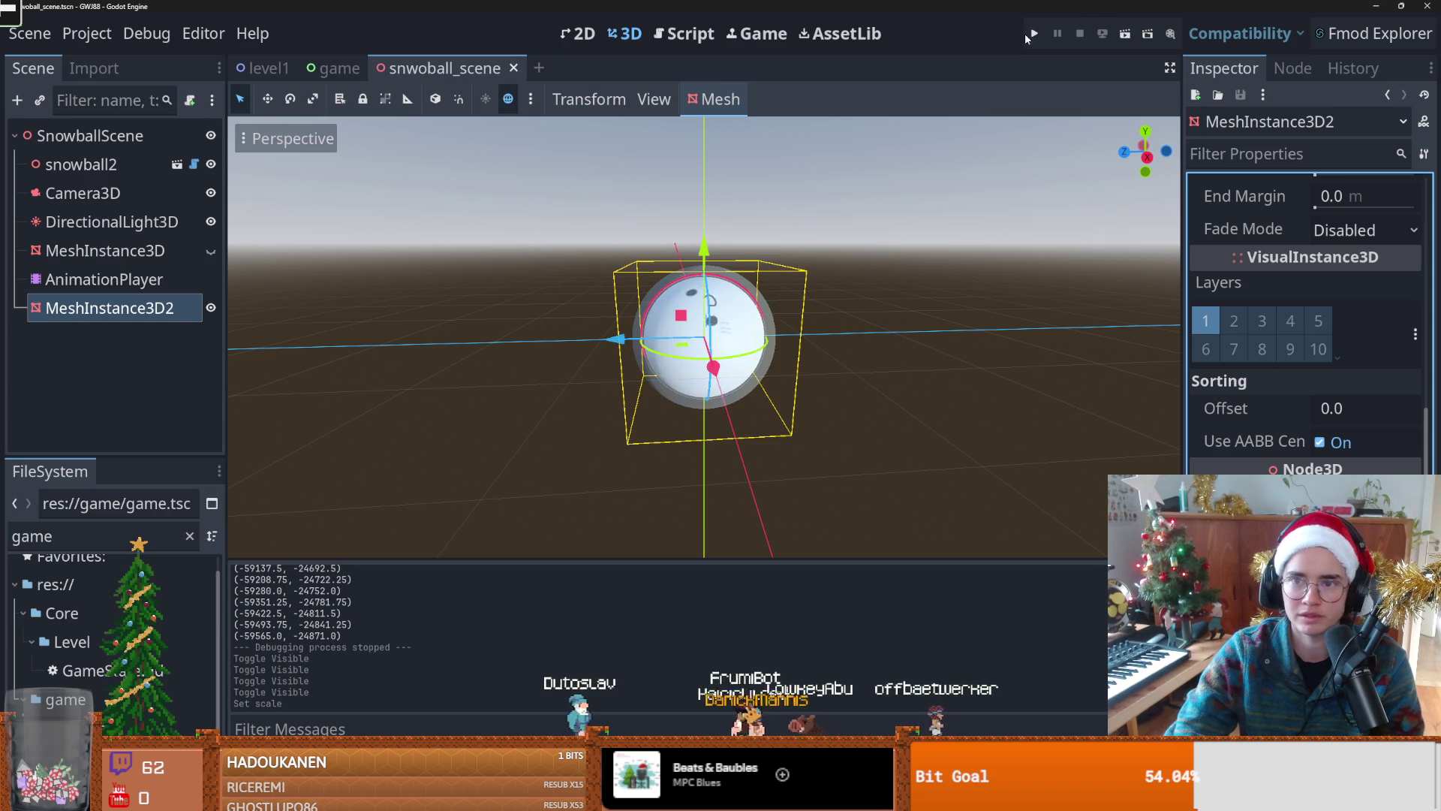
Step: Playtest until the score passes 1700, close the game, and open the game scene
left_click(1034, 35)
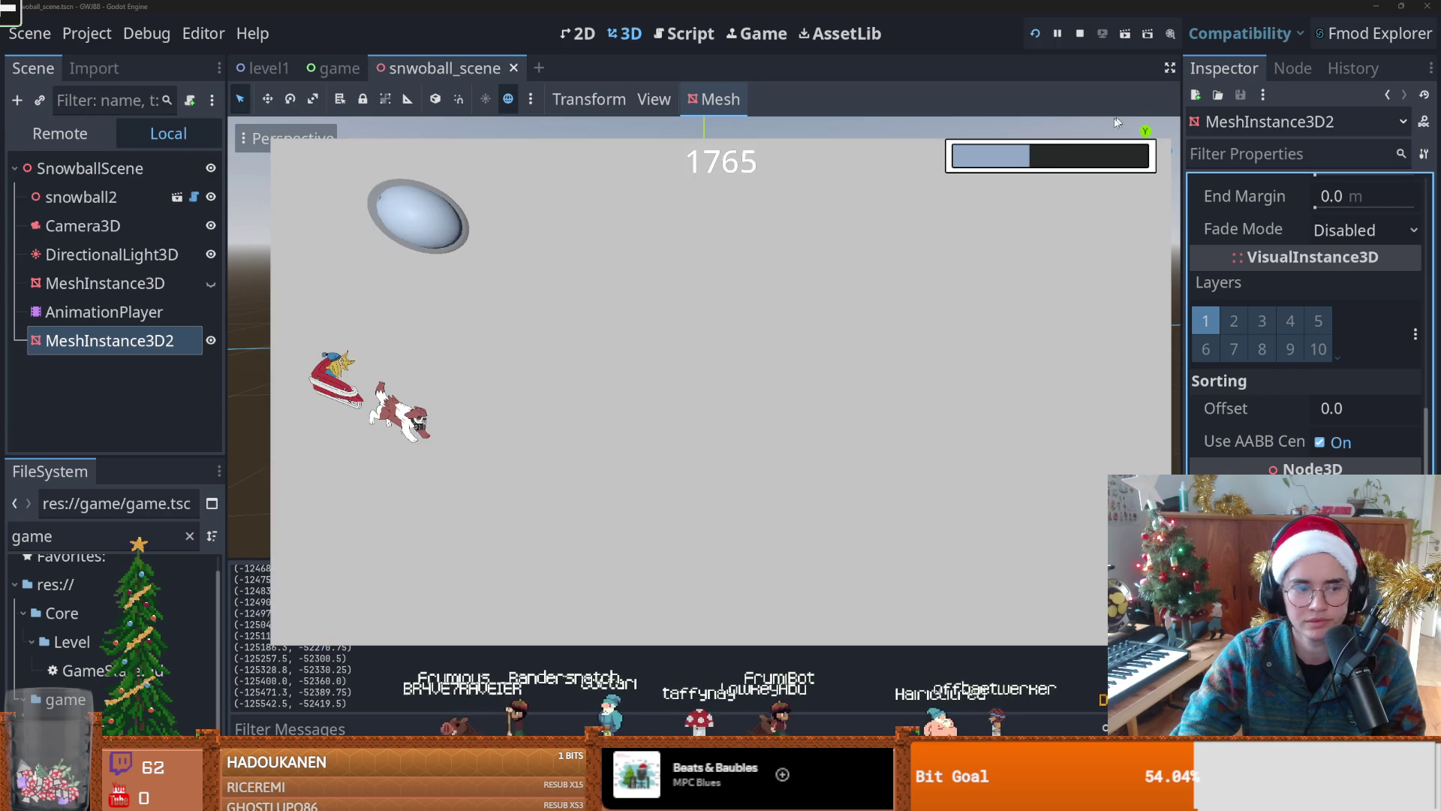
left_click(1163, 92)
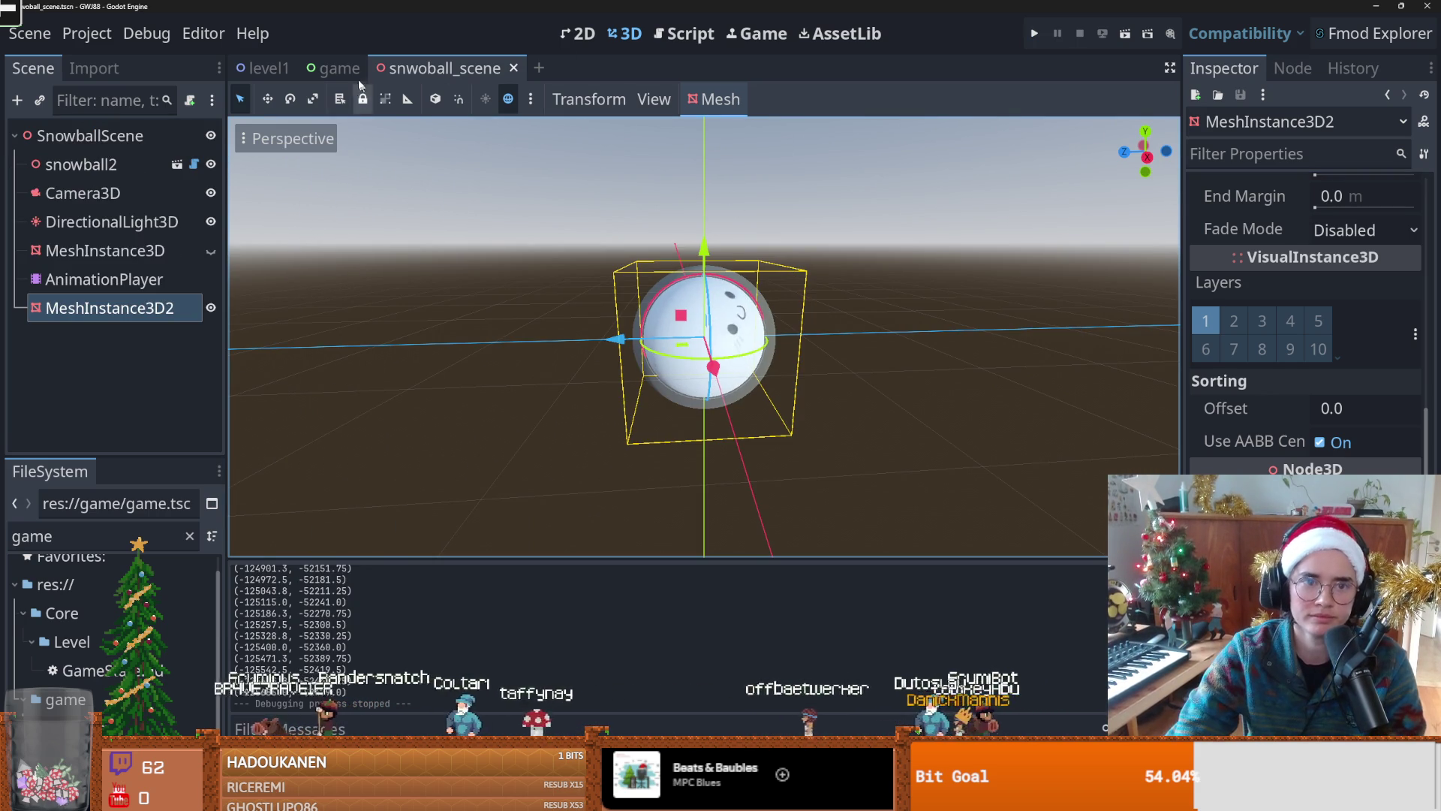
left_click(328, 69)
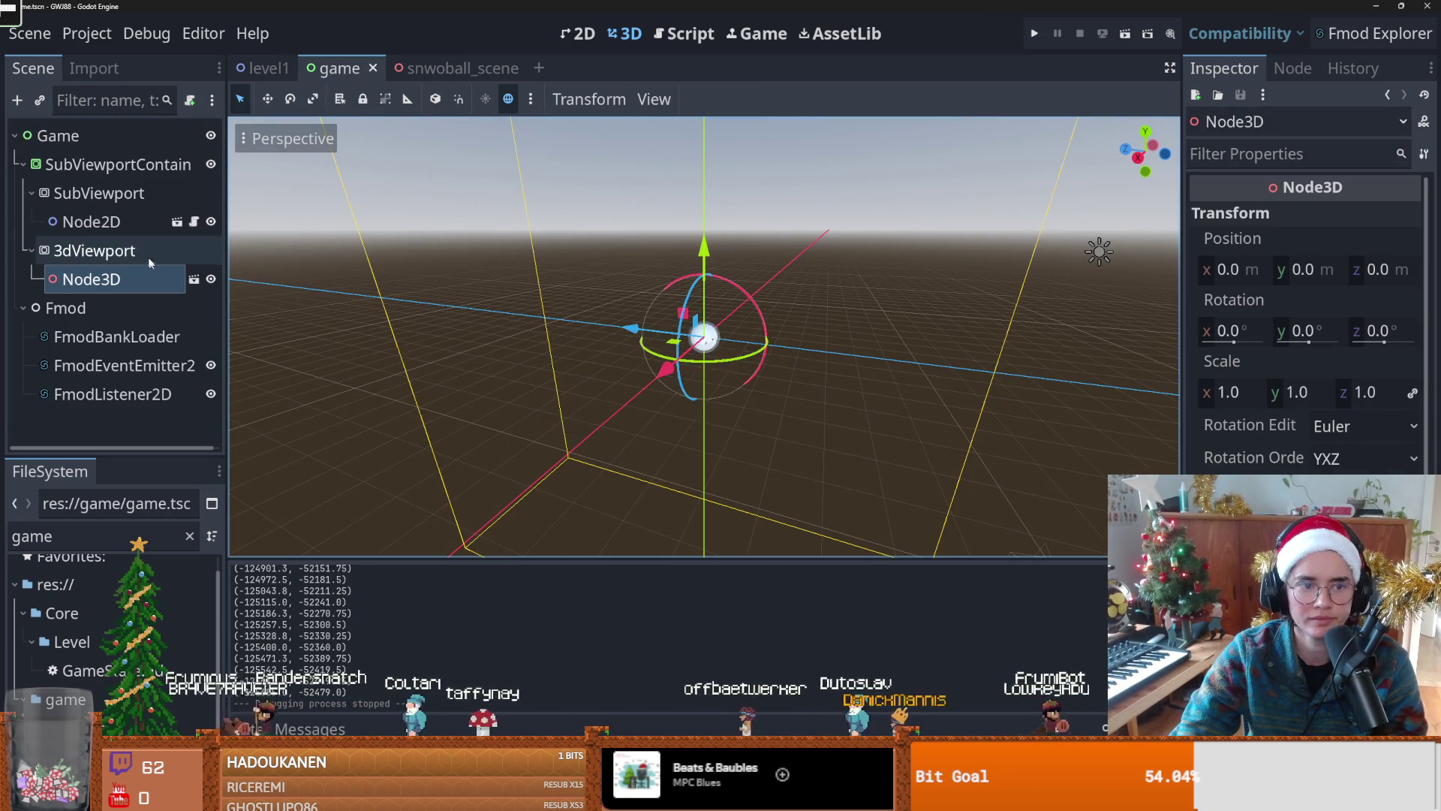
Step: Open level1 from the game scene and make GroundTiles visible again
left_click(112, 221)
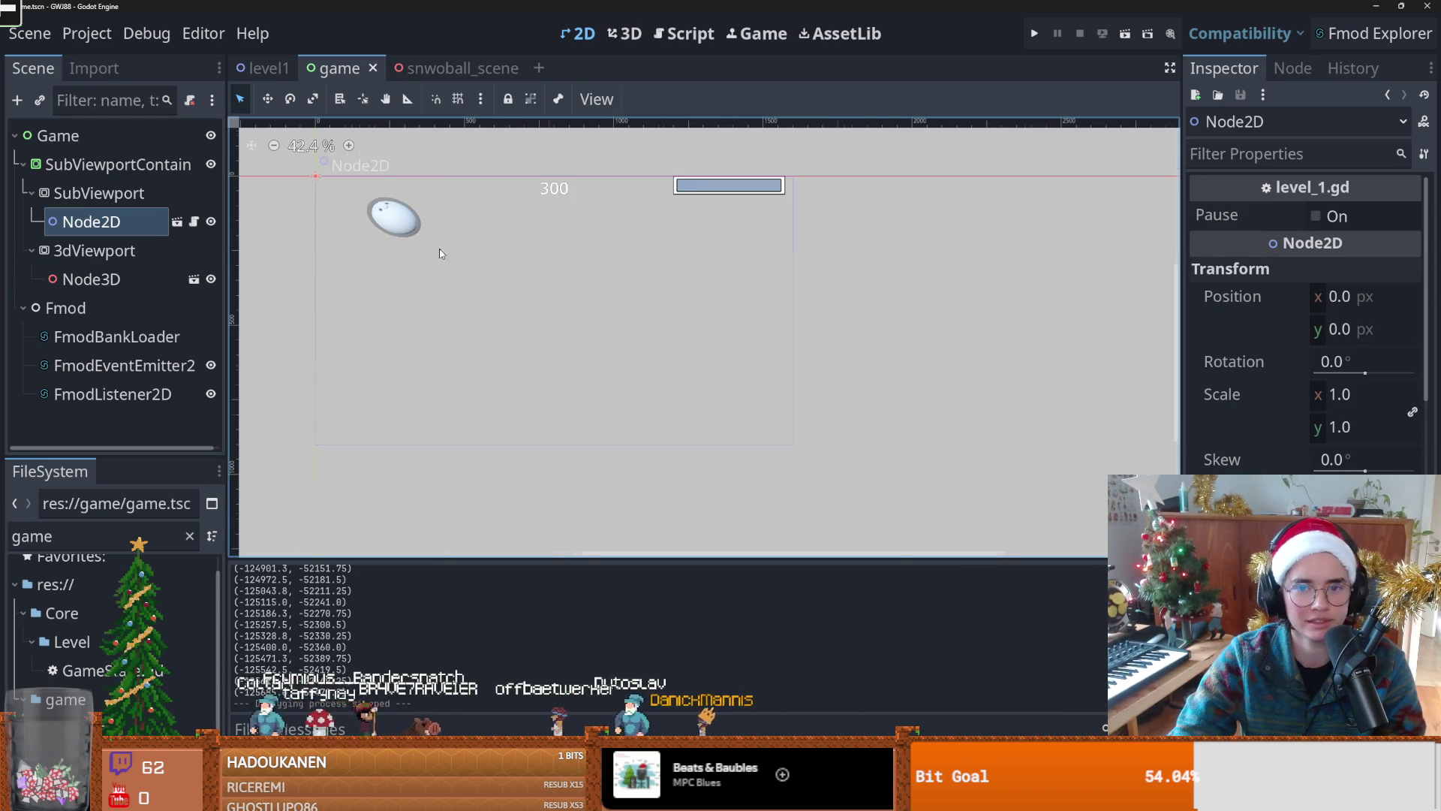
left_click(178, 221)
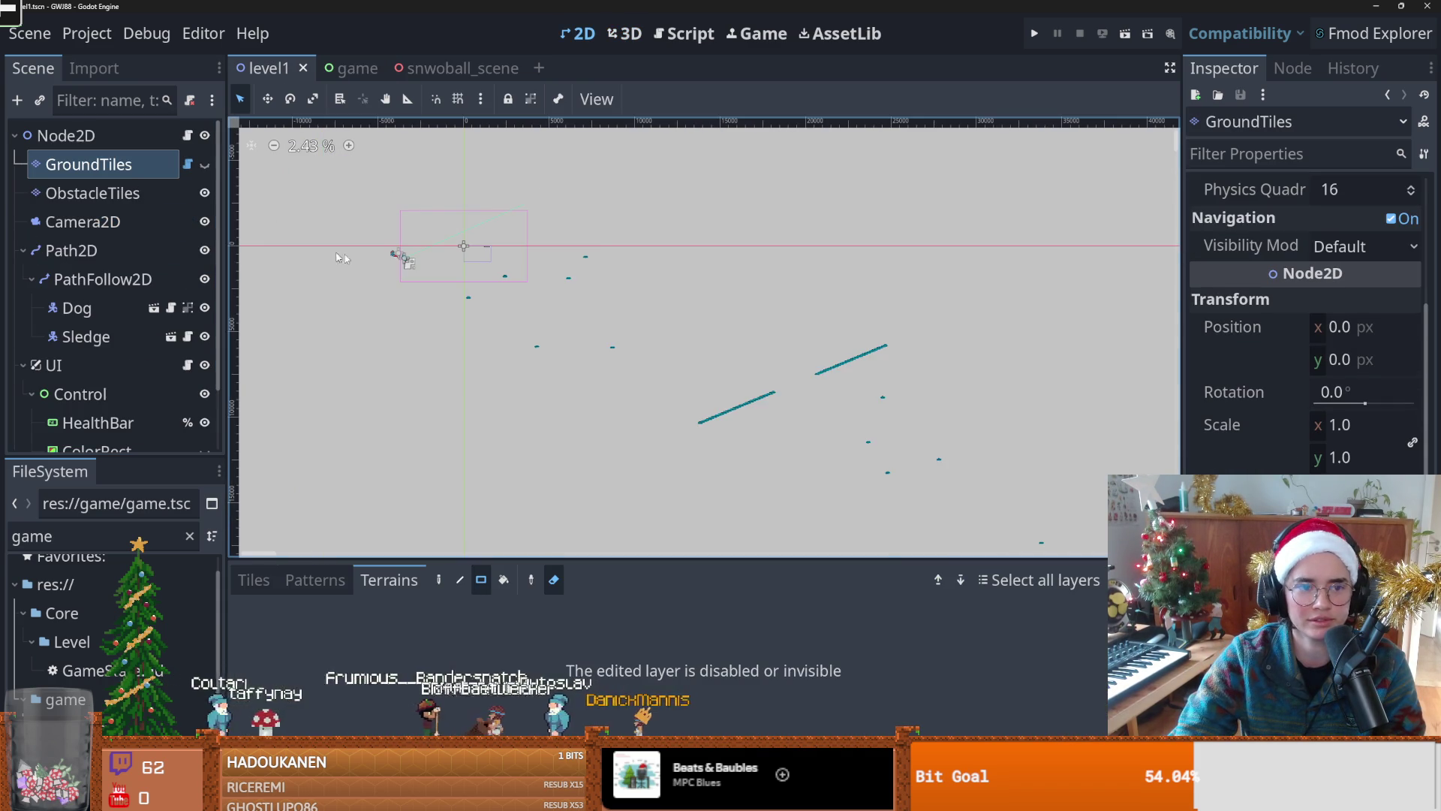
scroll(300, 267, "down", 3)
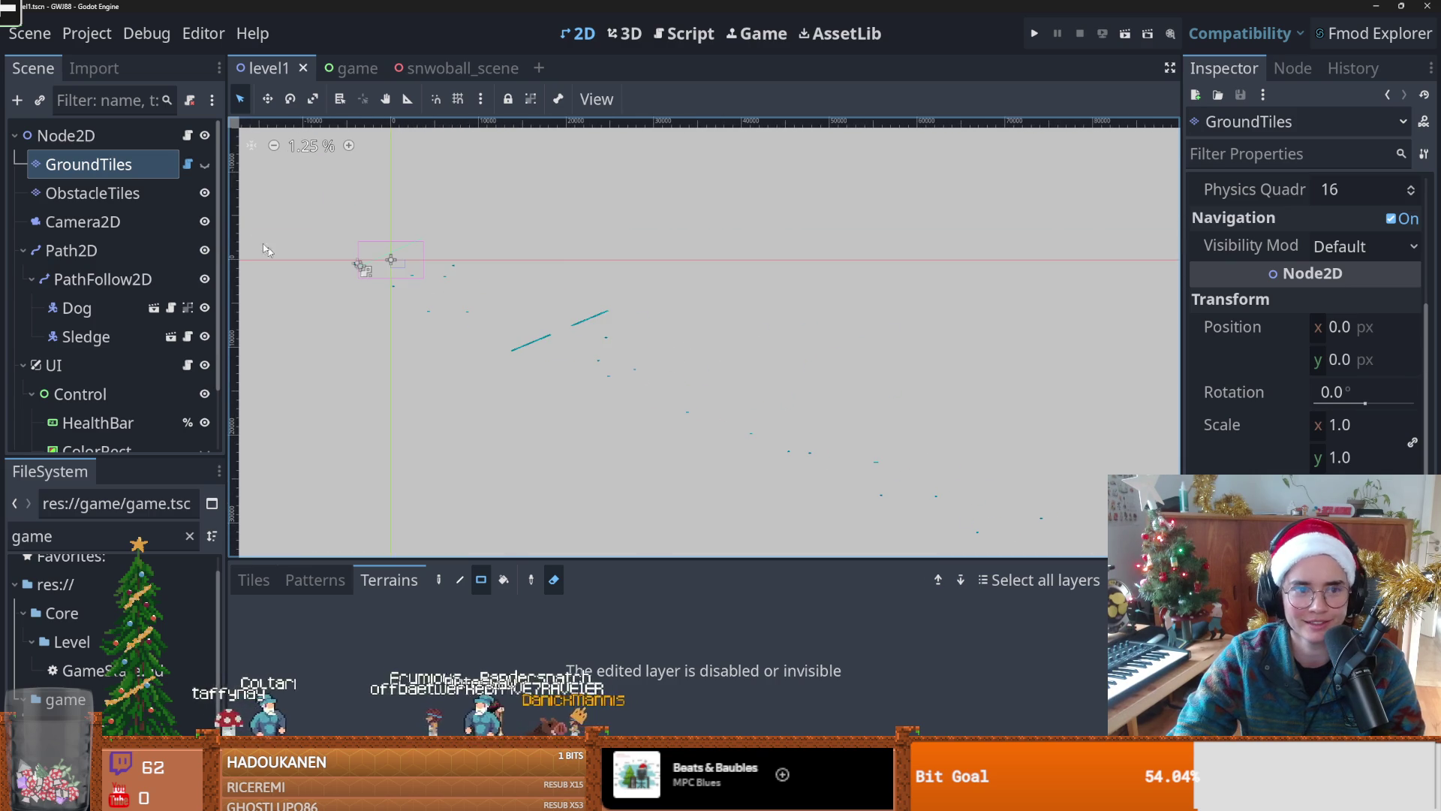
left_click(204, 169)
Step: Select the ObstacleTiles layer and save the level1 scene
scroll(667, 360, "up", 3)
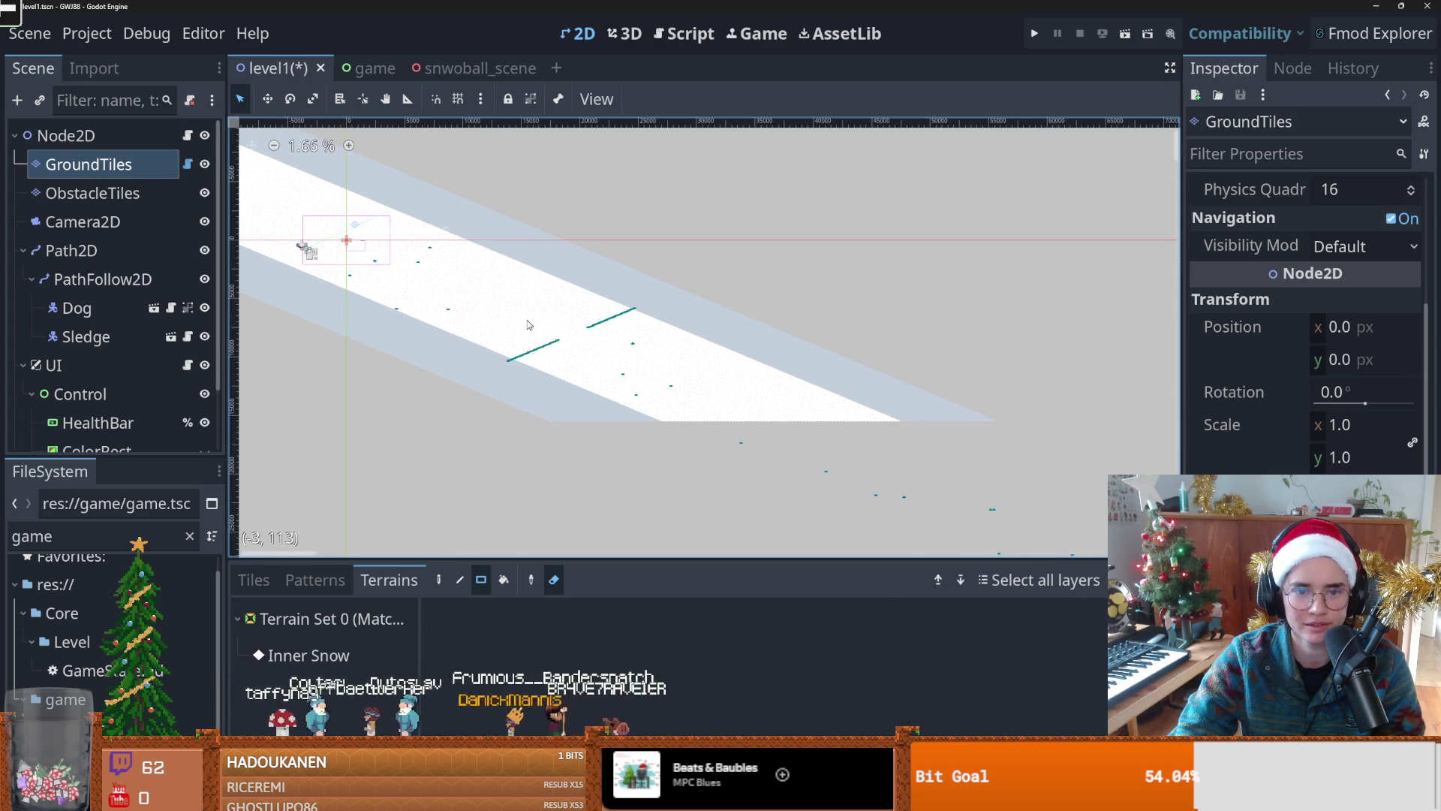
scroll(646, 358, "up", 2)
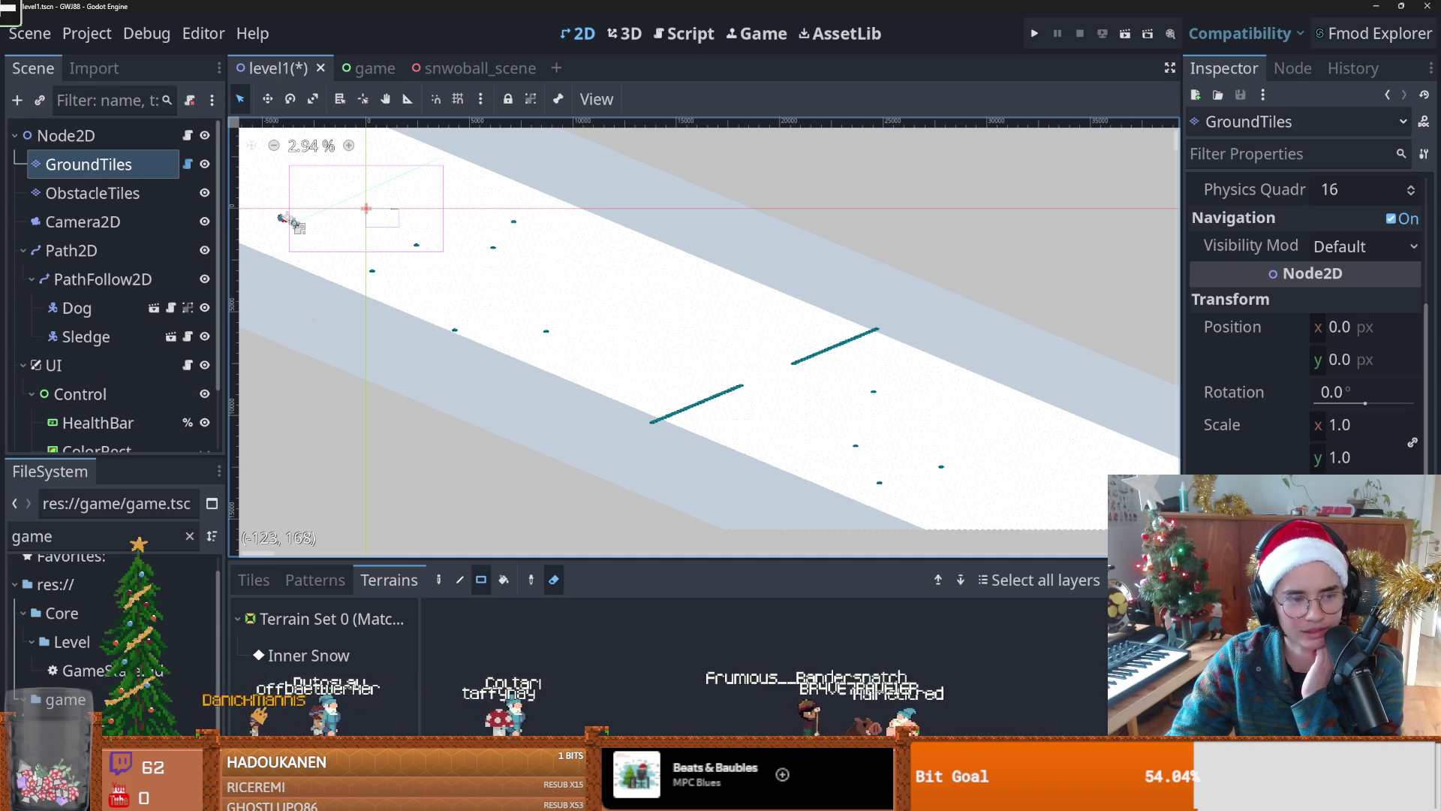
scroll(554, 397, "up", 4)
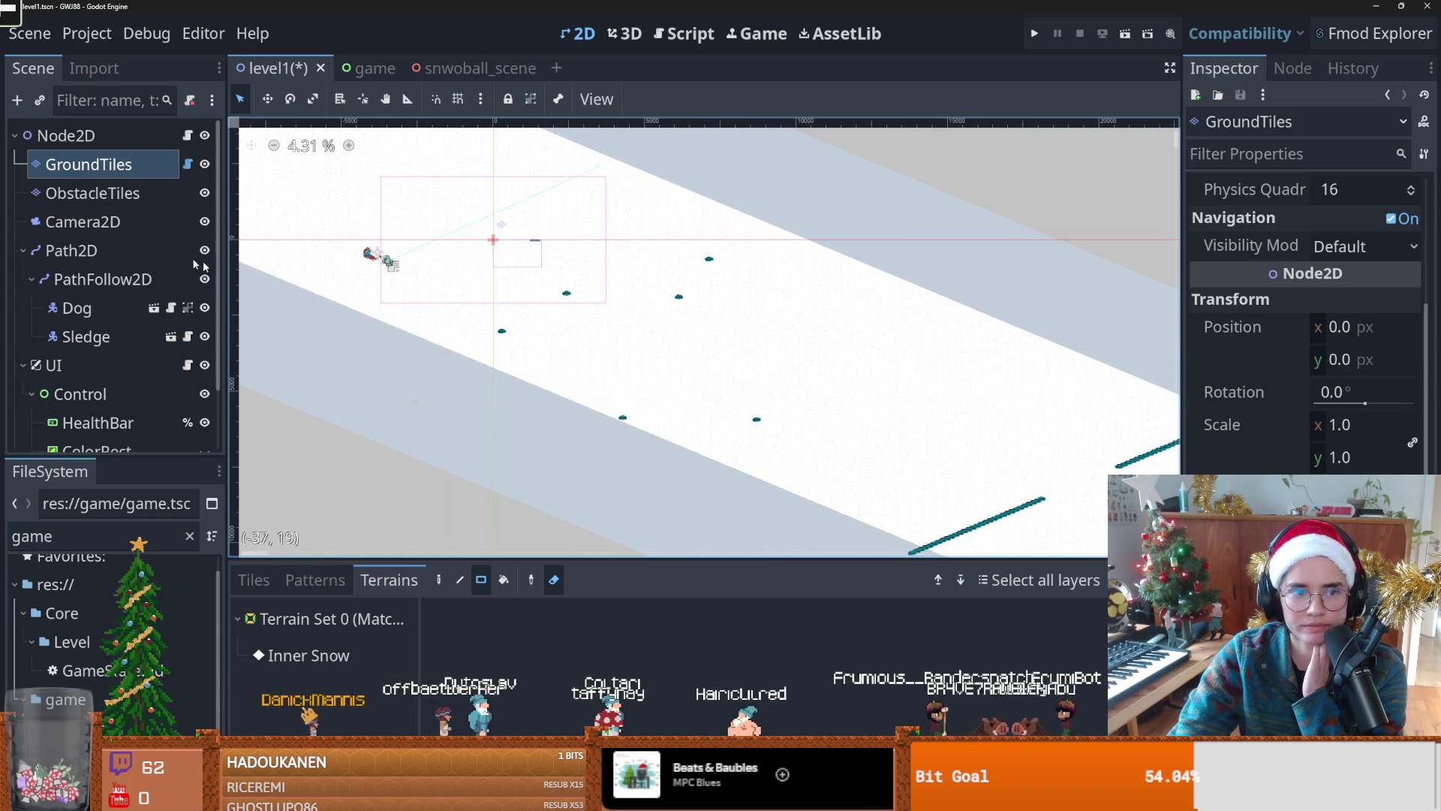
left_click(93, 193)
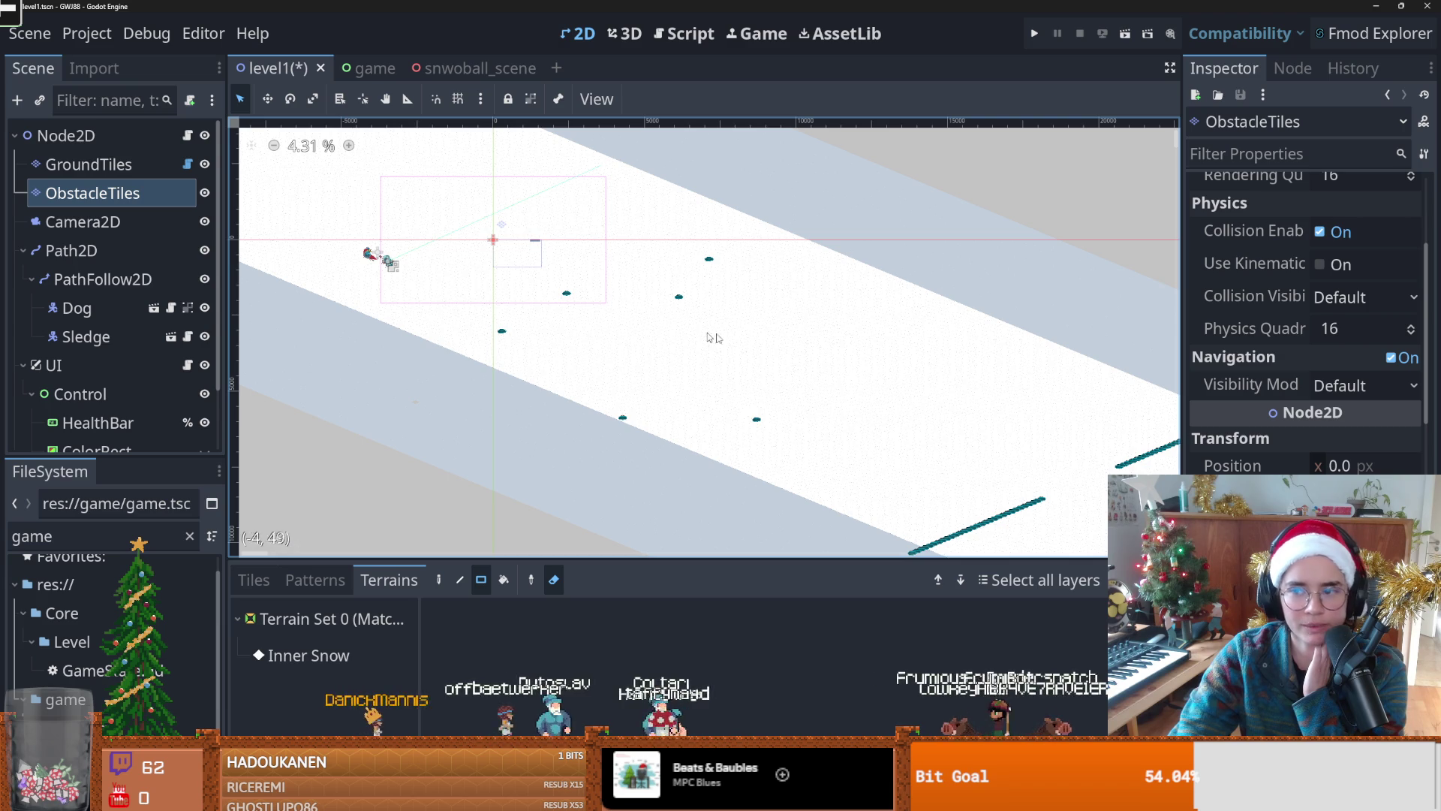
scroll(1126, 331, "right", 3)
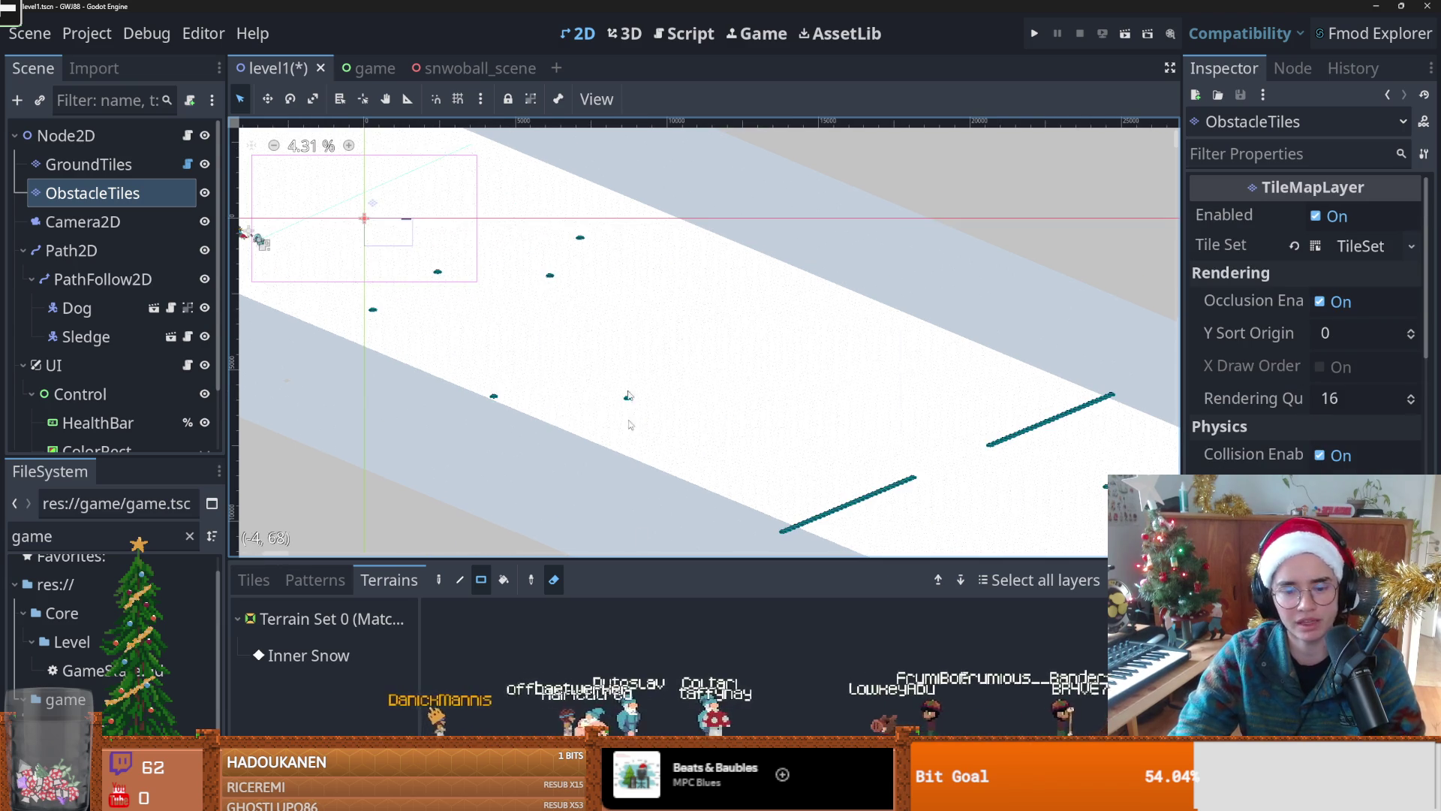
key("ctrl+s")
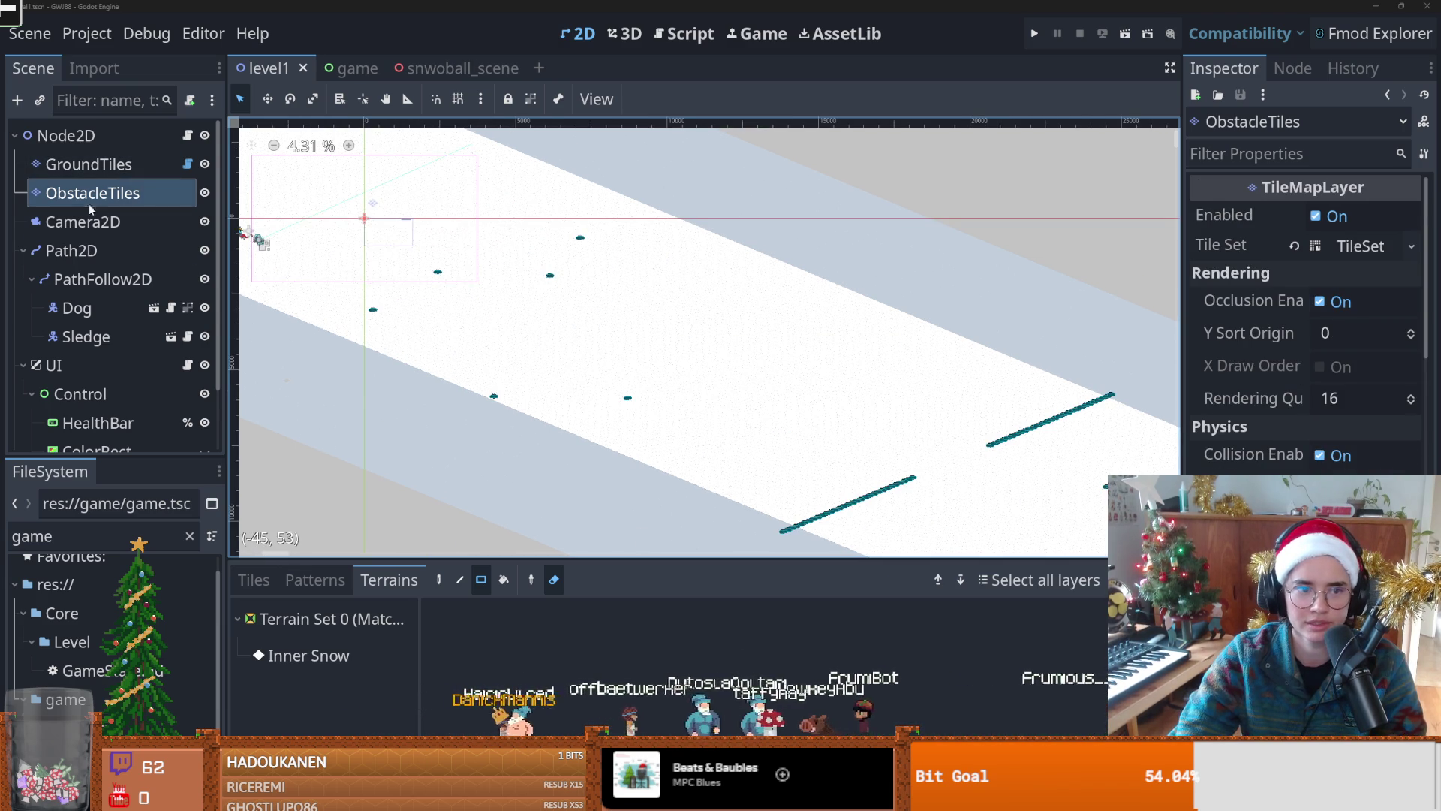
Step: Set the Camera2D zoom to 0.16 and playtest the wider view
left_click(83, 222)
scroll(459, 320, "down", 3)
left_click(1312, 297)
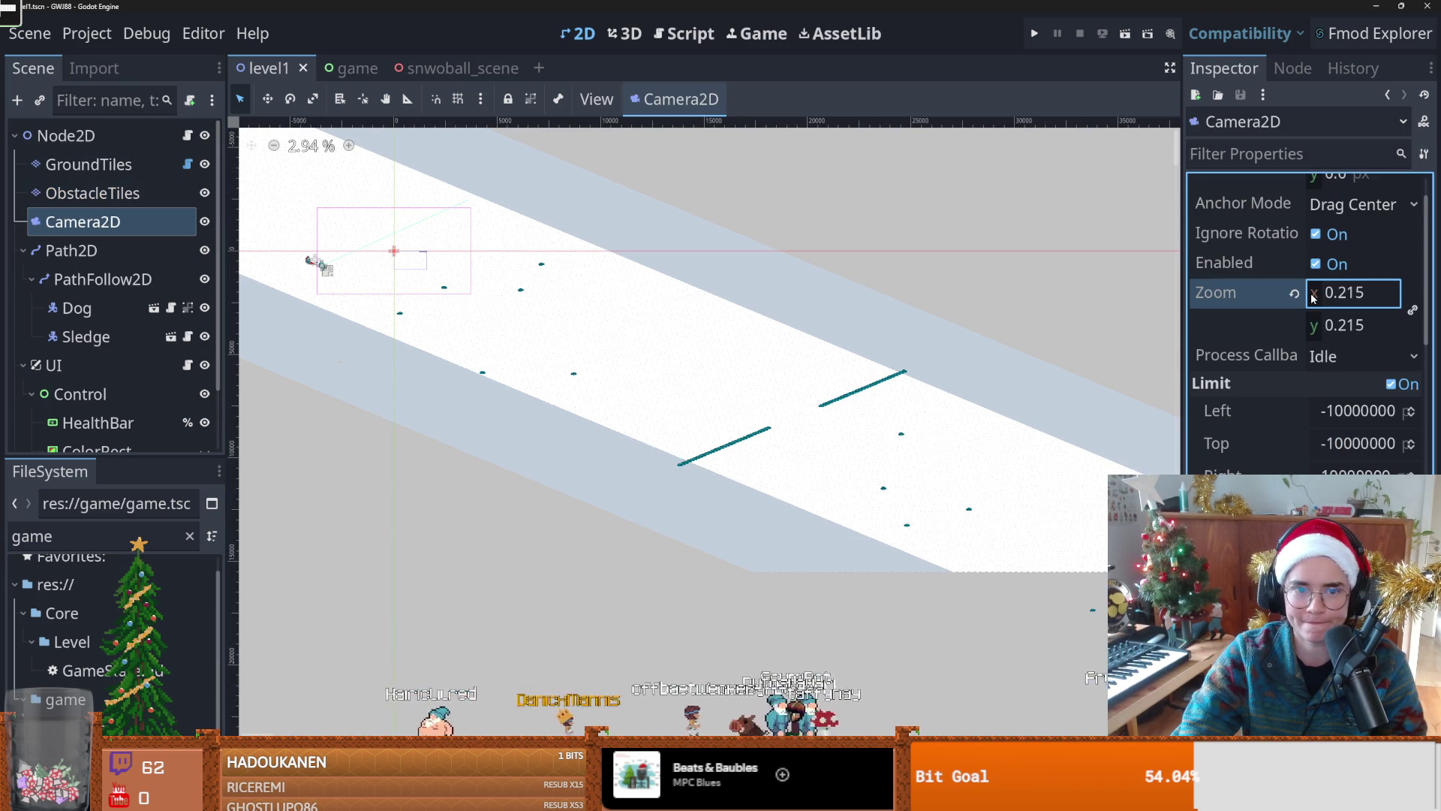
type("0.16")
key("Return")
left_click(1037, 34)
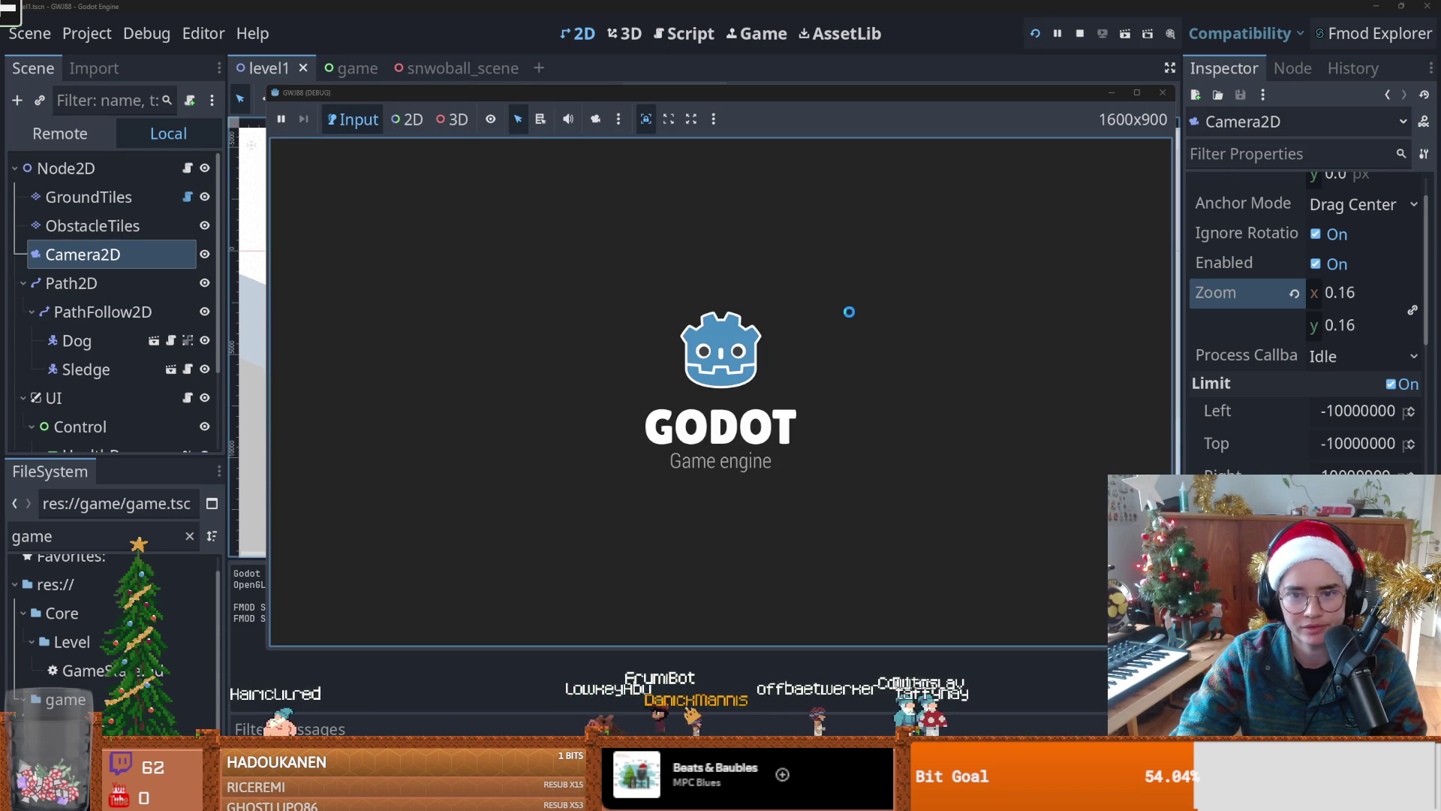
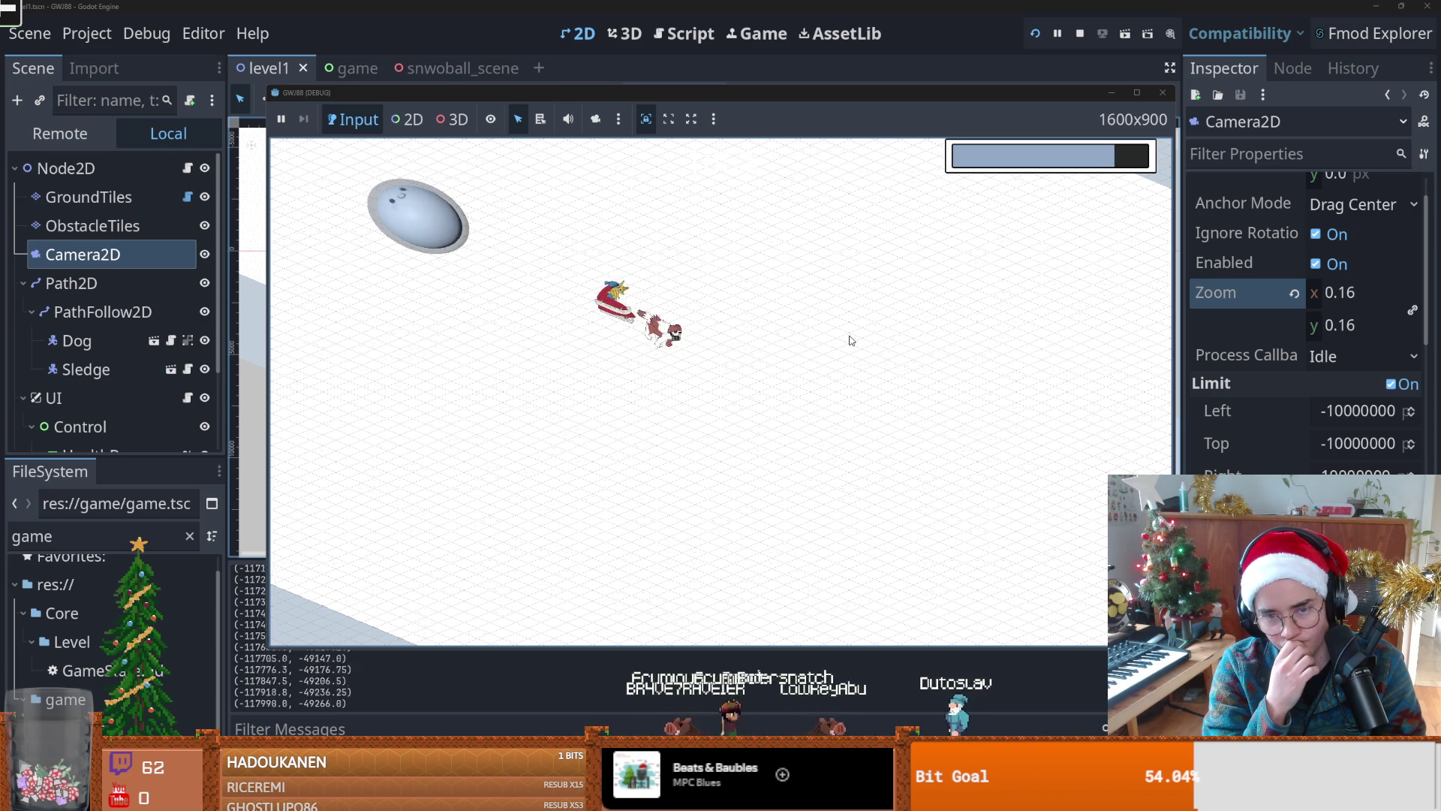
Step: Stop the running game, frame the view on Camera2D, and switch to GitHub Desktop
left_click(1170, 95)
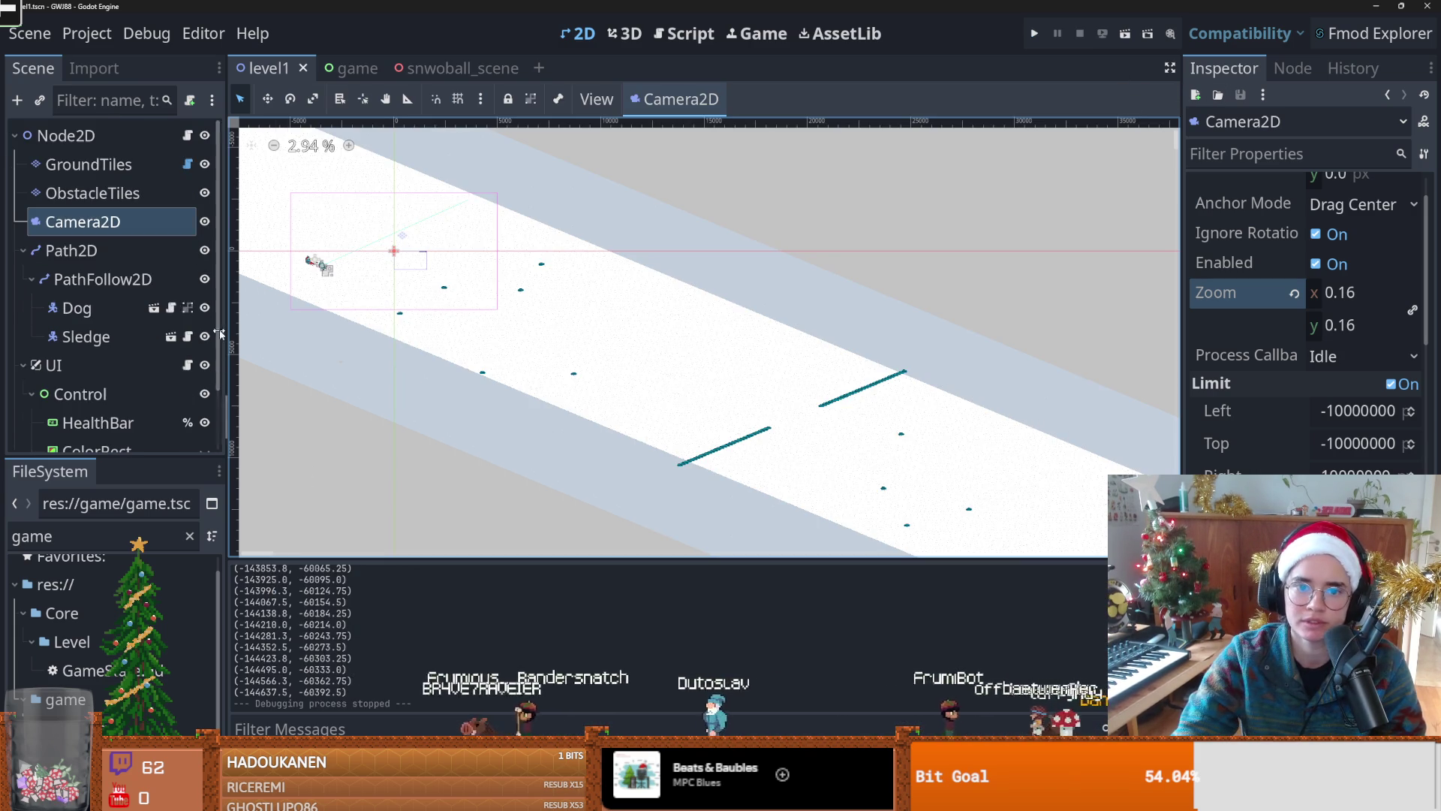
double_click(114, 227)
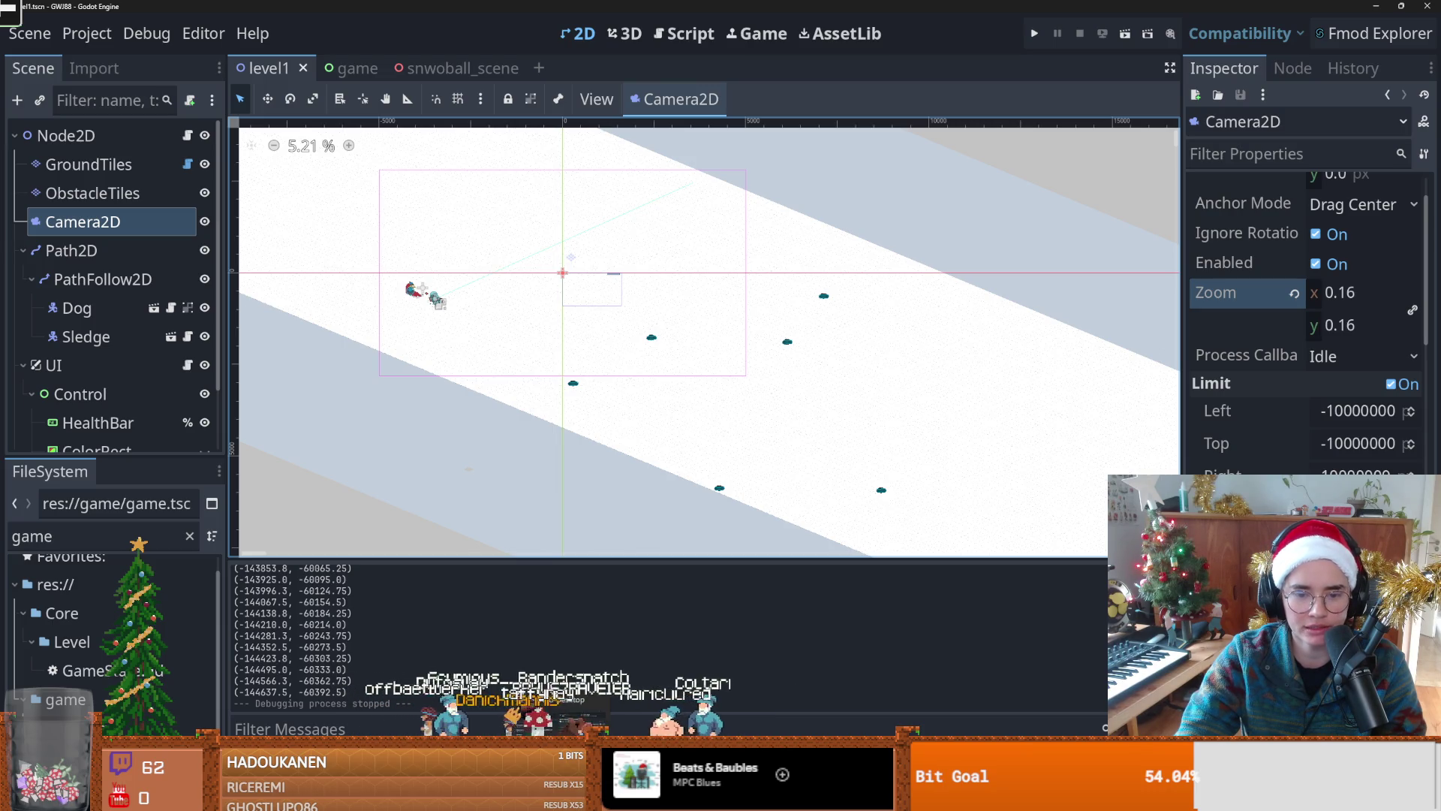
key("alt+Tab")
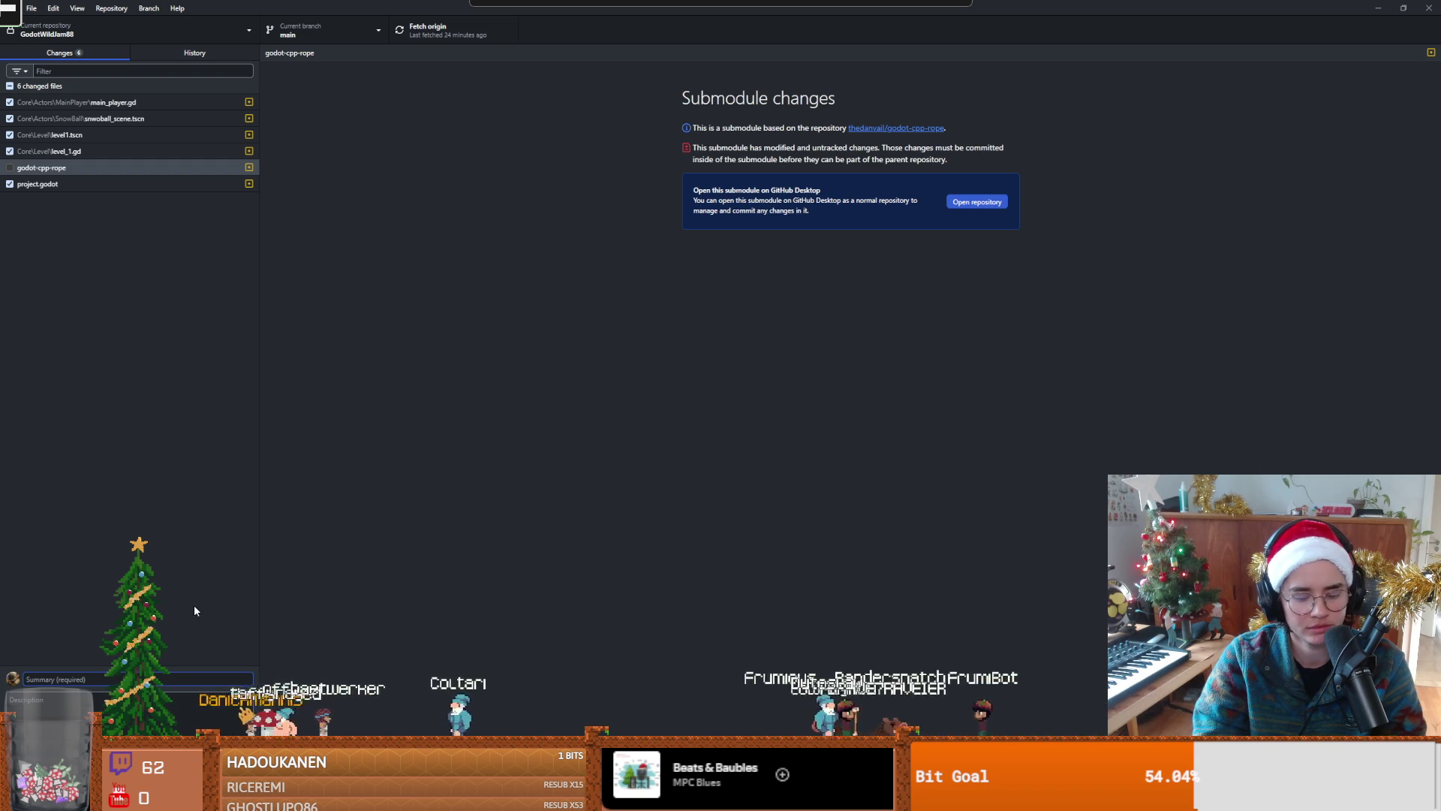
Step: Commit as 'camera view change', push, fetch and pull origin's newer commits, then return to Godot
type("camera view change")
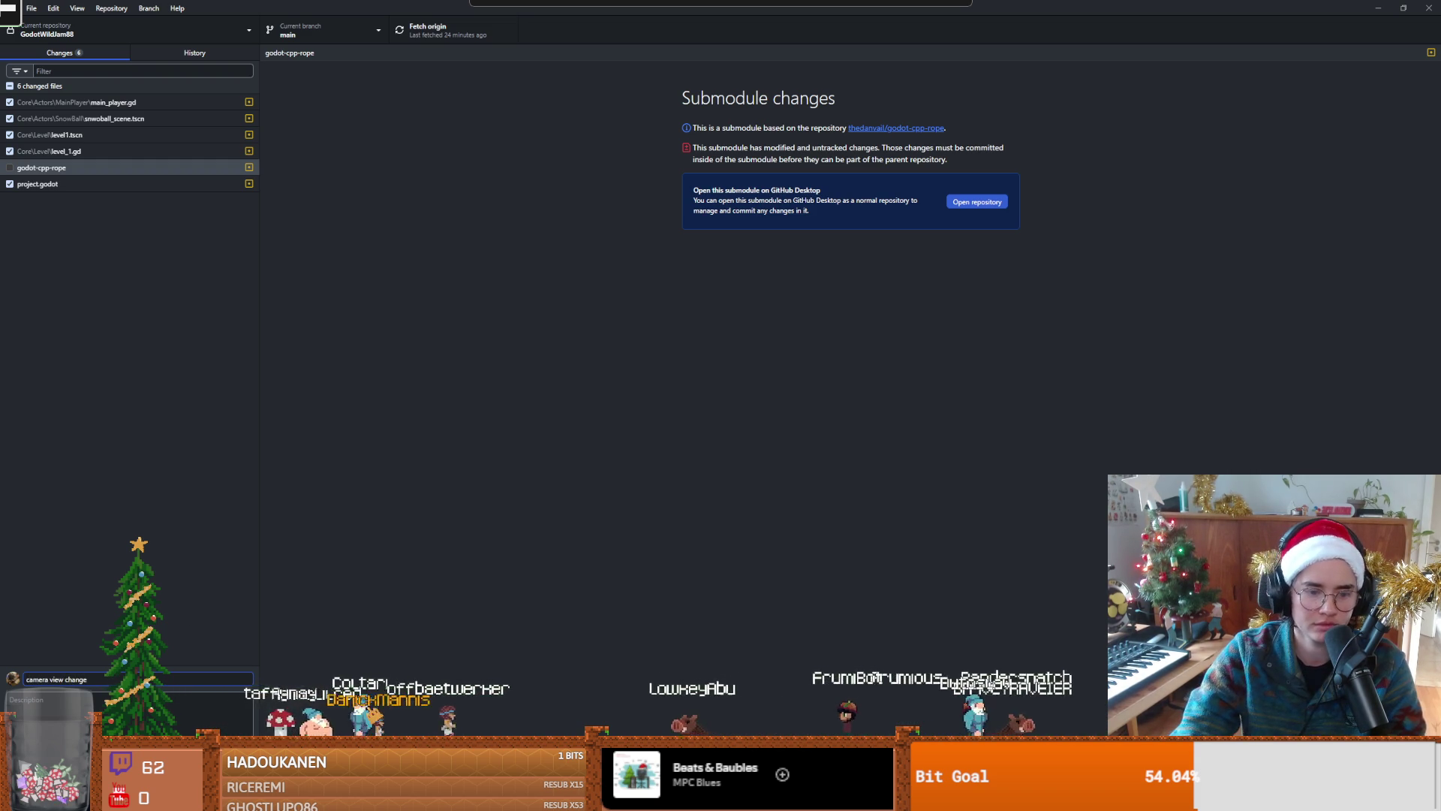
left_click(151, 760)
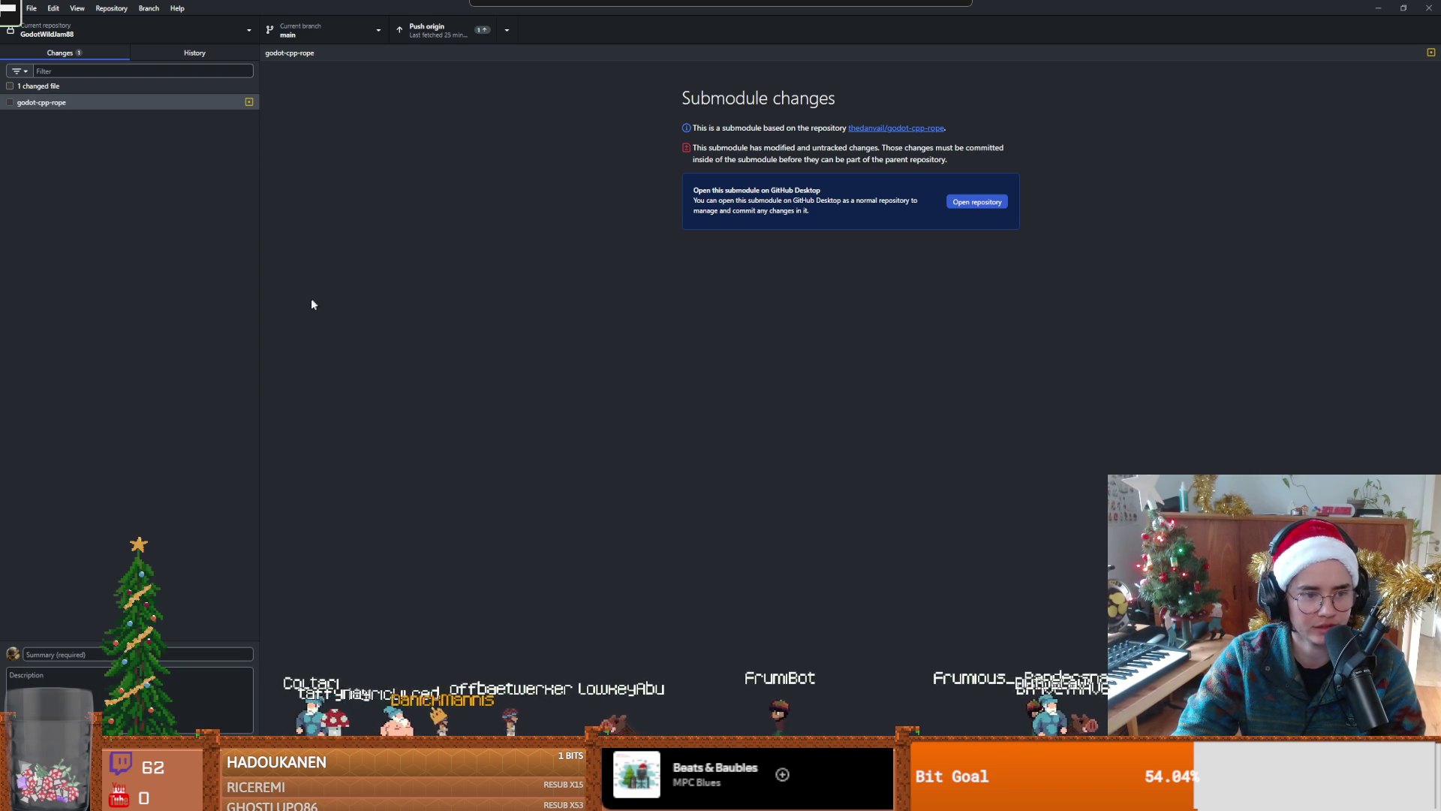
left_click(429, 34)
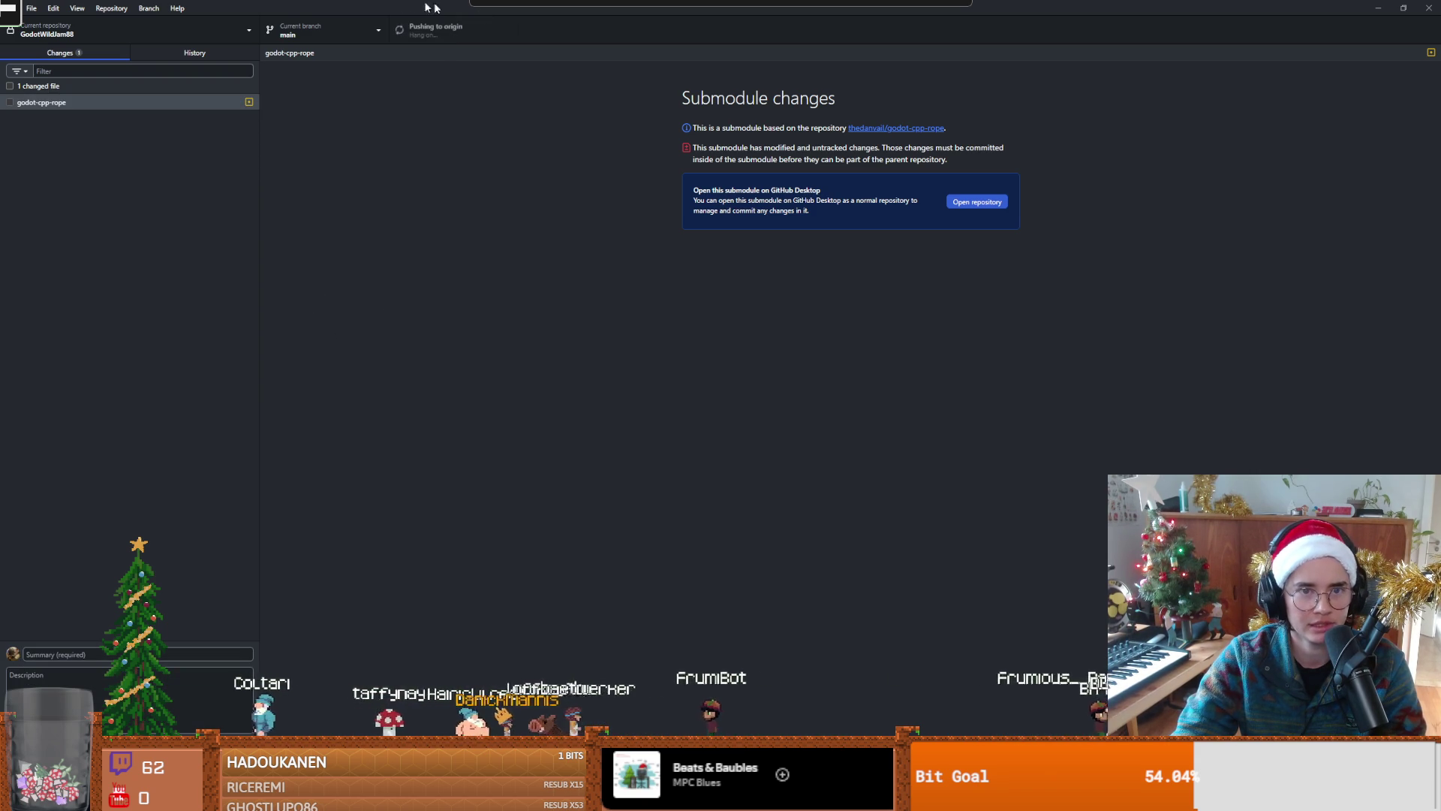
left_click(758, 440)
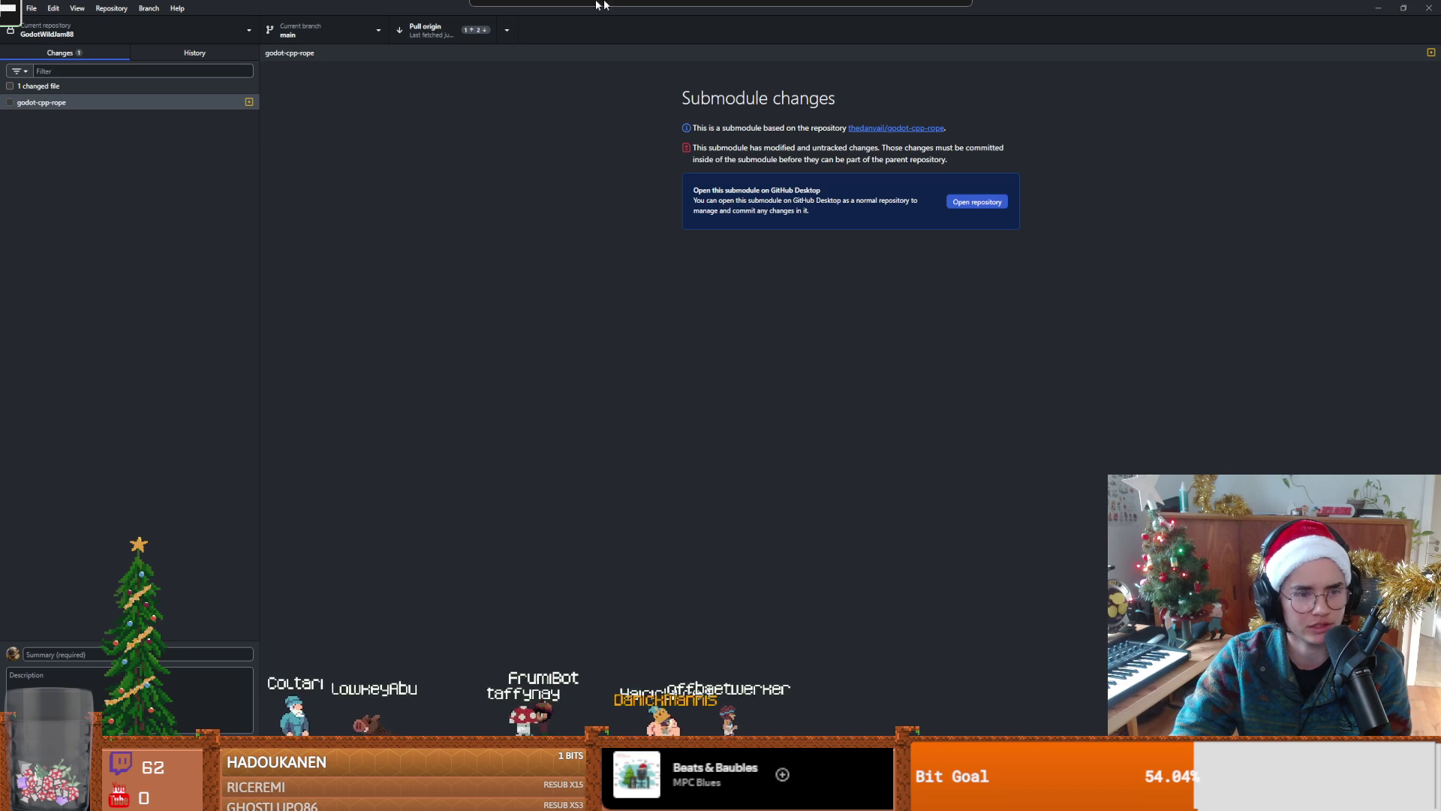
left_click(431, 30)
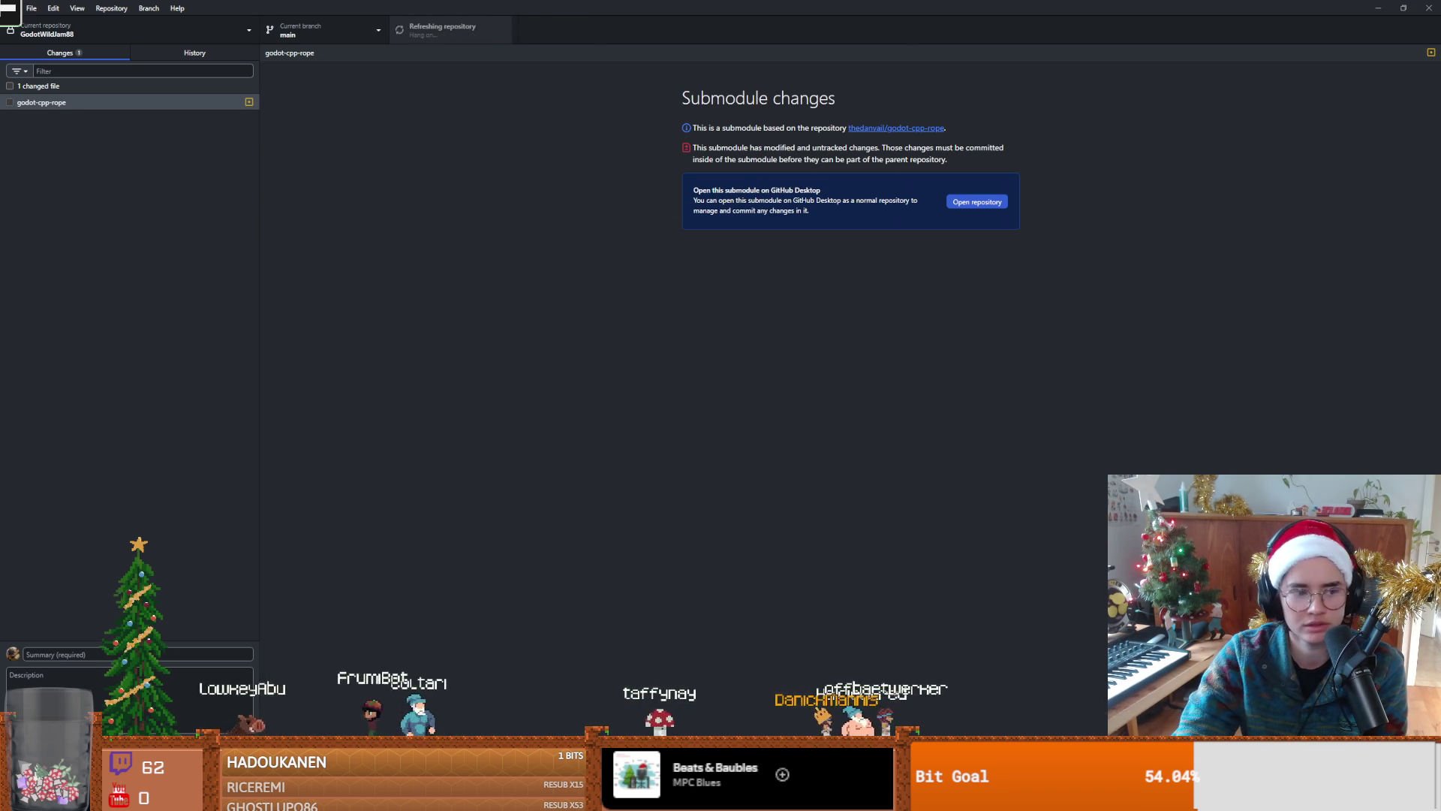
key("alt+Tab")
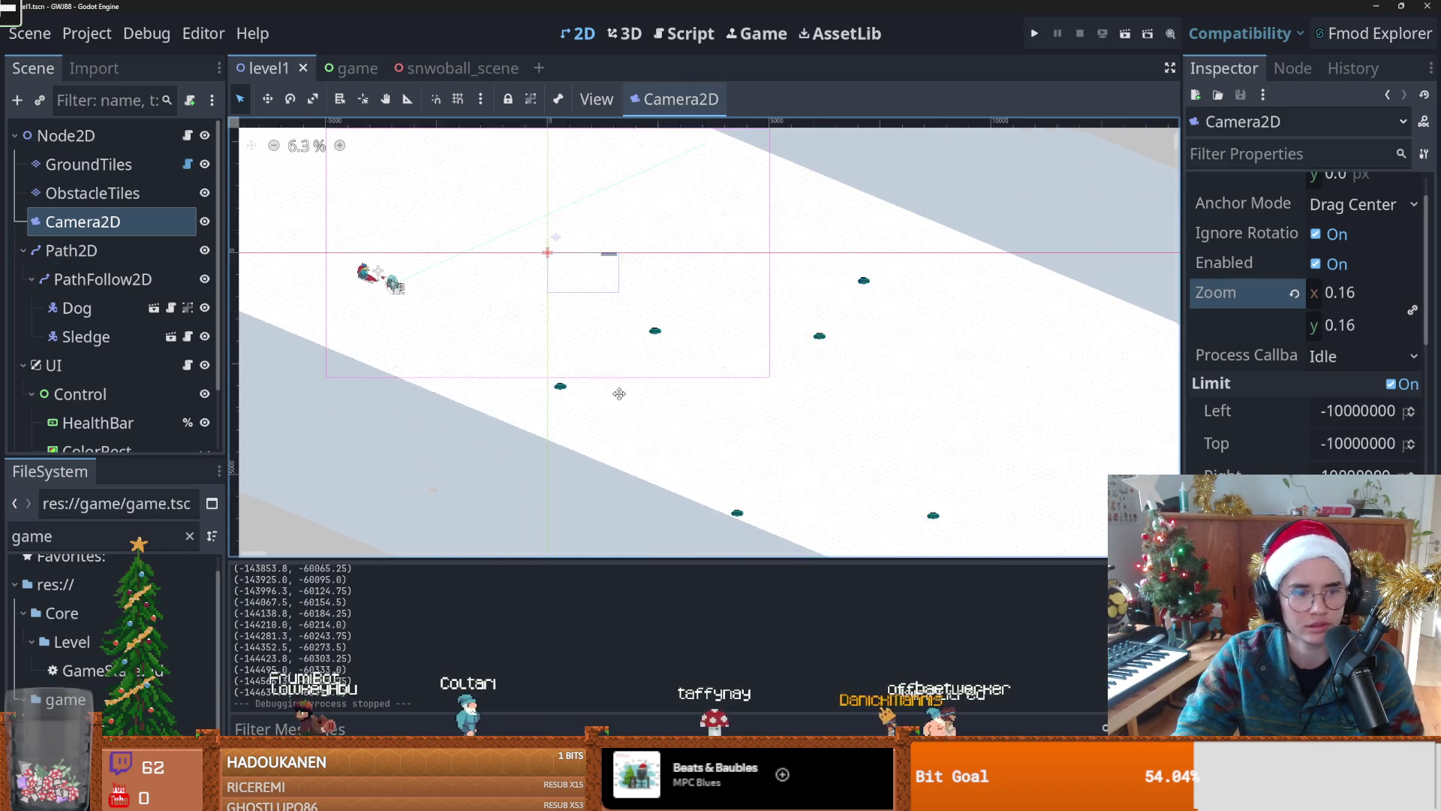
Step: Select the GroundTiles layer and test-run the level, then stop the game
scroll(624, 386, "up", 1)
left_click(631, 359)
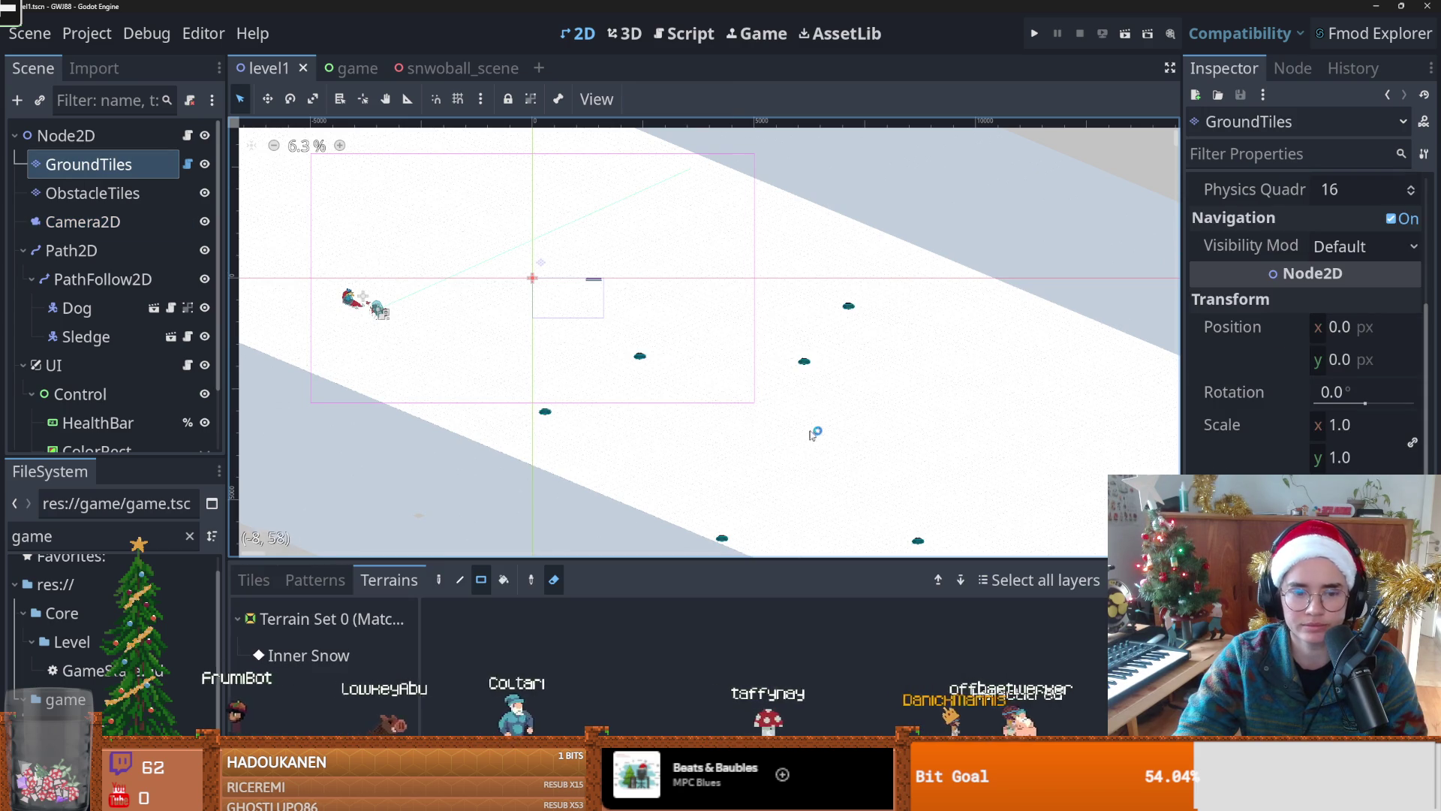
left_click(1035, 33)
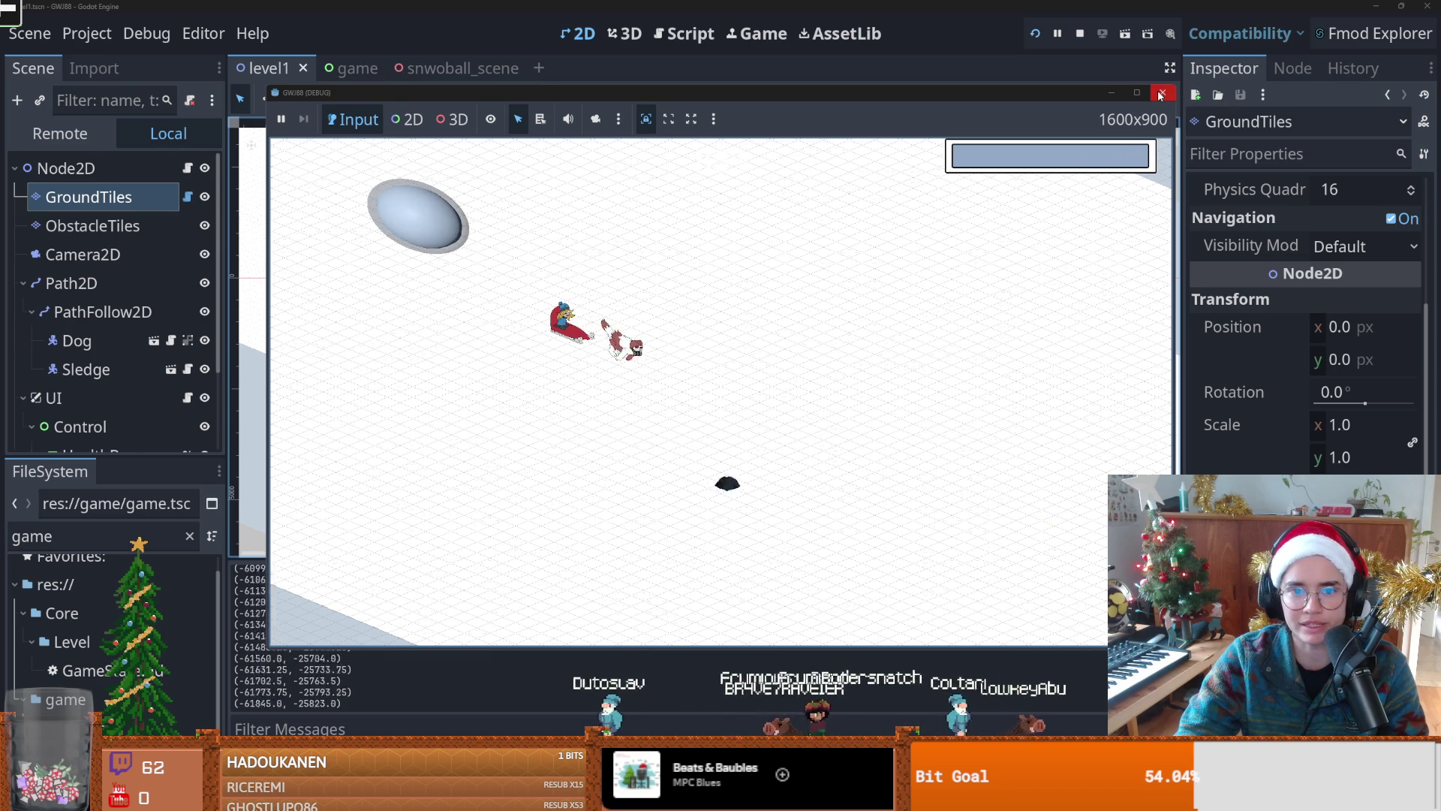
left_click(1160, 95)
Step: Reselect GroundTiles and choose the Inner Snow terrain for painting
scroll(614, 373, "down", 5)
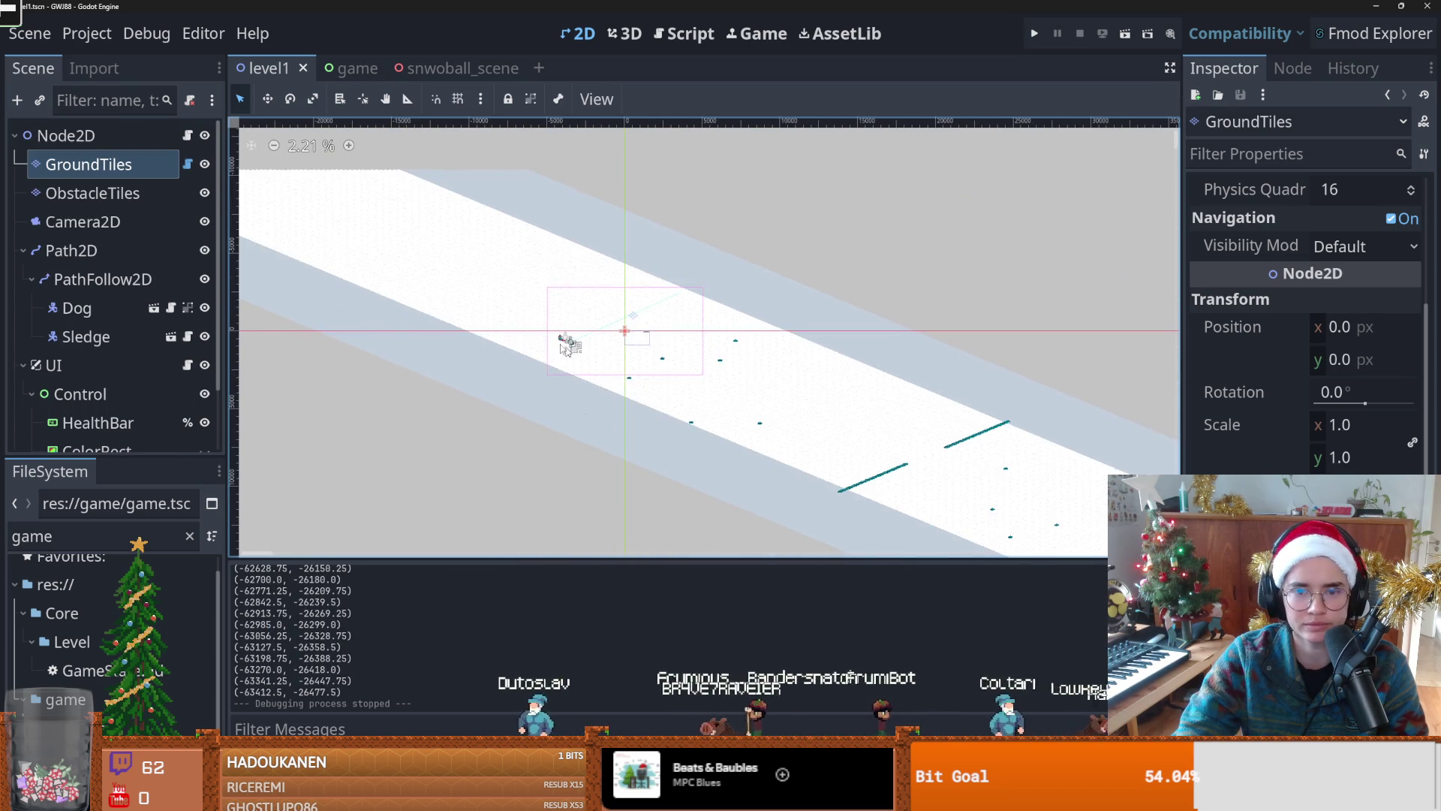
scroll(614, 373, "down", 2)
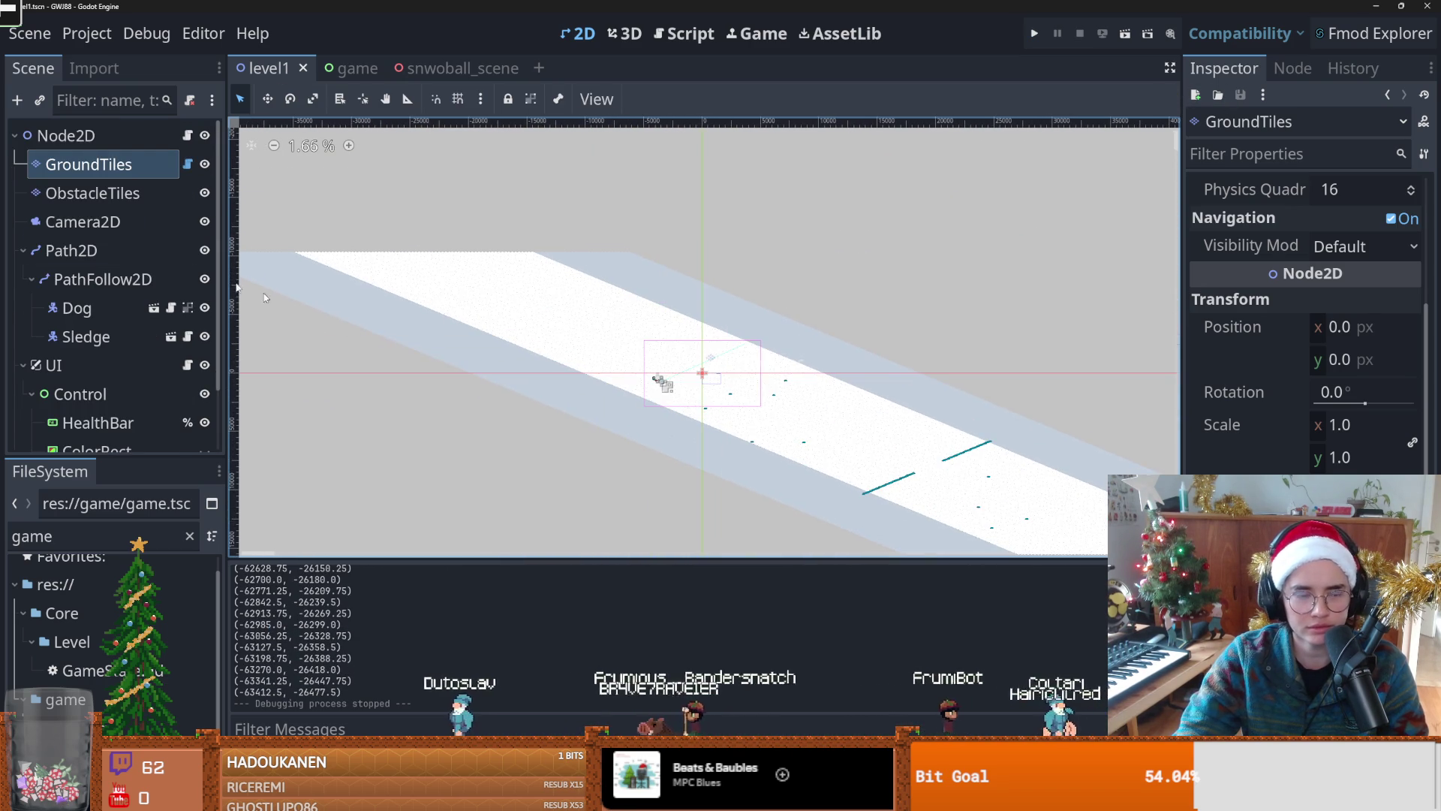
left_click(90, 193)
scroll(570, 375, "up", 2)
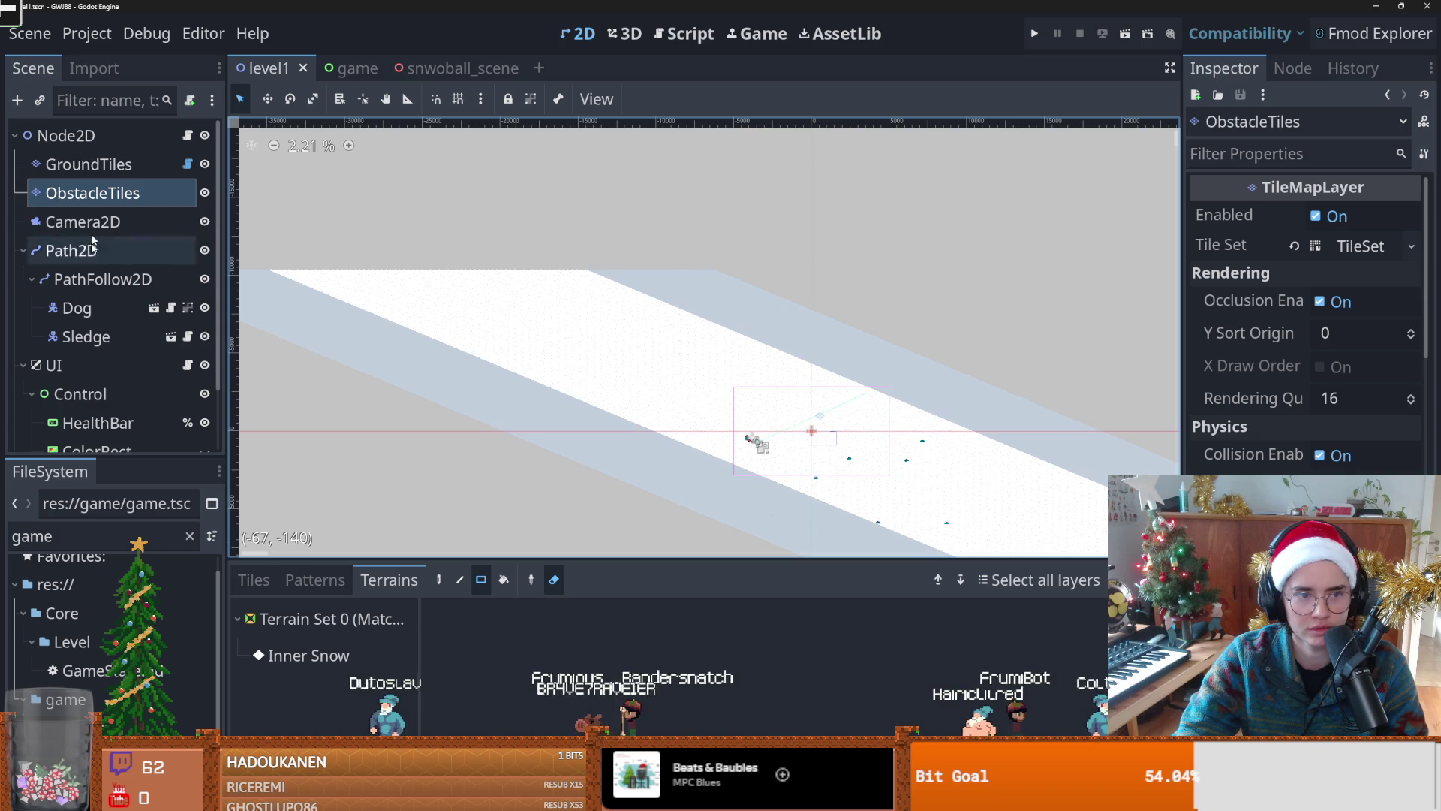
key("Up")
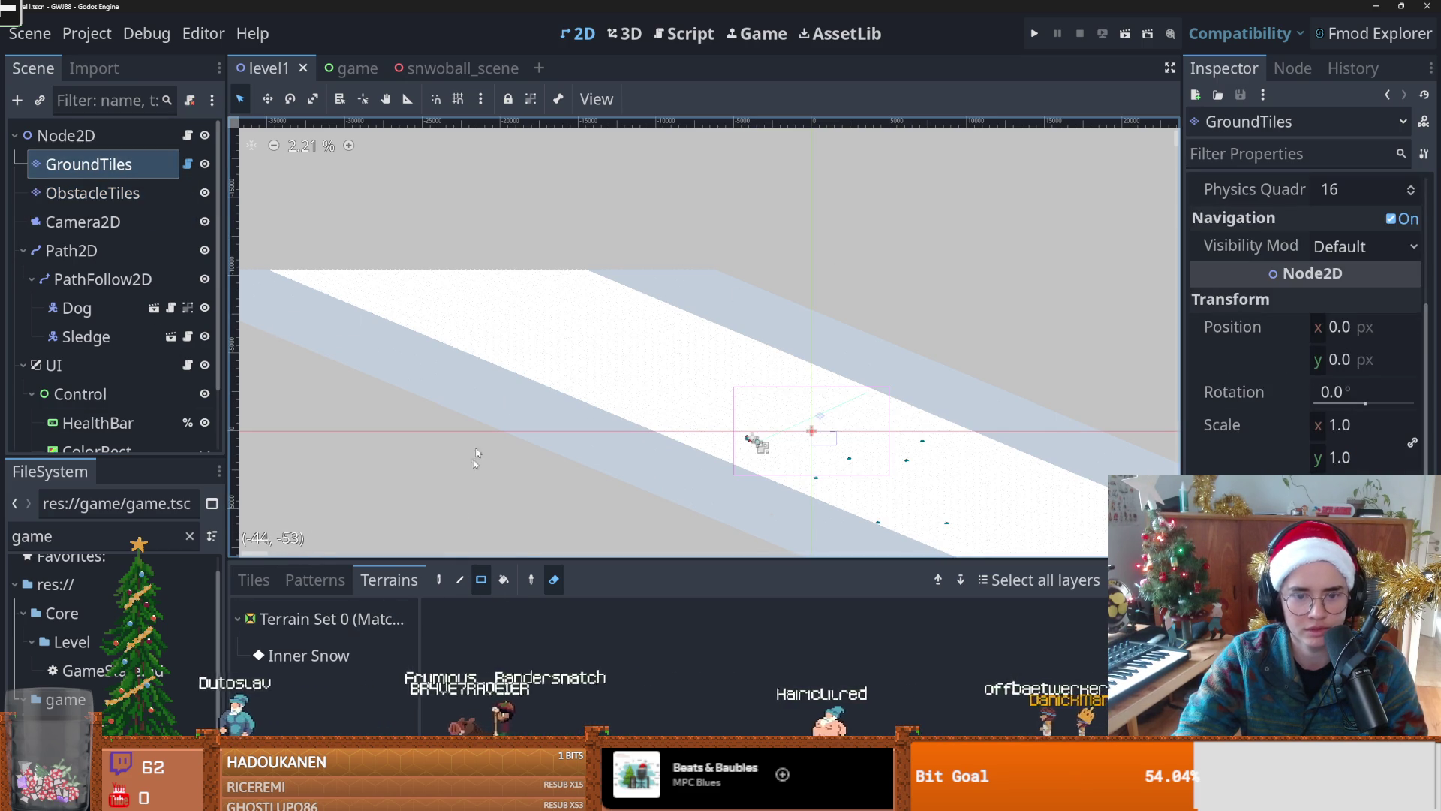
left_click(351, 656)
scroll(569, 399, "left", 5)
mouse_move(334, 299)
left_mouse_down()
mouse_move(969, 325)
mouse_move(976, 369)
mouse_move(1158, 406)
left_mouse_up()
scroll(675, 337, "right", 5)
scroll(675, 338, "down", 3)
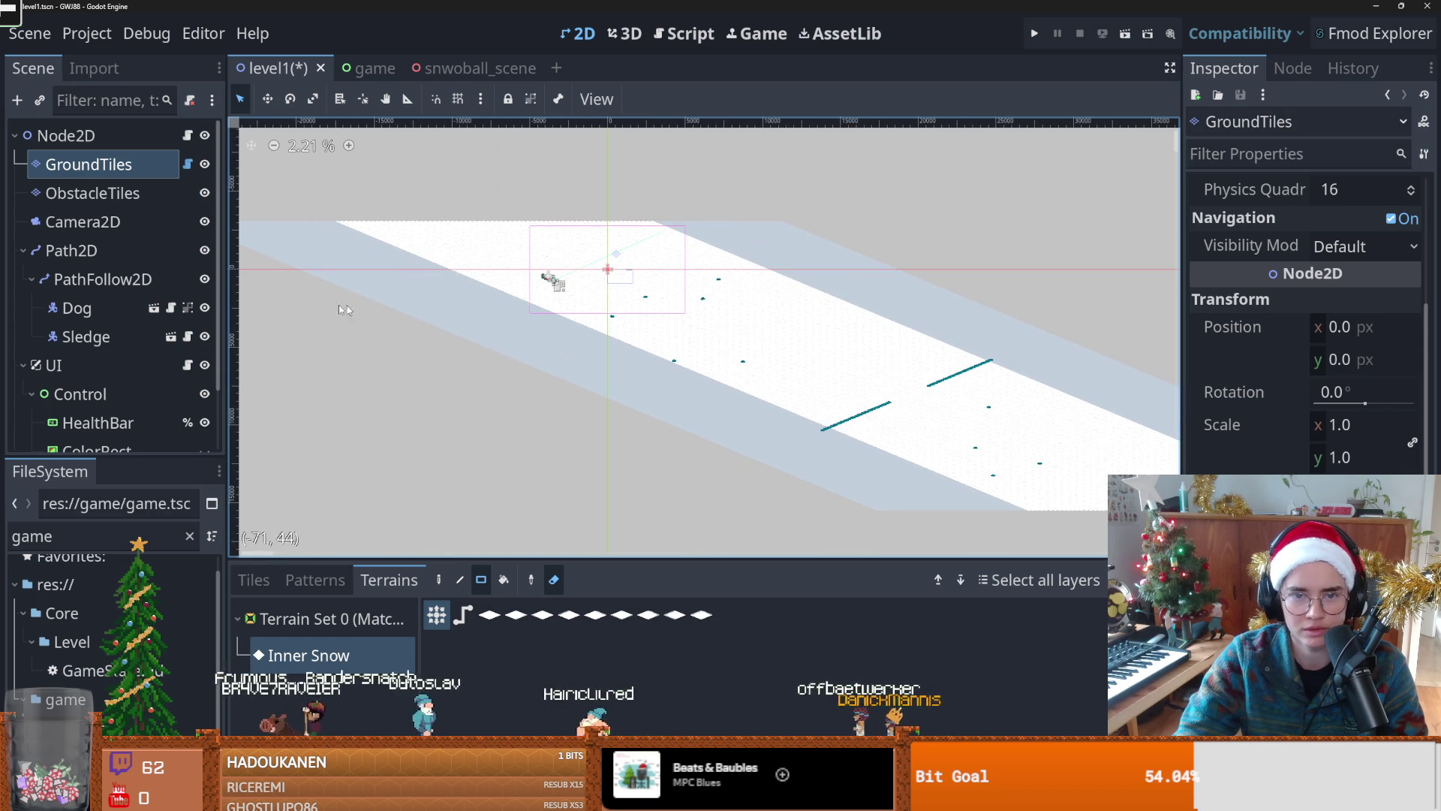
scroll(372, 313, "right", 3)
key("ctrl+s")
scroll(741, 391, "up", 2)
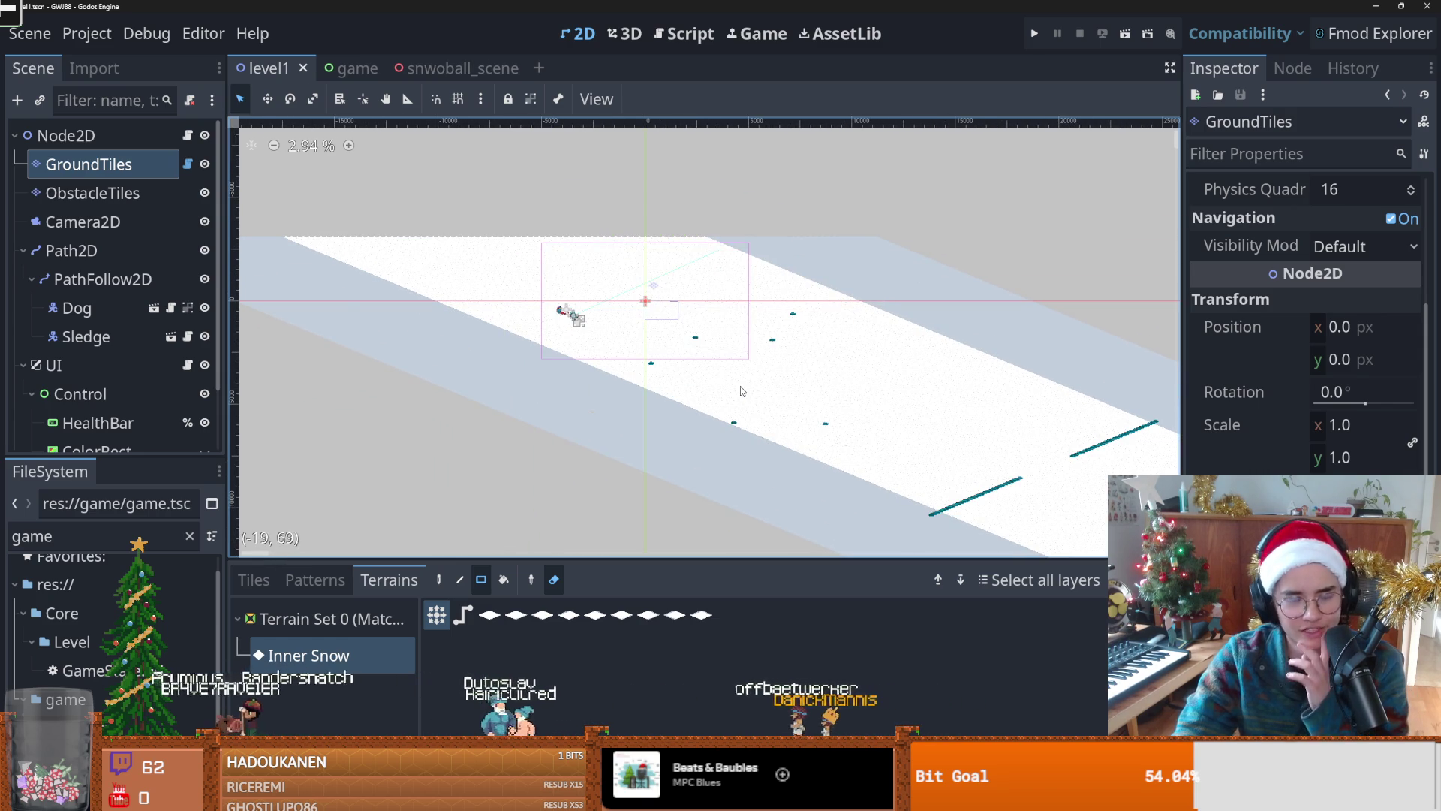
scroll(742, 391, "up", 2)
key("ctrl+s")
scroll(595, 387, "up", 3)
scroll(594, 386, "up", 1)
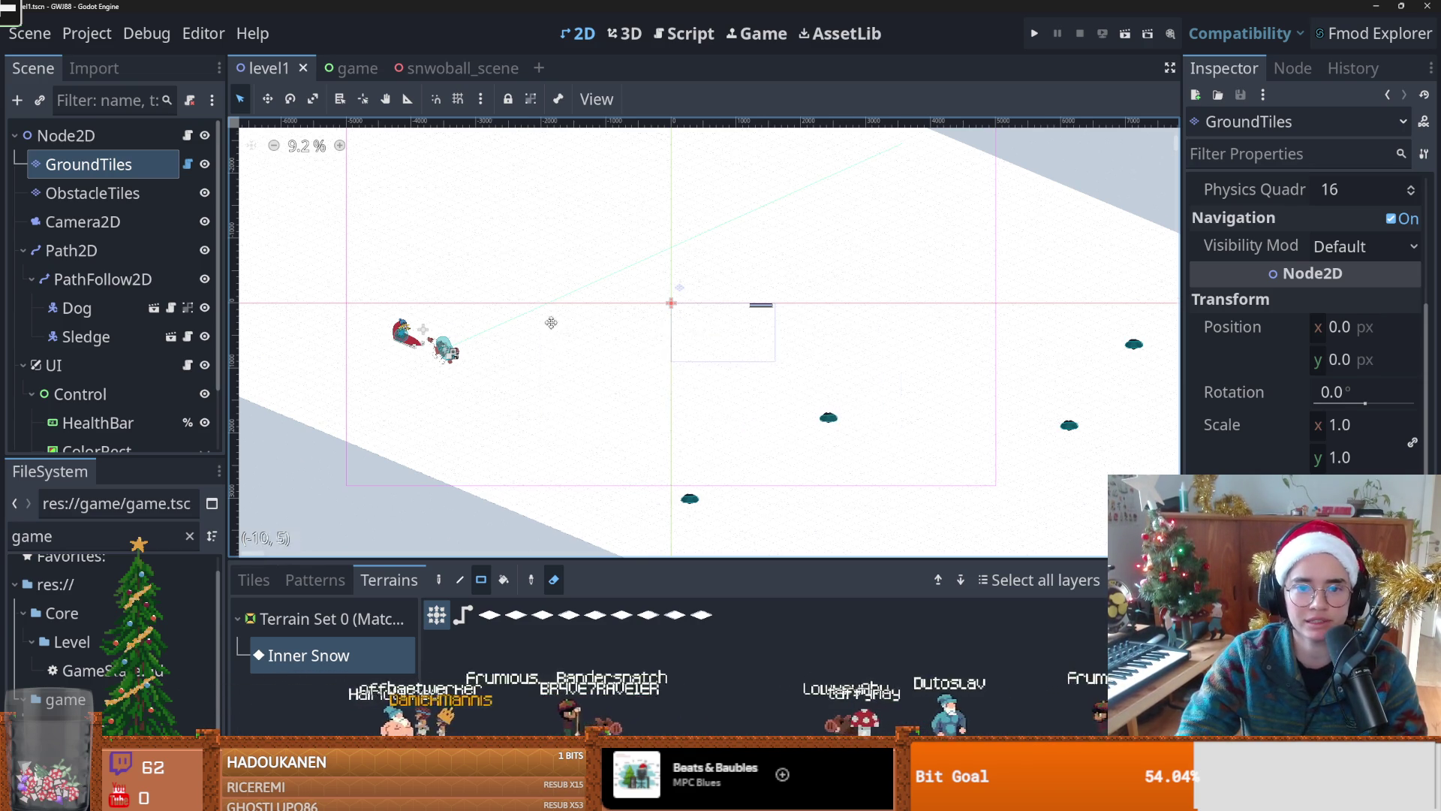
scroll(548, 331, "down", 1)
scroll(483, 310, "down", 1)
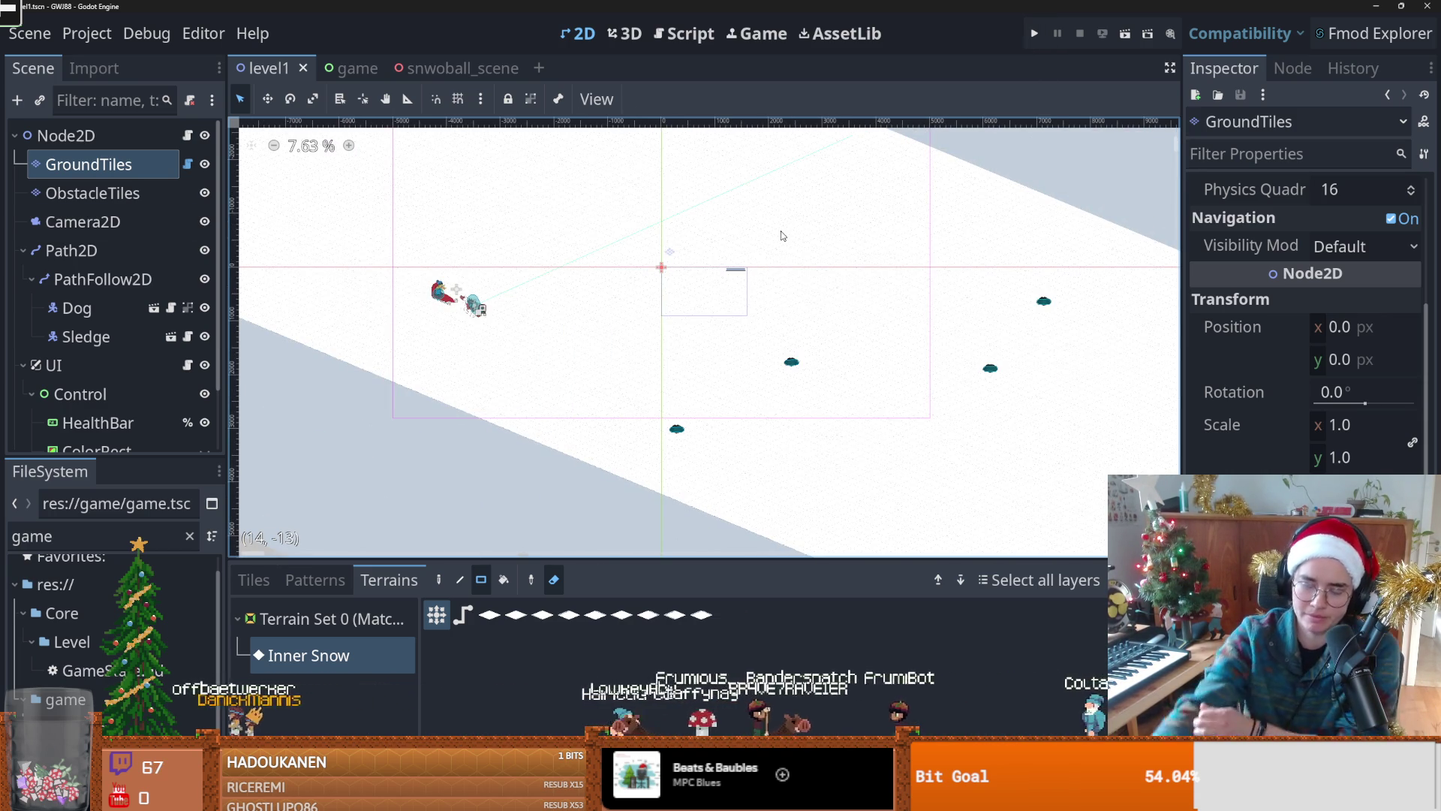
scroll(558, 289, "up", 2)
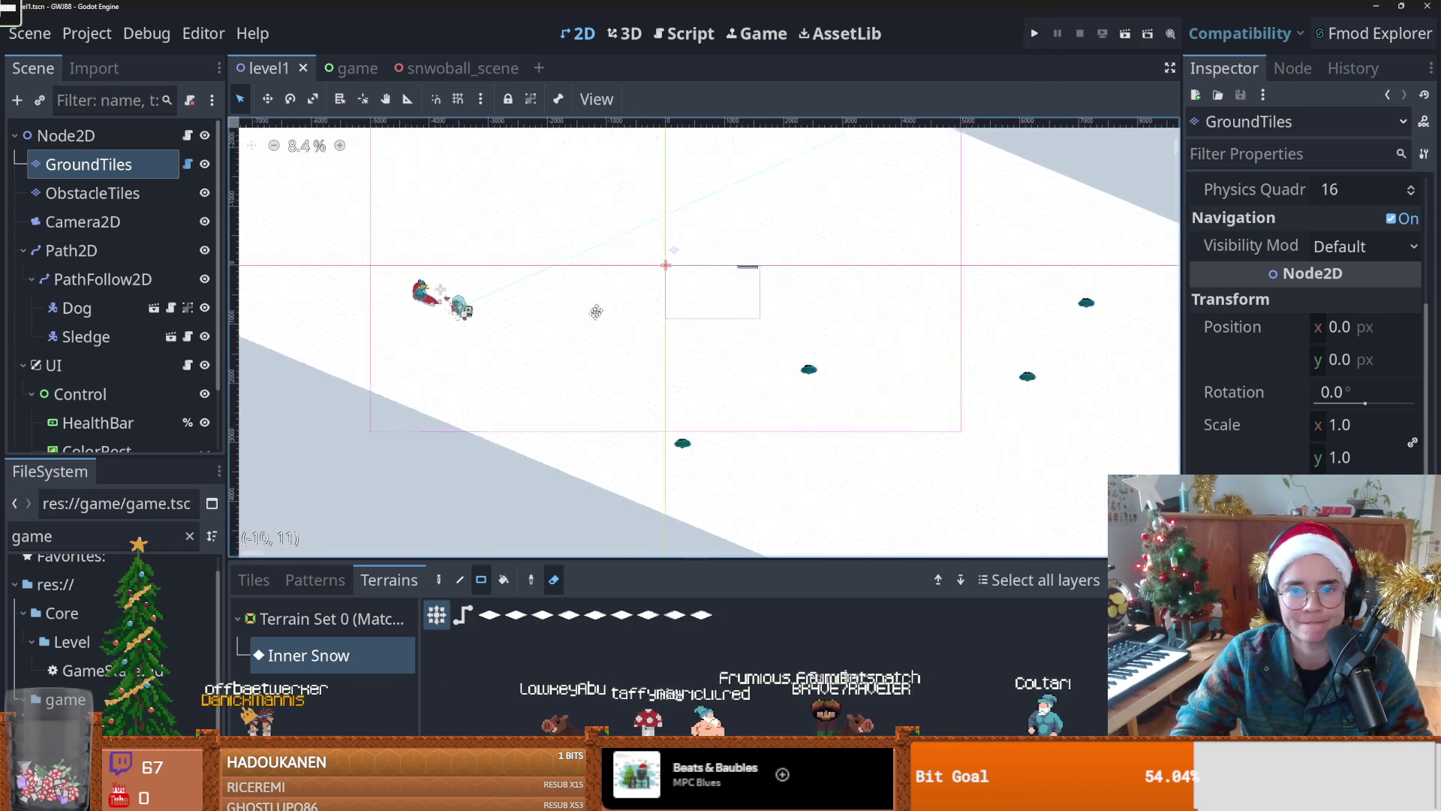
key("ctrl+s")
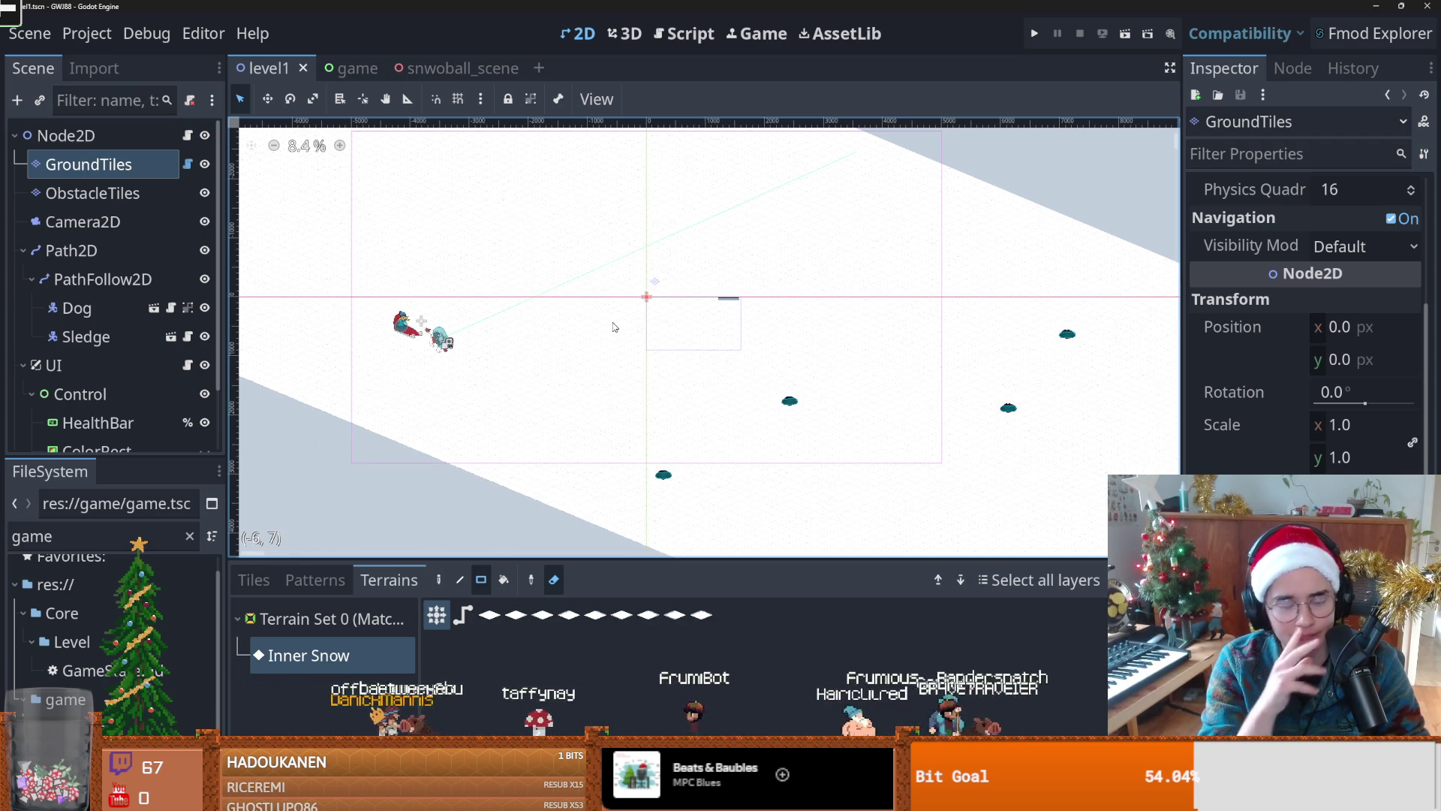
key("ctrl+s")
scroll(432, 331, "down", 1)
scroll(405, 371, "up", 1)
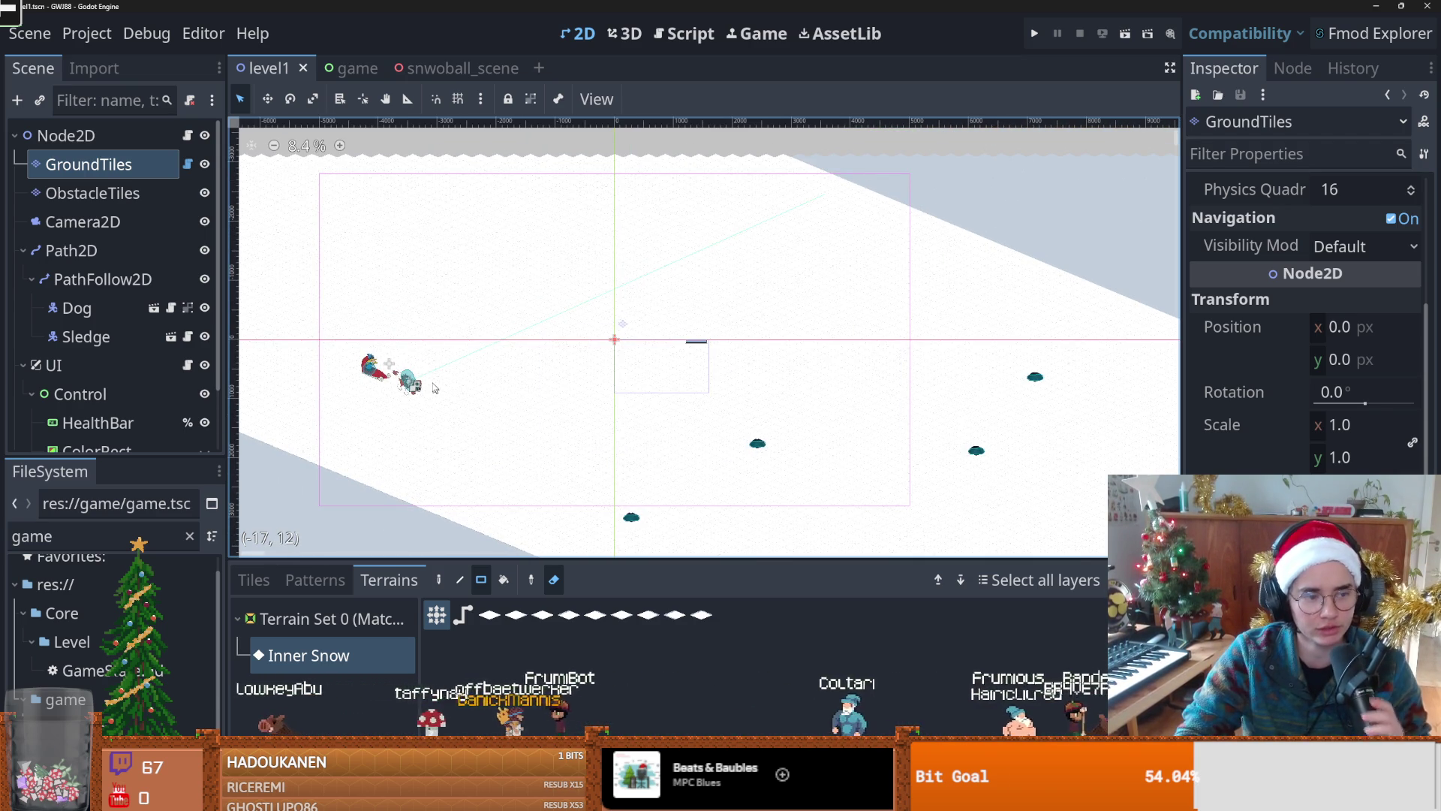
scroll(439, 315, "down", 1)
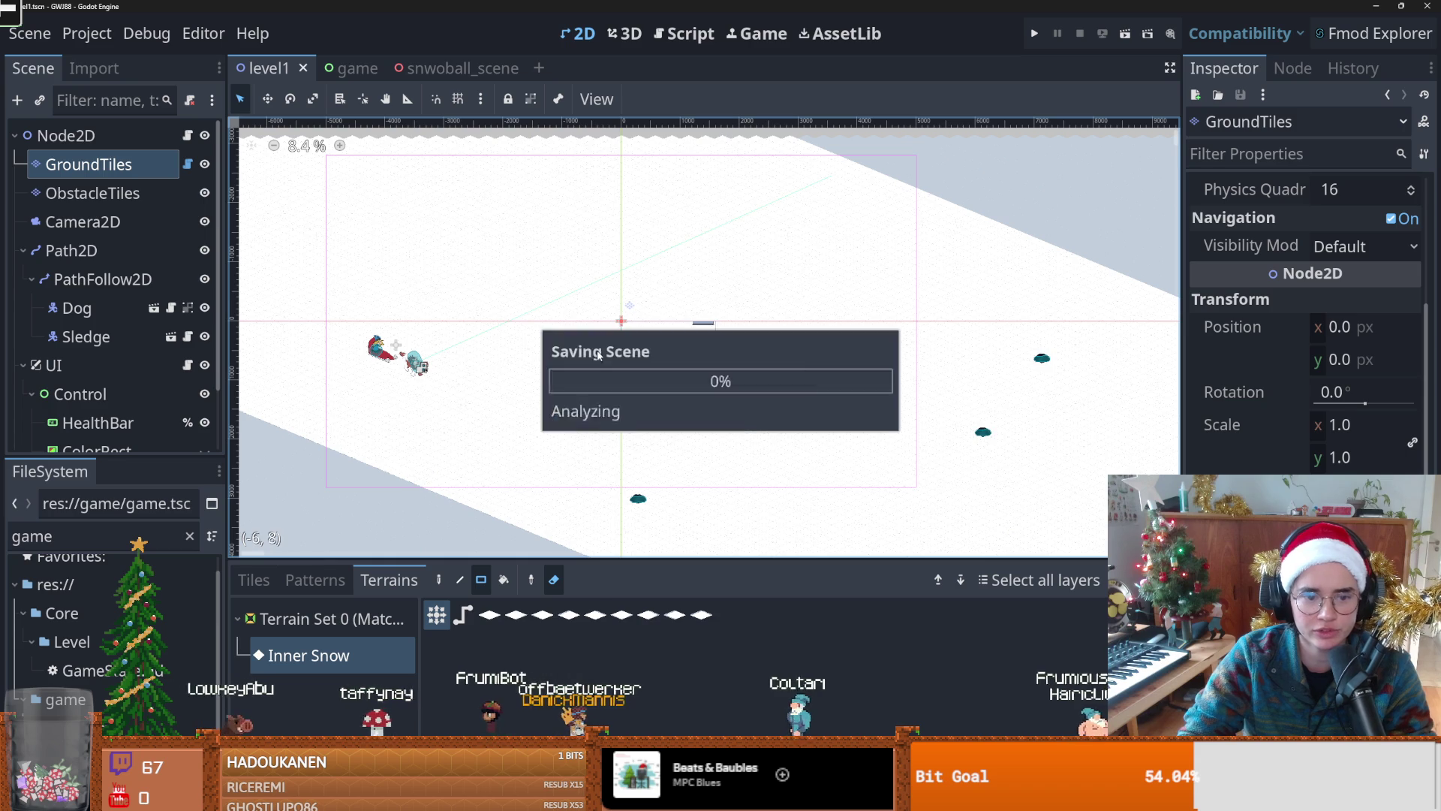
scroll(568, 368, "down", 1)
left_click_drag(658, 410, 534, 343)
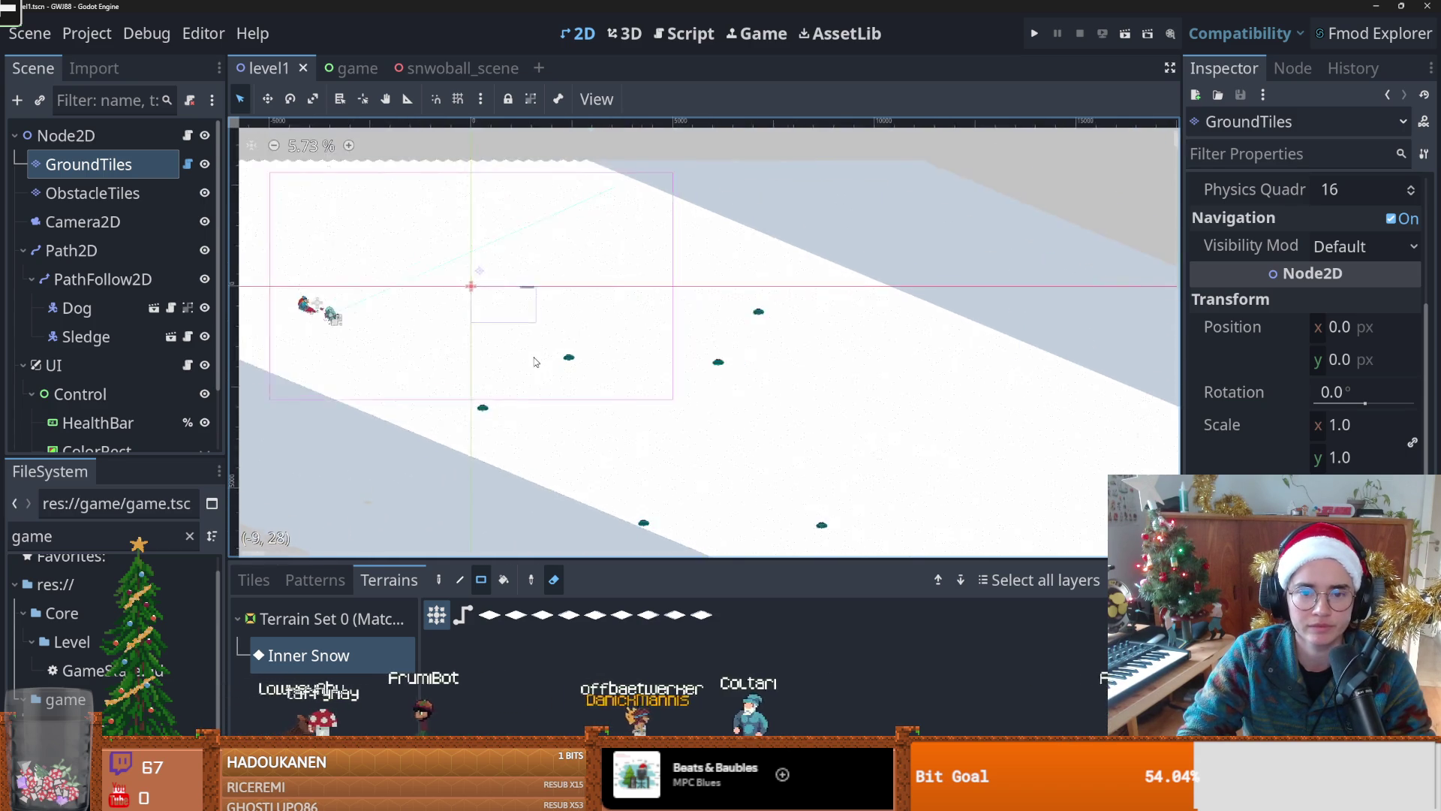
scroll(534, 344, "down", 1)
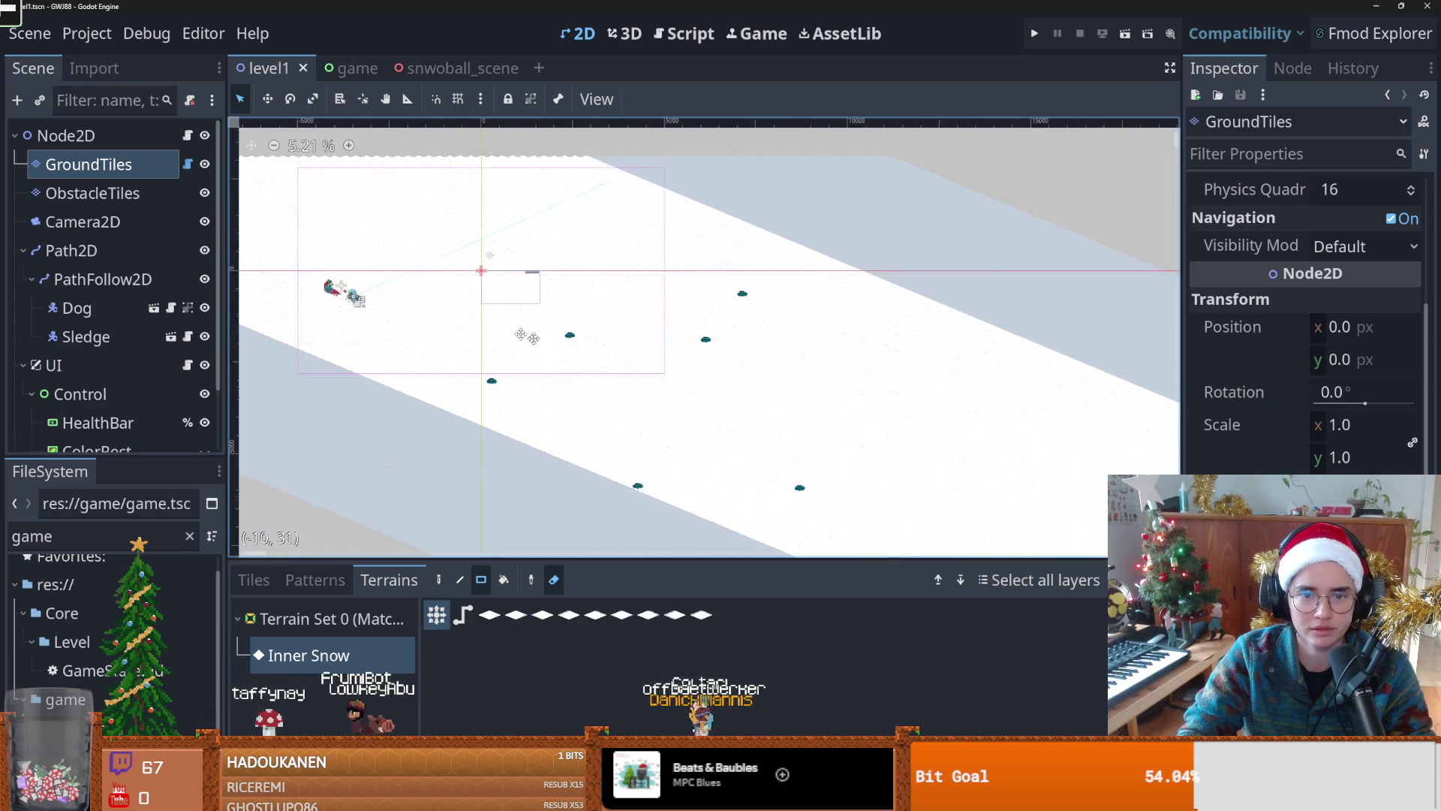
scroll(526, 330, "right", 5)
scroll(505, 310, "down", 2)
scroll(504, 300, "right", 2)
scroll(501, 285, "down", 1)
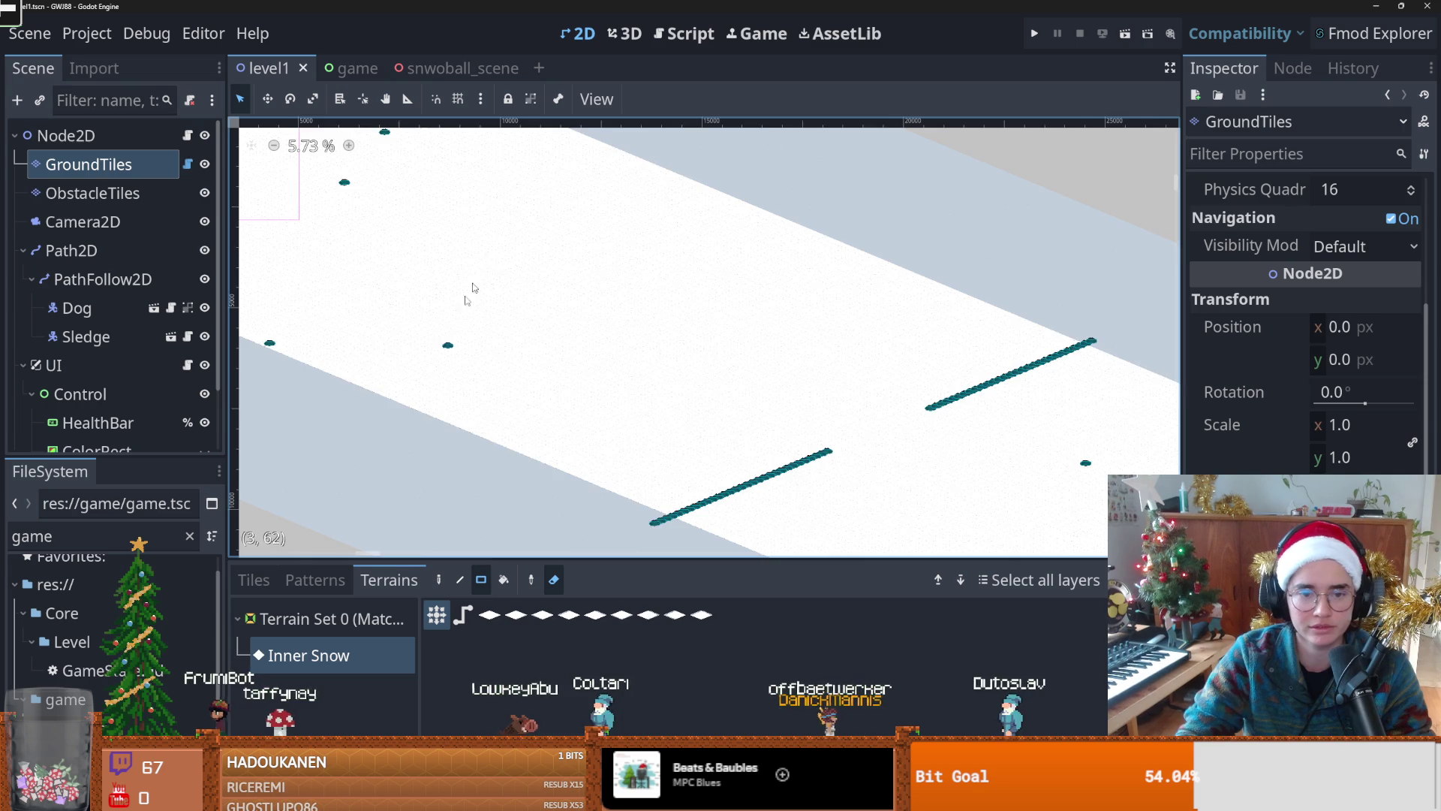
scroll(450, 398, "left", 1)
scroll(427, 532, "down", 1)
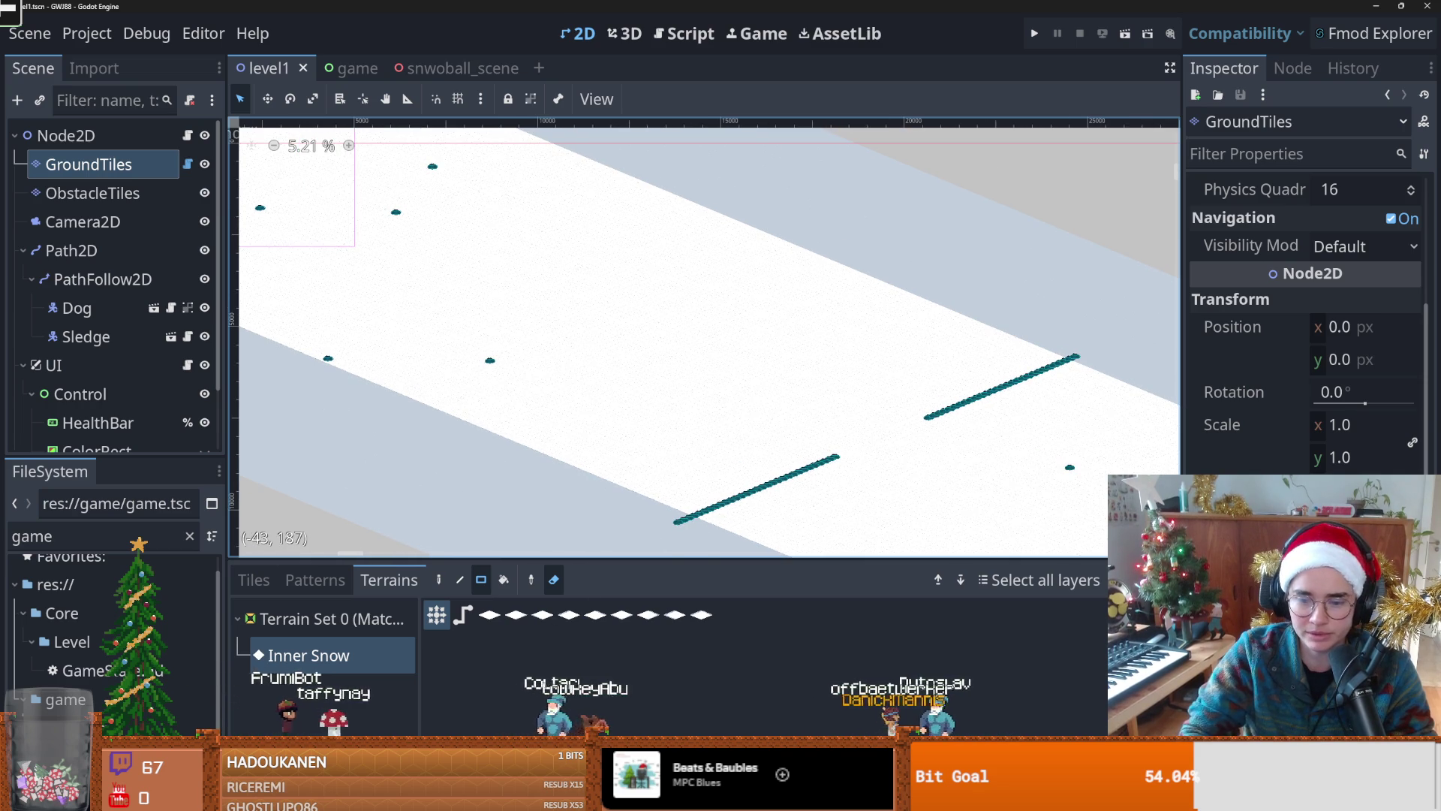
scroll(513, 518, "down", 4)
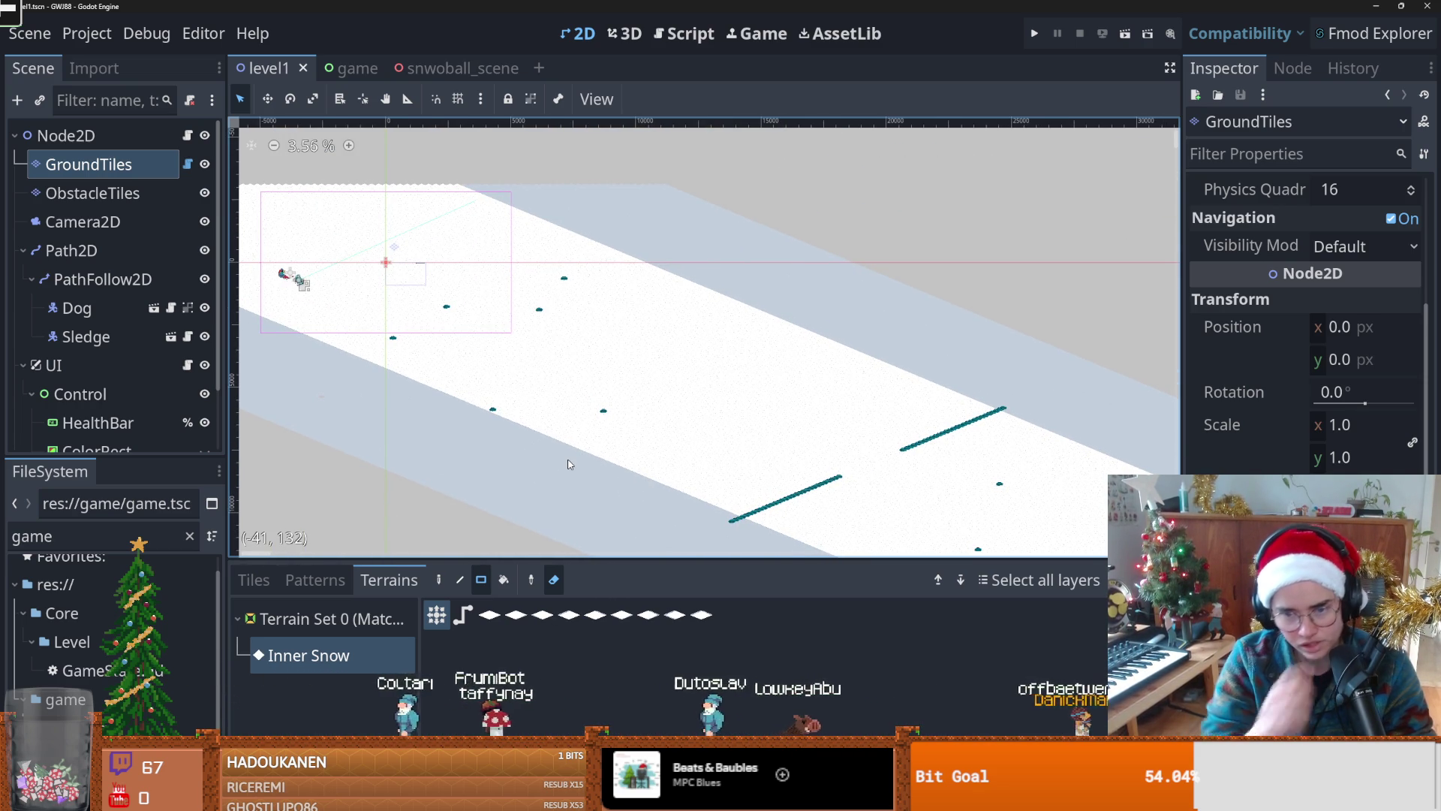
scroll(695, 427, "right", 5)
scroll(695, 426, "down", 2)
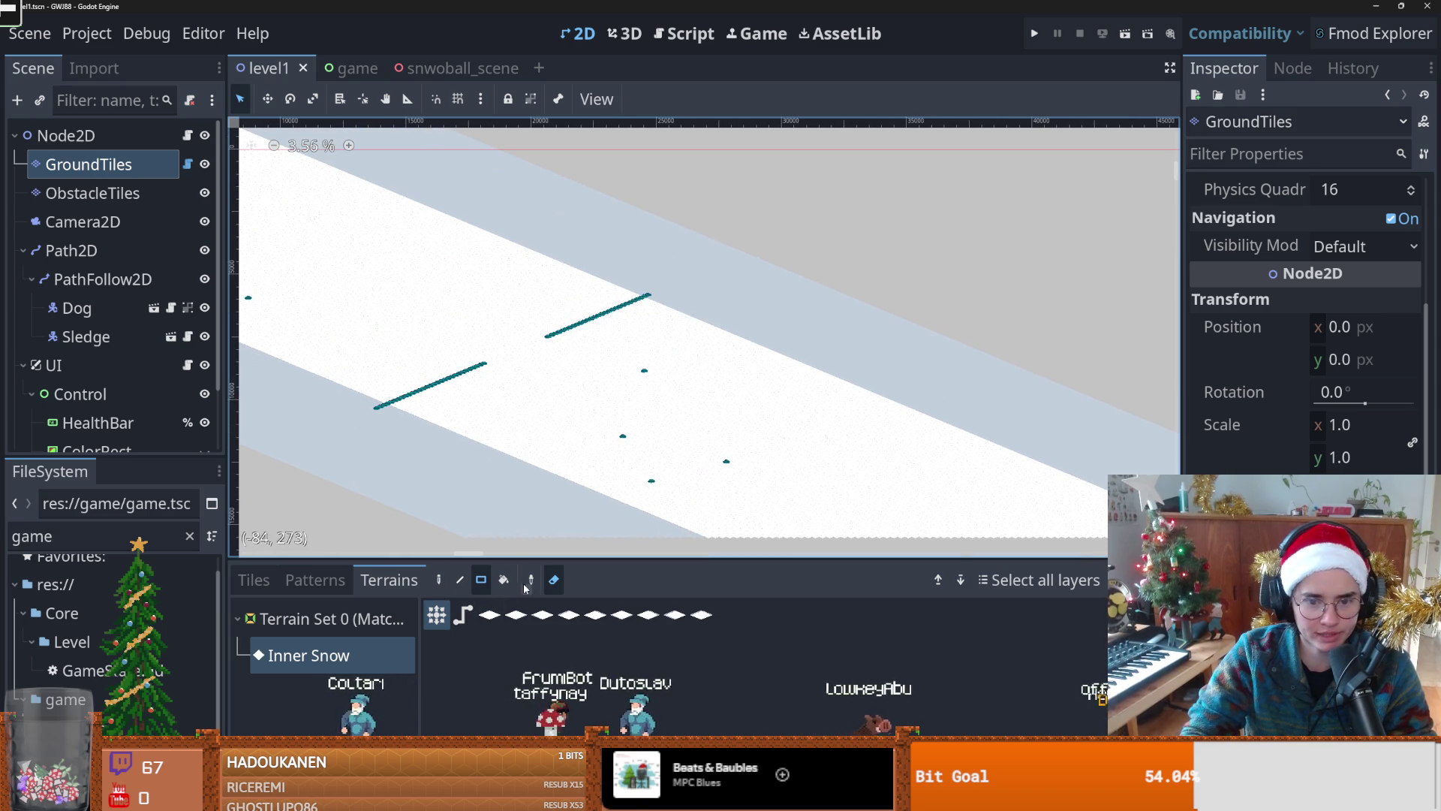
scroll(643, 476, "up", 3)
scroll(643, 475, "left", 5)
scroll(644, 476, "up", 3)
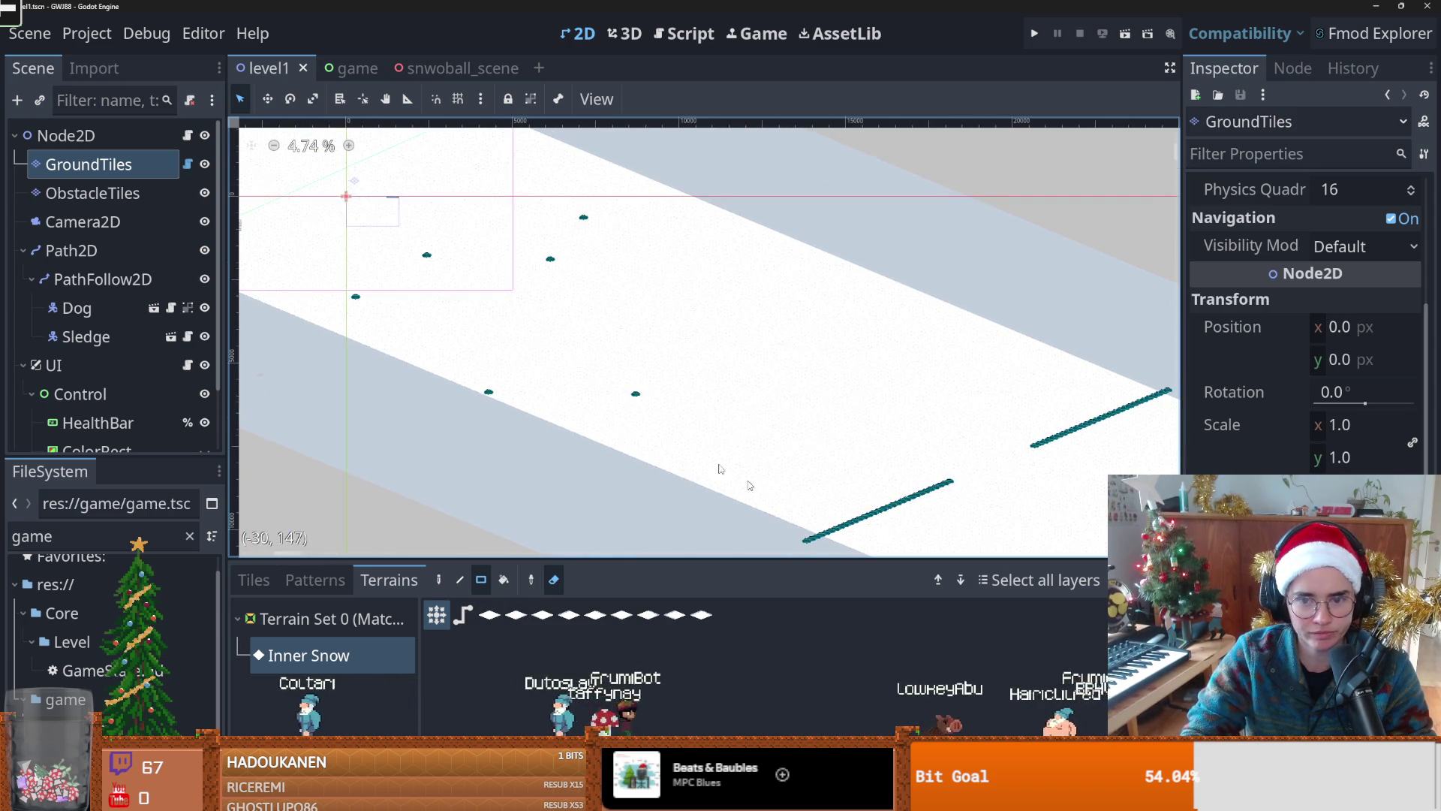
scroll(769, 495, "right", 2)
scroll(769, 496, "down", 1)
Step: Box-select the ground tiles between the two lines and copy them as a pattern
left_click(315, 579)
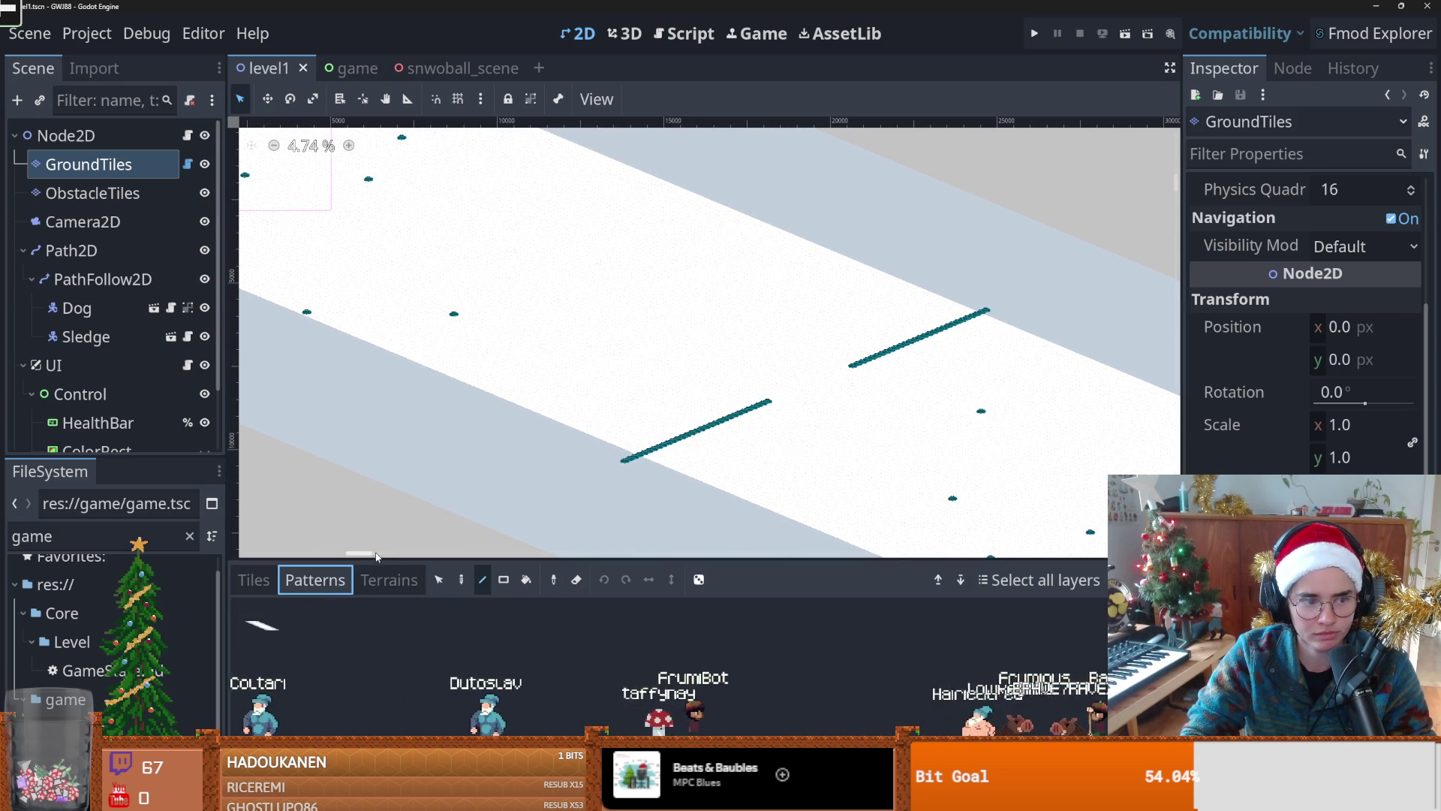
key("s")
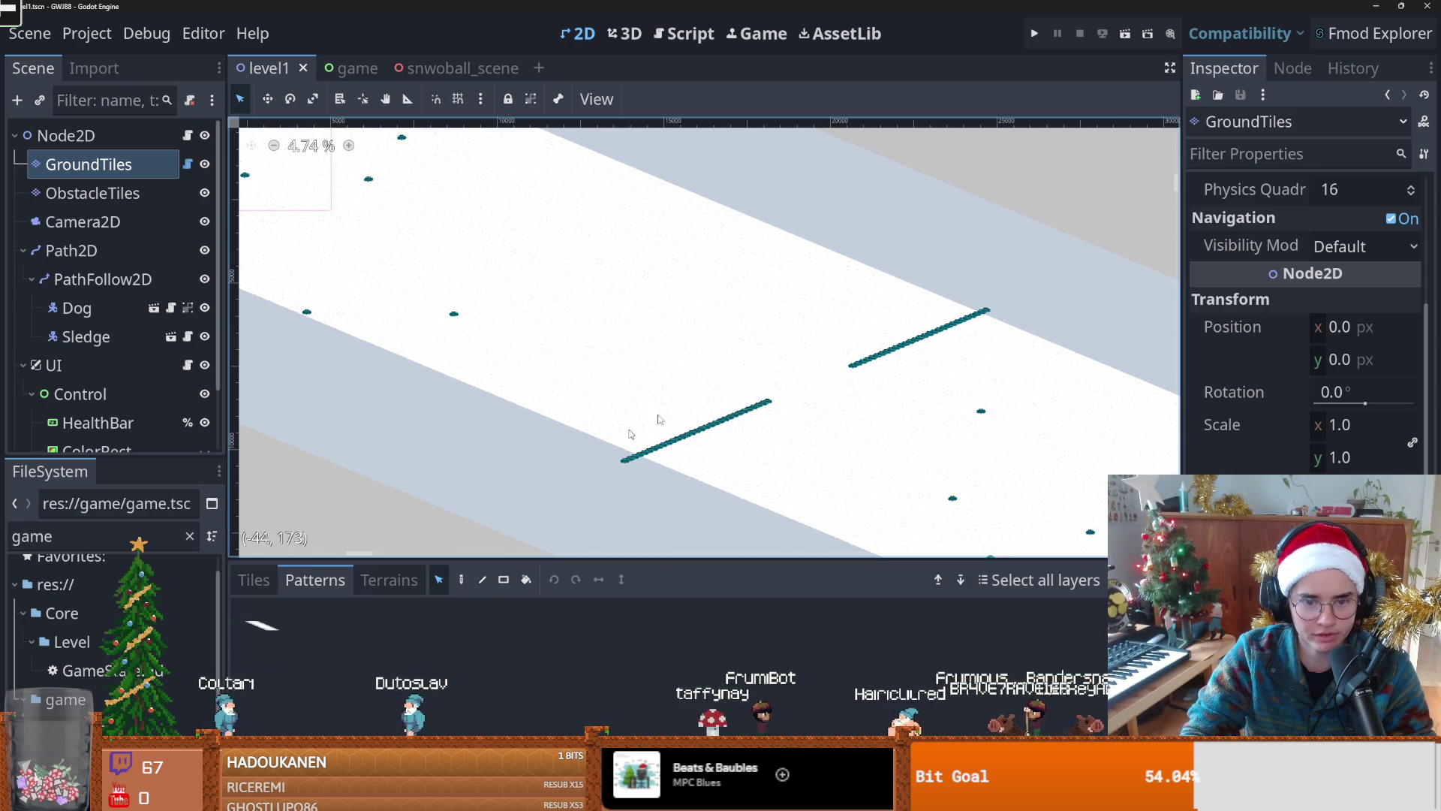
left_click_drag(527, 504, 900, 378)
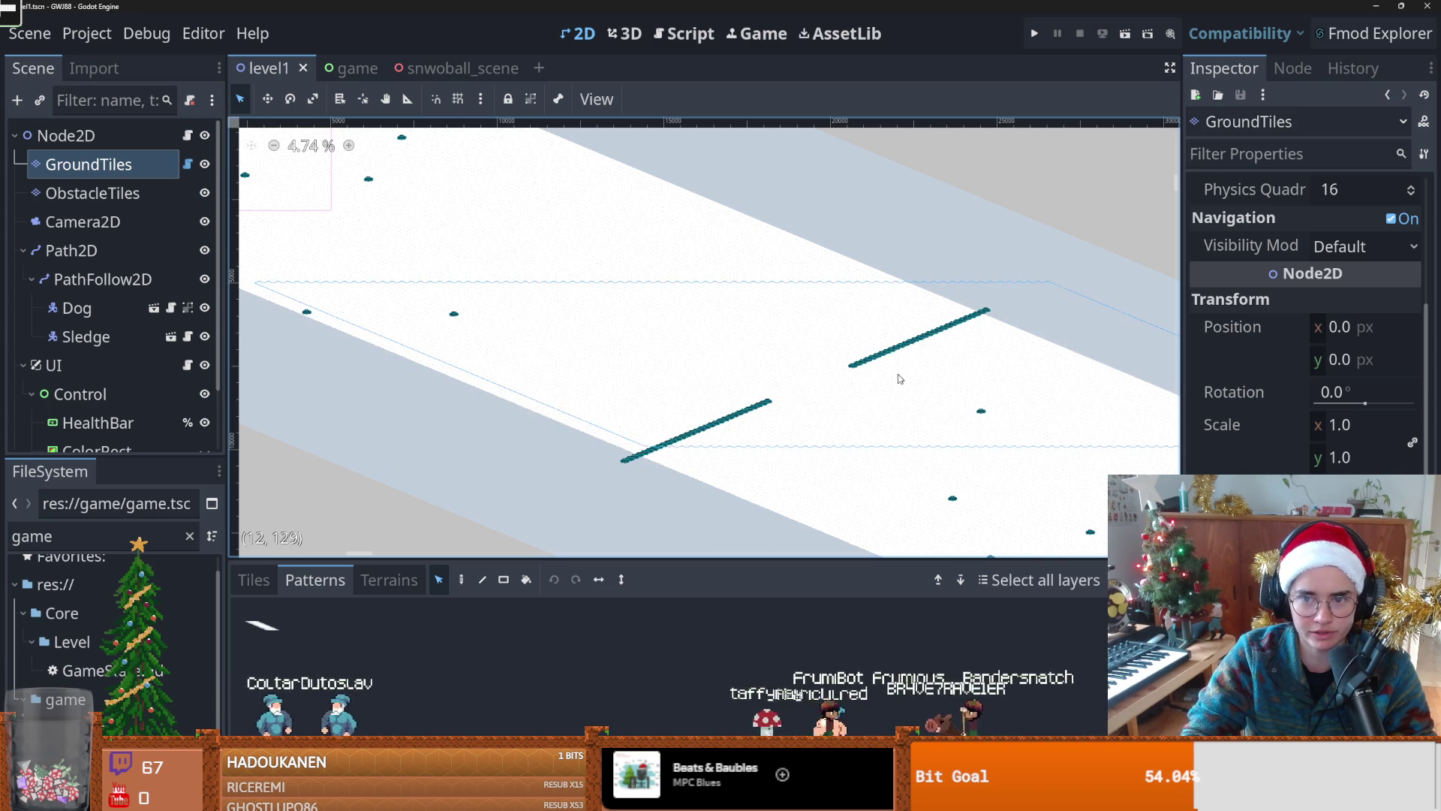
key("ctrl+x")
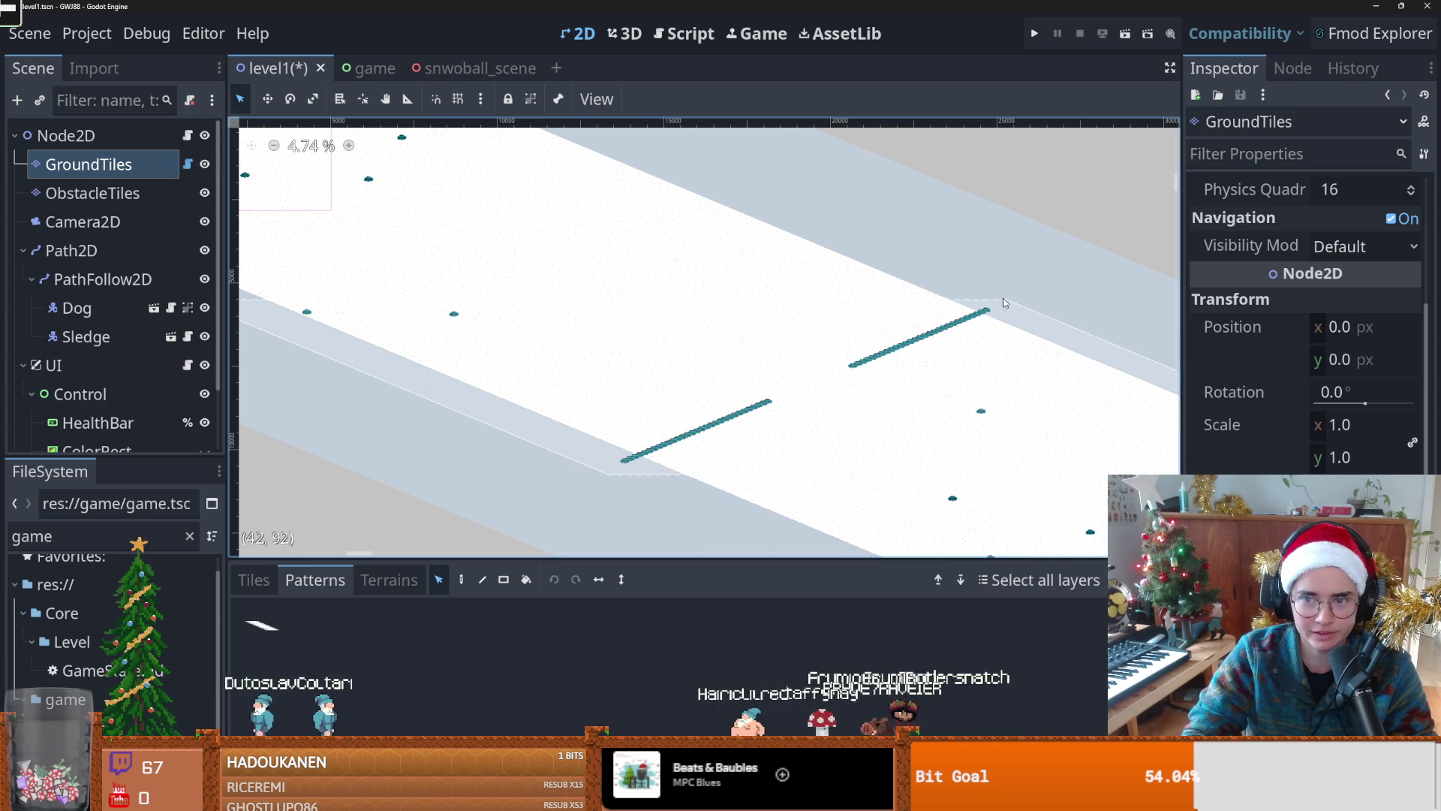
Step: Look over the area around the sledge and dog, and save the level1 scene
scroll(880, 397, "down", 1)
scroll(469, 367, "up", 8)
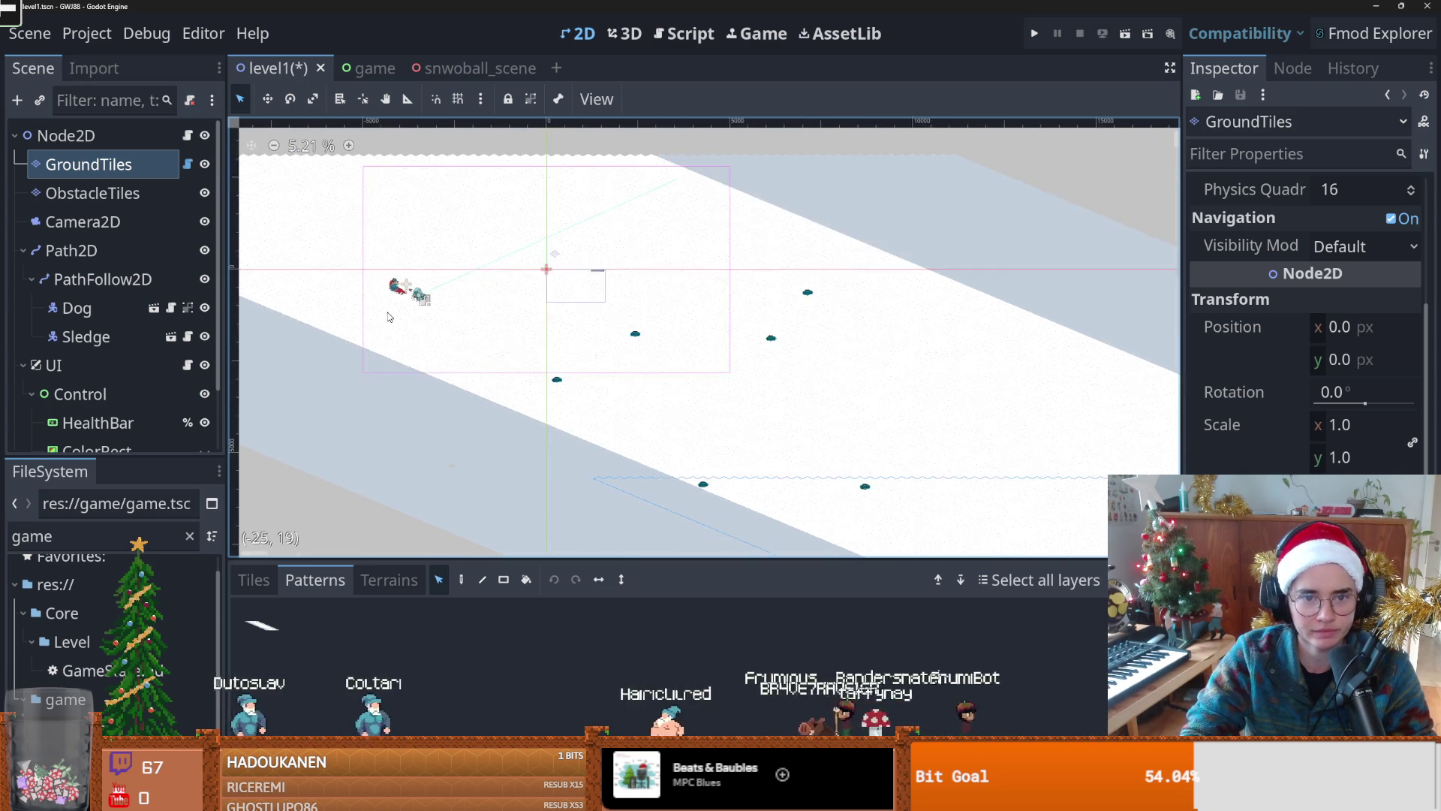
scroll(517, 388, "up", 6)
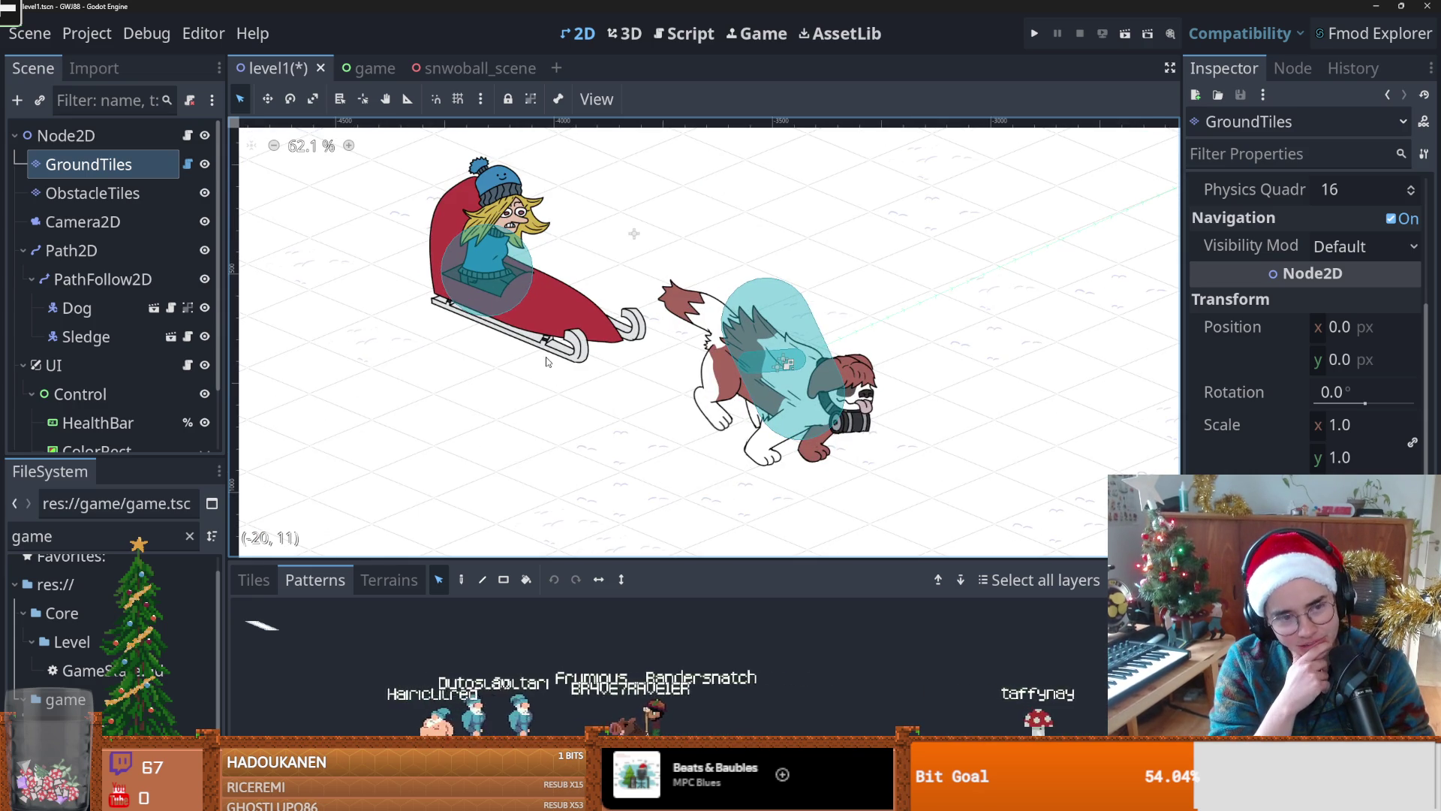
scroll(556, 353, "down", 3)
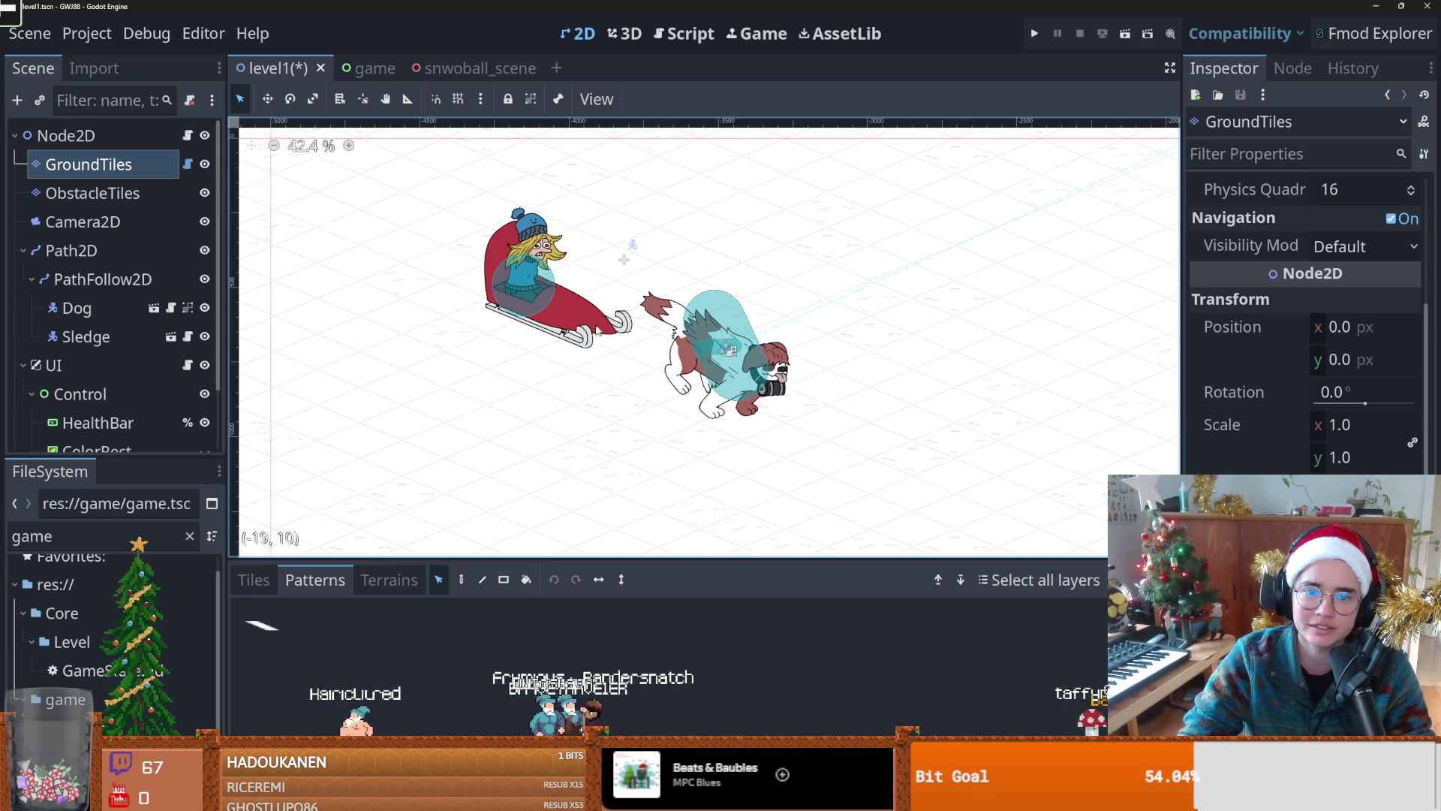
scroll(584, 345, "up", 7)
left_click_drag(584, 346, 588, 373)
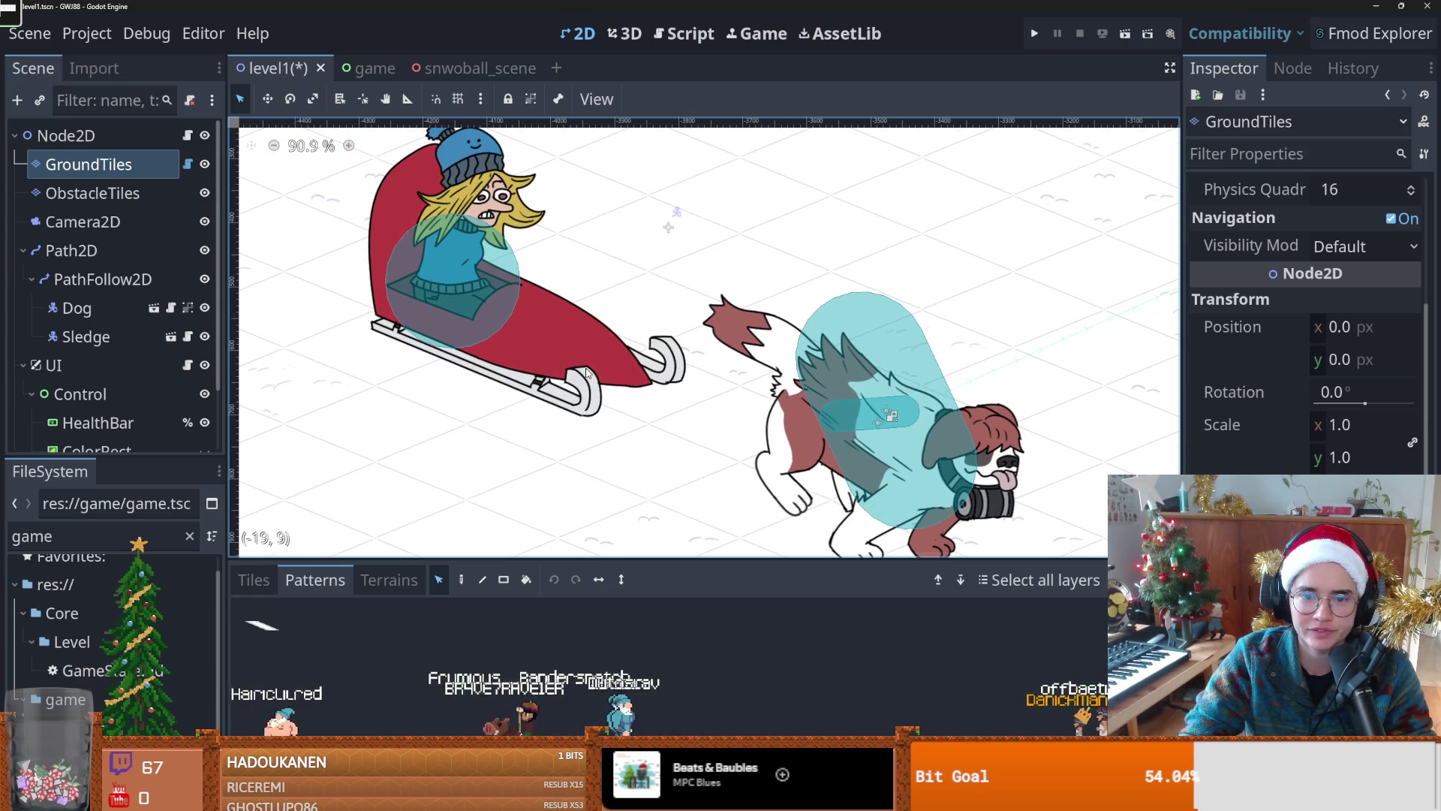
scroll(588, 373, "down", 3)
scroll(588, 374, "up", 3)
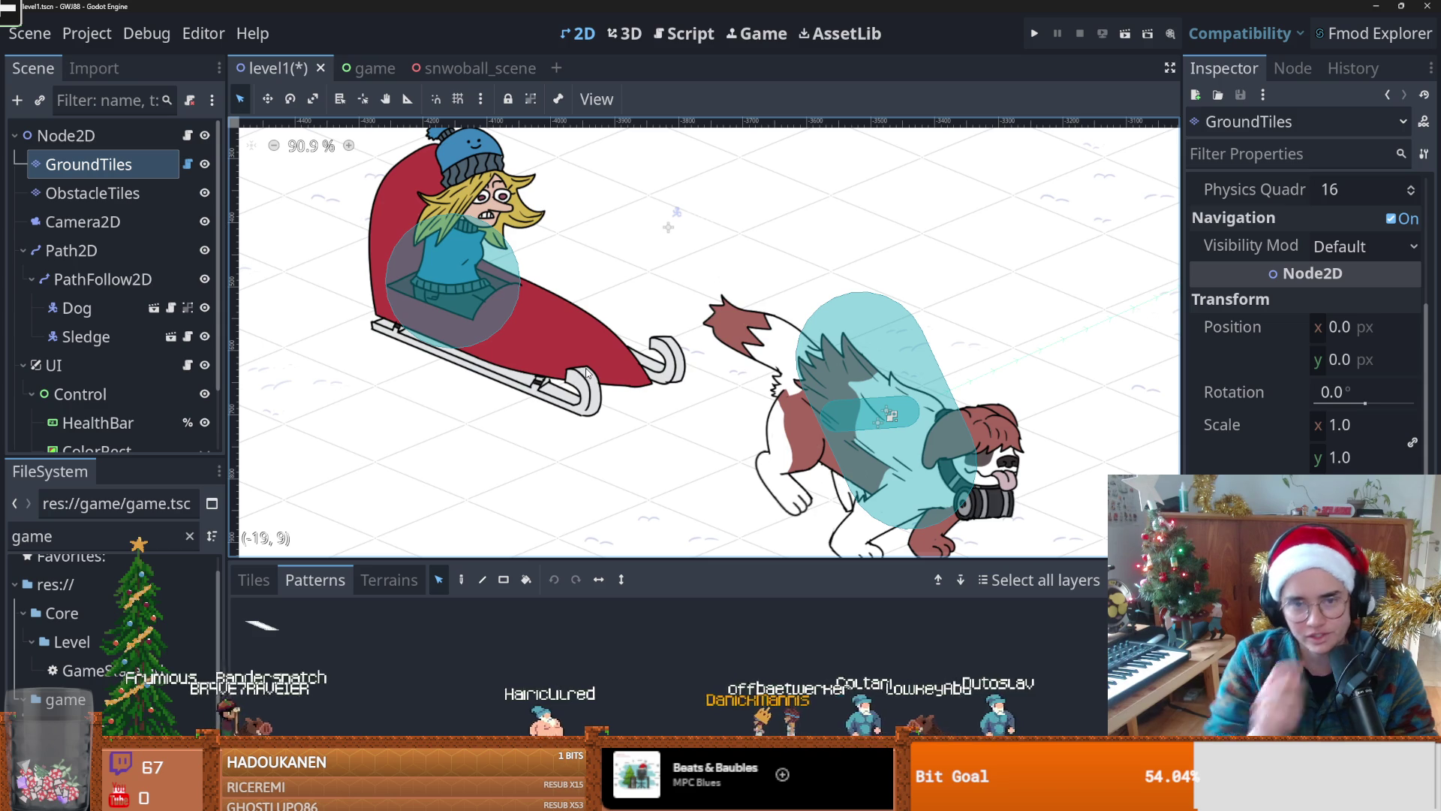
scroll(576, 263, "down", 20)
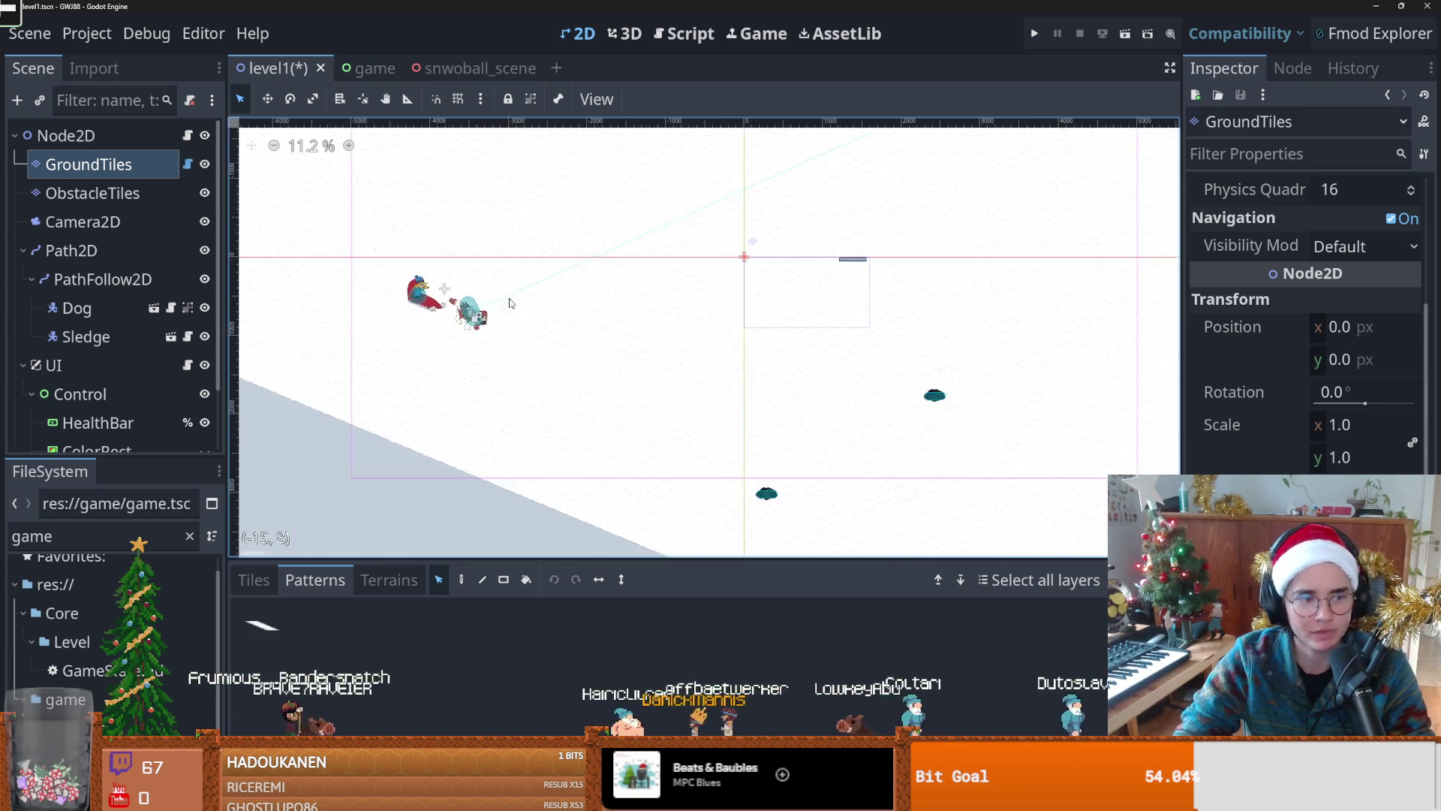
scroll(556, 363, "up", 2)
key("ctrl+s")
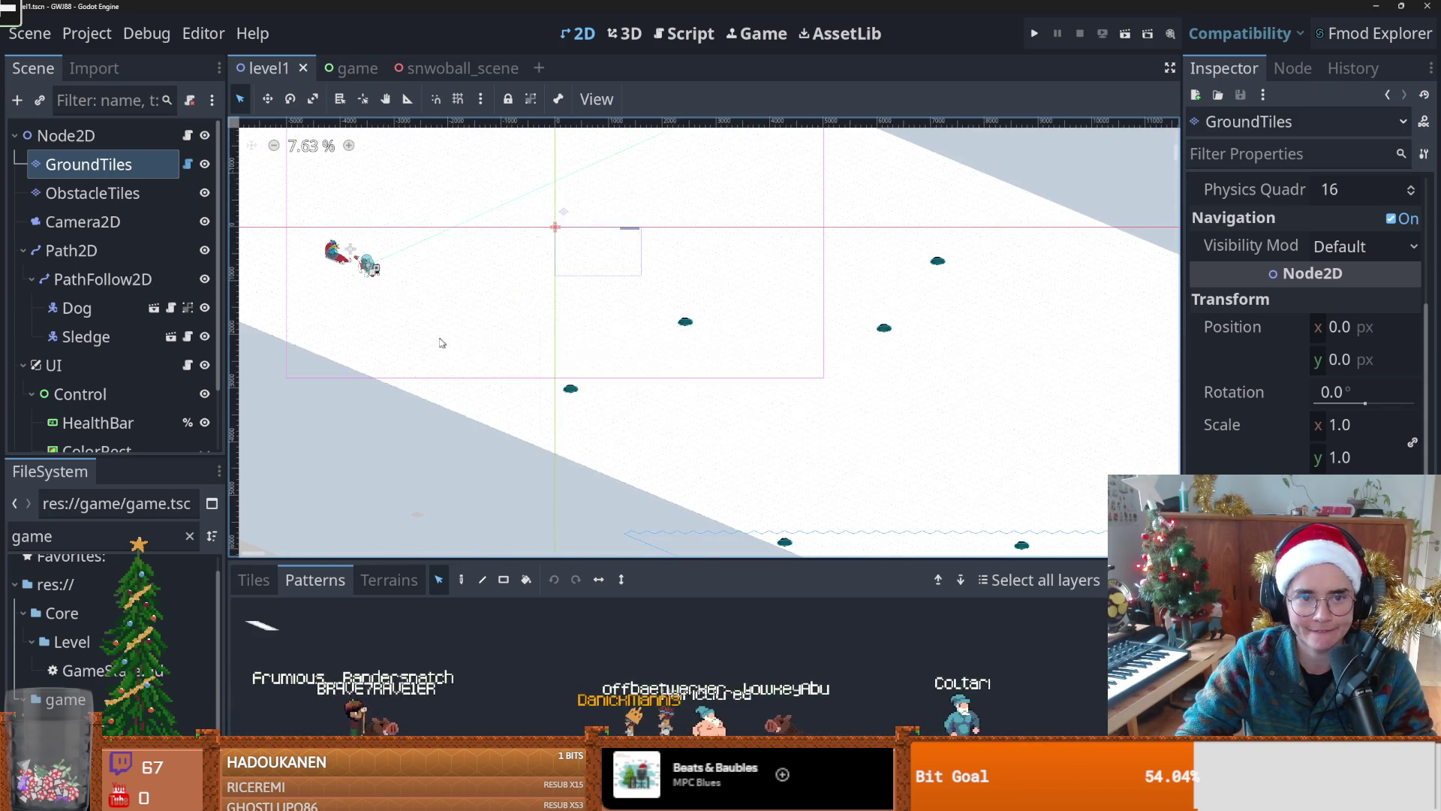
scroll(520, 358, "up", 2)
scroll(519, 358, "up", 4)
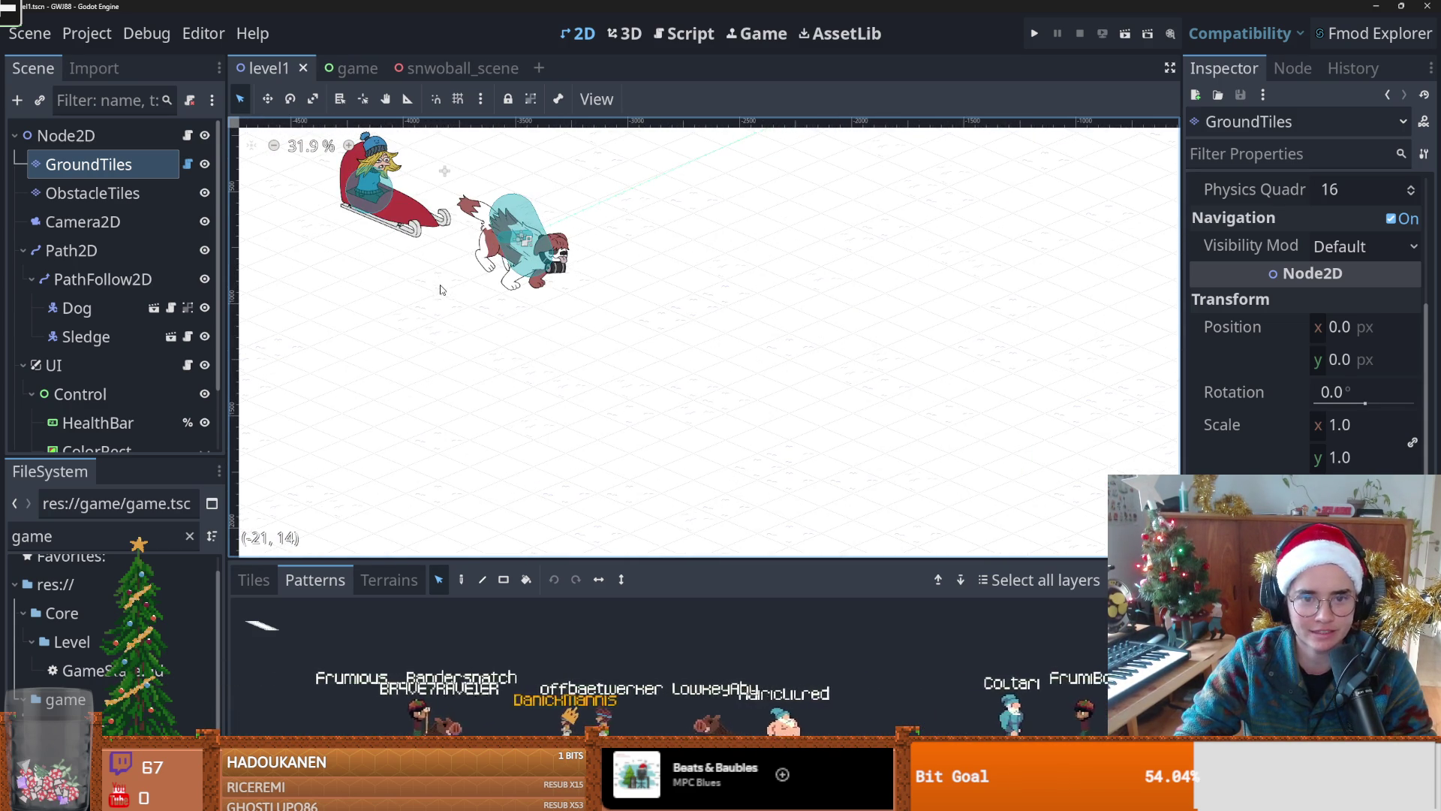
scroll(445, 297, "down", 10)
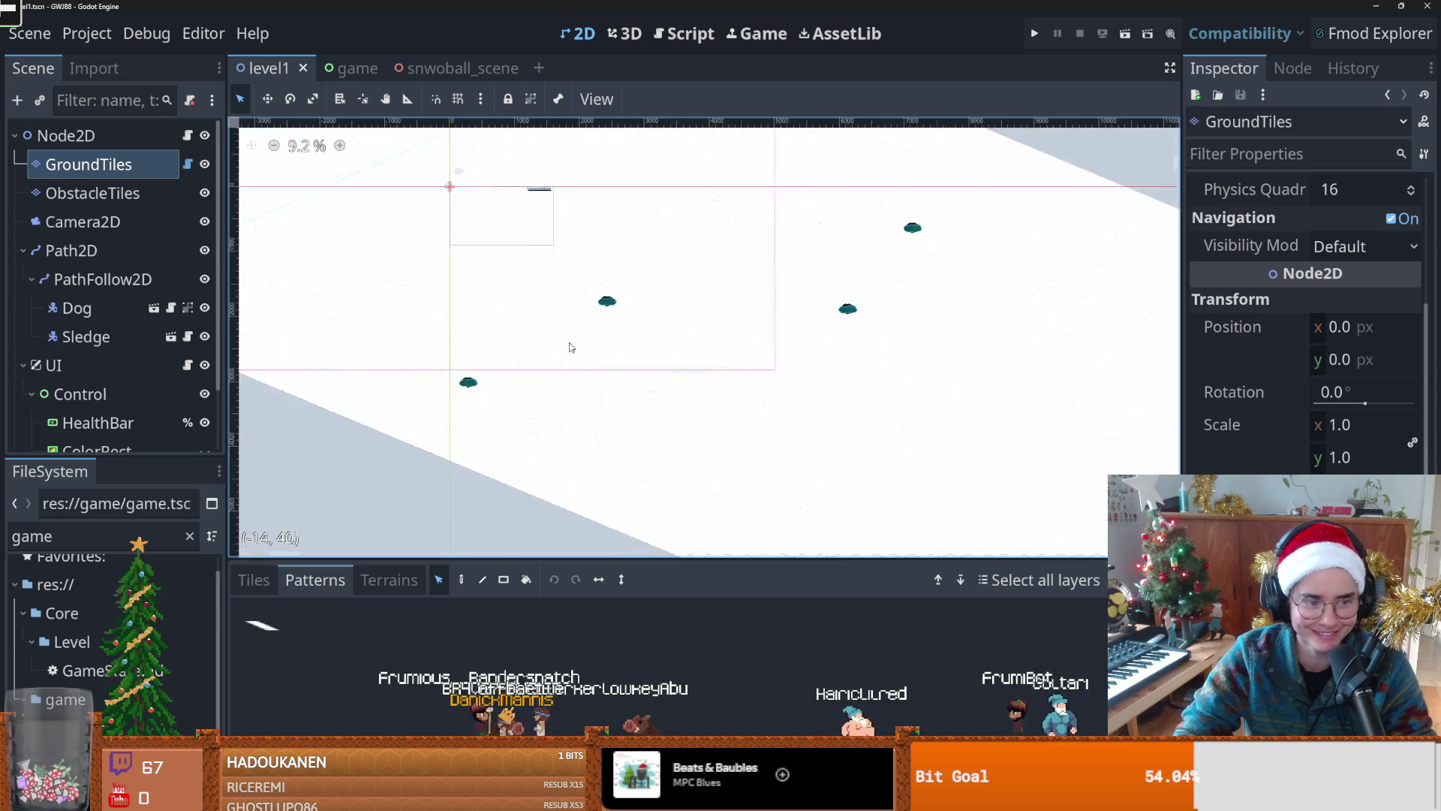
key("ctrl+s")
Step: Select the ObstacleTiles layer for editing
scroll(668, 368, "down", 1)
scroll(548, 323, "up", 2)
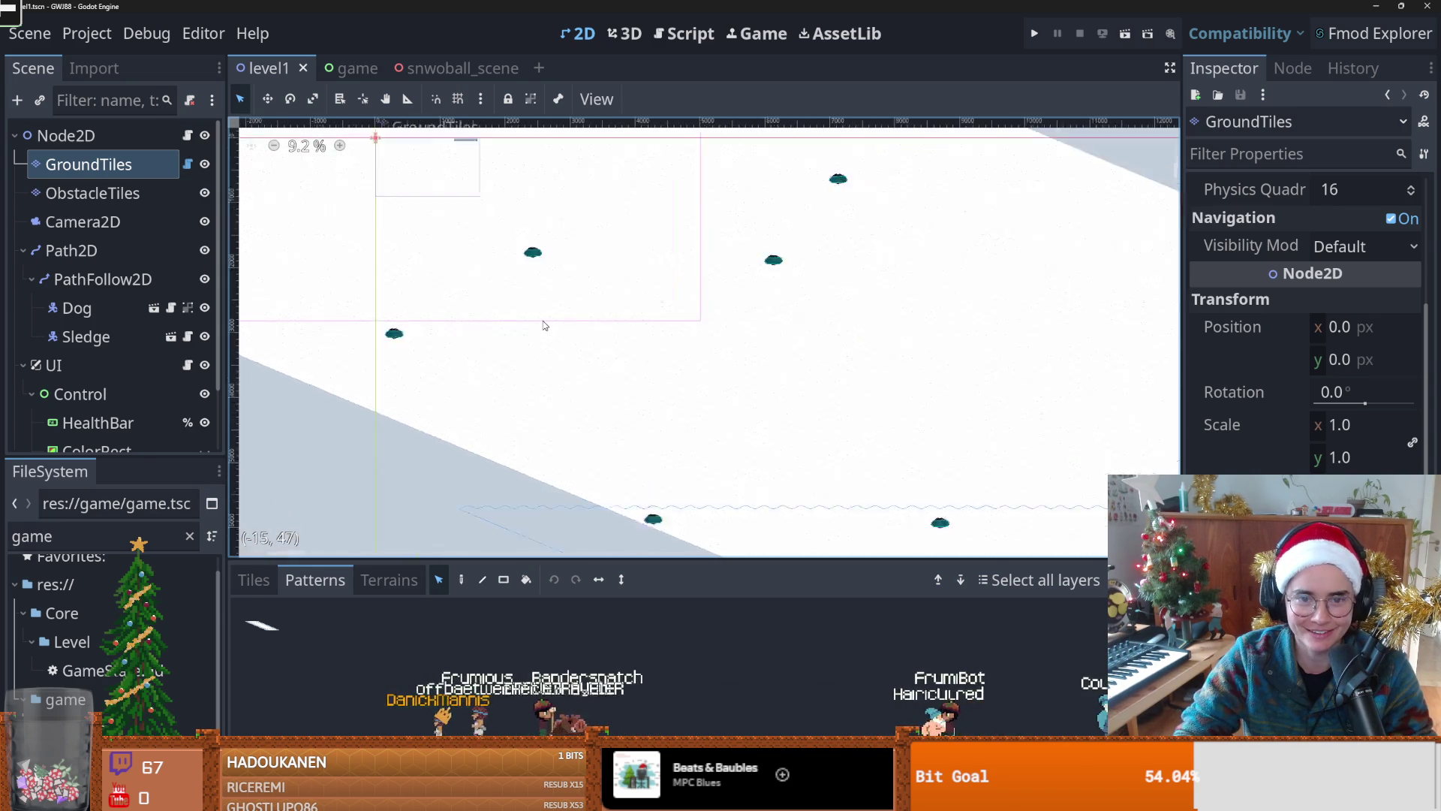
scroll(670, 362, "down", 1)
scroll(753, 380, "down", 2)
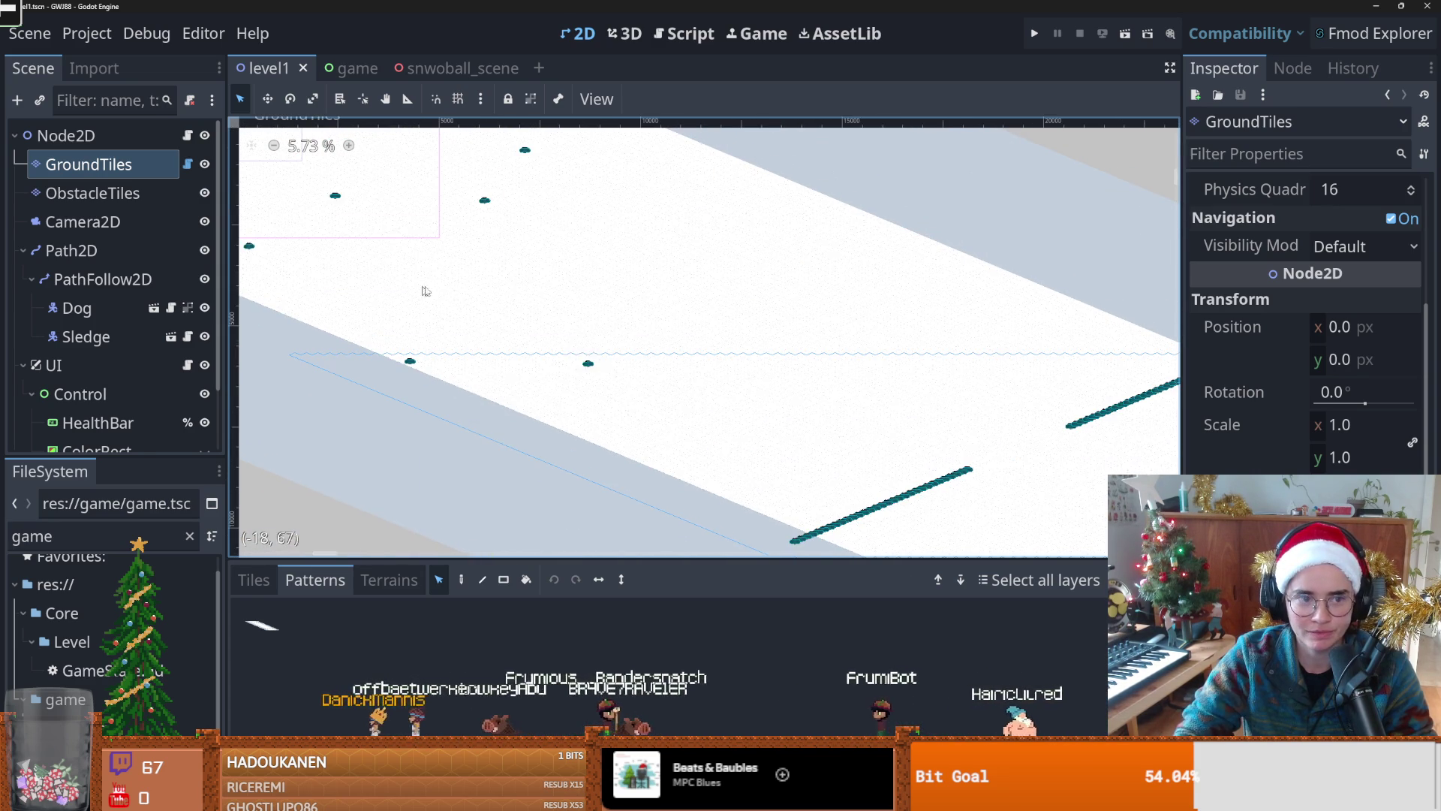
left_click(92, 193)
scroll(766, 398, "down", 1)
scroll(804, 418, "down", 2)
left_click_drag(804, 418, 518, 310)
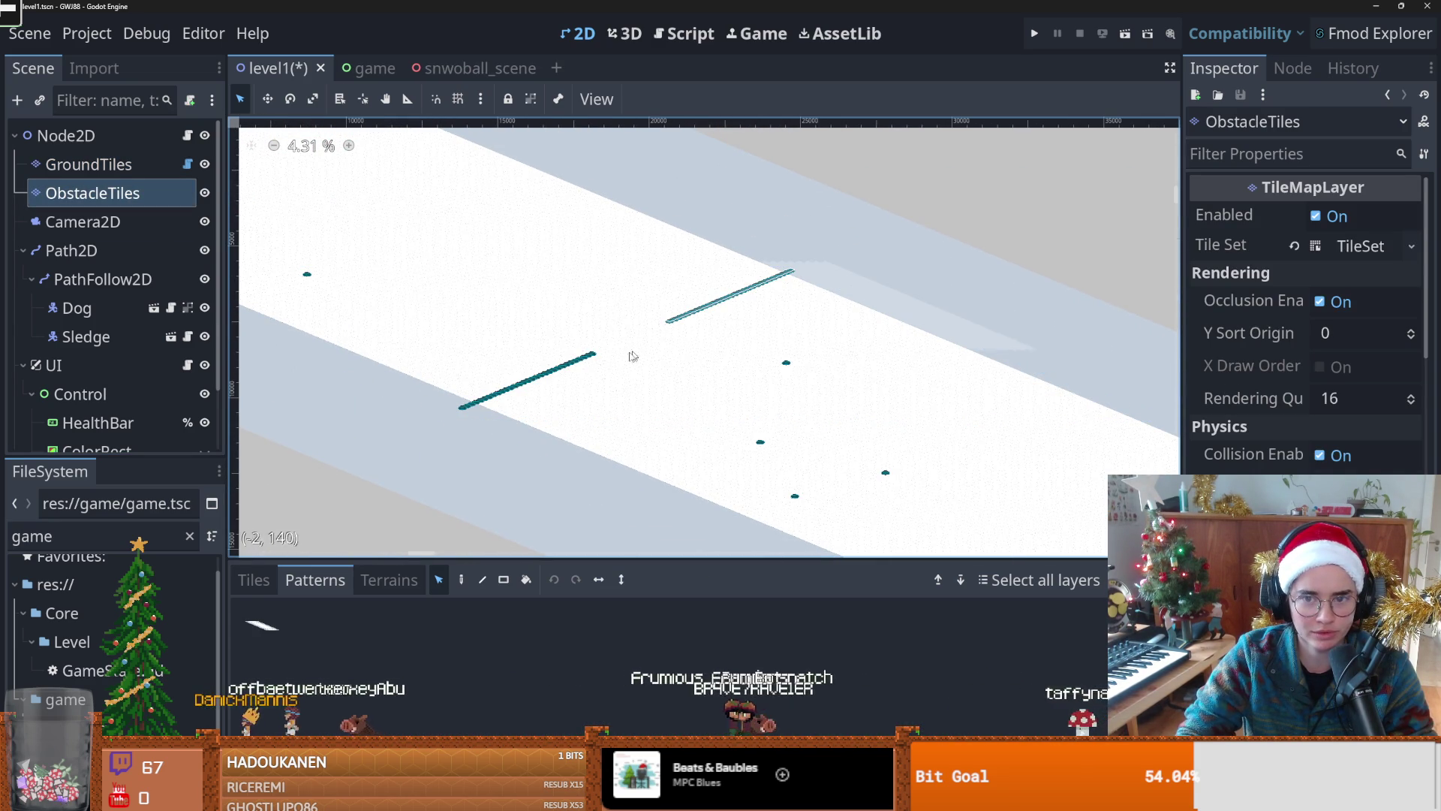
mouse_move(739, 321)
left_mouse_down()
mouse_move(653, 318)
mouse_move(668, 320)
left_mouse_up()
key("l")
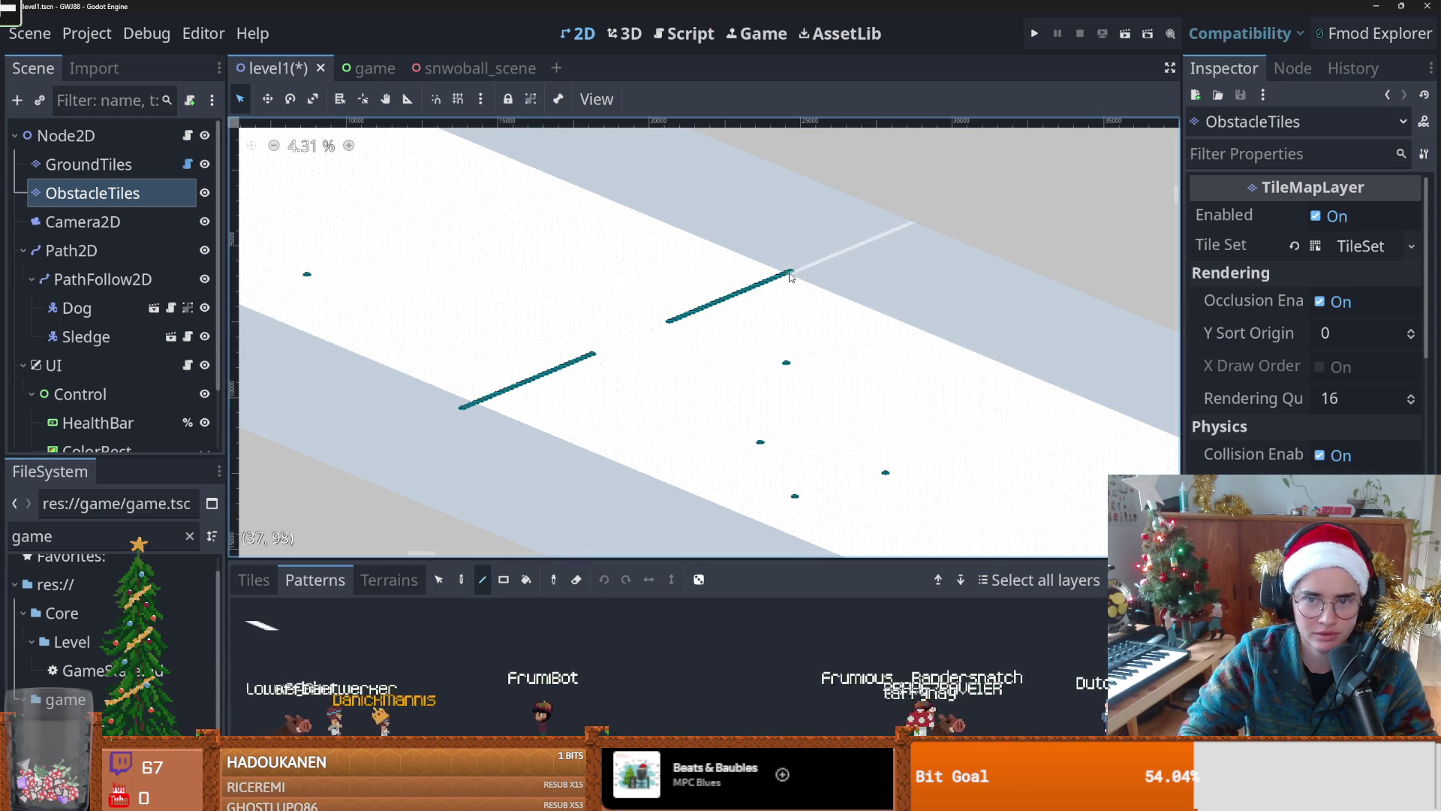
left_click_drag(788, 274, 466, 409)
key("ctrl+z")
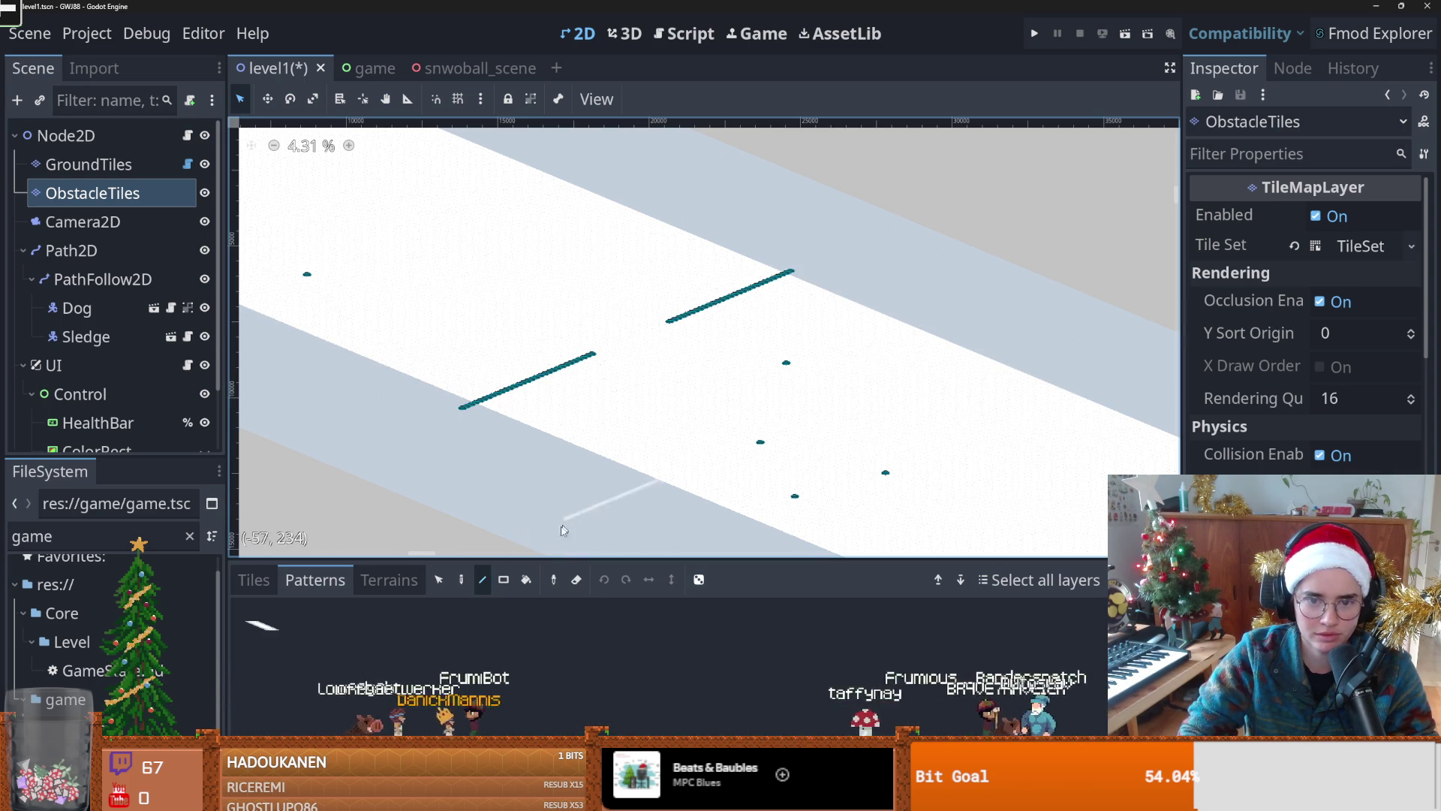
key("s")
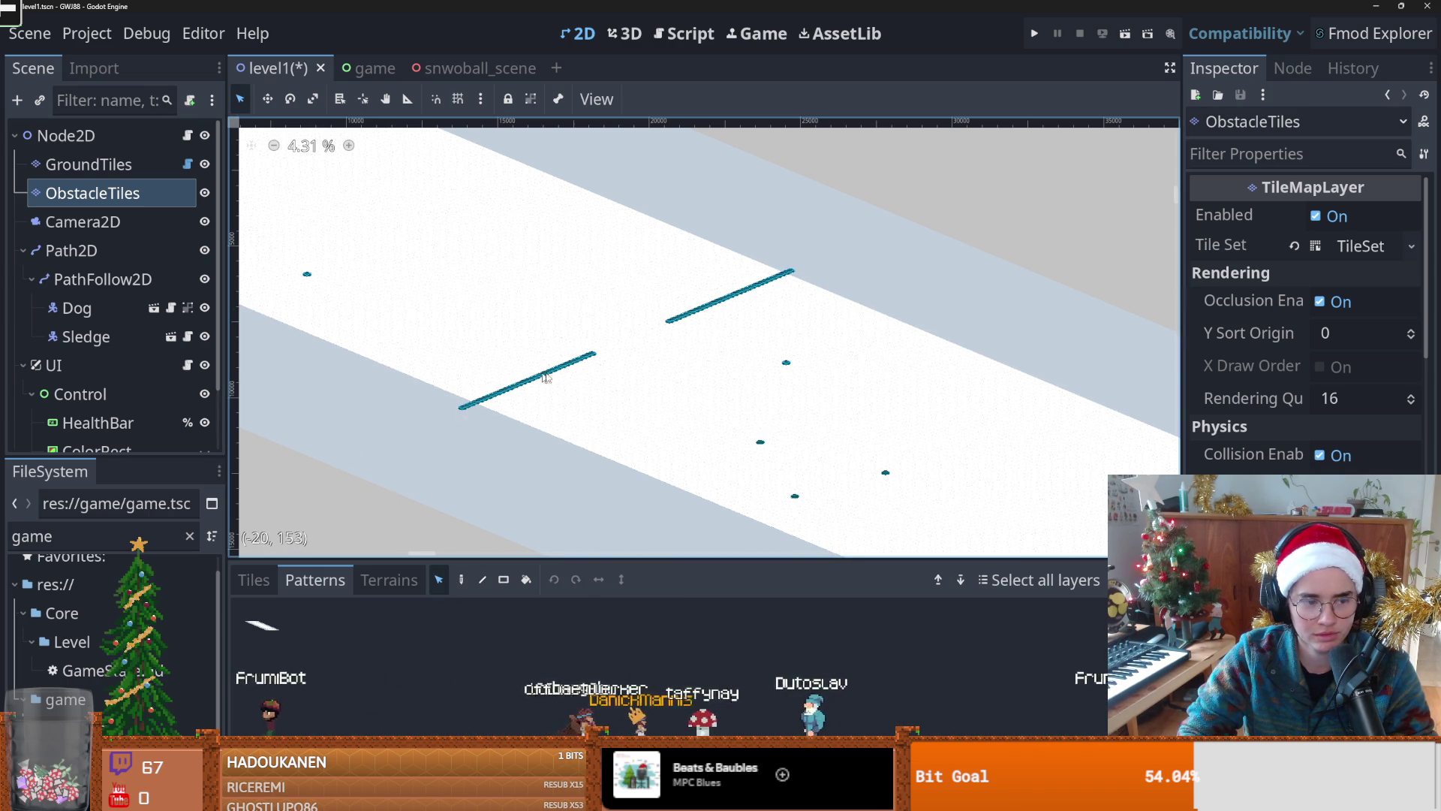
scroll(585, 374, "up", 4)
scroll(569, 368, "down", 3)
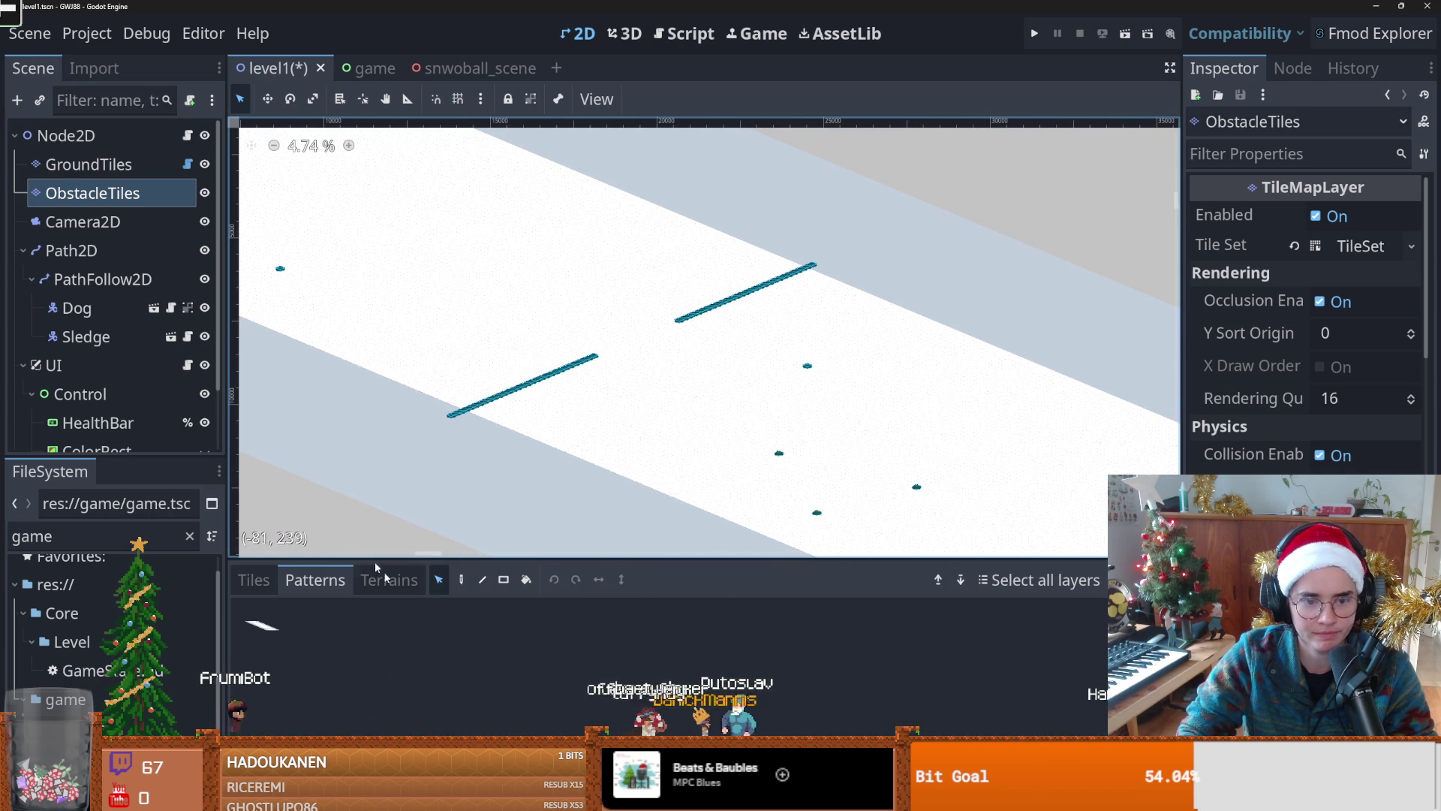
scroll(598, 339, "up", 2)
scroll(593, 342, "left", 2)
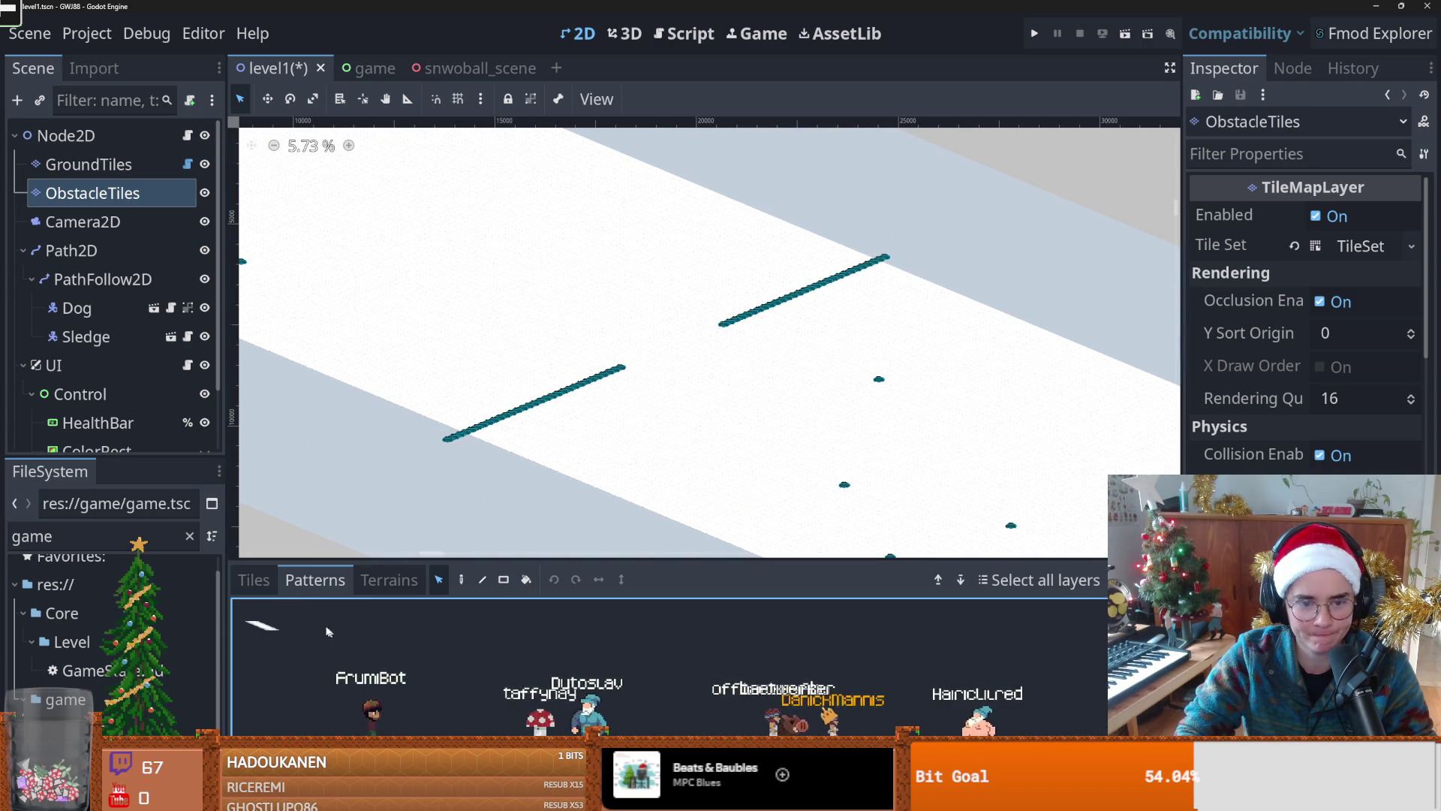
Step: Browse the TileMap panel's Tiles, Patterns and Terrains lists
left_click(254, 579)
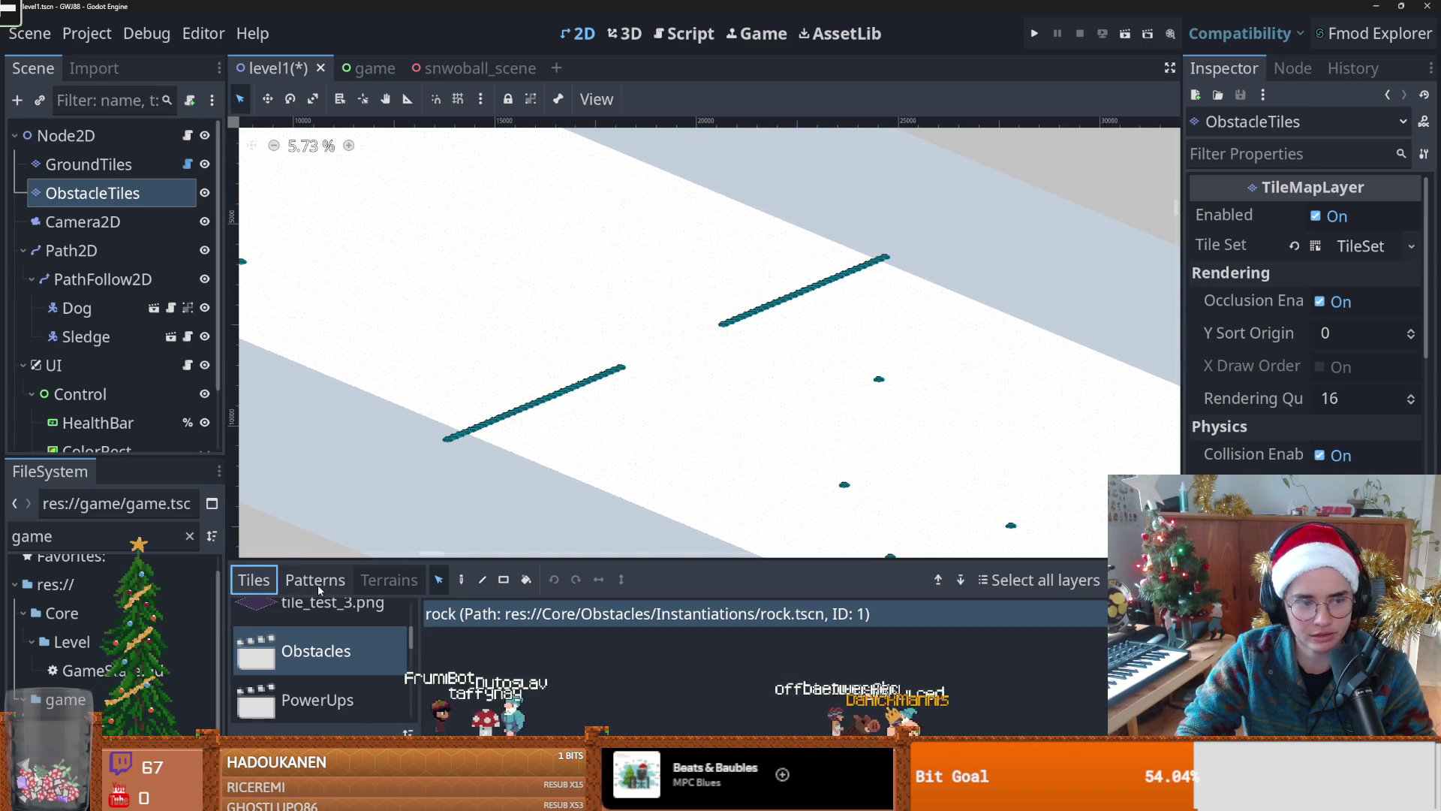
left_click(315, 580)
left_click(389, 580)
left_click(315, 579)
left_click(244, 580)
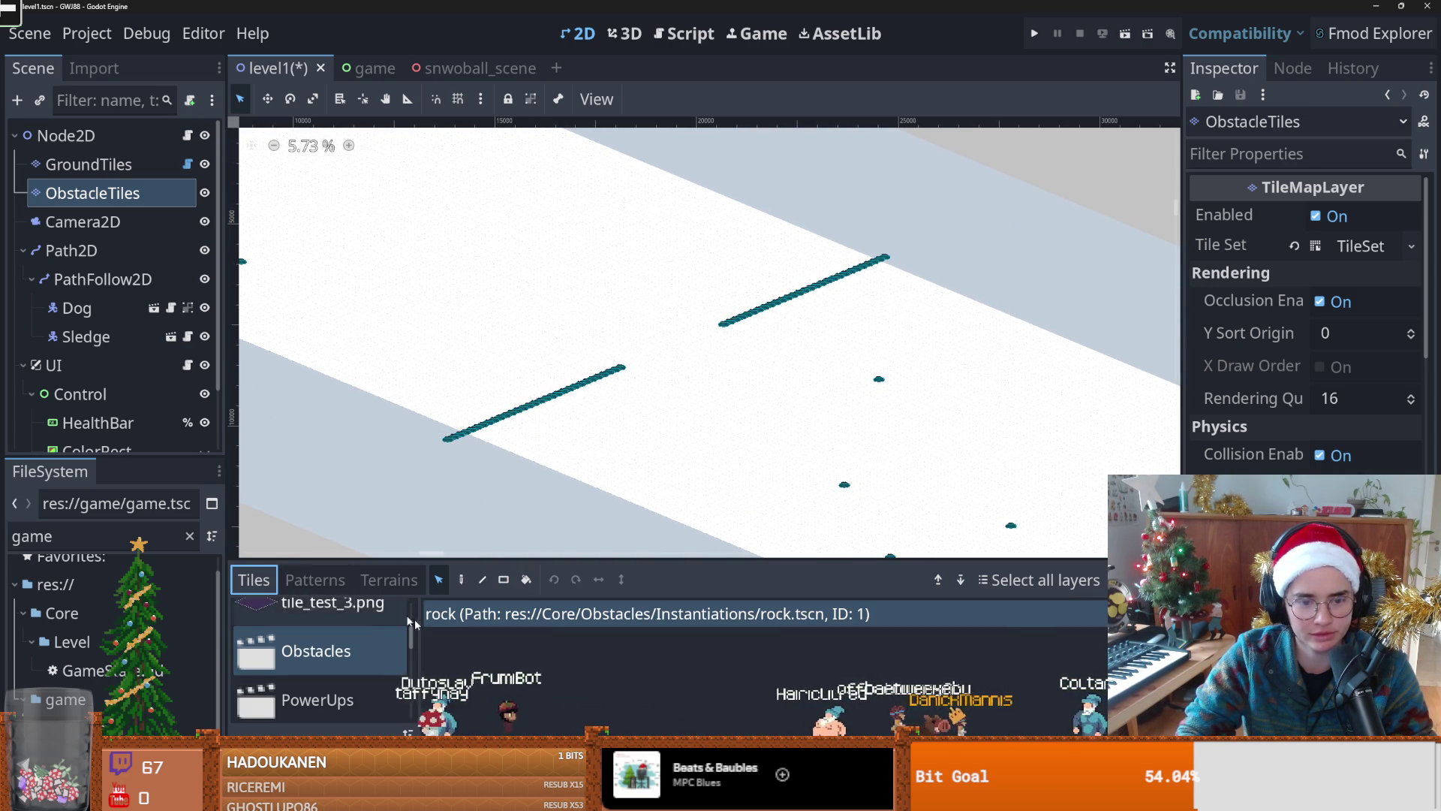
scroll(631, 424, "up", 1)
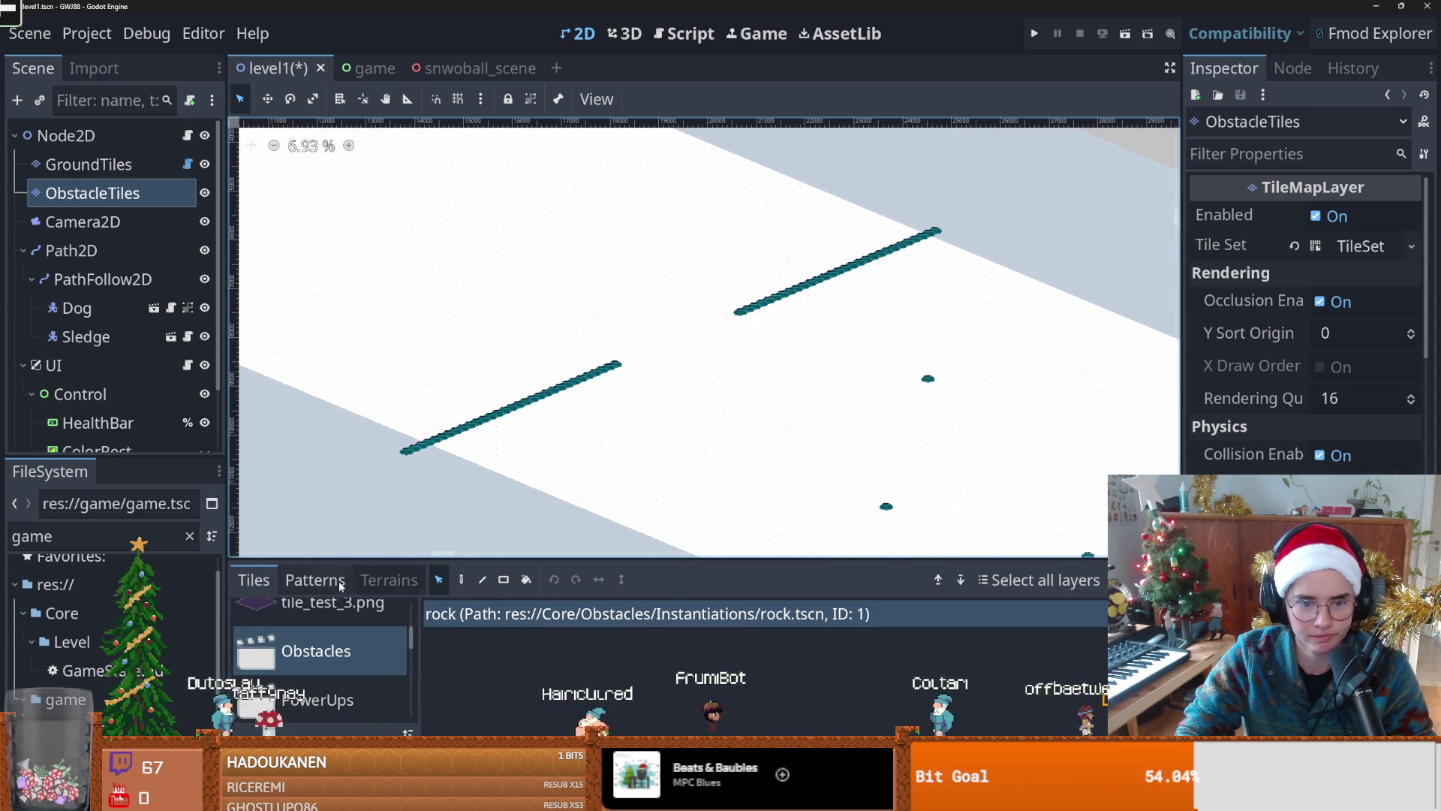
Step: Return to the Patterns list and switch to the Paint tool (D) over the snow track
left_click(315, 579)
scroll(383, 634, "up", 1)
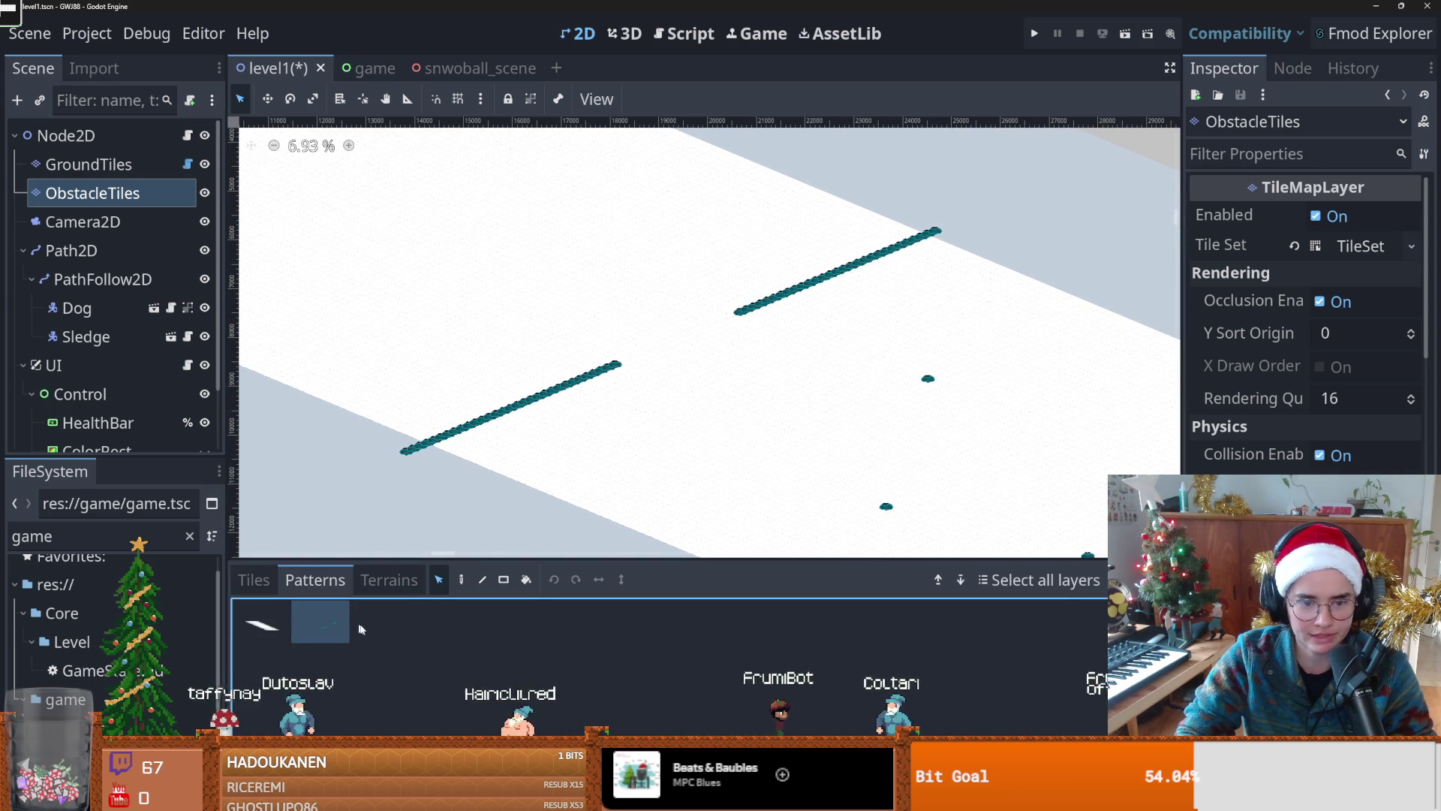
key("d")
scroll(570, 495, "down", 2)
left_click_drag(570, 459, 415, 387)
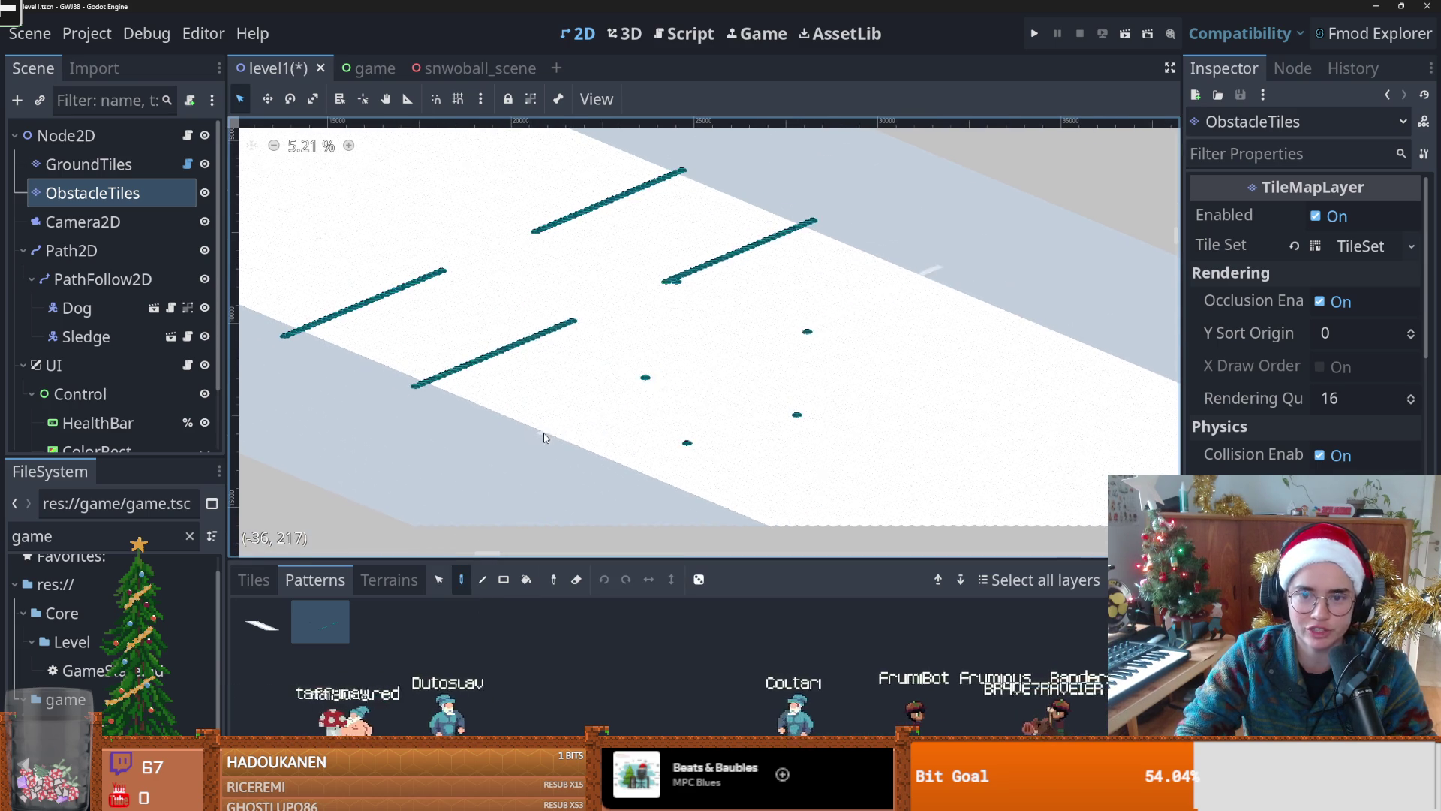
Step: Pick the two-line obstacle pattern and the Paint tool
scroll(431, 430, "left", 2)
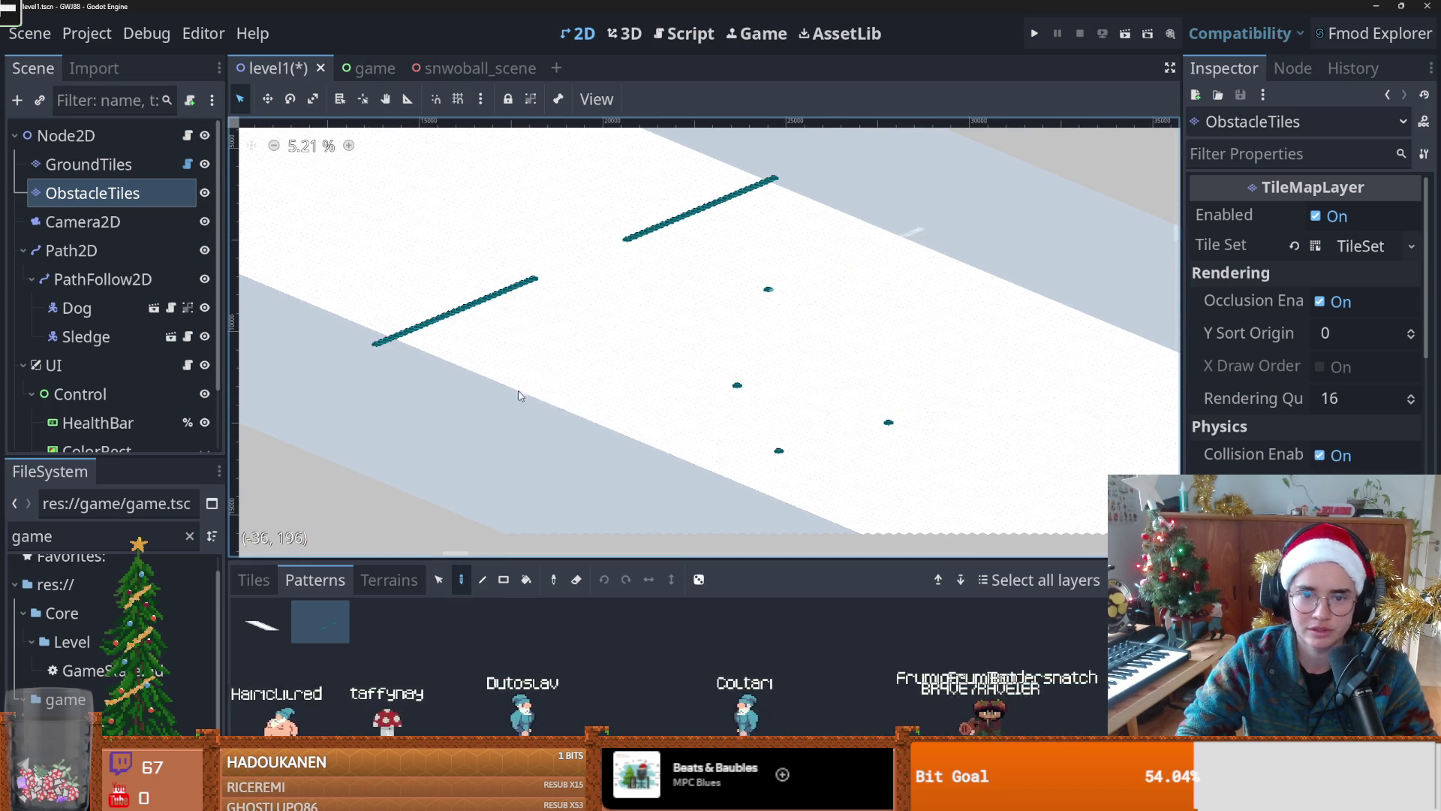
scroll(506, 370, "left", 5)
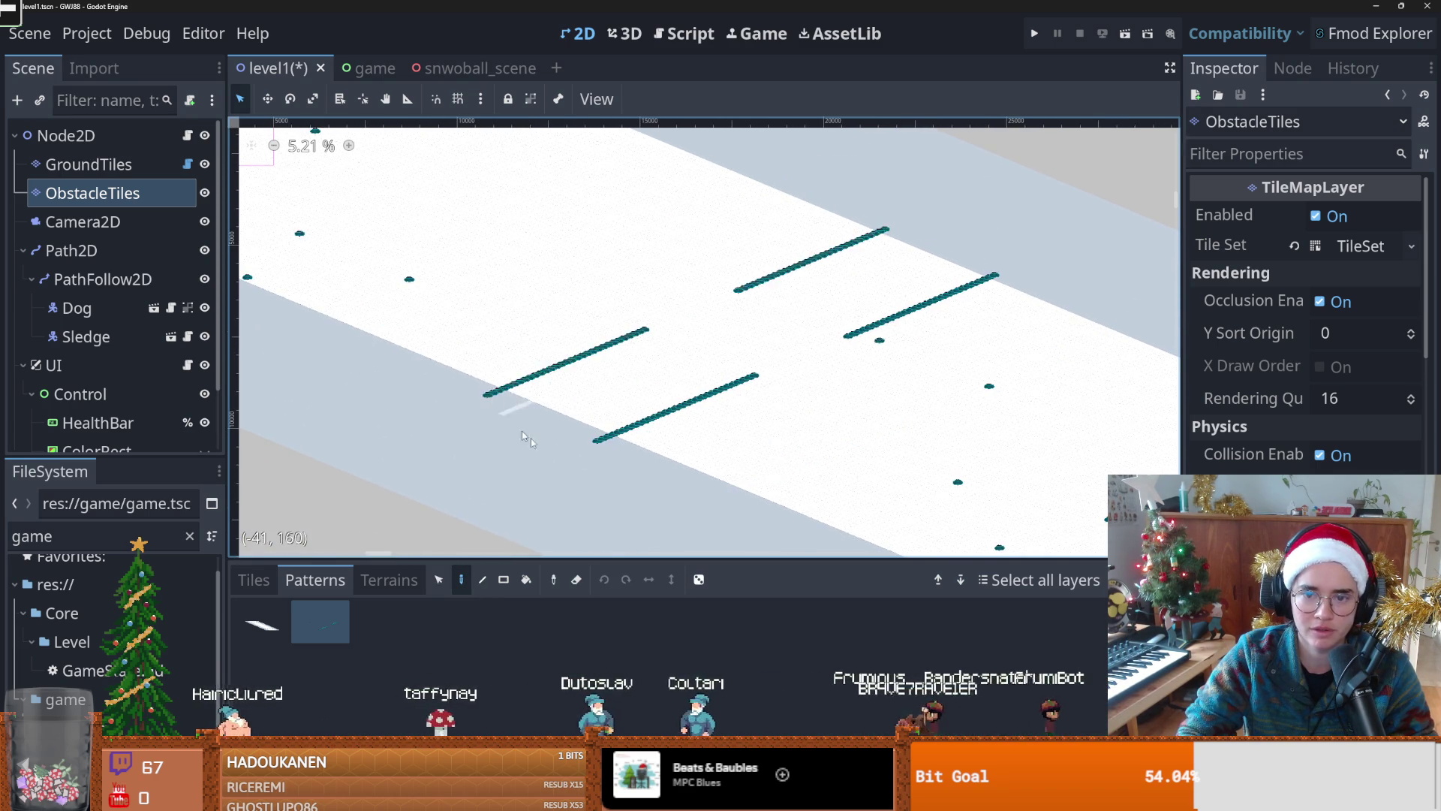
scroll(495, 406, "down", 2)
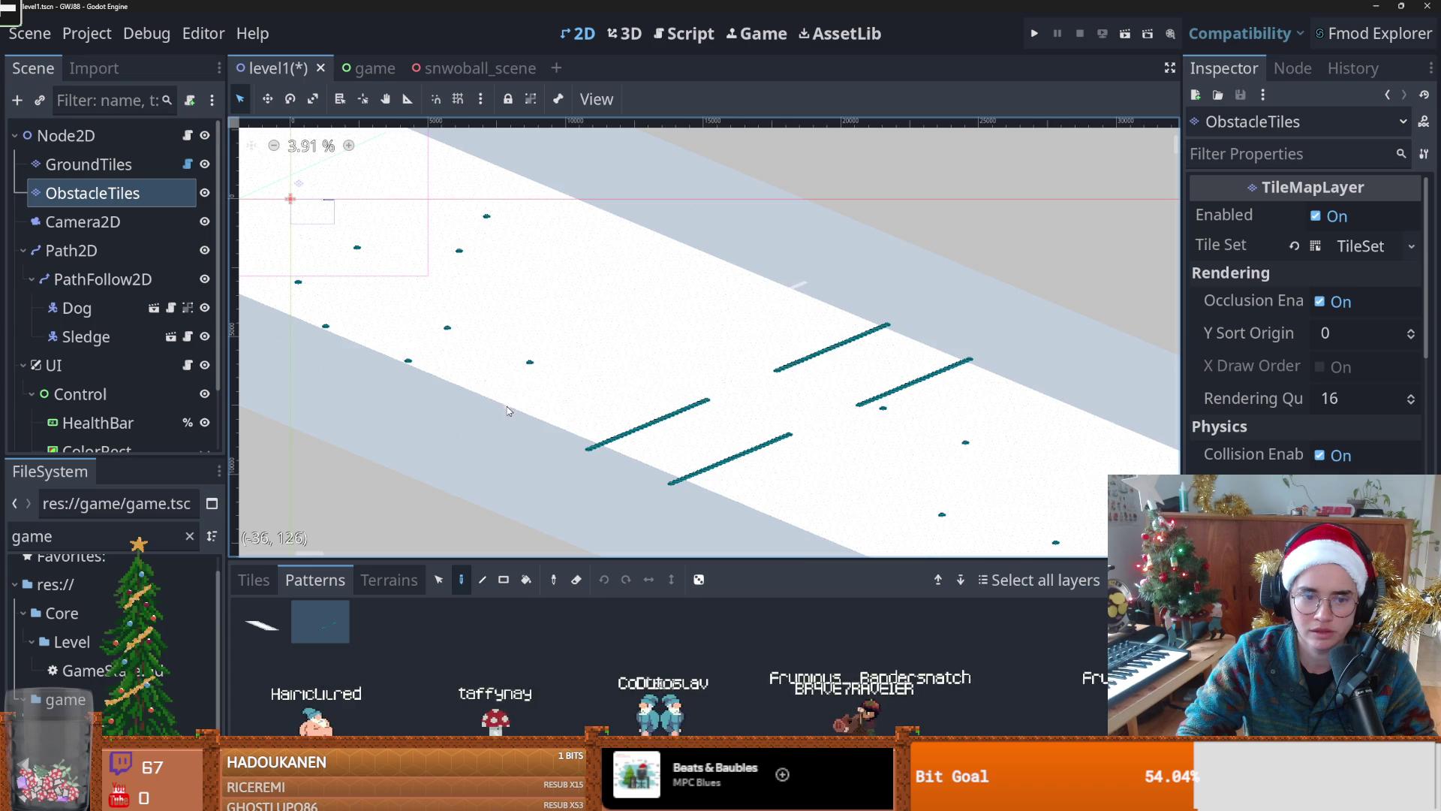
scroll(518, 420, "left", 6)
scroll(518, 420, "up", 3)
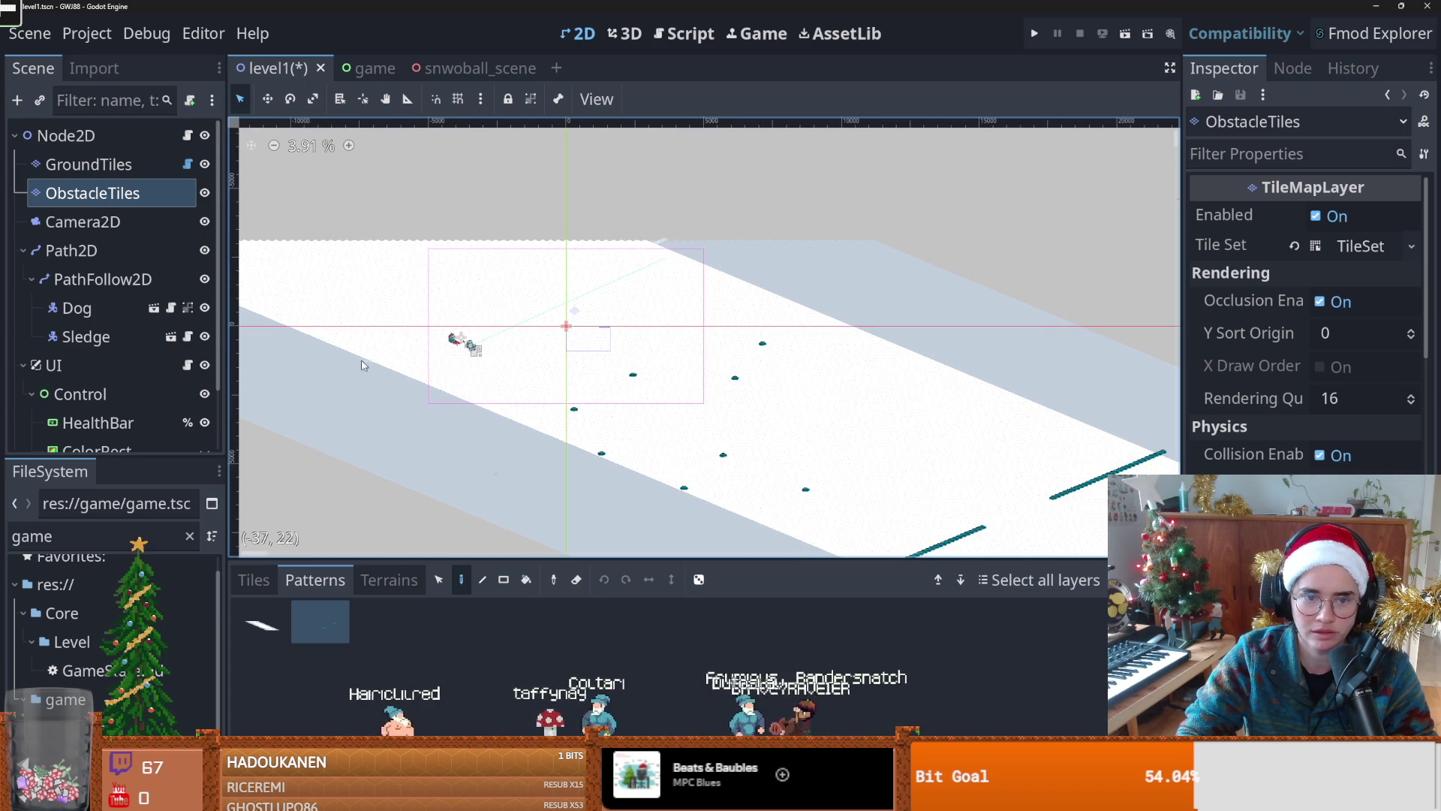
scroll(522, 420, "right", 6)
scroll(525, 390, "down", 3)
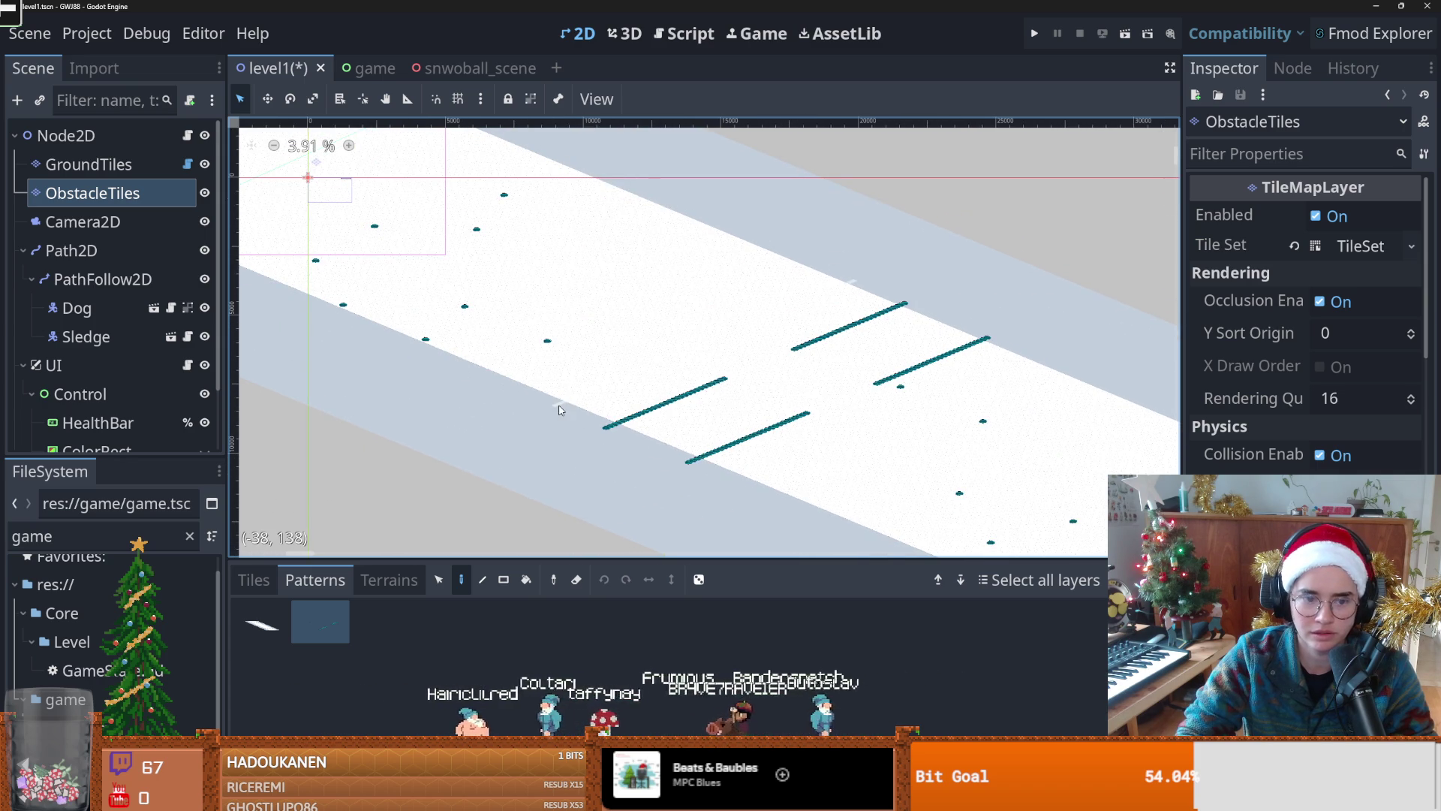
scroll(559, 410, "down", 1)
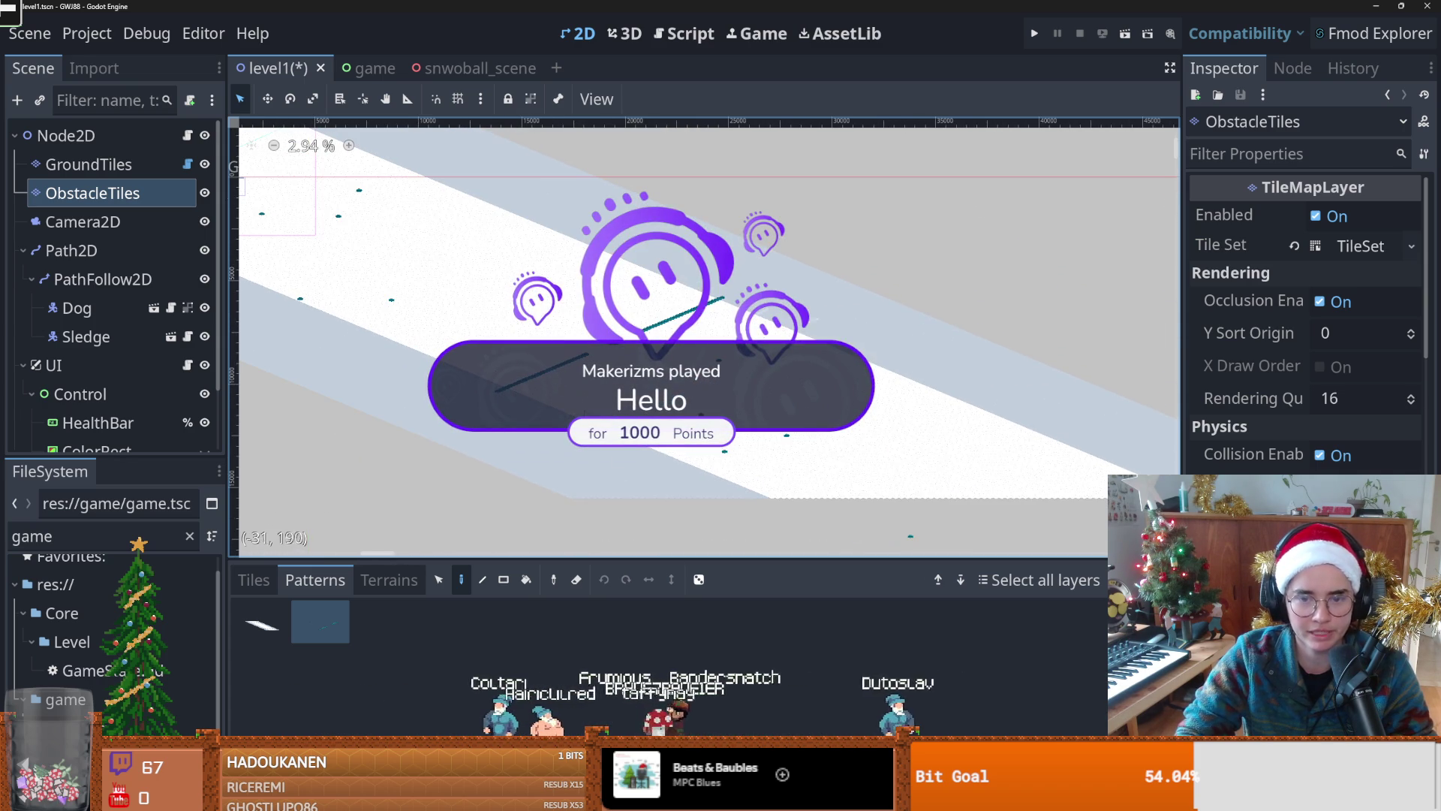
scroll(623, 490, "up", 1)
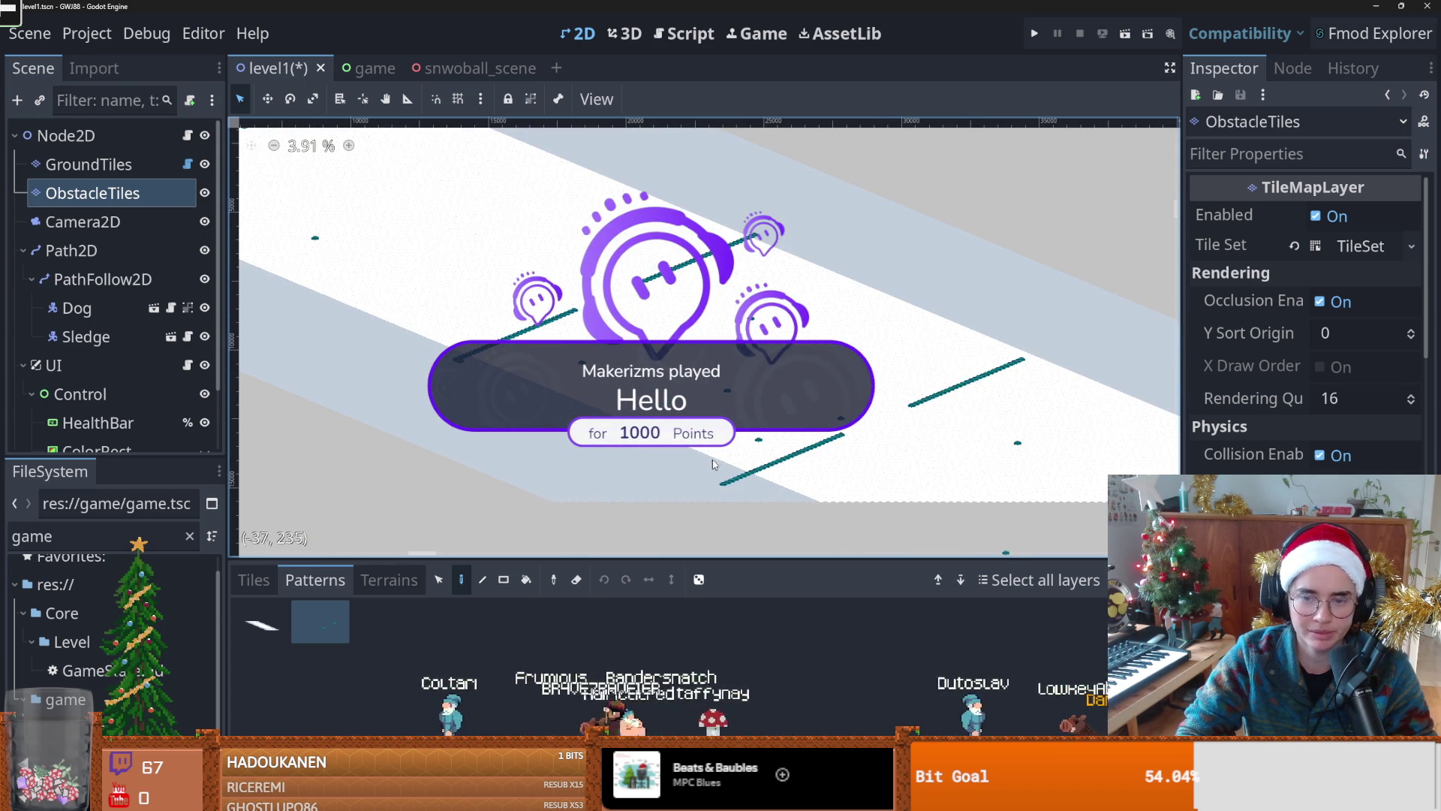
scroll(713, 467, "right", 5)
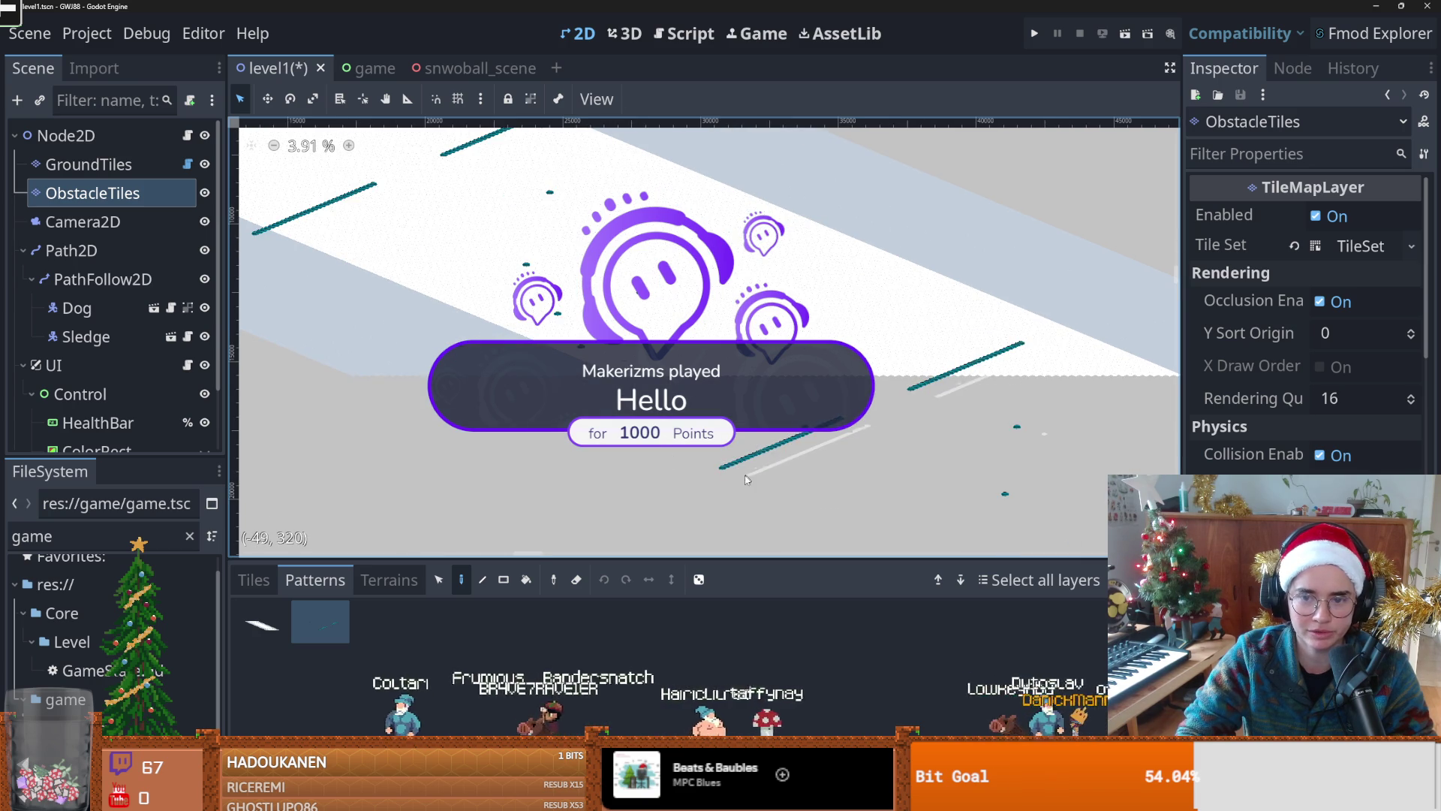
scroll(529, 400, "up", 2)
scroll(529, 400, "left", 1)
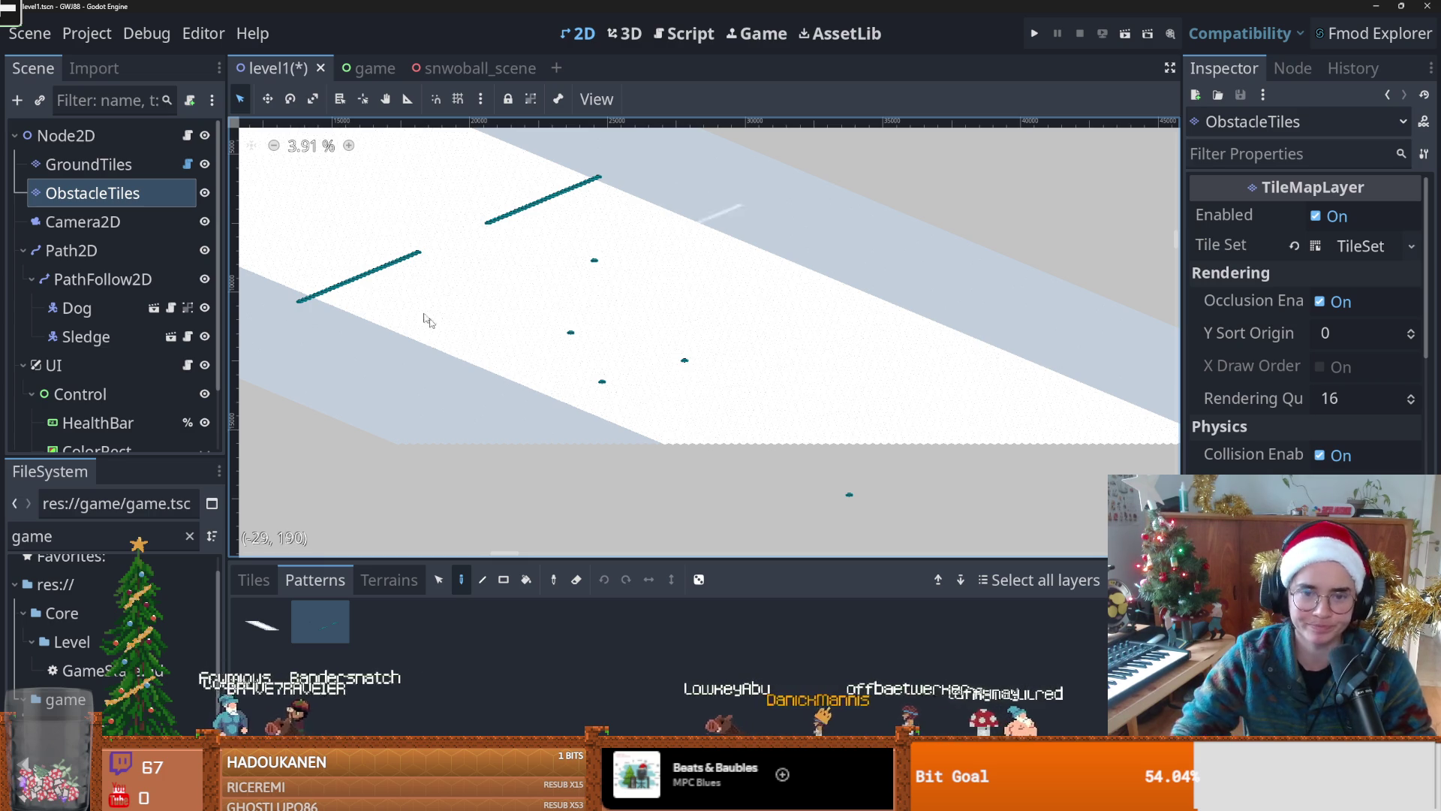
left_click(332, 632)
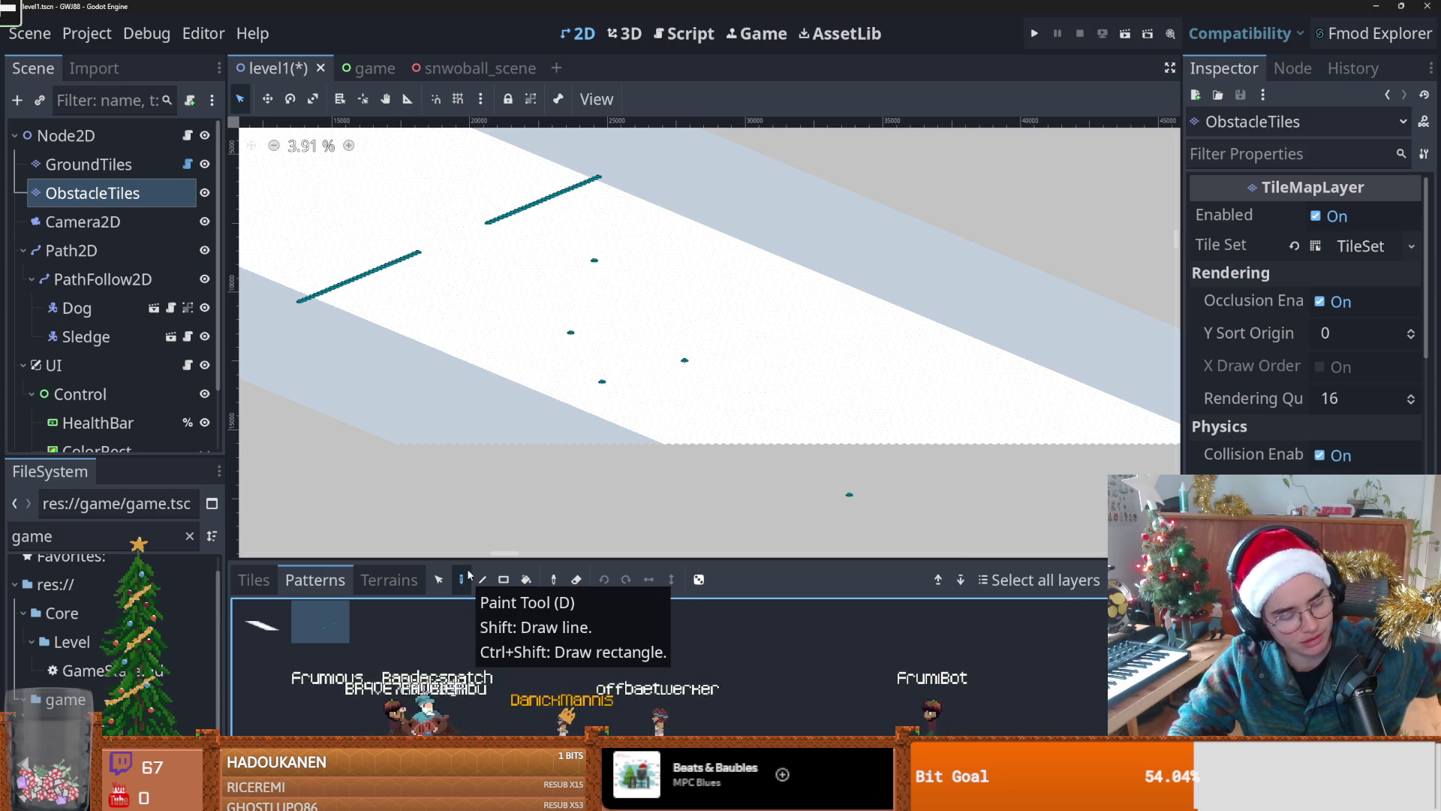
left_click(461, 578)
Step: Stamp four copies of the obstacle pattern across the track, then undo the latest one
left_click(410, 361)
left_click(531, 362)
left_click(916, 382)
left_click(732, 457)
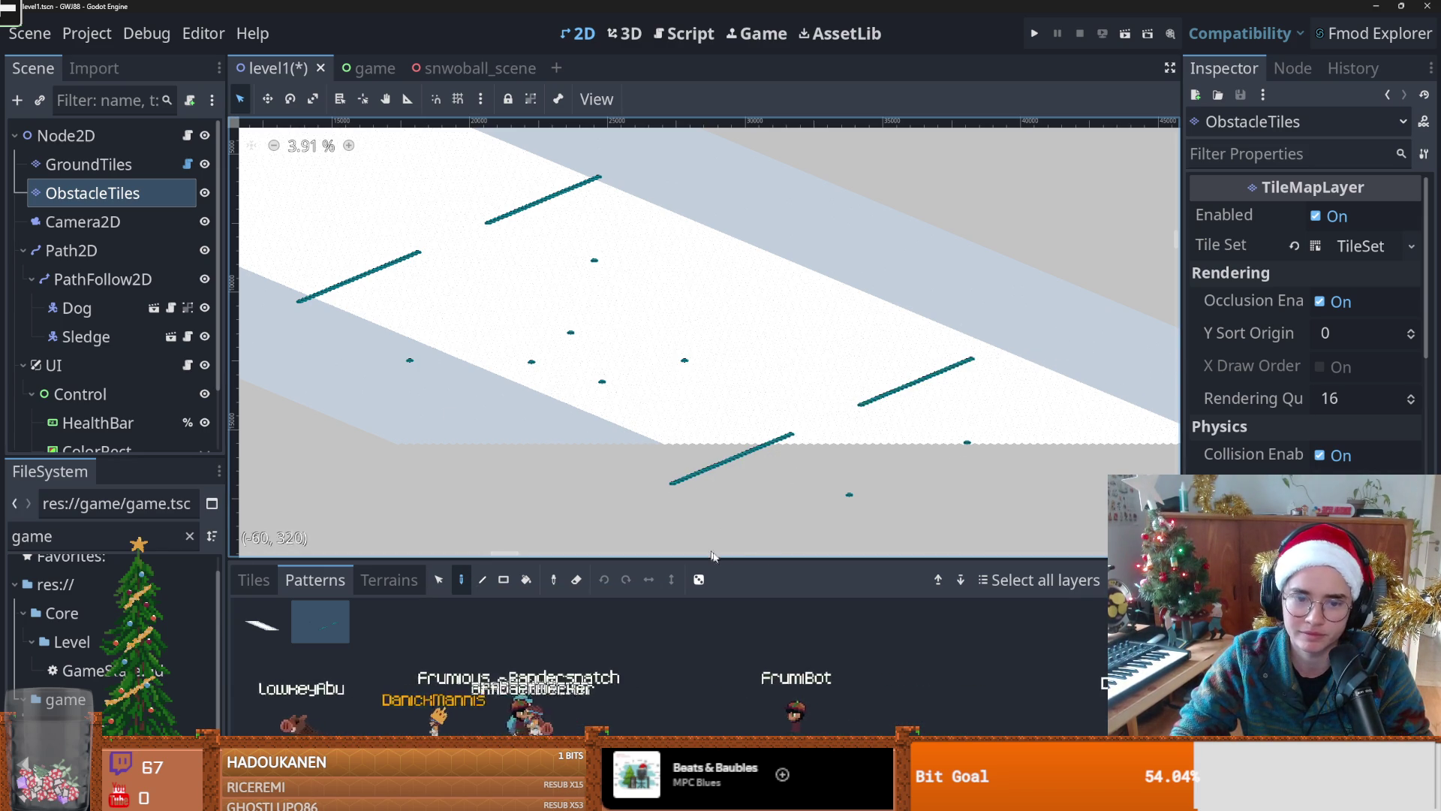
scroll(600, 526, "left", 3)
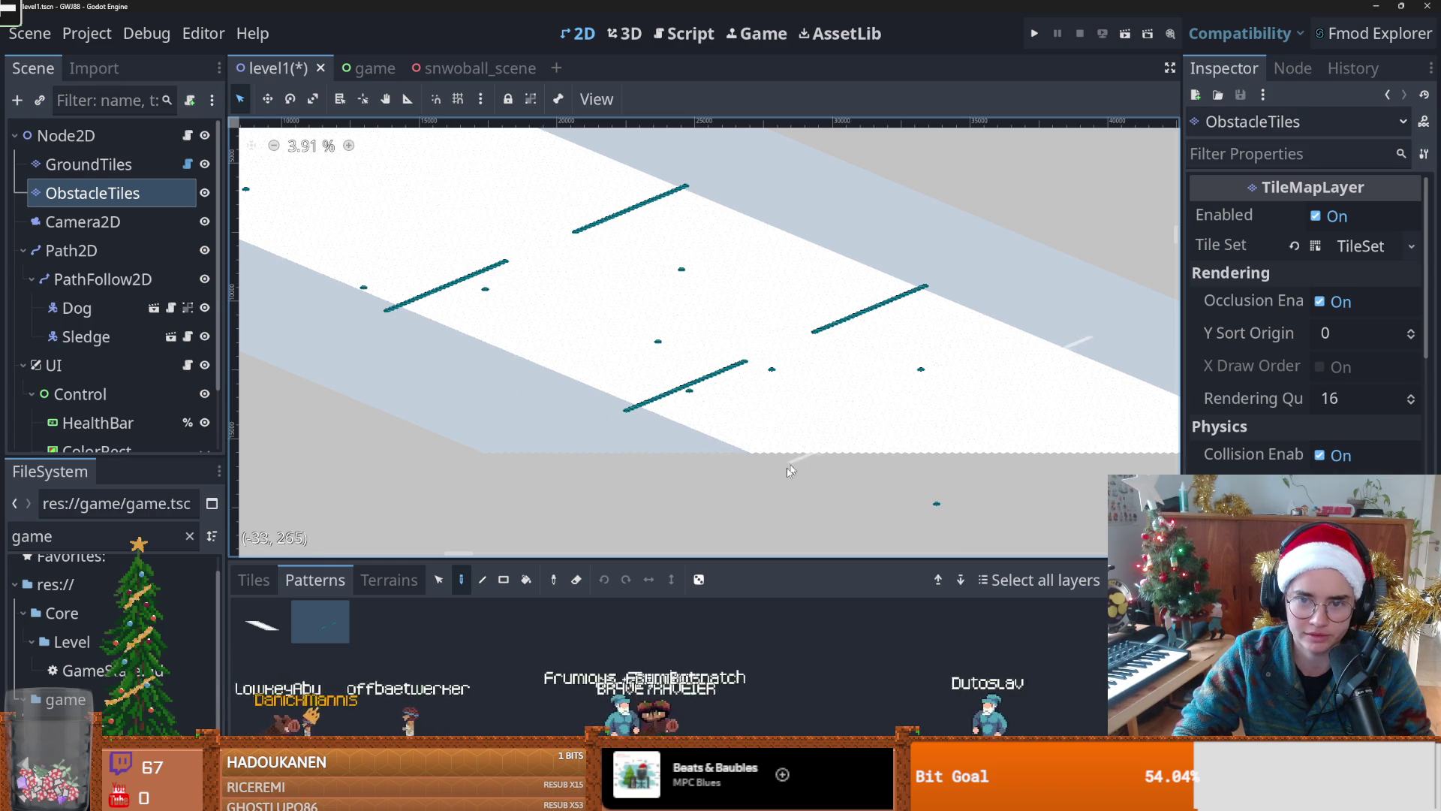
key("ctrl+z")
key("ctrl+z")
key("ctrl+z")
Step: Undo the last two obstacle line placements
scroll(535, 342, "left", 3)
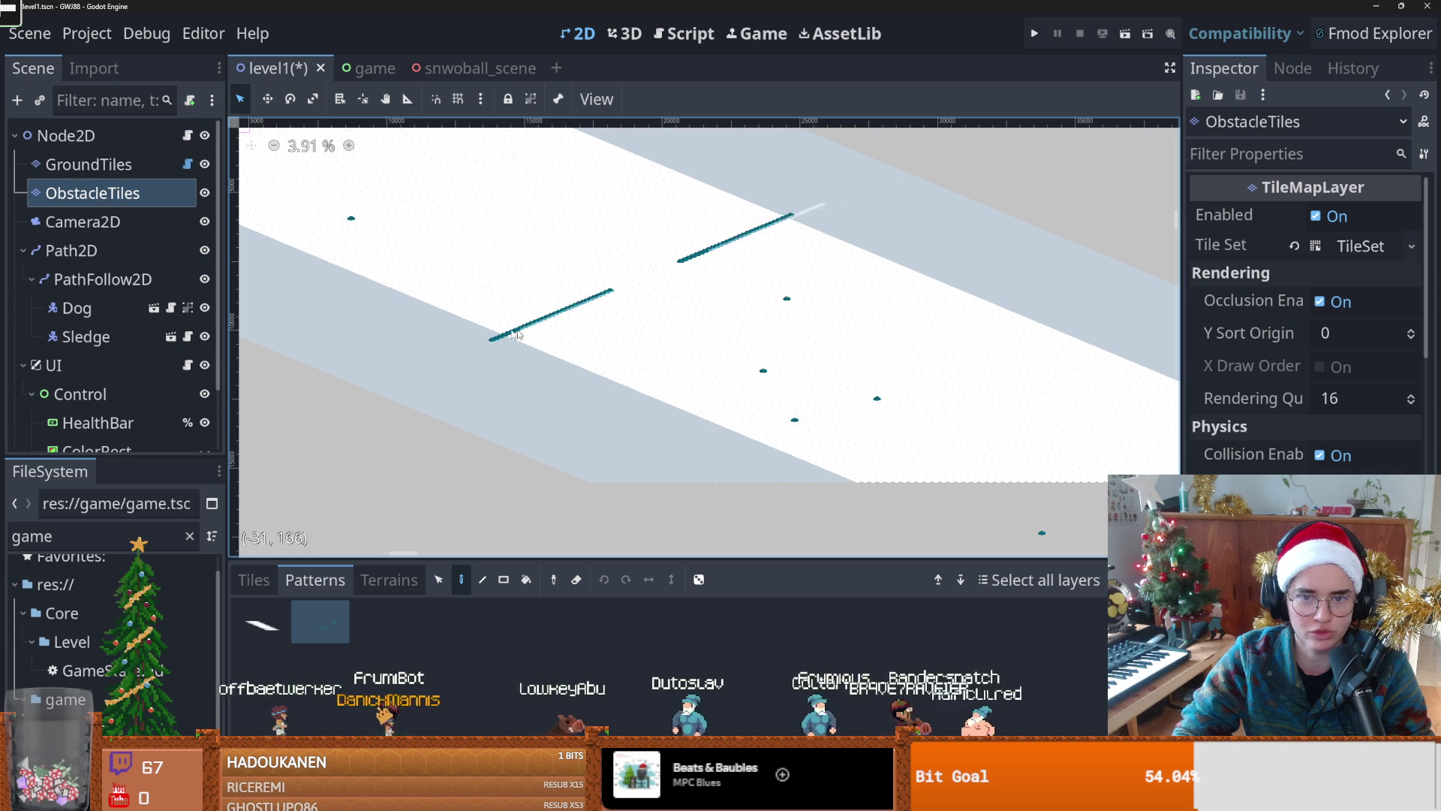
scroll(492, 342, "up", 2)
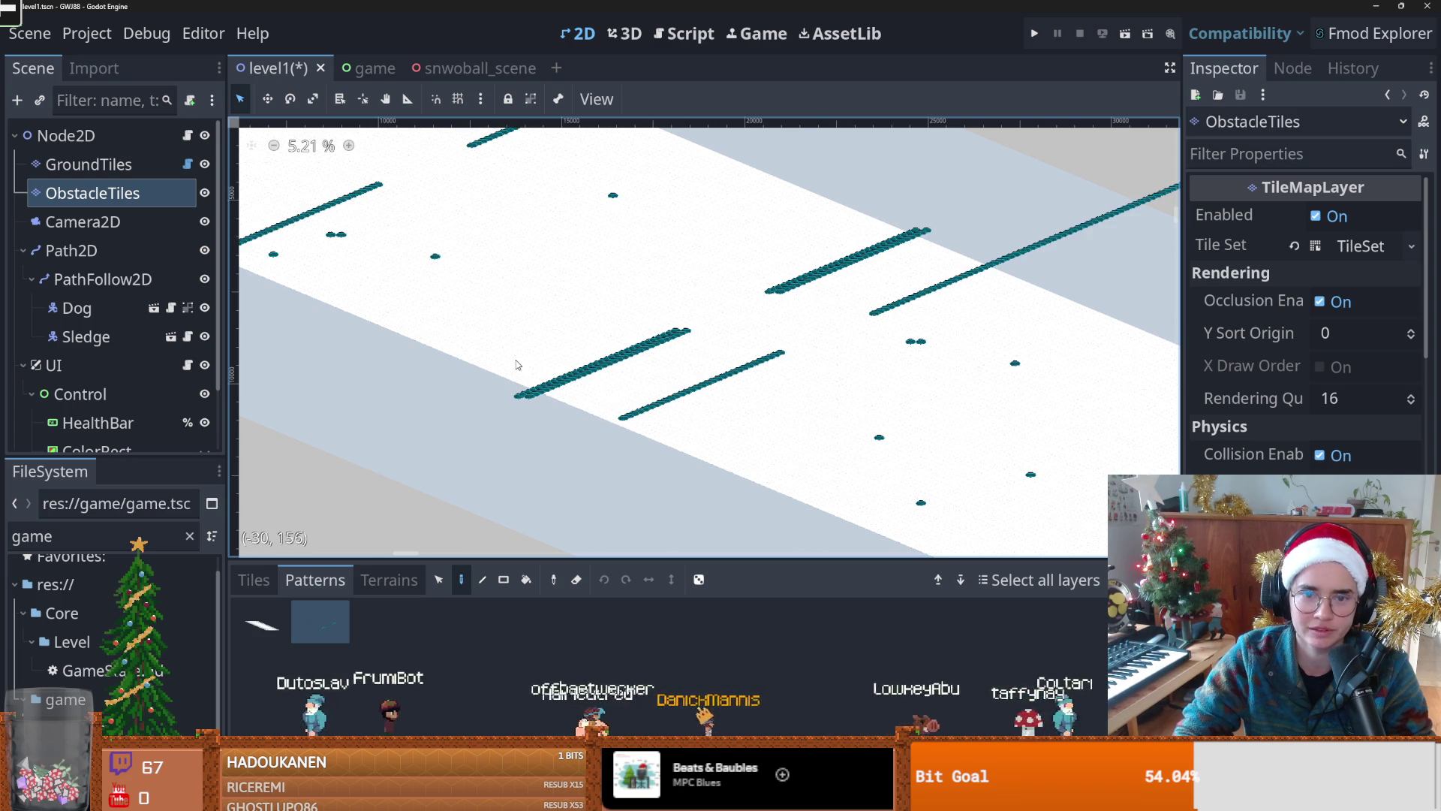
scroll(516, 365, "down", 4)
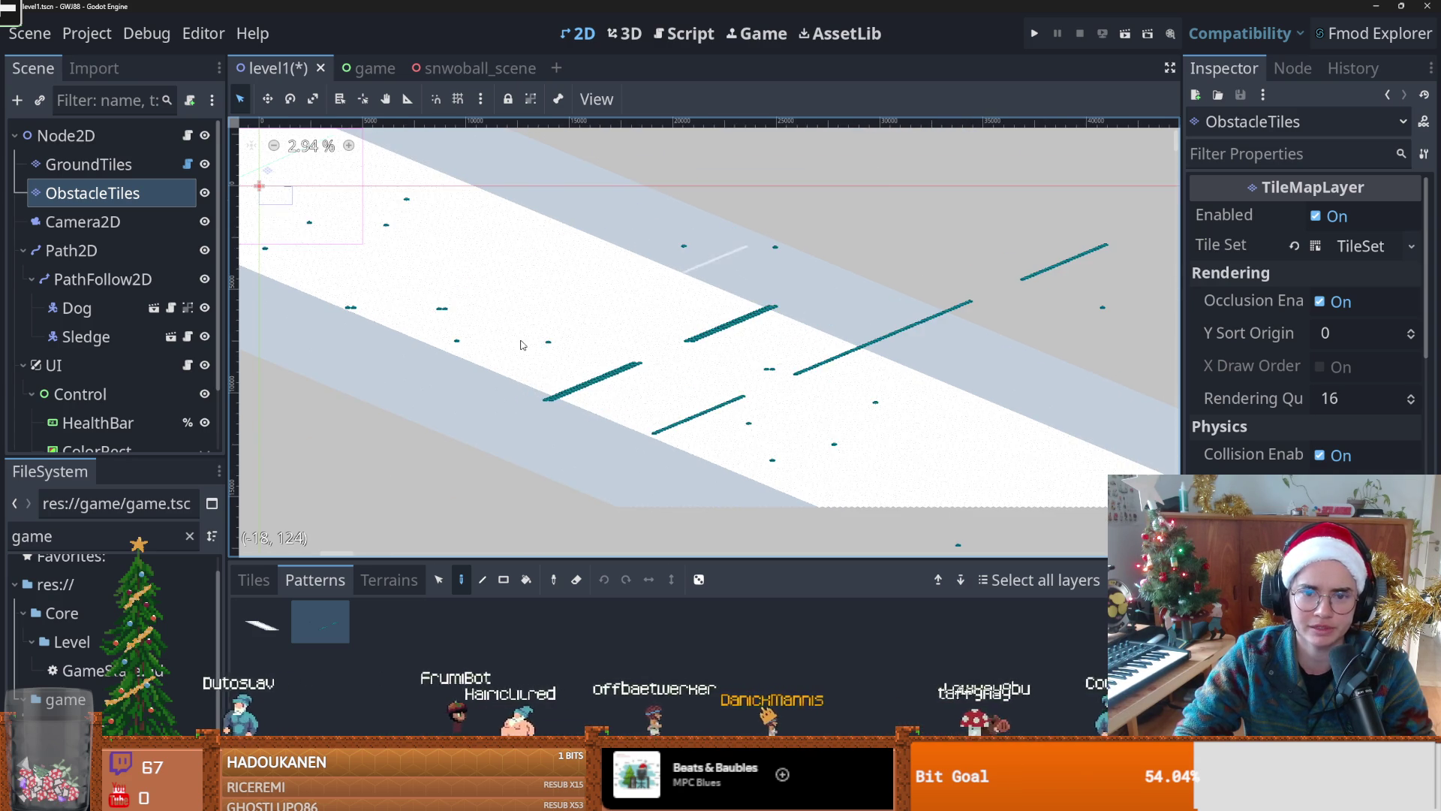
scroll(647, 424, "down", 2)
scroll(696, 426, "up", 6)
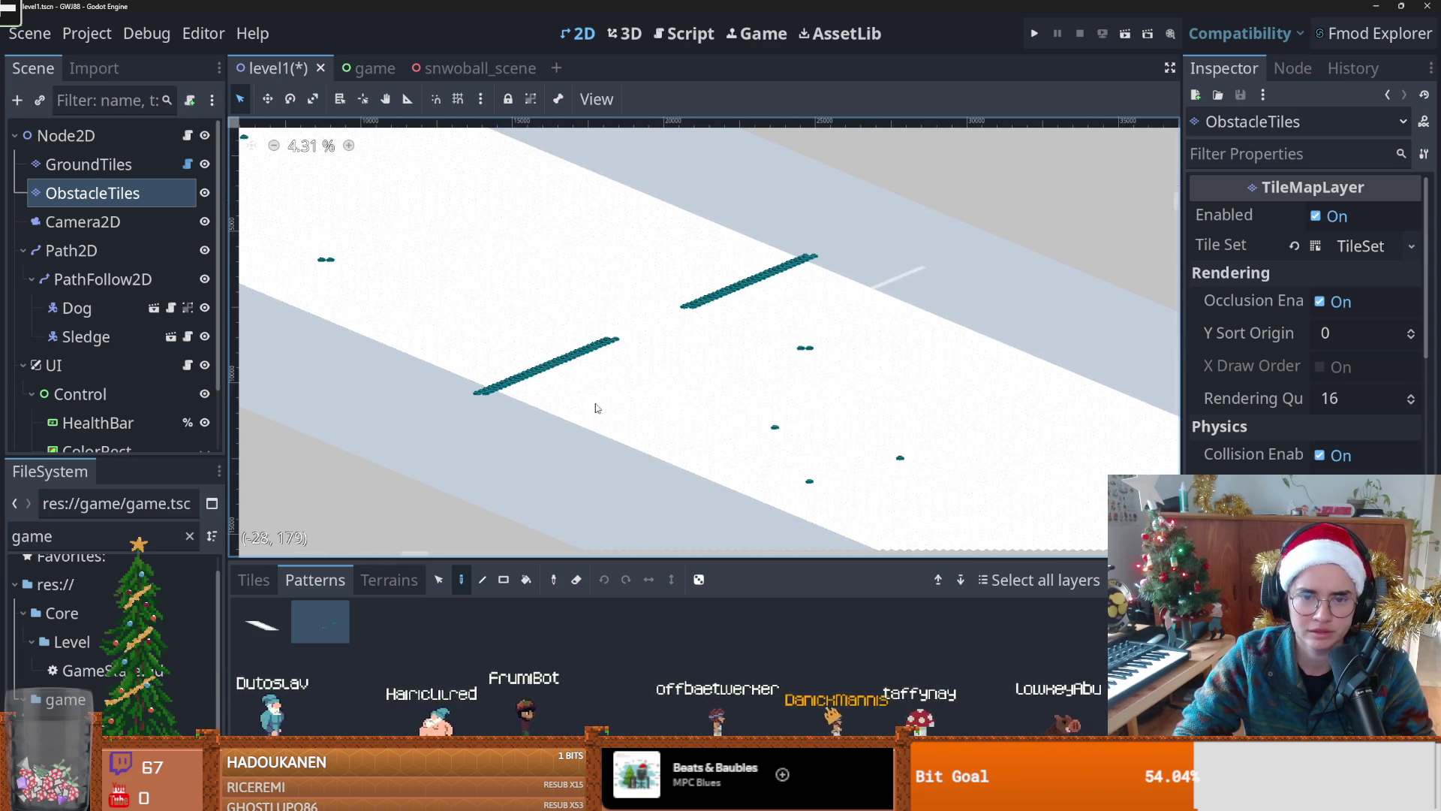
key("ctrl+z")
key("ctrl+z")
scroll(623, 459, "down", 2)
Step: Retry stamping the pattern at a few spots, undoing each placement that doesn't fit
left_click(633, 465)
scroll(653, 473, "right", 3)
left_click(697, 450)
key("ctrl+z")
key("ctrl+z")
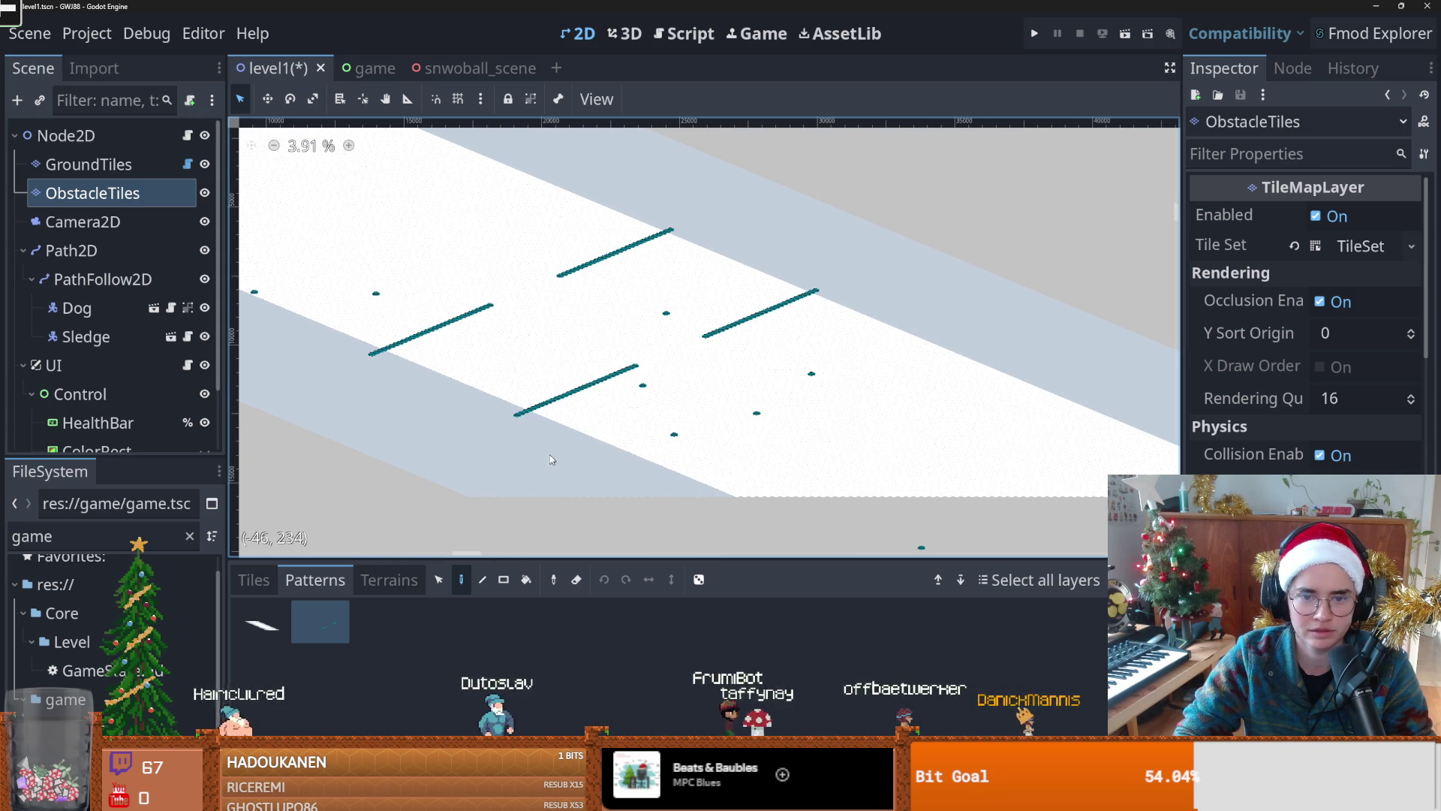
left_click(509, 434)
key("ctrl+z")
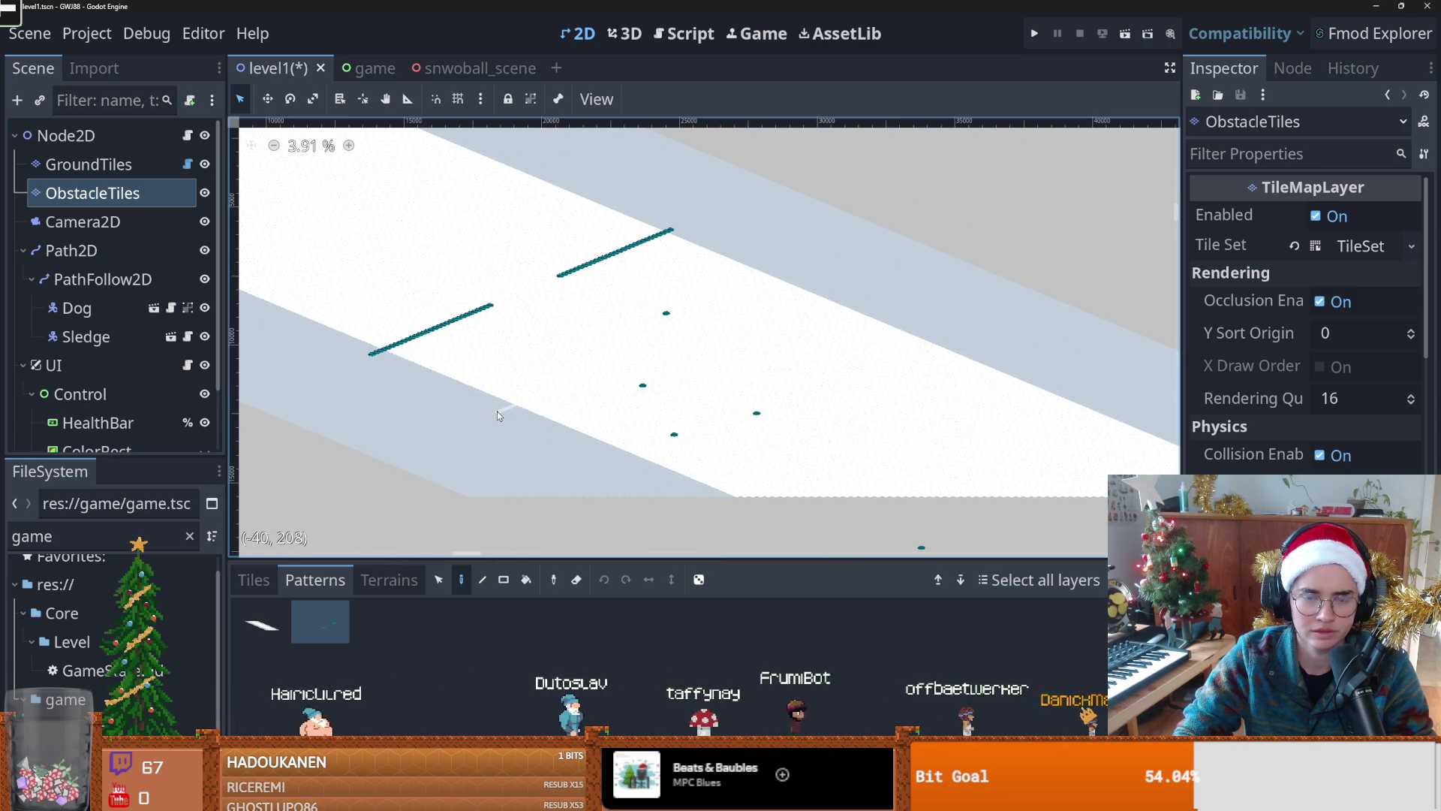
scroll(601, 443, "left", 3)
scroll(676, 466, "up", 1)
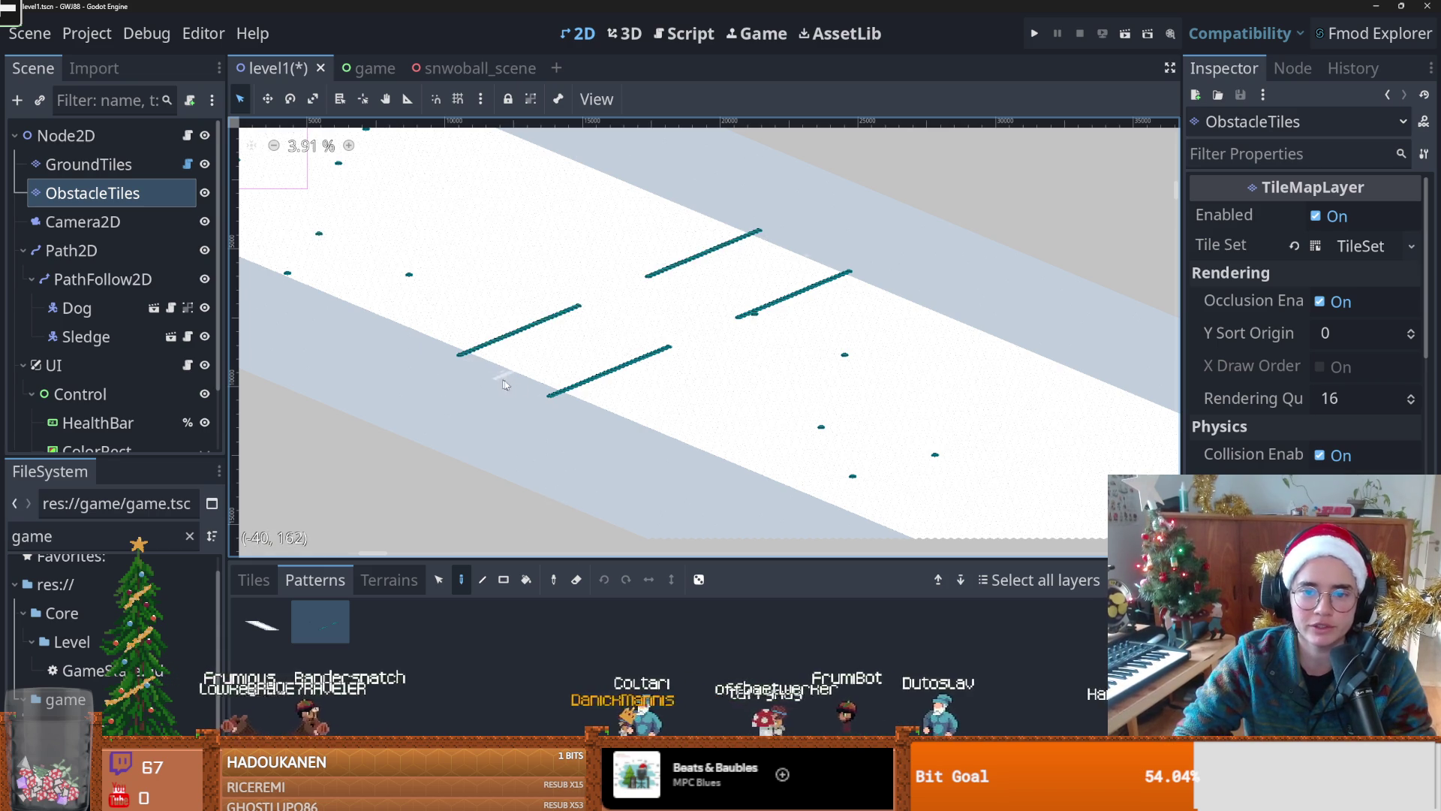
Step: Undo the last placement, stamp the obstacle lines twice more, and survey the snowy track
key("ctrl+z")
left_click(436, 338)
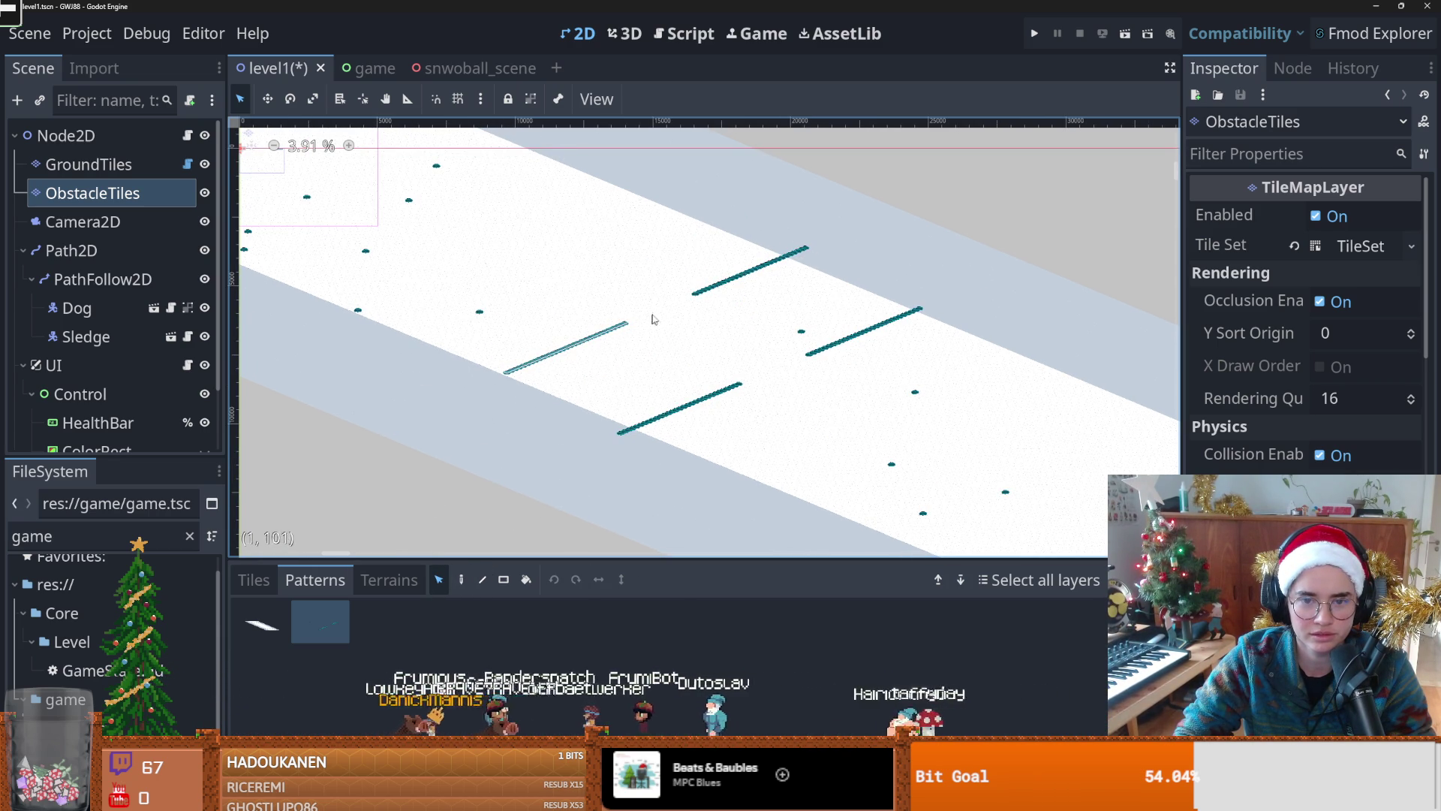
left_click(741, 276)
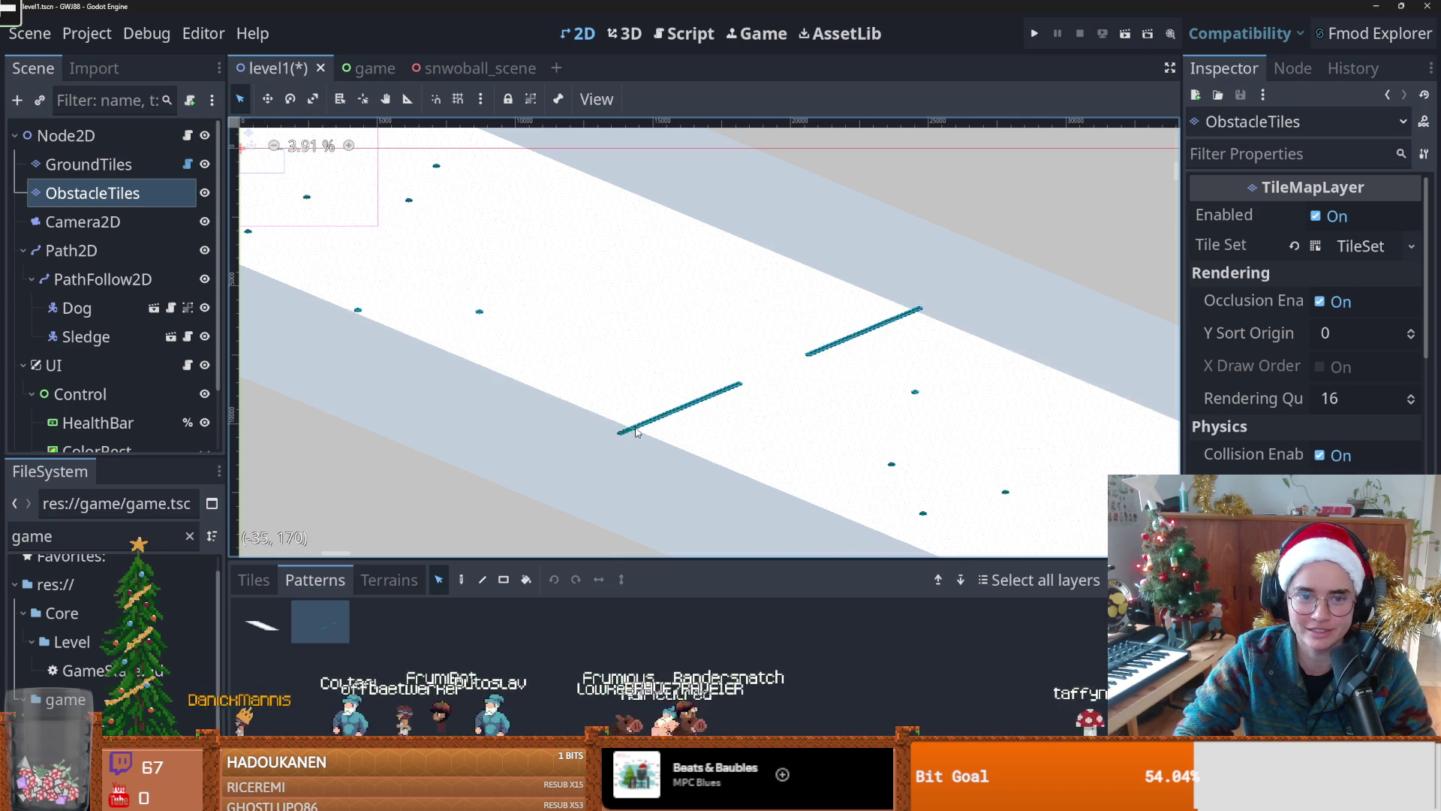
scroll(660, 431, "down", 4)
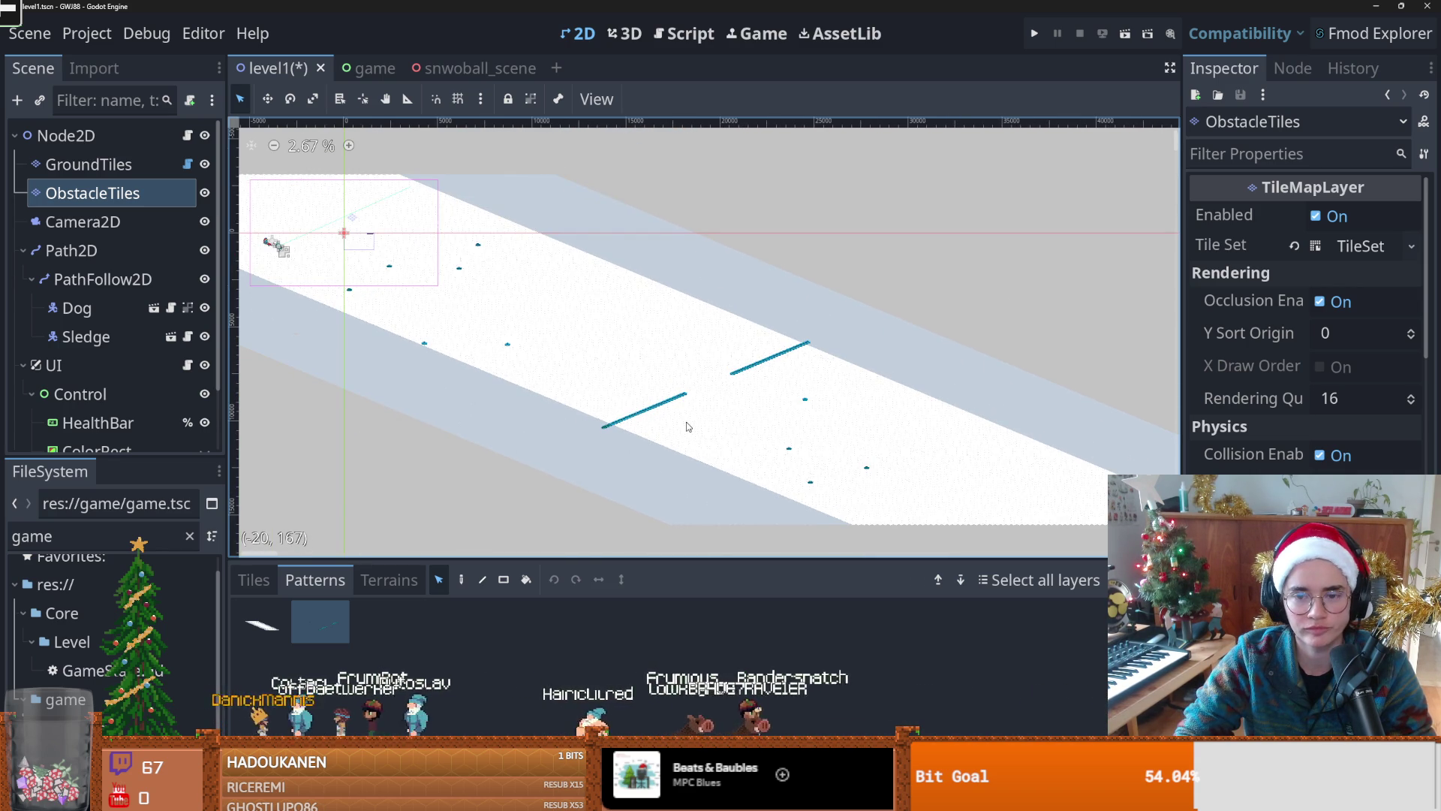
scroll(687, 426, "up", 6)
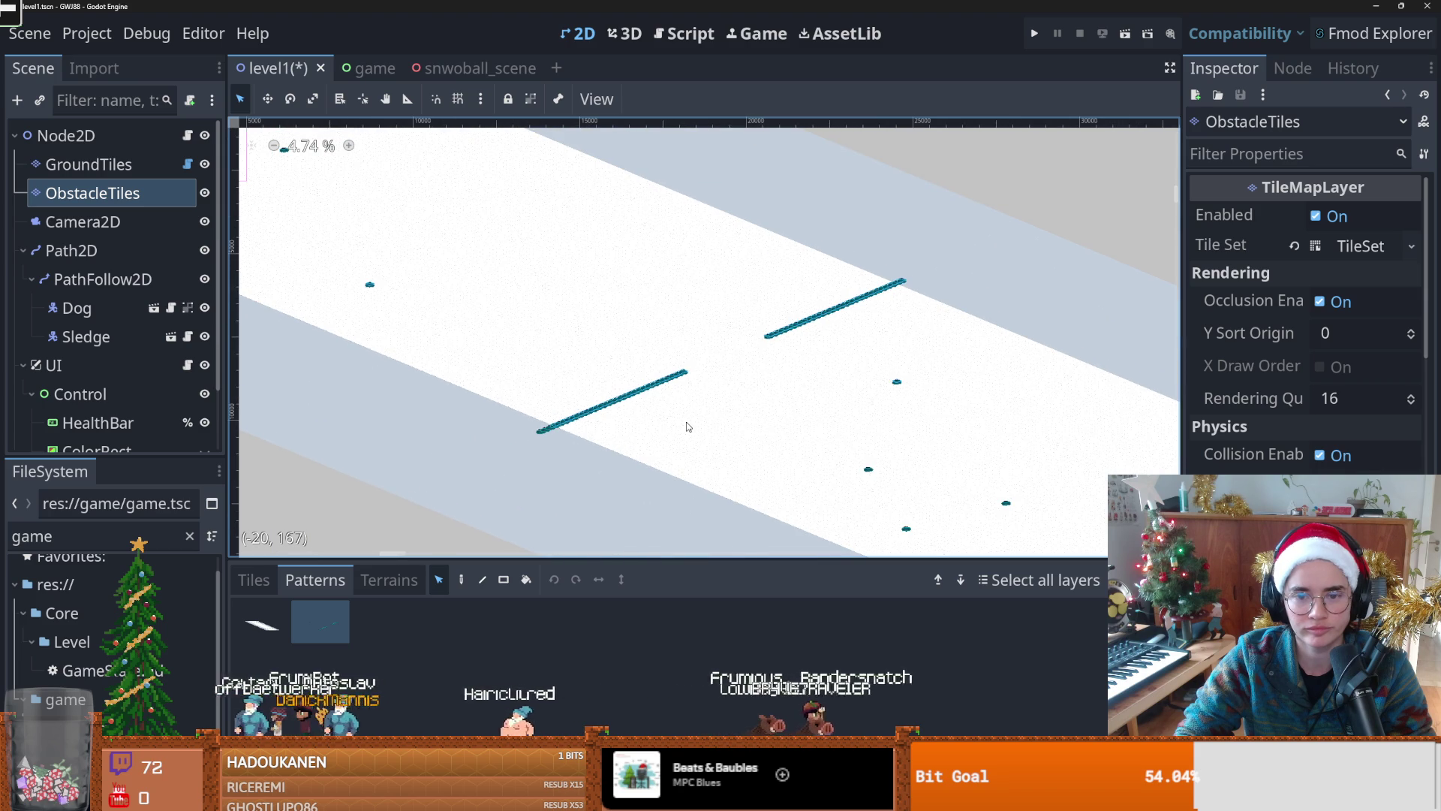
scroll(541, 510, "down", 3)
scroll(556, 450, "down", 1, "ctrl")
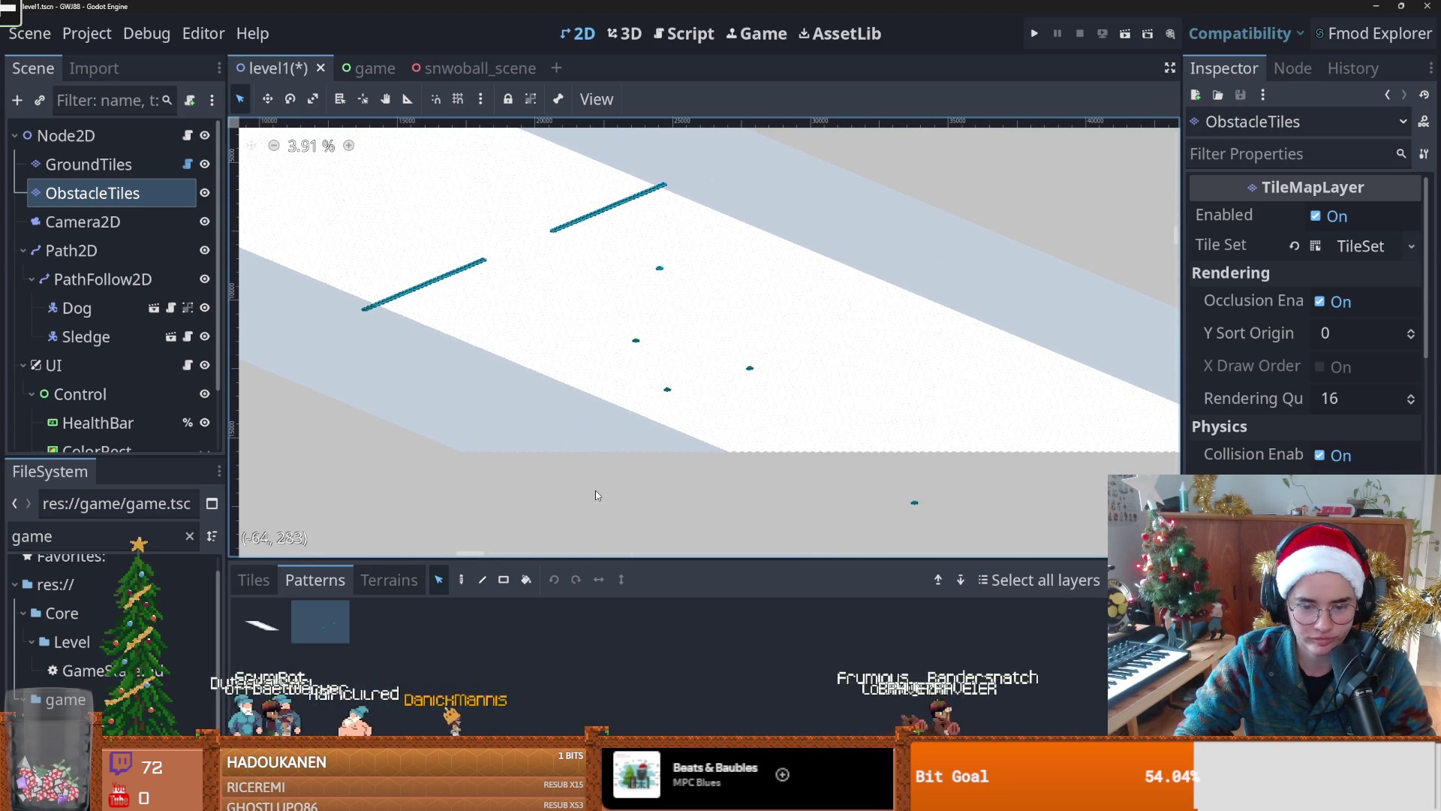
scroll(499, 445, "up", 1)
scroll(499, 444, "left", 1)
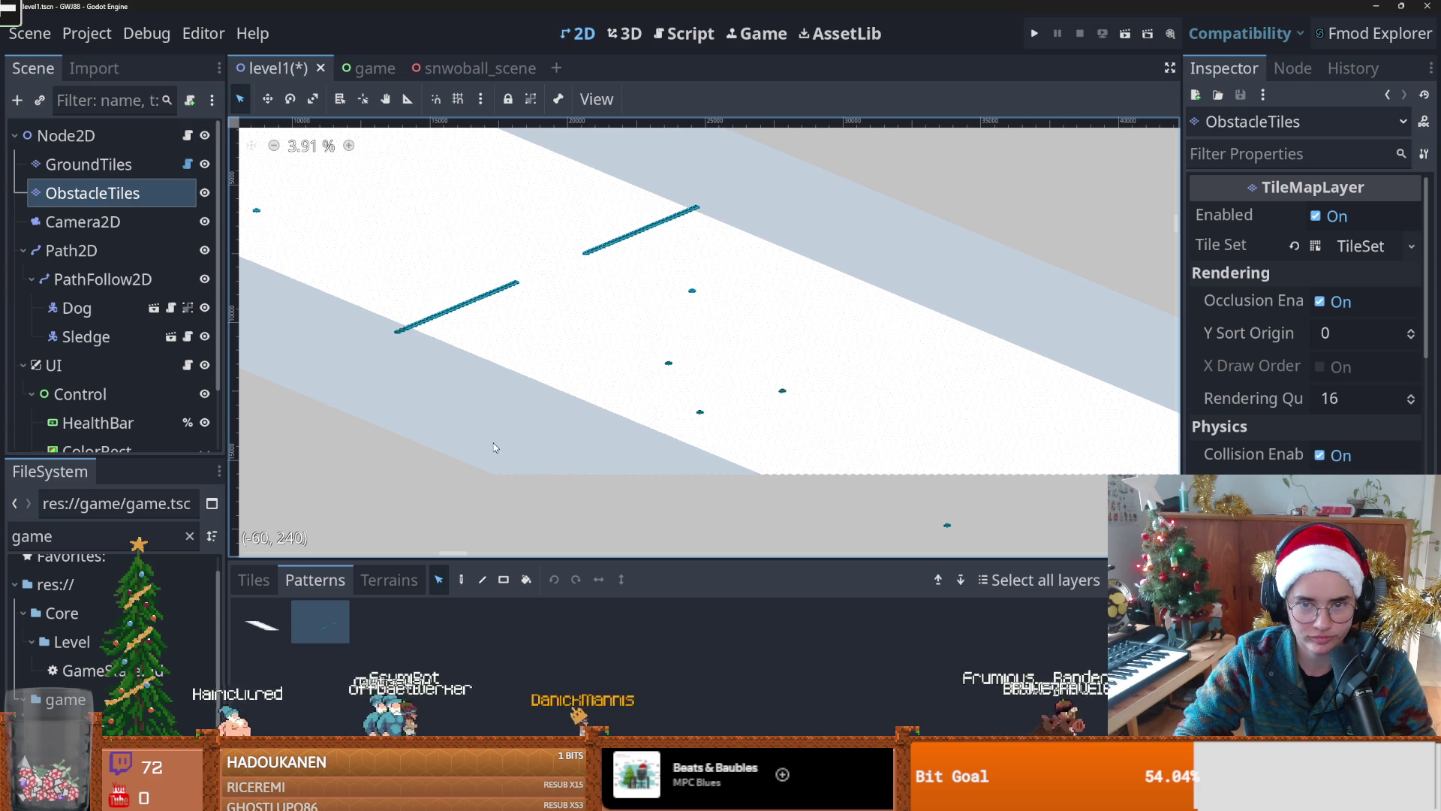
scroll(493, 443, "down", 1, "ctrl")
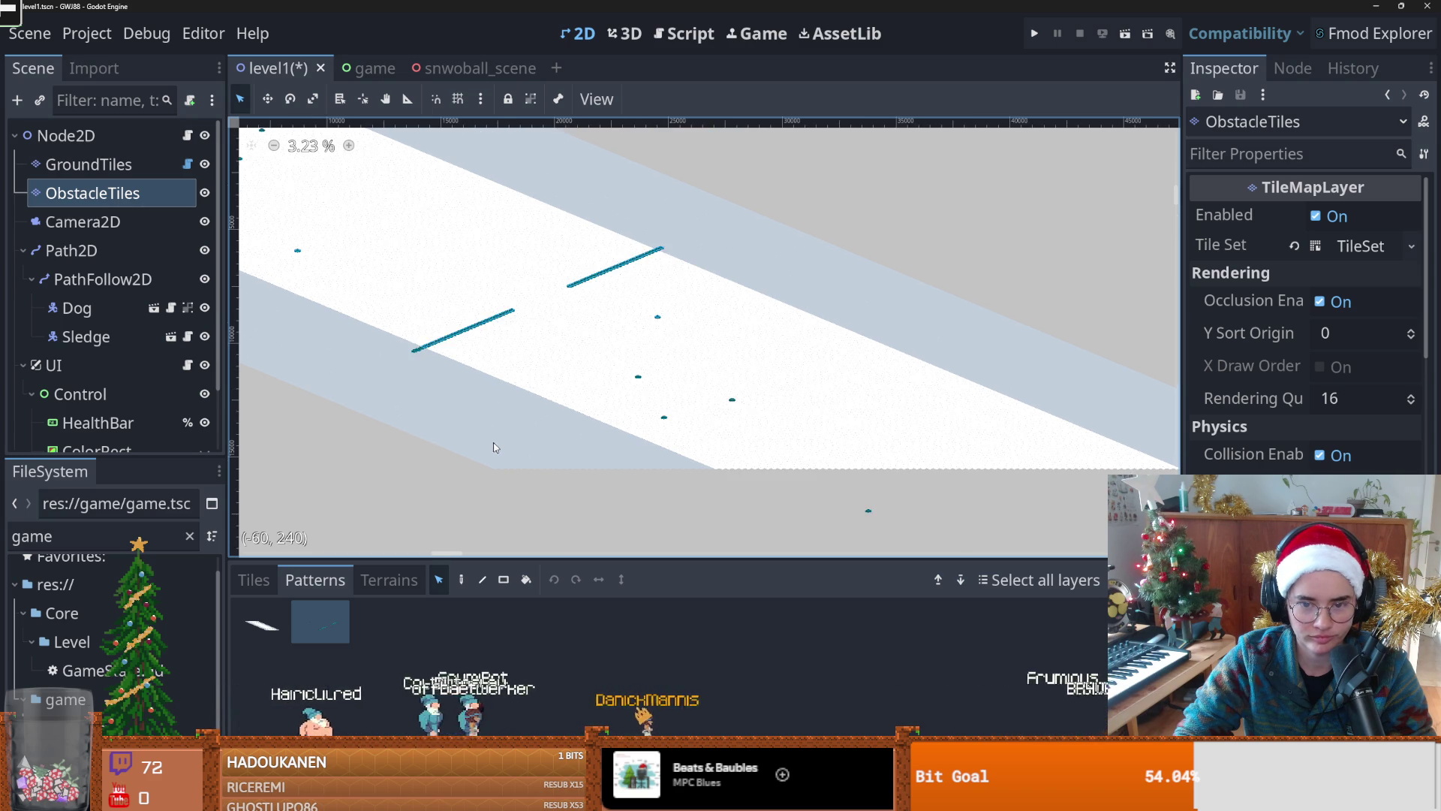
scroll(493, 443, "up", 2)
scroll(489, 413, "up", 1)
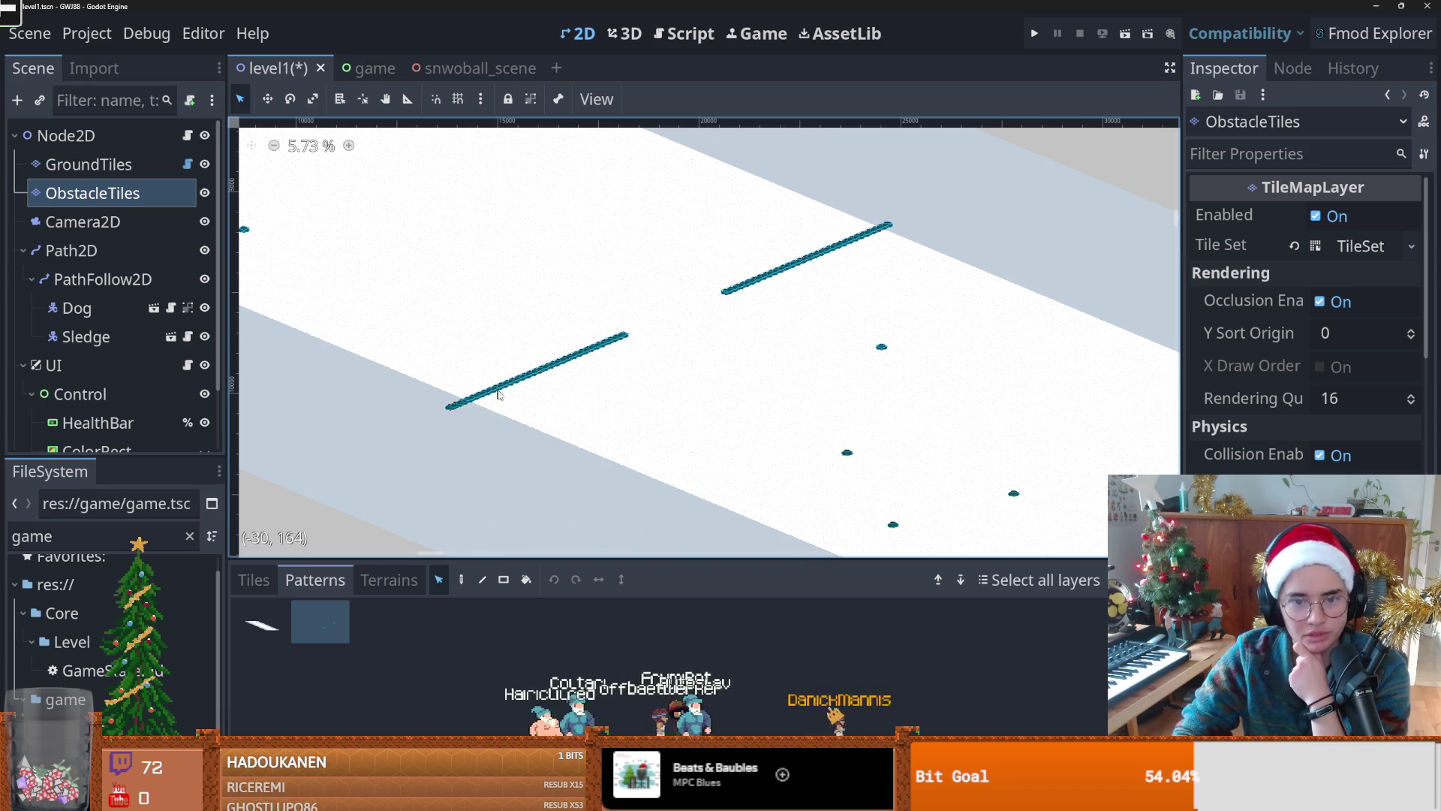
left_click_drag(495, 391, 543, 407)
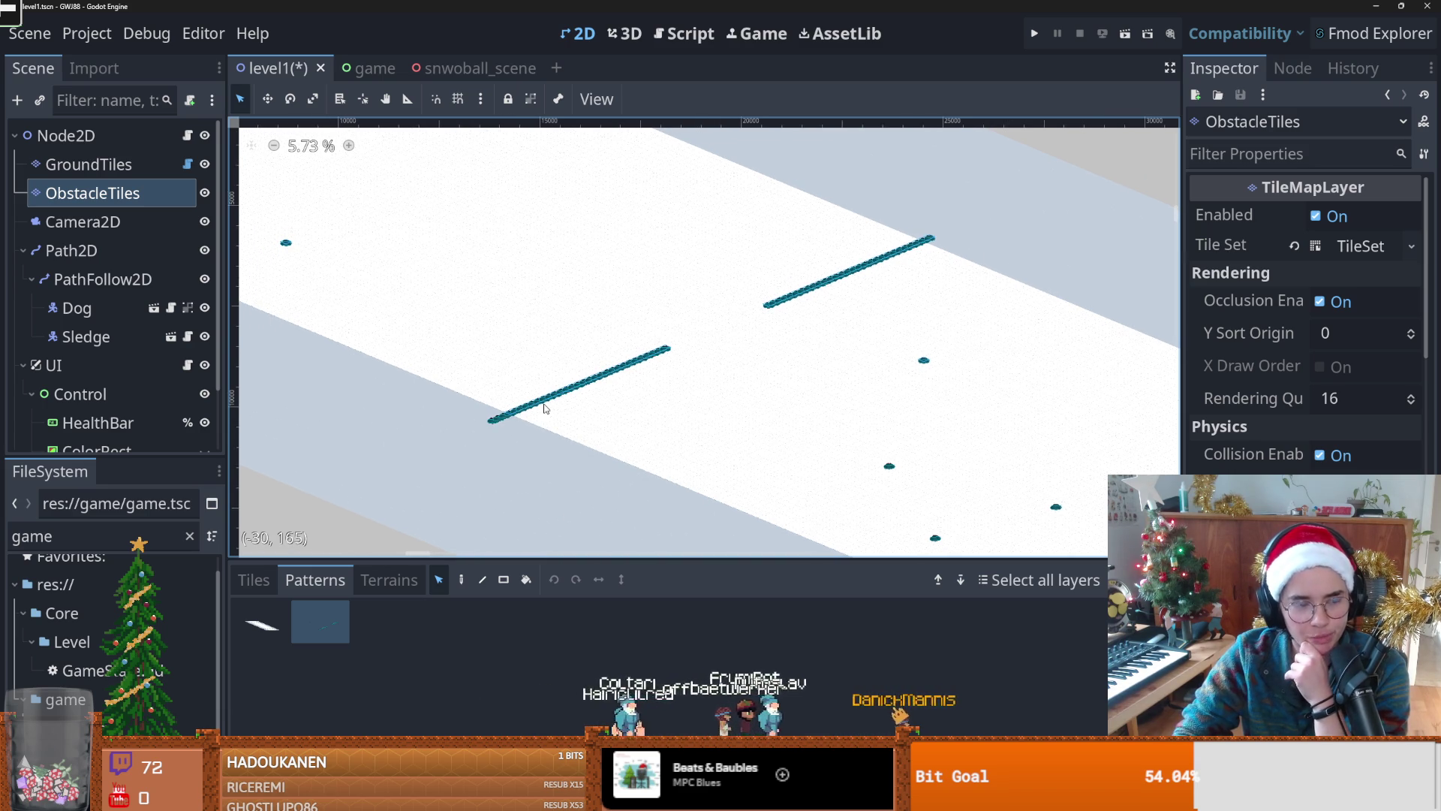
scroll(622, 418, "down", 2)
mouse_move(569, 409)
left_mouse_down()
mouse_move(826, 446)
mouse_move(746, 460)
left_mouse_up()
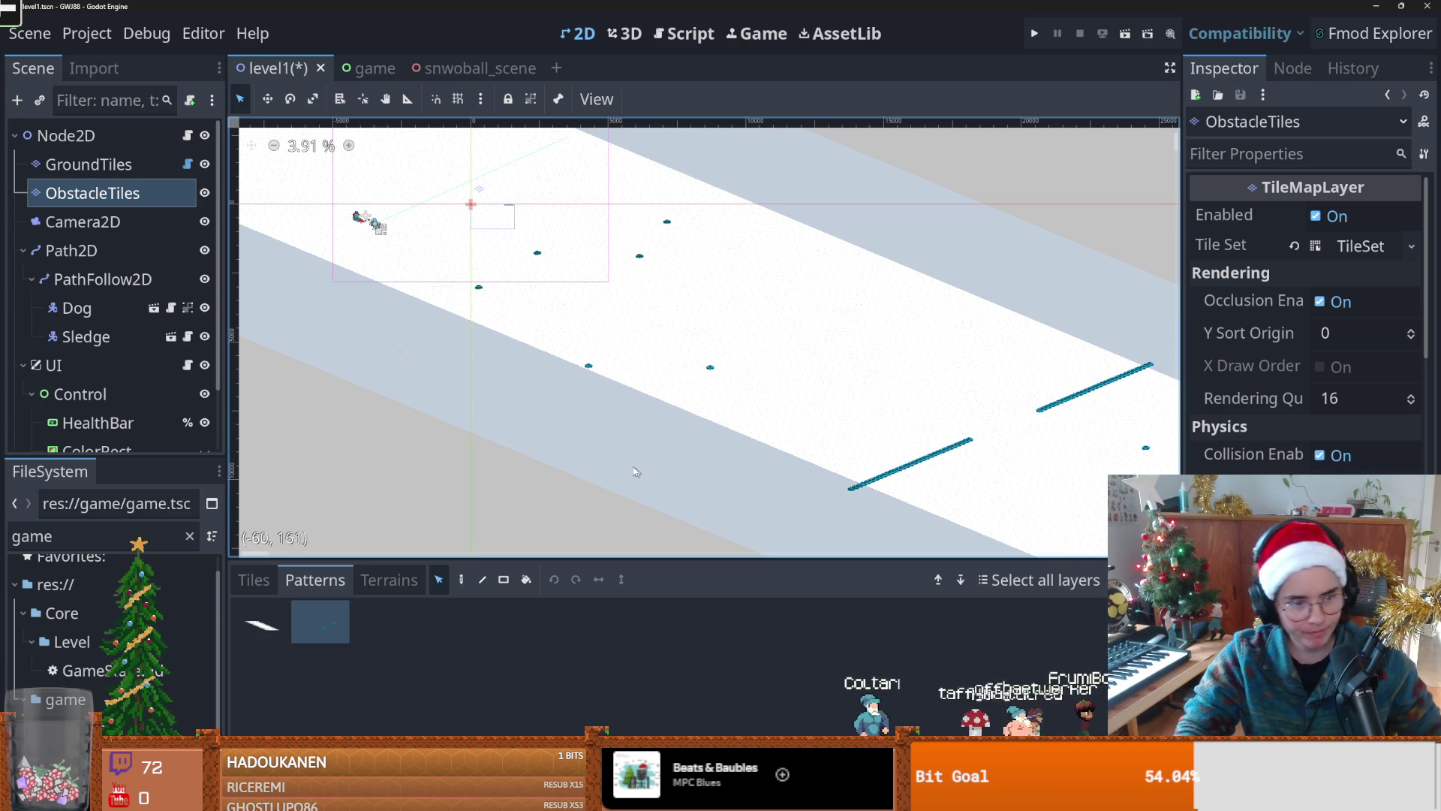
scroll(572, 379, "down", 2)
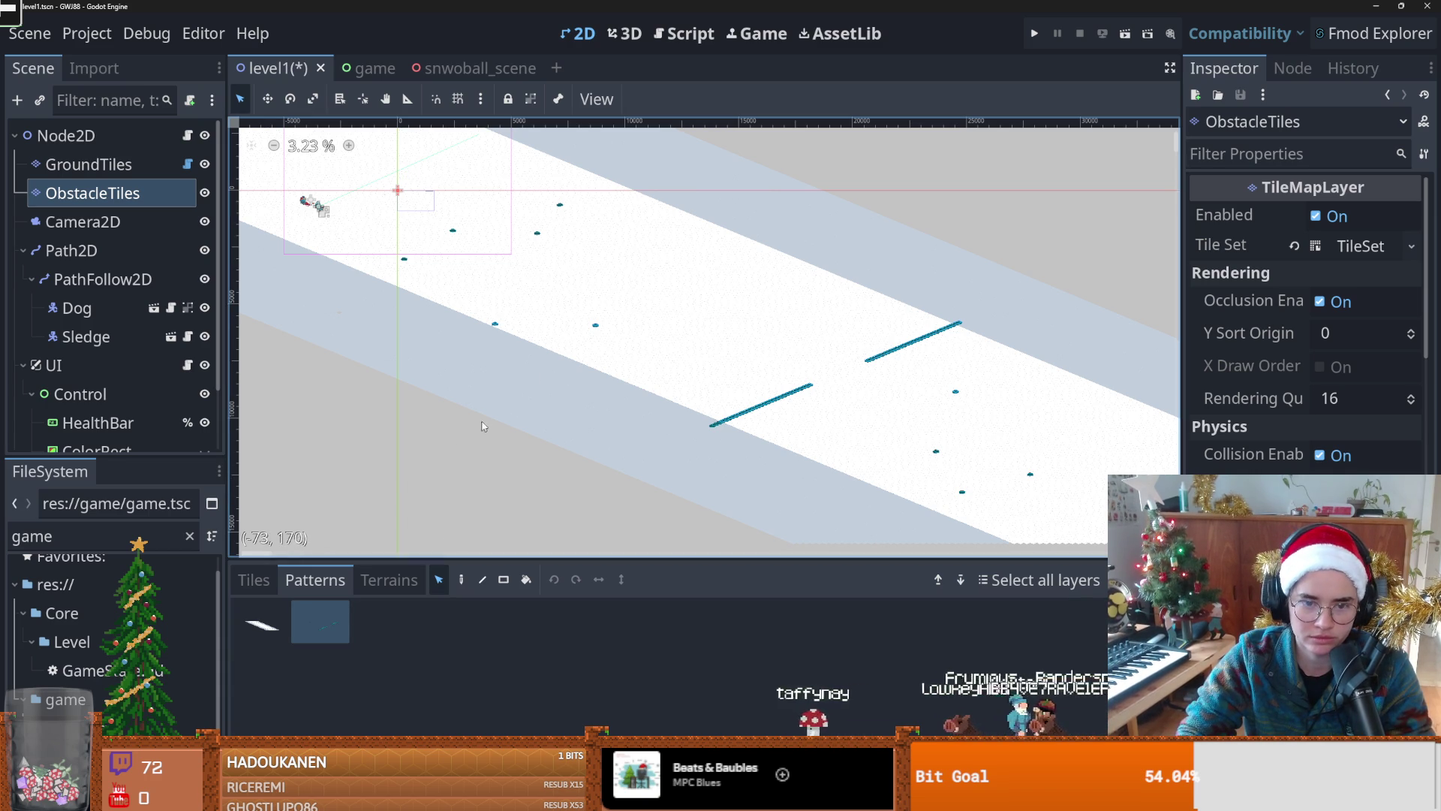
Step: Choose the second saved obstacle pattern and stamp it onto the snow track
left_click(461, 580)
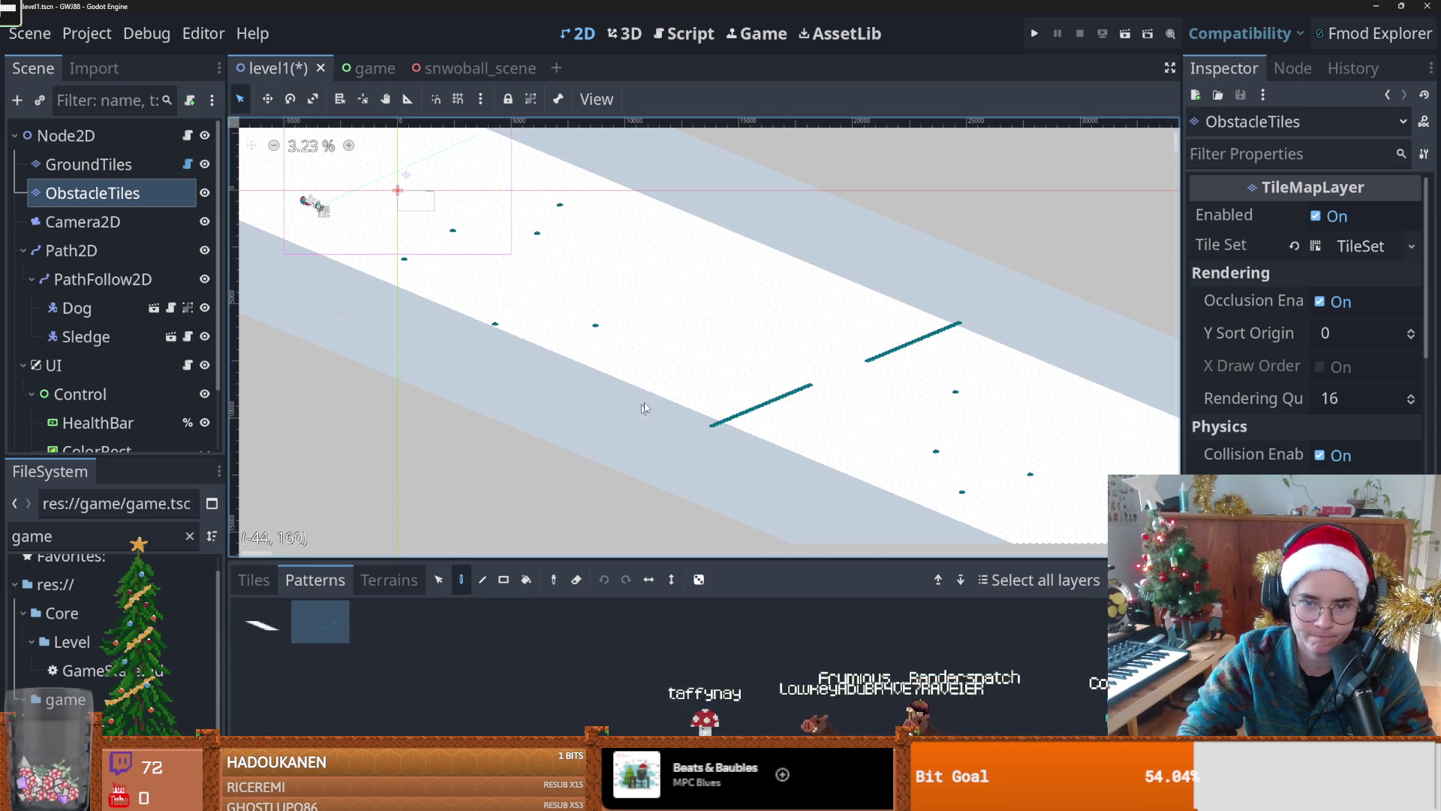
scroll(659, 428, "down", 5)
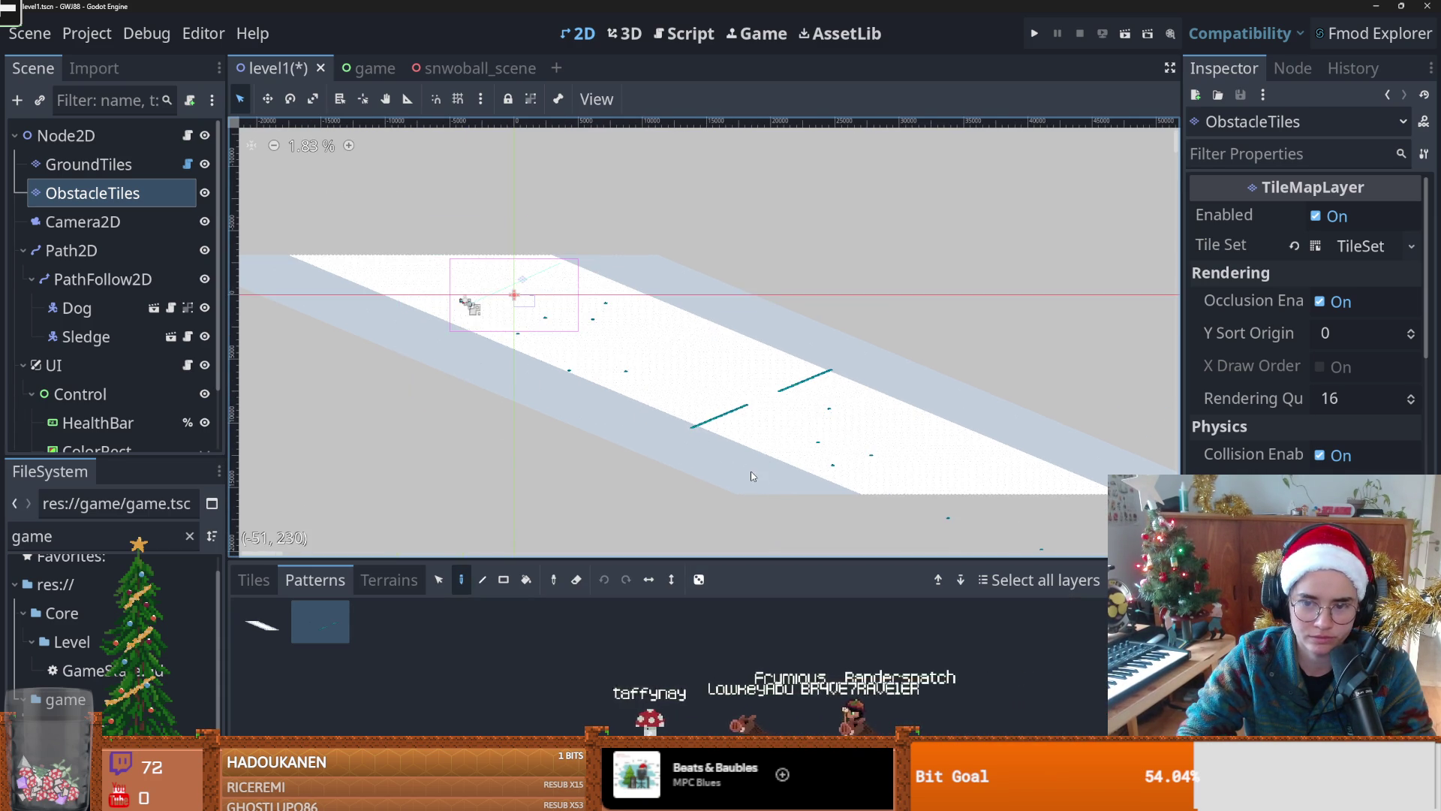
scroll(714, 435, "up", 3)
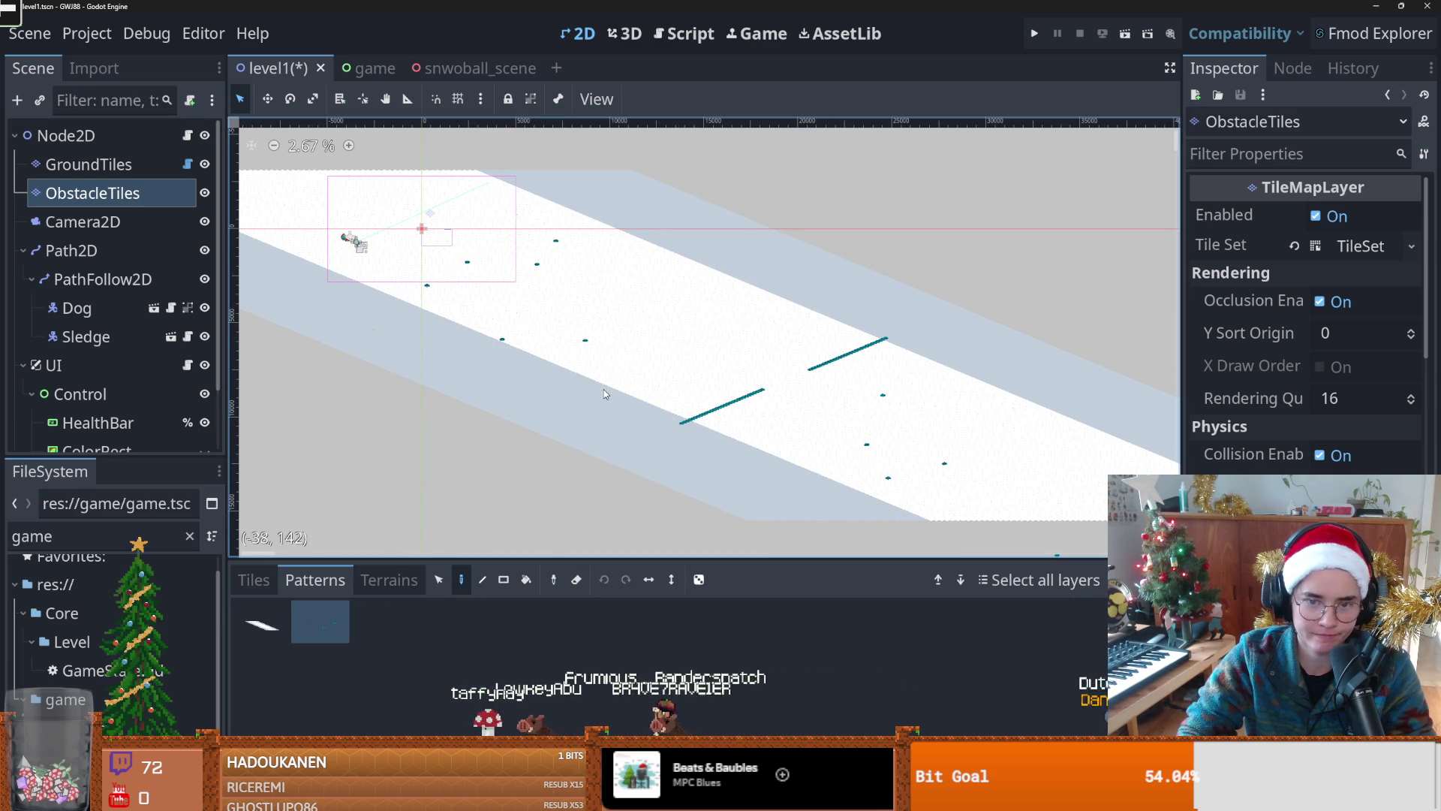
scroll(515, 419, "up", 1)
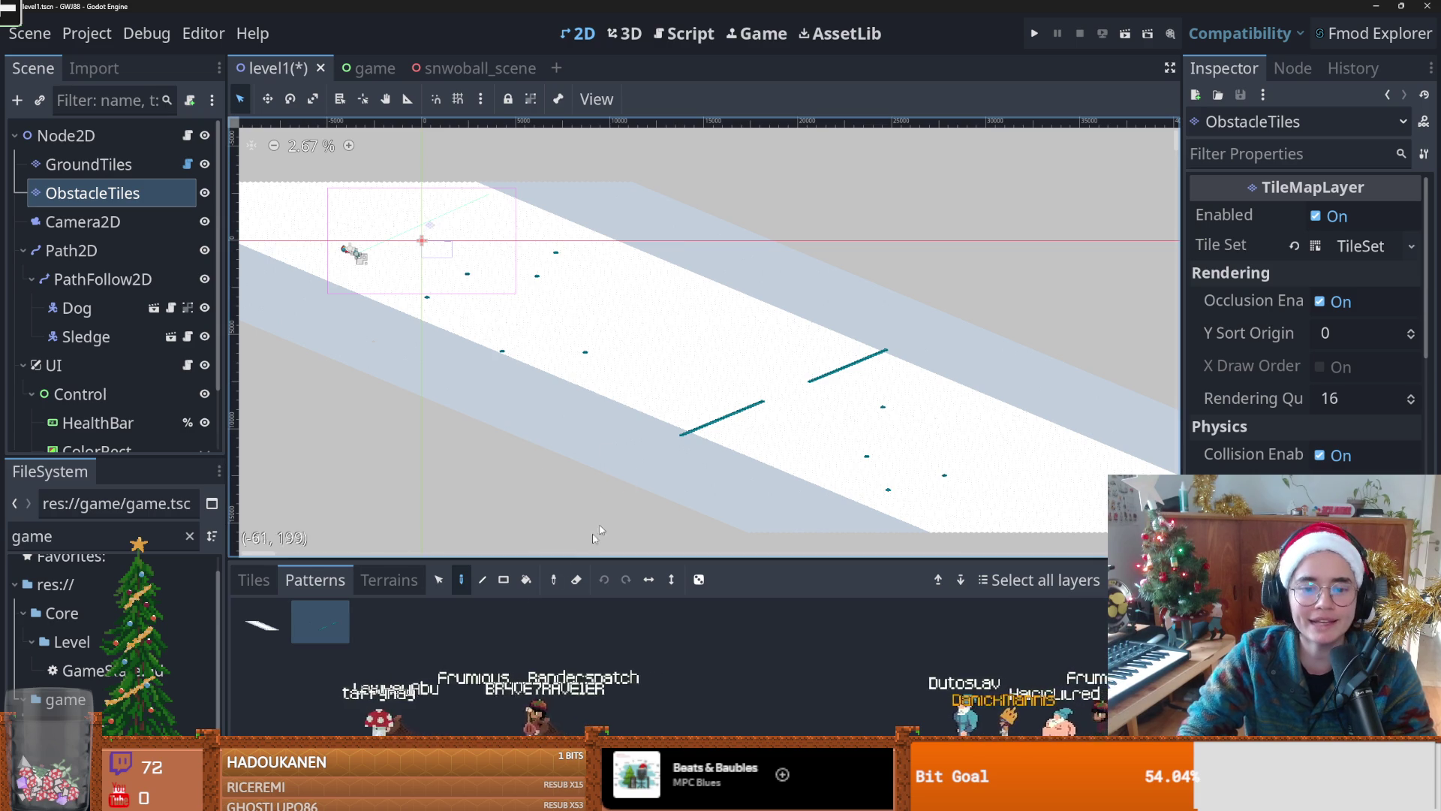
scroll(718, 491, "down", 3)
scroll(741, 389, "down", 3)
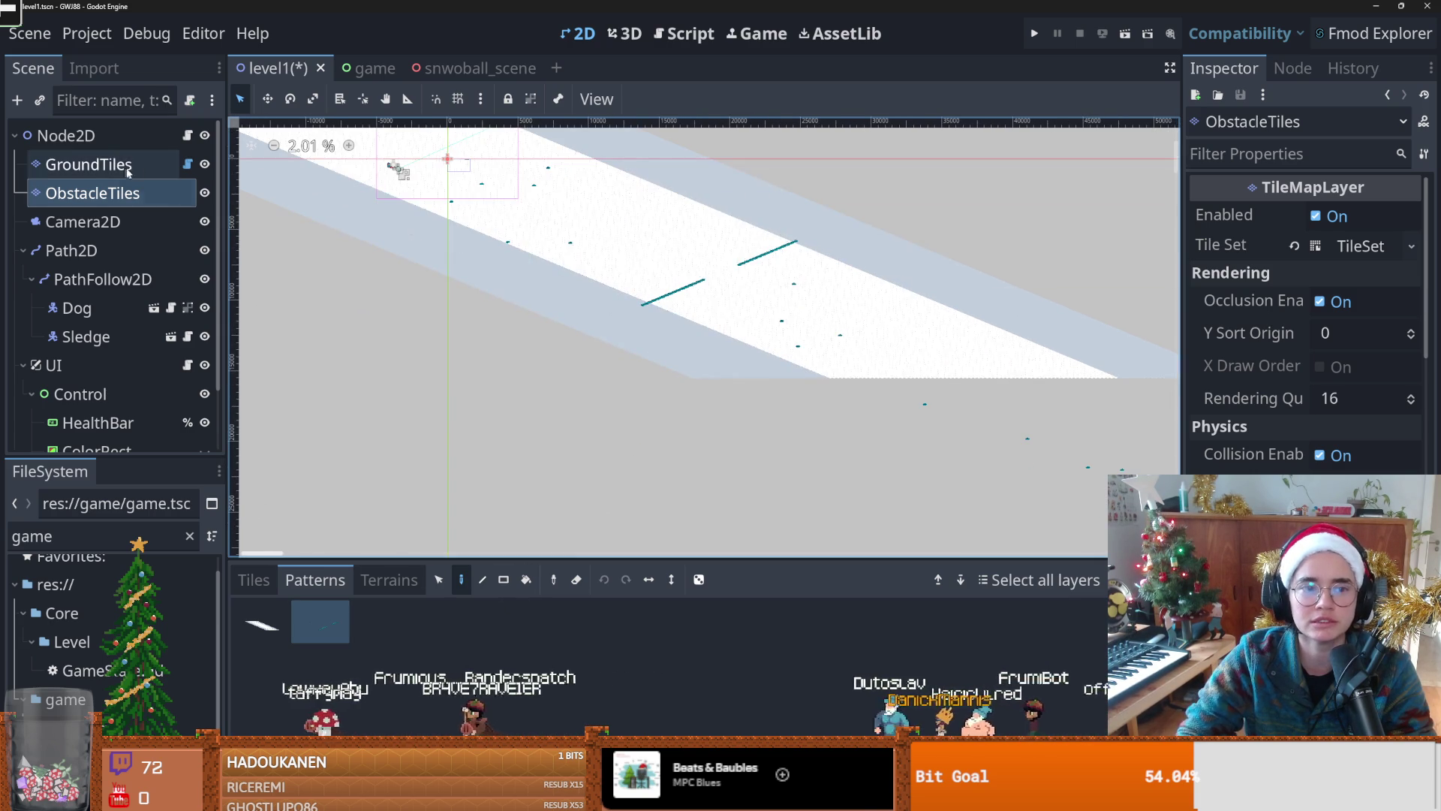
left_click(262, 624)
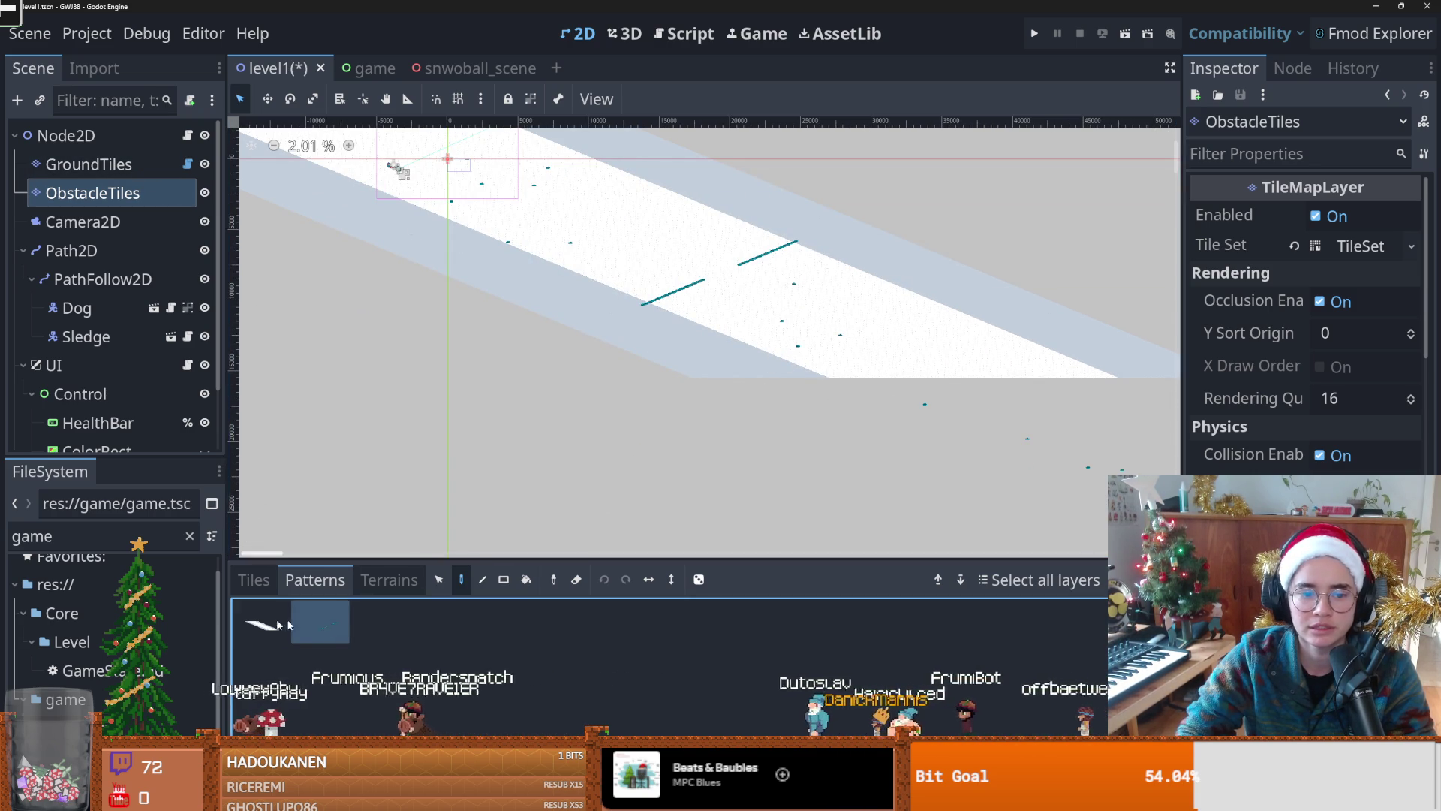
left_click(326, 620)
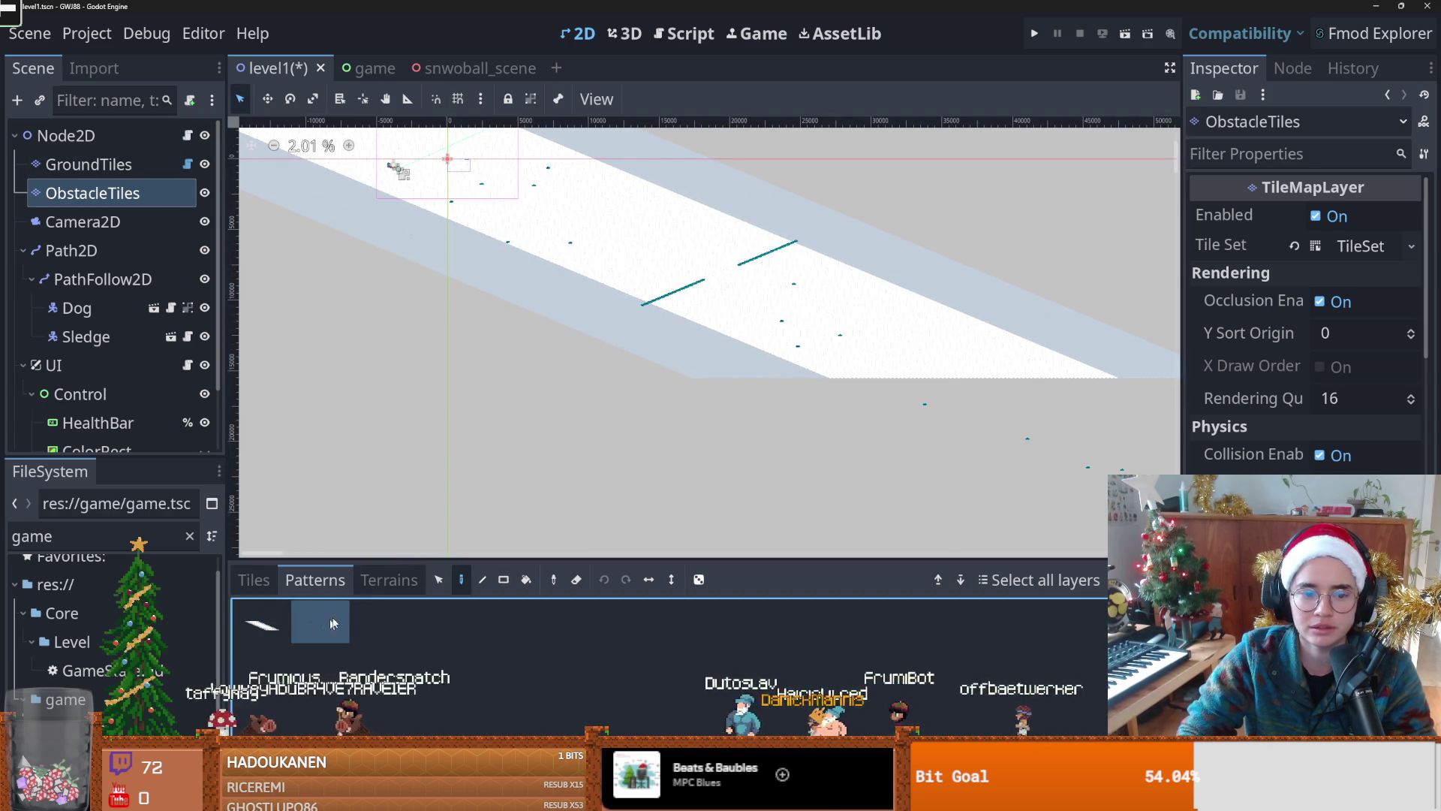
scroll(665, 393, "down", 3)
scroll(750, 387, "up", 5)
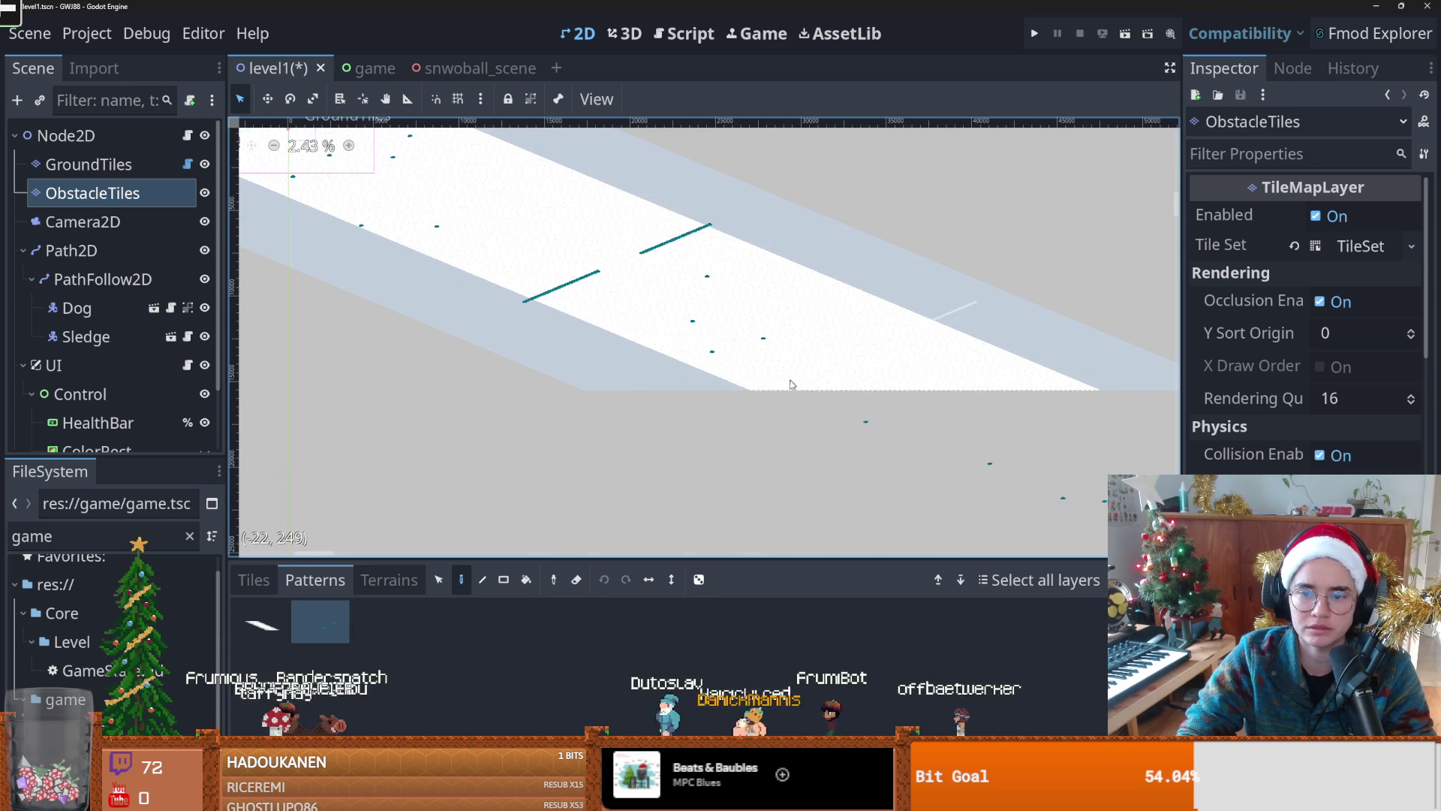
scroll(748, 390, "up", 6)
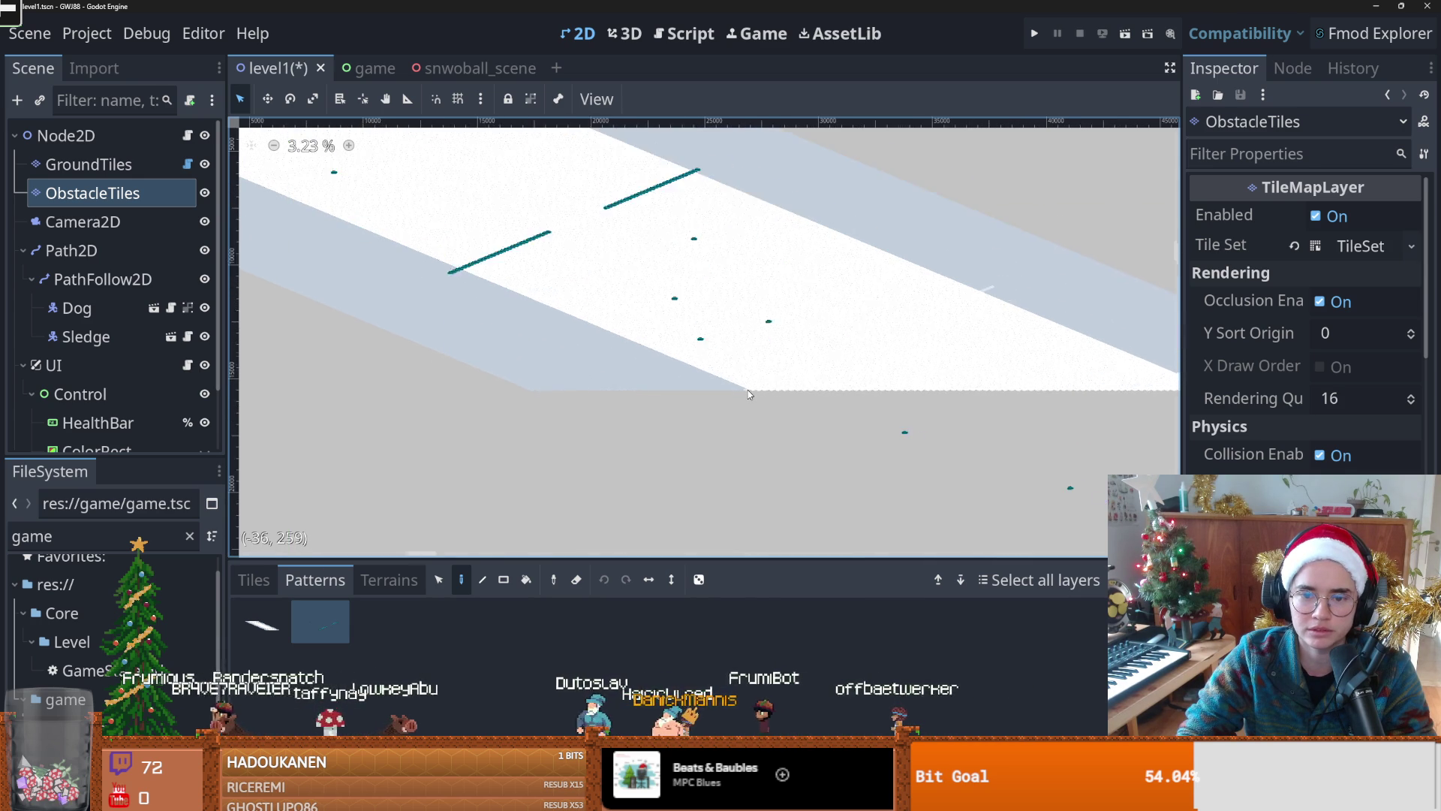
left_click(747, 390)
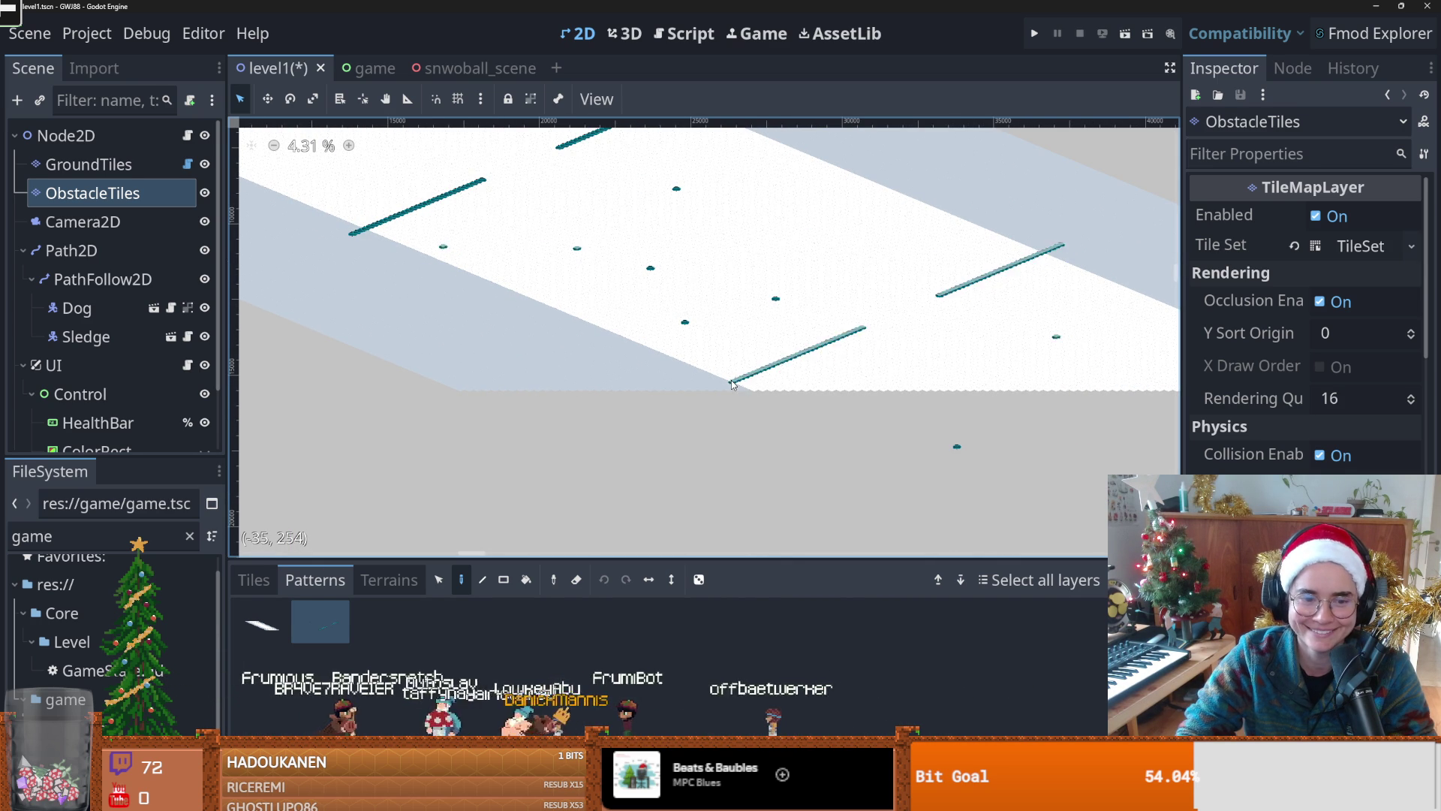
Step: Pan further along the snow track and show the individual tiles list
left_click_drag(747, 388, 823, 441)
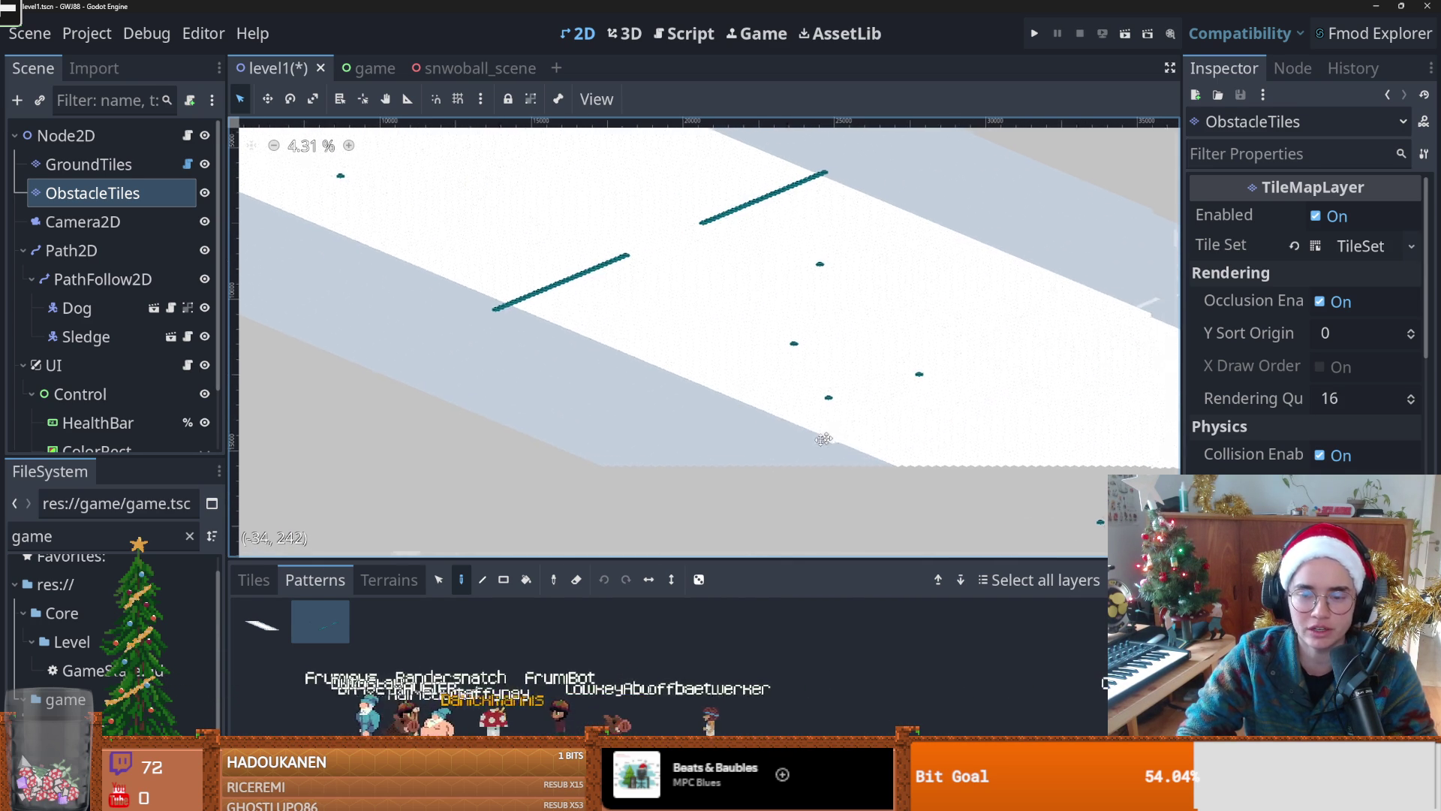
scroll(548, 394, "down", 3)
left_click_drag(316, 276, 458, 370)
left_click(254, 580)
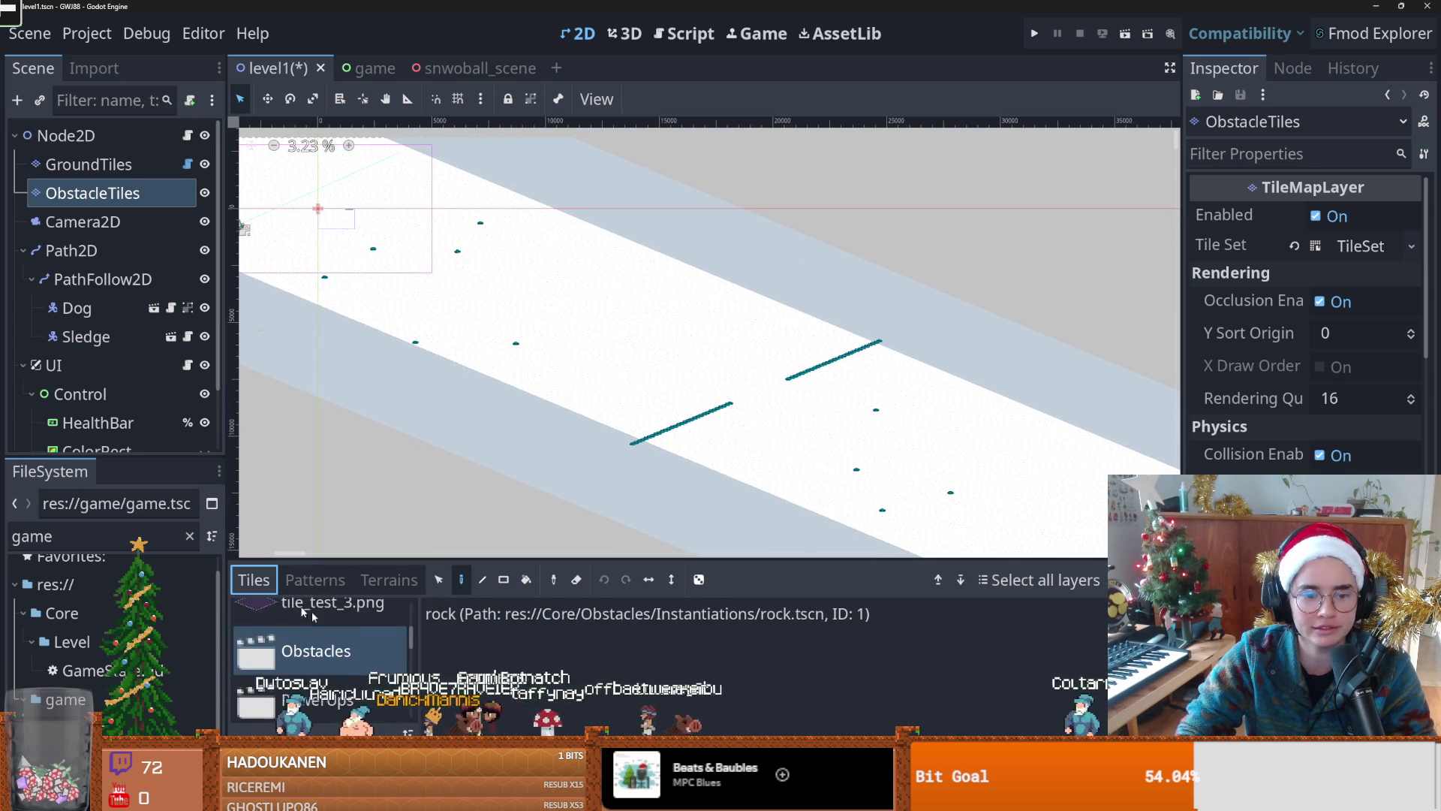
Step: Paint seven single rock tiles at scattered spots on the snow track
left_click(499, 617)
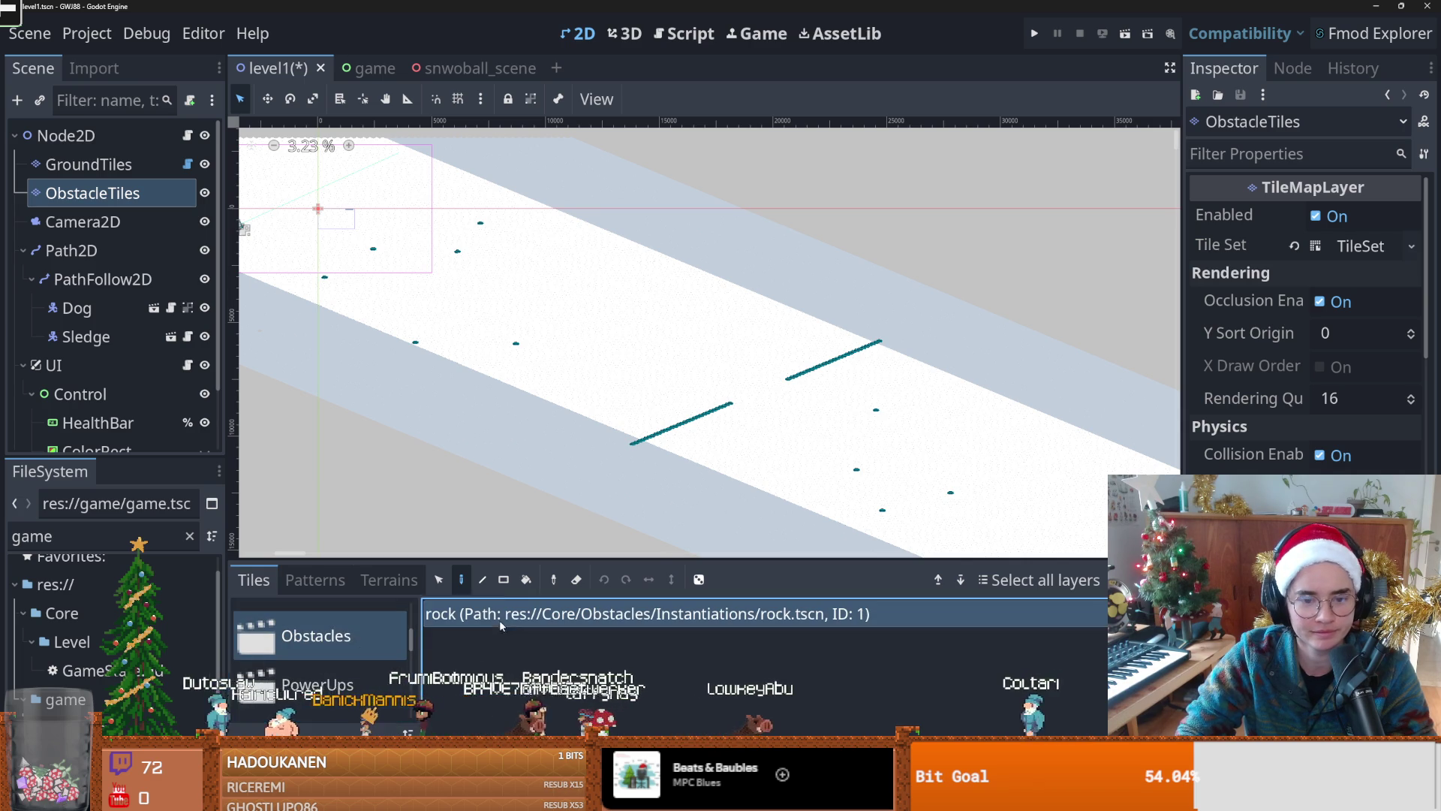
scroll(526, 338, "up", 3)
left_click(735, 387)
left_click(644, 331)
left_click(562, 311)
left_click(606, 398)
left_click(584, 483)
left_click(766, 324)
left_click(589, 276)
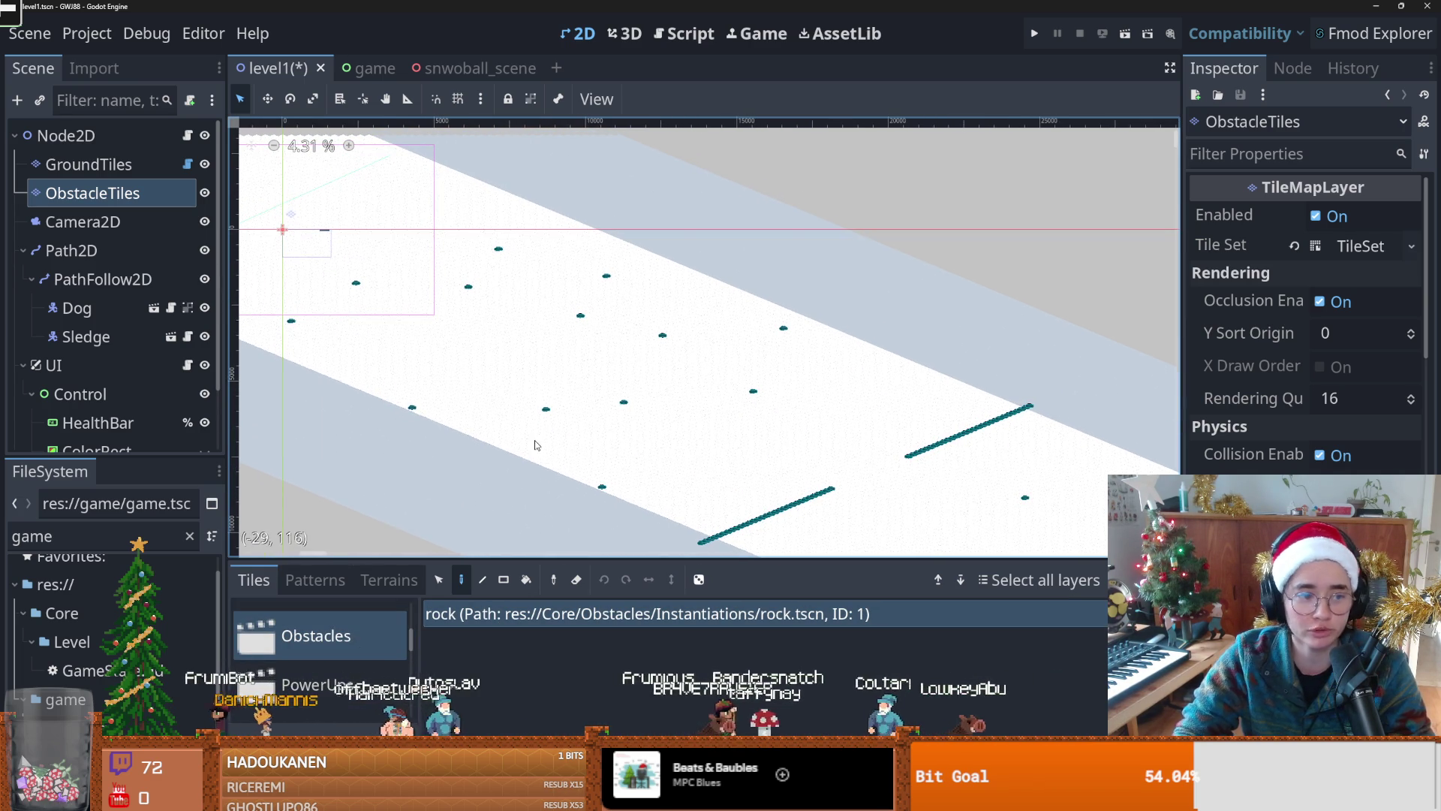
Step: Box-select two of the placed rocks and bring up the saved patterns list
left_click(438, 579)
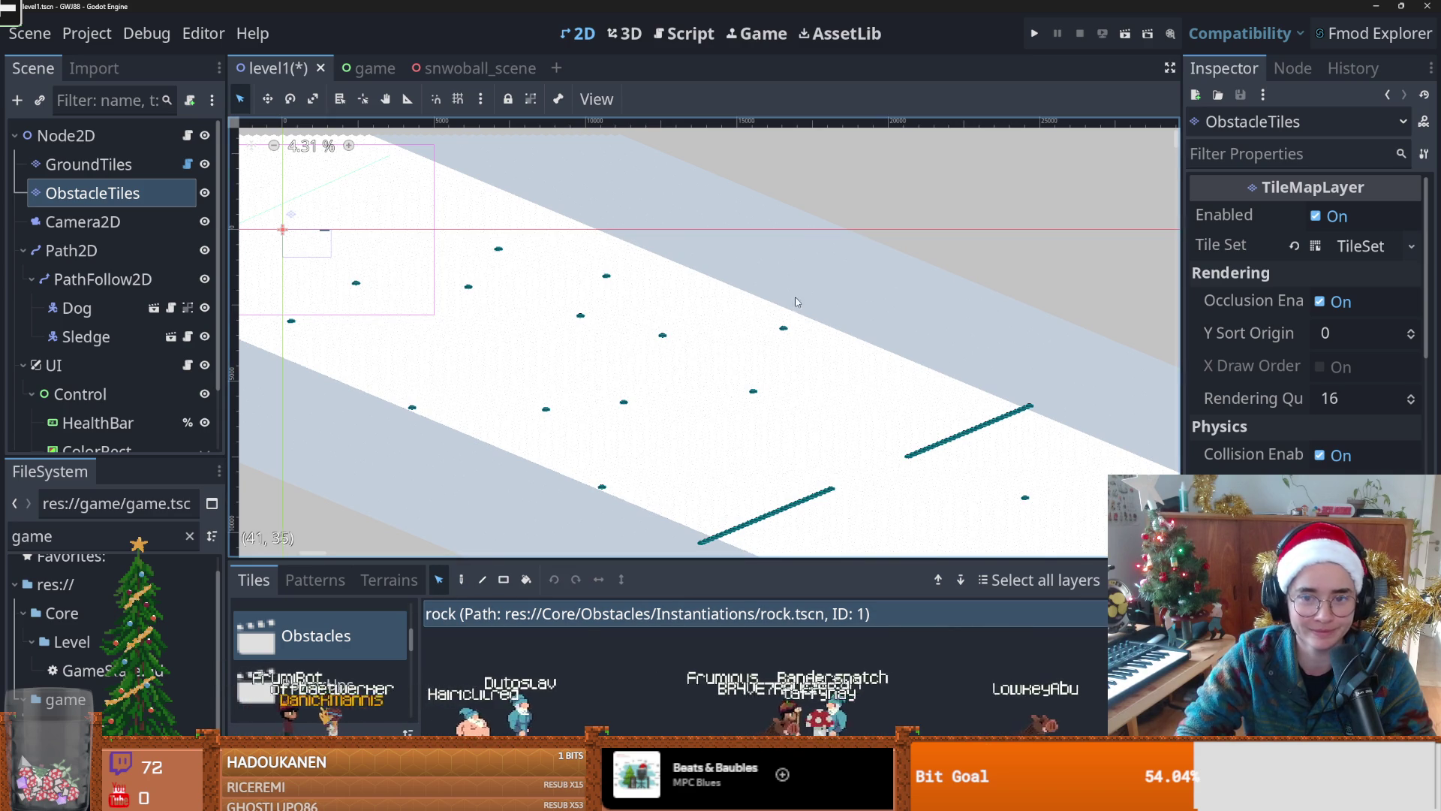
left_click_drag(966, 397, 616, 327)
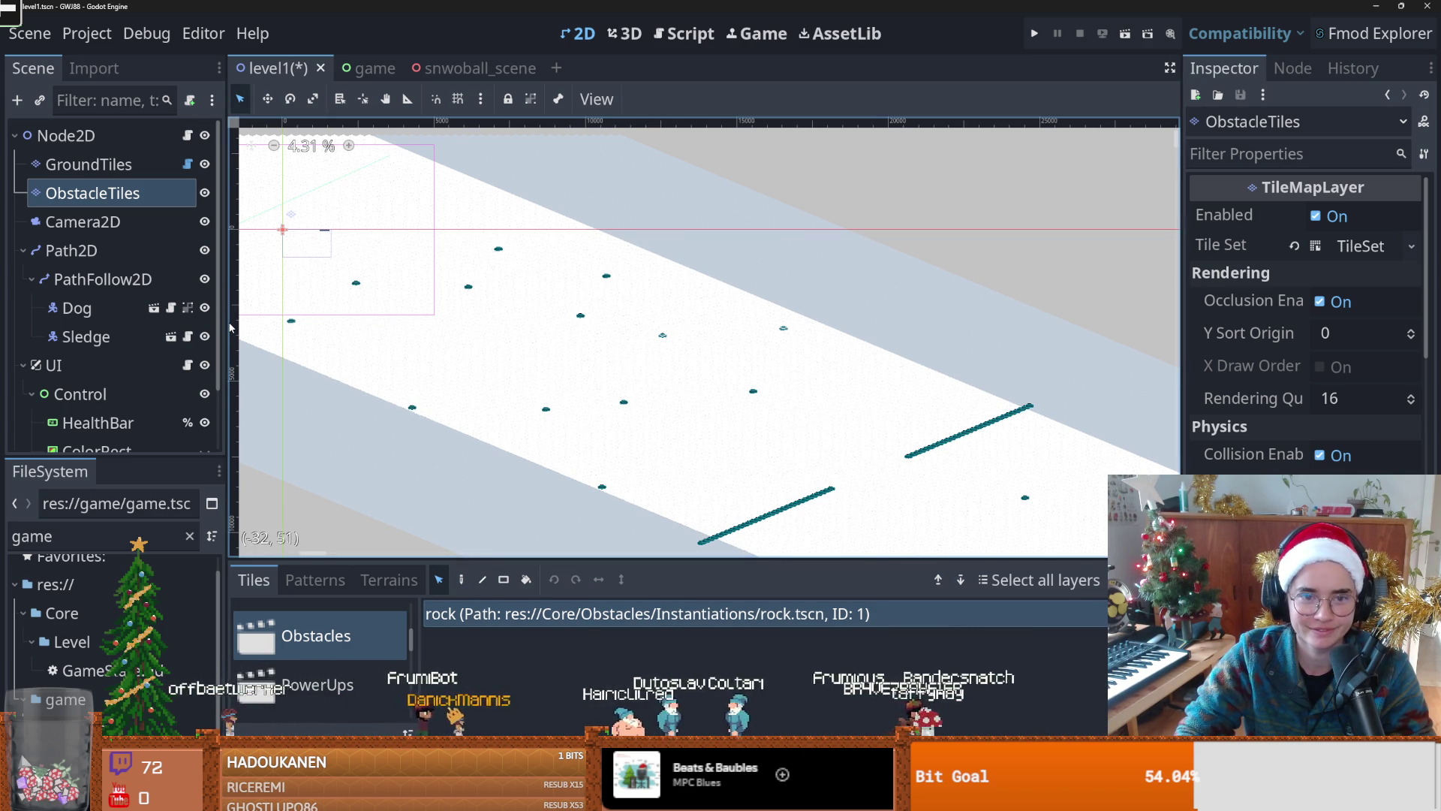
left_click_drag(230, 328, 406, 271)
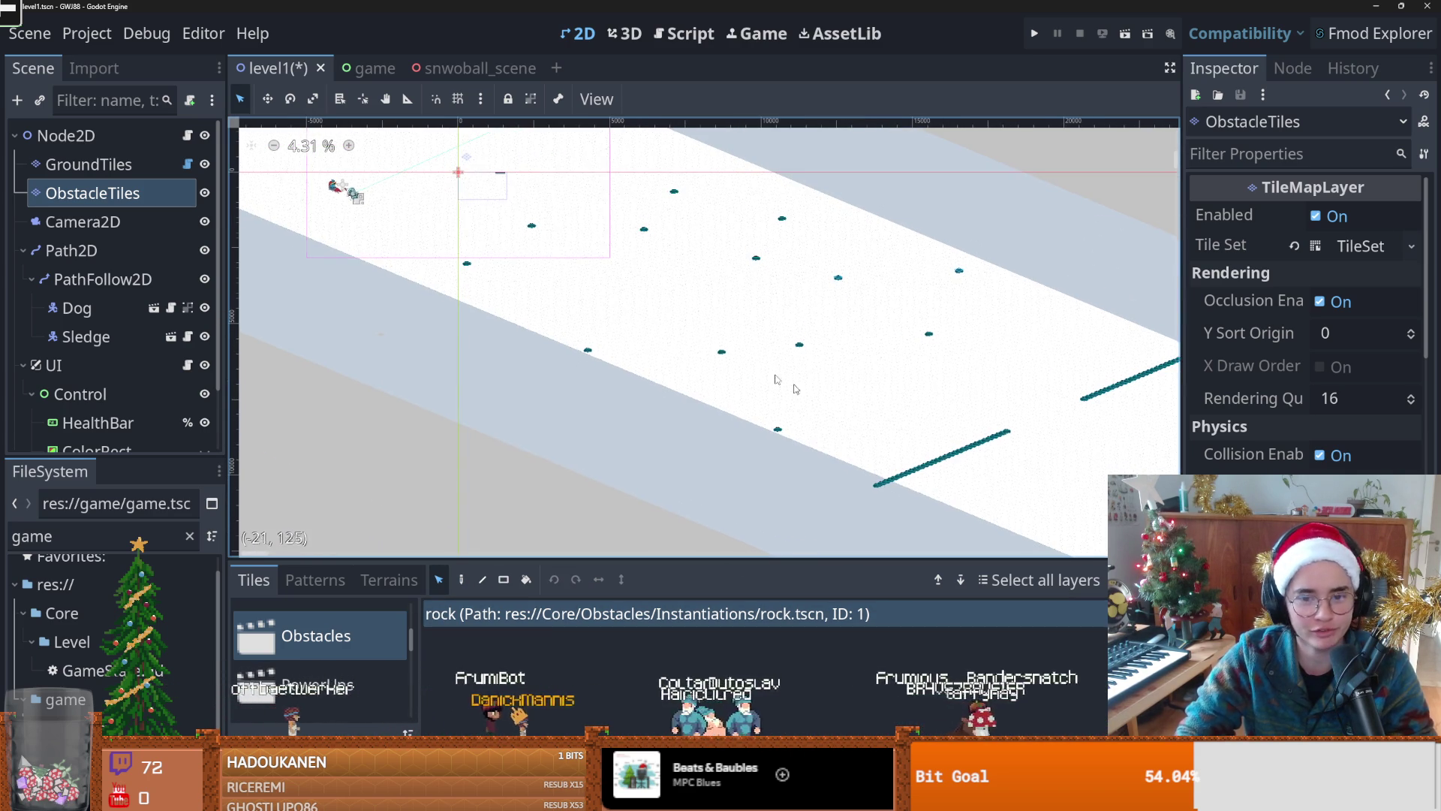
left_click(389, 579)
left_click(315, 579)
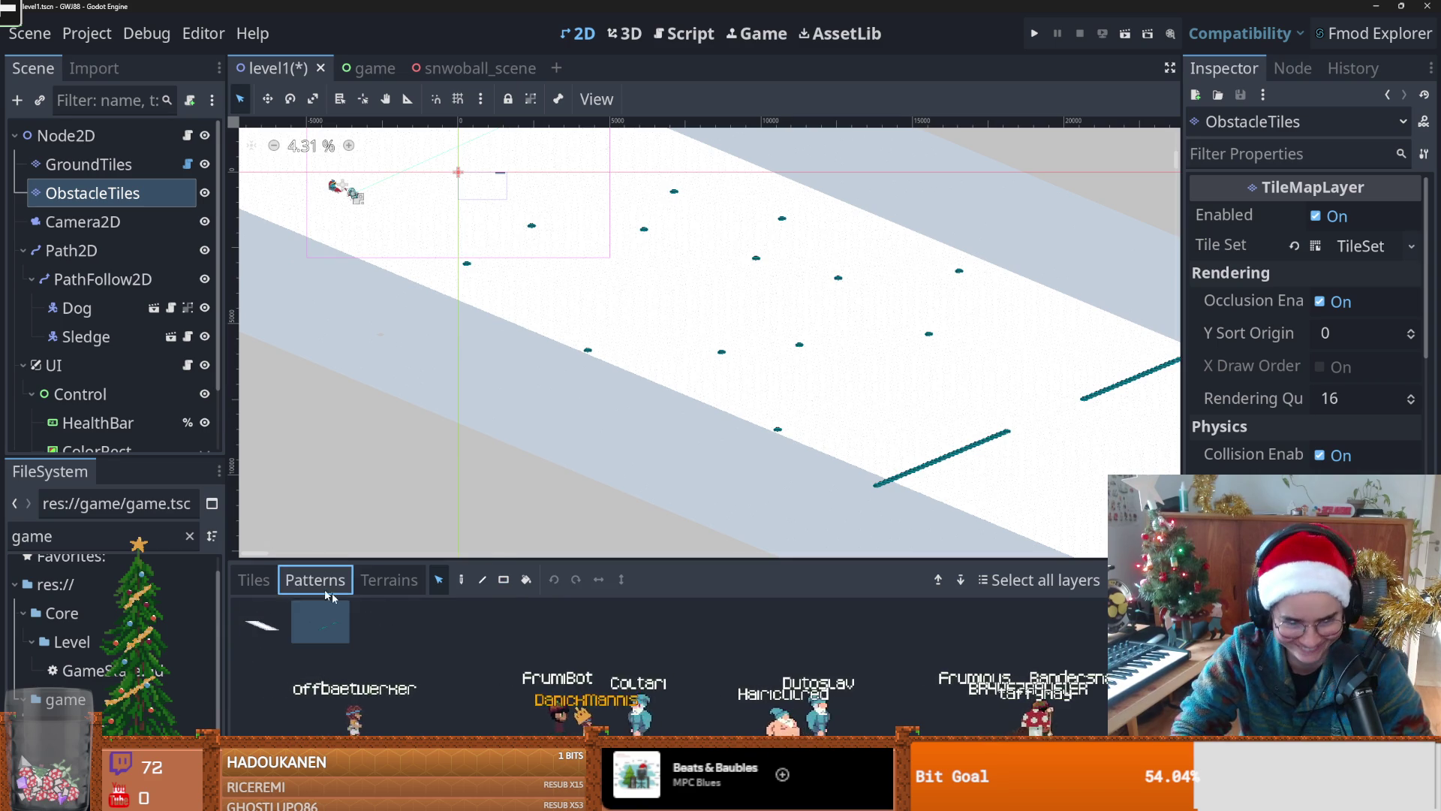
Step: Copy the selected obstacle tiles and stamp two copies of the diagonal tile line
key("ctrl+v")
mouse_move(1029, 445)
left_mouse_down()
mouse_move(830, 332)
mouse_move(637, 306)
mouse_move(655, 377)
left_mouse_up()
left_click(646, 382)
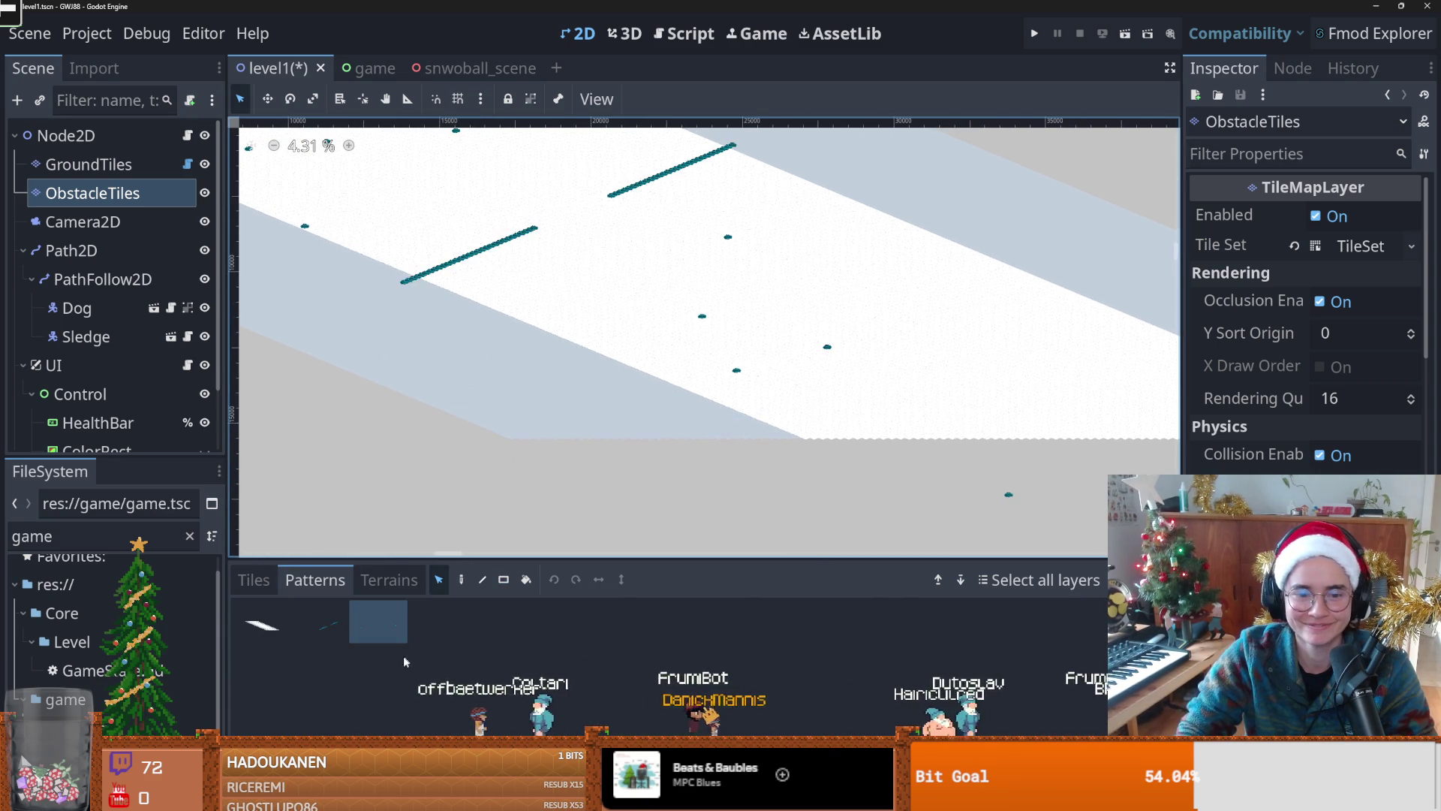
left_click(377, 616)
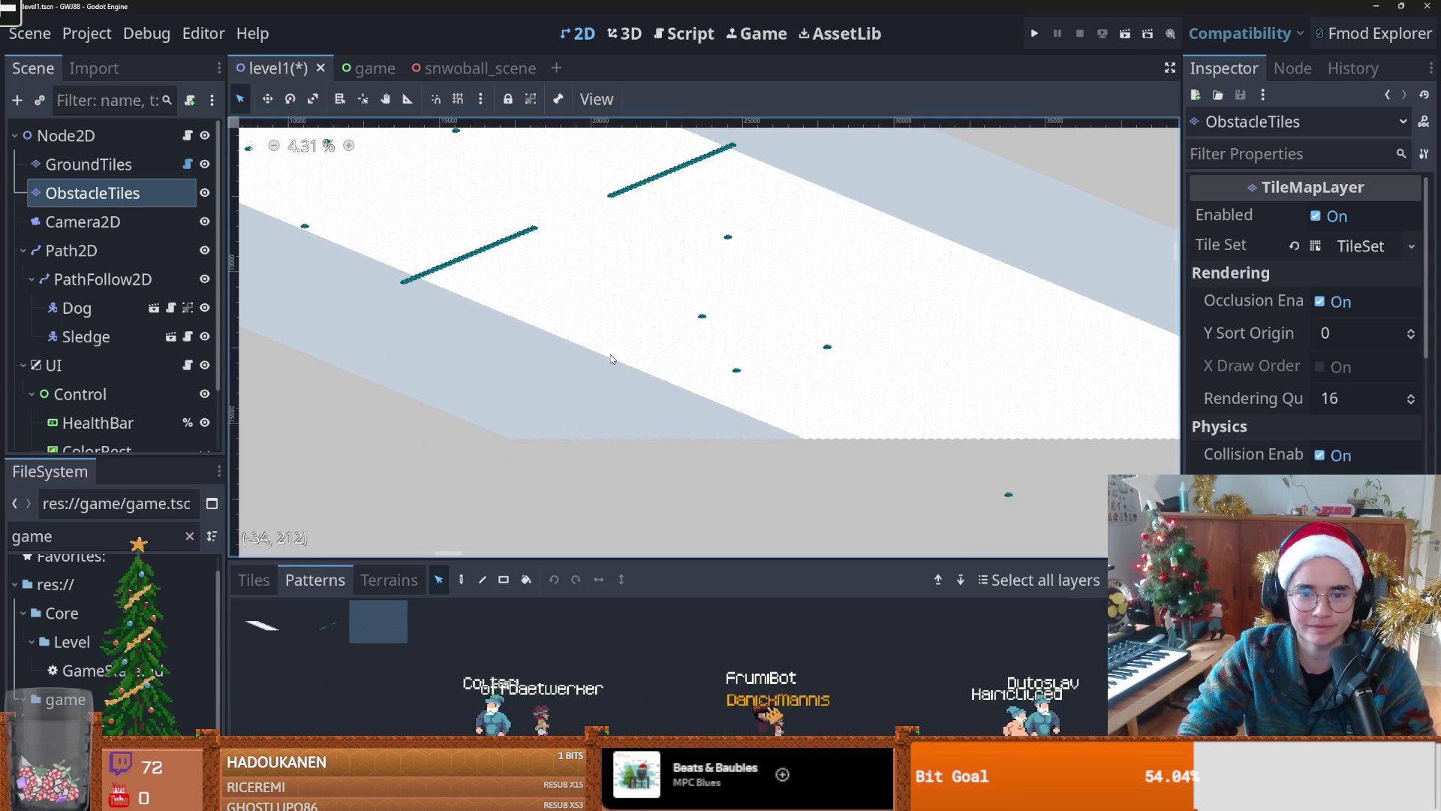
Step: Bring the snow band into view and try a different saved pattern before returning to tile painting
scroll(653, 393, "down", 3)
mouse_move(720, 363)
left_mouse_down()
mouse_move(567, 285)
mouse_move(569, 358)
left_mouse_up()
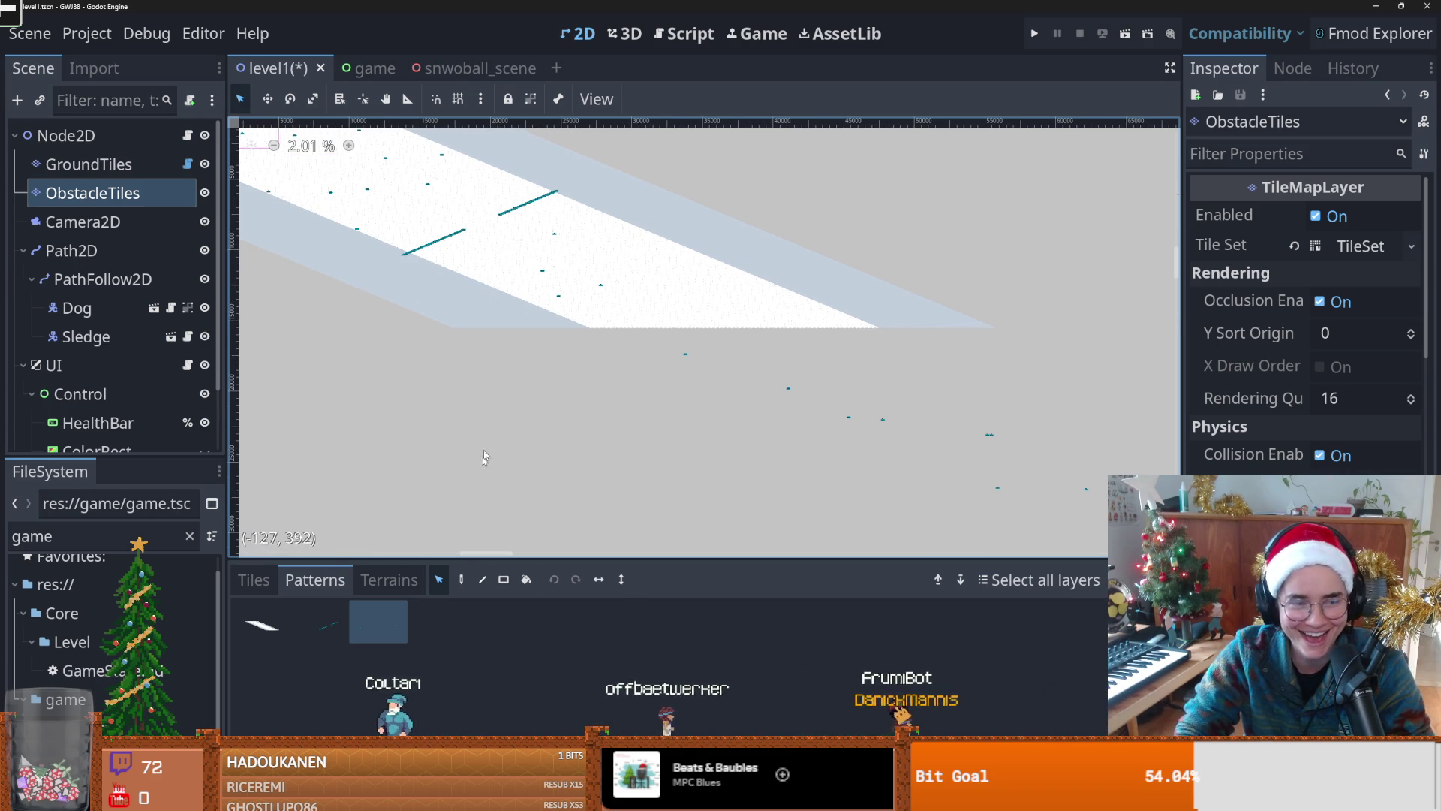
scroll(630, 352, "down", 2)
mouse_move(630, 352)
left_mouse_down()
mouse_move(482, 236)
mouse_move(638, 324)
mouse_move(562, 340)
left_mouse_up()
left_click_drag(484, 310, 590, 354)
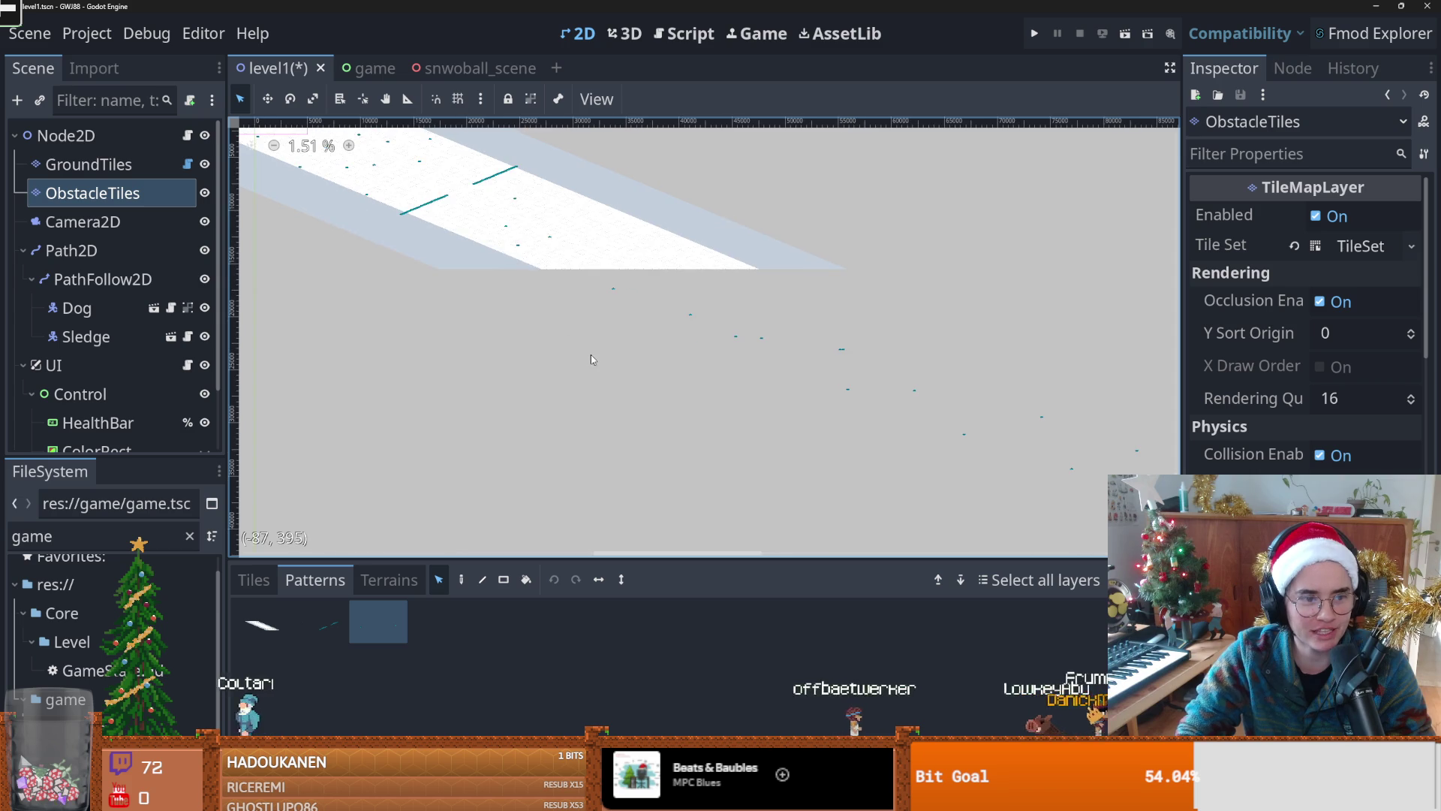
scroll(461, 314, "up", 1)
left_click_drag(322, 285, 426, 340)
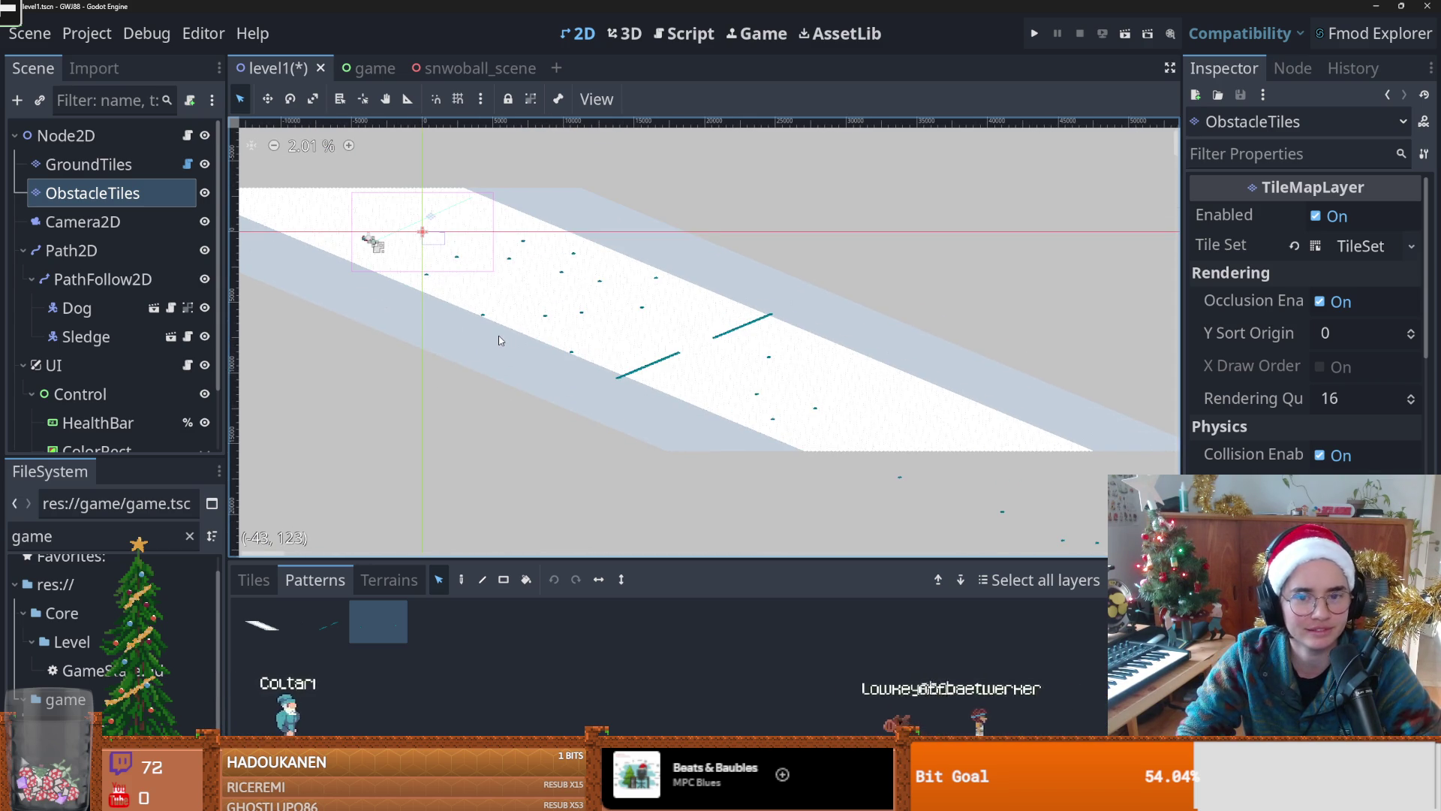
scroll(499, 340, "up", 1)
scroll(499, 340, "down", 2)
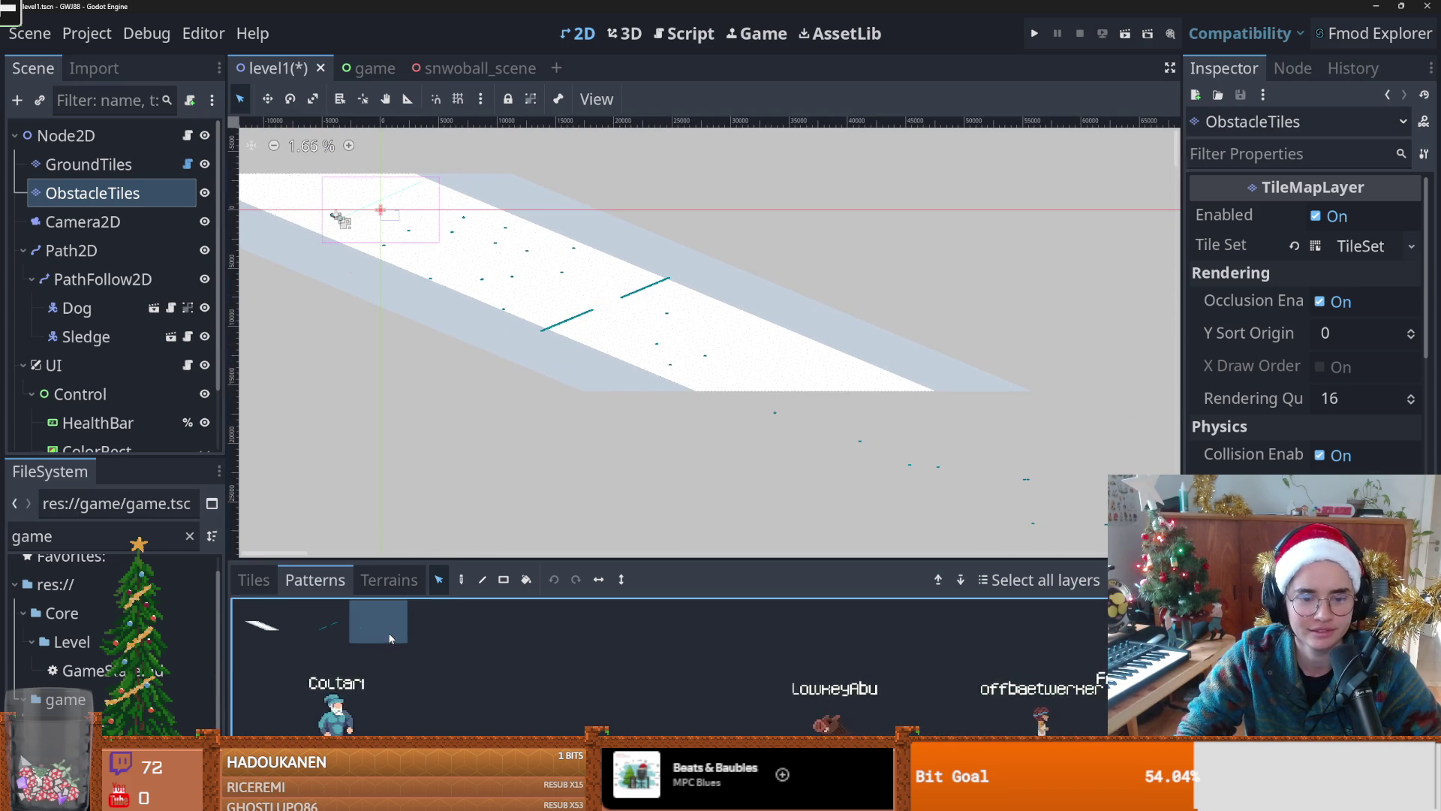
left_click(551, 581)
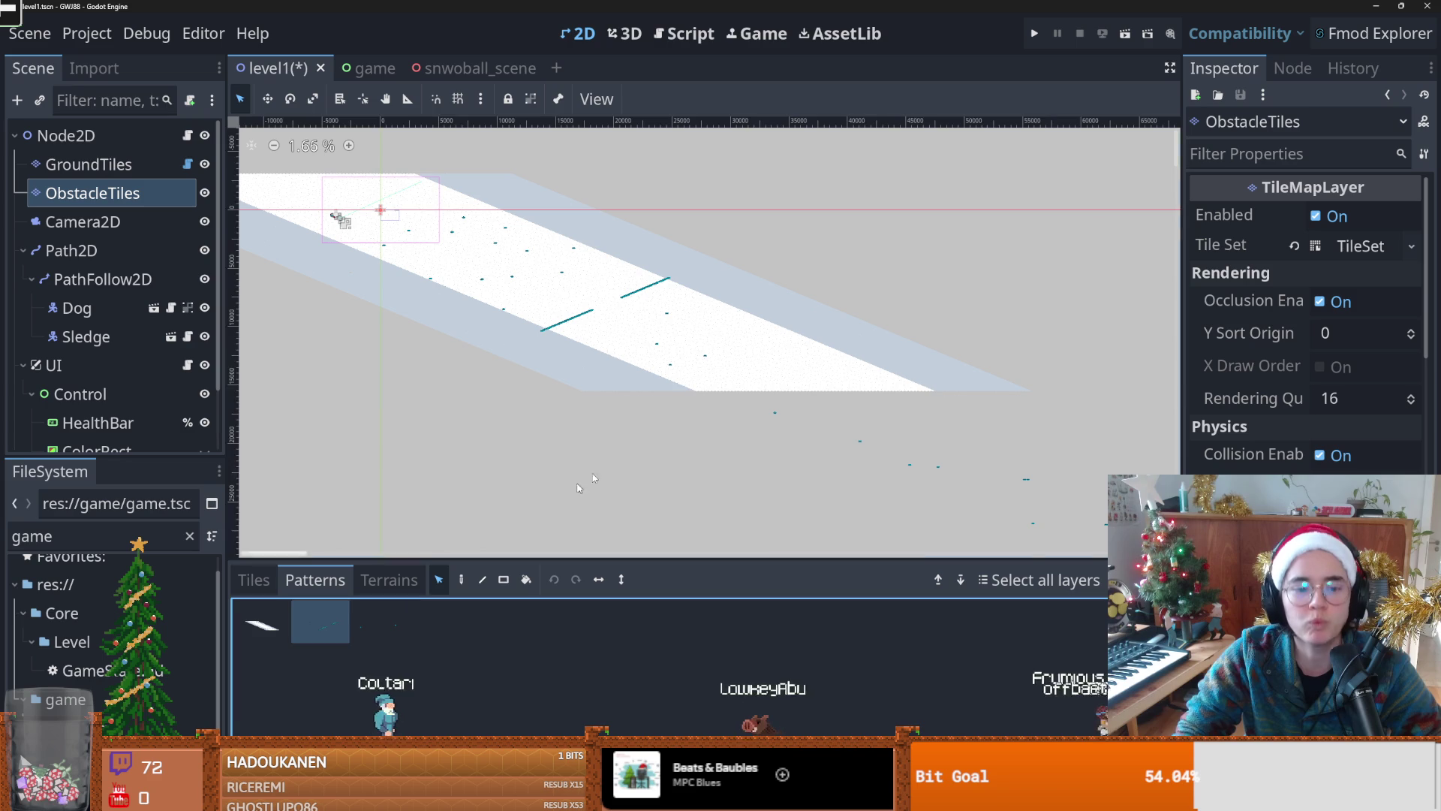
left_click(461, 580)
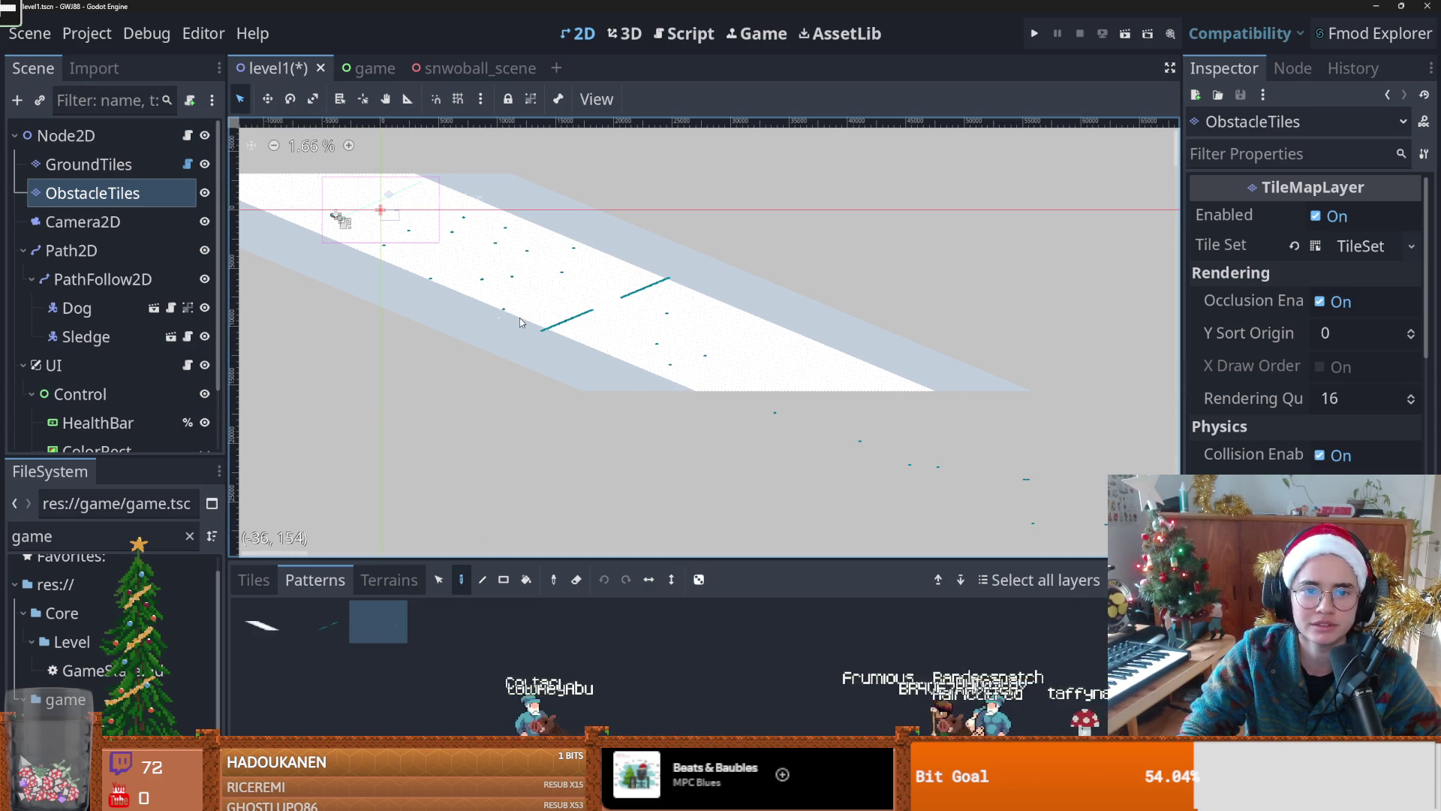
Step: Pan to the tiles beyond the track and store the chosen tiles as a new pattern
scroll(566, 375, "down", 3)
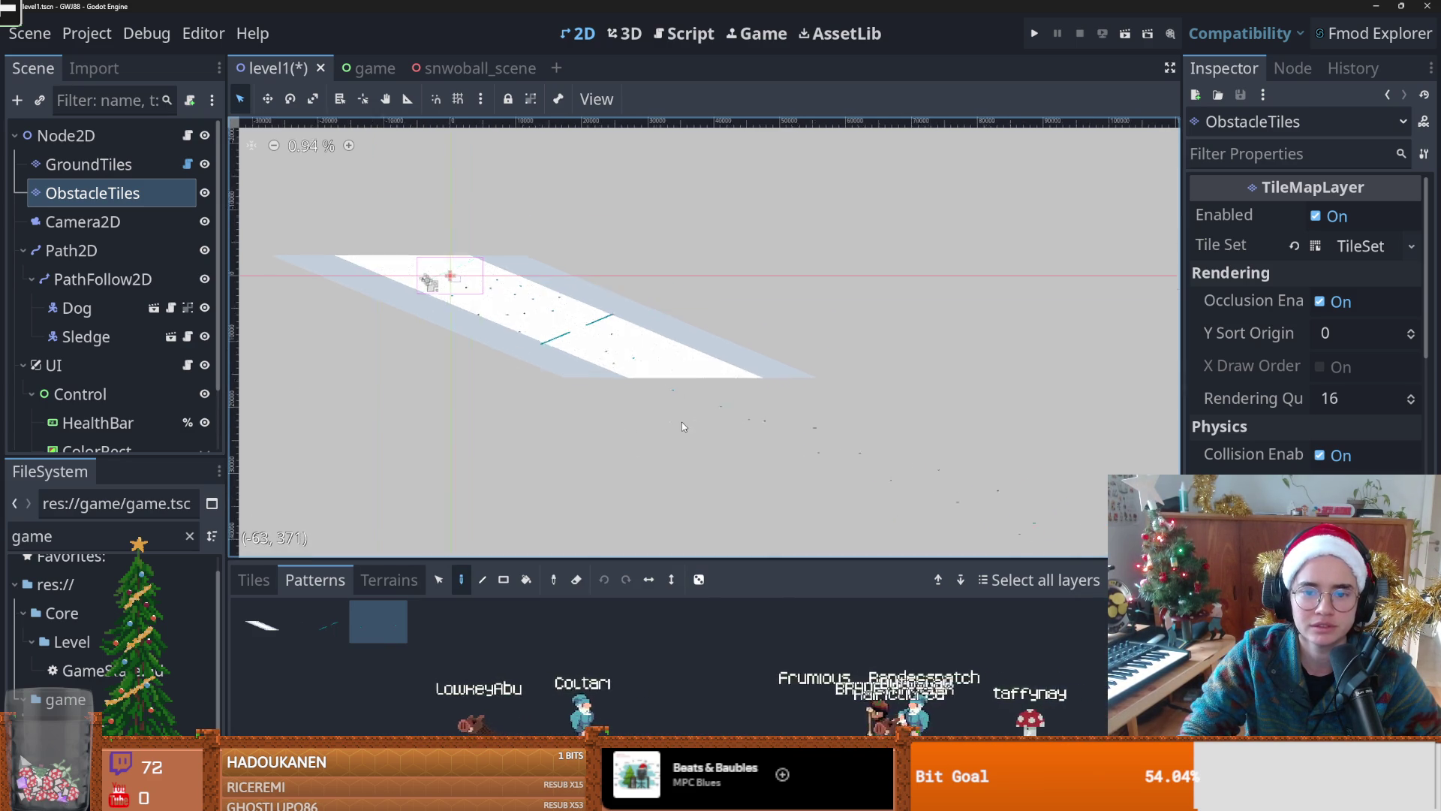
scroll(682, 423, "up", 4)
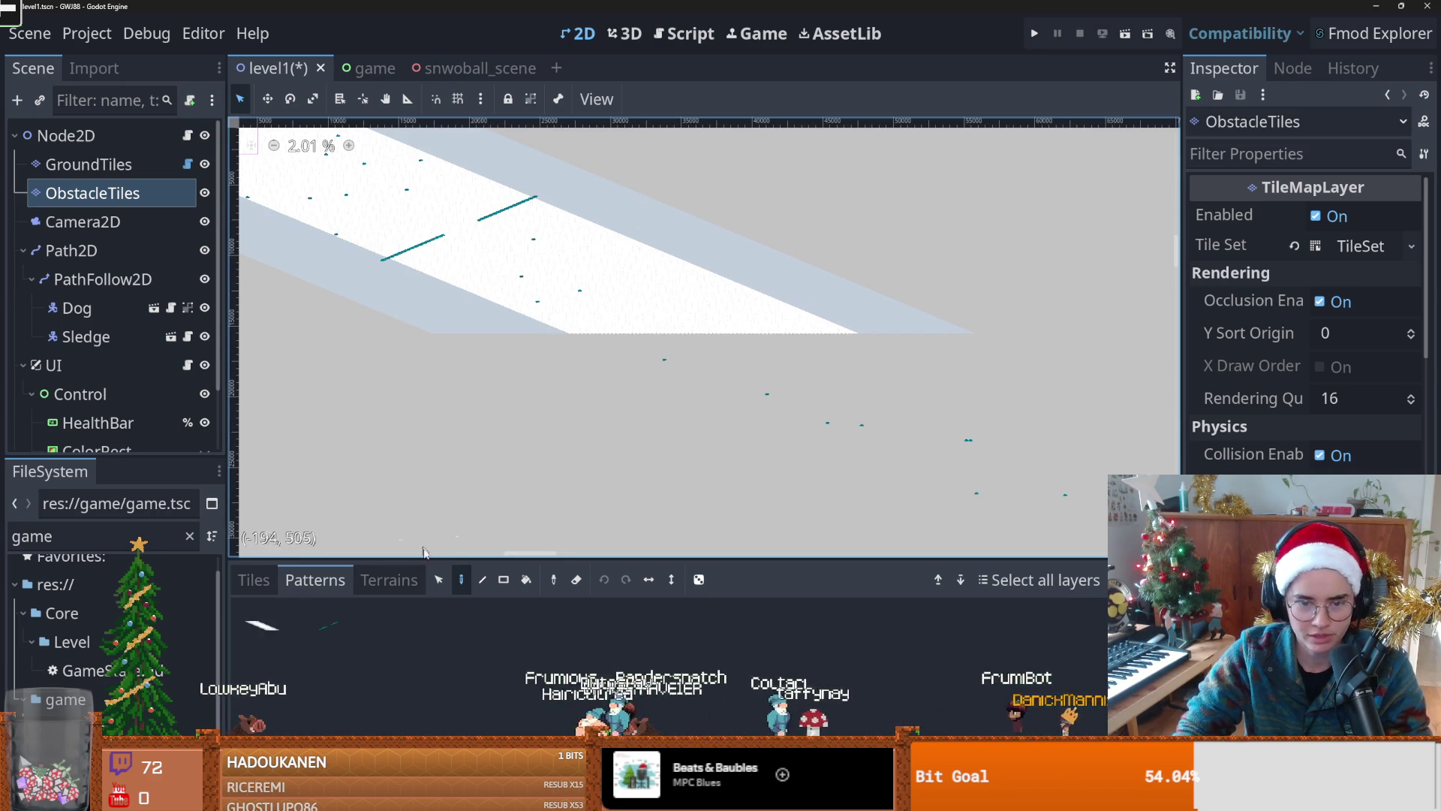
left_click_drag(565, 505, 552, 332)
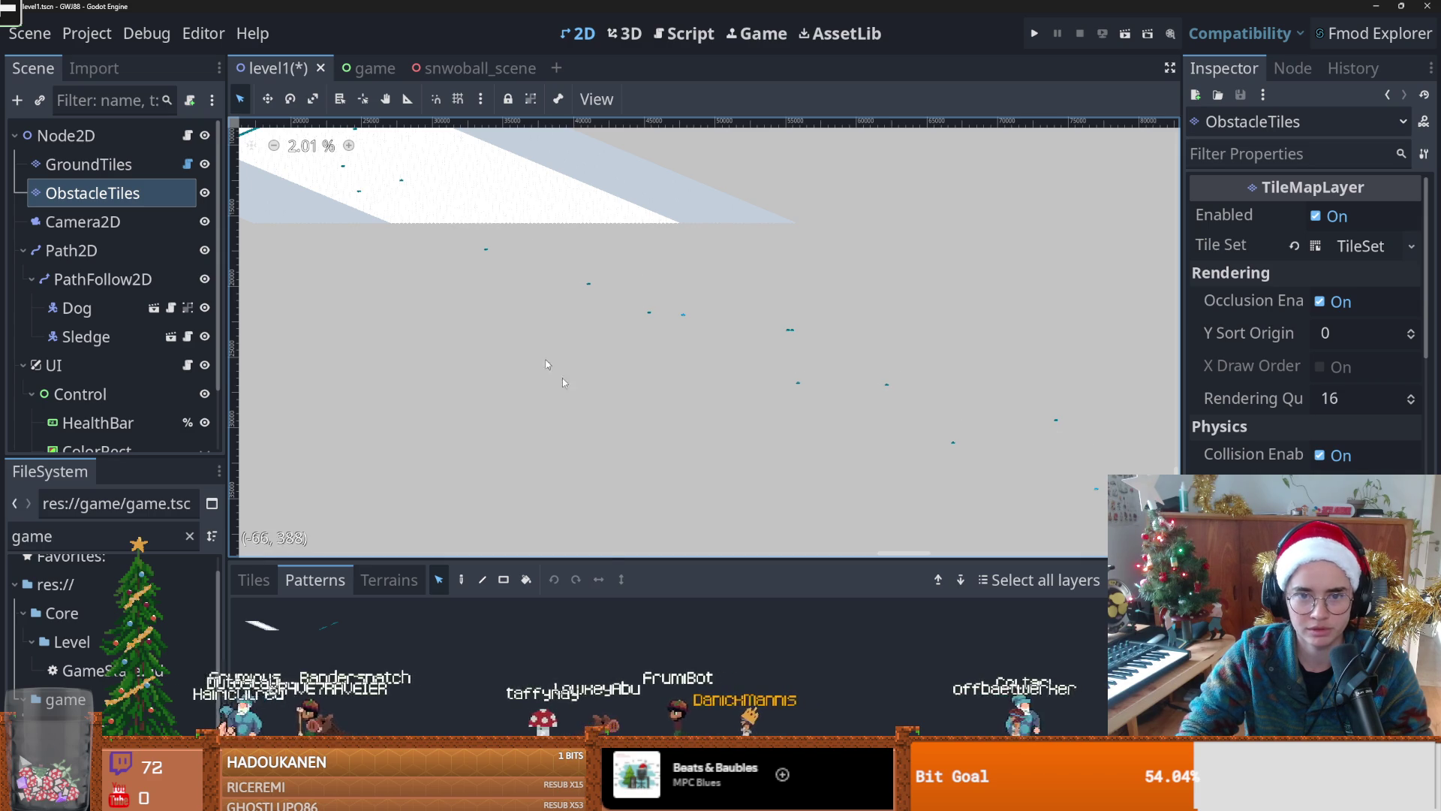
scroll(910, 552, "right", 2)
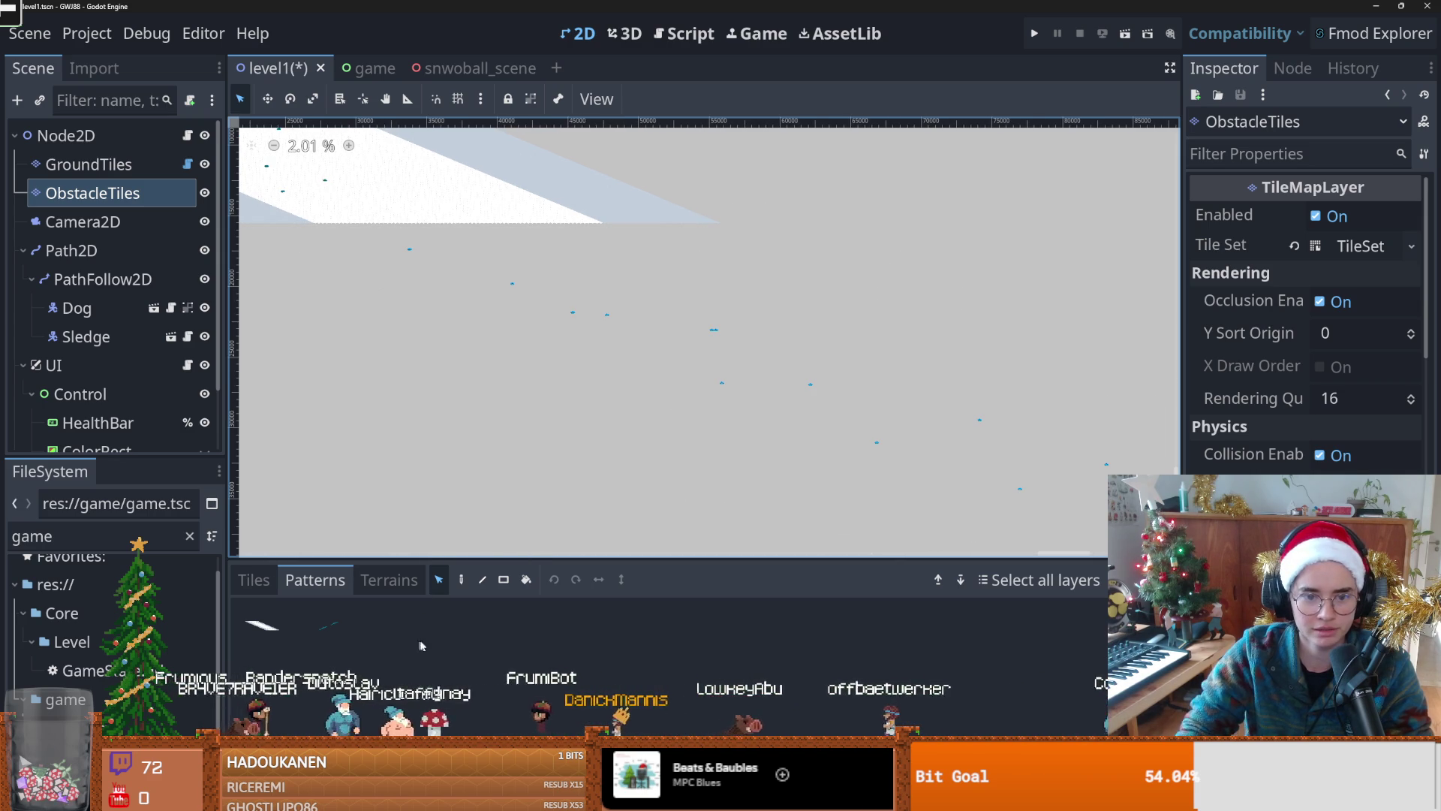
key("ctrl+v")
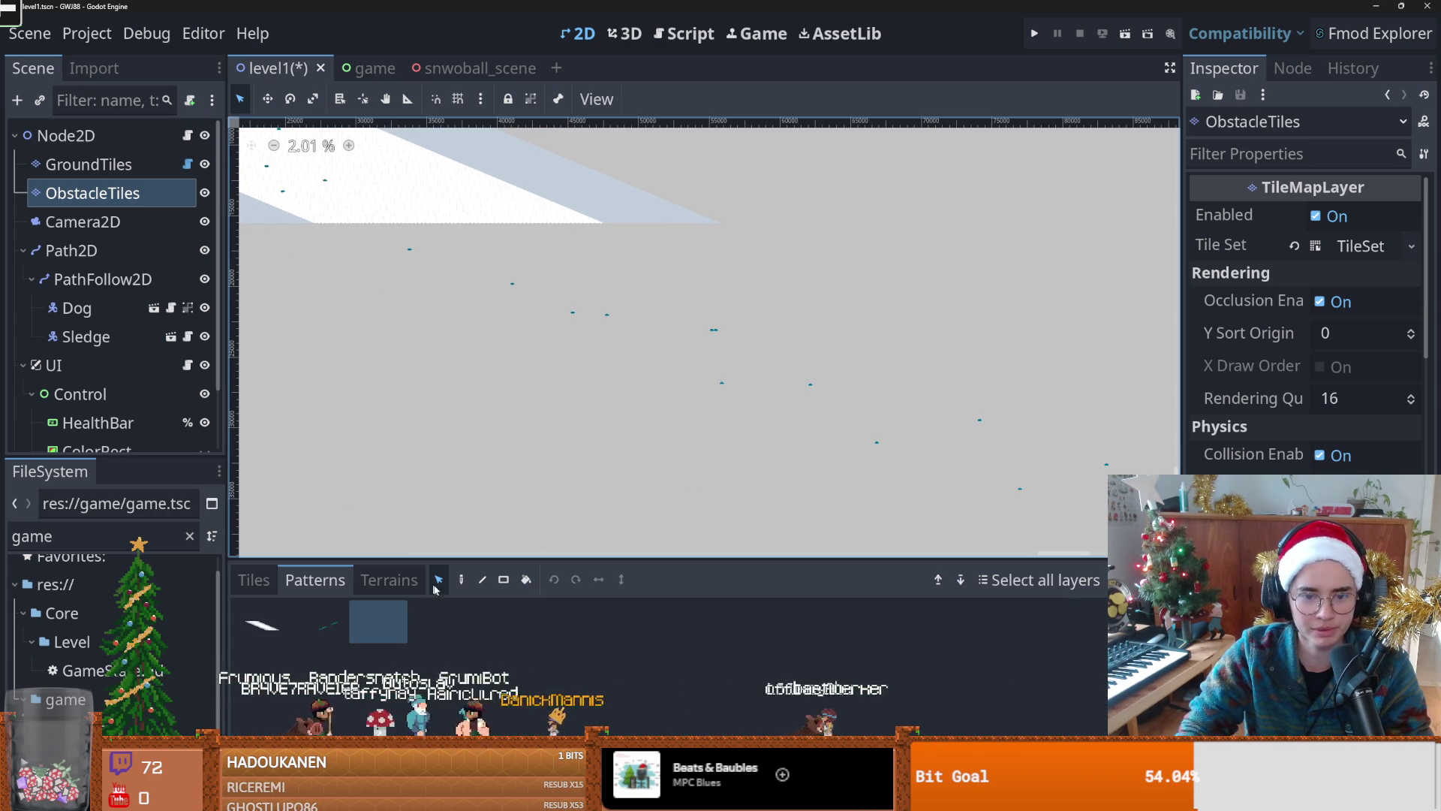
left_click(458, 581)
Step: Choose a saved pattern for painting, then bring up the Twitch games launcher menu
scroll(596, 389, "up", 4)
scroll(596, 389, "left", 7)
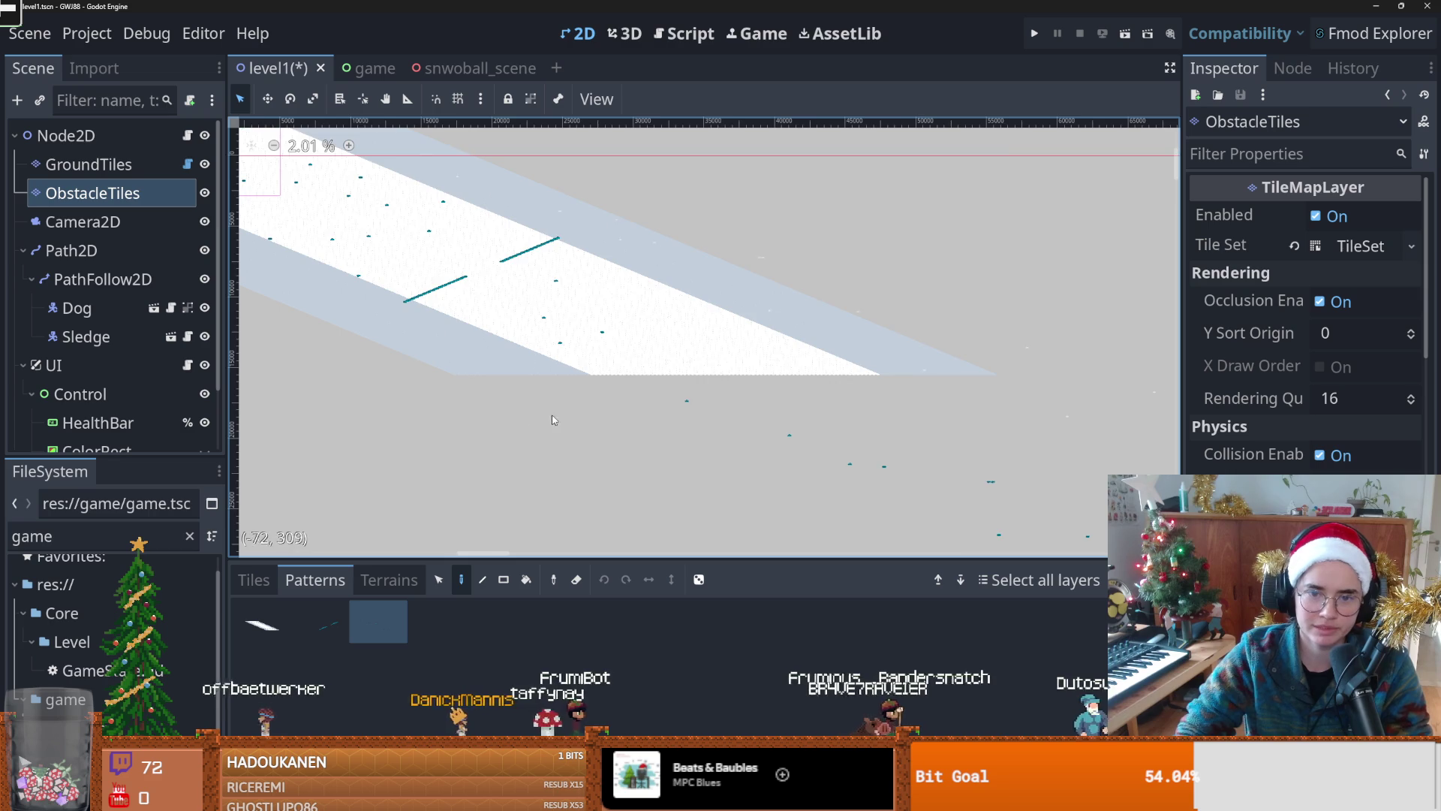
scroll(560, 407, "down", 1)
left_click(370, 632)
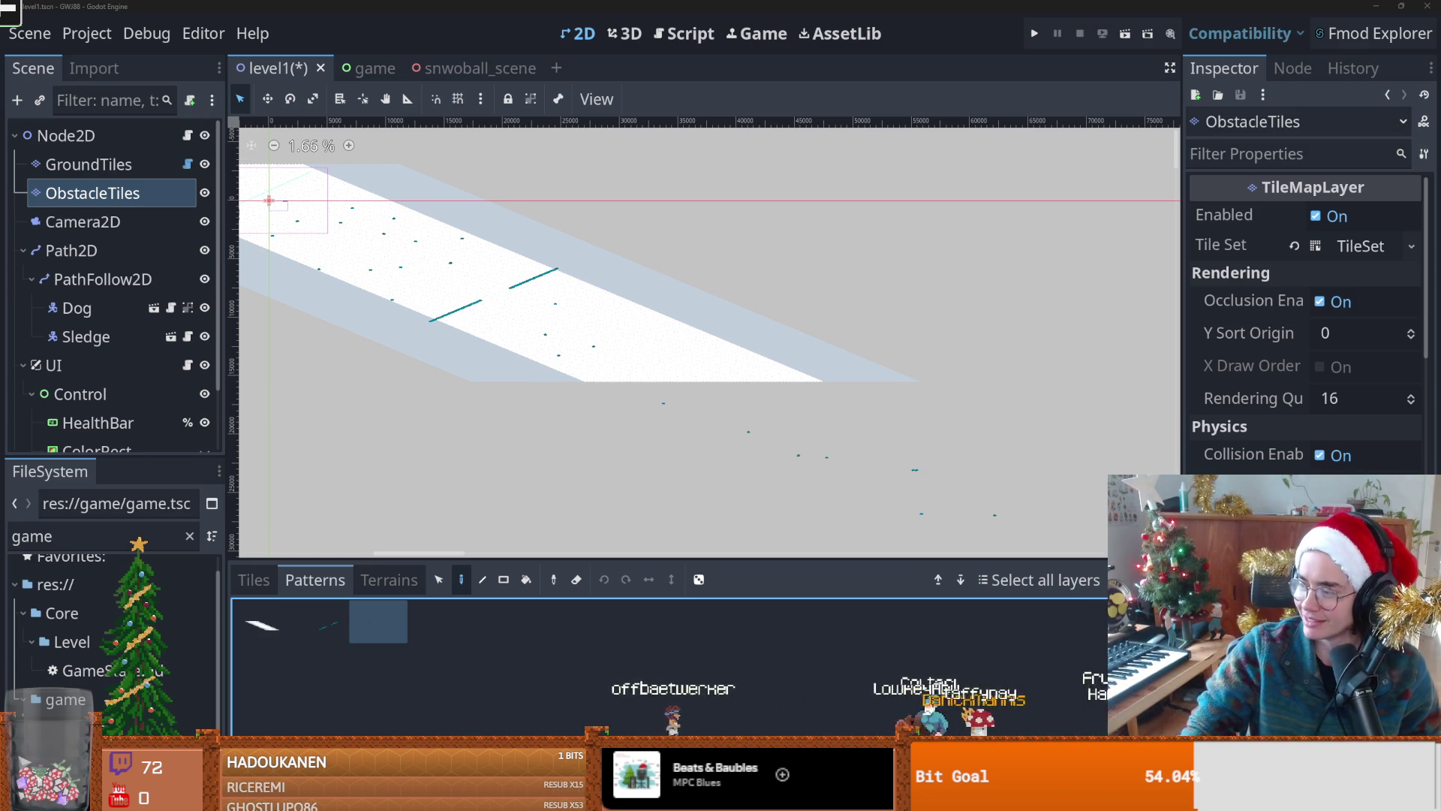
left_click(1169, 210)
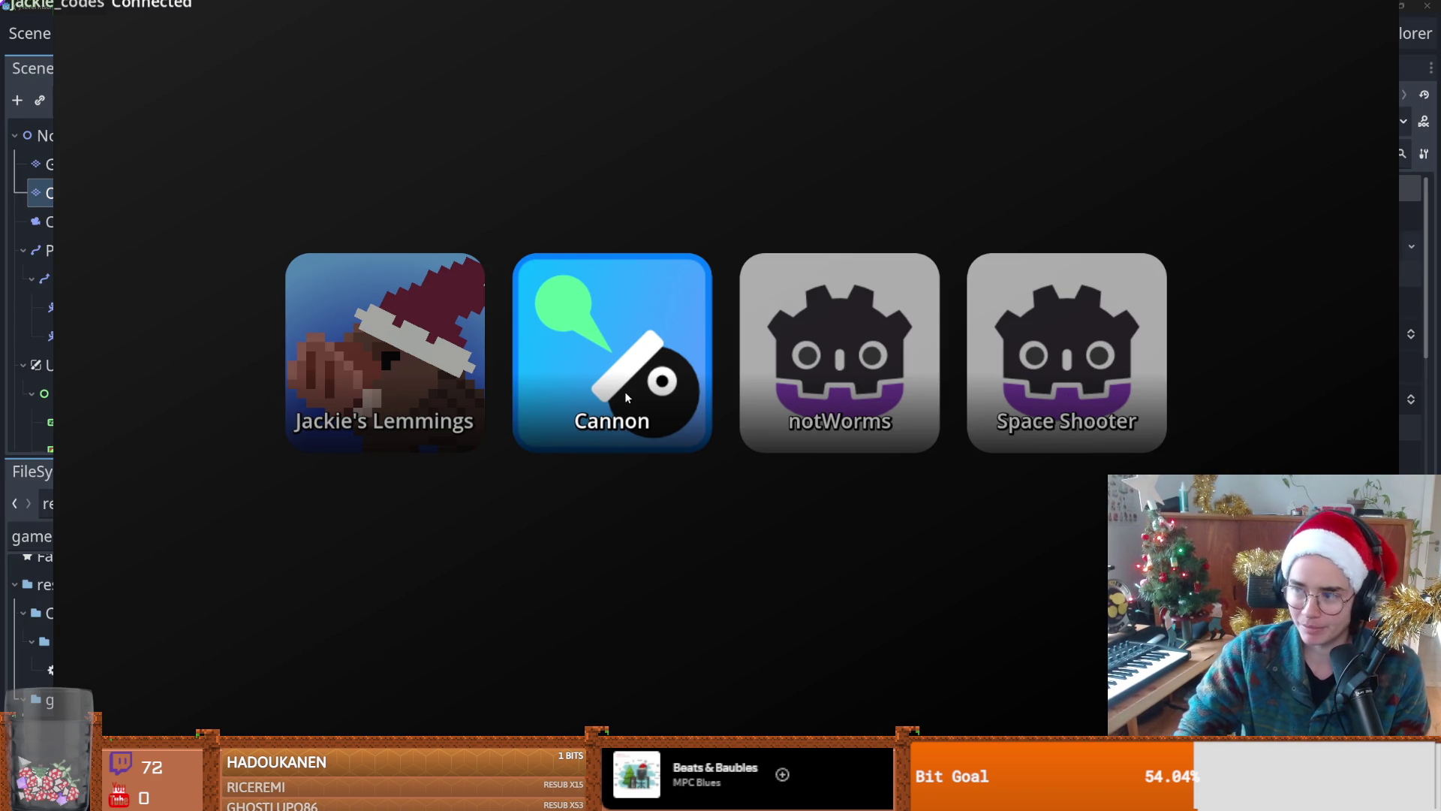
Step: Launch the Cannon stream game for chat, then exit it back to the editor
left_click(627, 386)
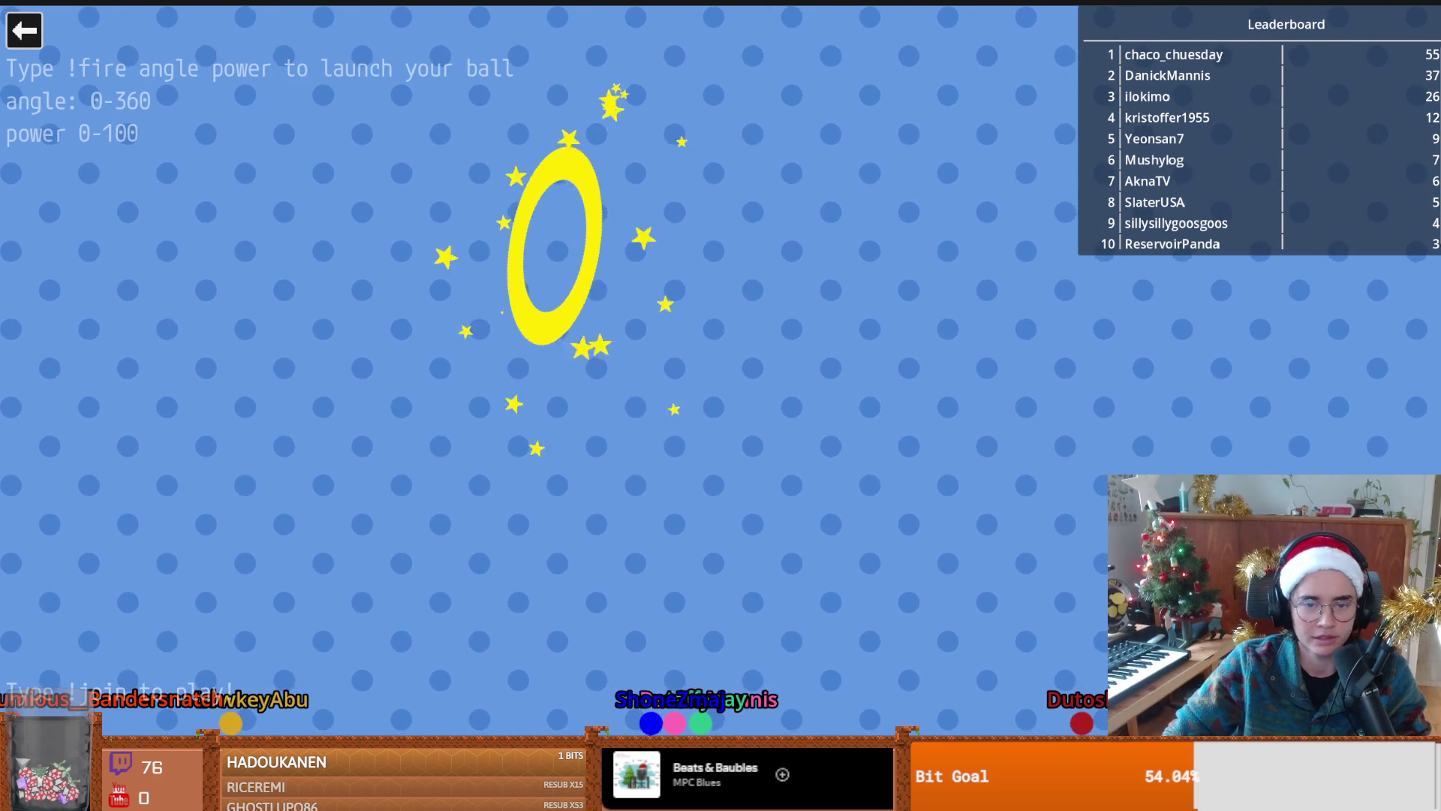
left_click(24, 30)
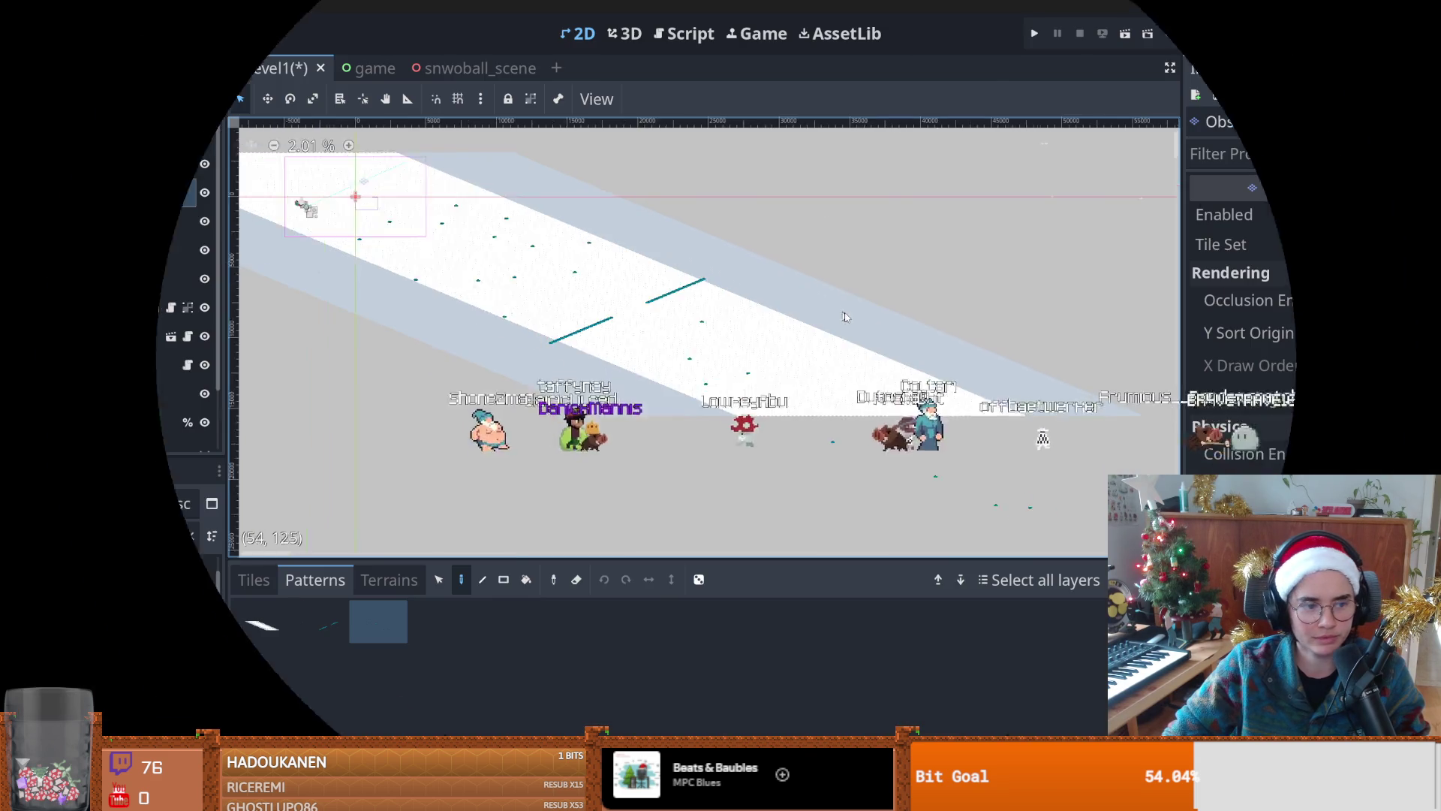
Step: Add a new empty scene tab and go back to the level1 scene
scroll(722, 312, "up", 2)
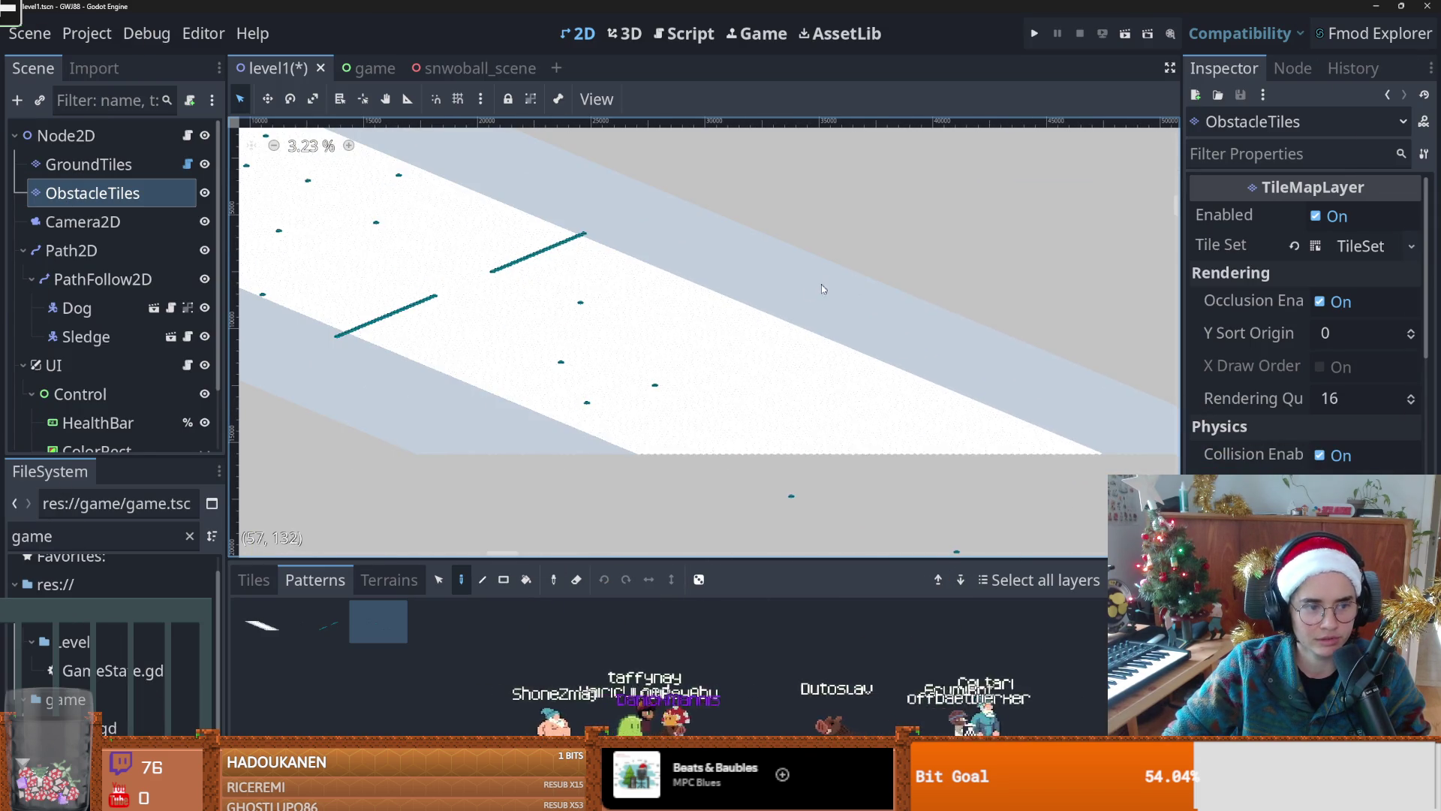
scroll(533, 340, "up", 1)
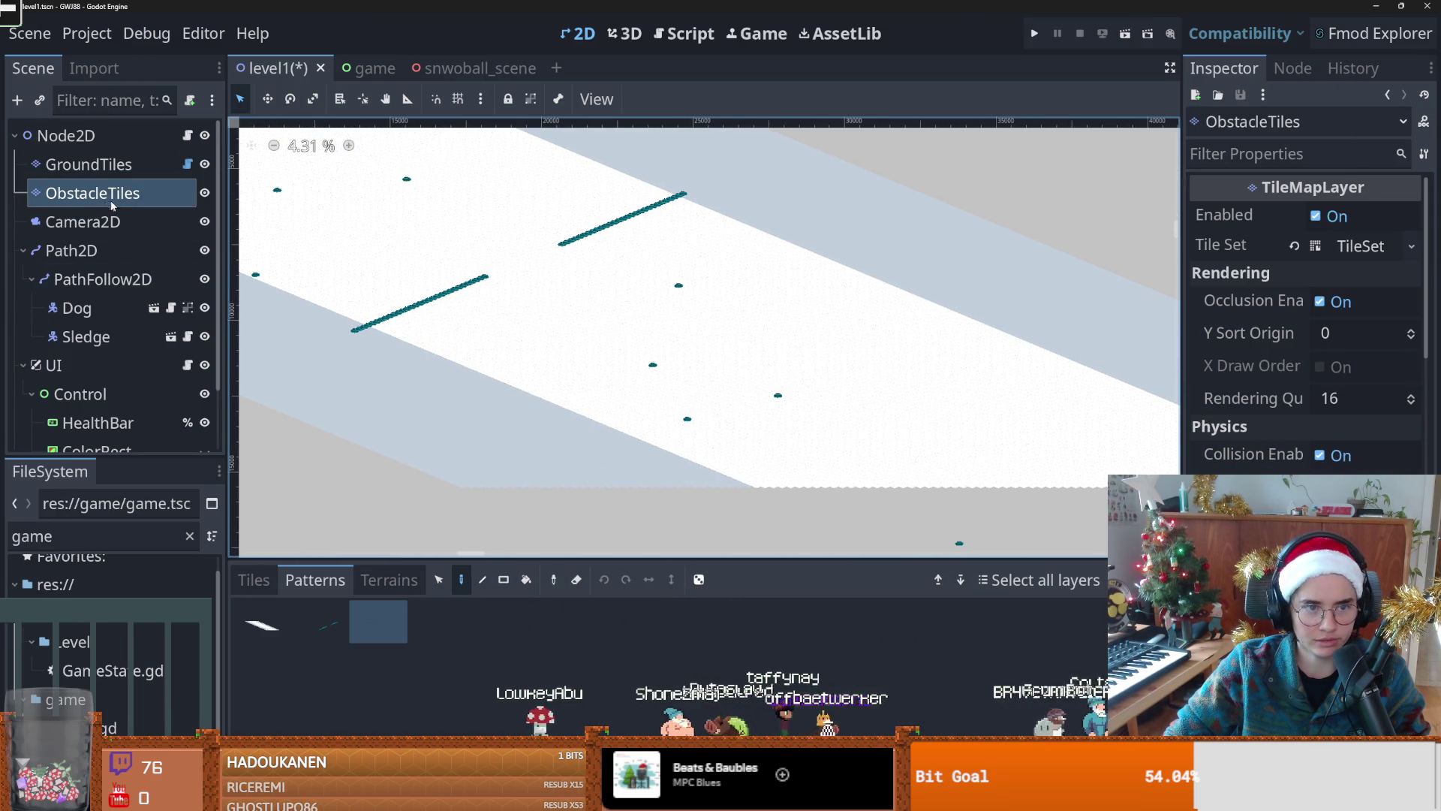
left_click(556, 69)
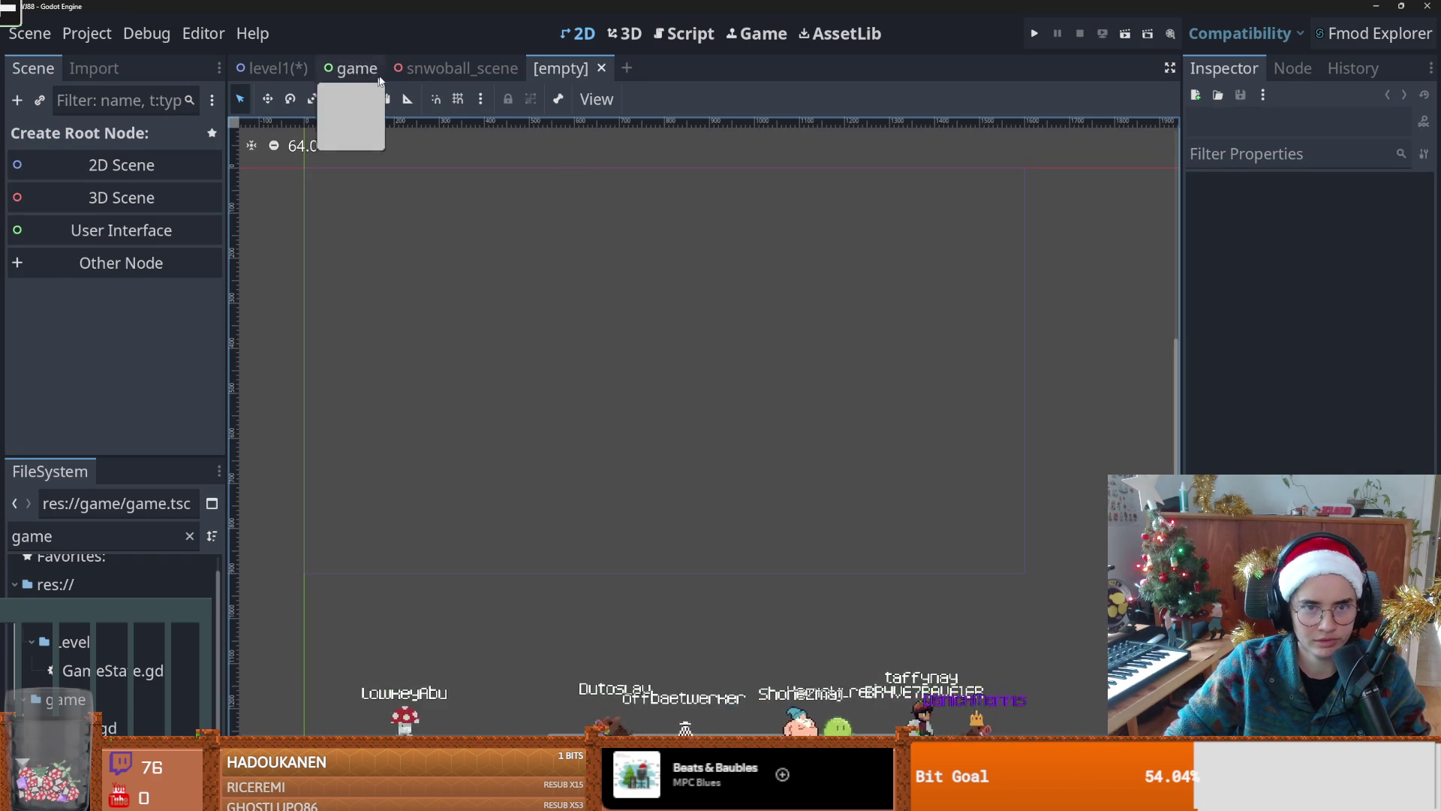
left_click(458, 69)
left_click(272, 68)
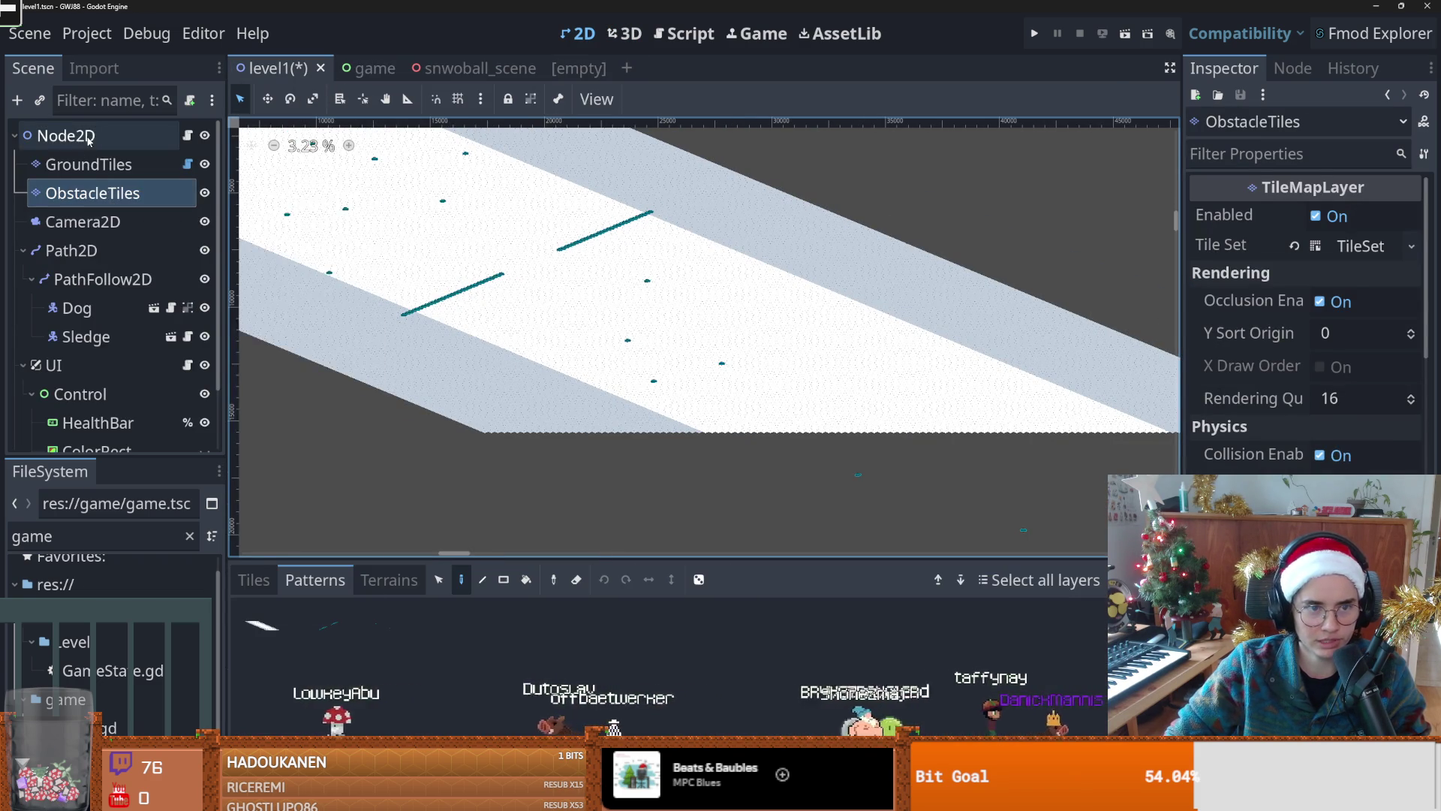
Step: Add a Node2D child under level1's root Node2D
right_click(88, 140)
left_click(128, 184)
type("h")
key("BackSpace")
type("node")
key("Down")
key("Down")
key("Return")
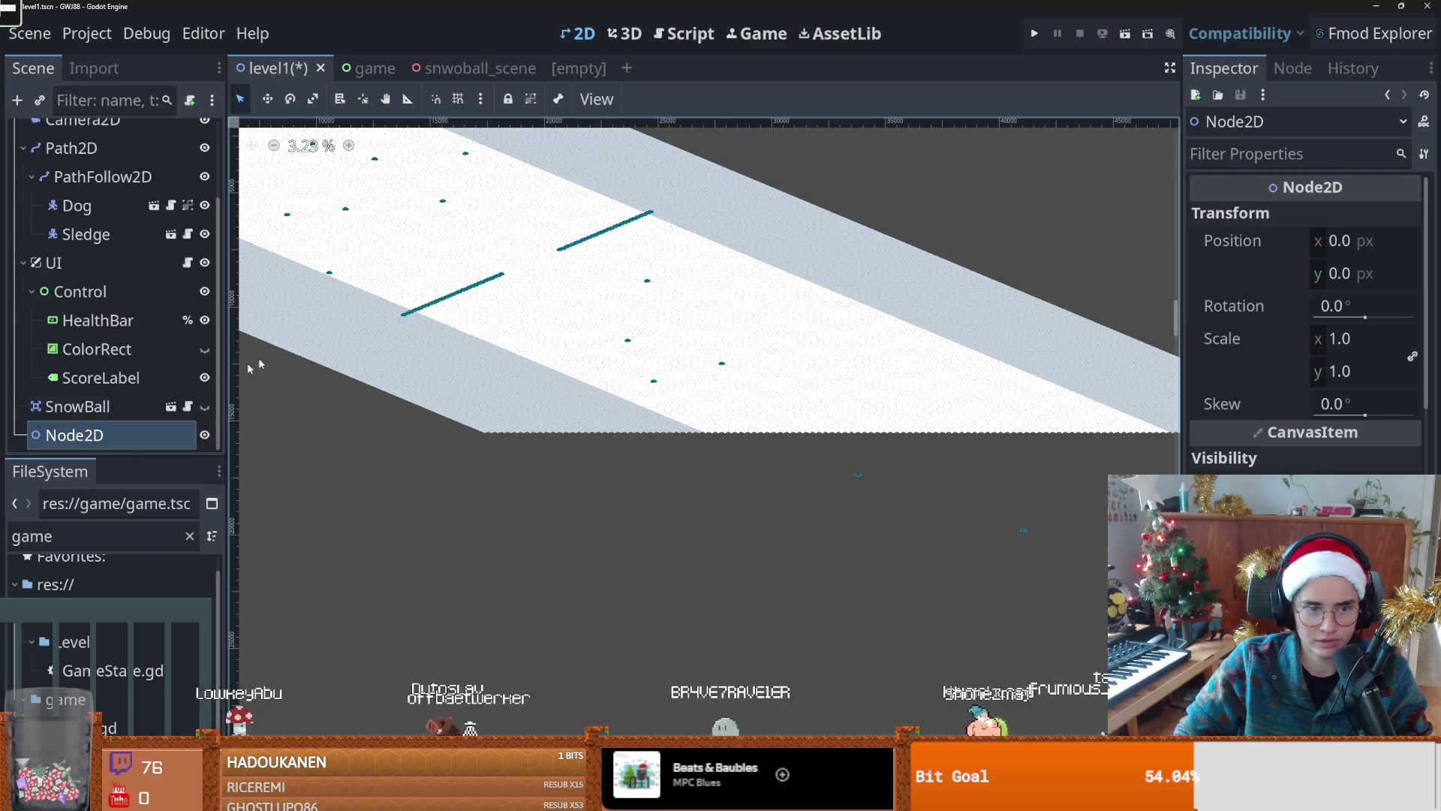
Step: Instance rock.tscn under the new Node2D and duplicate it into Rock2–Rock5 placed together
right_click(105, 443)
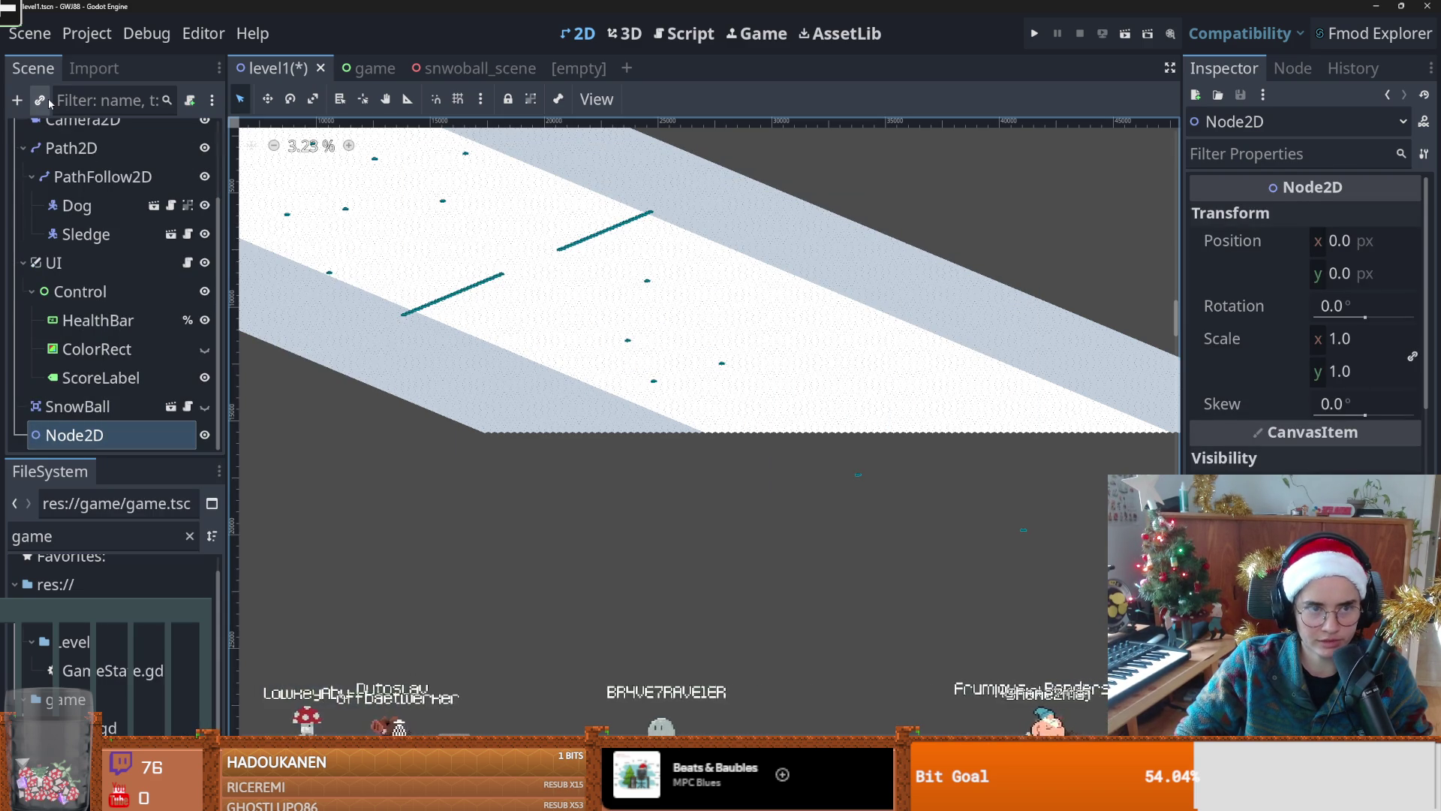
left_click(48, 98)
type("rock")
key("Return")
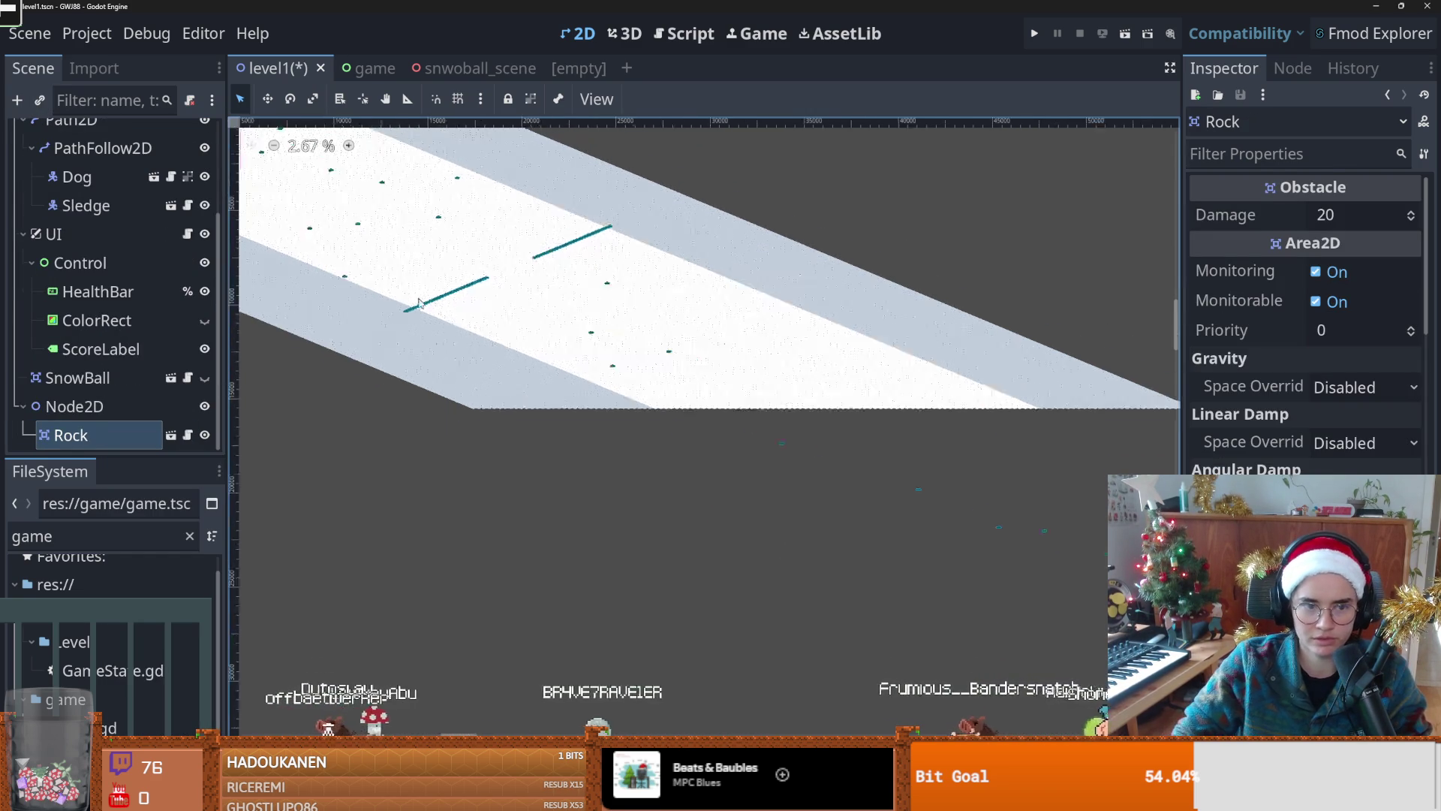
scroll(639, 349, "up", 6)
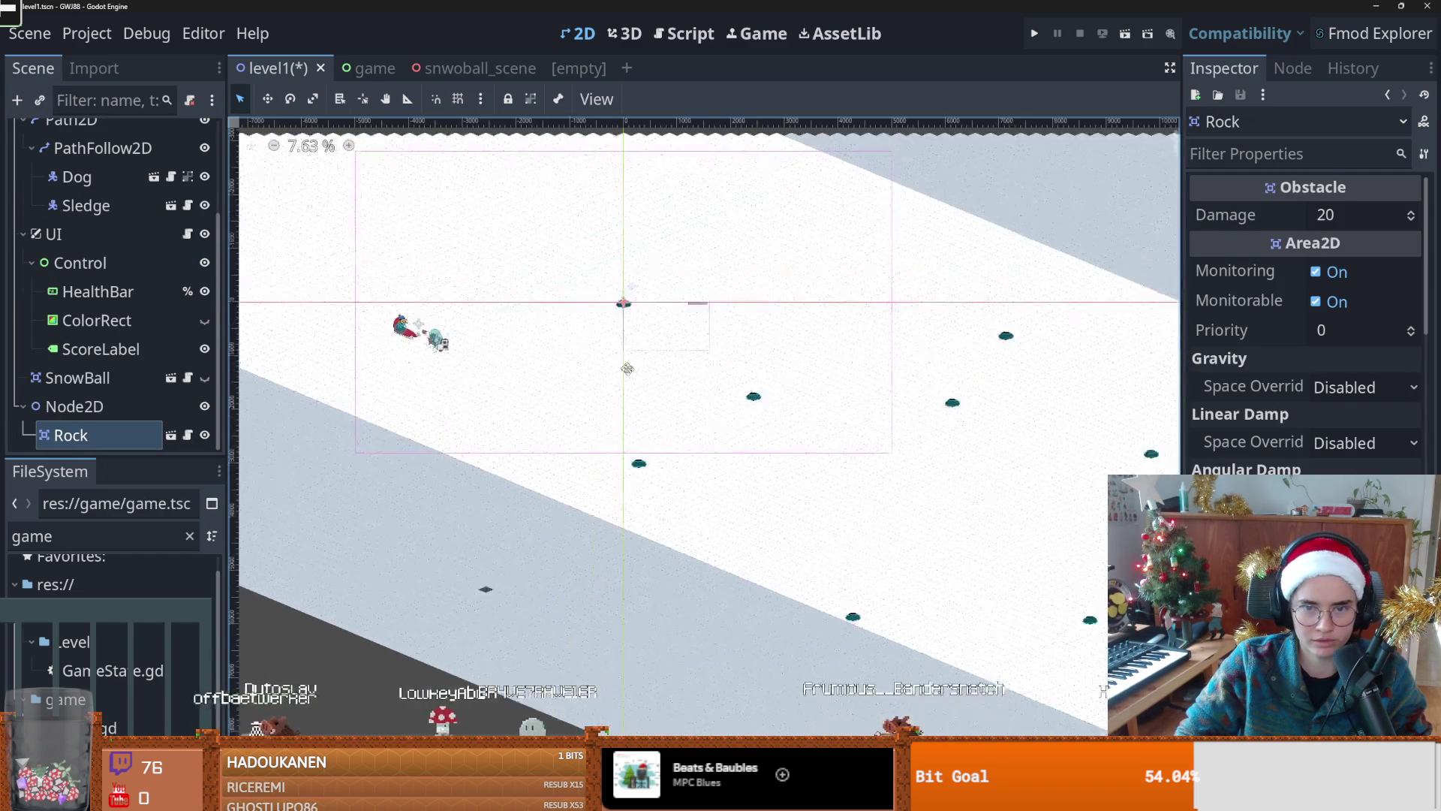
mouse_move(644, 313)
left_mouse_down()
mouse_move(559, 377)
mouse_move(671, 362)
mouse_move(834, 364)
mouse_move(832, 375)
mouse_move(833, 335)
mouse_move(903, 239)
mouse_move(1010, 266)
mouse_move(713, 411)
left_mouse_up()
key("ctrl+d")
key("ctrl+d")
key("ctrl+d")
key("ctrl+d")
left_click_drag(556, 464, 560, 469)
scroll(316, 413, "down", 5)
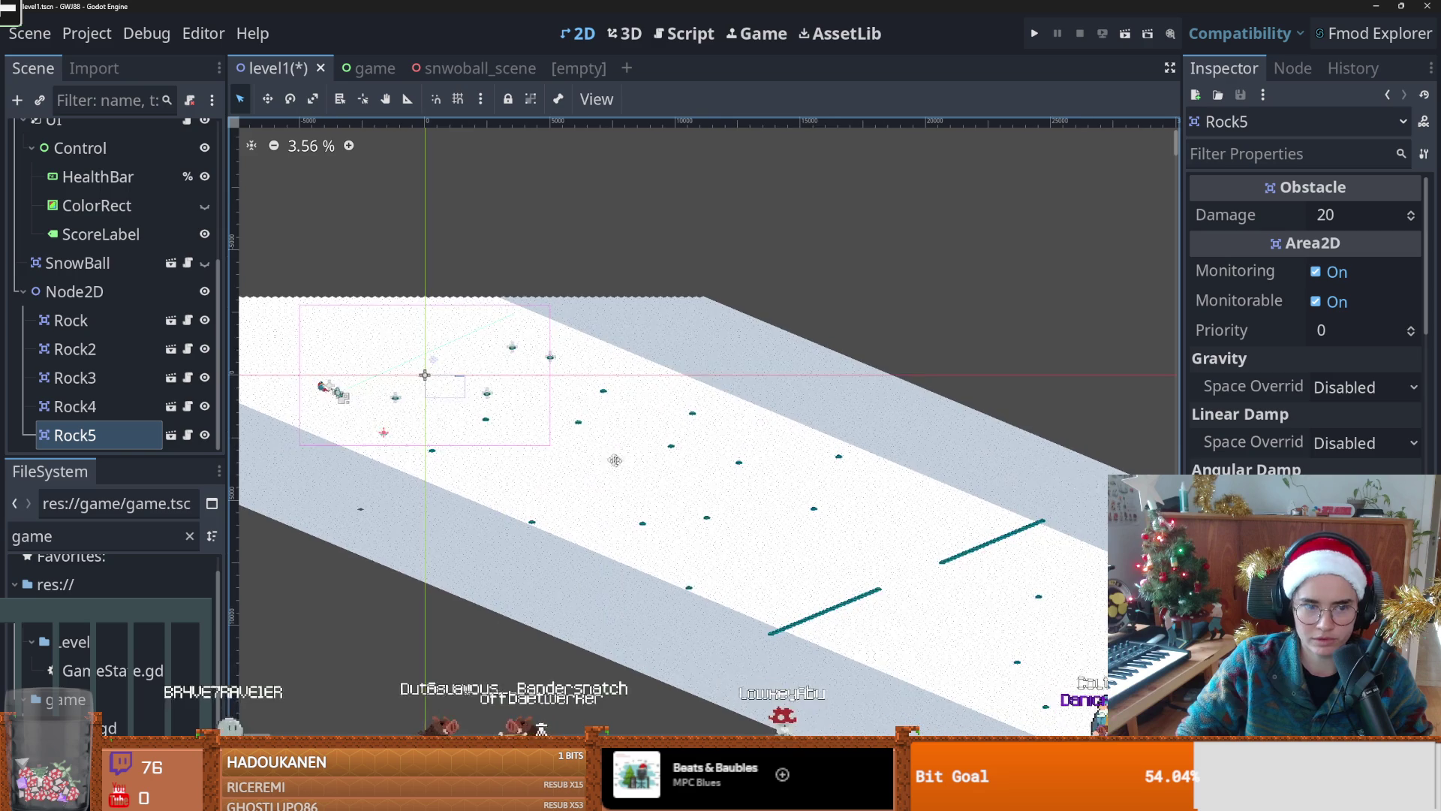
Step: Drag the rock group Node2D down-right onto the track, to 14883, 6520
left_click(84, 299)
left_click_drag(404, 370, 792, 541)
left_click_drag(878, 550, 786, 492)
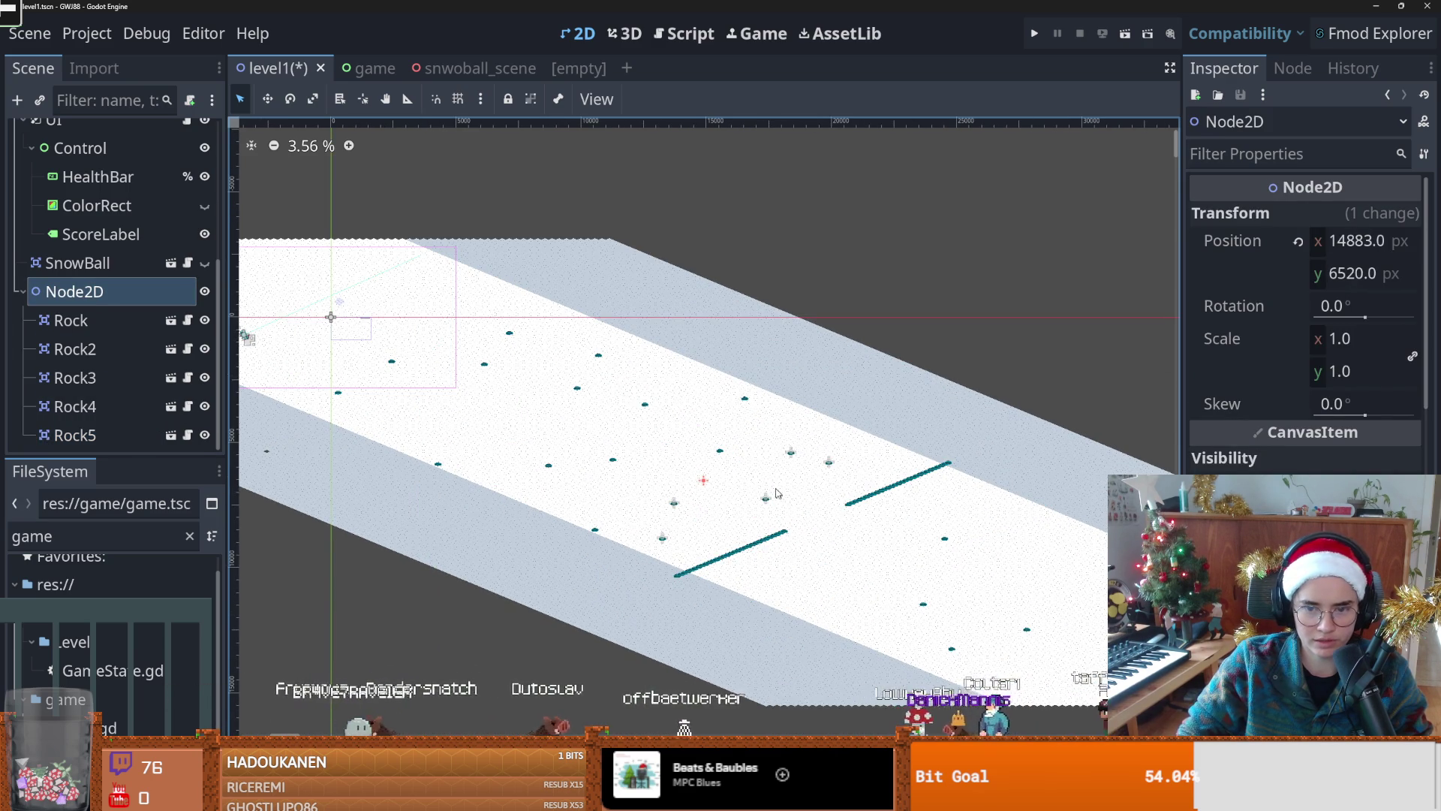
Step: Select the rock Node2D and drag it further down the track to 23329, 10186
left_click(738, 507)
scroll(676, 376, "down", 3)
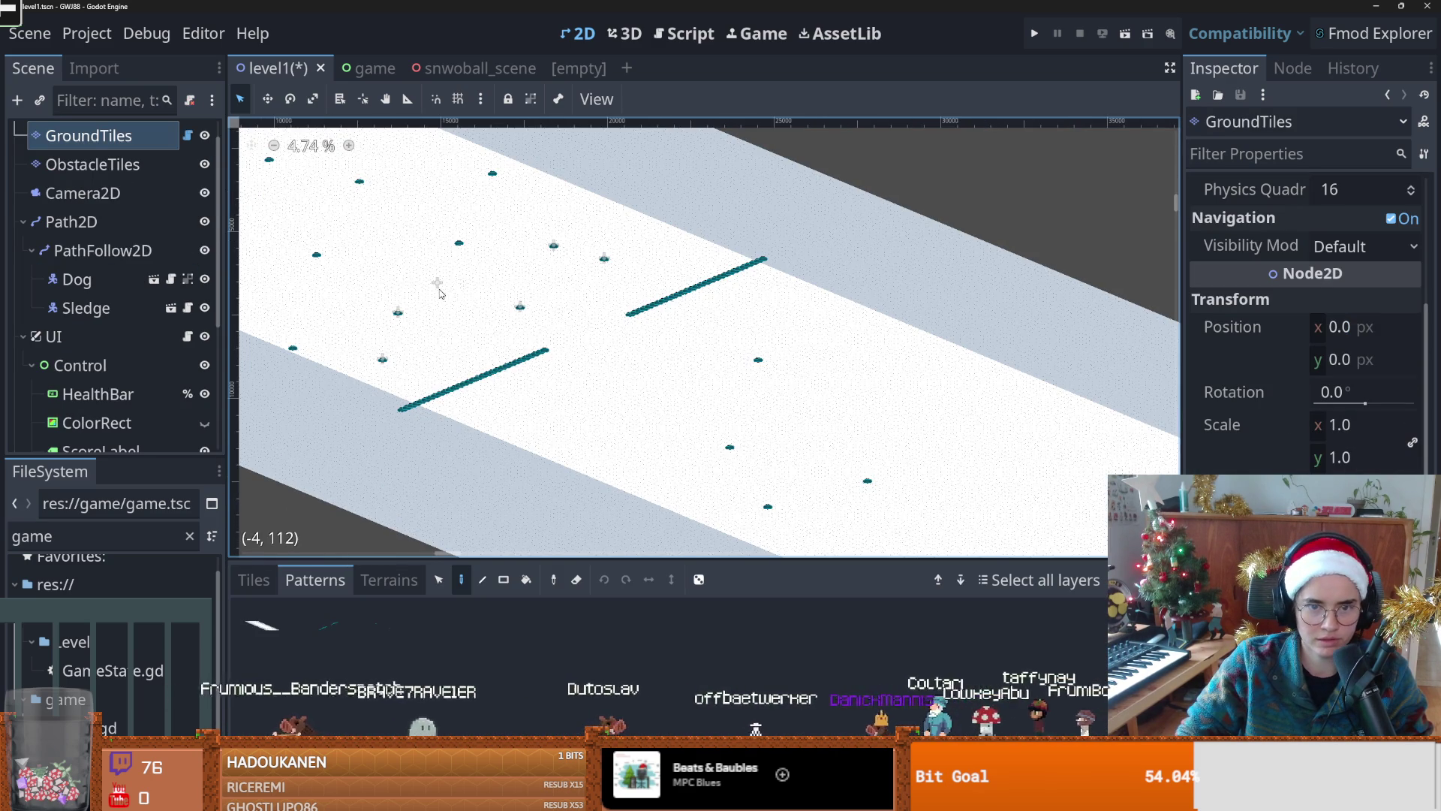
scroll(120, 375, "down", 5)
left_click(84, 291)
mouse_move(438, 286)
left_mouse_down()
mouse_move(643, 384)
mouse_move(660, 378)
mouse_move(455, 275)
mouse_move(829, 463)
left_mouse_up()
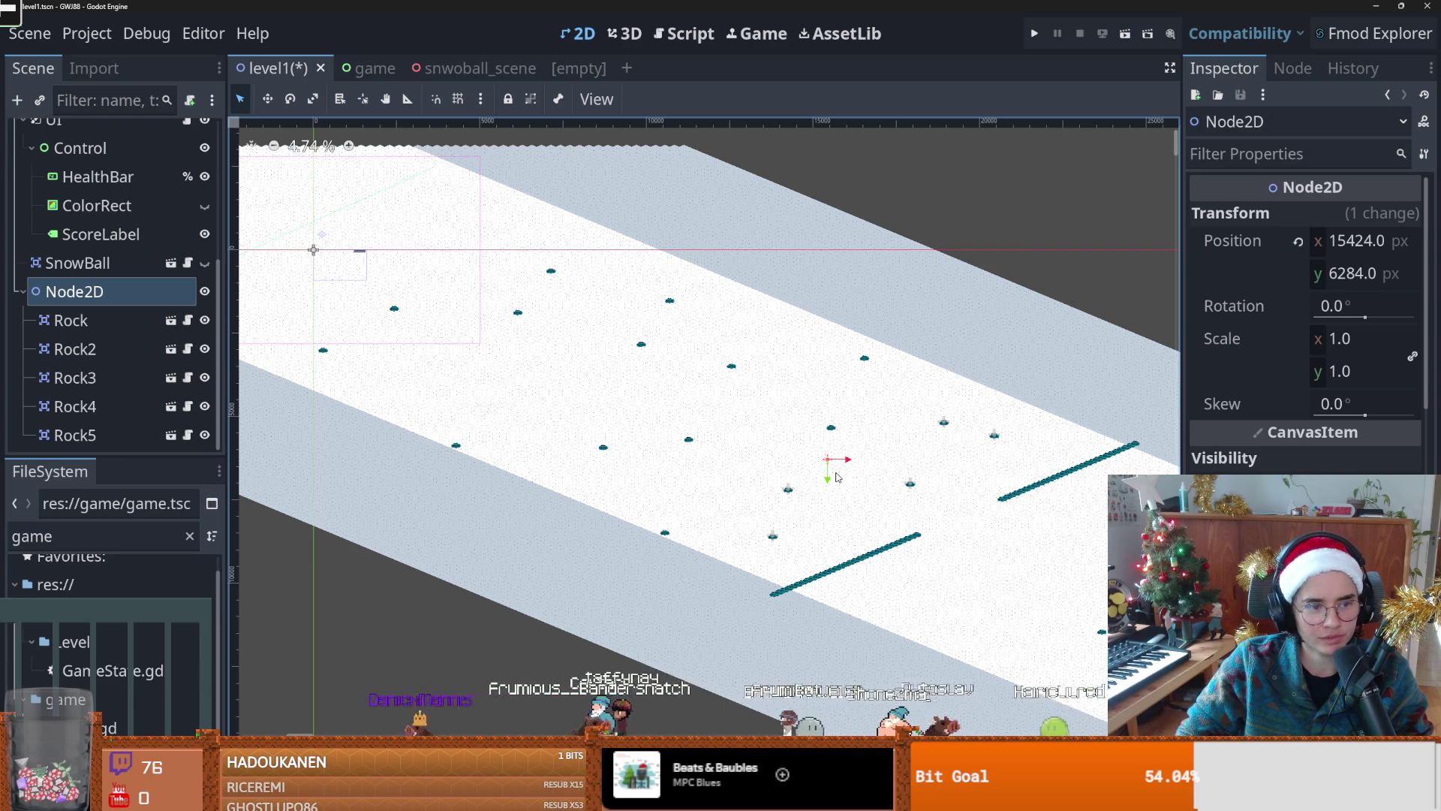
mouse_move(836, 467)
left_mouse_down()
mouse_move(687, 428)
mouse_move(685, 408)
mouse_move(952, 539)
left_mouse_up()
mouse_move(710, 454)
left_mouse_down()
mouse_move(856, 521)
mouse_move(882, 510)
mouse_move(863, 511)
left_mouse_up()
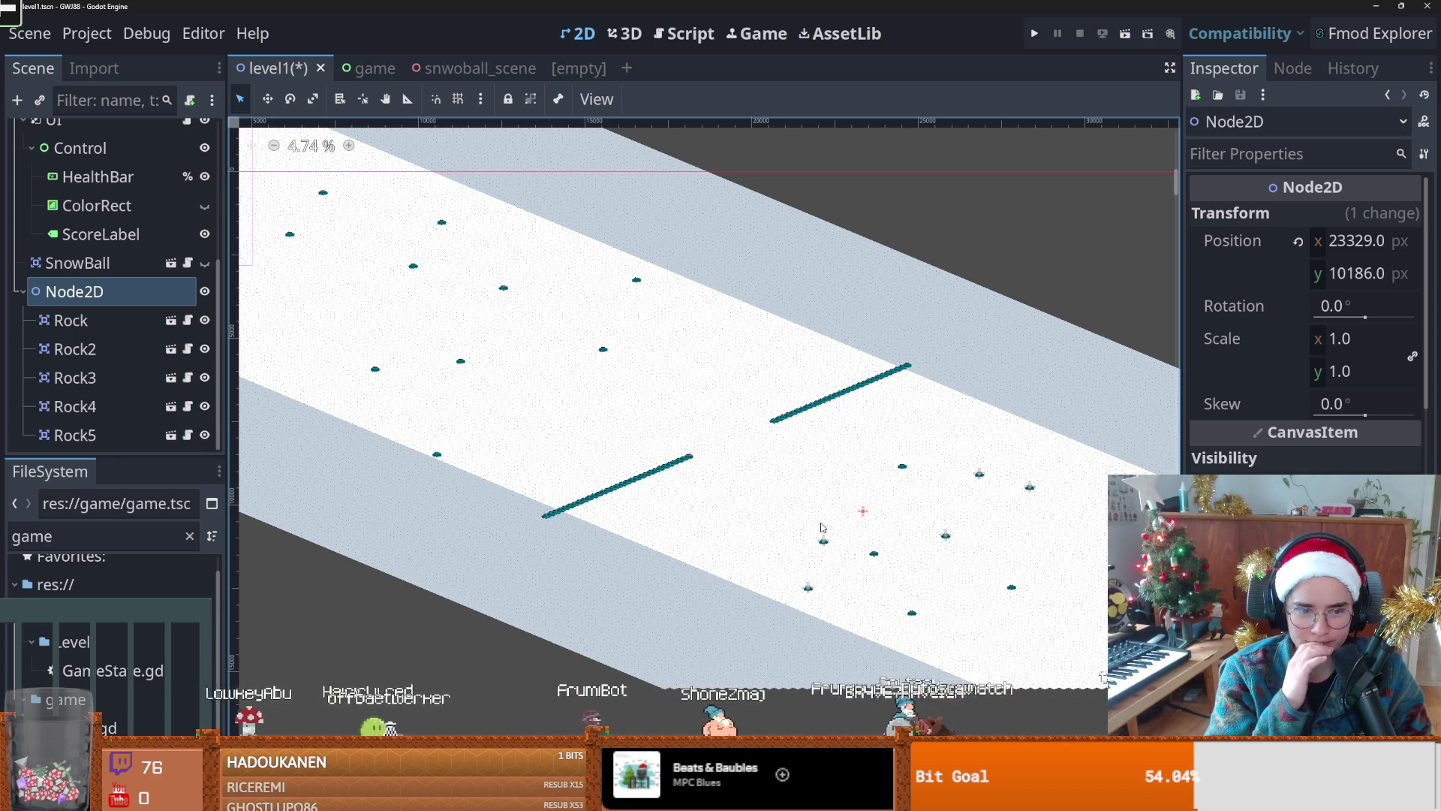
Step: Reposition the five-rock Node2D until it rests at 21058, 8932, then open level_1.gd
mouse_move(874, 520)
left_mouse_down()
mouse_move(611, 392)
mouse_move(846, 496)
left_mouse_up()
scroll(695, 412, "down", 4)
scroll(705, 406, "up", 4)
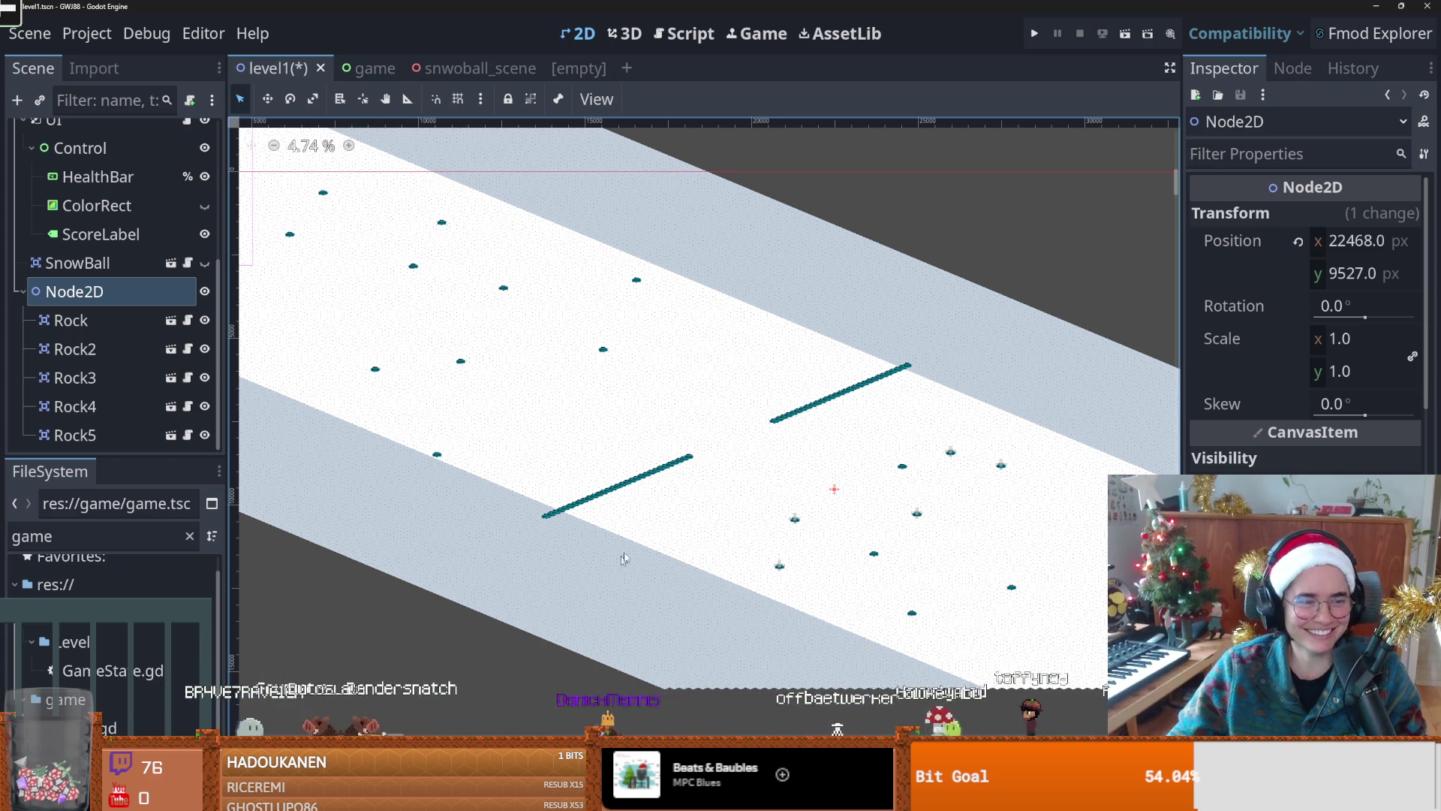
mouse_move(837, 492)
left_mouse_down()
mouse_move(623, 398)
mouse_move(635, 391)
mouse_move(622, 401)
left_mouse_up()
scroll(623, 402, "down", 4)
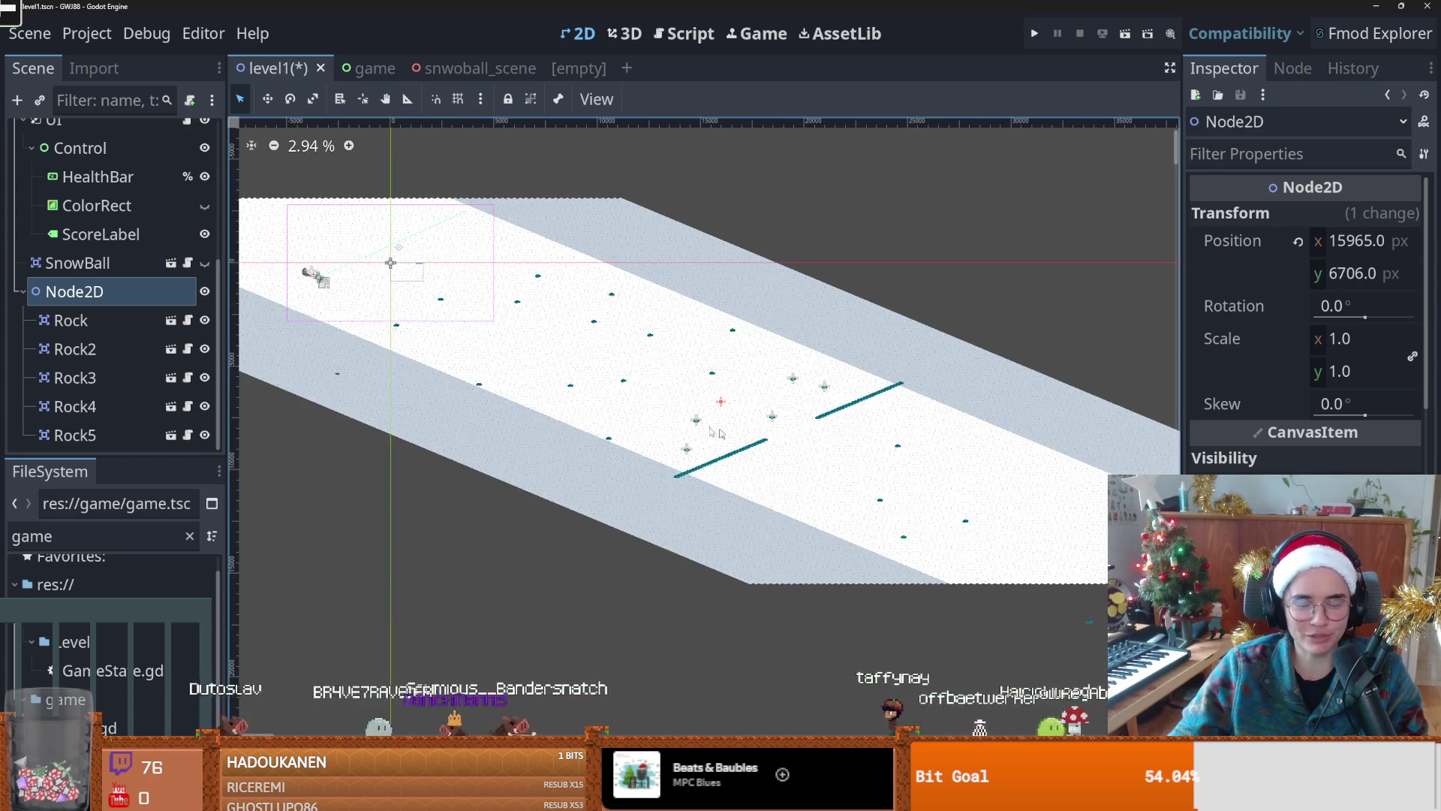
scroll(611, 401, "up", 1)
mouse_move(589, 373)
left_mouse_down()
mouse_move(836, 488)
mouse_move(476, 330)
mouse_move(549, 390)
mouse_move(472, 337)
mouse_move(512, 380)
mouse_move(437, 339)
left_mouse_up()
scroll(150, 263, "up", 5)
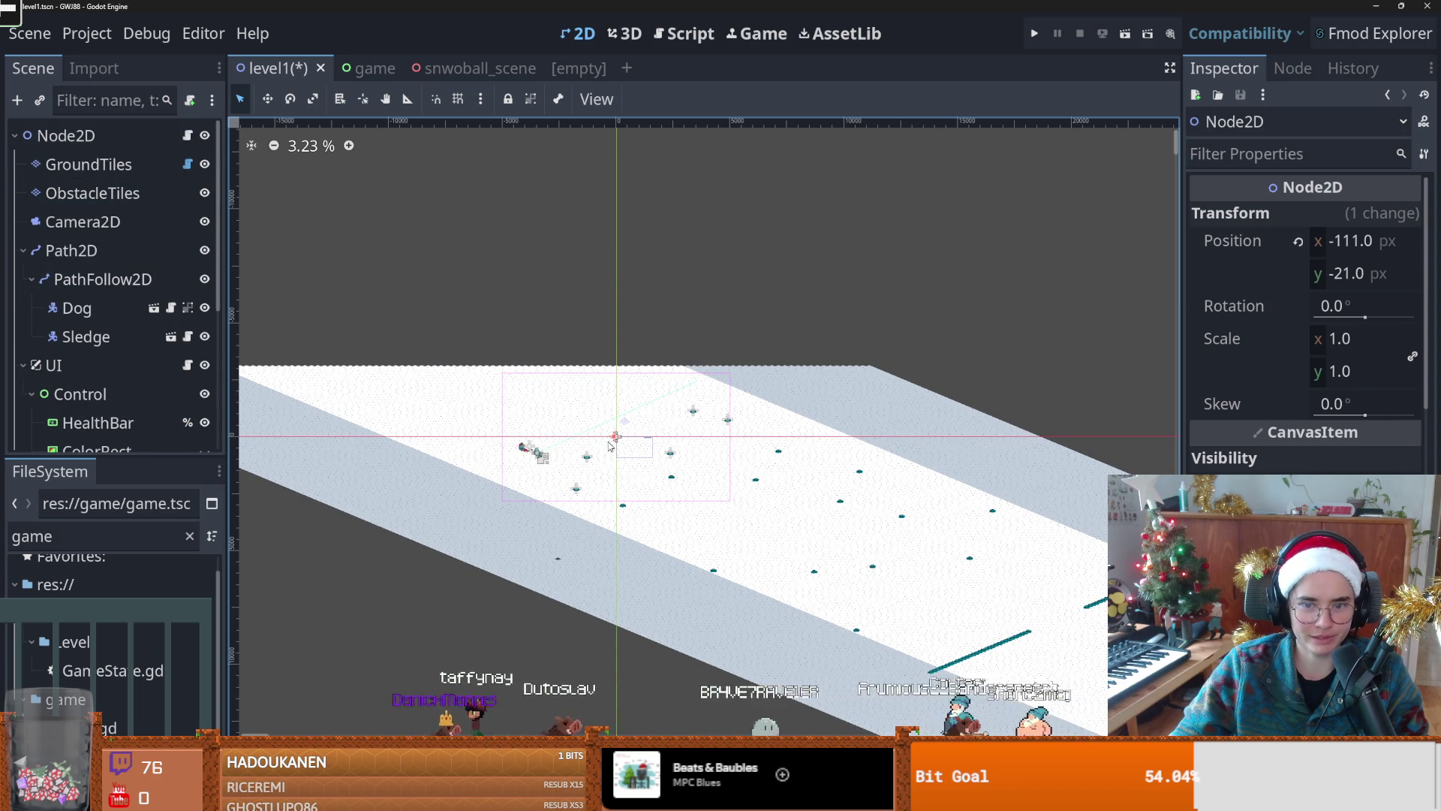
left_click_drag(688, 471, 976, 623)
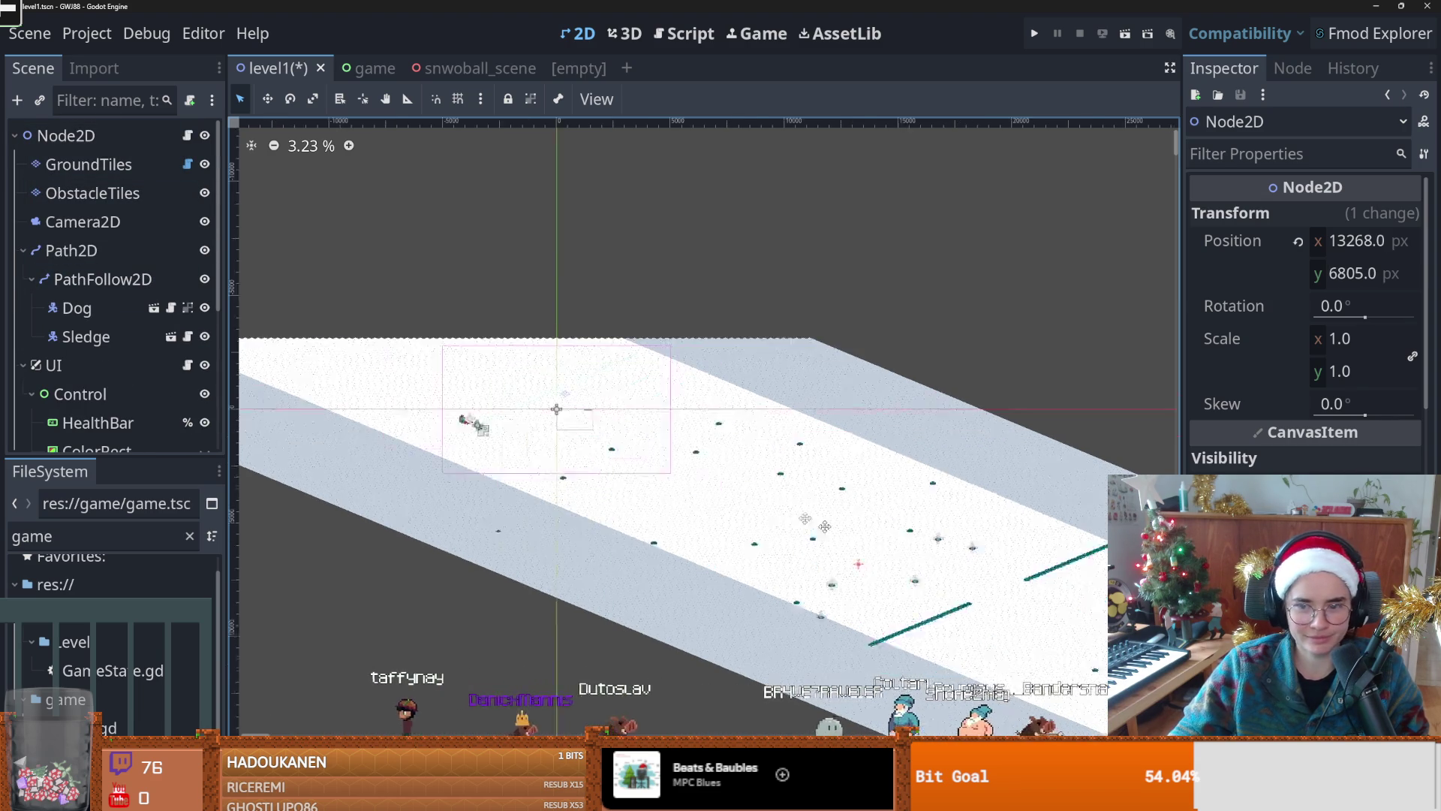
left_click_drag(589, 463, 766, 512)
left_click(187, 163)
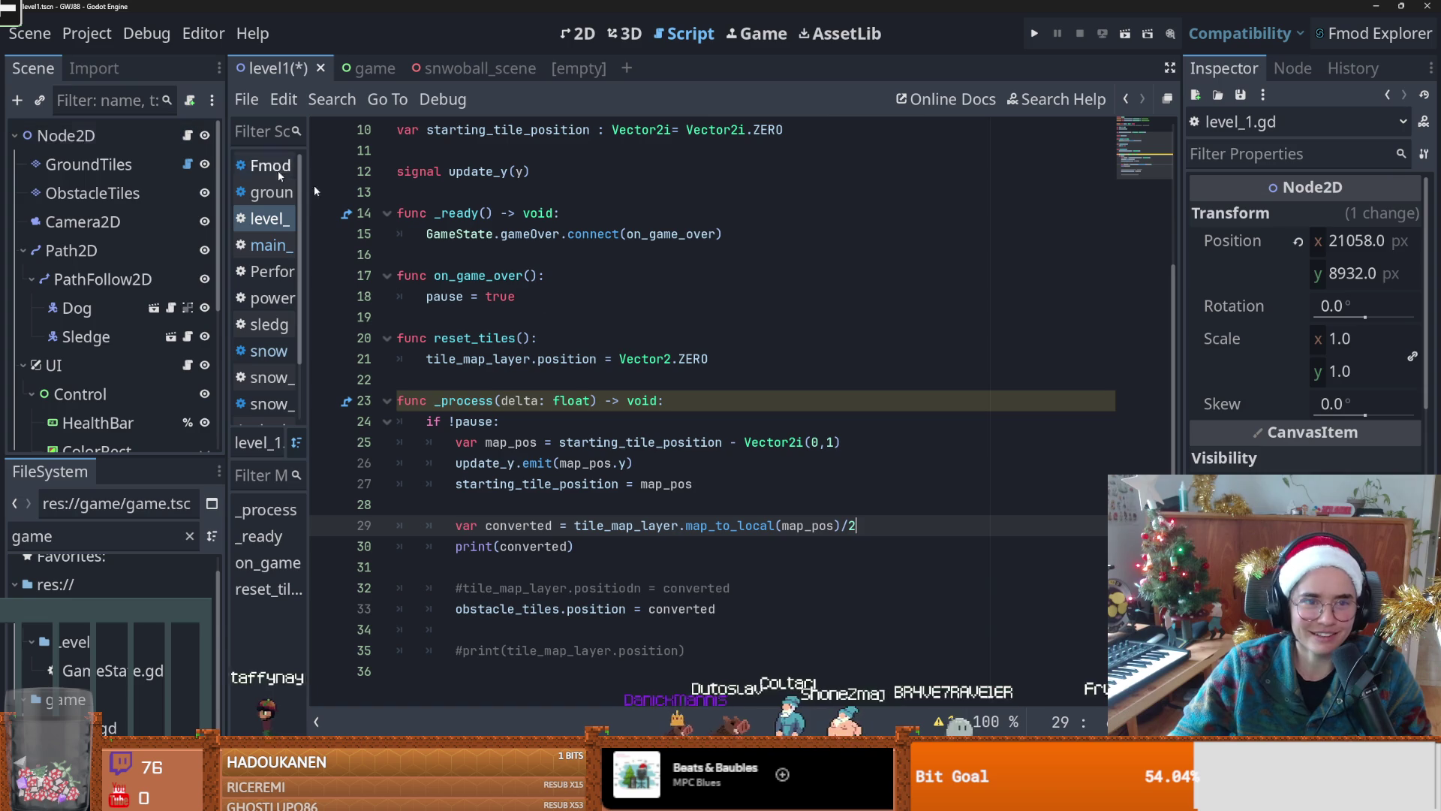
Step: Insert print("converted ", converted) after line 33, save the script, and return to 2D view
left_click(748, 615)
key("Return")
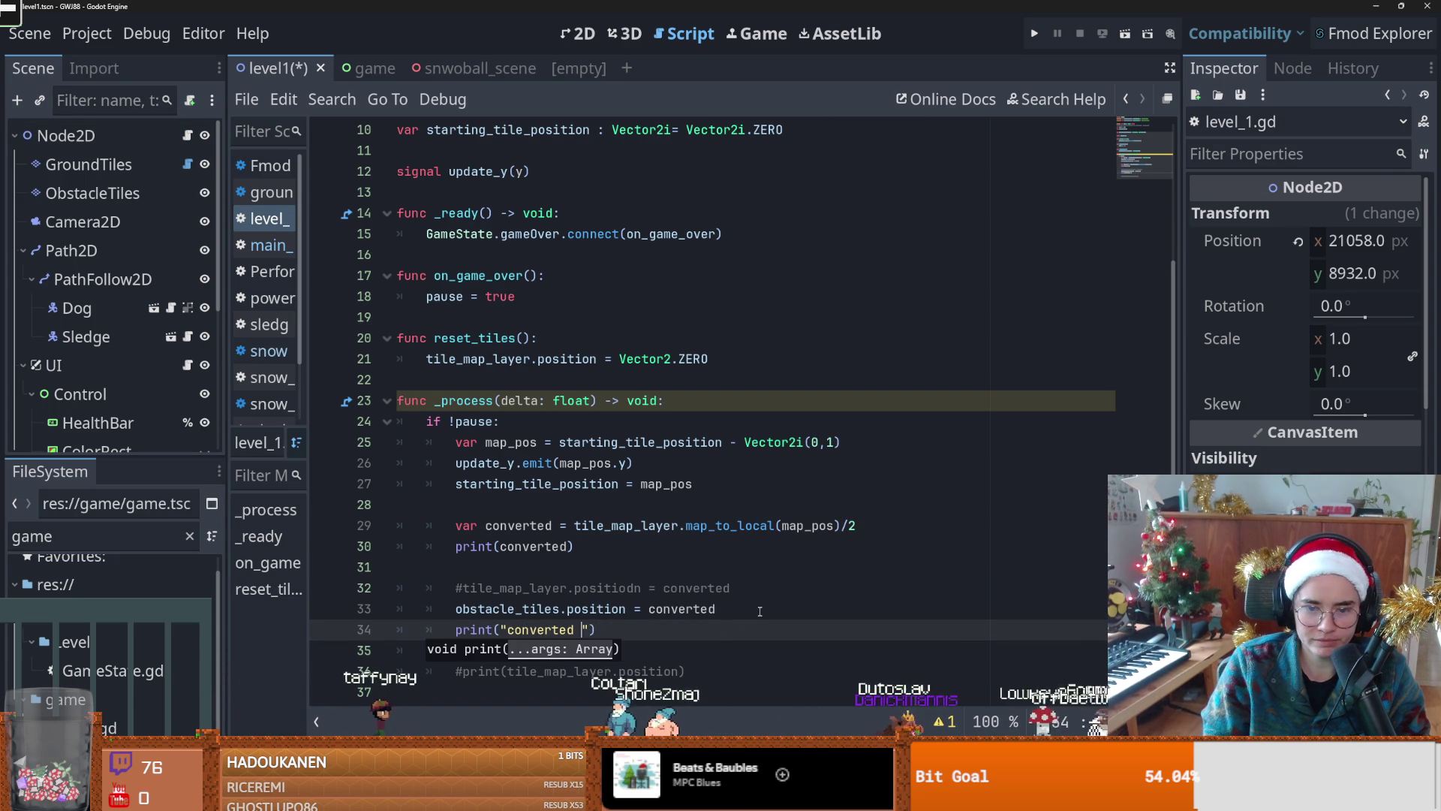
type("\", converted")
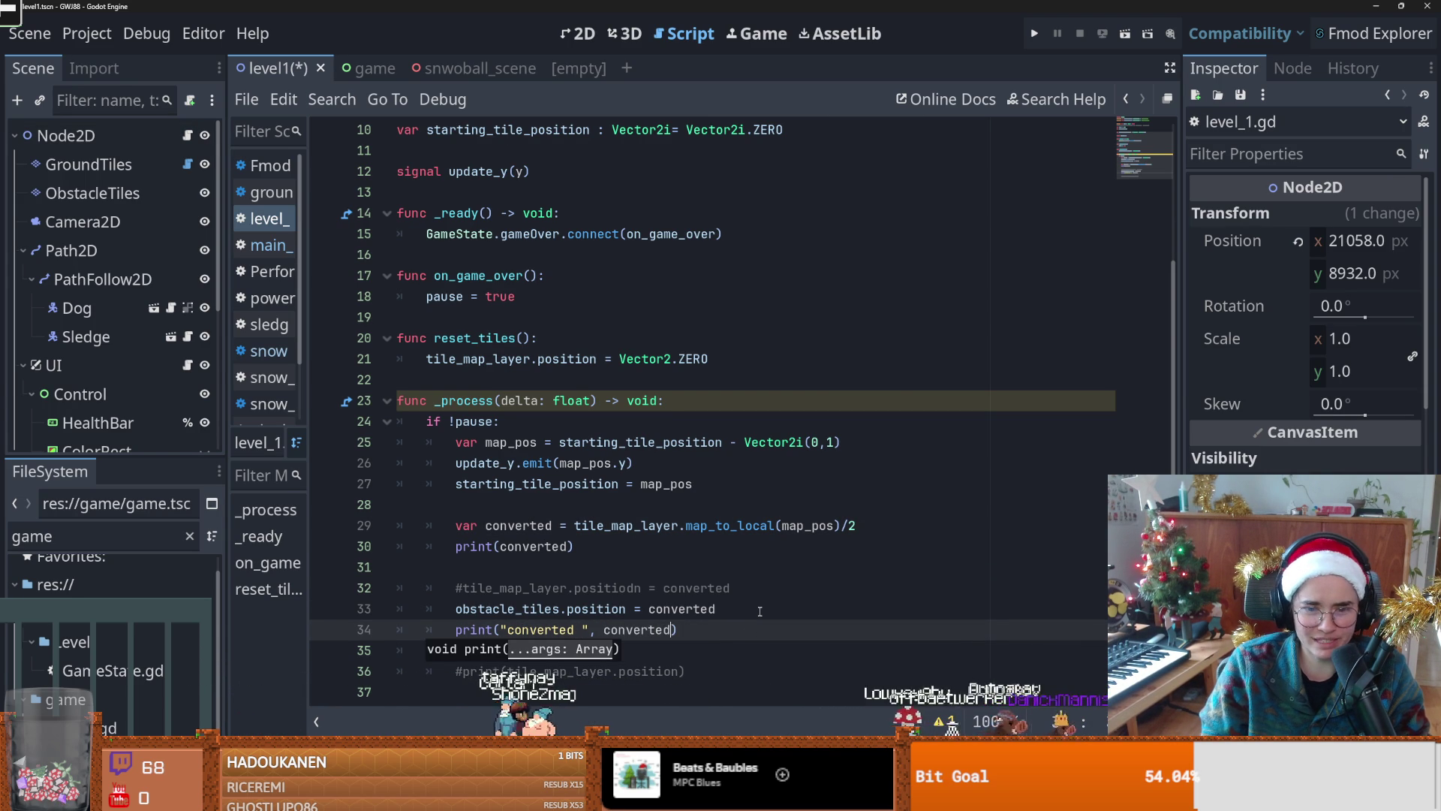
key("ctrl+s")
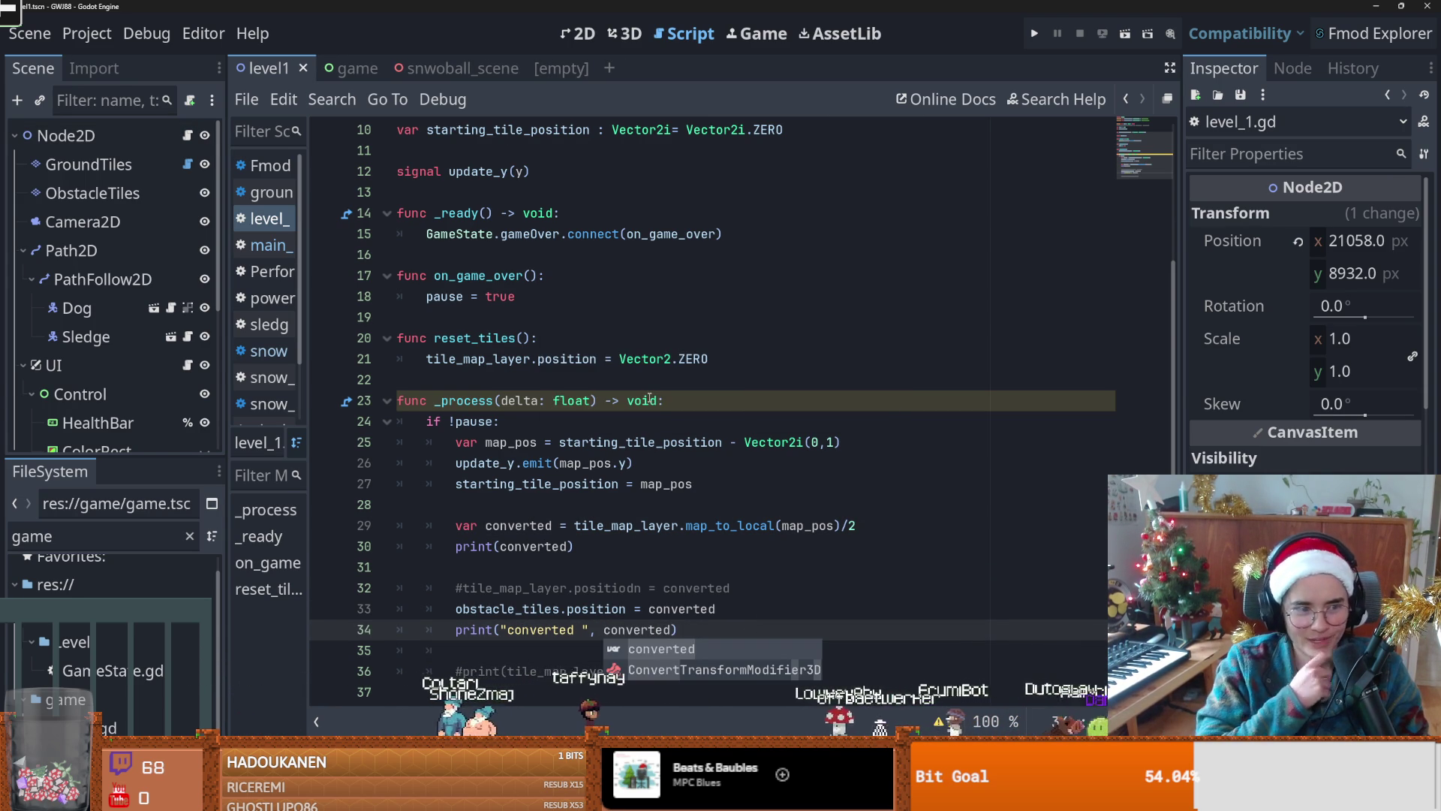
key("ctrl+F1")
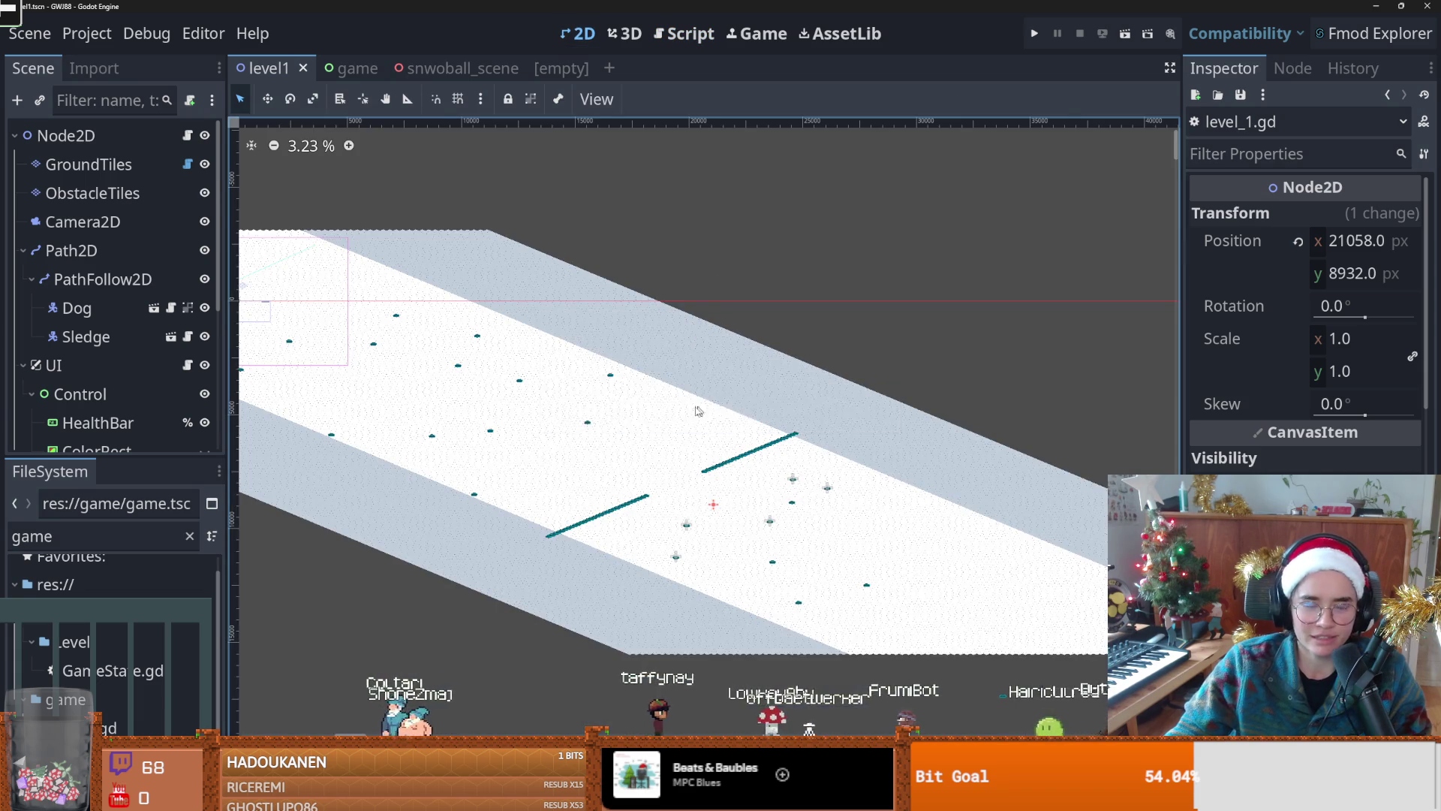
scroll(620, 426, "up", 1)
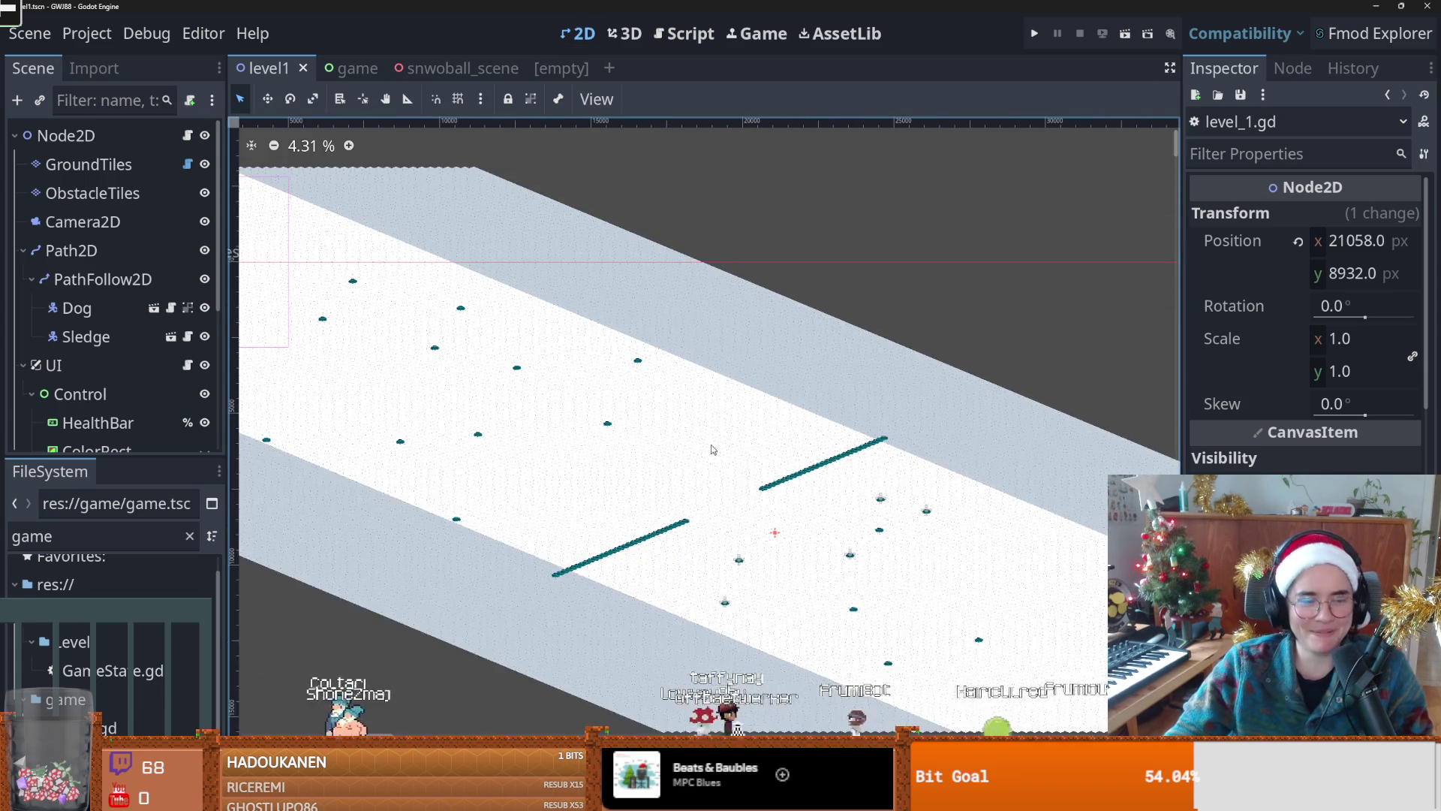
scroll(601, 412, "down", 4)
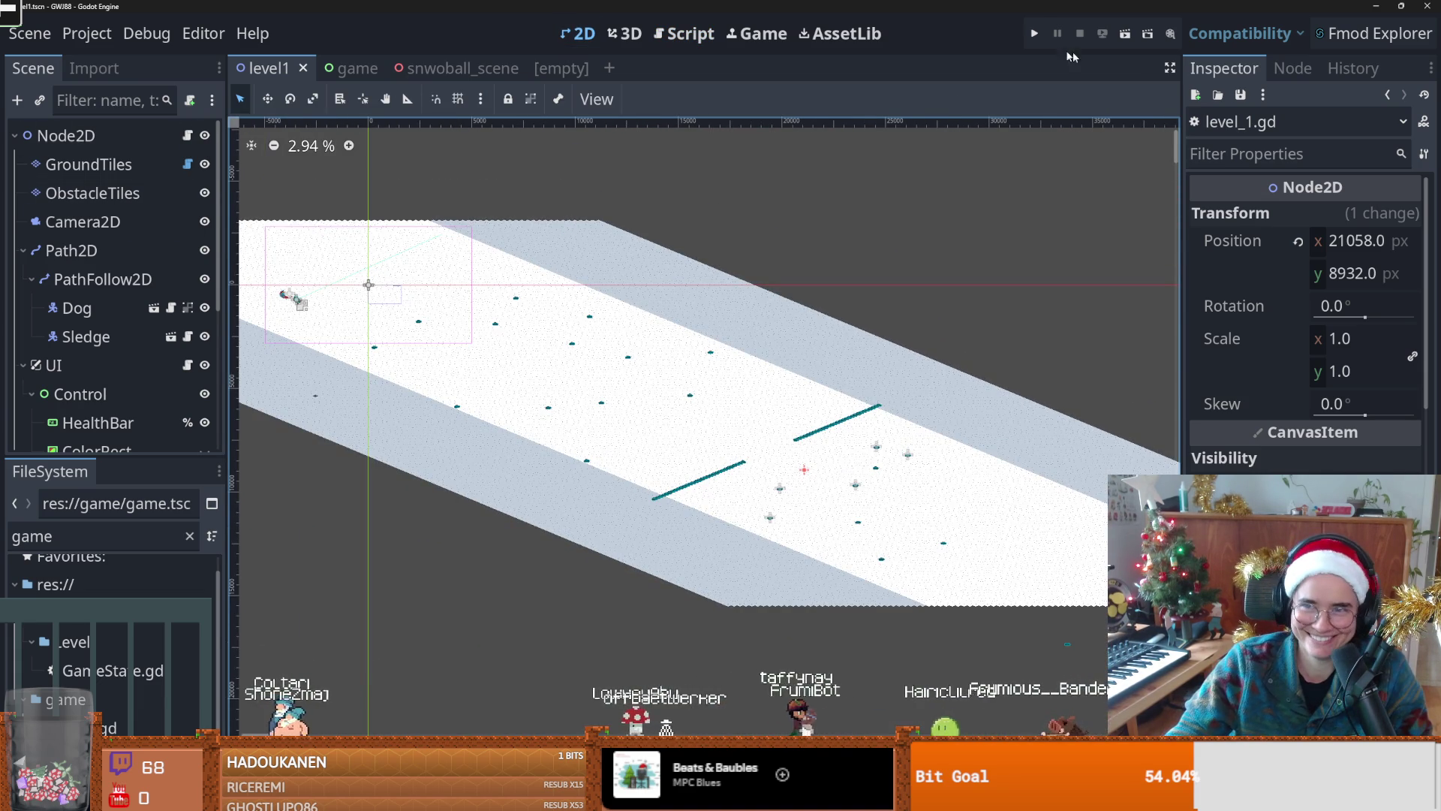
left_click(1034, 33)
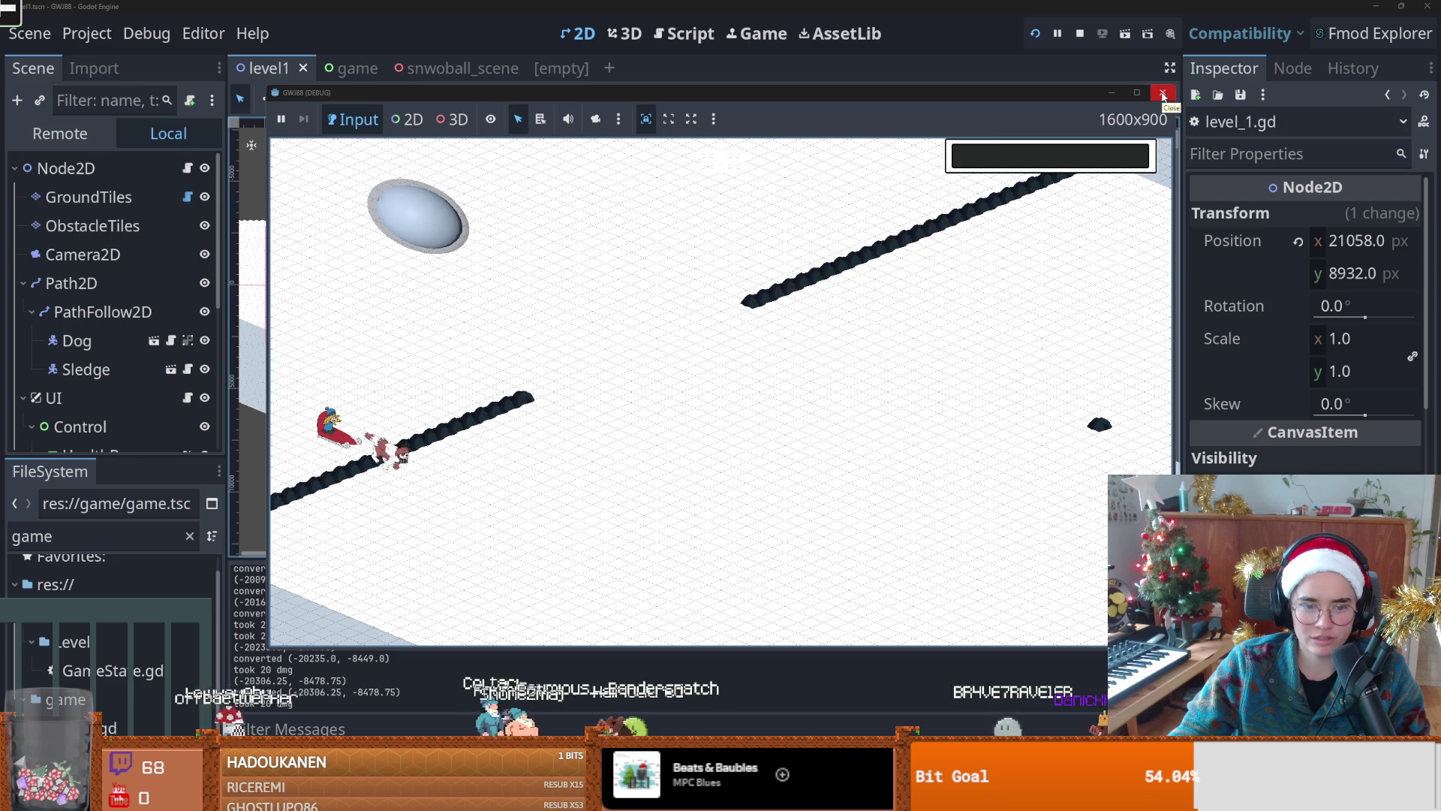
left_click(1164, 95)
scroll(539, 514, "up", 2)
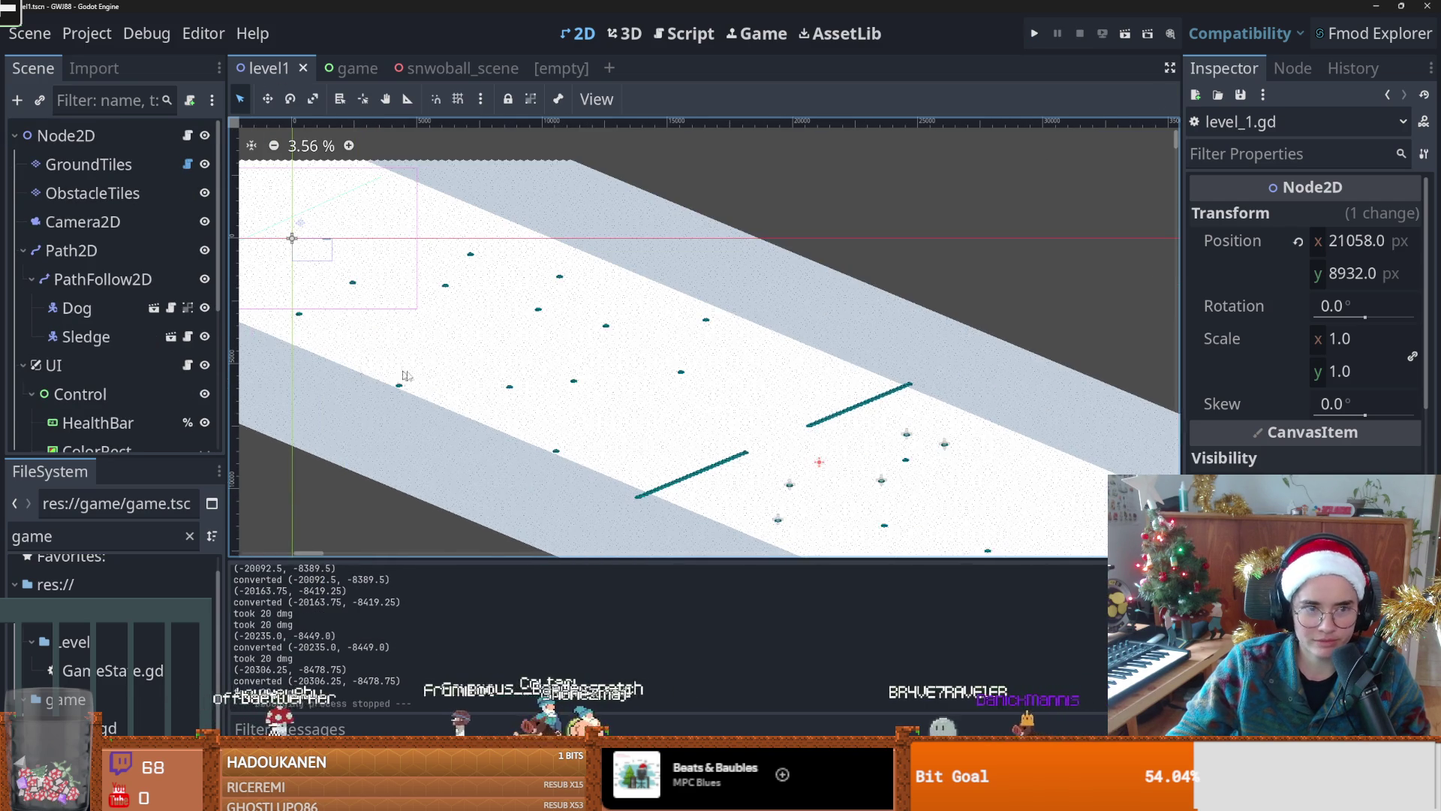
Step: Move the five-rock Node2D to 17747, 8033 and switch to the empty scene tab
scroll(132, 398, "down", 3)
scroll(829, 515, "up", 1)
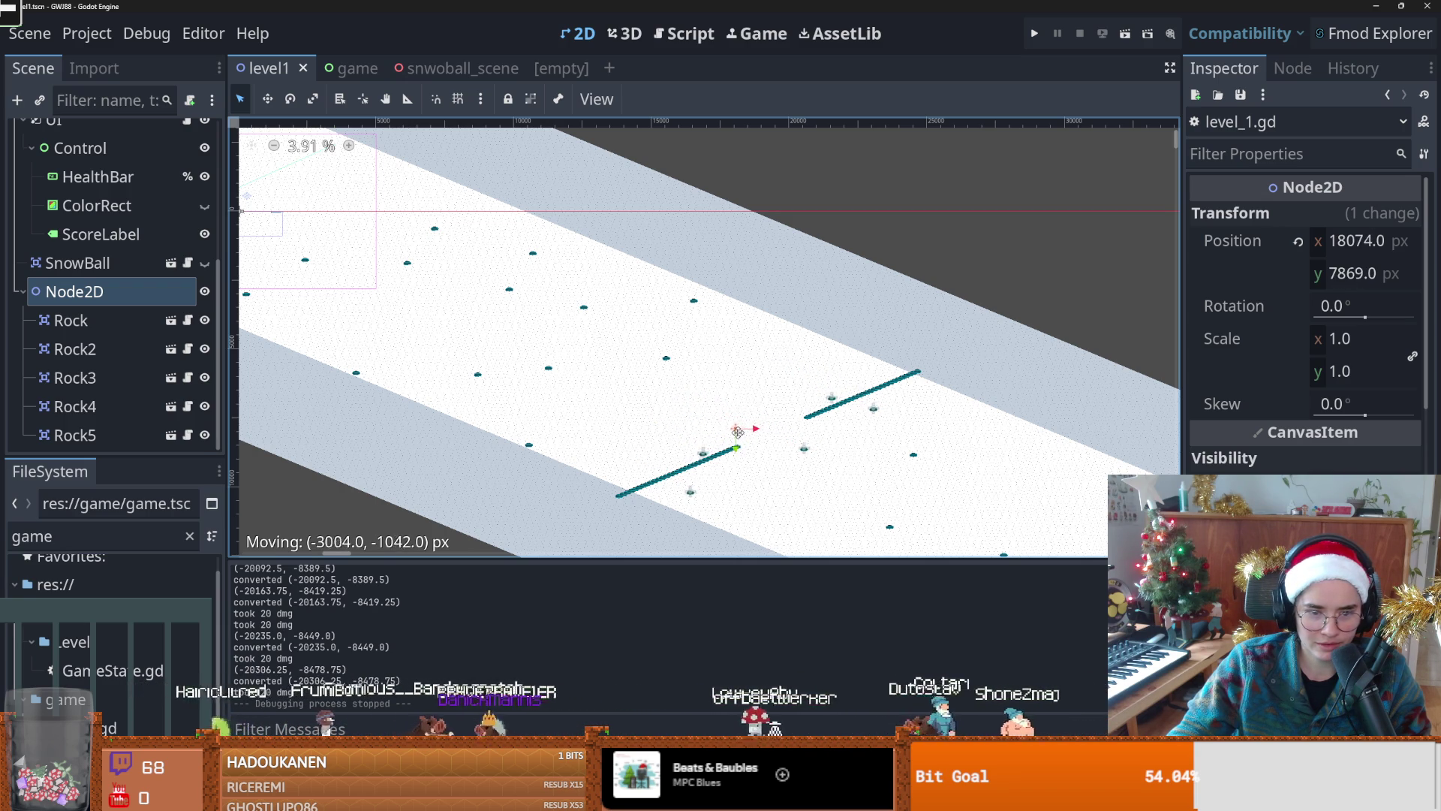
left_click_drag(729, 435, 699, 414)
scroll(677, 347, "up", 4)
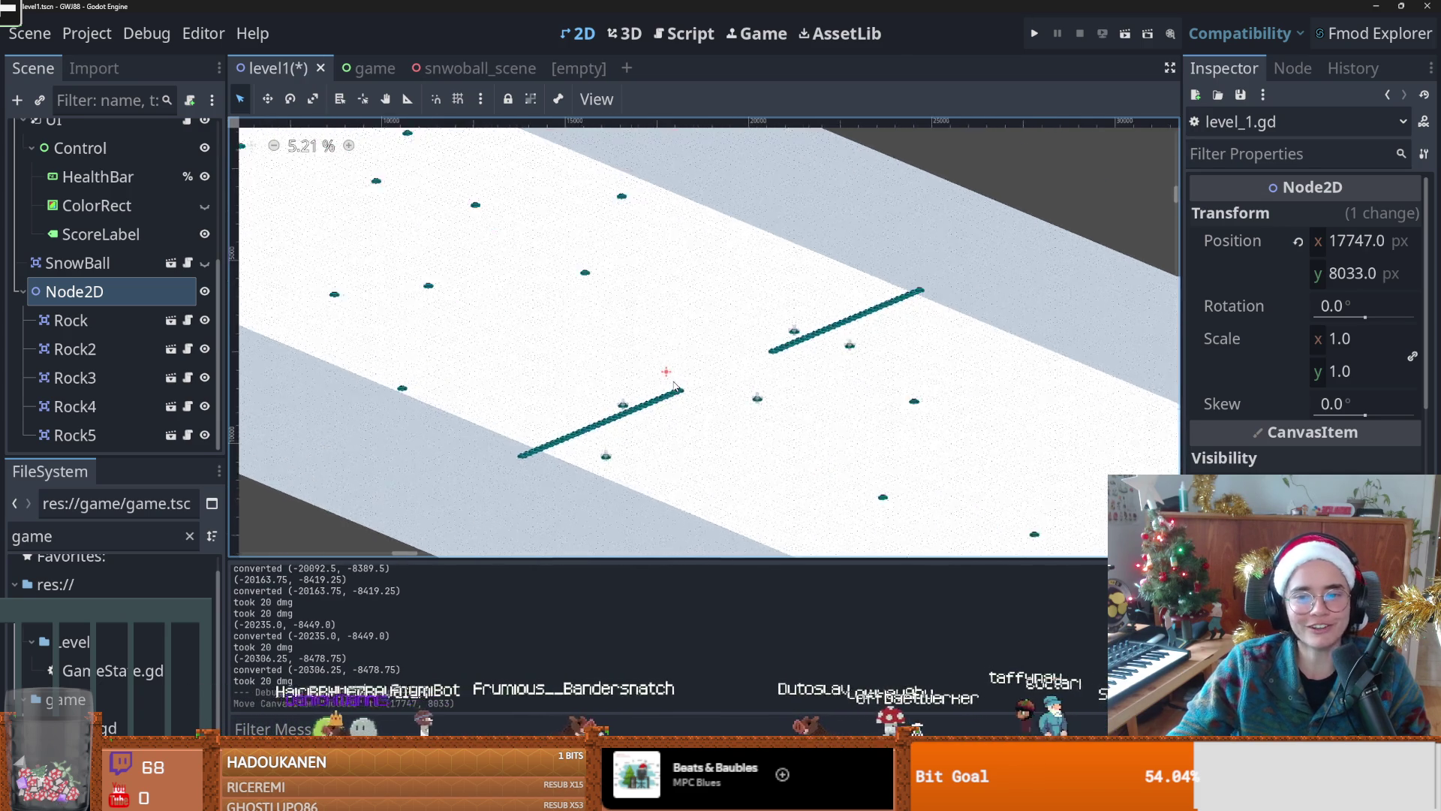
scroll(675, 386, "down", 2)
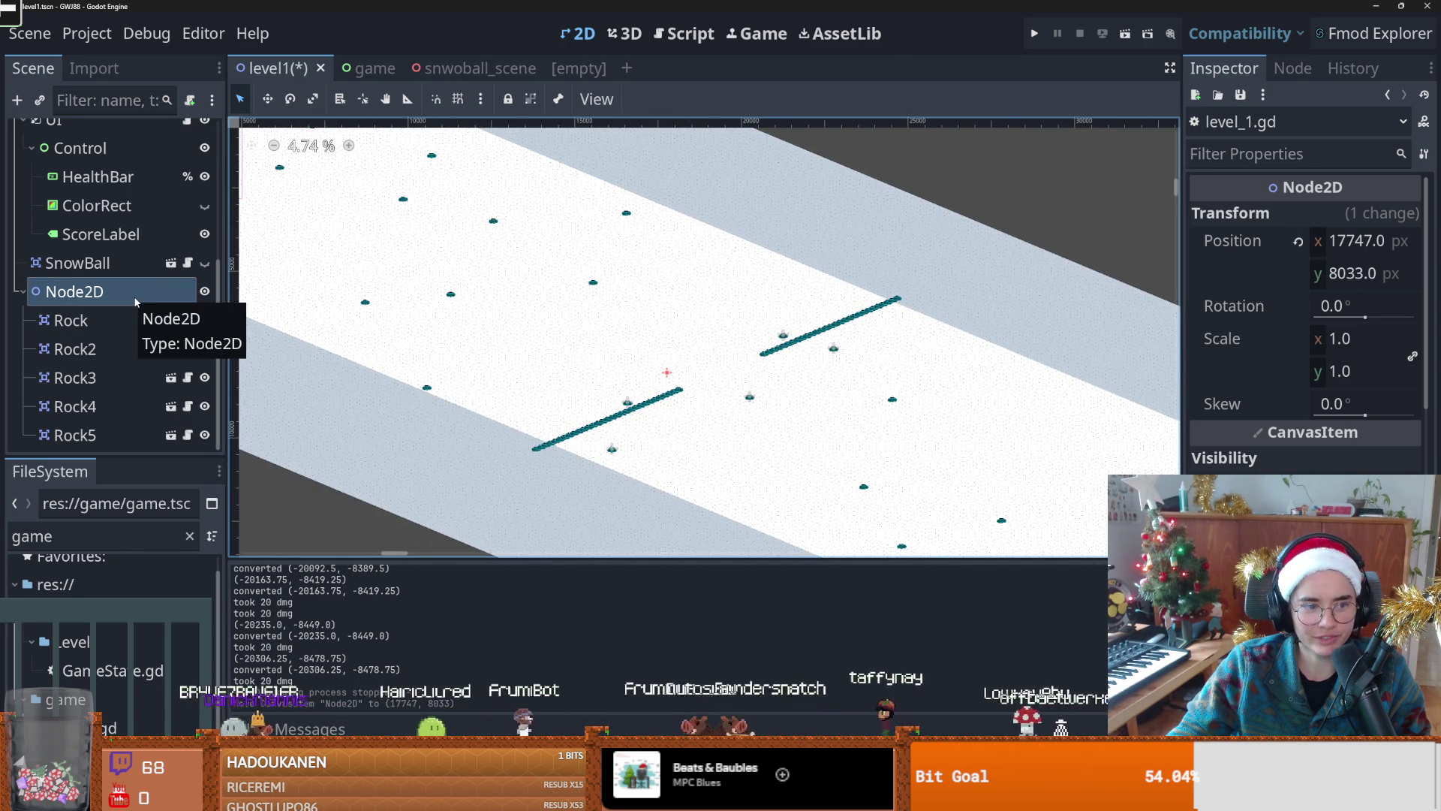
right_click(93, 295)
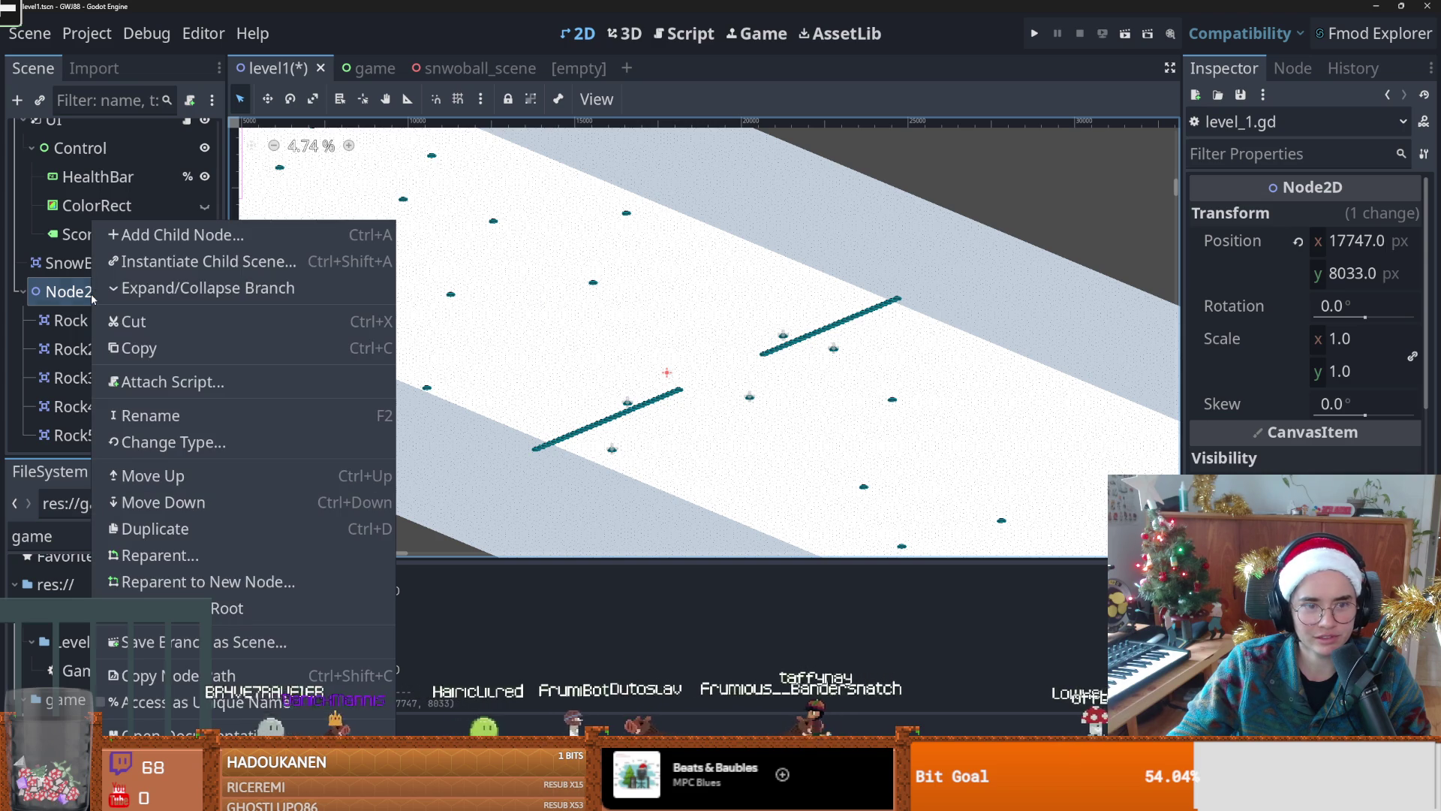
left_click(84, 291)
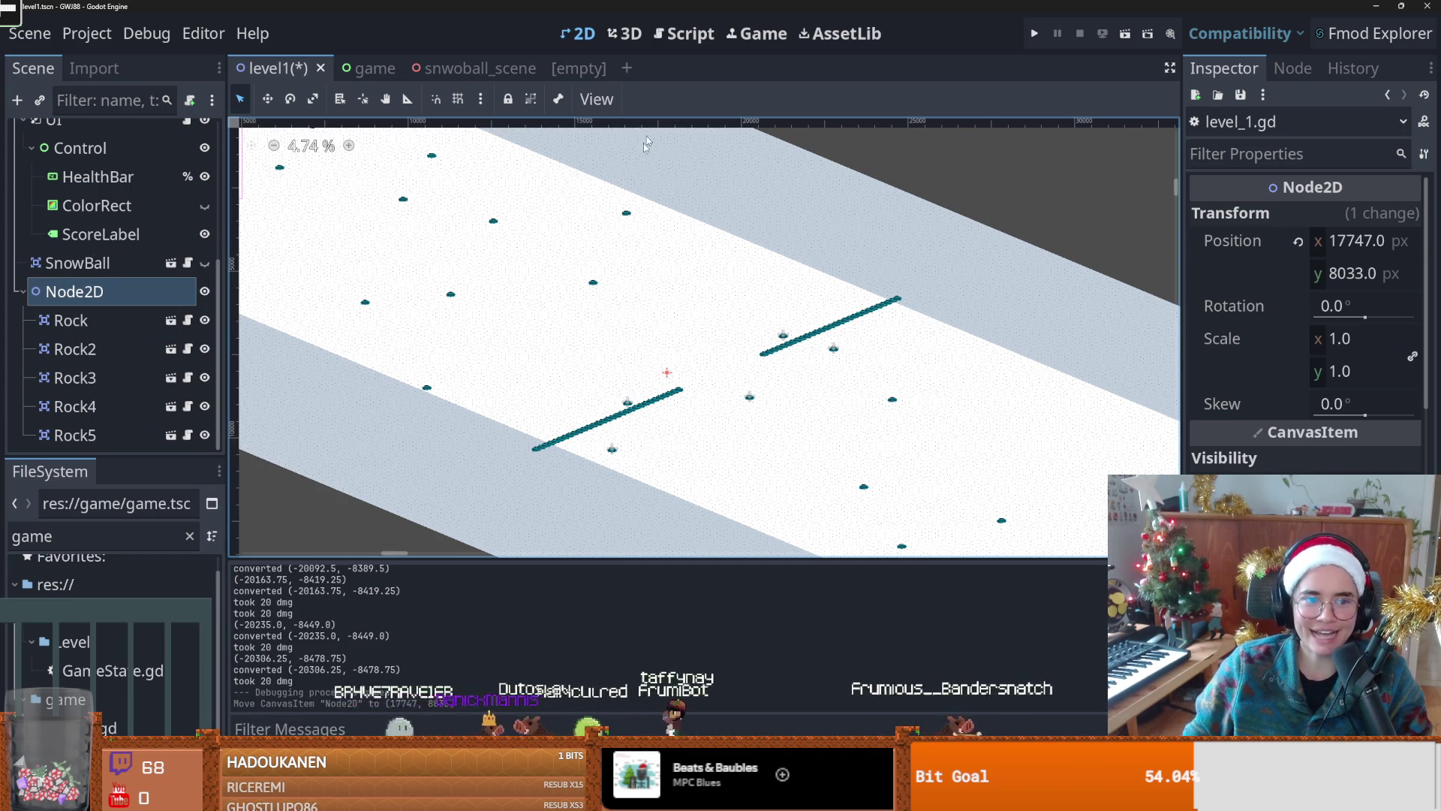
left_click(580, 68)
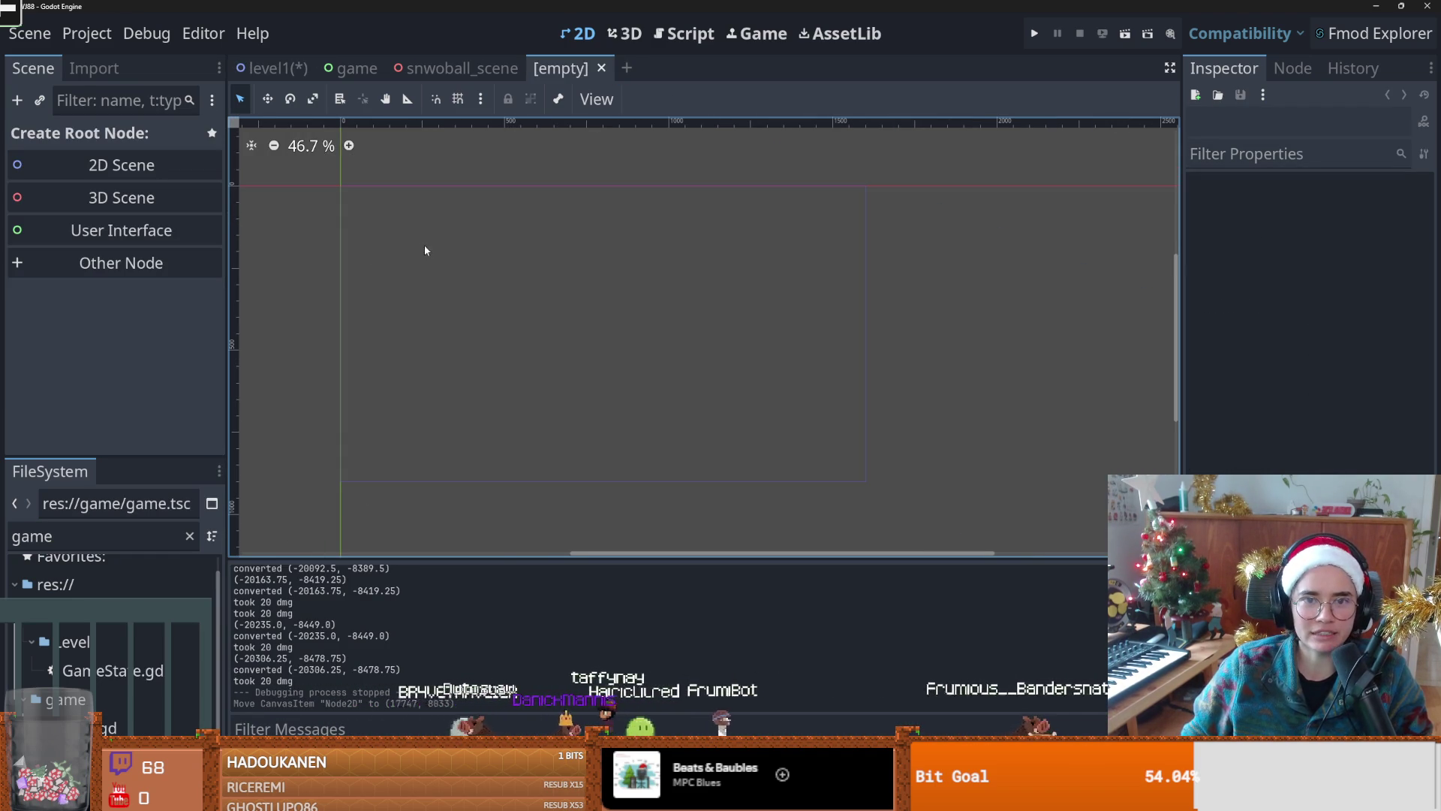
Step: Give the empty tab a 2D Scene root, then save level1 with Ctrl+S
left_click(281, 69)
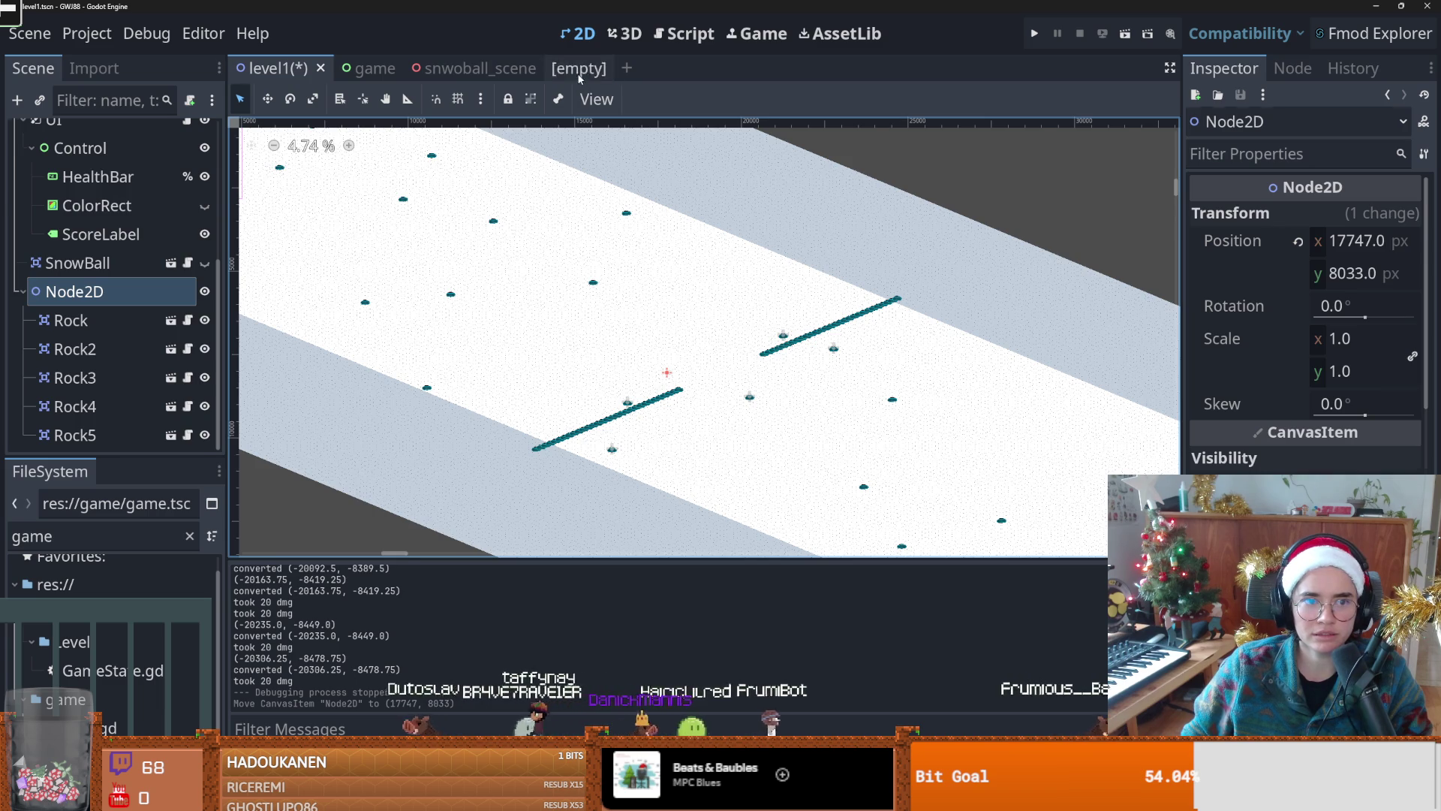
left_click(580, 72)
left_click(102, 162)
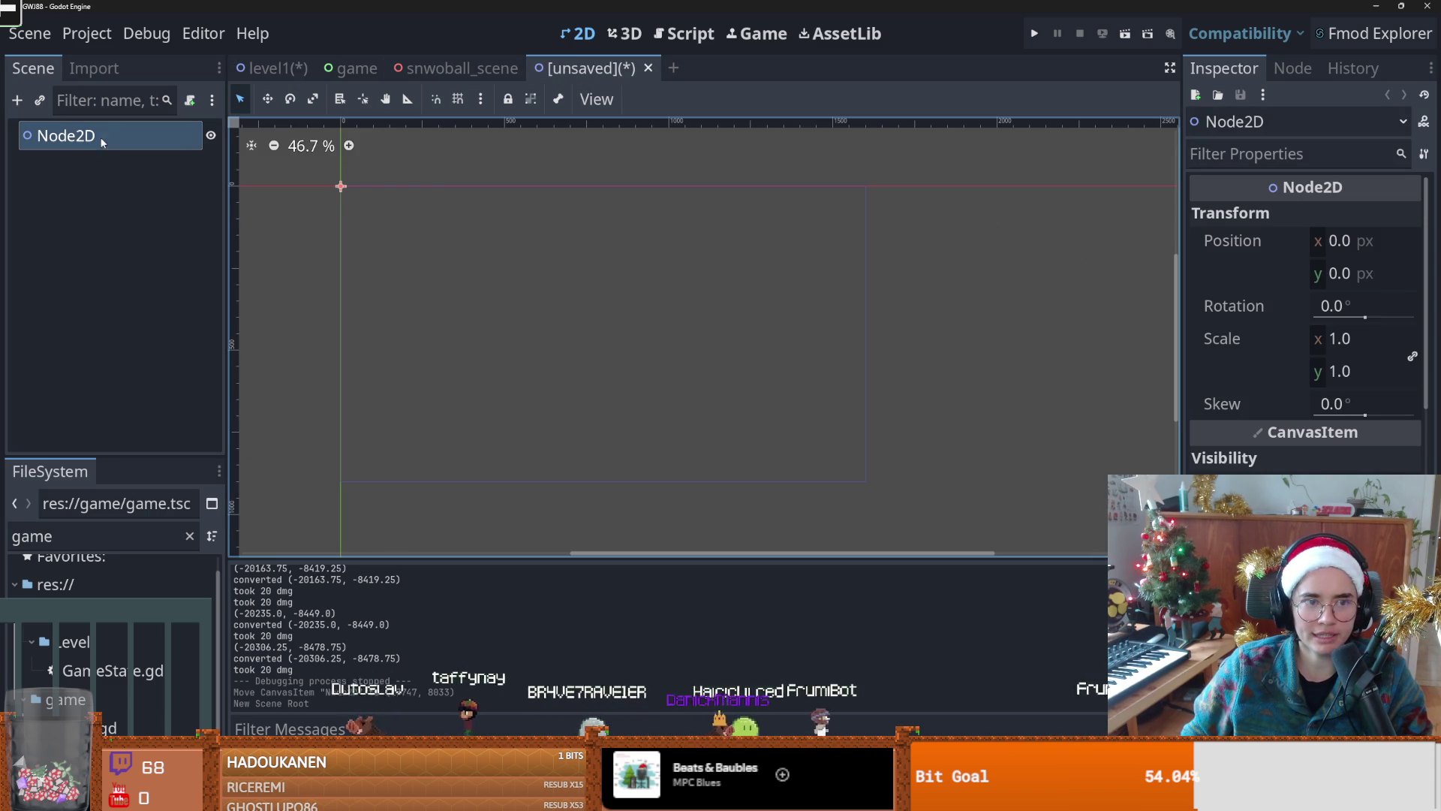
left_click(270, 68)
key("ctrl+s")
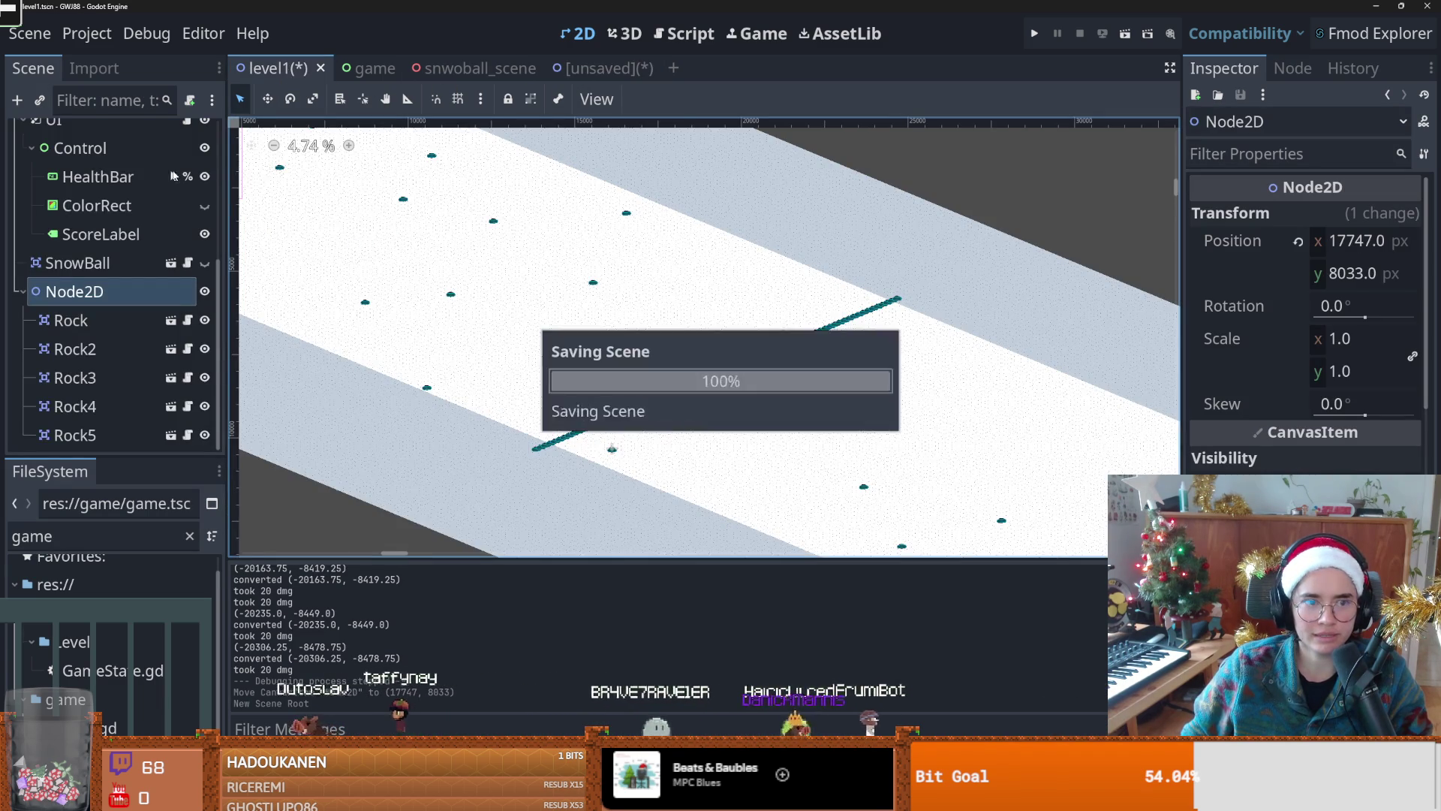
Step: Search the new scene's instance picker for a tile or rock scene, then cancel it
left_click(570, 71)
left_click(132, 136)
left_click(39, 101)
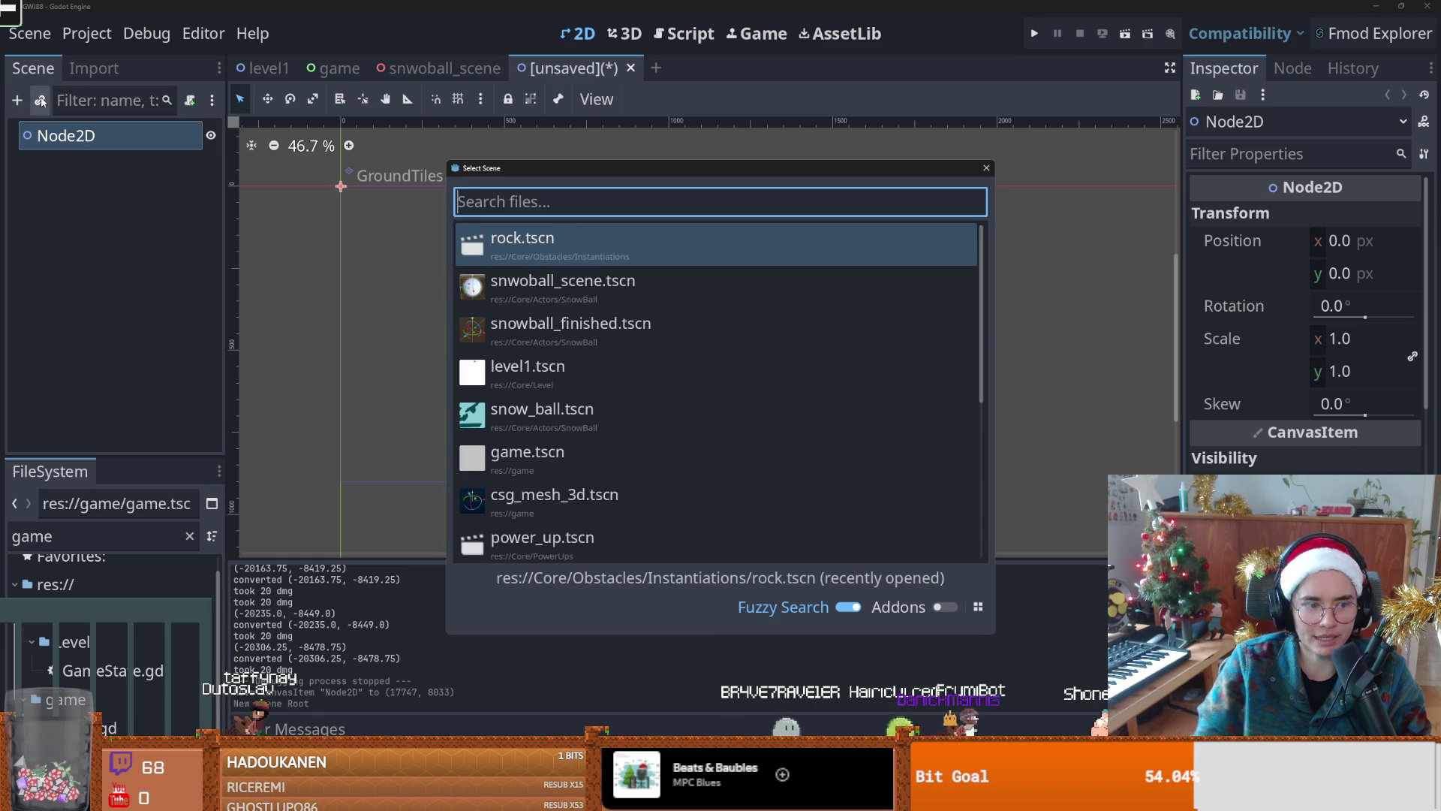
type("tle")
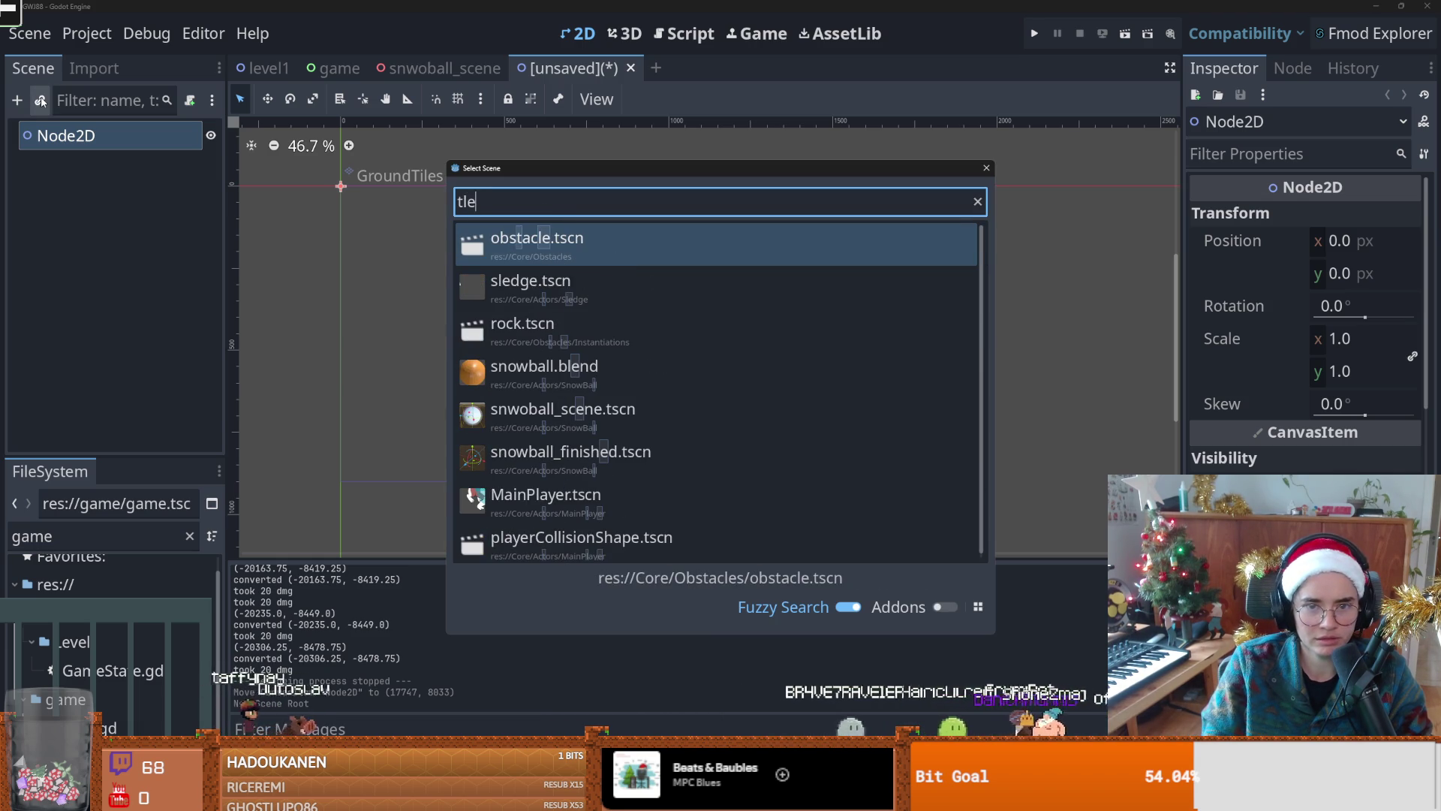
key("BackSpace")
key("BackSpace")
key("BackSpace")
type("tile")
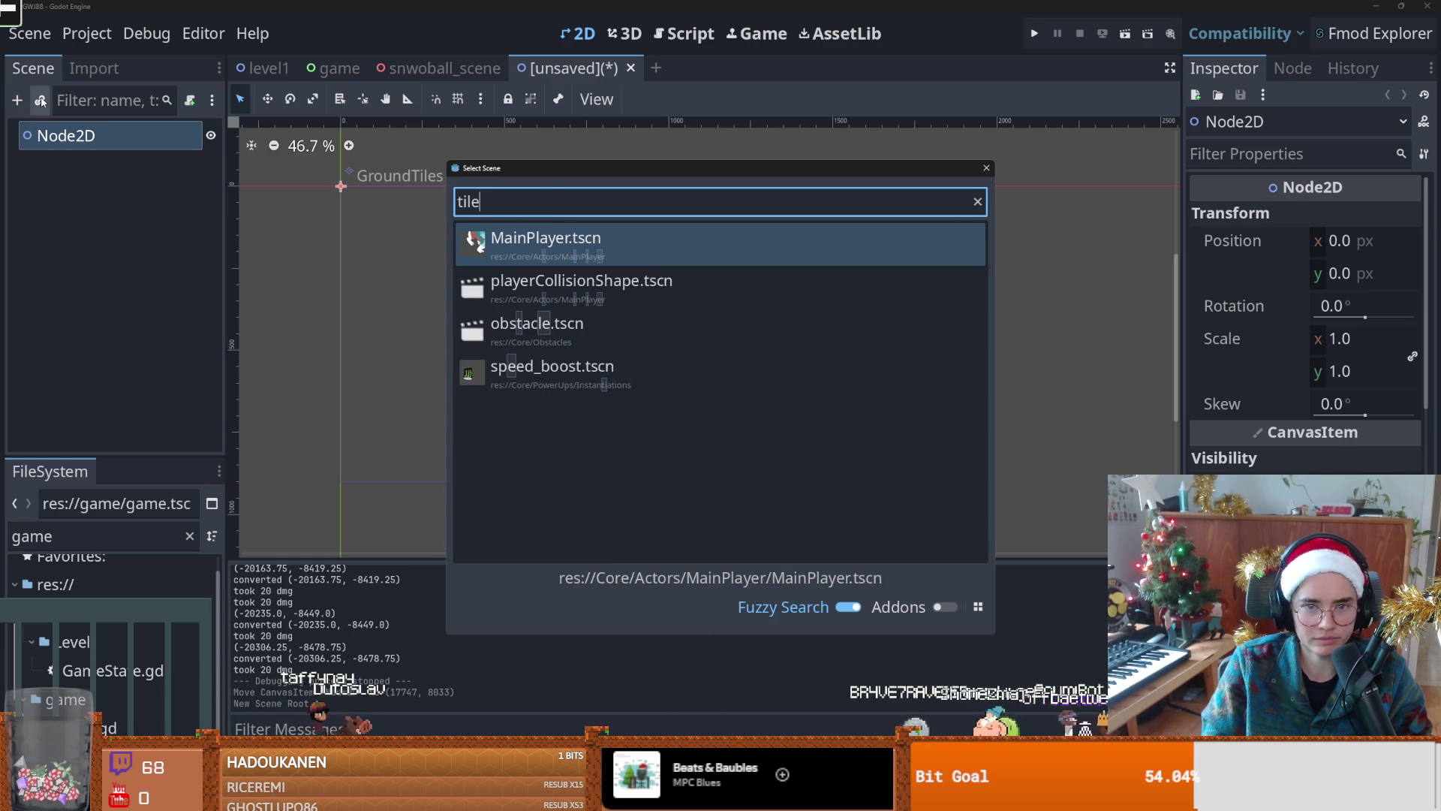
key("BackSpace")
key("BackSpace")
key("BackSpace")
type("ro")
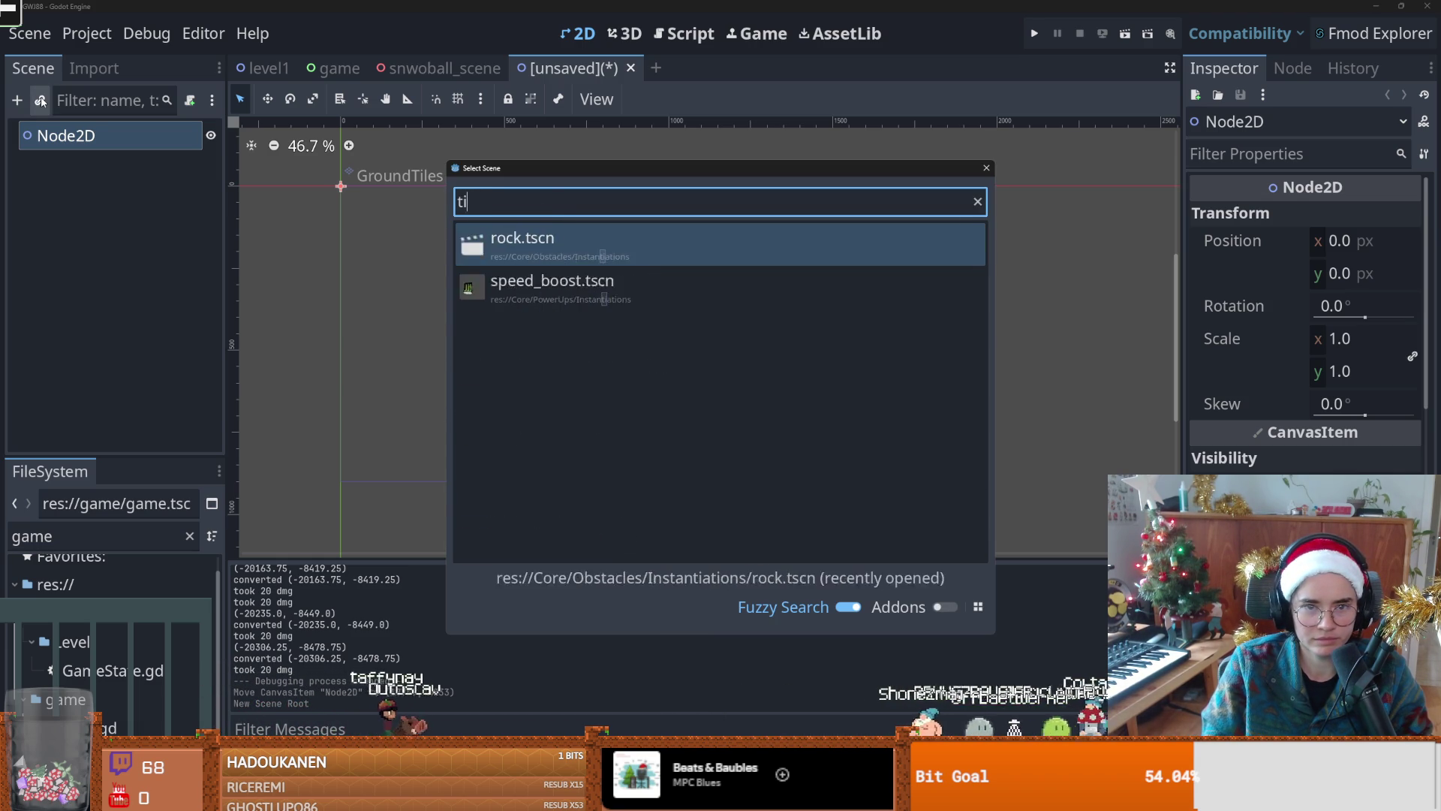
key("Escape")
Step: Add a TileMapLayer child to the new scene's Node2D root and return to level1
left_click(20, 104)
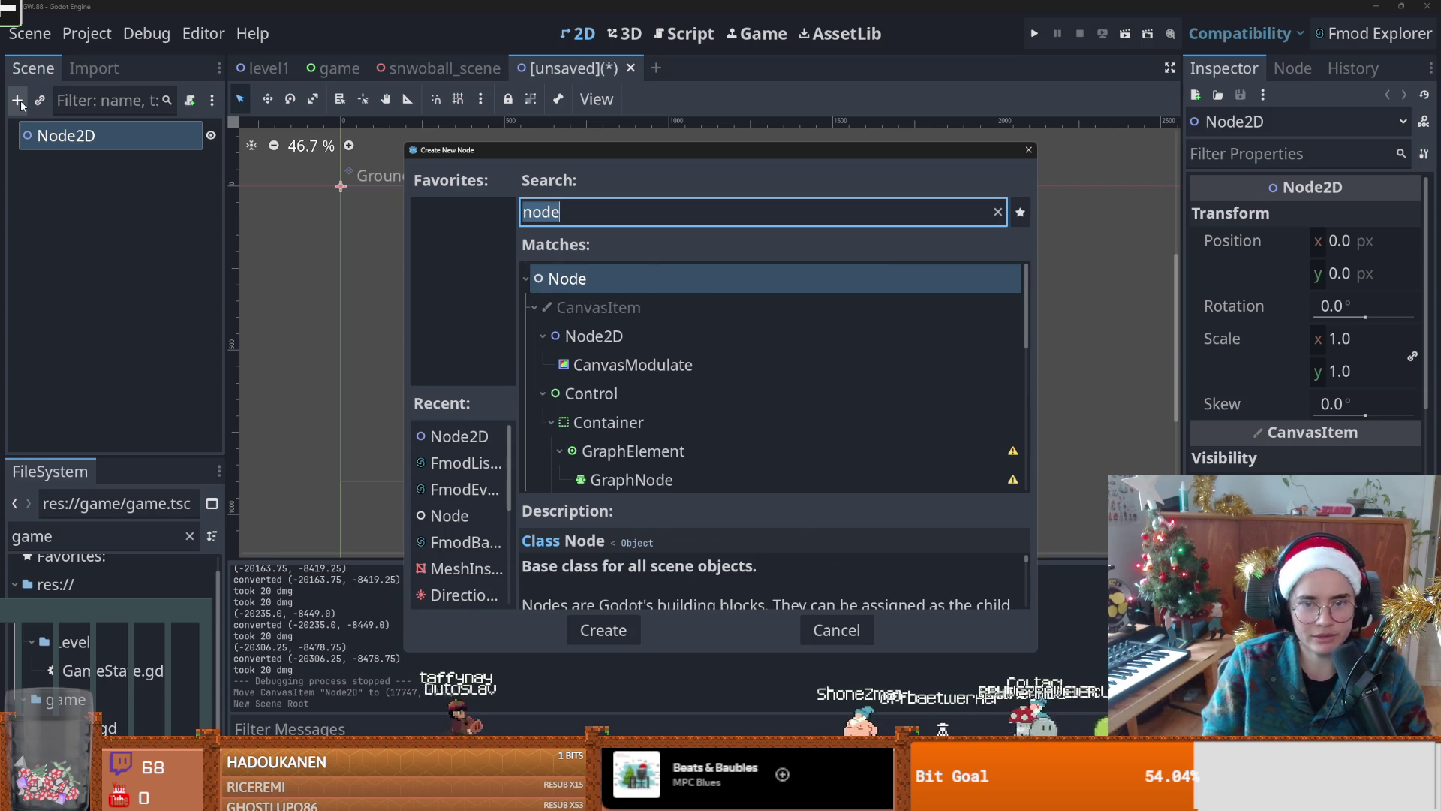
type("tilema")
key("Down")
key("Return")
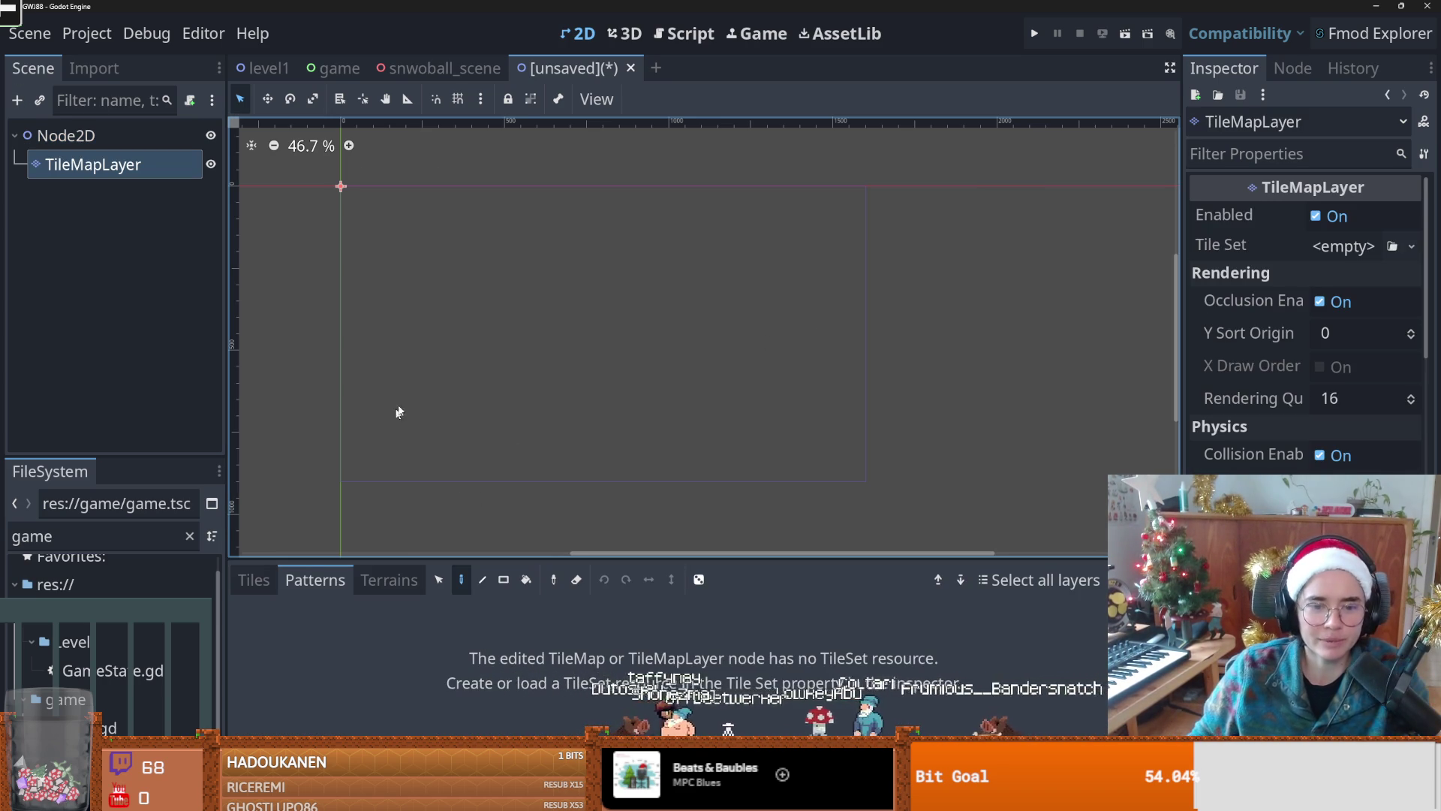
left_click(264, 68)
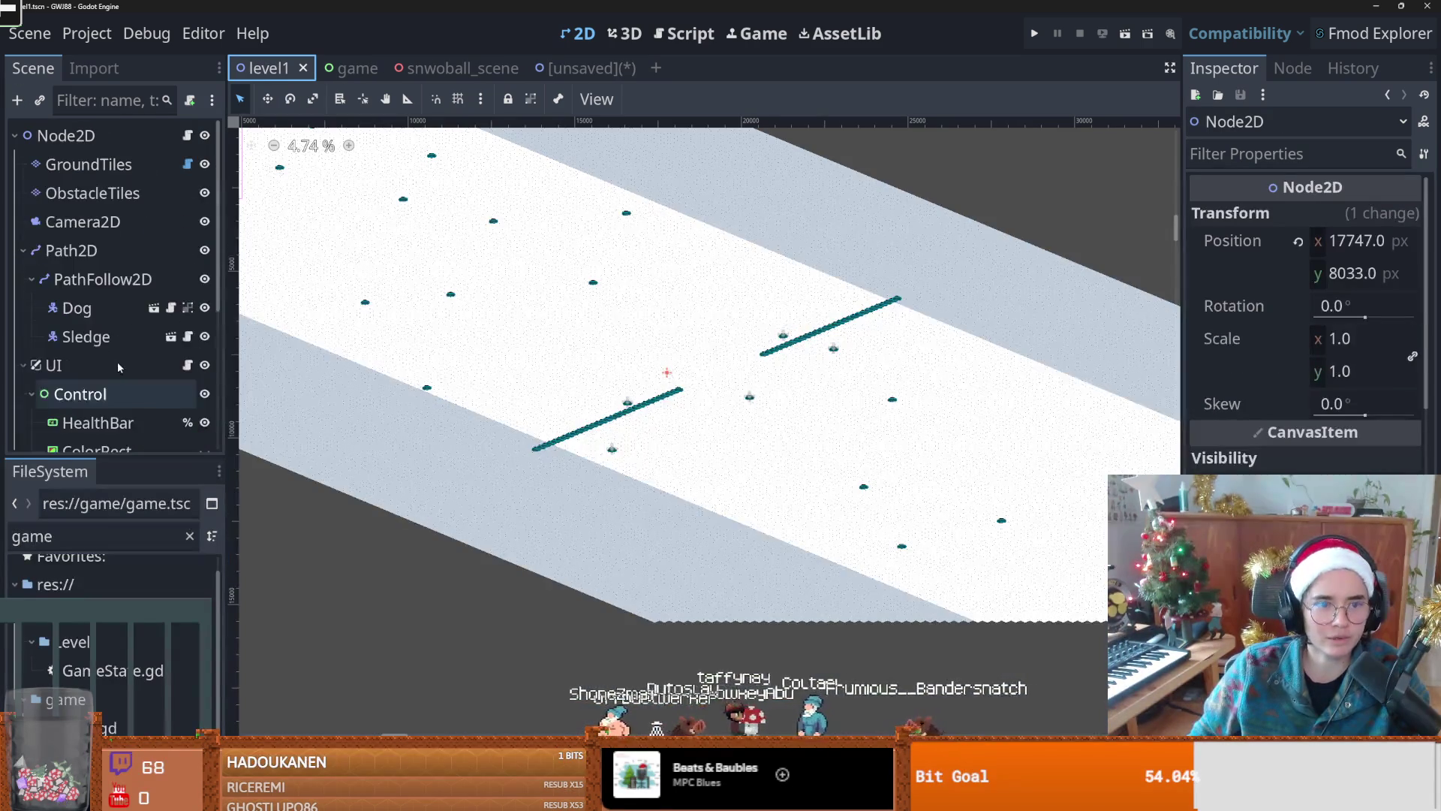
Step: Inspect the GroundTiles tile set, then assign a tile set to the new scene's TileMapLayer
left_click(89, 165)
right_click(1276, 359)
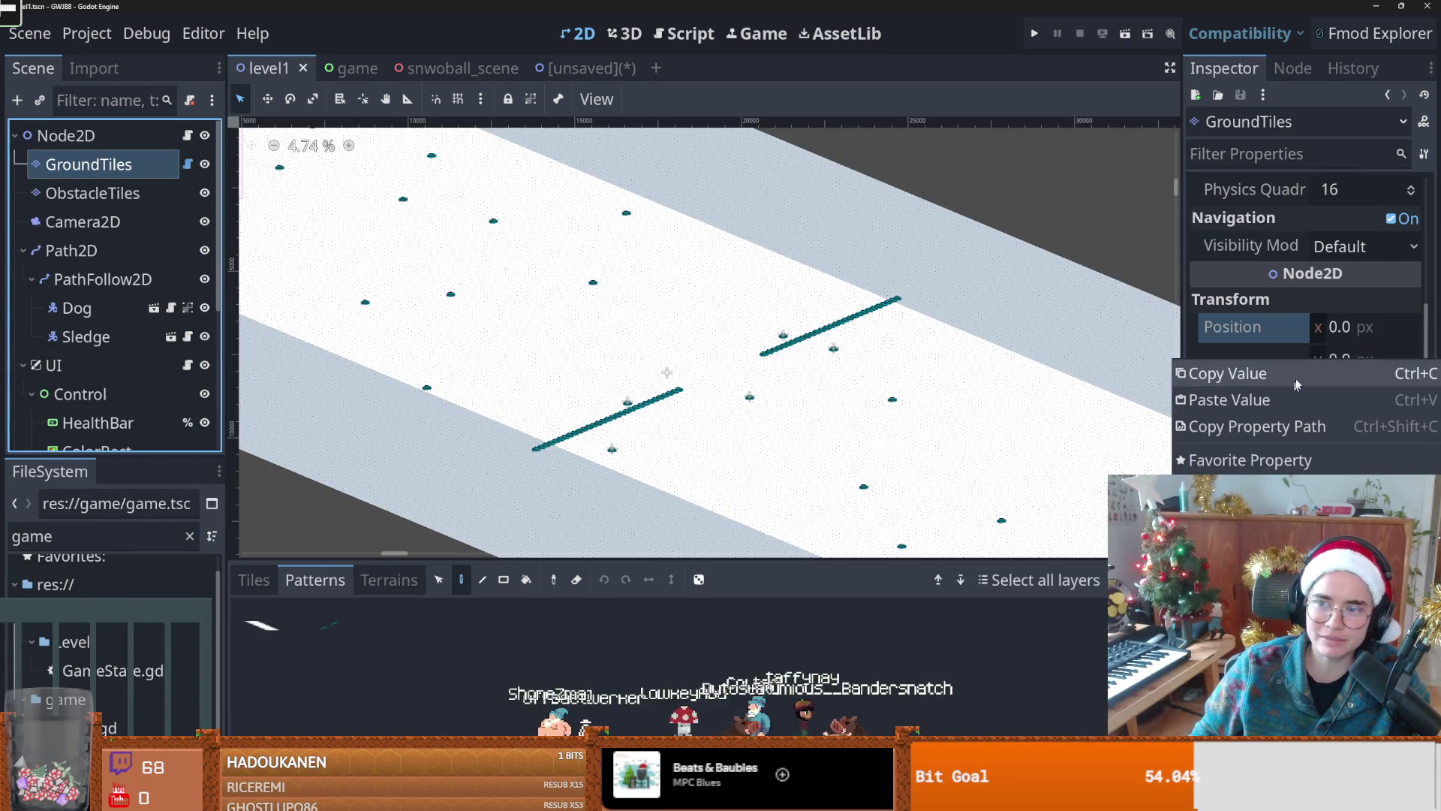
scroll(1364, 265, "up", 5)
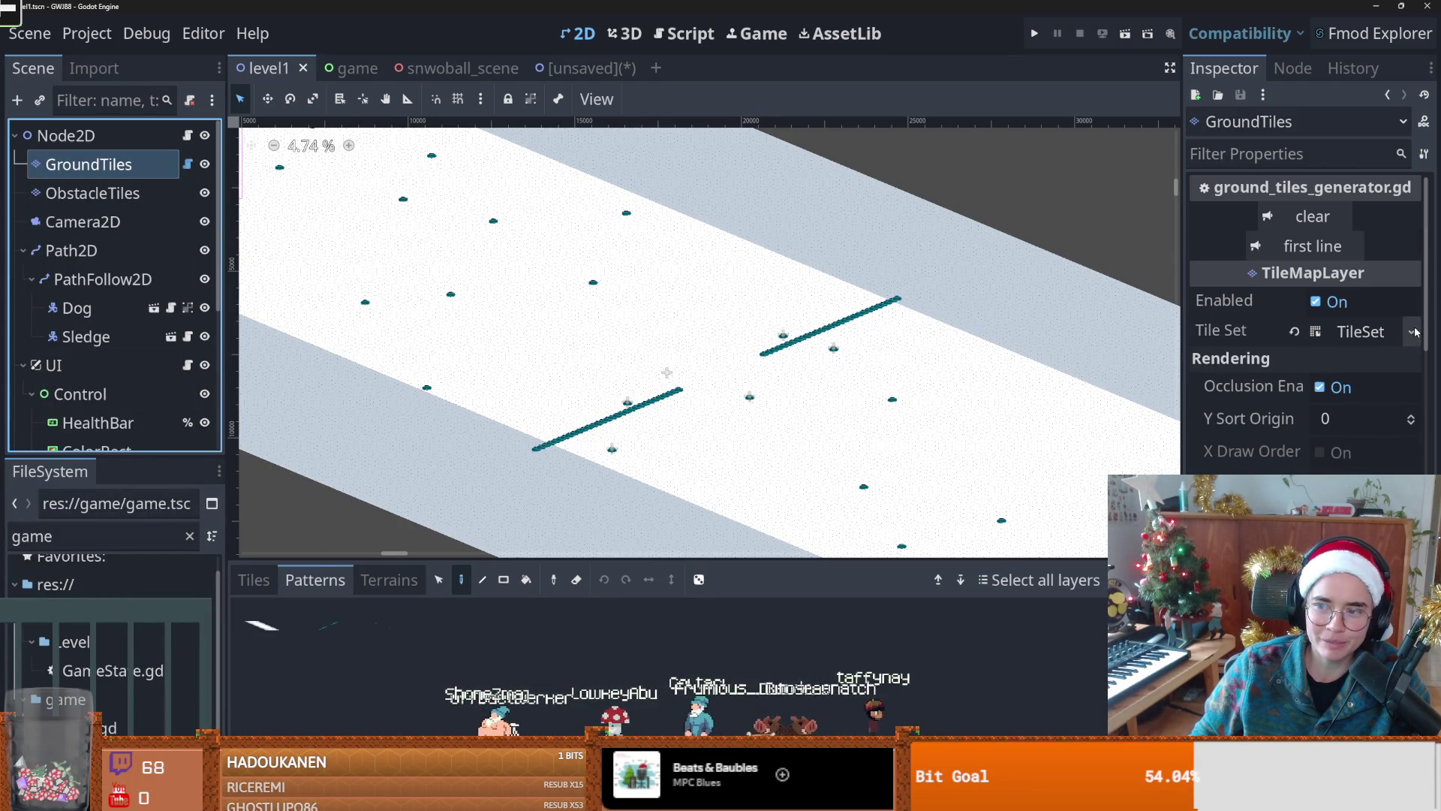
left_click(1414, 332)
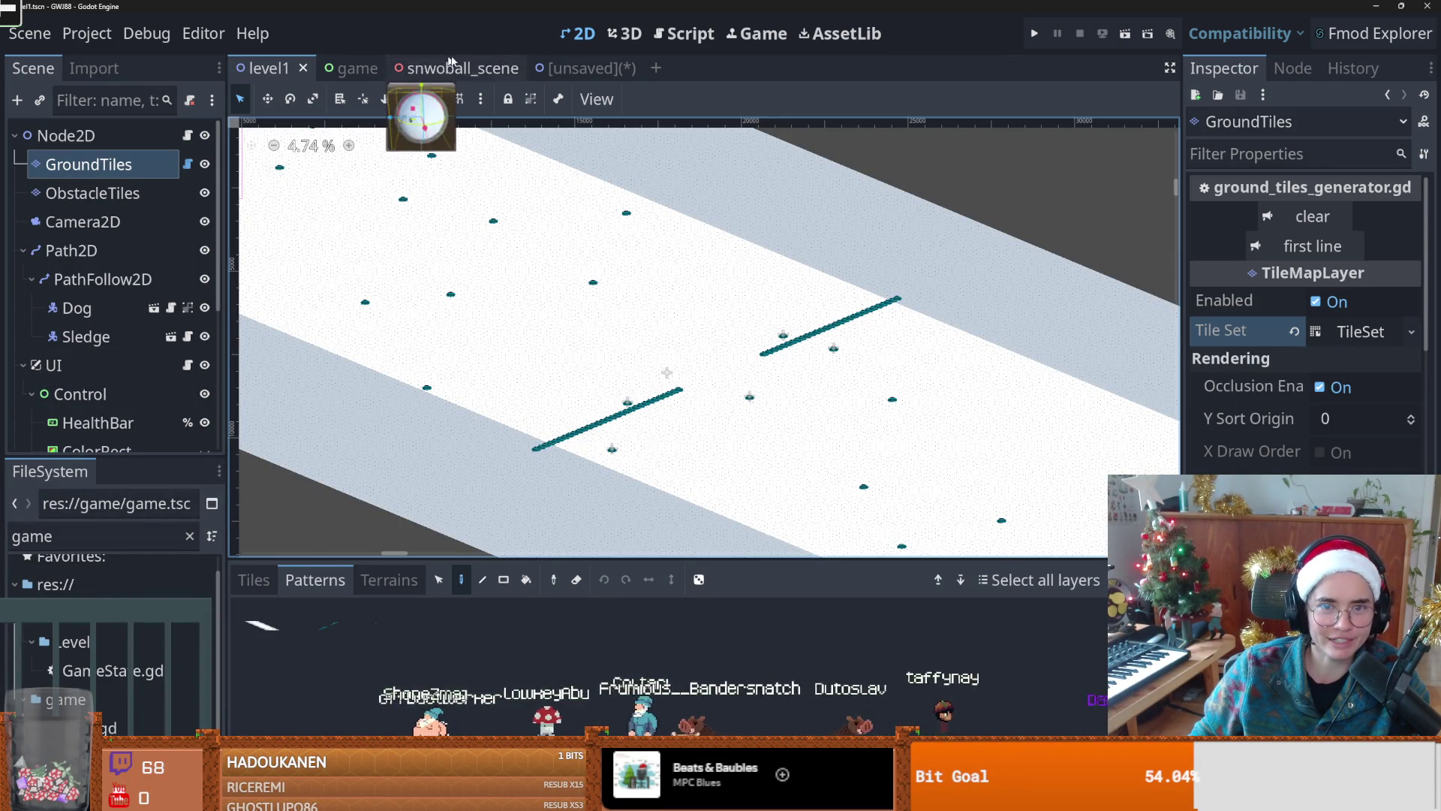
left_click(586, 68)
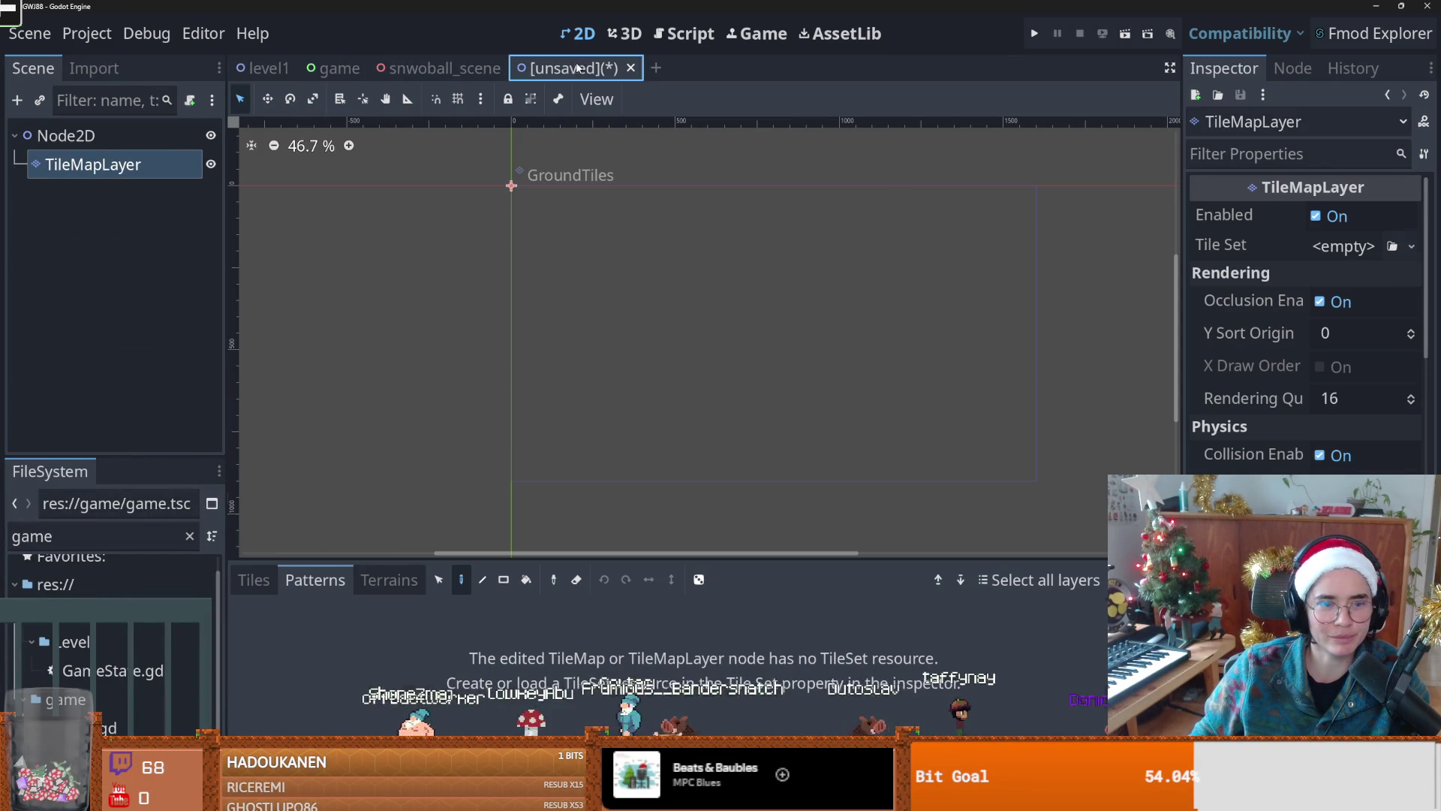
left_click(1410, 247)
left_click(1321, 301)
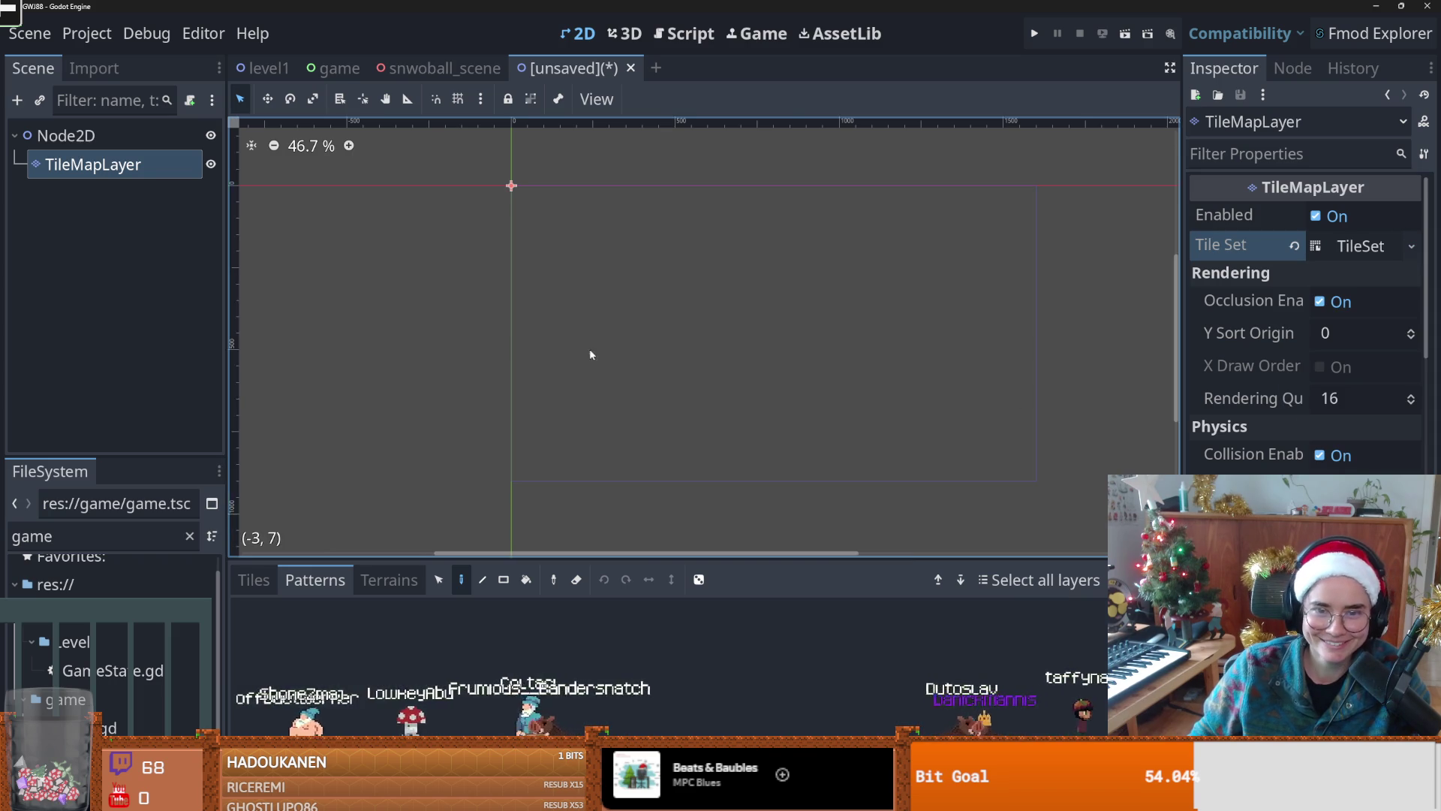
Step: Place the second tile pattern, a white tile line, at the scene origin
scroll(634, 315, "up", 10)
scroll(652, 322, "up", 5)
left_click(342, 609)
scroll(498, 456, "down", 20)
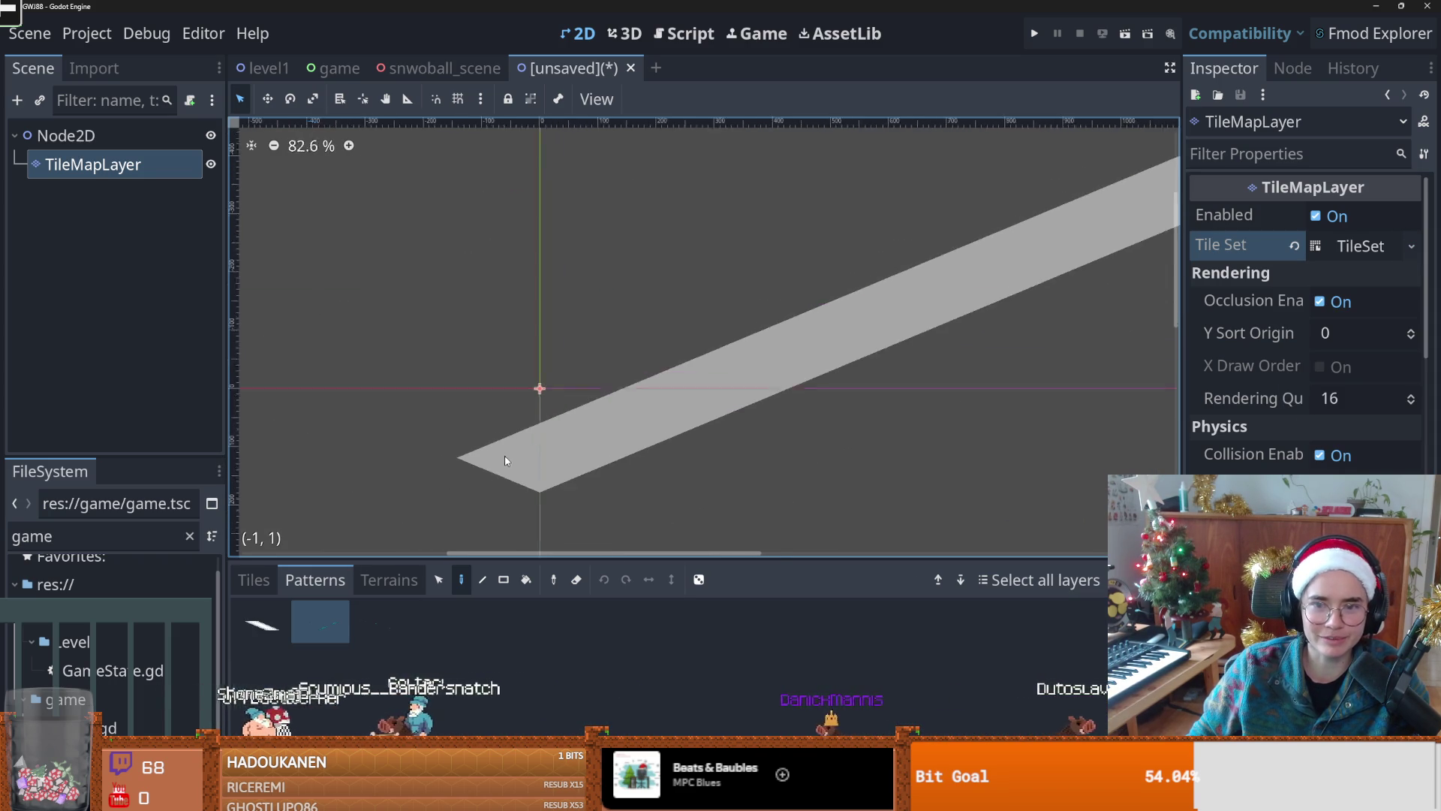
scroll(527, 458, "down", 7)
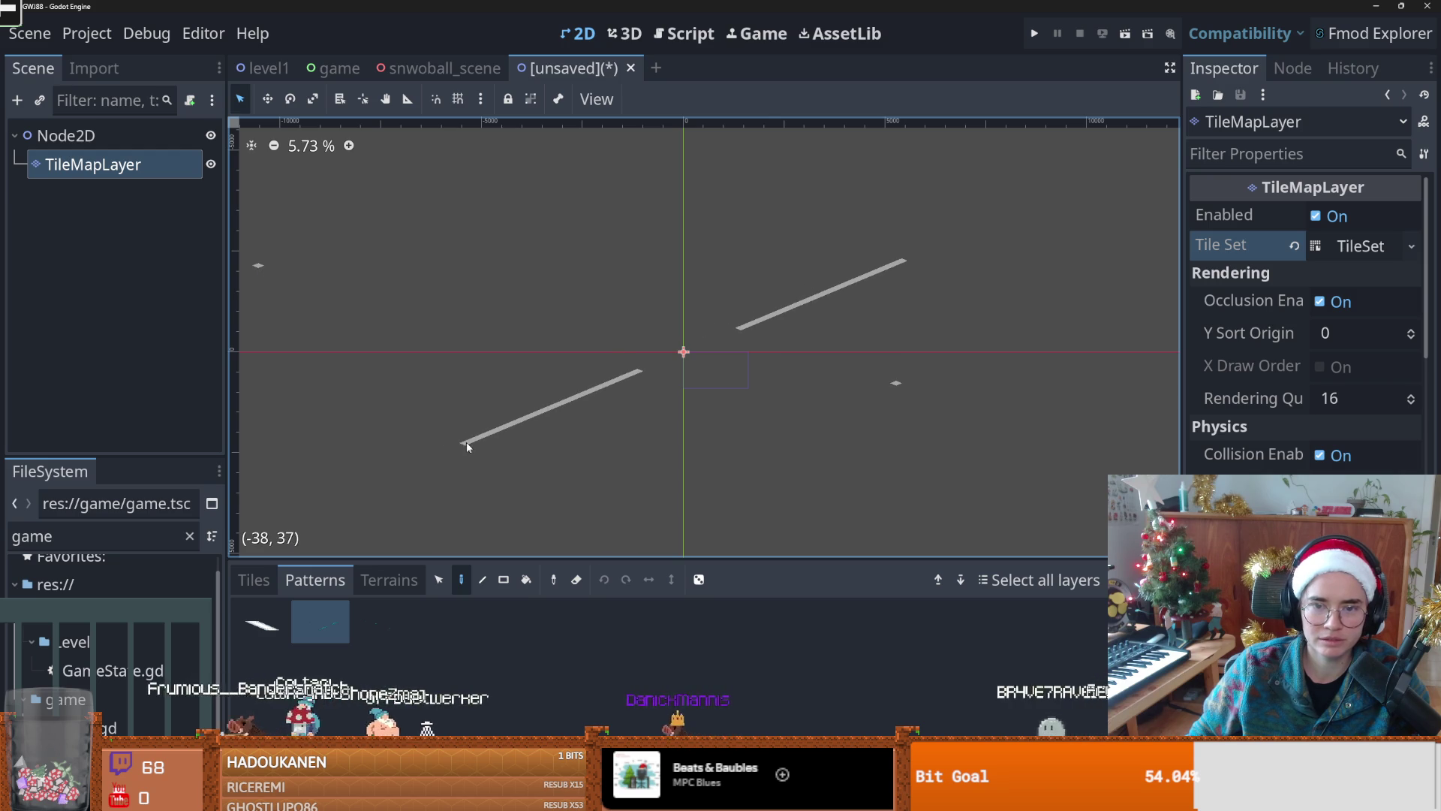
left_click(467, 445)
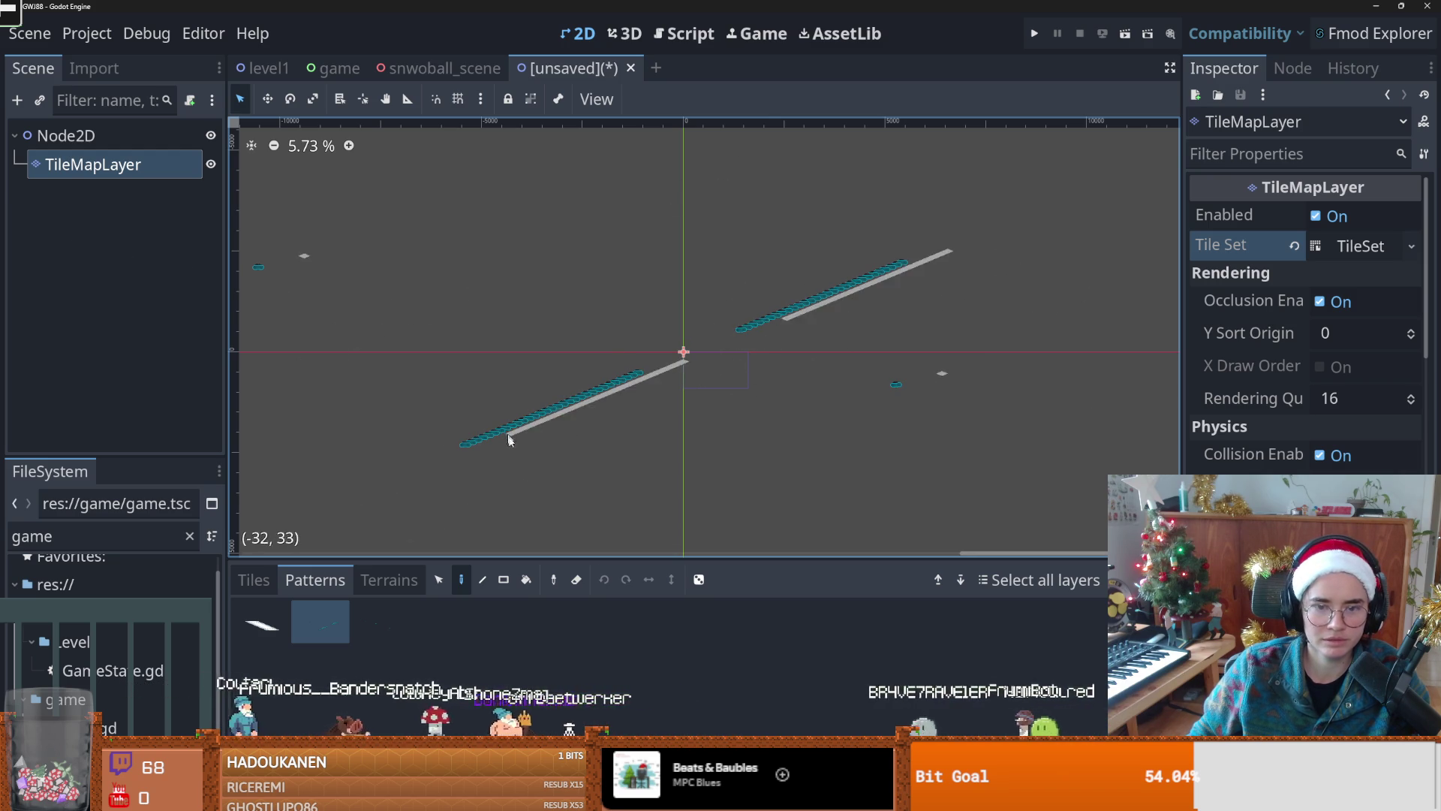
Step: With tile_inner_0.png and the Line tool, paint a diagonal white diamond-tile line through the origin
left_click(254, 579)
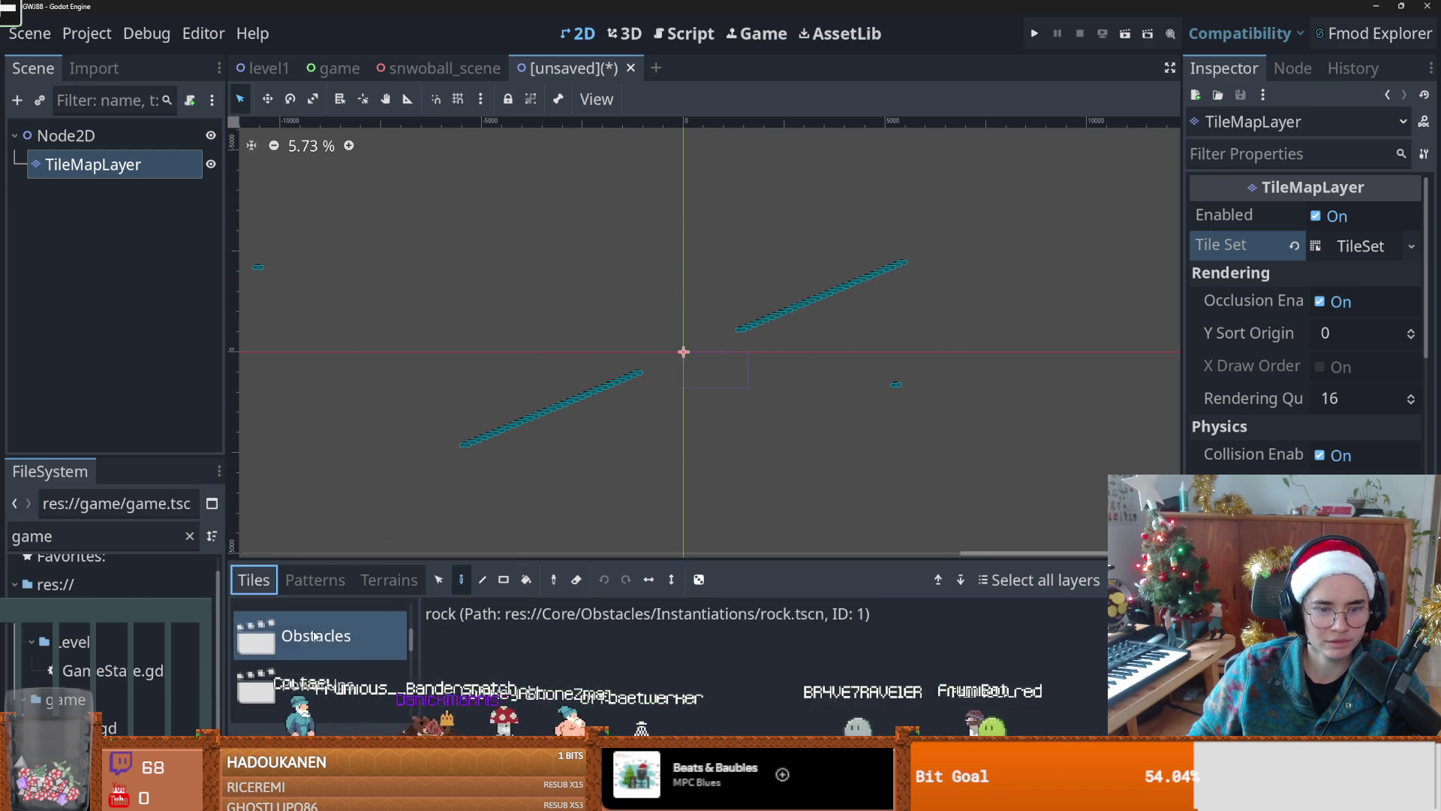
scroll(346, 647, "up", 3)
left_click(339, 668)
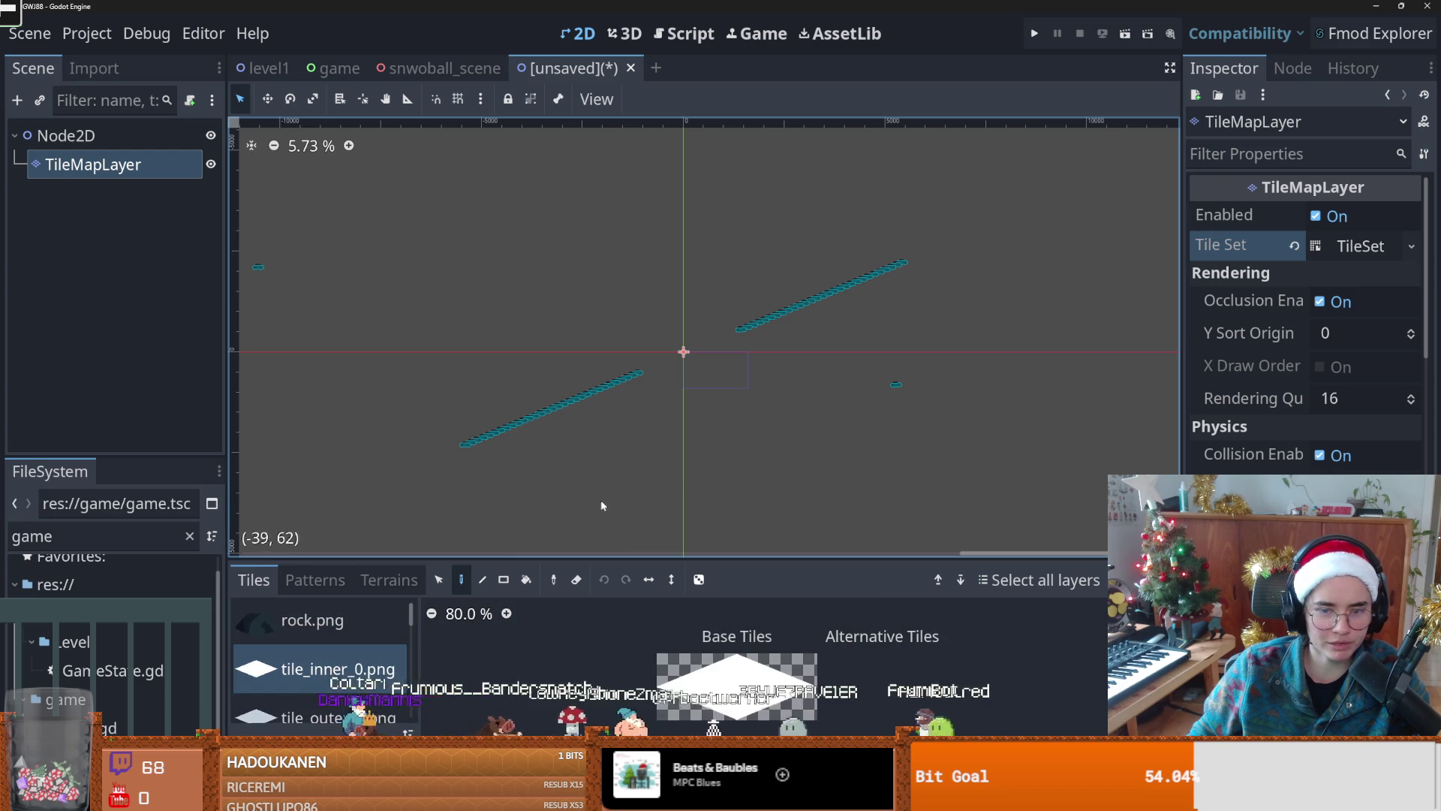
left_click(482, 579)
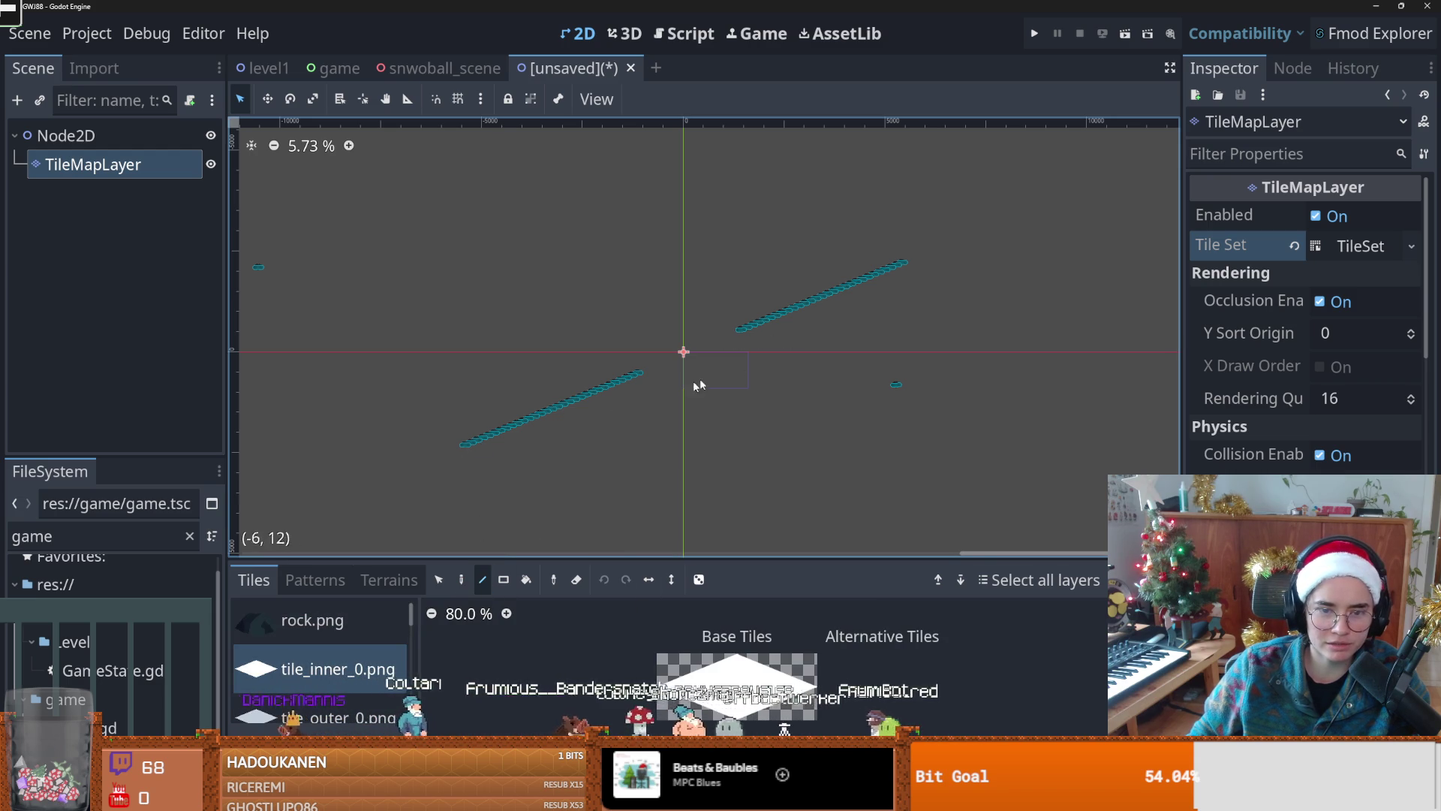
left_click(665, 662)
left_click_drag(501, 433, 907, 262)
Step: Bring up the save dialog for the new scene, which proposes node_2d.tscn
scroll(690, 375, "up", 3)
scroll(651, 377, "down", 4)
scroll(706, 381, "up", 1)
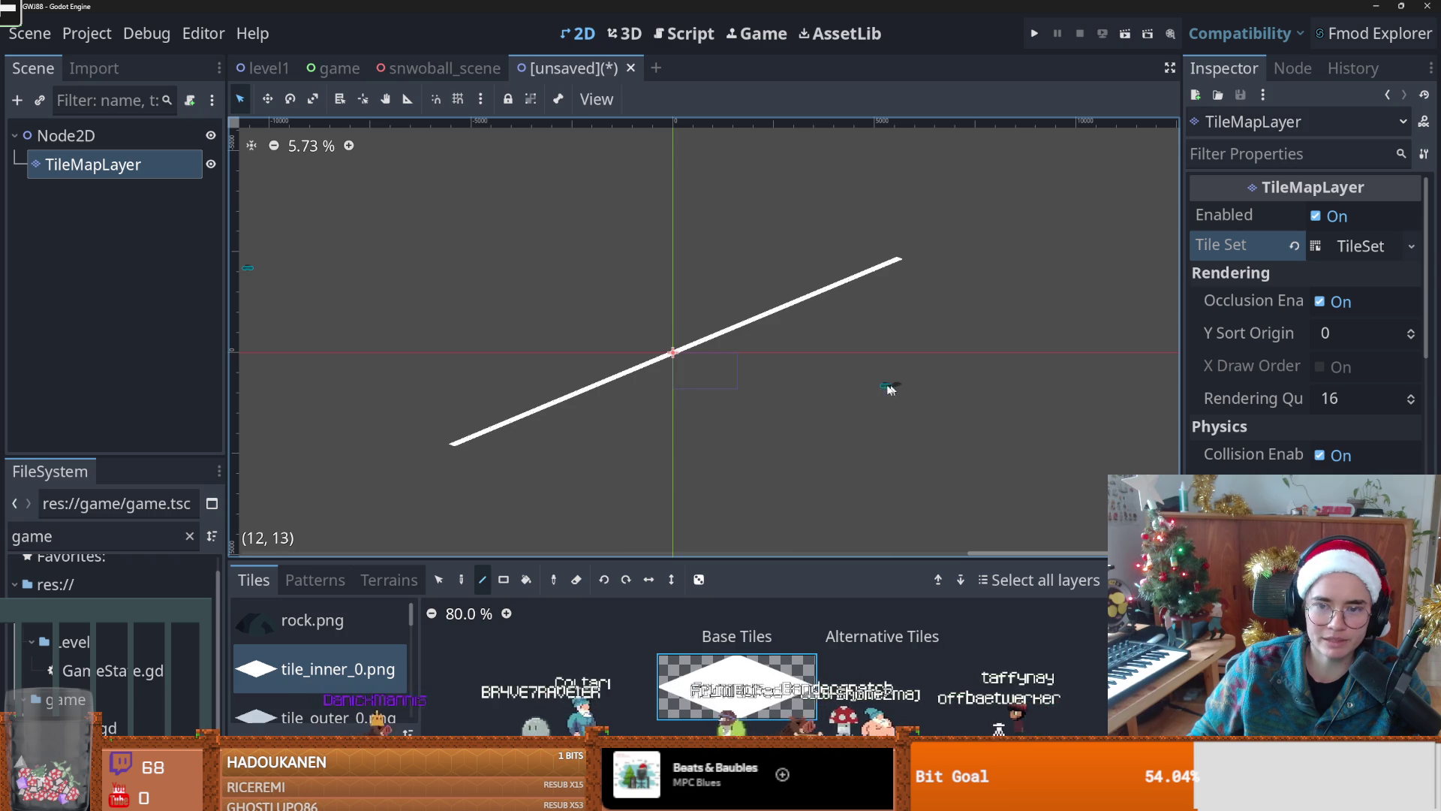
scroll(538, 386, "up", 1)
scroll(531, 383, "left", 2)
key("ctrl+s")
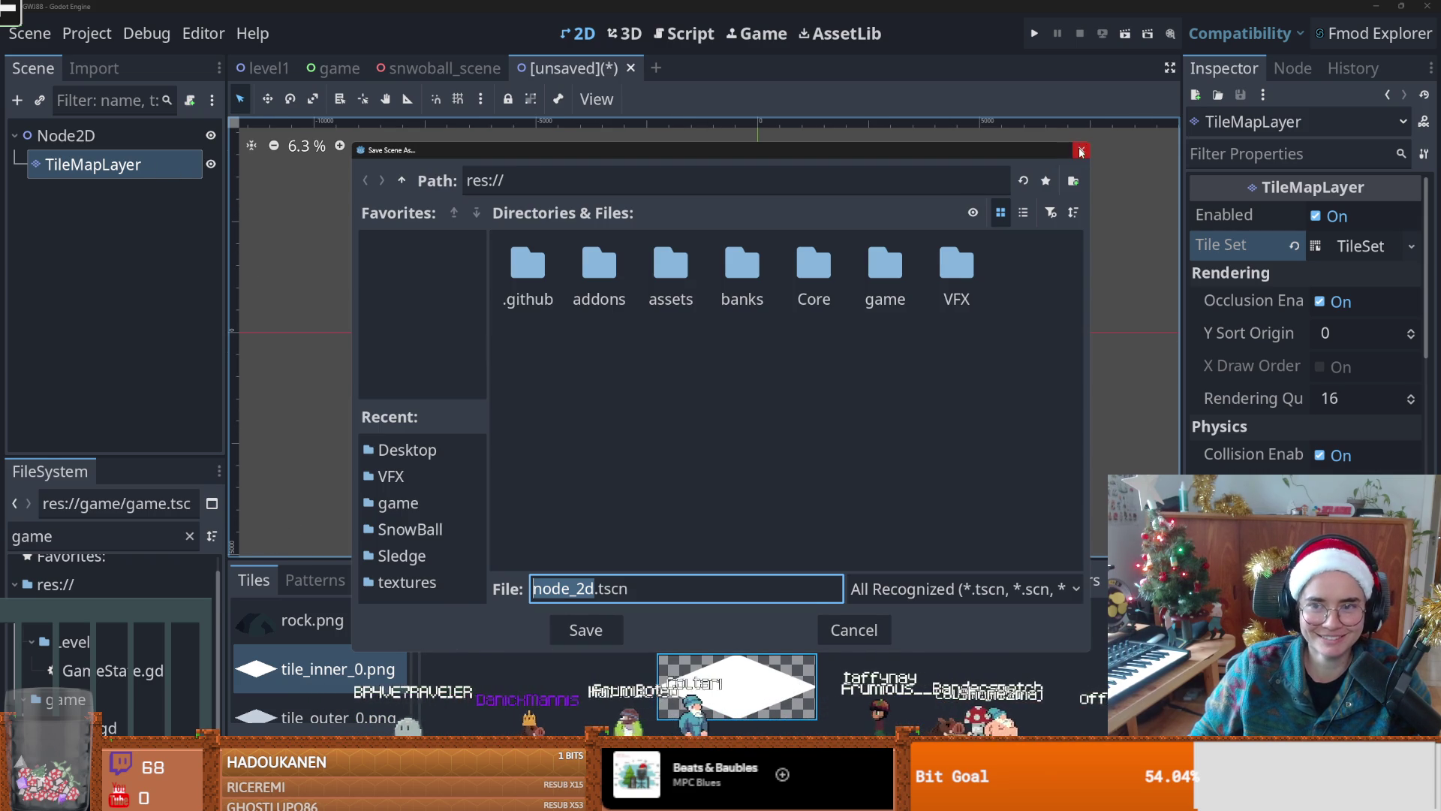
Step: Cancel the save, rename the root node to Rock1 and instance rock.tscn as a child
left_click(1081, 150)
left_click(138, 145)
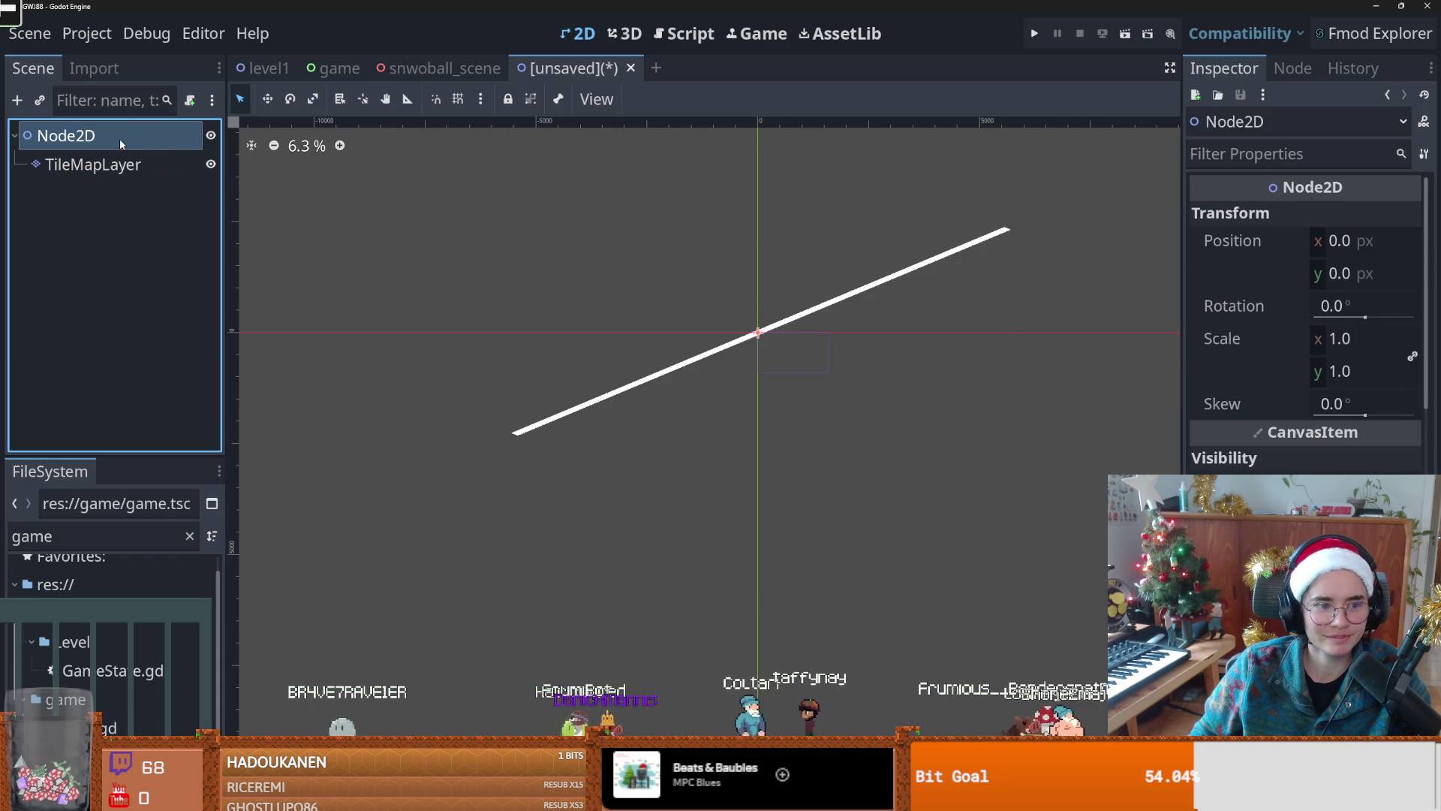
double_click(89, 138)
type("Rock1")
key("Return")
left_click(39, 101)
type("rock")
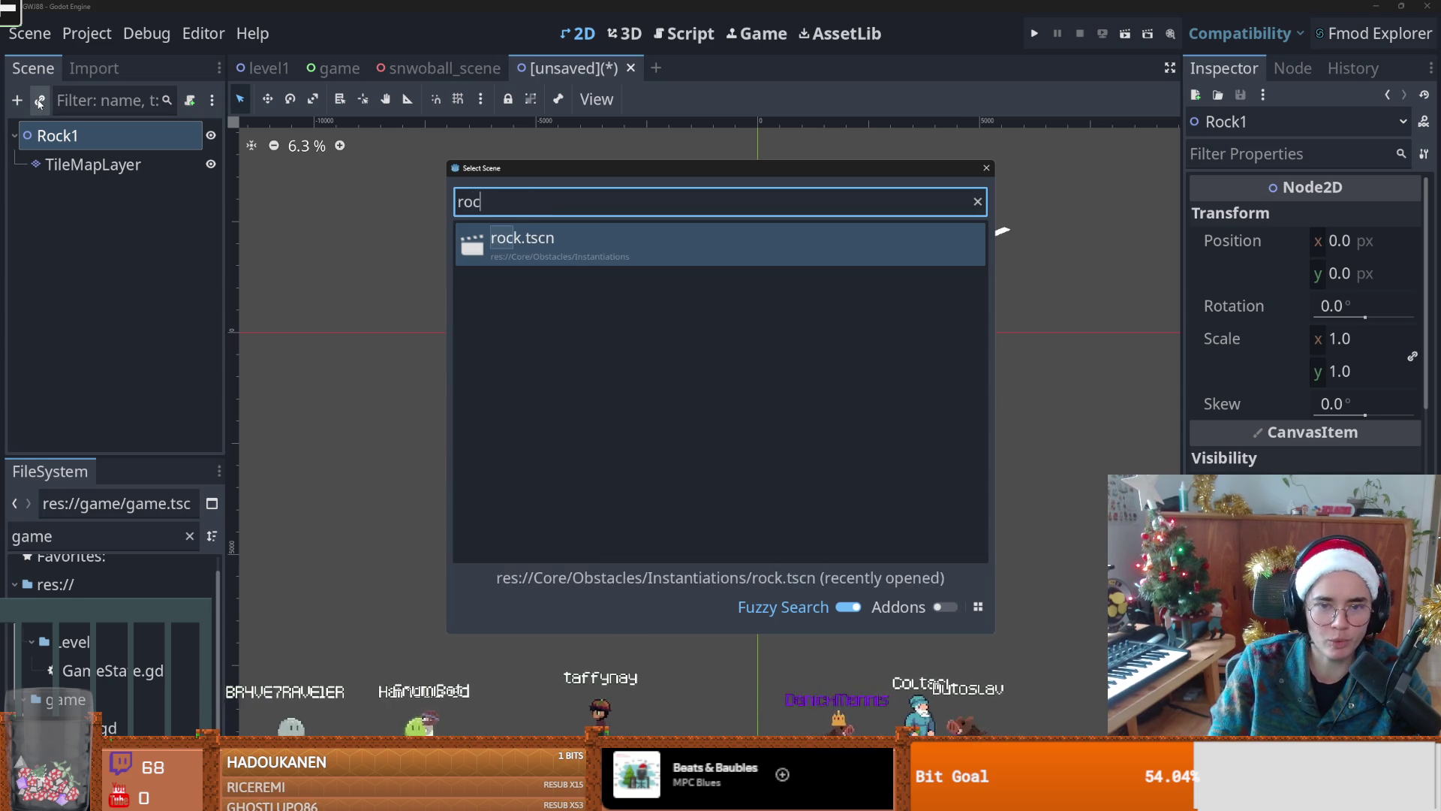
key("Return")
Step: Check the TileMapLayer's colour picker, then rename the root node to ObstacleTemplate
left_click(93, 165)
scroll(1306, 323, "down", 10)
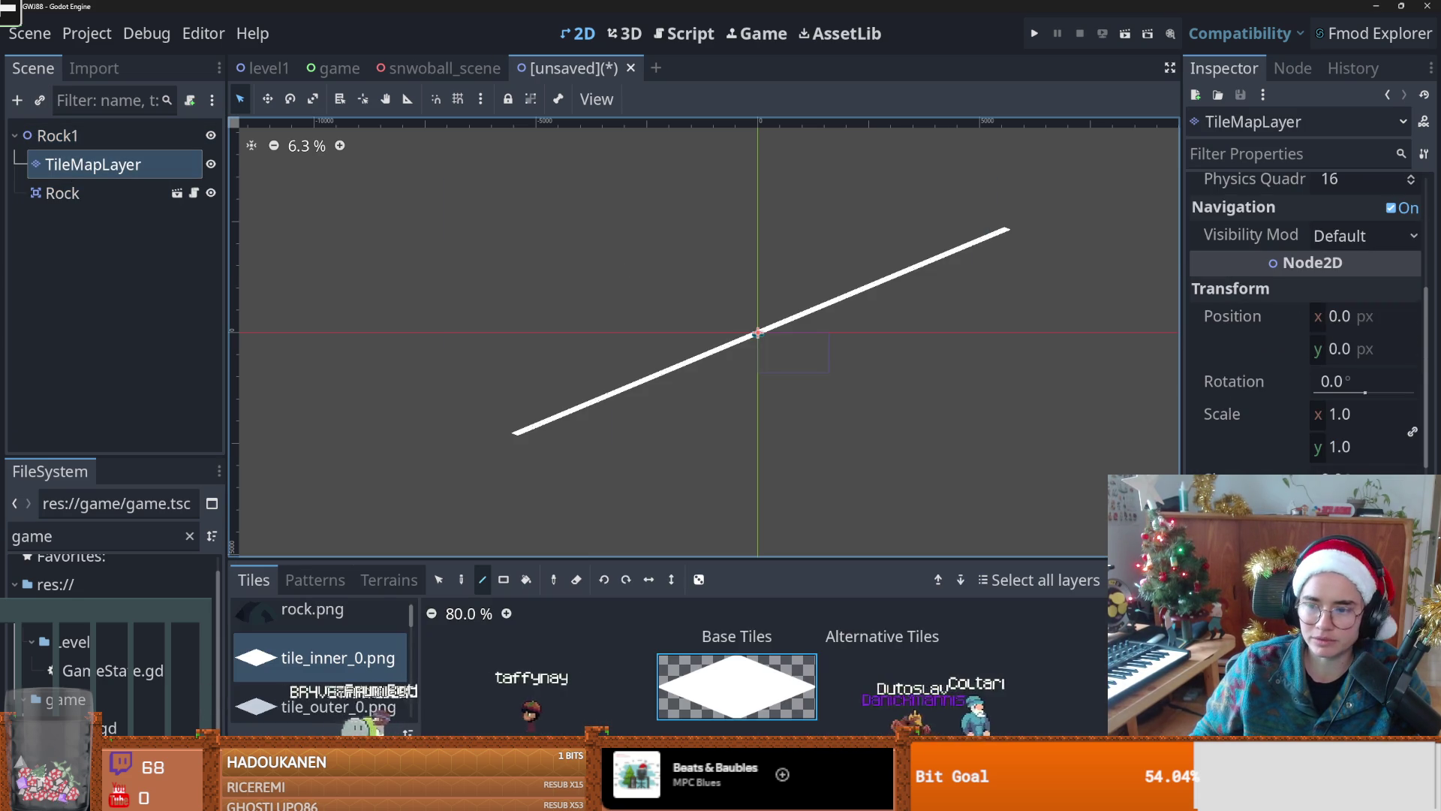
left_click(1334, 495)
left_click(651, 381)
scroll(685, 380, "up", 2)
double_click(83, 138)
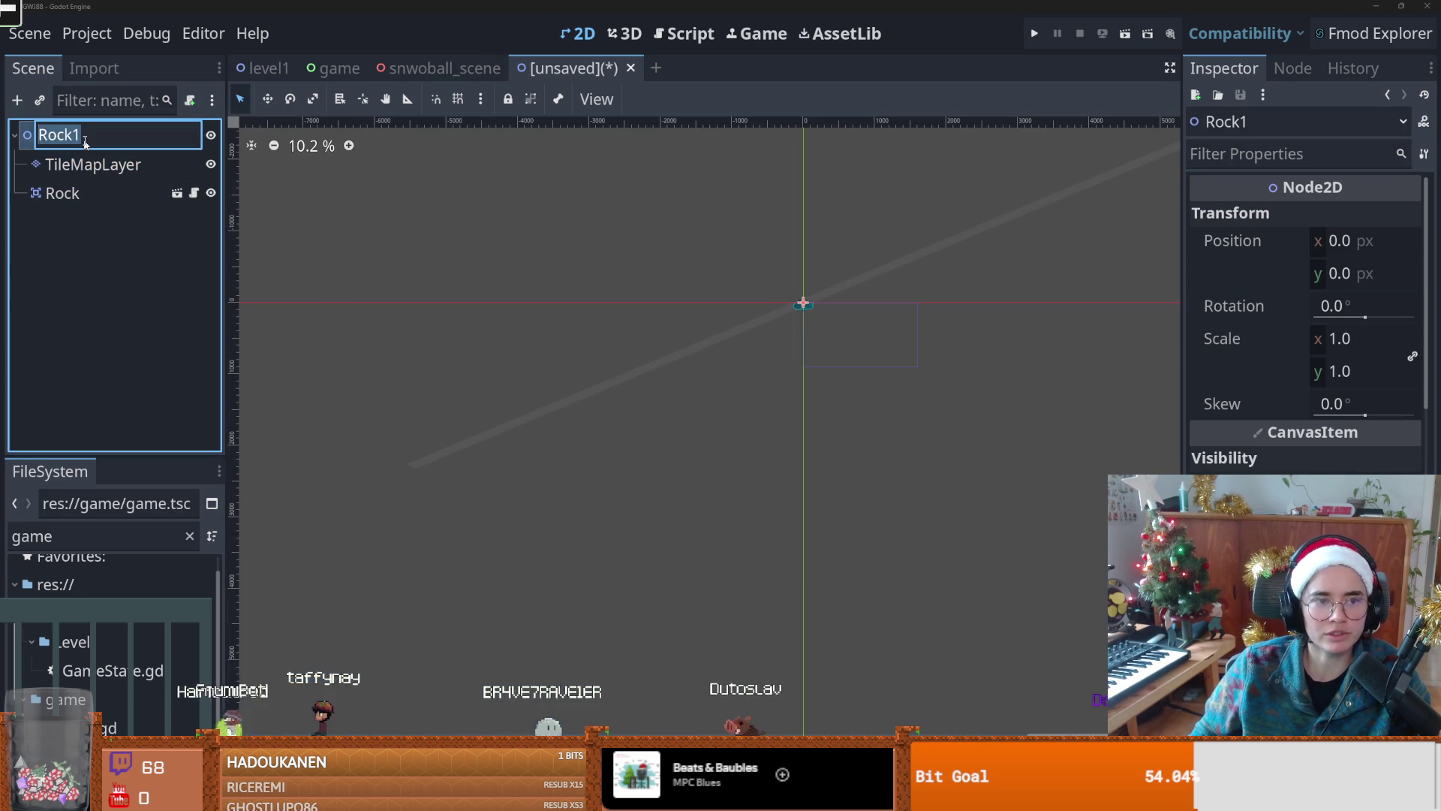
type("ObstacleTemplate")
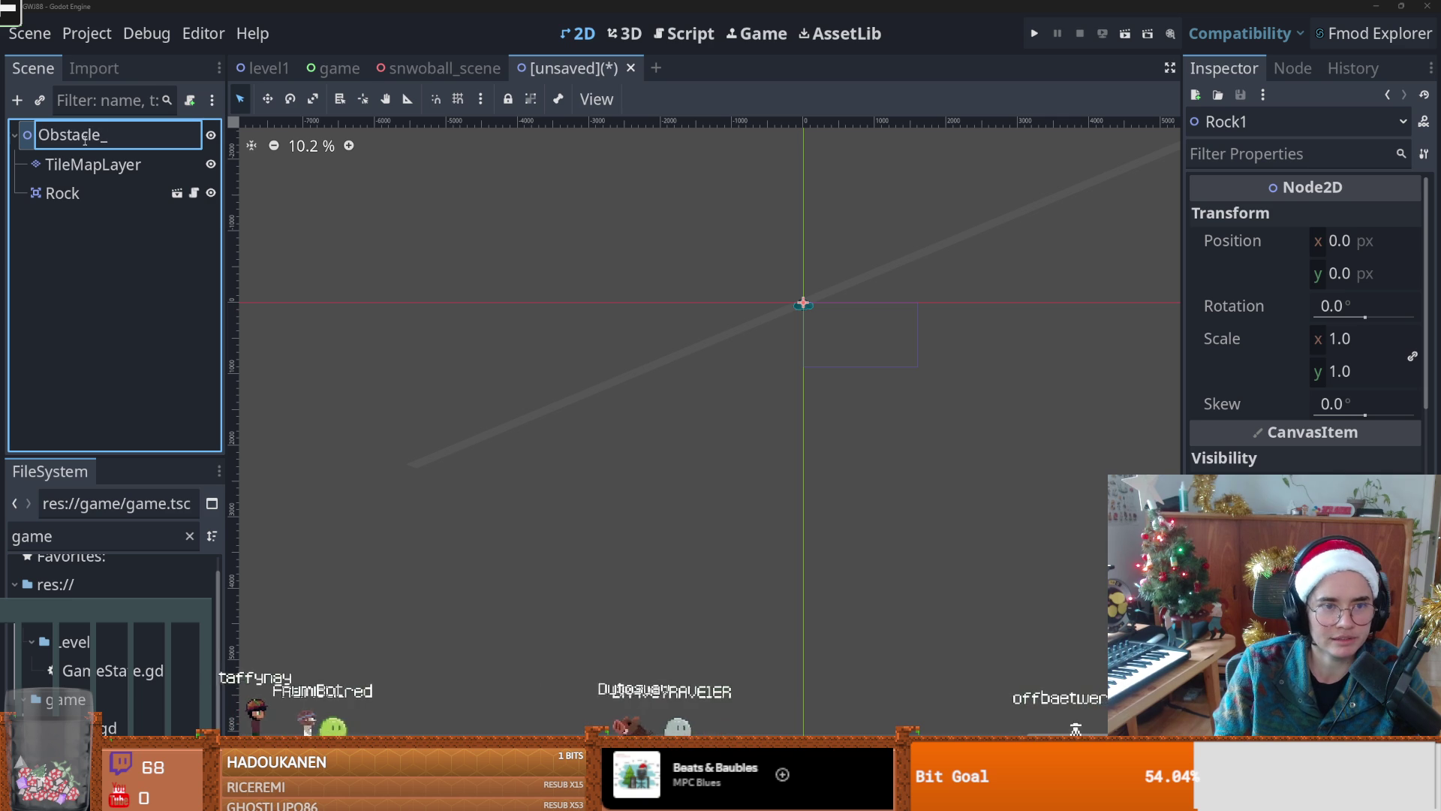
key("Return")
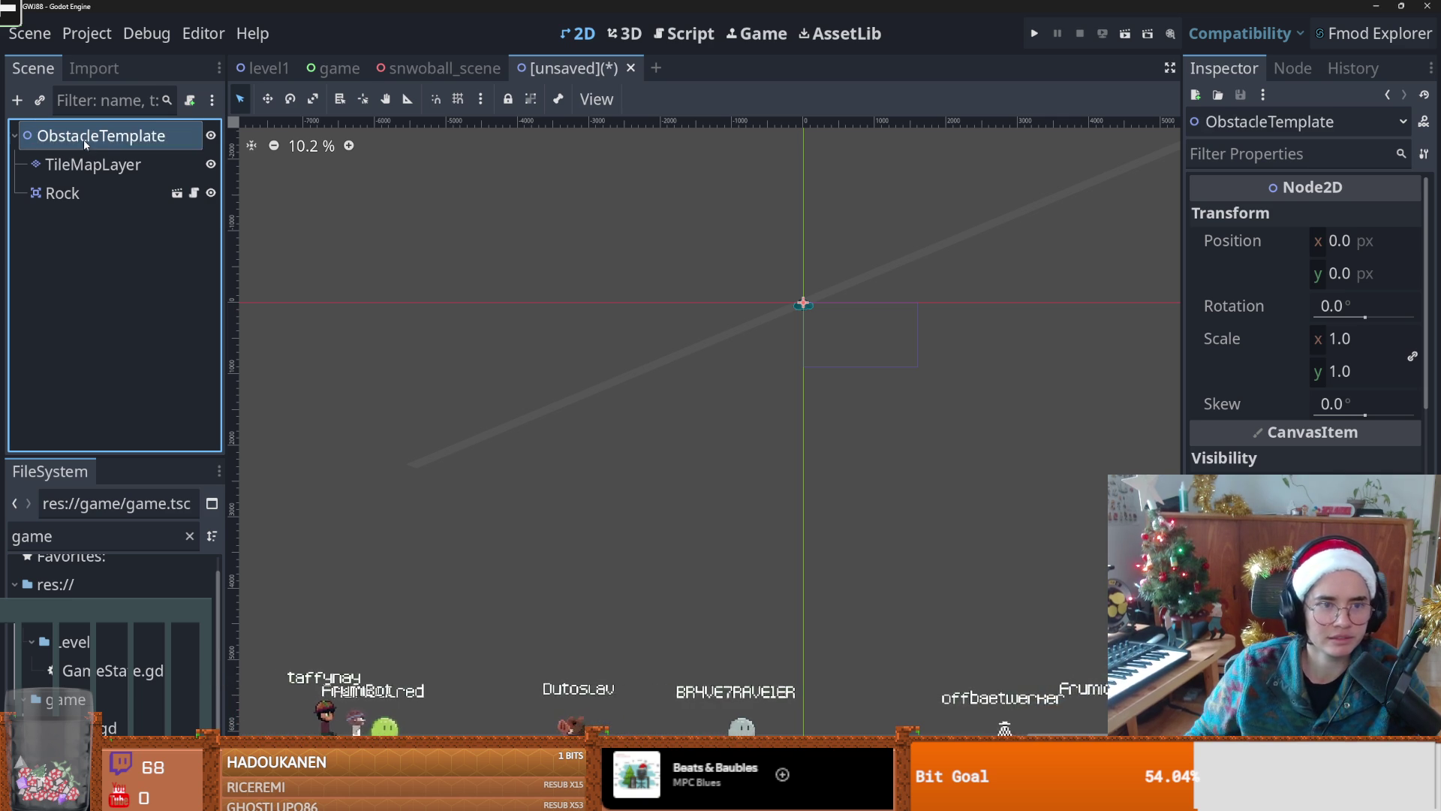
Step: Delete the test Rock node from the scene tree
key("ctrl+s")
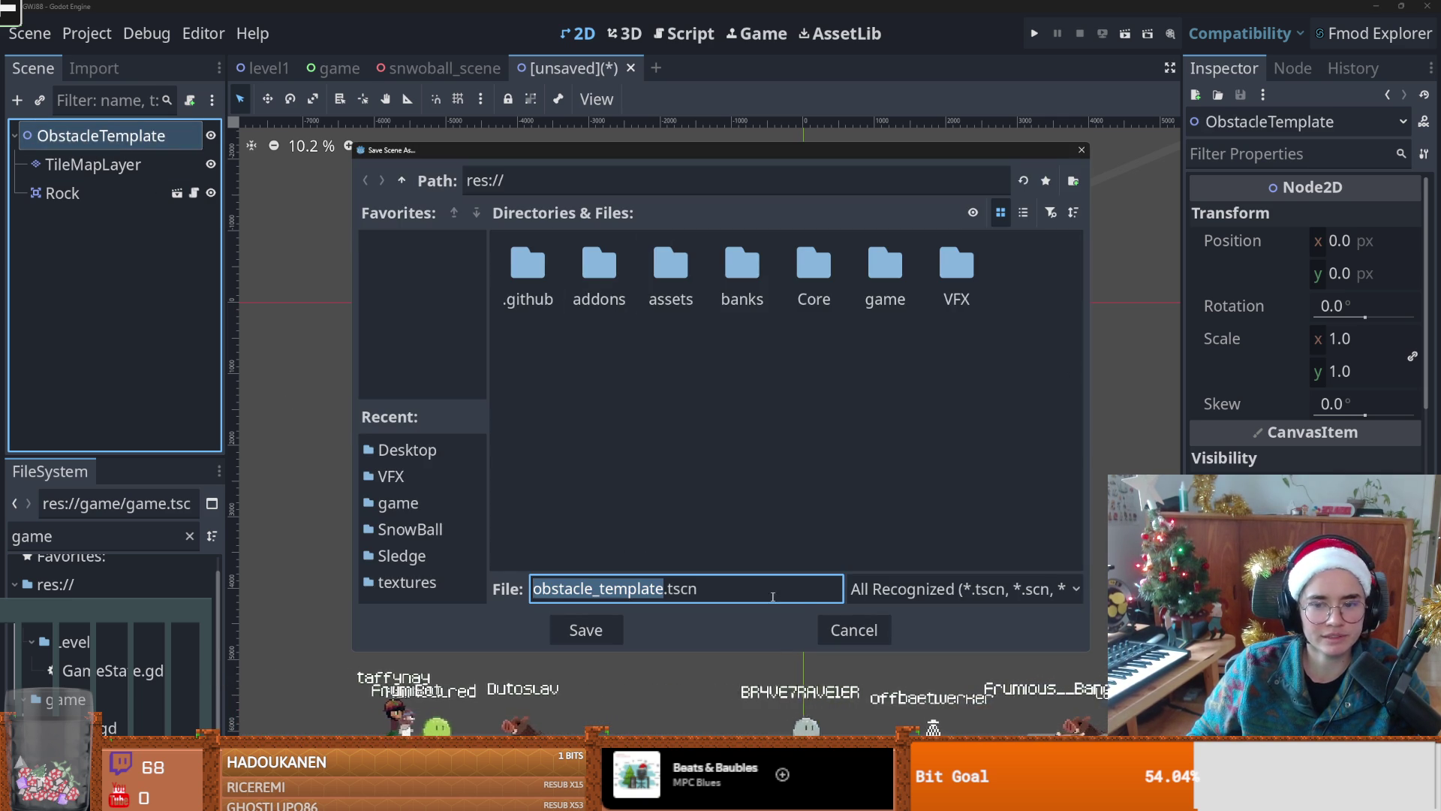
left_click(854, 630)
right_click(63, 193)
left_click(113, 702)
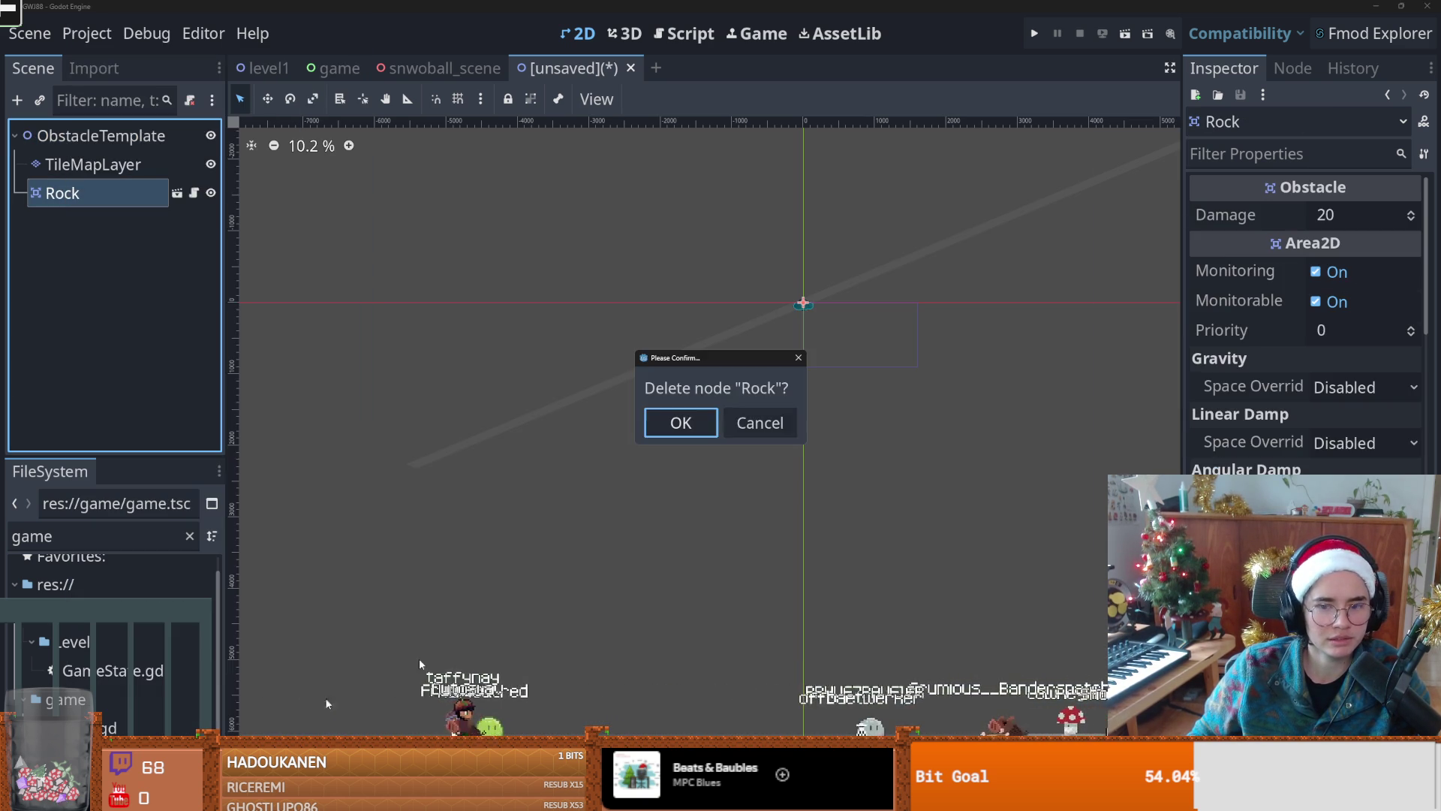
left_click(680, 423)
Step: Save the scene as obstacle_template.tscn inside Core/Obstacles
key("ctrl+s")
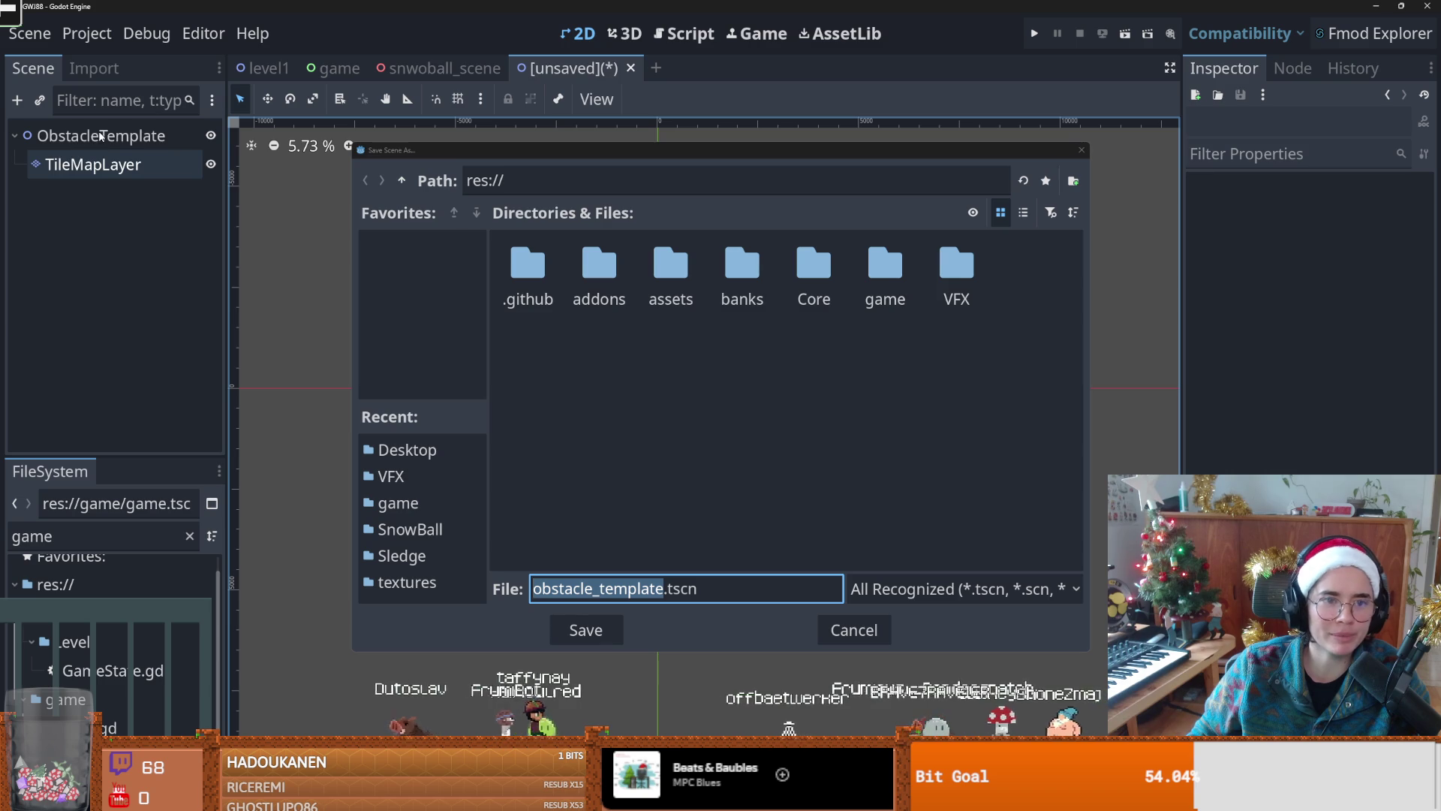
left_click(863, 271)
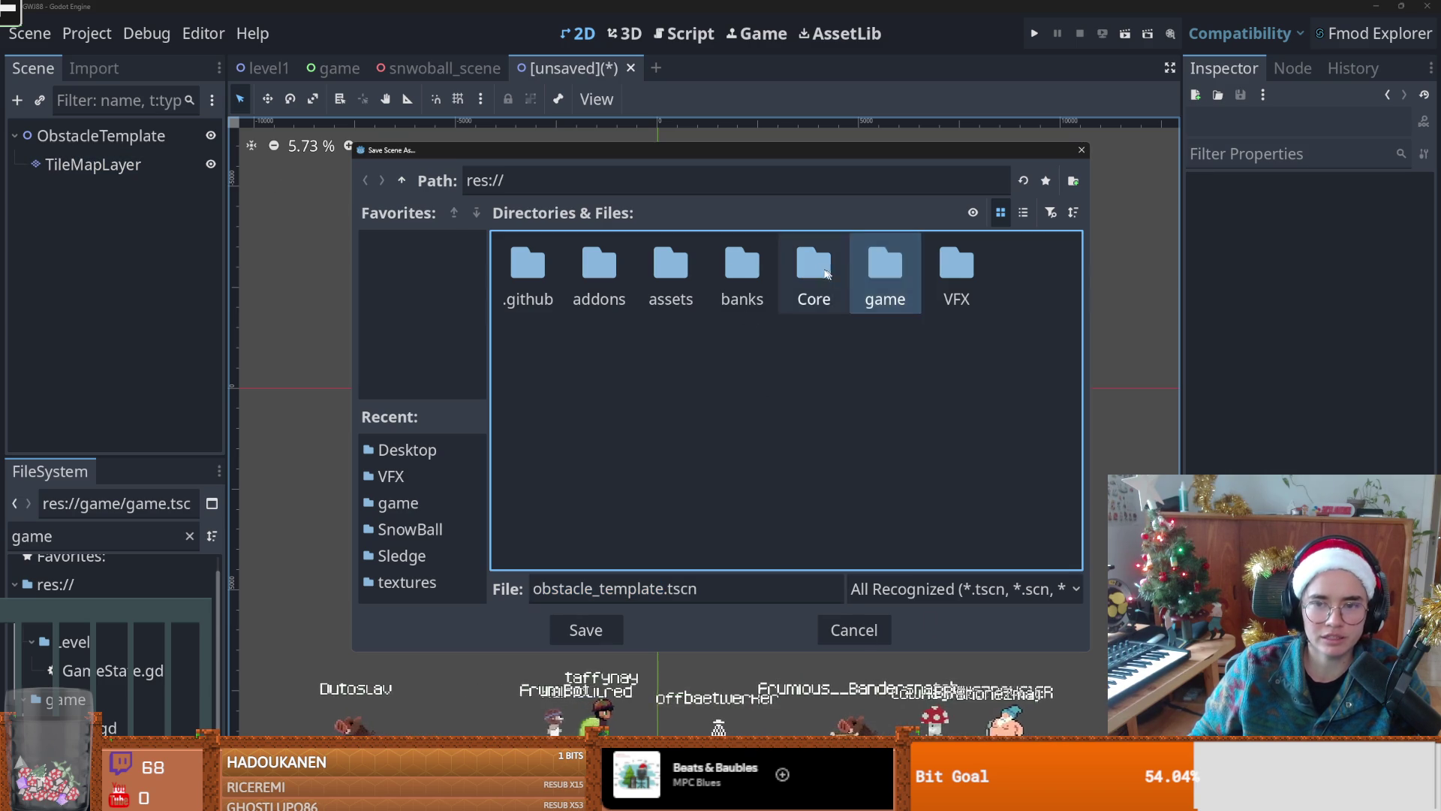
double_click(839, 270)
double_click(663, 266)
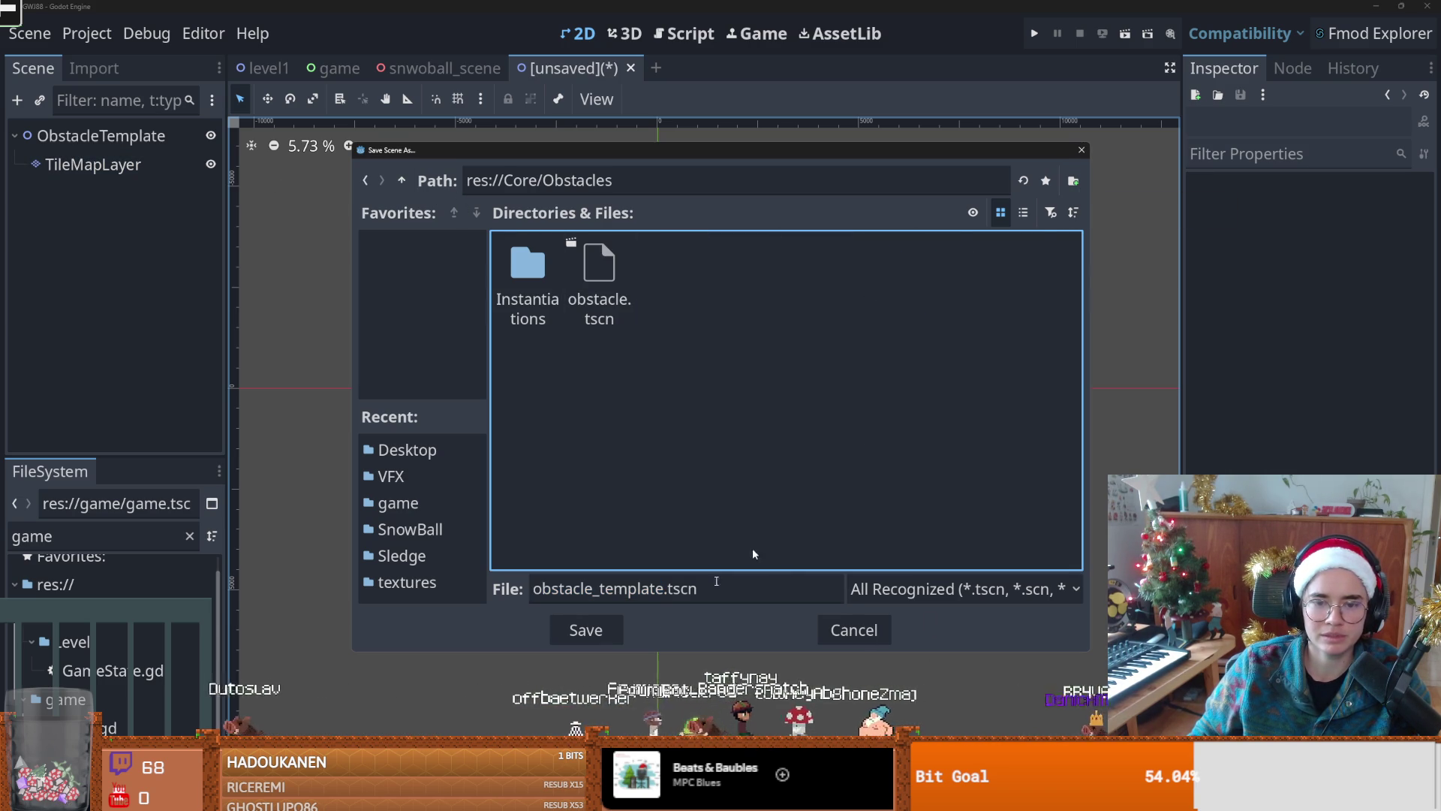
left_click(587, 631)
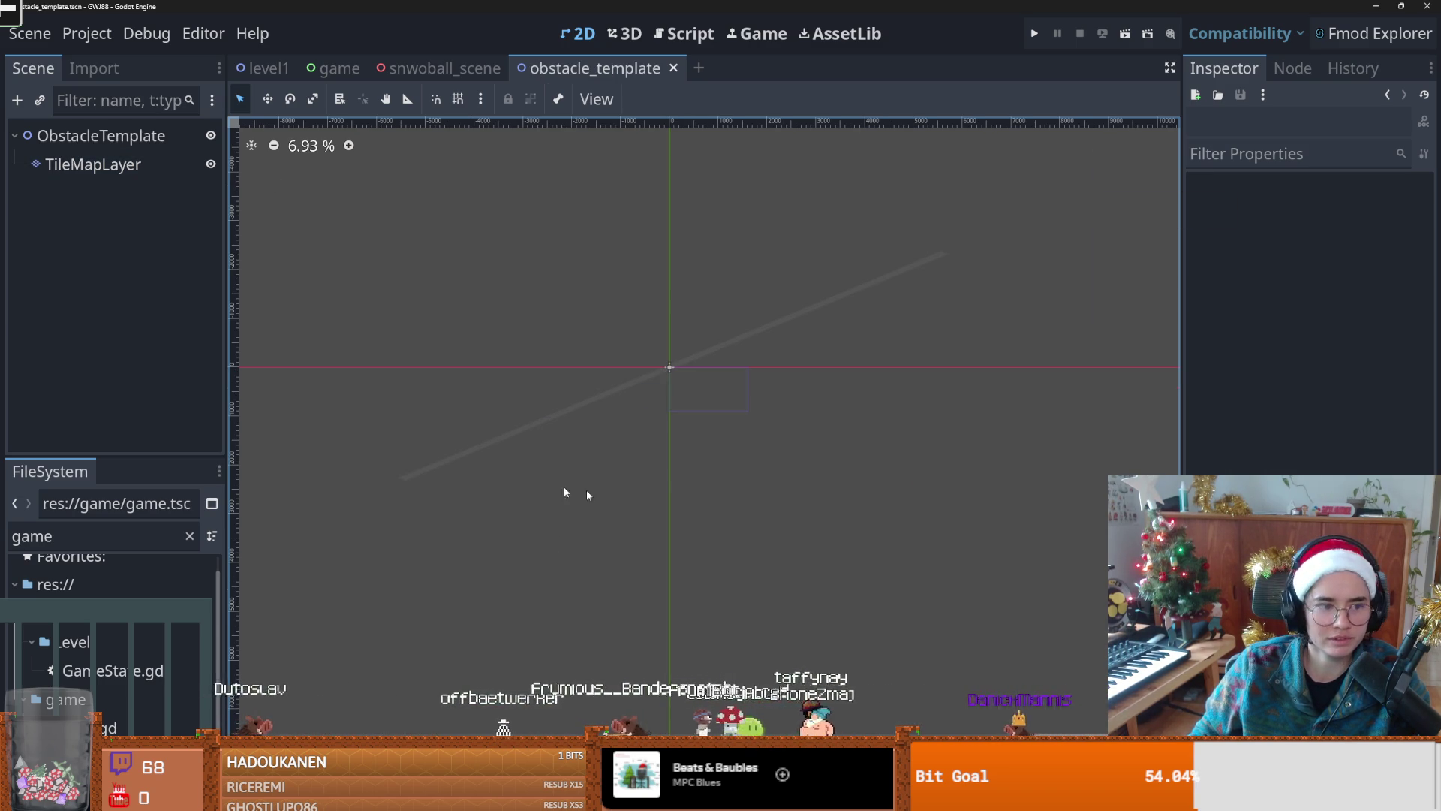
left_click(102, 135)
Step: Instance rock.tscn under ObstacleTemplate, move it down-left of the tile line, and duplicate it
left_click(39, 100)
type("rock")
key("Return")
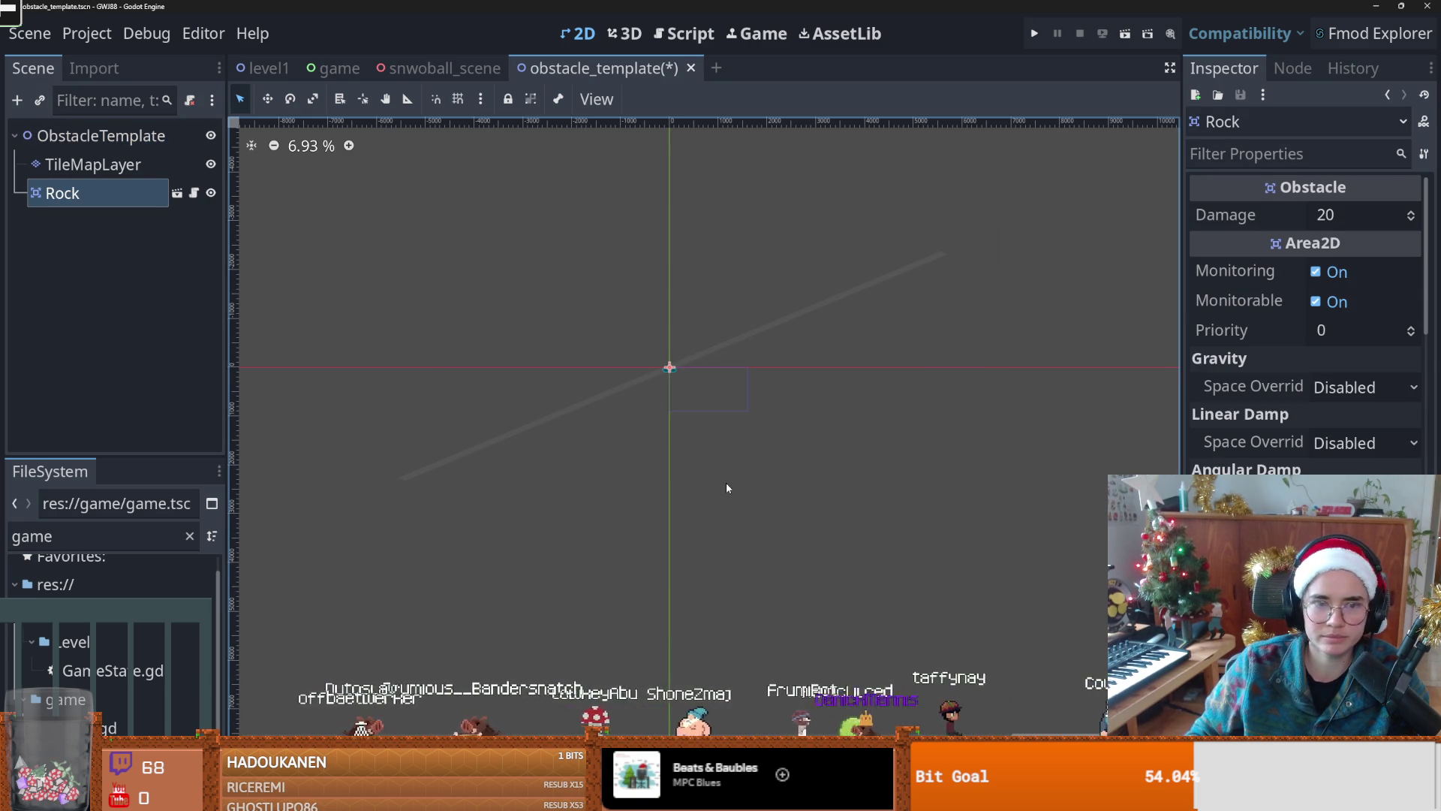
mouse_move(669, 367)
left_mouse_down()
mouse_move(505, 472)
mouse_move(556, 368)
mouse_move(767, 379)
mouse_move(808, 304)
mouse_move(1002, 337)
left_mouse_up()
key("ctrl+d")
key("ctrl+d")
key("ctrl+d")
key("ctrl+d")
scroll(819, 474, "down", 1)
scroll(820, 475, "up", 2)
scroll(819, 471, "down", 2)
scroll(695, 462, "up", 4)
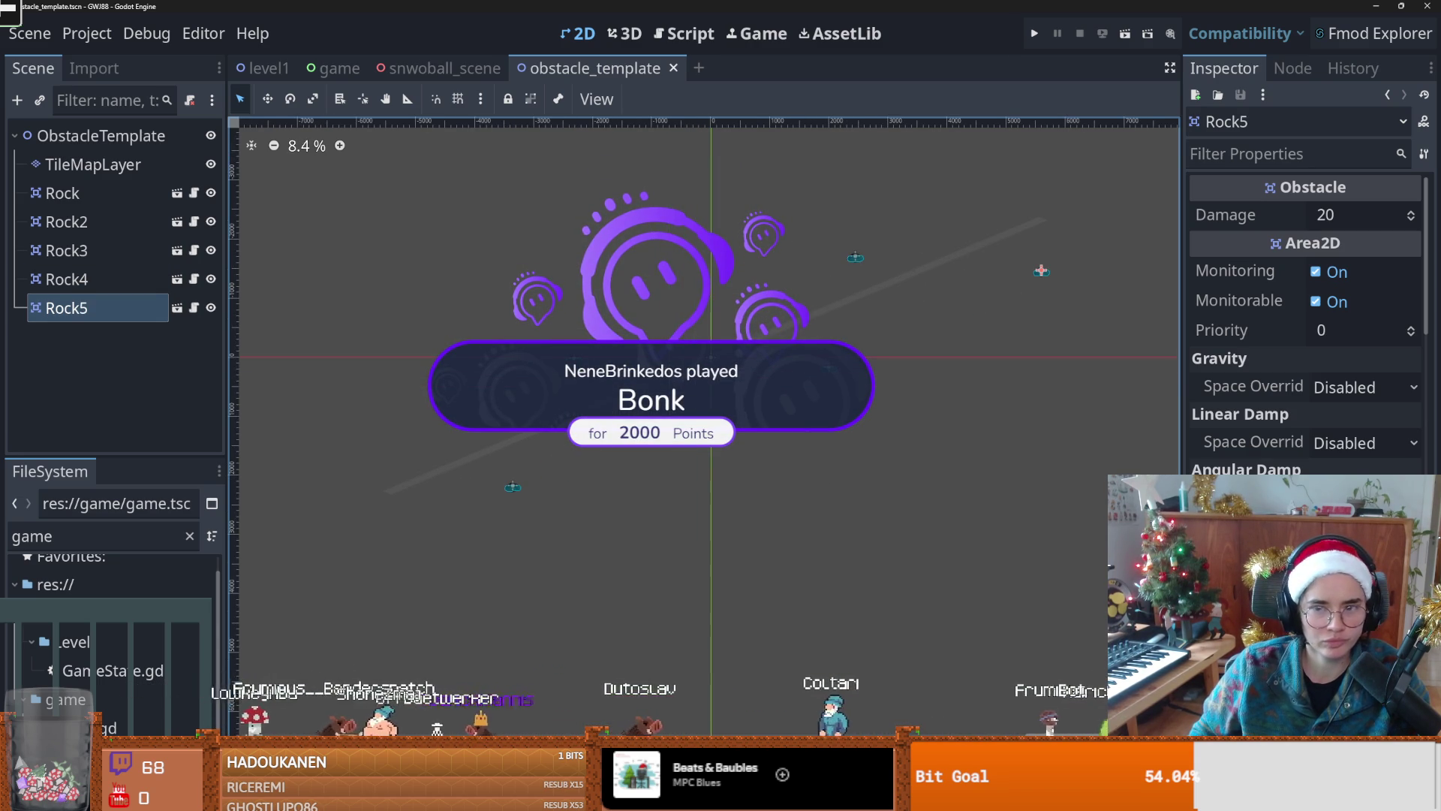
Step: Search 'tilemarec' in ObstacleTemplate's Add Child Node window, then close it without adding anything
left_click(101, 136)
right_click(102, 136)
left_click(119, 158)
type("tilema")
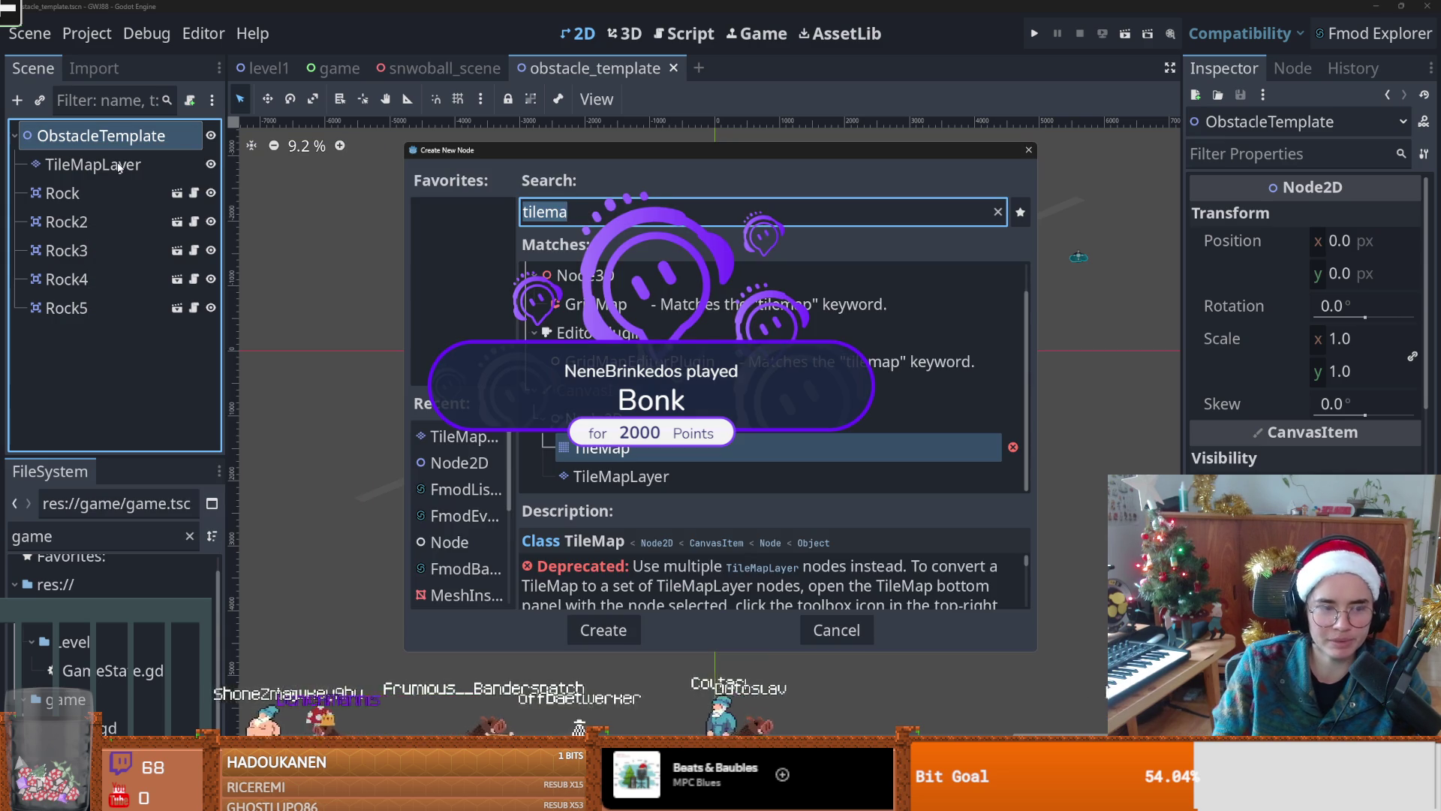
type("rec")
key("BackSpace")
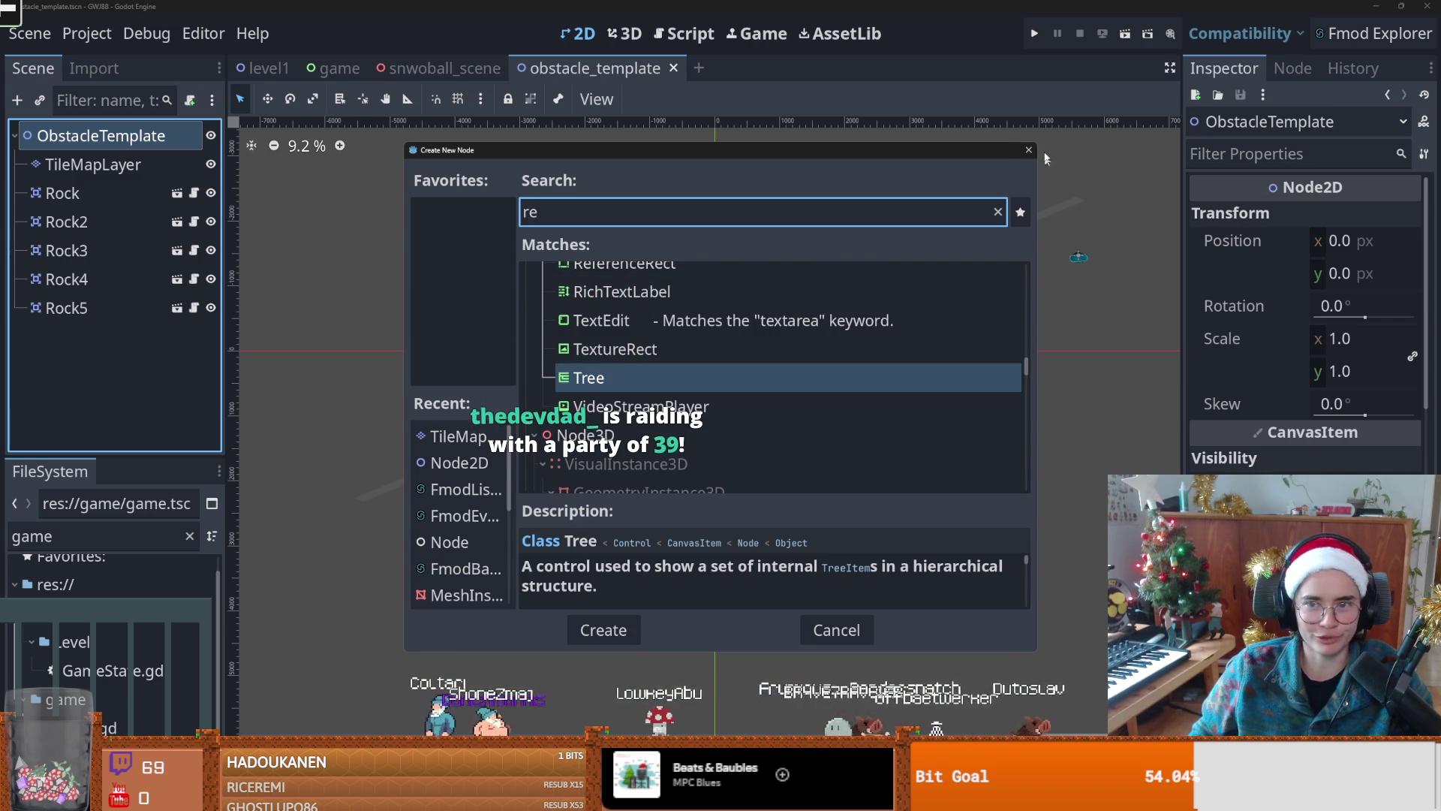
left_click(1026, 150)
scroll(621, 443, "up", 1)
scroll(799, 441, "down", 2)
scroll(799, 443, "up", 1)
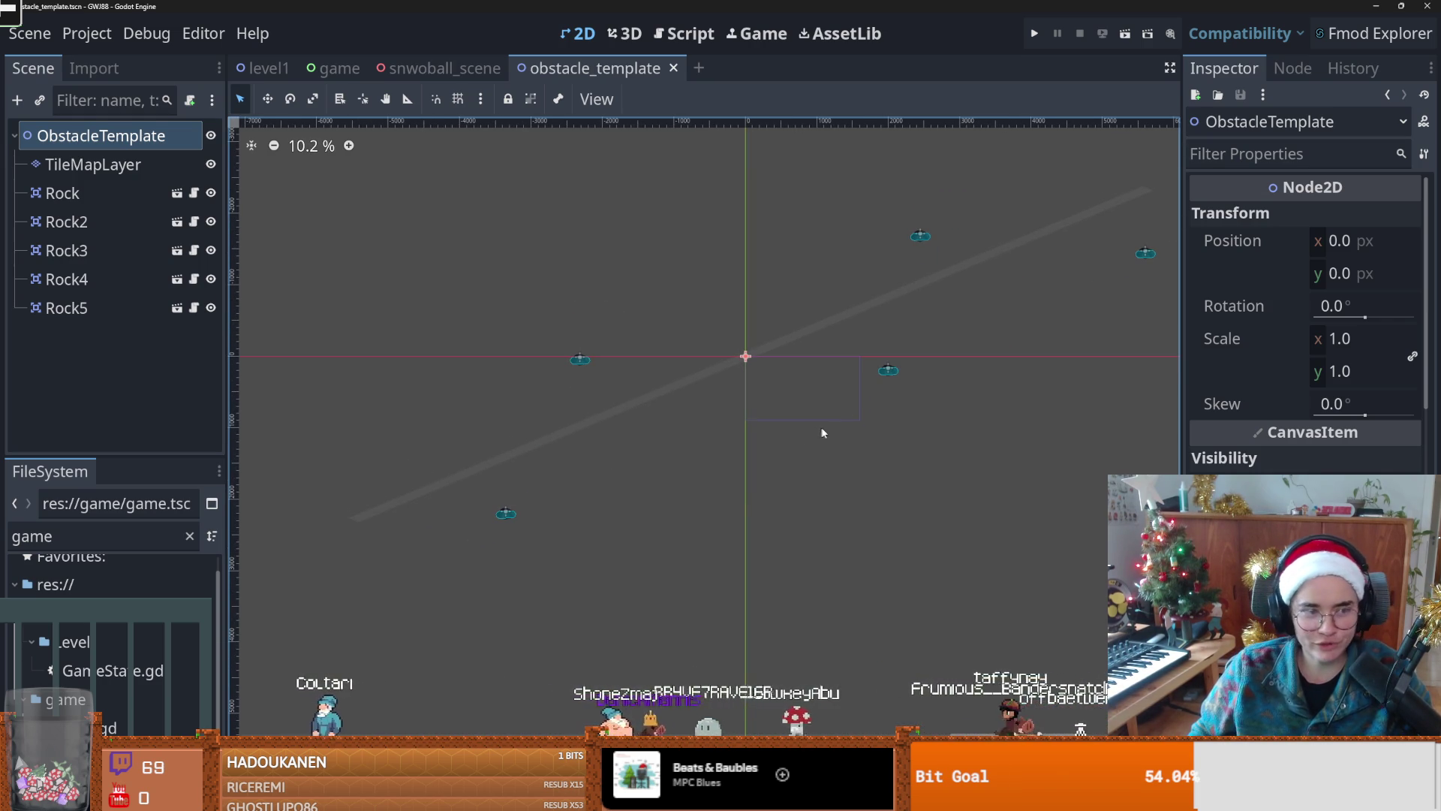
Step: Look over the tile line and rocks, then save the obstacle template scene
scroll(825, 424, "up", 1)
scroll(773, 436, "down", 2)
scroll(780, 445, "up", 2)
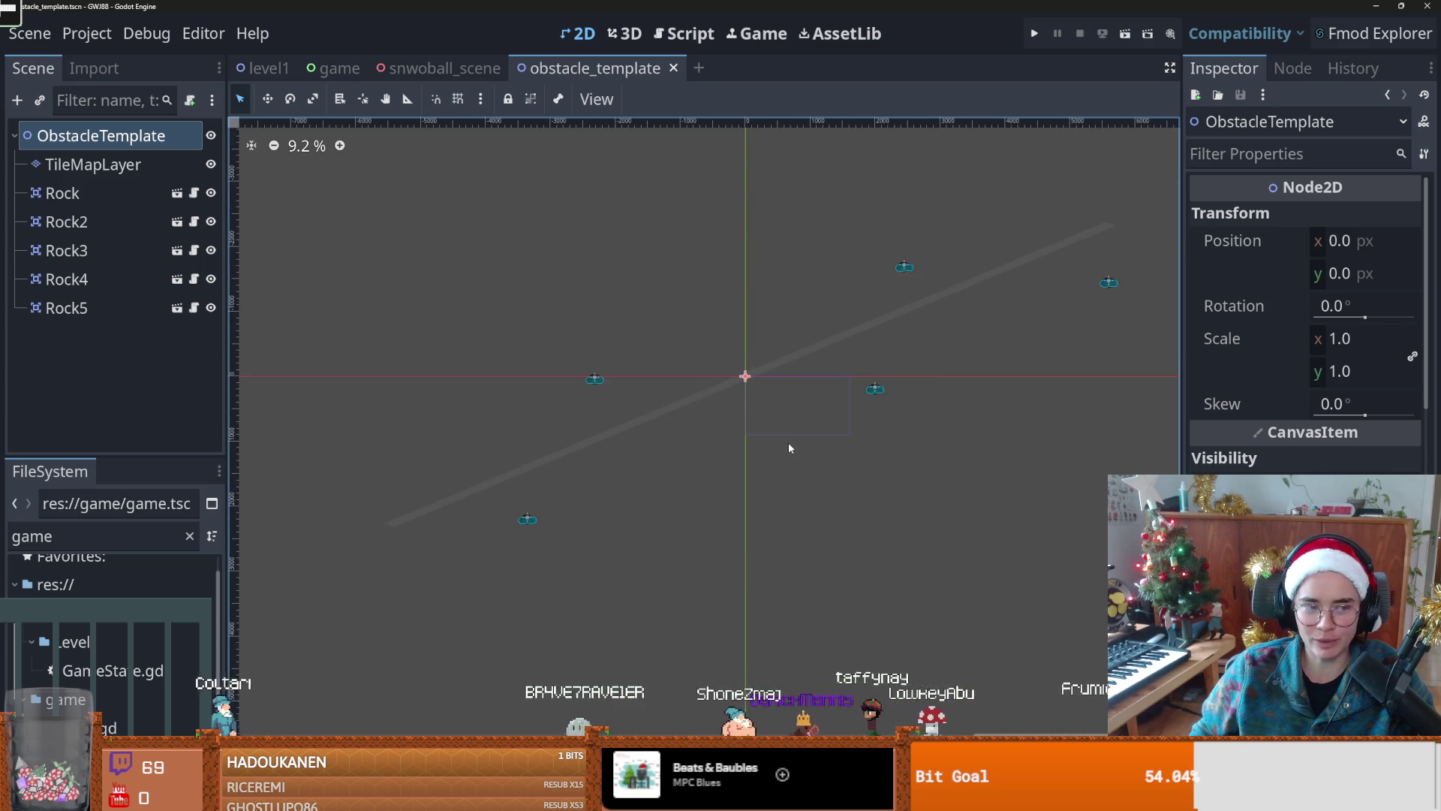
scroll(781, 447, "down", 1)
scroll(466, 409, "right", 3)
scroll(443, 414, "down", 2)
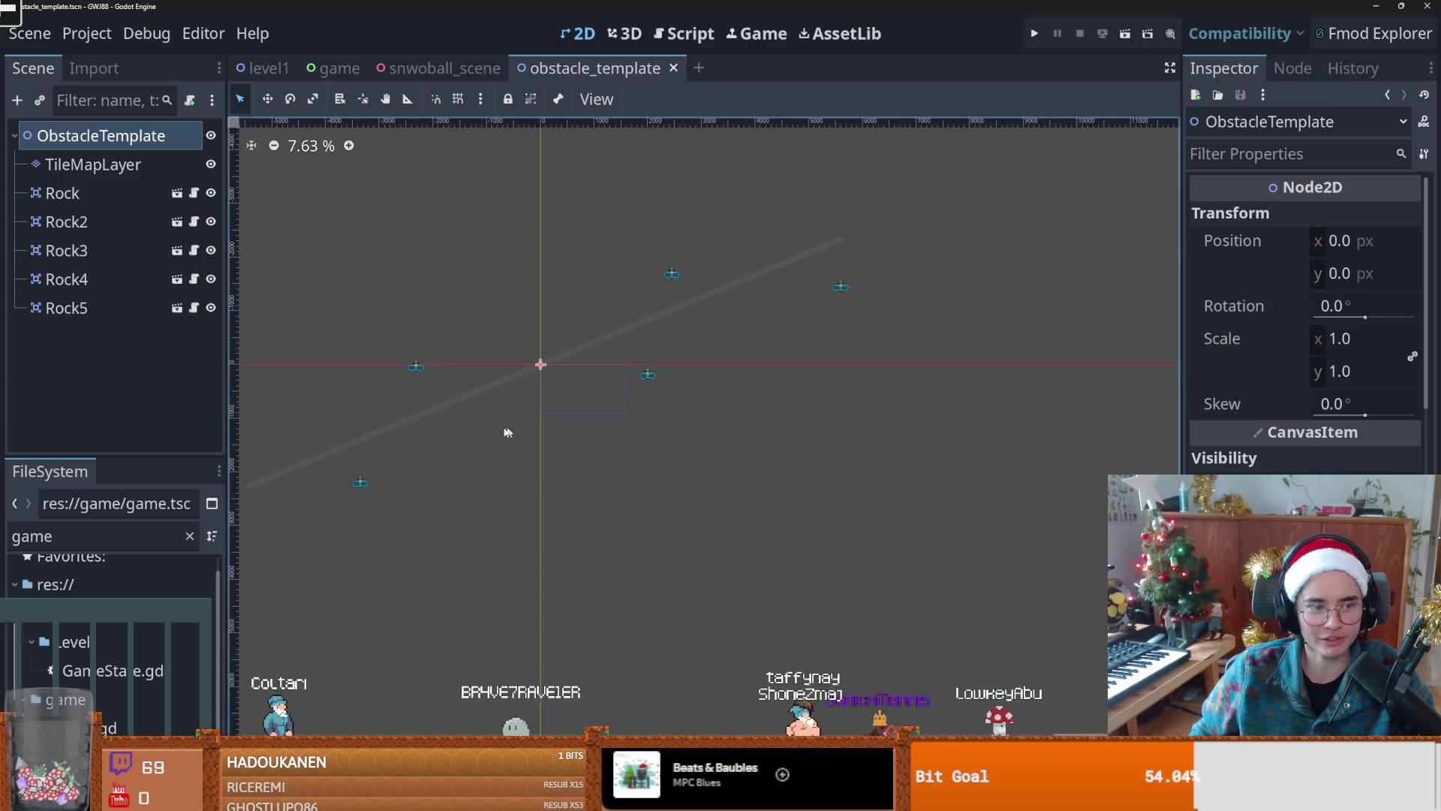
scroll(488, 444, "left", 2)
scroll(456, 428, "up", 1)
scroll(476, 418, "left", 2)
scroll(481, 423, "up", 1)
scroll(685, 470, "down", 1)
key("ctrl+s")
Step: Resize the scene tree panel, save again, and select Rock4 and Rock to check them
scroll(676, 436, "down", 1)
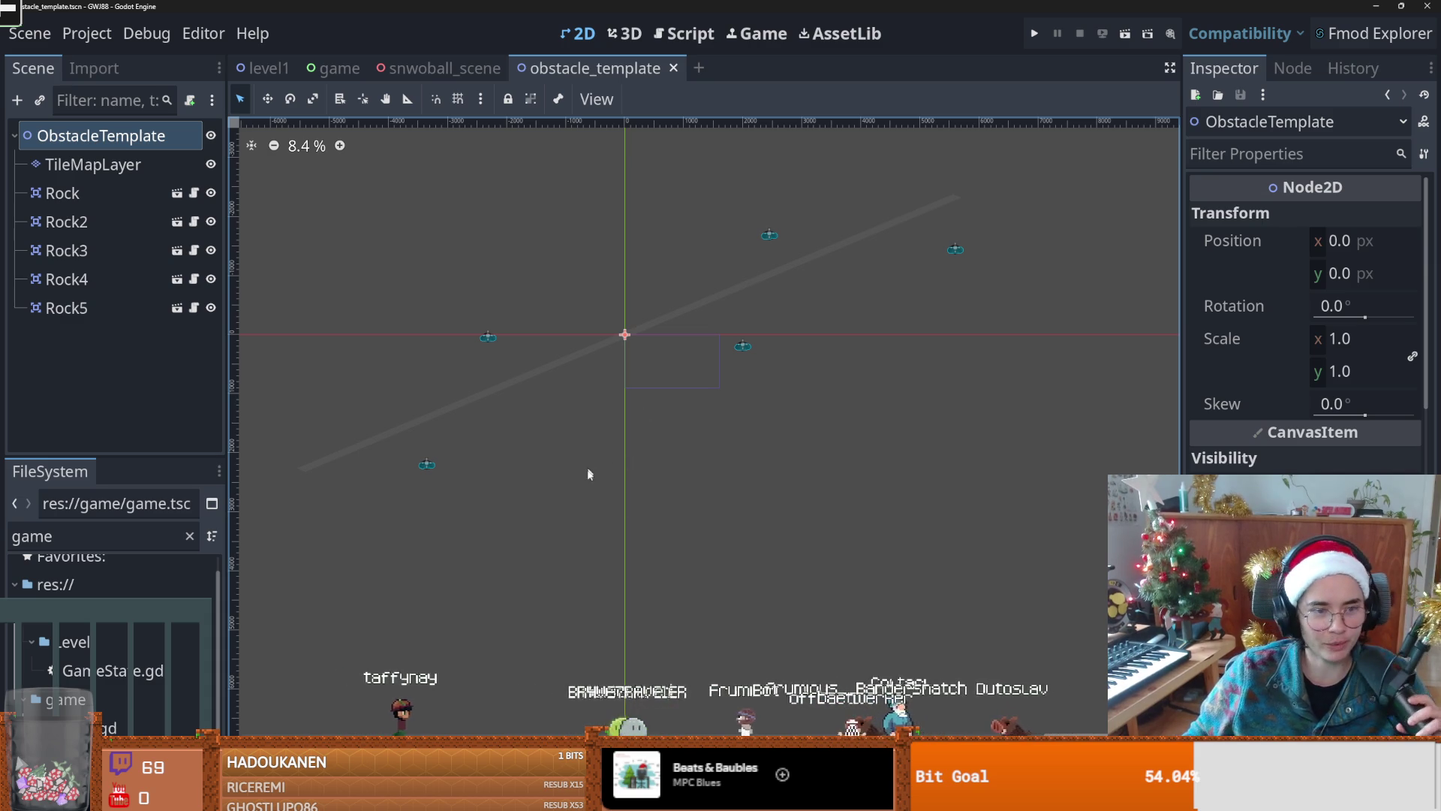
mouse_move(225, 340)
left_mouse_down()
mouse_move(293, 341)
mouse_move(222, 345)
left_mouse_up()
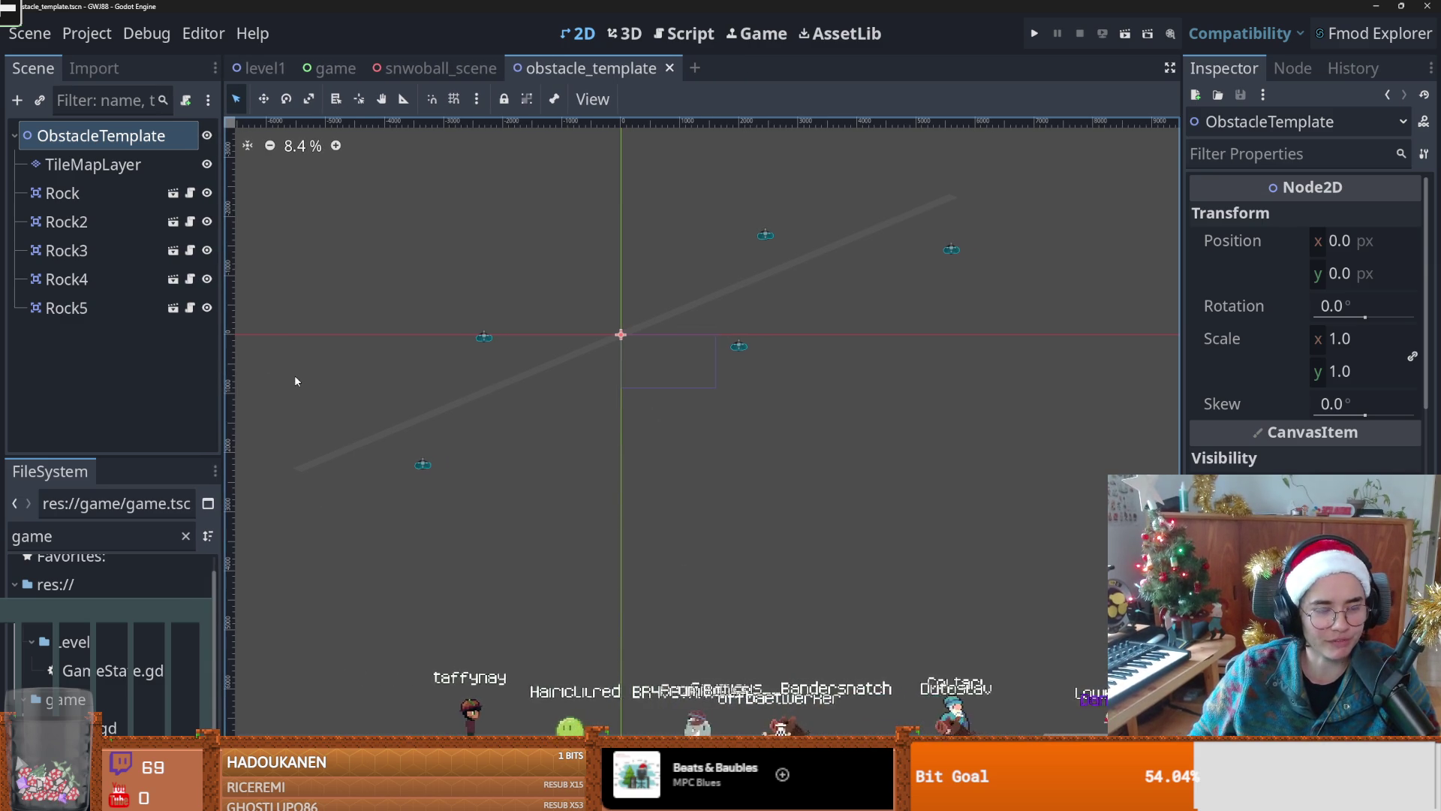
scroll(425, 406, "up", 2)
scroll(364, 424, "down", 3)
key("ctrl+s")
scroll(377, 418, "up", 1)
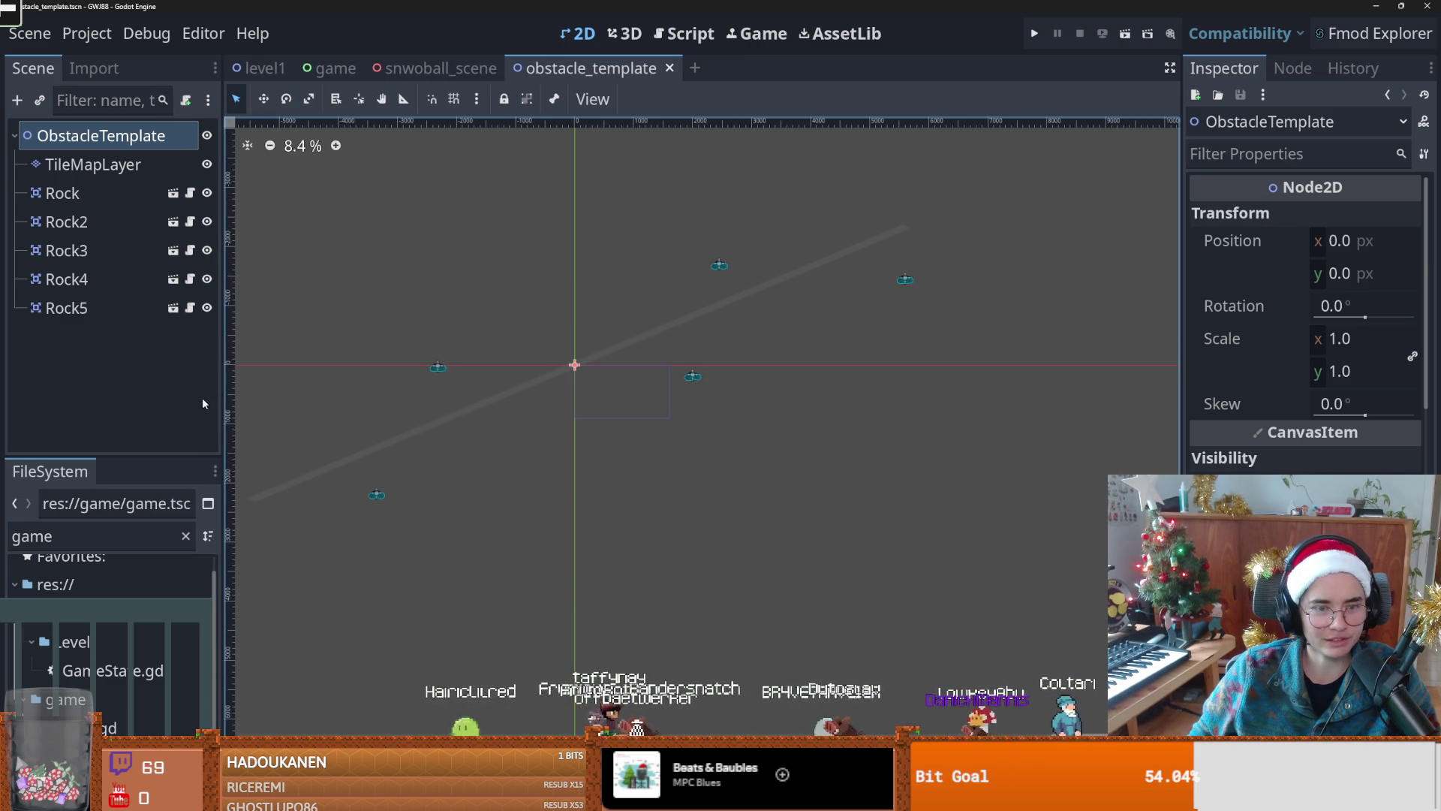
left_click(66, 279)
left_click(63, 193)
scroll(405, 484, "down", 2)
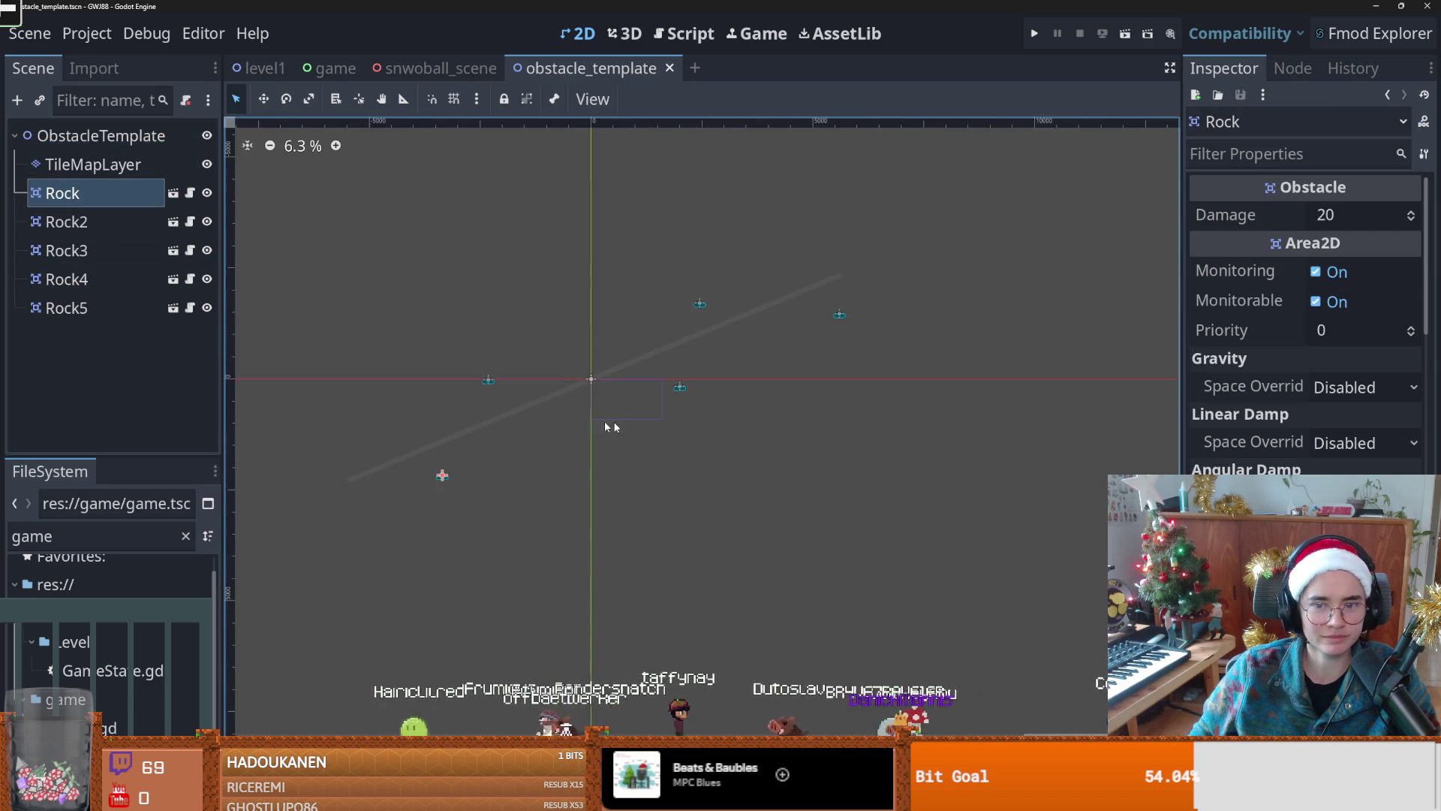